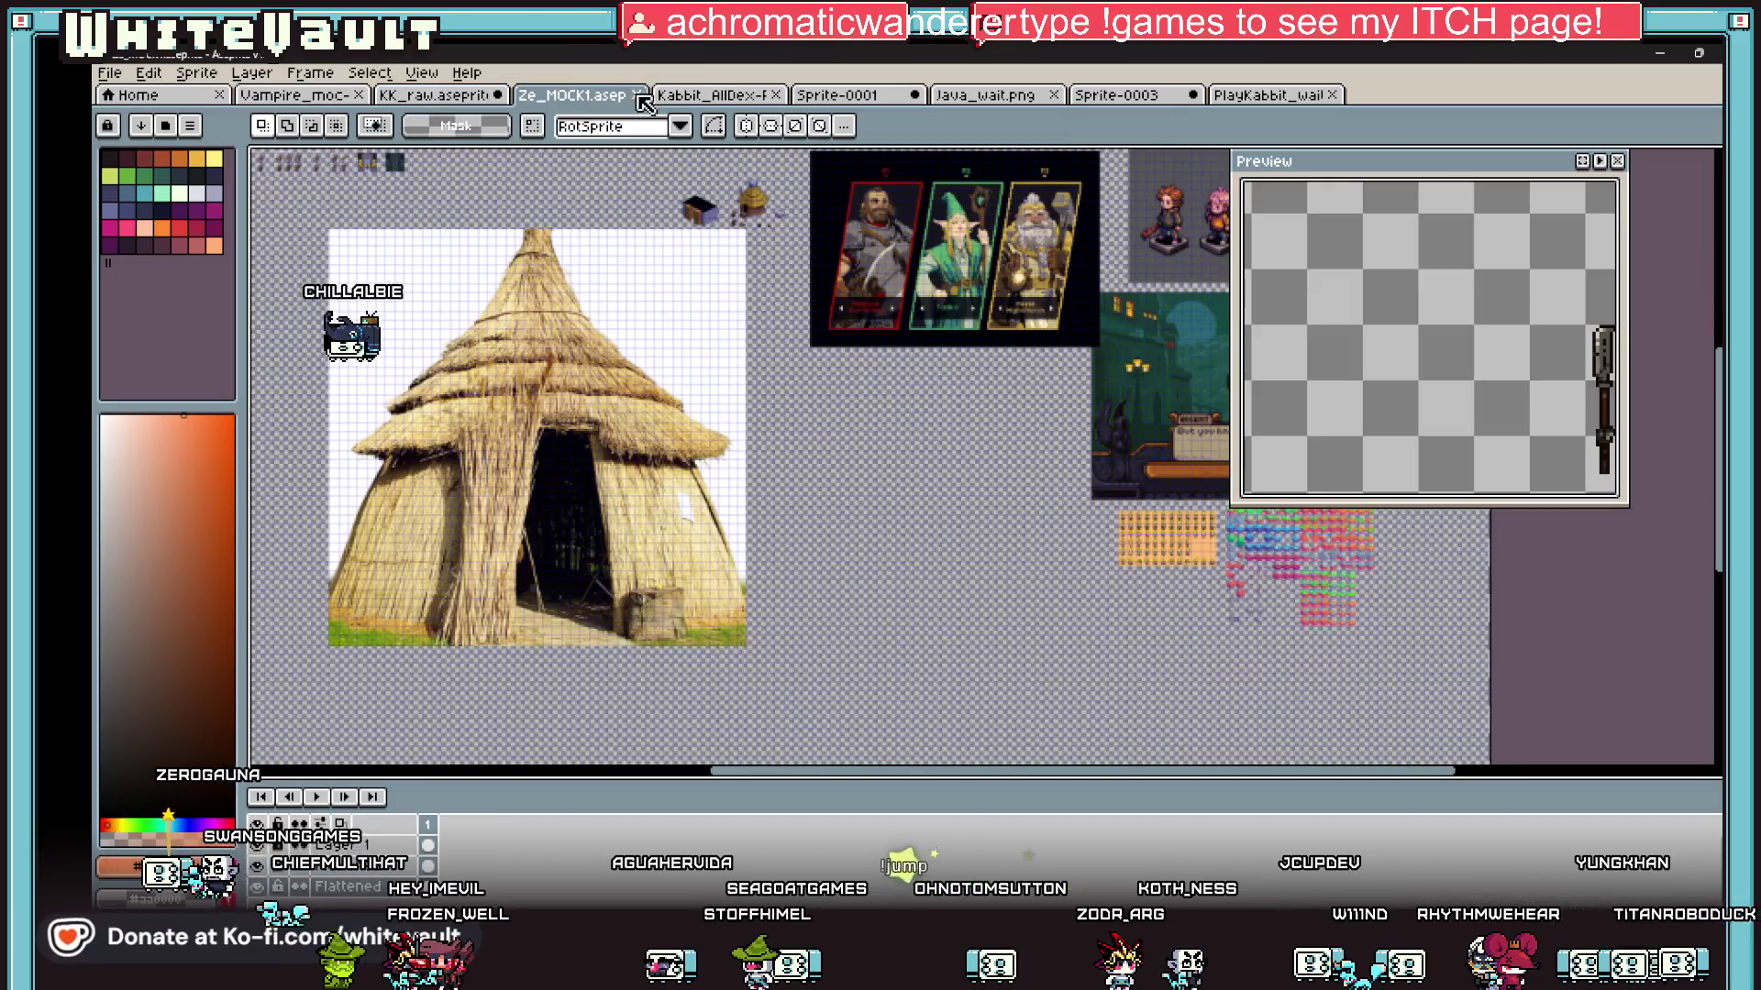
Step: Select the pointing character and its blue creature on the Kabbit sprite sheet
key("ctrl+Tab")
scroll(825, 380, "up", 5)
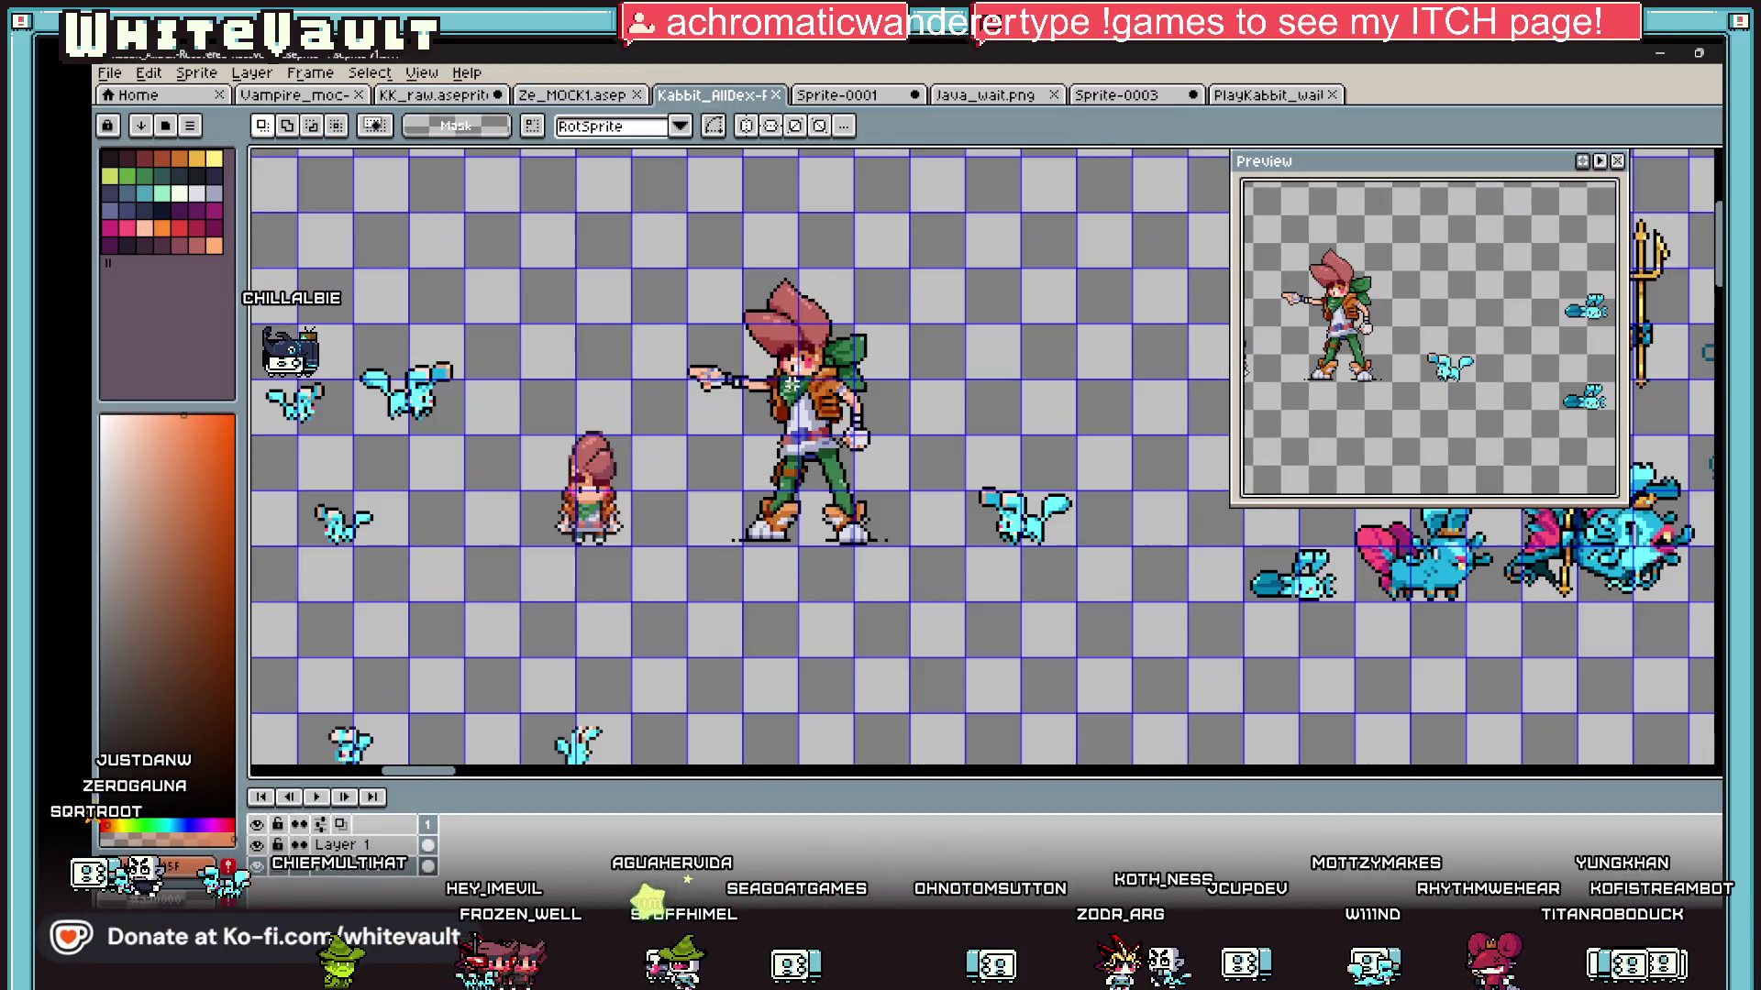
left_click_drag(657, 229, 927, 622)
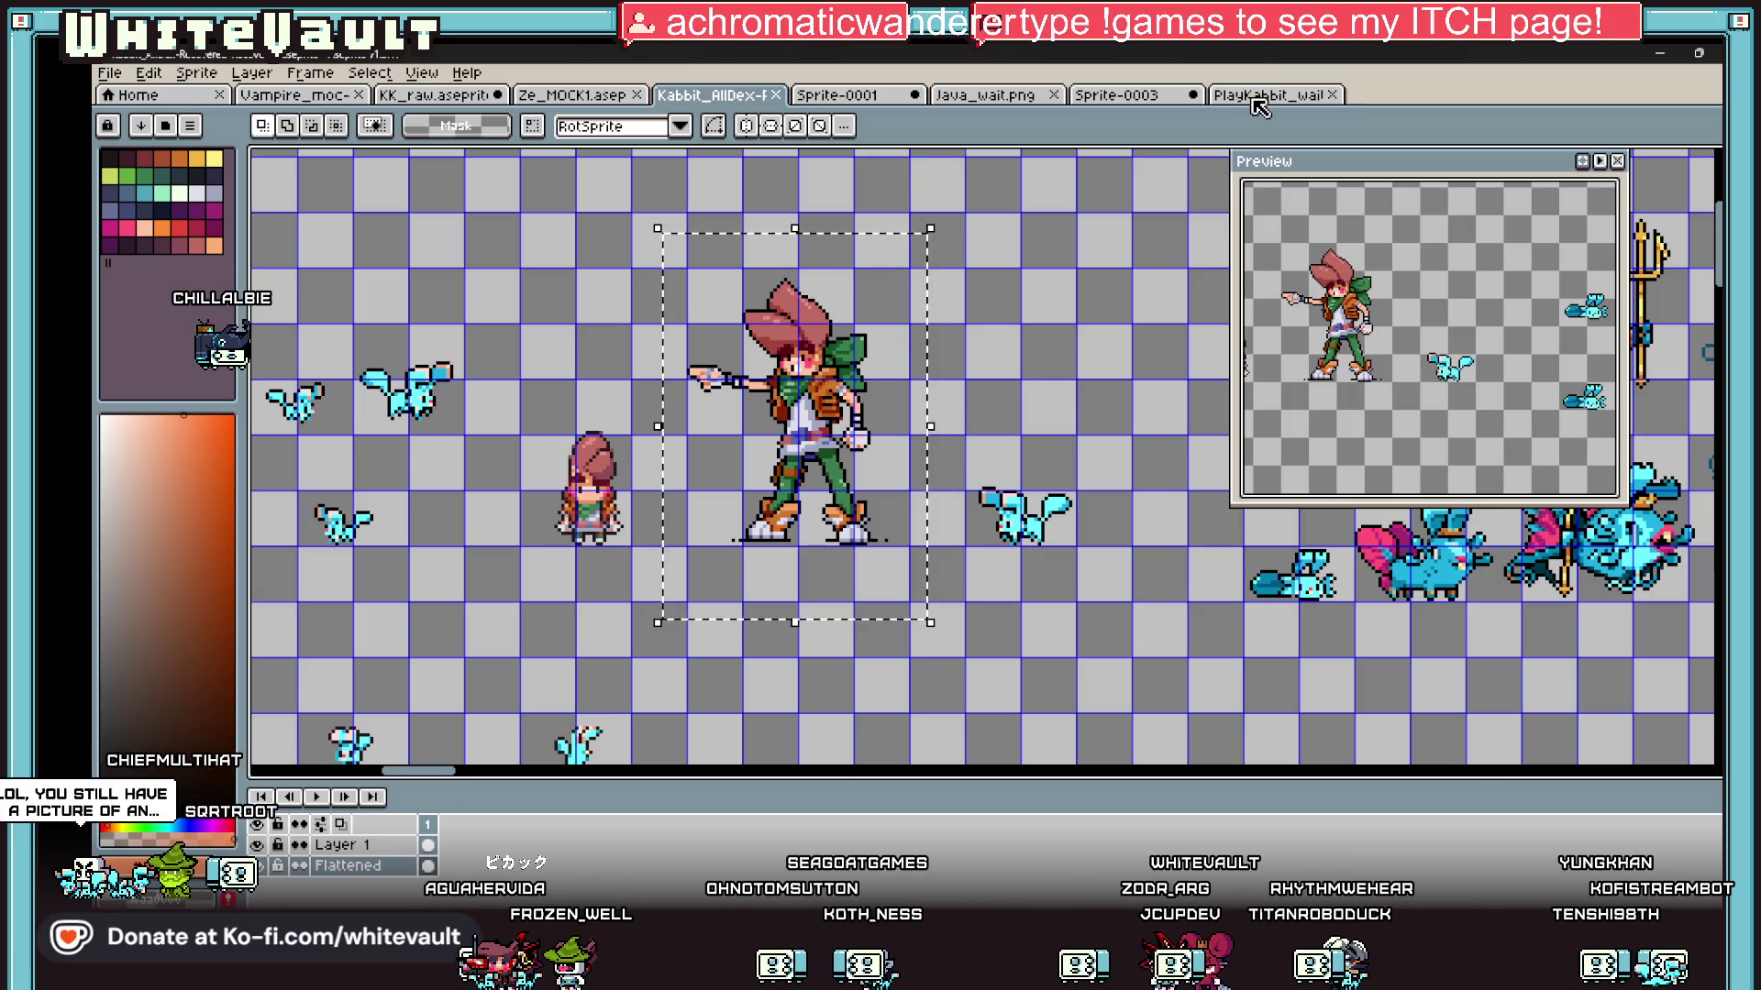
left_click_drag(1104, 438, 976, 581)
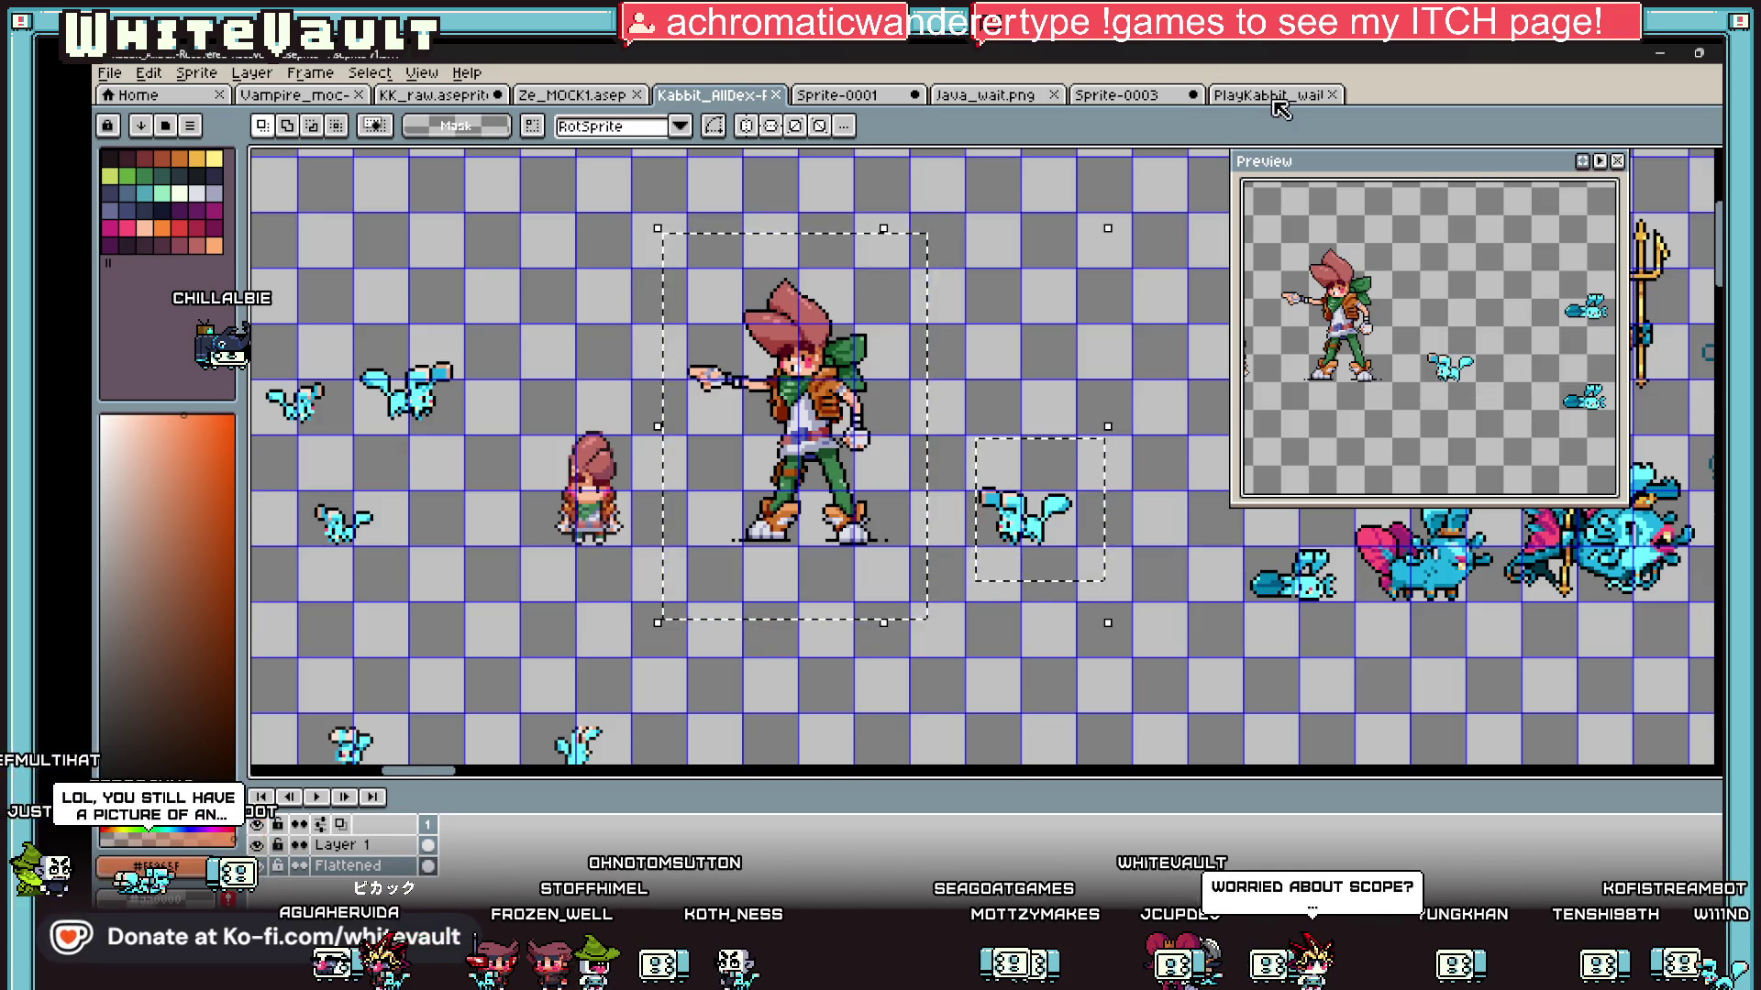
Step: Cycle through the open files to reach the KK_raw sprite sheet
key("ctrl+Tab")
left_click(1137, 103)
left_click(980, 96)
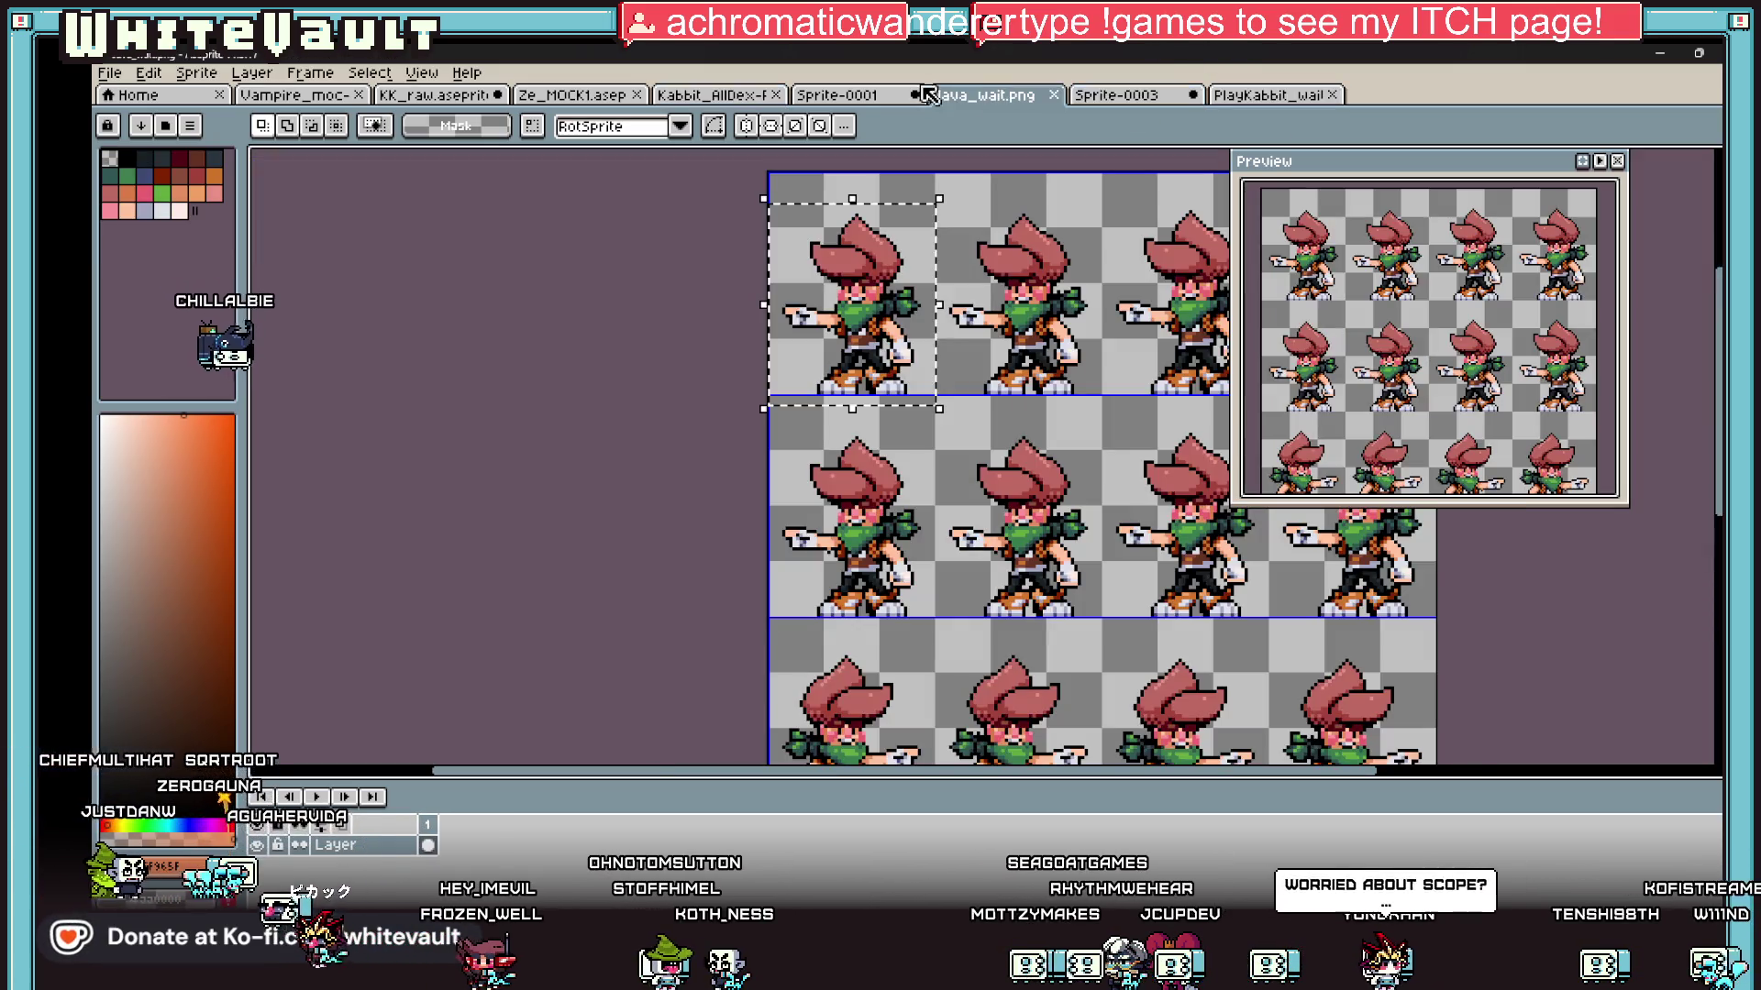
left_click(855, 100)
left_click(713, 97)
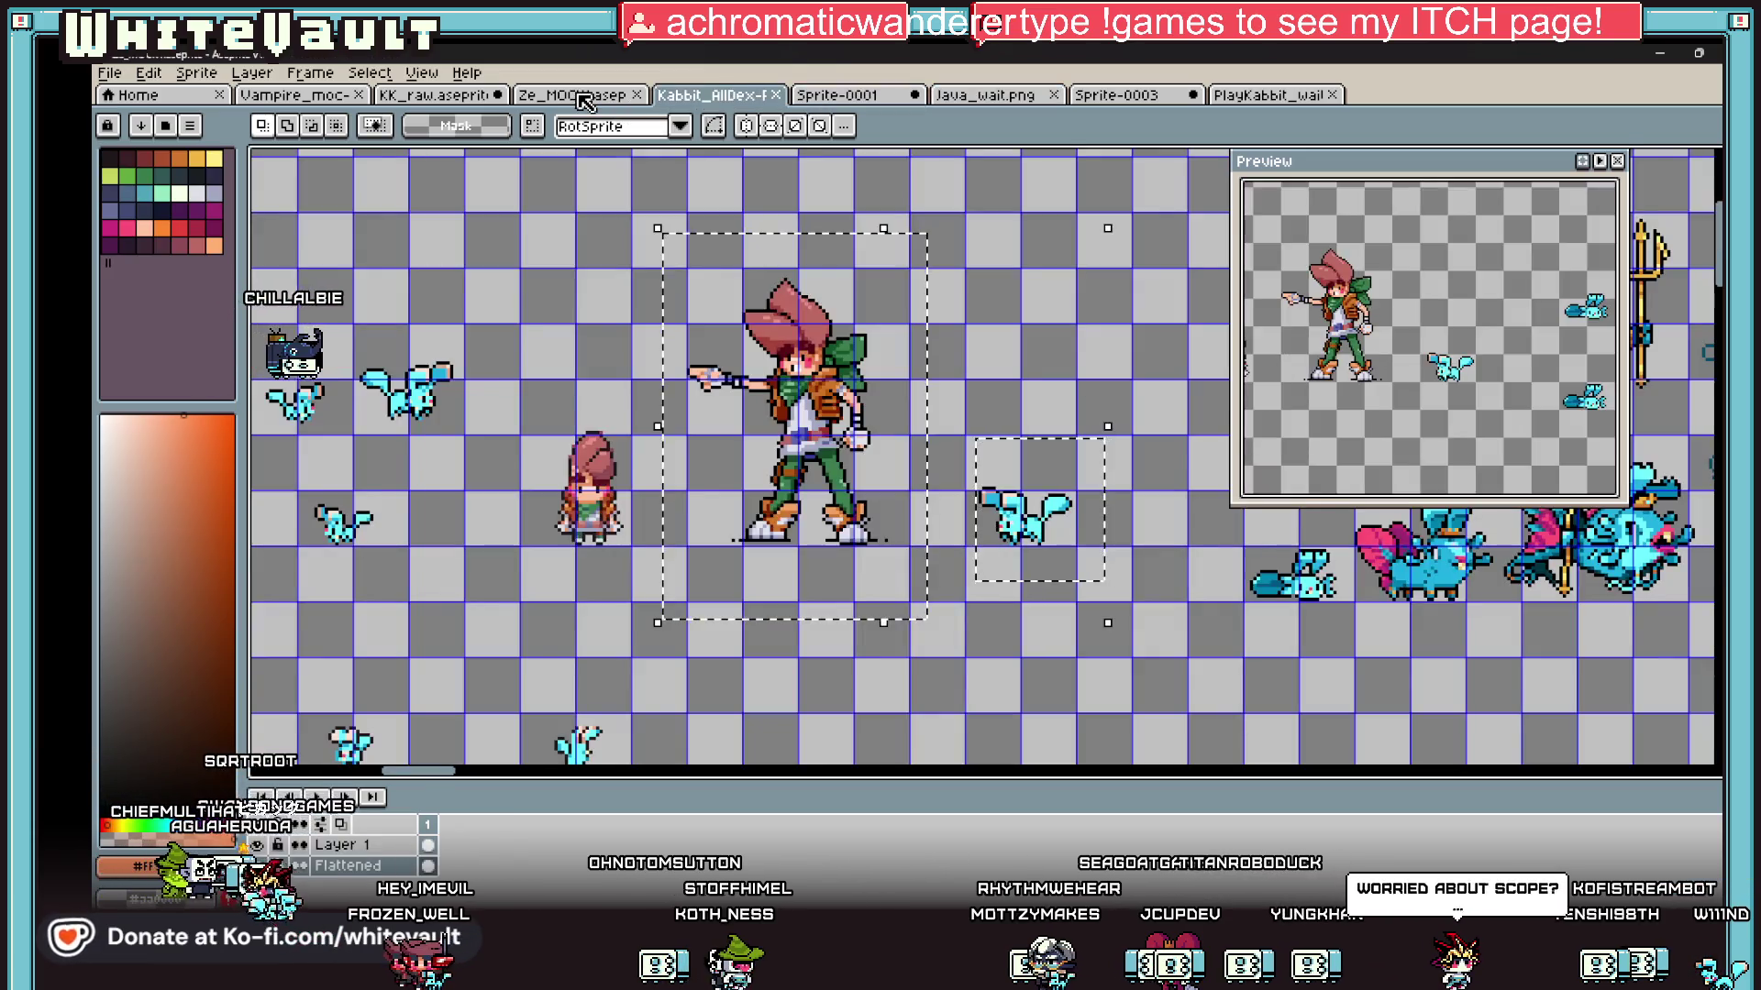
left_click(587, 96)
left_click(457, 92)
Step: Make room on KK_raw by moving the dark panel up-left and deleting the girl sprite
scroll(932, 407, "down", 3)
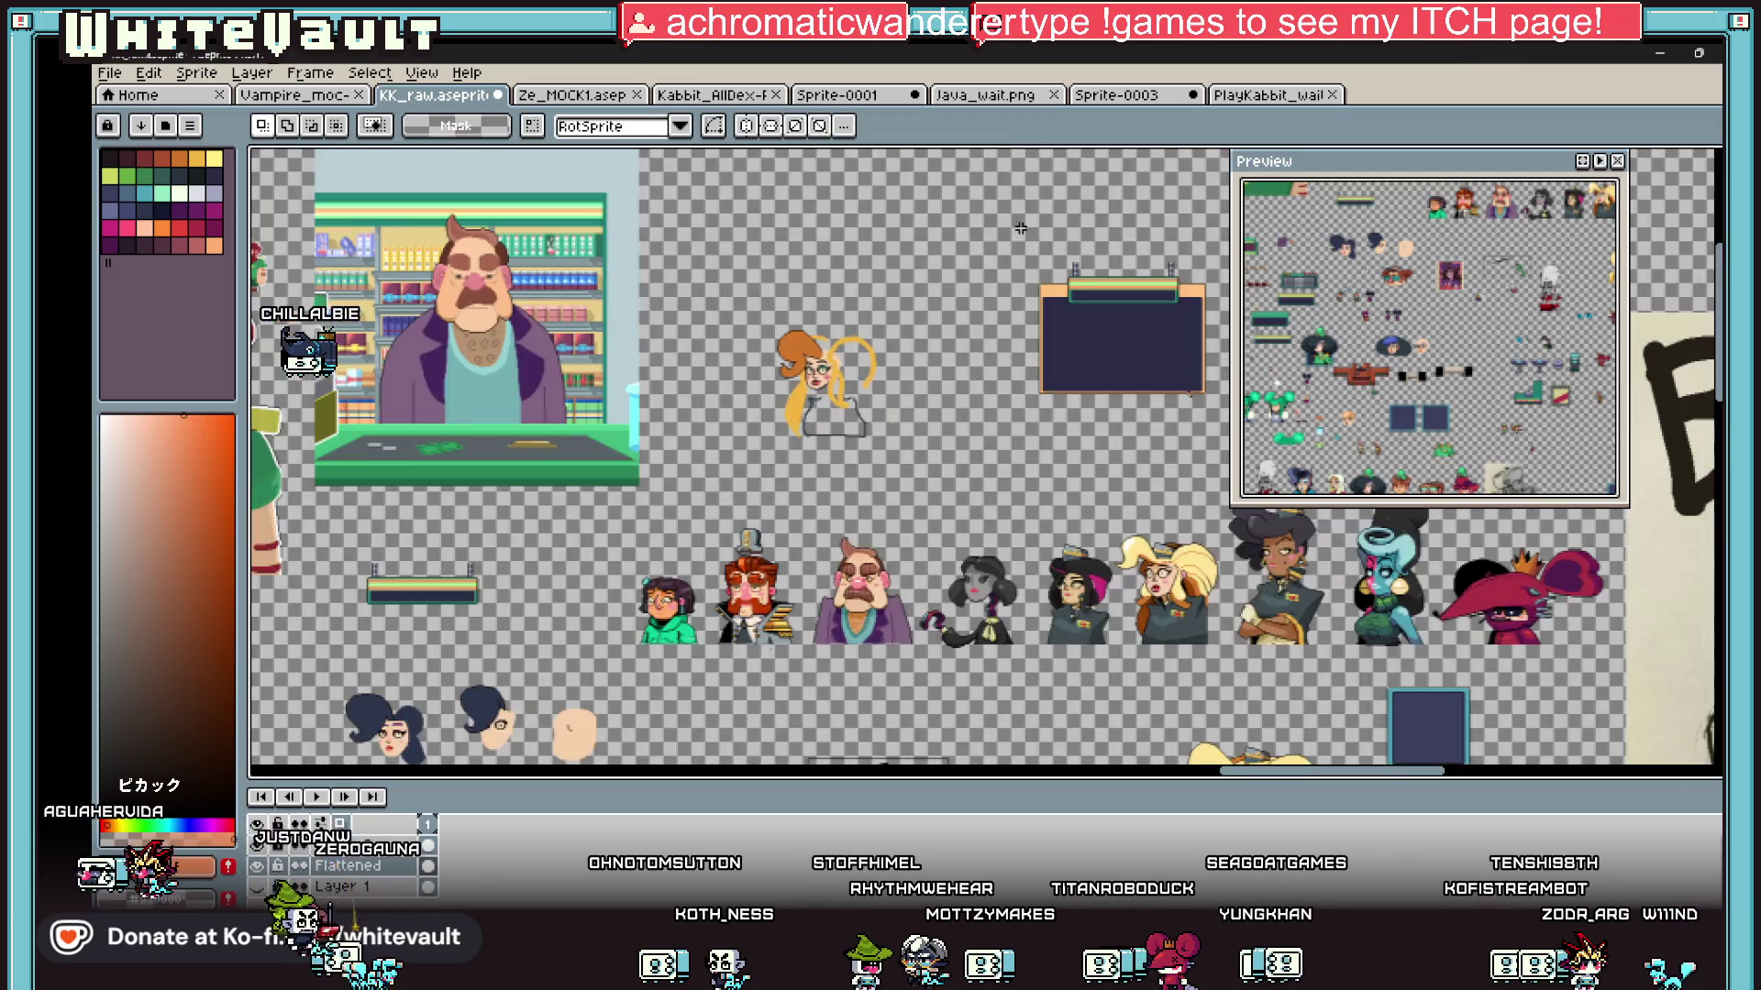
scroll(1027, 169, "up", 3)
left_click_drag(976, 234, 1230, 431)
left_click_drag(1151, 383, 789, 233)
left_click_drag(747, 315, 911, 448)
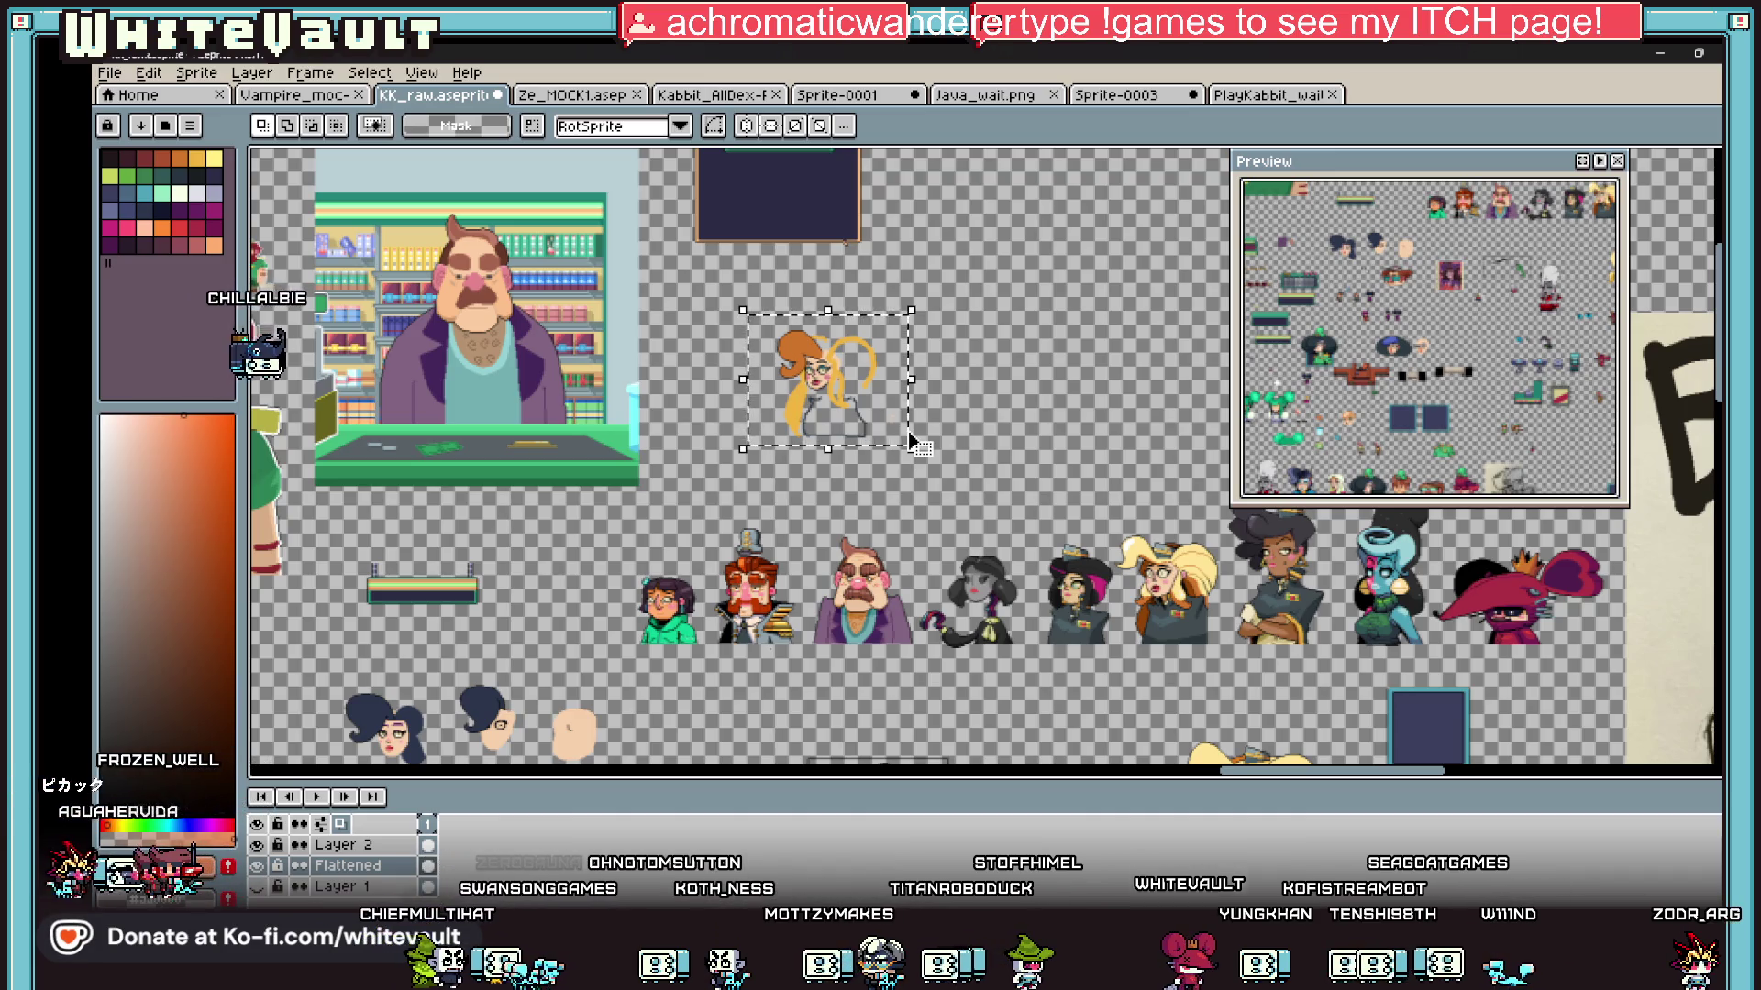
key("Delete")
Step: Paste the character and creature, shift them down-left and deselect to place them
key("ctrl+v")
mouse_move(975, 186)
left_mouse_down()
mouse_move(1041, 289)
mouse_move(894, 403)
mouse_move(779, 404)
left_mouse_up()
scroll(794, 408, "up", 3)
key("ctrl+d")
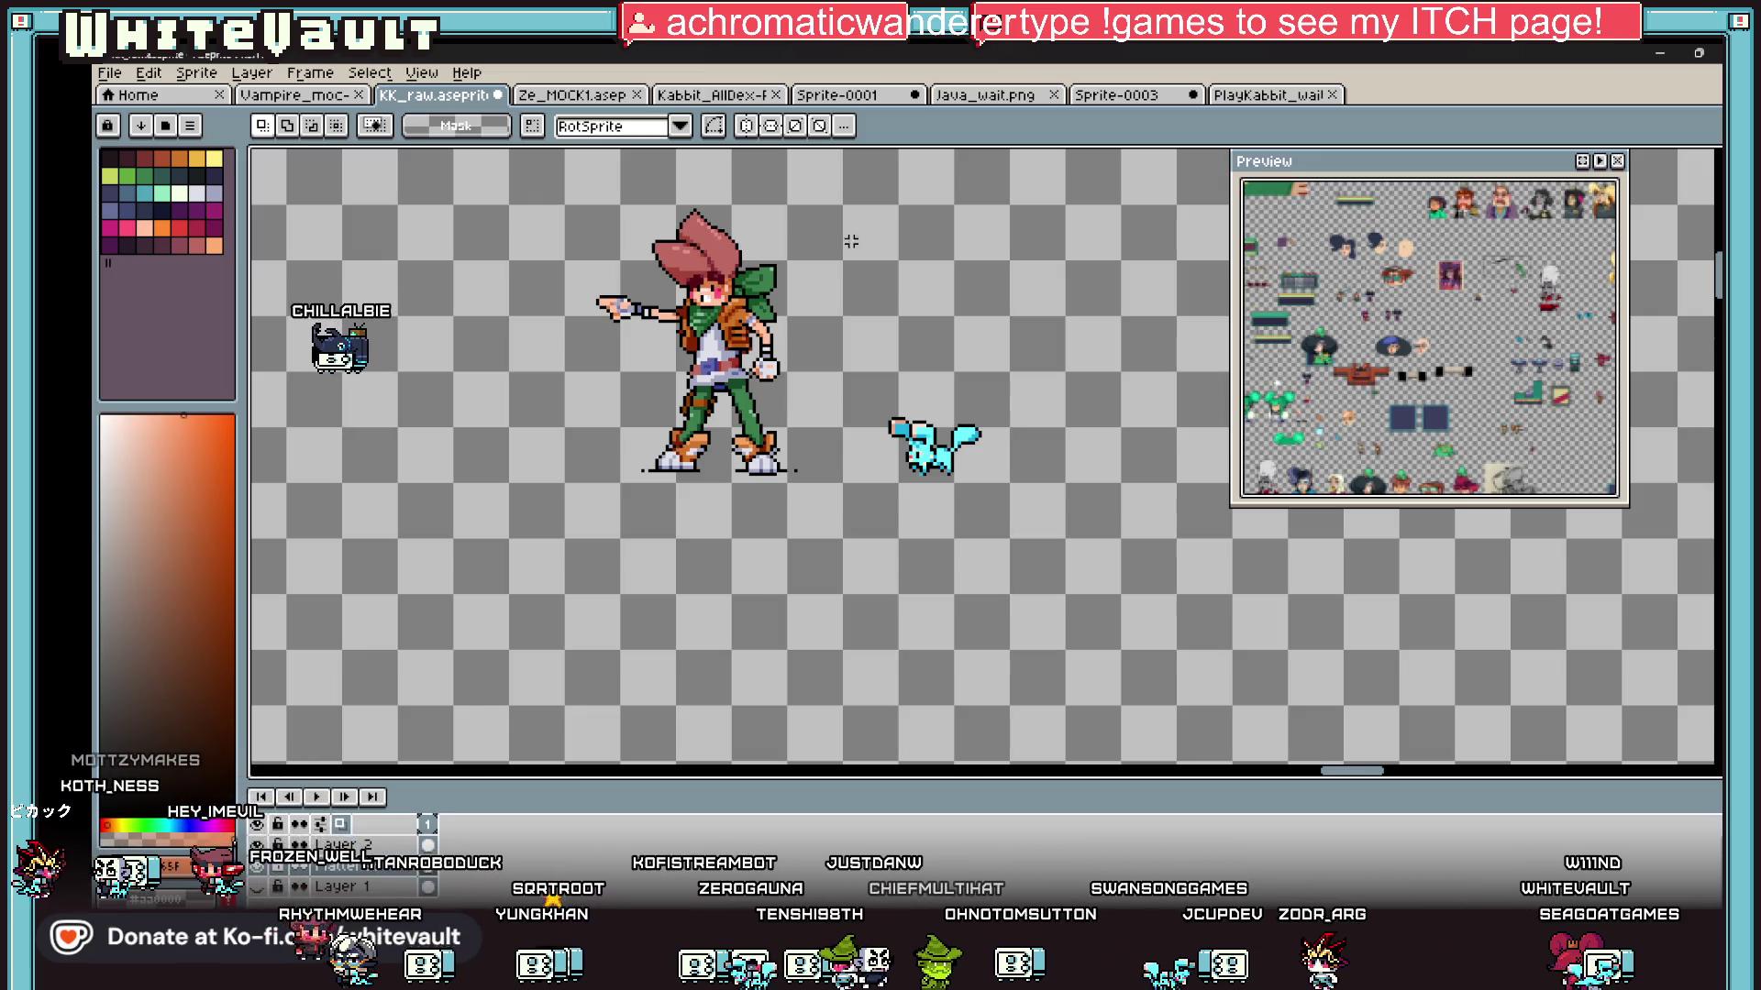
Step: Look over the sheet's portraits and clear the selection around the captain portrait
scroll(944, 347, "down", 3)
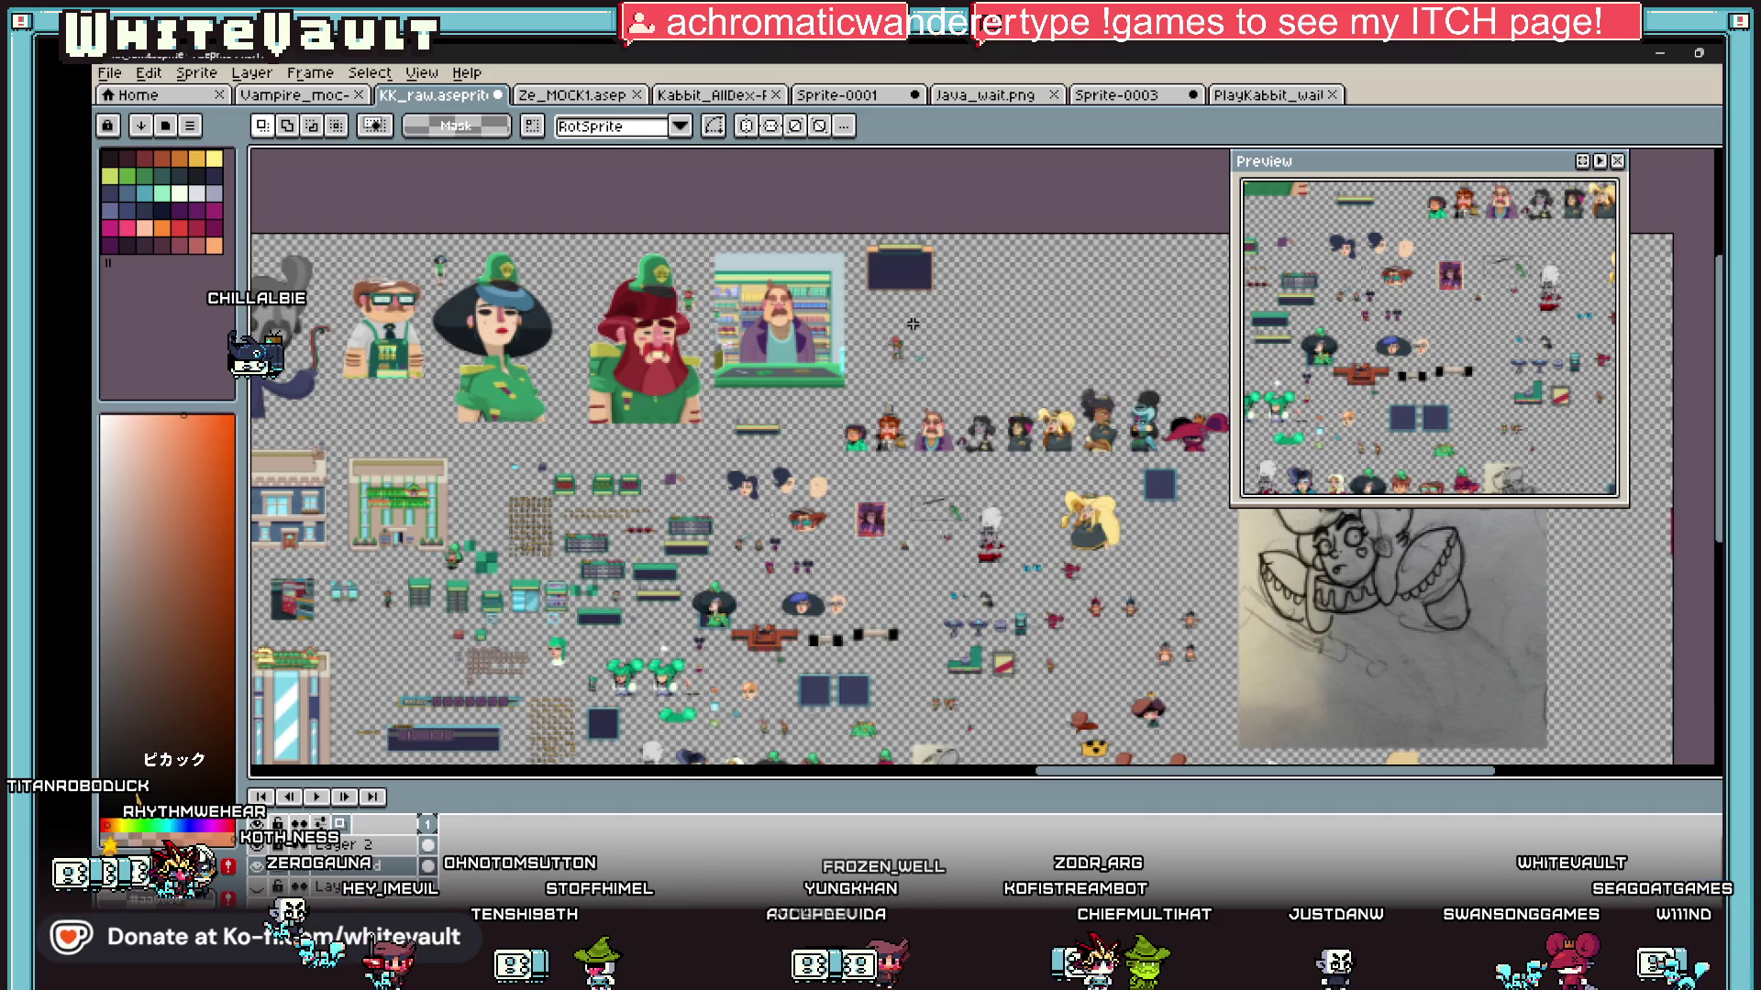
scroll(947, 338, "up", 3)
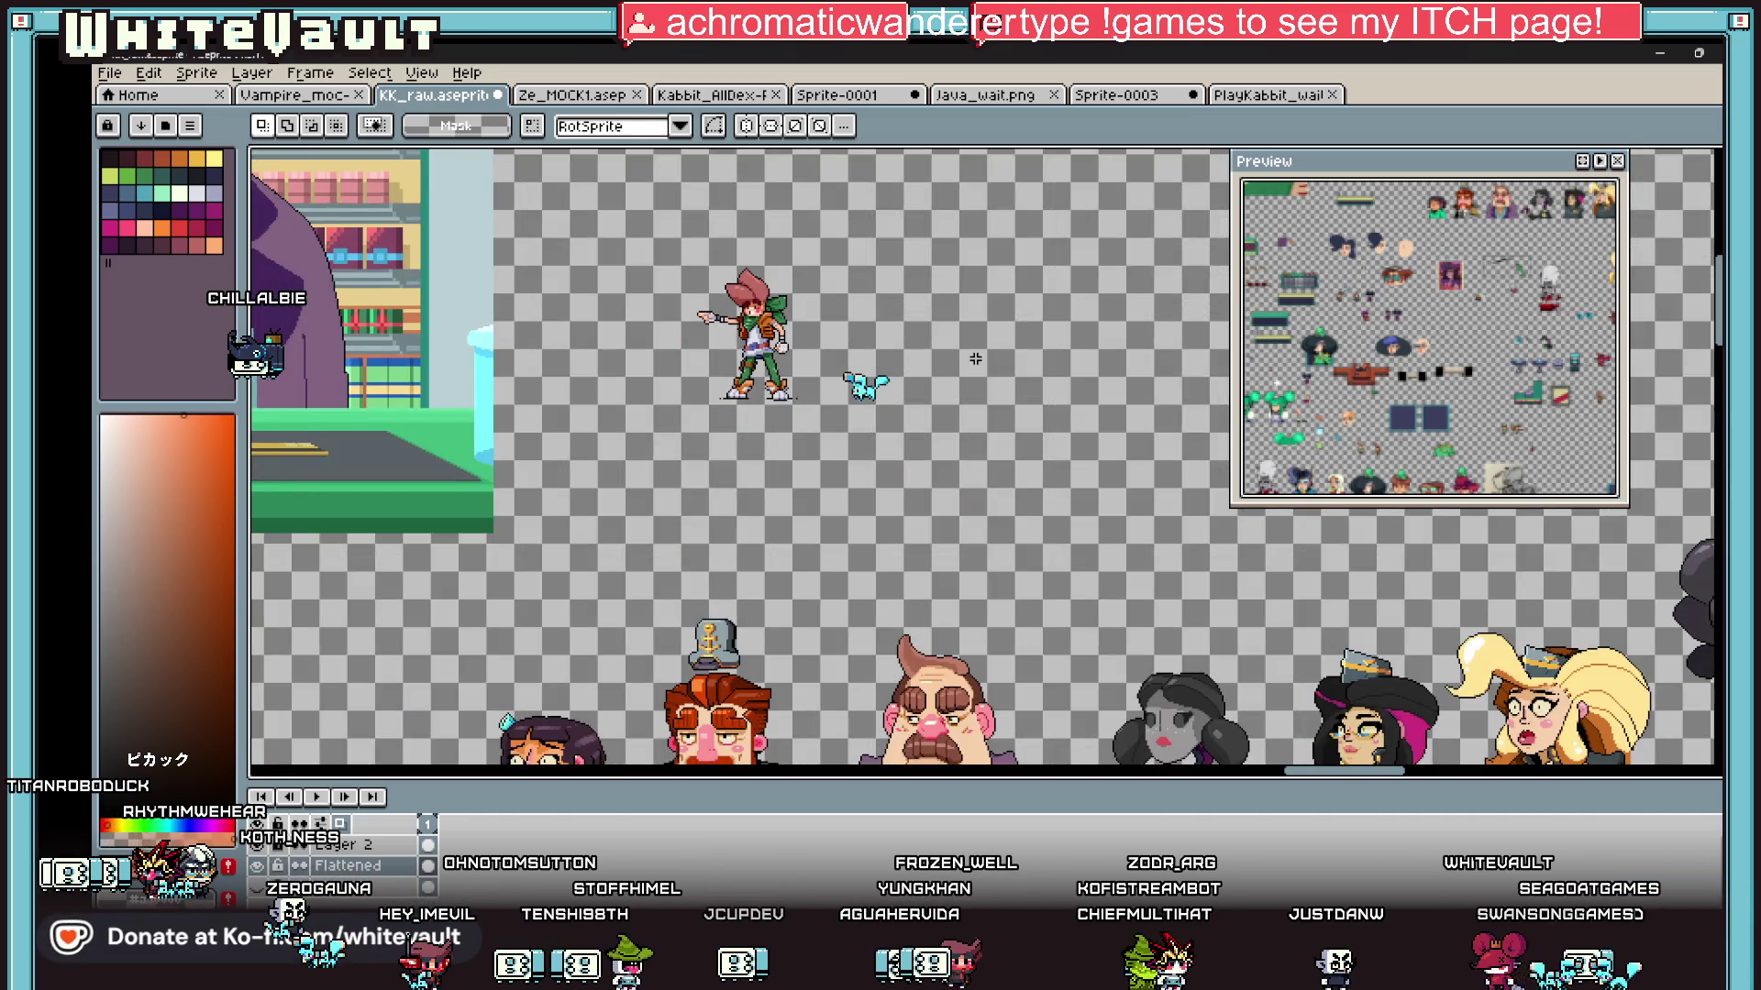
scroll(975, 359, "up", 1)
scroll(917, 440, "down", 1)
scroll(862, 550, "down", 1)
scroll(812, 668, "up", 2)
scroll(812, 669, "down", 2)
scroll(812, 668, "up", 1)
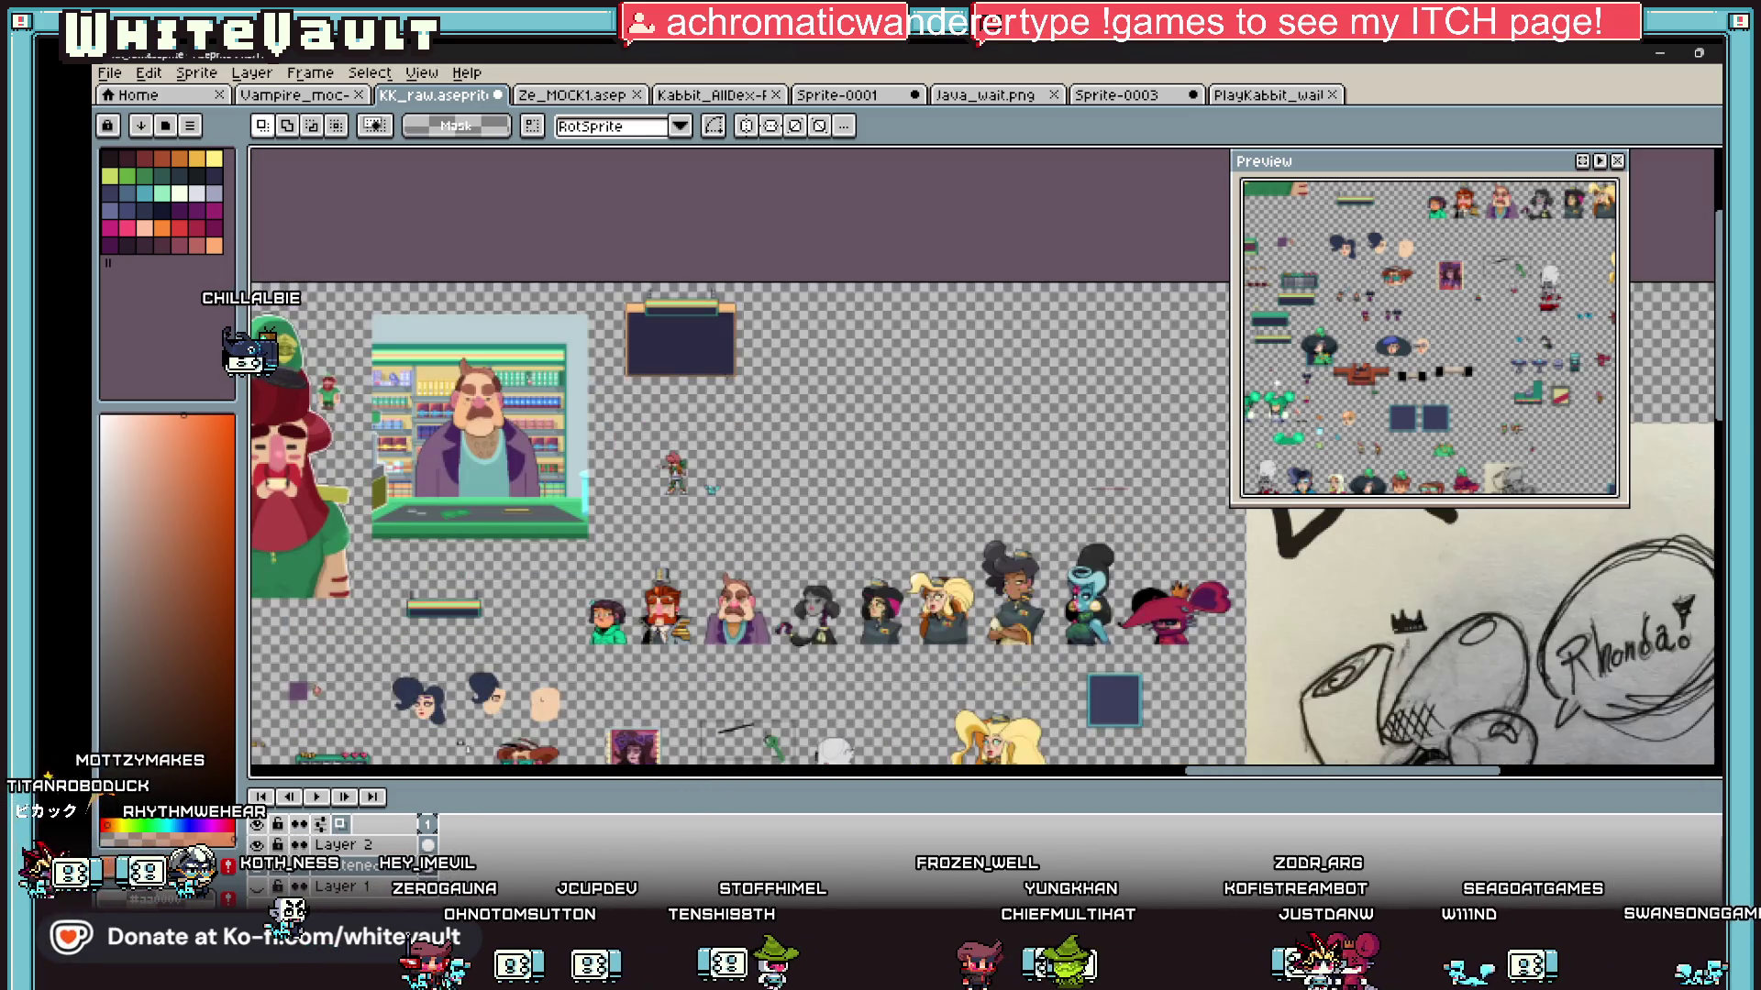
scroll(738, 458, "down", 5)
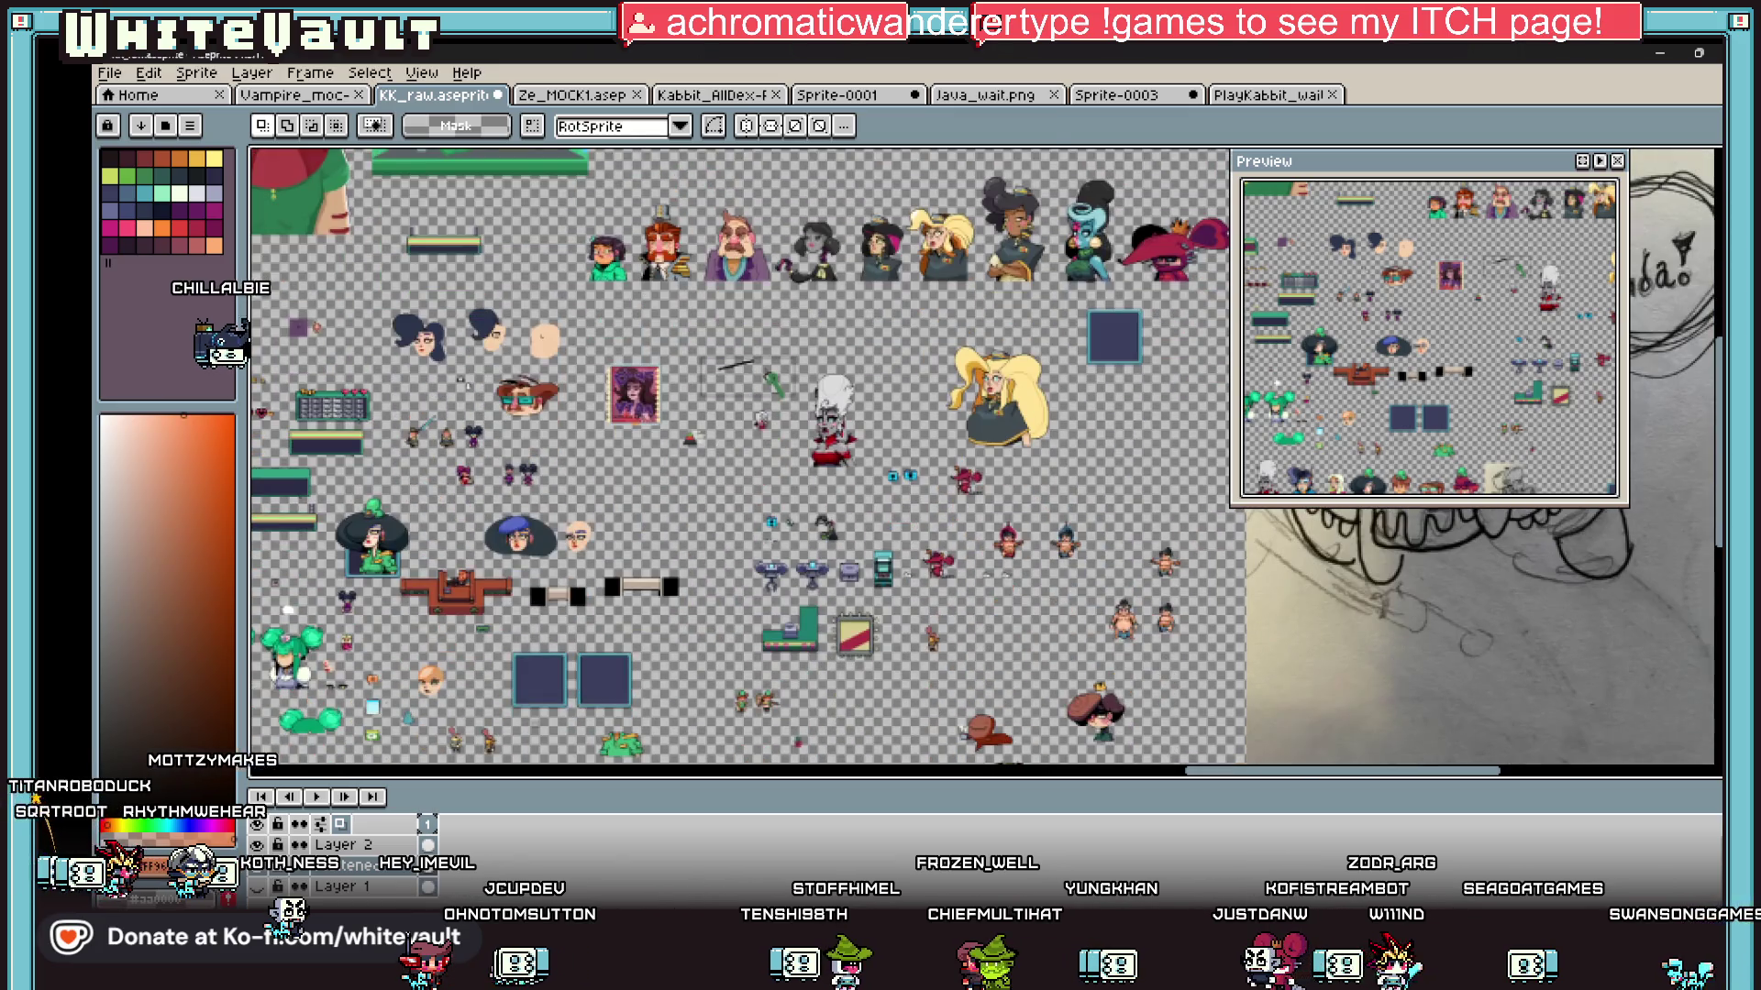
scroll(339, 691, "up", 1)
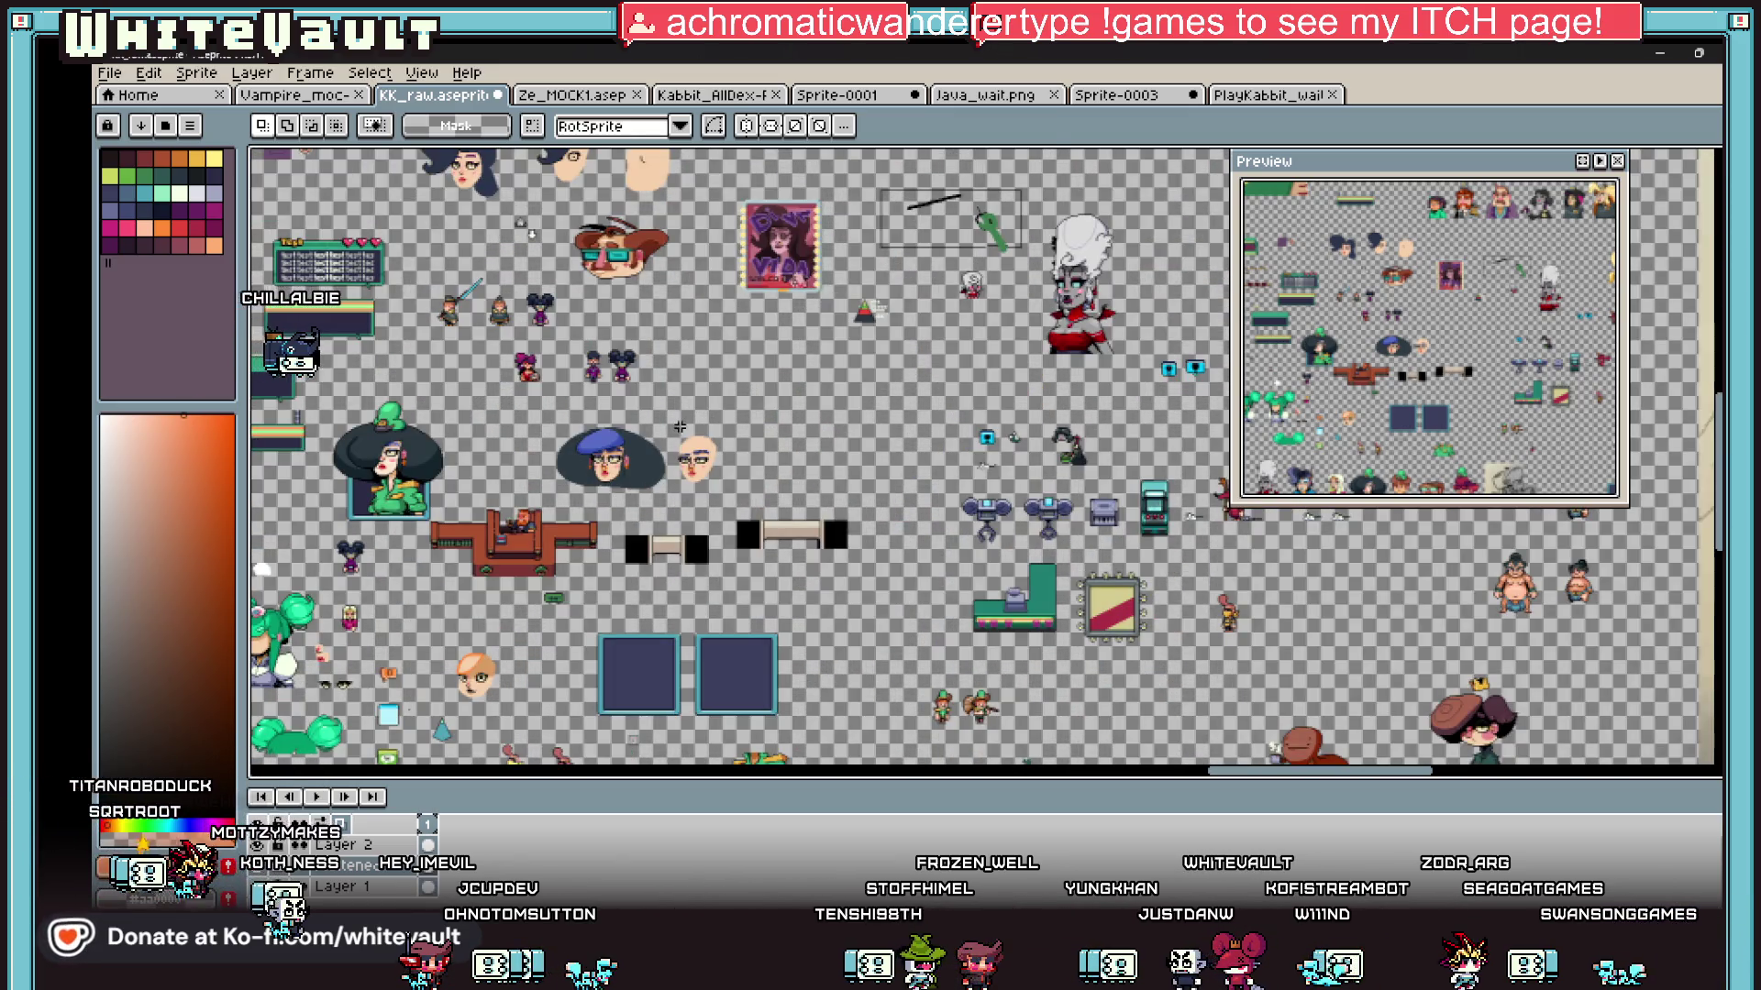
scroll(752, 401, "down", 2)
scroll(751, 275, "up", 1)
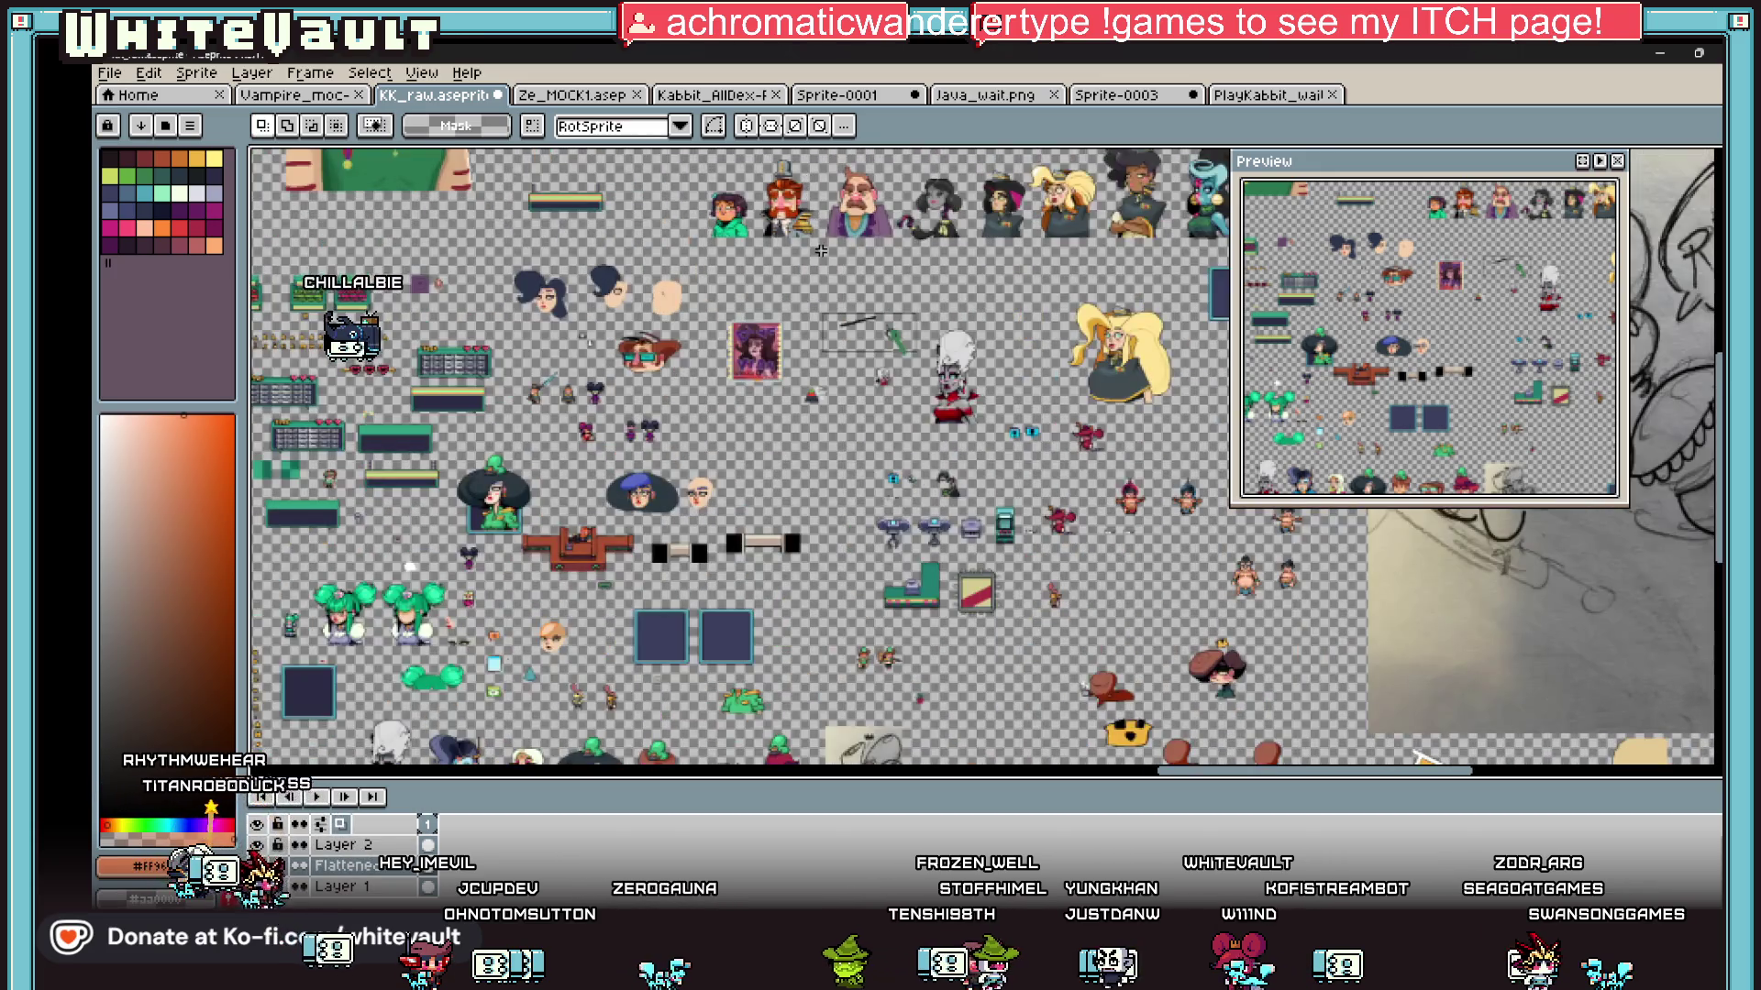
scroll(751, 200, "down", 1)
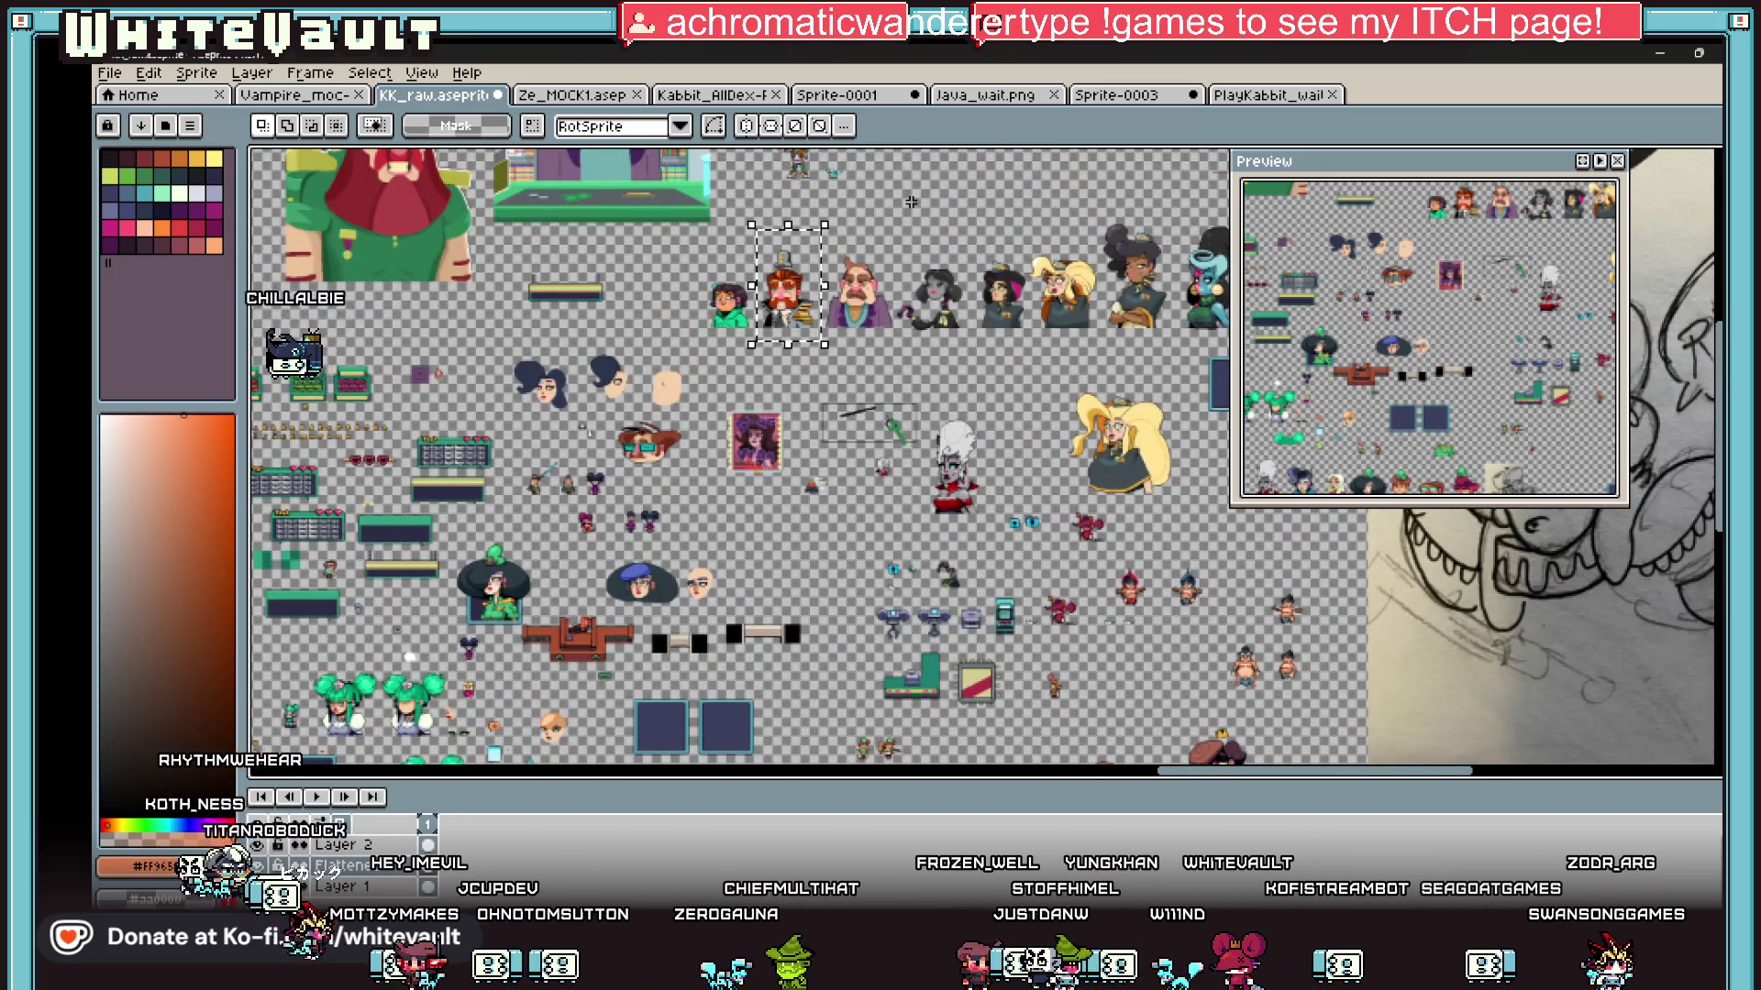
scroll(900, 203, "up", 2)
left_click(901, 204)
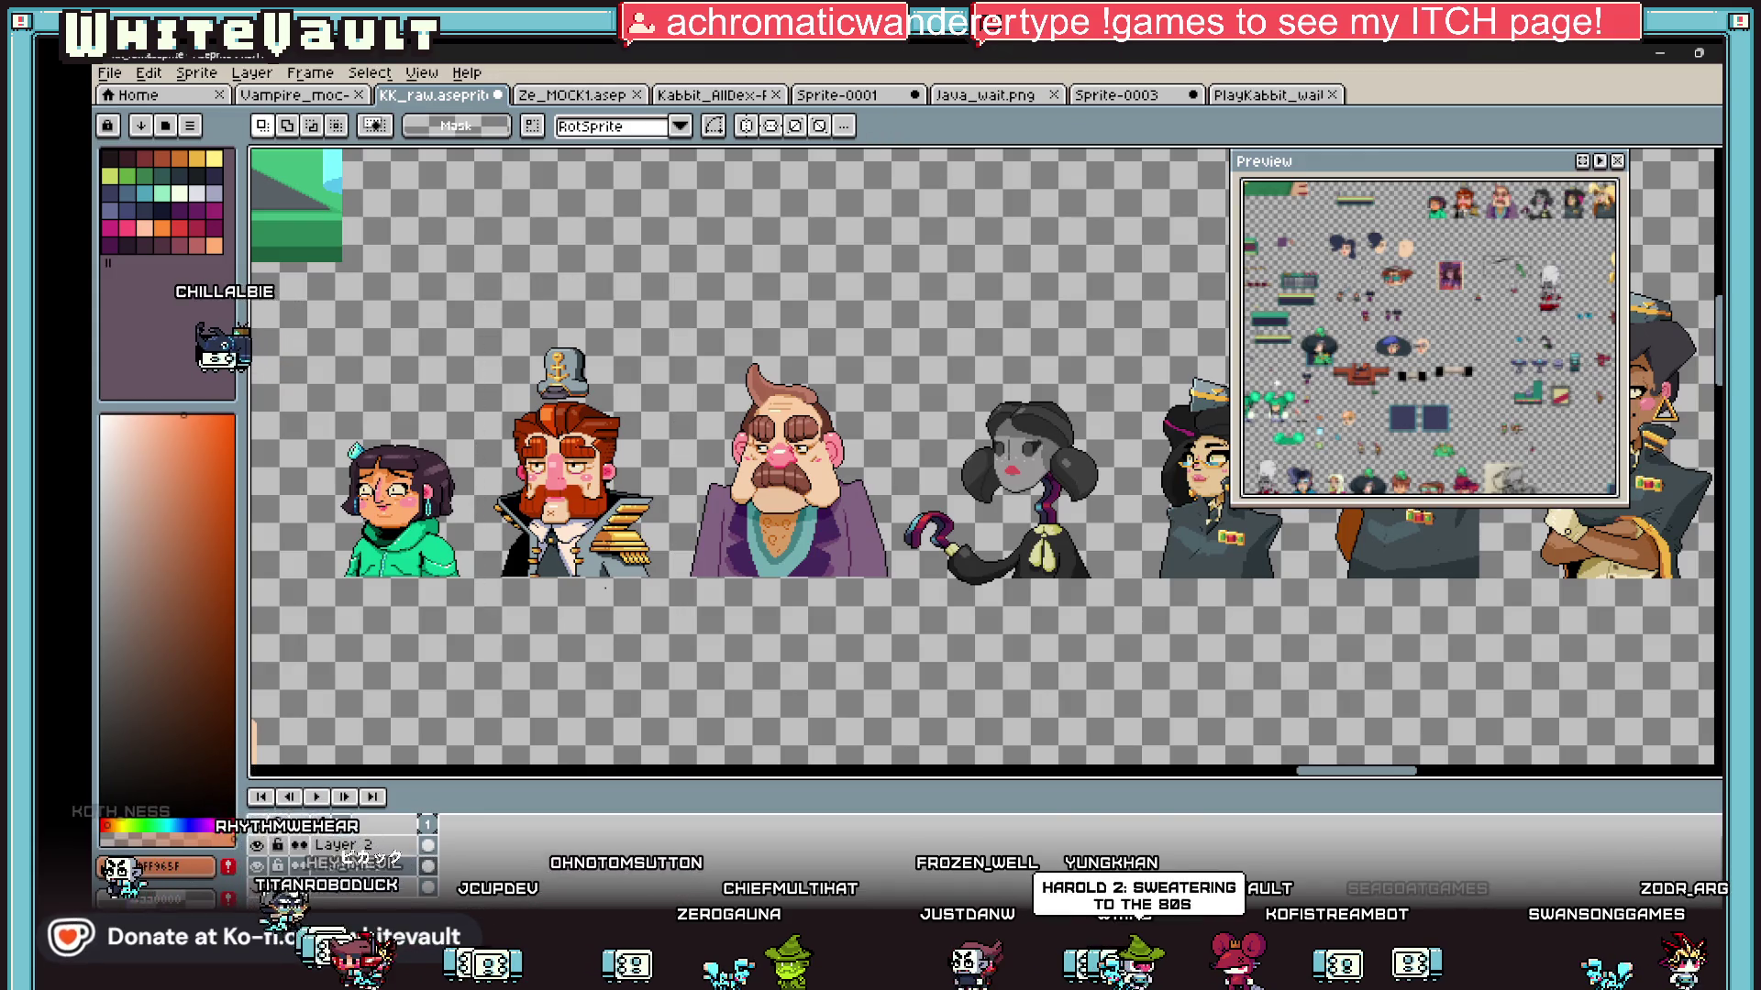
left_click_drag(1718, 342, 1718, 295)
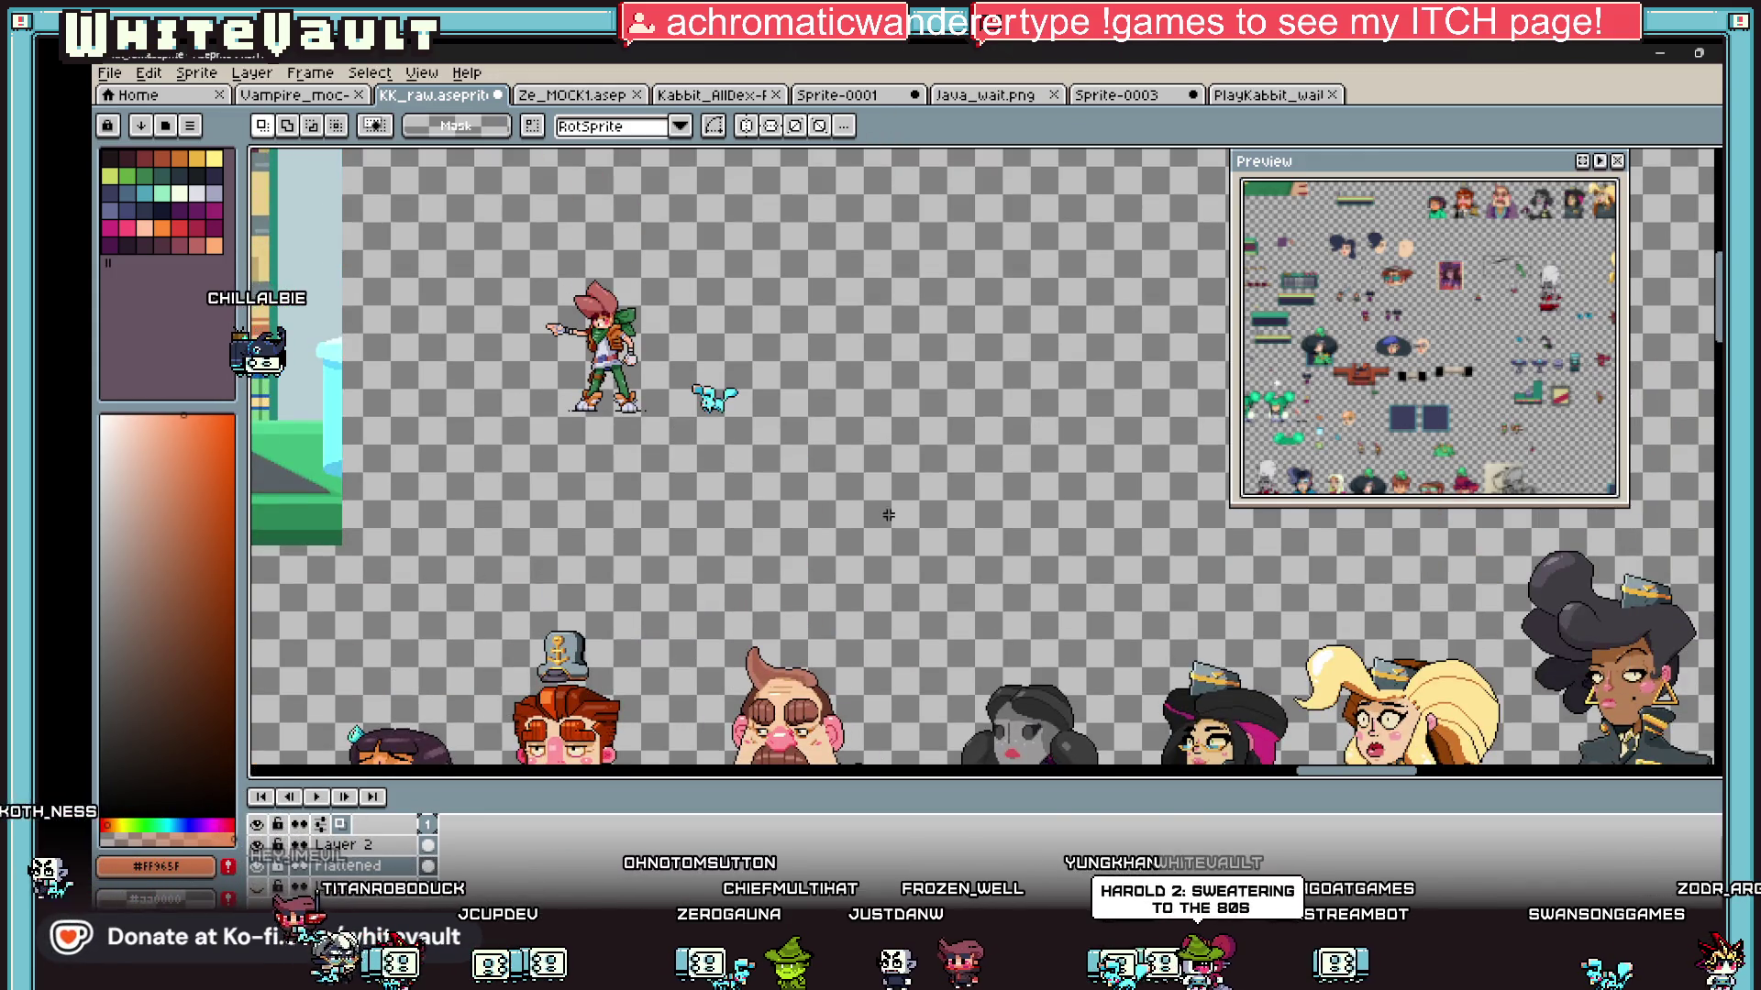
Step: Eyedrop the portrait skin tone #facca2 as the foreground colour
key("i")
left_click(806, 685)
scroll(1164, 597, "down", 1)
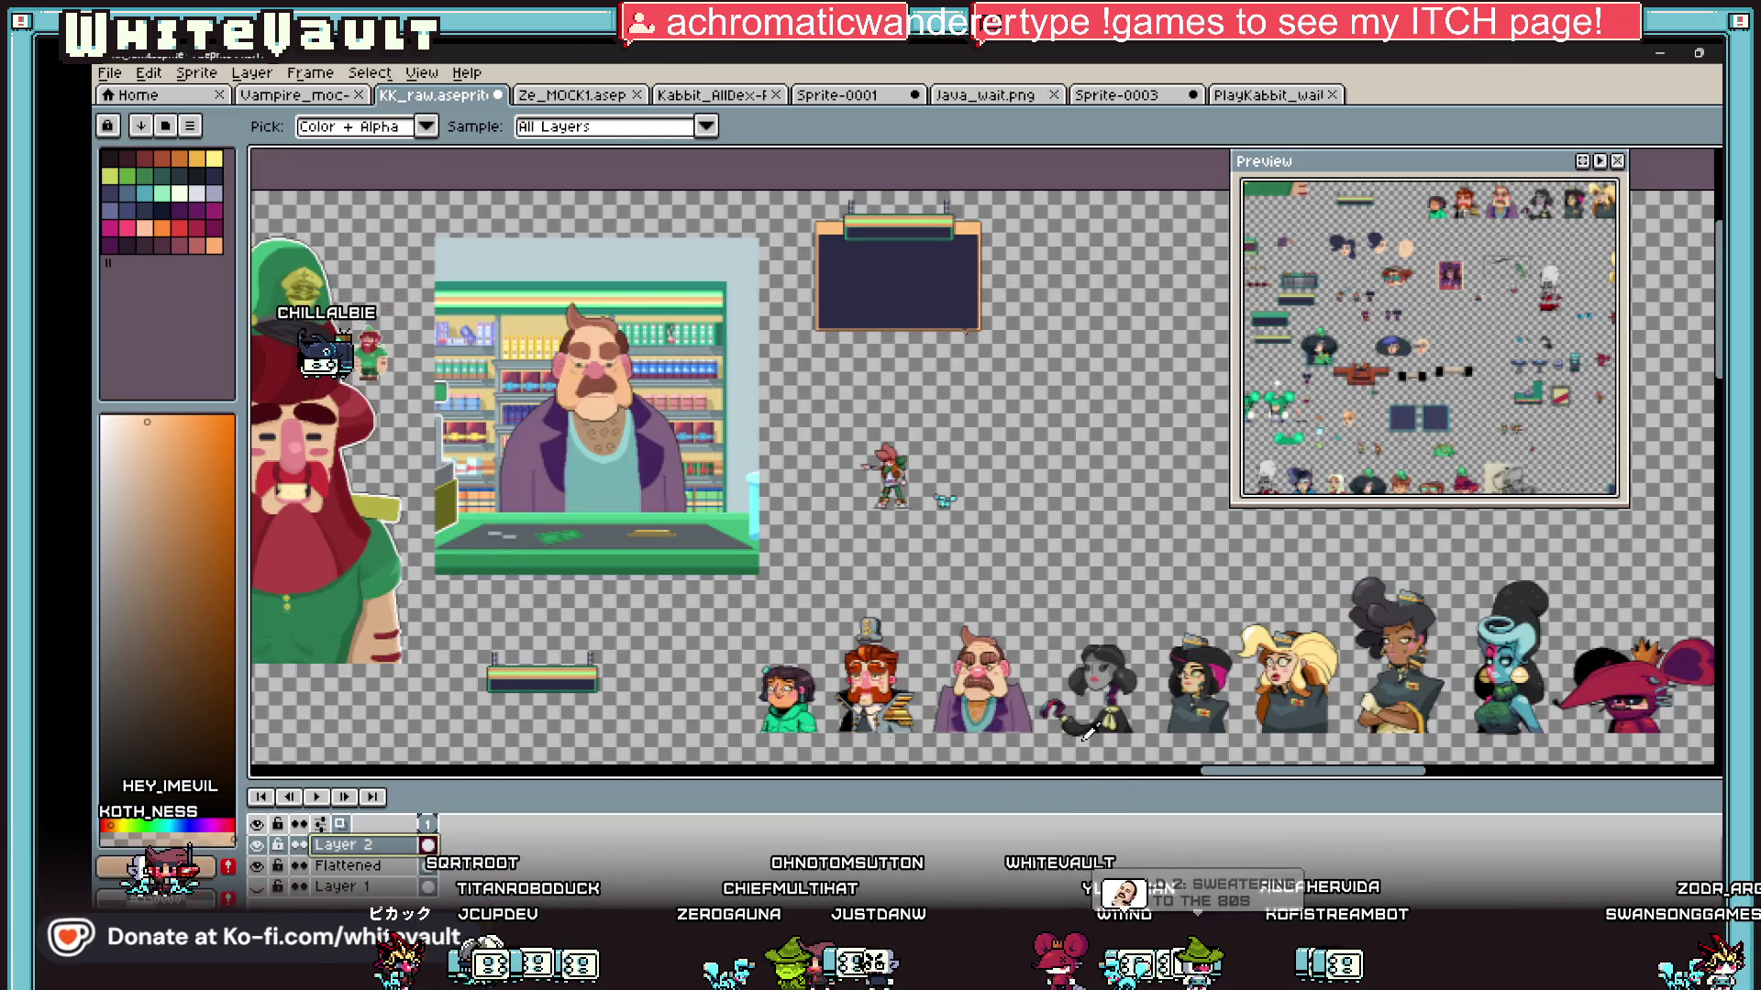
scroll(968, 711, "up", 2)
Step: Pencil a skin-toned head outline, redrawing it after undoing the first stroke
key("b")
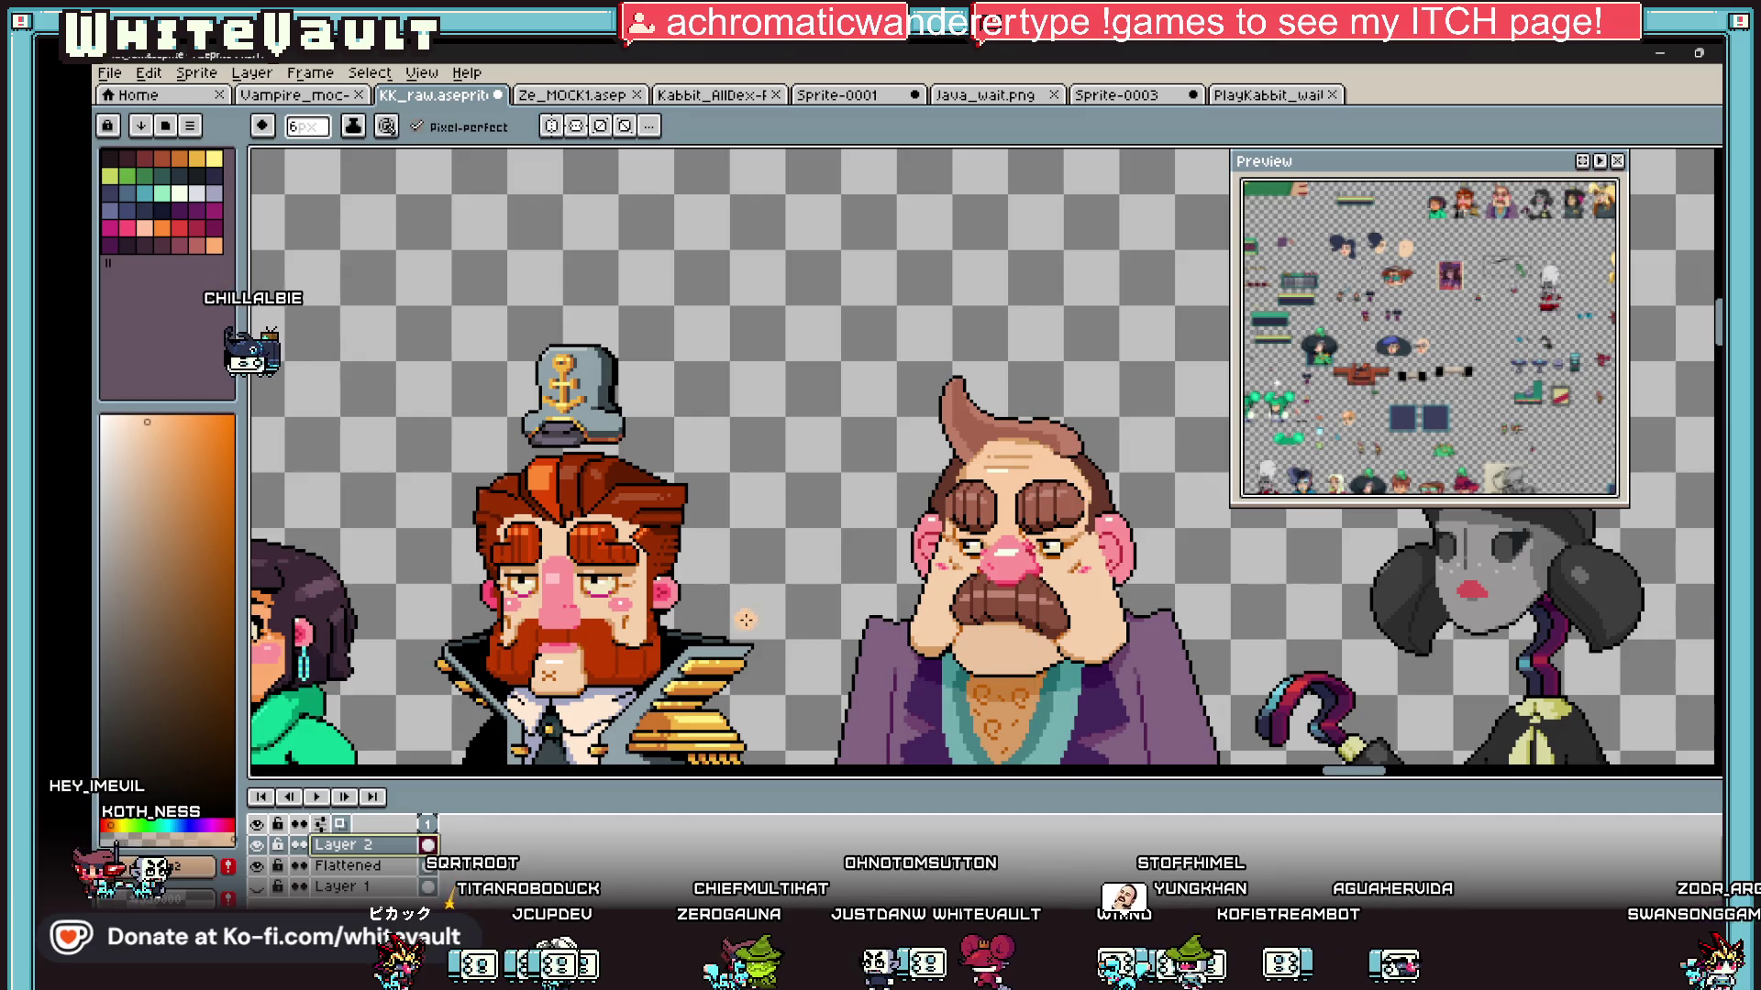
mouse_move(747, 676)
left_mouse_down()
mouse_move(726, 581)
mouse_move(826, 532)
left_mouse_up()
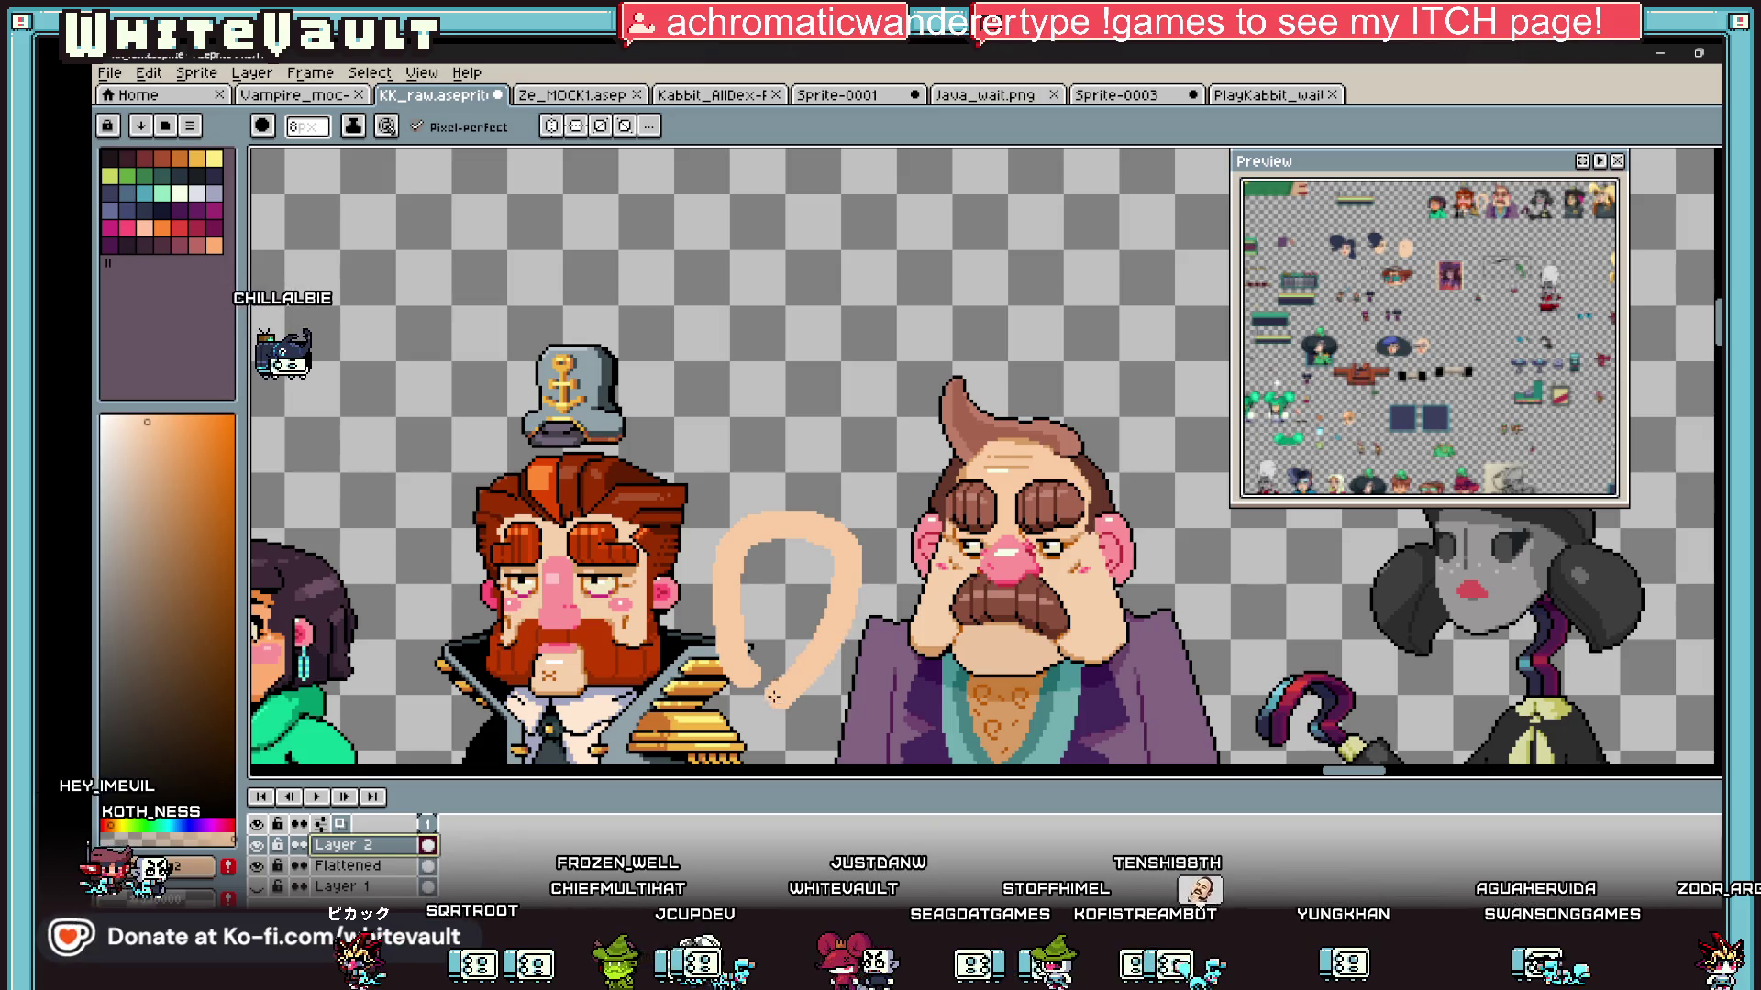
key("ctrl+z")
key("ctrl+z")
key("ctrl+z")
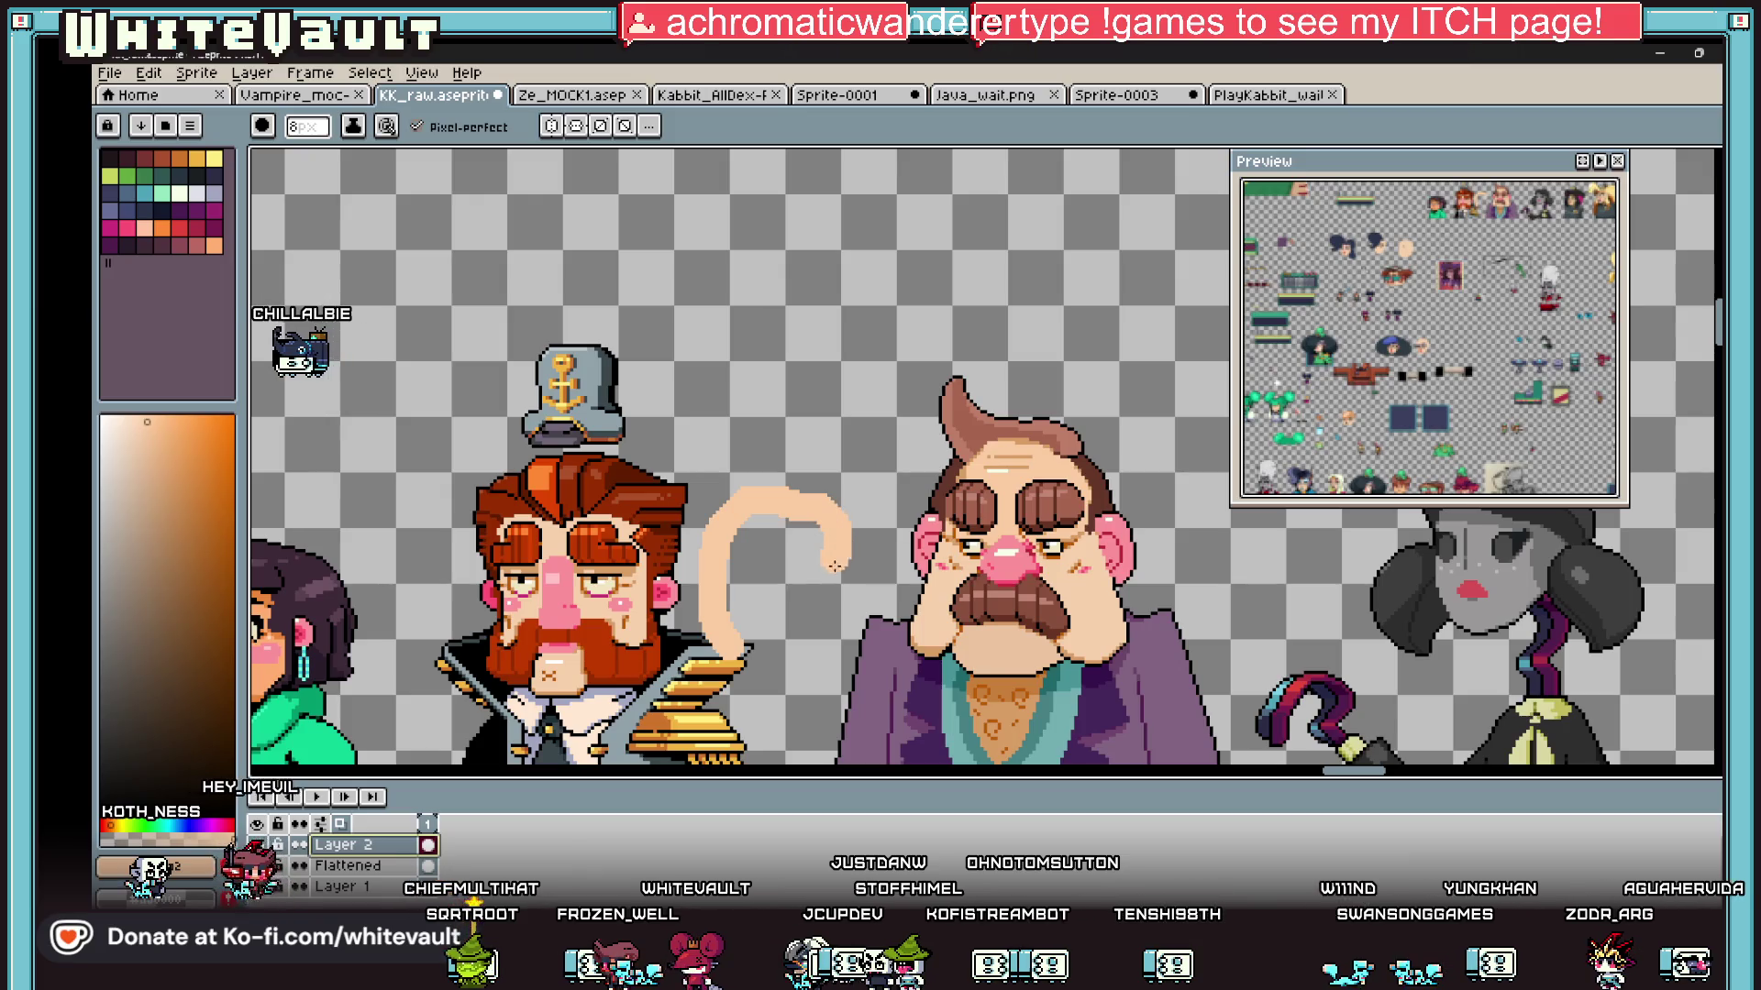
left_click_drag(837, 559, 811, 643)
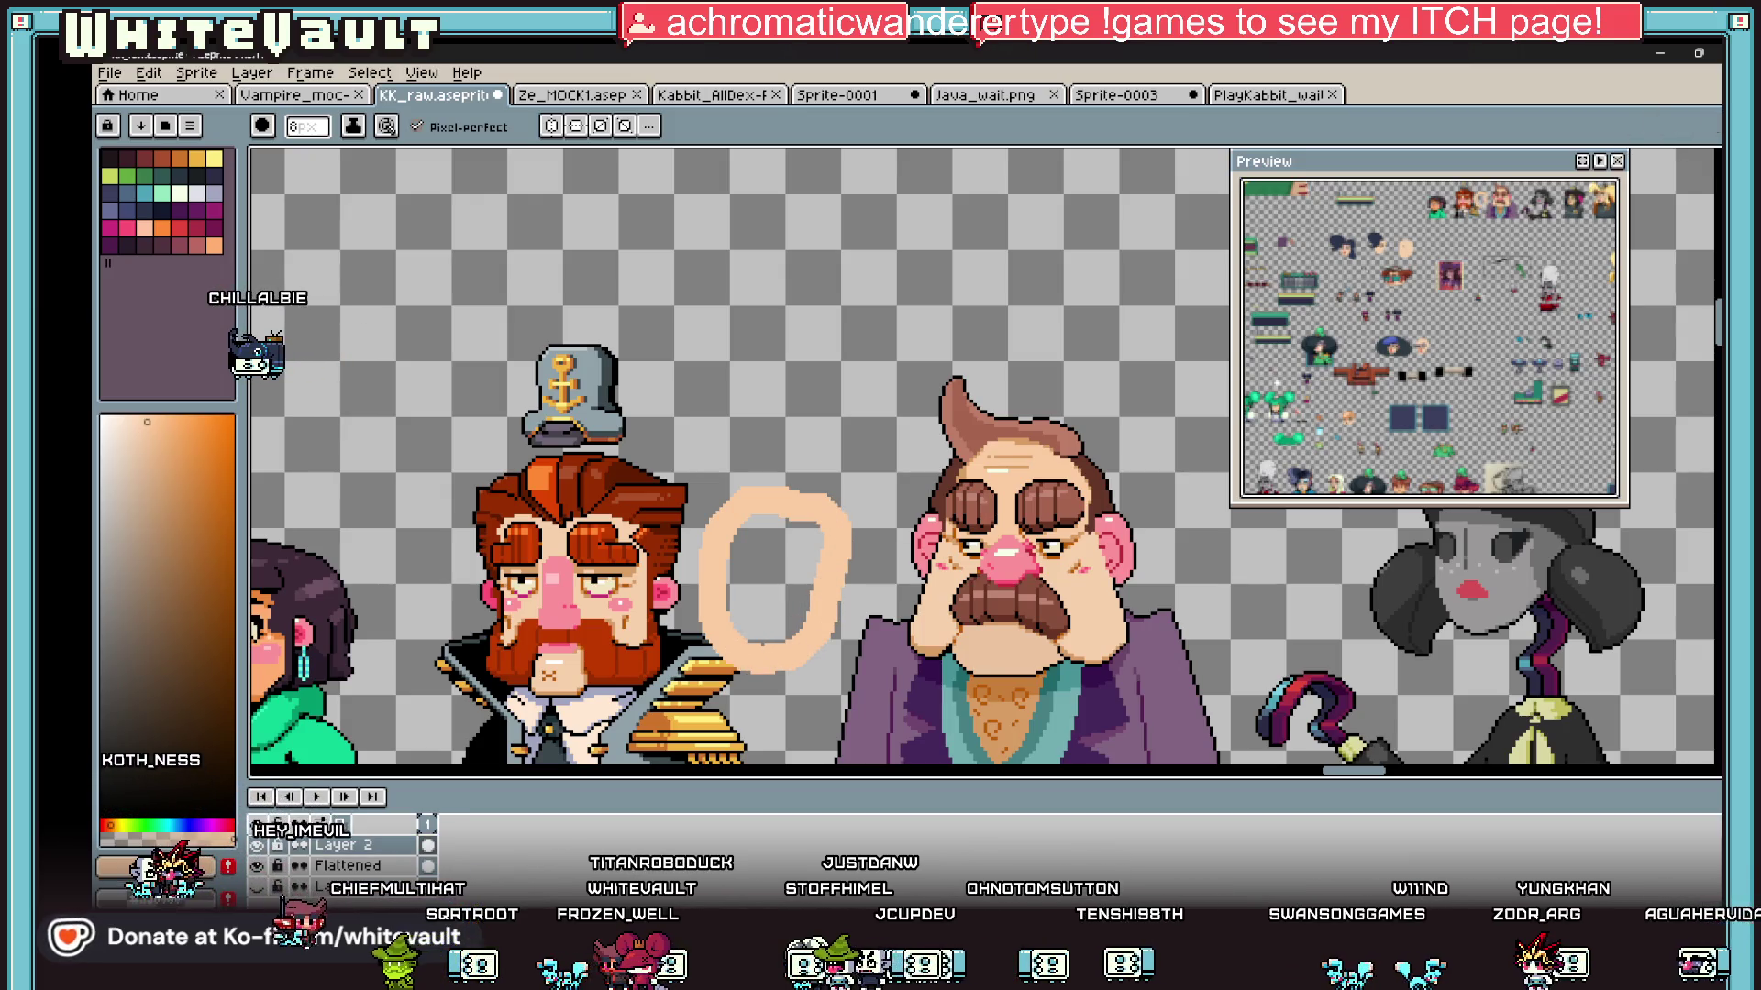
Step: Sample black from the existing artwork as the drawing colour
key("w")
scroll(819, 581, "down", 2)
scroll(819, 581, "up", 3)
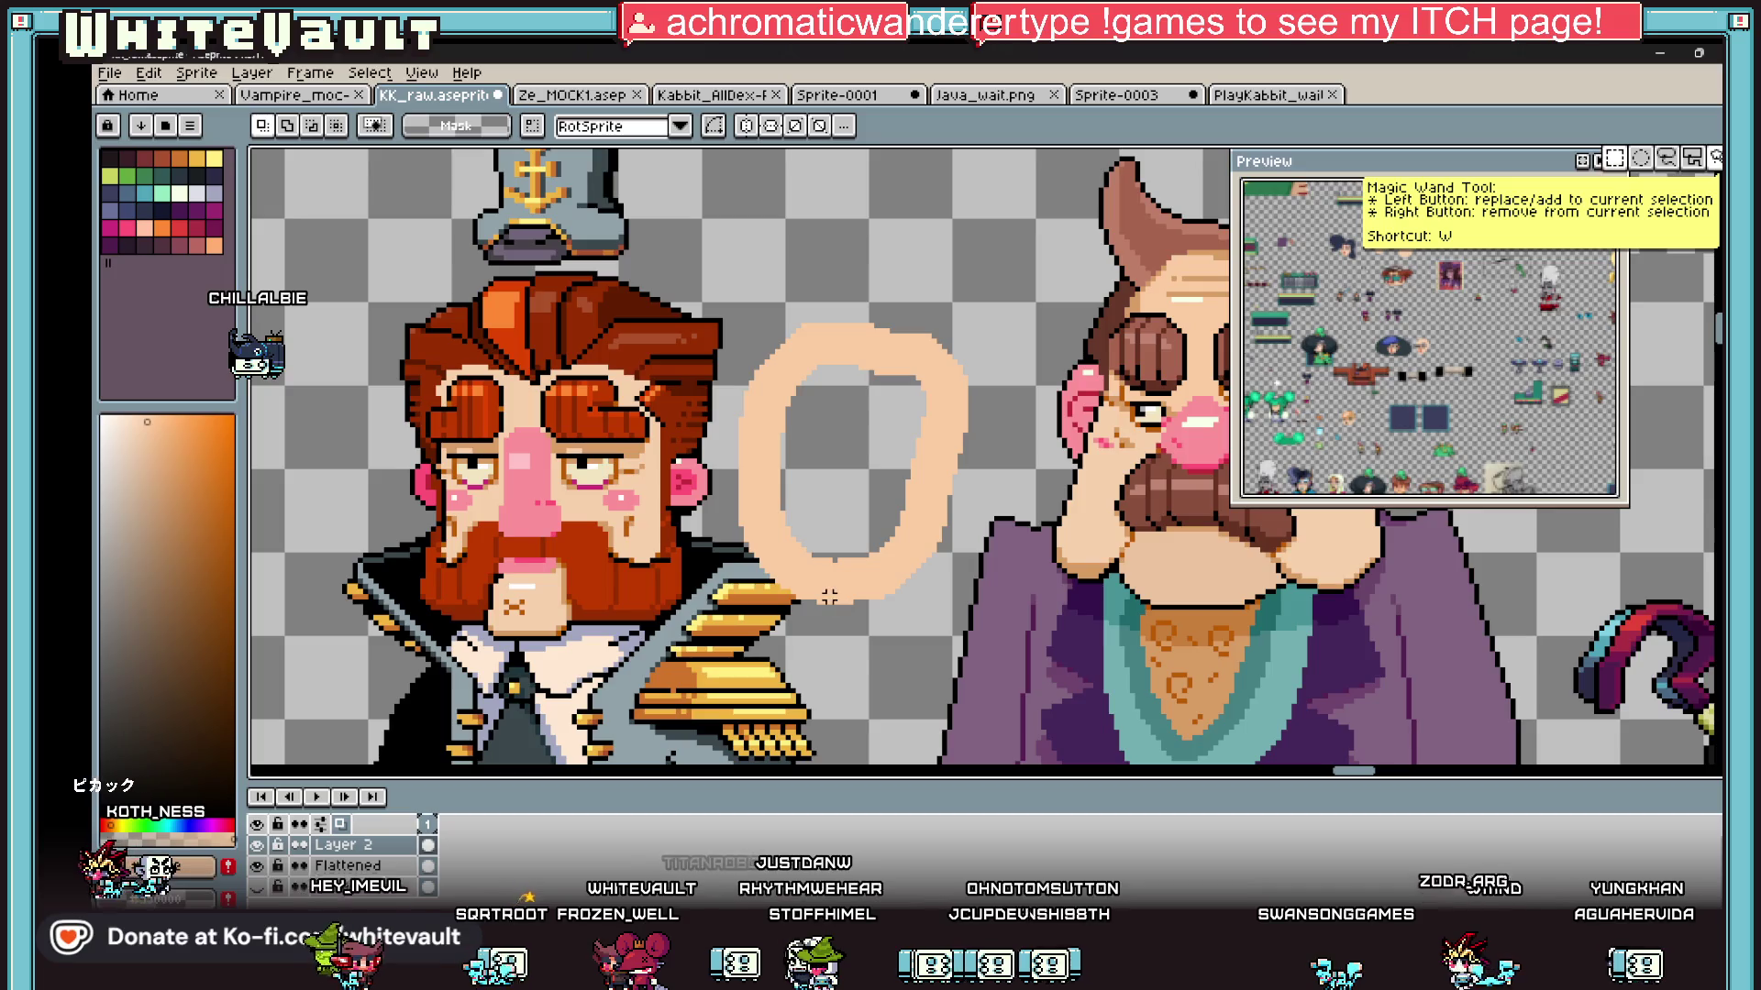
key("i")
left_click(990, 552)
key("b")
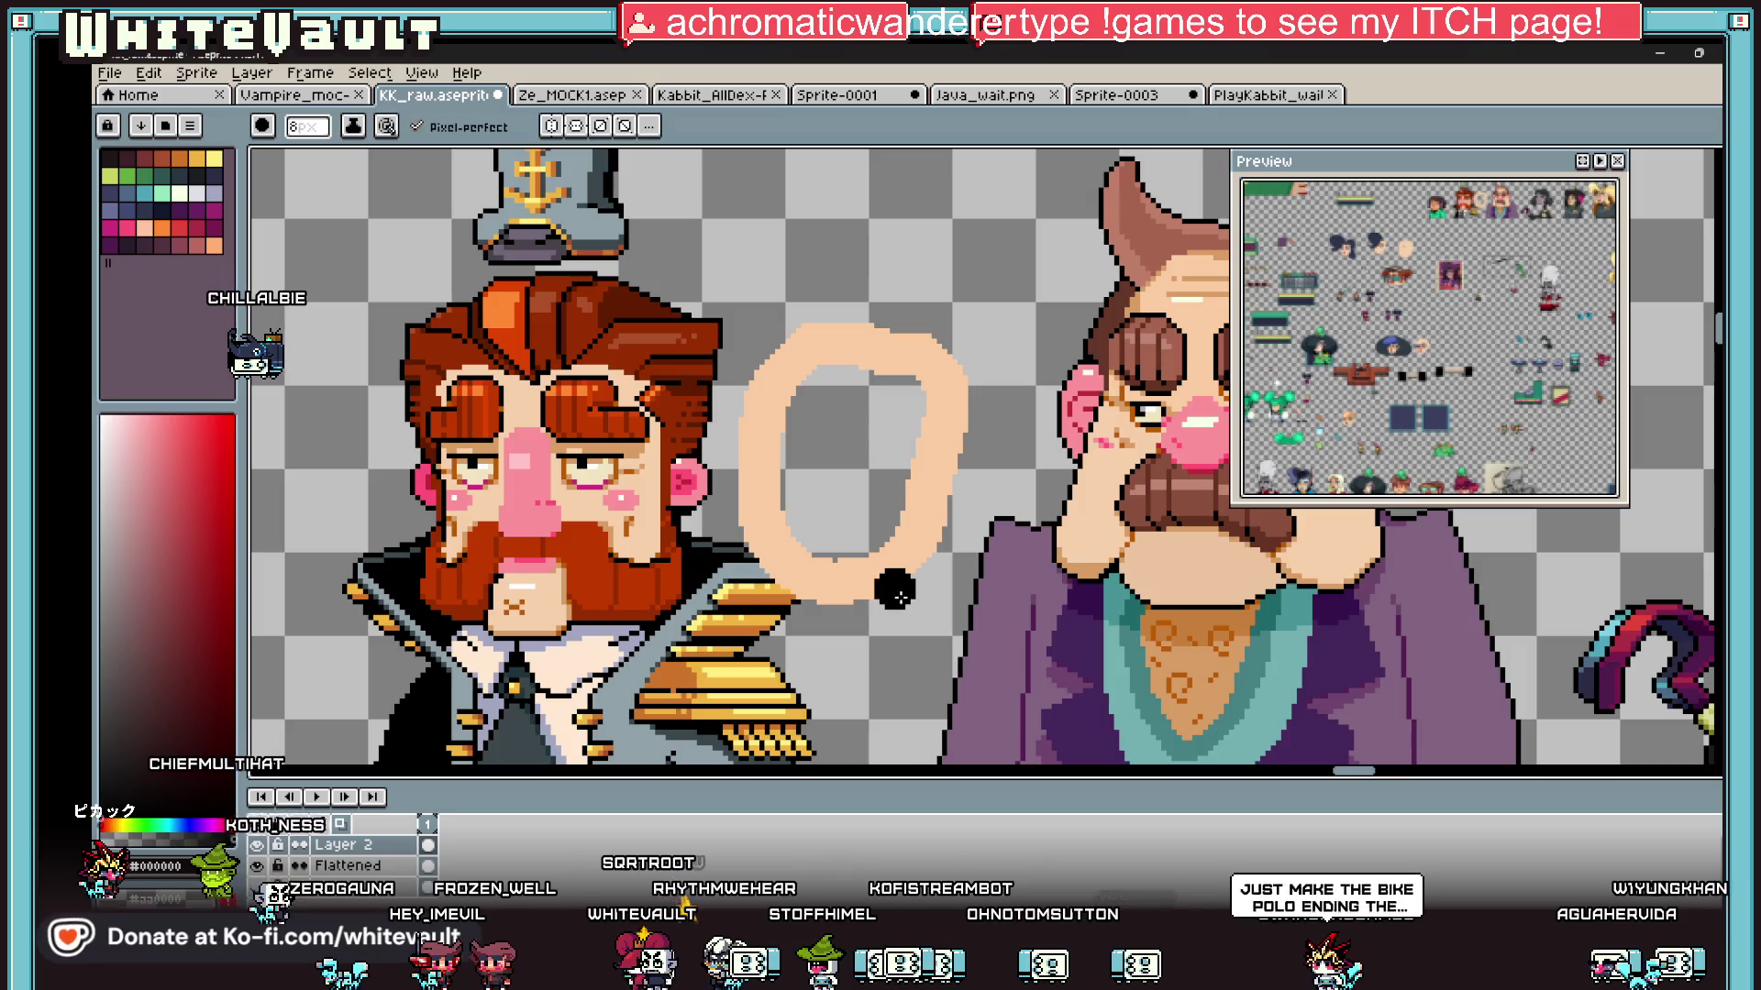
Step: Draw the black shoulder outline below the head, including its bottom line
key("v")
key("b")
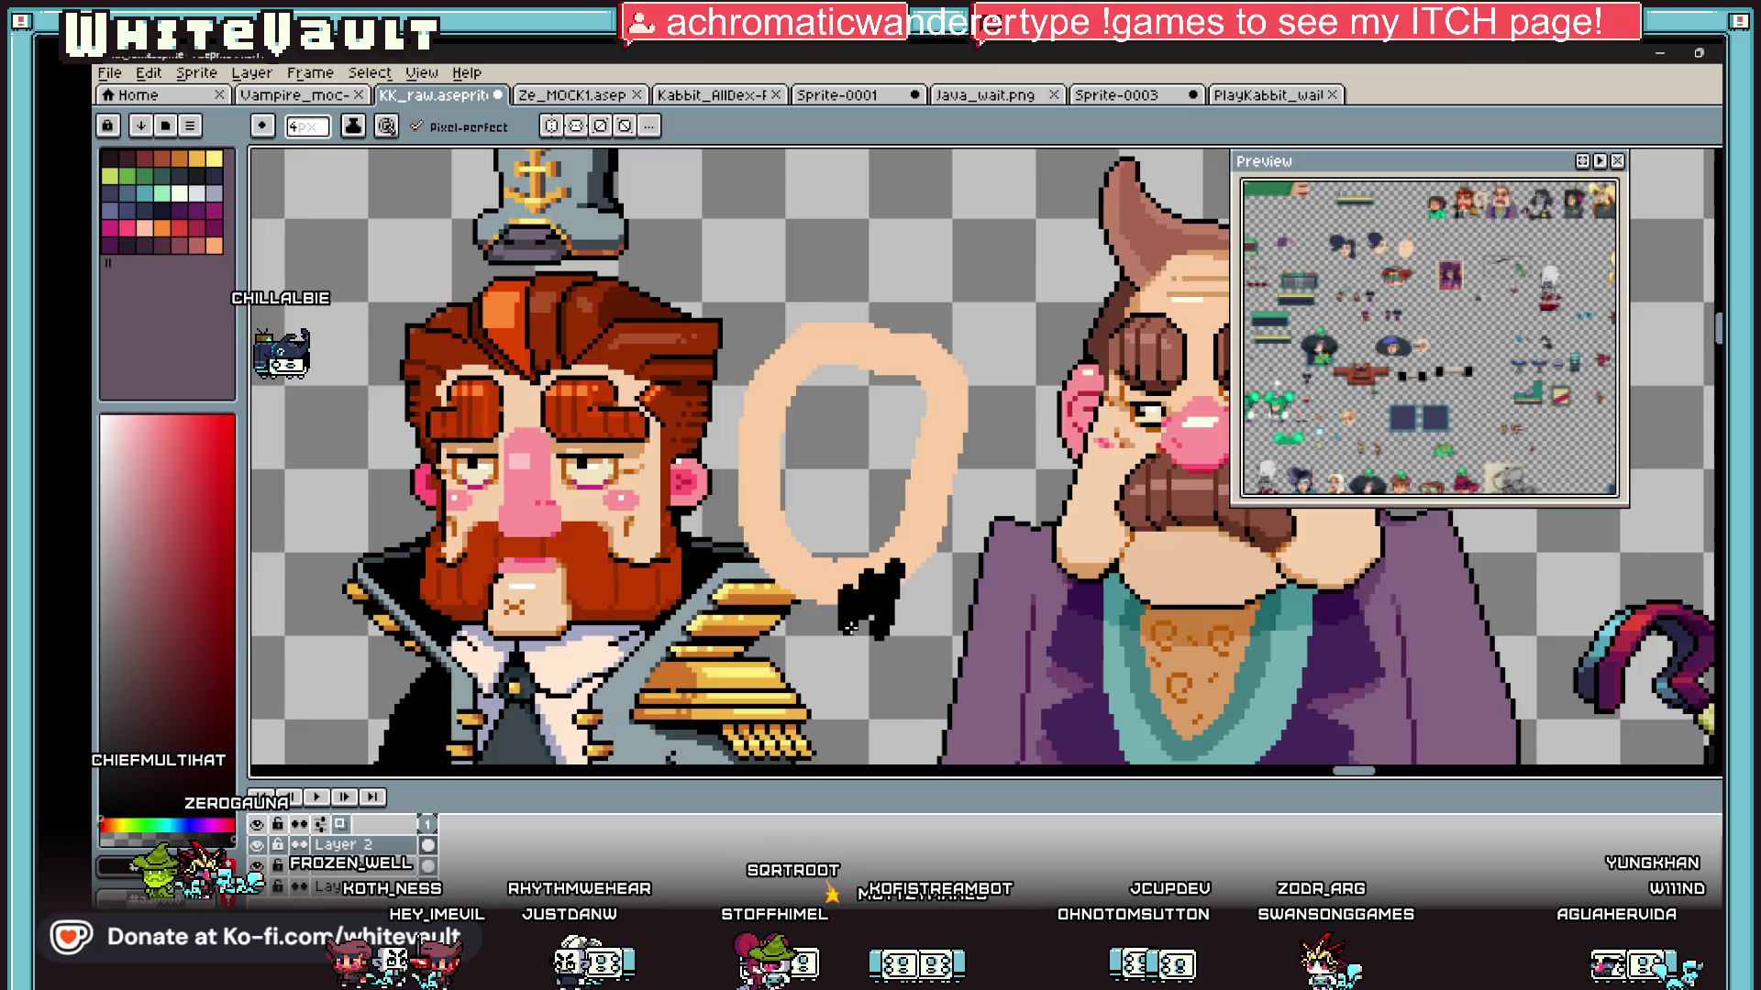
scroll(850, 627, "down", 5)
scroll(852, 617, "up", 5)
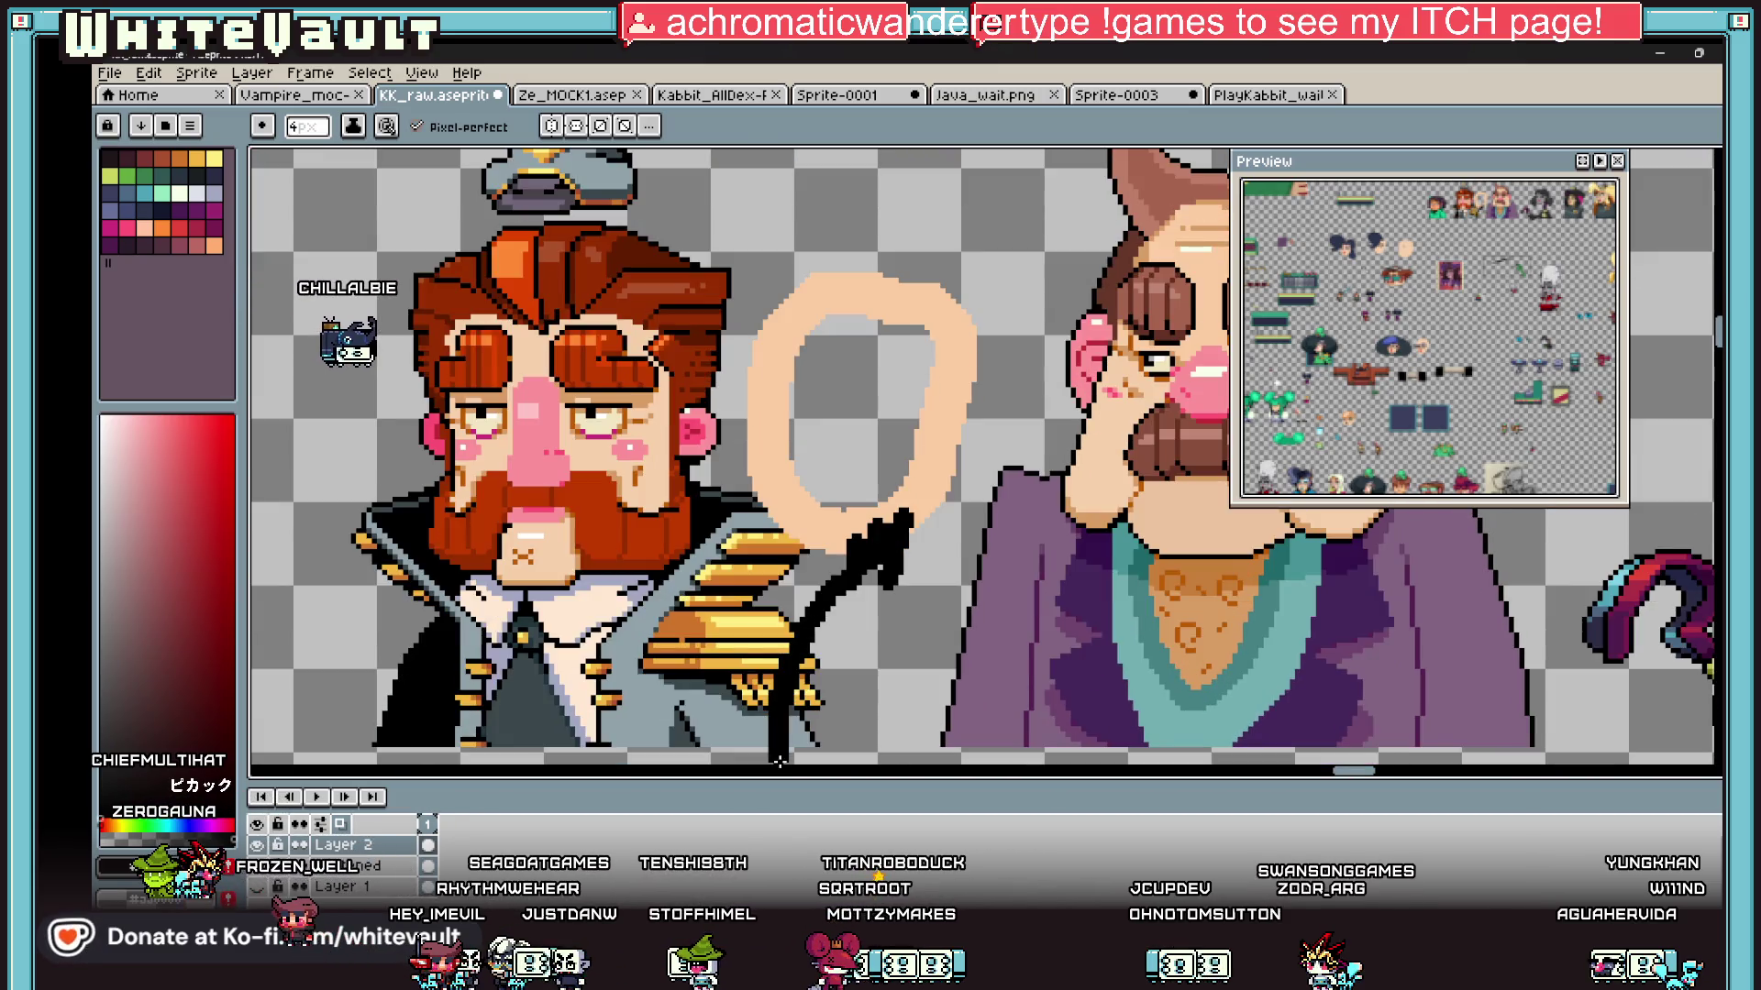
scroll(812, 665, "down", 5)
scroll(851, 642, "up", 6)
mouse_move(839, 601)
left_mouse_down()
mouse_move(930, 641)
mouse_move(958, 761)
mouse_move(961, 734)
left_mouse_up()
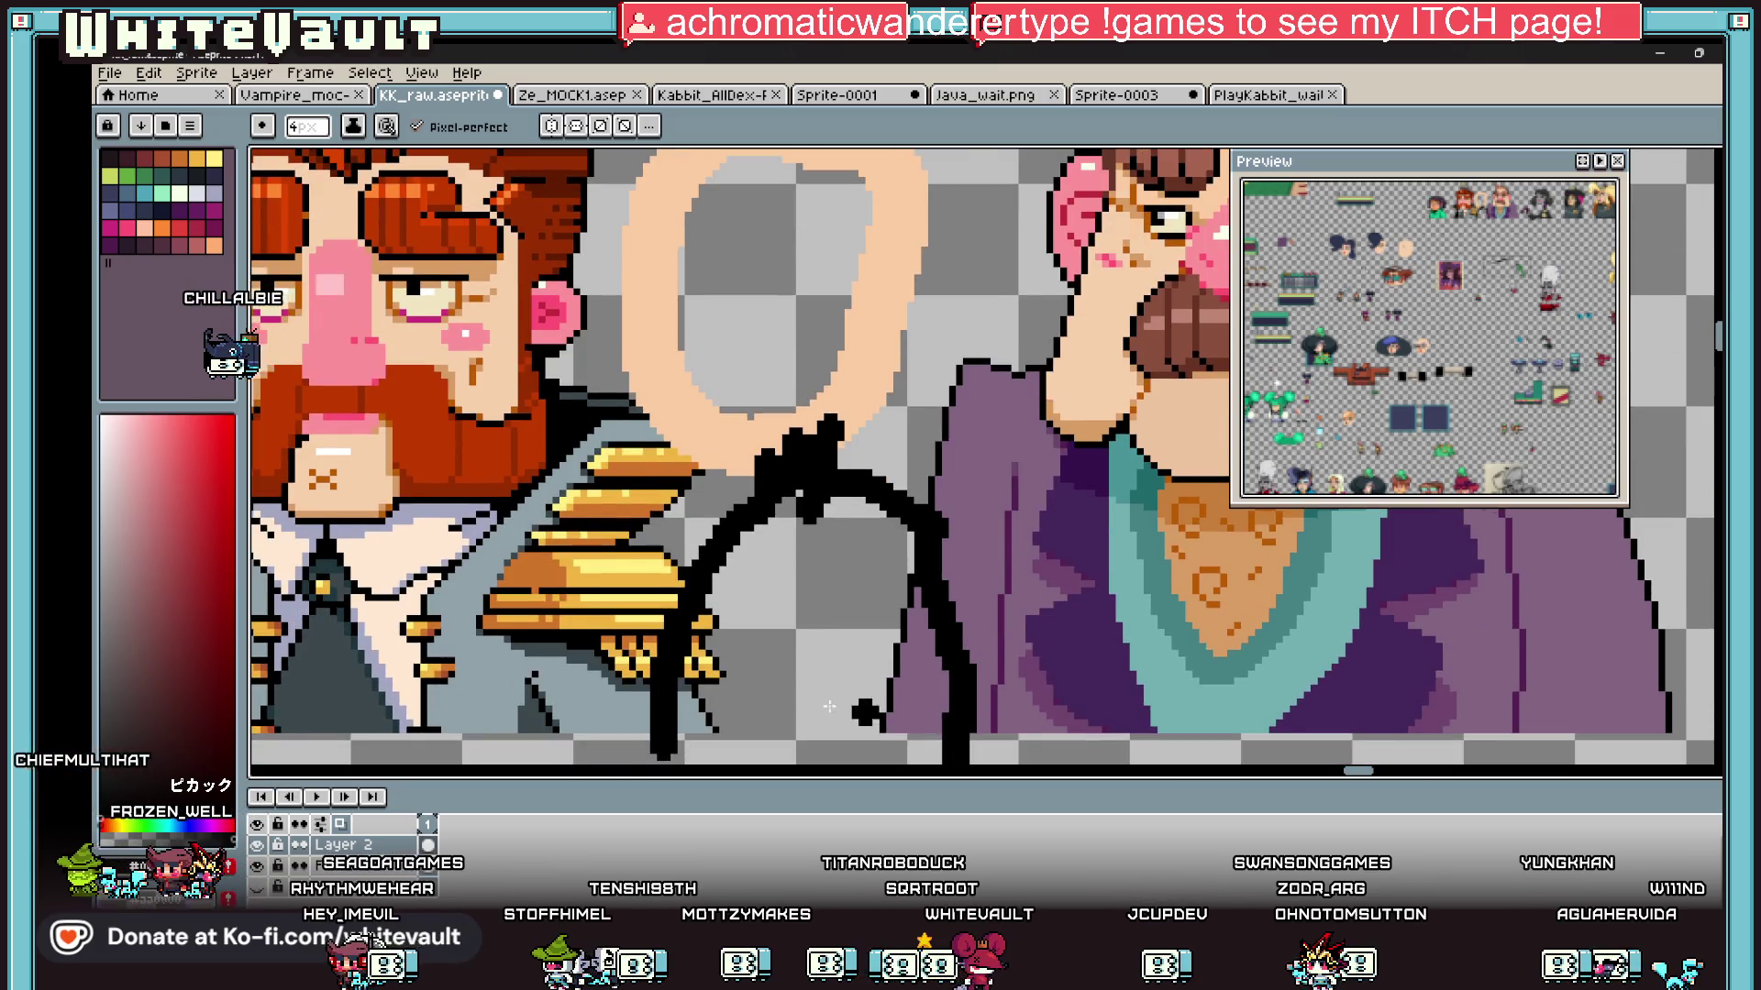
scroll(961, 733, "down", 1)
left_click_drag(702, 720, 906, 721)
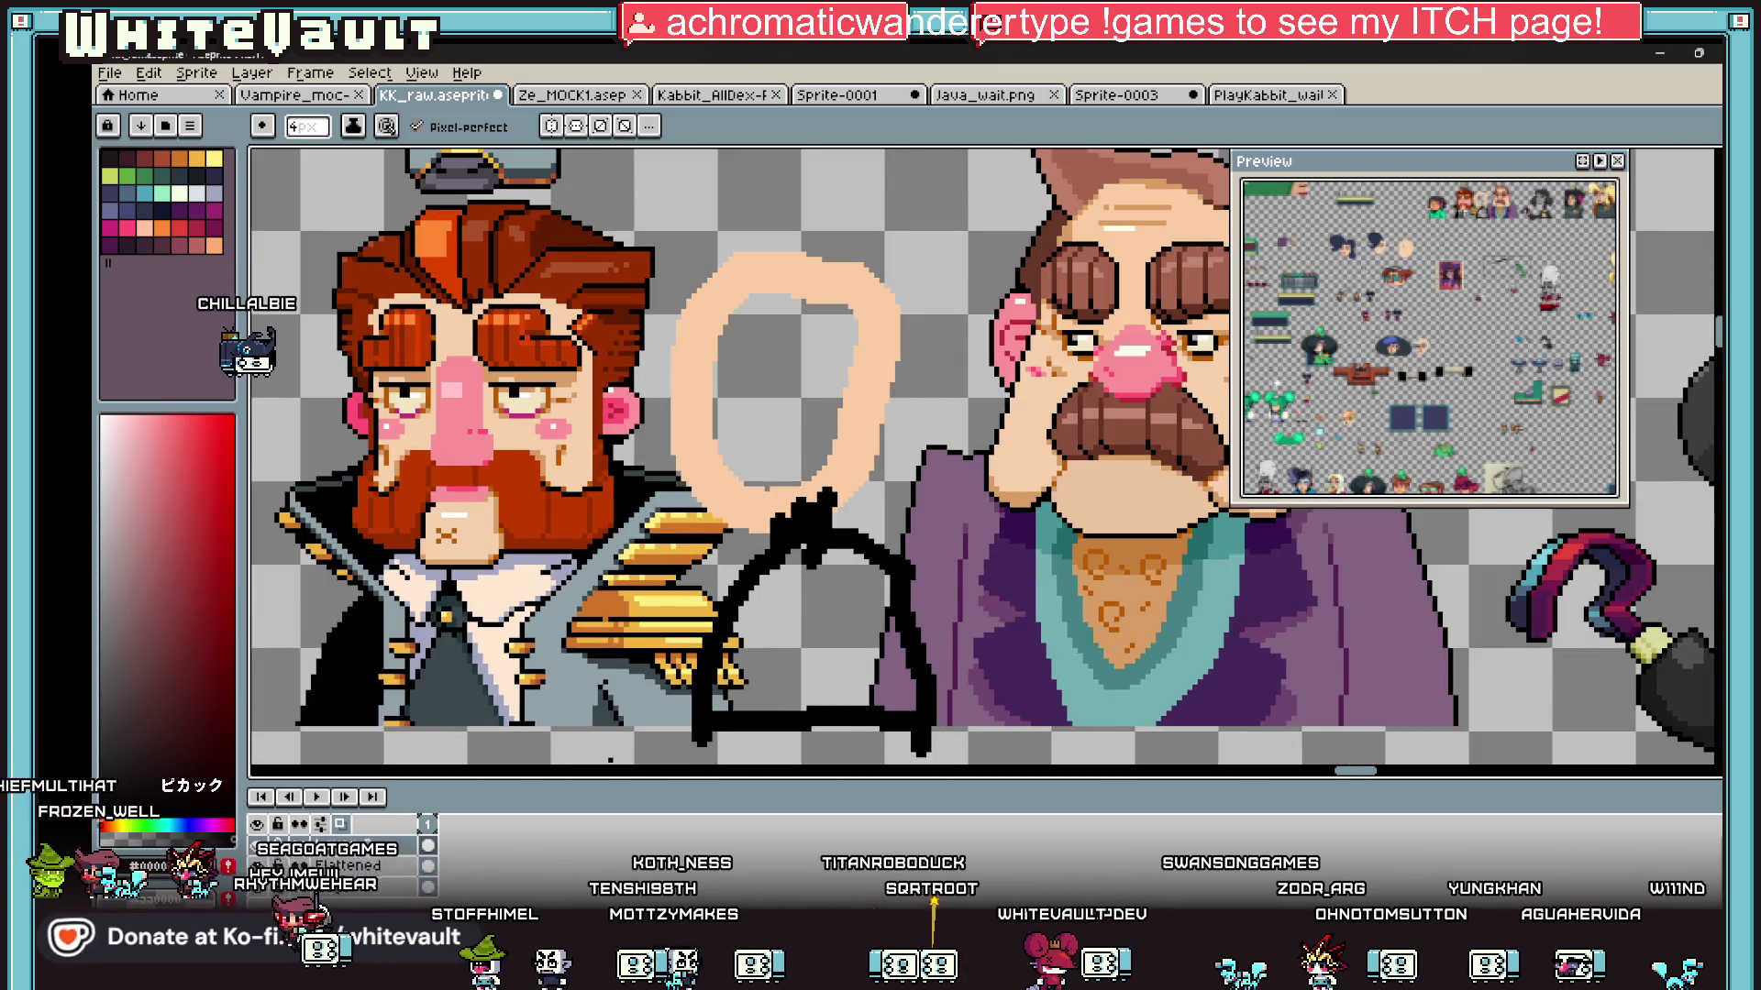
Step: Marquee the head-and-body sketch and move it beside the pasted character
key("m")
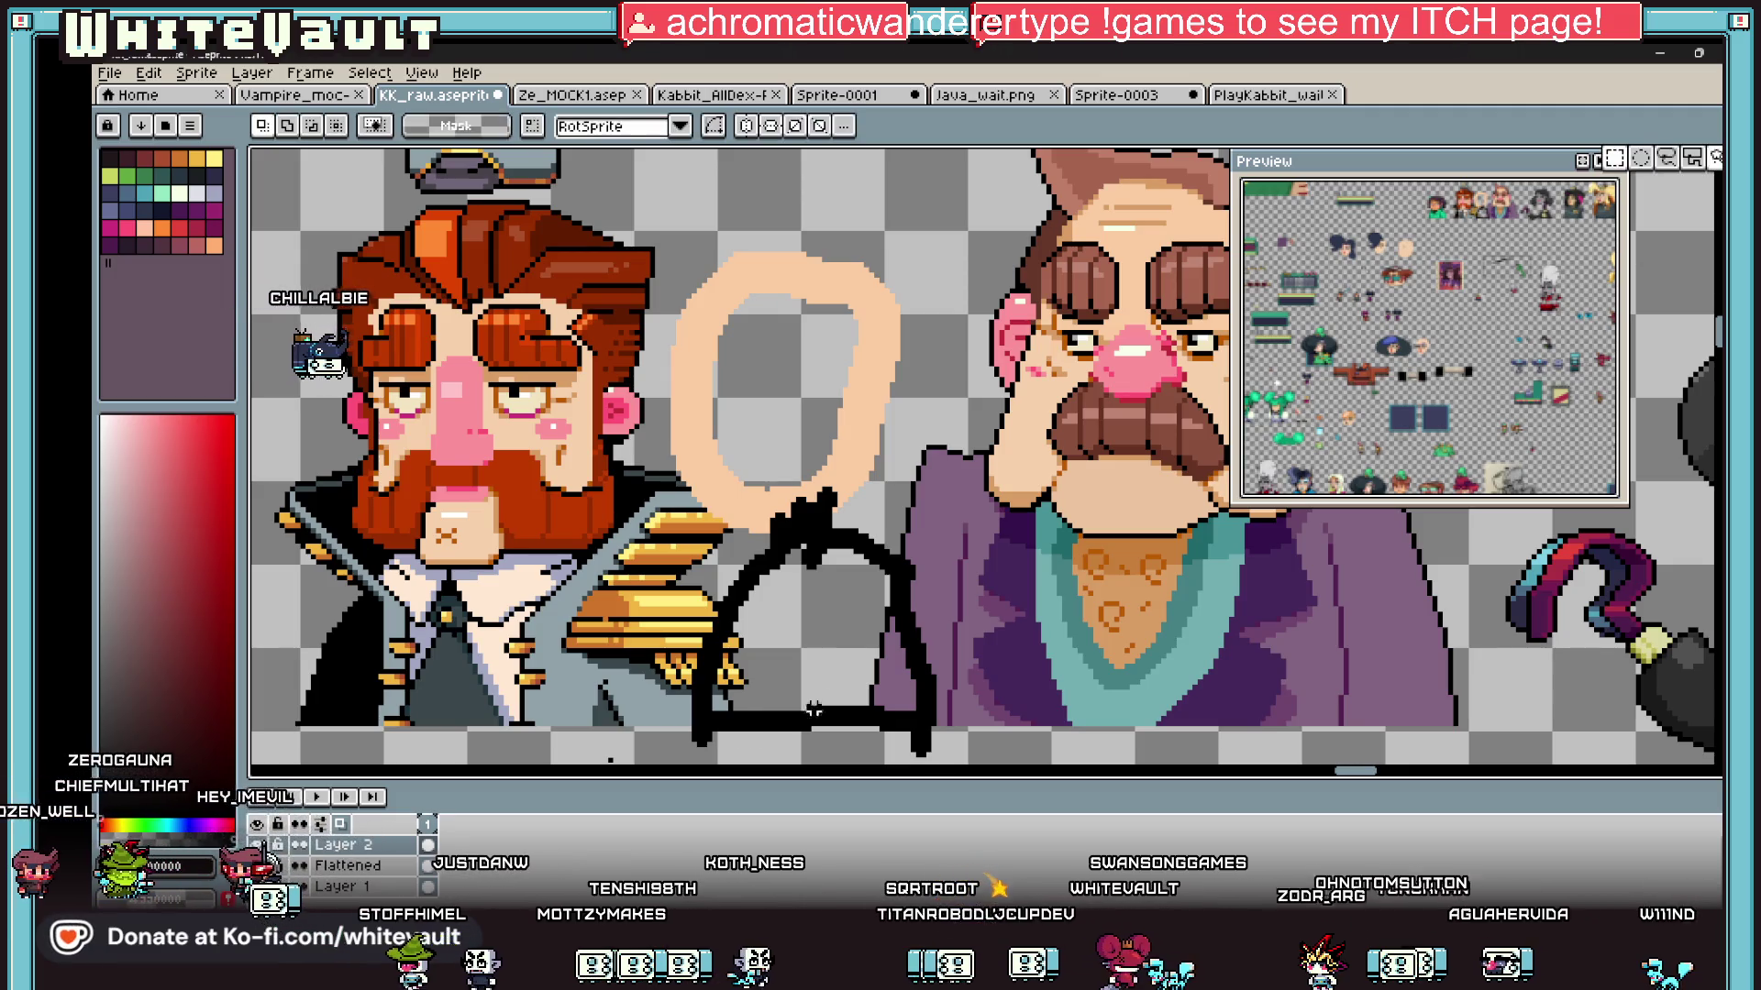
left_click_drag(677, 715, 1006, 752)
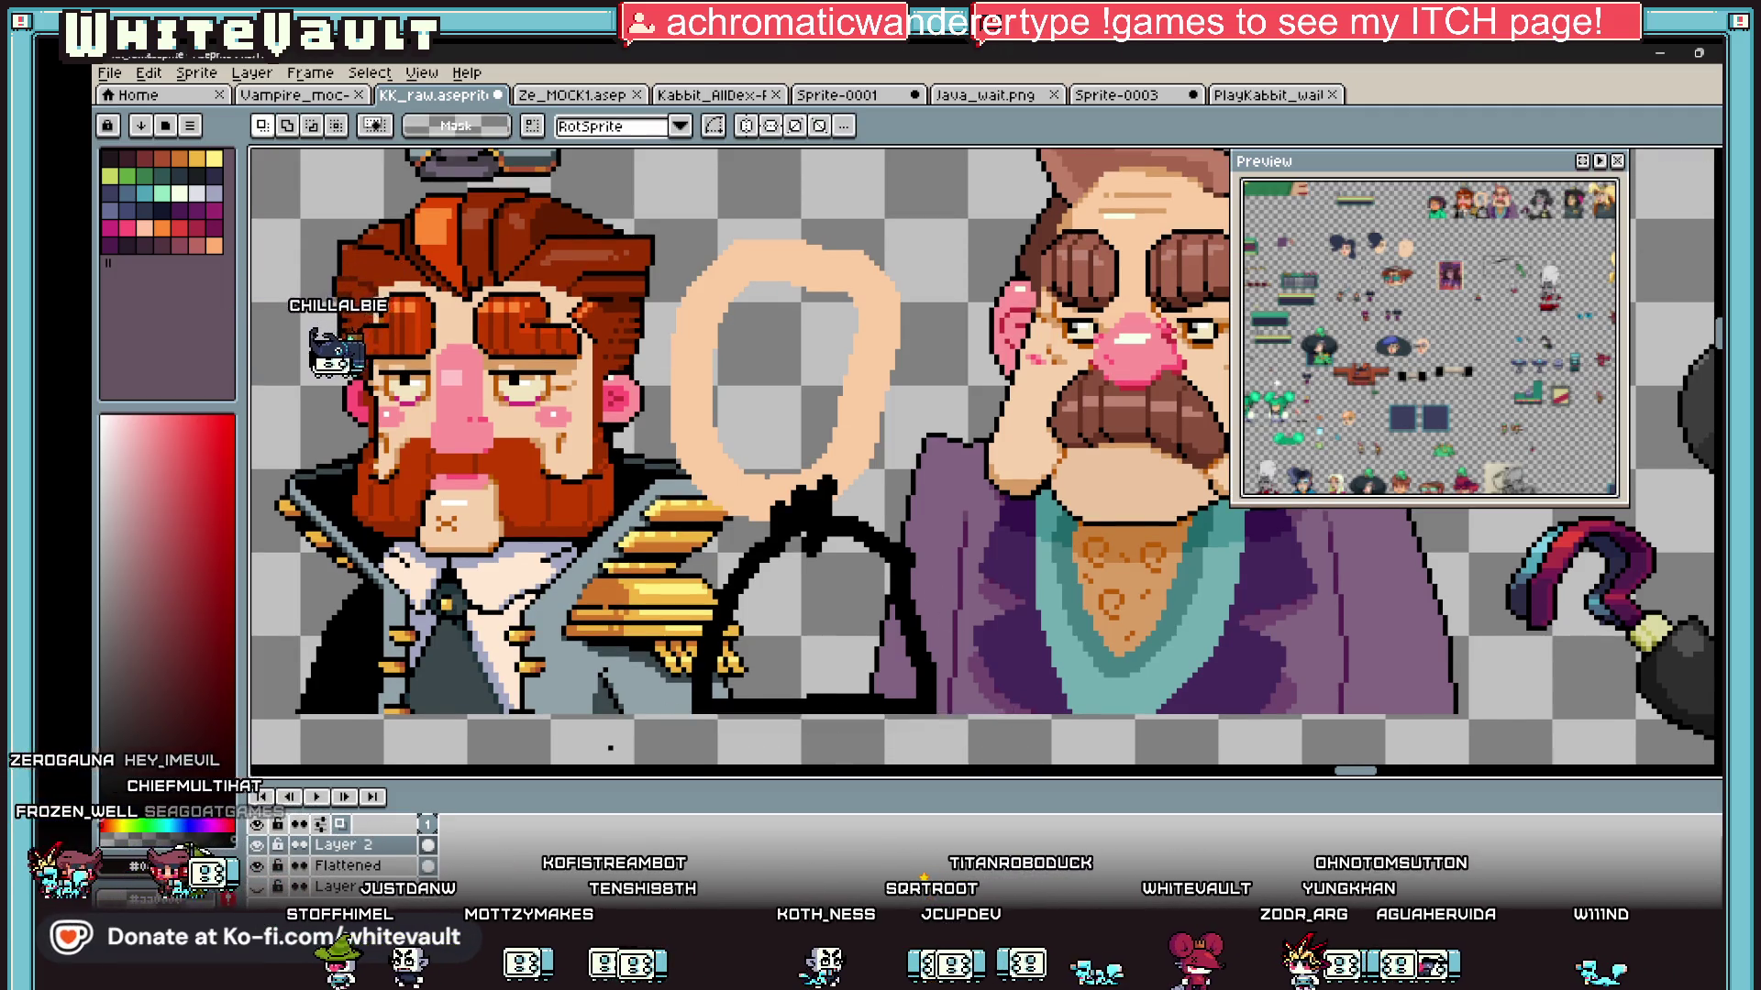
key("ctrl+v")
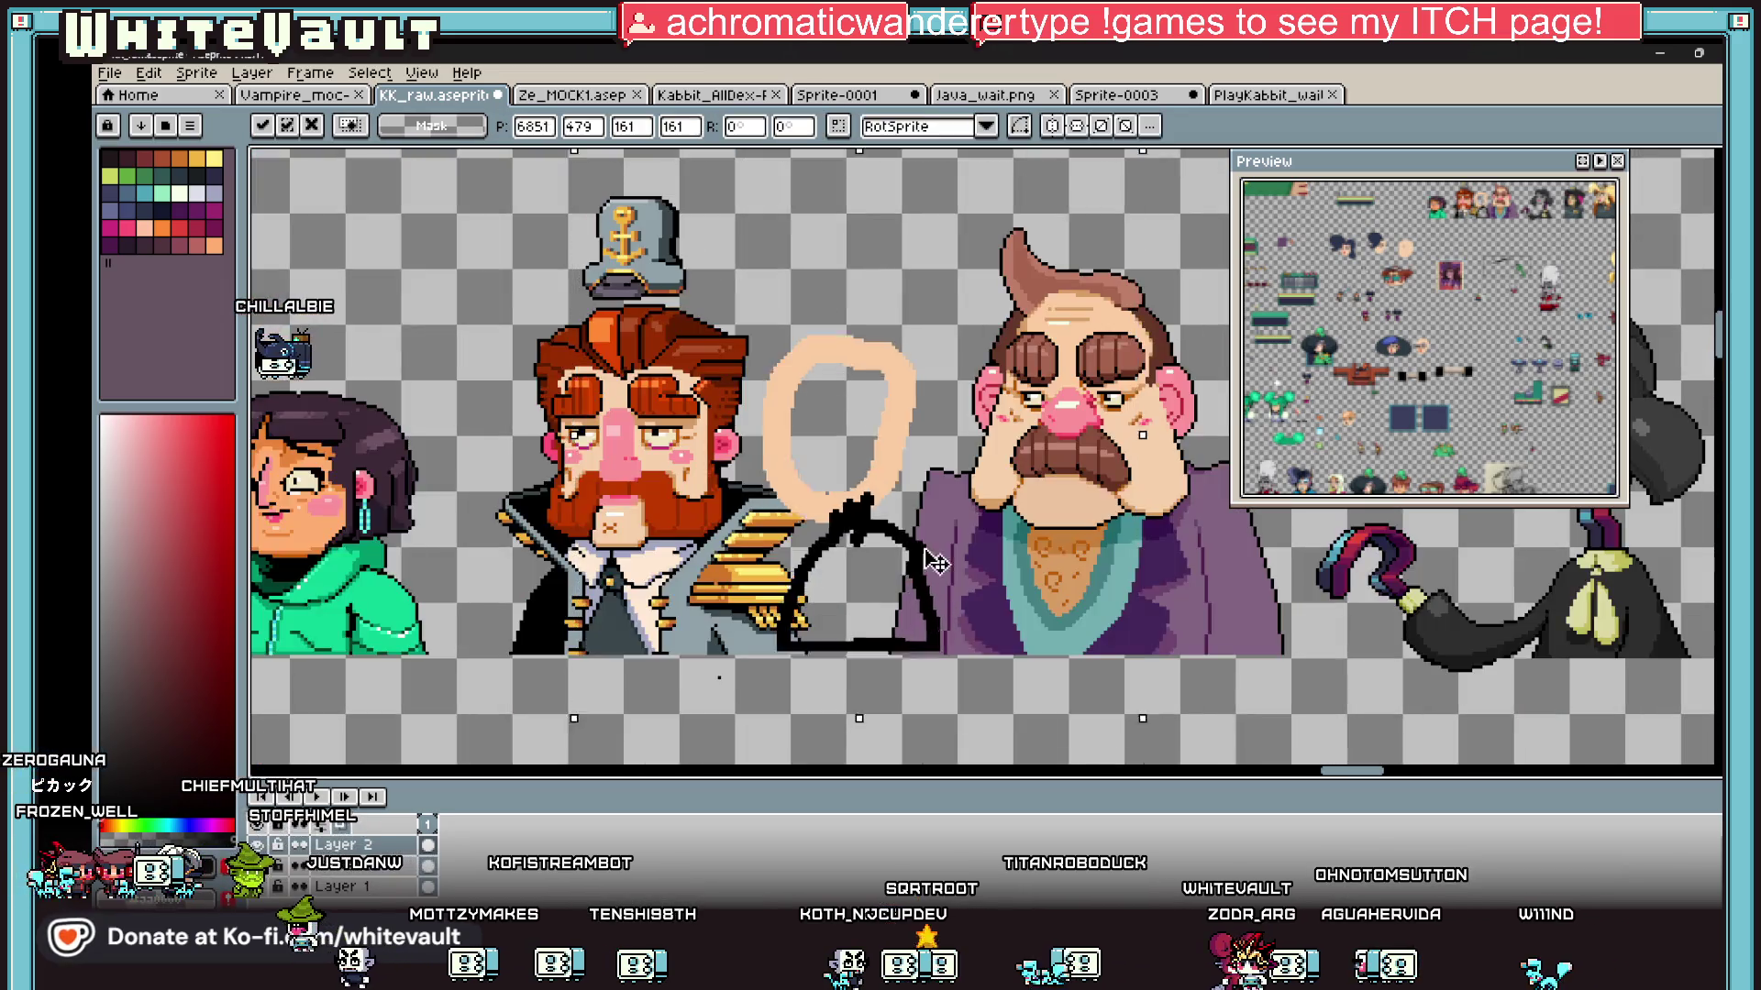
mouse_move(935, 562)
left_mouse_down()
mouse_move(1027, 211)
mouse_move(1027, 440)
mouse_move(1385, 527)
mouse_move(814, 511)
left_mouse_up()
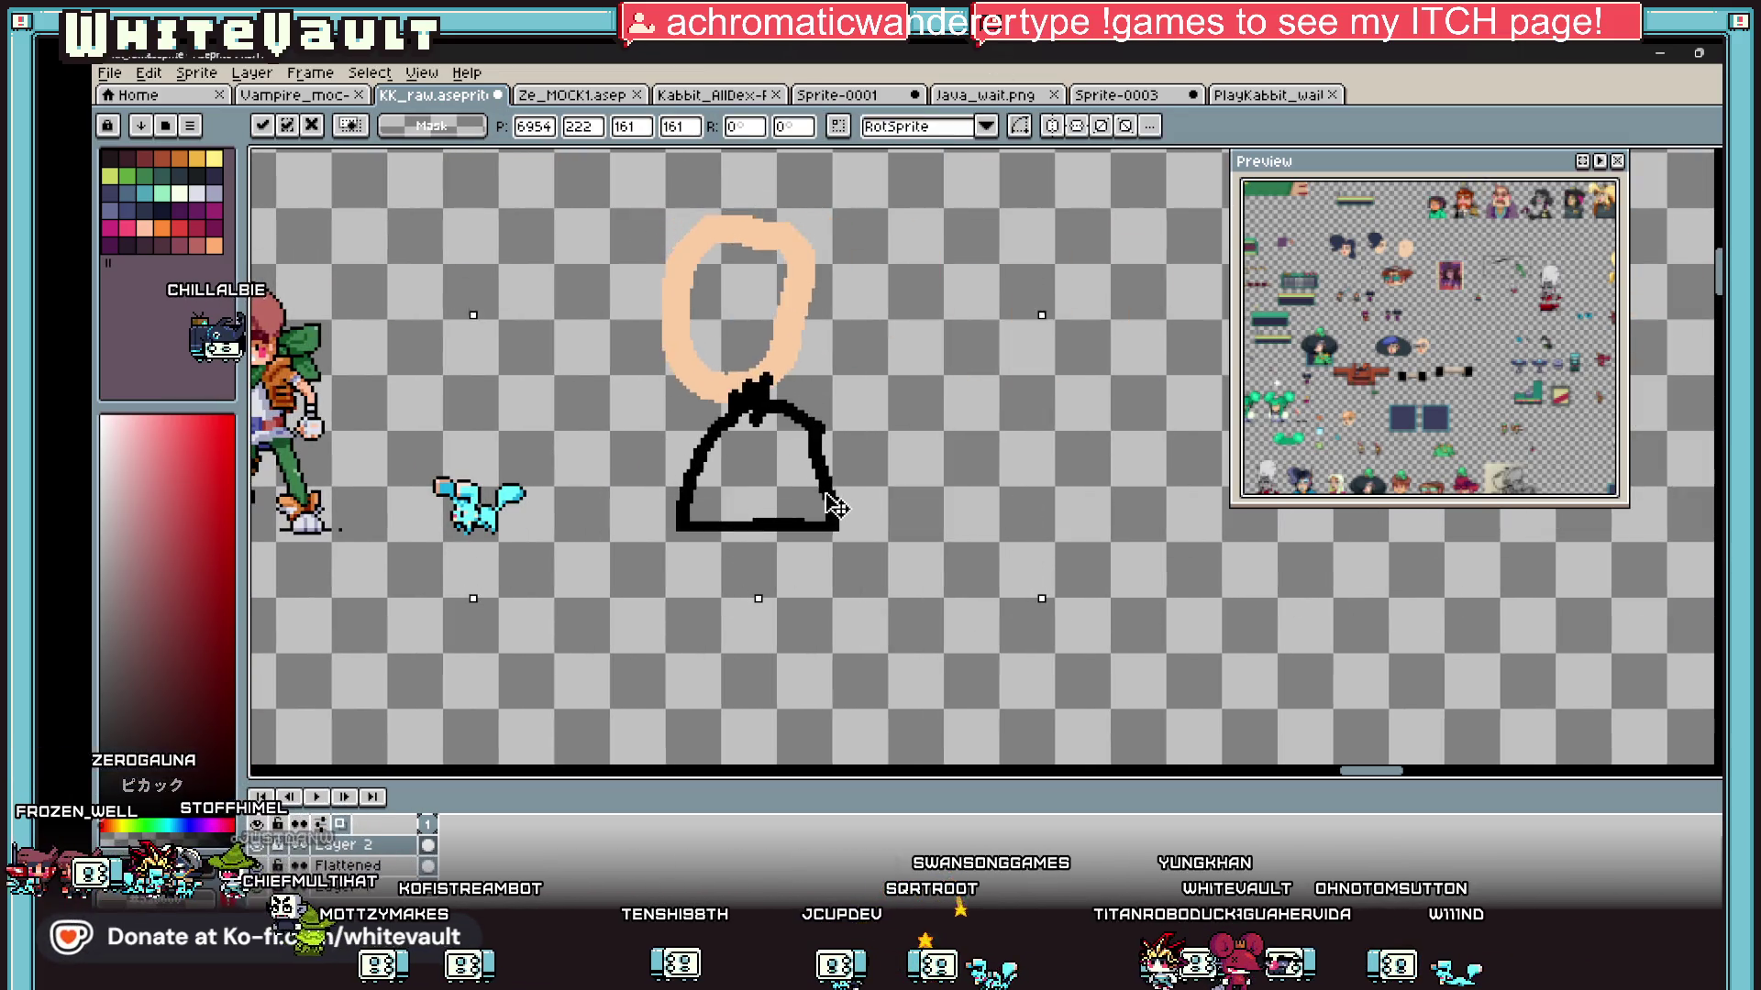
Step: Place the sketch, then select the peach head ring in parts and seat it on the turtleneck
key("Return")
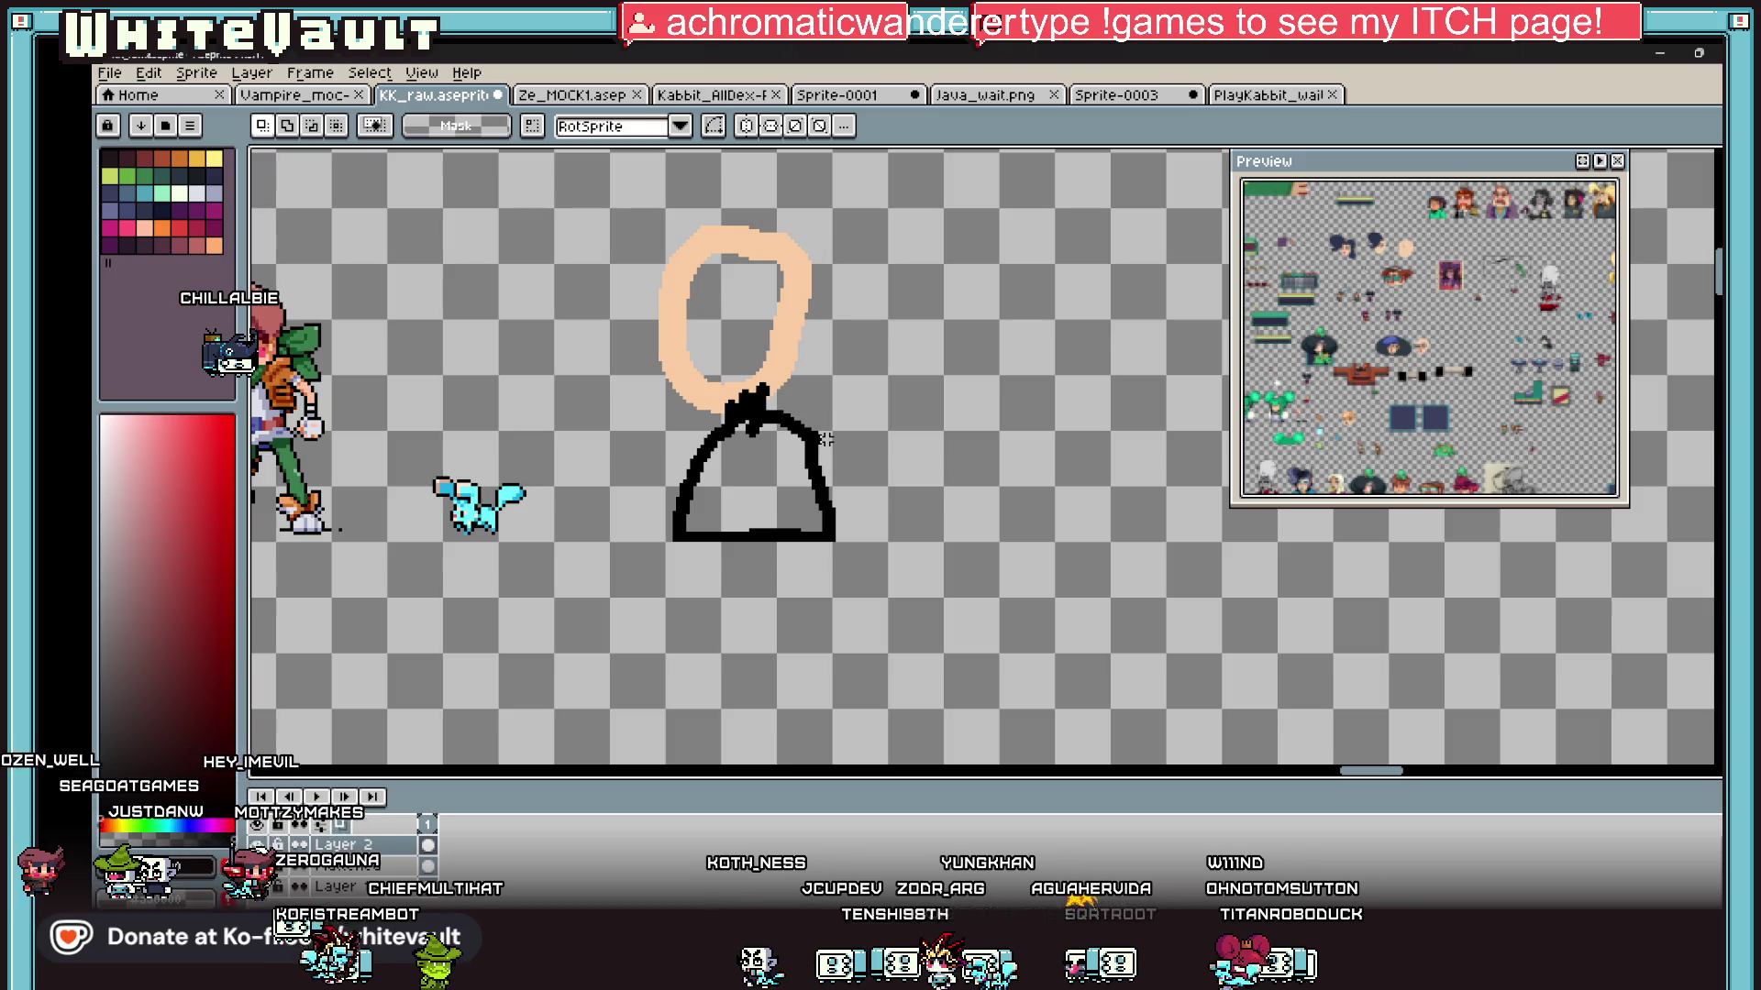
scroll(636, 362, "down", 1)
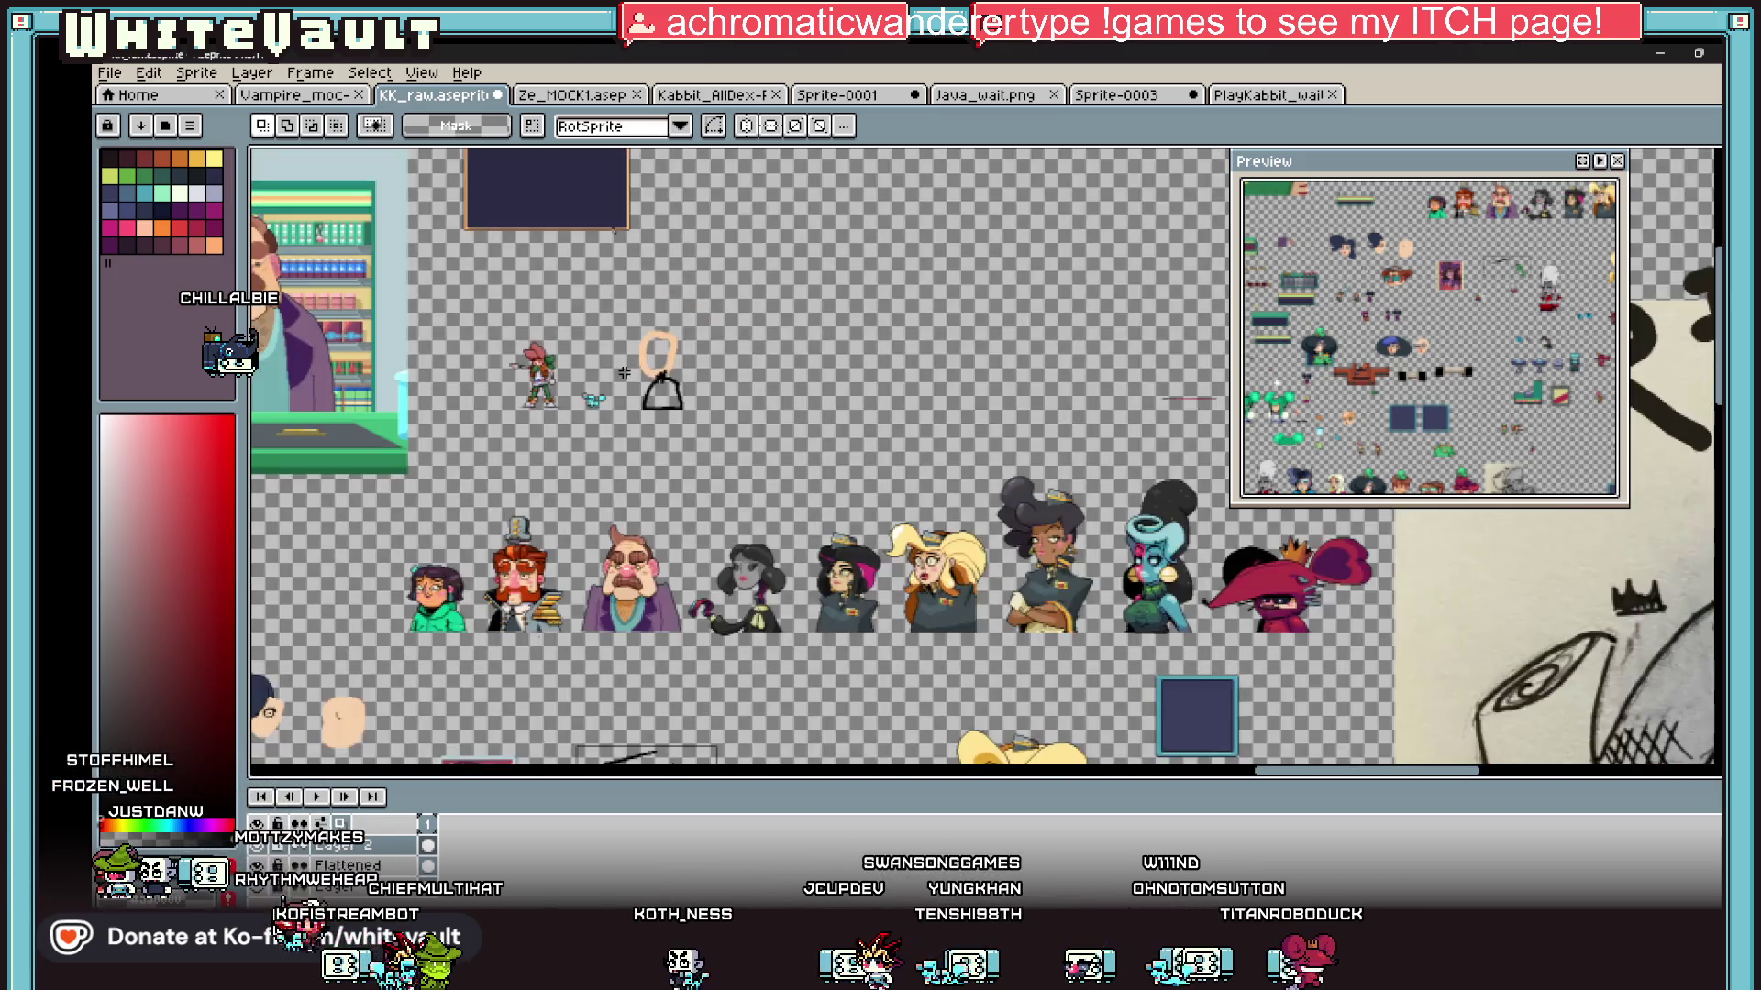
scroll(645, 390, "up", 2)
scroll(644, 391, "down", 1)
left_click_drag(671, 183, 892, 340)
scroll(892, 344, "up", 2)
mouse_move(519, 315)
left_mouse_down()
mouse_move(708, 452)
mouse_move(726, 491)
left_mouse_up()
left_click_drag(917, 298, 841, 429)
left_click(860, 417)
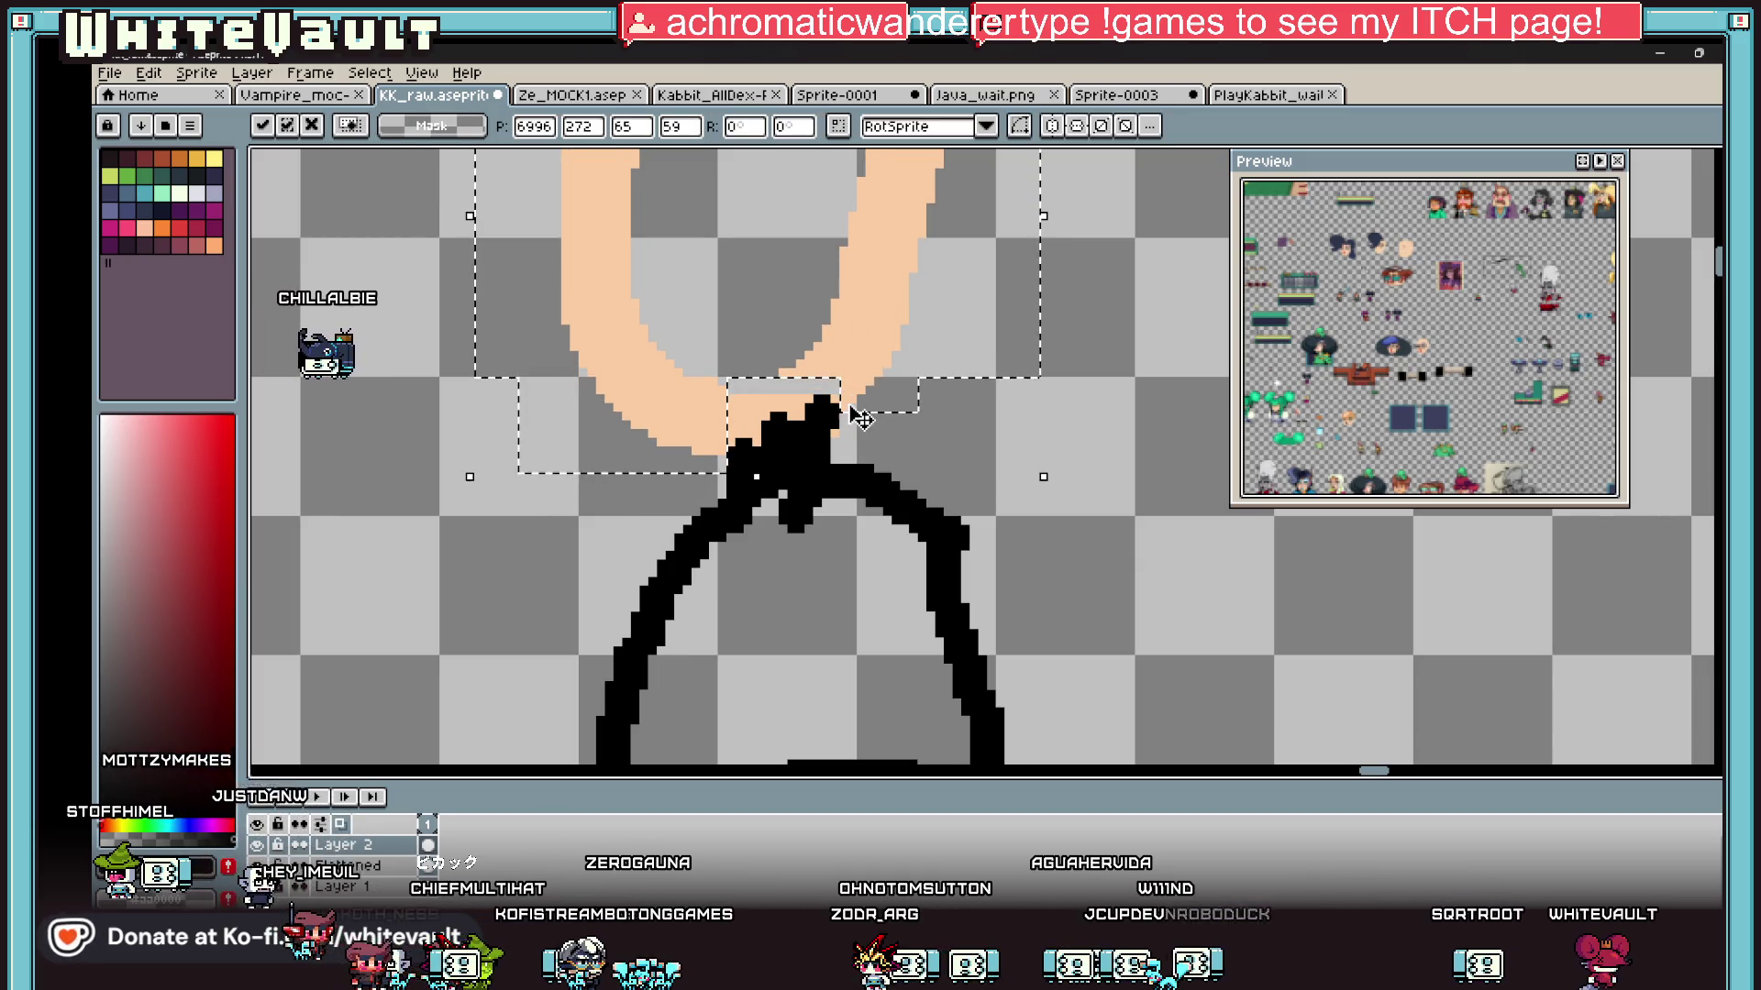
Step: Bucket-fill the head peach, undoing the stray peach background fill
key("g")
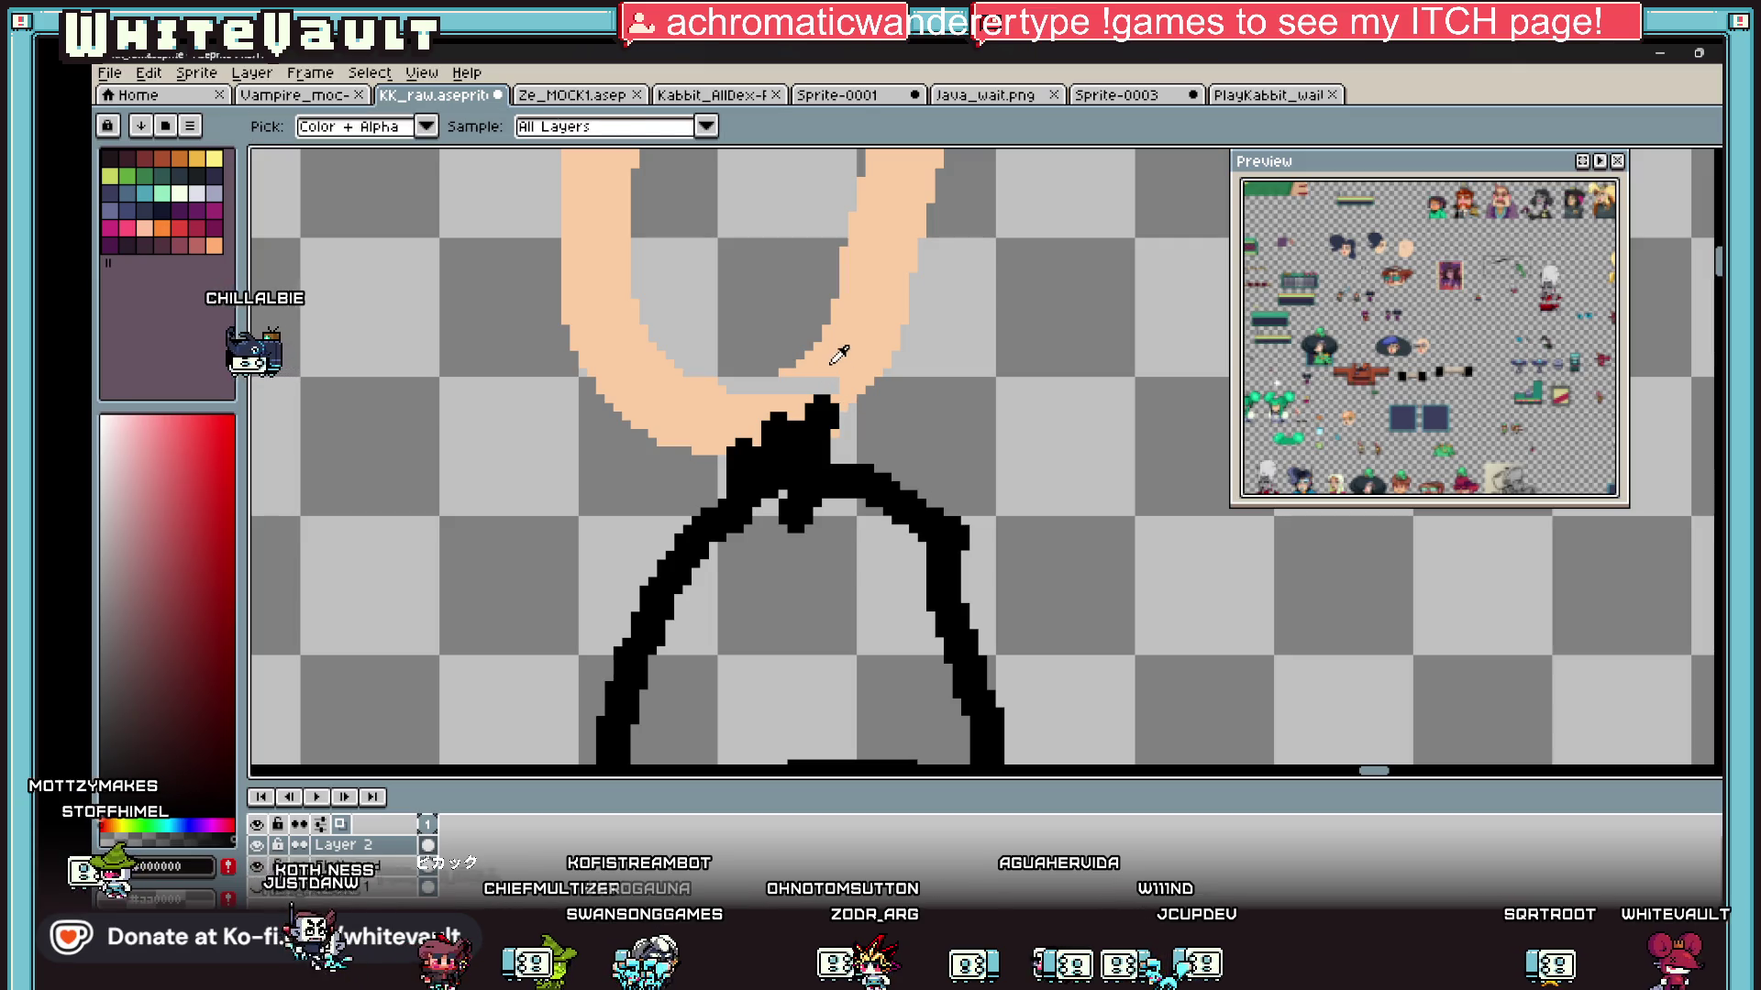
left_click(725, 356)
key("v")
key("ctrl+z")
key("g")
scroll(697, 321, "down", 3)
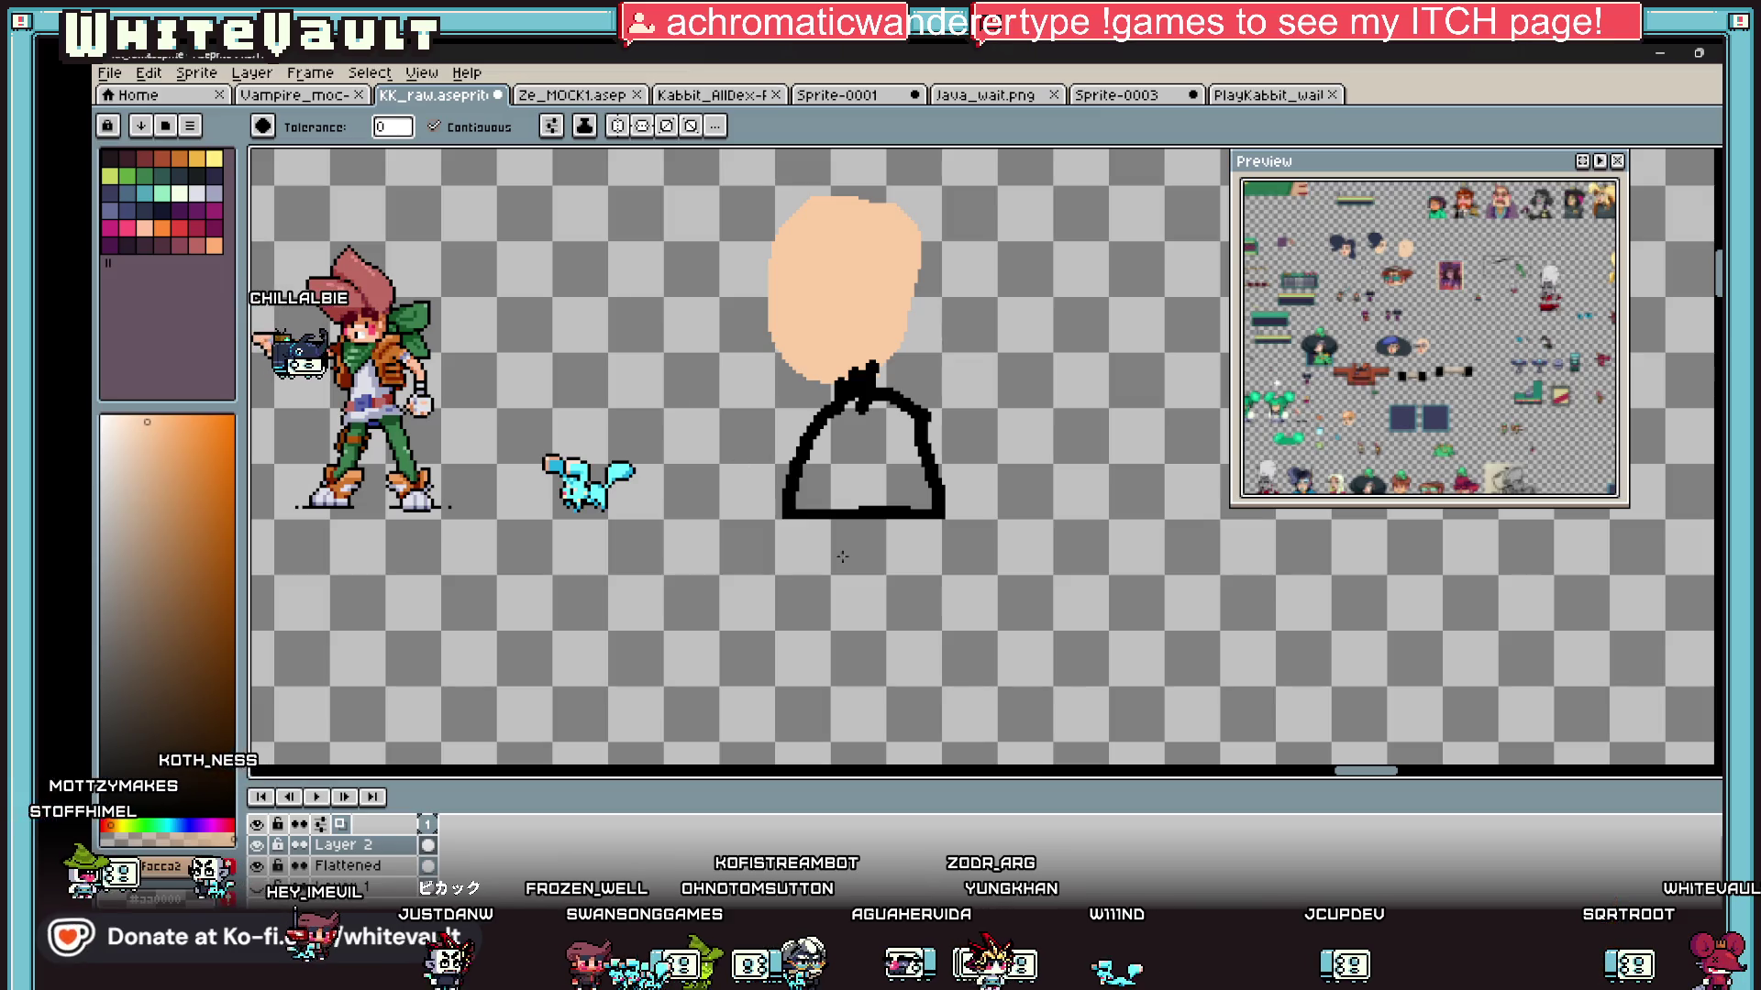
Step: Close the preview window, pick black and bucket-fill the turtleneck solid black
left_click_drag(1371, 776, 1363, 776)
left_click(1619, 162)
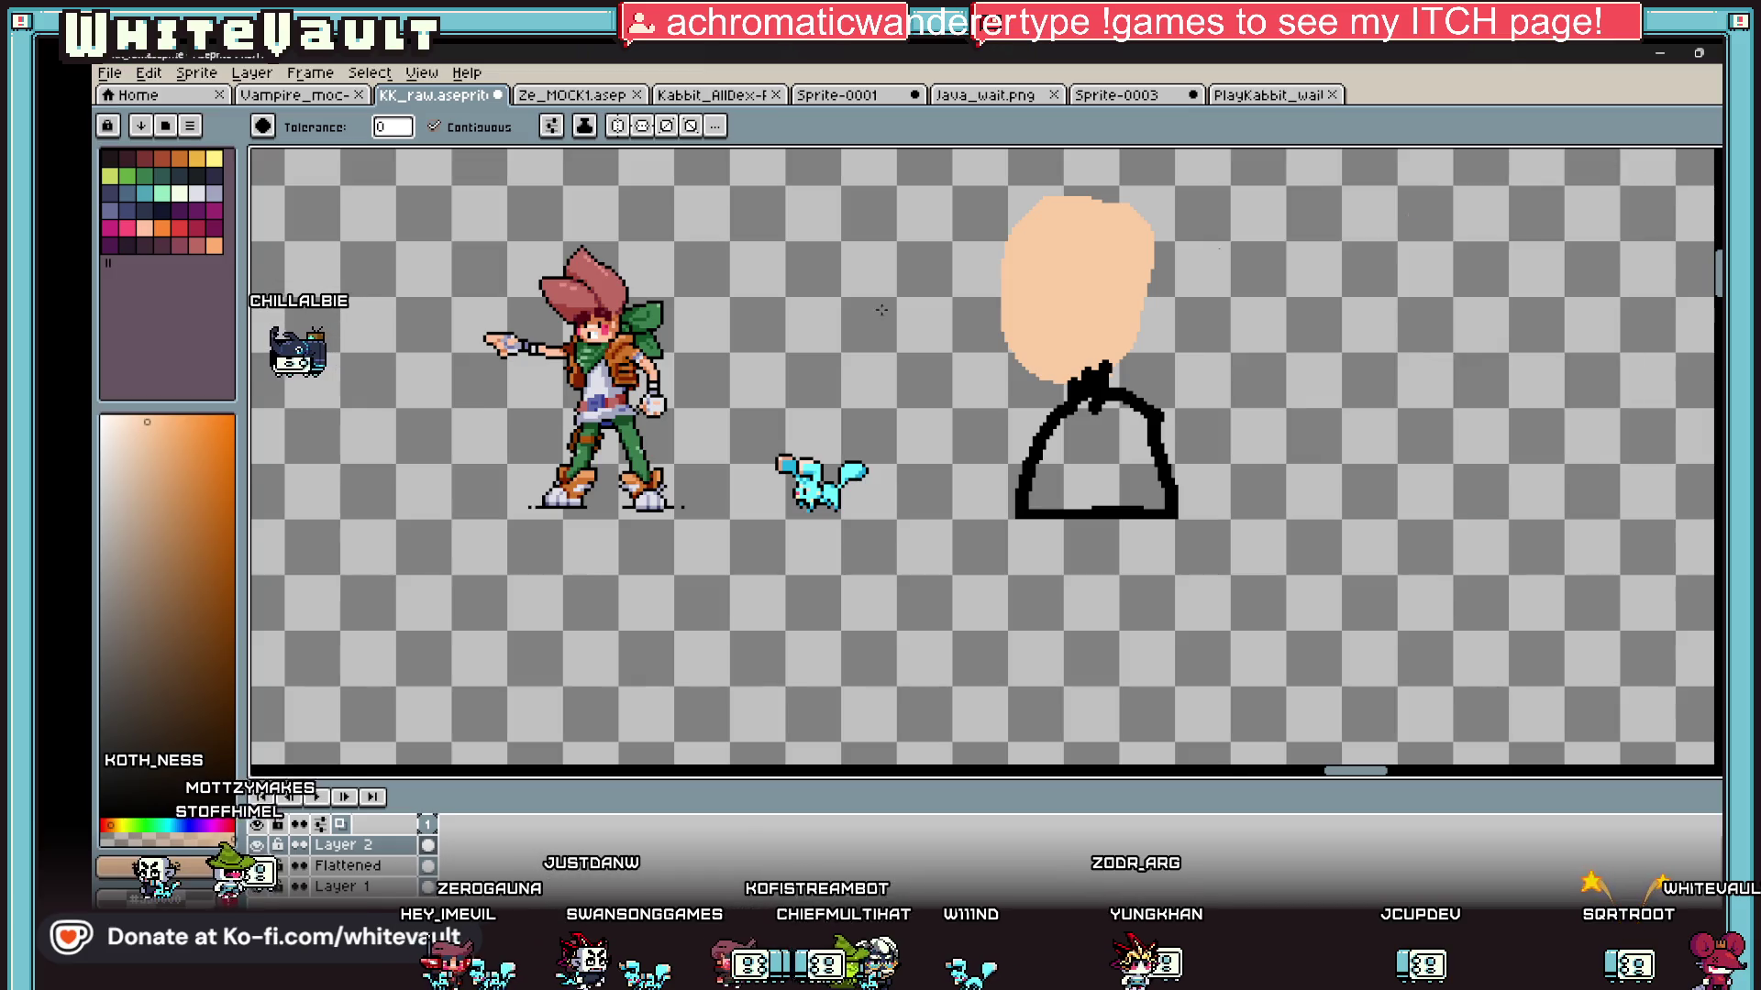
scroll(1032, 428, "up", 1)
left_click(1249, 389, "alt")
left_click(1238, 459)
scroll(1238, 459, "down", 3)
scroll(1243, 455, "up", 4)
Step: Eyedrop the peach skin colour and pencil over the jagged neckline to smooth it
key("b")
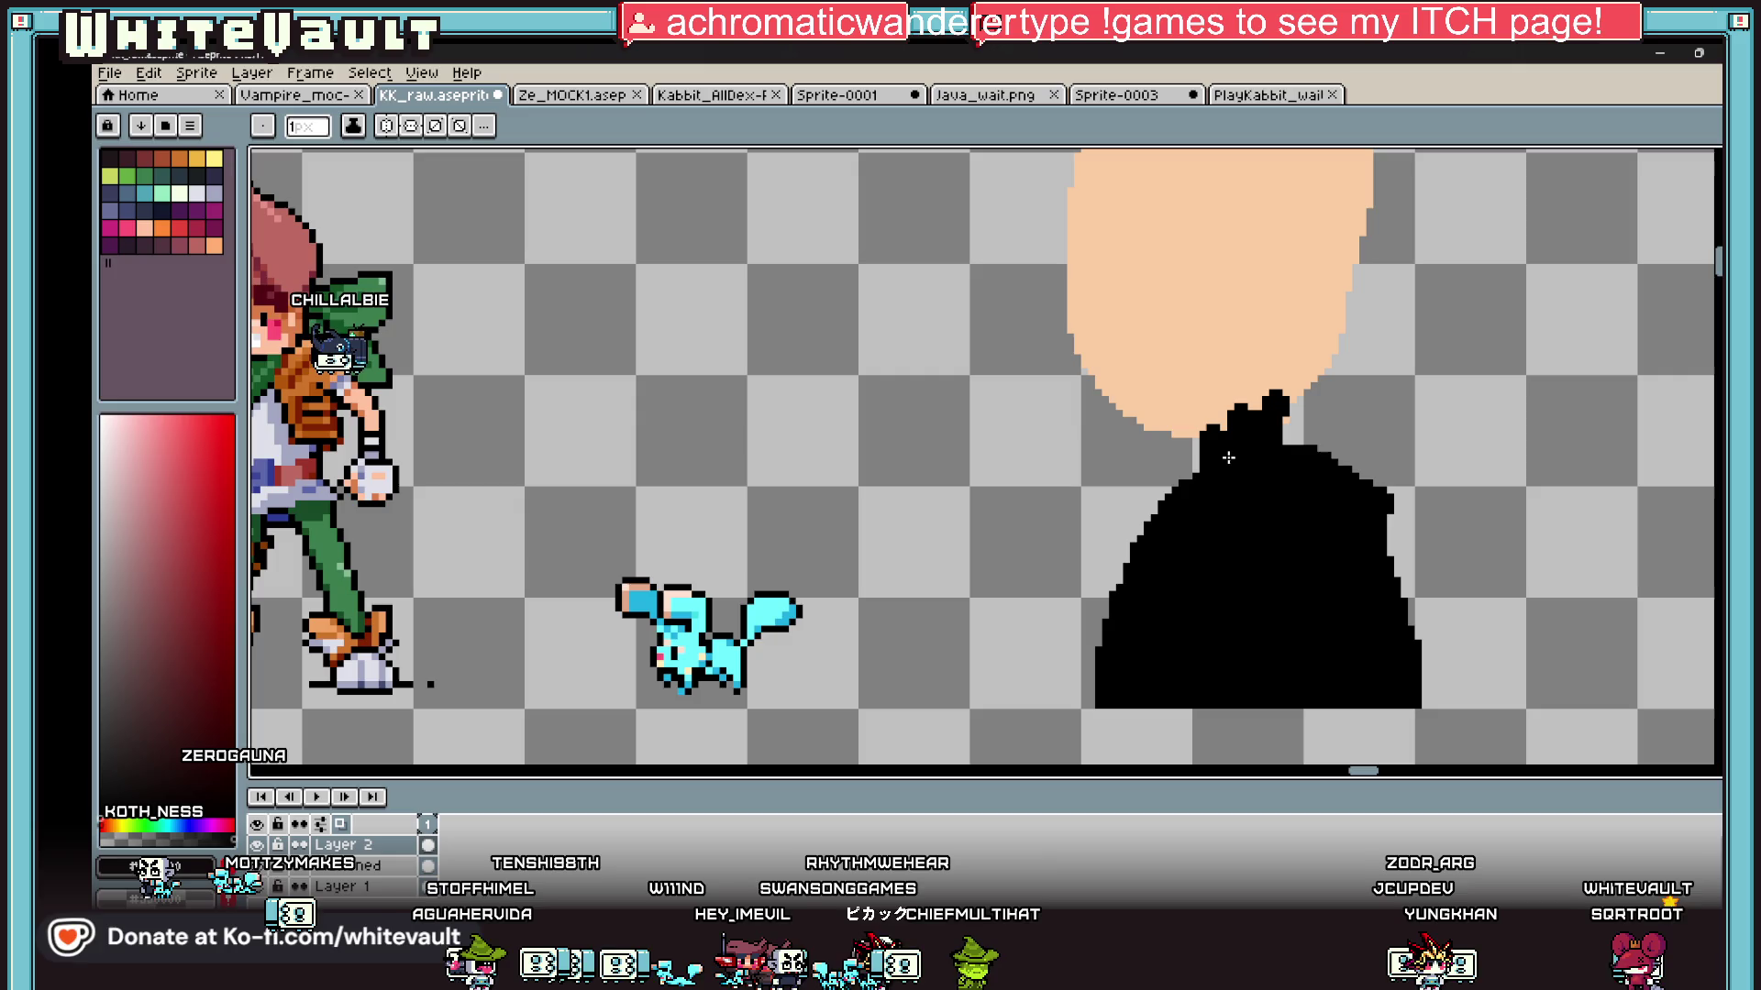
key("i")
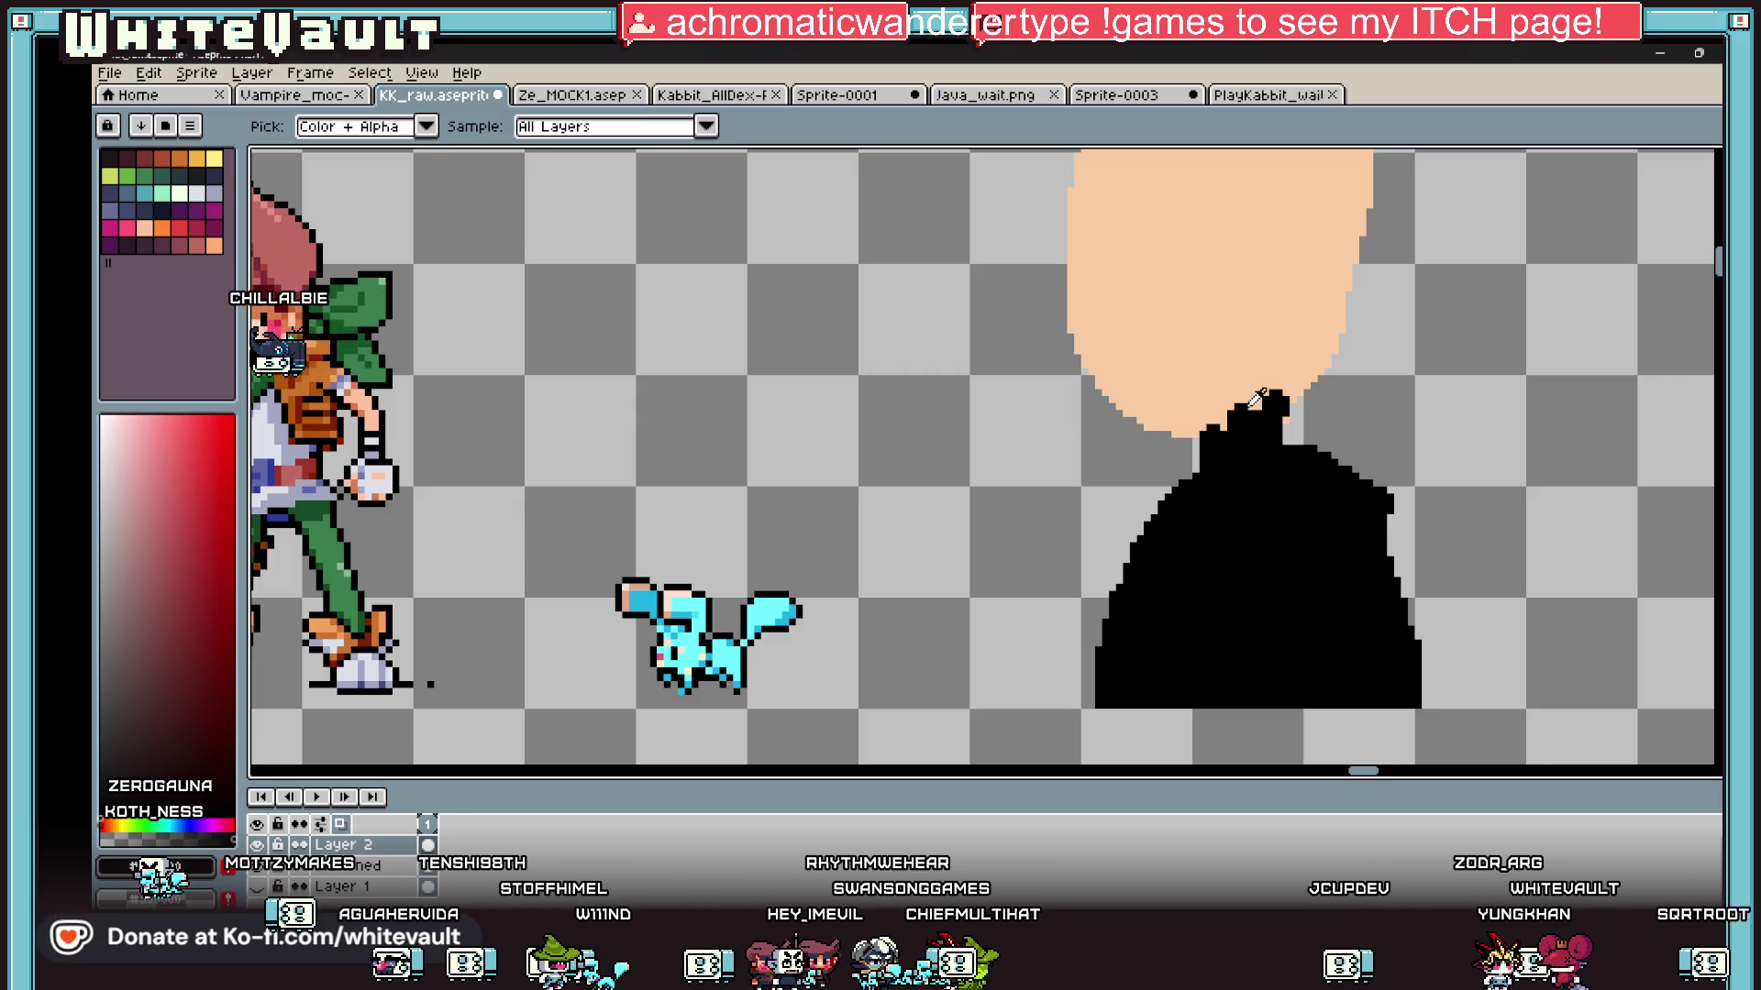
scroll(1297, 390, "up", 1)
left_click(1297, 389)
key("b")
scroll(1295, 403, "up", 1)
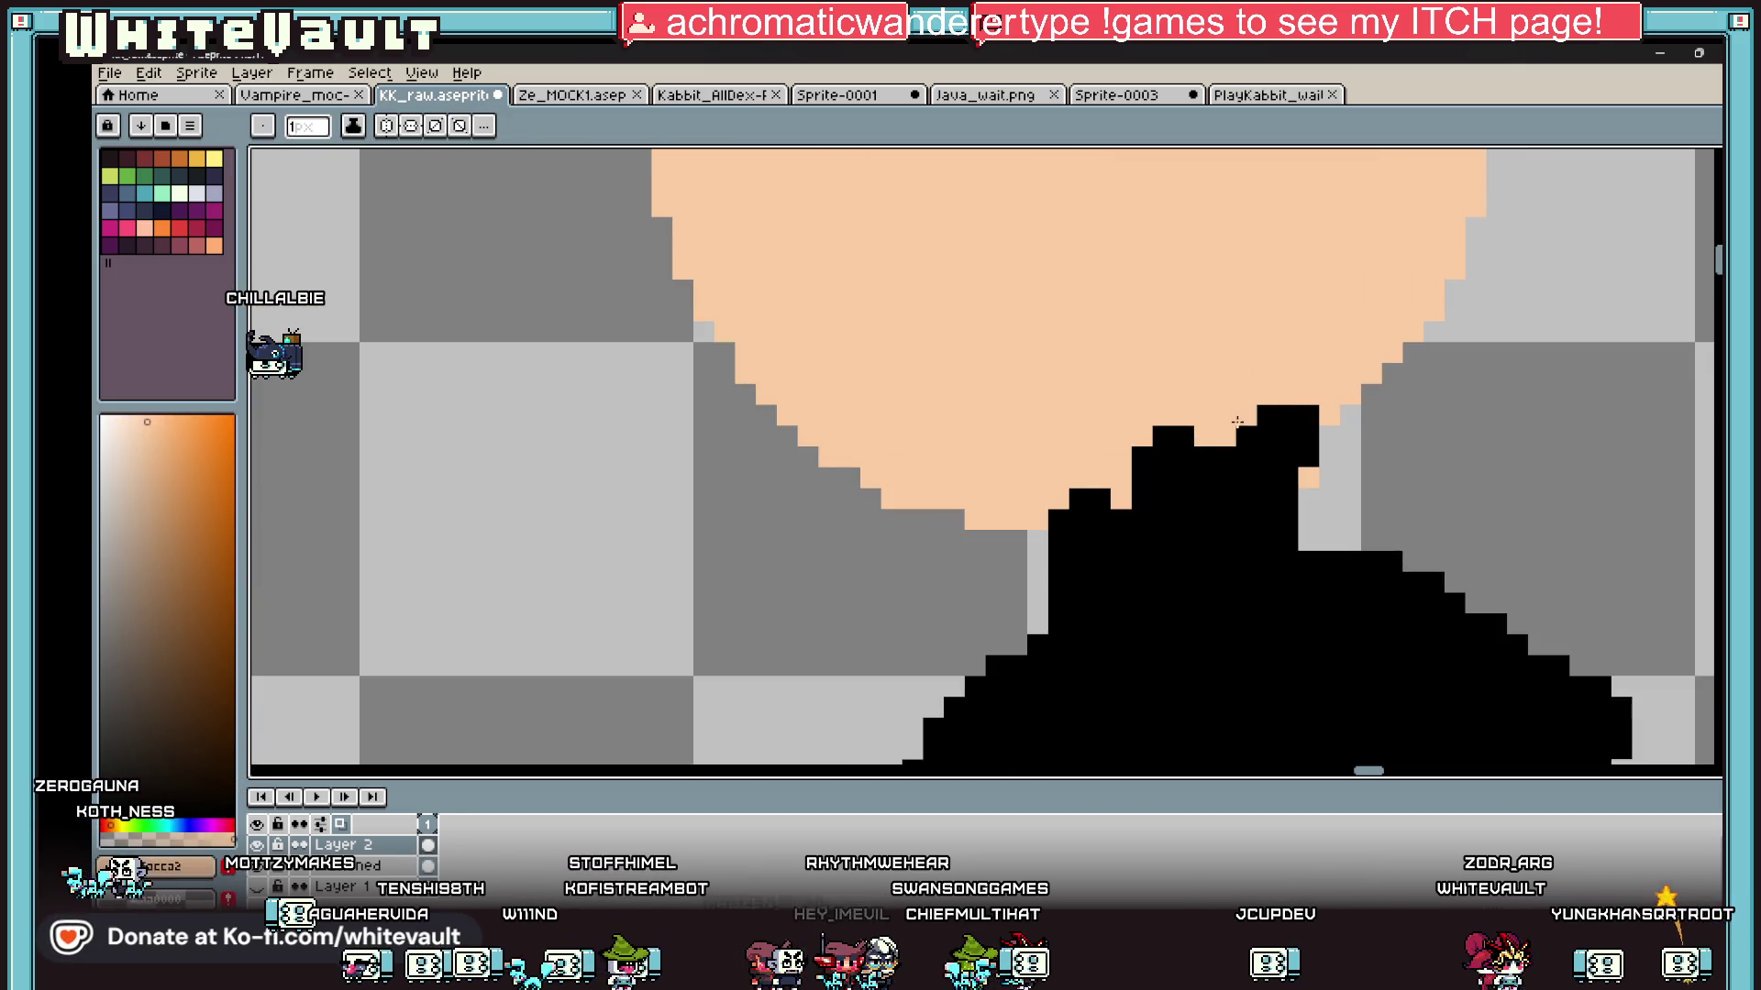
mouse_move(1295, 411)
left_mouse_down()
mouse_move(1152, 432)
mouse_move(1130, 477)
mouse_move(1082, 499)
left_mouse_up()
scroll(1047, 445, "down", 3)
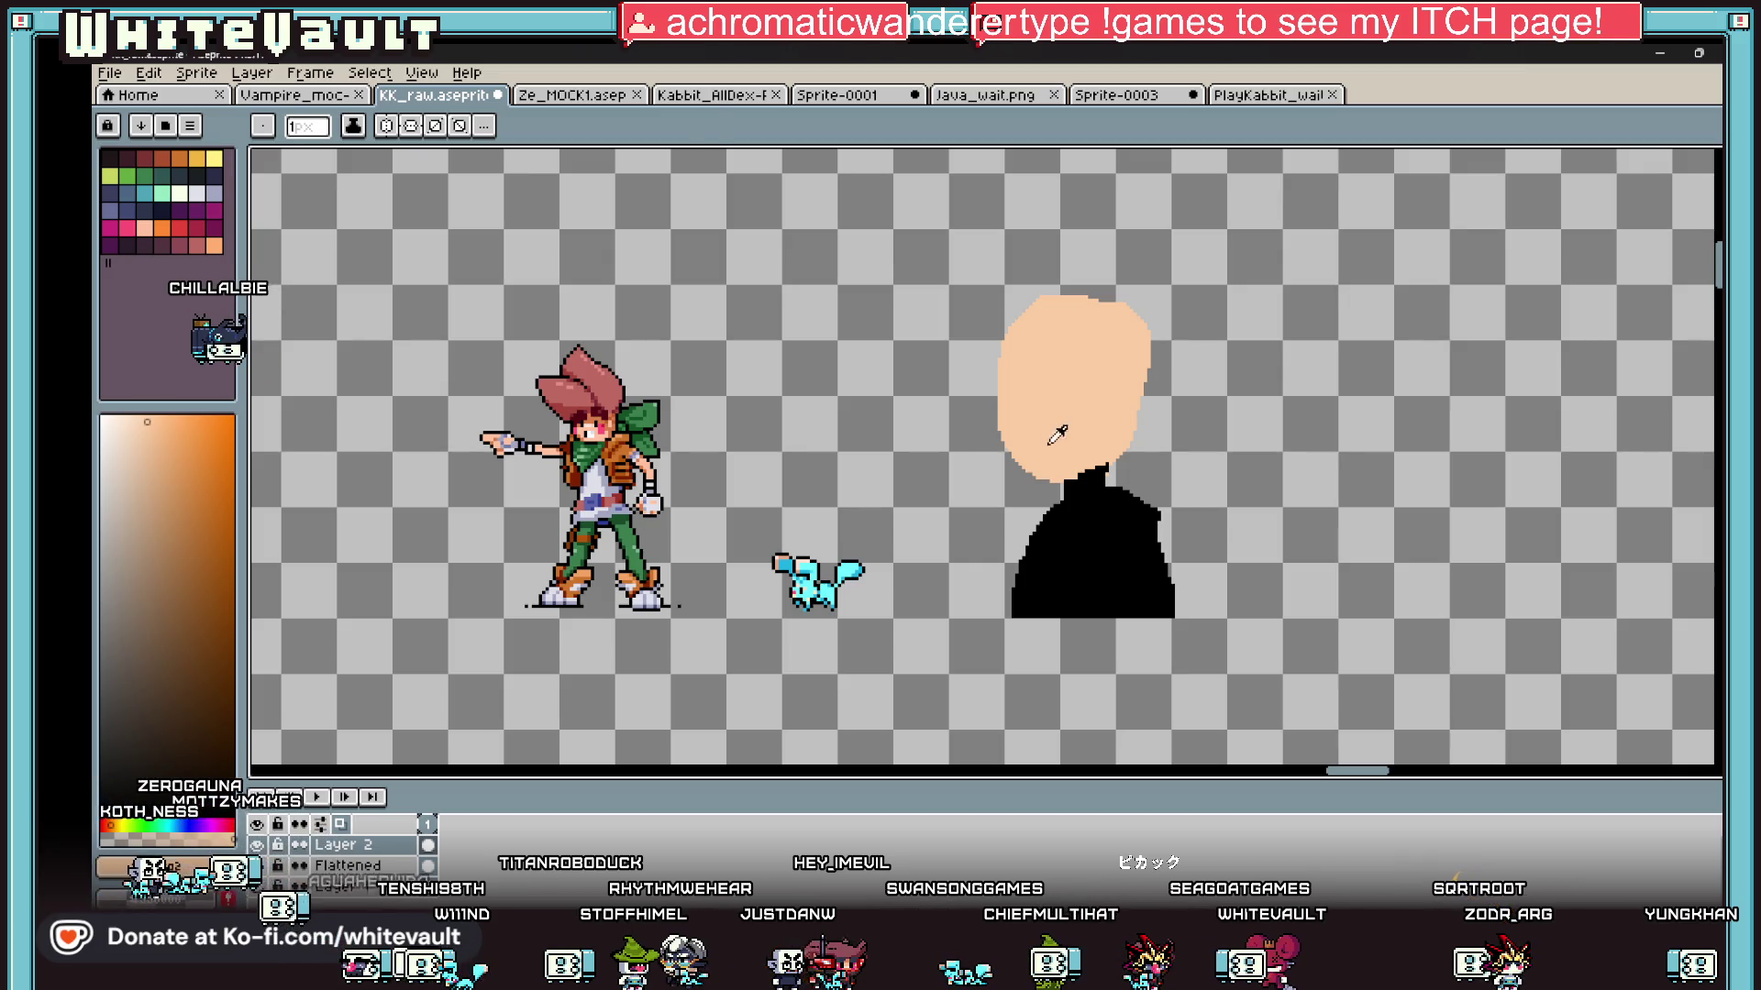
Step: Sample a red from the reference character's artwork
key("i")
left_click(605, 415)
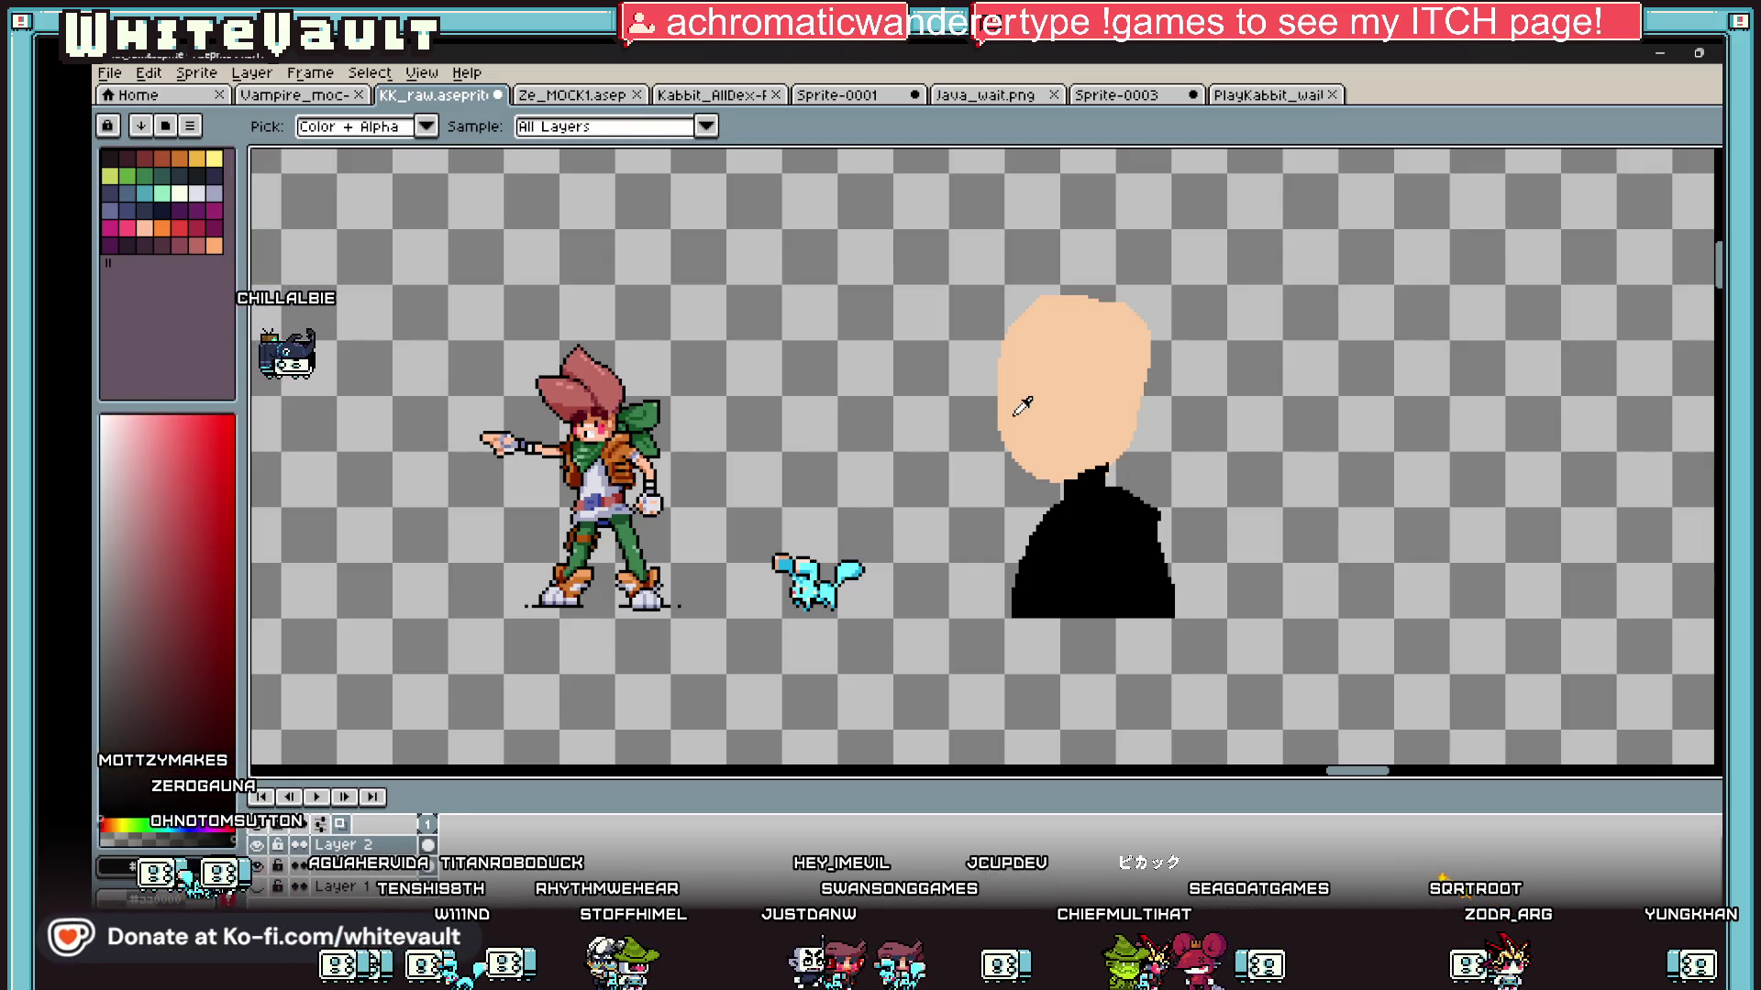
left_click(421, 74)
Step: Reopen the Preview window and pan and zoom it onto the bearded character portrait
mouse_move(586, 341)
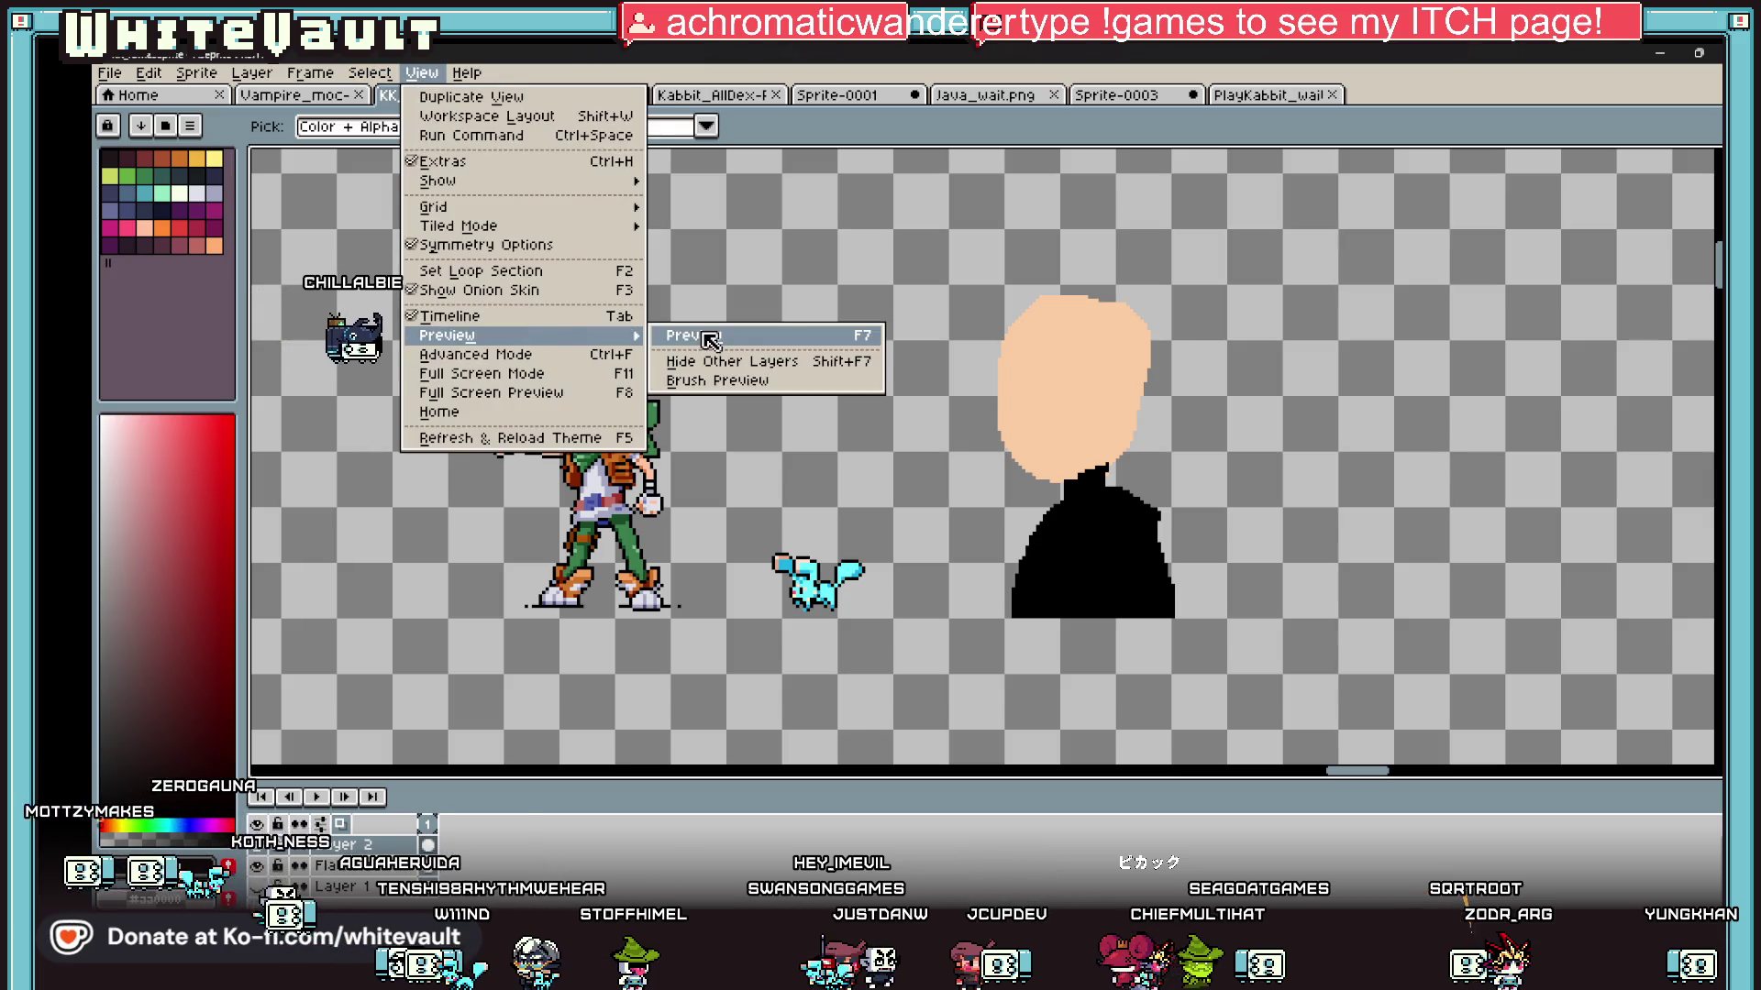
left_click(715, 340)
scroll(1456, 400, "up", 5)
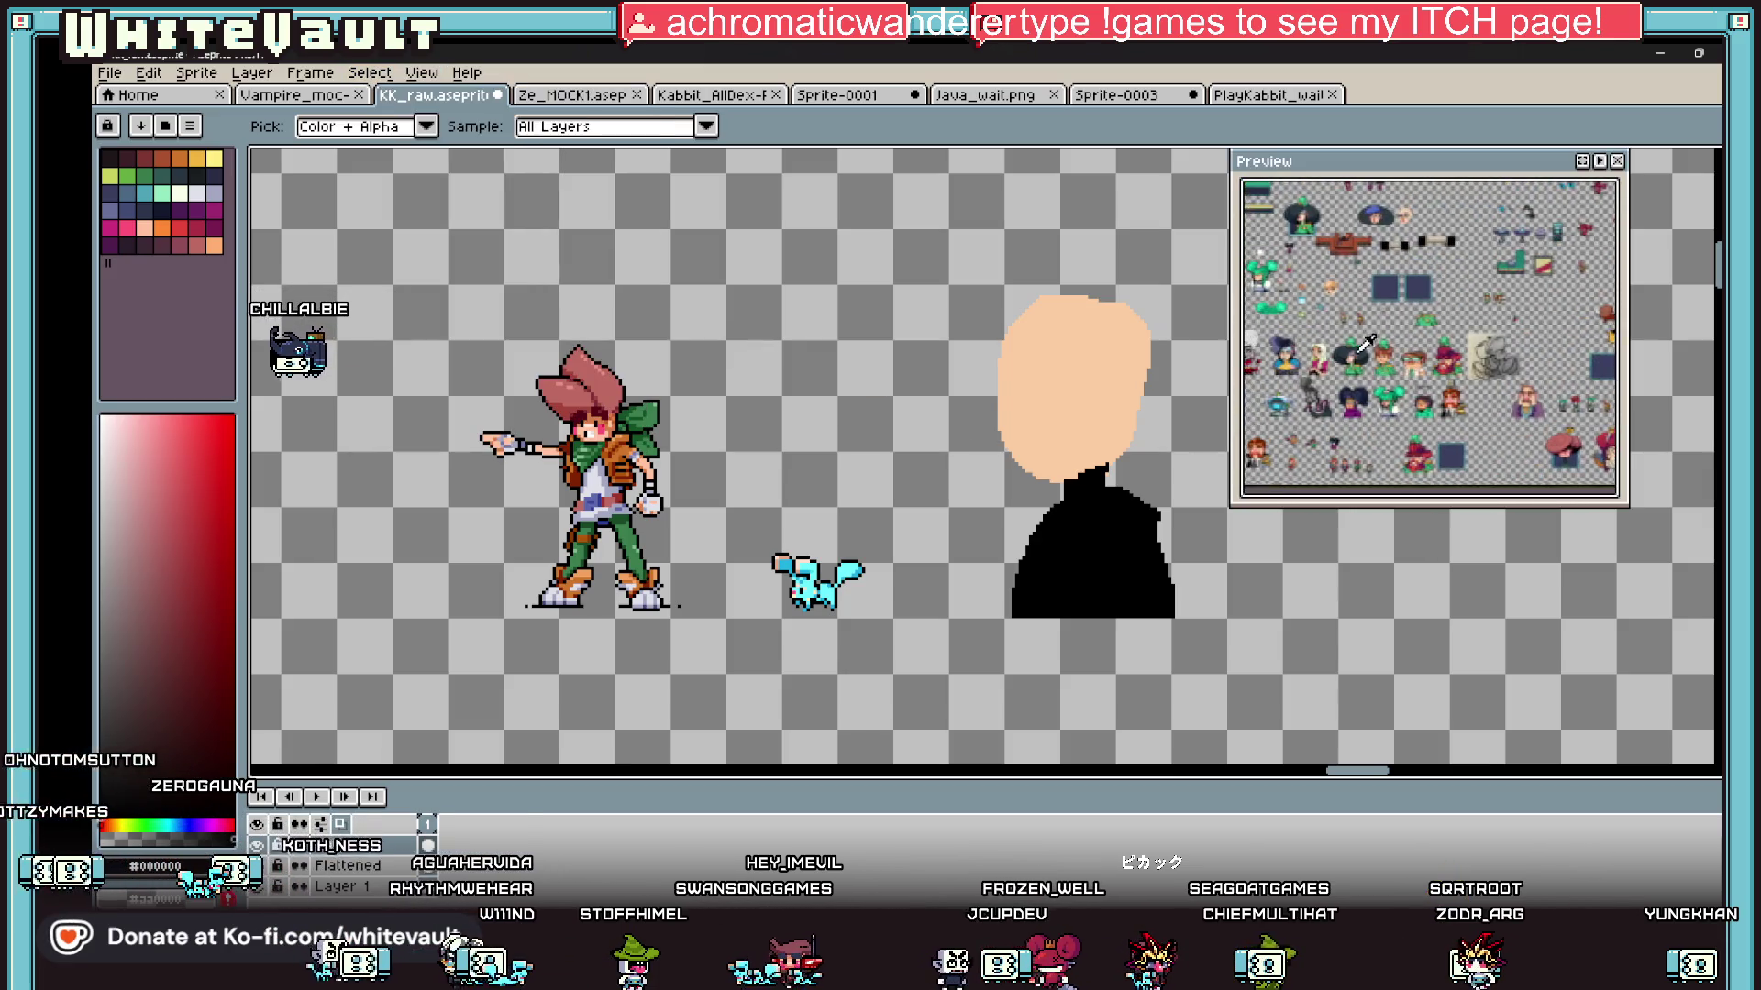
left_click_drag(1317, 386, 1491, 369)
mouse_move(1293, 317)
left_mouse_down()
mouse_move(1491, 338)
mouse_move(1458, 225)
mouse_move(1412, 325)
mouse_move(1544, 218)
mouse_move(1459, 435)
left_mouse_up()
scroll(1467, 367, "up", 5)
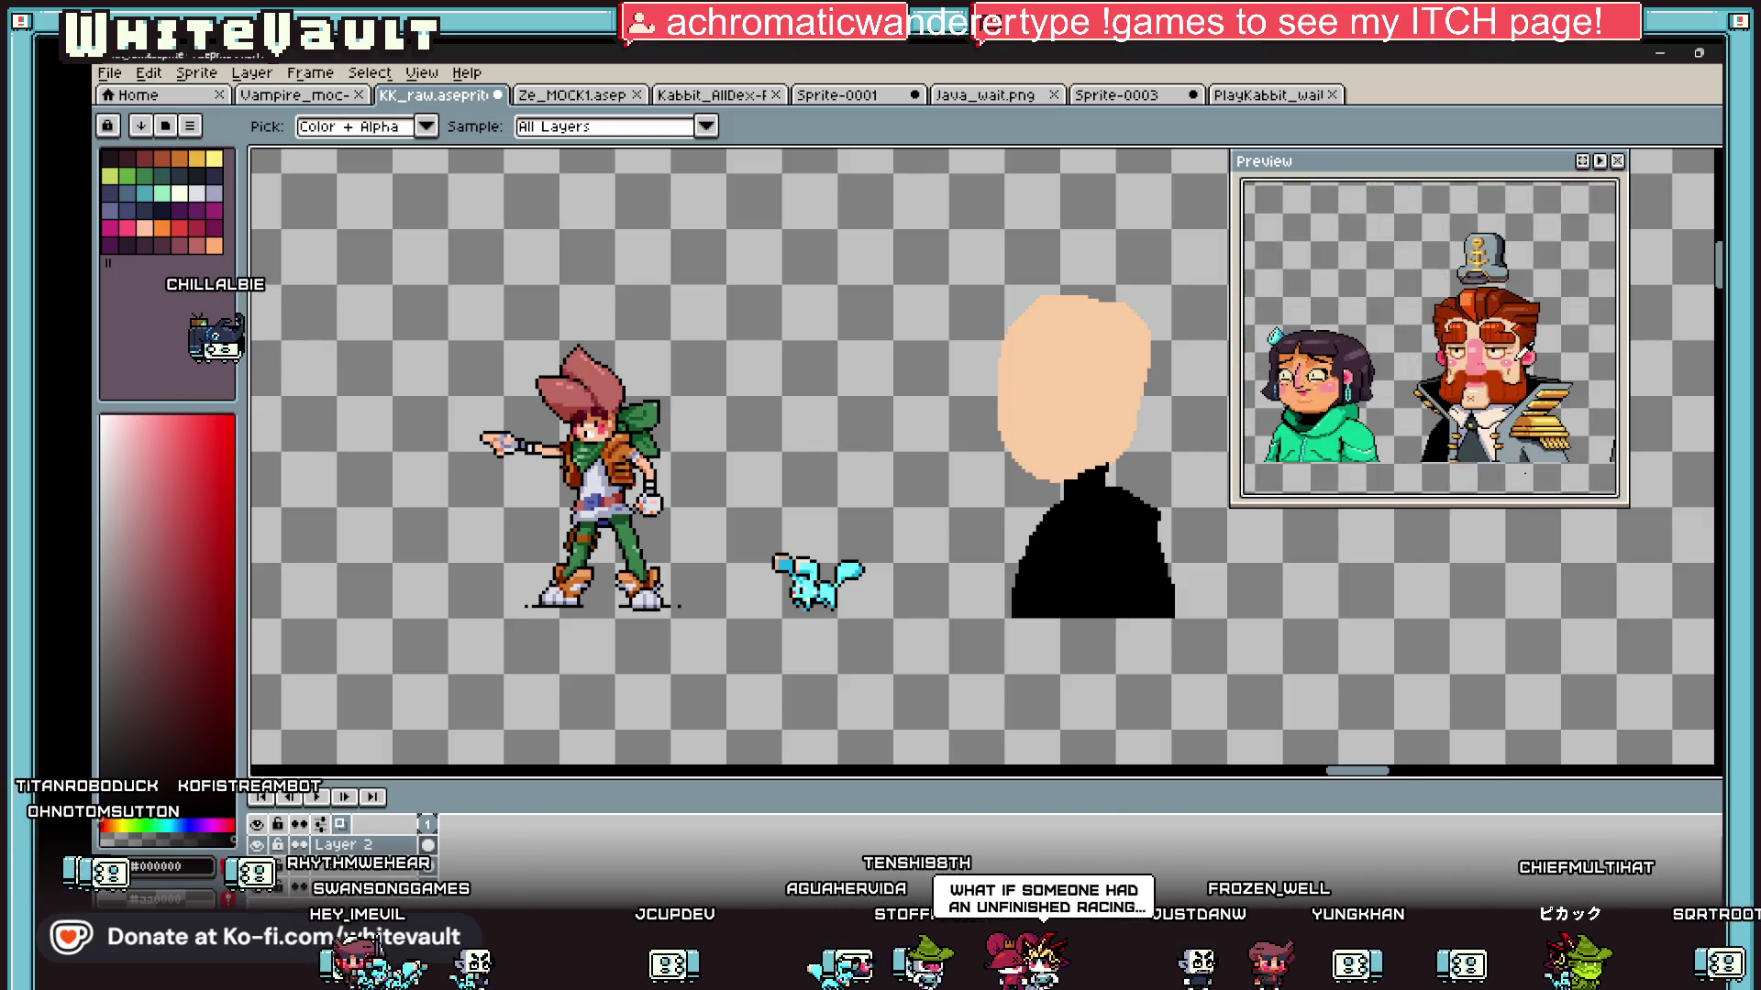
scroll(1183, 404, "up", 1)
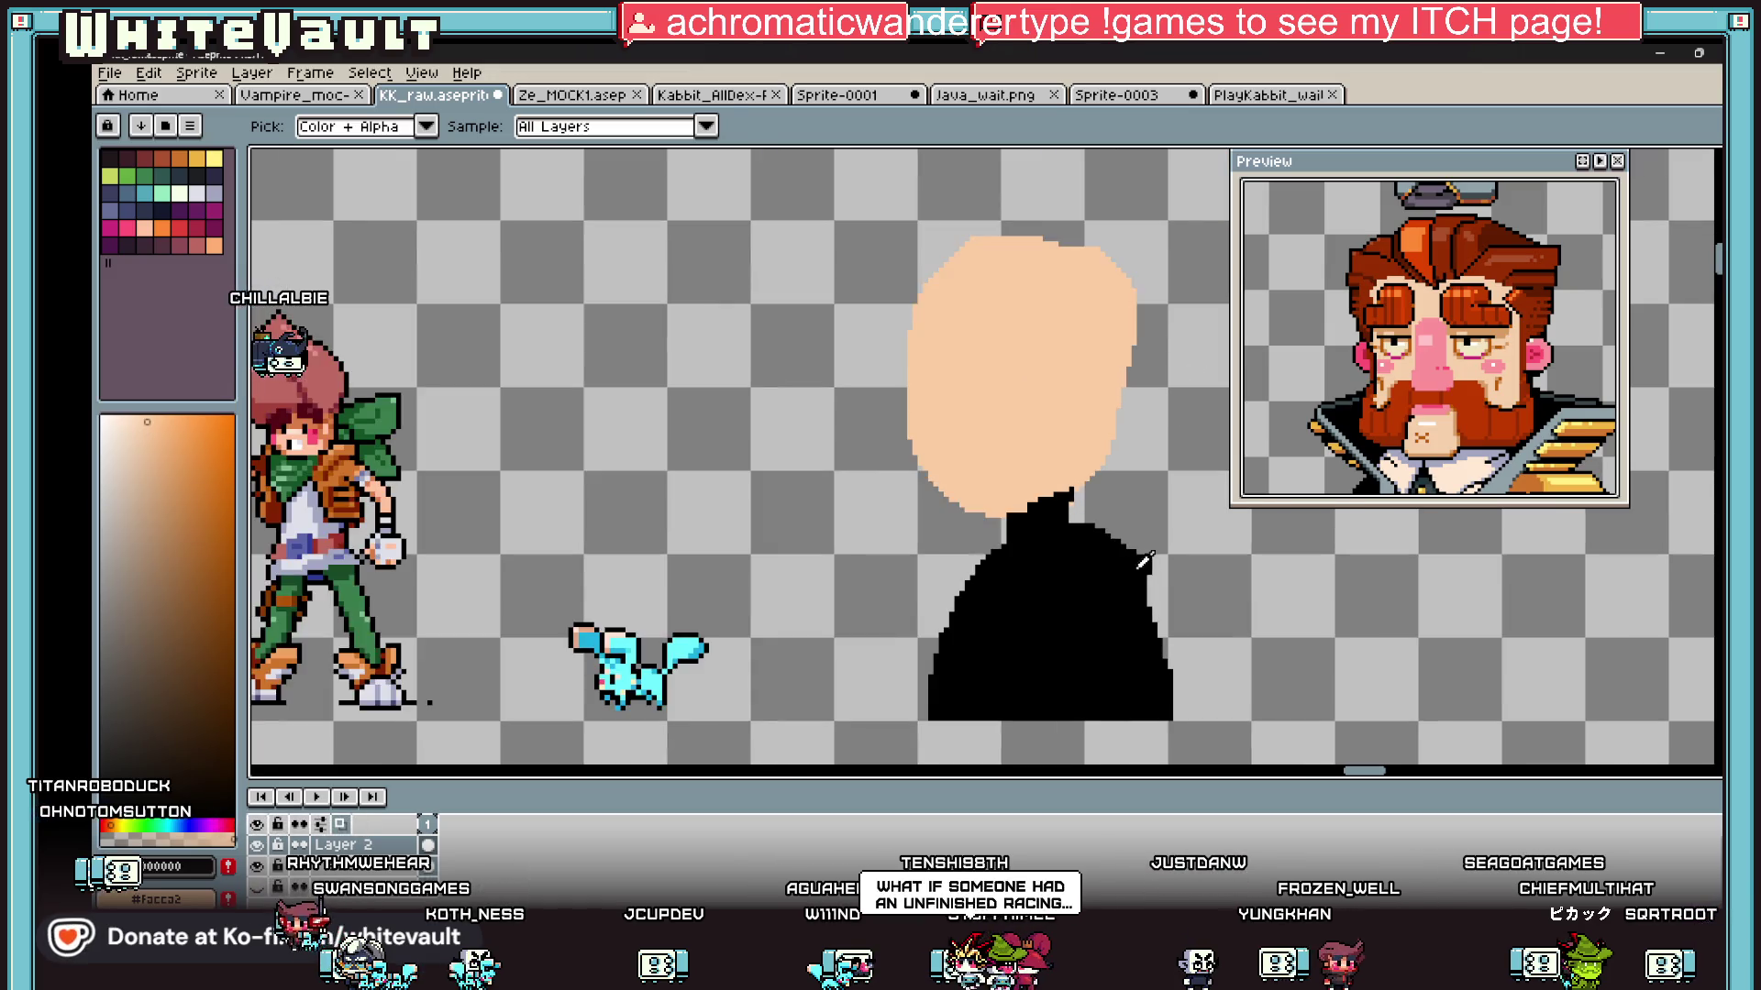
scroll(947, 362, "up", 1)
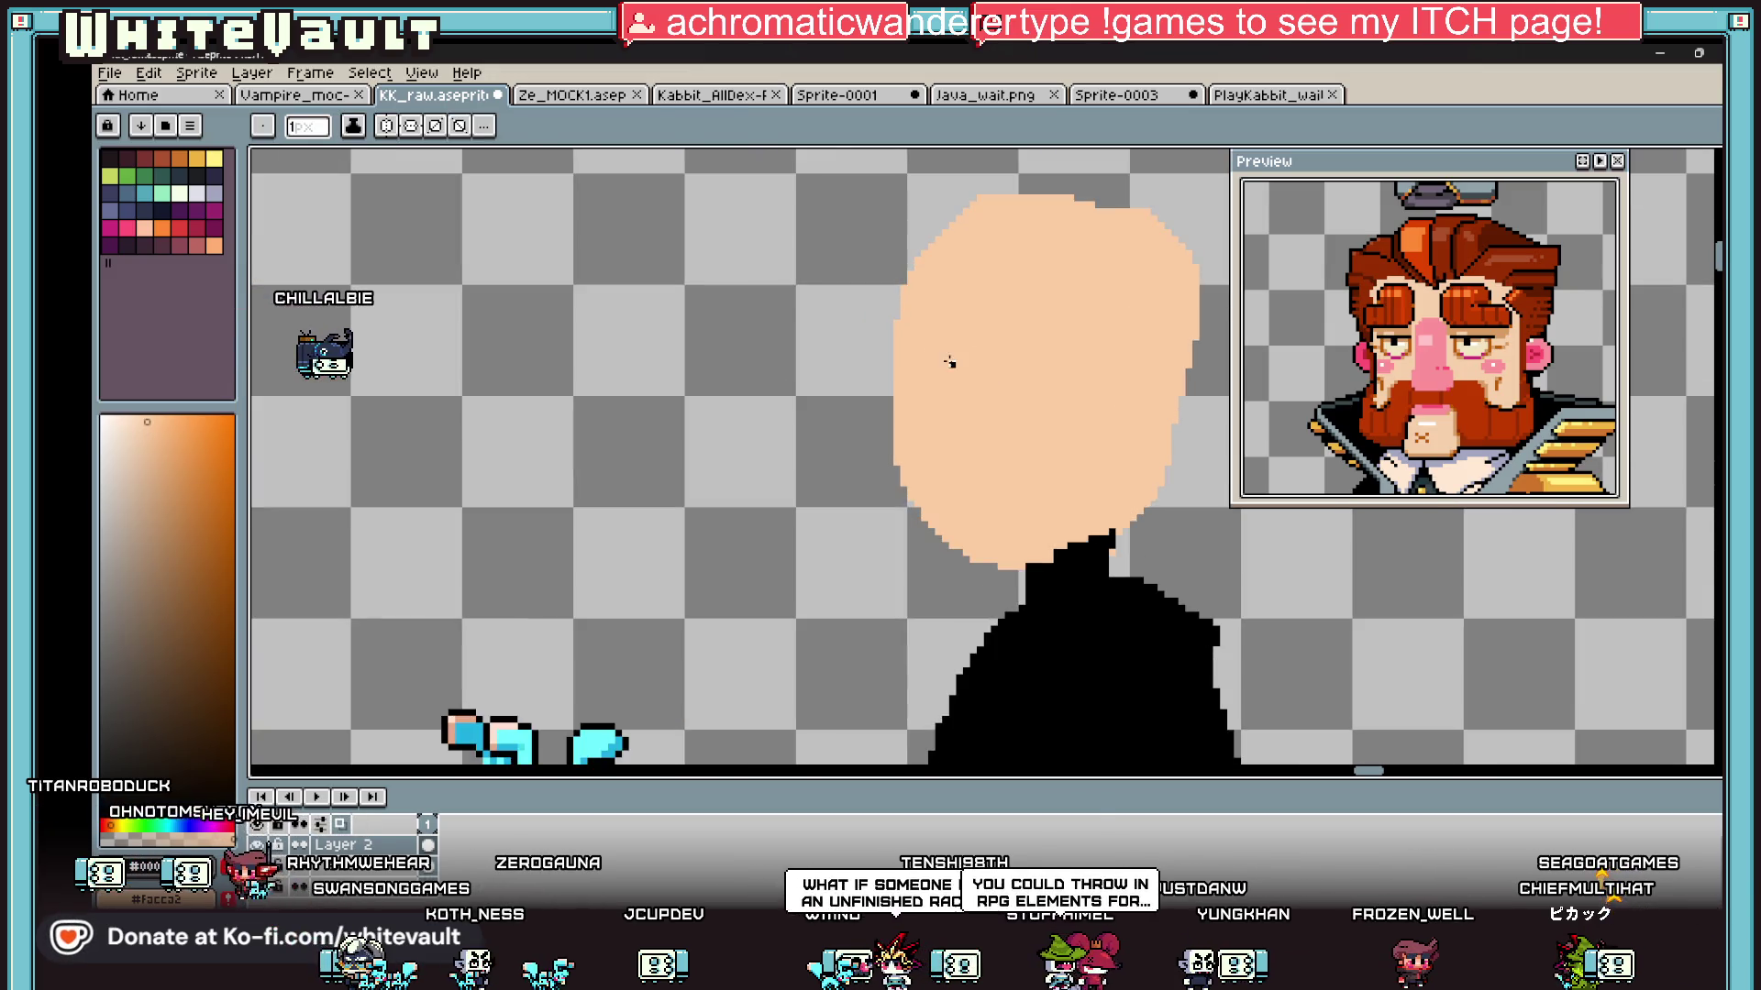
key("ctrl")
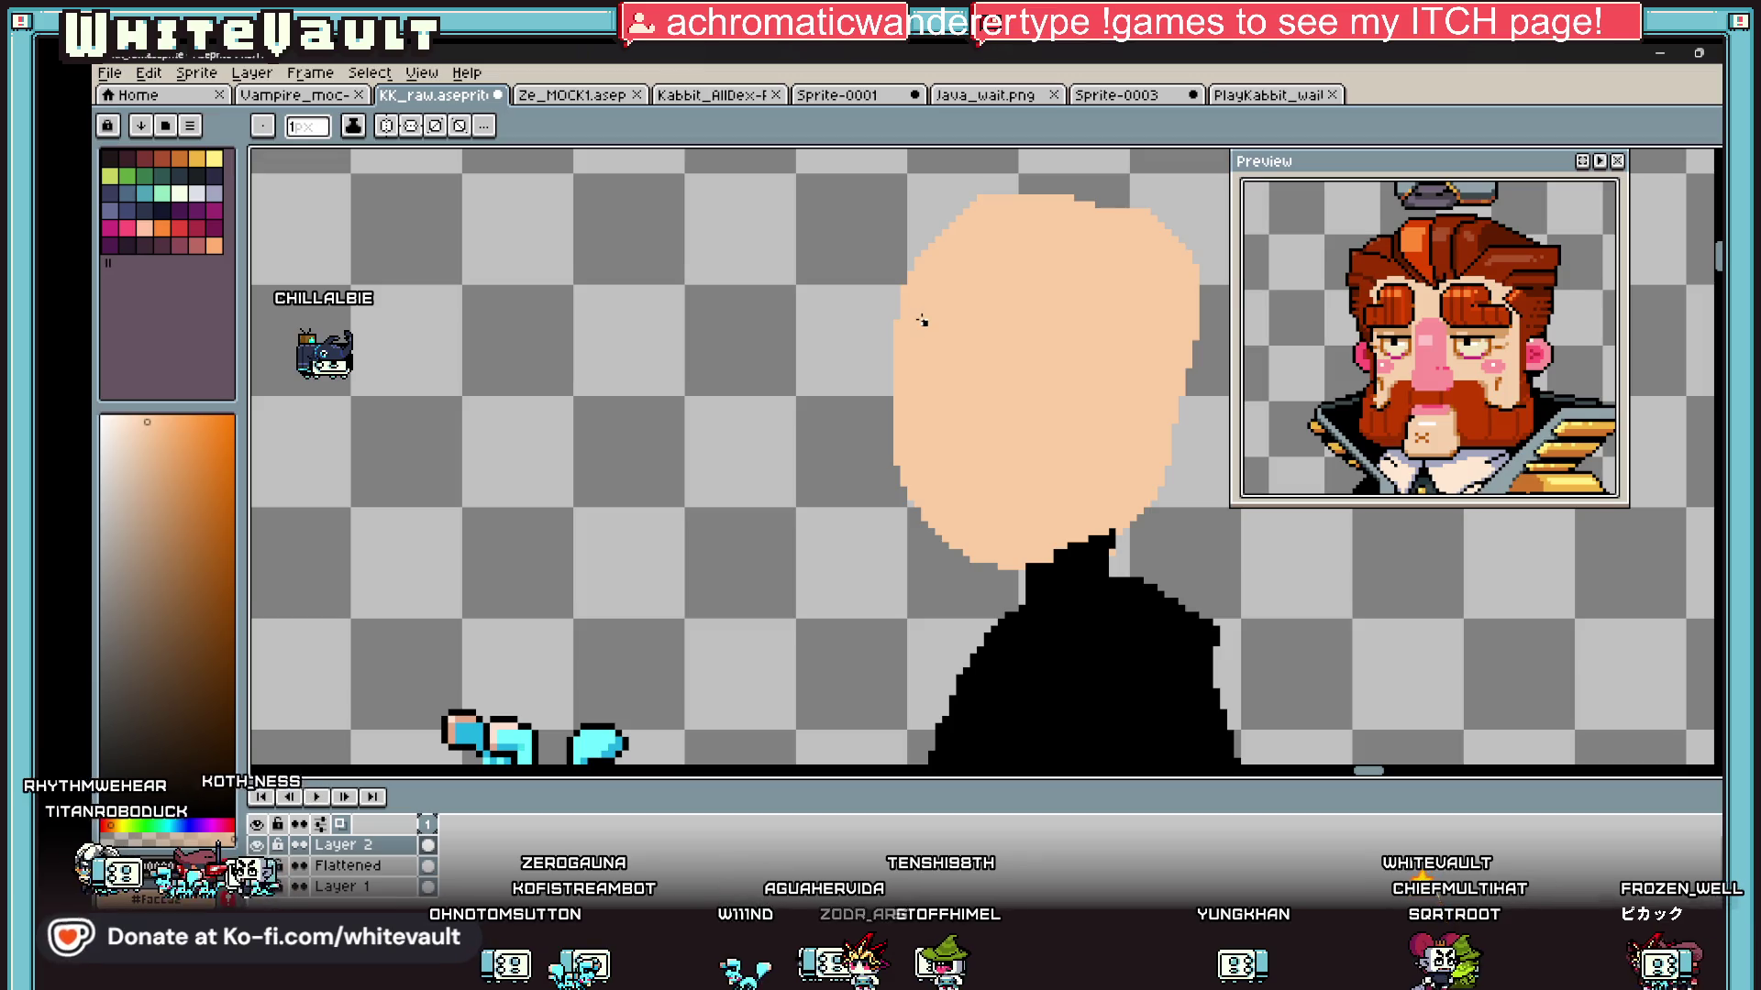
Step: Draw two black ellipse eye circles side by side on the face
scroll(928, 321, "up", 1)
mouse_move(965, 362)
left_mouse_down()
mouse_move(992, 438)
mouse_move(1012, 423)
mouse_move(1003, 393)
left_mouse_up()
scroll(1004, 394, "down", 1)
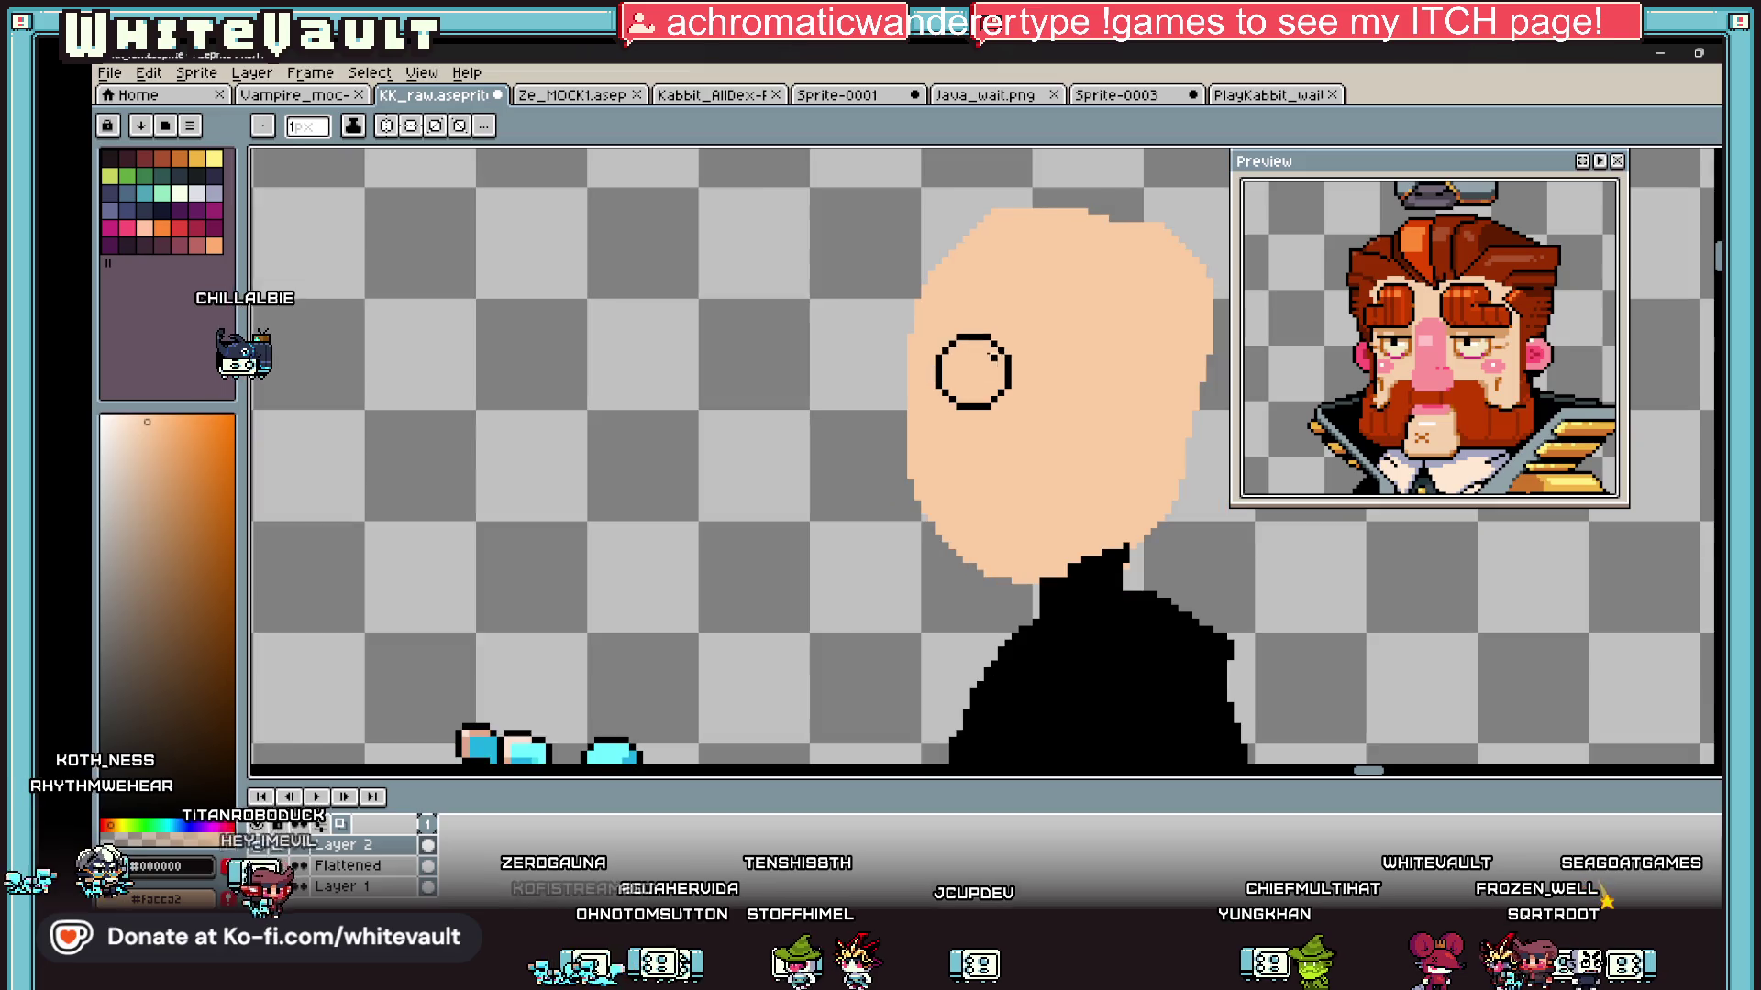
scroll(1161, 372, "up", 1)
left_click_drag(1046, 325, 1138, 420)
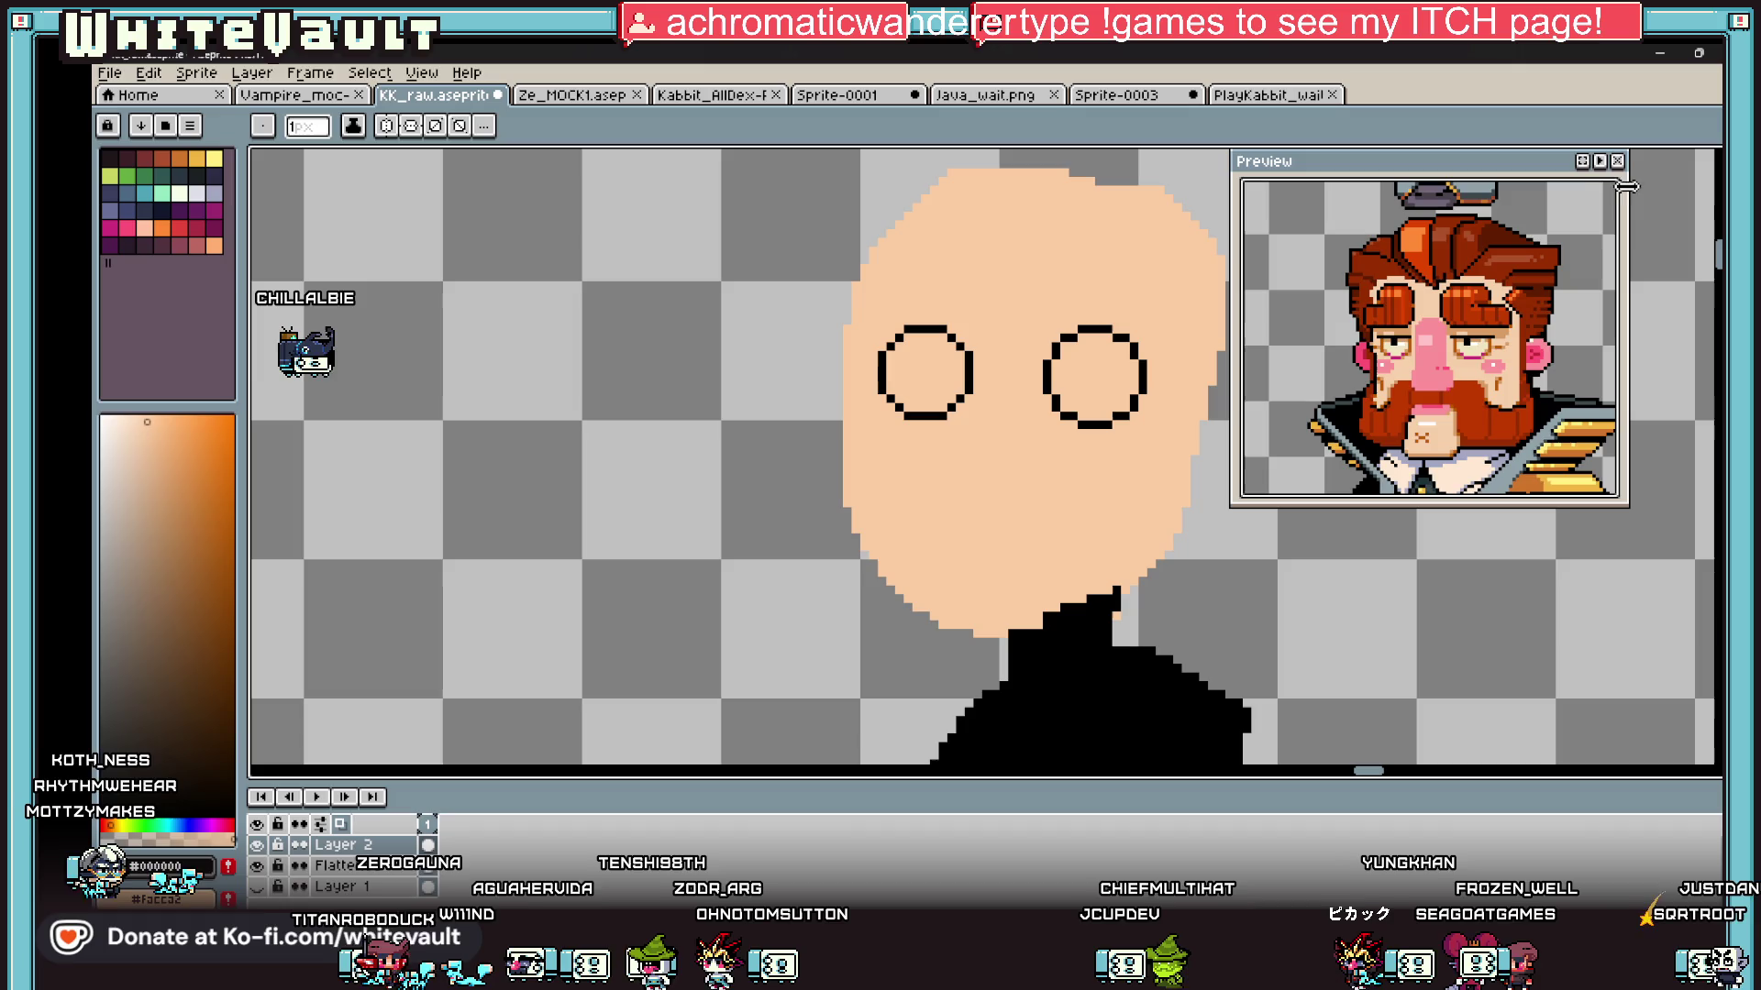
Step: Select both eye circles, nudge them one pixel down and deselect
key("m")
mouse_move(864, 303)
left_mouse_down()
mouse_move(1166, 447)
mouse_move(1159, 405)
left_mouse_up()
key("Down")
key("Return")
key("ctrl+d")
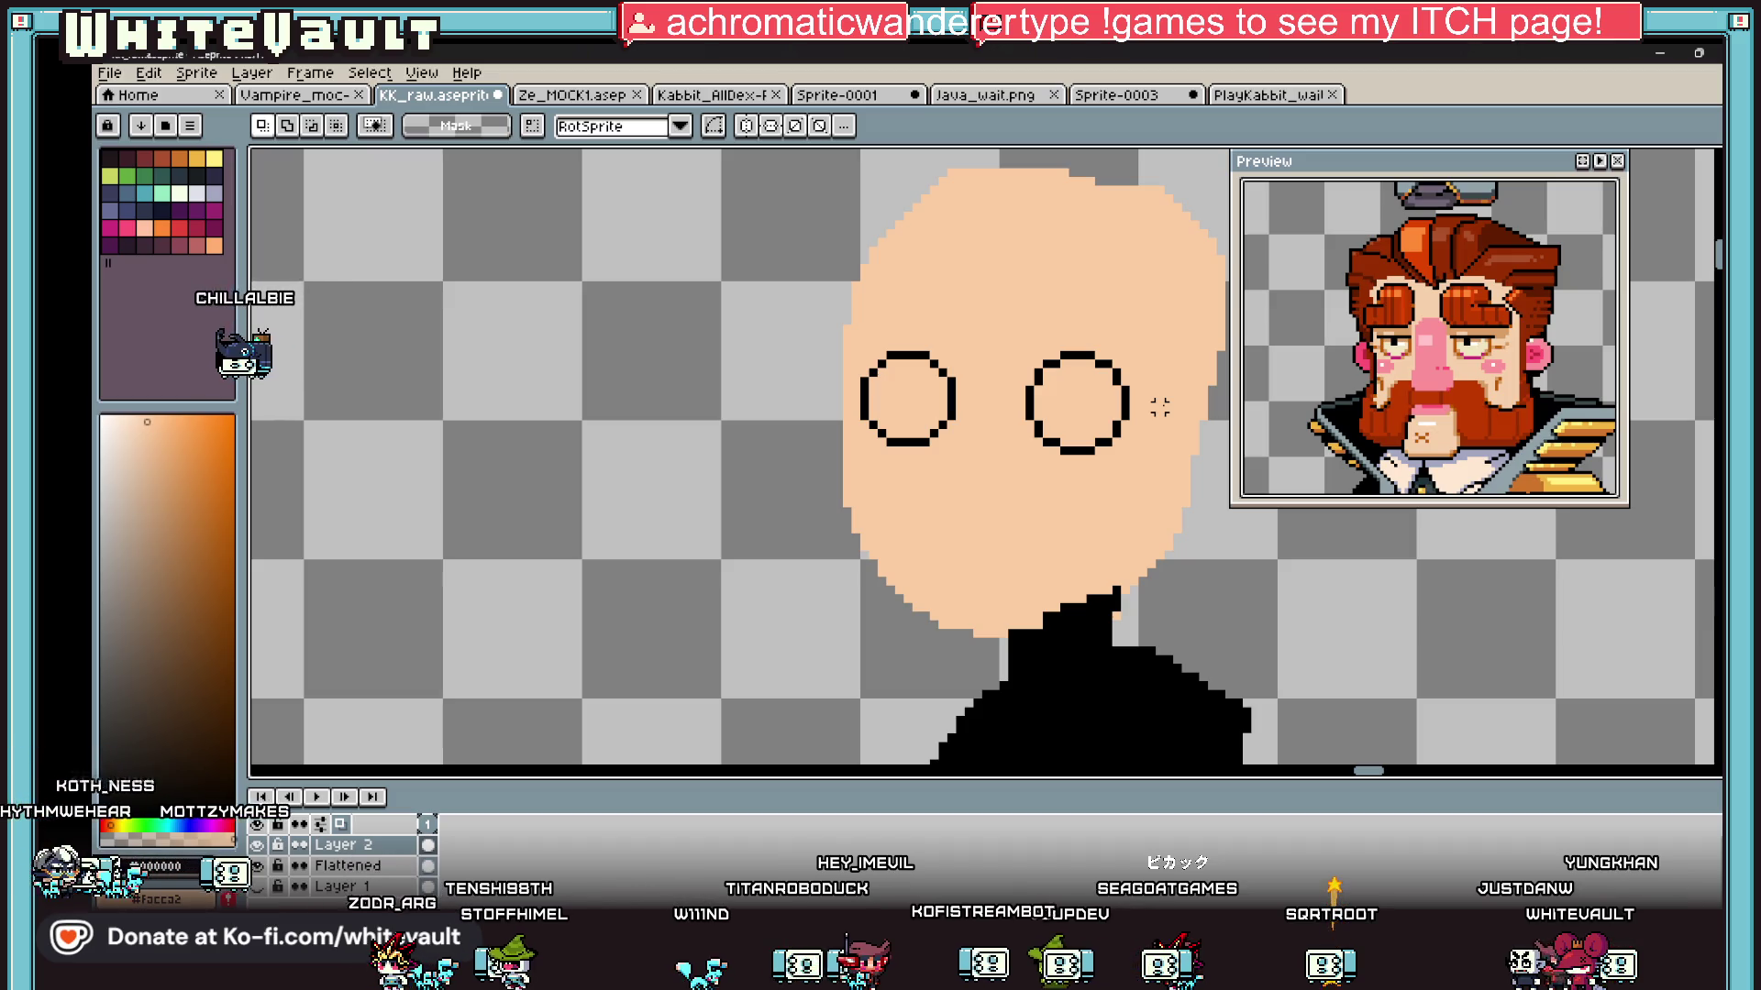
Step: Select the right eye circle and drag it left to line it up with the other eye
scroll(1159, 406, "down", 2)
scroll(1155, 367, "up", 2)
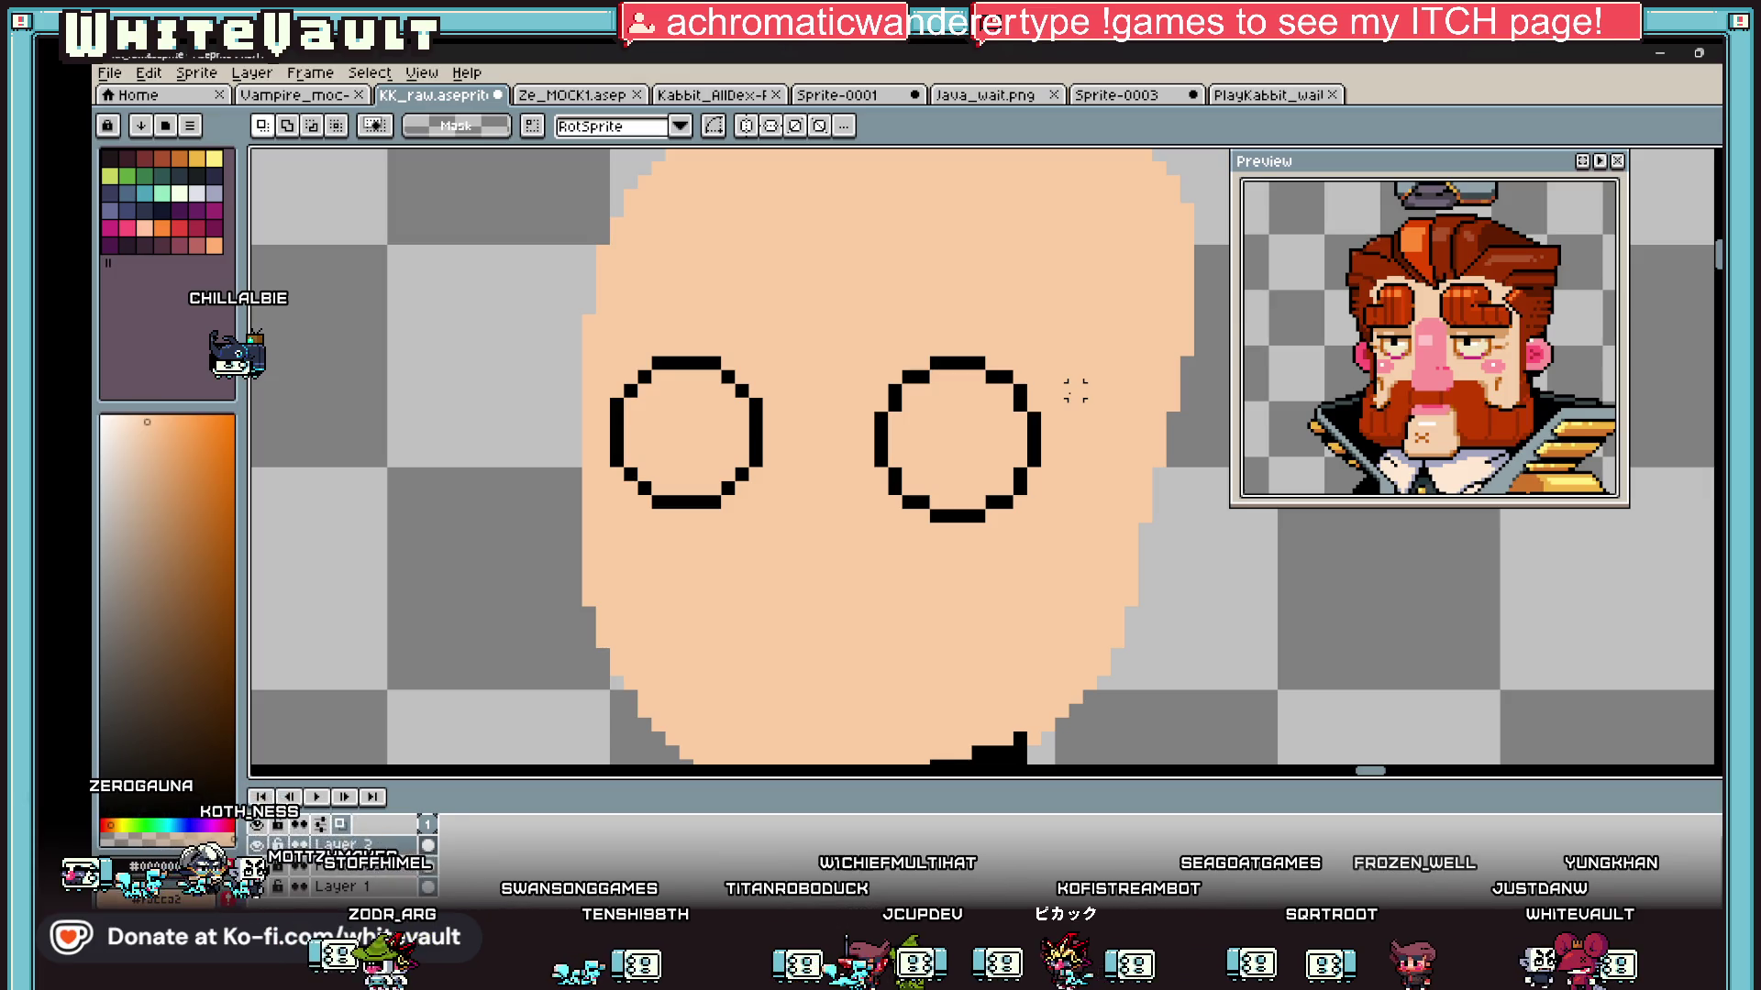
mouse_move(880, 362)
left_mouse_down()
mouse_move(1049, 550)
mouse_move(945, 496)
mouse_move(756, 504)
left_mouse_up()
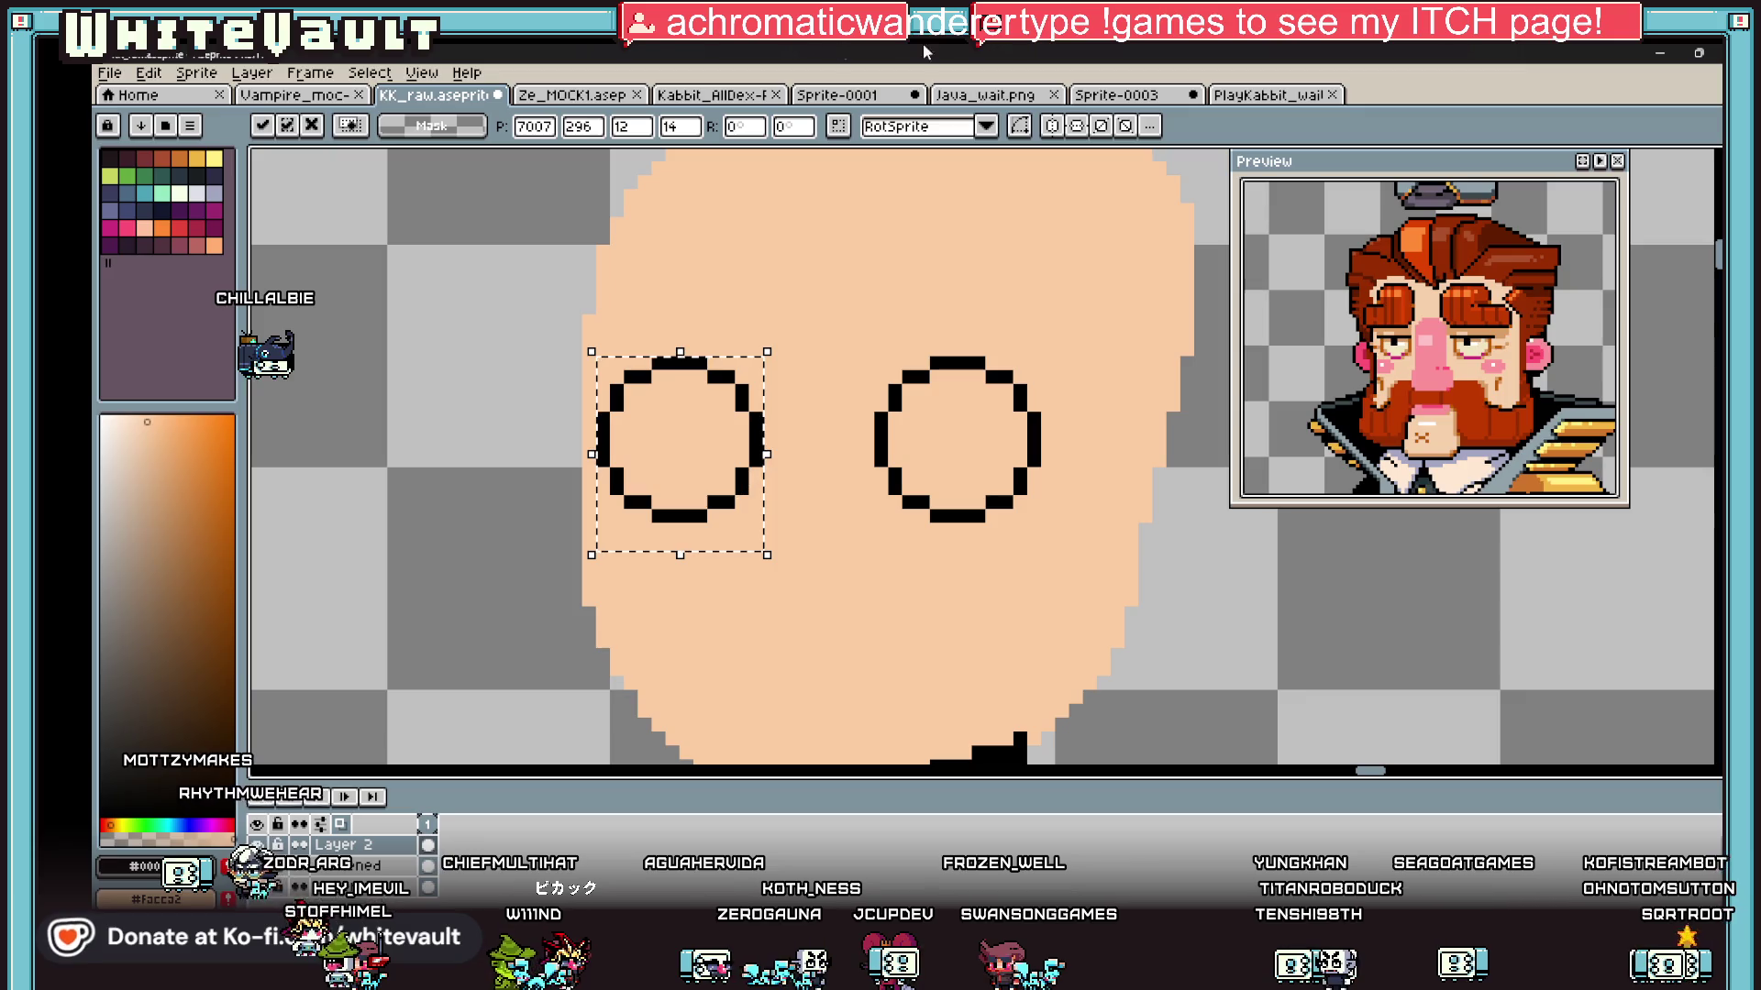
Step: Try black marks beside the right eye with a 1-pixel brush, then undo them
scroll(967, 417, "down", 1)
scroll(967, 418, "up", 2)
scroll(867, 378, "down", 4)
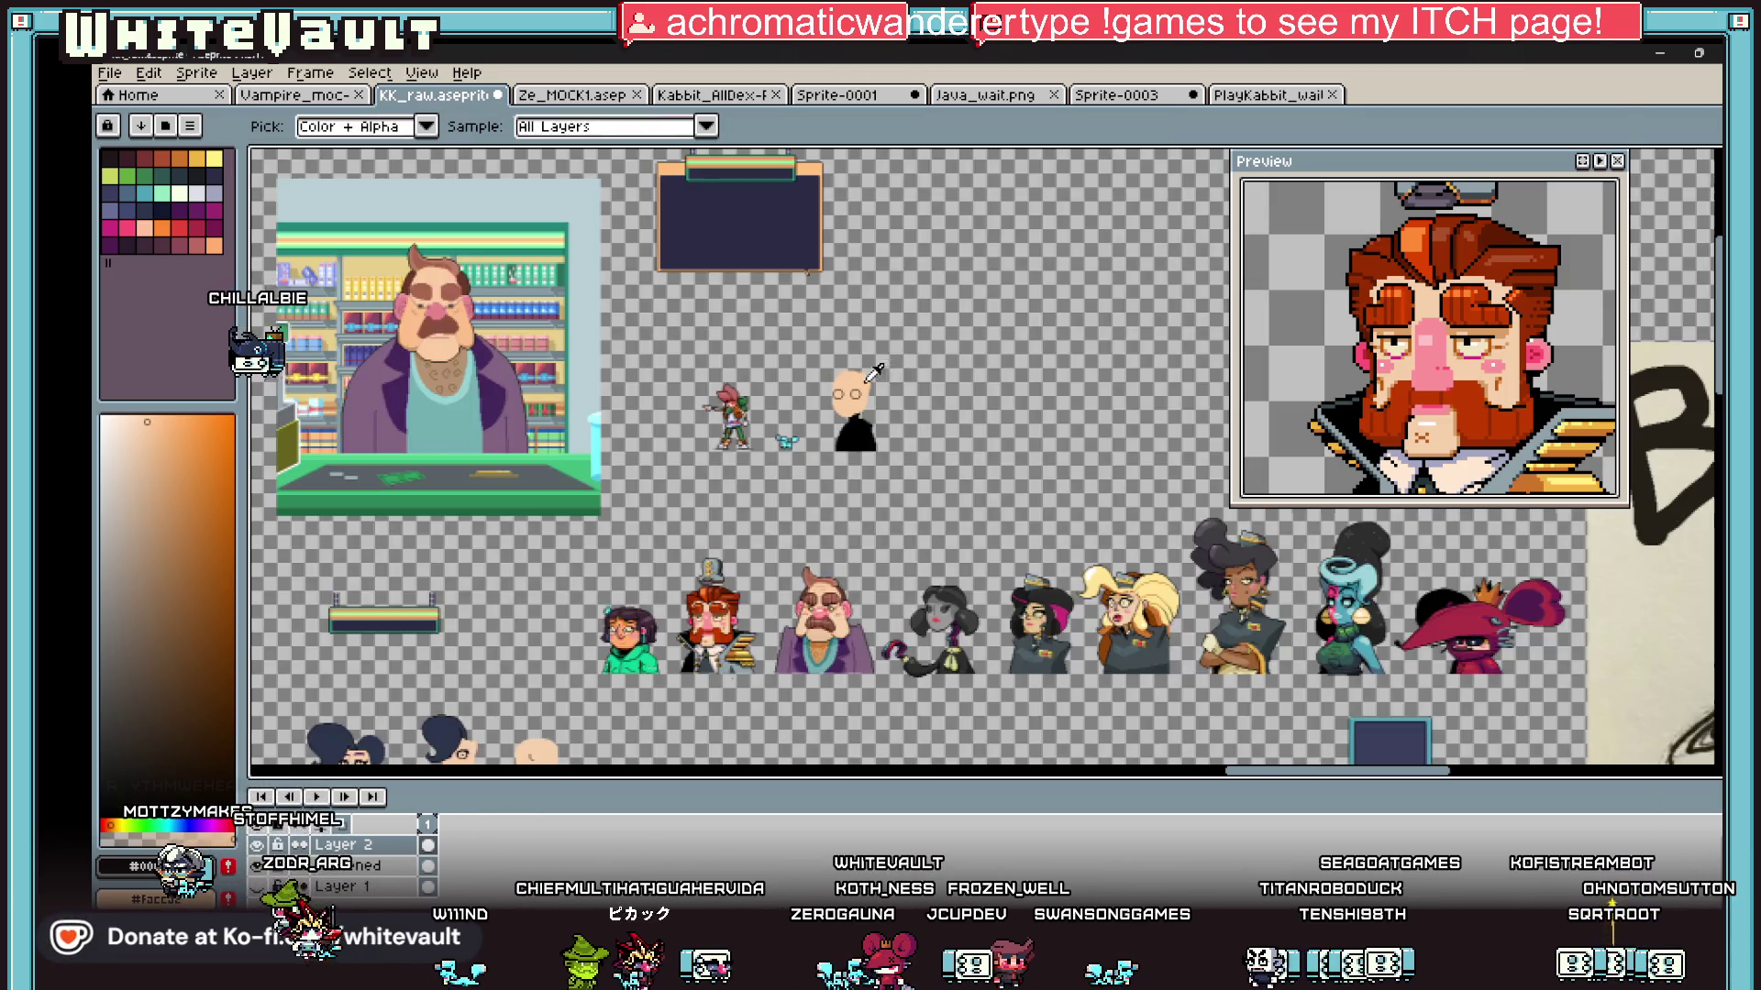
scroll(826, 404, "up", 2)
scroll(810, 415, "up", 1)
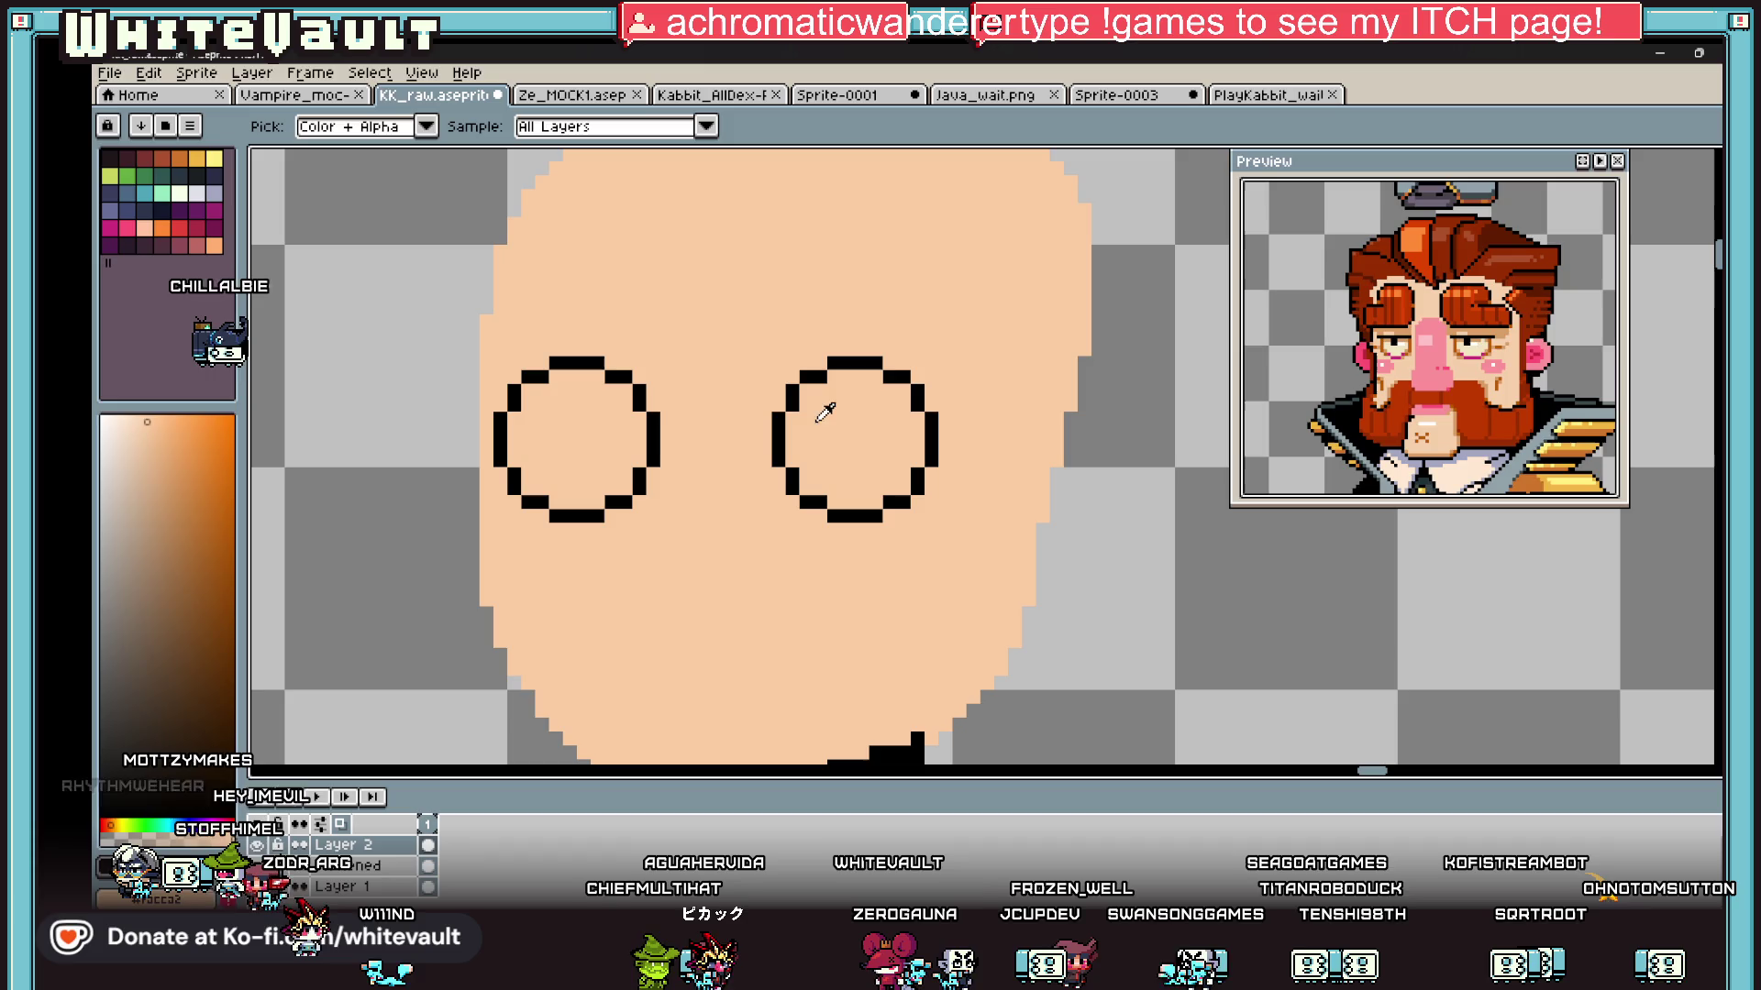
key("b")
left_click(764, 437)
scroll(765, 437, "up", 1)
scroll(764, 439, "up", 1)
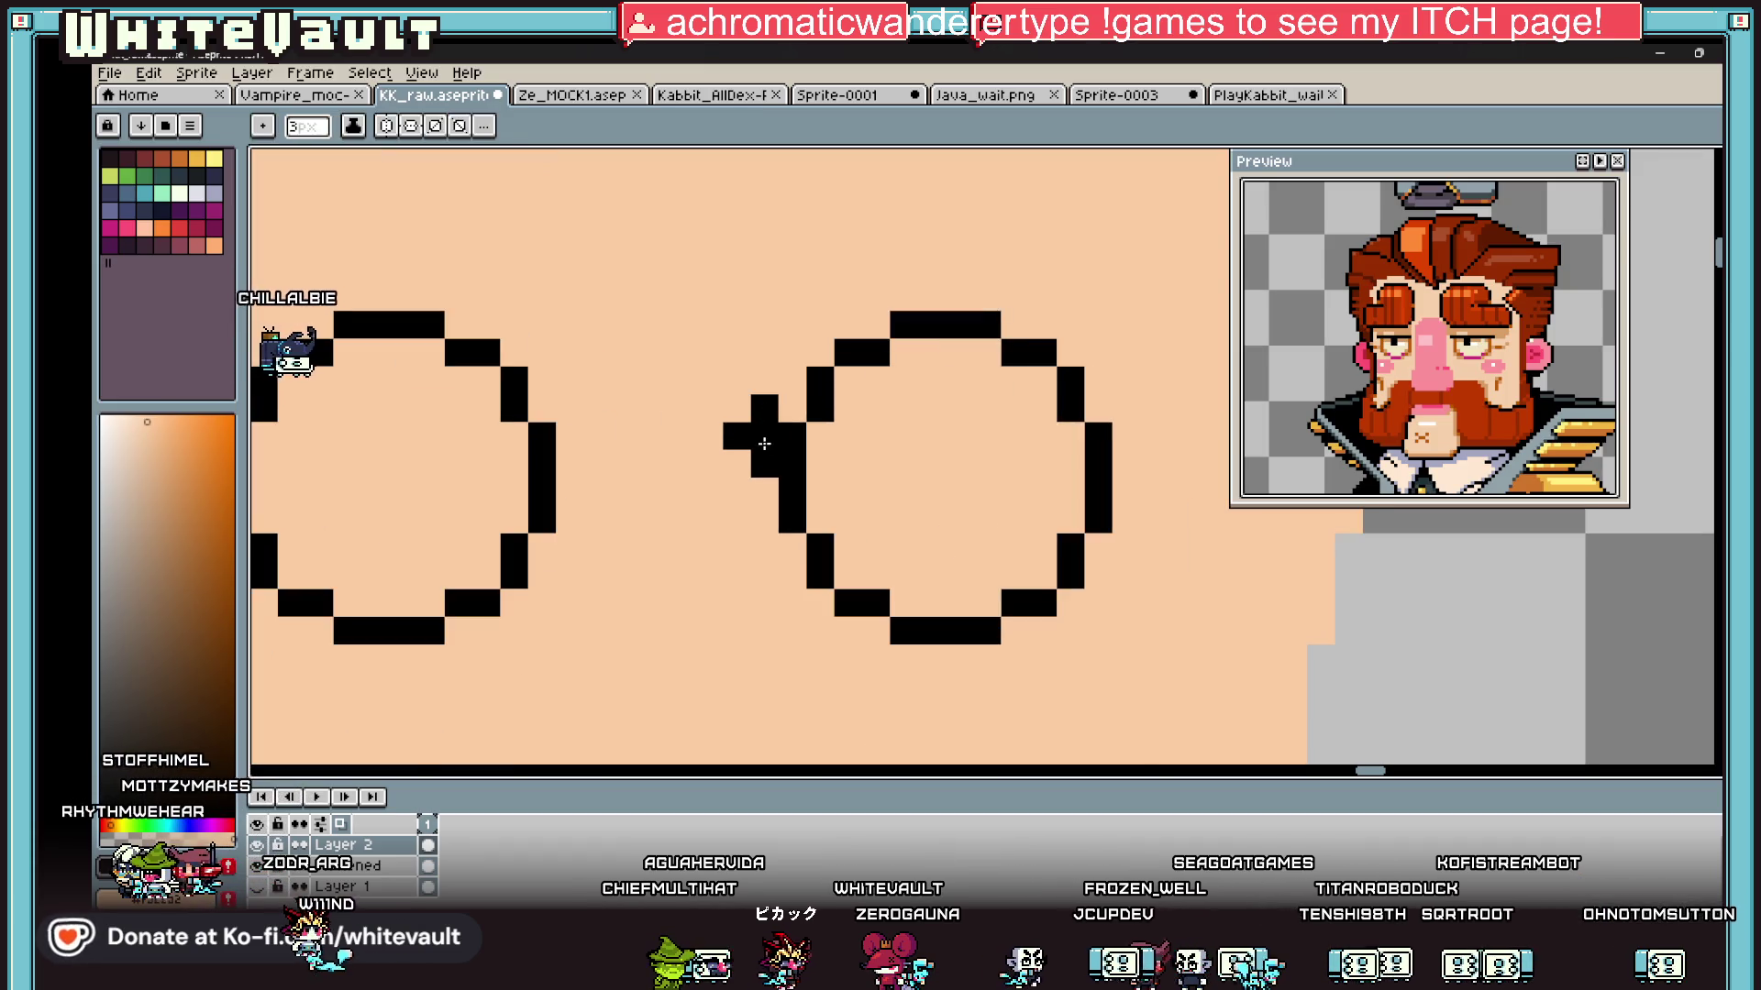
key("ctrl+z")
key("minus")
key("minus")
left_click(764, 441)
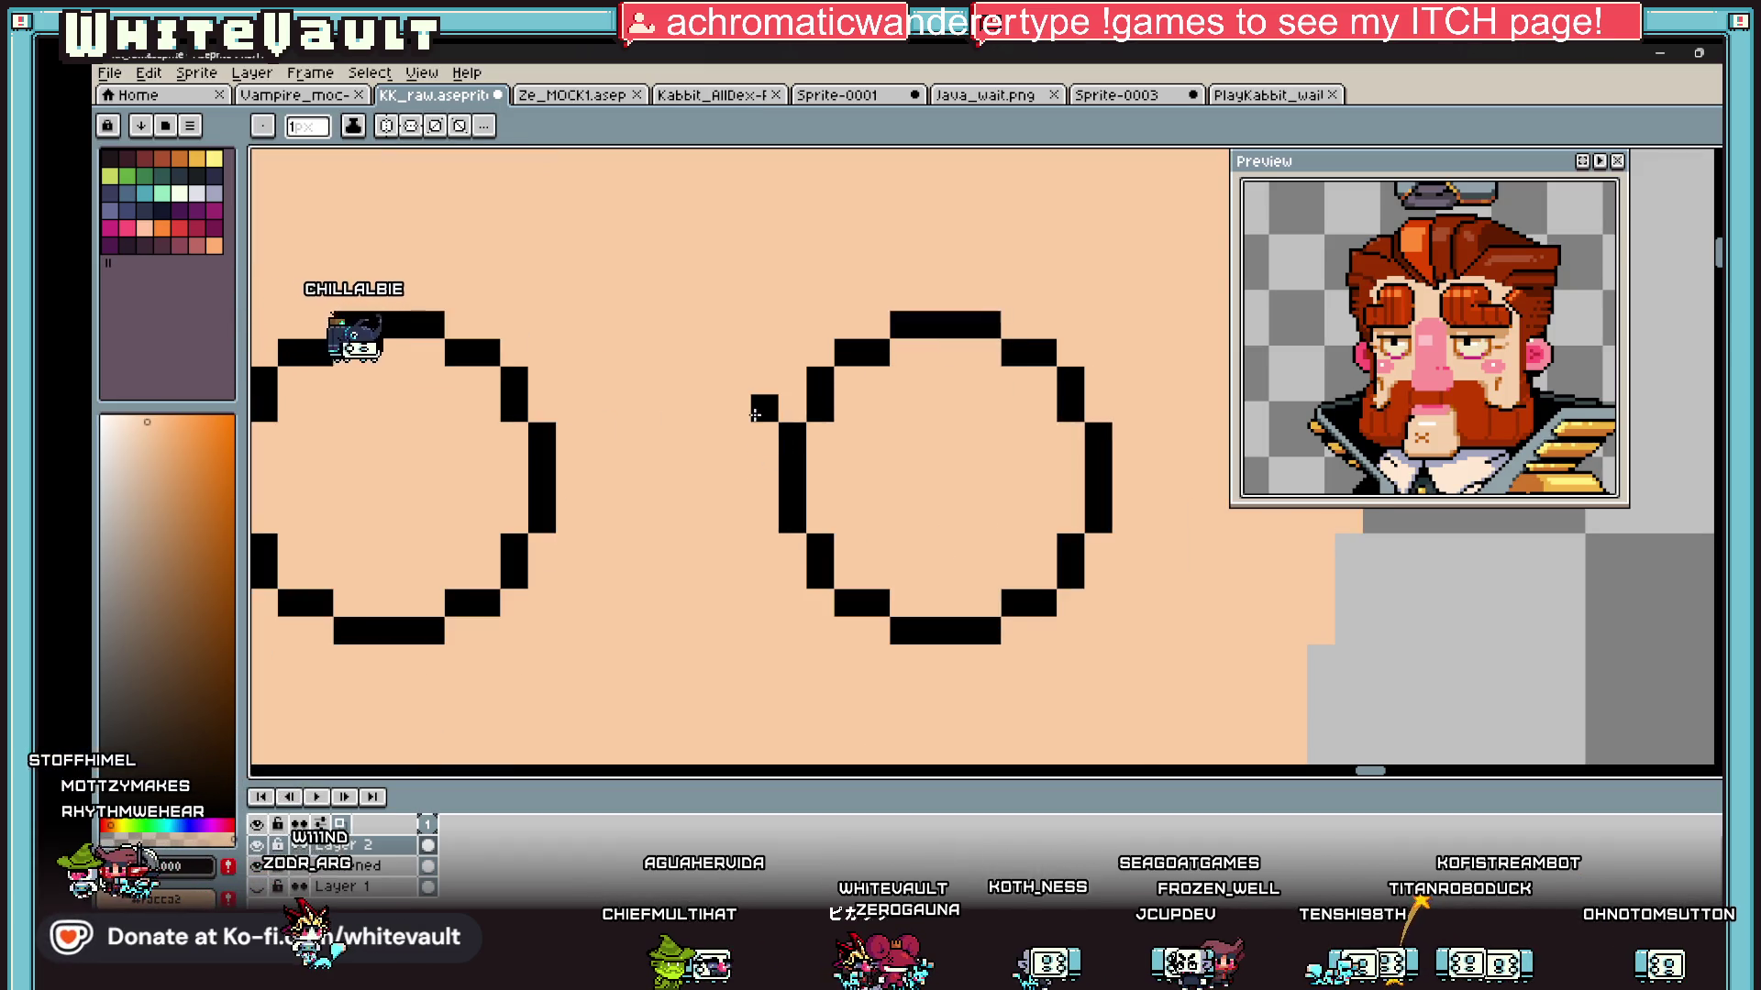
key("ctrl+z")
scroll(1394, 410, "down", 4)
scroll(1394, 410, "up", 4)
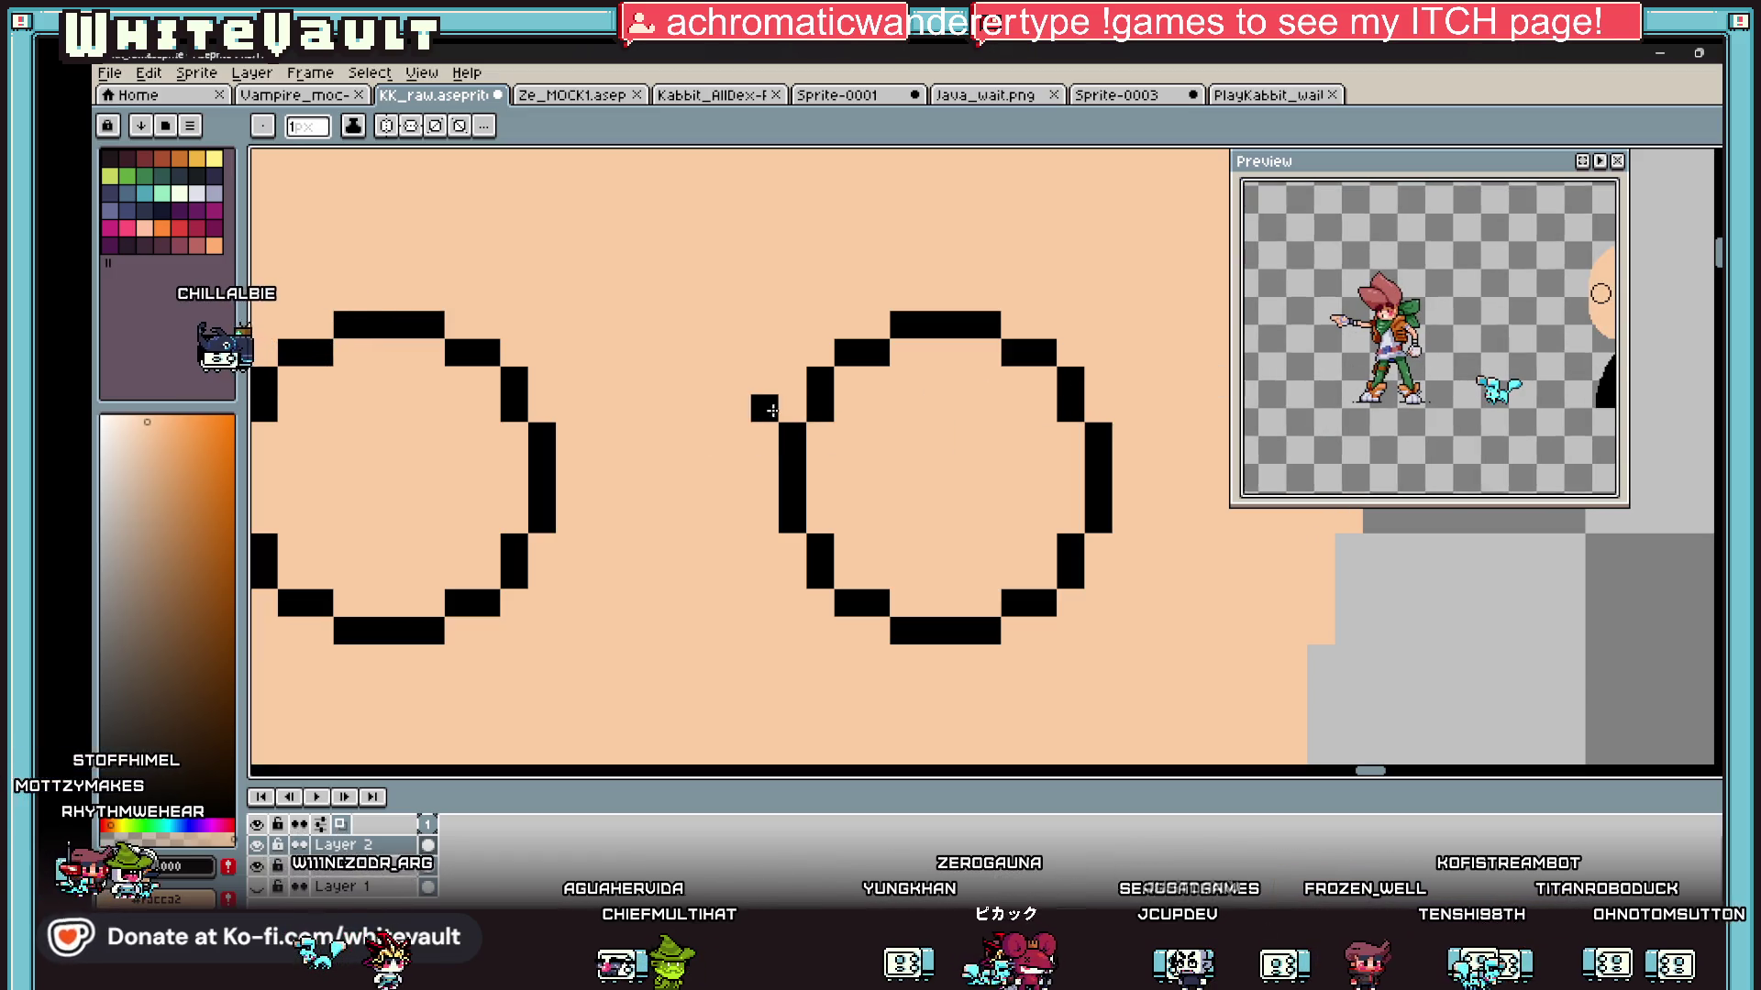
Step: Draw black lines across the right and left eyes
left_click_drag(789, 404, 1064, 404)
scroll(883, 414, "down", 5)
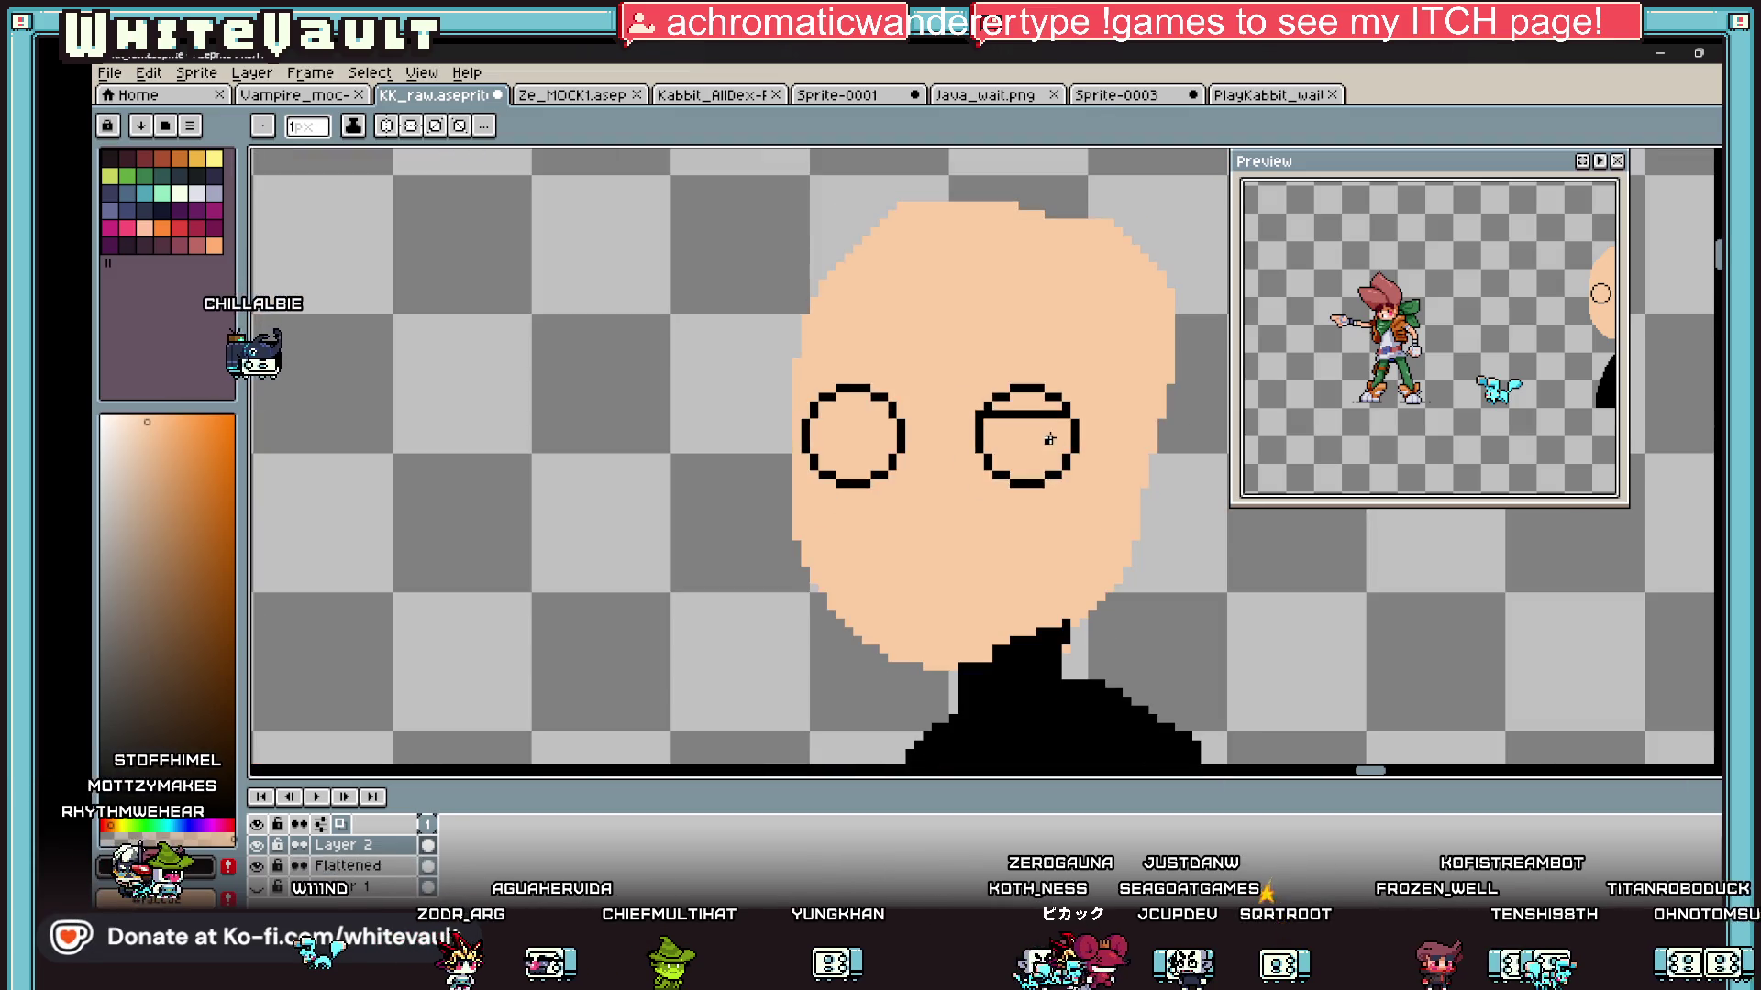
scroll(883, 414, "up", 4)
left_click_drag(883, 414, 721, 414)
Step: Draw thick black brow lines above the right and left eyes
scroll(789, 436, "down", 4)
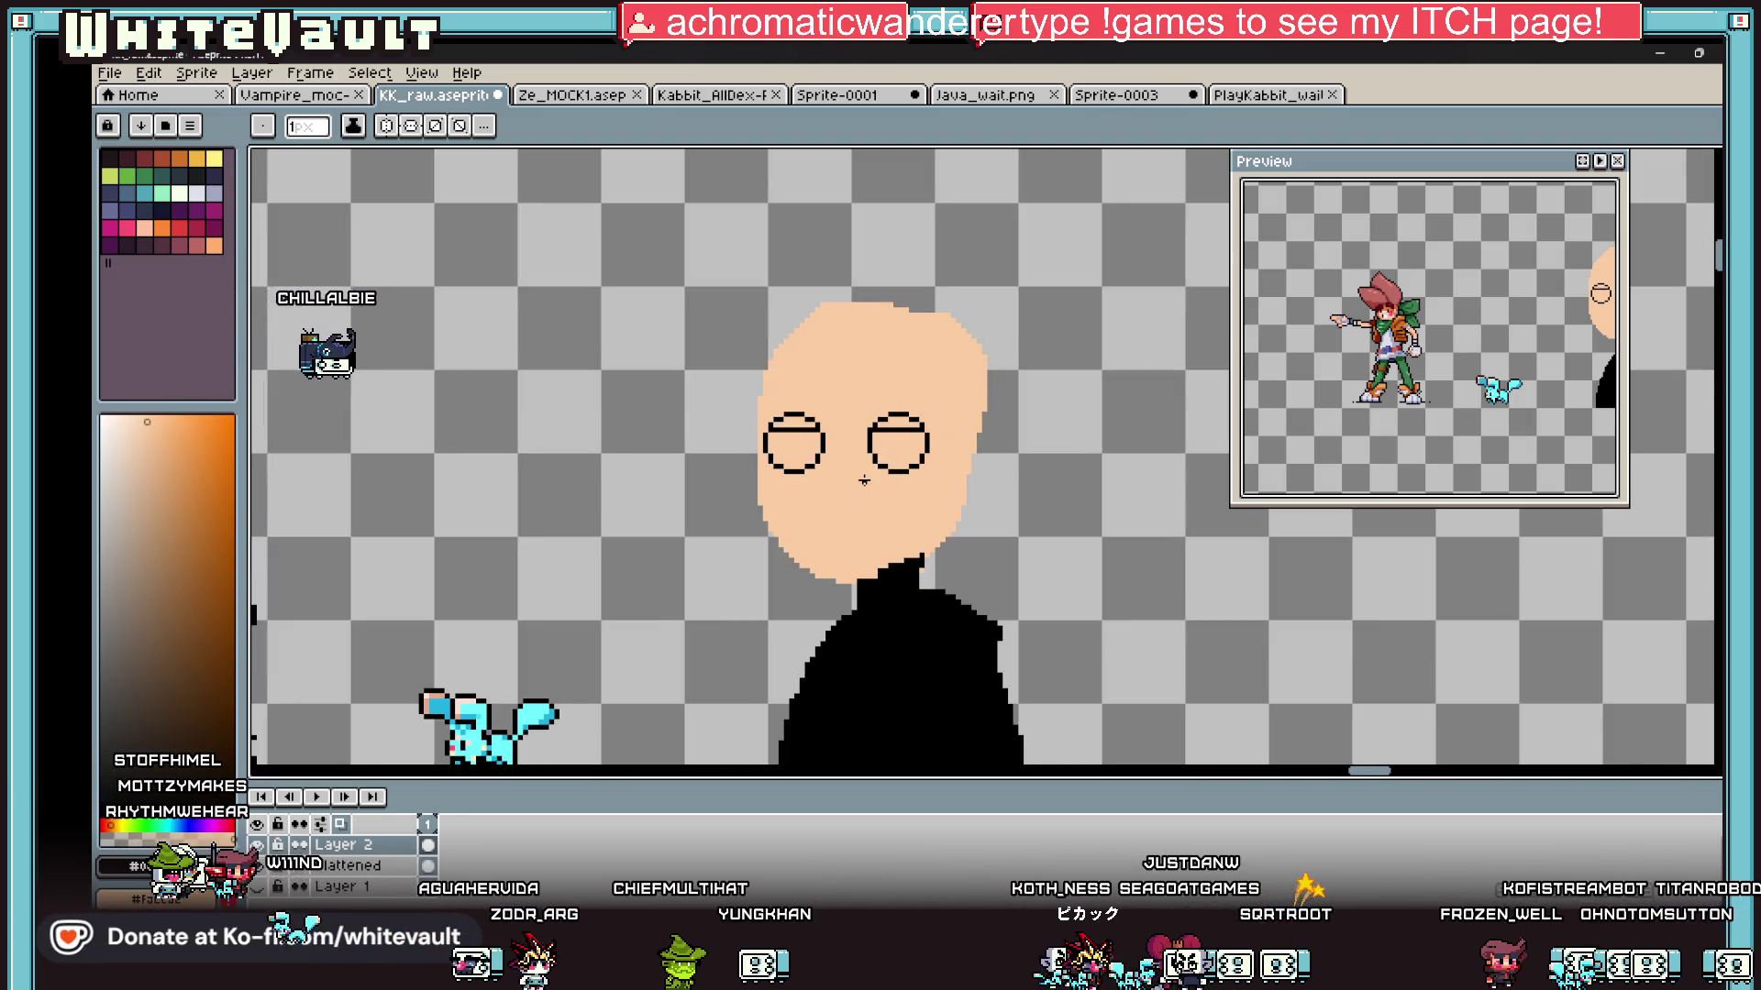
scroll(859, 480, "down", 2)
scroll(1328, 378, "down", 3)
scroll(1328, 379, "up", 3)
scroll(1328, 379, "up", 2)
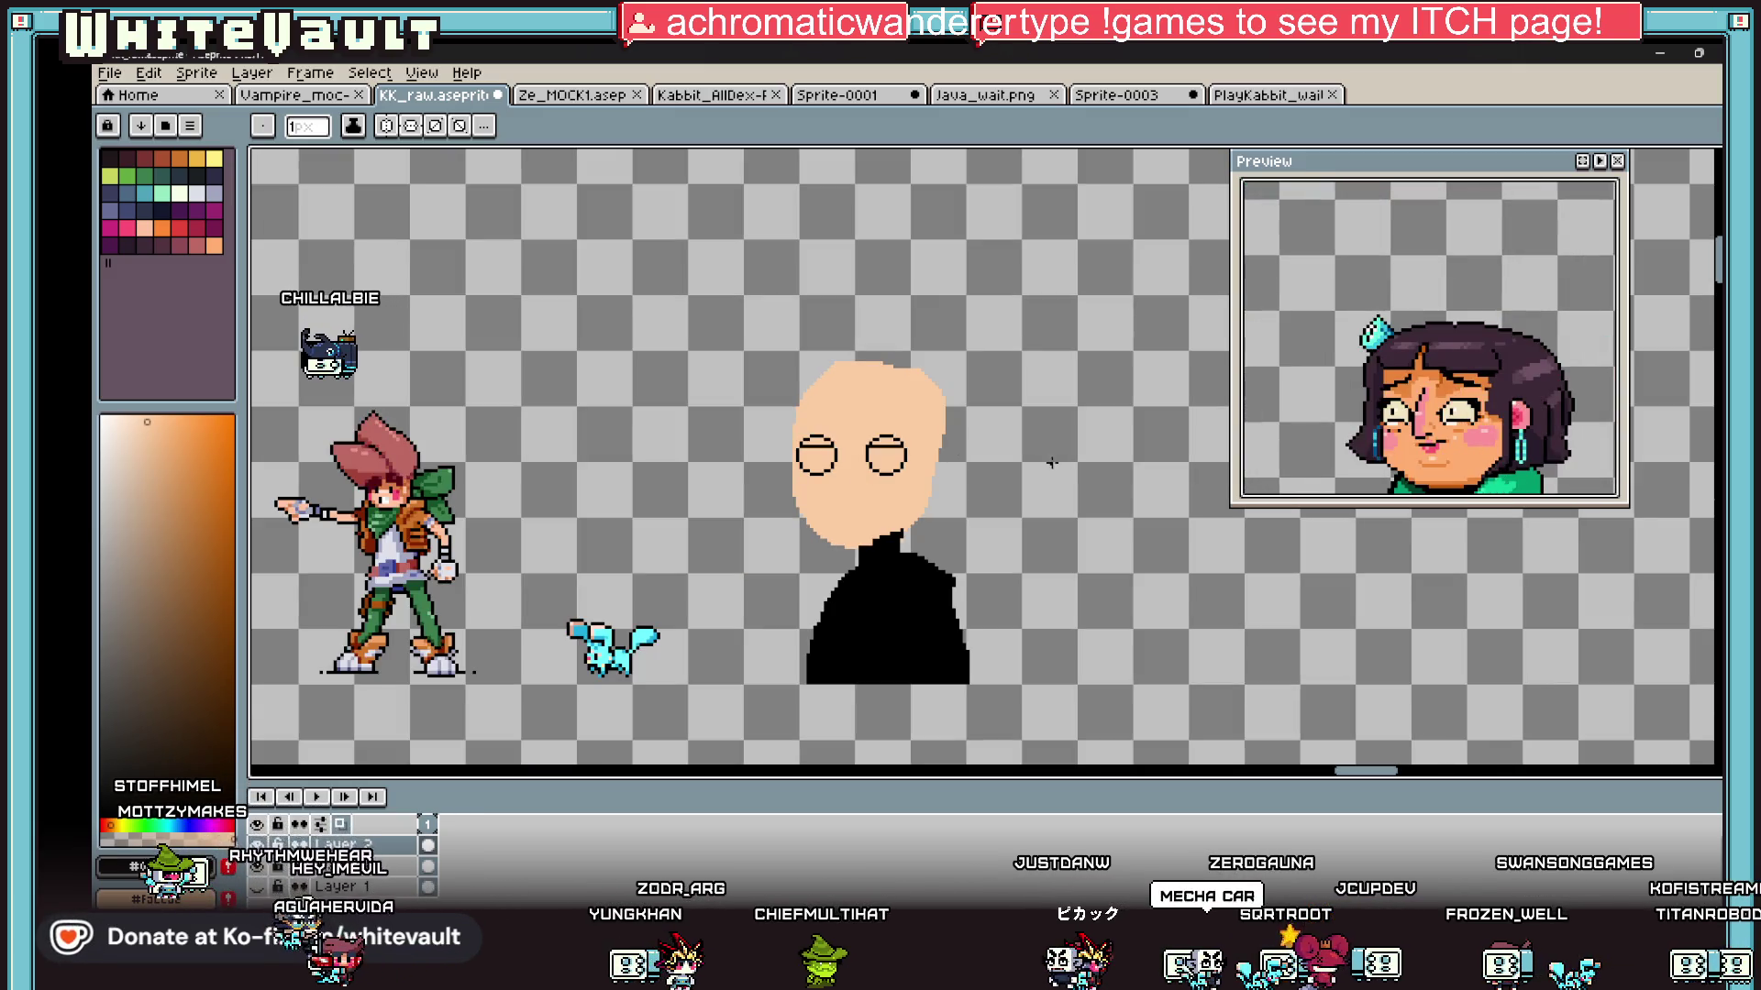
scroll(844, 469, "up", 2)
key("v")
key("b")
left_click_drag(1354, 394, 1321, 388)
scroll(773, 378, "up", 1)
left_click_drag(774, 389, 990, 396)
mouse_move(449, 396)
left_mouse_down()
mouse_move(340, 396)
mouse_move(358, 367)
left_mouse_up()
Step: Pick the skin tone #facca2 from the face as the drawing colour
key("i")
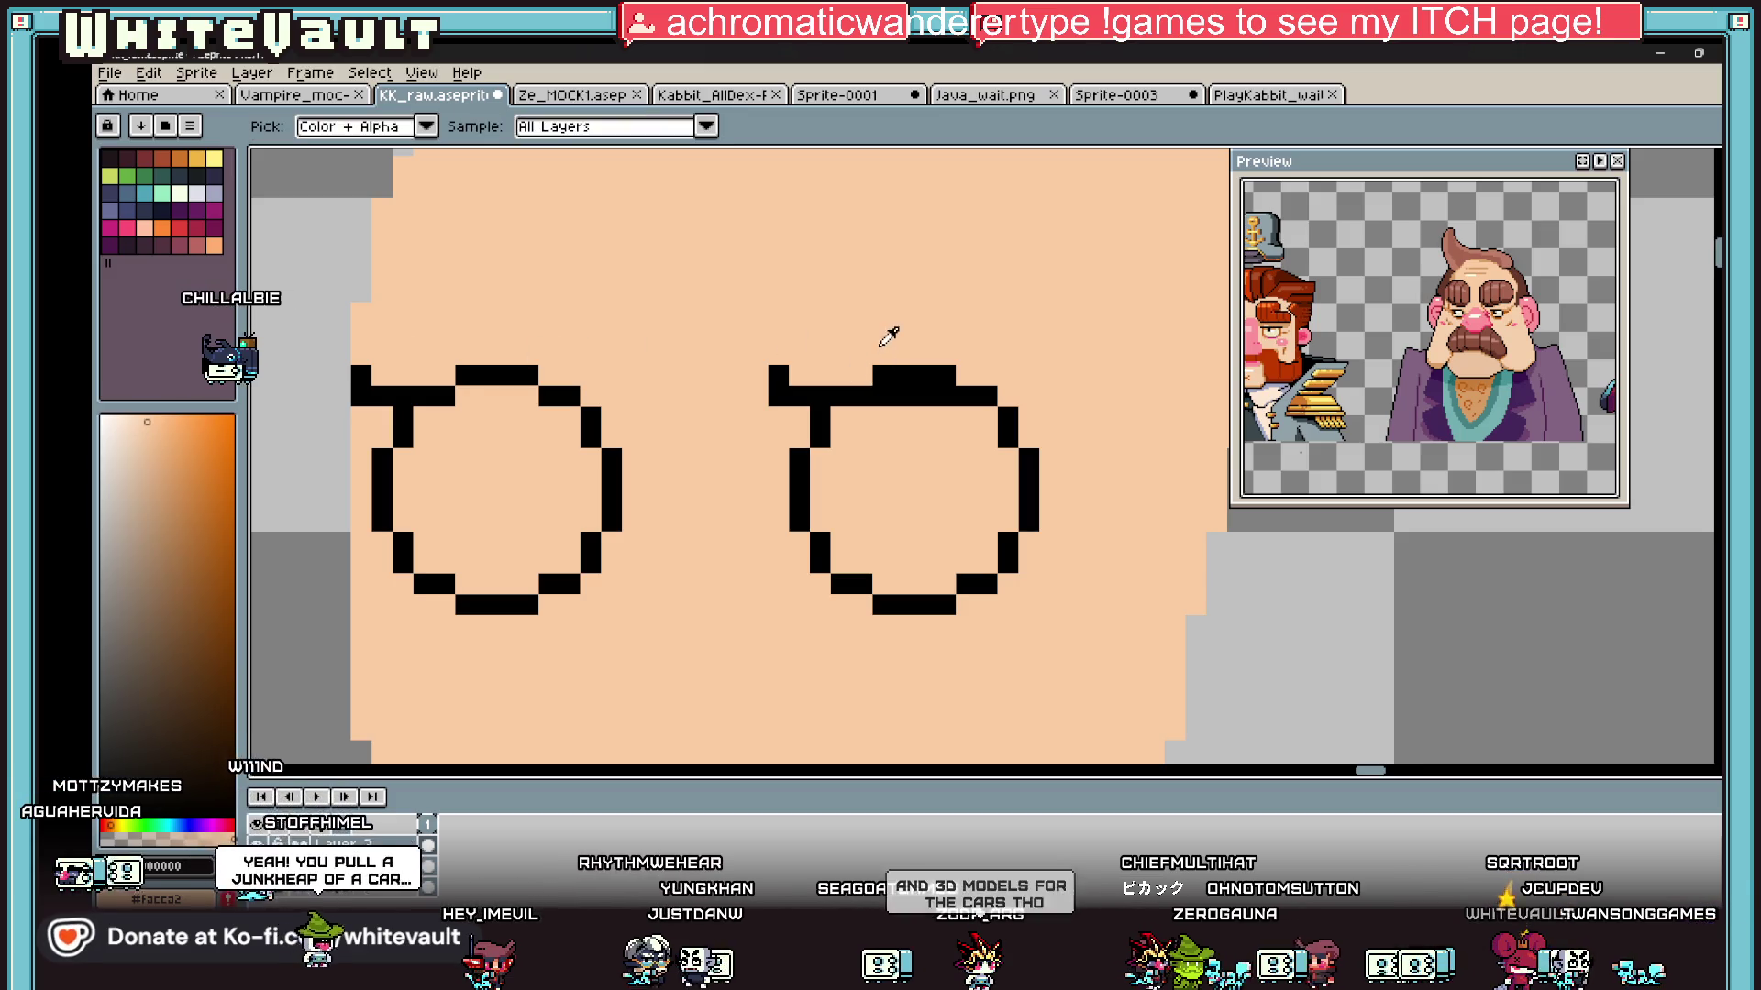
key("b")
scroll(1446, 372, "down", 5)
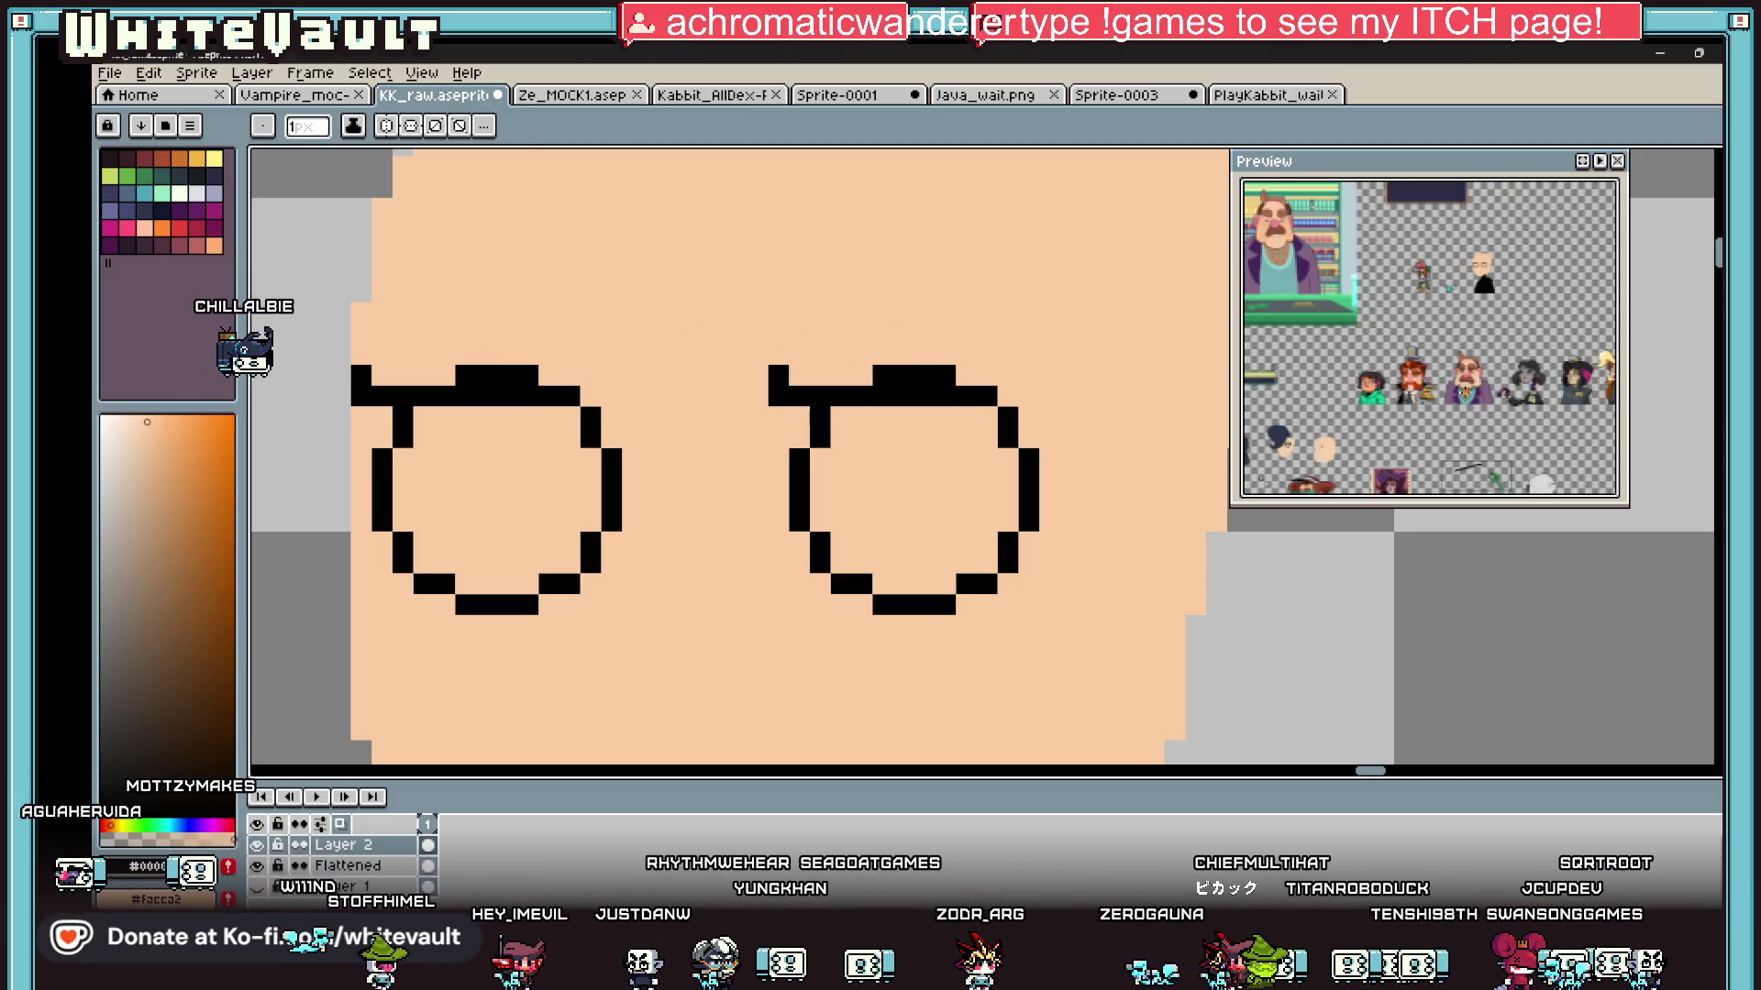
scroll(1446, 372, "up", 3)
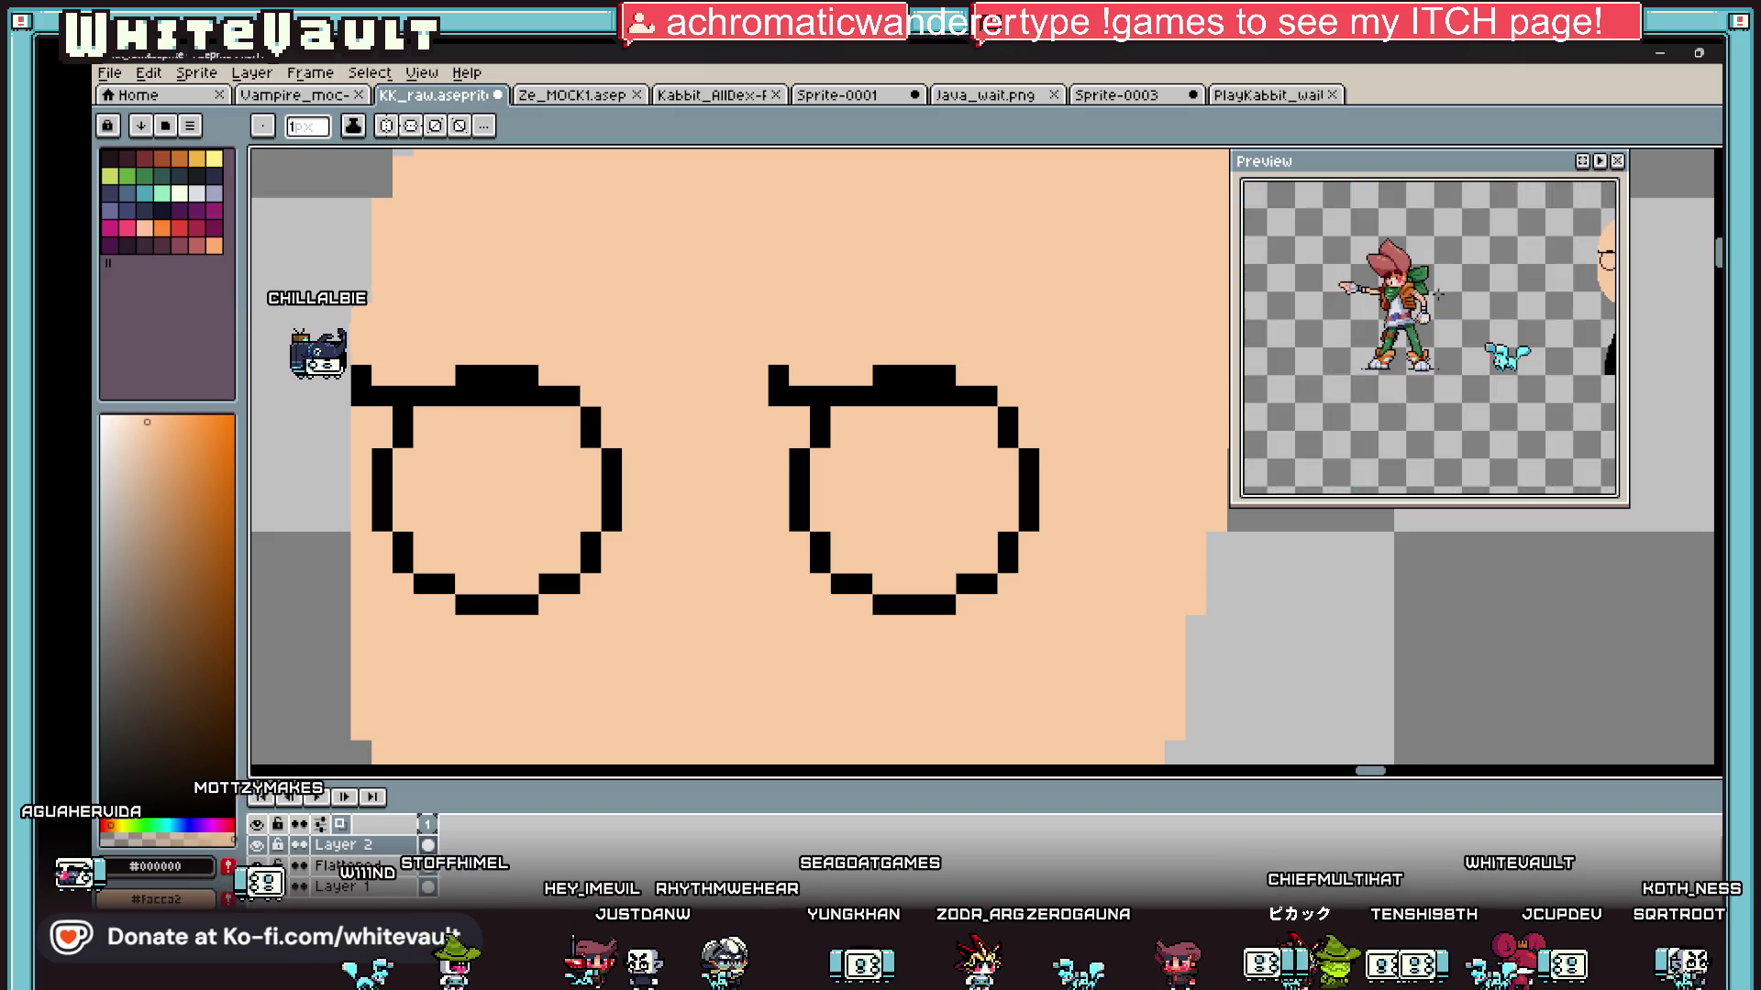
scroll(1053, 603, "down", 2)
scroll(1053, 603, "up", 2)
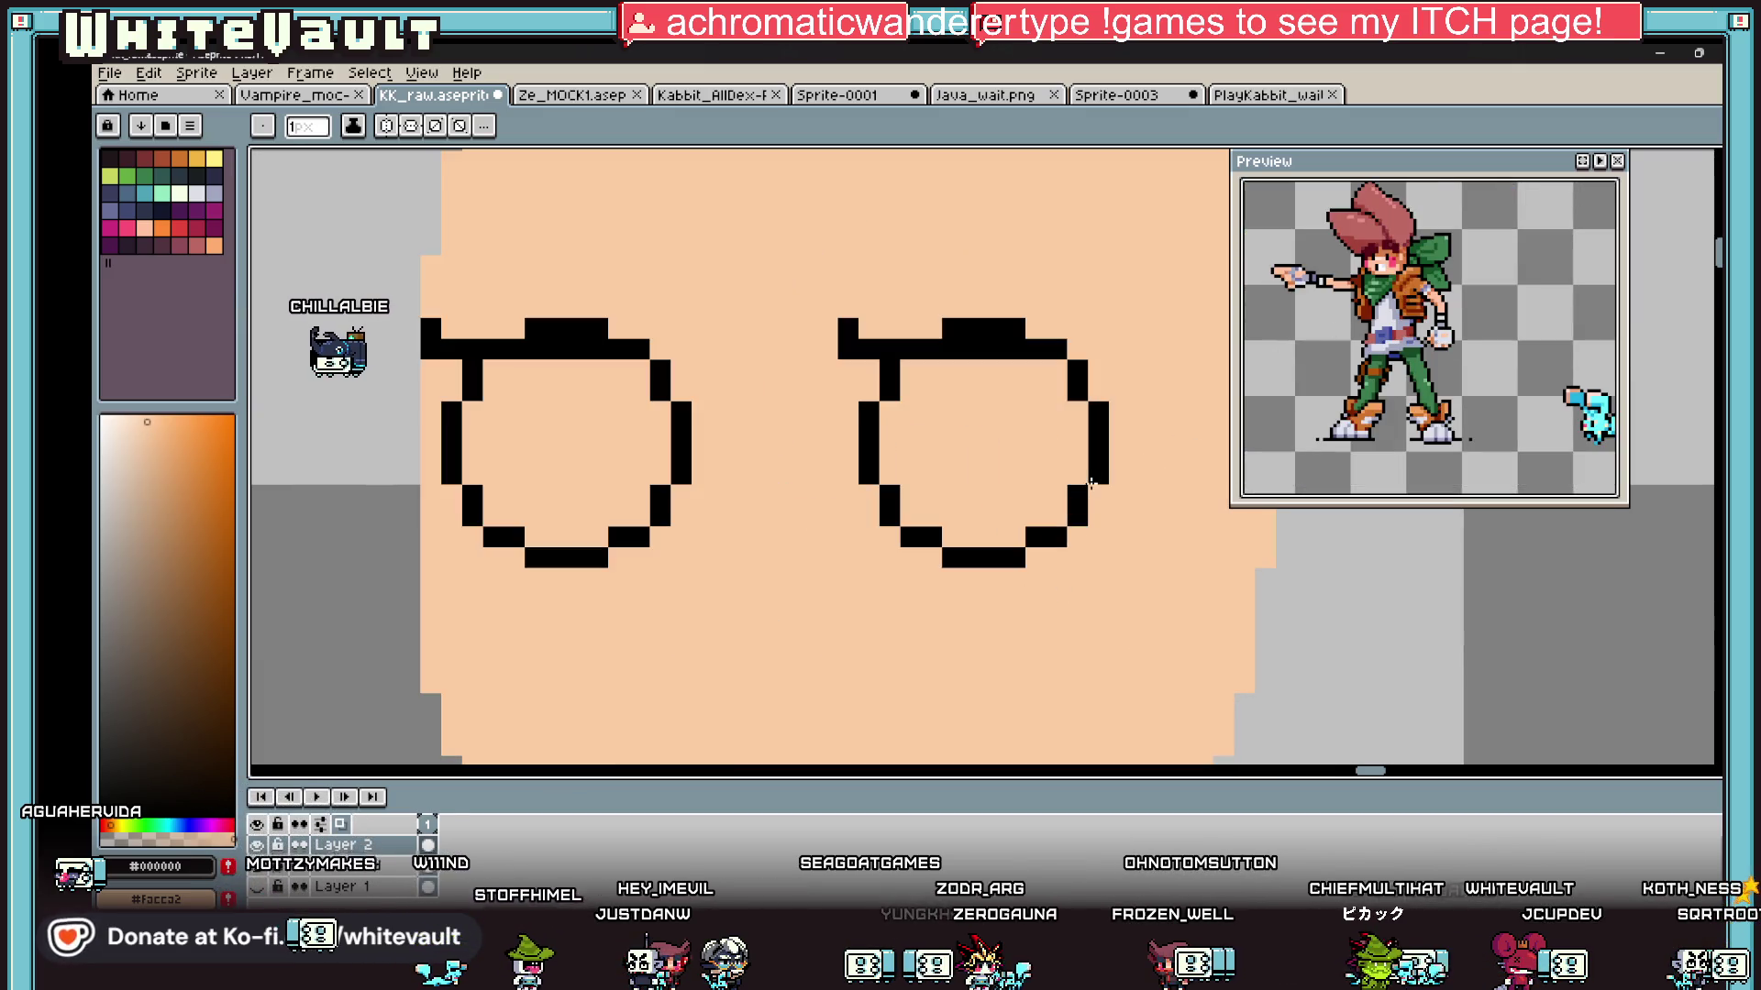
left_click(896, 413, "alt")
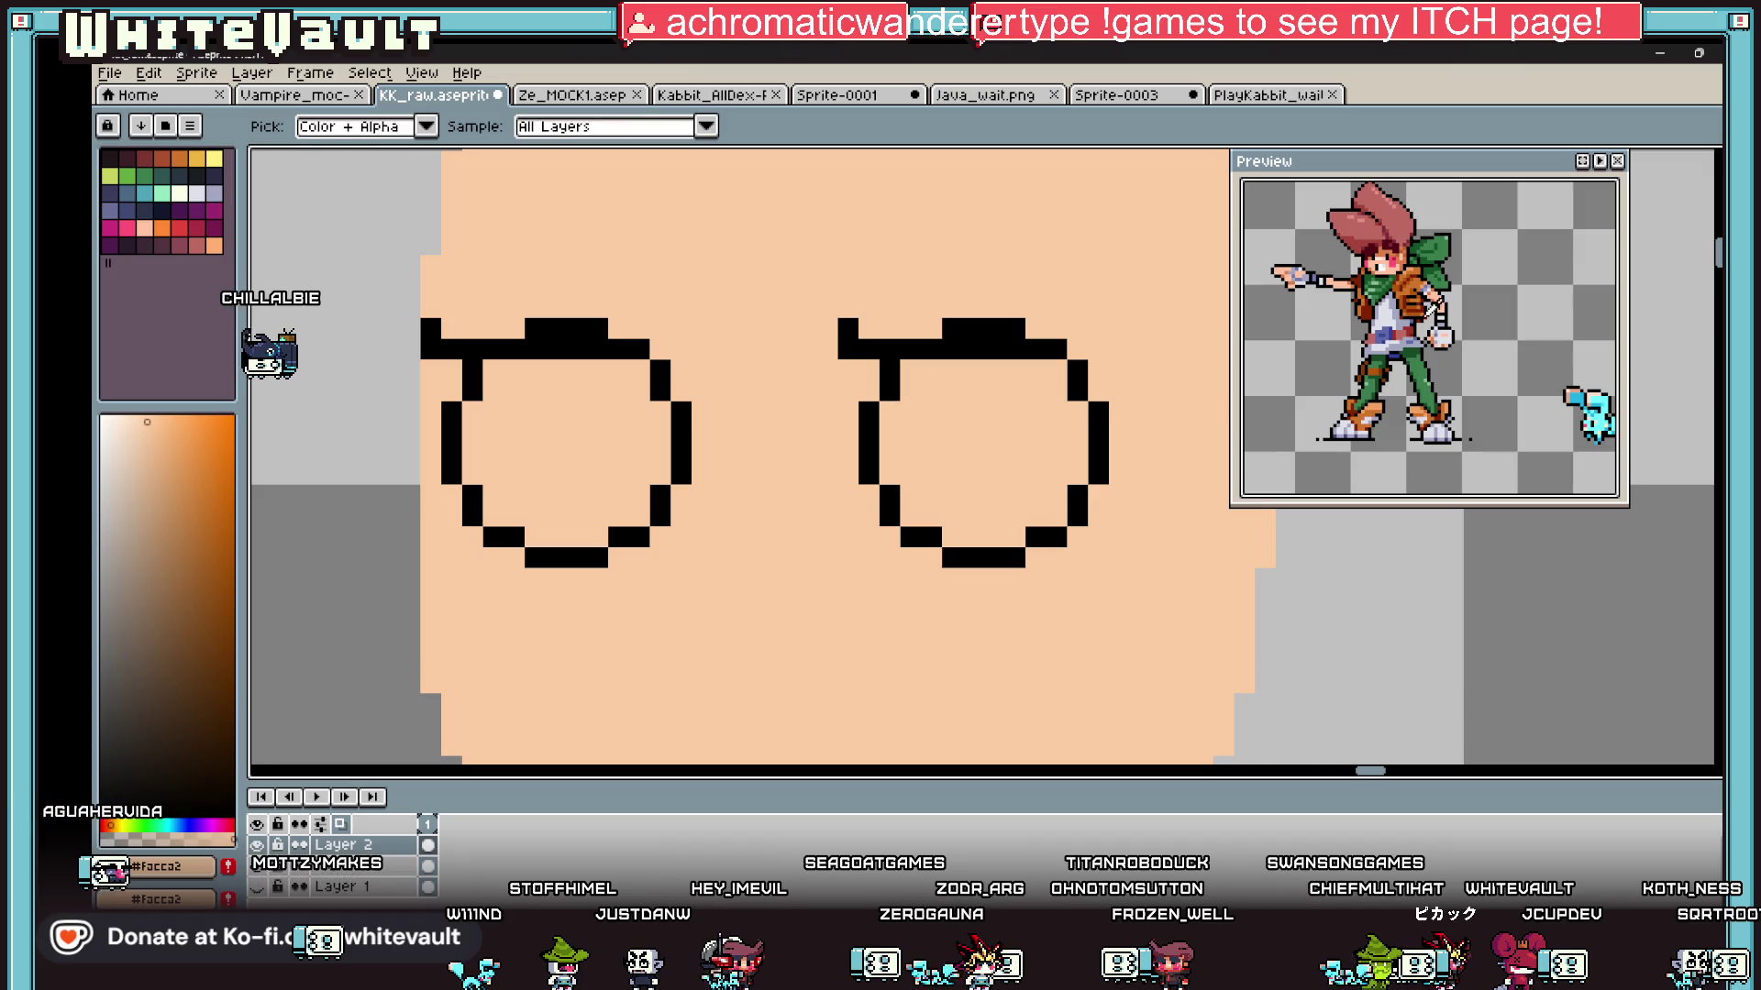
Step: Marquee the lower halves of both eyes, nudge them up, and deselect
key("w")
left_click_drag(442, 464, 1152, 674)
key("Up")
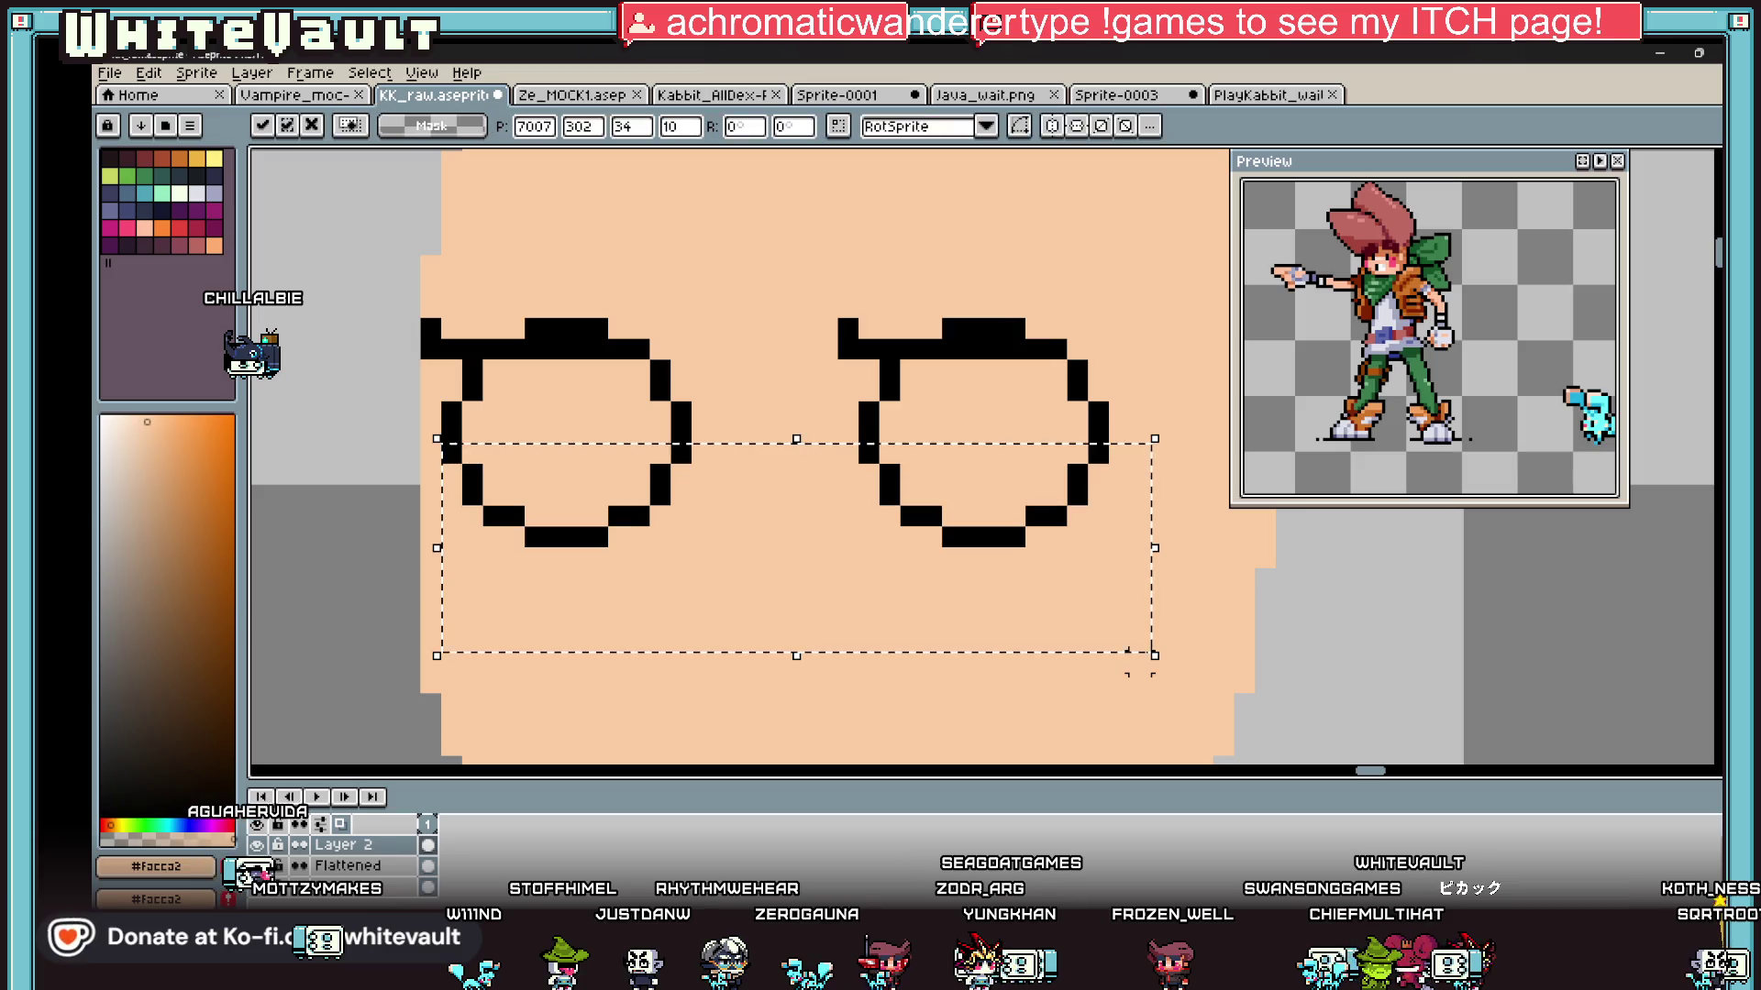
key("ctrl+d")
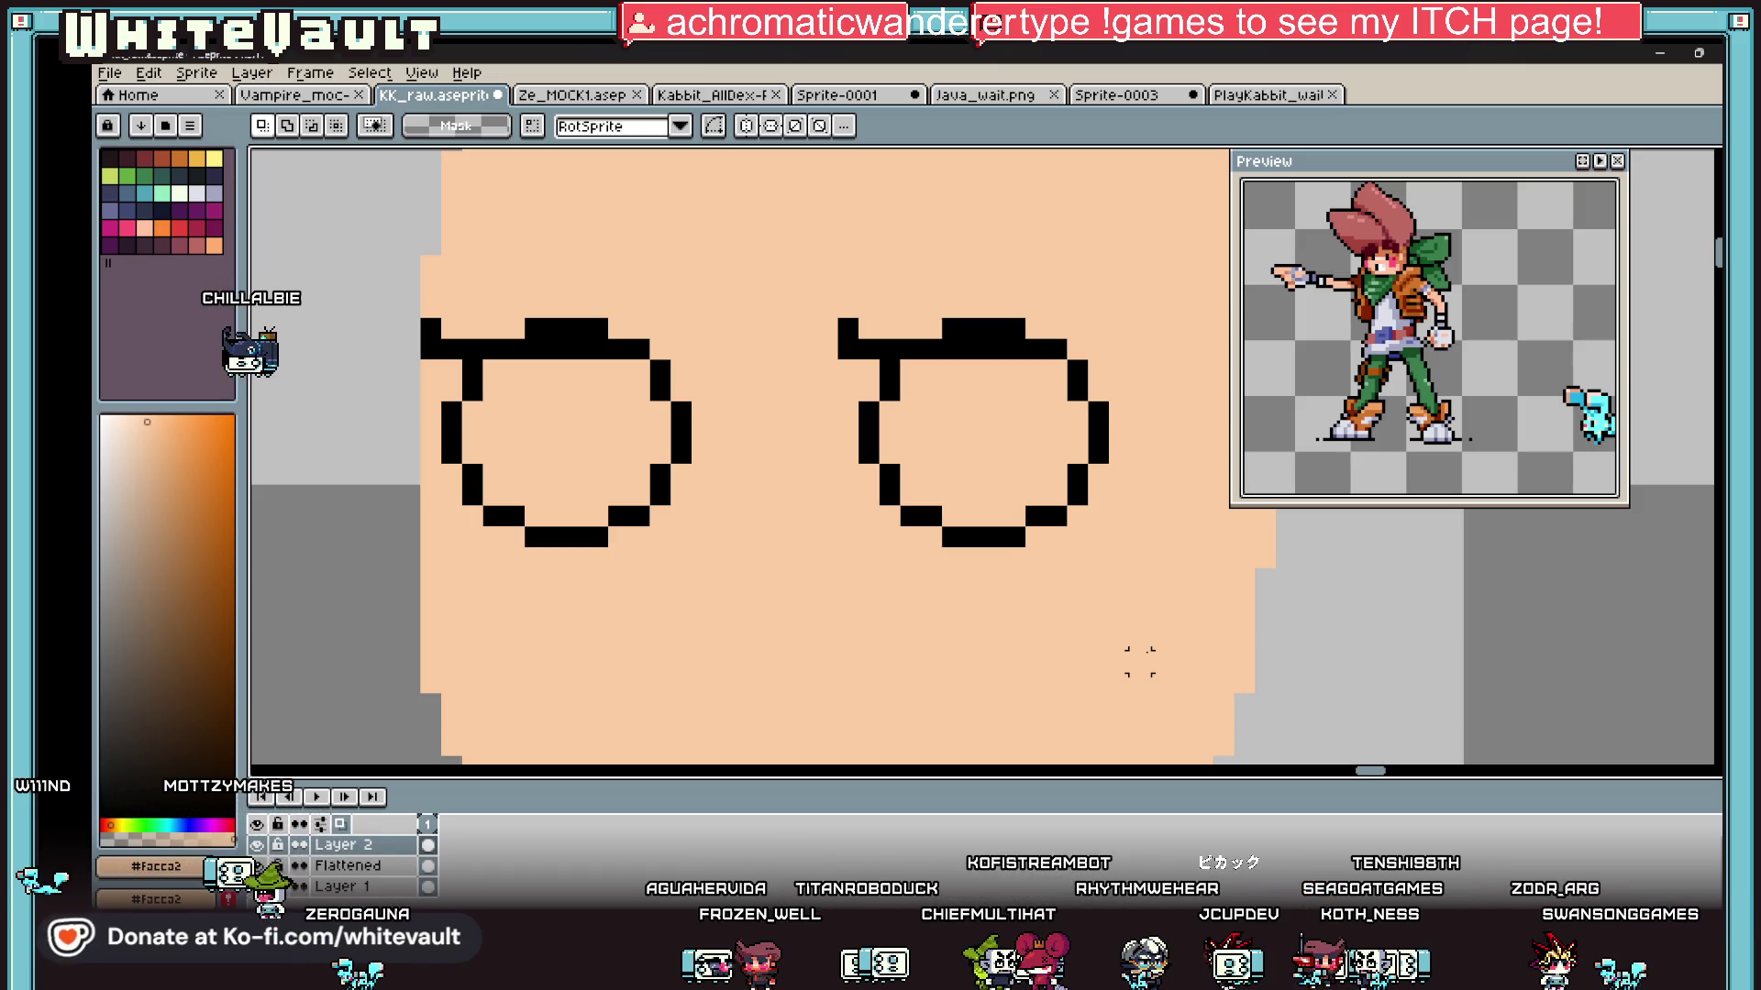
key("i")
scroll(1088, 637, "down", 3)
scroll(979, 548, "up", 1)
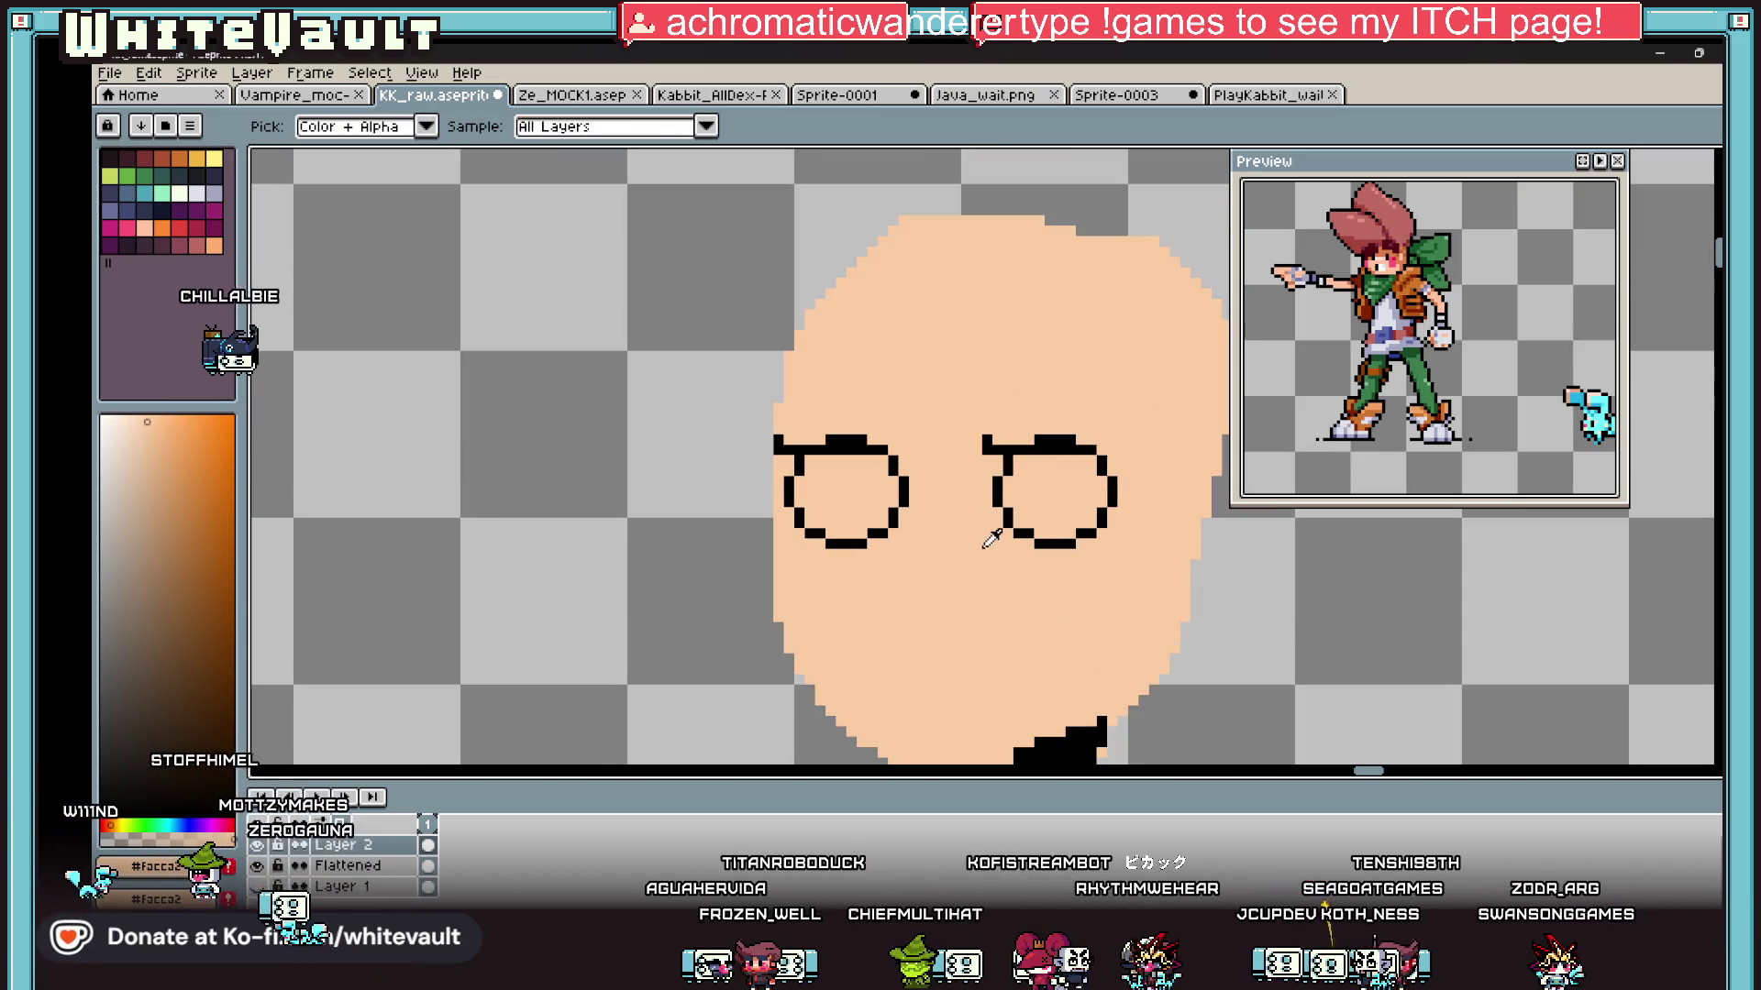
Step: Pick black from the drawing and set a 1-pixel pencil brush
left_click(710, 465)
key("b")
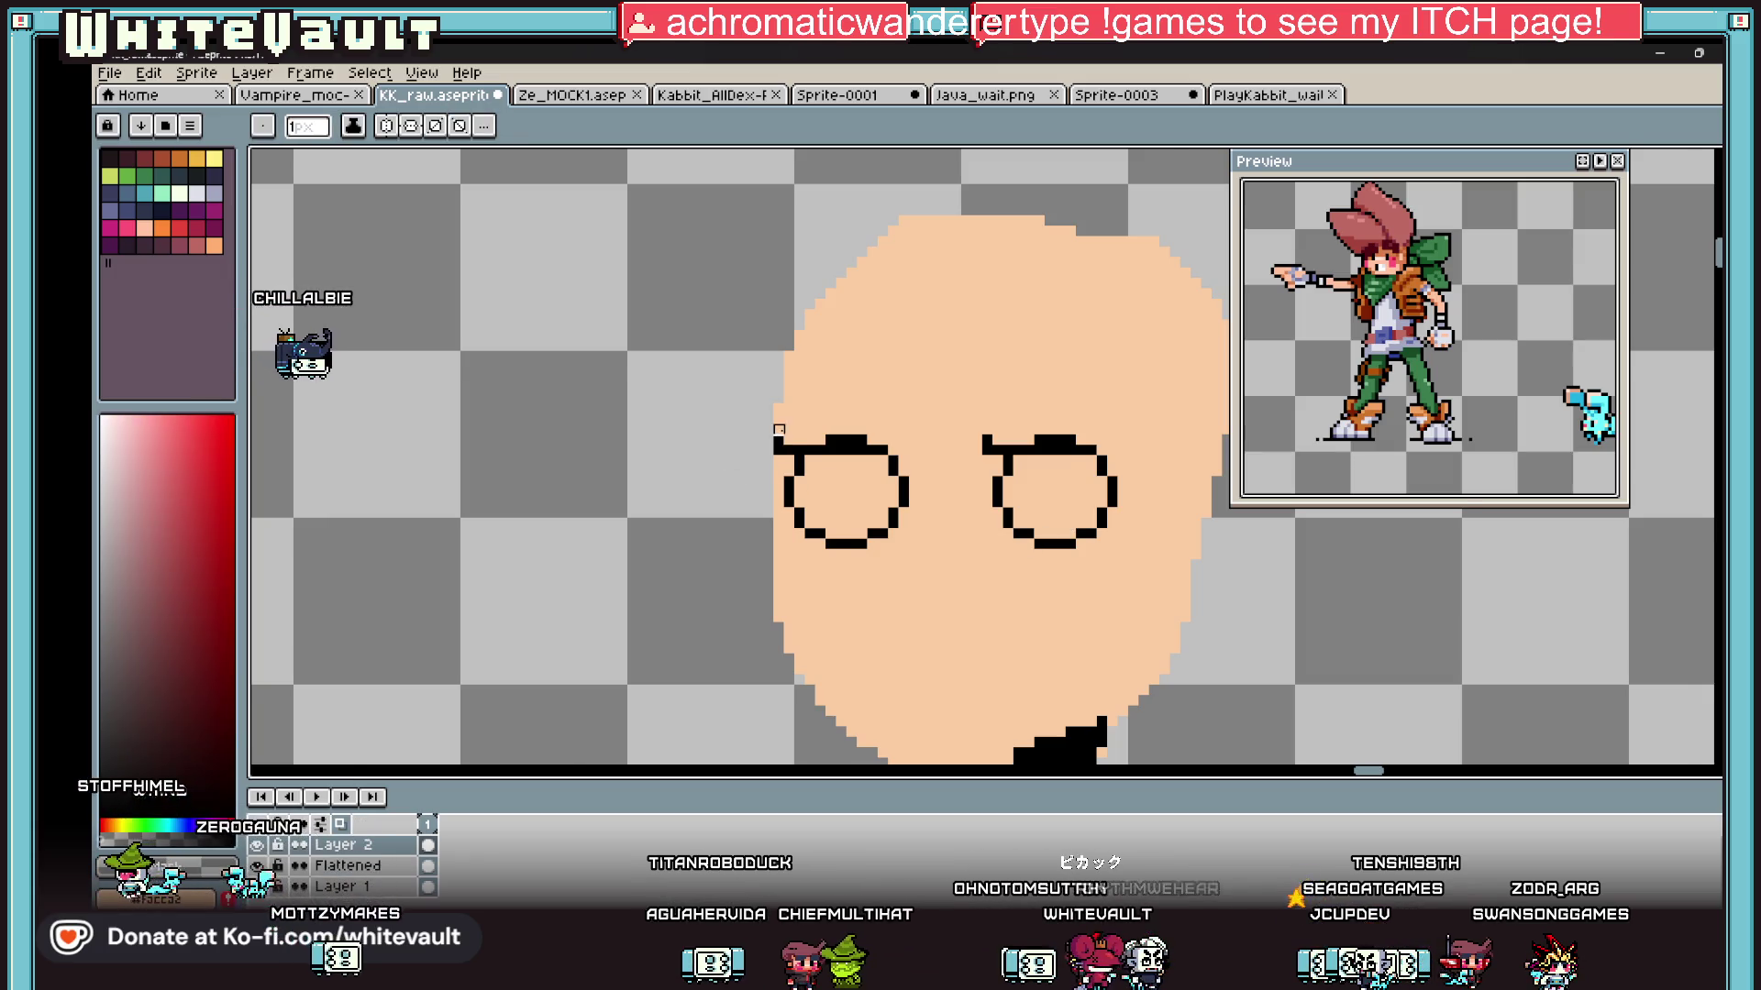
scroll(775, 438, "up", 1)
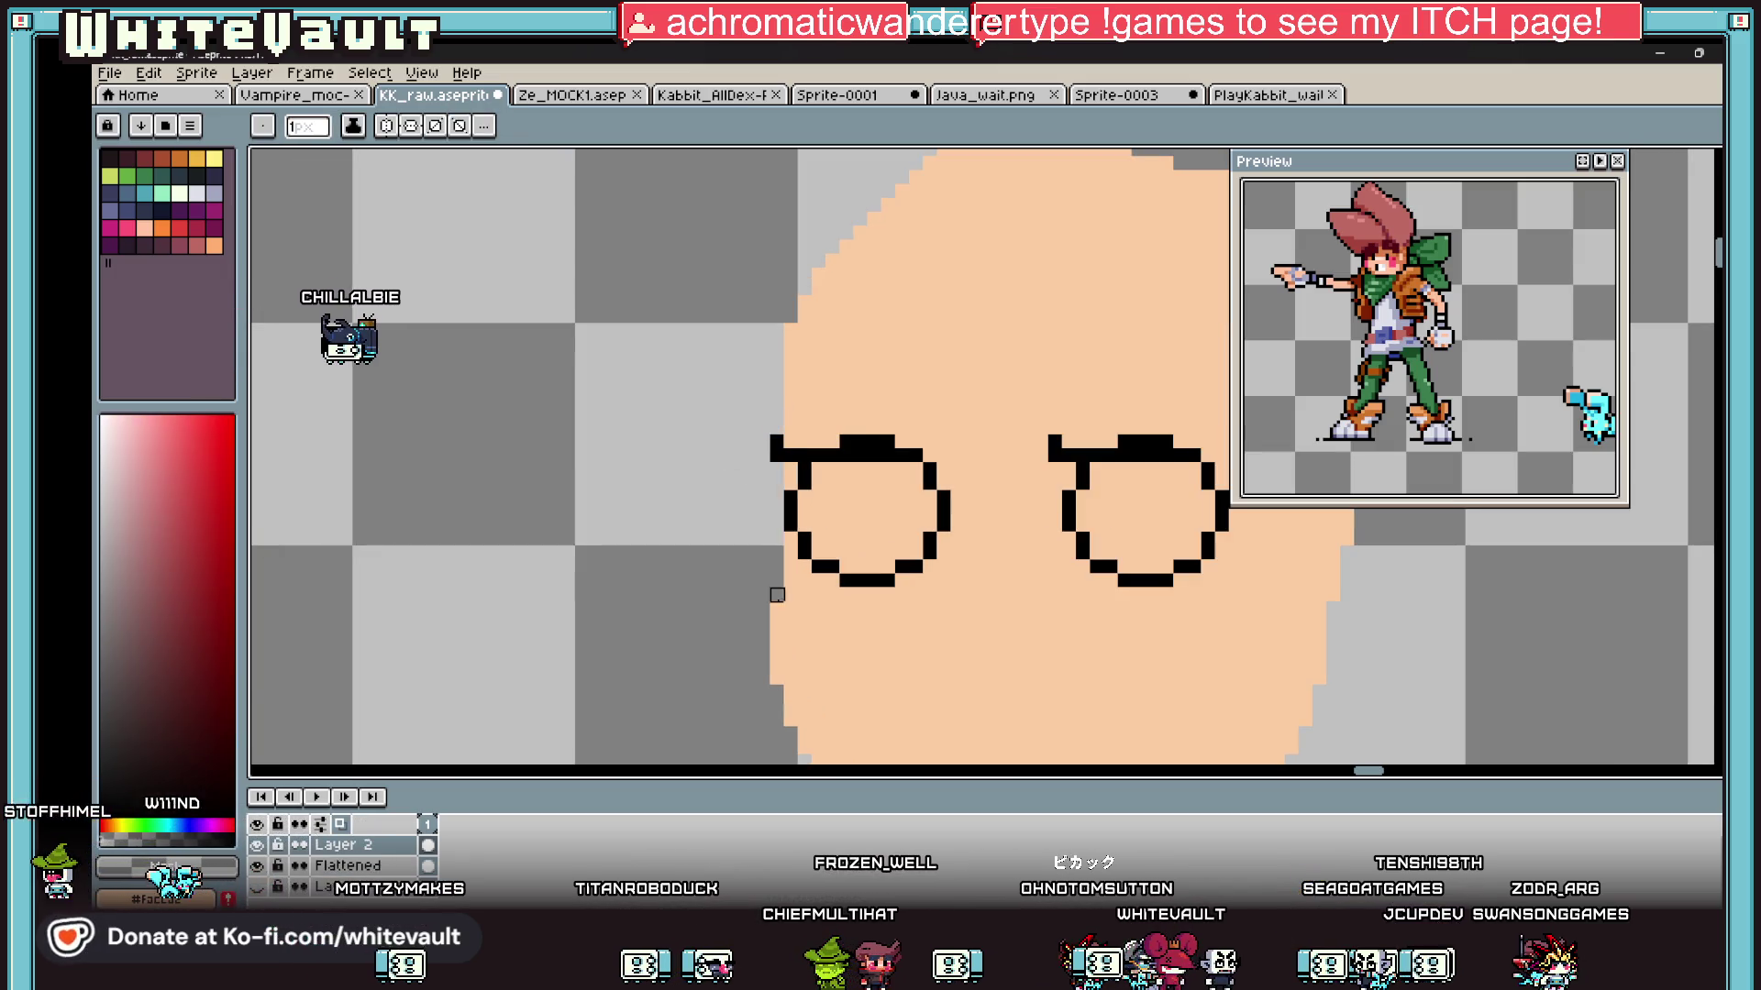
scroll(786, 676, "down", 3)
scroll(755, 633, "up", 2)
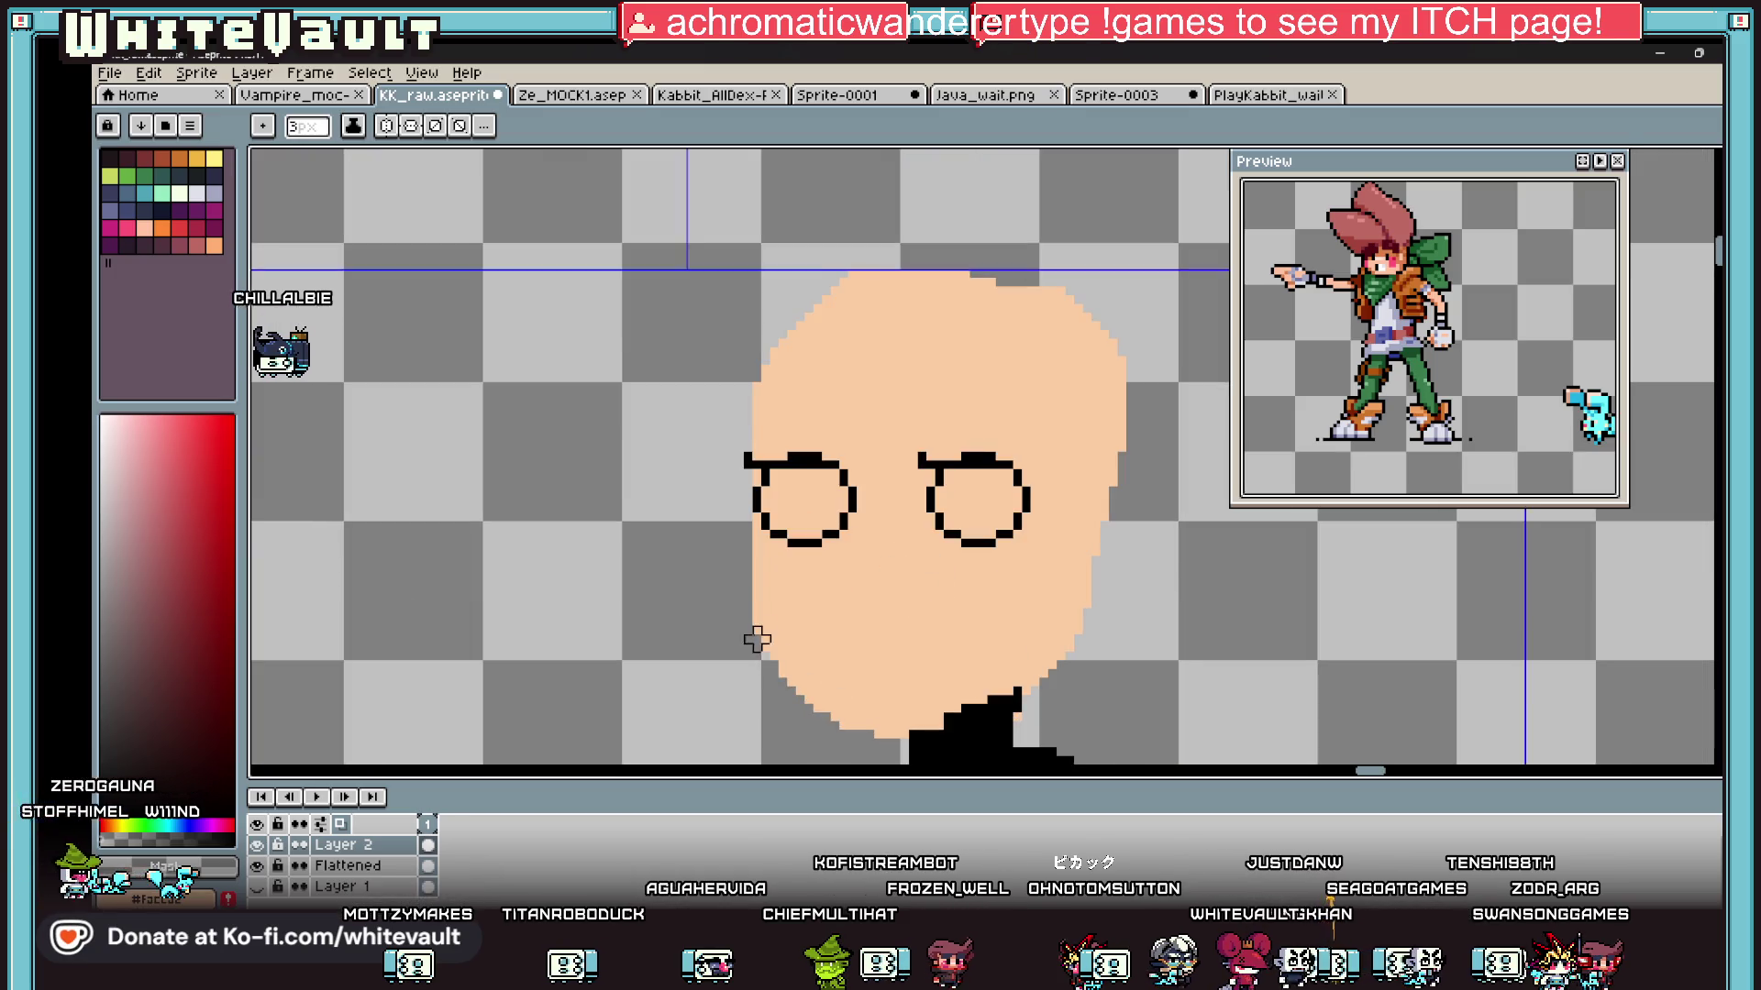
key("v")
key("b")
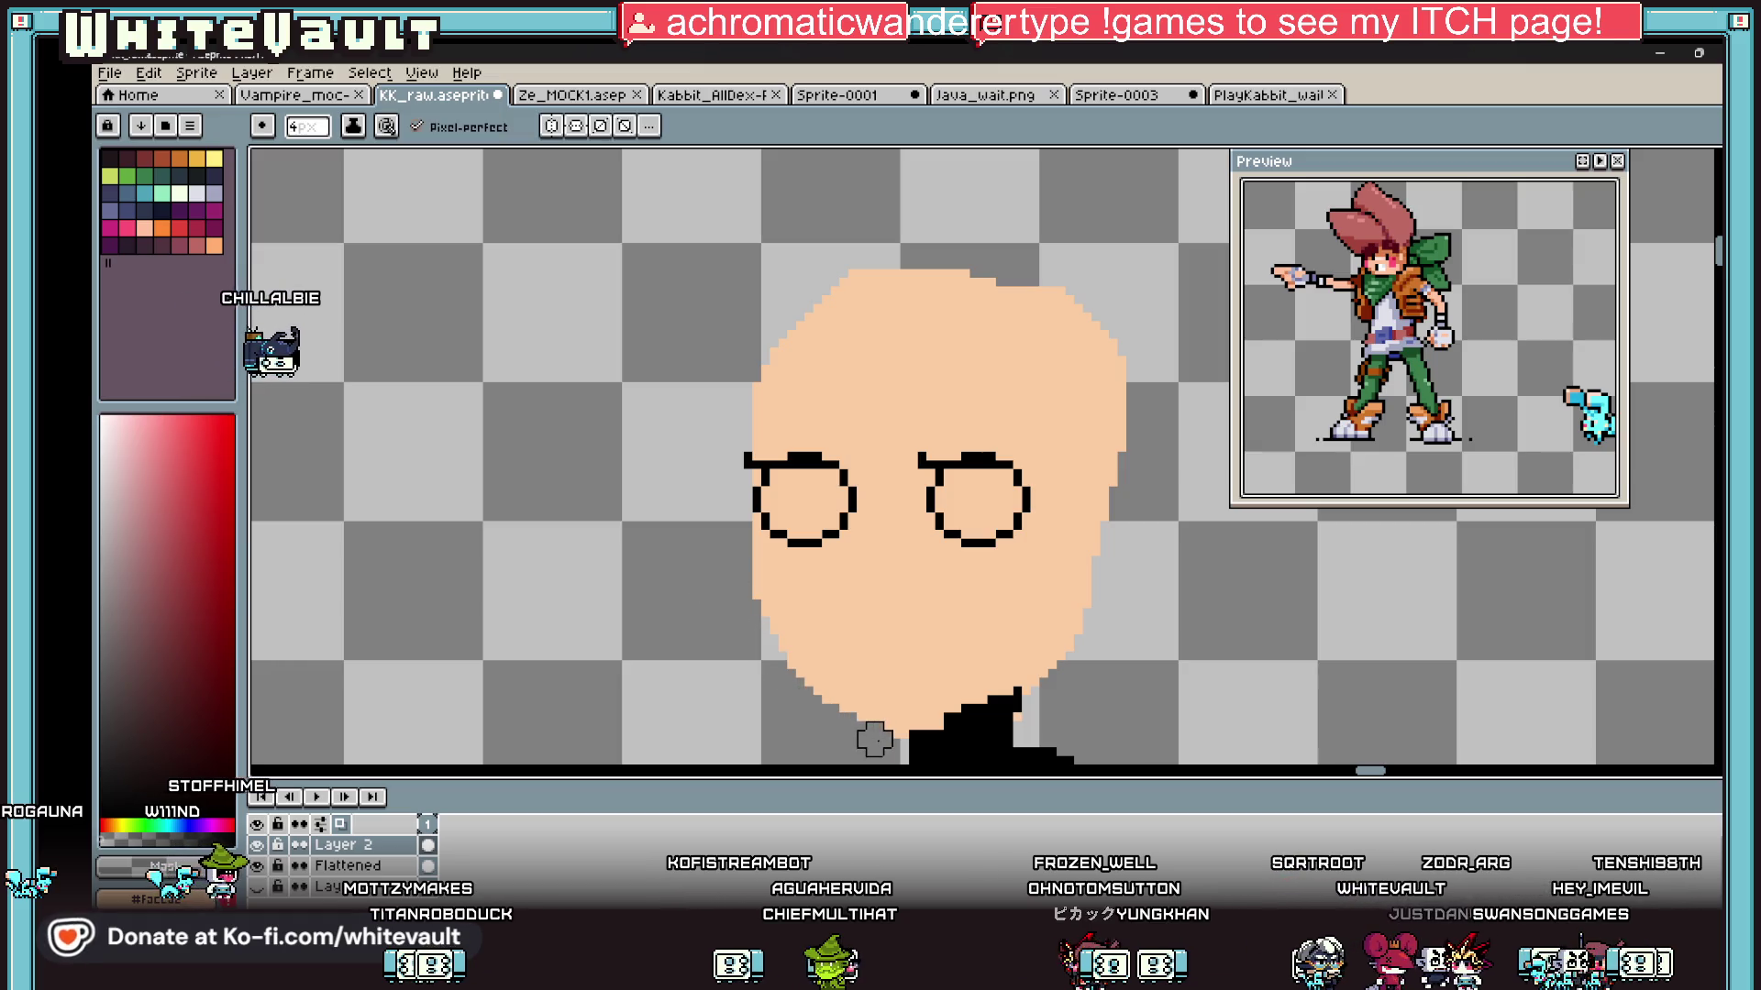
scroll(874, 739, "down", 2)
scroll(874, 715, "up", 3)
key("minus")
key("minus")
key("minus")
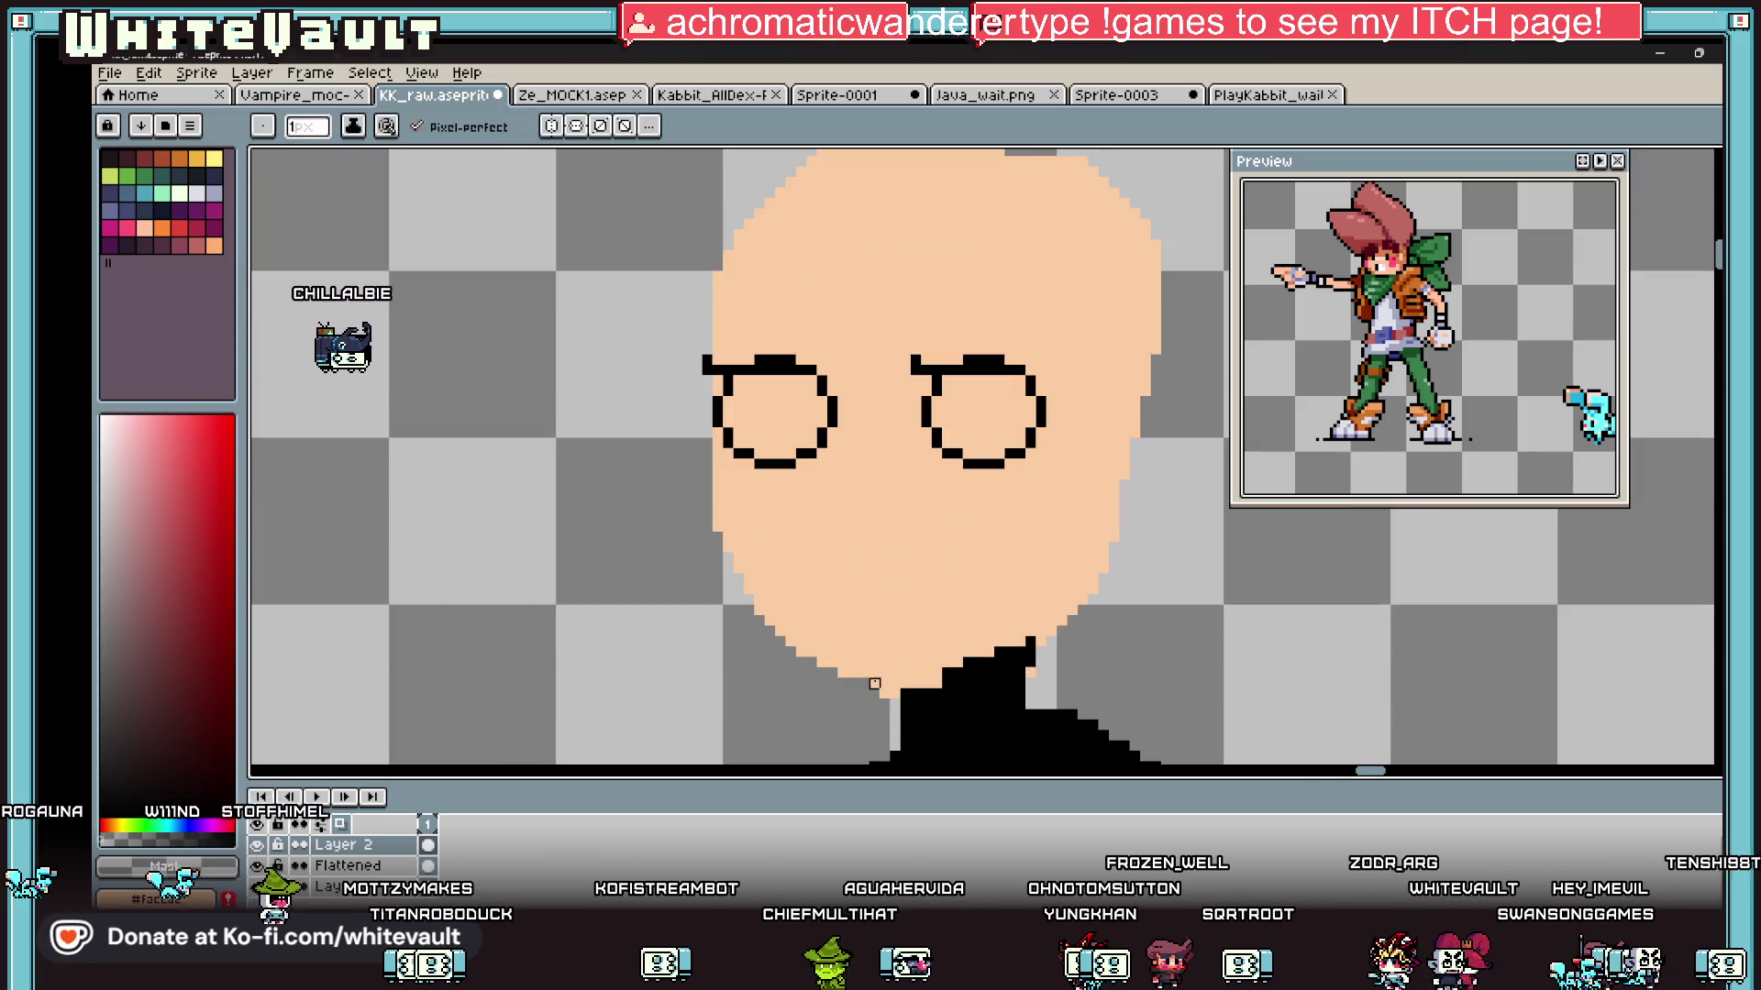
scroll(885, 683, "up", 2)
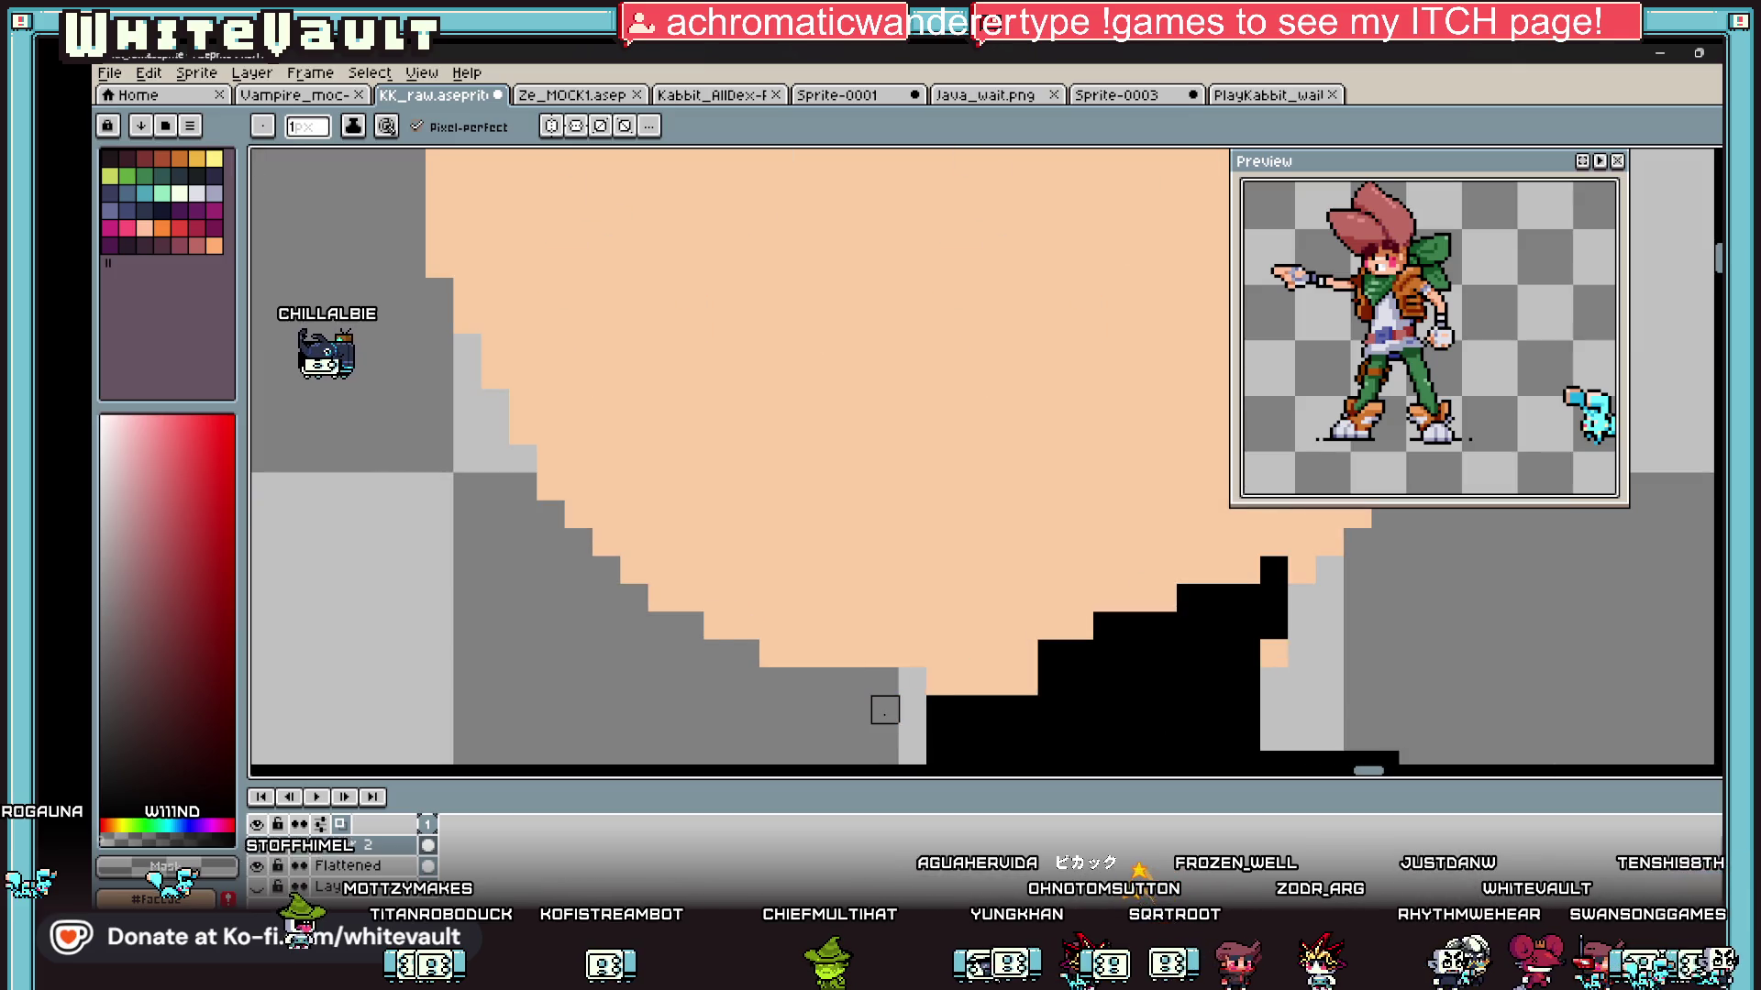
Step: Paint the stray skin pixels along the chin and neck edge black
left_click(940, 681)
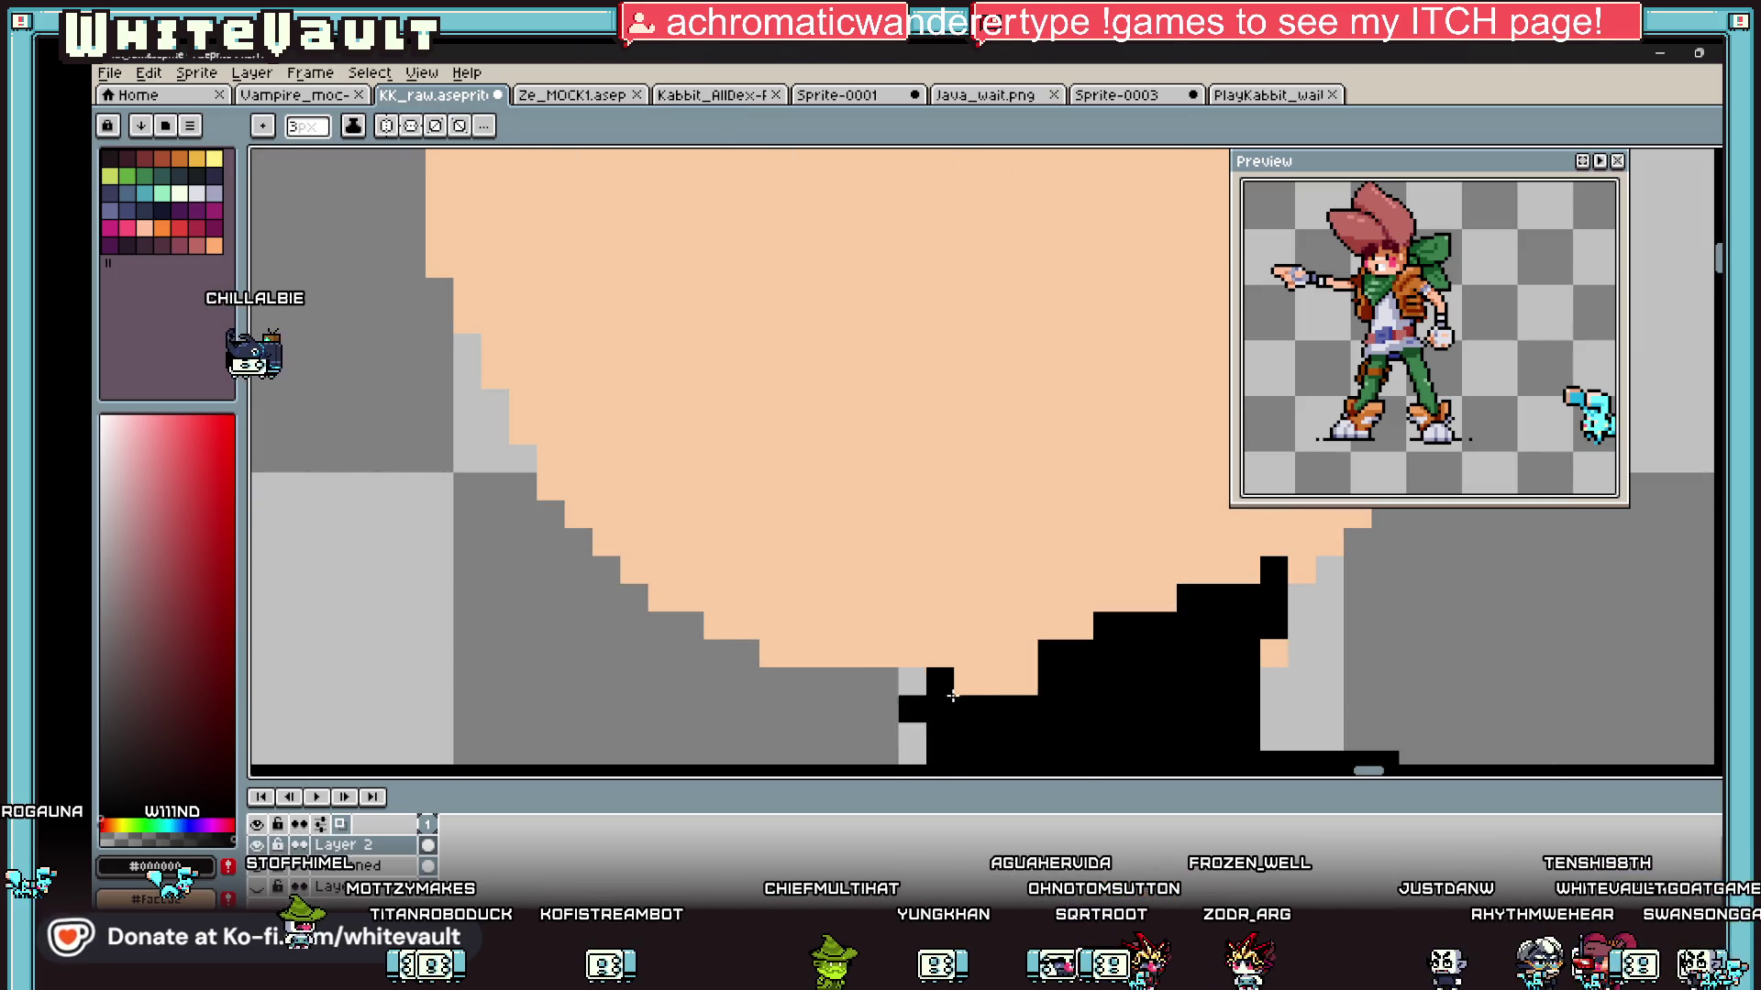
left_click_drag(938, 685, 1049, 676)
scroll(1049, 676, "down", 3)
scroll(1227, 674, "up", 4)
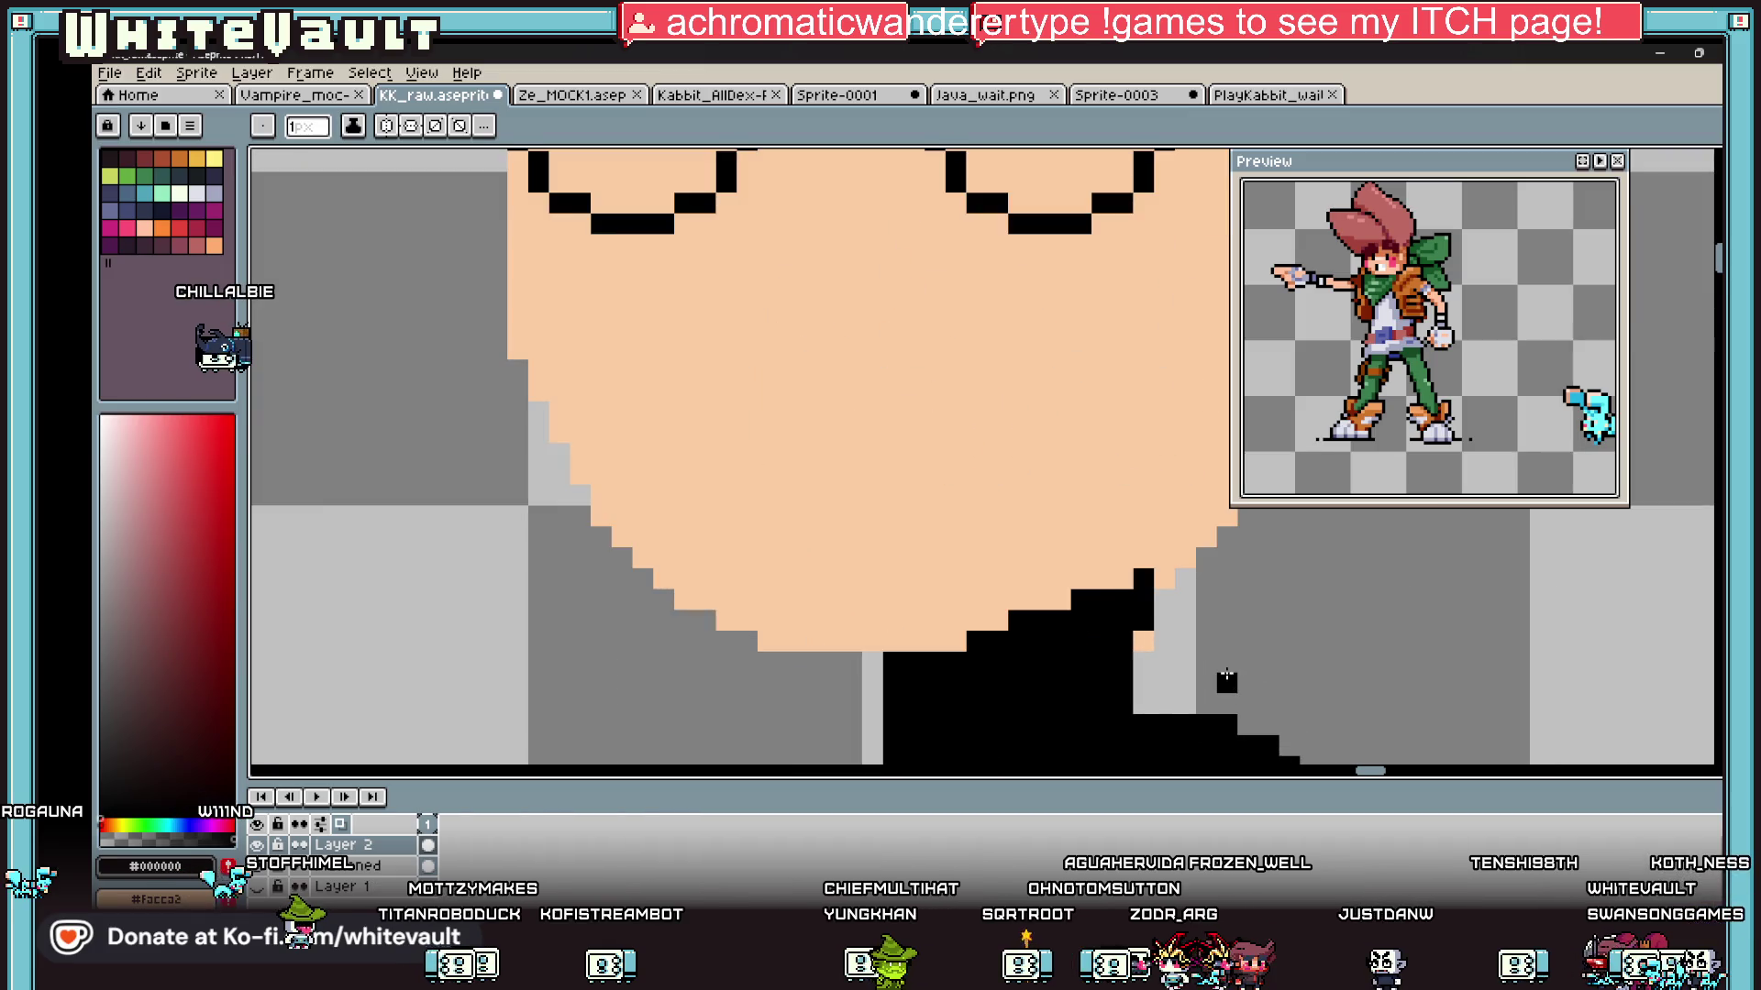
left_click(1060, 611)
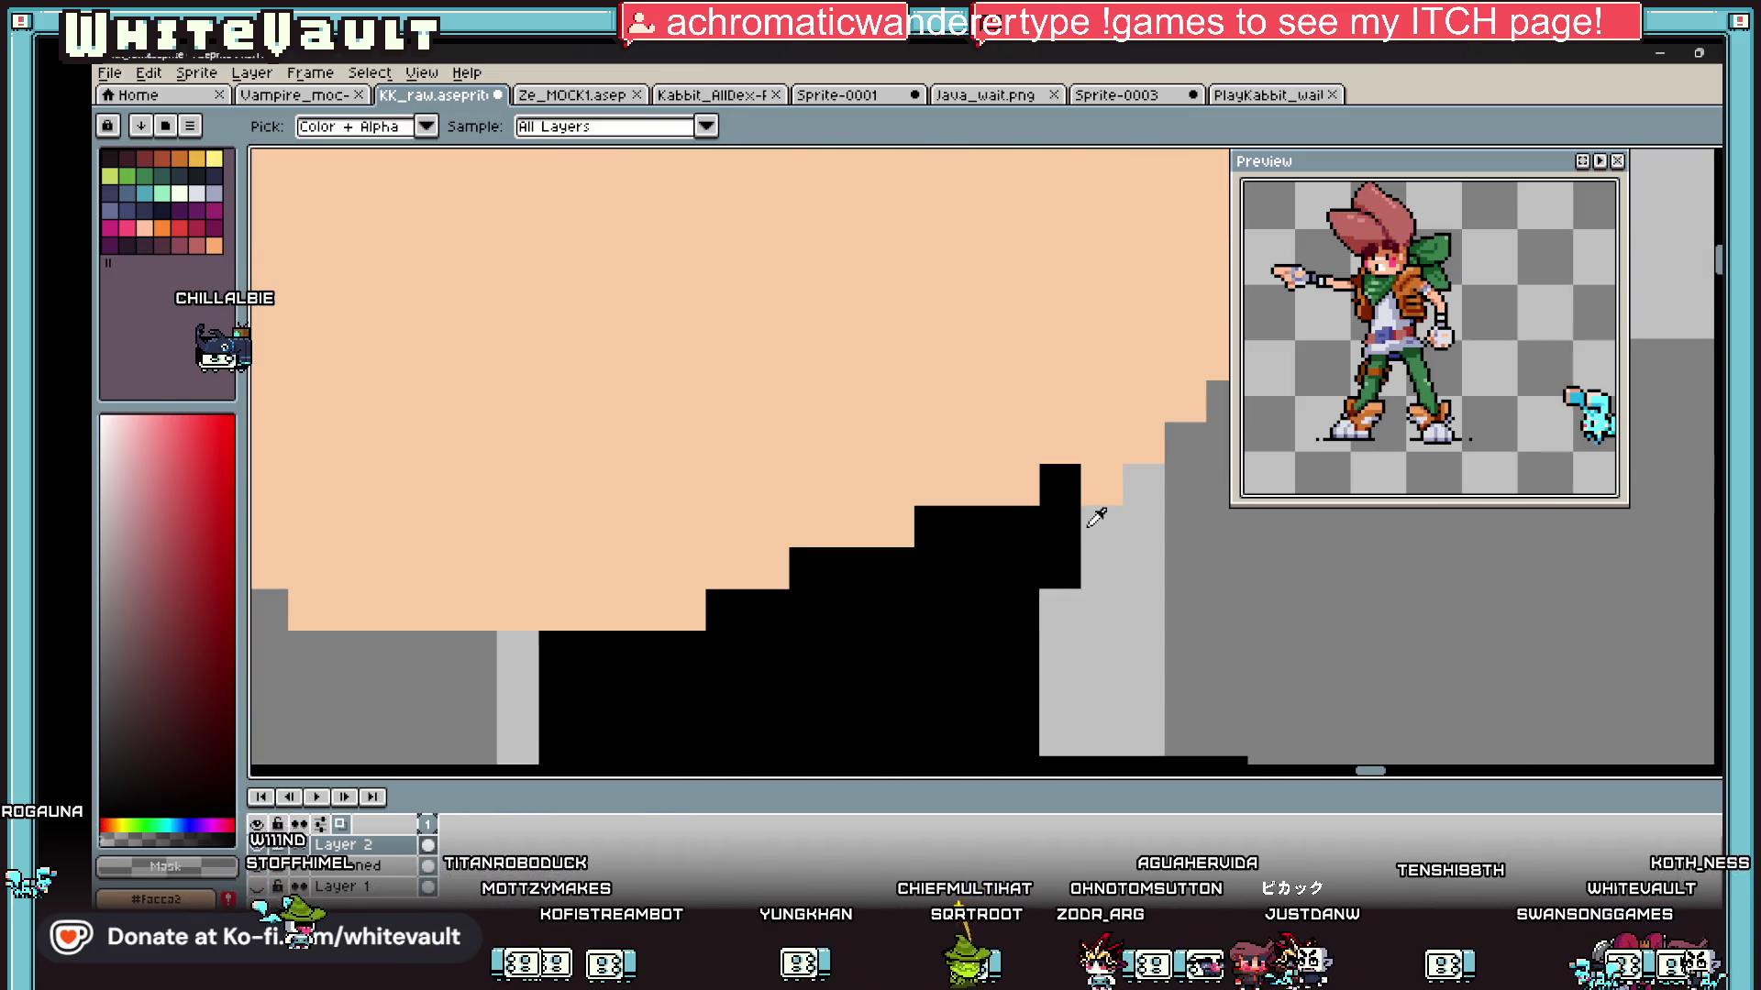
scroll(1119, 530, "down", 3)
scroll(1118, 530, "up", 2)
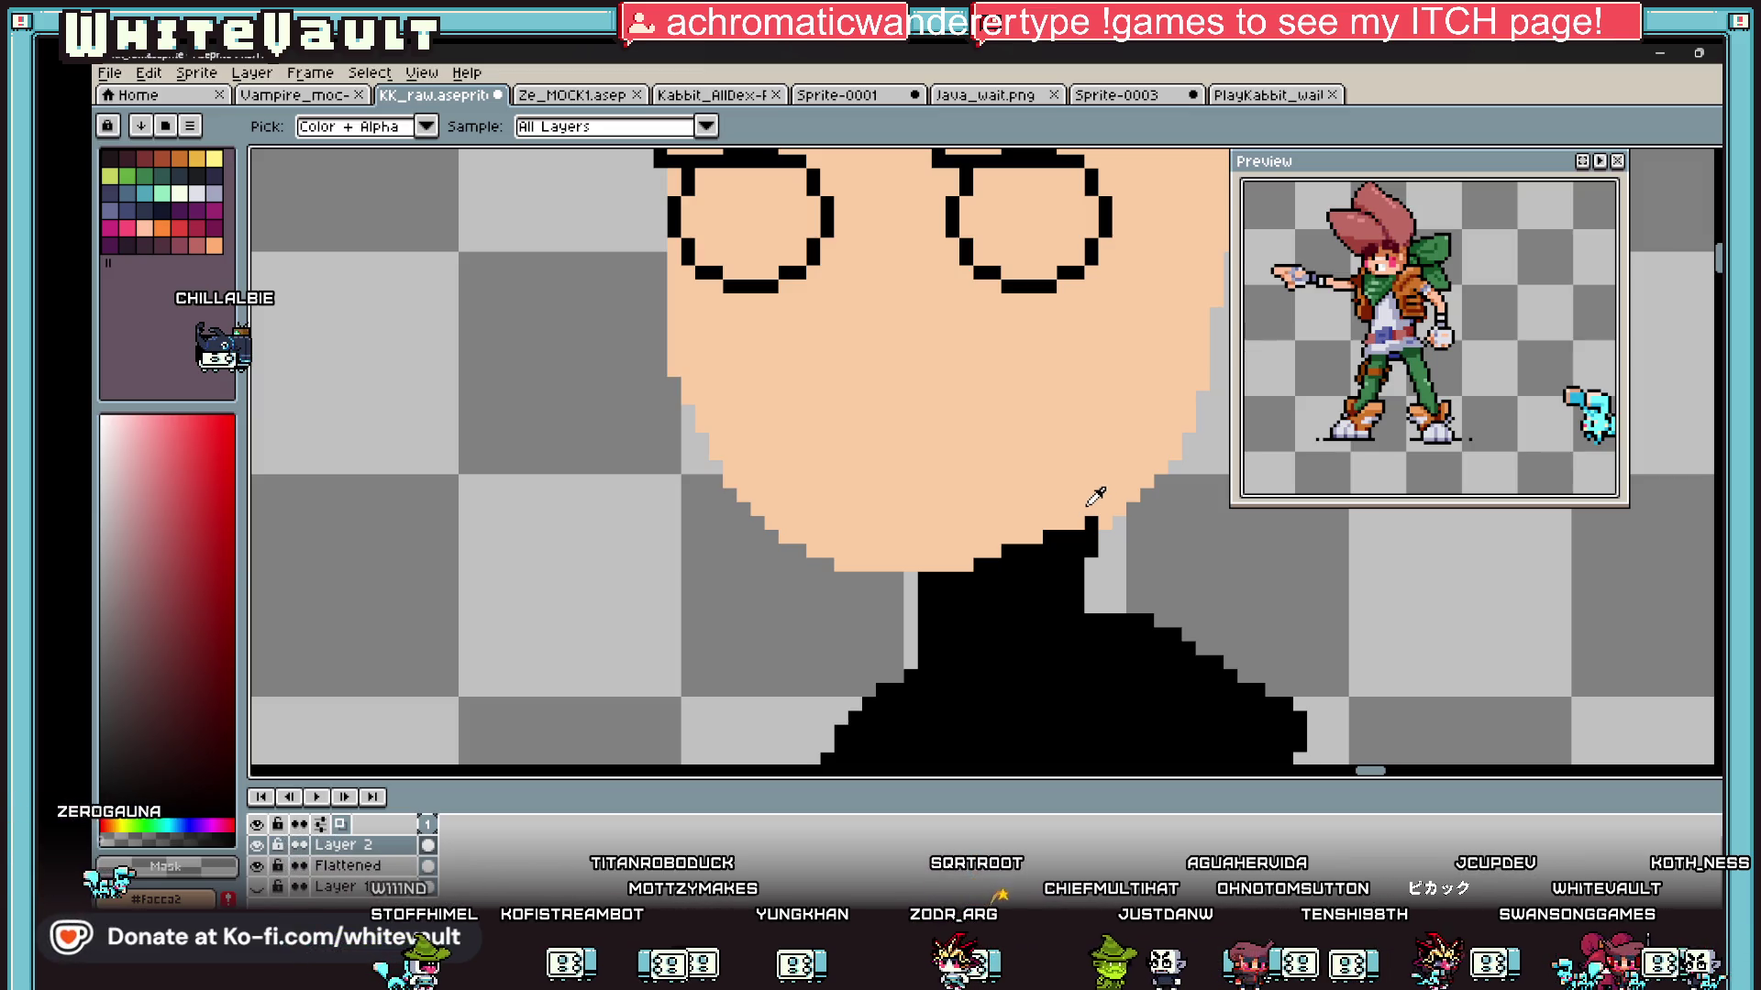
scroll(1101, 330, "down", 3)
scroll(1101, 330, "up", 1)
scroll(990, 348, "down", 1)
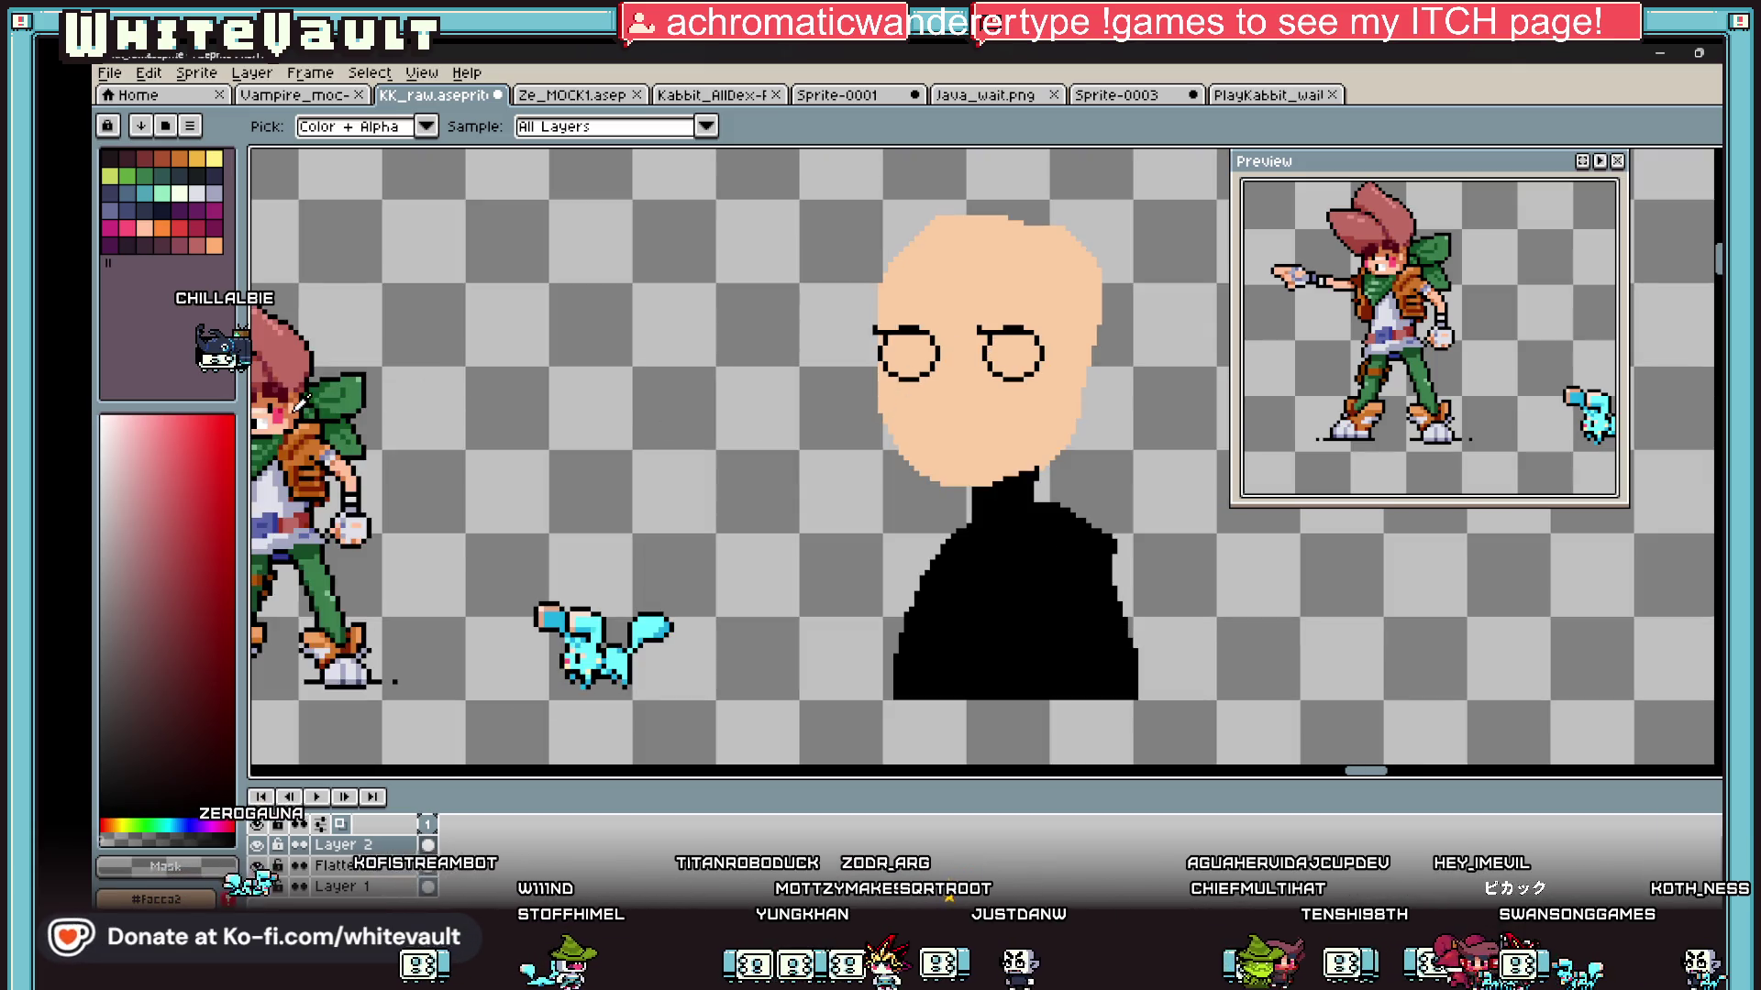
Step: Take pink #ff5277 and outline and fill a blush patch on the right cheek
left_click(292, 406)
key("b")
left_click(1025, 381)
scroll(1025, 381, "up", 3)
left_click_drag(973, 385, 984, 522)
scroll(986, 523, "down", 2)
left_click(997, 556)
mouse_move(1039, 417)
left_mouse_down()
mouse_move(1084, 417)
mouse_move(1108, 440)
mouse_move(1110, 525)
left_mouse_up()
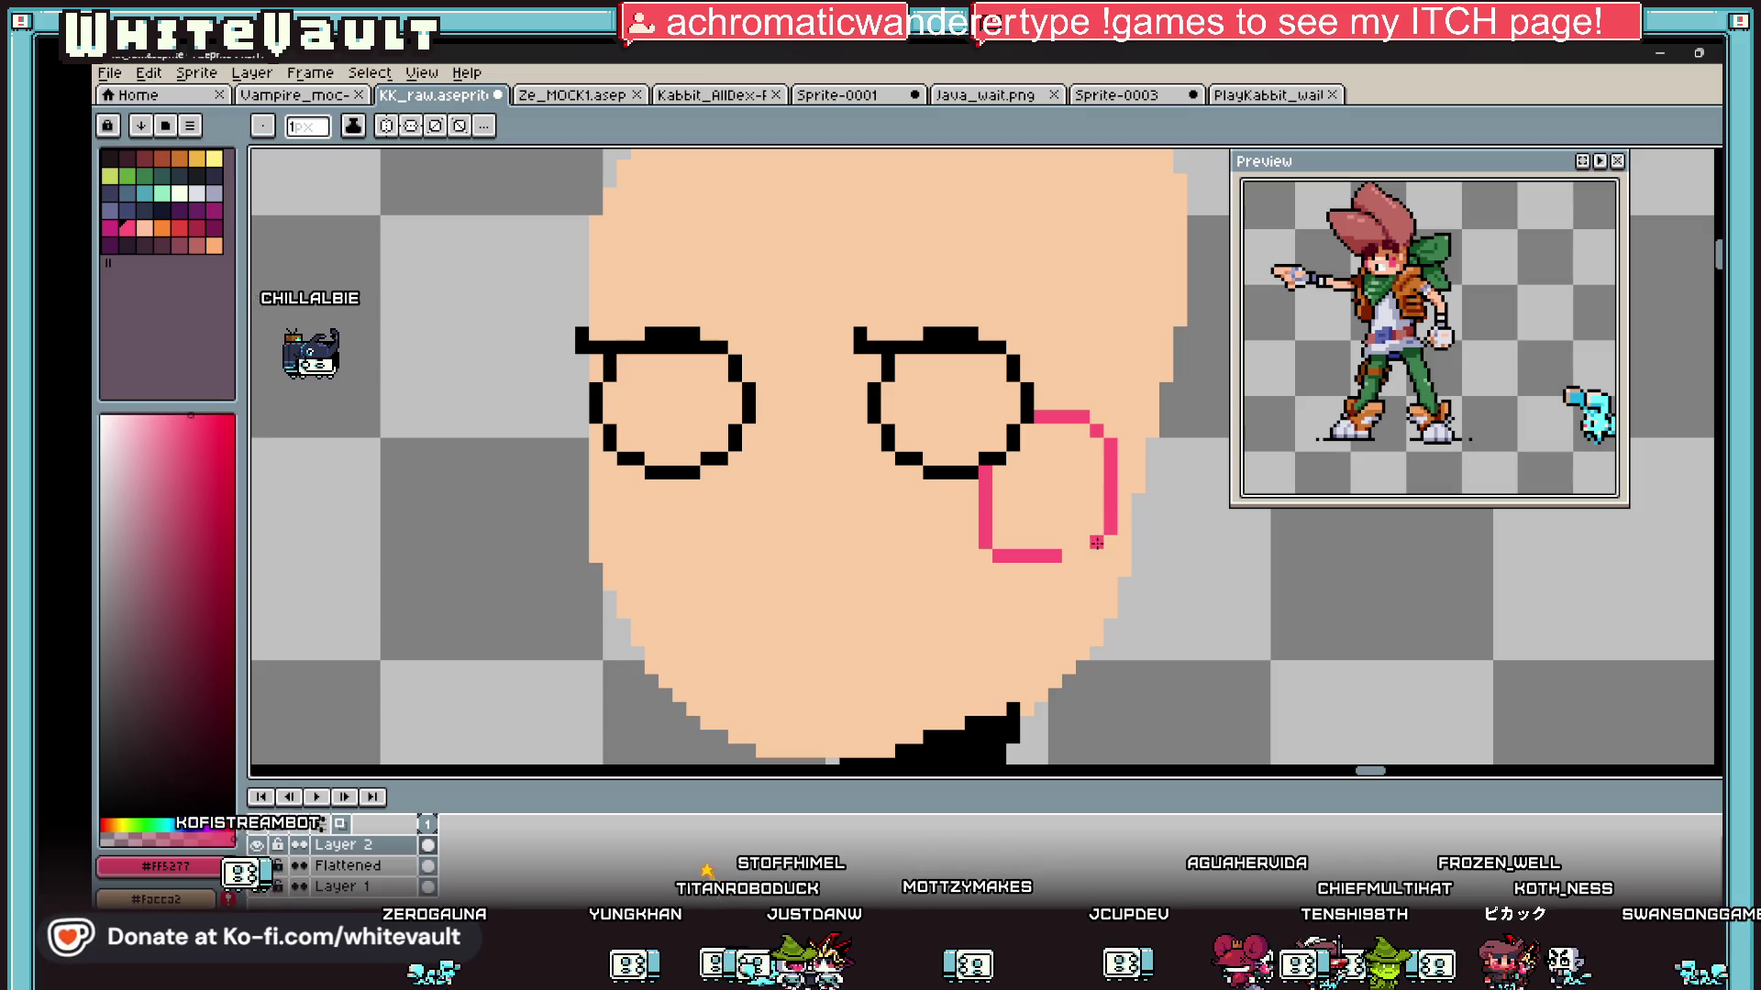
key("g")
left_click(1055, 522)
Step: Outline and fill a matching pink blush patch on the left cheek
key("b")
left_click(664, 486)
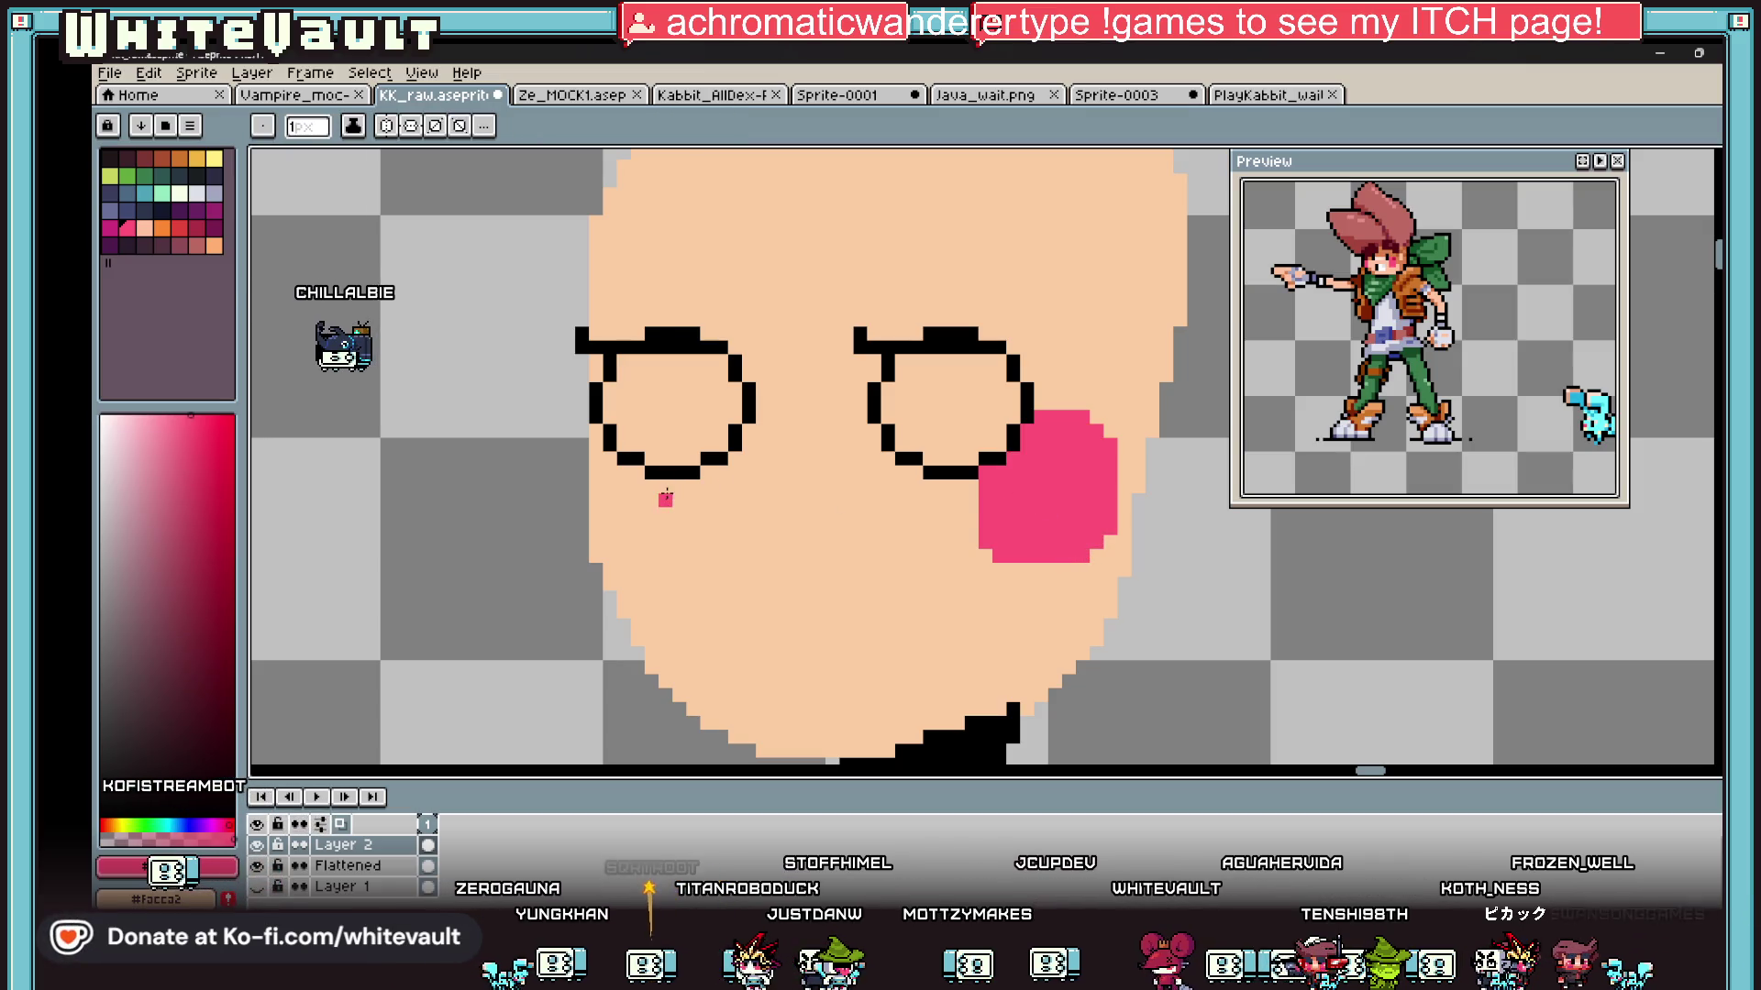
mouse_move(664, 486)
left_mouse_down()
mouse_move(662, 534)
mouse_move(610, 540)
left_mouse_up()
key("g")
left_click(633, 509)
scroll(712, 485, "down", 3)
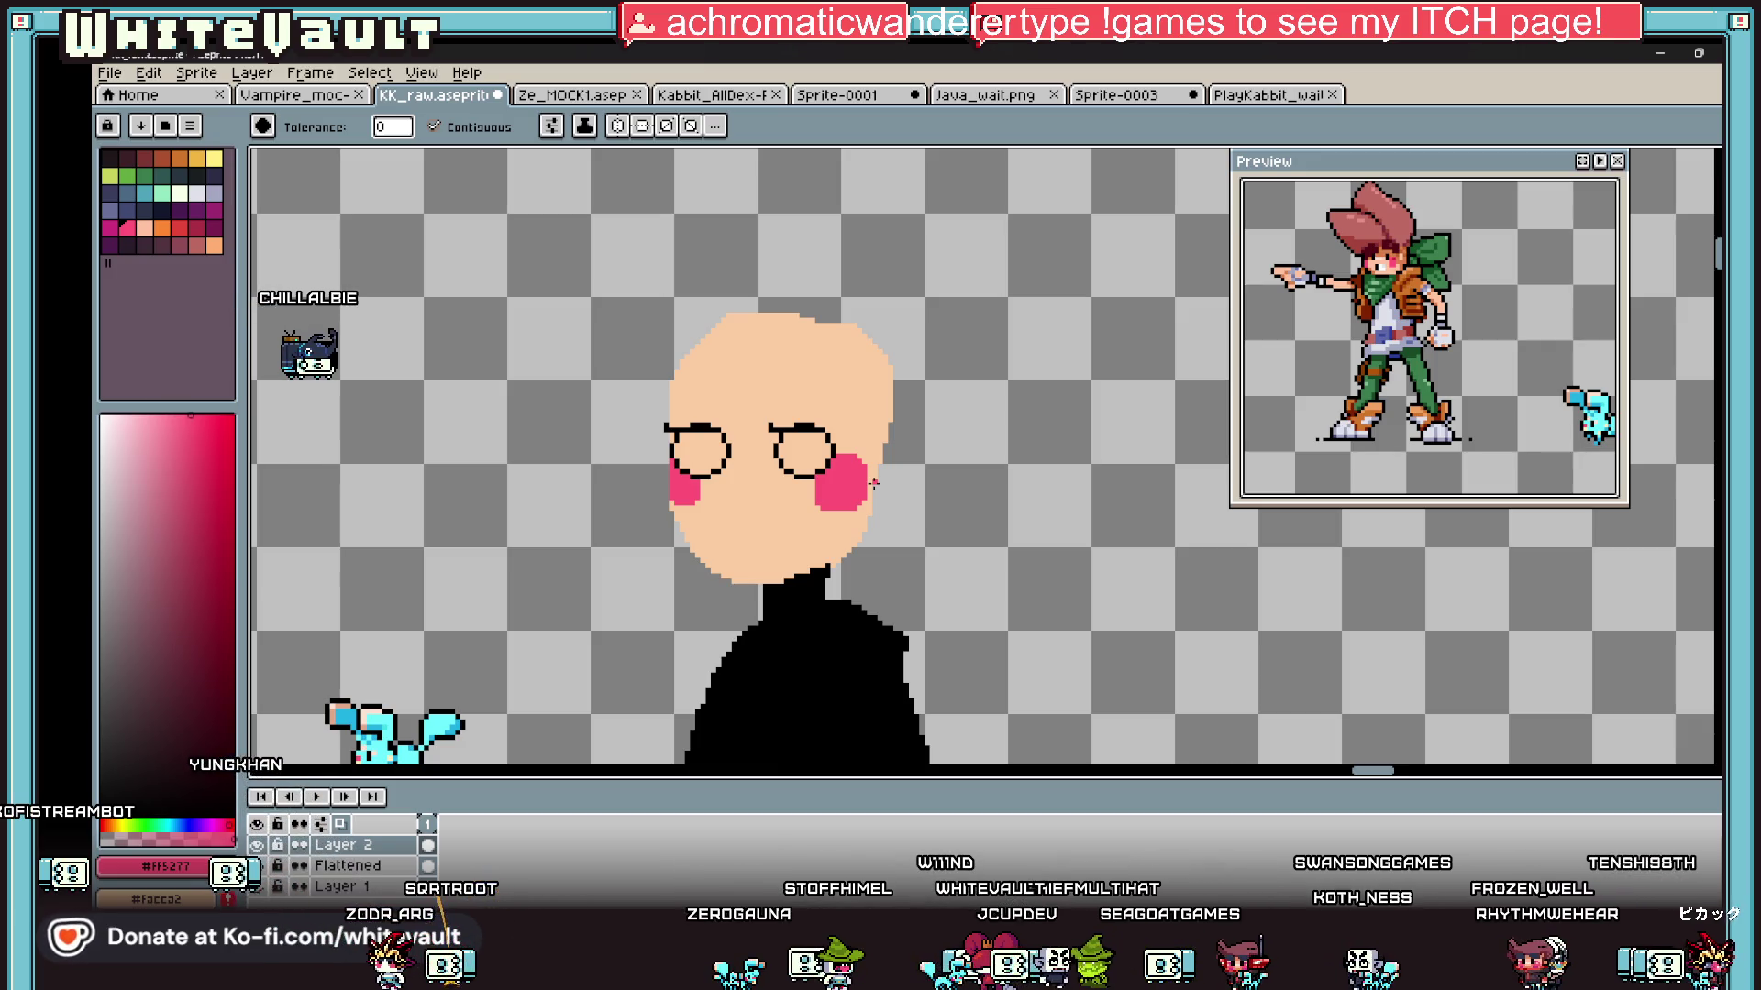
scroll(752, 506, "up", 2)
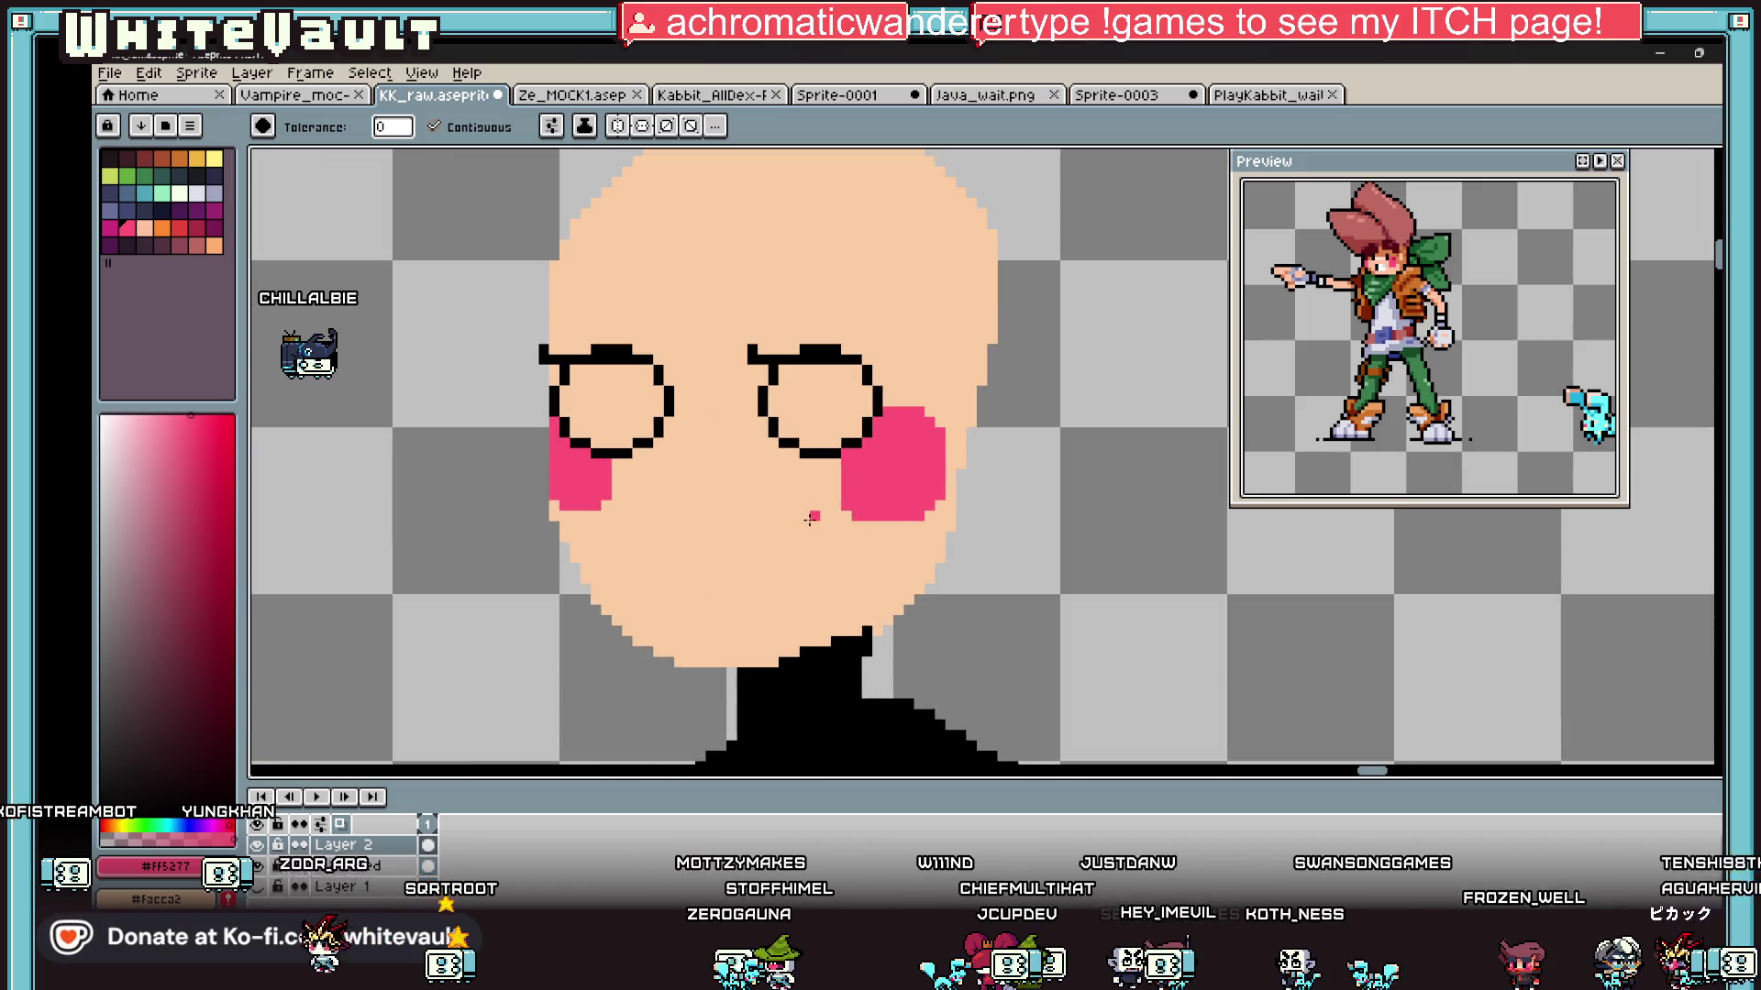
key("b")
scroll(832, 443, "up", 2)
scroll(832, 443, "down", 4)
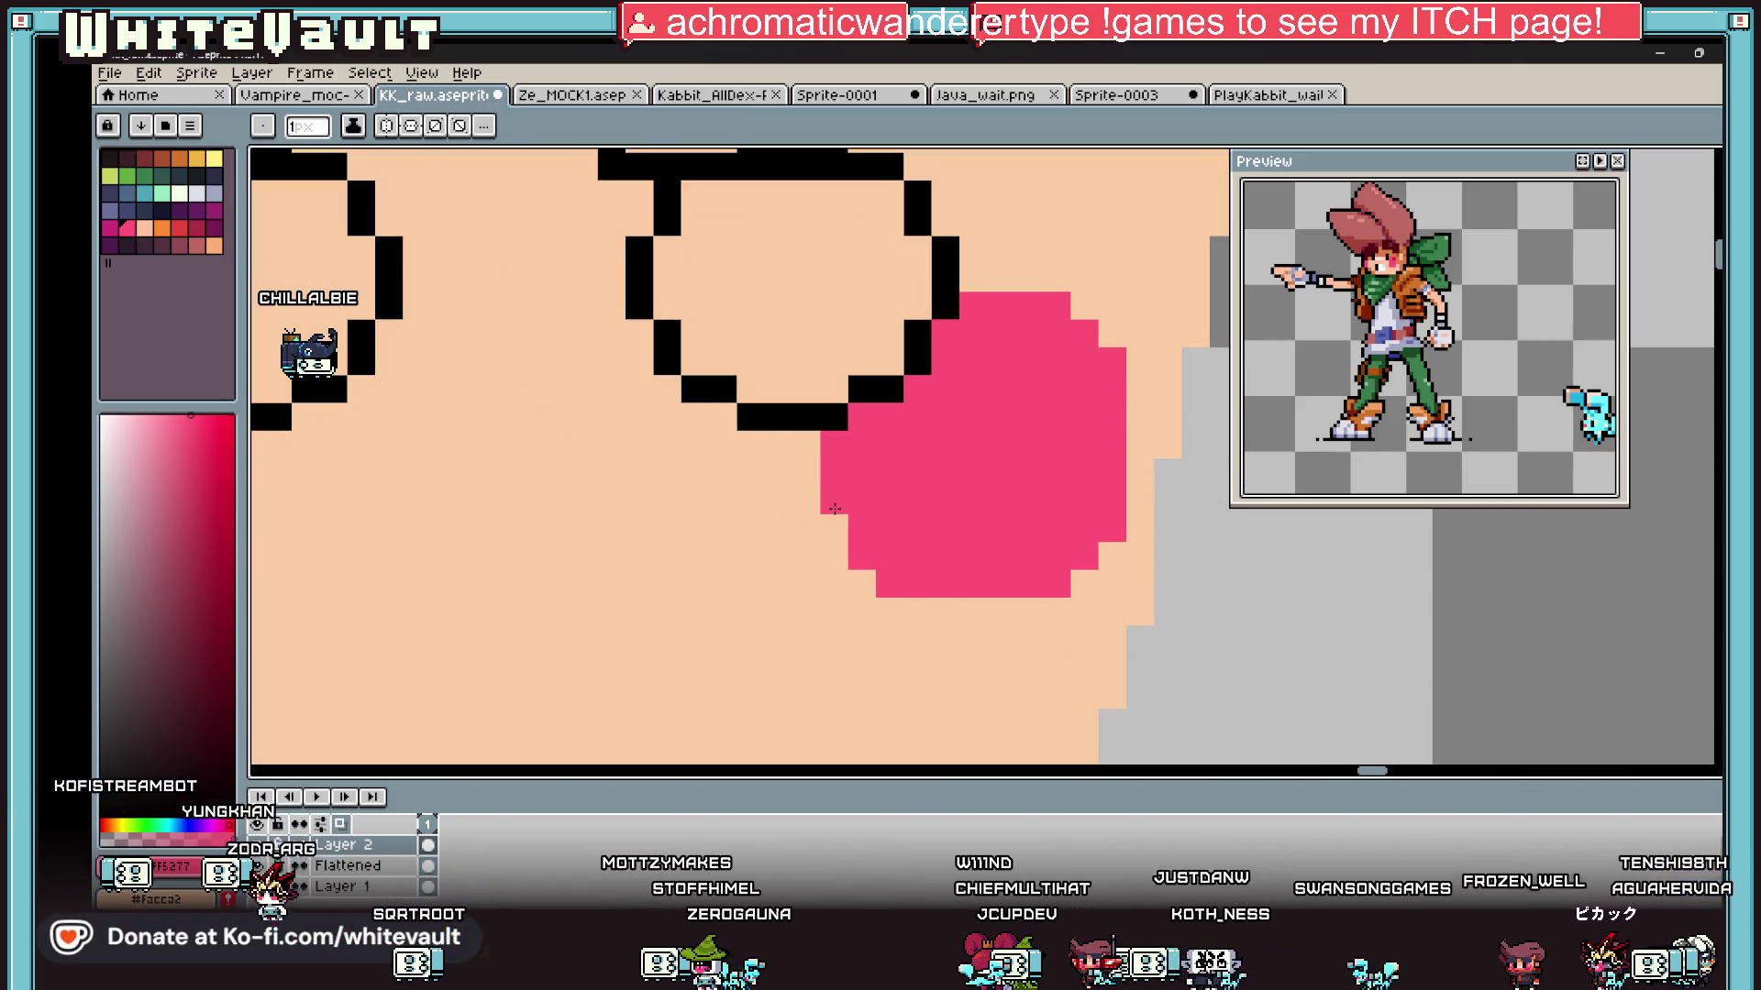
Step: Draw small black pupils inside the right and left eyes
scroll(643, 486, "up", 3)
scroll(643, 486, "down", 3)
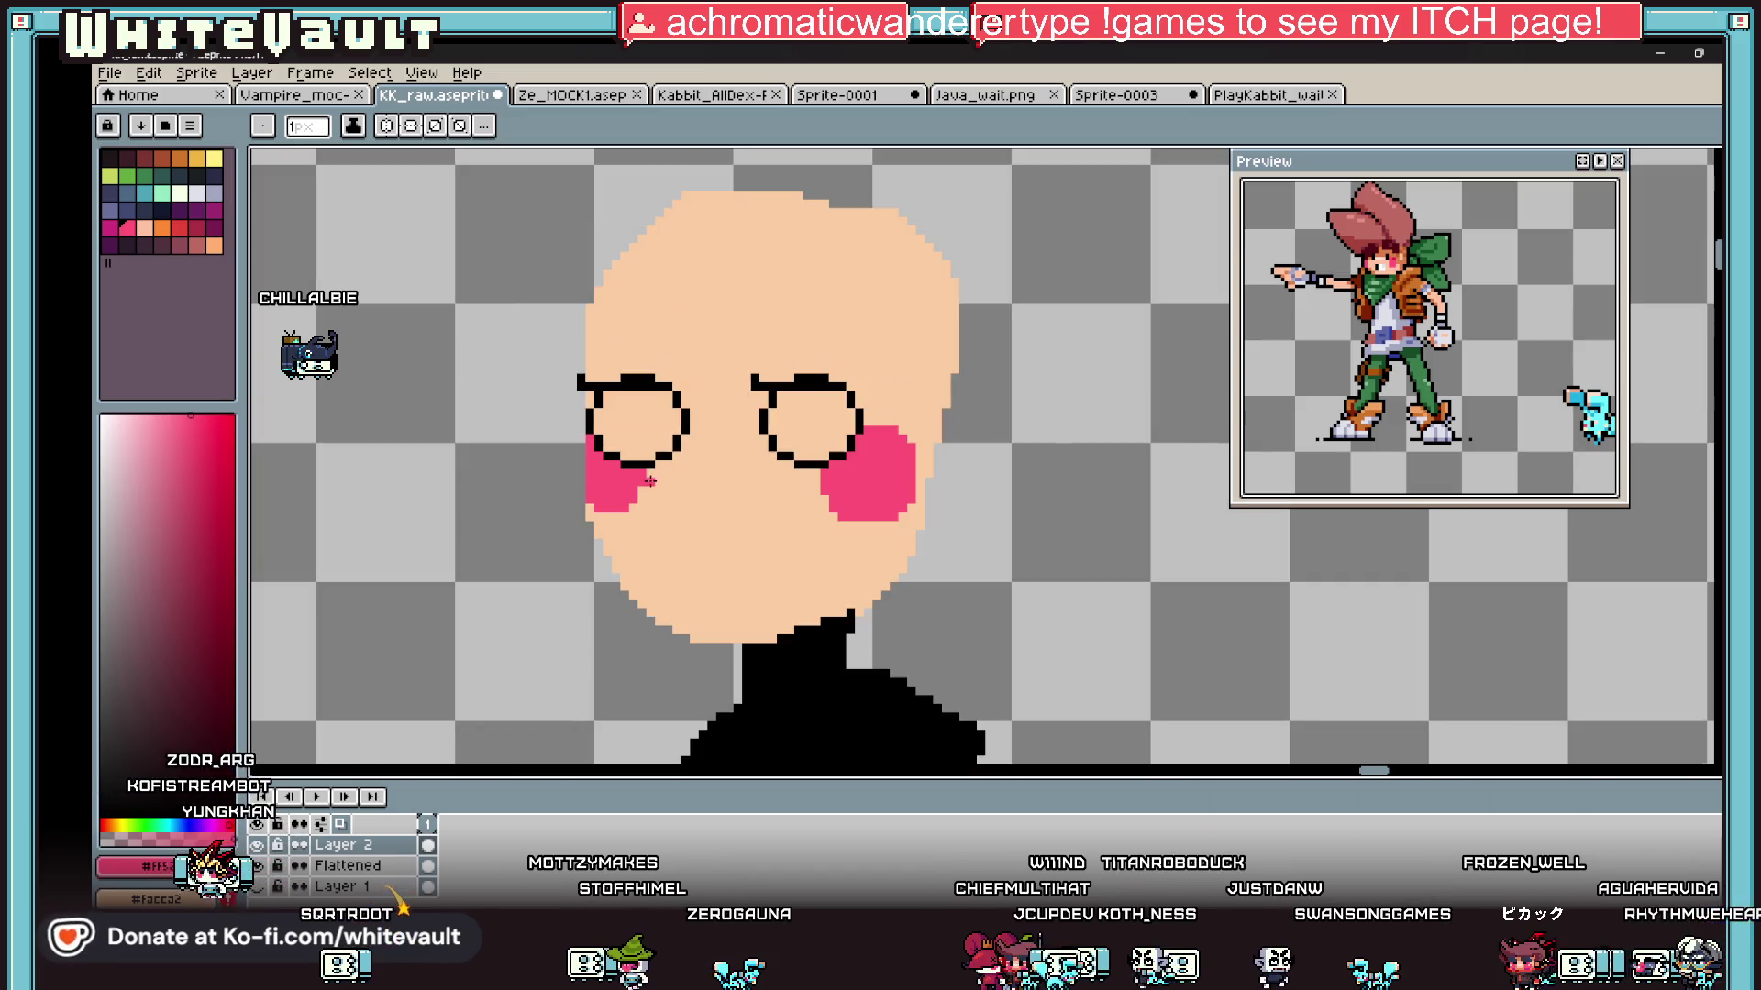
key("i")
scroll(758, 411, "up", 2)
scroll(1487, 341, "down", 3)
scroll(1486, 341, "up", 3)
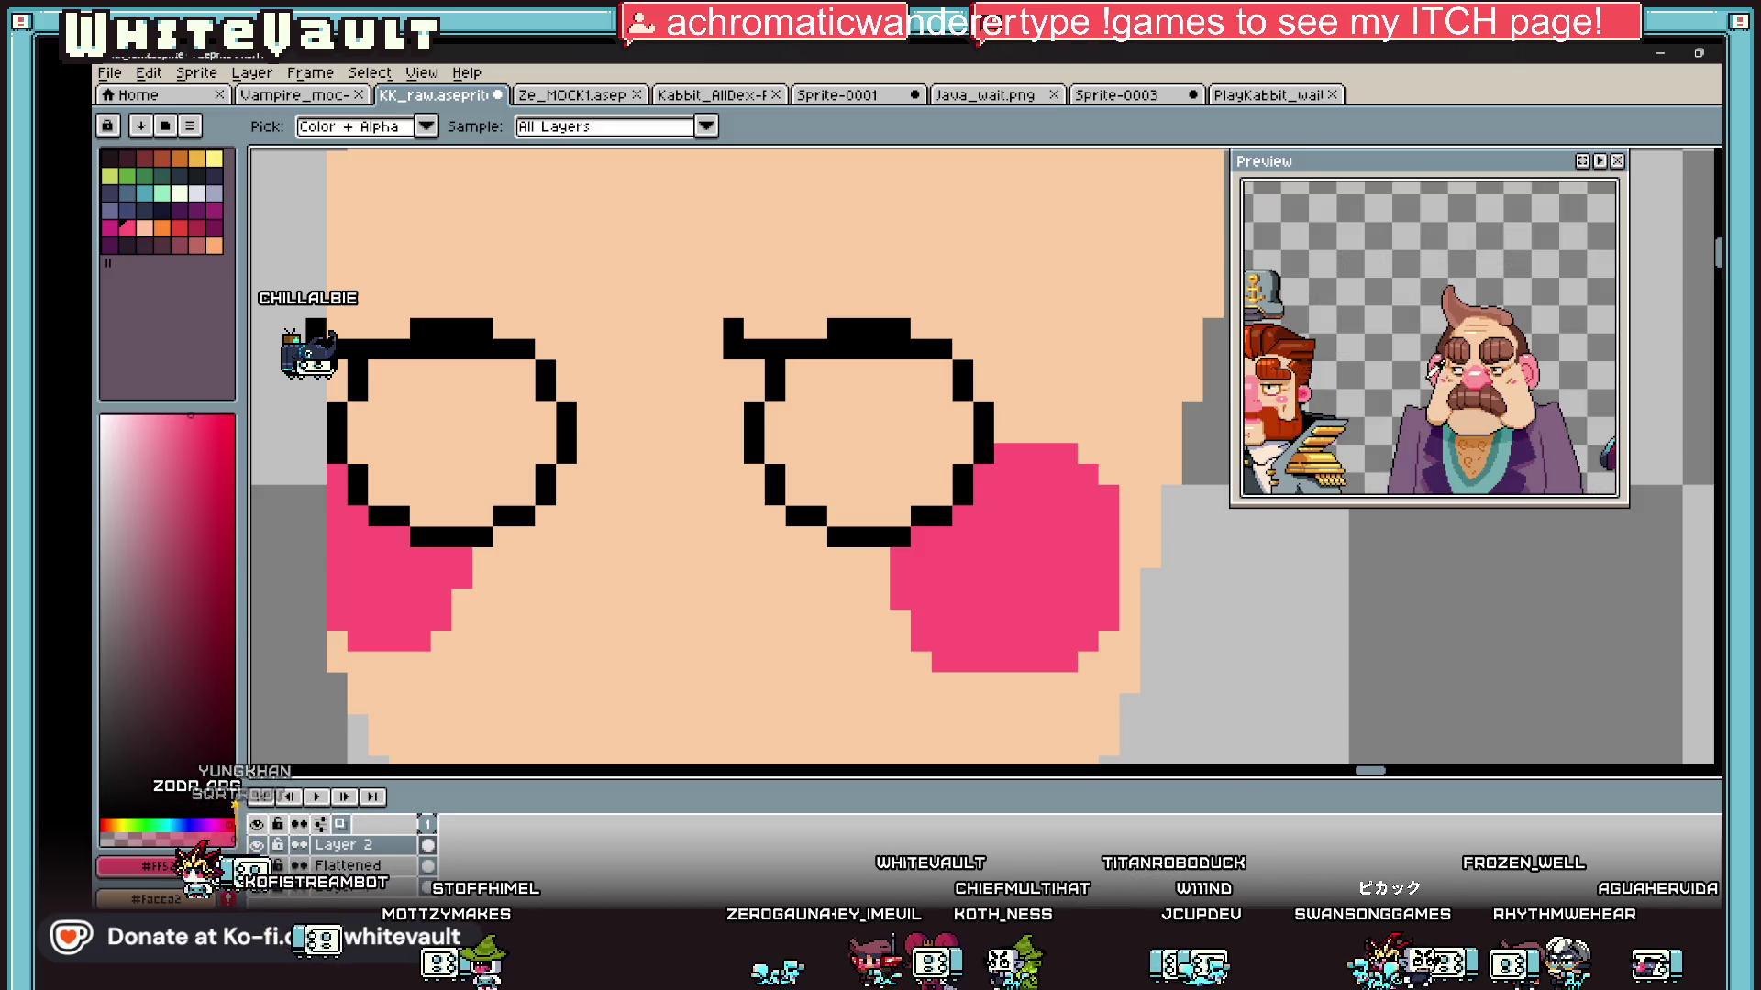
scroll(1487, 341, "up", 2)
key("b")
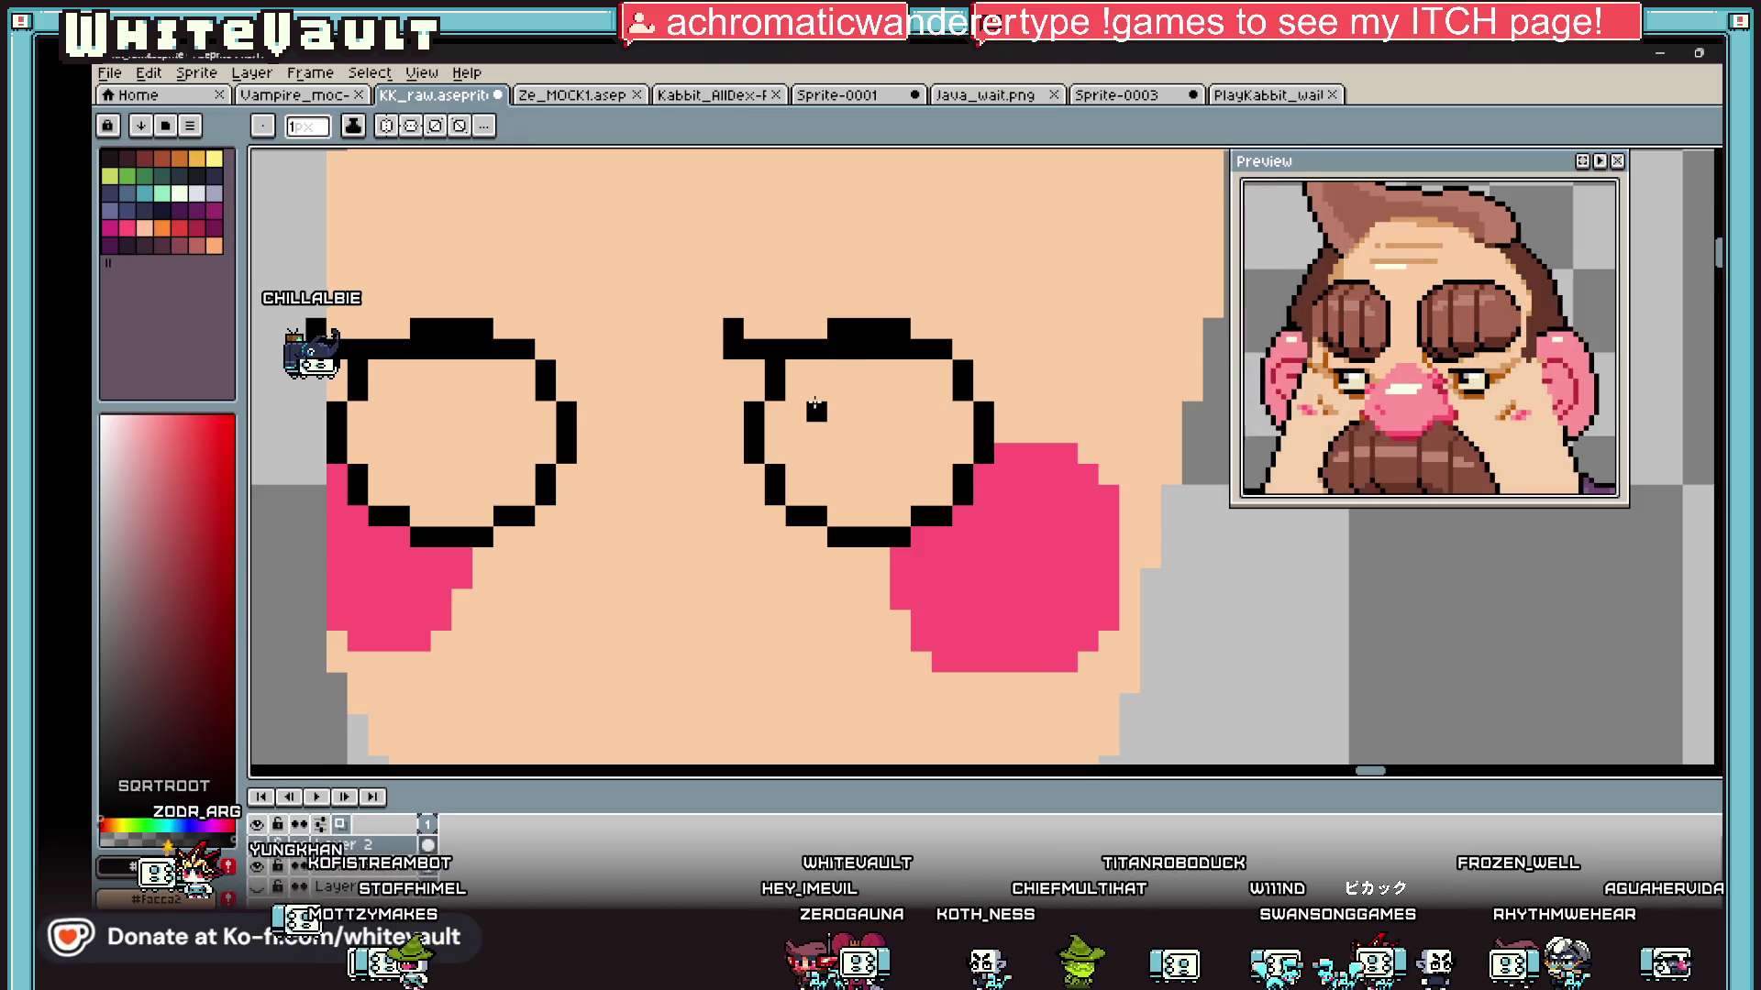
left_click(818, 433)
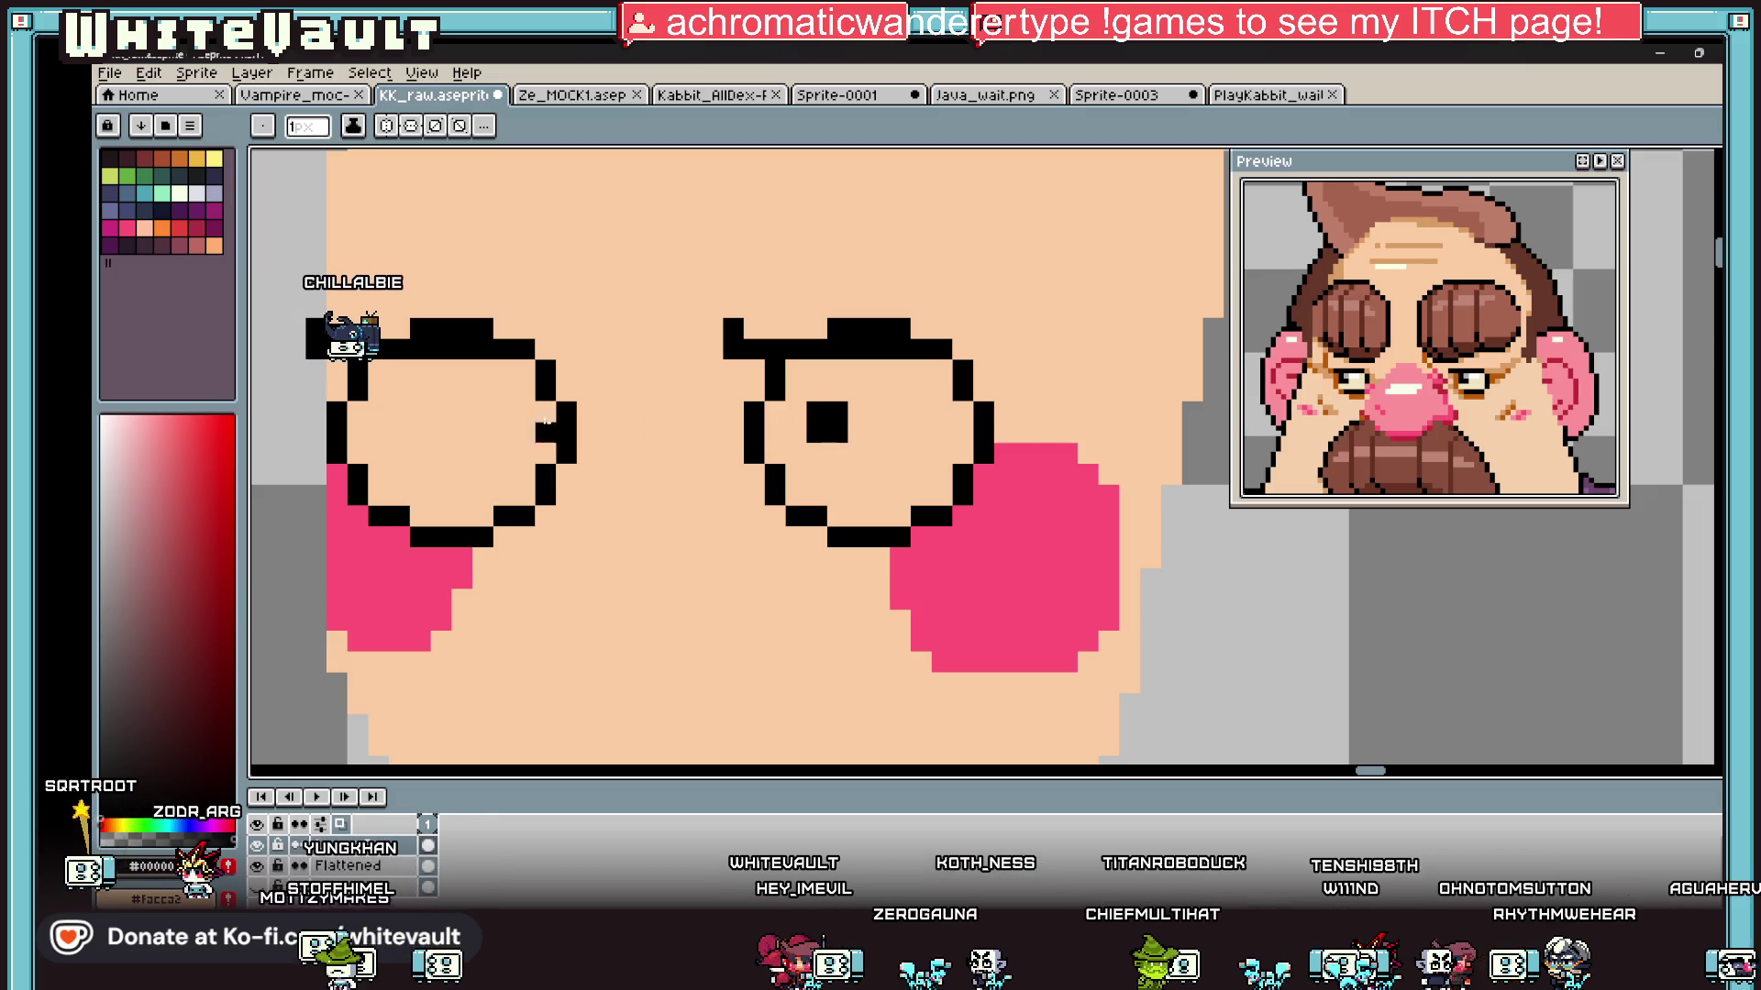
mouse_move(400, 411)
left_mouse_down()
mouse_move(424, 413)
mouse_move(399, 453)
left_mouse_up()
left_click_drag(818, 453, 843, 453)
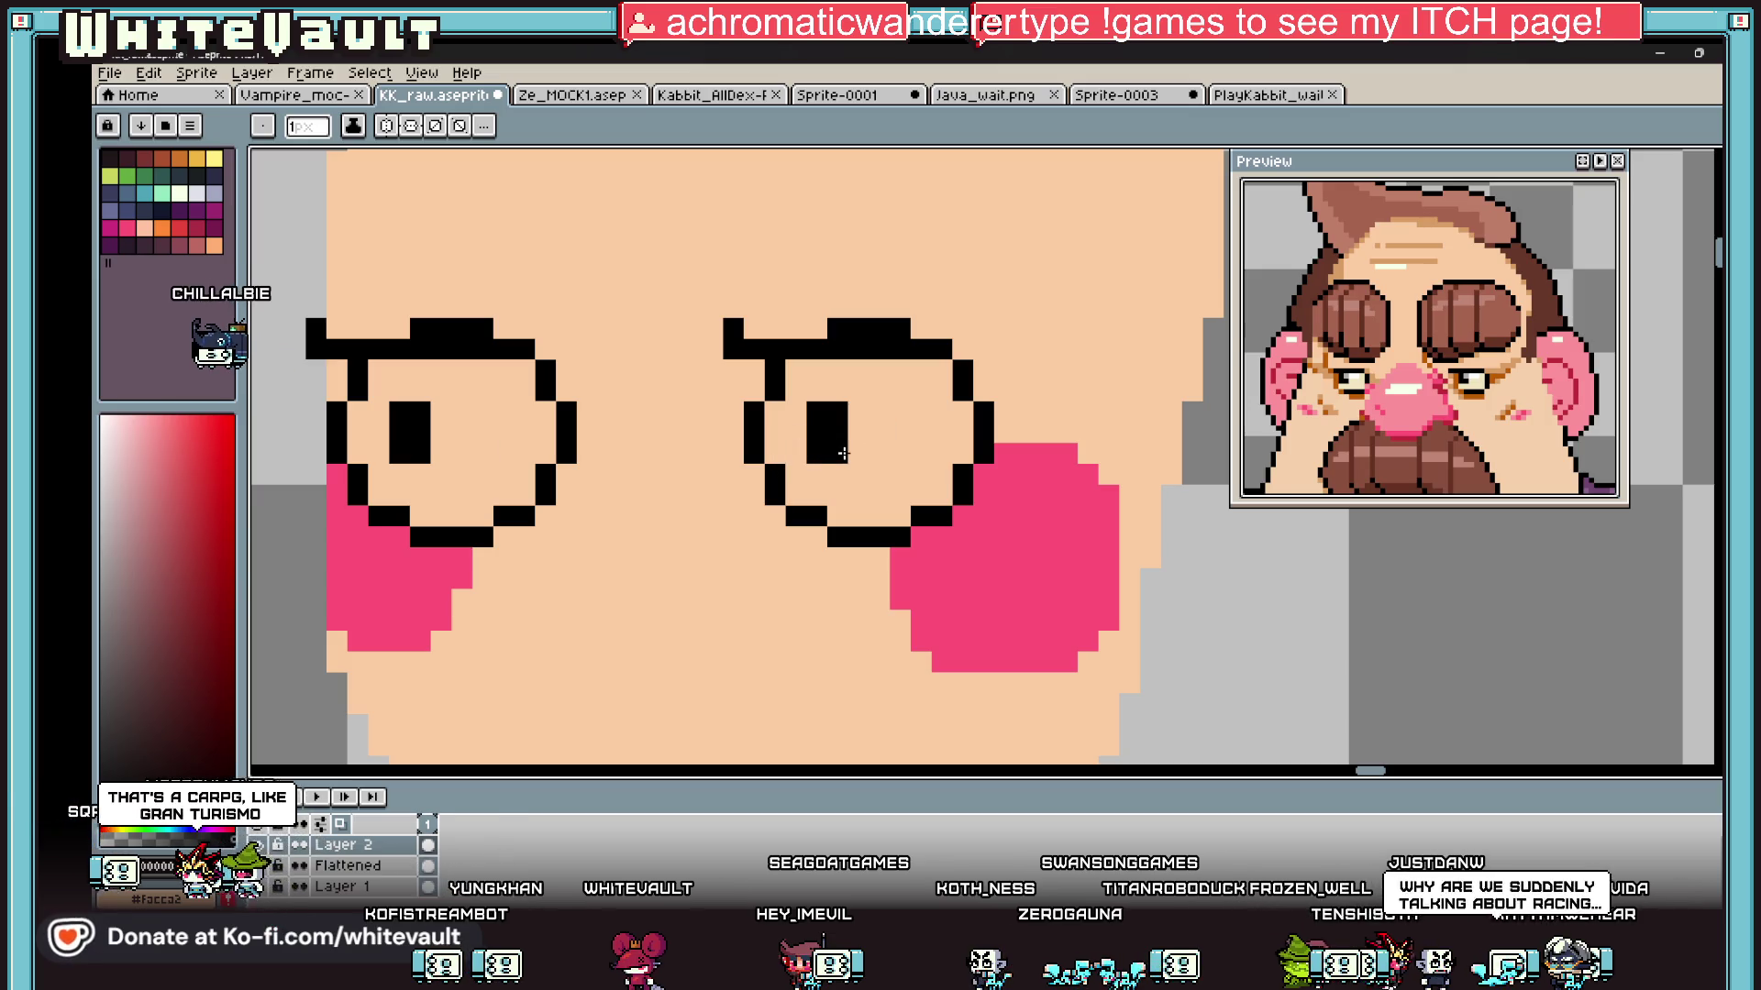
Step: Widen the left eye's pupil, then pick the skin tone from the face
scroll(844, 453, "down", 3)
key("i")
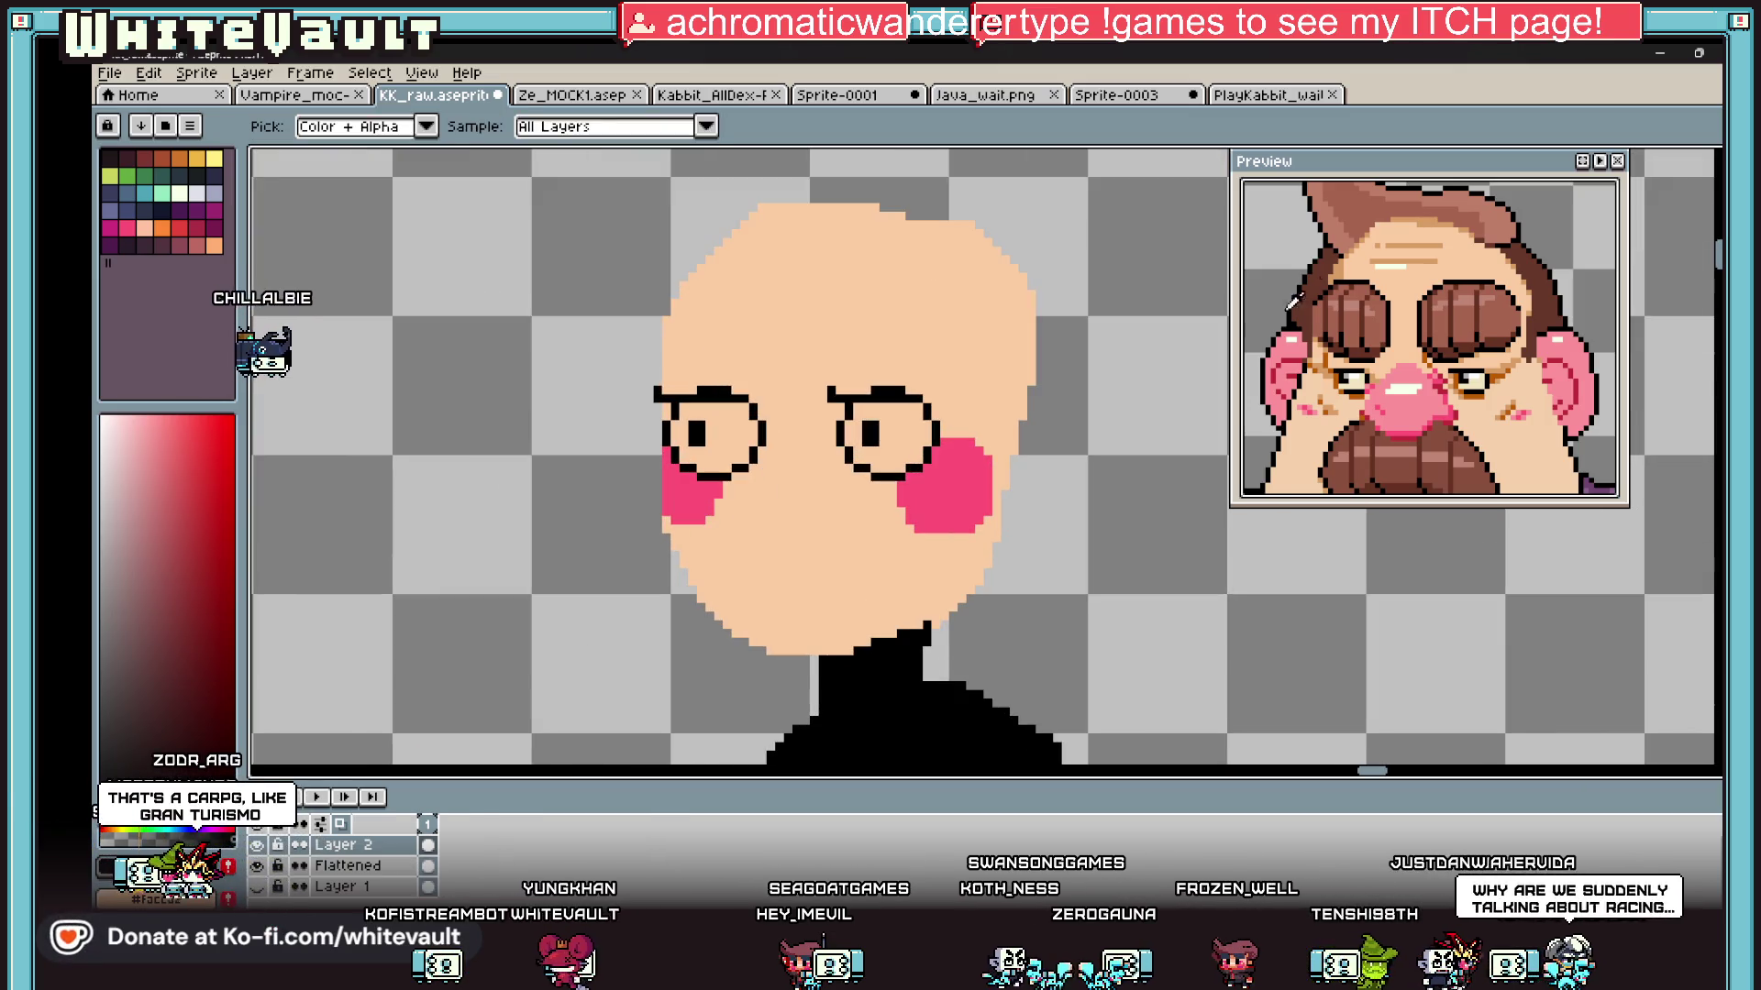
scroll(697, 440, "up", 2)
key("b")
left_click_drag(738, 381, 739, 458)
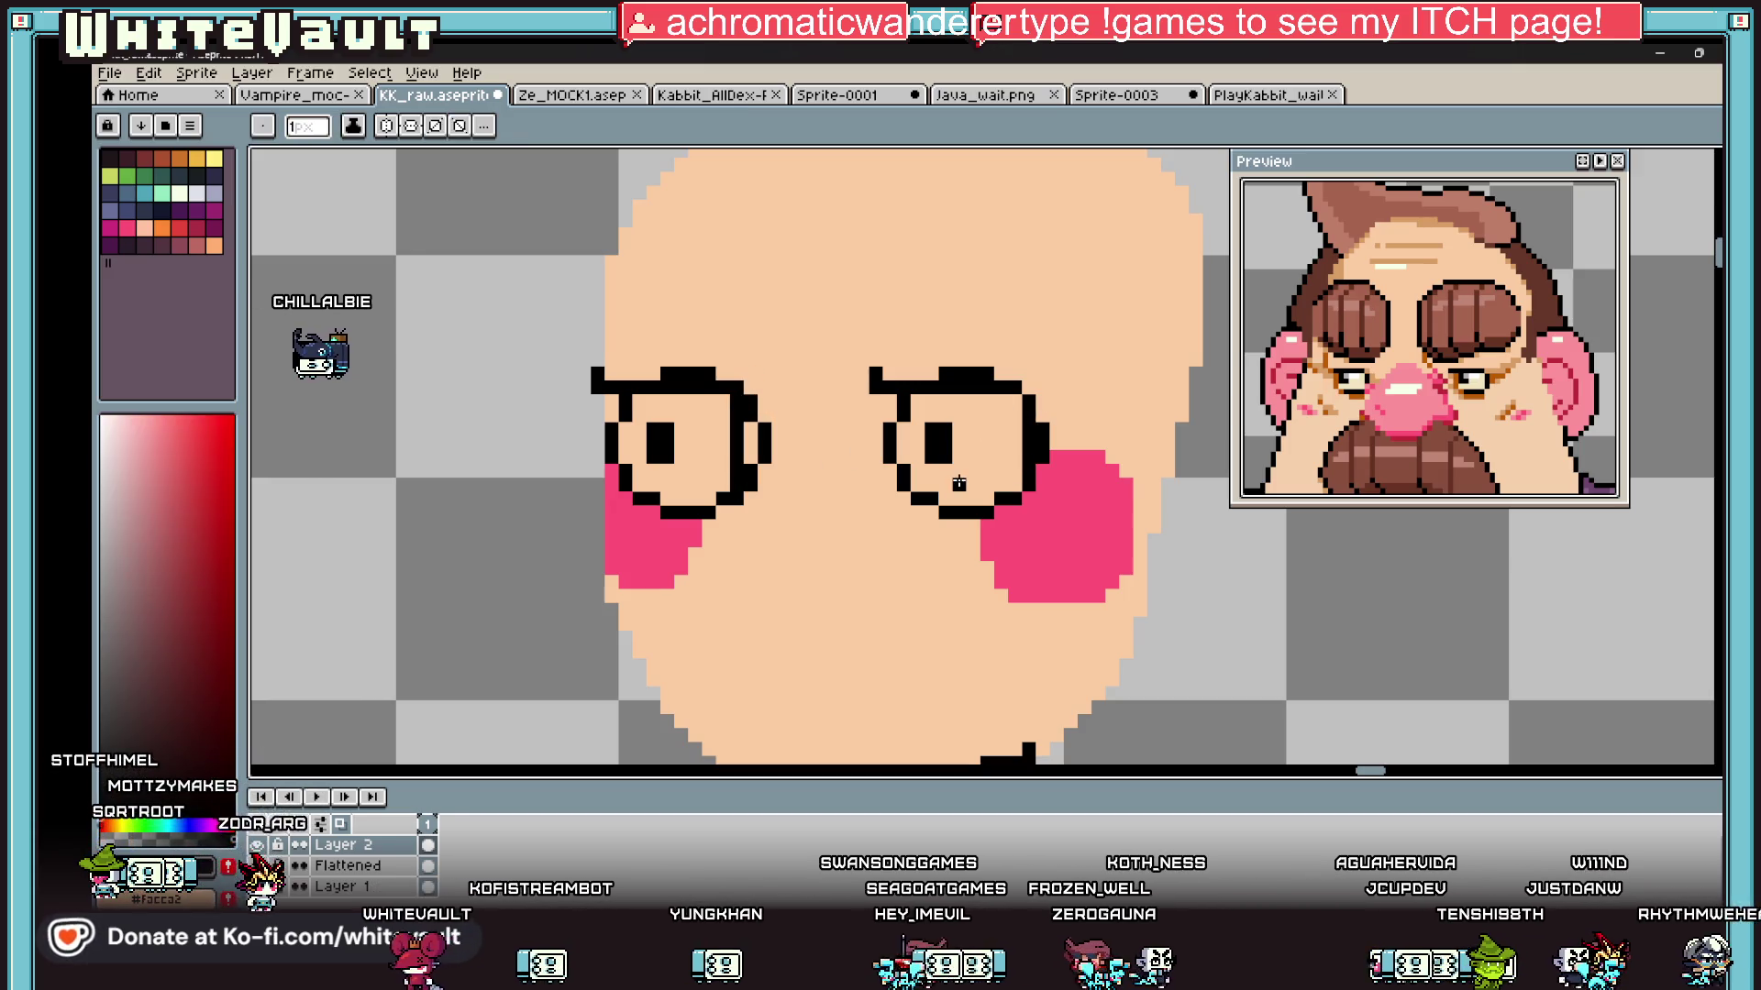
scroll(958, 483, "down", 2)
key("i")
scroll(869, 519, "up", 2)
left_click(868, 519)
Step: Zoom in on the eyes and sample black from the eye outline
key("b")
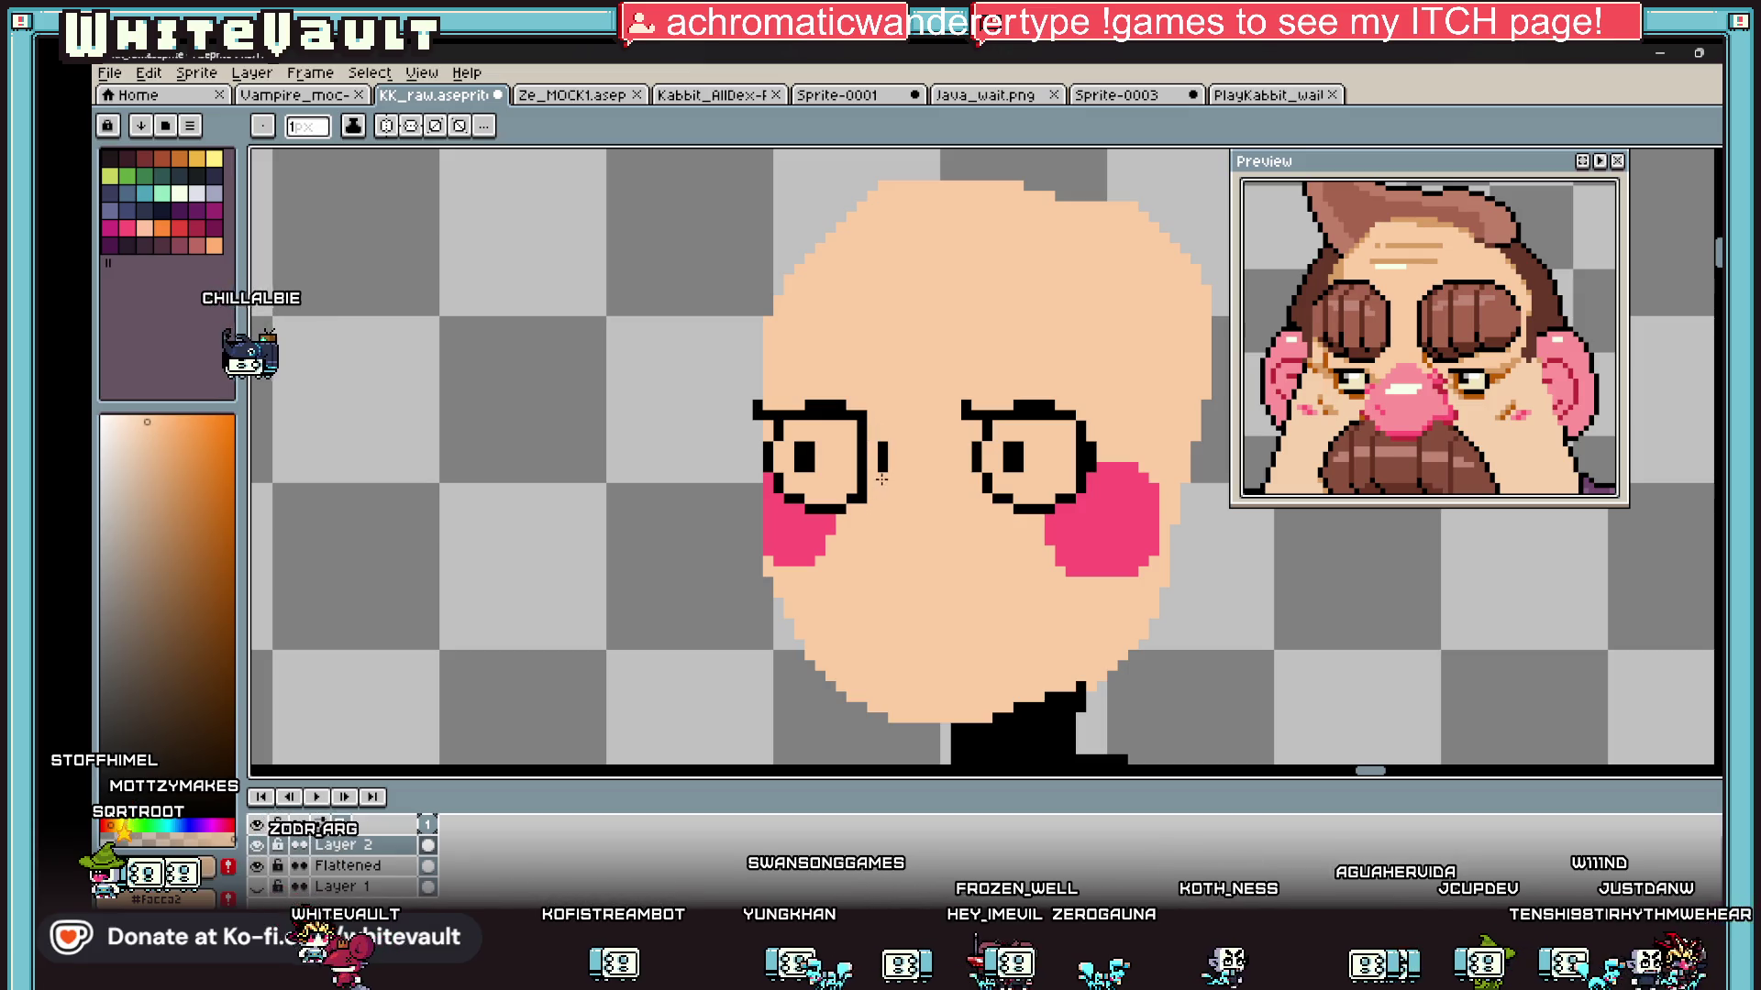
scroll(887, 432, "down", 3)
scroll(1022, 476, "down", 2)
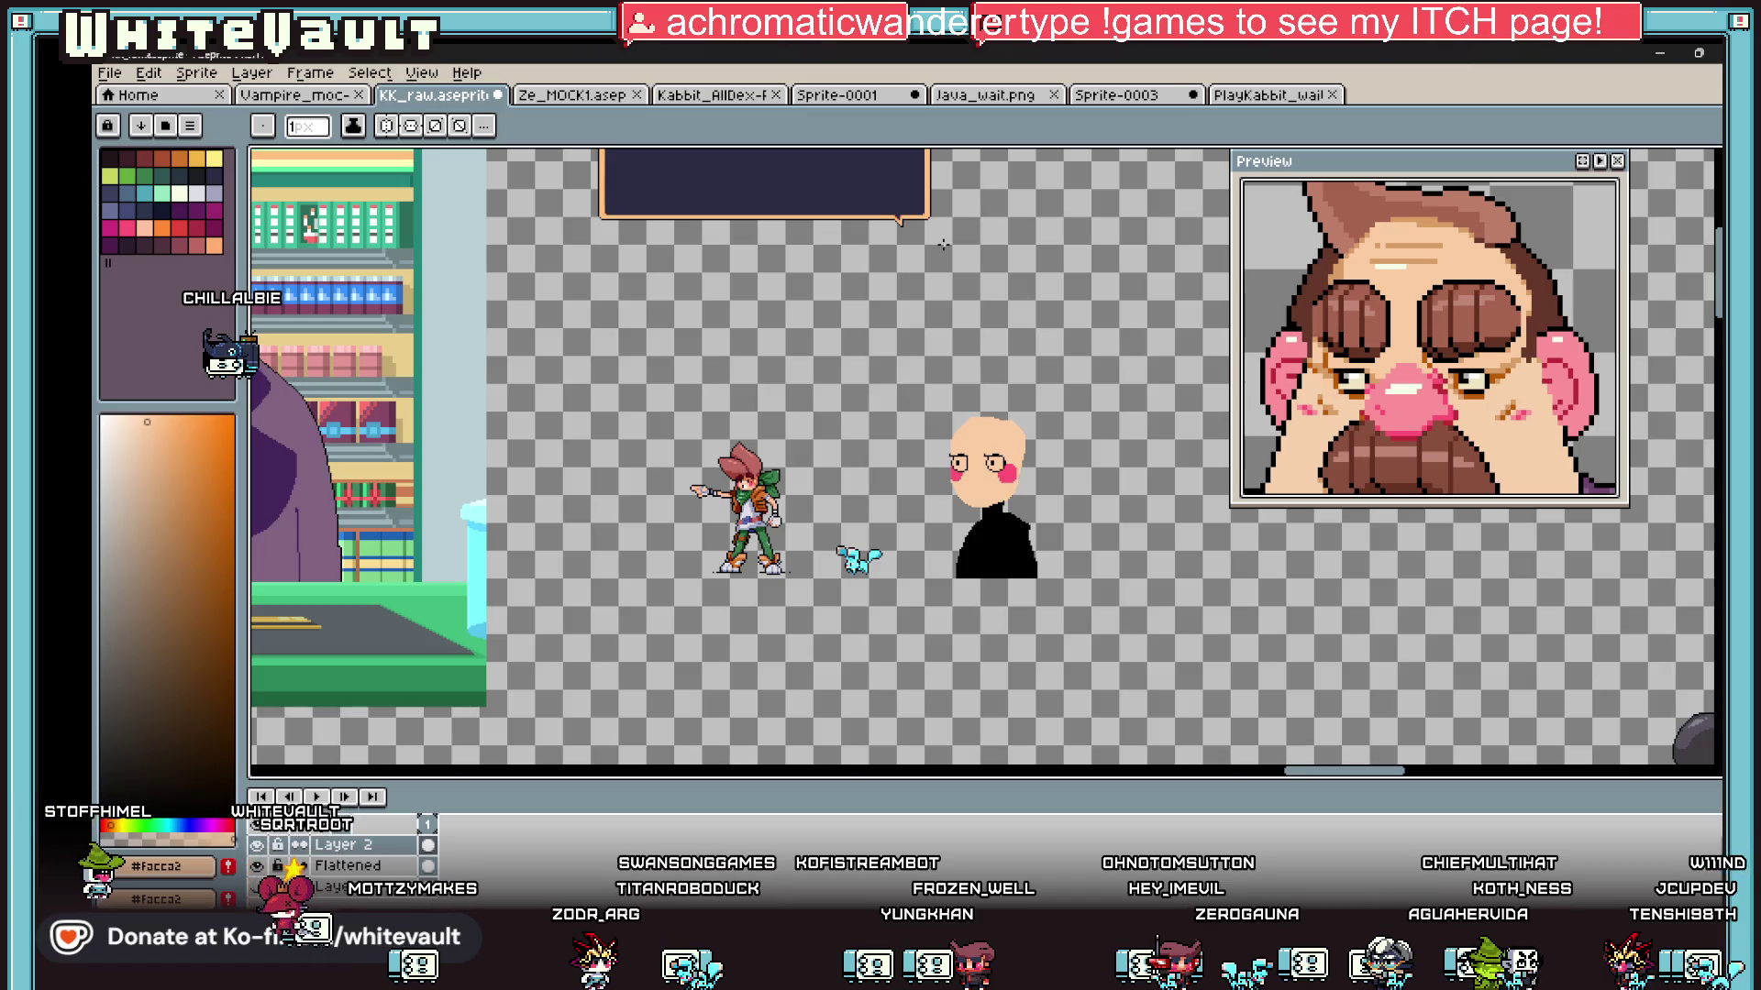
scroll(973, 462, "up", 3)
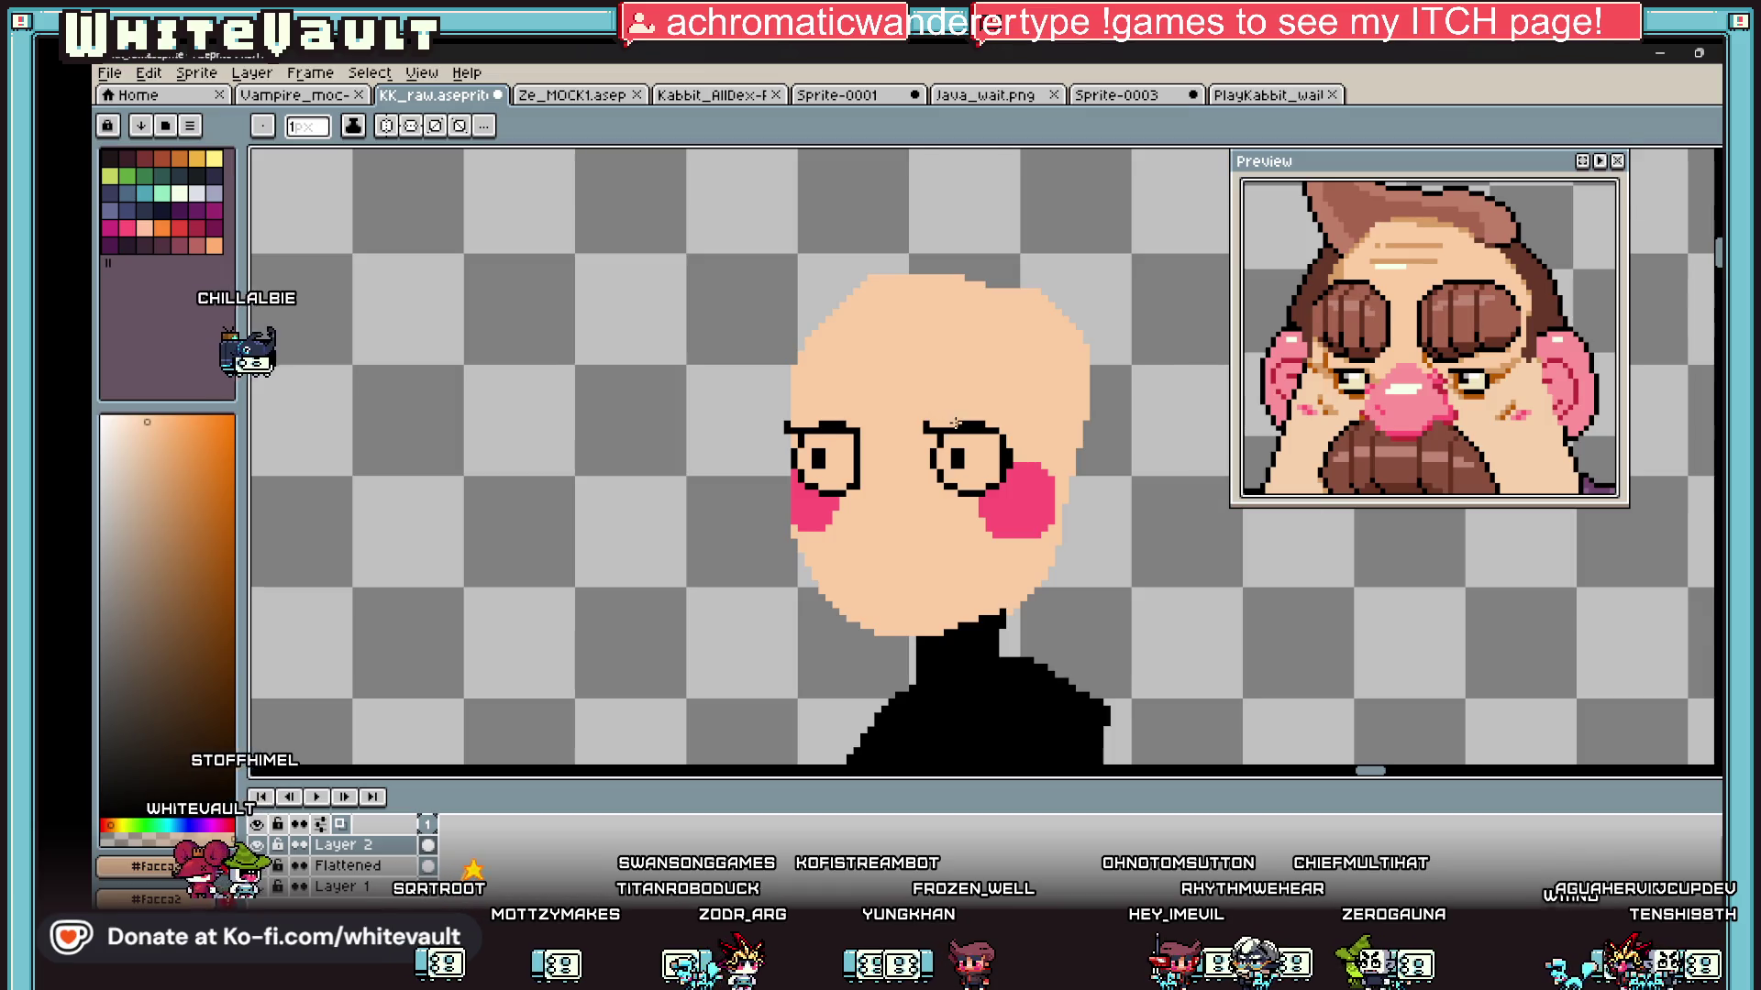
scroll(954, 423, "up", 1)
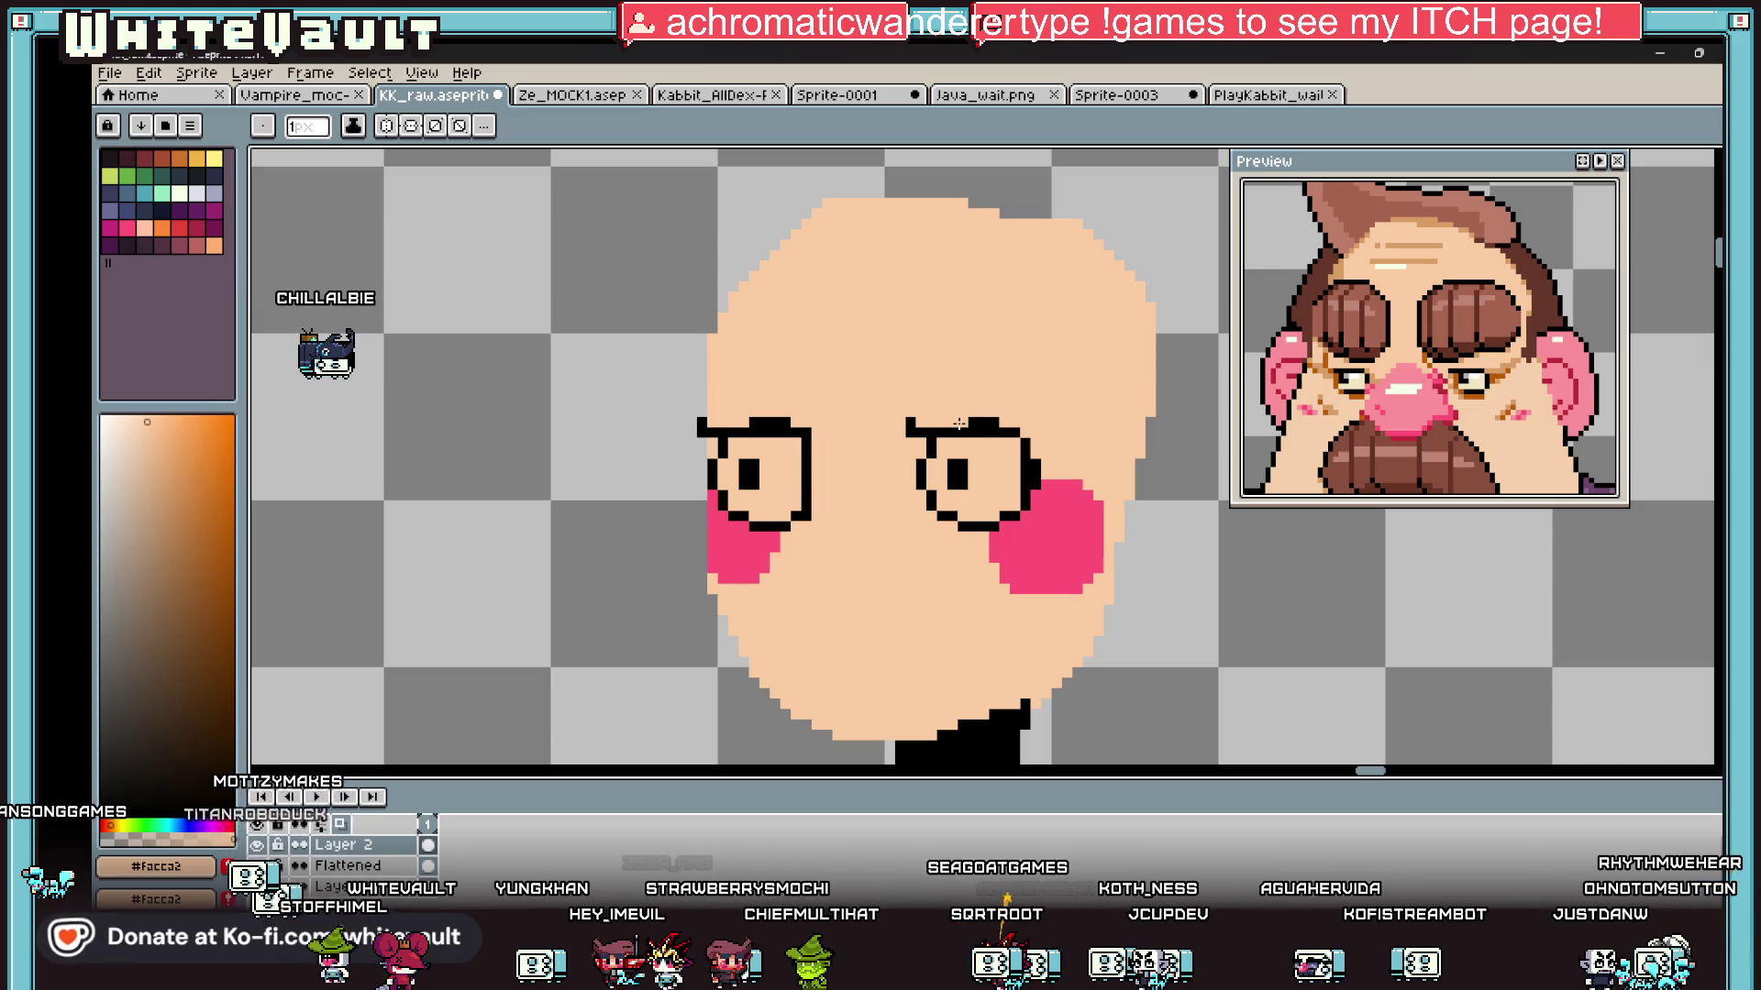
scroll(959, 423, "down", 4)
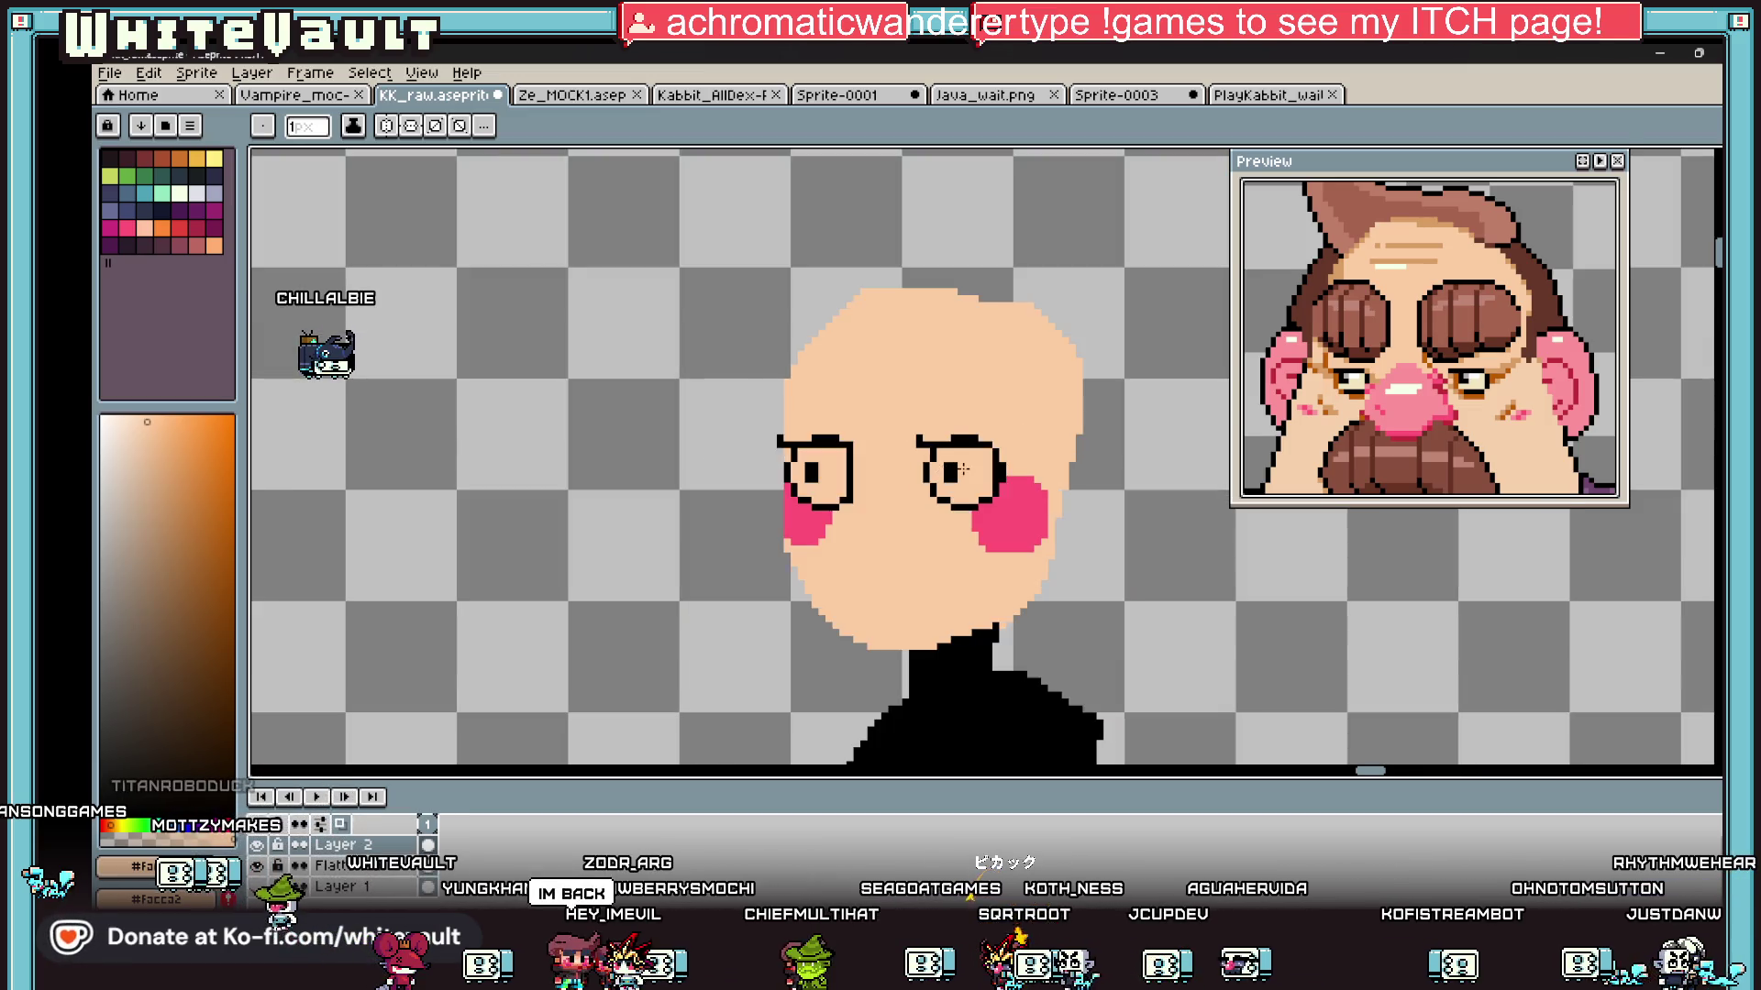
scroll(962, 469, "up", 3)
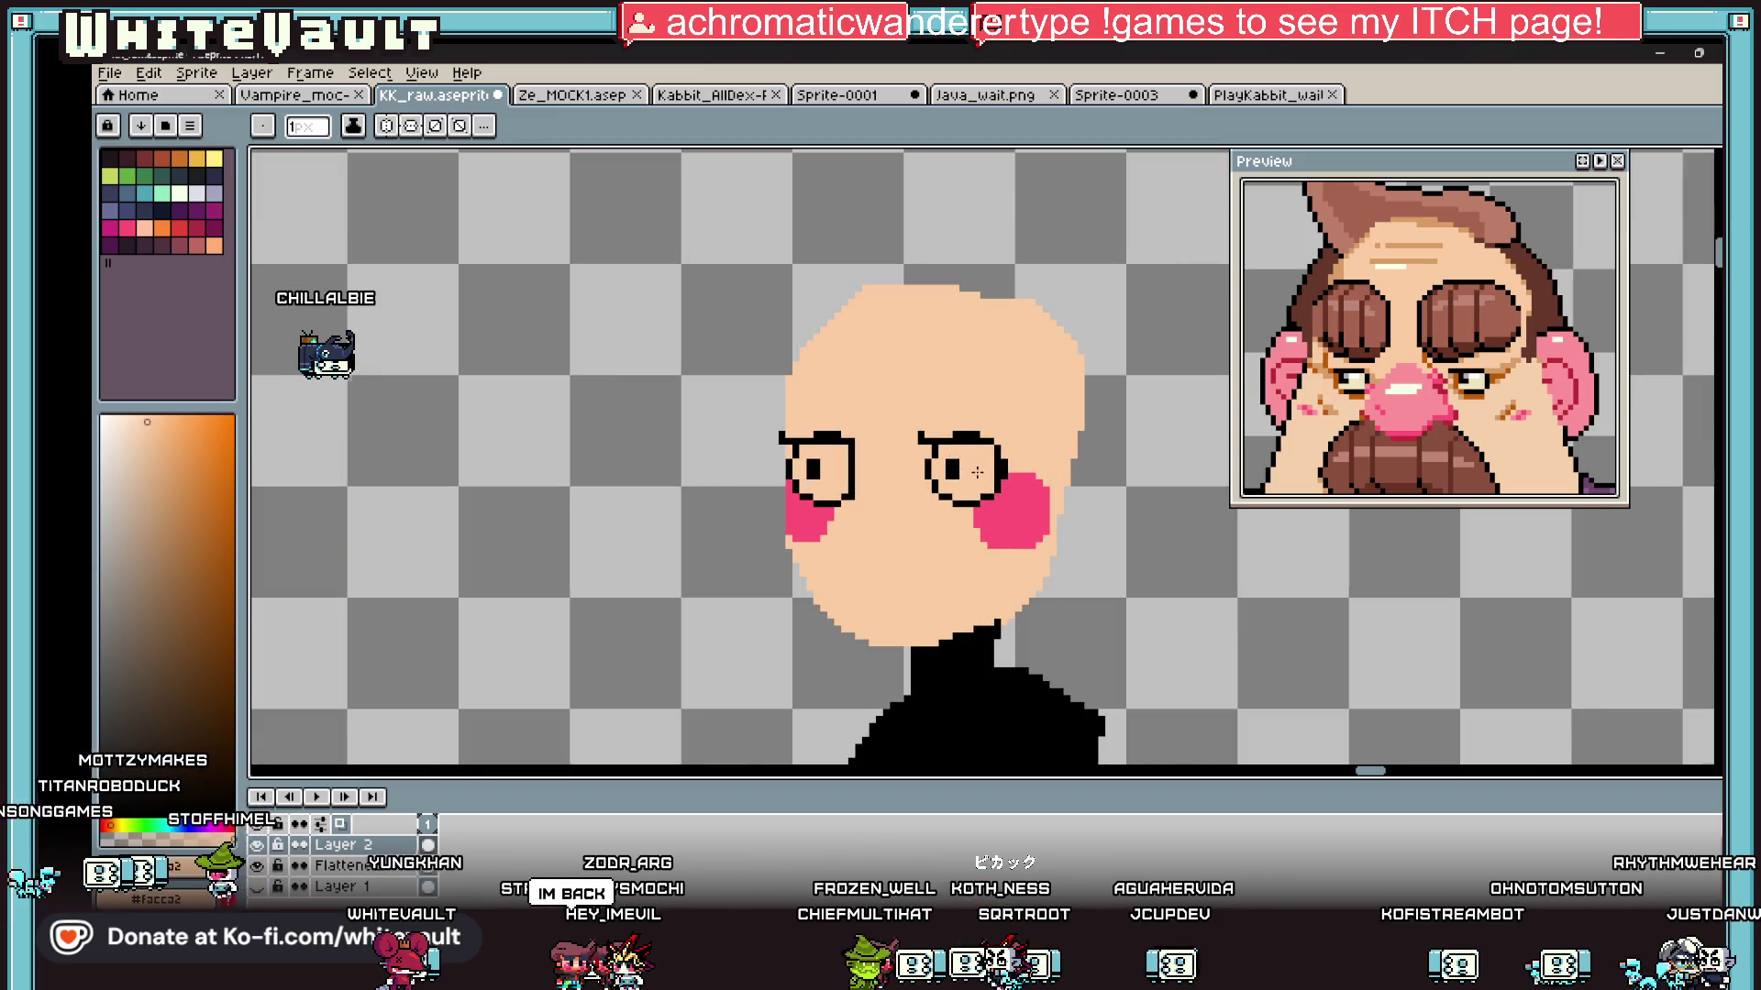
scroll(978, 472, "up", 2)
left_click(886, 433, "alt")
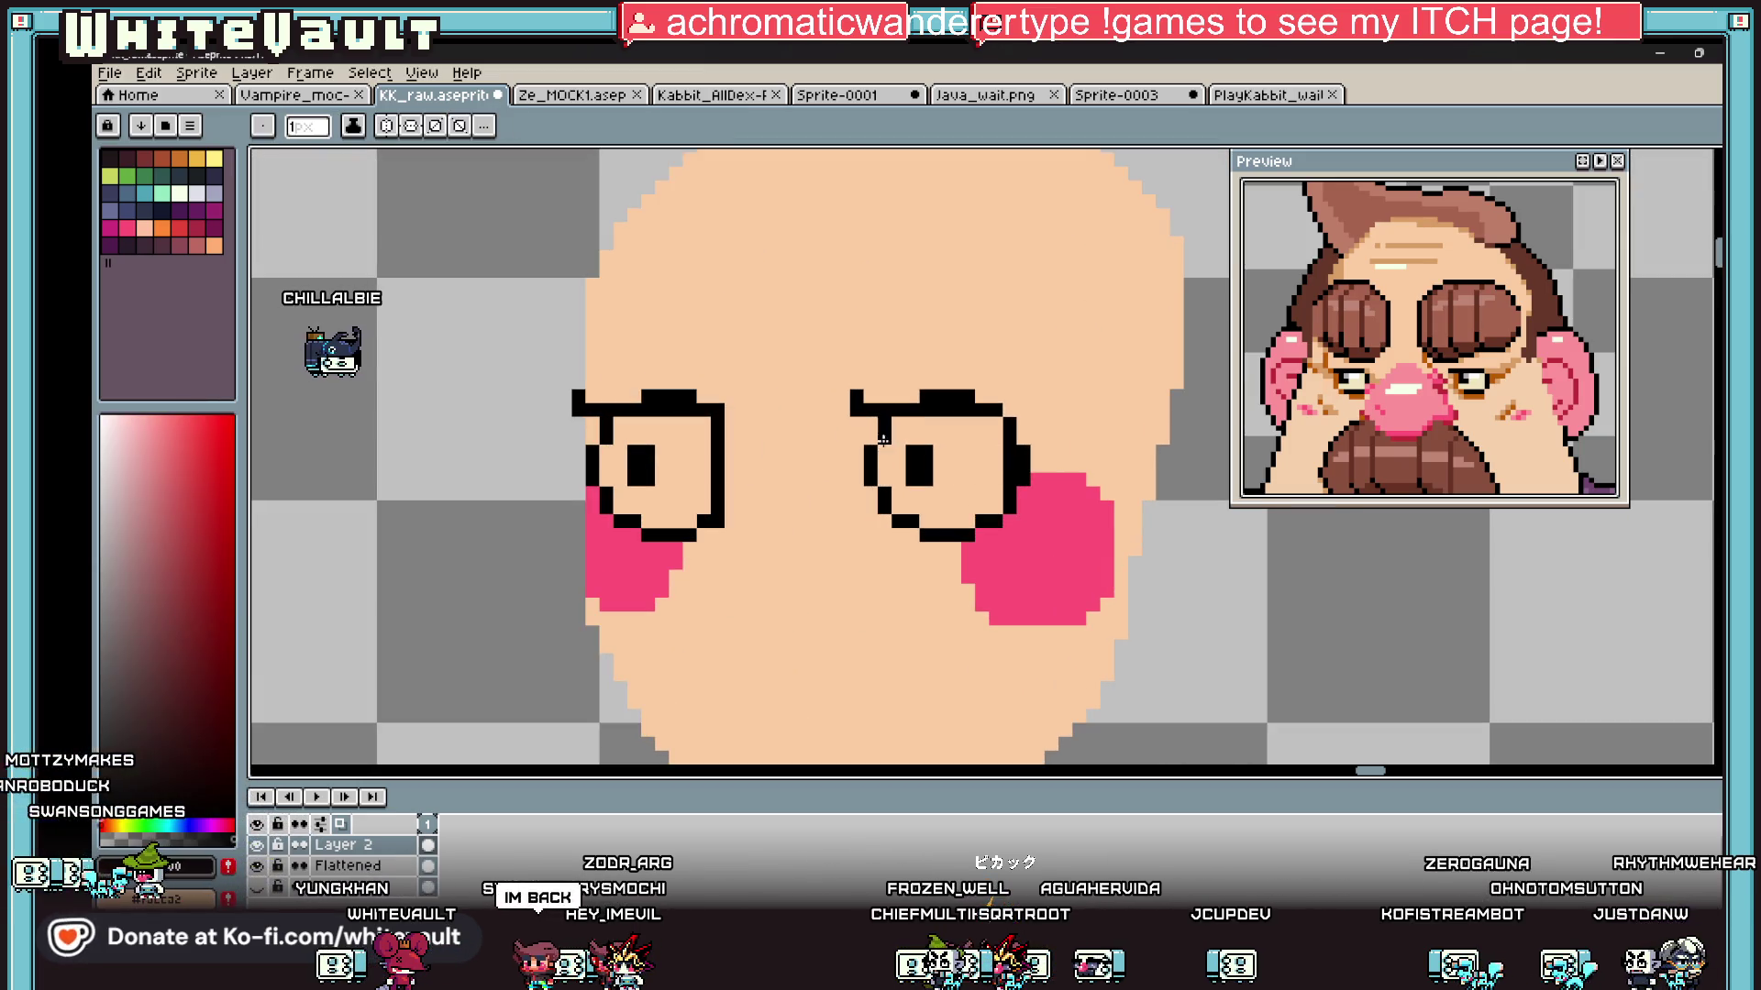
scroll(895, 495, "up", 2)
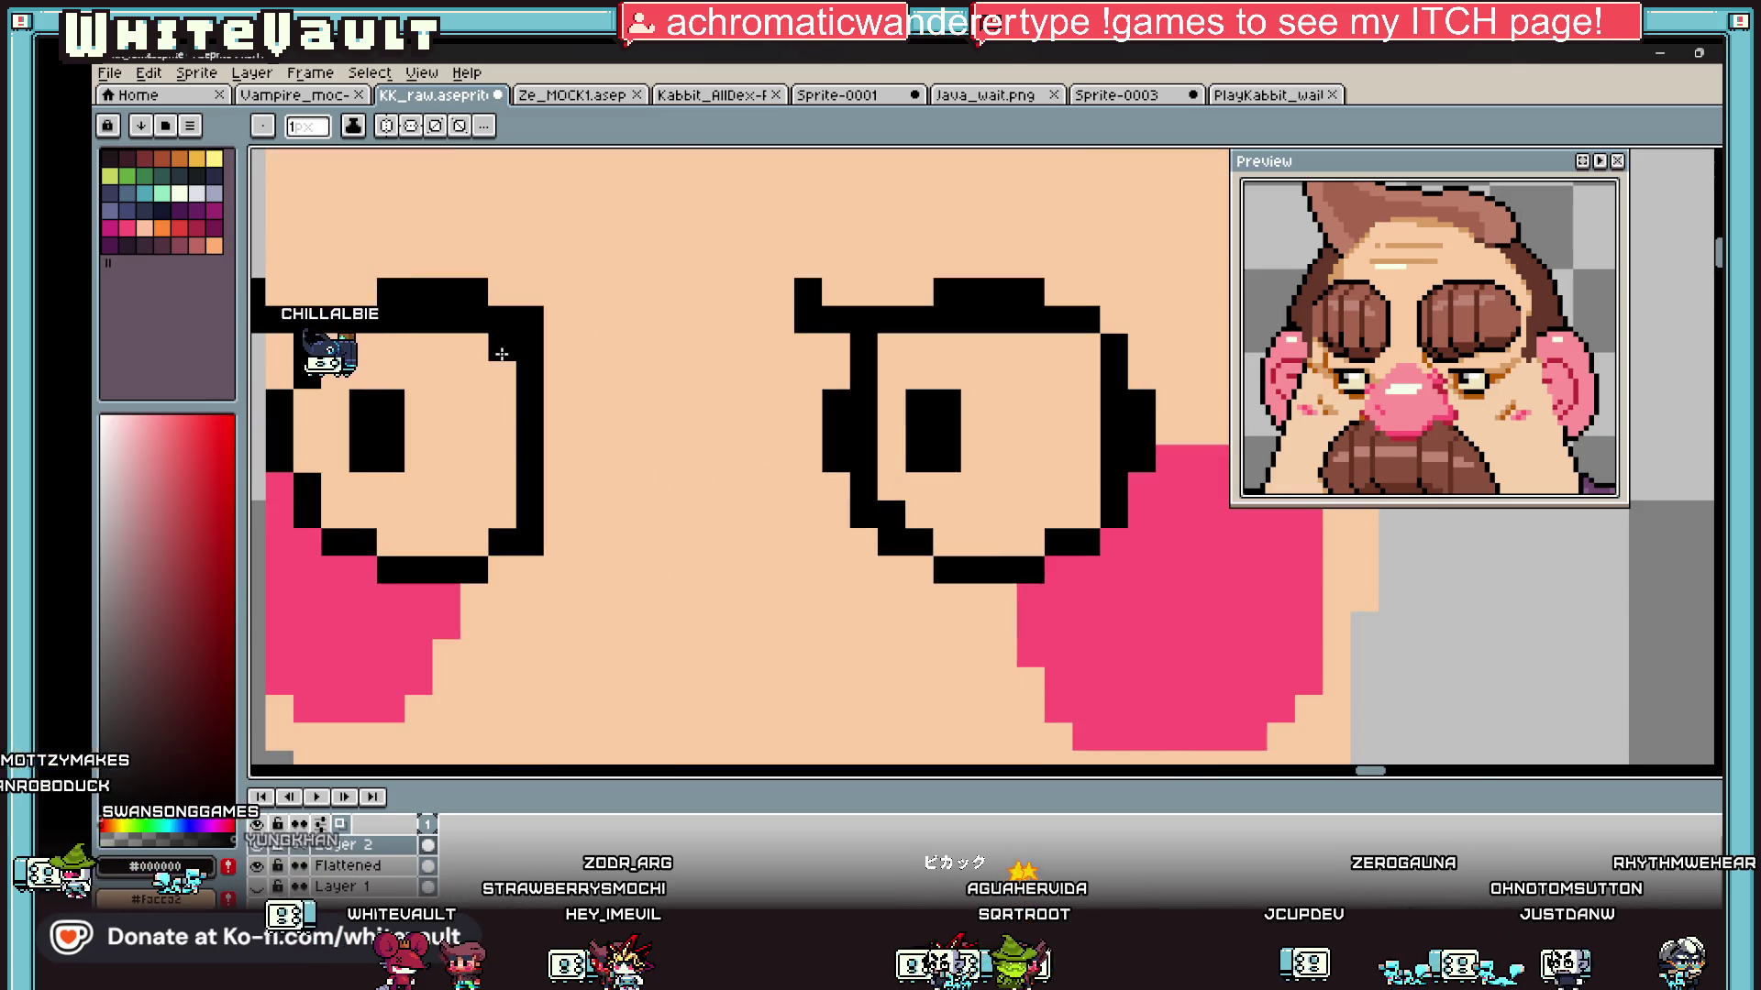
Step: Sample the skin colour and paint over the stray pixel on the left eye
key("alt")
left_click(581, 564, "alt")
left_click(473, 570)
Step: Choose yellow from the palette as the drawing colour
scroll(642, 573, "down", 5)
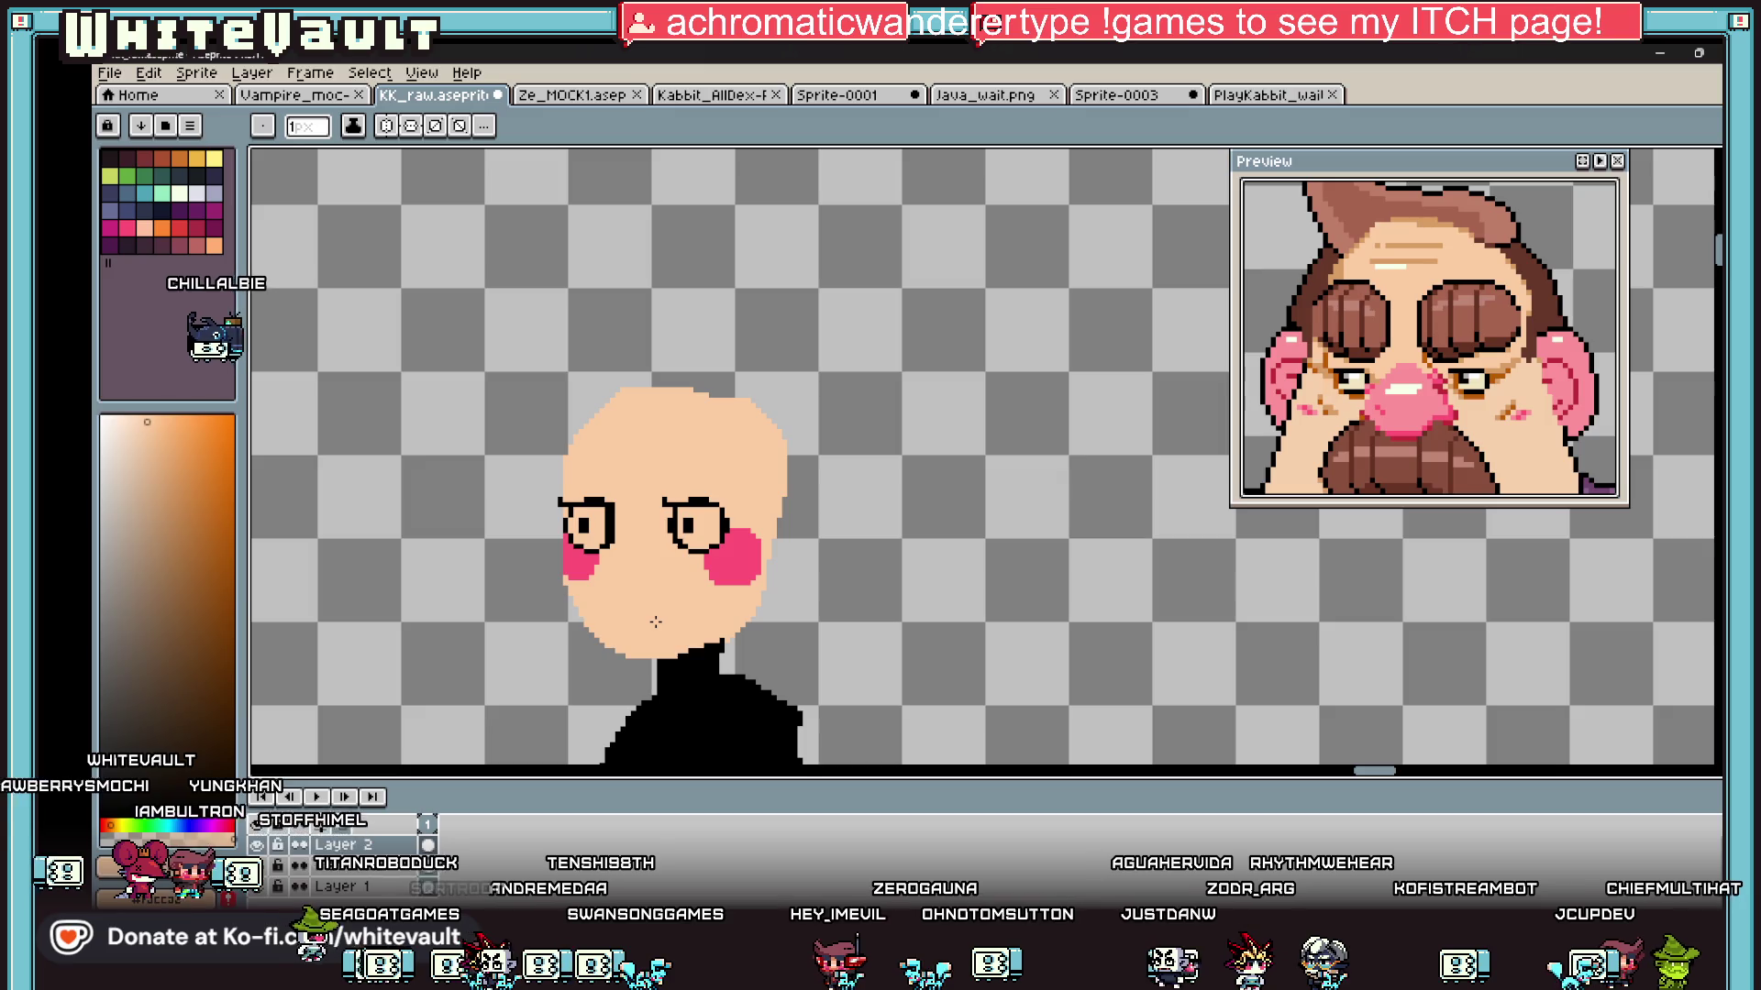
scroll(656, 615, "up", 2)
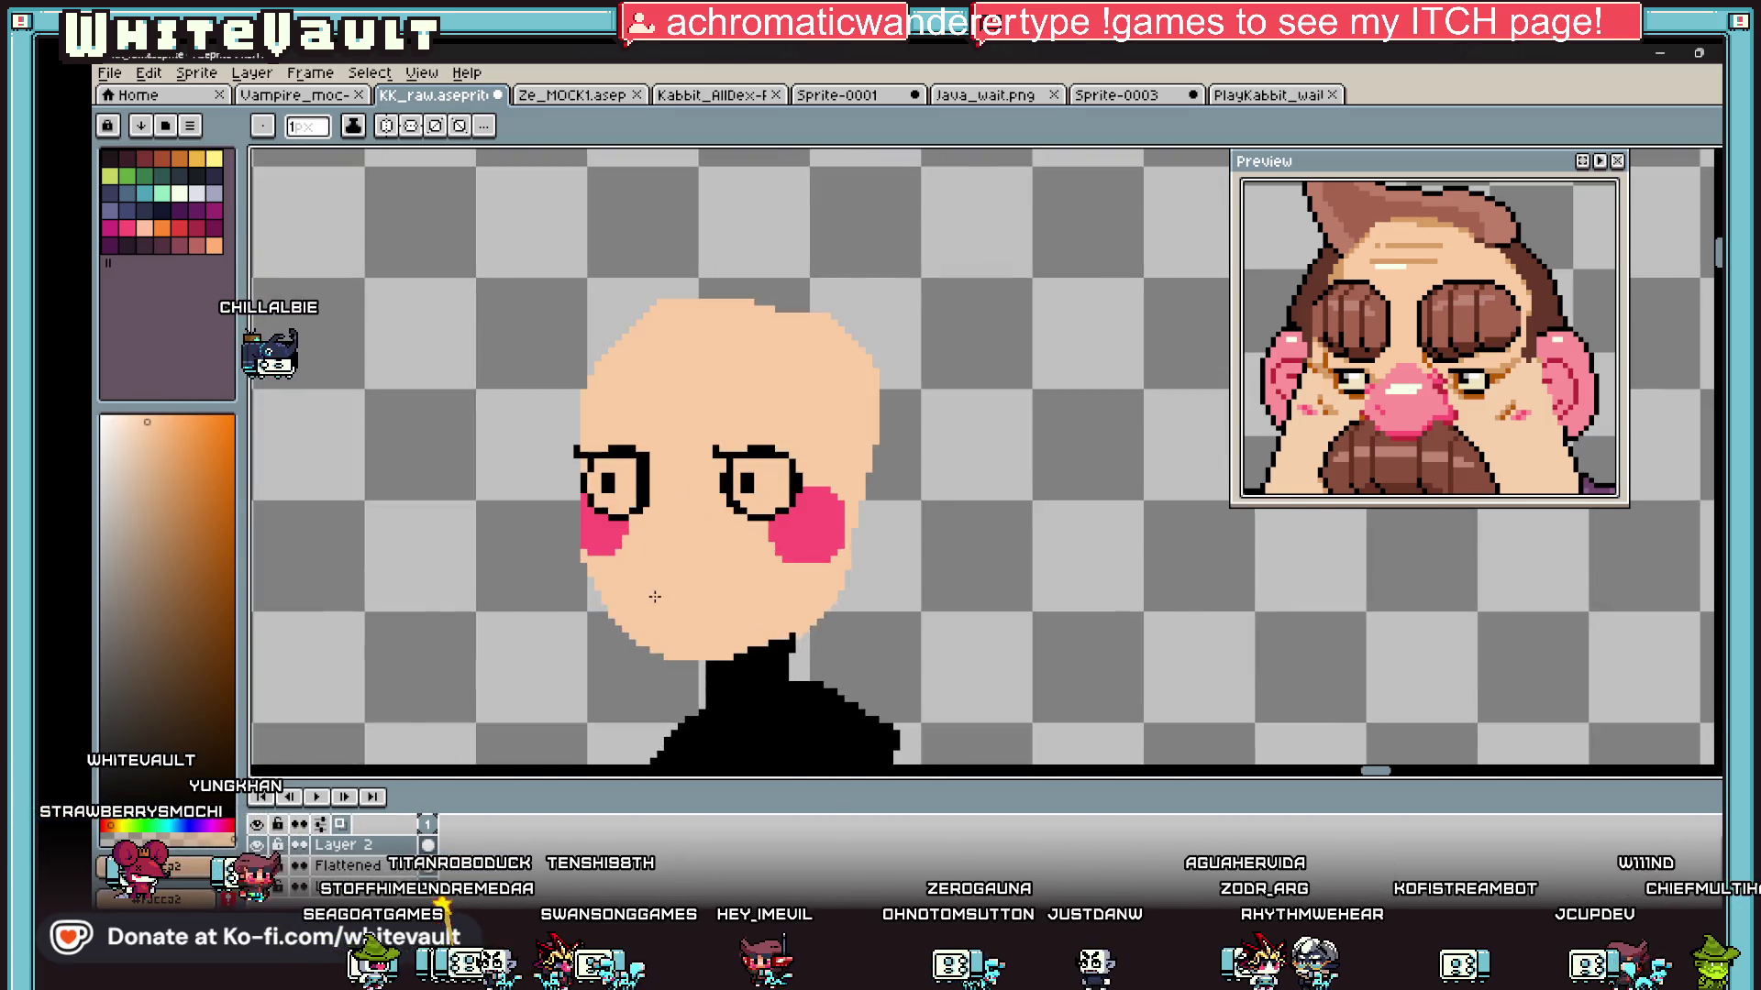
scroll(655, 597, "up", 1)
key("b")
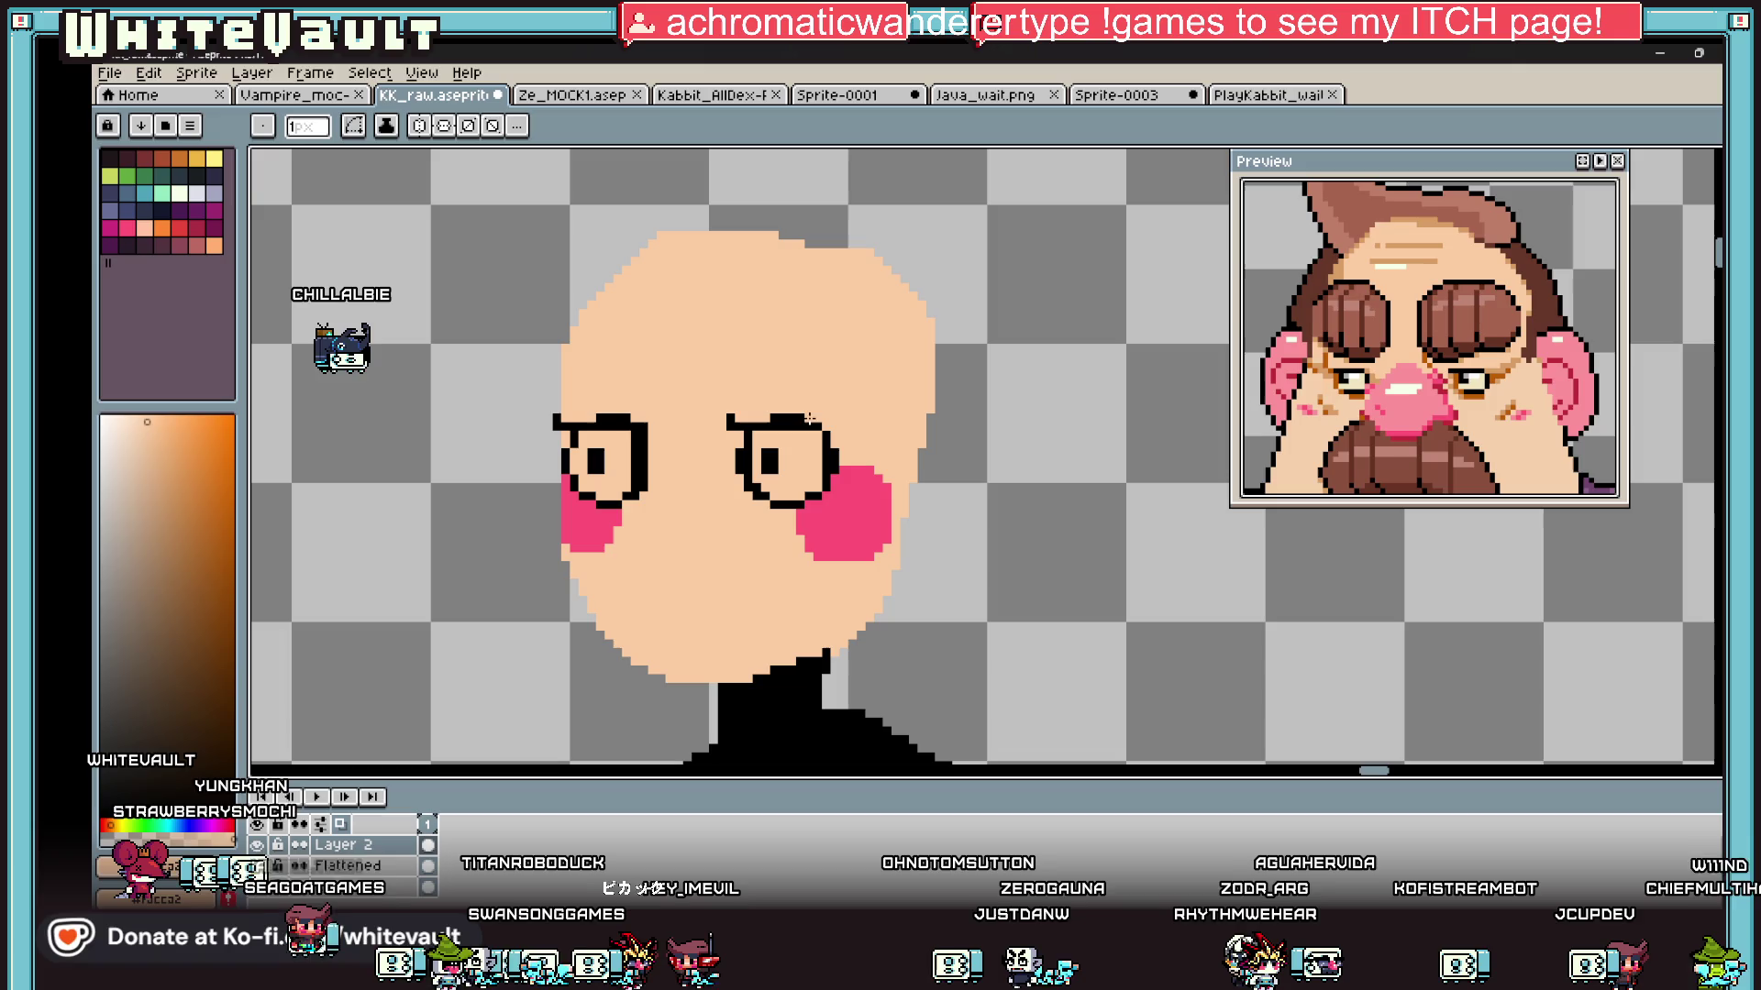
scroll(1457, 354, "down", 3)
key("Up")
key("Up")
key("Up")
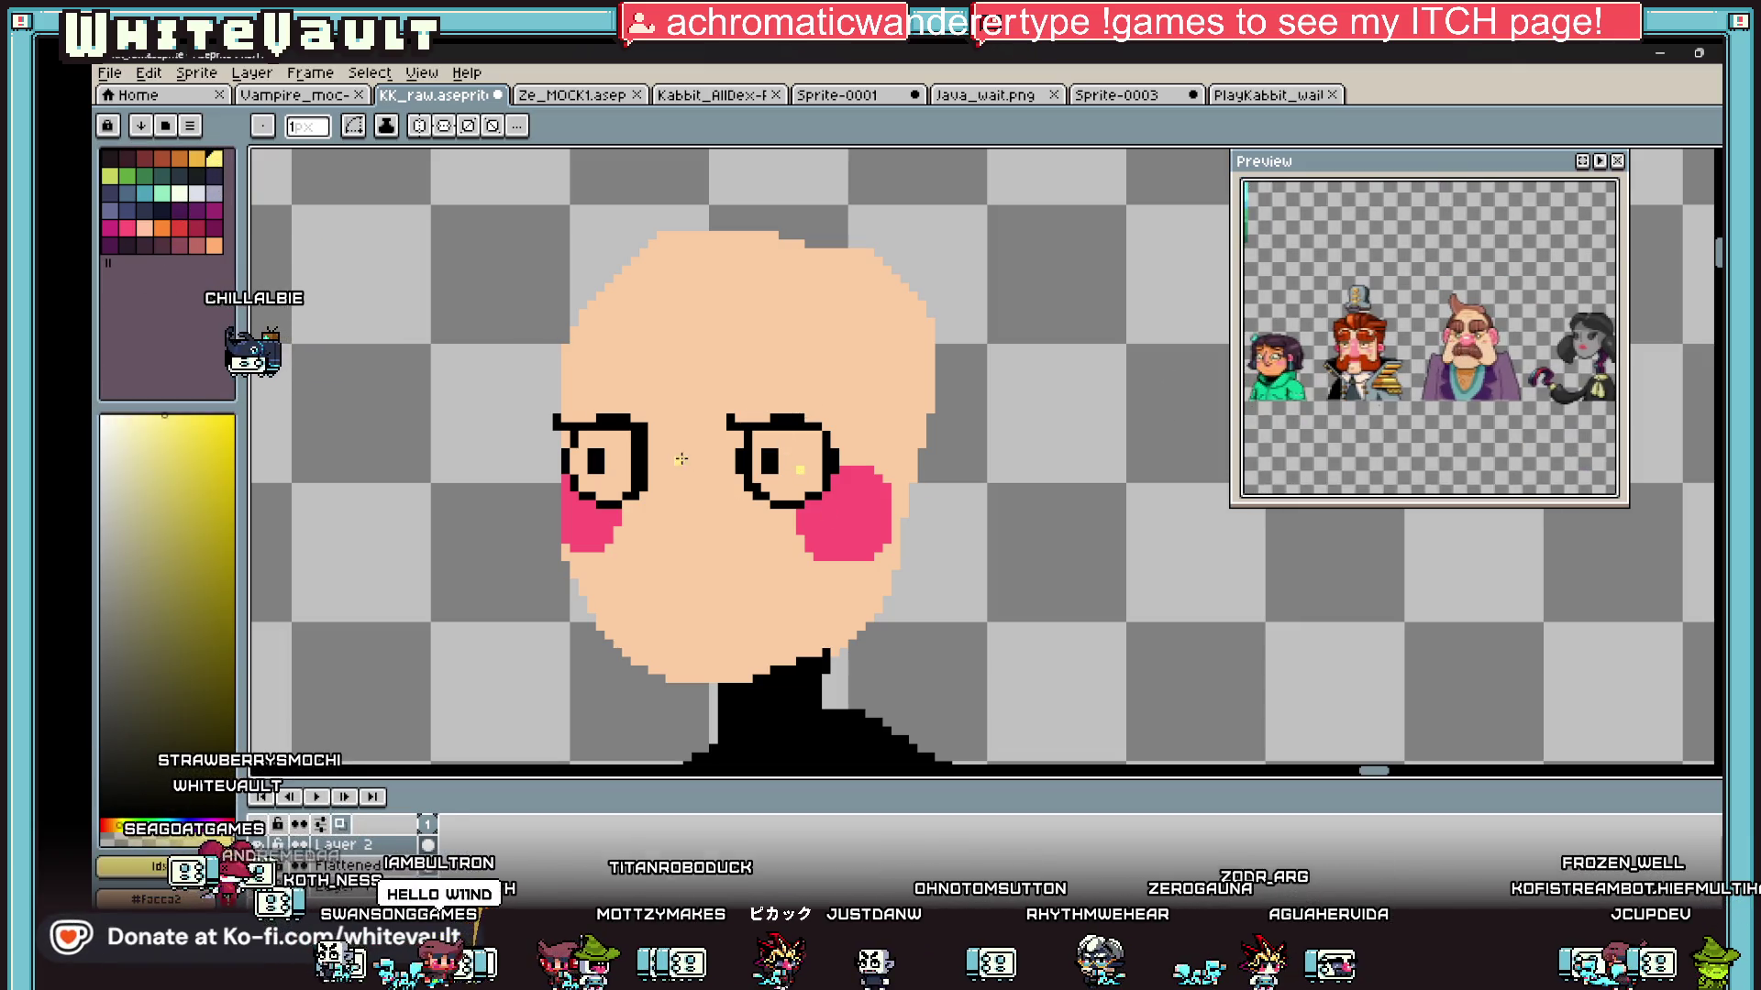
Step: Bucket-fill both eyes with yellow
key("g")
left_click(797, 454)
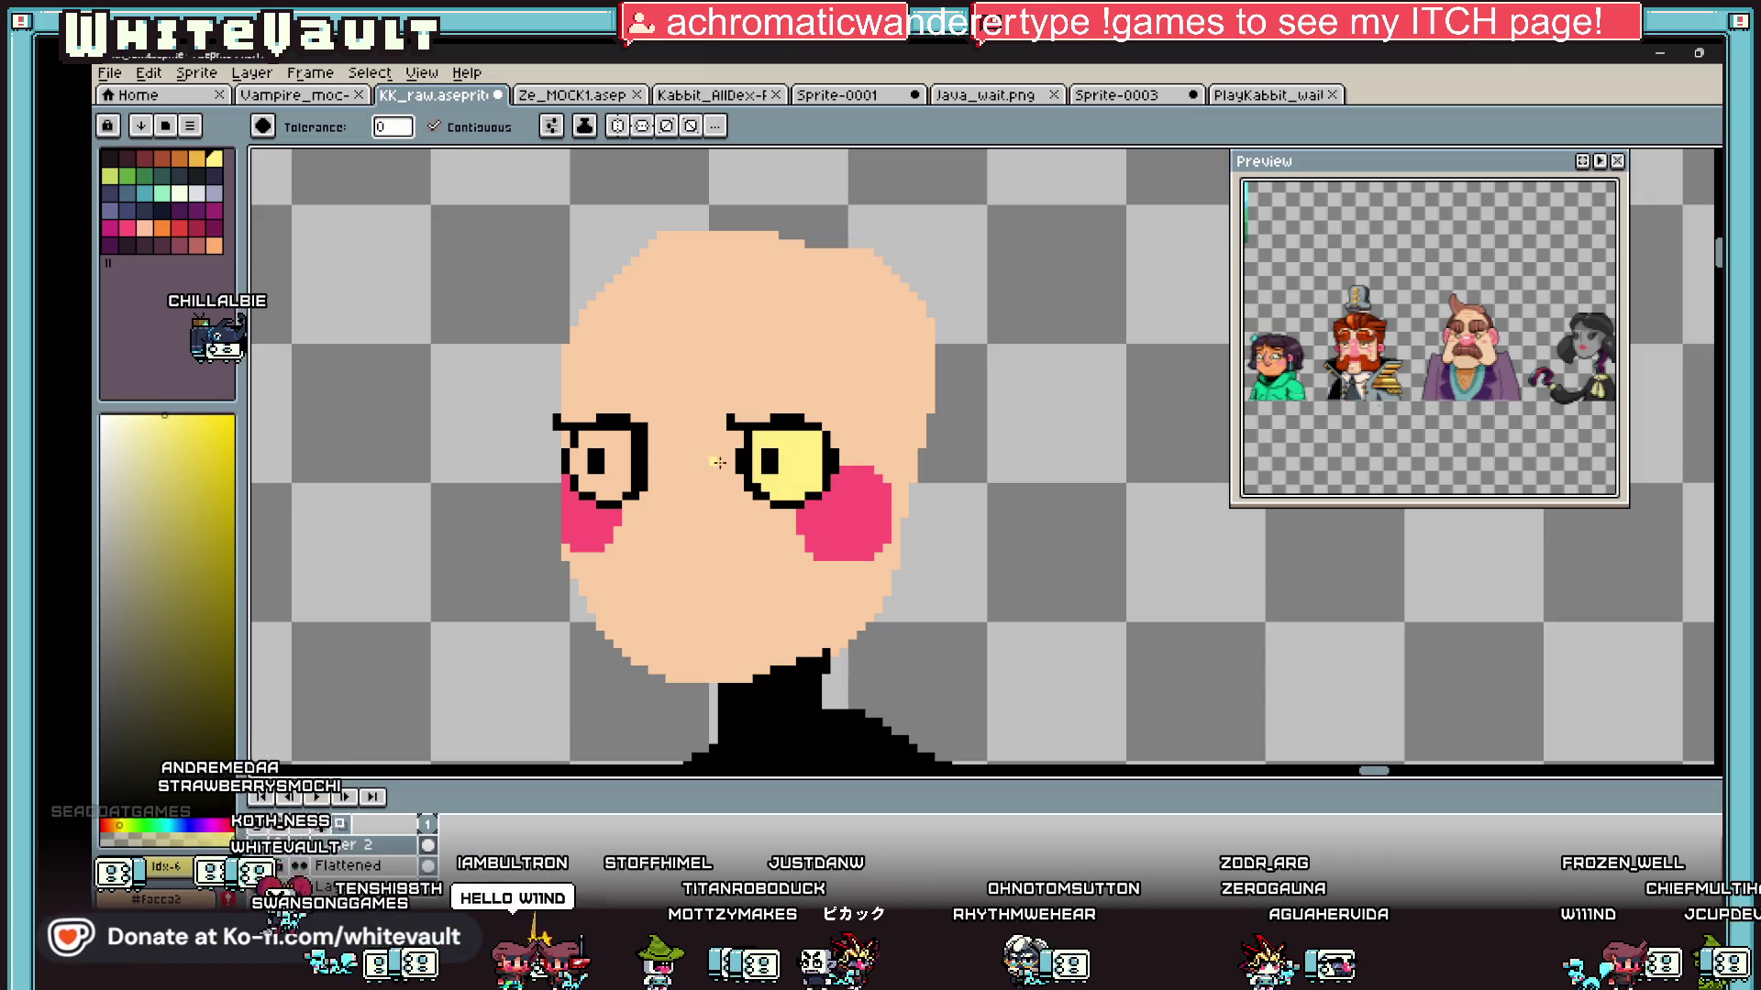
left_click(621, 445)
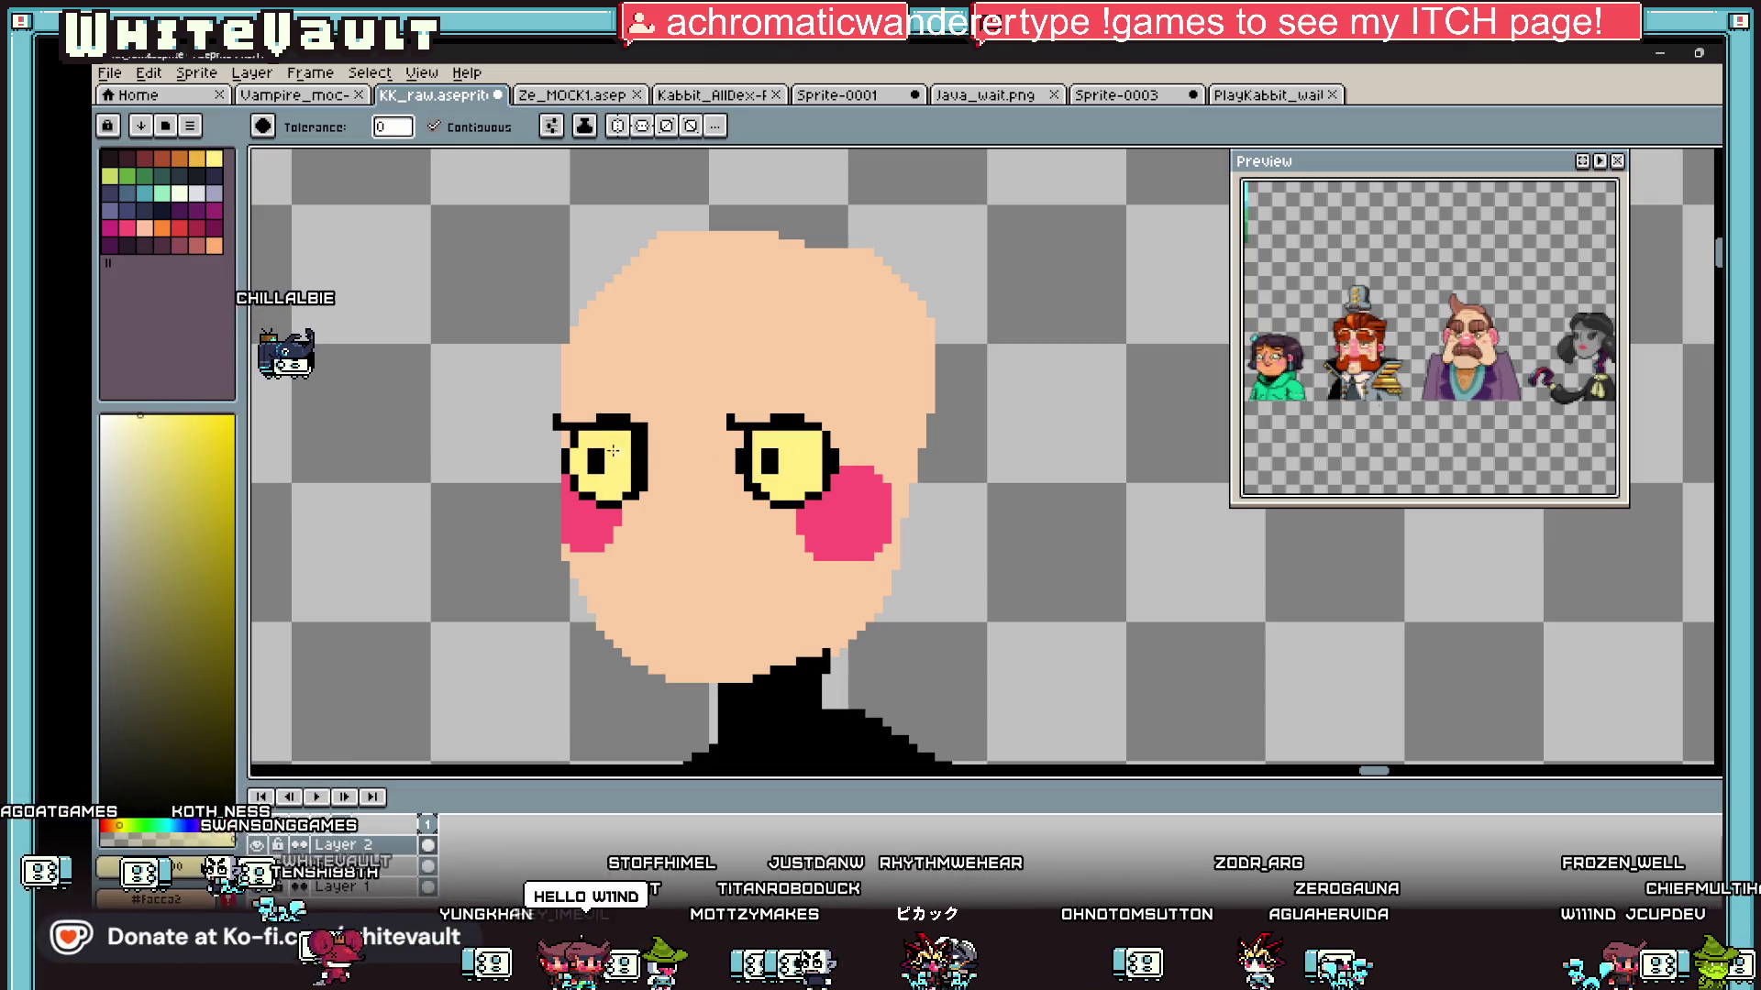
scroll(788, 457, "down", 3)
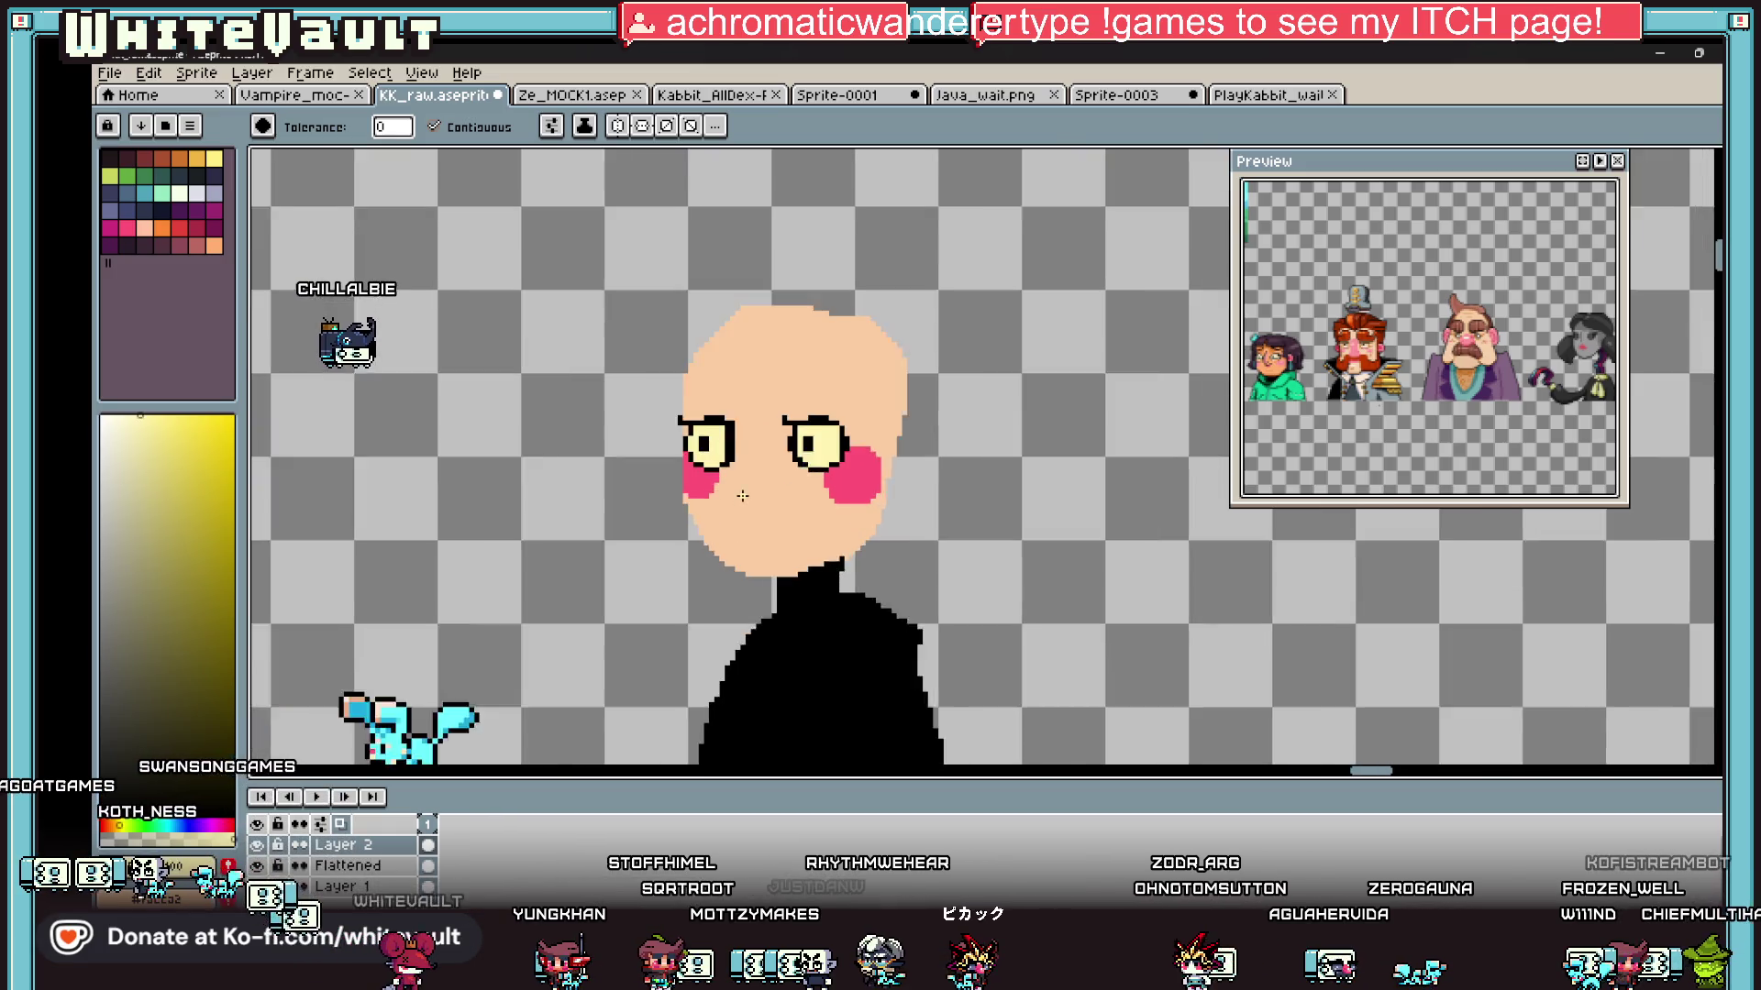
scroll(760, 495, "up", 2)
Step: Pick black from the eye outline and fill both eyes solid black
left_click(811, 468, "alt")
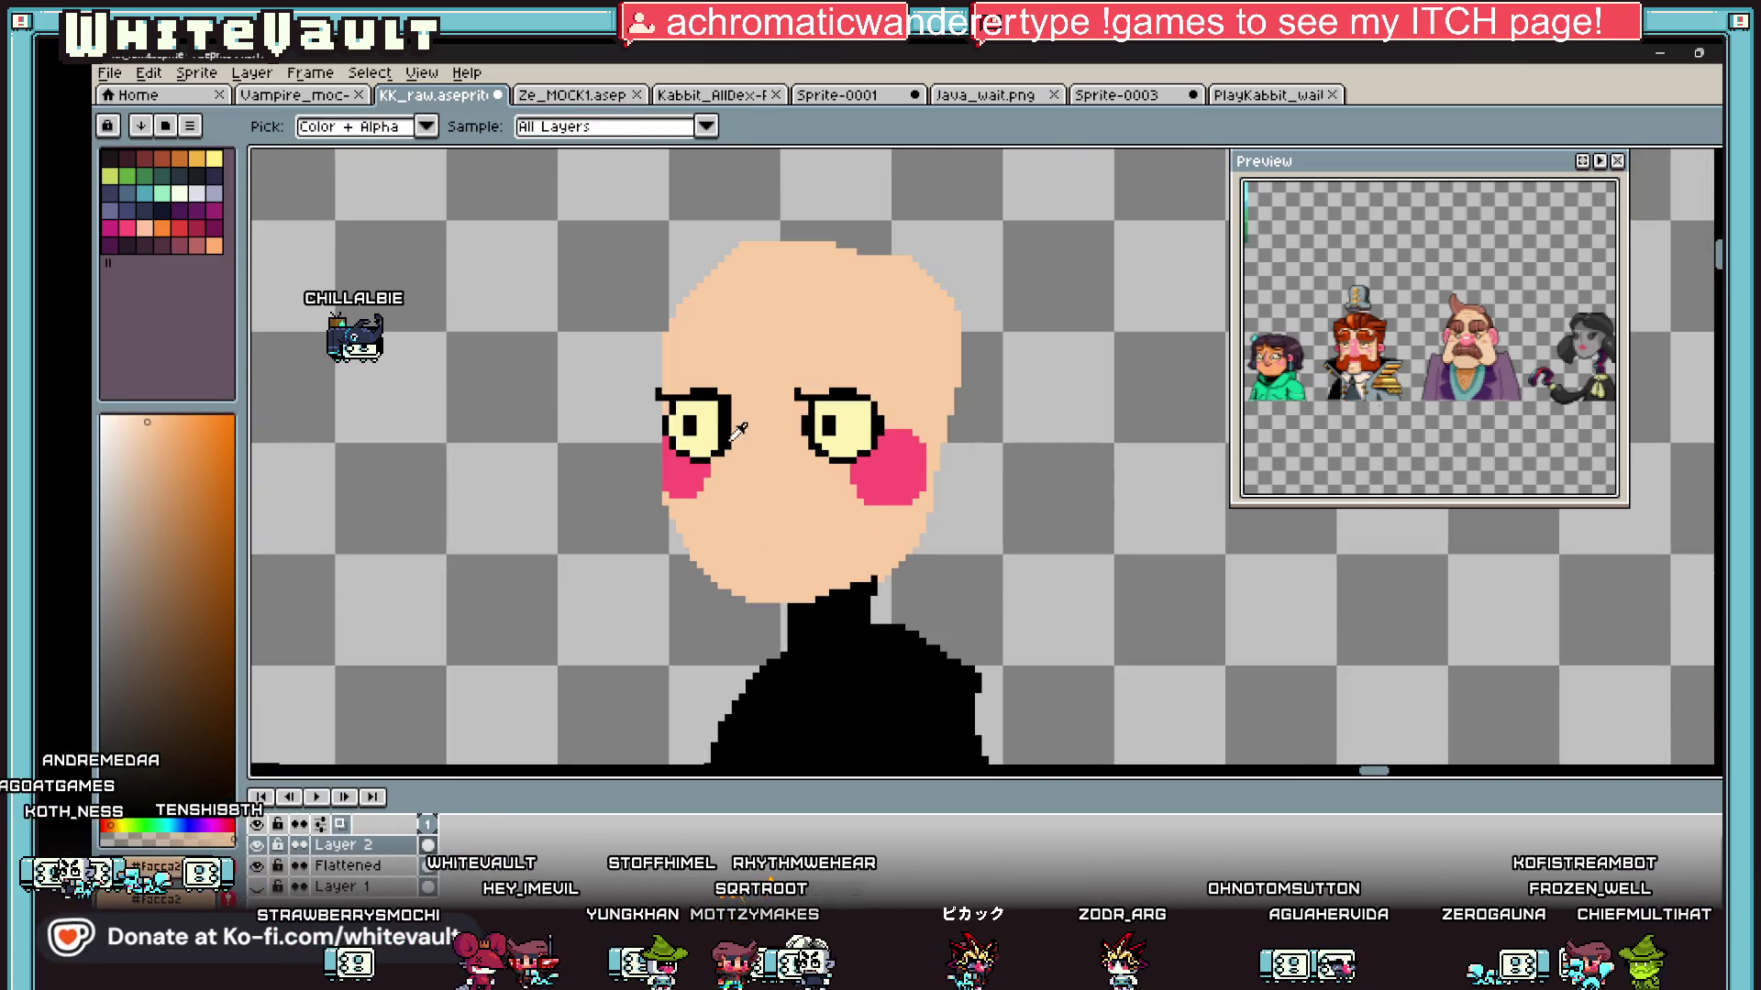
scroll(720, 440, "up", 1)
left_click(670, 417)
left_click(926, 458)
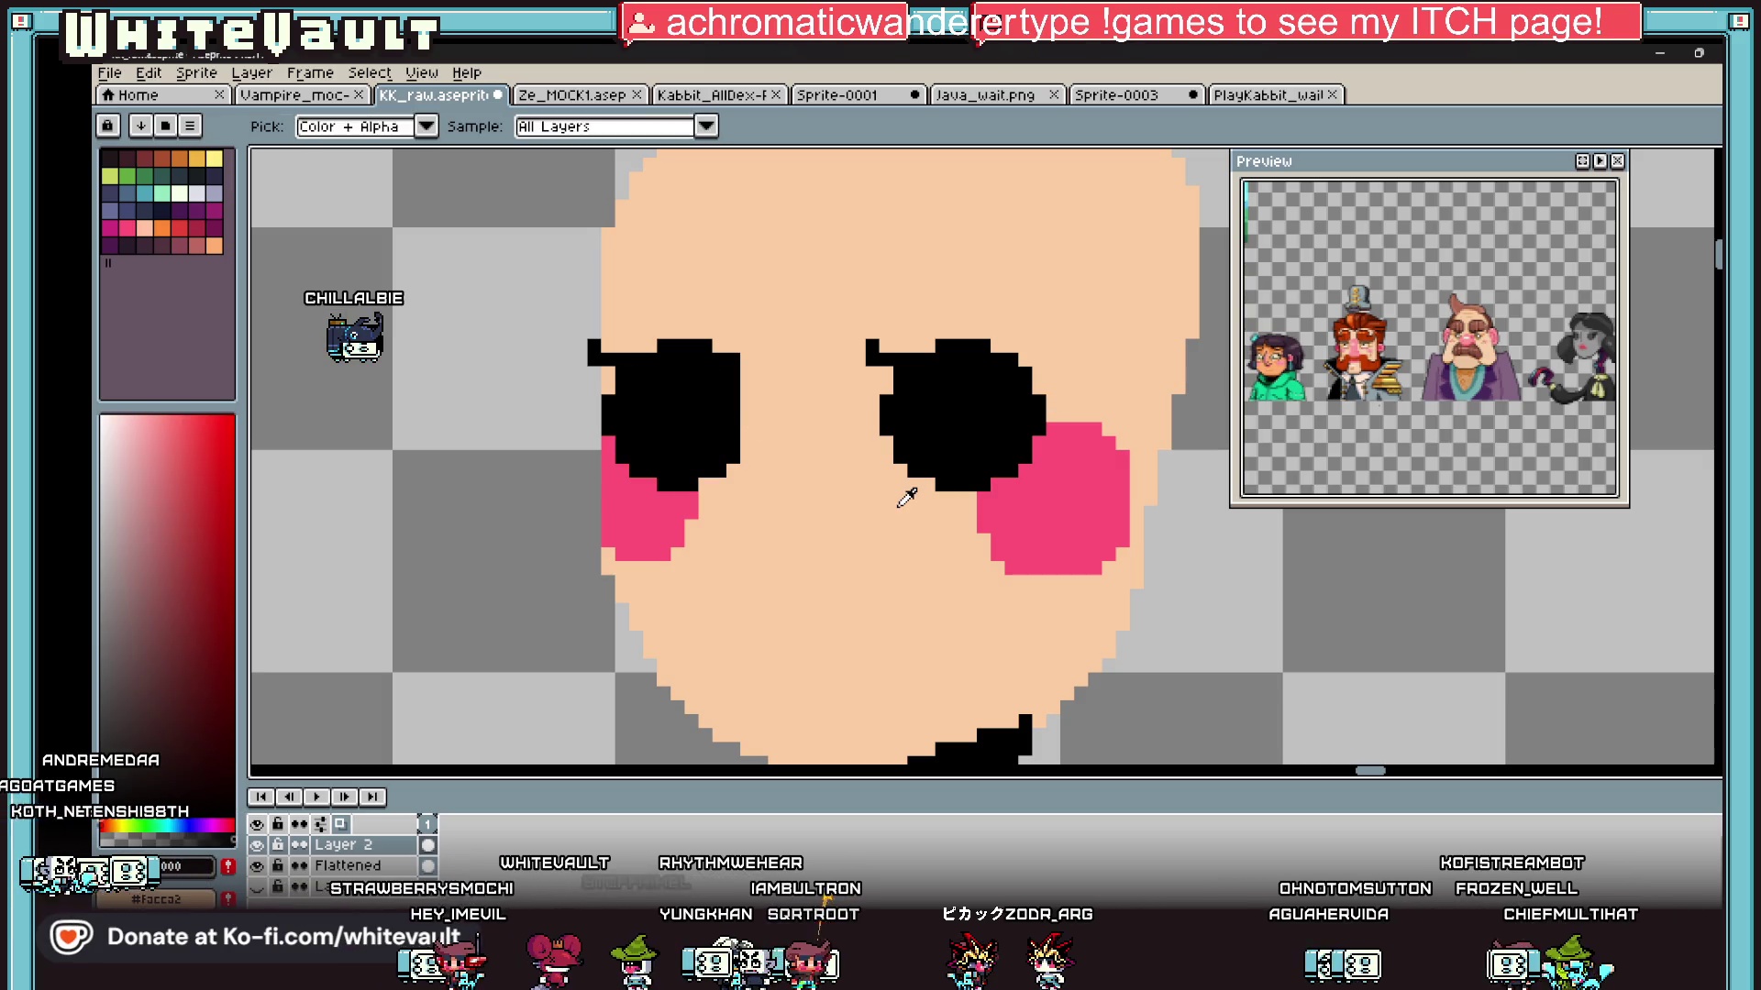
Step: Sample the skin colour and fill both eyes back with it
left_click(899, 507, "alt")
left_click(903, 425)
left_click(688, 417)
scroll(741, 440, "down", 2)
left_click_drag(1476, 303, 1534, 433)
scroll(1465, 299, "up", 3)
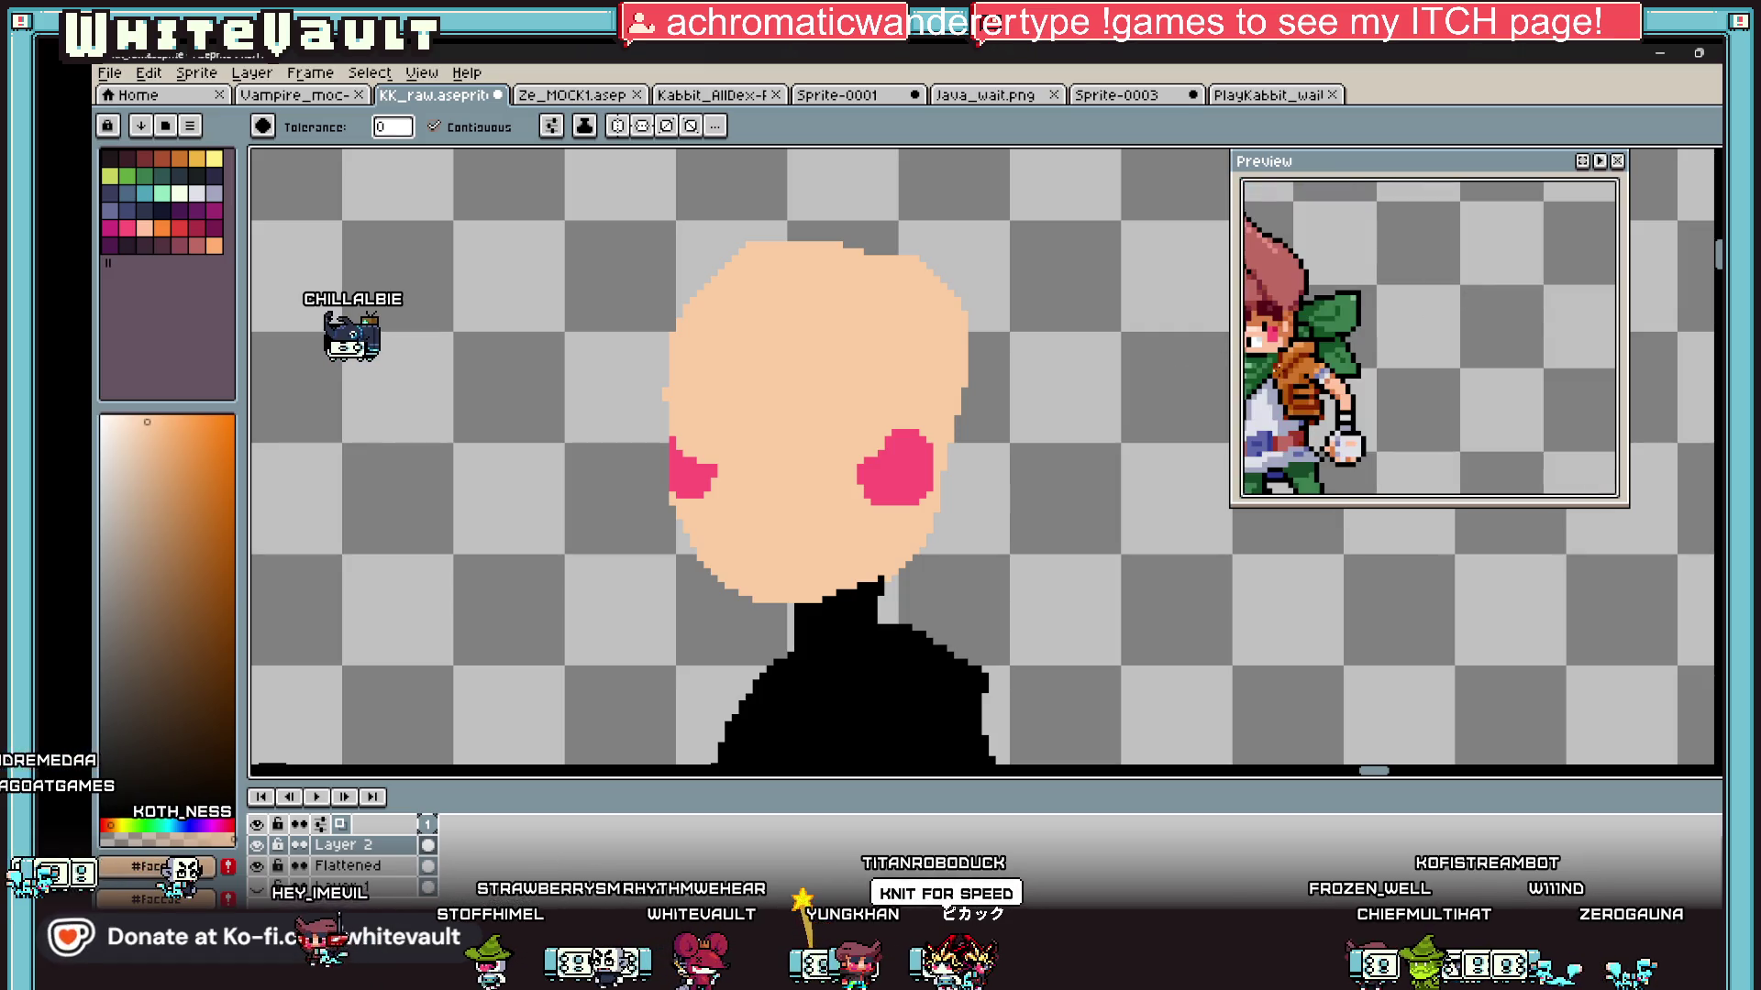
Step: Sample black and stamp two dot eyes with a 4 px pencil, undoing a stray dot on the nose
key("i")
left_click(706, 458)
key("b")
key("plus")
key("plus")
key("plus")
left_click(835, 422)
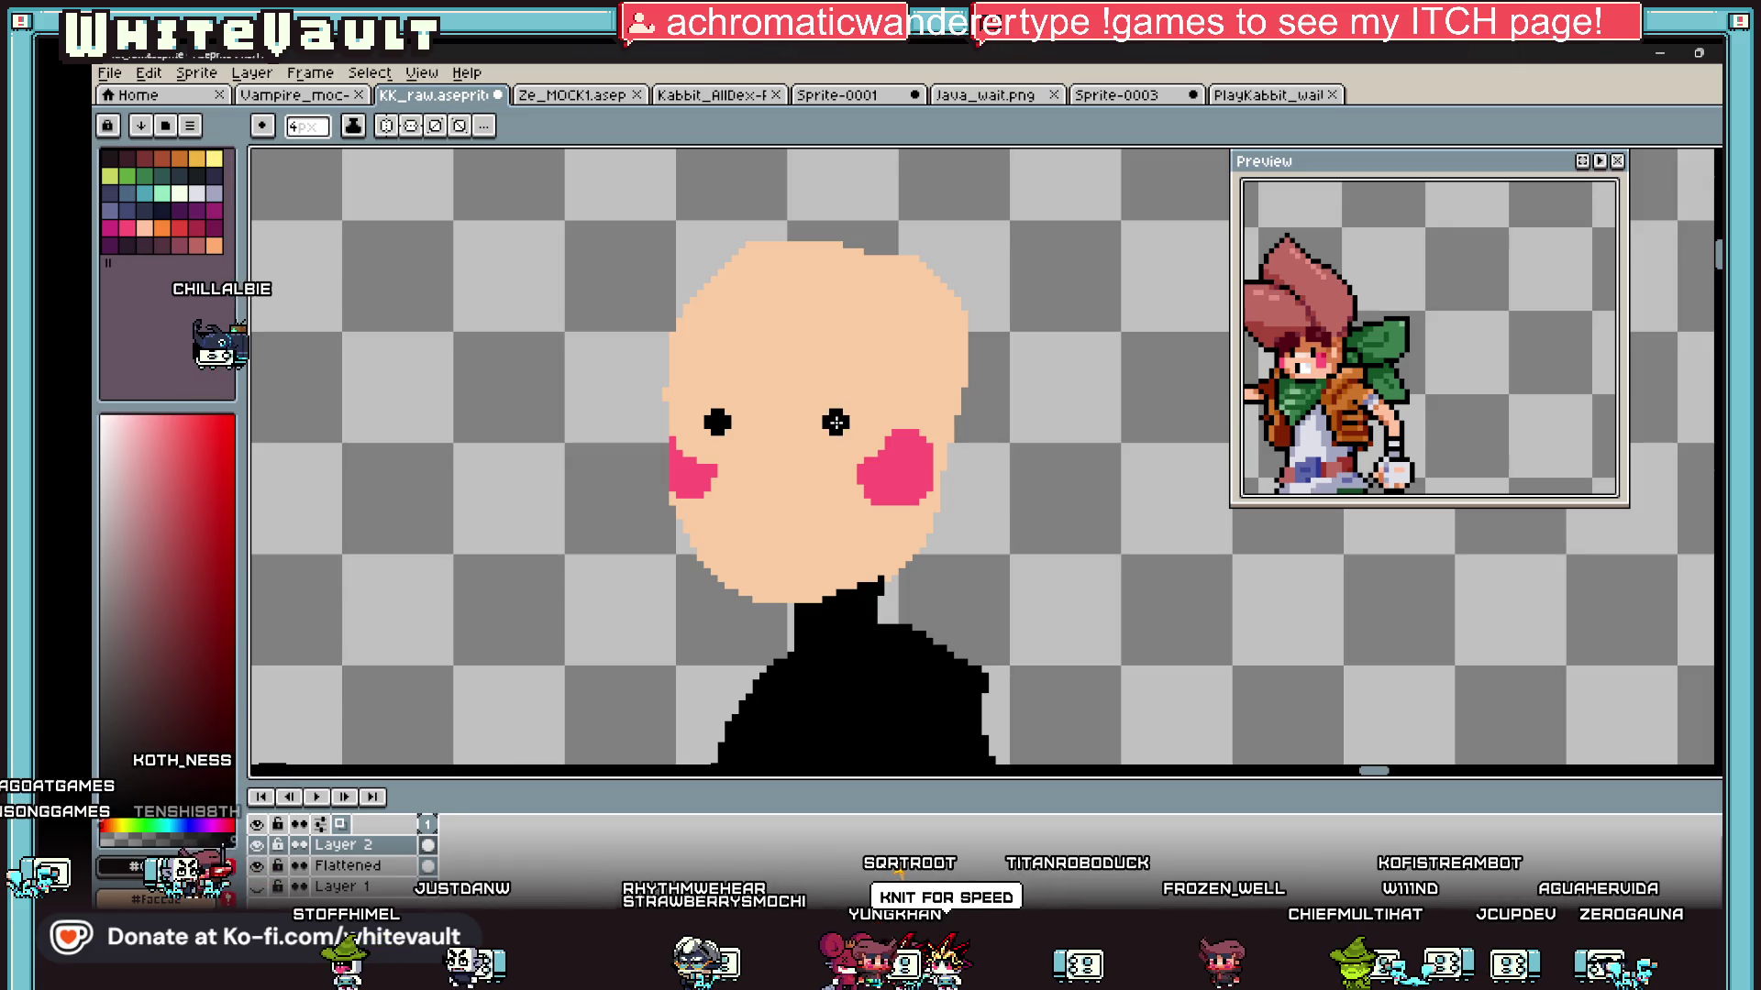
key("minus")
key("minus")
key("minus")
key("ctrl+z")
Step: Outline a wide open-mouth grin with a 1 px pencil below the cheeks
scroll(751, 509, "up", 1)
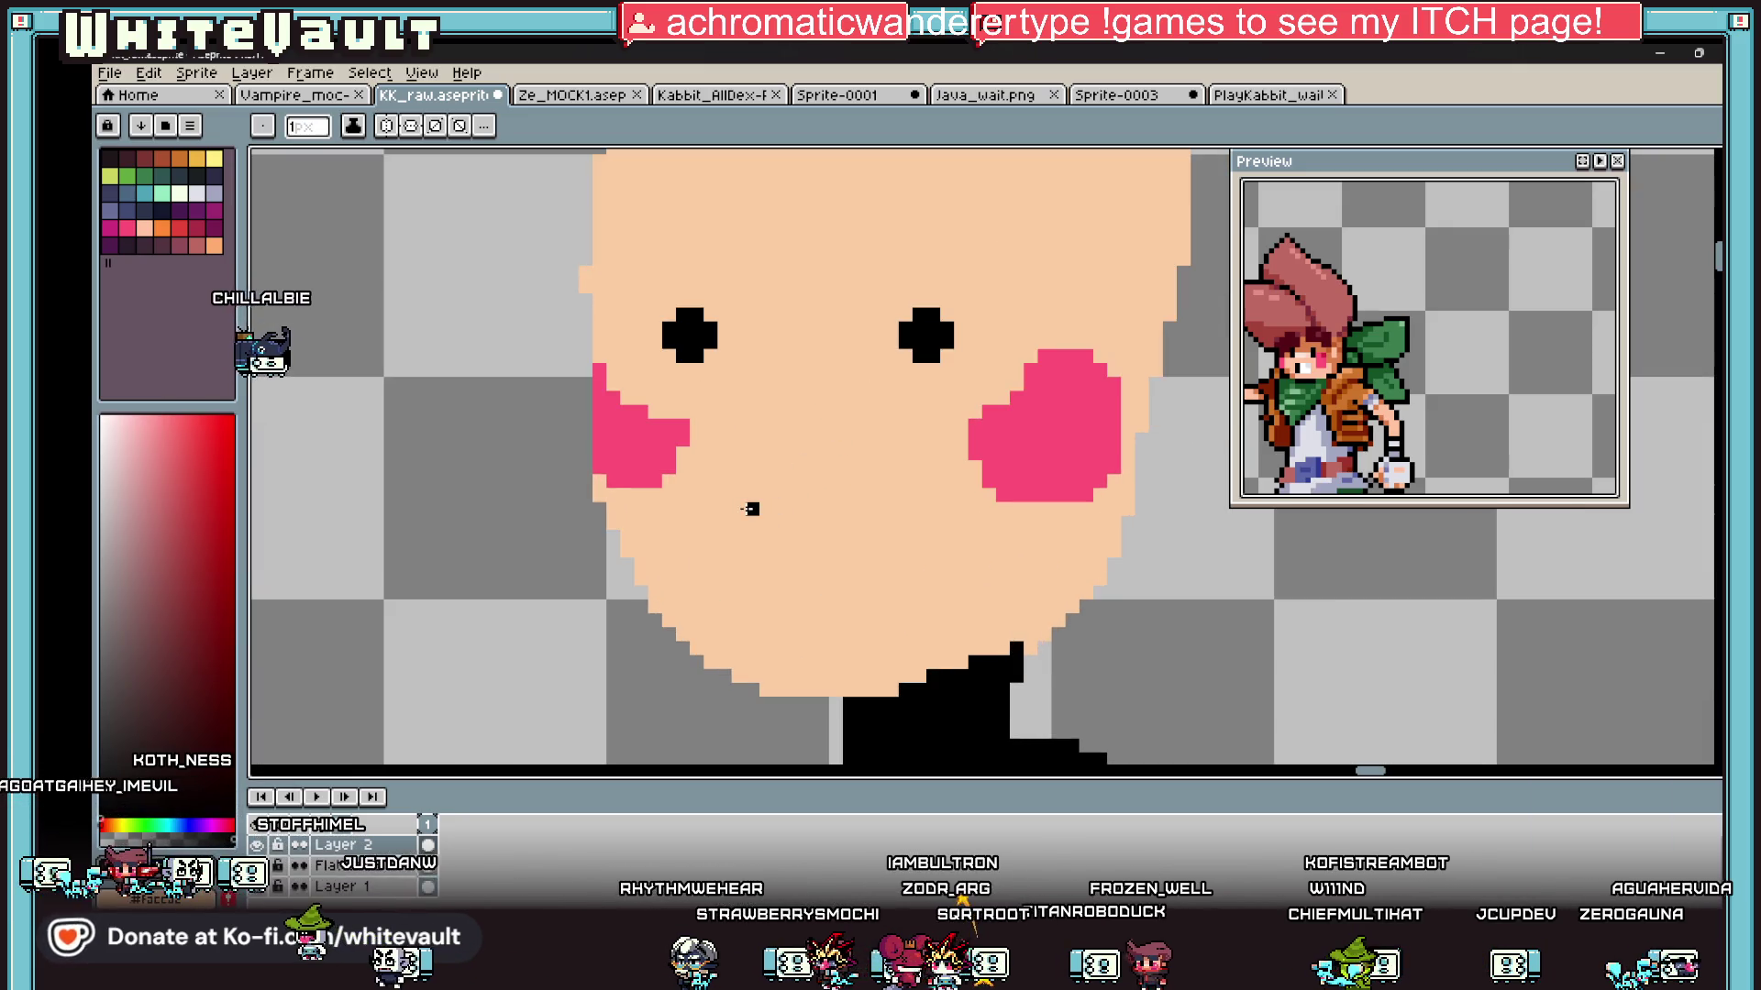
scroll(750, 509, "up", 1)
left_click(707, 500)
left_click(734, 529)
left_click(762, 670, "shift")
left_click(707, 501)
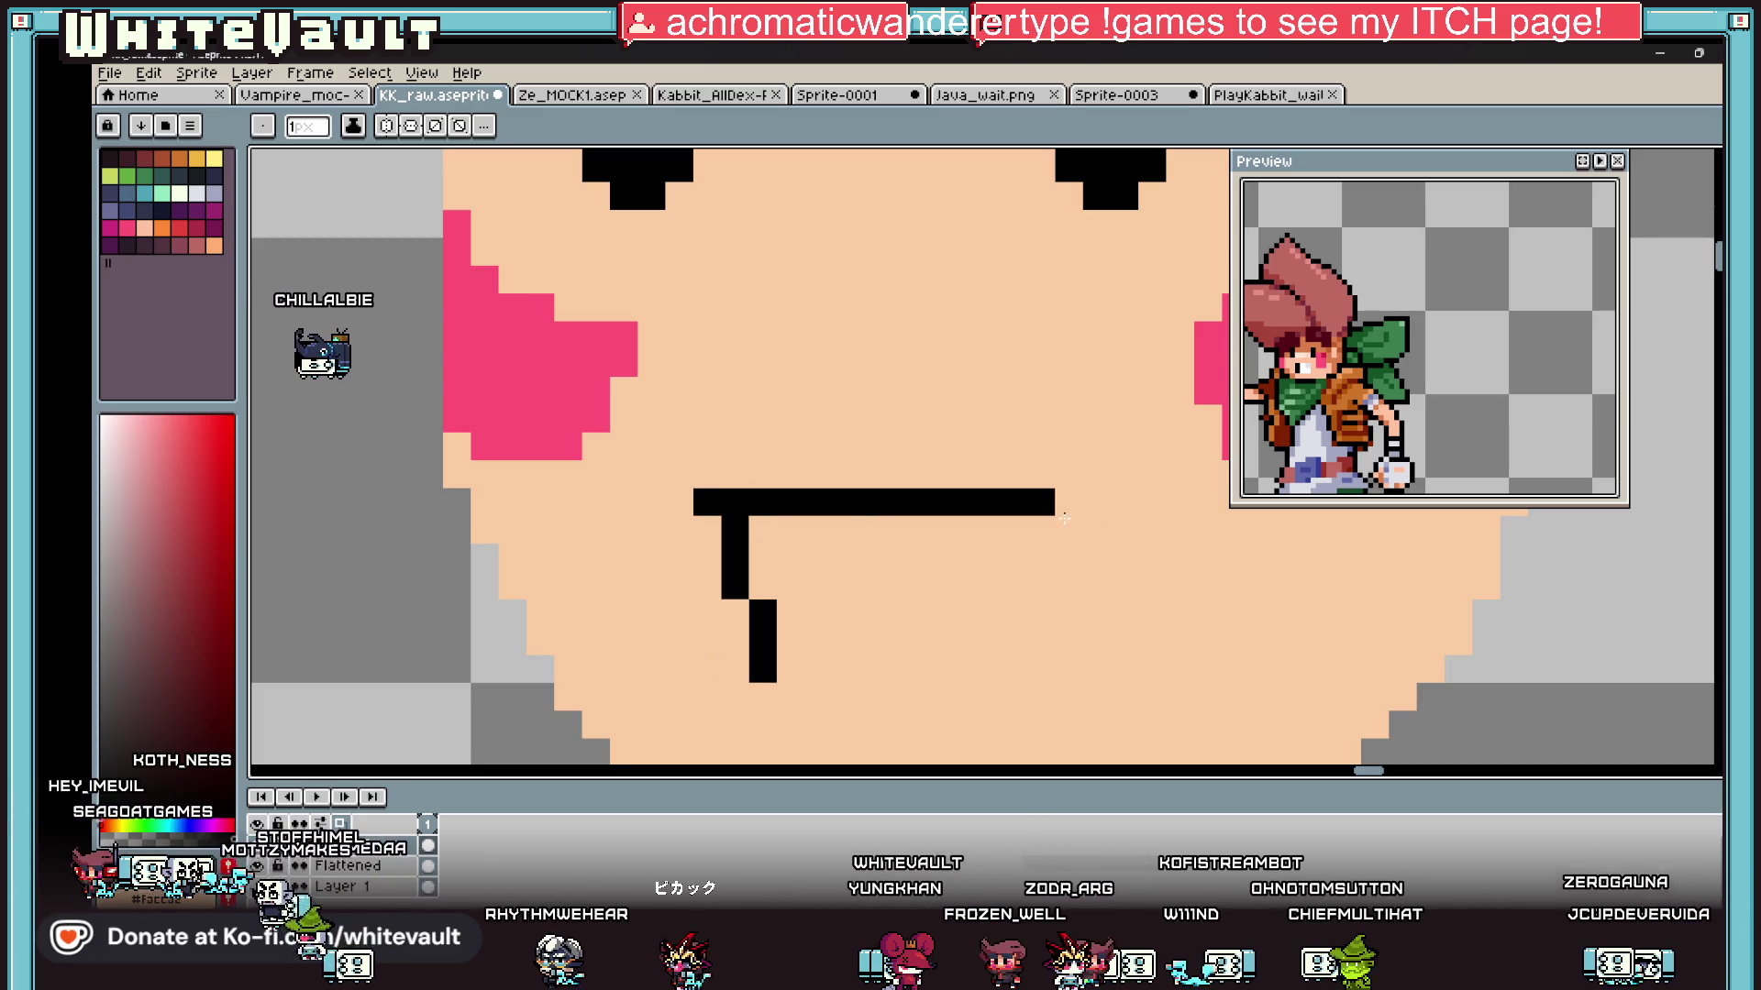
mouse_move(1144, 483)
left_mouse_down()
mouse_move(1152, 680)
mouse_move(1017, 763)
mouse_move(1054, 632)
mouse_move(1031, 573)
mouse_move(752, 587)
mouse_move(774, 590)
mouse_move(758, 523)
left_mouse_up()
scroll(921, 476, "down", 5)
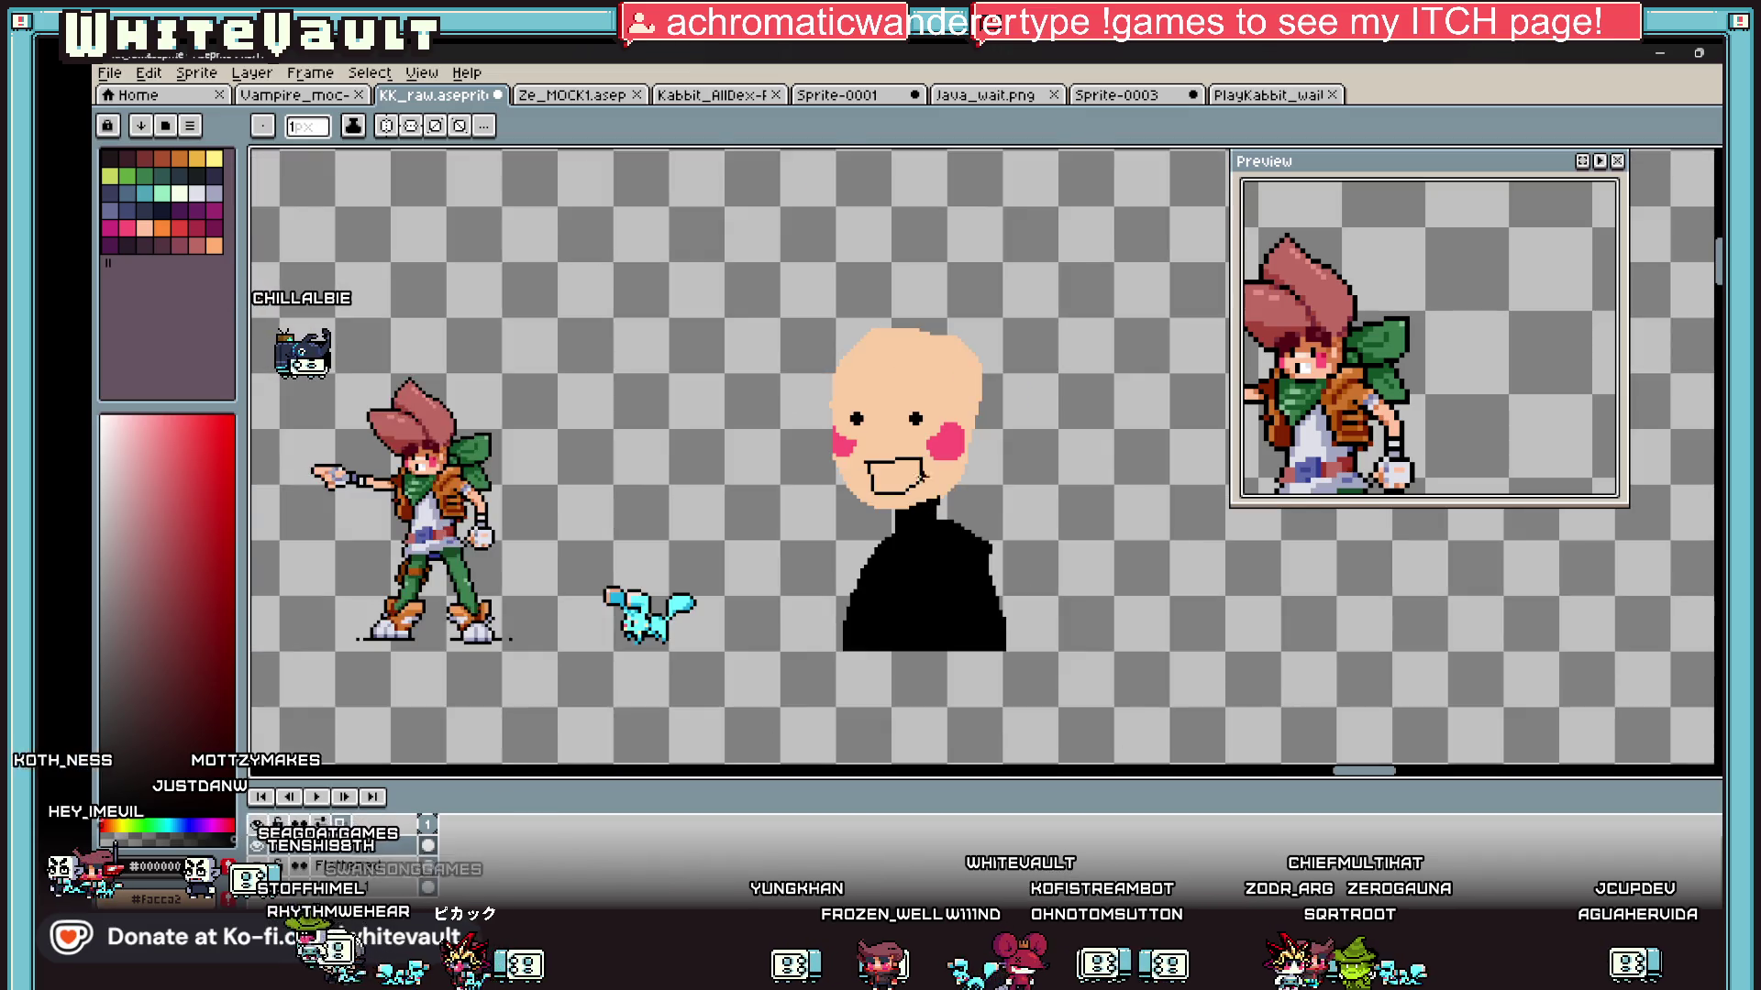
scroll(933, 475, "up", 2)
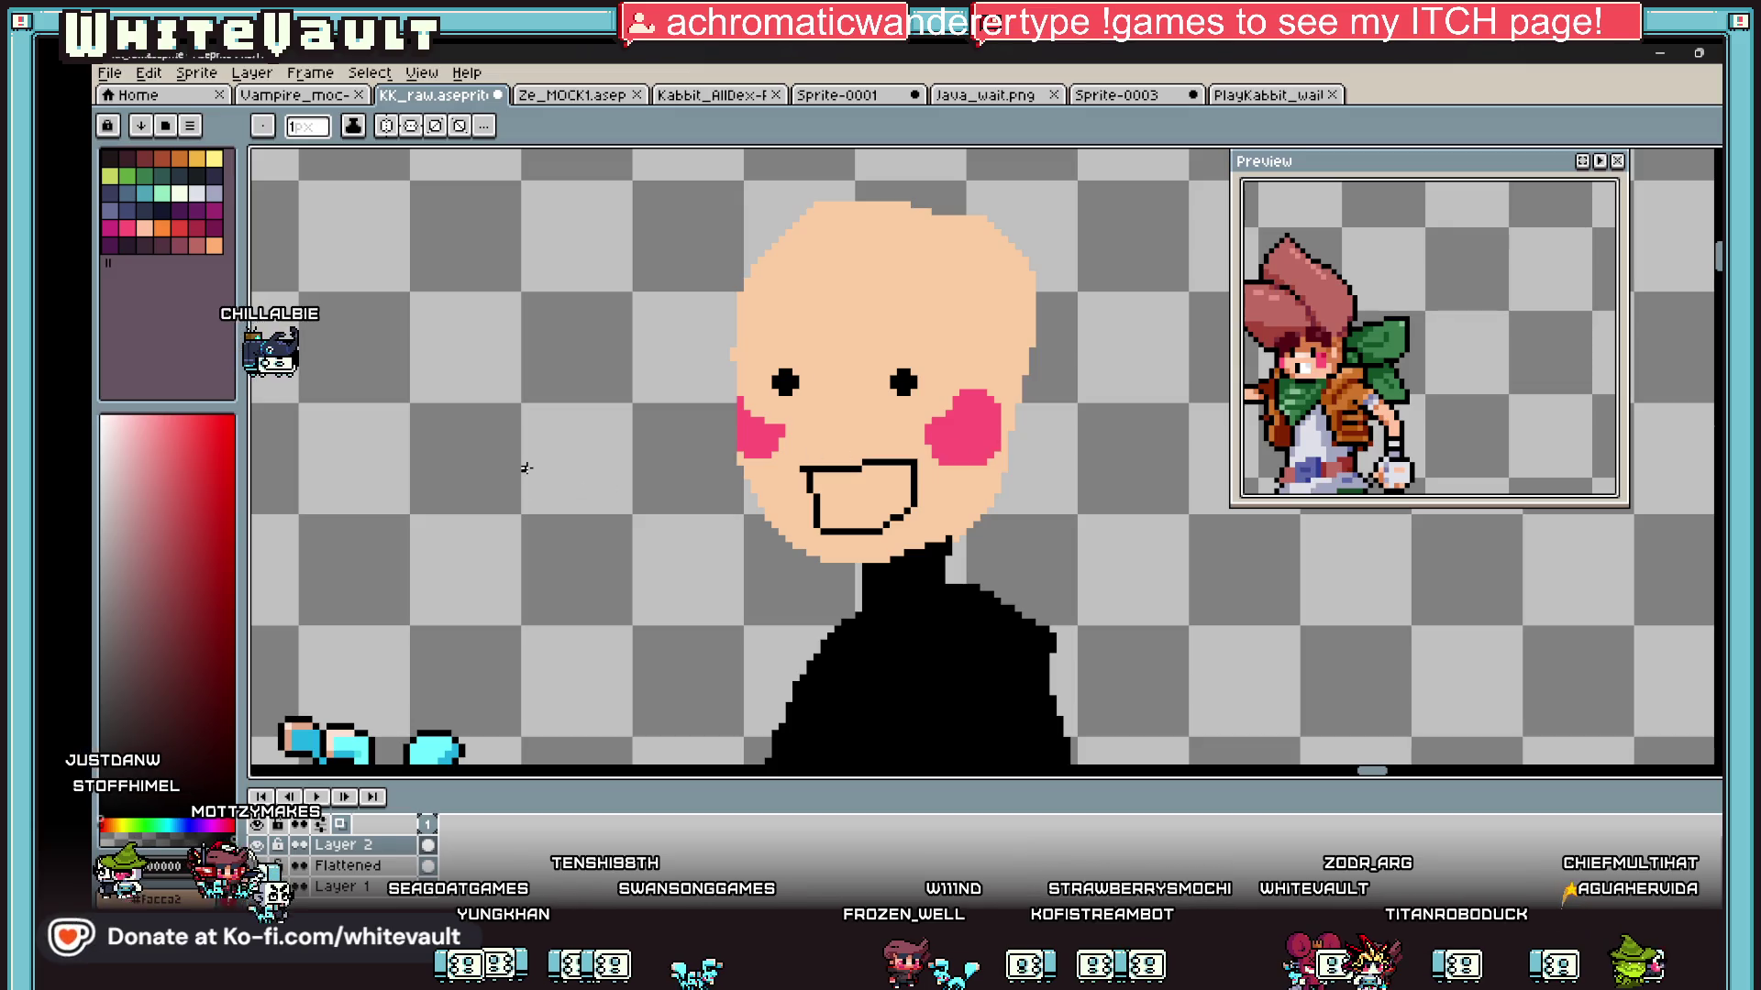
scroll(816, 458, "up", 3)
Step: Draw the 1 px teeth line across the inside of the mouth, below its top edge
mouse_move(844, 500)
left_mouse_down()
mouse_move(862, 578)
mouse_move(1069, 578)
mouse_move(1097, 463)
left_mouse_up()
left_click(1152, 552)
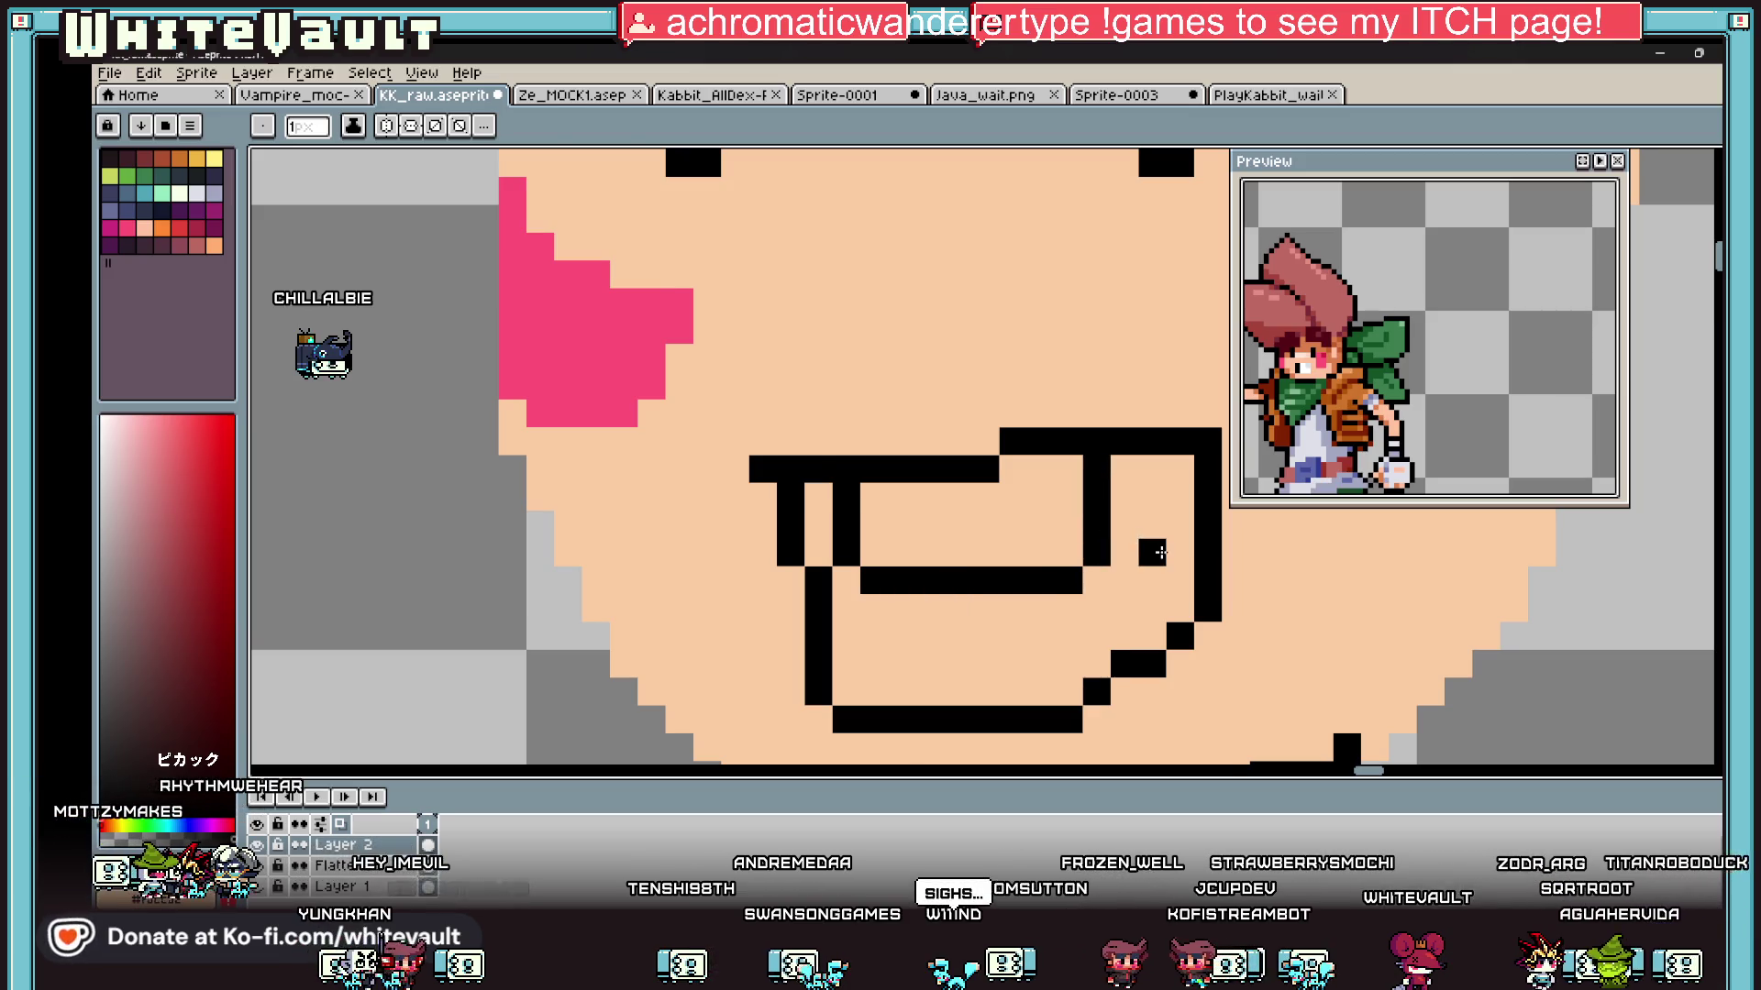
scroll(1160, 552, "down", 4)
key("g")
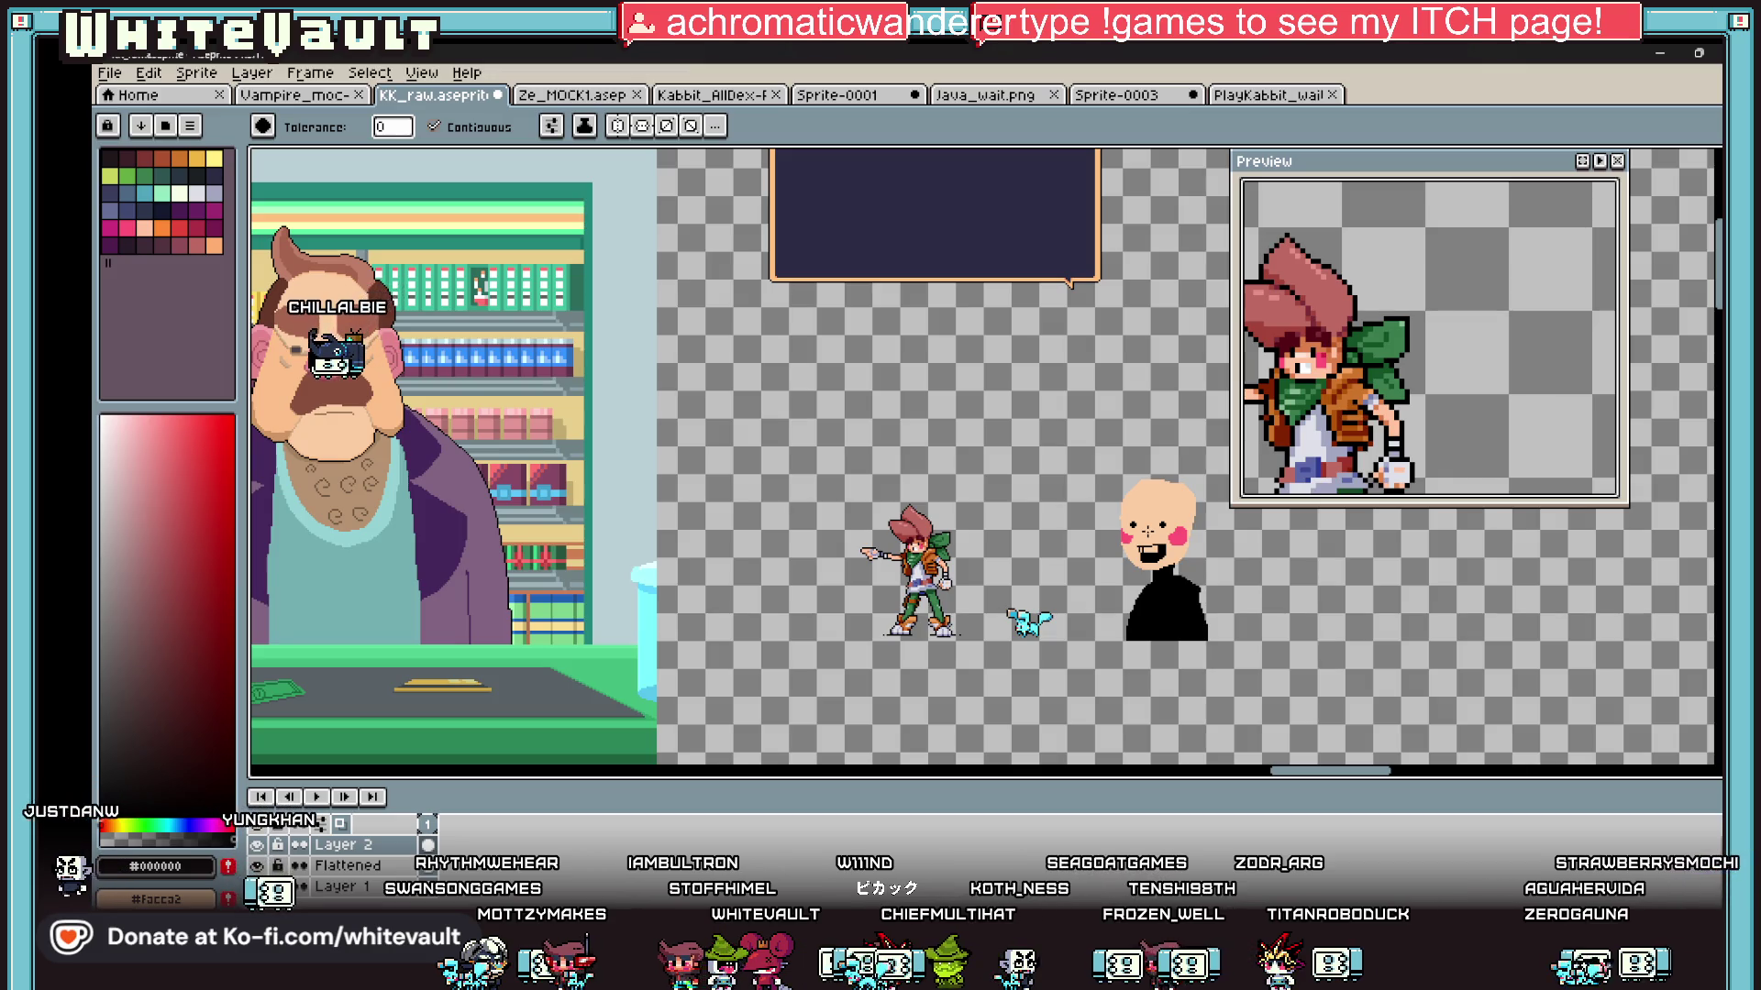
Step: Paint the mouth interior black and repaint stray mouth-edge pixels in skin colour
key("b")
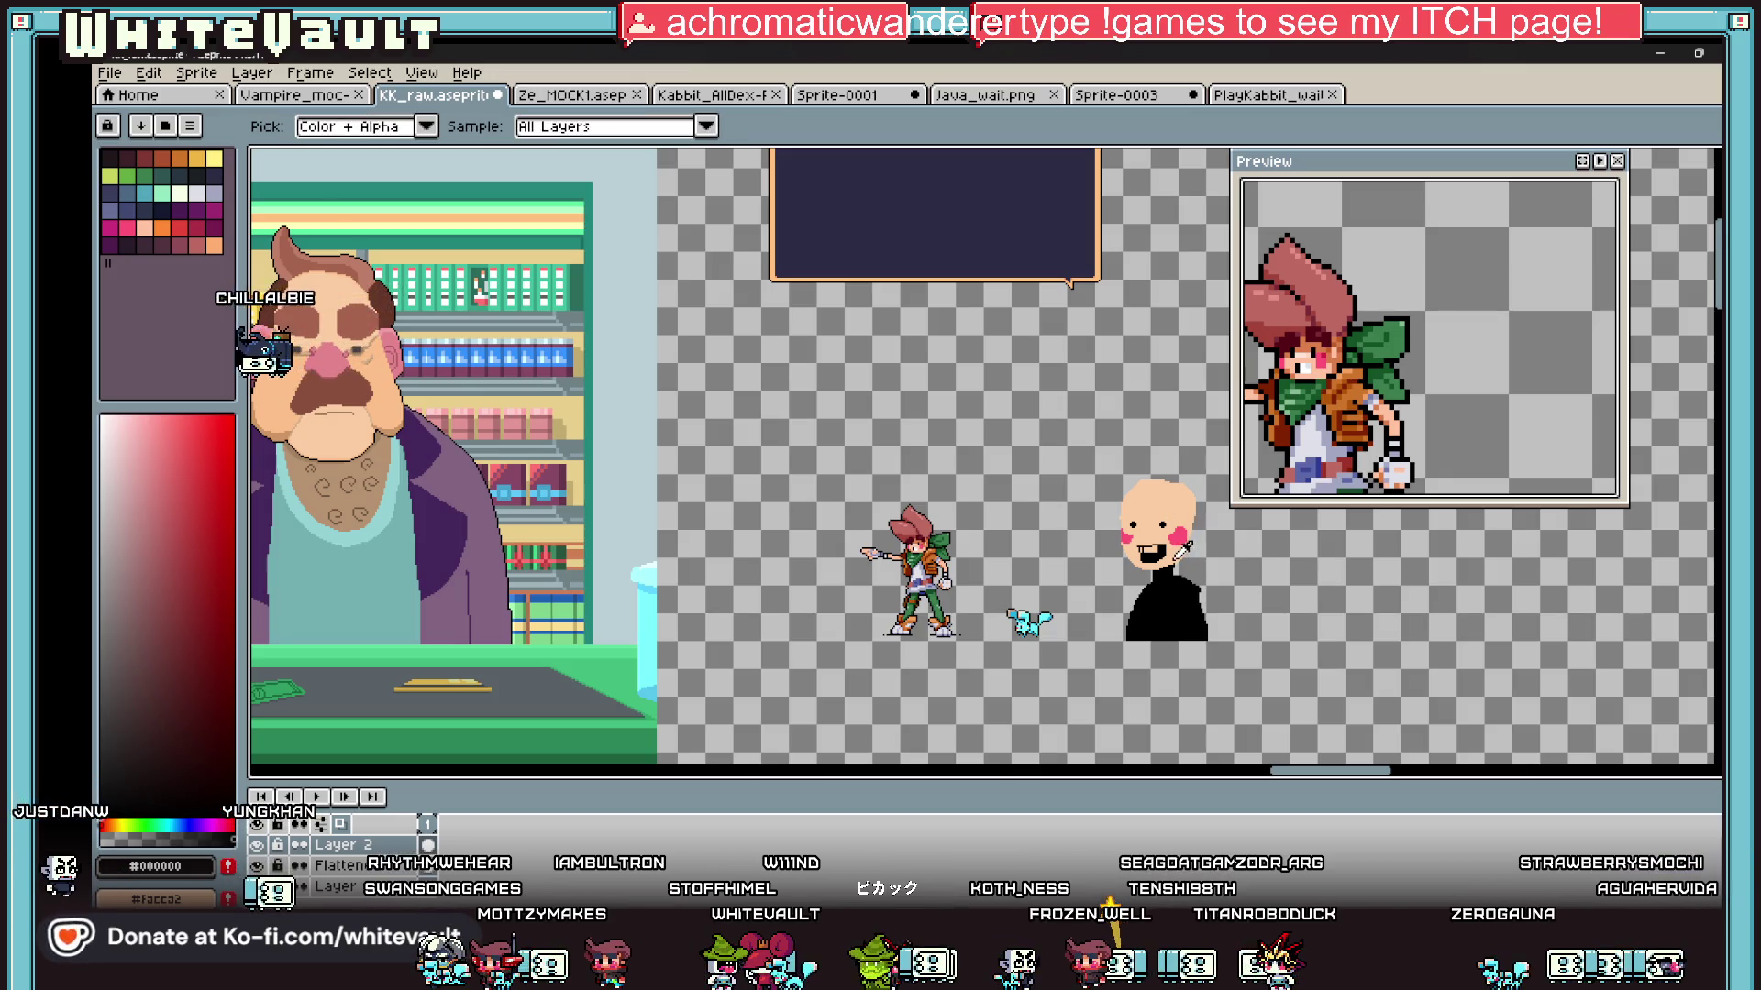
scroll(1147, 530, "up", 5)
mouse_move(894, 470)
left_mouse_down()
mouse_move(894, 513)
mouse_move(869, 527)
mouse_move(907, 652)
left_mouse_up()
left_click(849, 486, "alt")
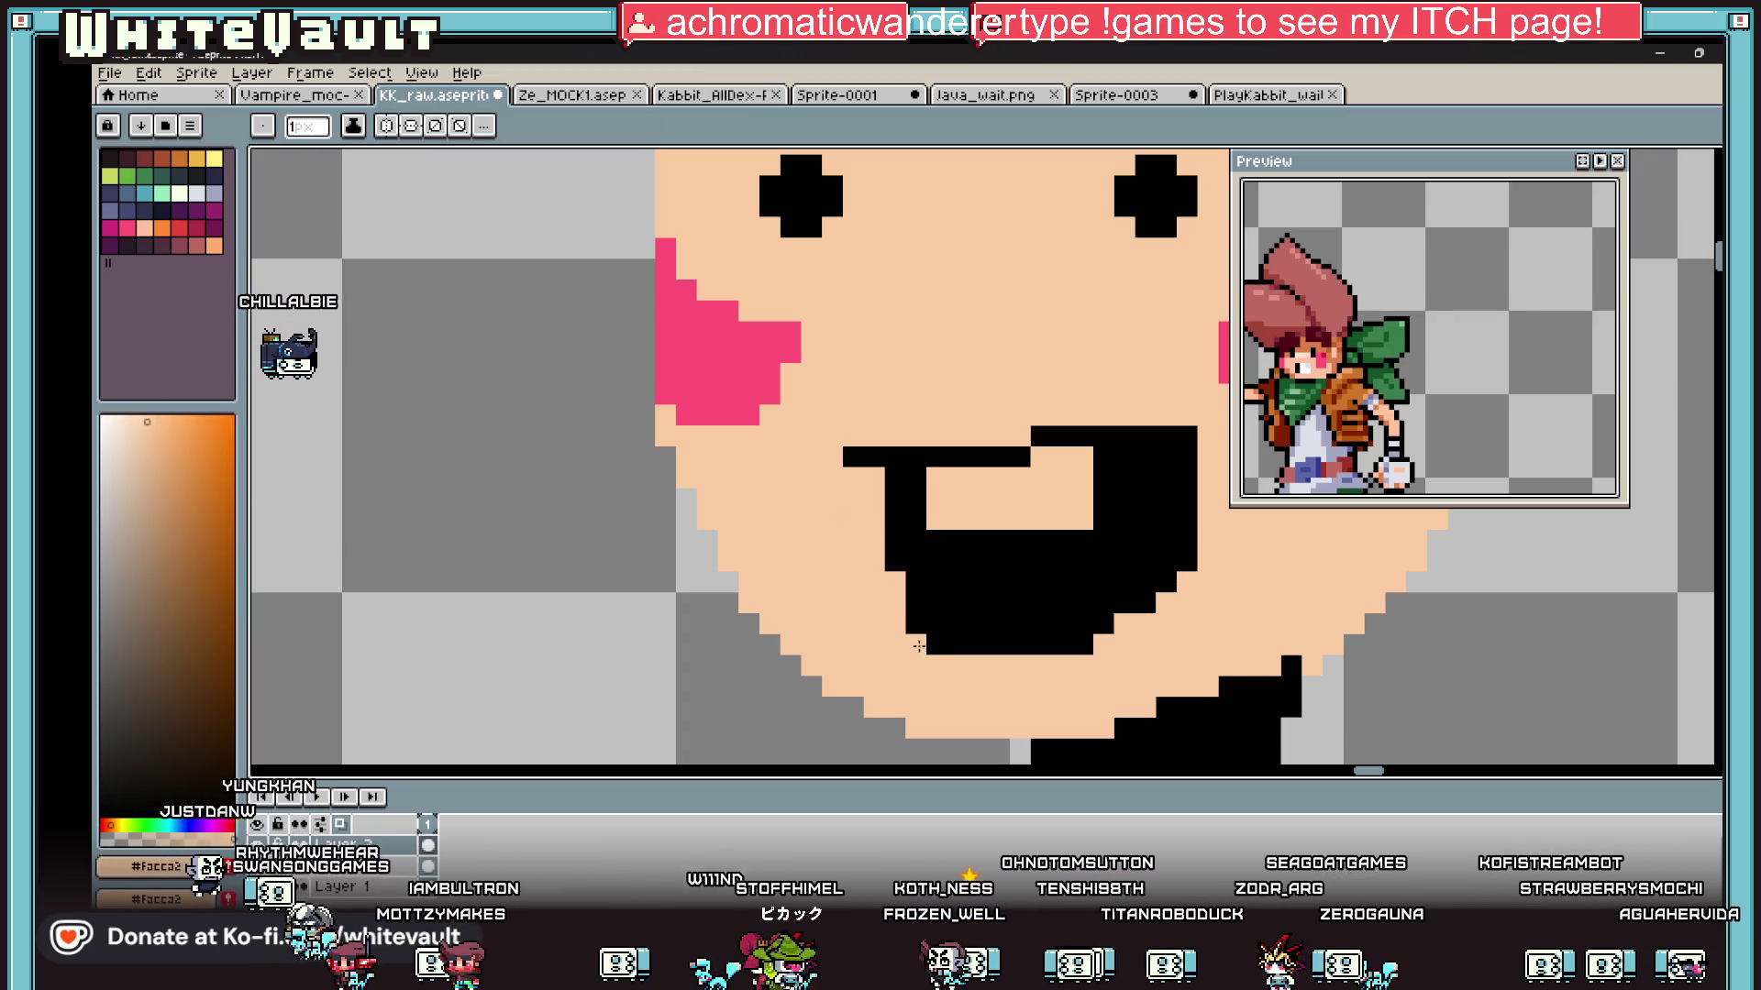
scroll(1042, 637, "down", 4)
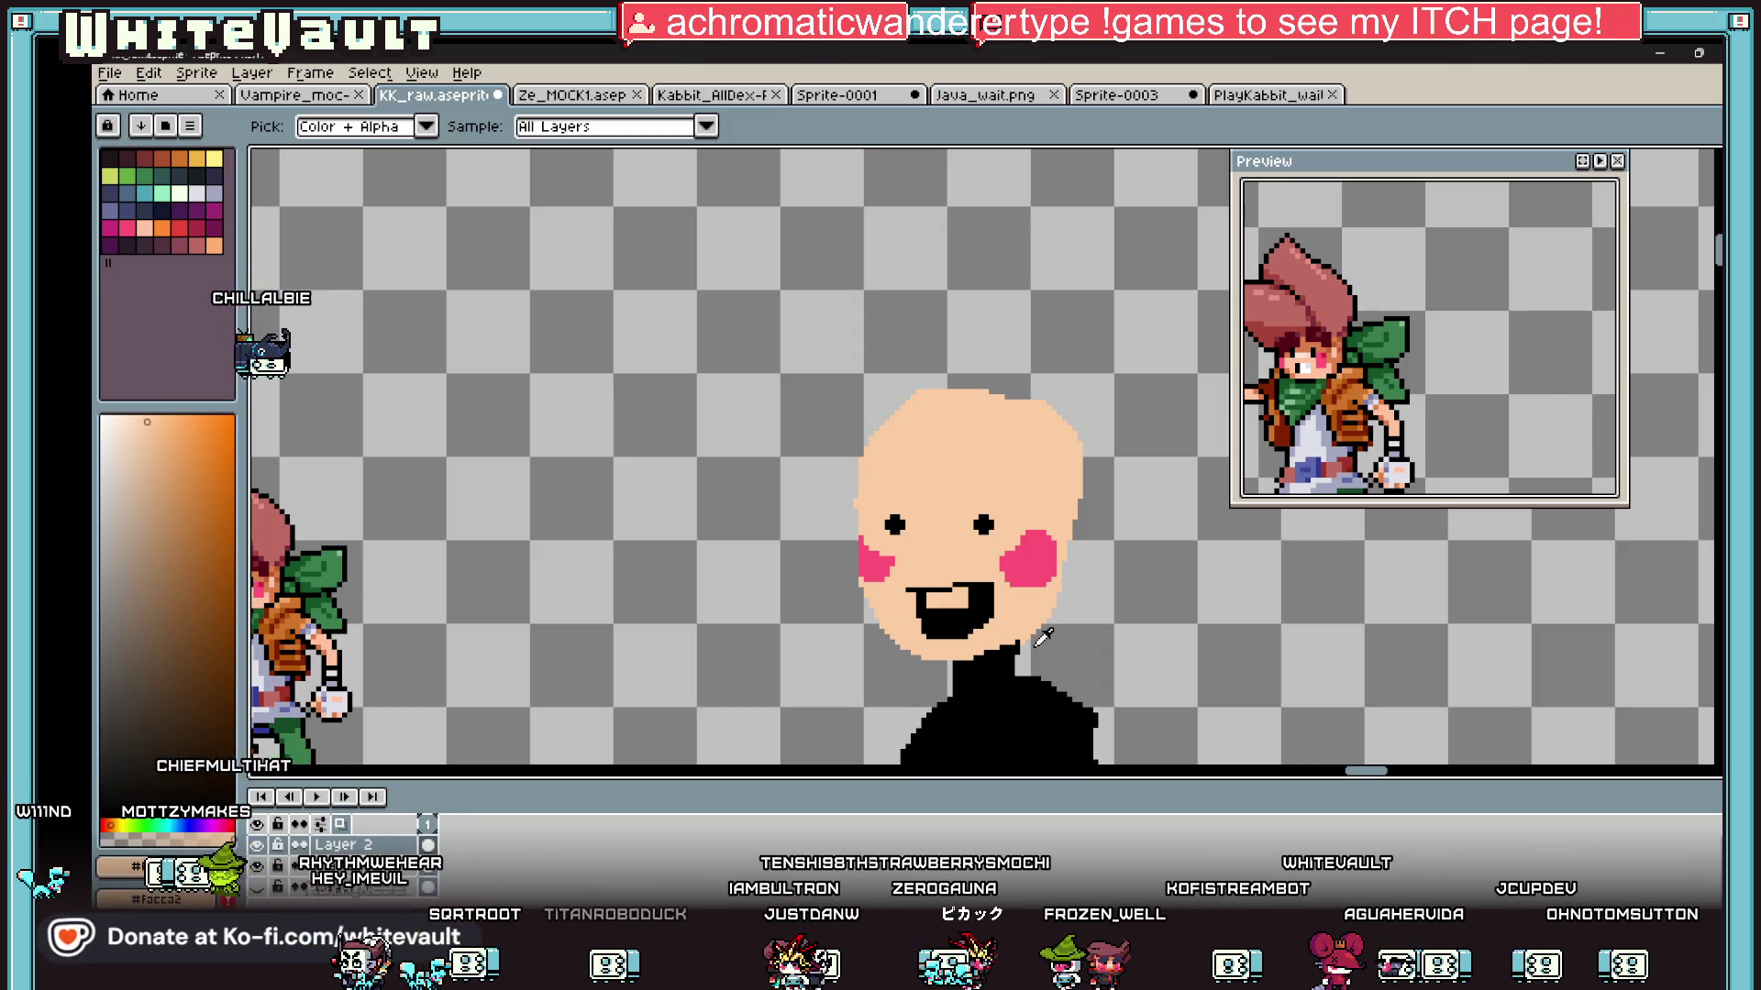
Step: Sample the cheek pink and extend the pink along both cheeks' inner edges
scroll(1013, 597, "up", 2)
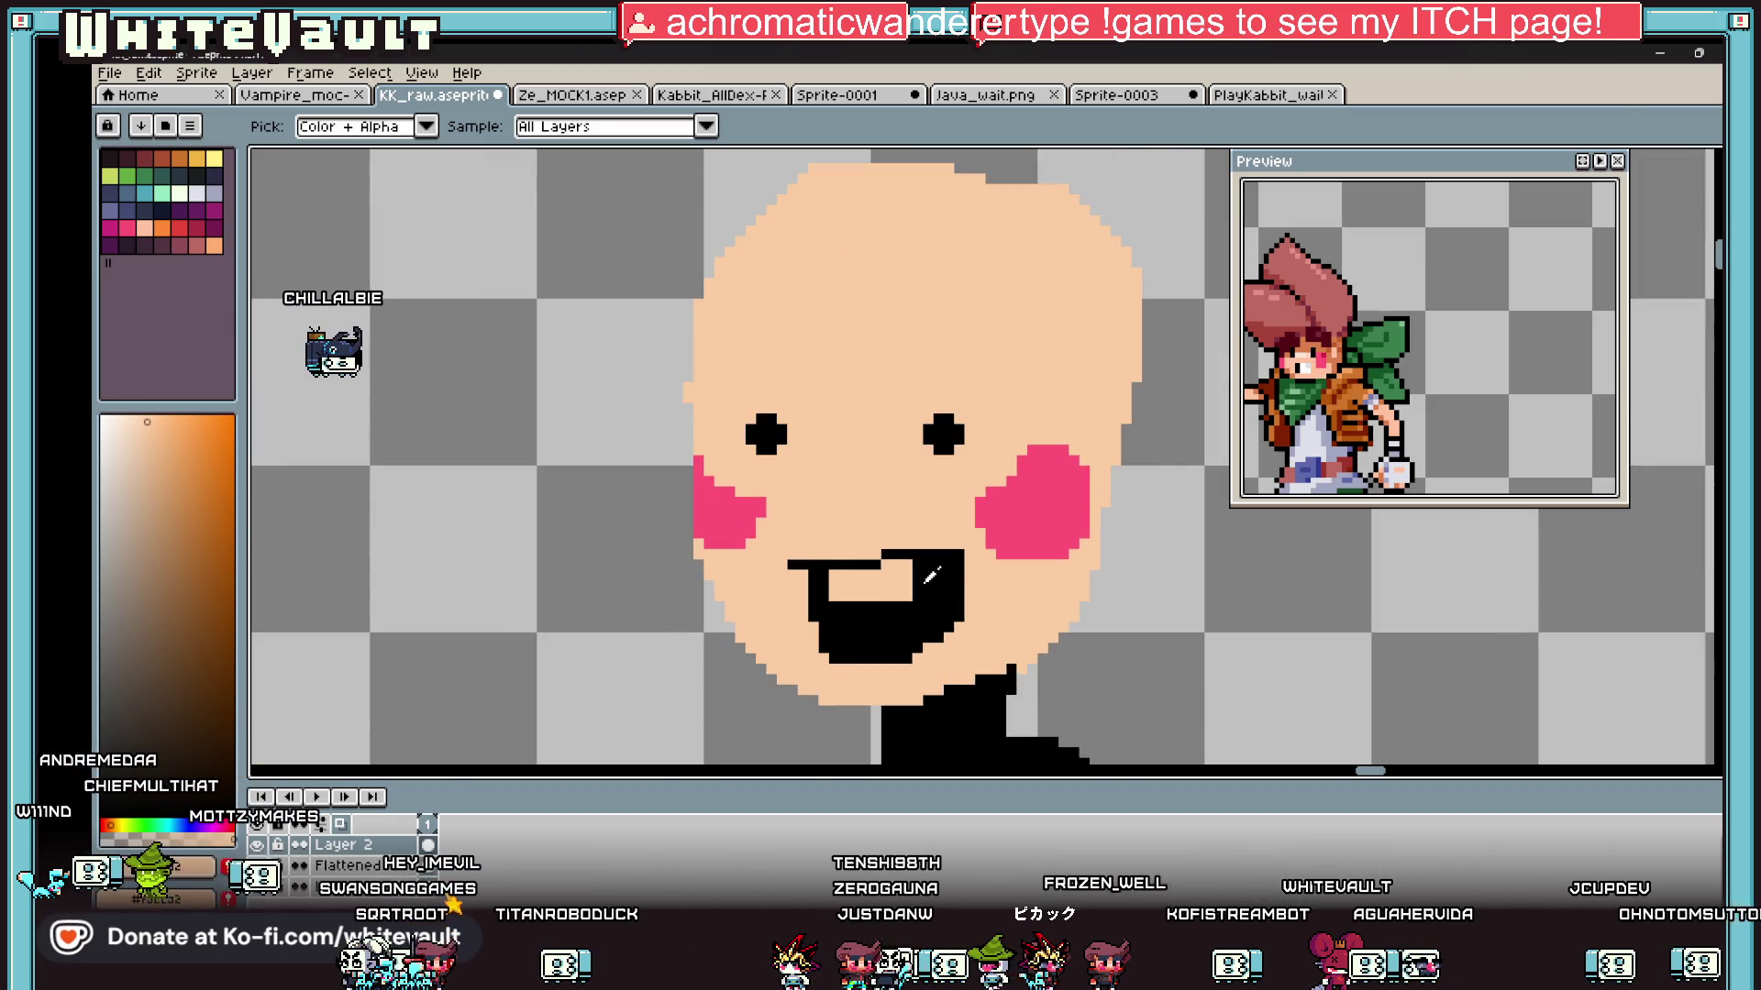
scroll(1136, 509, "up", 1)
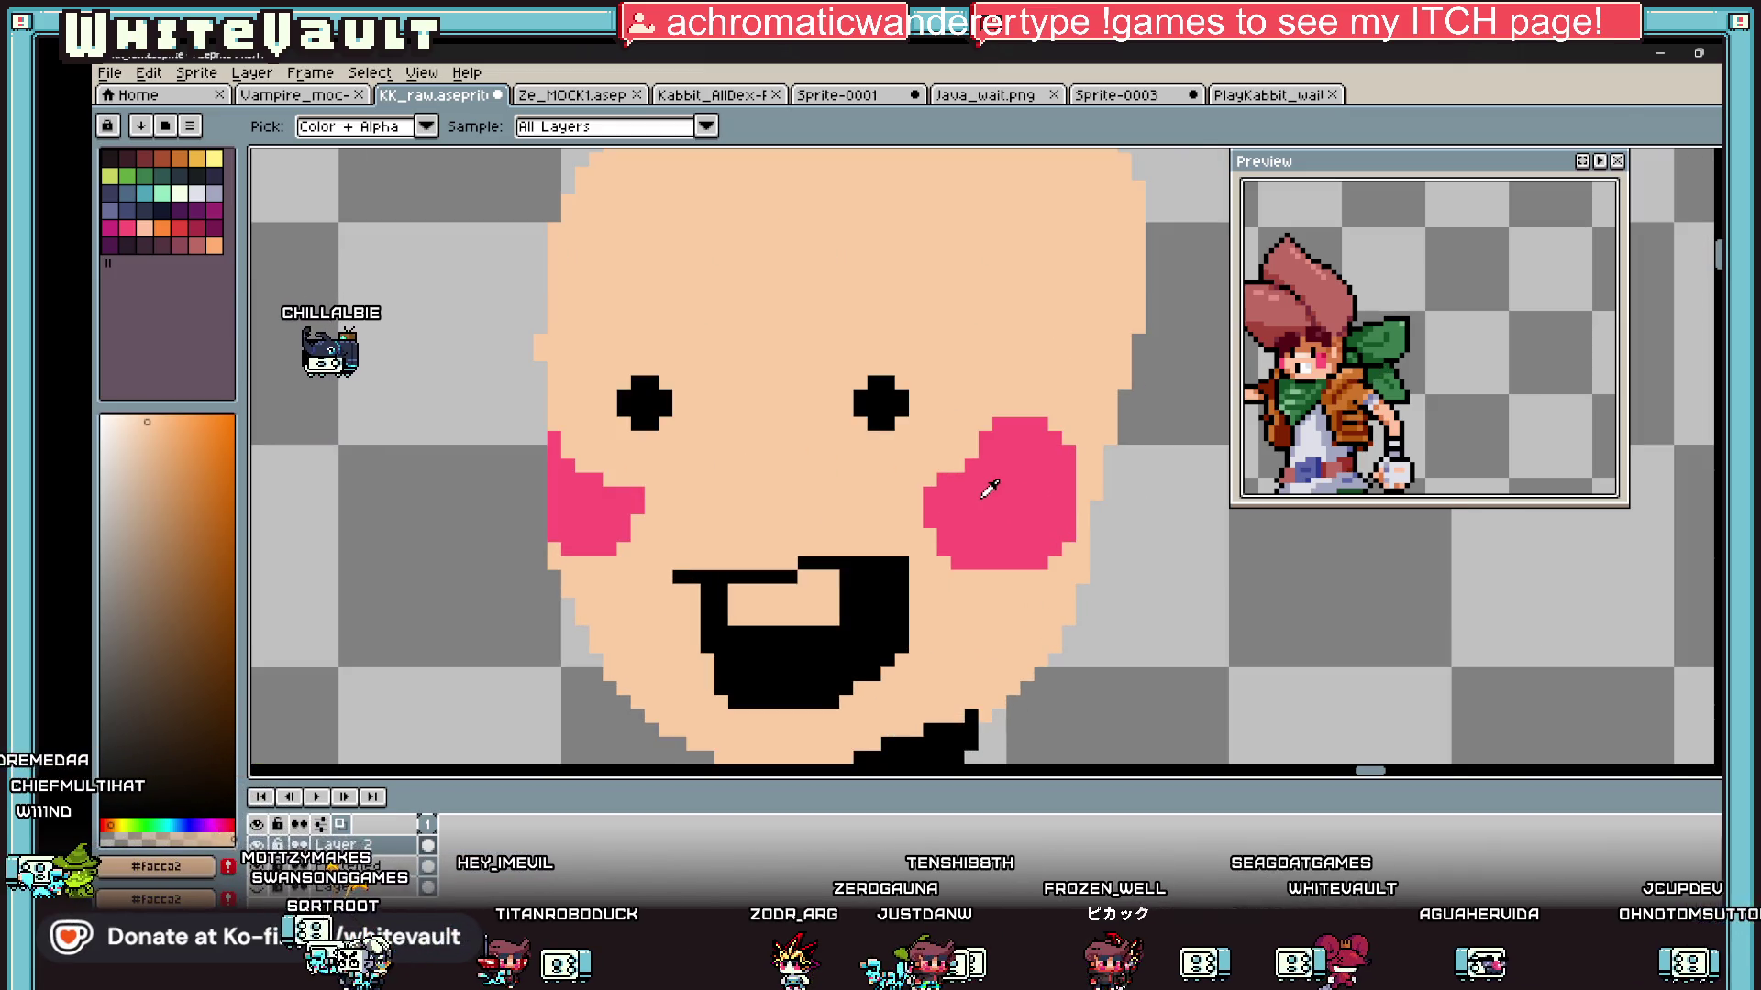
left_click(991, 487)
scroll(1018, 431, "up", 2)
mouse_move(986, 428)
left_mouse_down()
mouse_move(885, 428)
mouse_move(861, 503)
mouse_move(917, 513)
left_mouse_up()
scroll(900, 501, "down", 3)
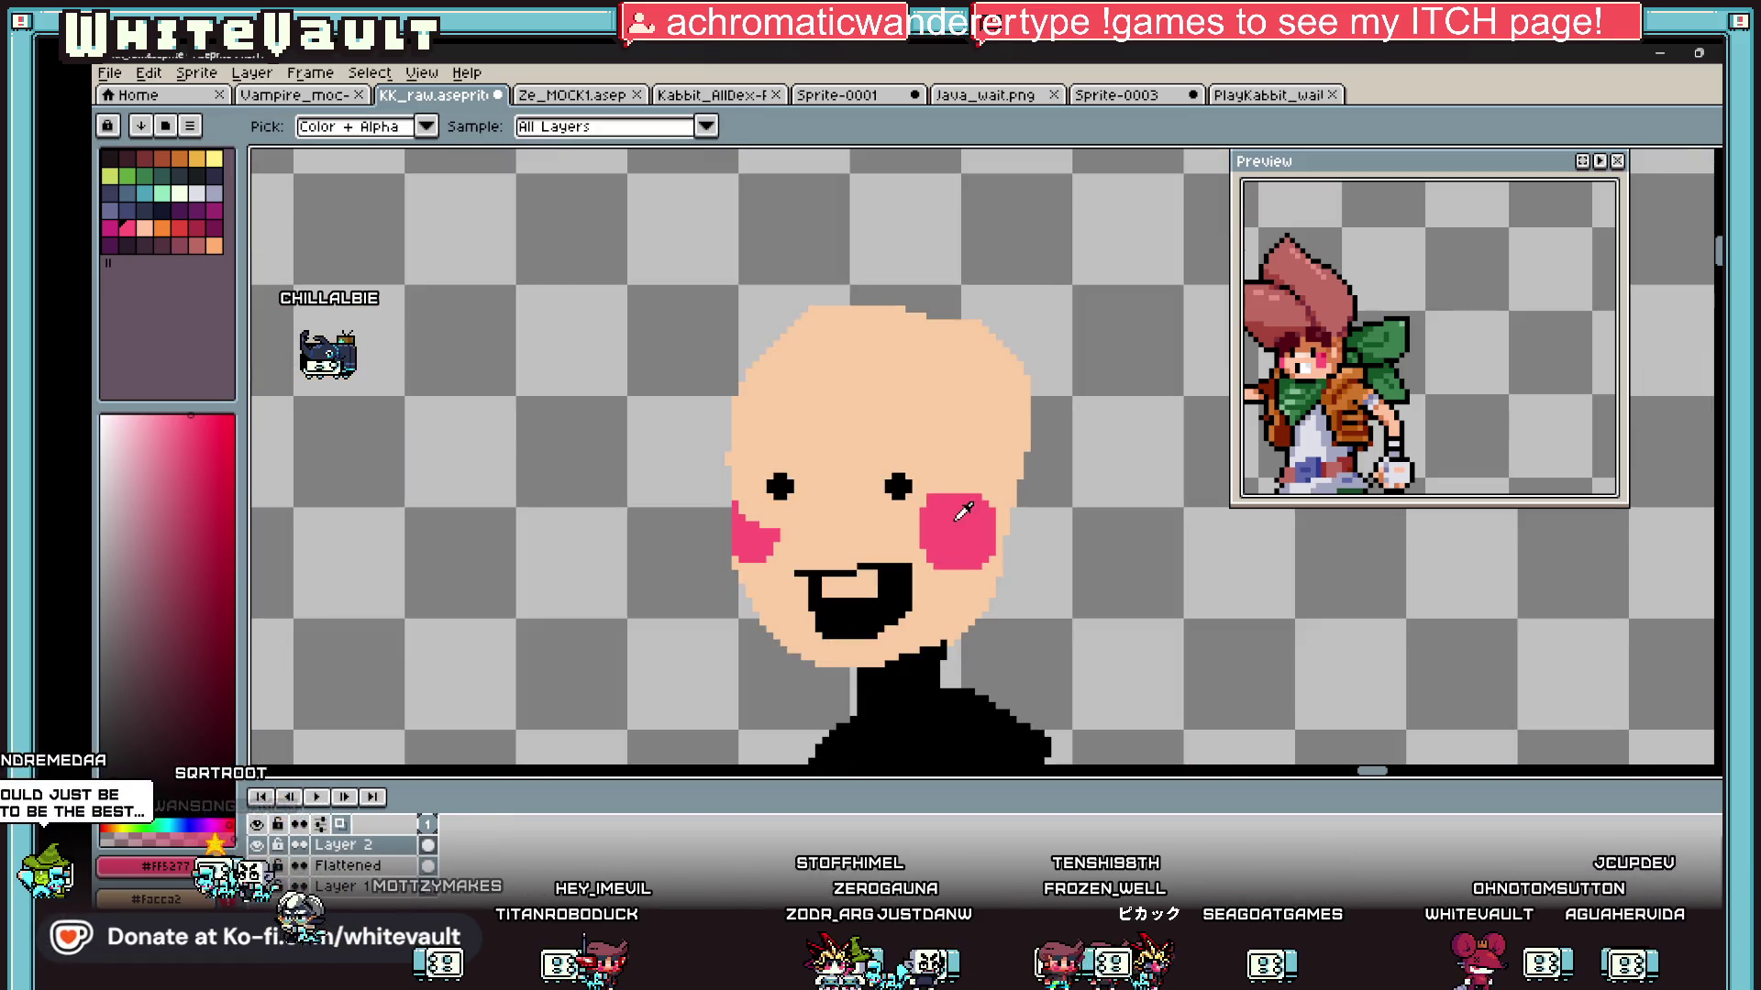
scroll(900, 502, "up", 1)
mouse_move(603, 539)
left_mouse_down()
mouse_move(602, 480)
mouse_move(574, 460)
mouse_move(559, 486)
mouse_move(621, 576)
mouse_move(607, 550)
left_mouse_up()
Step: Sample the skin colour and pan around the face to check the result
left_click(623, 529, "alt")
scroll(866, 576, "down", 3)
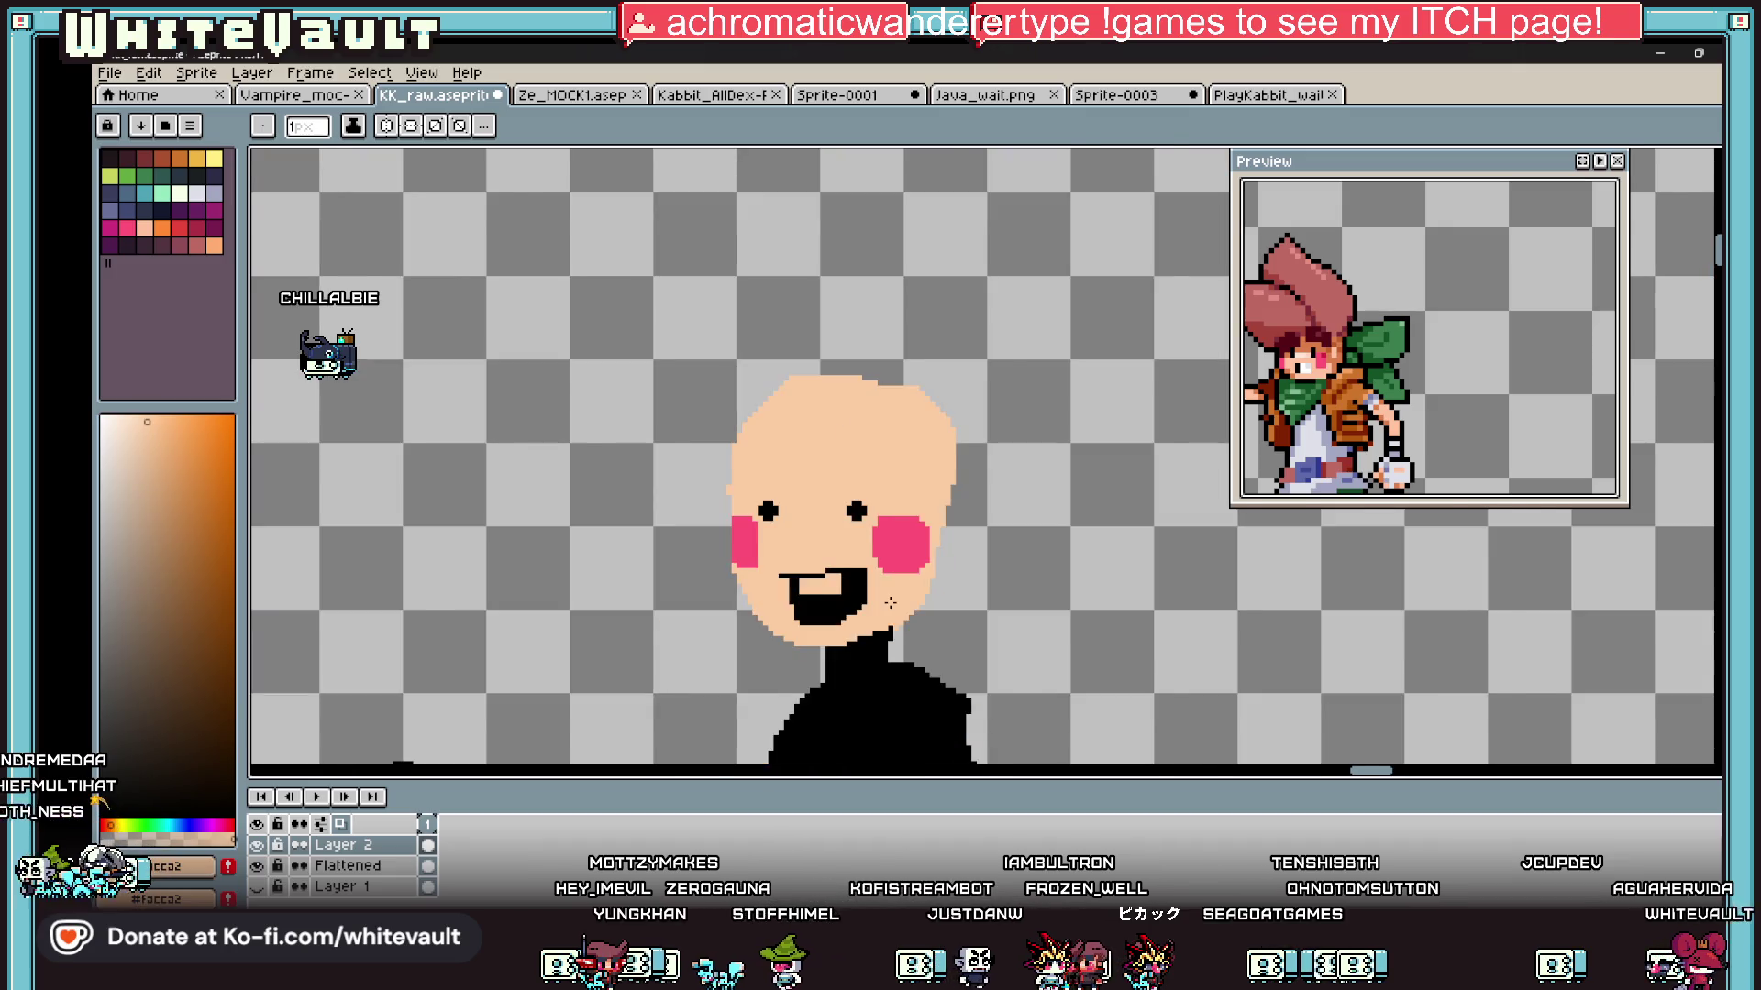
scroll(1436, 384, "down", 5)
scroll(1561, 436, "up", 3)
scroll(1518, 333, "right", 10)
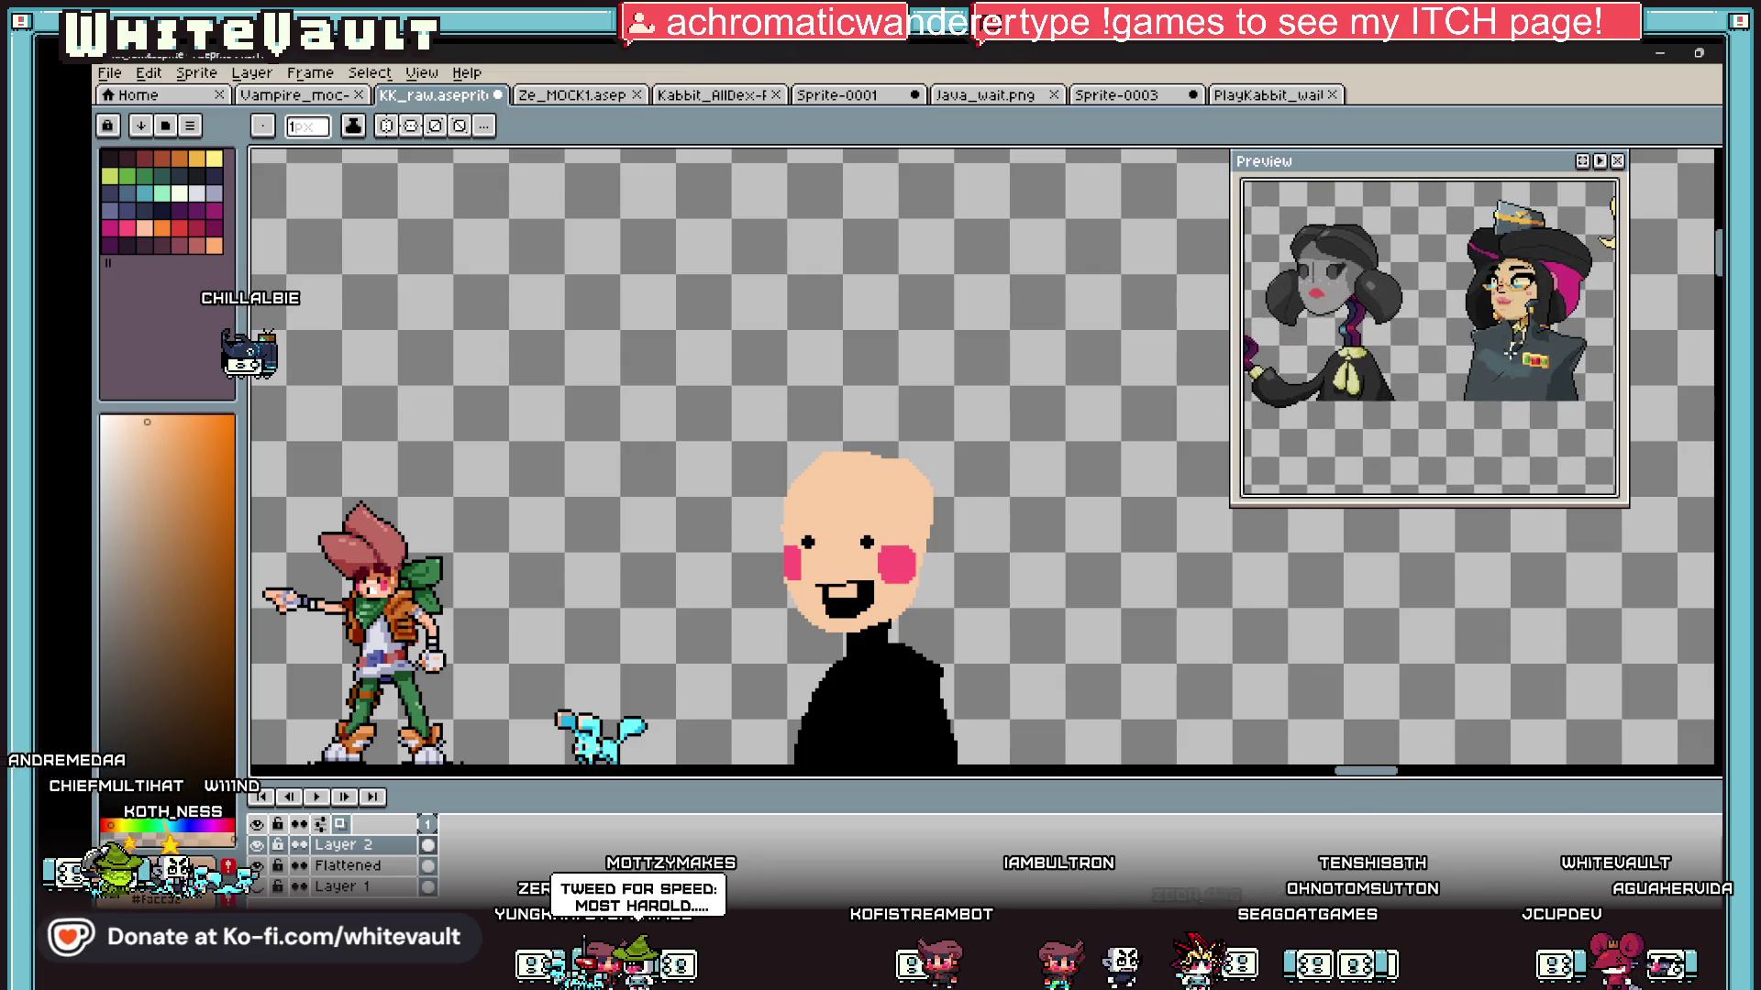
scroll(1375, 409, "right", 10)
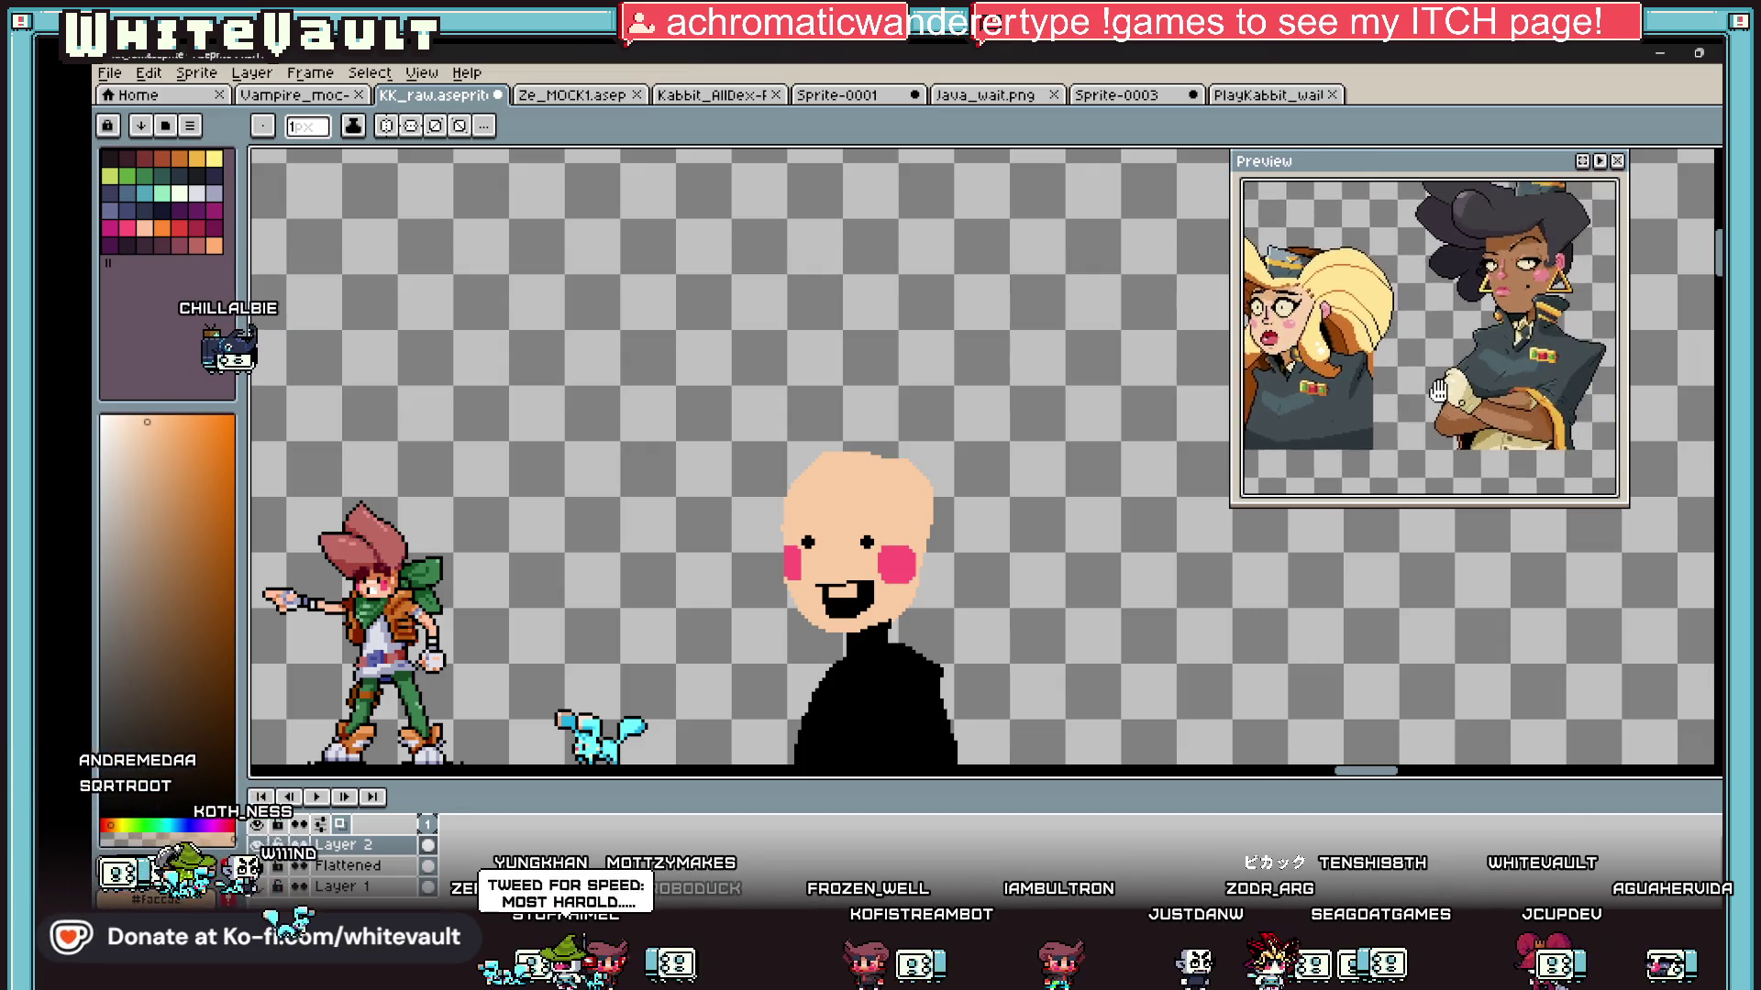
scroll(1375, 409, "down", 5)
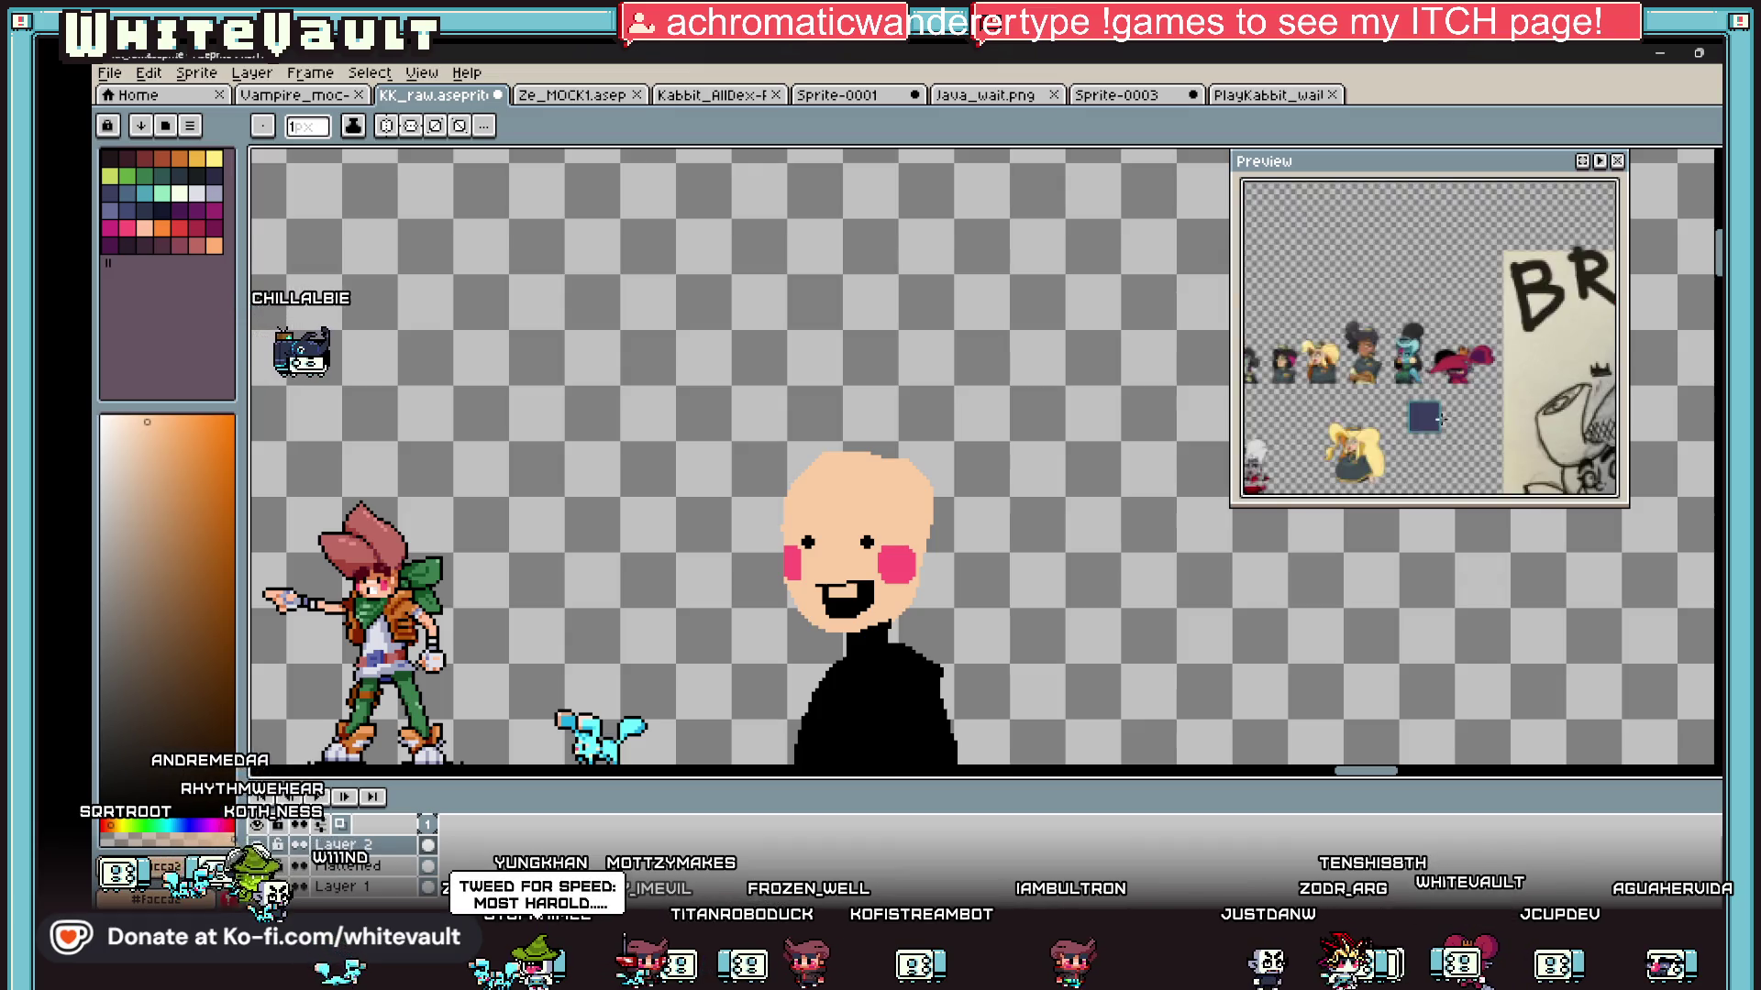
scroll(1412, 349, "up", 4)
scroll(1450, 291, "down", 5)
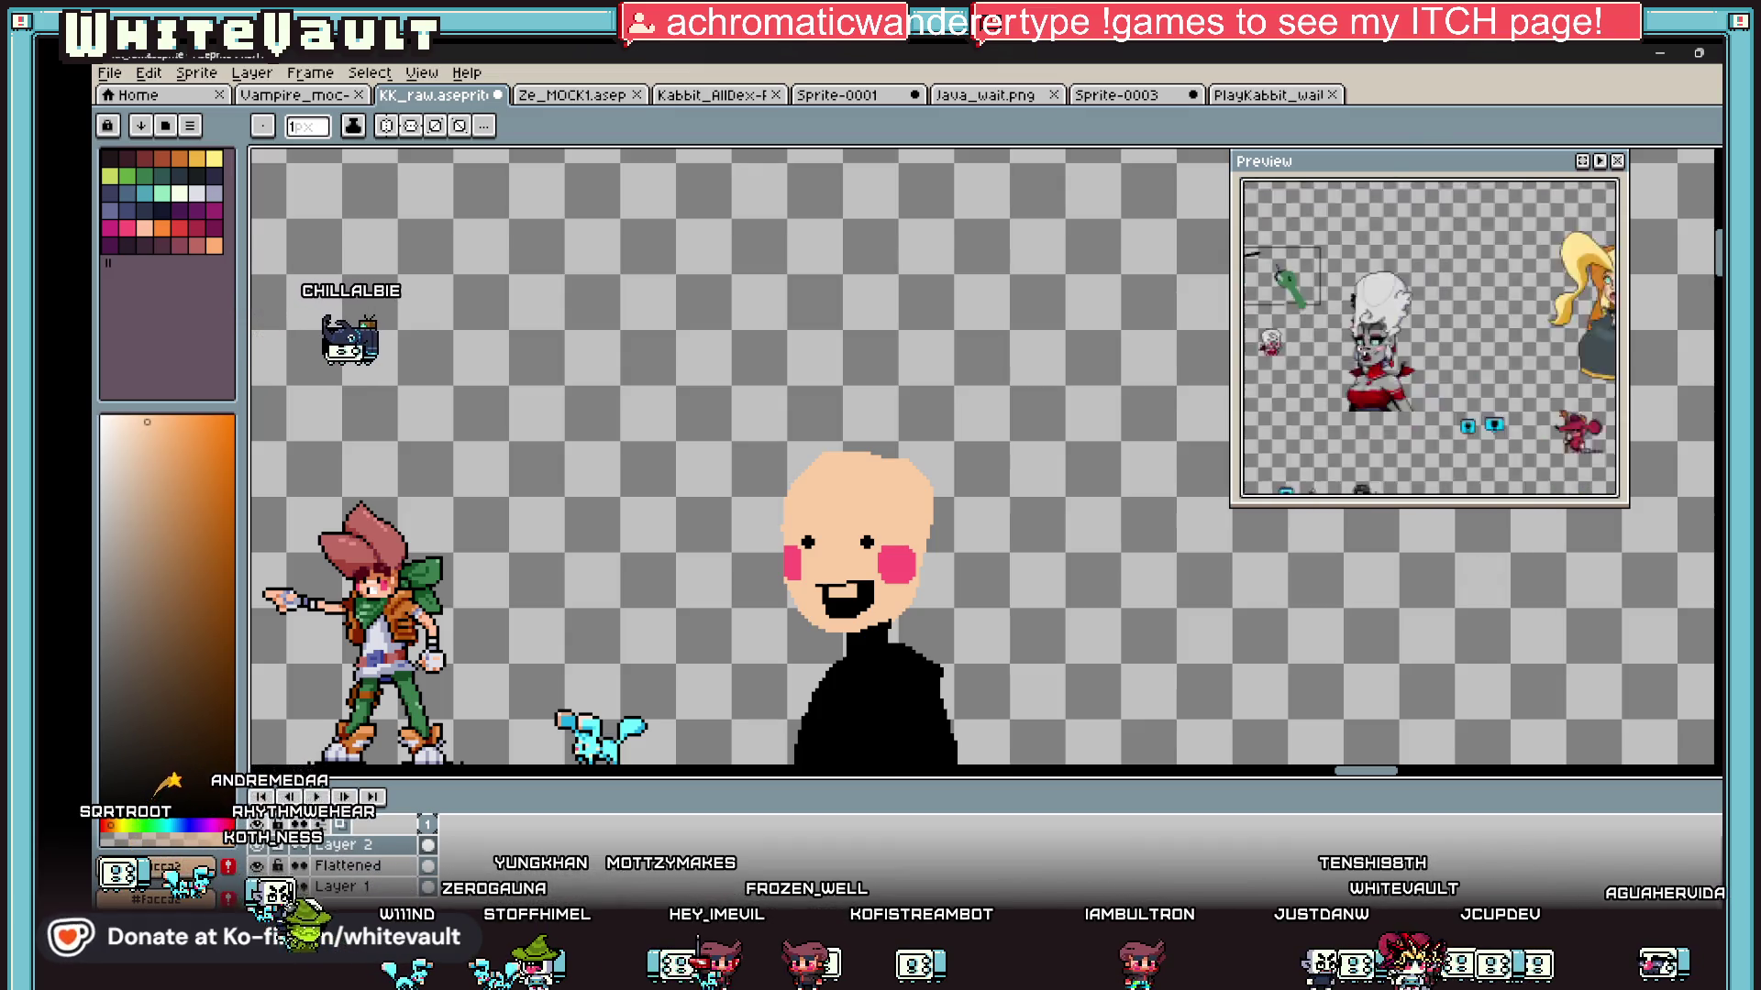
scroll(1449, 292, "up", 2)
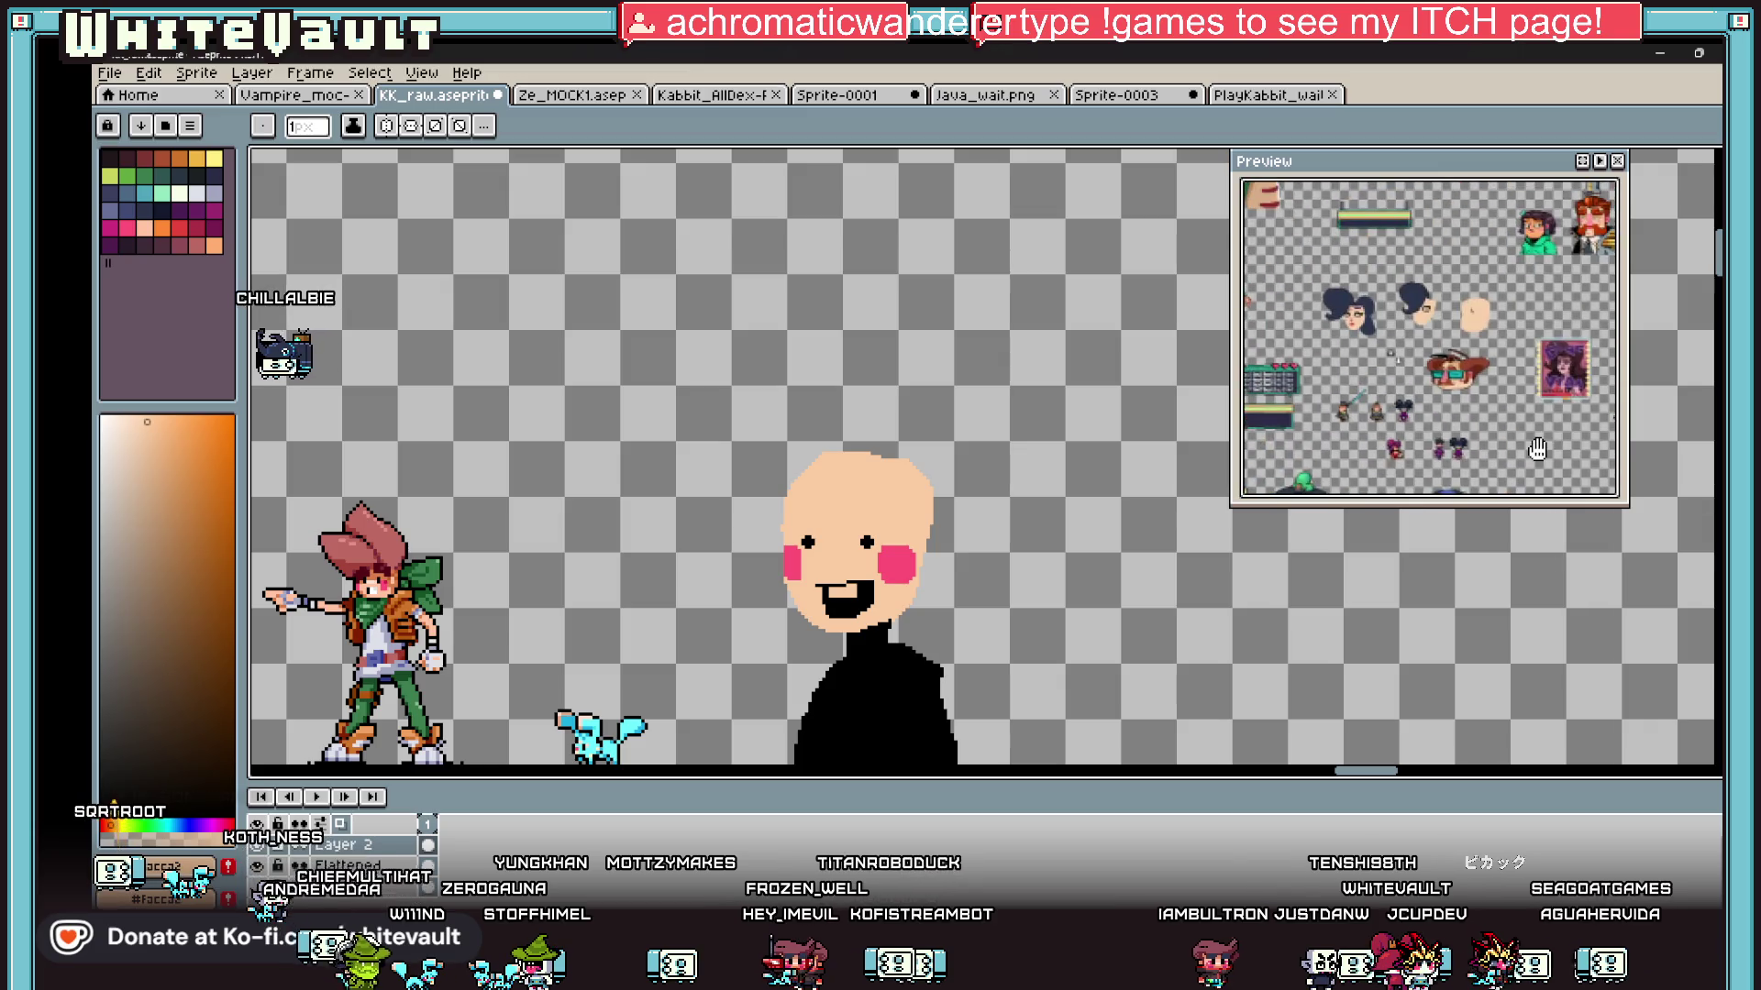
scroll(1450, 292, "up", 4)
scroll(1429, 338, "up", 2)
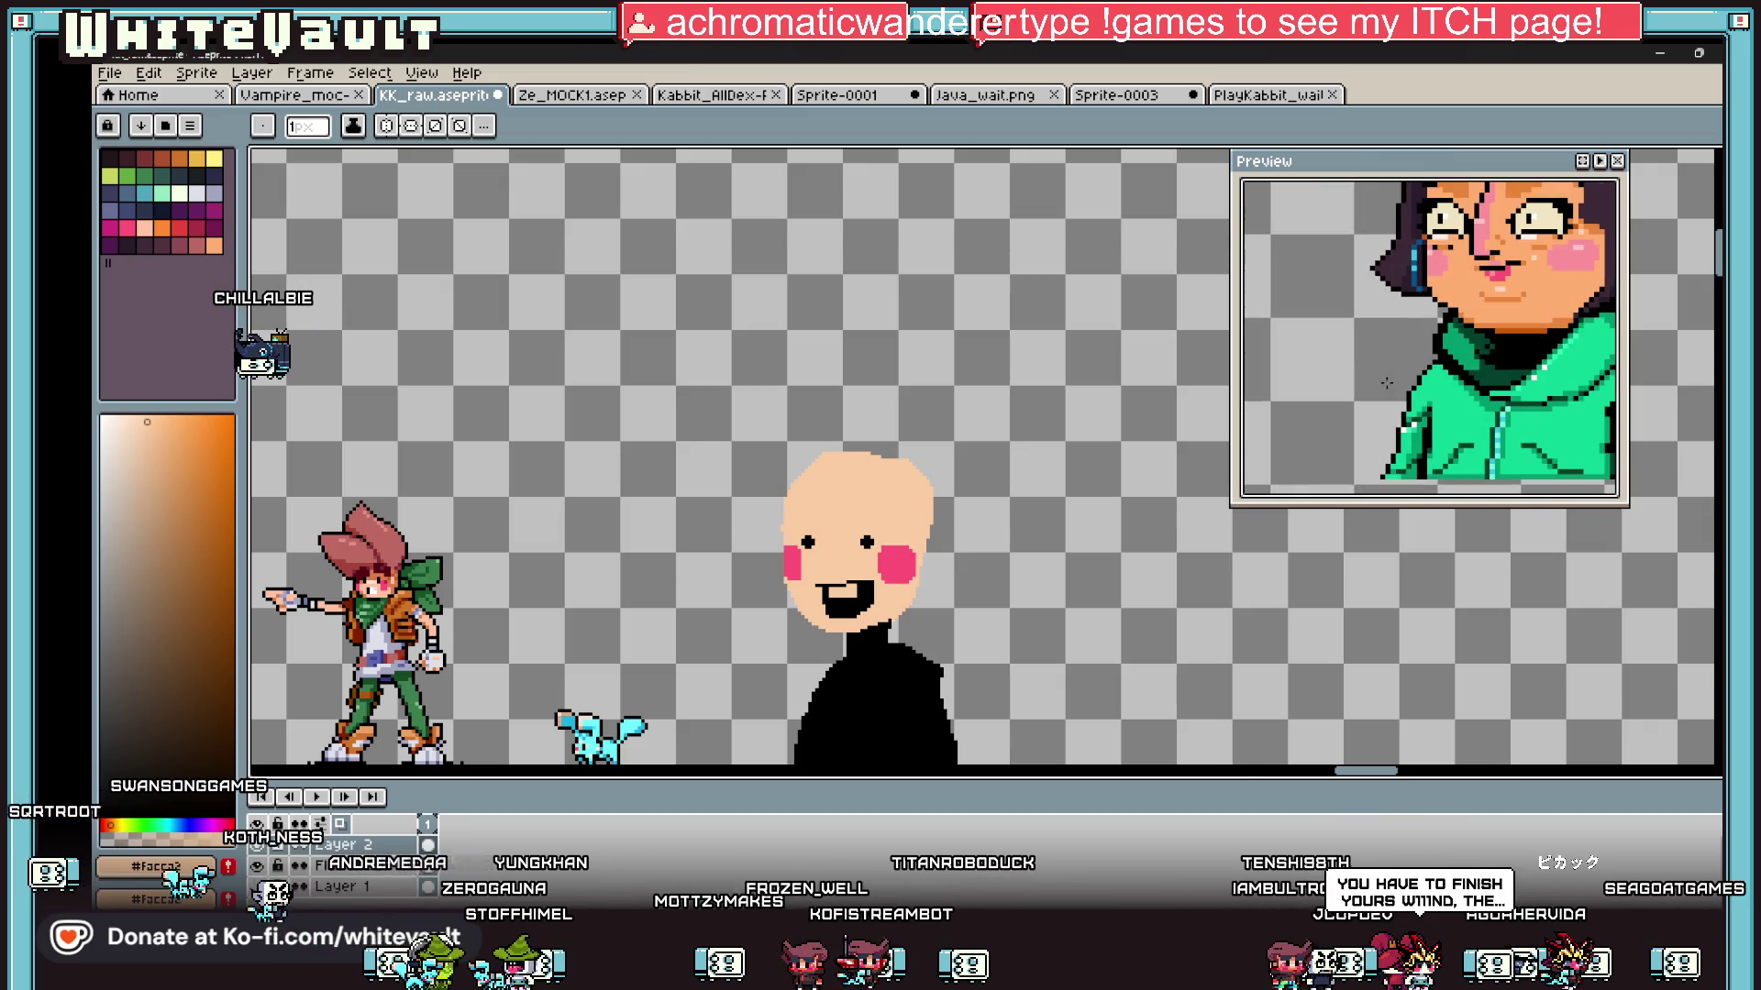
key("i")
scroll(838, 546, "down", 2)
scroll(838, 546, "up", 4)
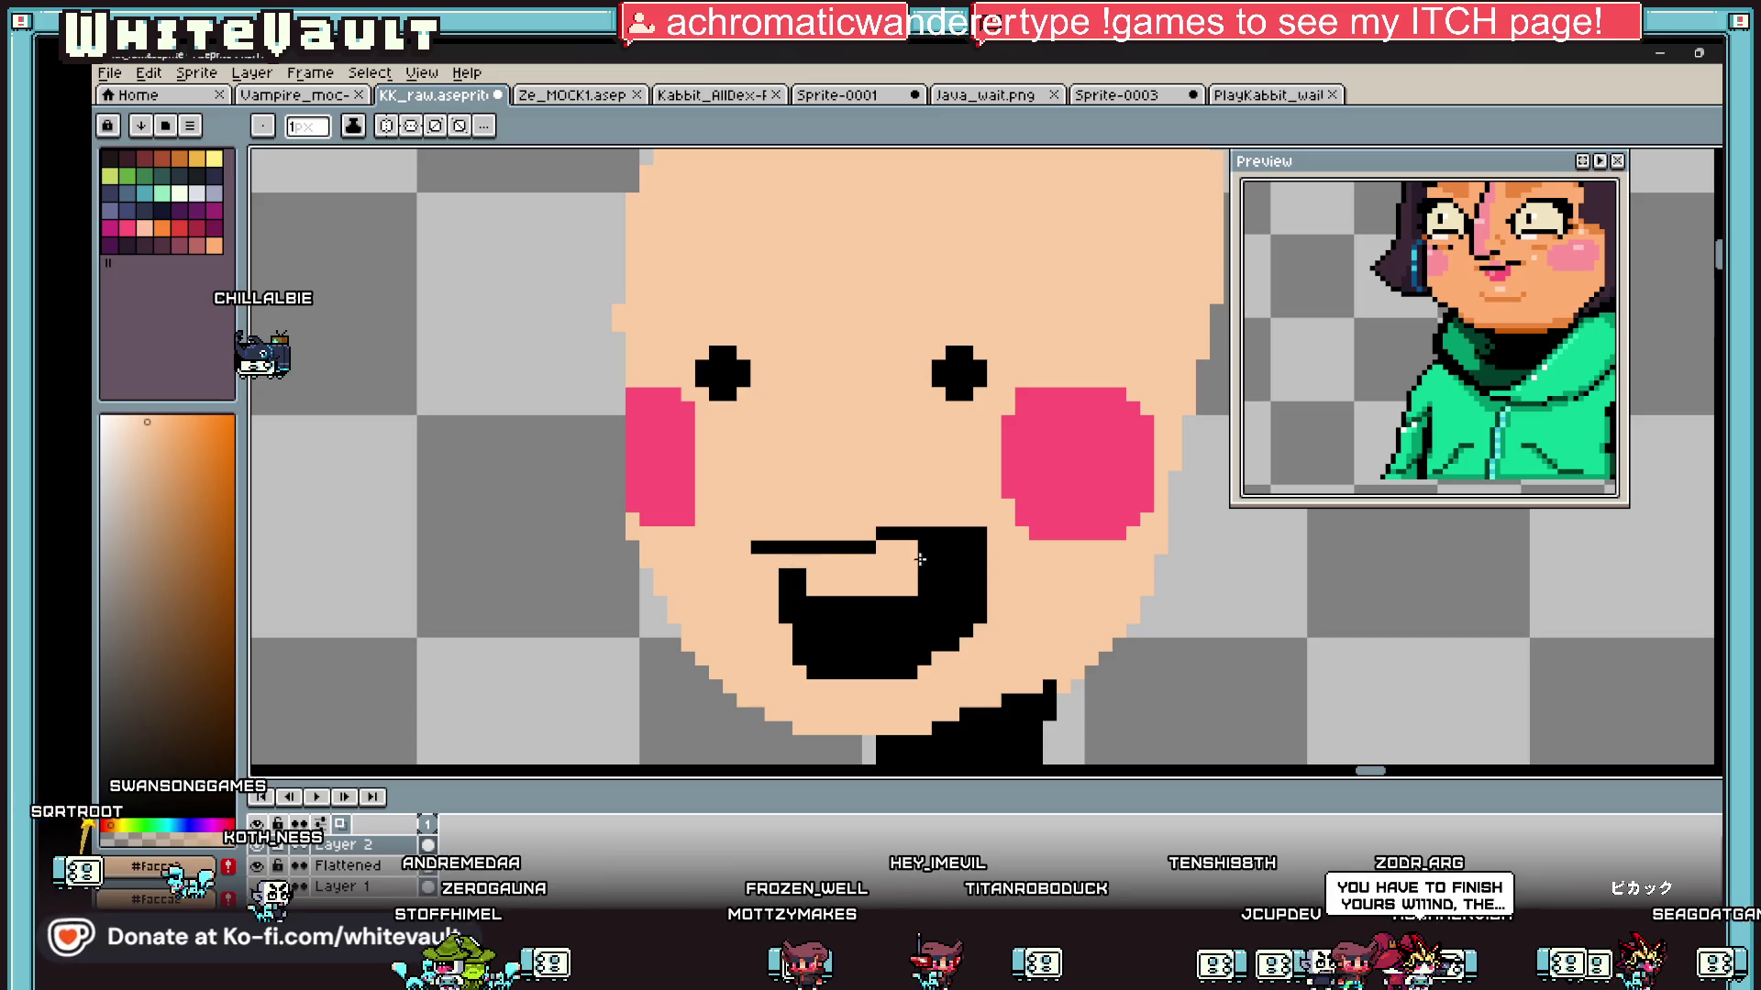
Step: Undo the open mouth back to the flat mouth line
key("ctrl+z")
key("i")
scroll(917, 551, "down", 2)
scroll(913, 540, "up", 1)
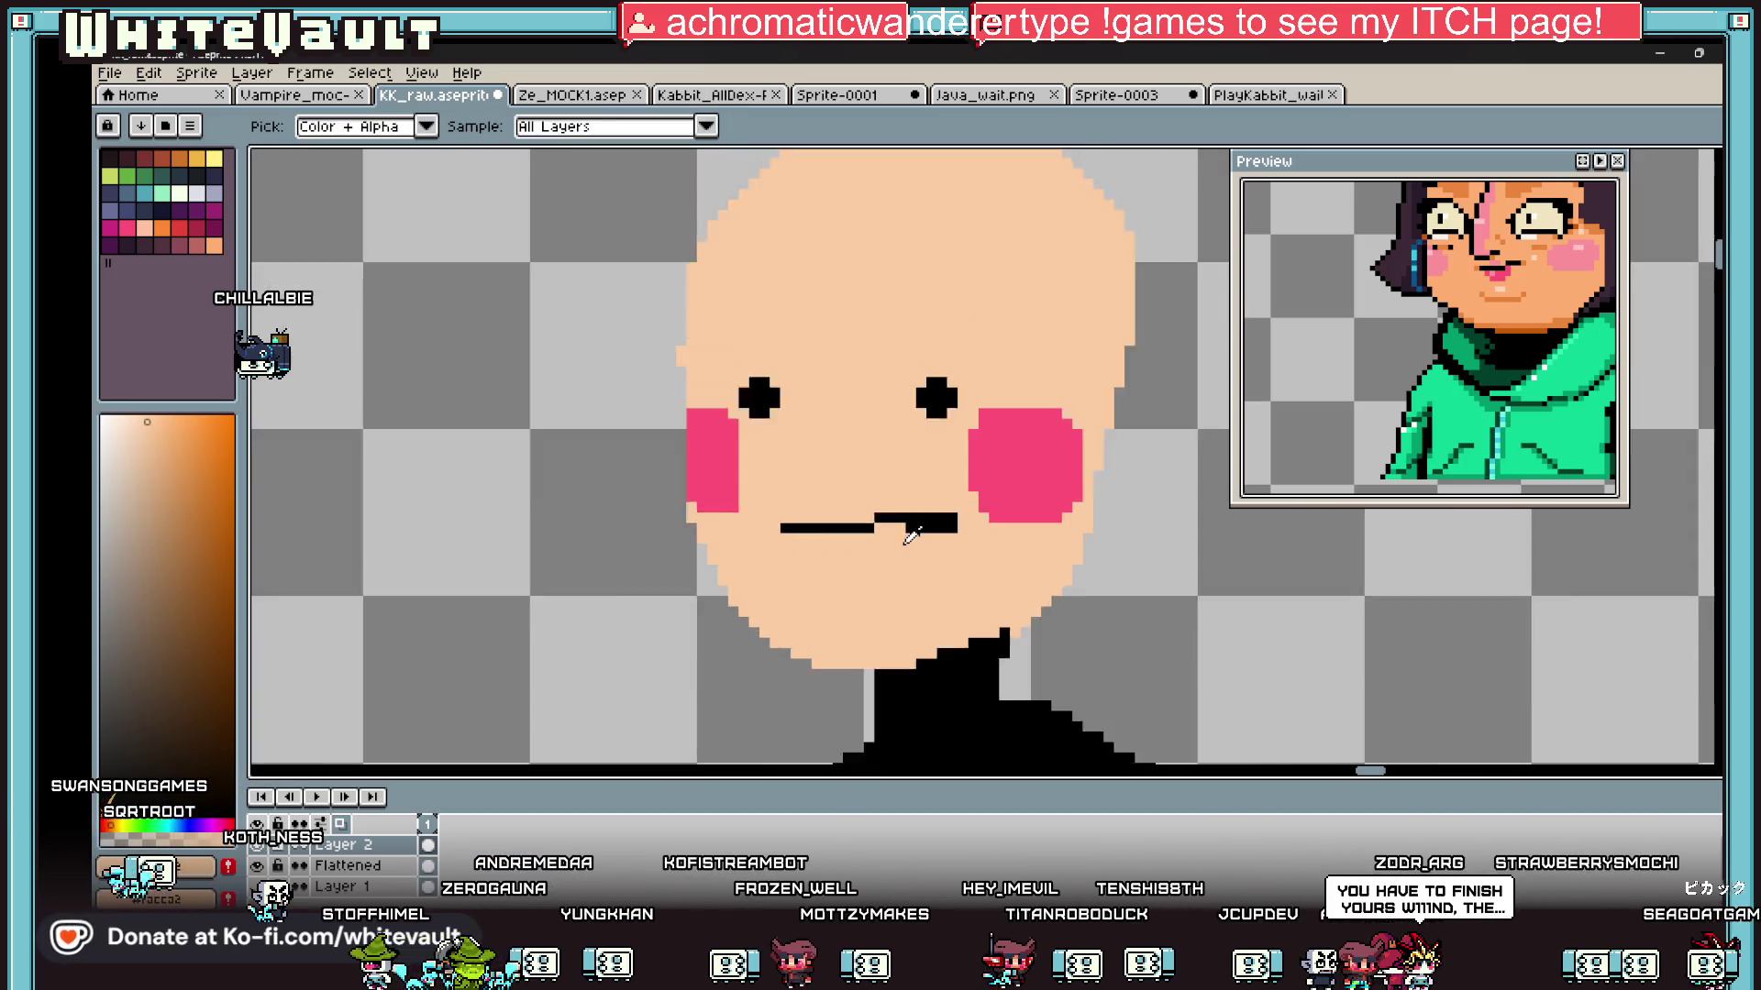
scroll(913, 536, "up", 1)
scroll(1438, 323, "down", 2)
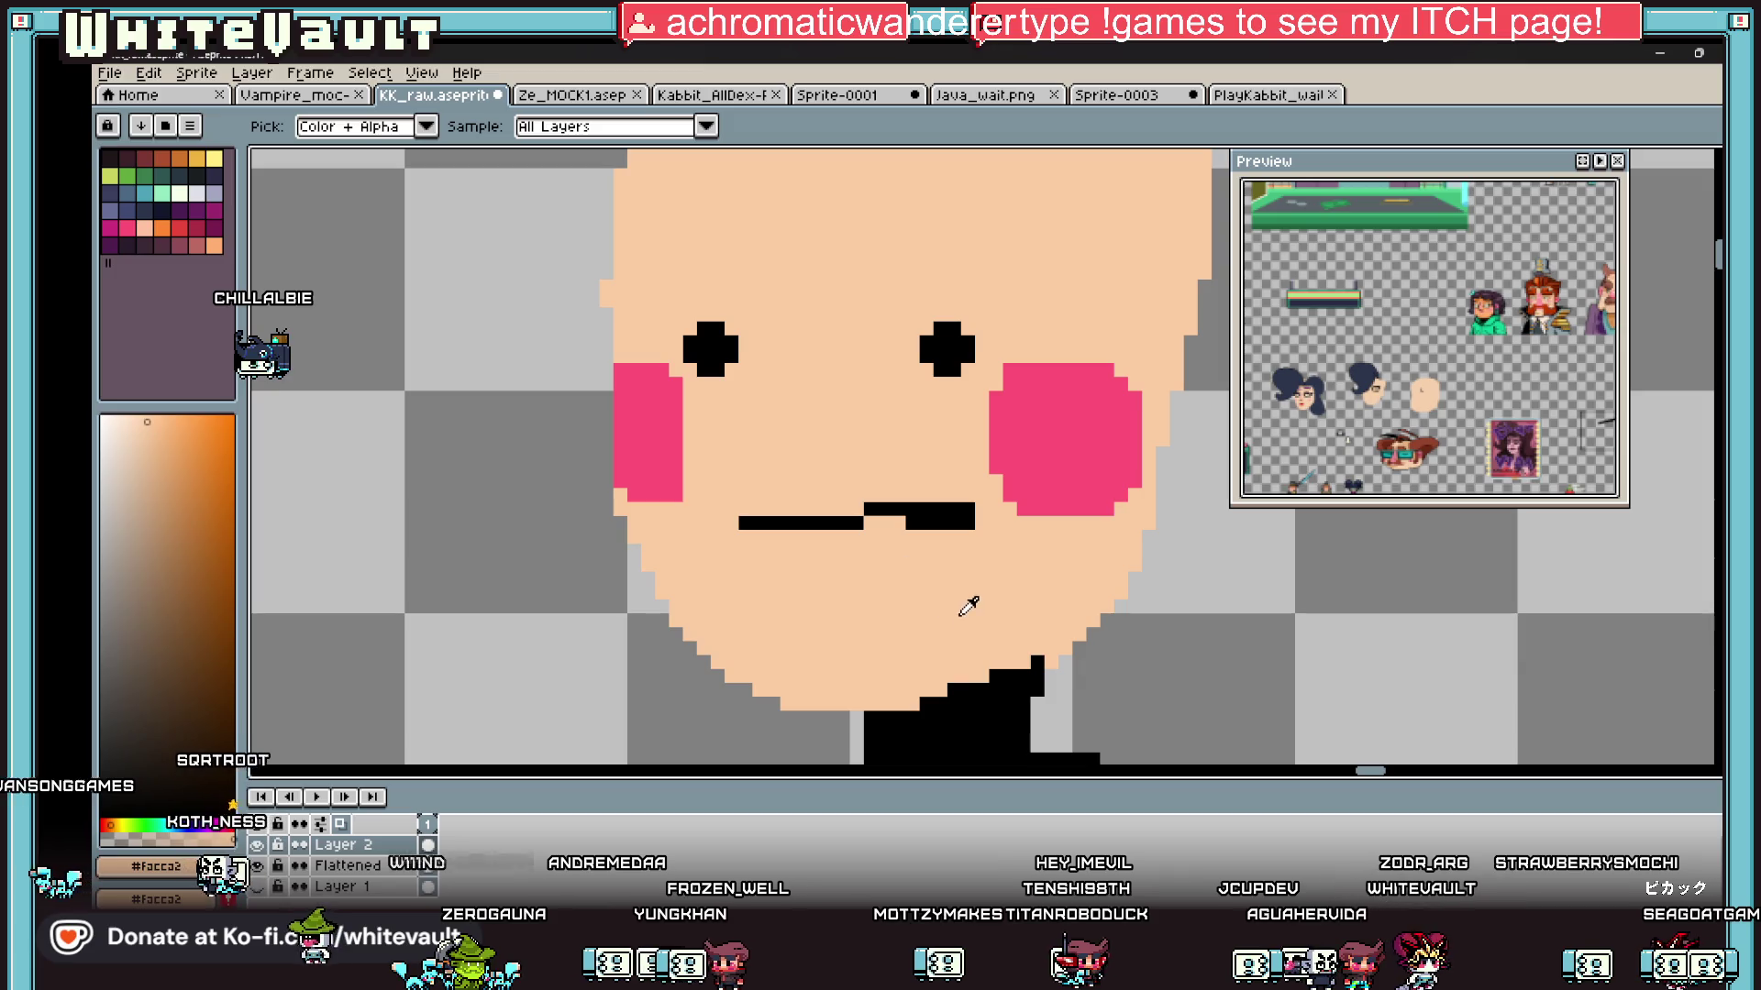
Step: Pick a darker orange-brown and draw a lower-lip line beneath the mouth
left_click(187, 509)
key("b")
scroll(775, 566, "up", 1)
mouse_move(741, 561)
left_mouse_down()
mouse_move(933, 591)
mouse_move(1085, 566)
left_mouse_up()
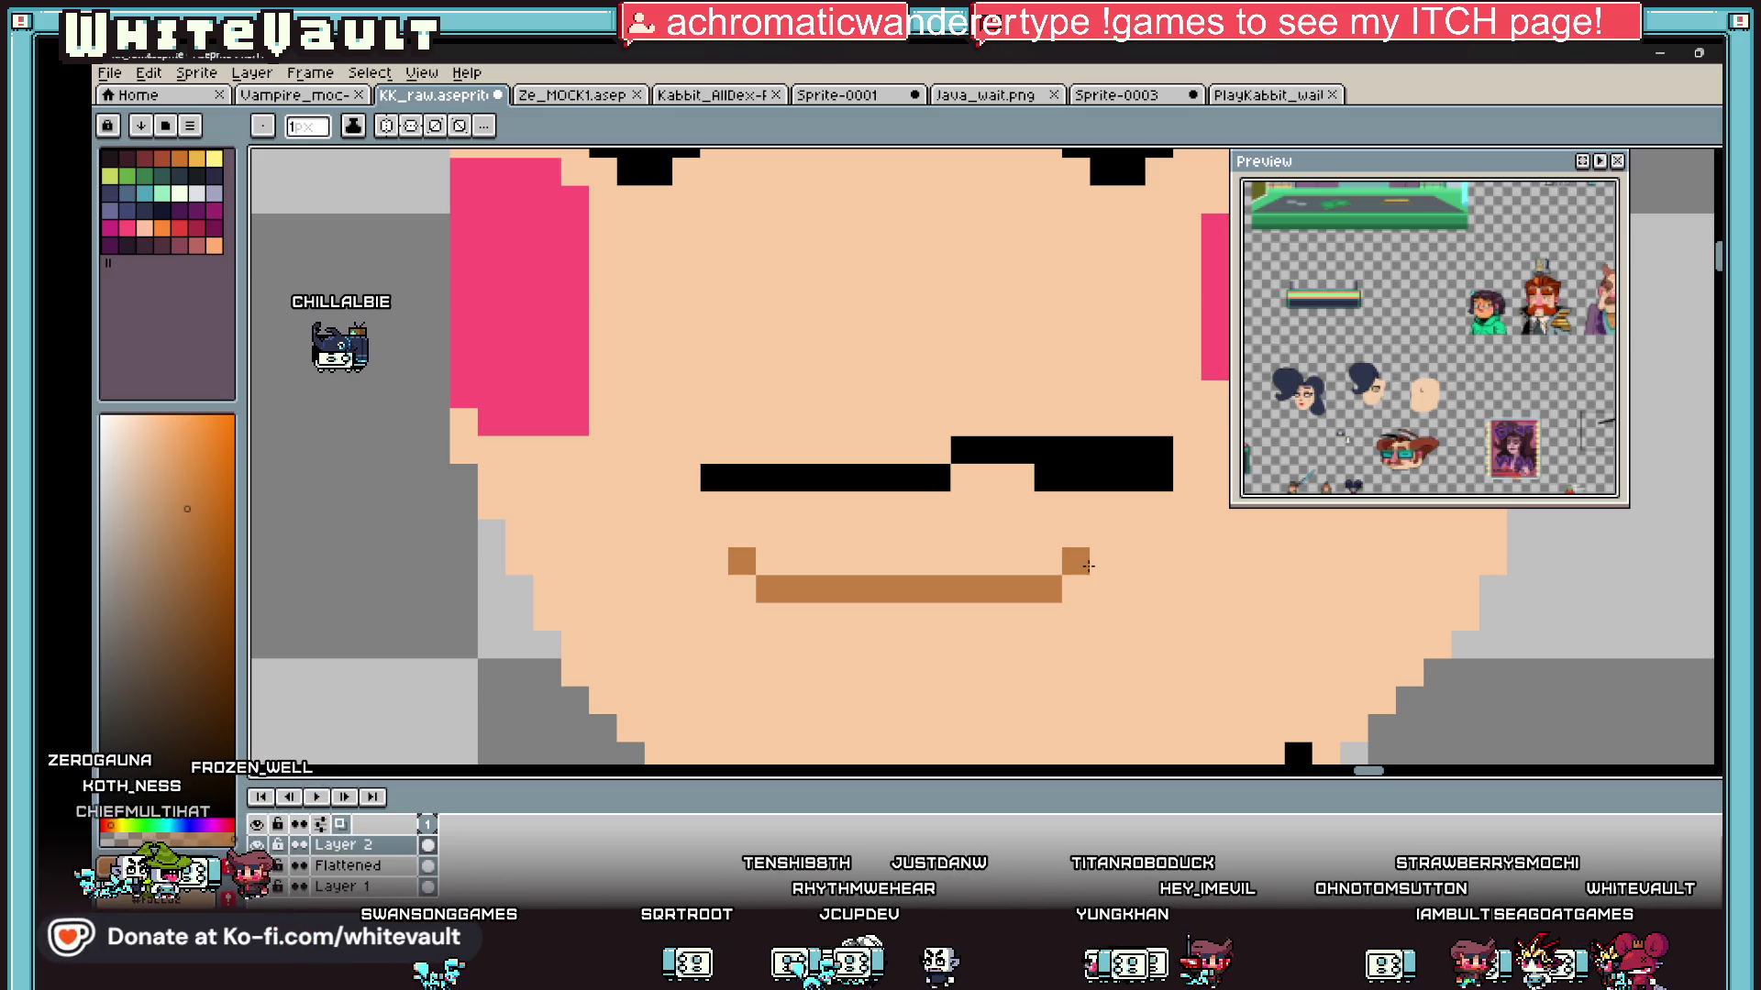
scroll(1080, 340, "down", 5)
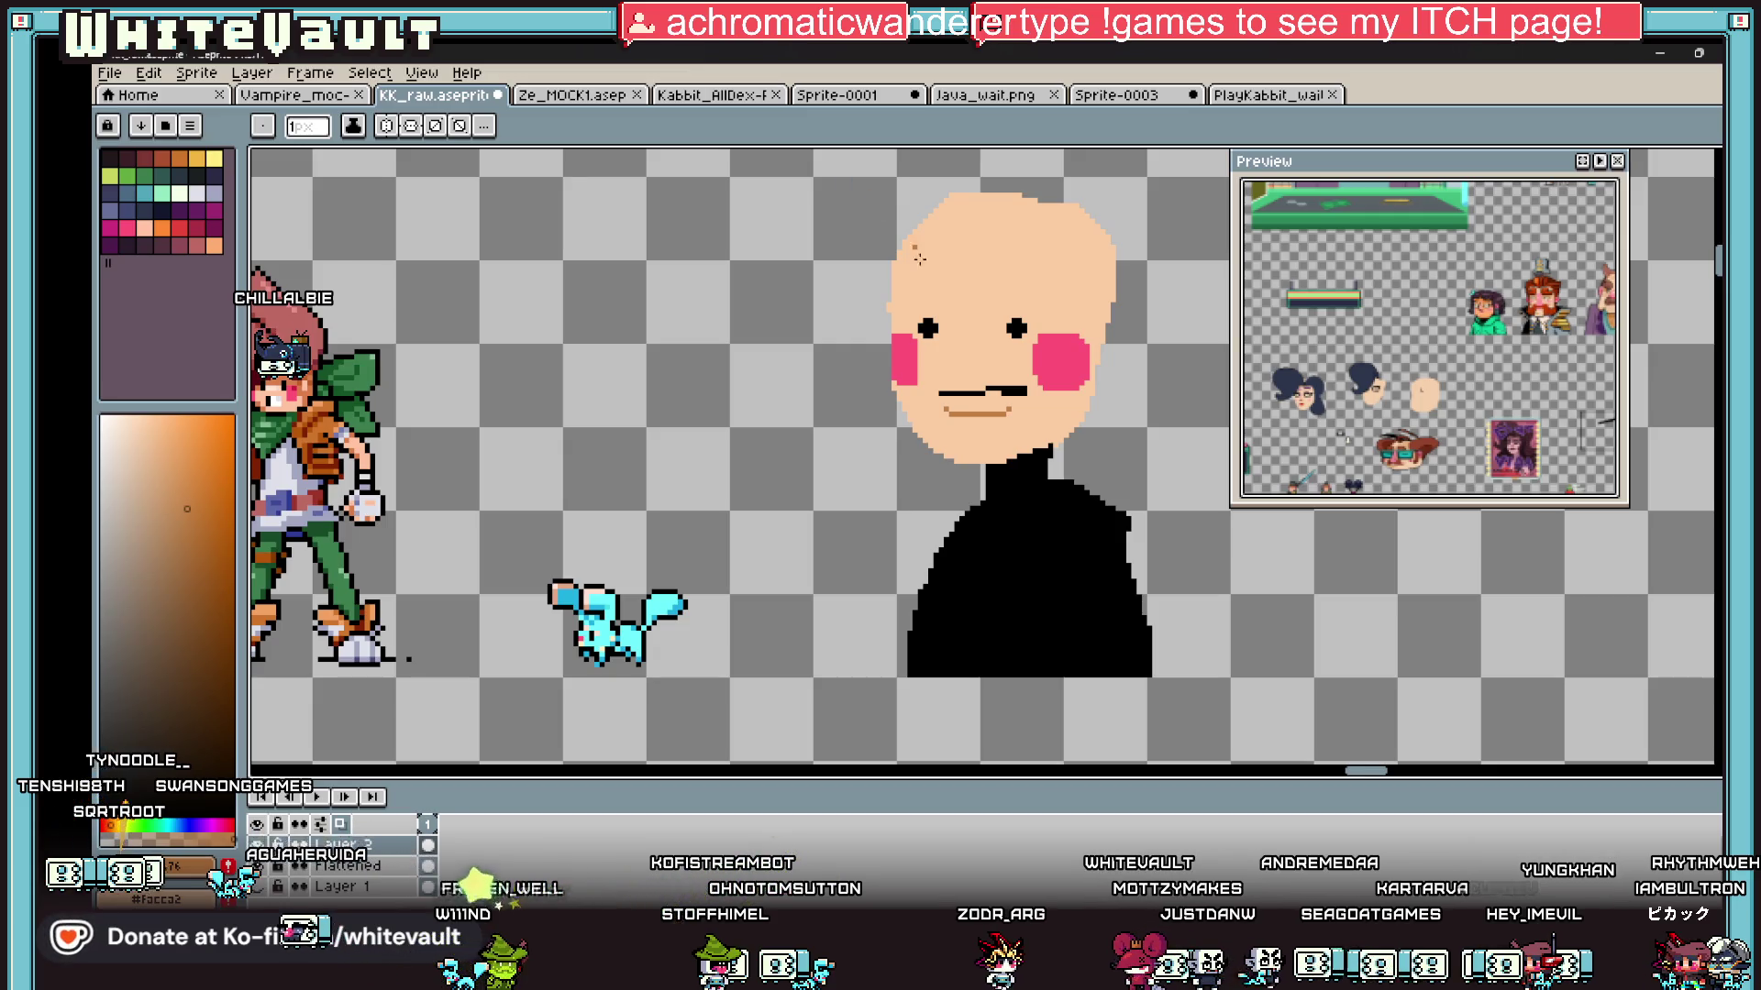
Step: Tidy the mouth corners by repainting stray pixels in skin and brown lip colour
scroll(1040, 416, "down", 1)
scroll(936, 464, "up", 3)
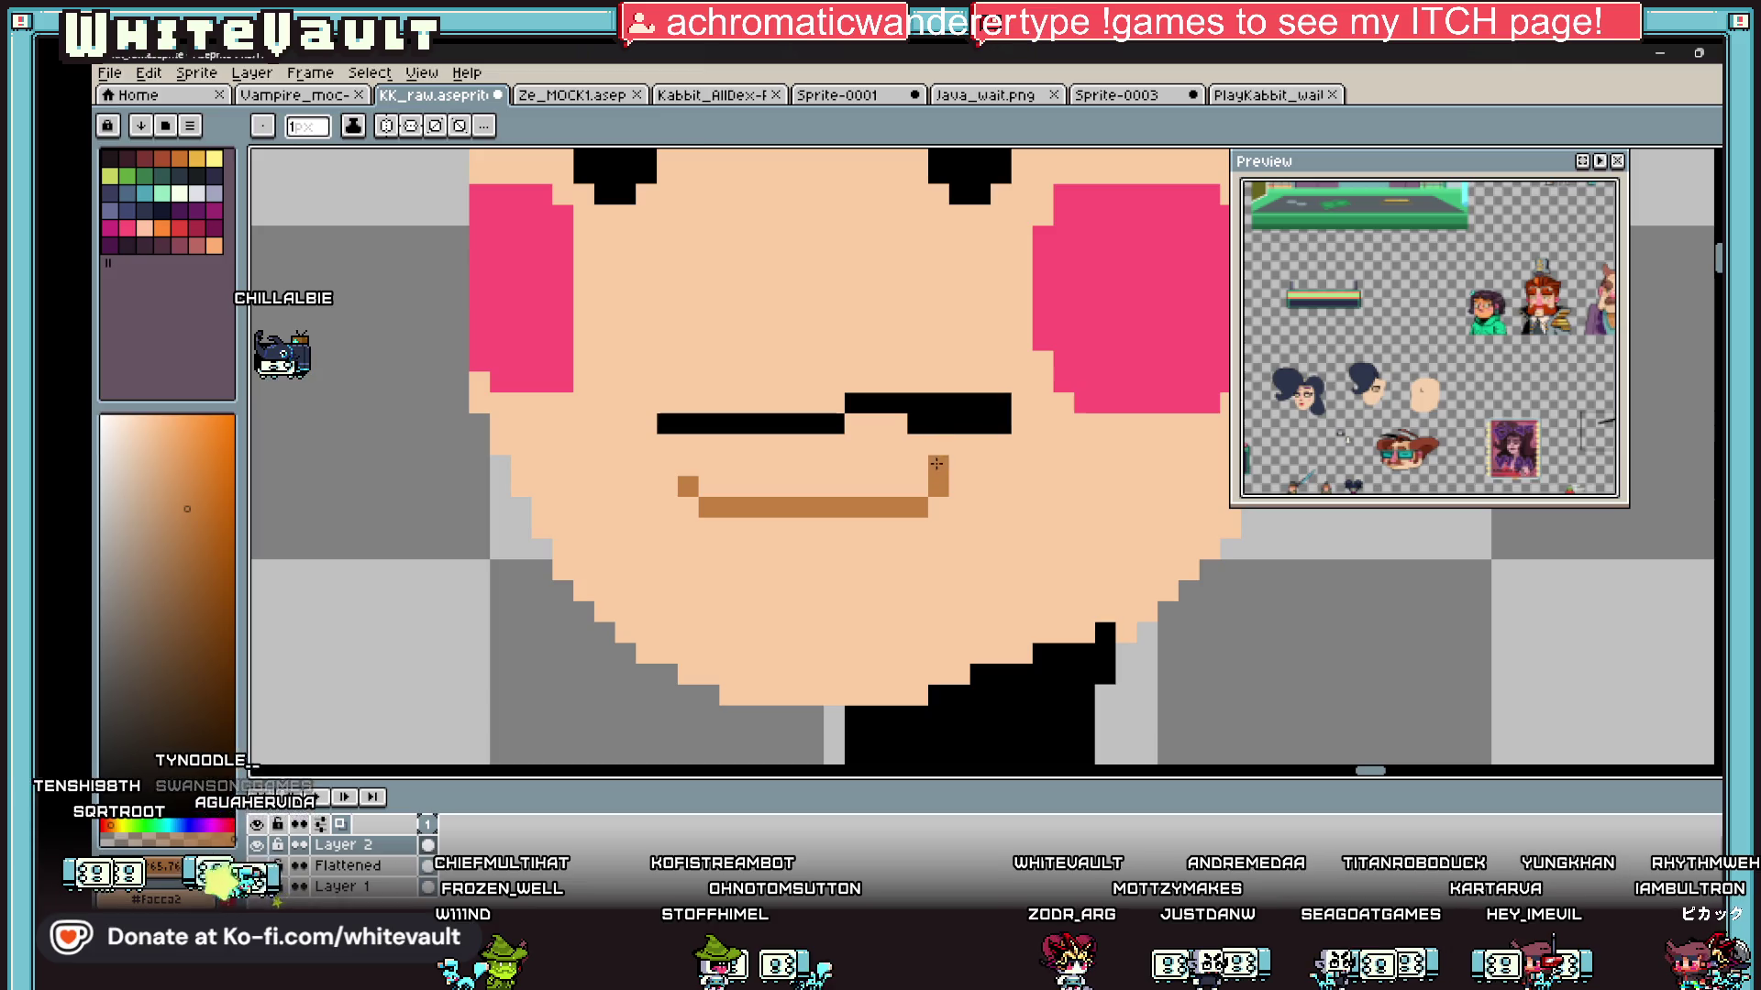
left_click(944, 448, "alt")
left_click(937, 466)
left_click_drag(917, 423, 985, 421)
key("alt")
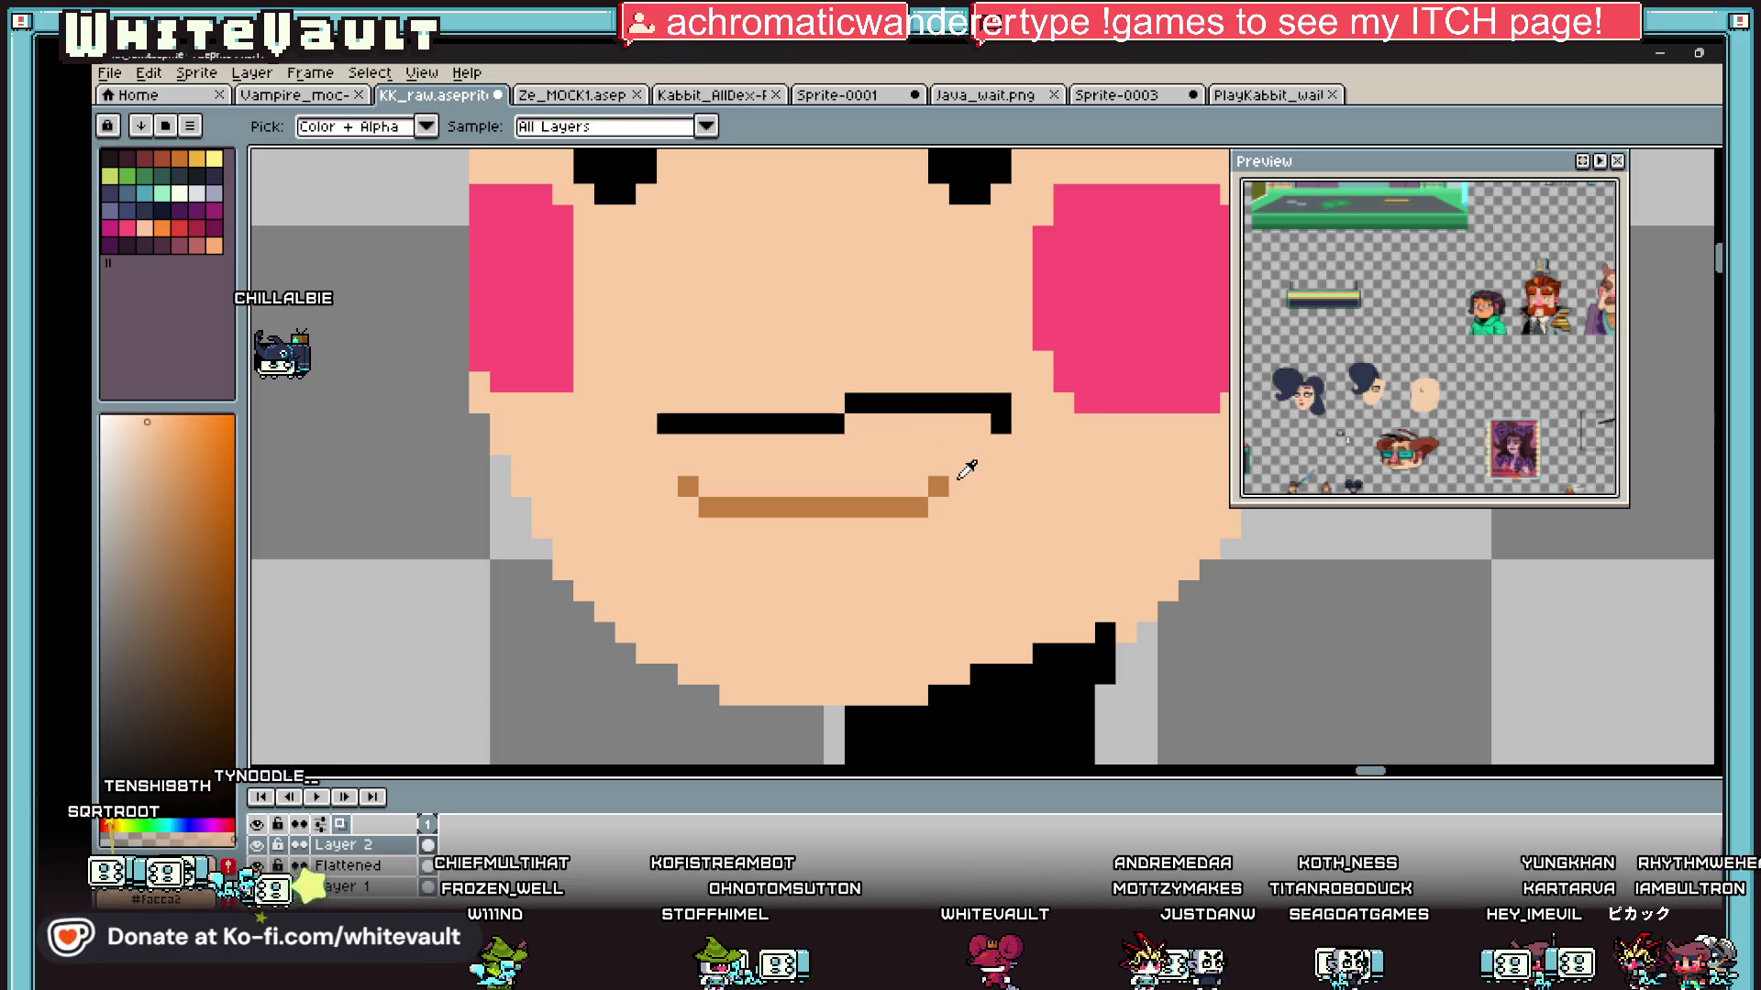
left_click(1001, 424)
left_click(917, 486)
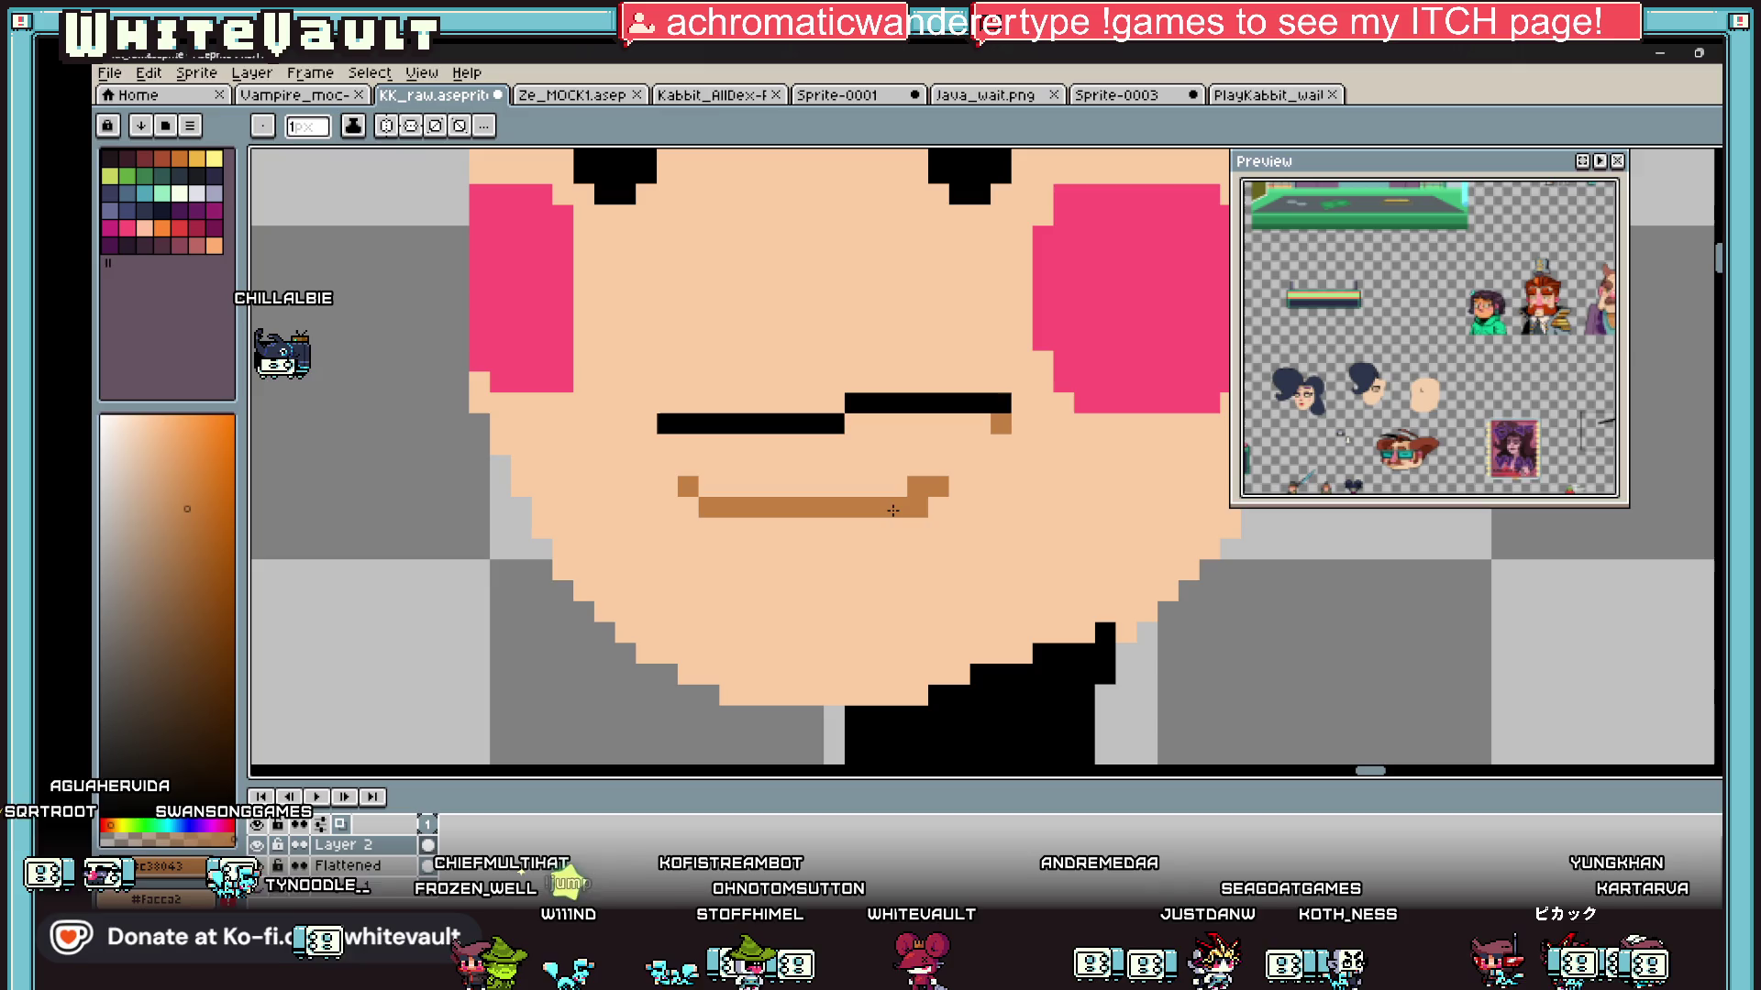
left_click(948, 475, "alt")
left_click(917, 506)
Step: Paint a light pink highlight strip between the black mouth line and the brown lip
scroll(917, 506, "down", 6)
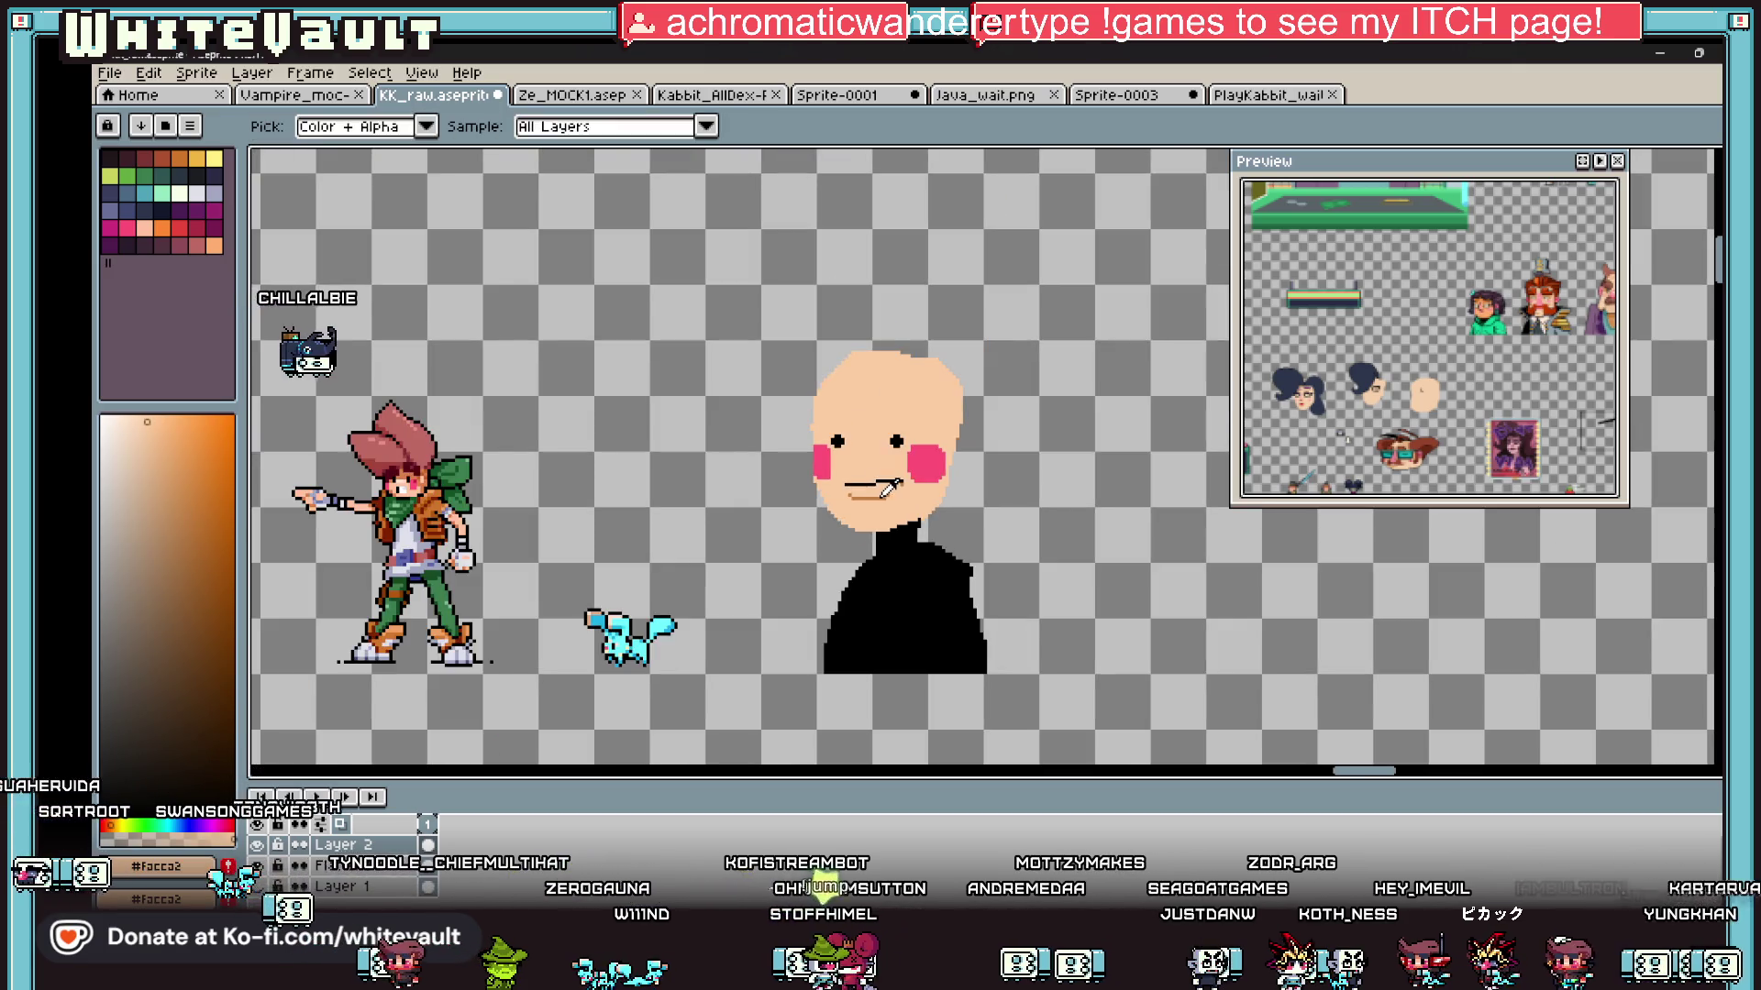
scroll(412, 469, "up", 2)
scroll(413, 470, "down", 4)
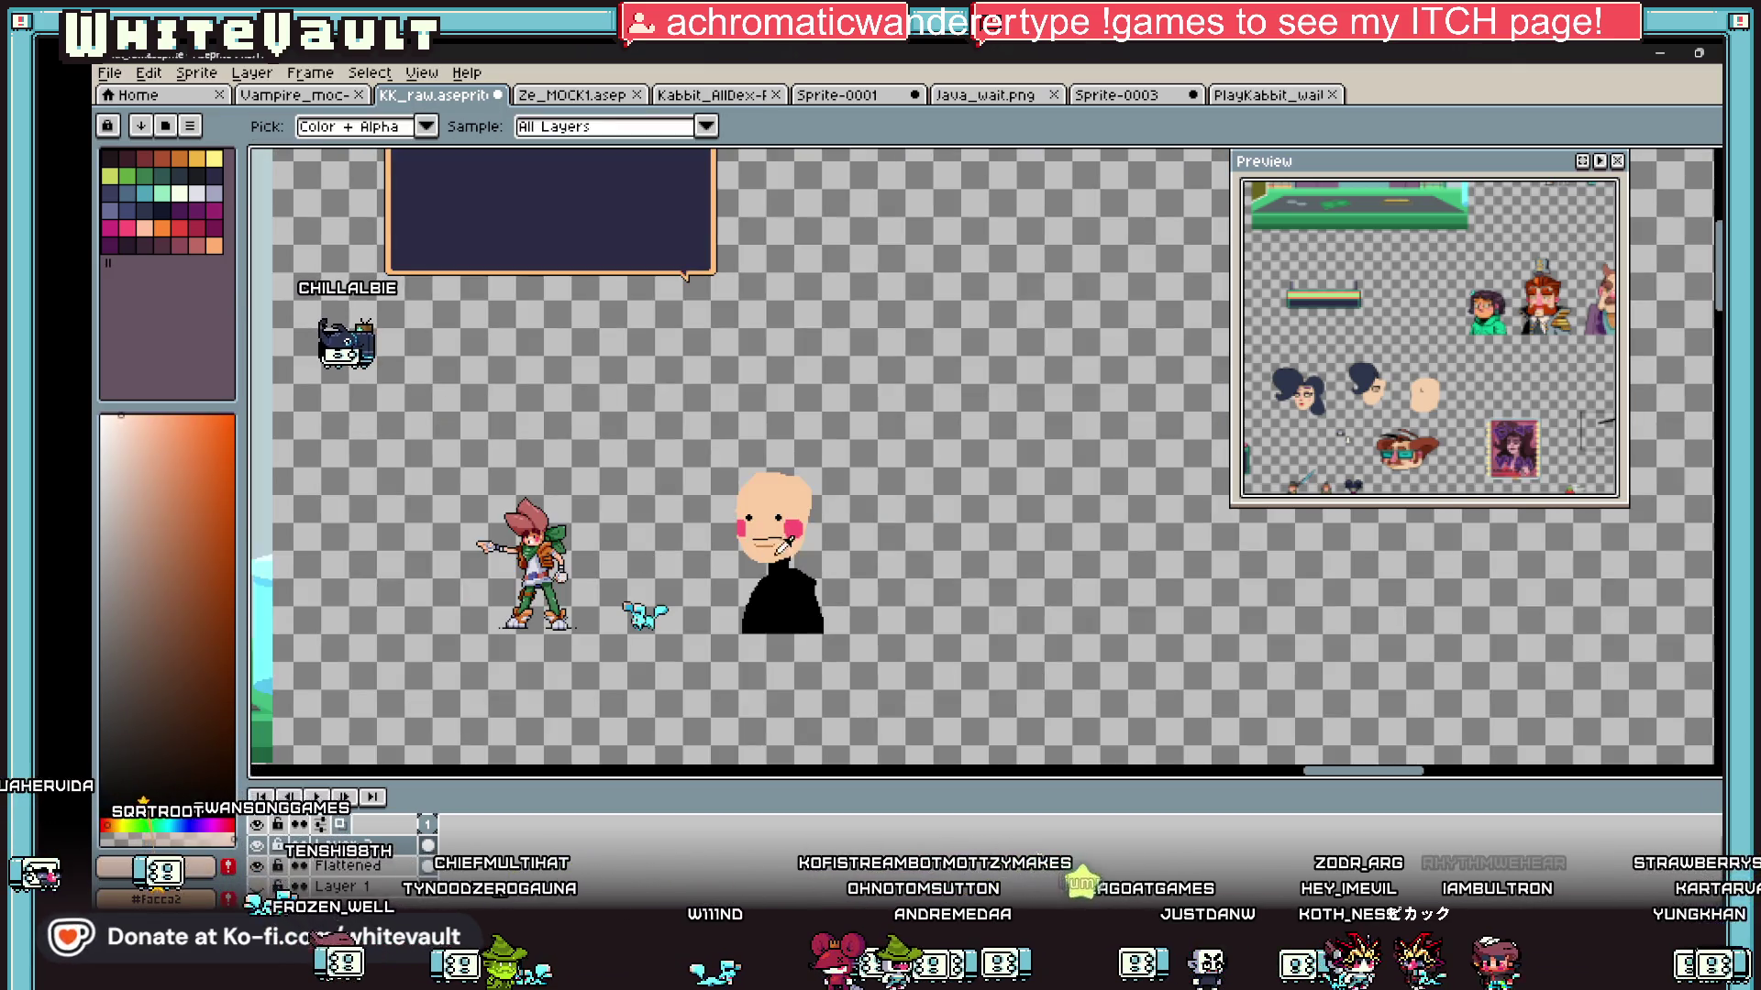
scroll(767, 542, "up", 4)
left_click_drag(707, 503, 790, 502)
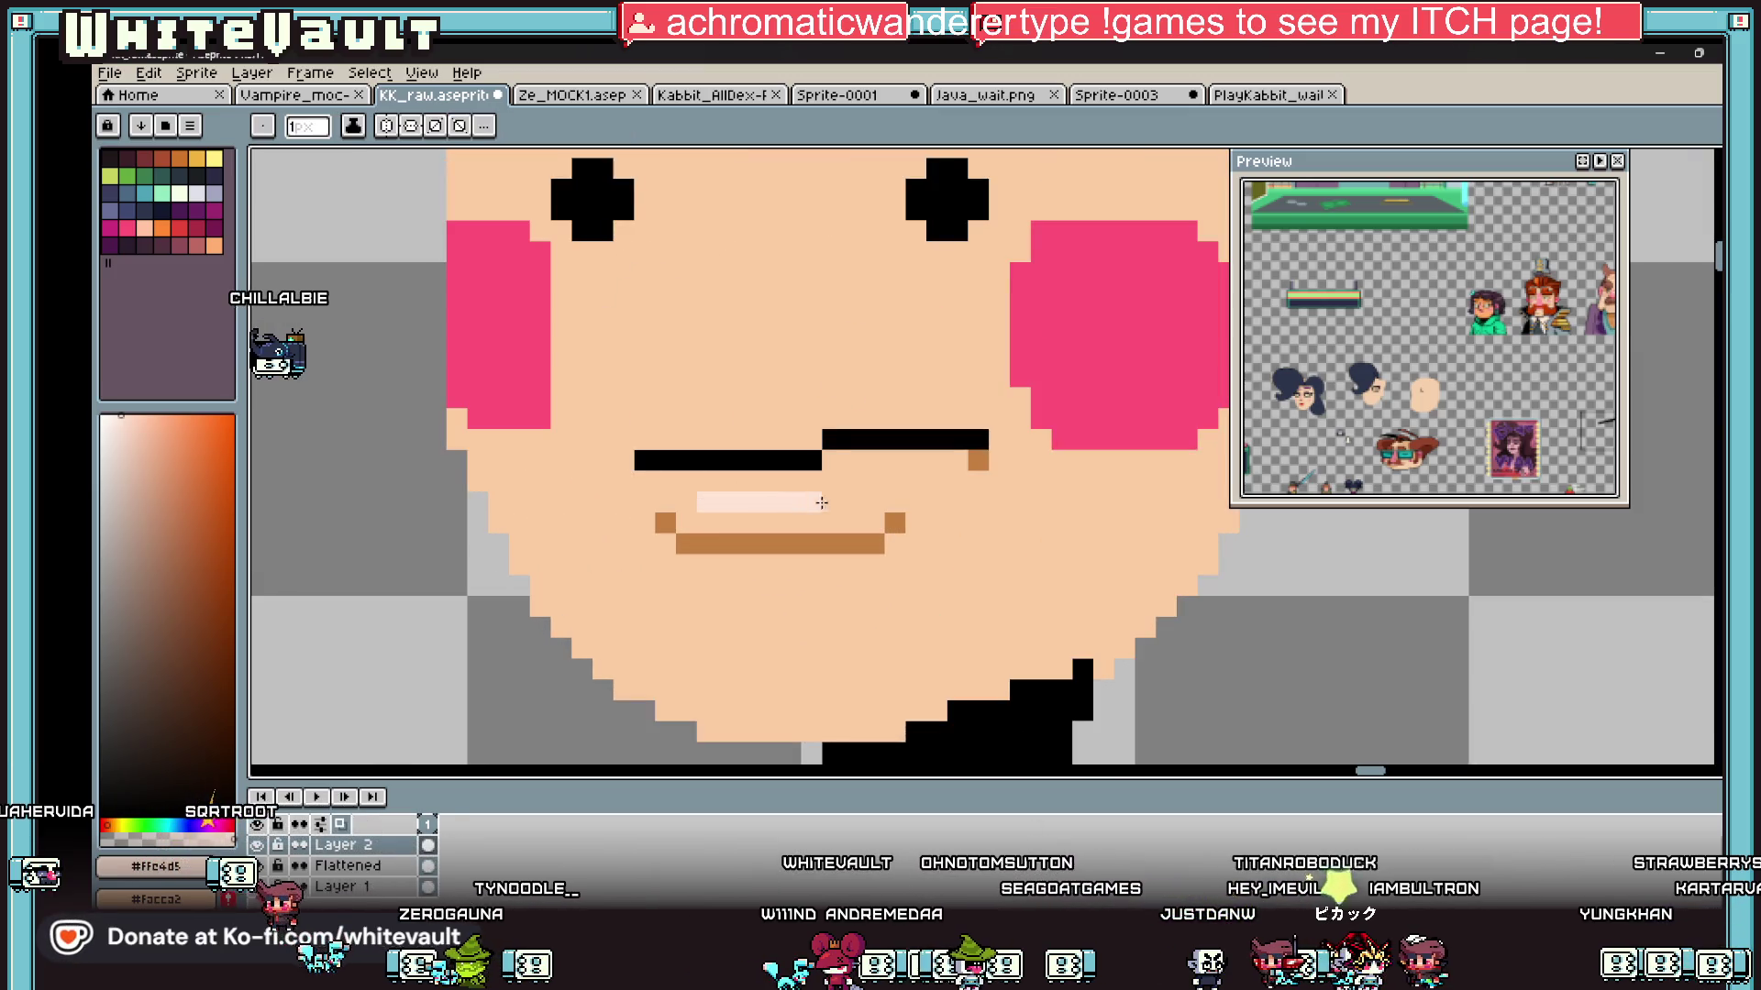
scroll(829, 503, "down", 5)
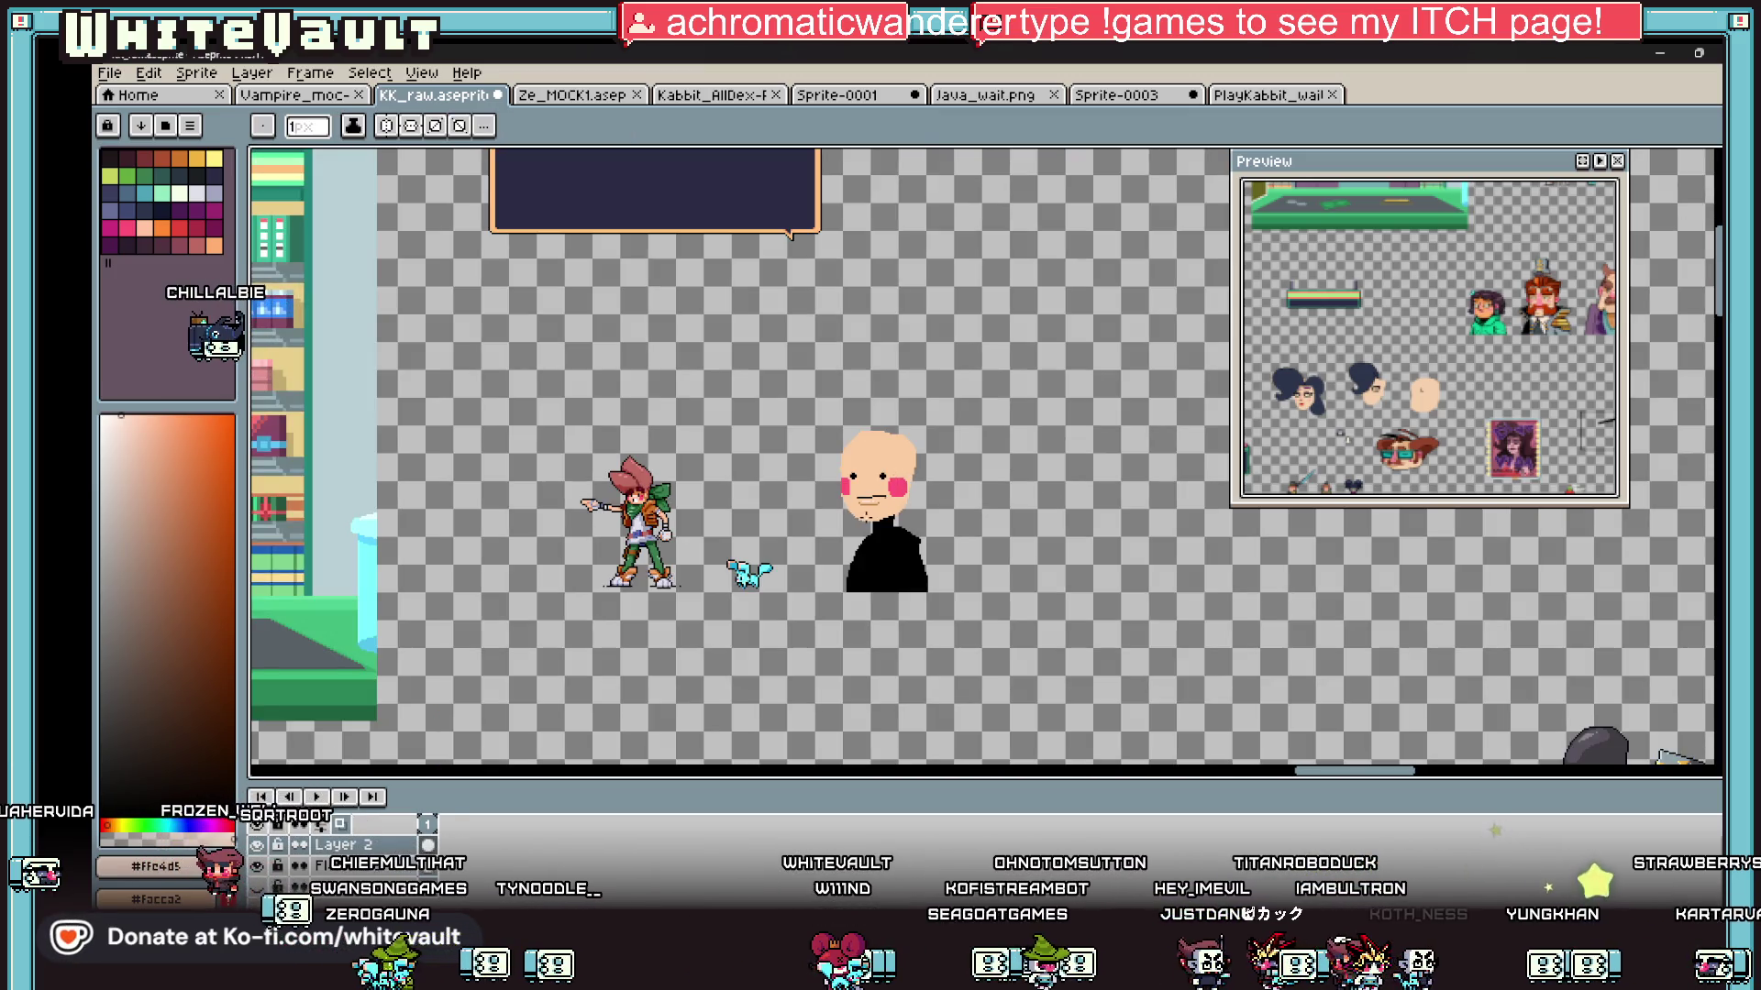
scroll(866, 515, "up", 3)
Step: Sample the dark maroon #530a15 for the eyebrows
key("alt")
scroll(862, 443, "up", 1)
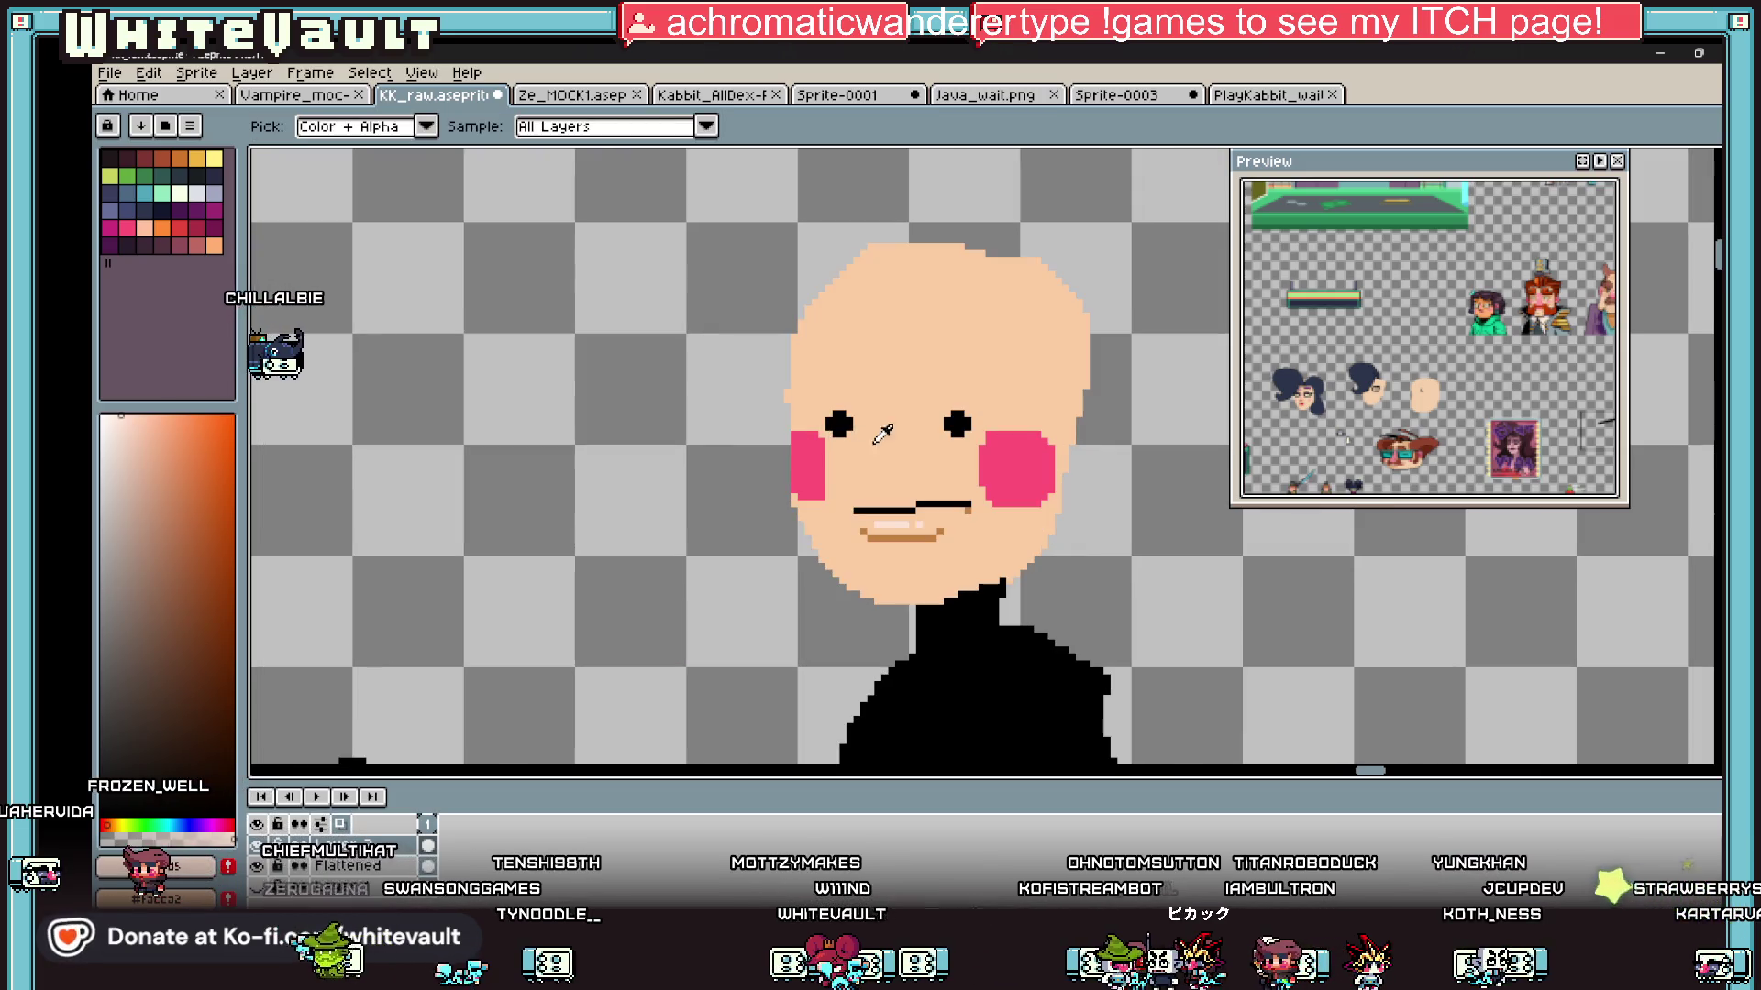
scroll(730, 495, "down", 2)
left_click(363, 490, "alt")
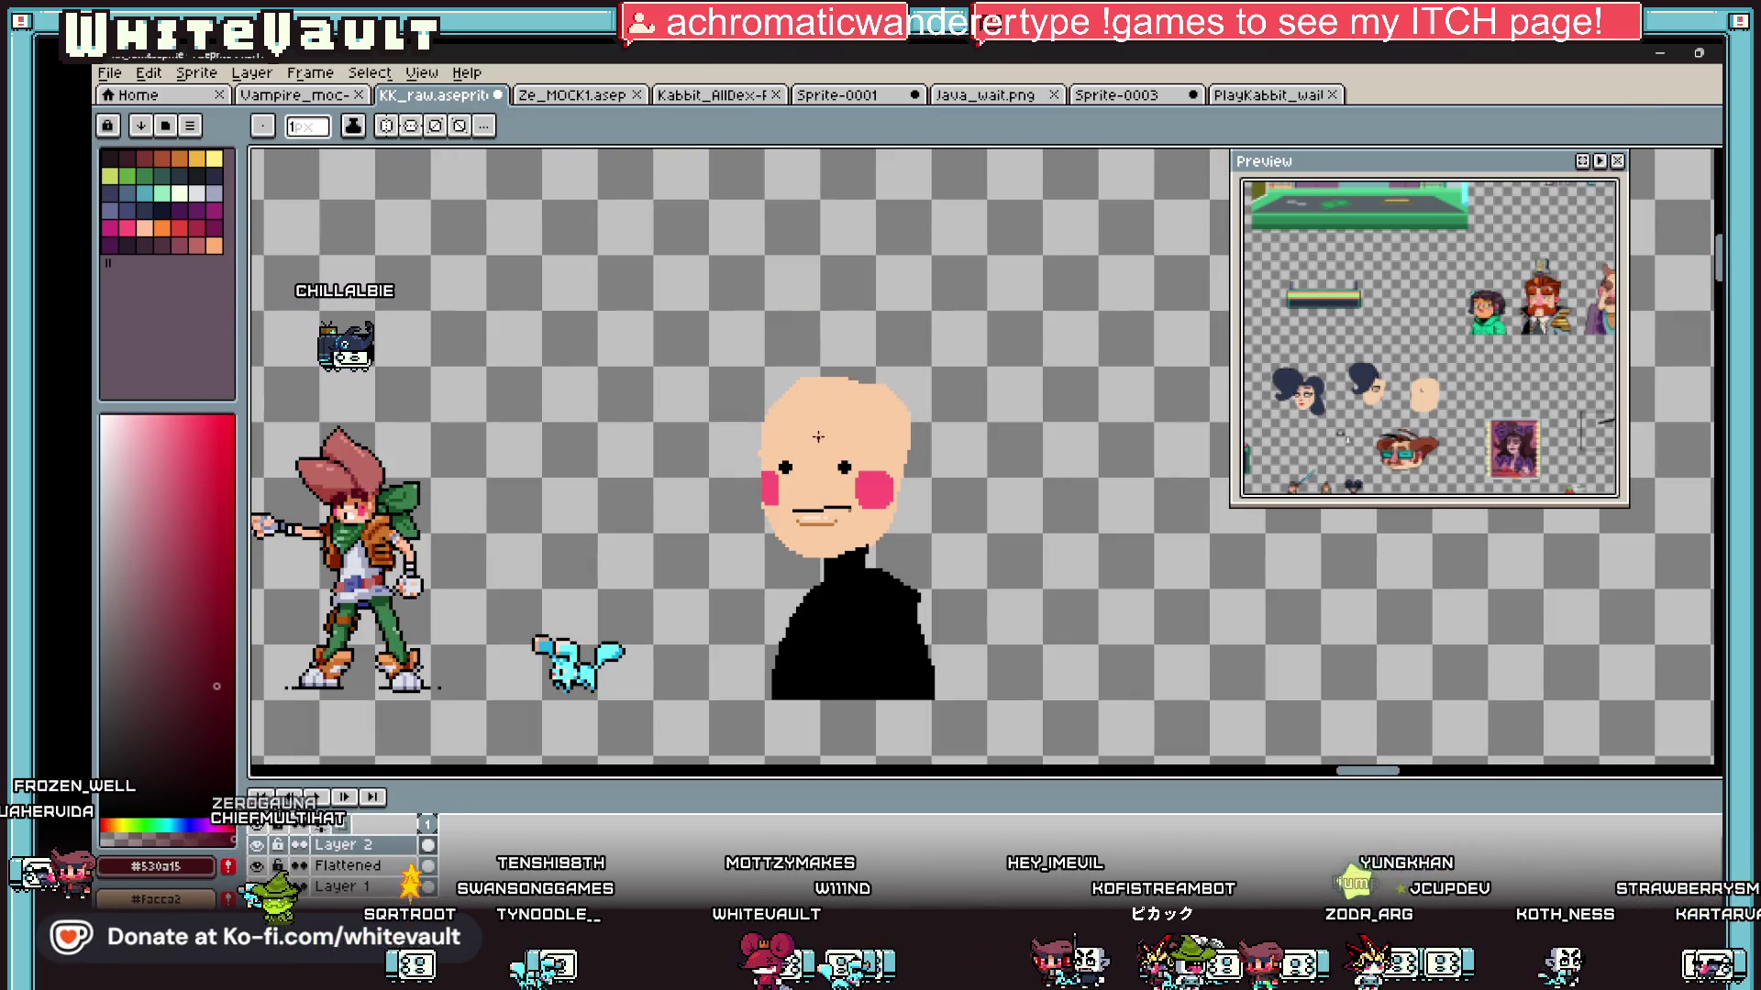
scroll(830, 439, "up", 3)
Step: Outline the right eyebrow and fill it with dark maroon
mouse_move(839, 431)
left_mouse_down()
mouse_move(826, 364)
mouse_move(837, 301)
mouse_move(862, 287)
mouse_move(1054, 330)
mouse_move(1127, 433)
left_mouse_up()
mouse_move(818, 349)
left_mouse_down()
mouse_move(820, 455)
mouse_move(1142, 539)
mouse_move(1161, 487)
left_mouse_up()
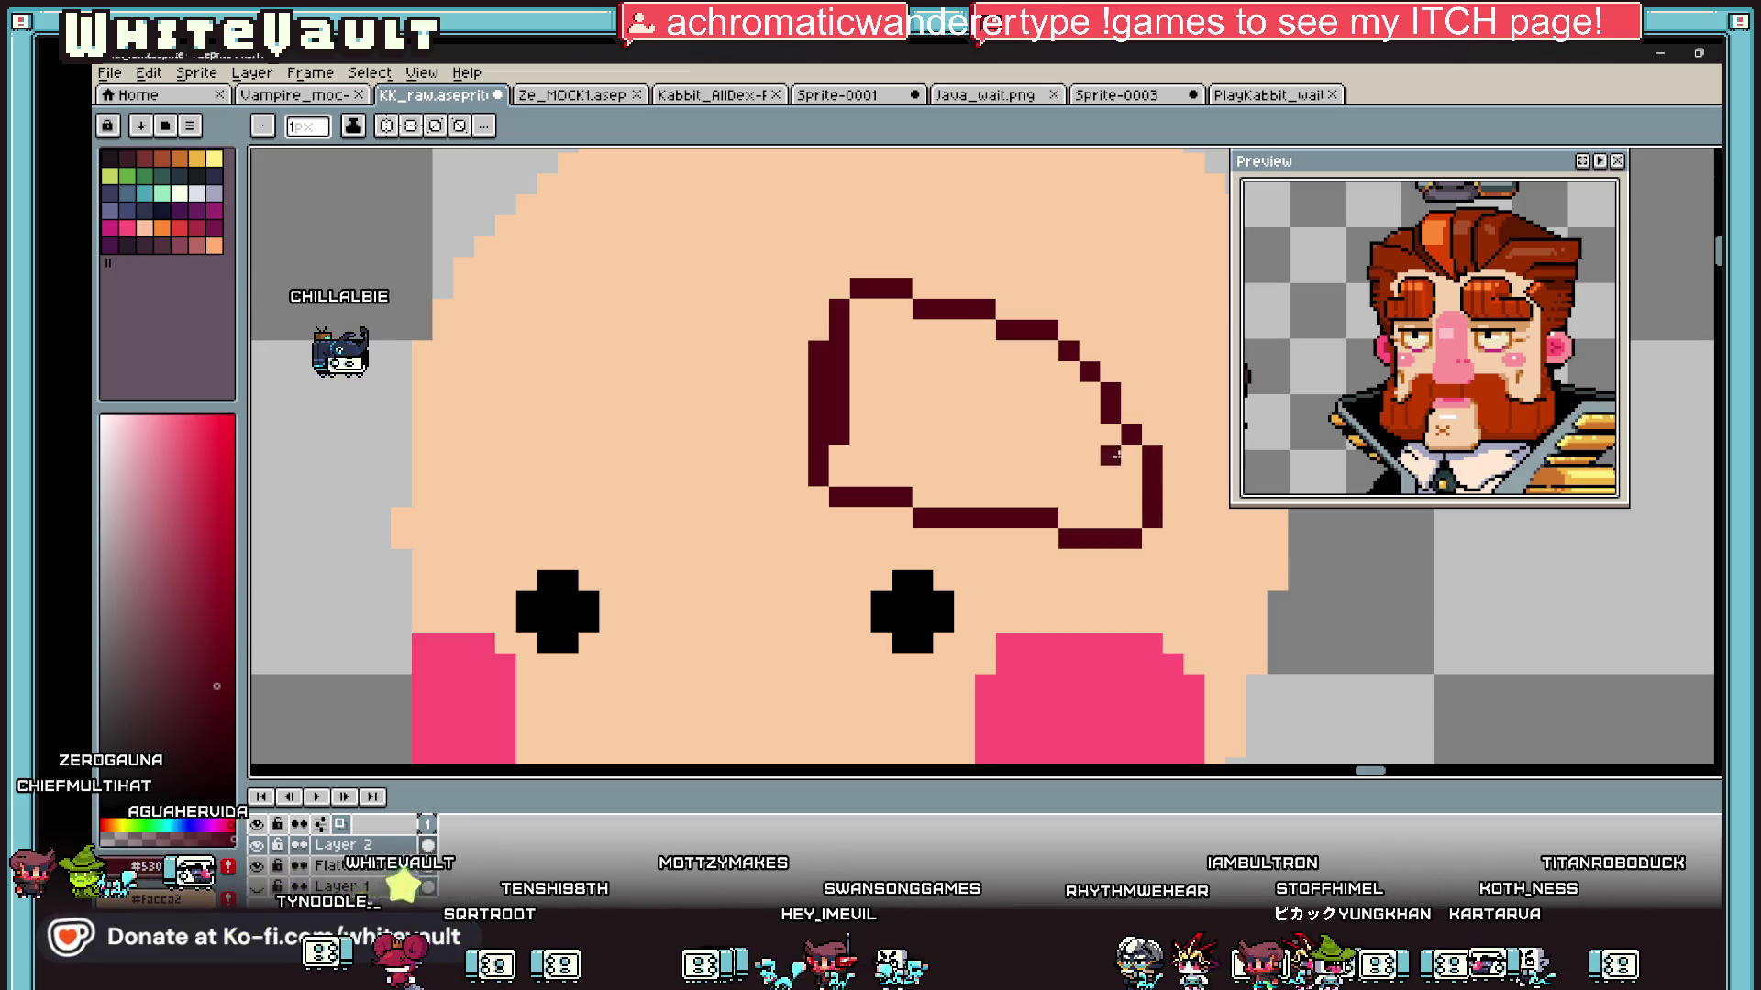
key("g")
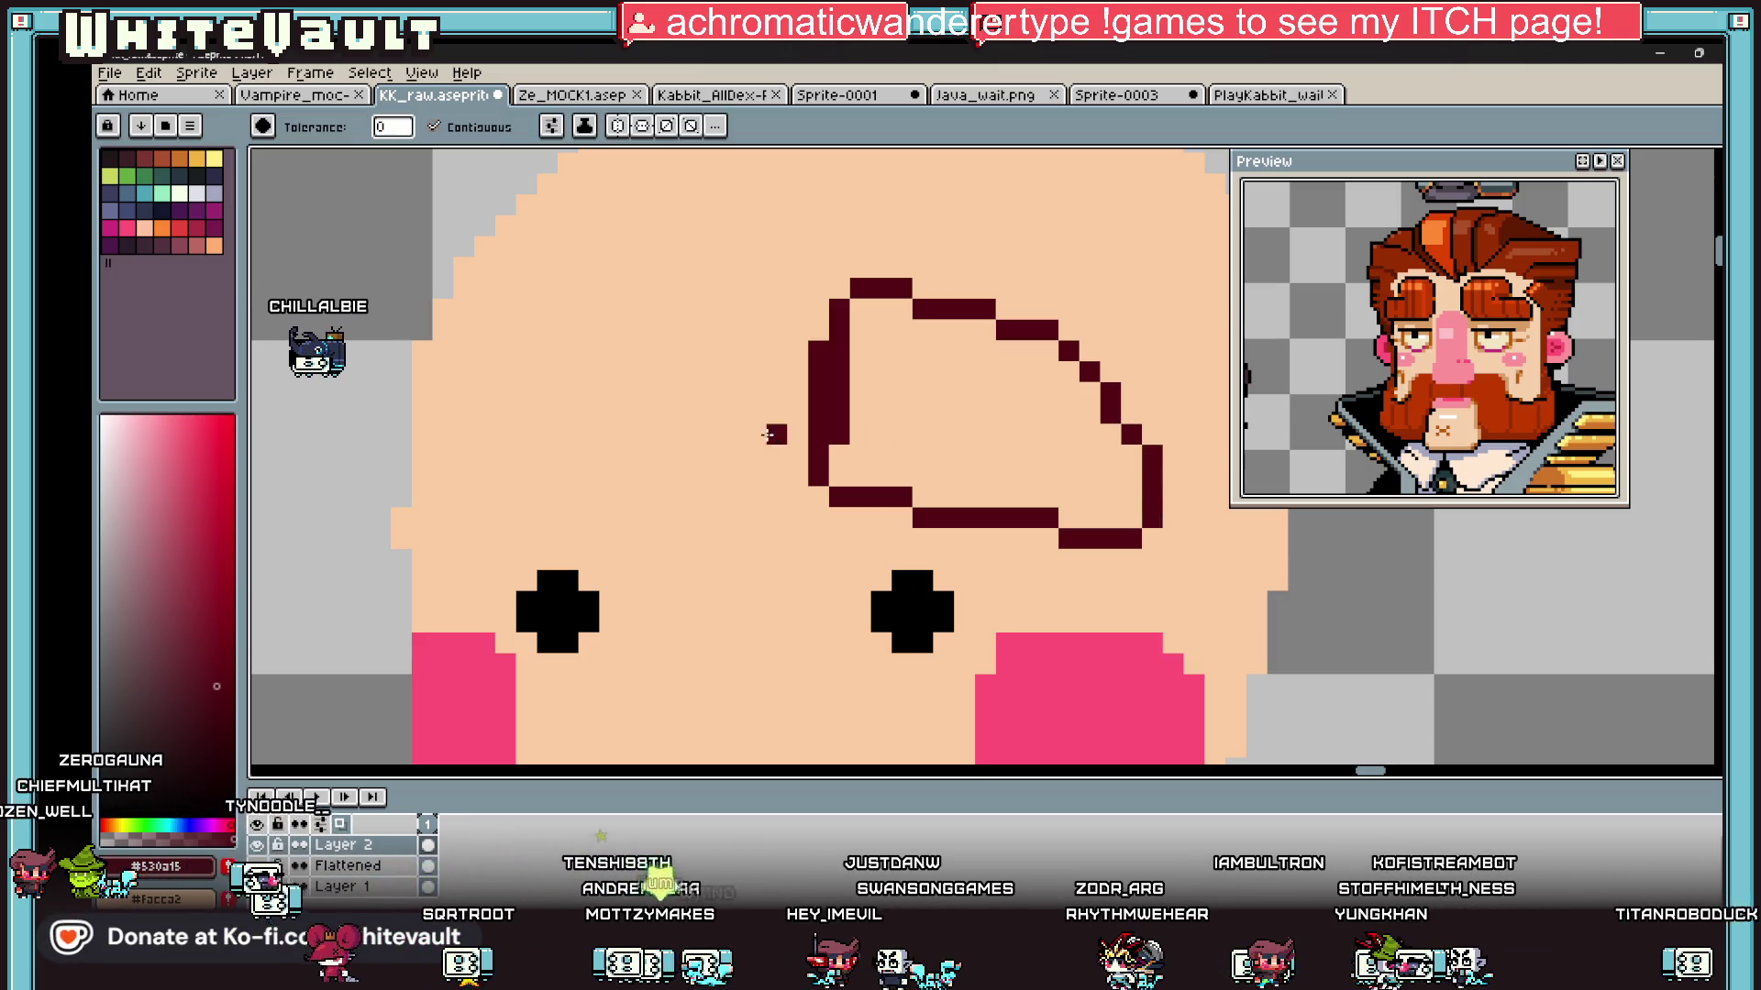
left_click(1015, 390)
scroll(1010, 404, "down", 4)
scroll(996, 410, "up", 1)
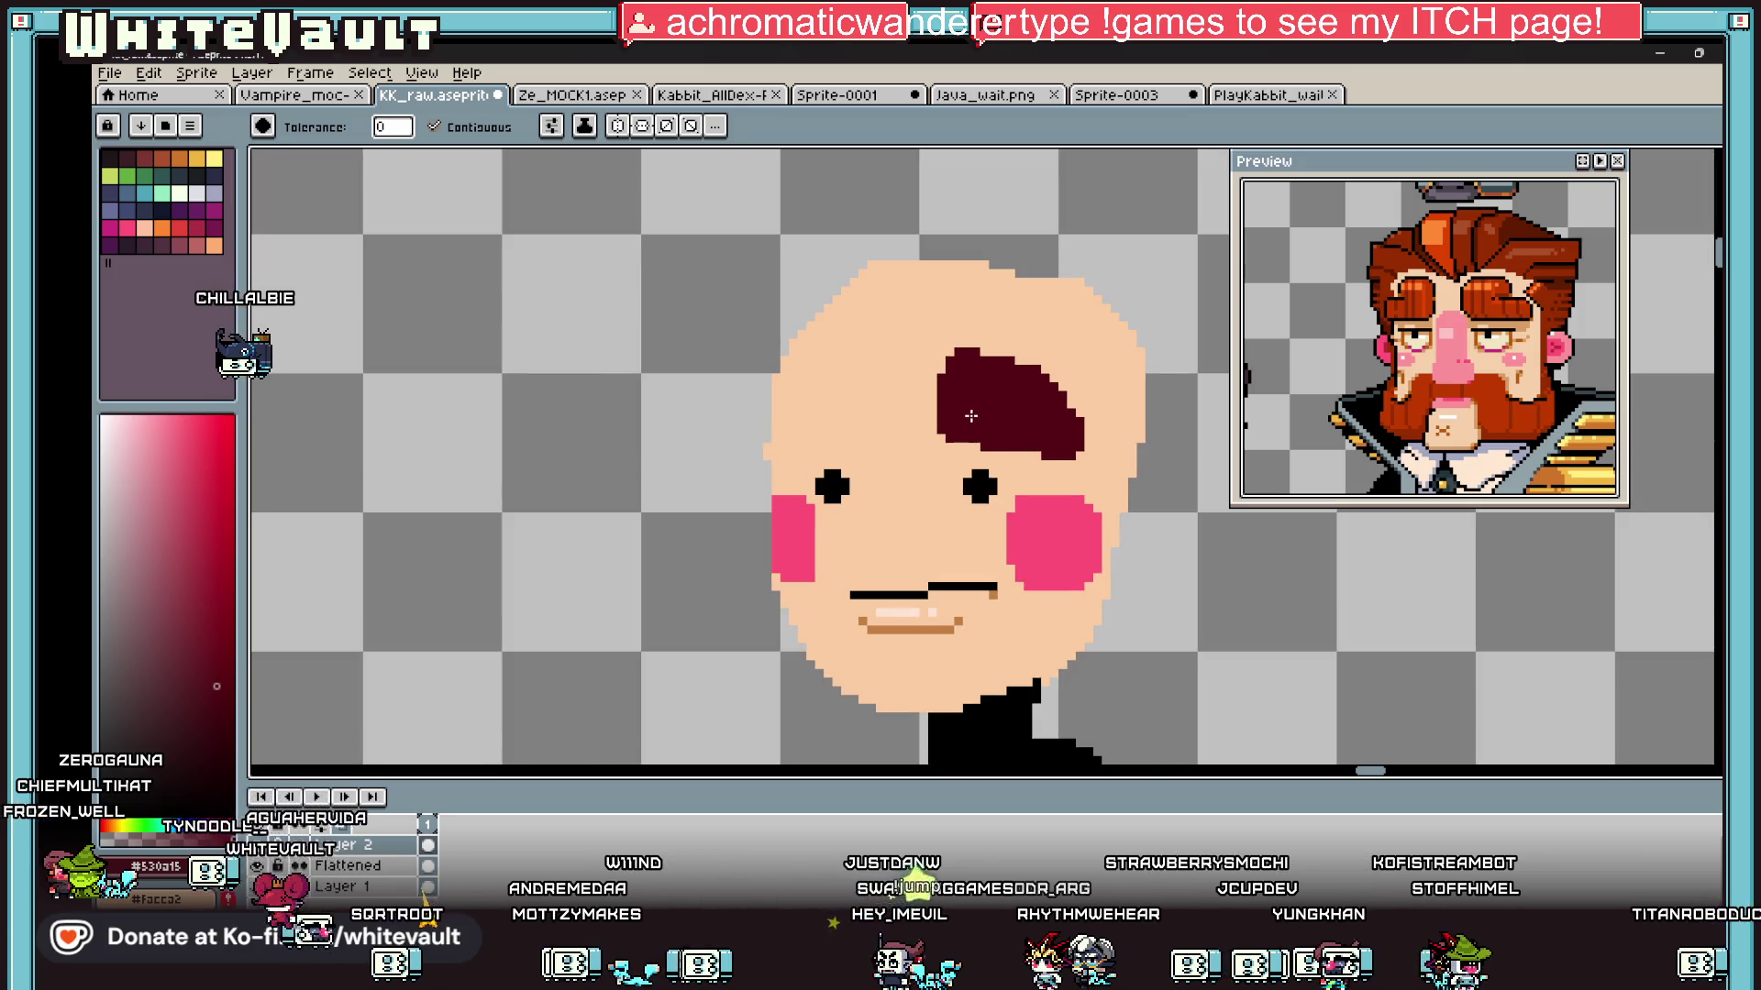
Step: Outline the left eyebrow, redoing a too-steep stroke, and fill it with dark maroon
key("b")
scroll(865, 447, "up", 2)
left_click_drag(865, 447, 865, 374)
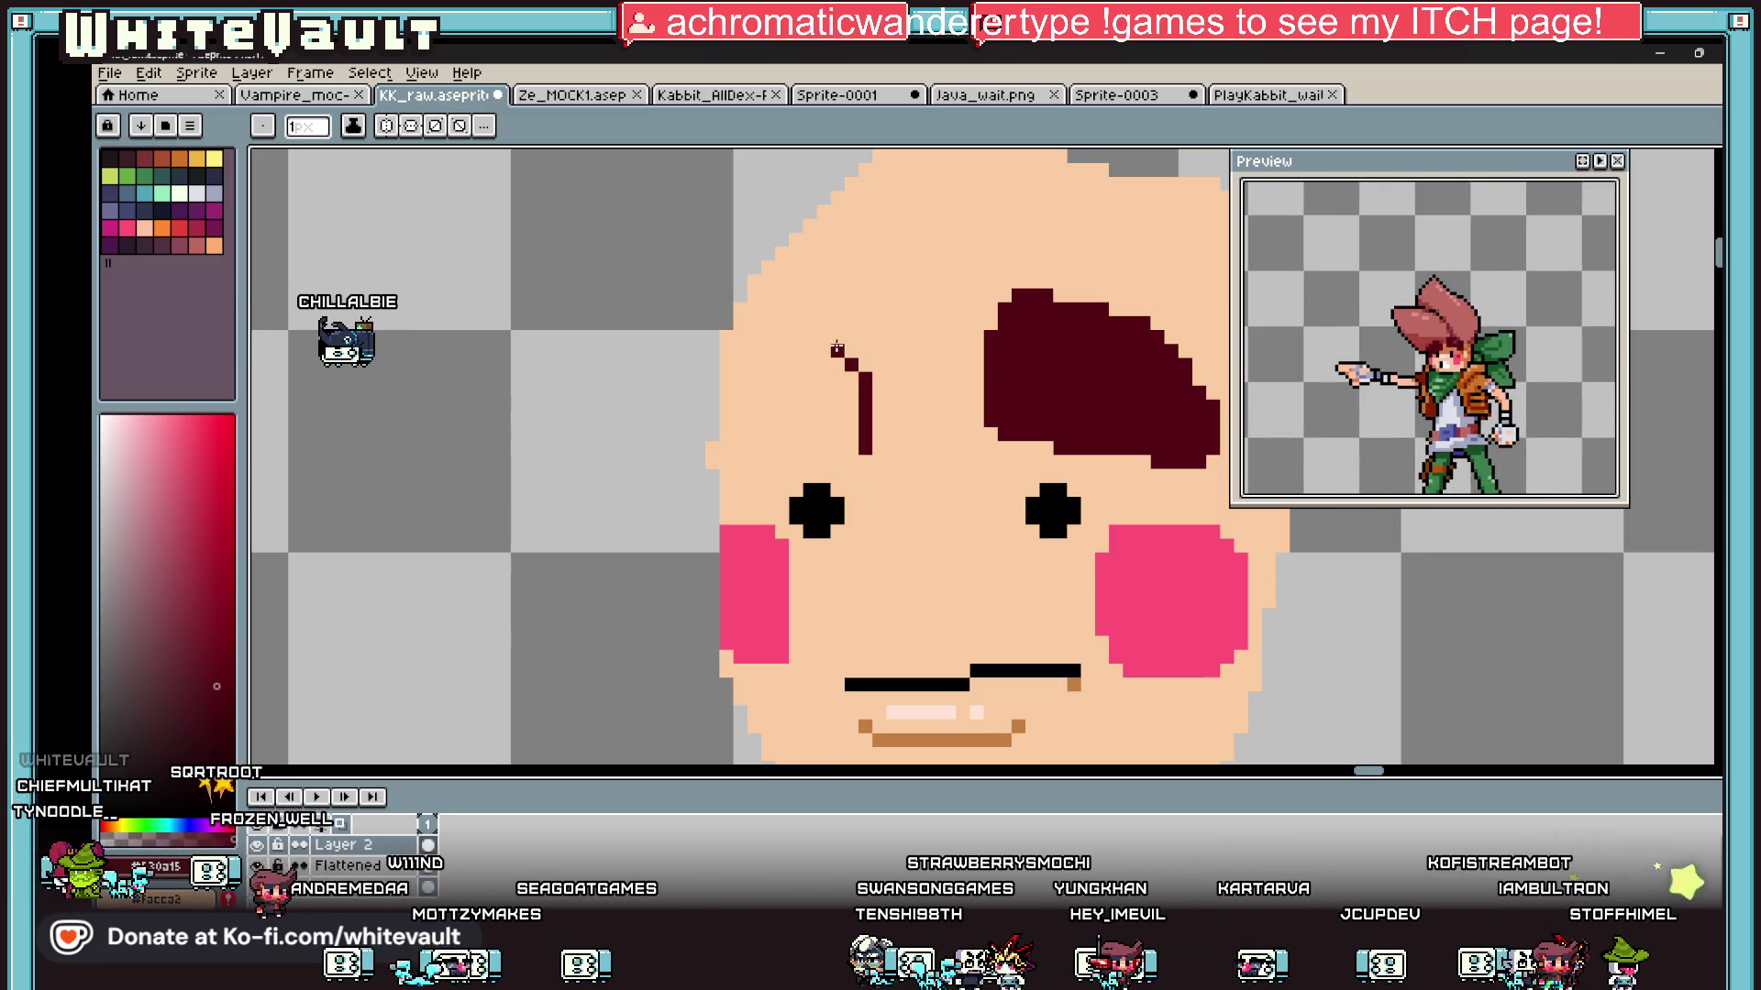
mouse_move(854, 354)
left_mouse_down()
mouse_move(781, 422)
mouse_move(708, 438)
left_mouse_up()
key("ctrl+z")
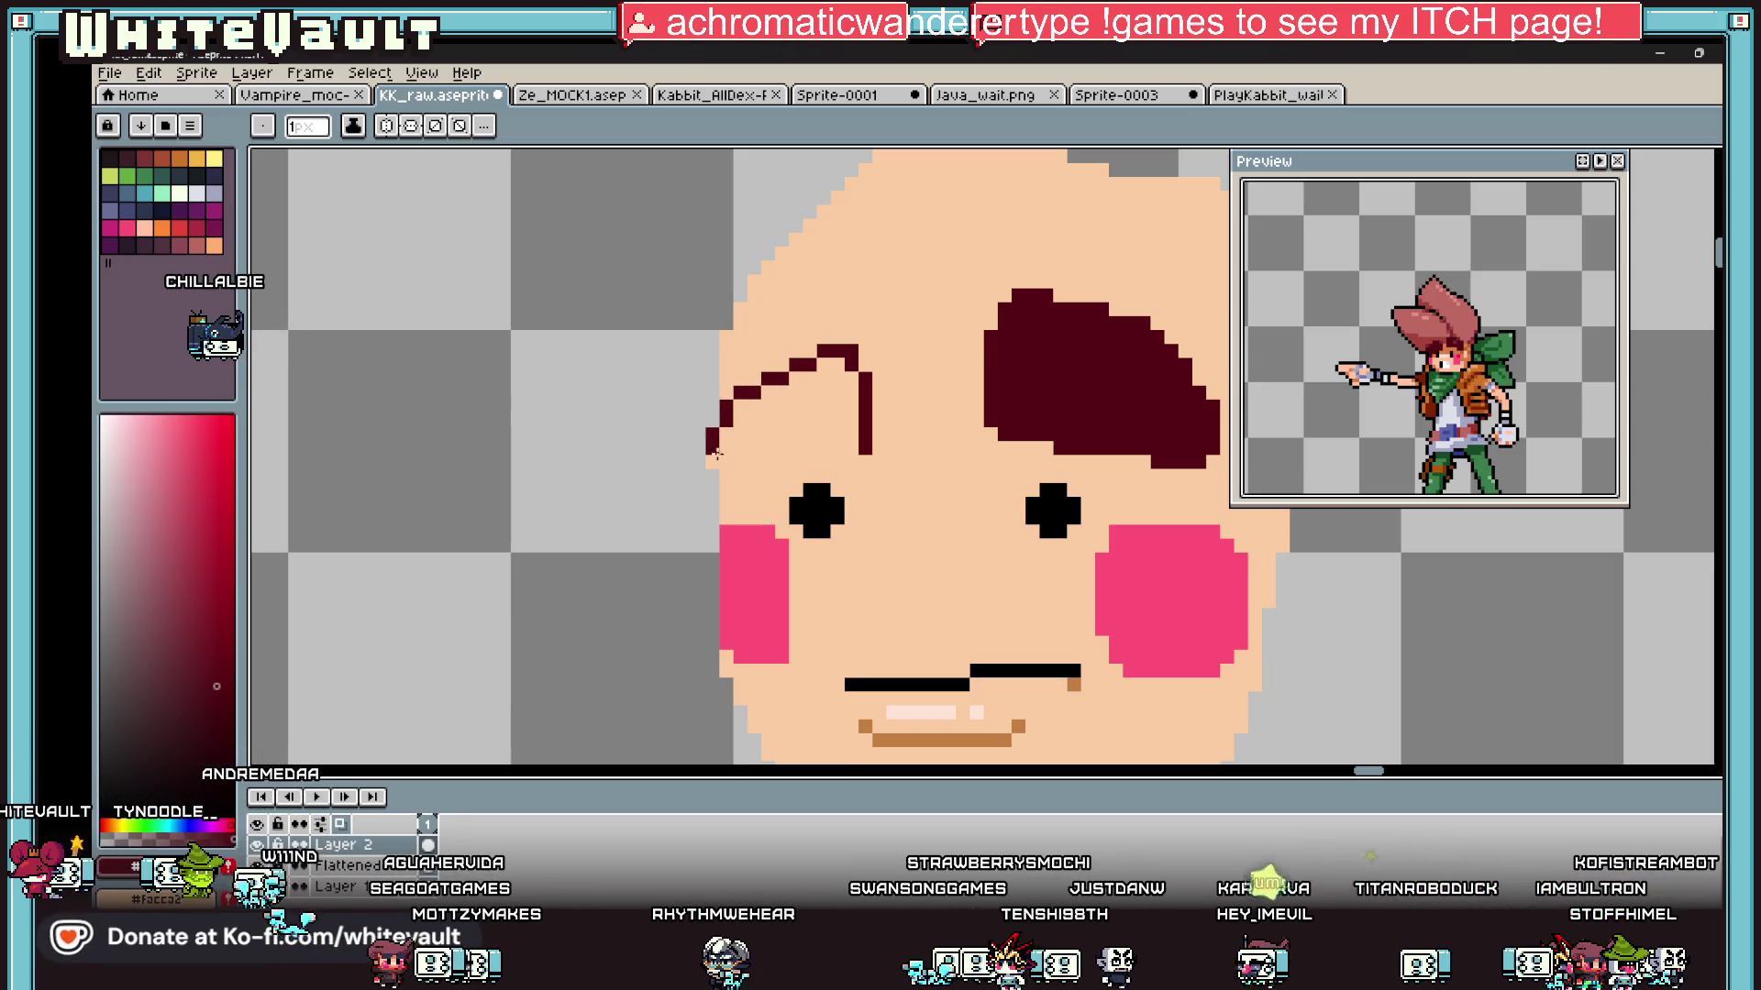
left_click_drag(707, 440, 865, 474)
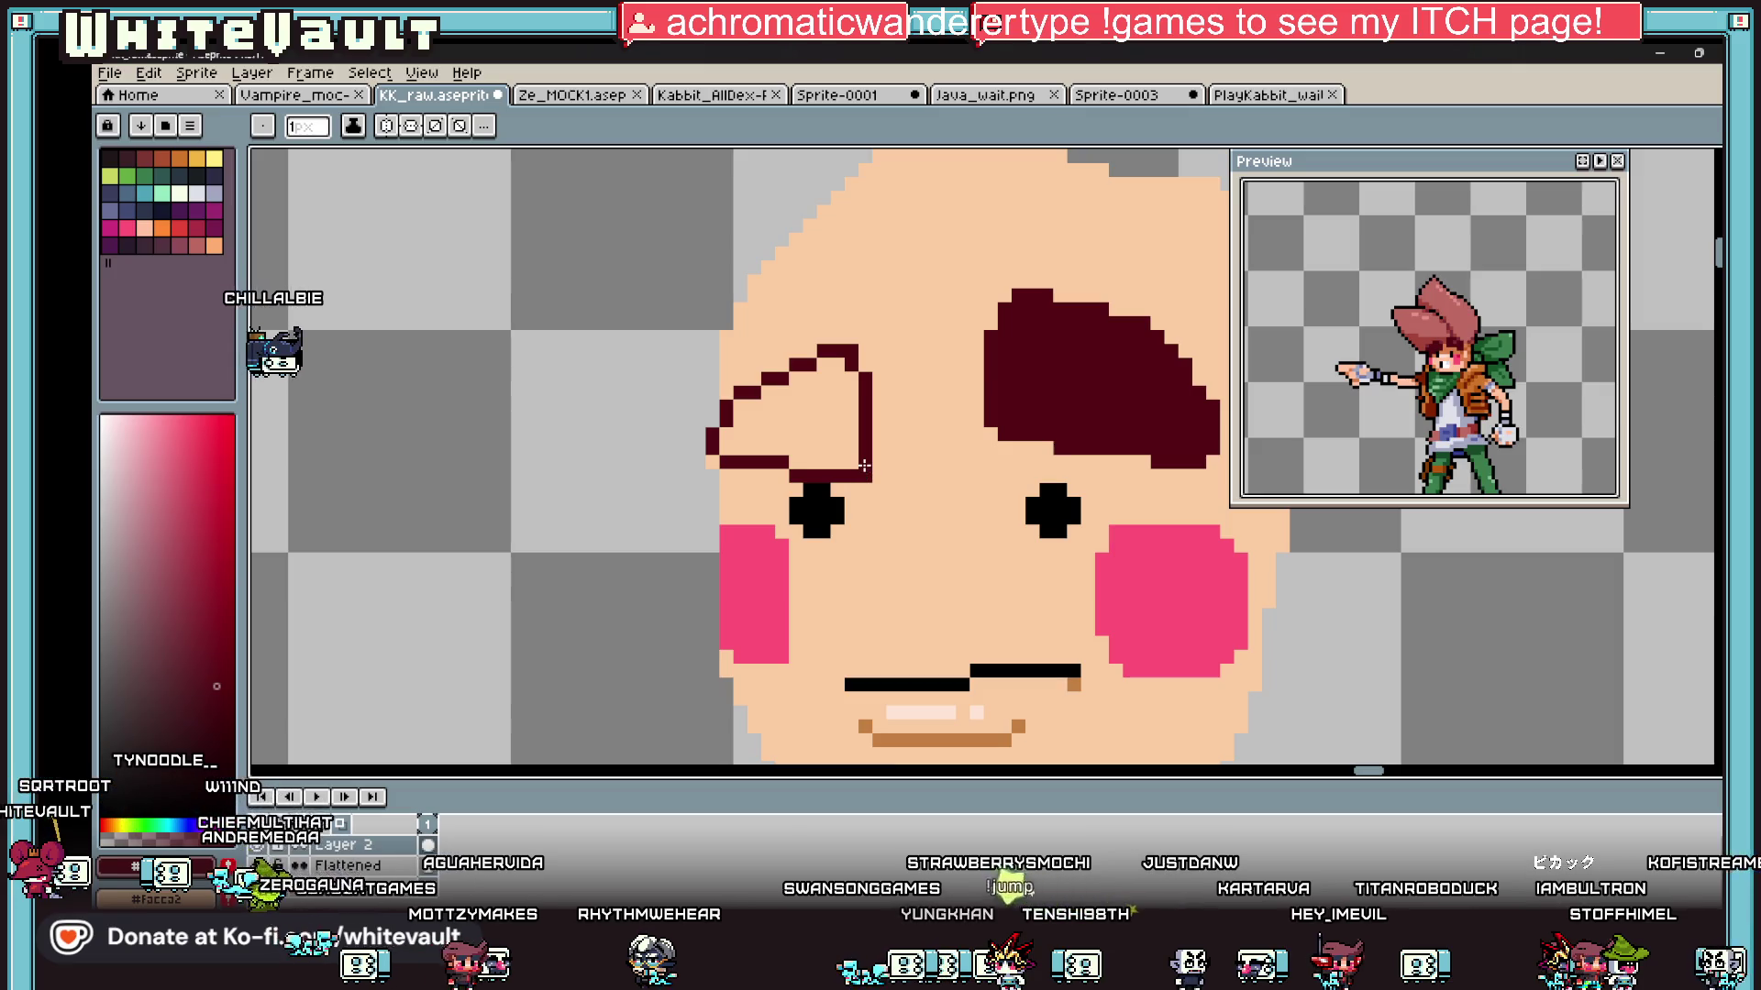
key("g")
left_click(807, 413)
scroll(913, 438, "down", 3)
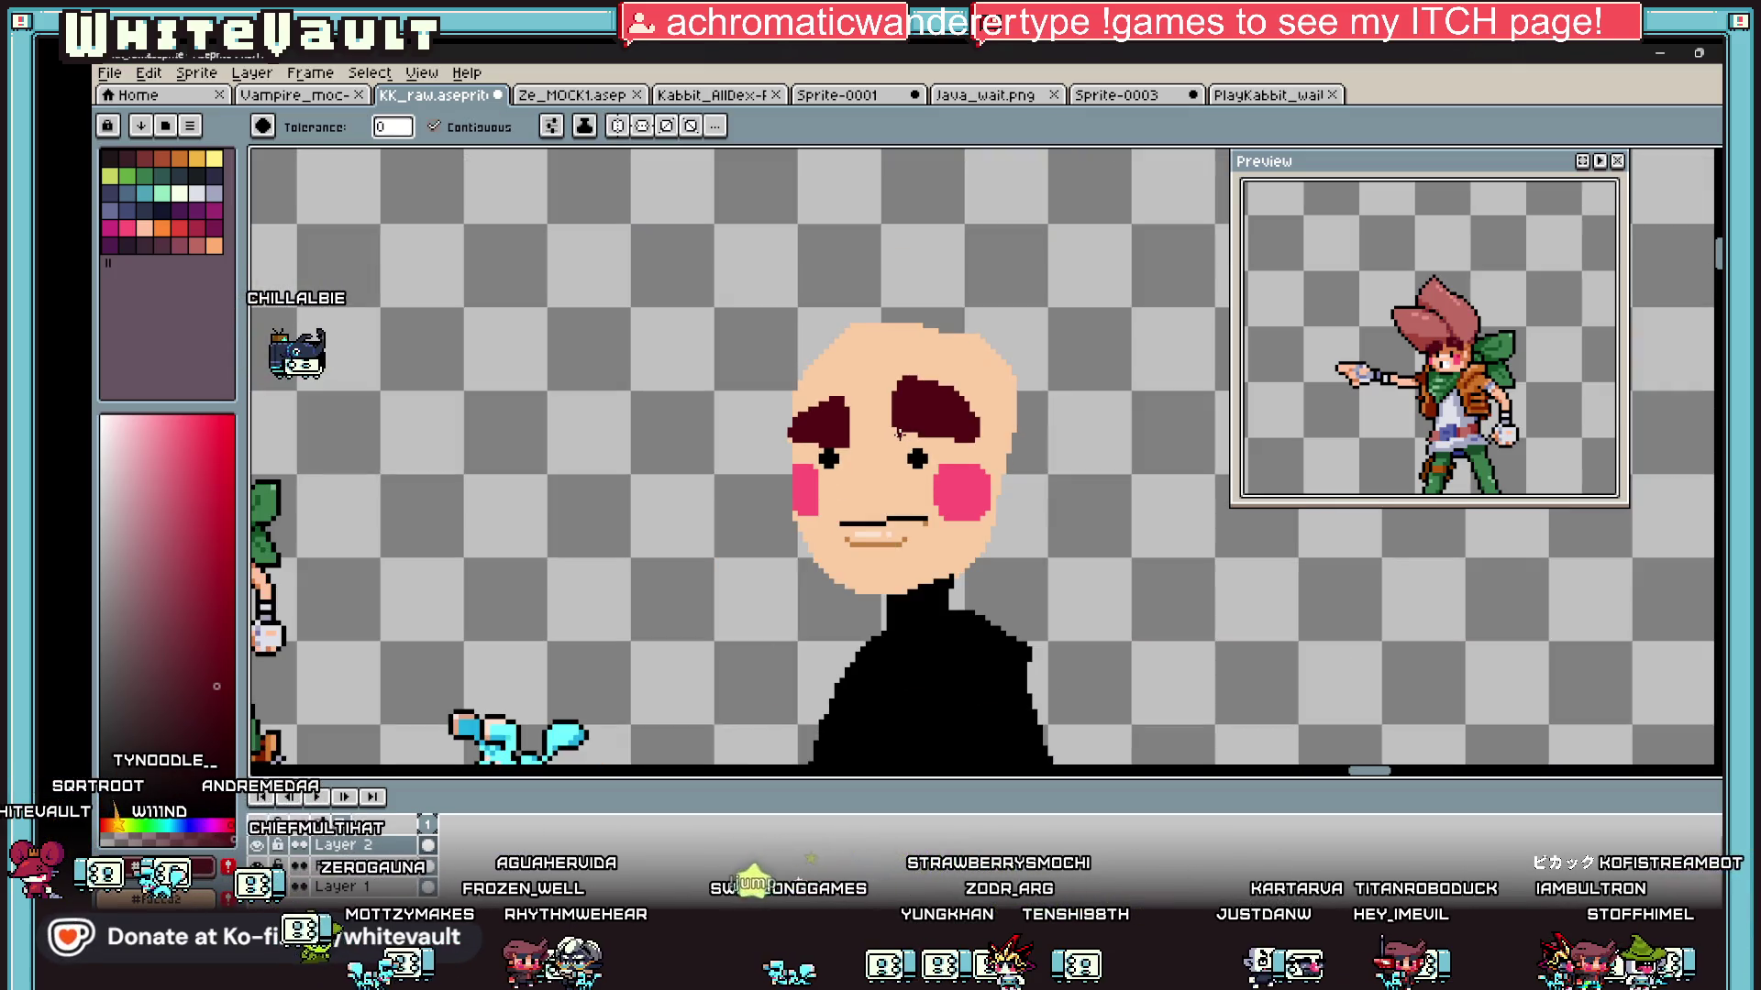
scroll(902, 487, "up", 3)
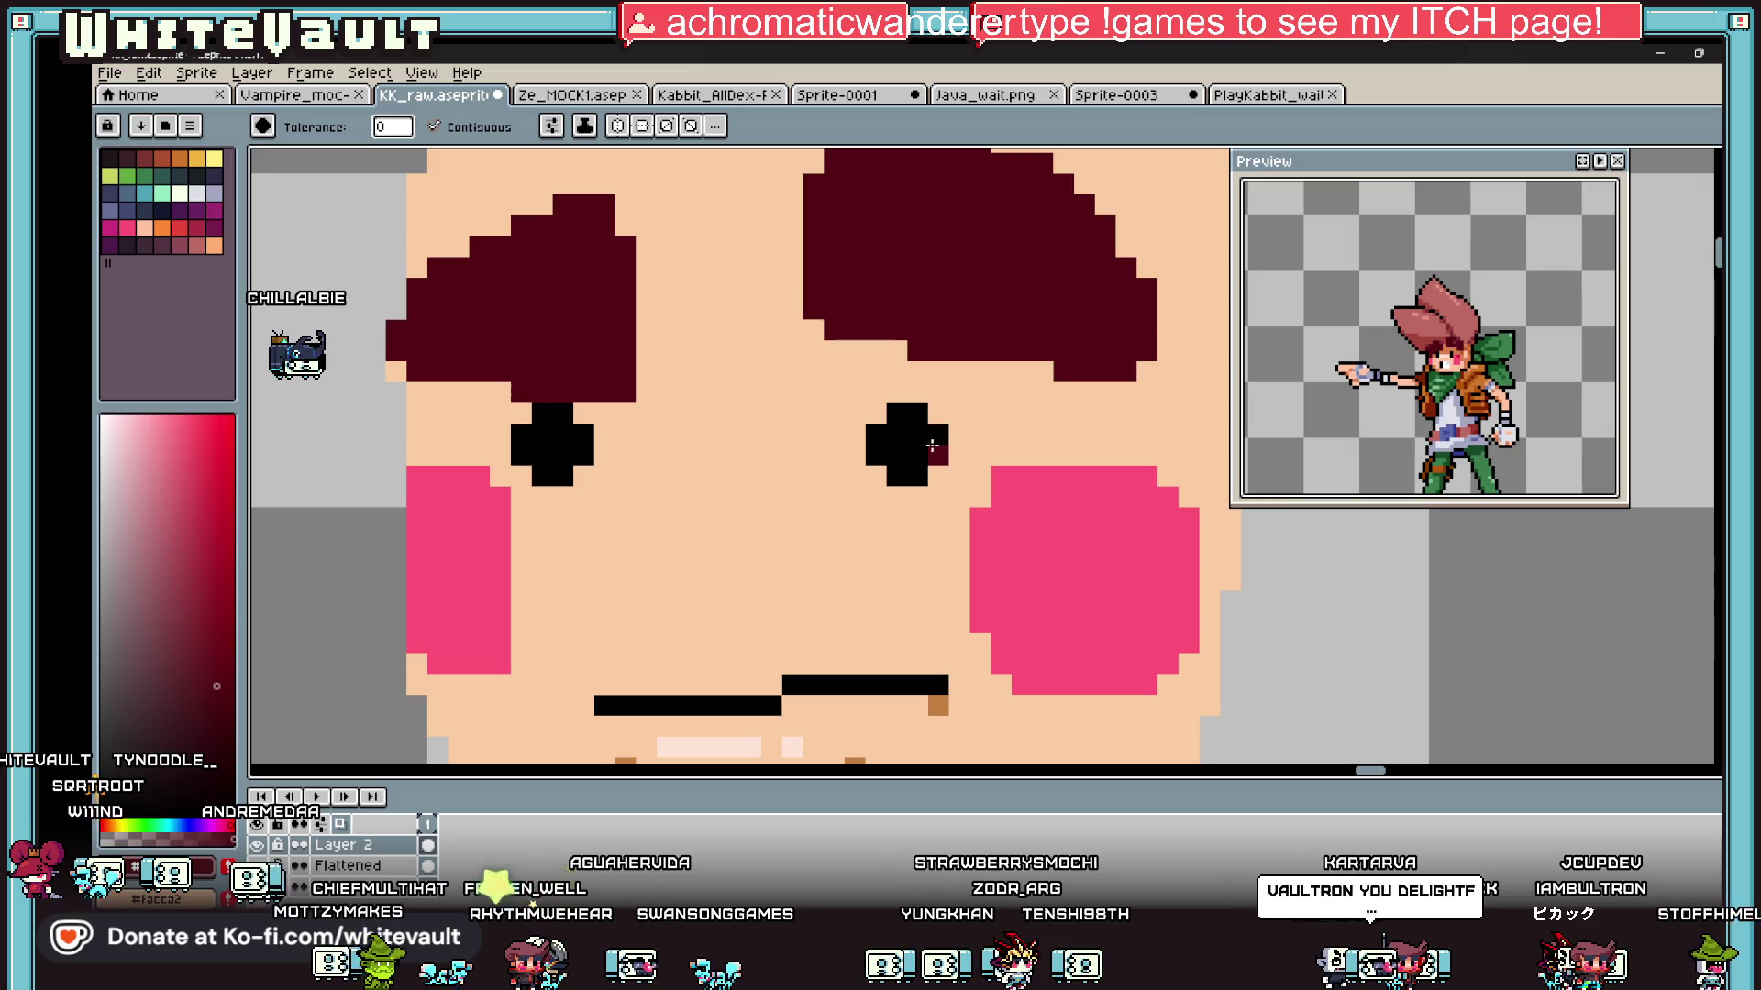
key("b")
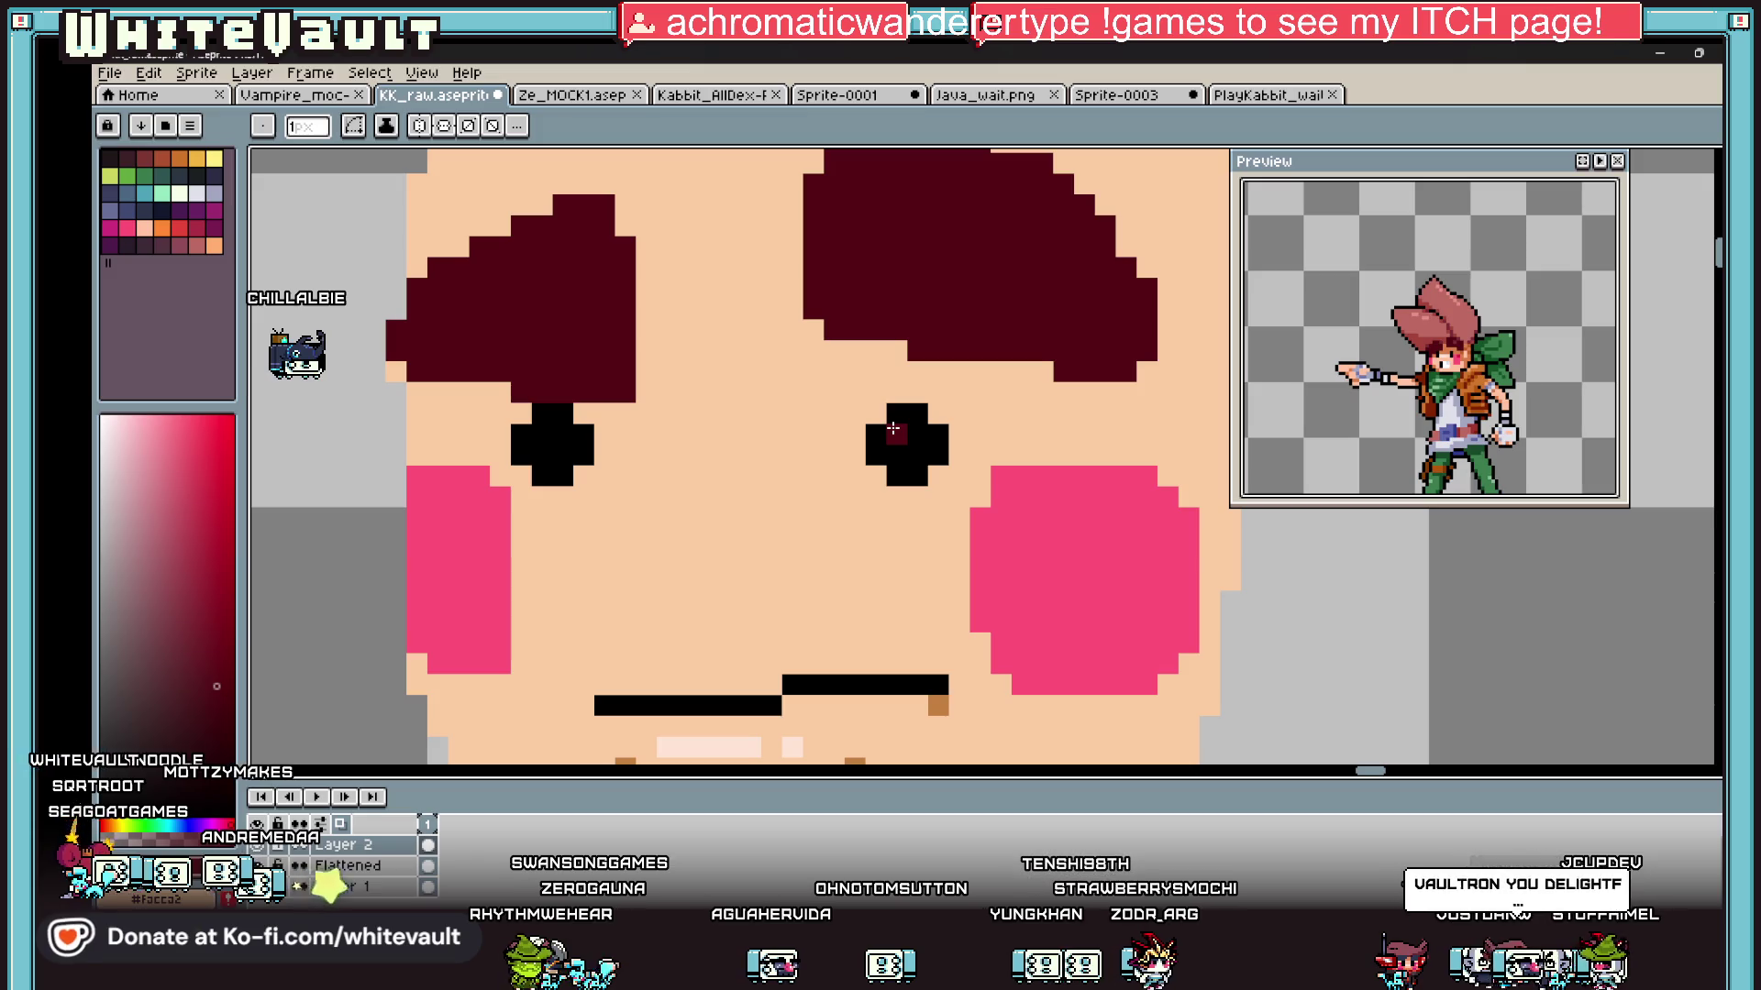
scroll(807, 650, "down", 3)
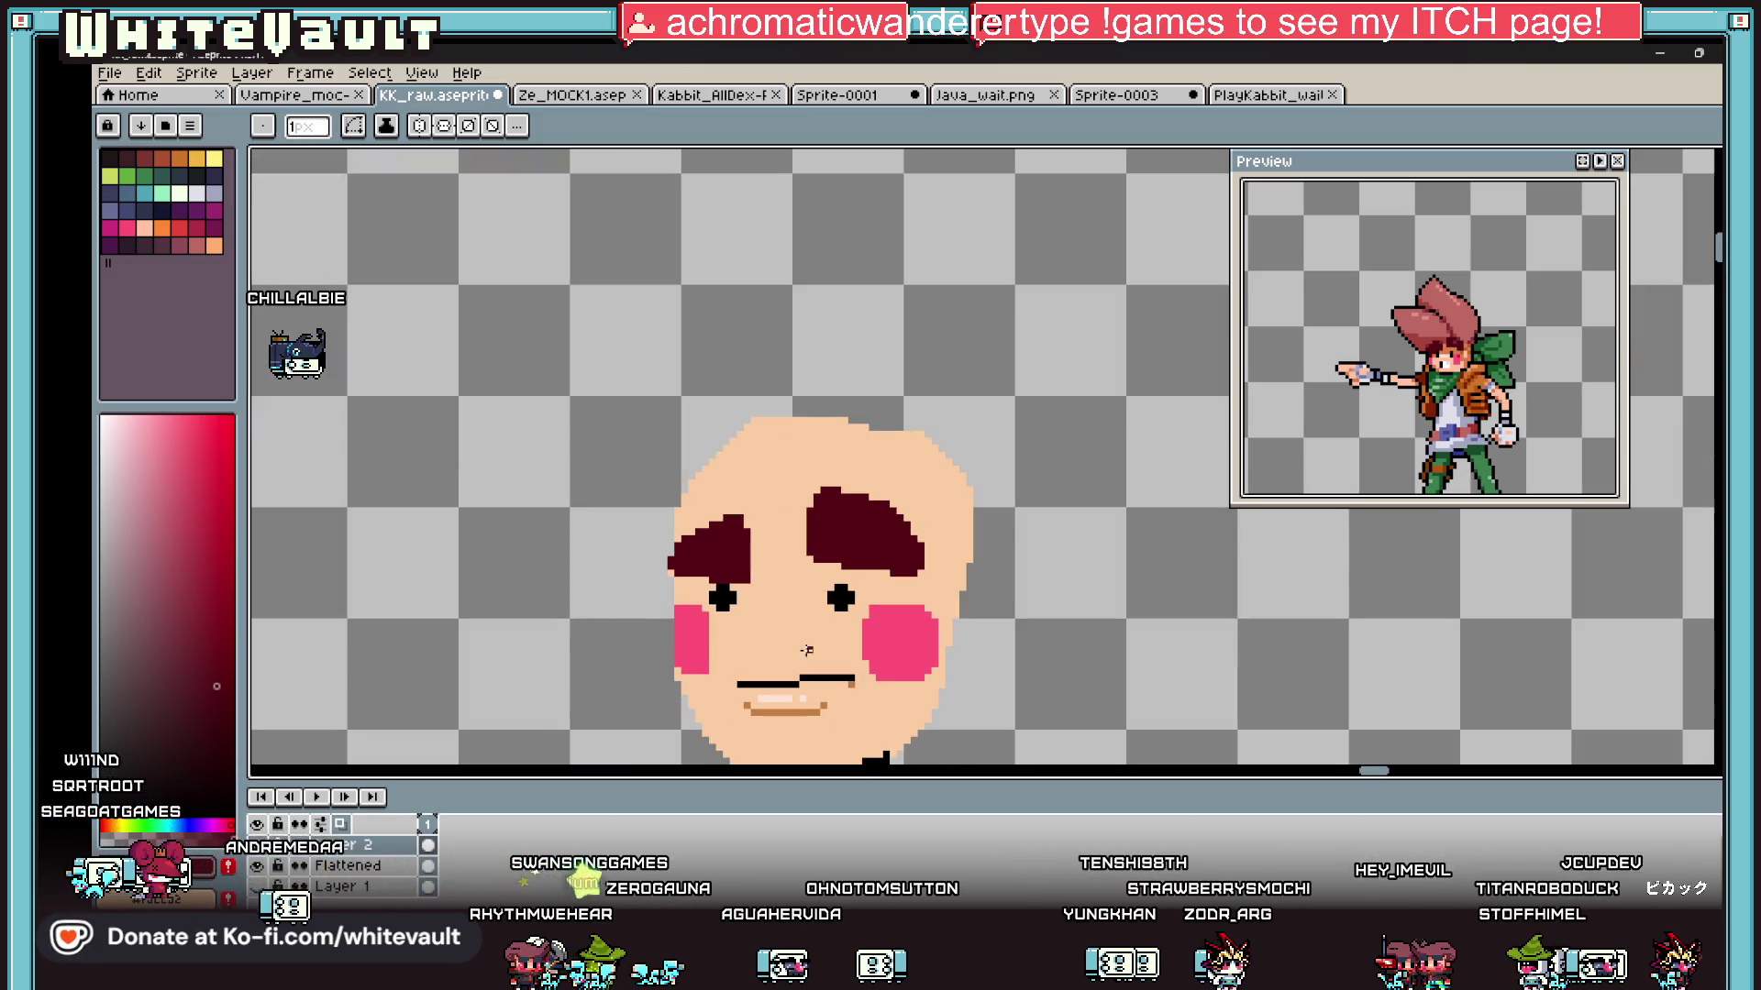
scroll(1429, 339, "down", 4)
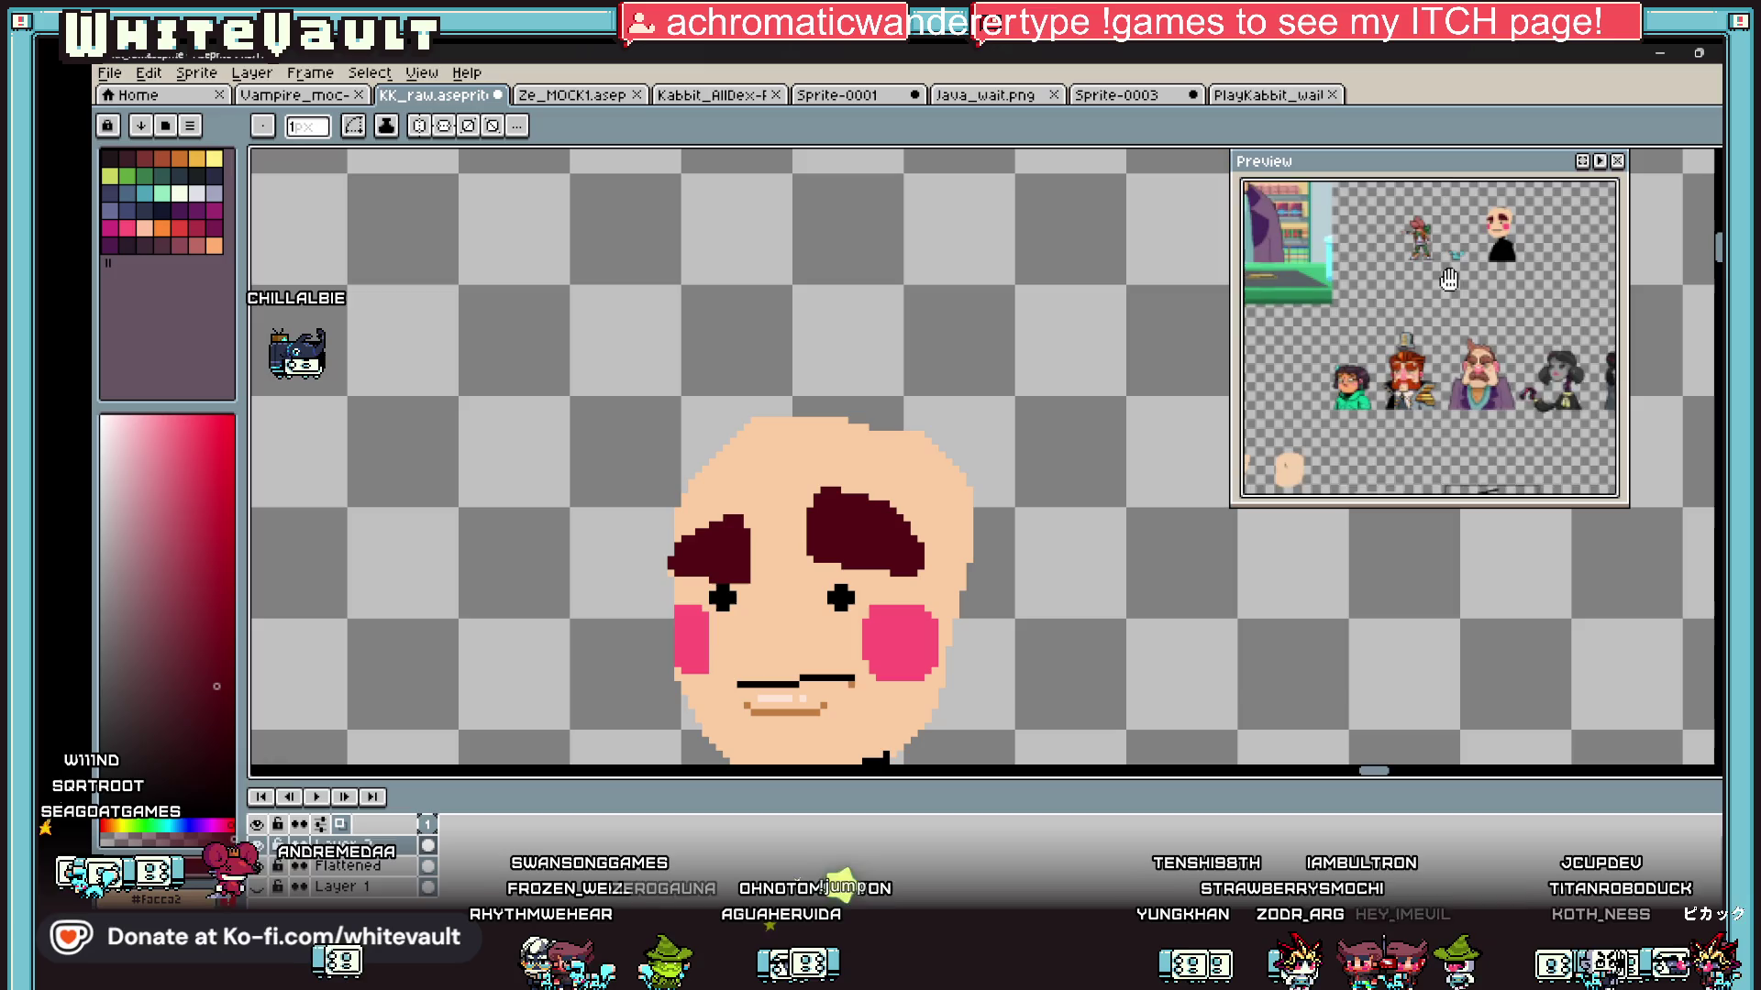
Step: Sample the cheek pink and draw the nose's left edge beside the left eye
scroll(1490, 353, "up", 4)
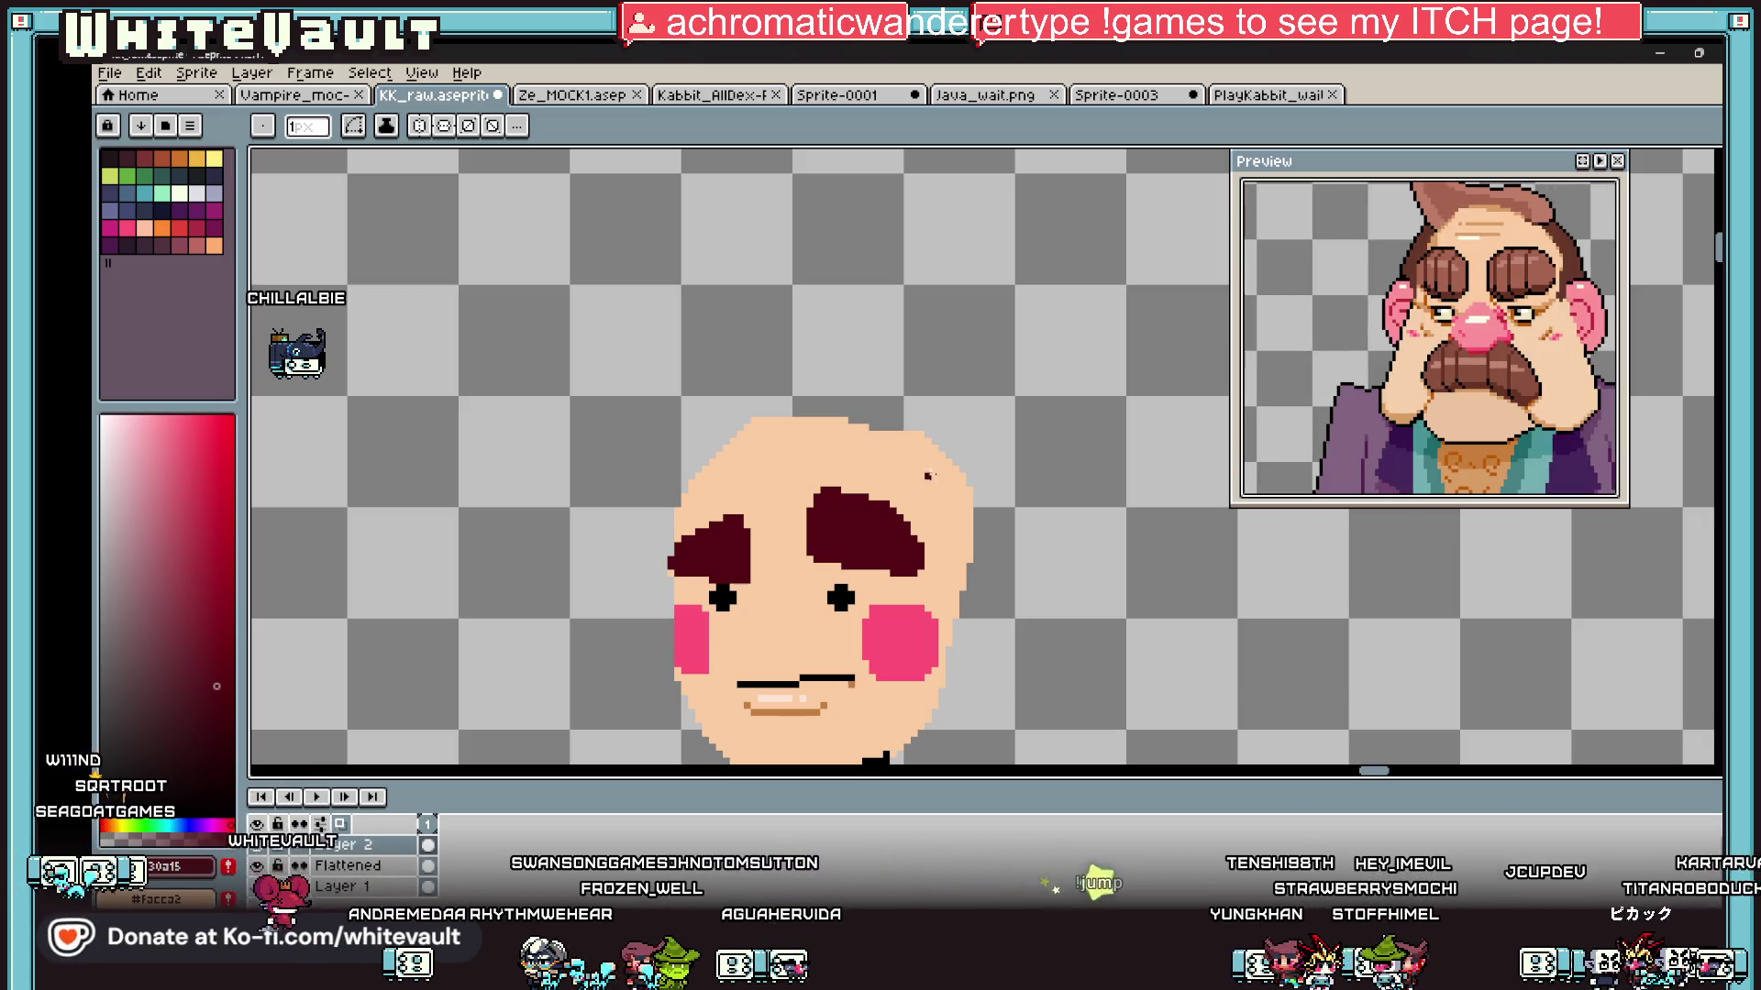
key("i")
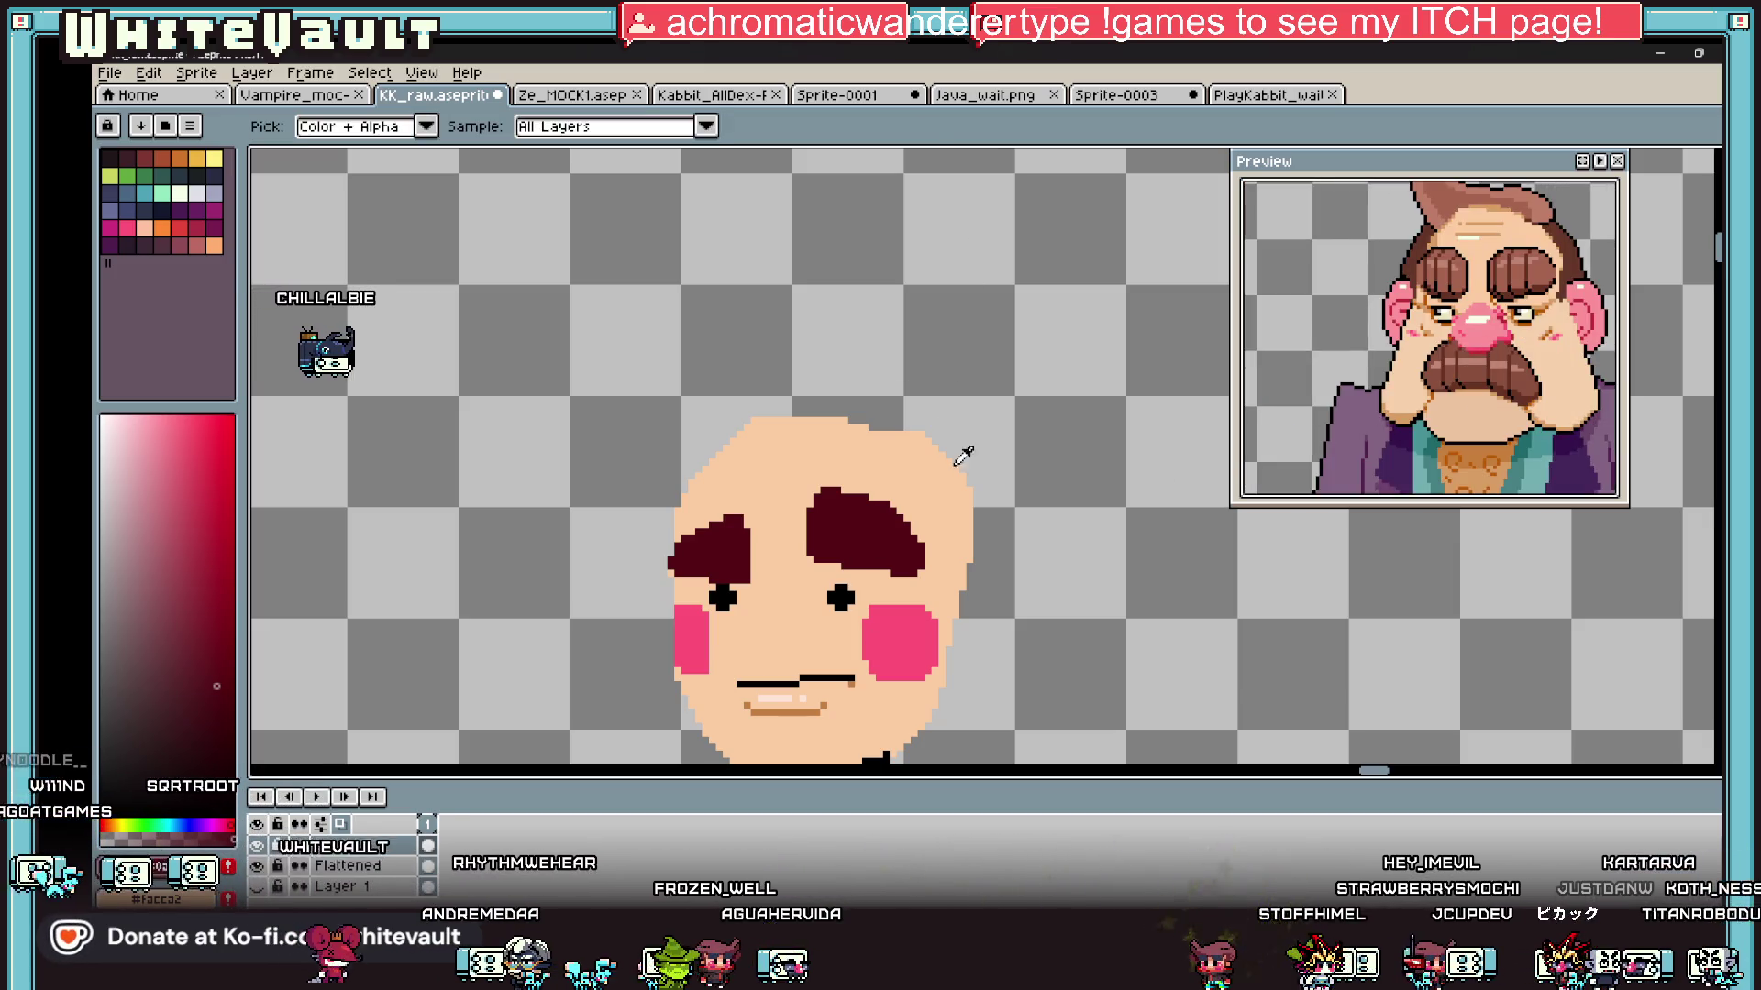
left_click(896, 637)
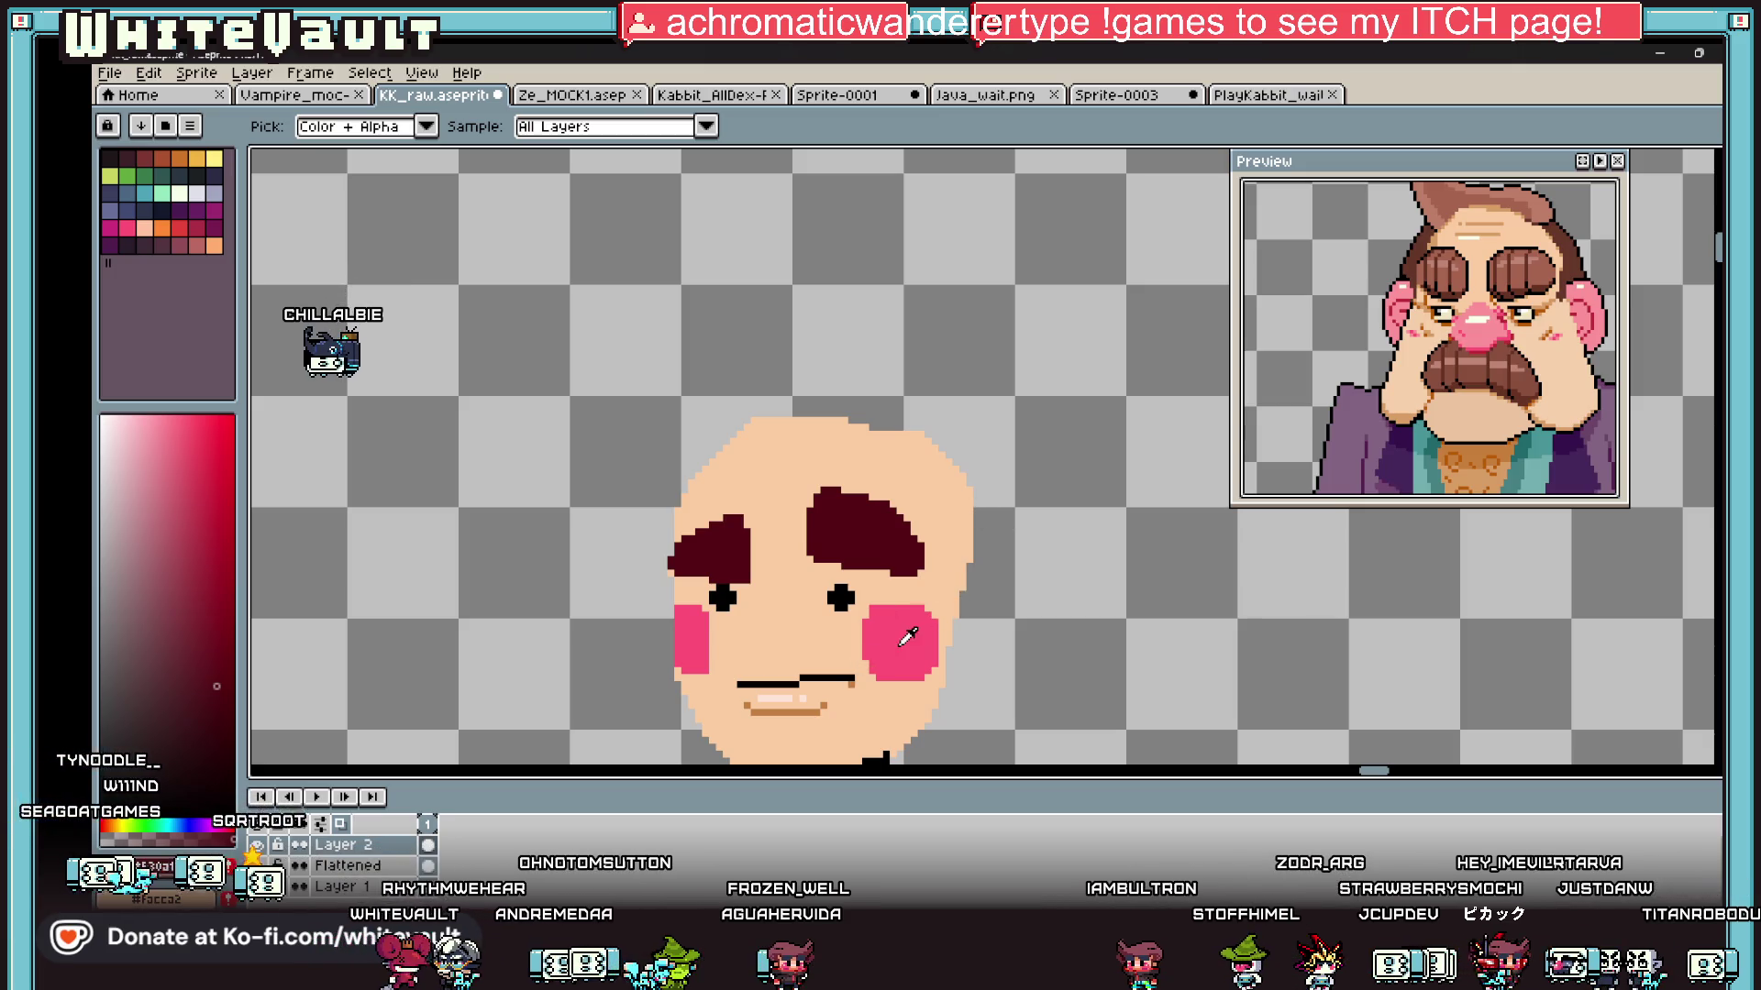
scroll(761, 633, "up", 4)
key("b")
left_click_drag(761, 400, 701, 674)
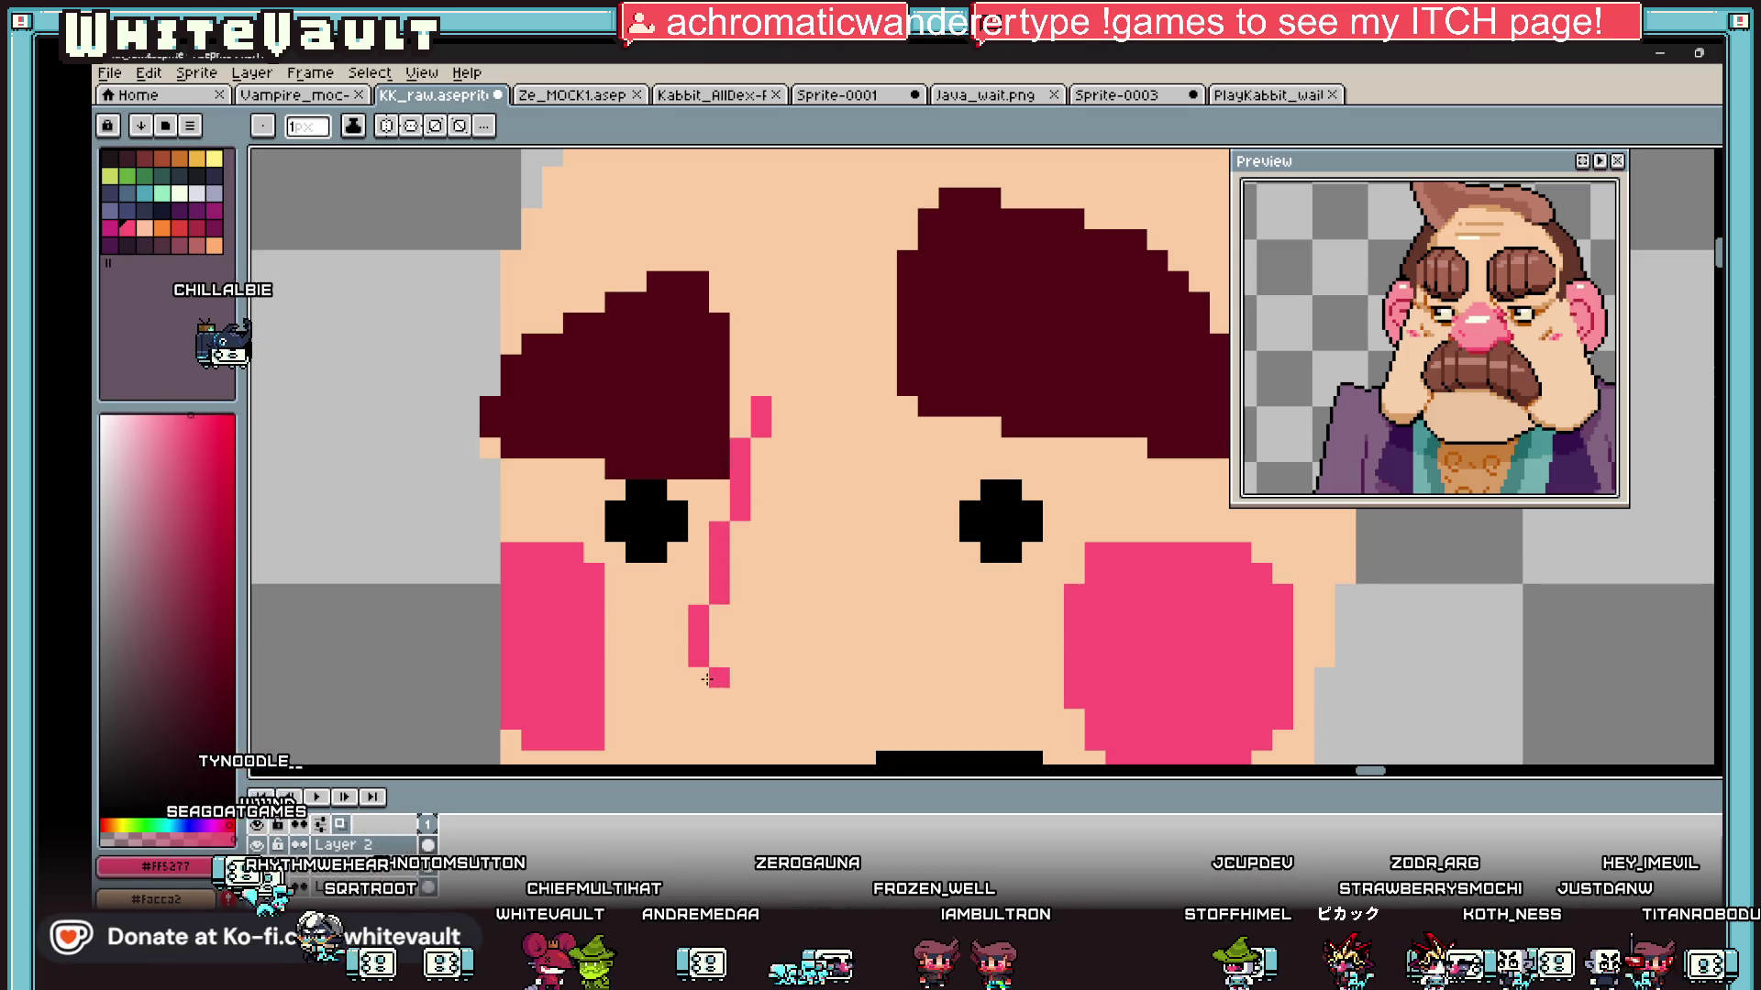
scroll(704, 678, "up", 2)
left_click(723, 714)
Step: Draw the nose's bottom line and fill the nose outline with pink
scroll(723, 714, "down", 1)
scroll(722, 715, "down", 2)
mouse_move(759, 616)
left_mouse_down()
mouse_move(950, 617)
mouse_move(981, 587)
mouse_move(895, 198)
mouse_move(876, 174)
mouse_move(798, 172)
left_mouse_up()
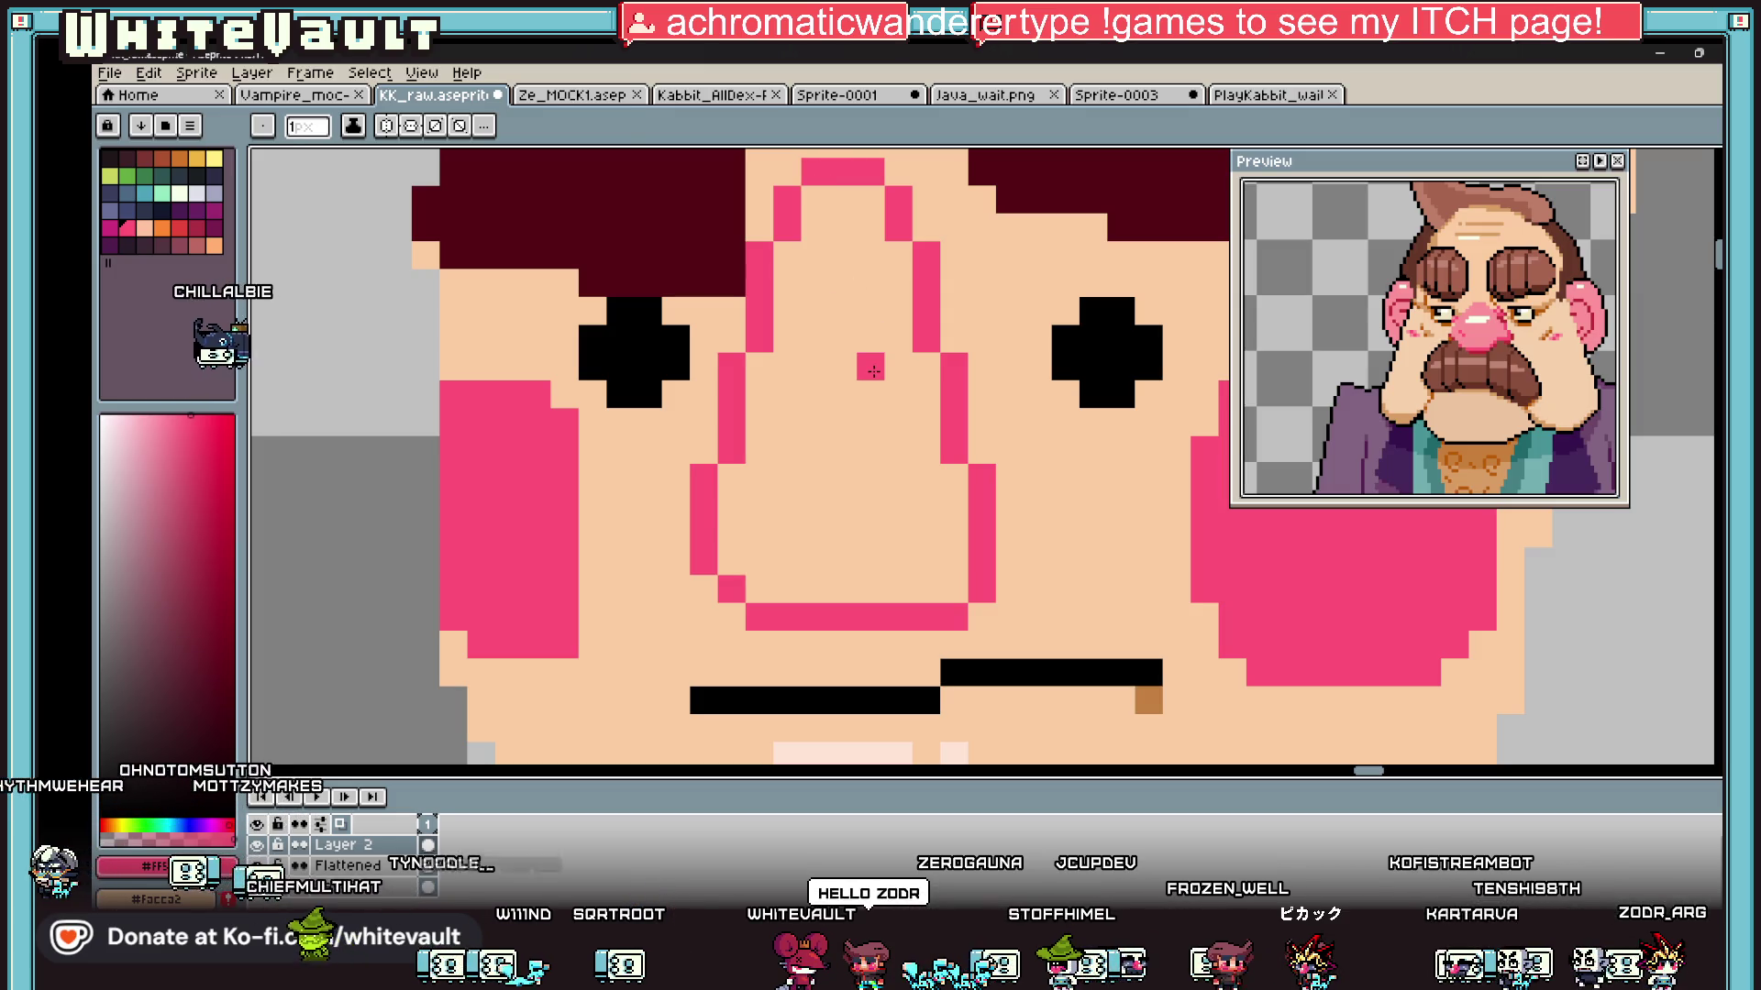
key("g")
left_click(871, 367)
scroll(963, 544, "down", 5)
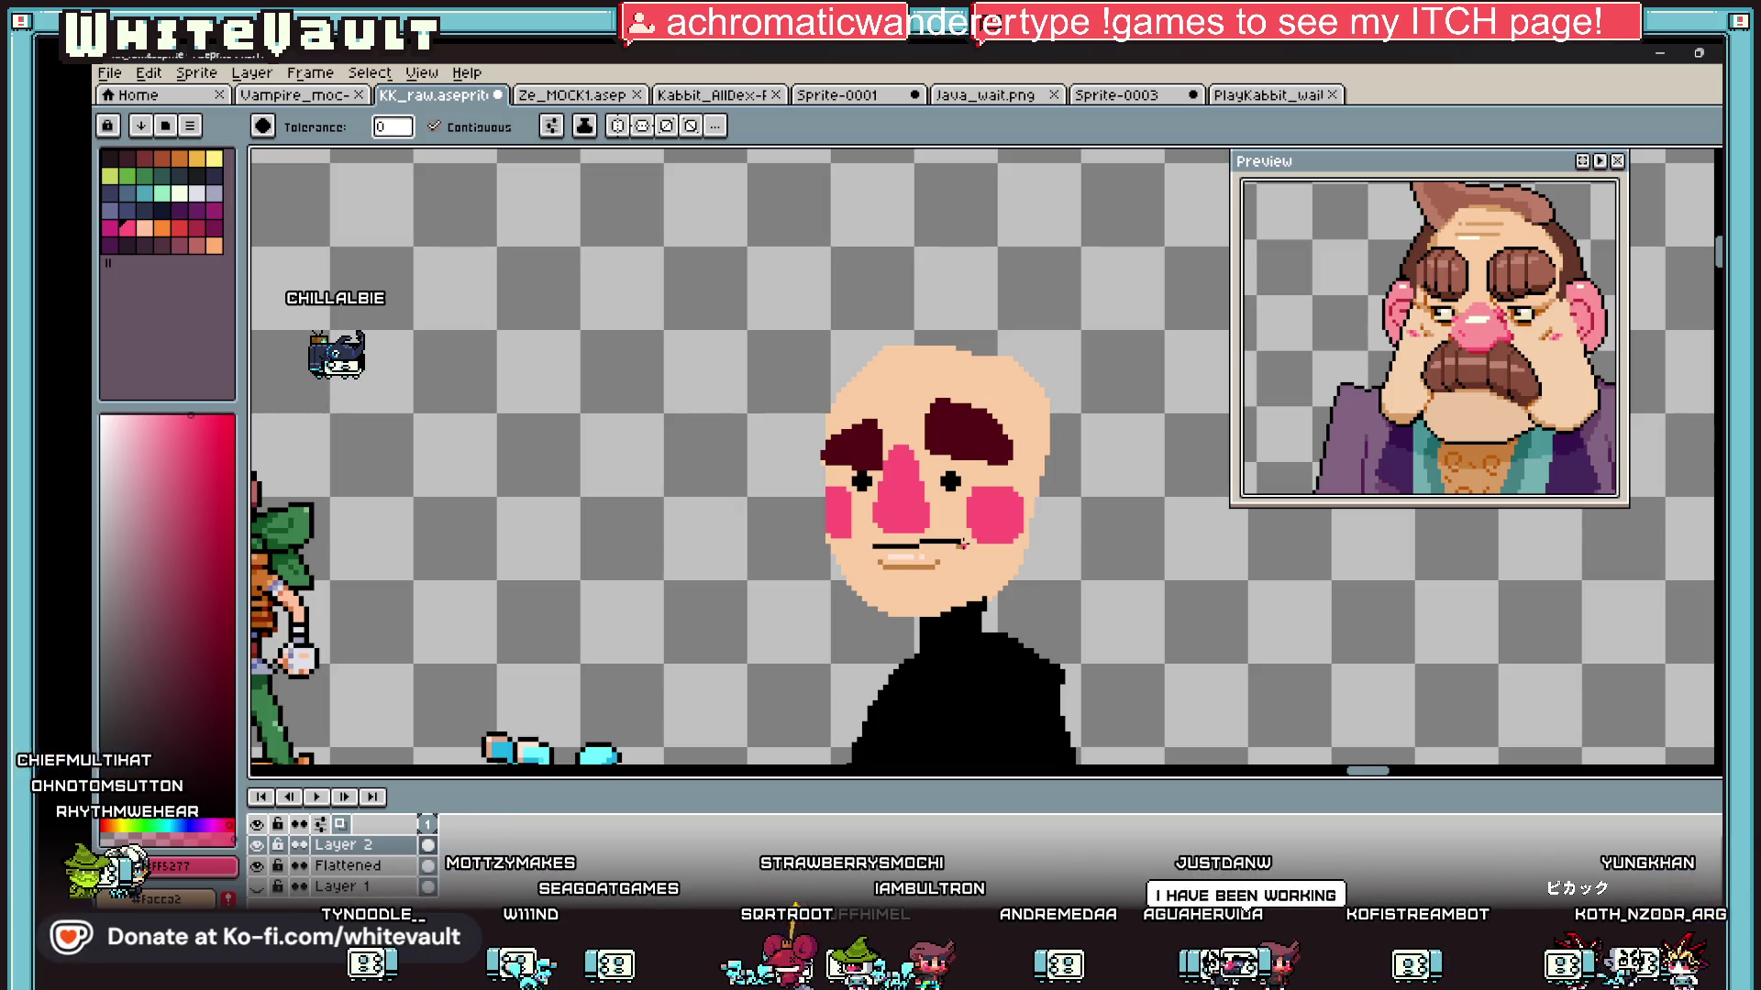
Step: Paint skin colour over the nose's left edge to narrow it
scroll(785, 525, "down", 1)
scroll(898, 520, "up", 2)
key("b")
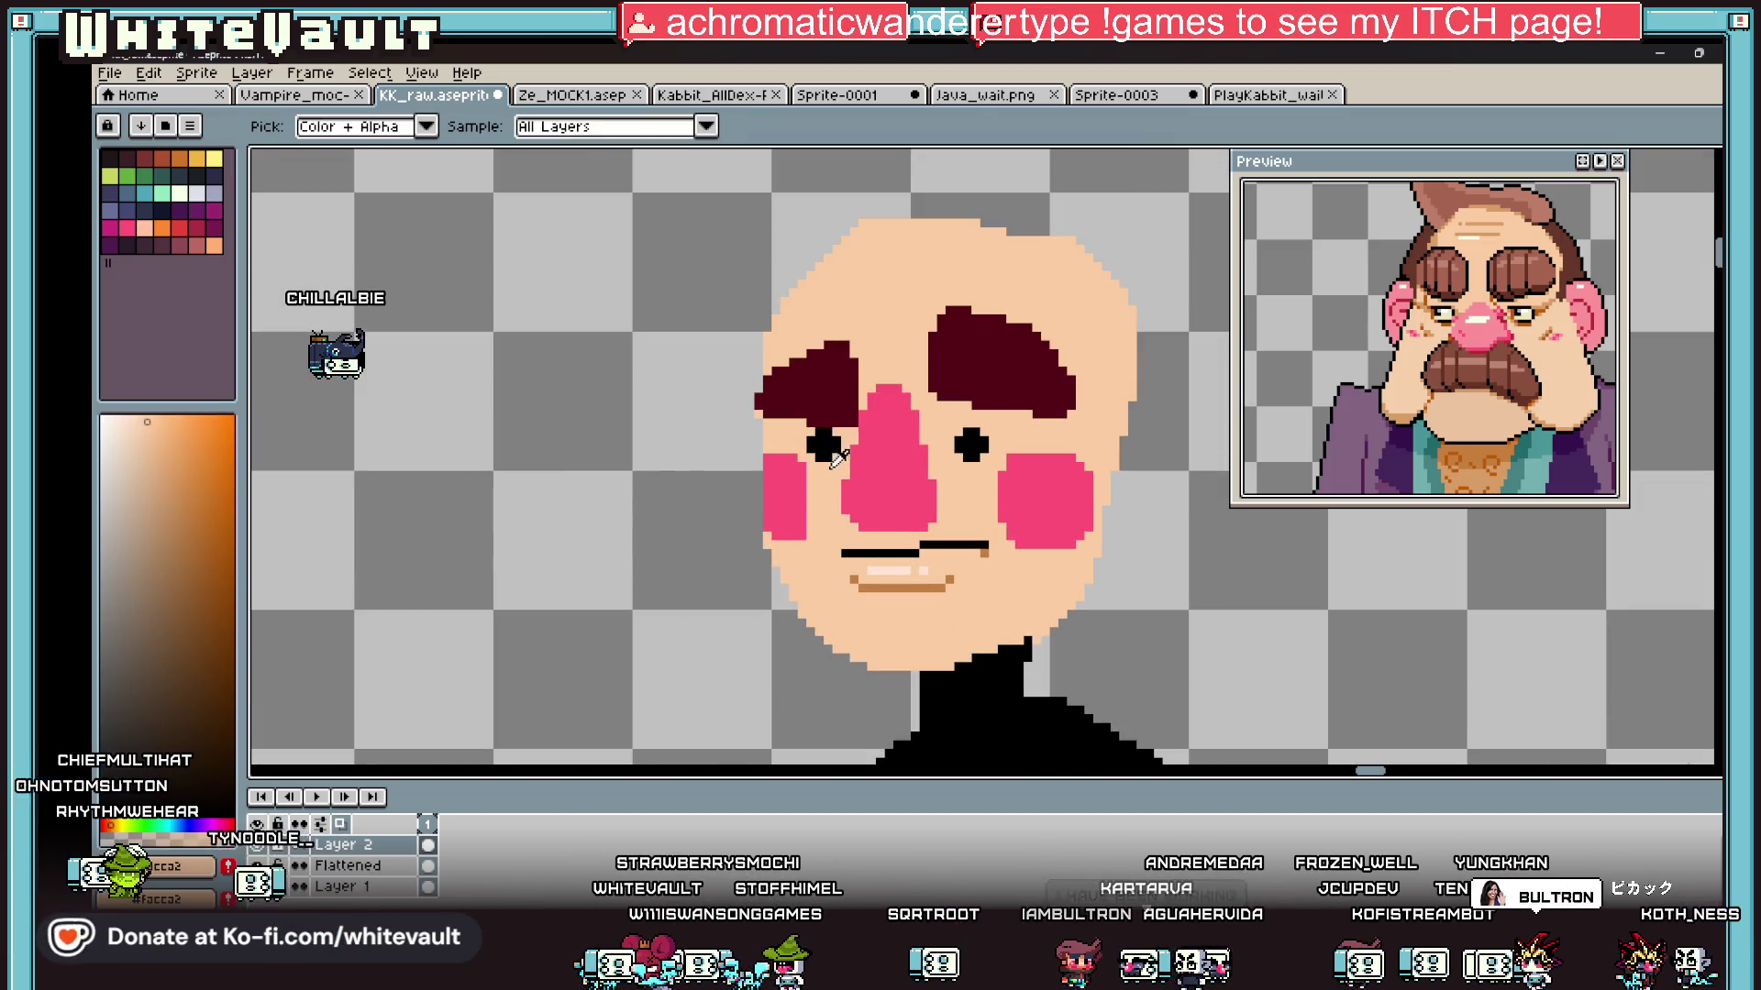
left_click(851, 462, "alt")
scroll(856, 463, "up", 1)
mouse_move(852, 432)
left_mouse_down()
mouse_move(852, 500)
mouse_move(887, 541)
mouse_move(957, 541)
mouse_move(975, 500)
left_mouse_up()
scroll(975, 500, "down", 2)
key("i")
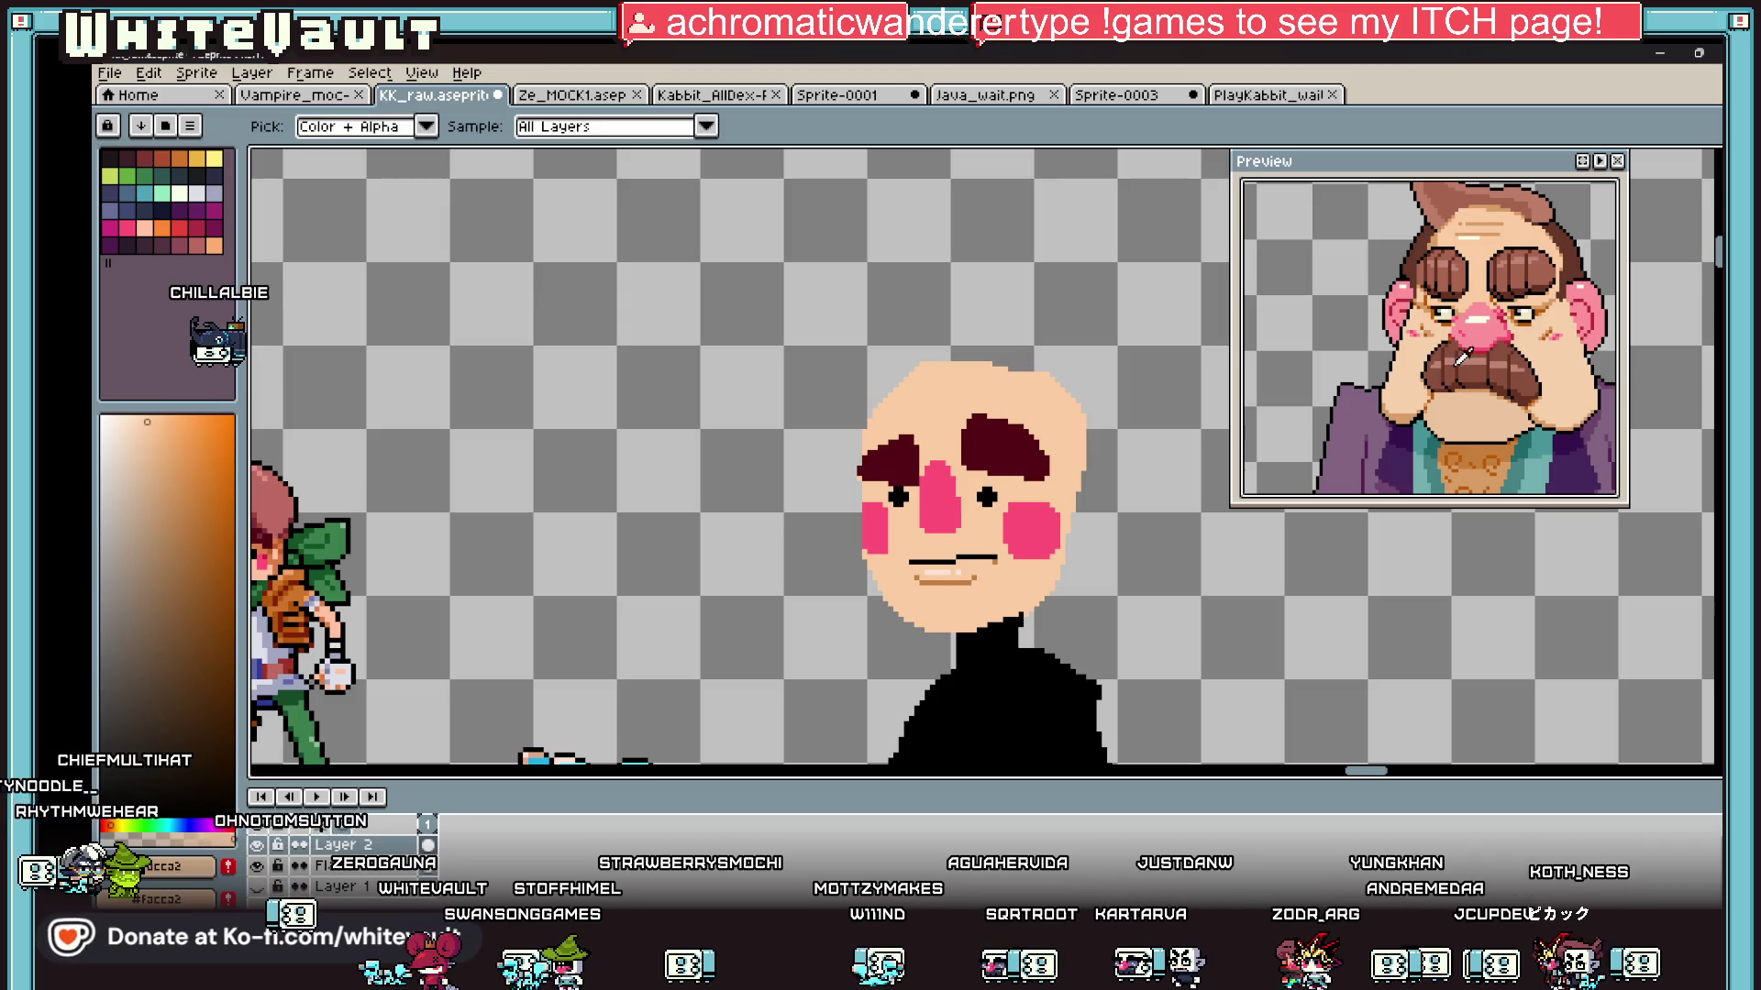
scroll(1047, 566, "down", 3)
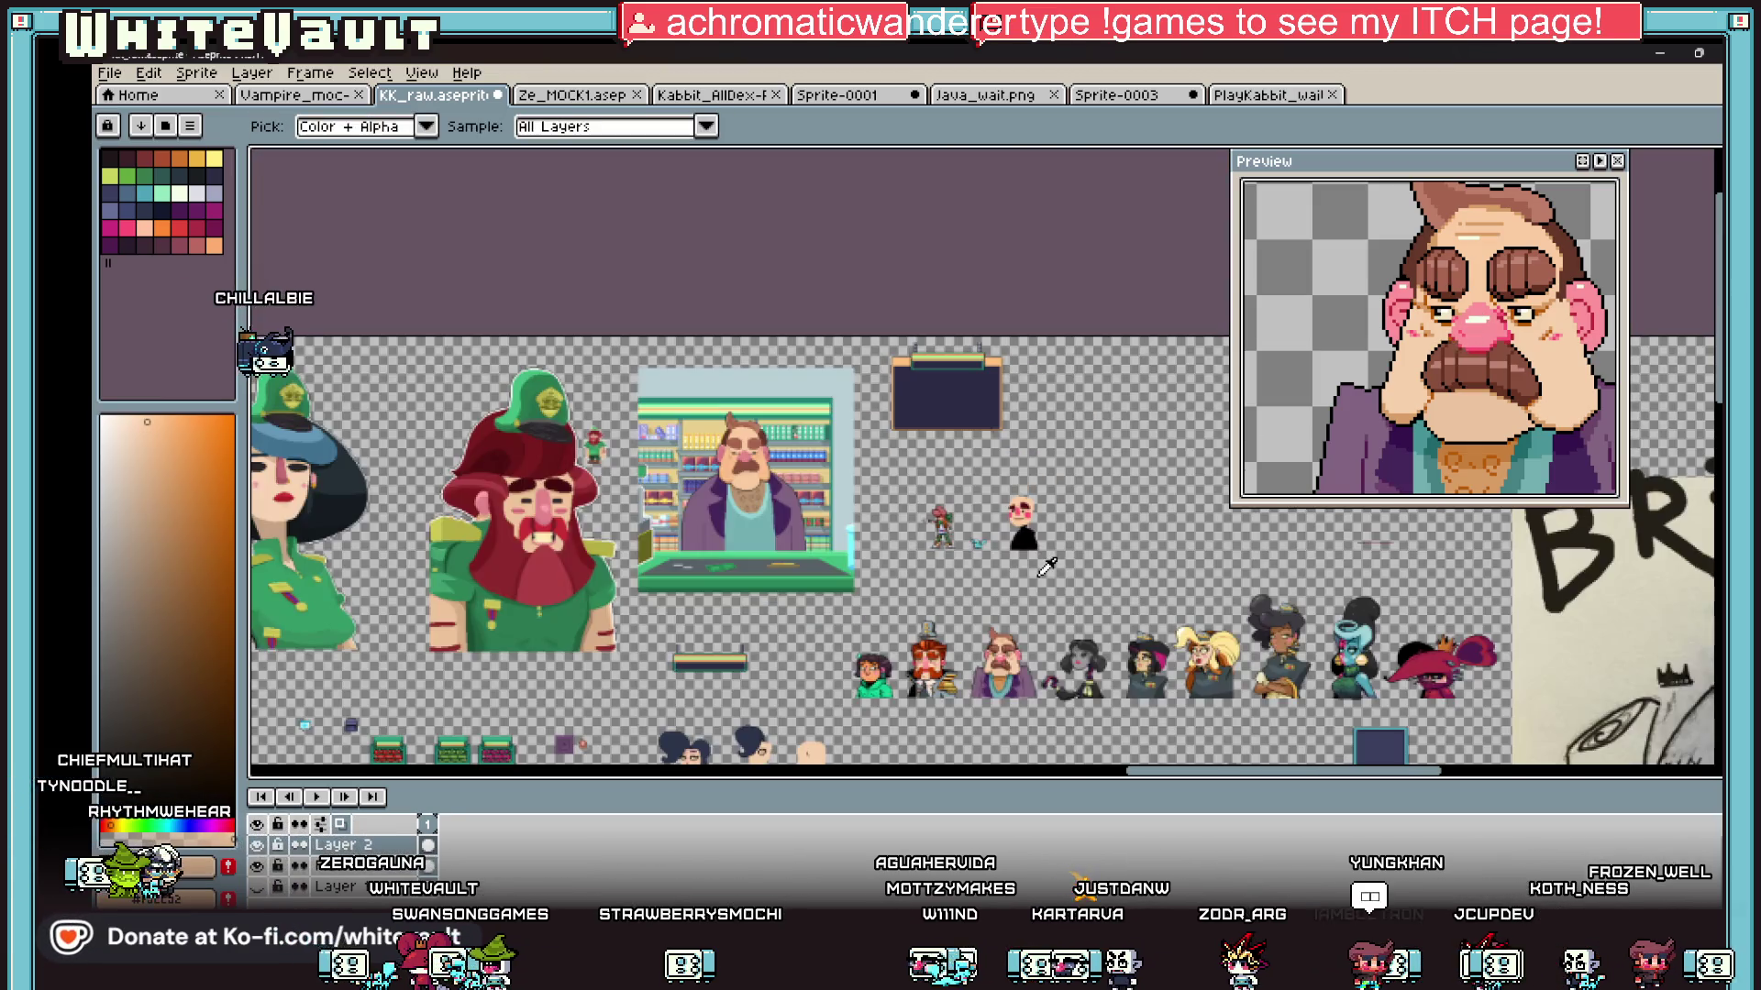
Step: Sample pink from the reference portrait's nose and draw a light-pink highlight along the nose
scroll(974, 695, "up", 3)
left_click(1068, 564)
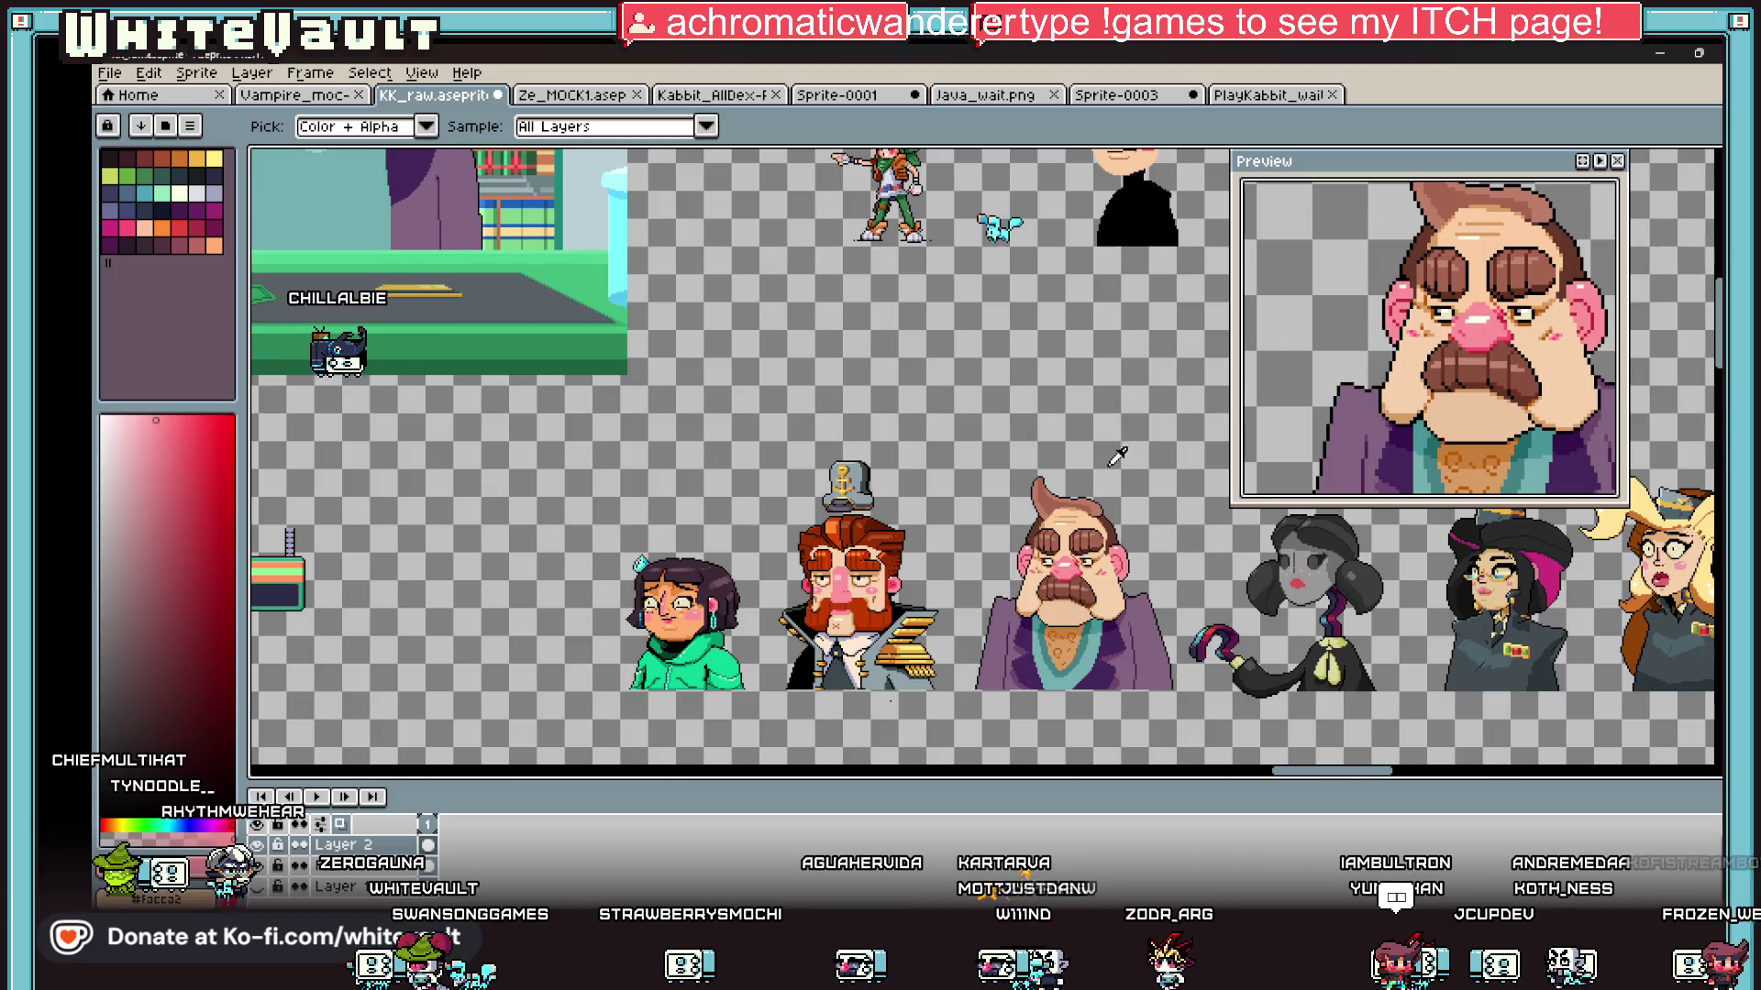
scroll(1110, 458, "down", 3)
scroll(972, 390, "up", 5)
key("b")
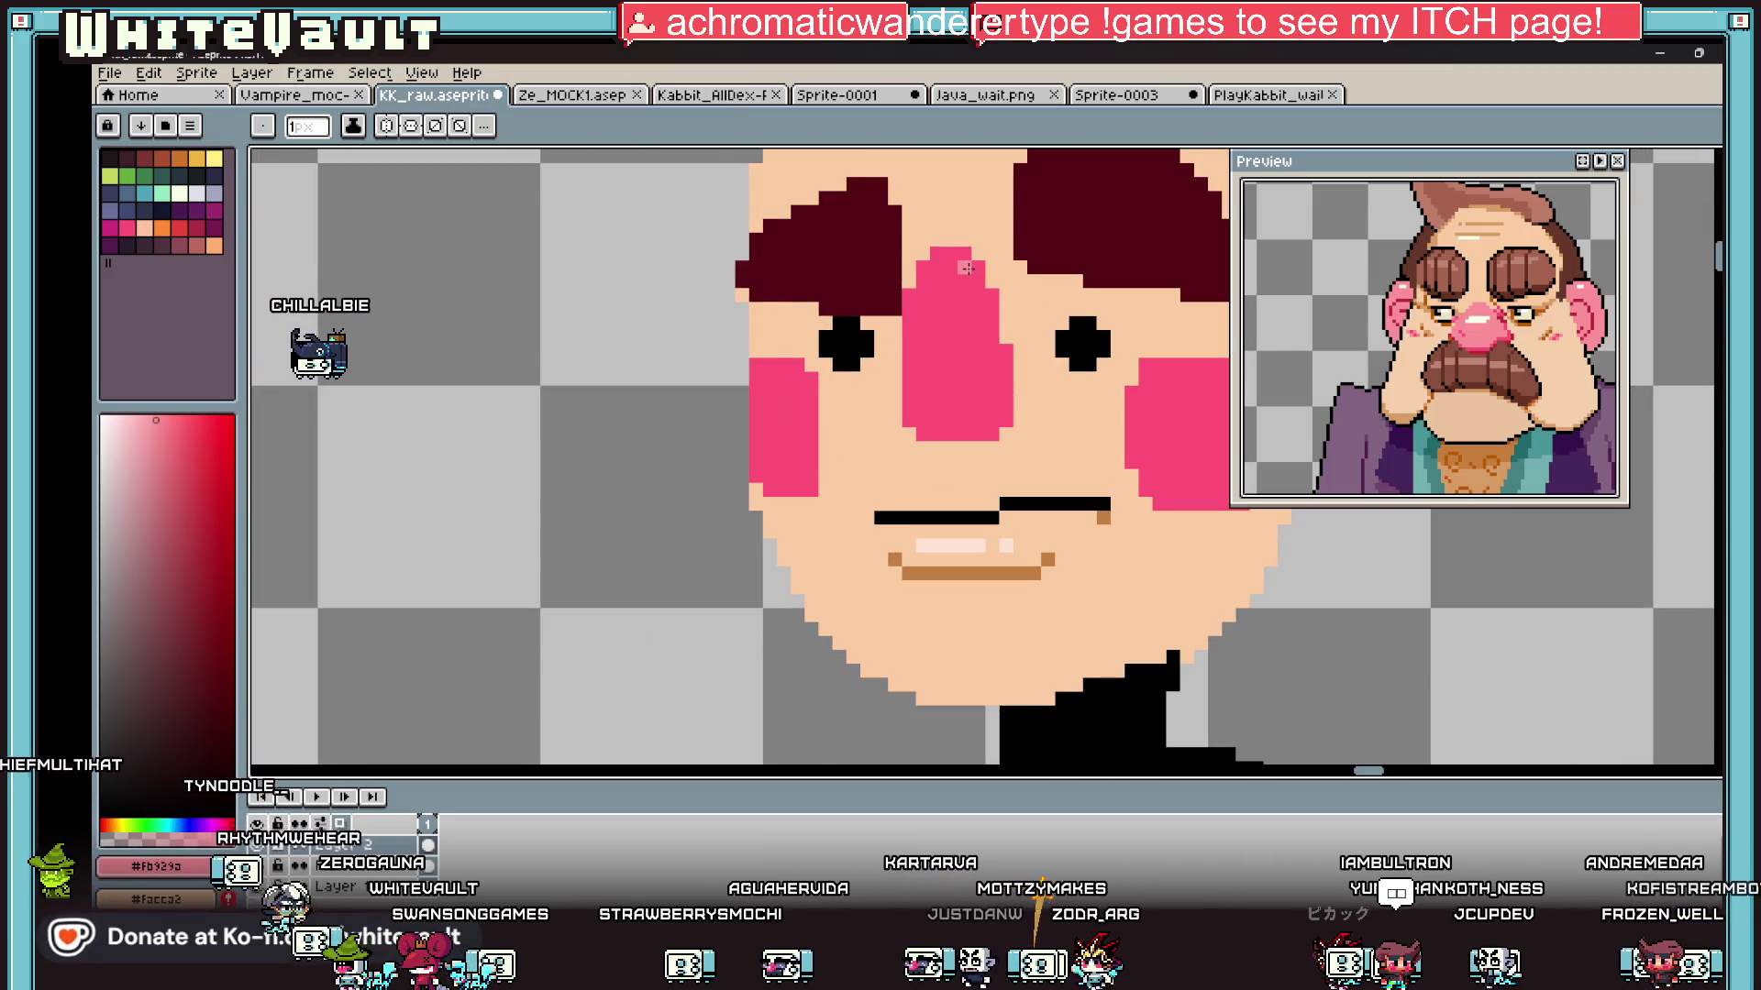
mouse_move(979, 309)
left_mouse_down()
mouse_move(979, 380)
mouse_move(885, 418)
left_mouse_up()
scroll(968, 396, "up", 1)
scroll(917, 359, "down", 4)
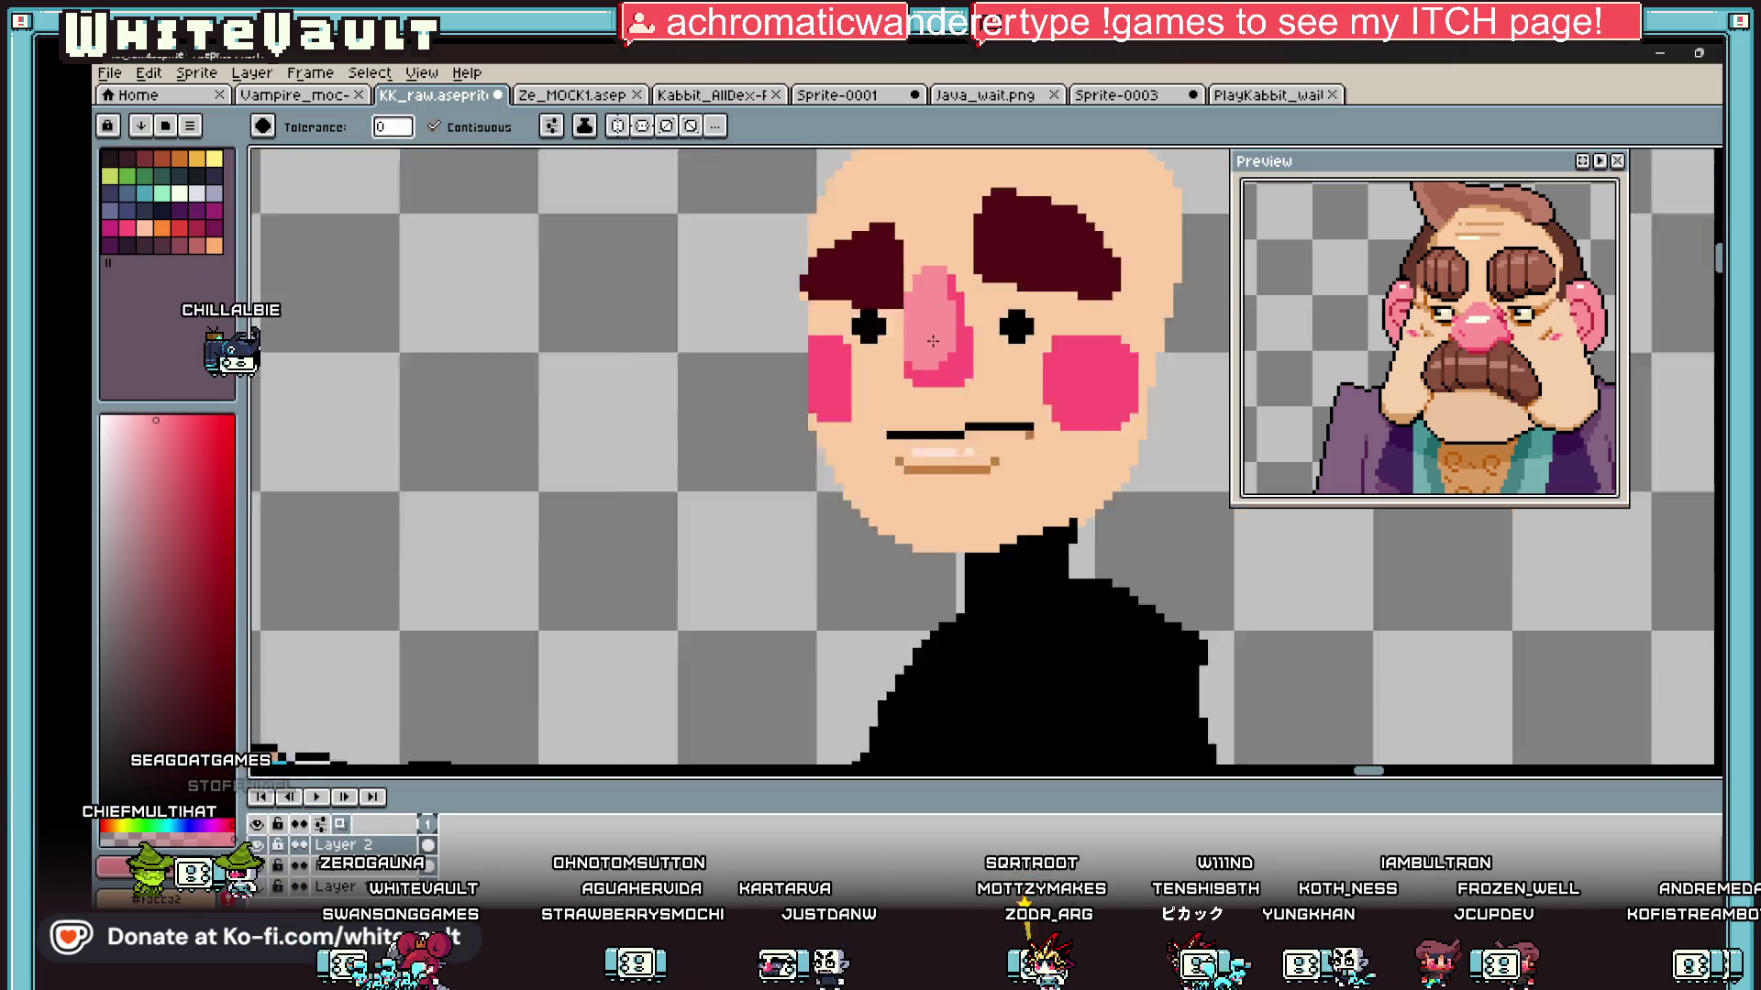
Step: Sample a pale highlight colour from the reference and add pale highlight pixels to the nose
key("i")
scroll(920, 356, "down", 2)
scroll(918, 579, "up", 1)
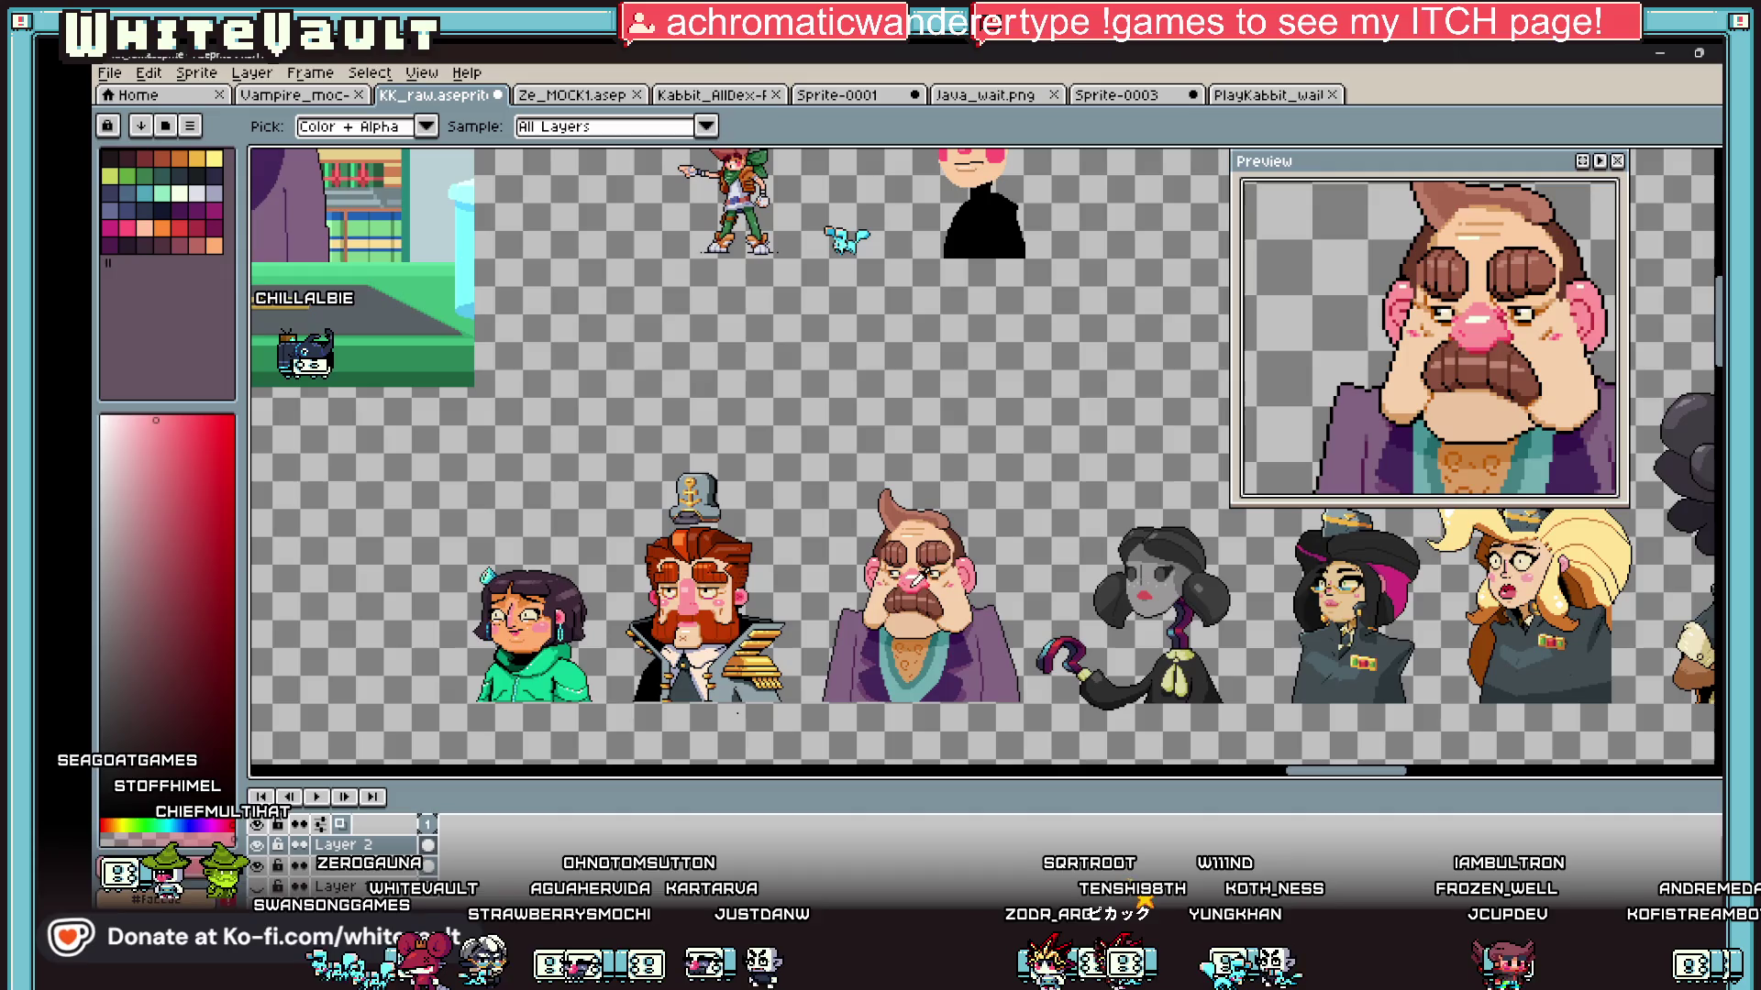
left_click(919, 573)
scroll(990, 325, "down", 2)
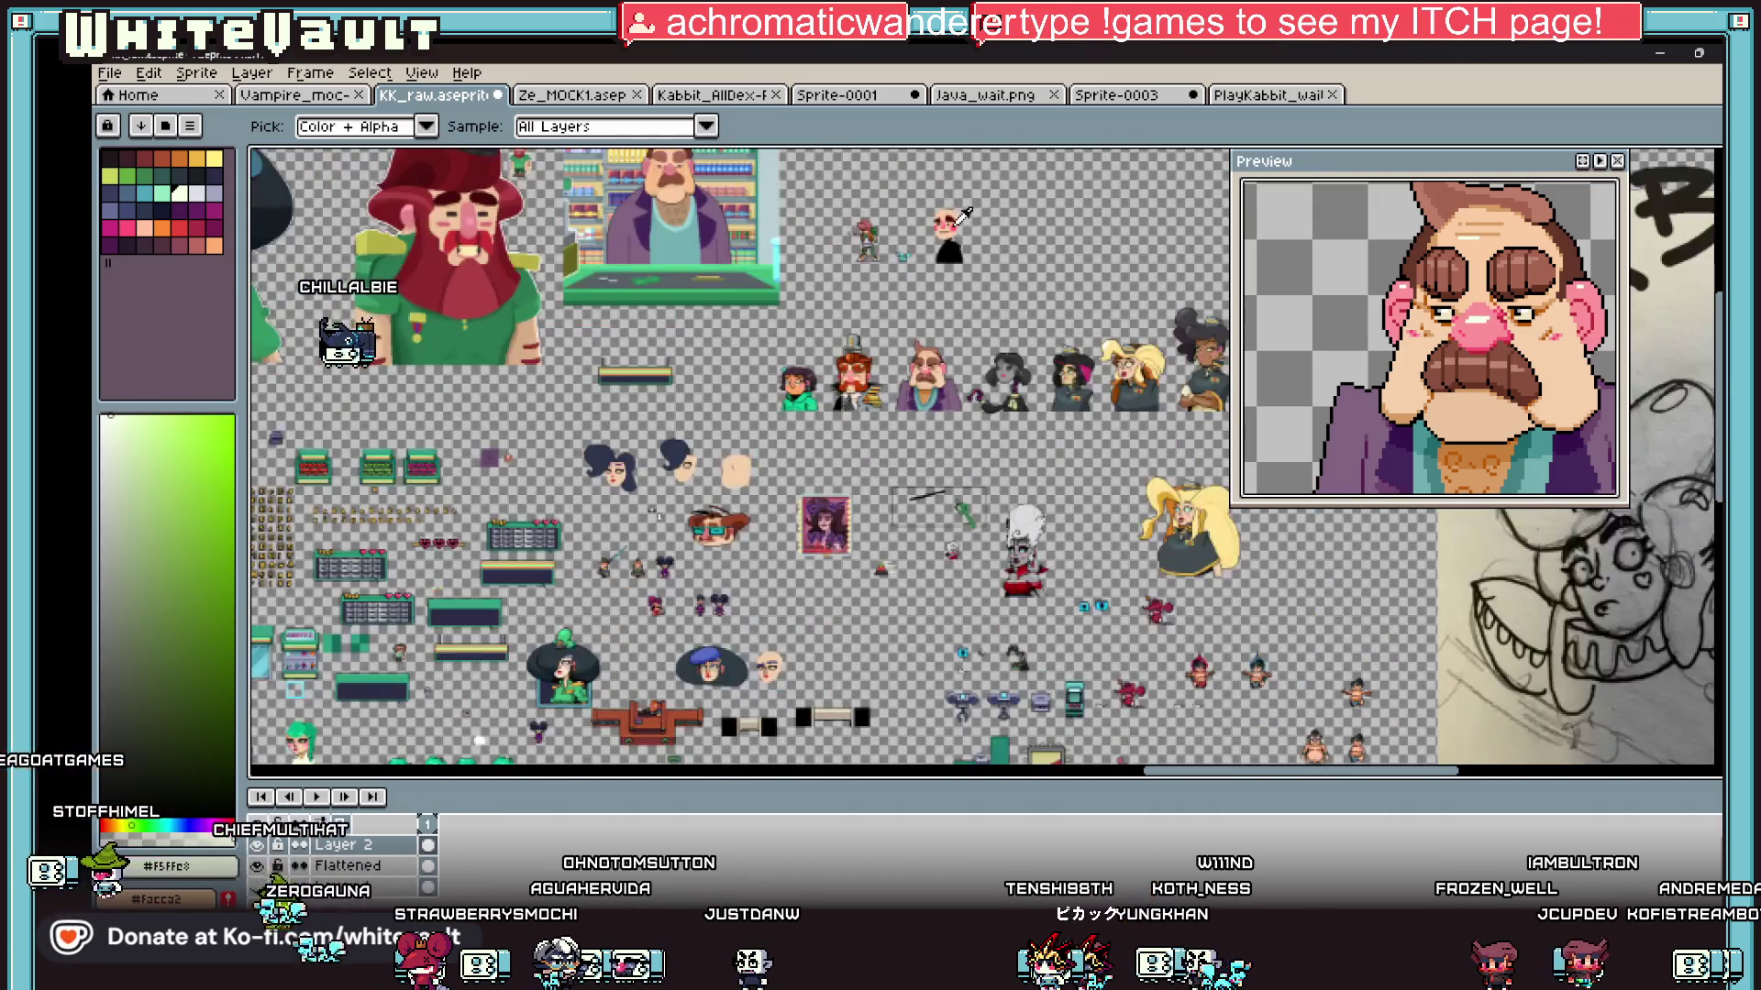
scroll(904, 193, "up", 4)
scroll(865, 196, "up", 3)
key("b")
left_click_drag(878, 218, 905, 218)
left_click(878, 273)
scroll(882, 273, "down", 4)
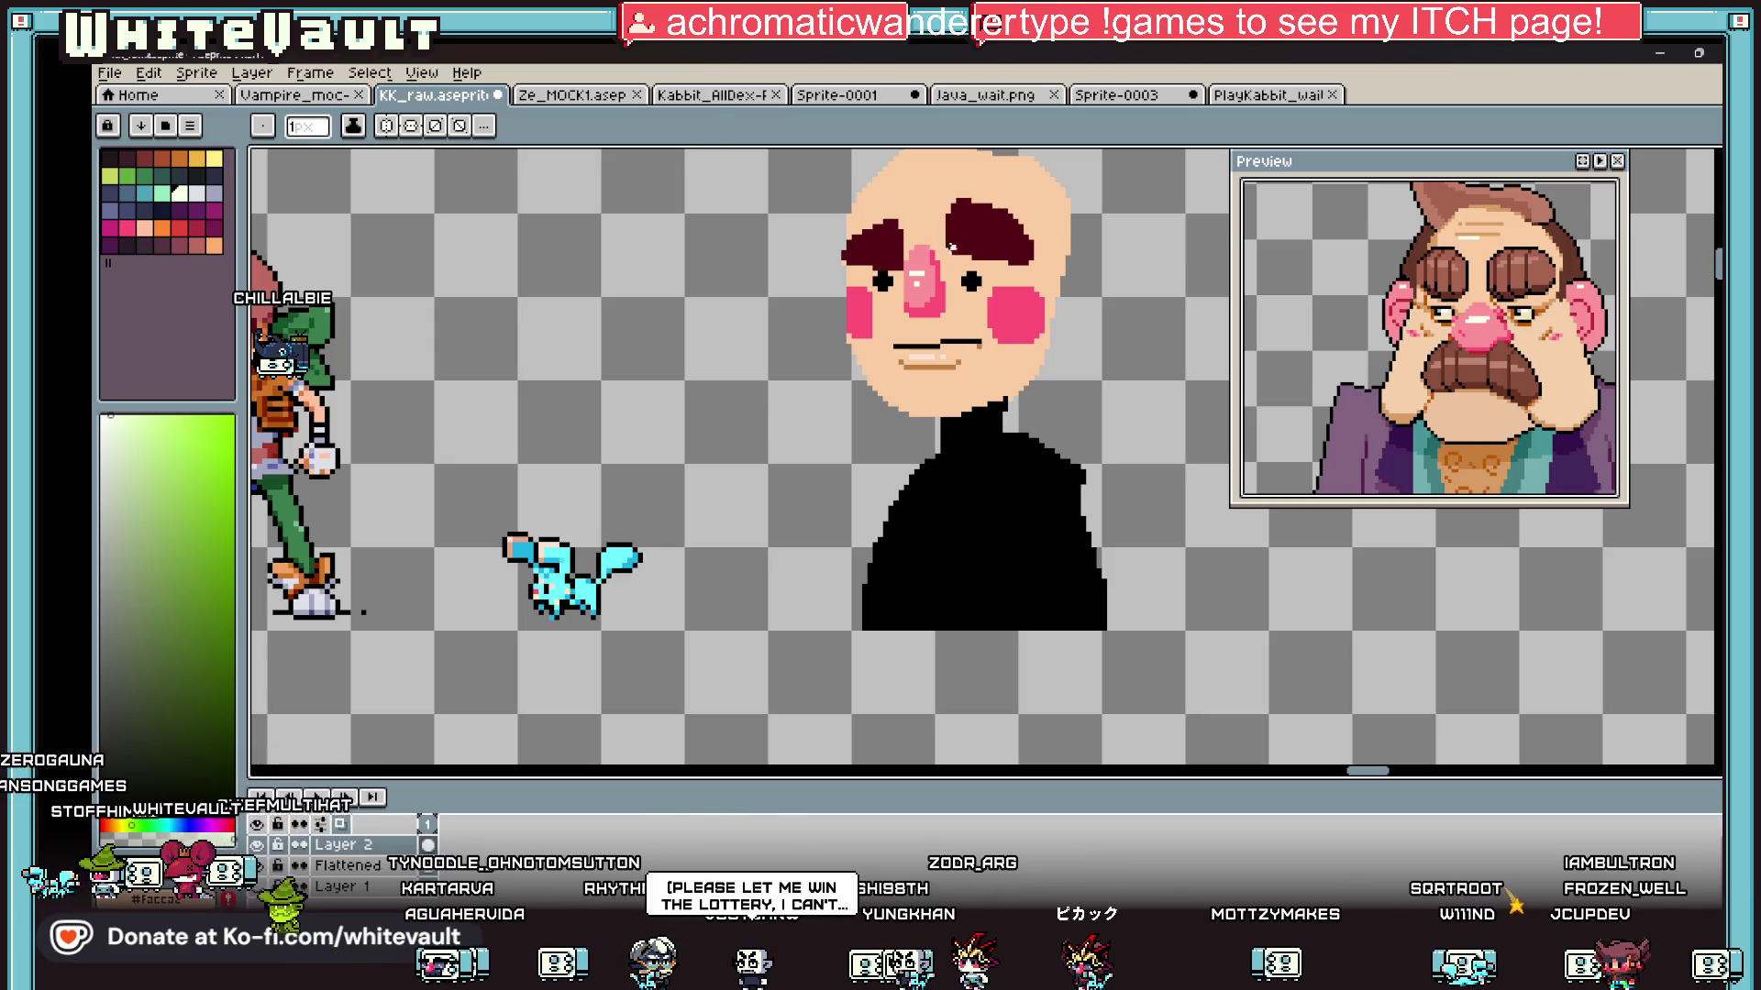
Step: Sample a red from the reference portrait for the nose shading
key("i")
scroll(971, 323, "down", 1)
scroll(1000, 333, "down", 3)
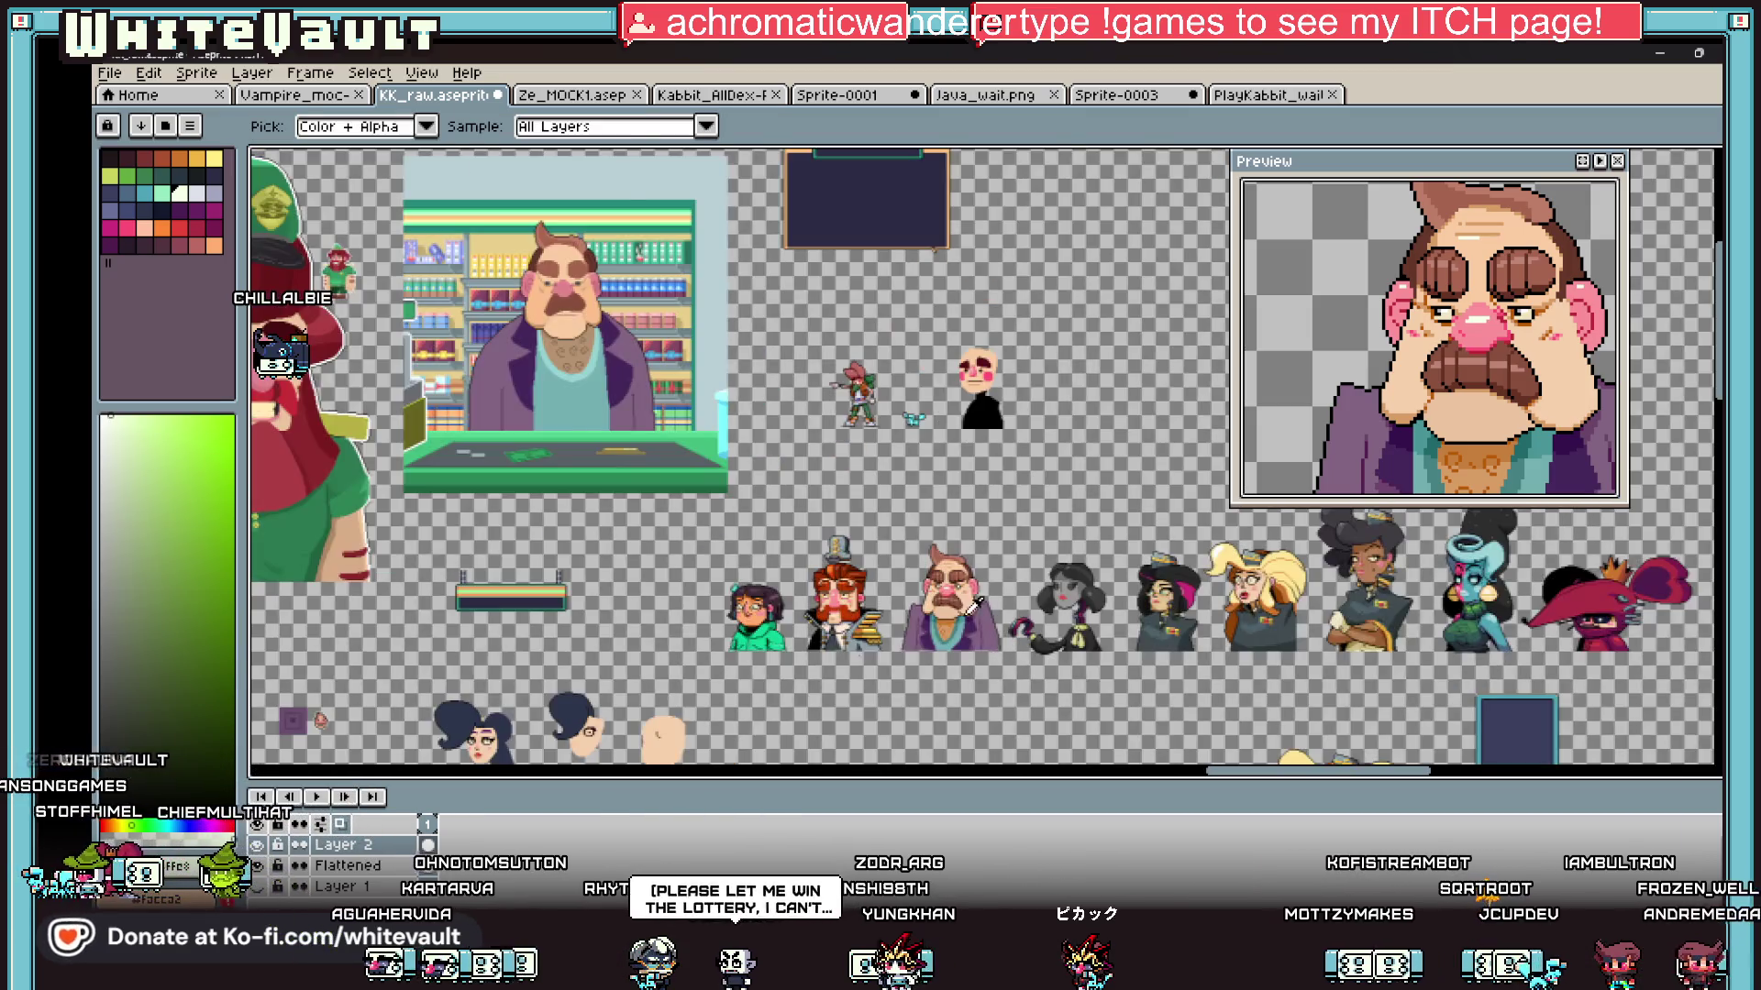
scroll(987, 587, "up", 2)
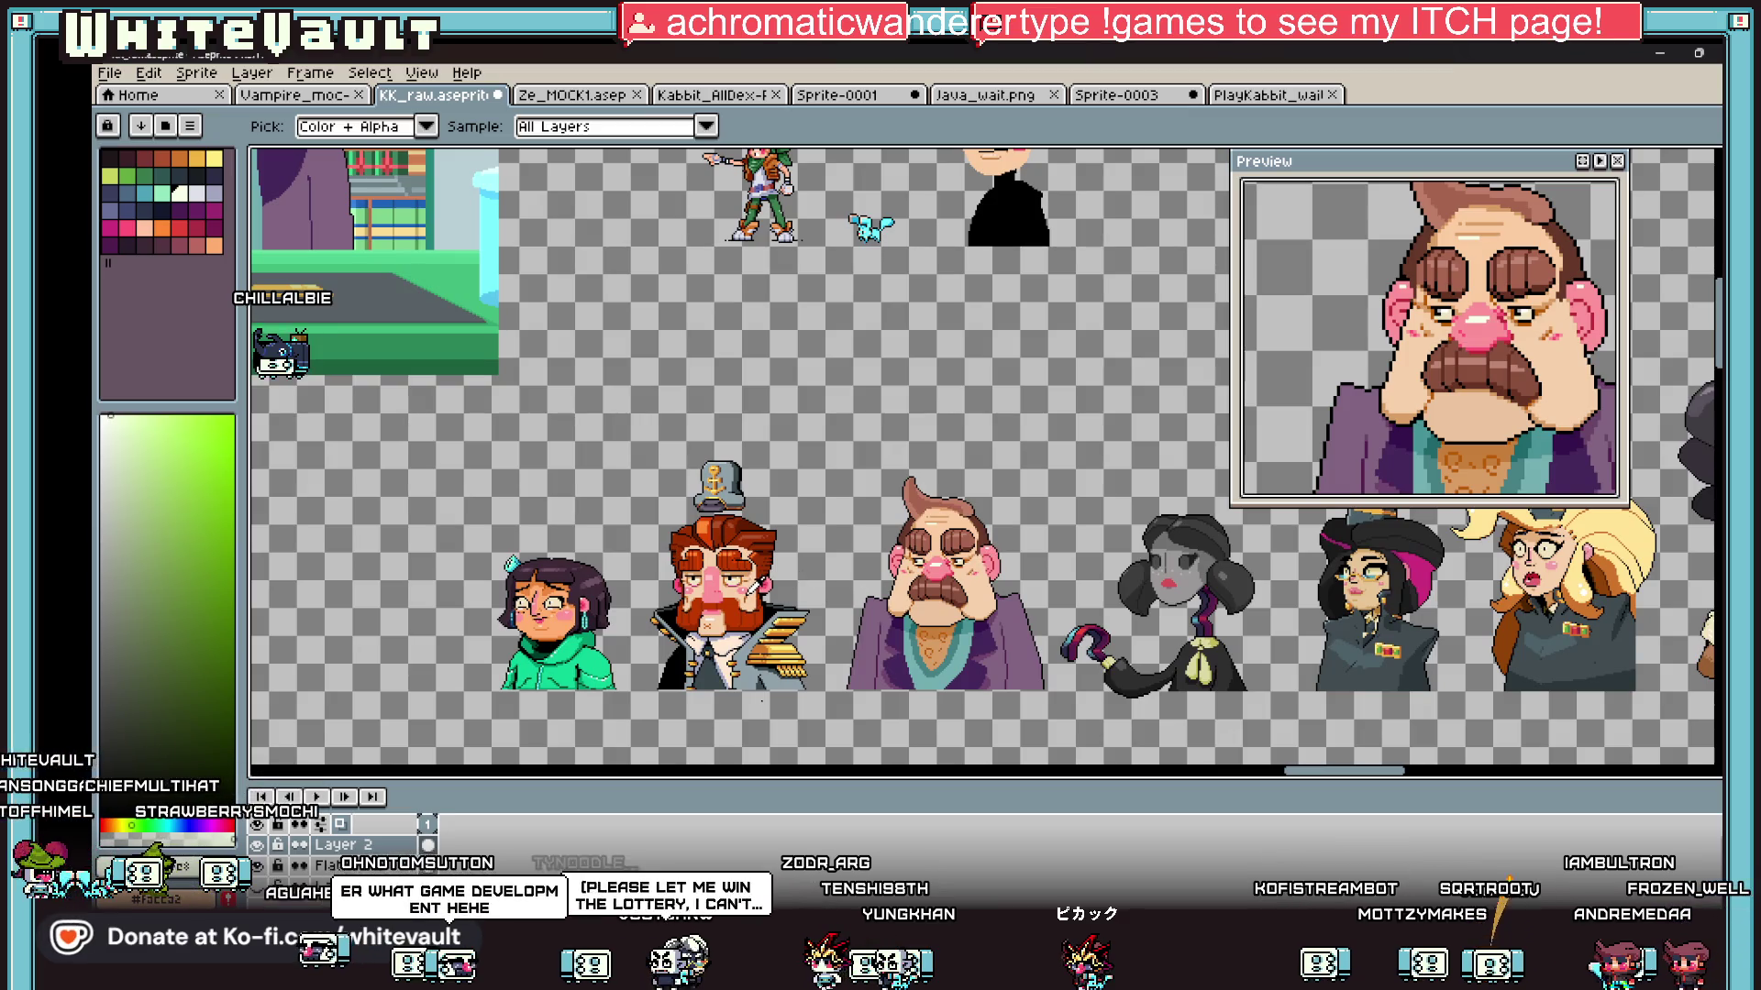
left_click(748, 590)
scroll(990, 156, "down", 2)
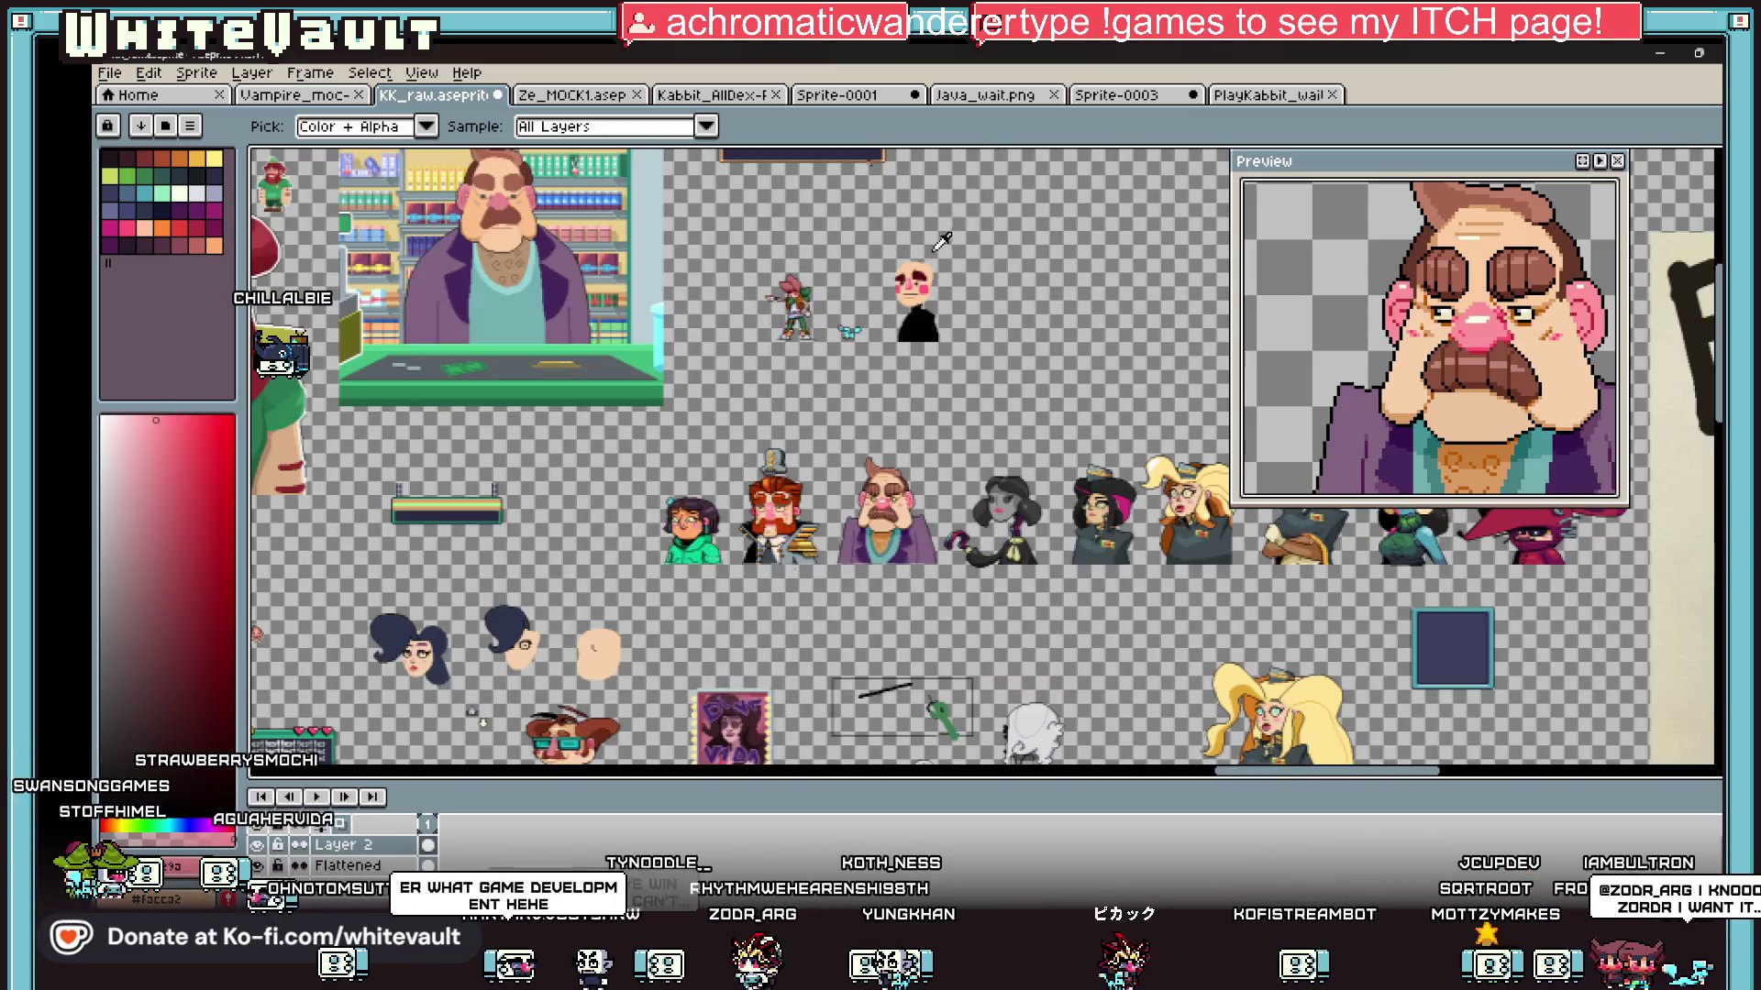
scroll(939, 240, "up", 3)
key("g")
scroll(903, 389, "up", 4)
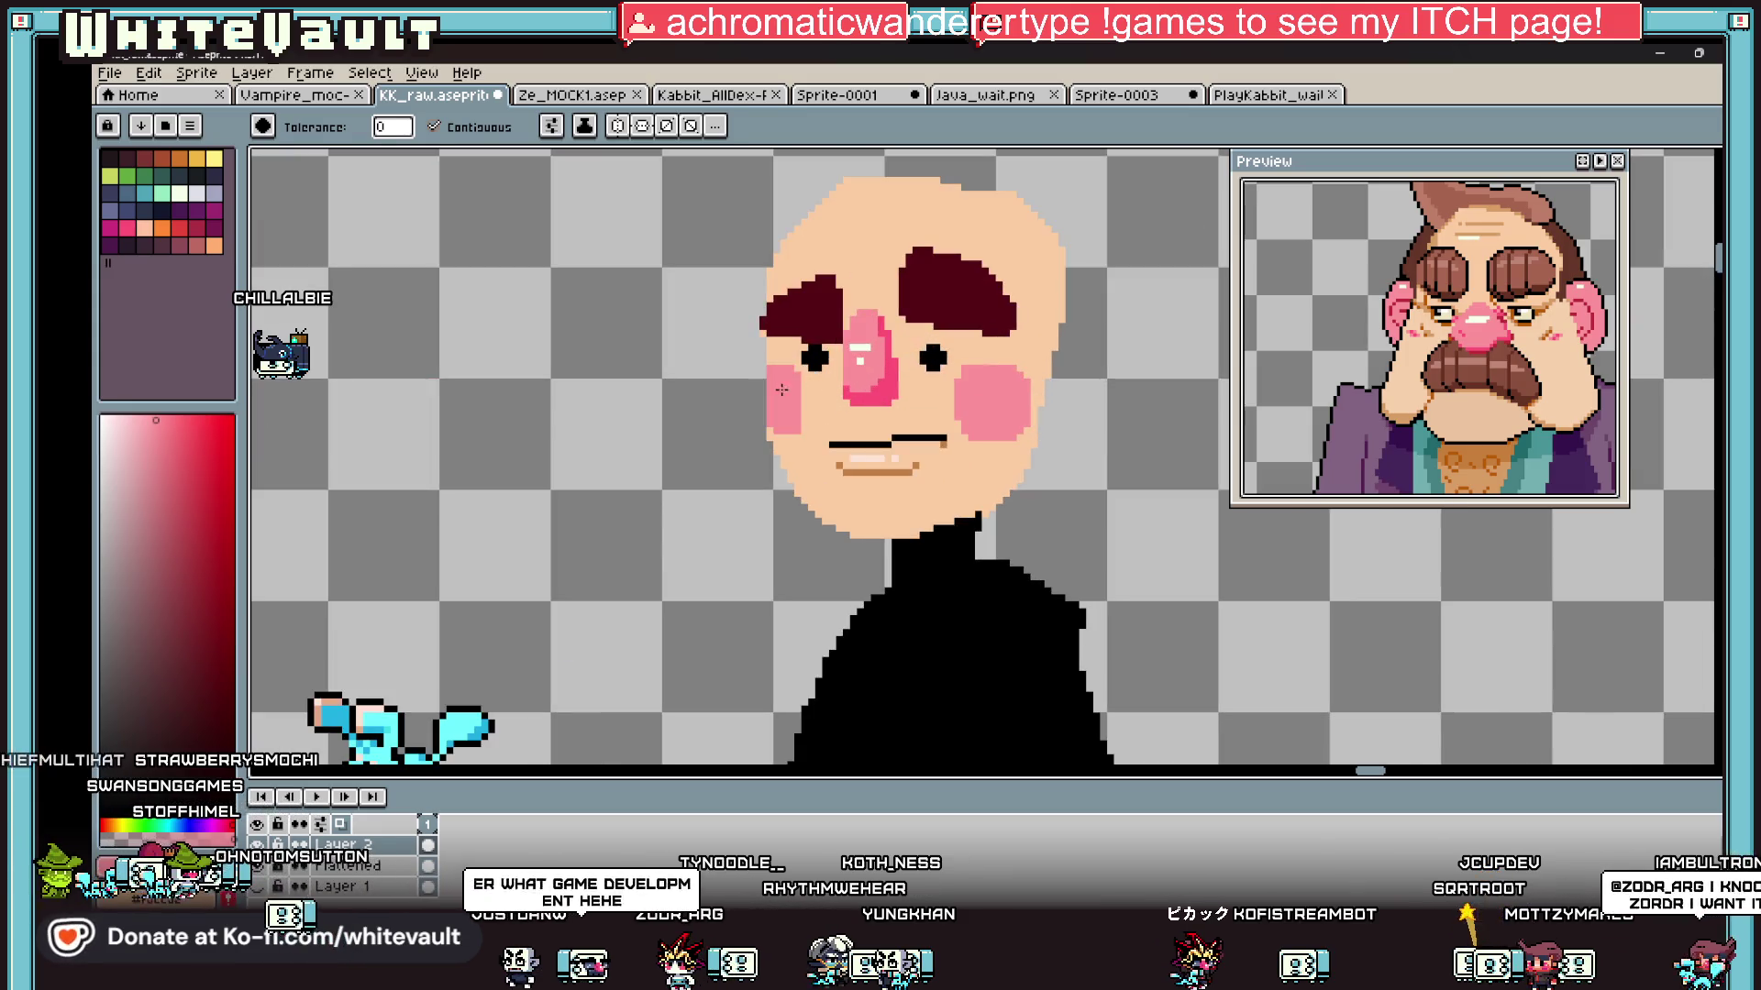
key("i")
scroll(920, 385, "down", 5)
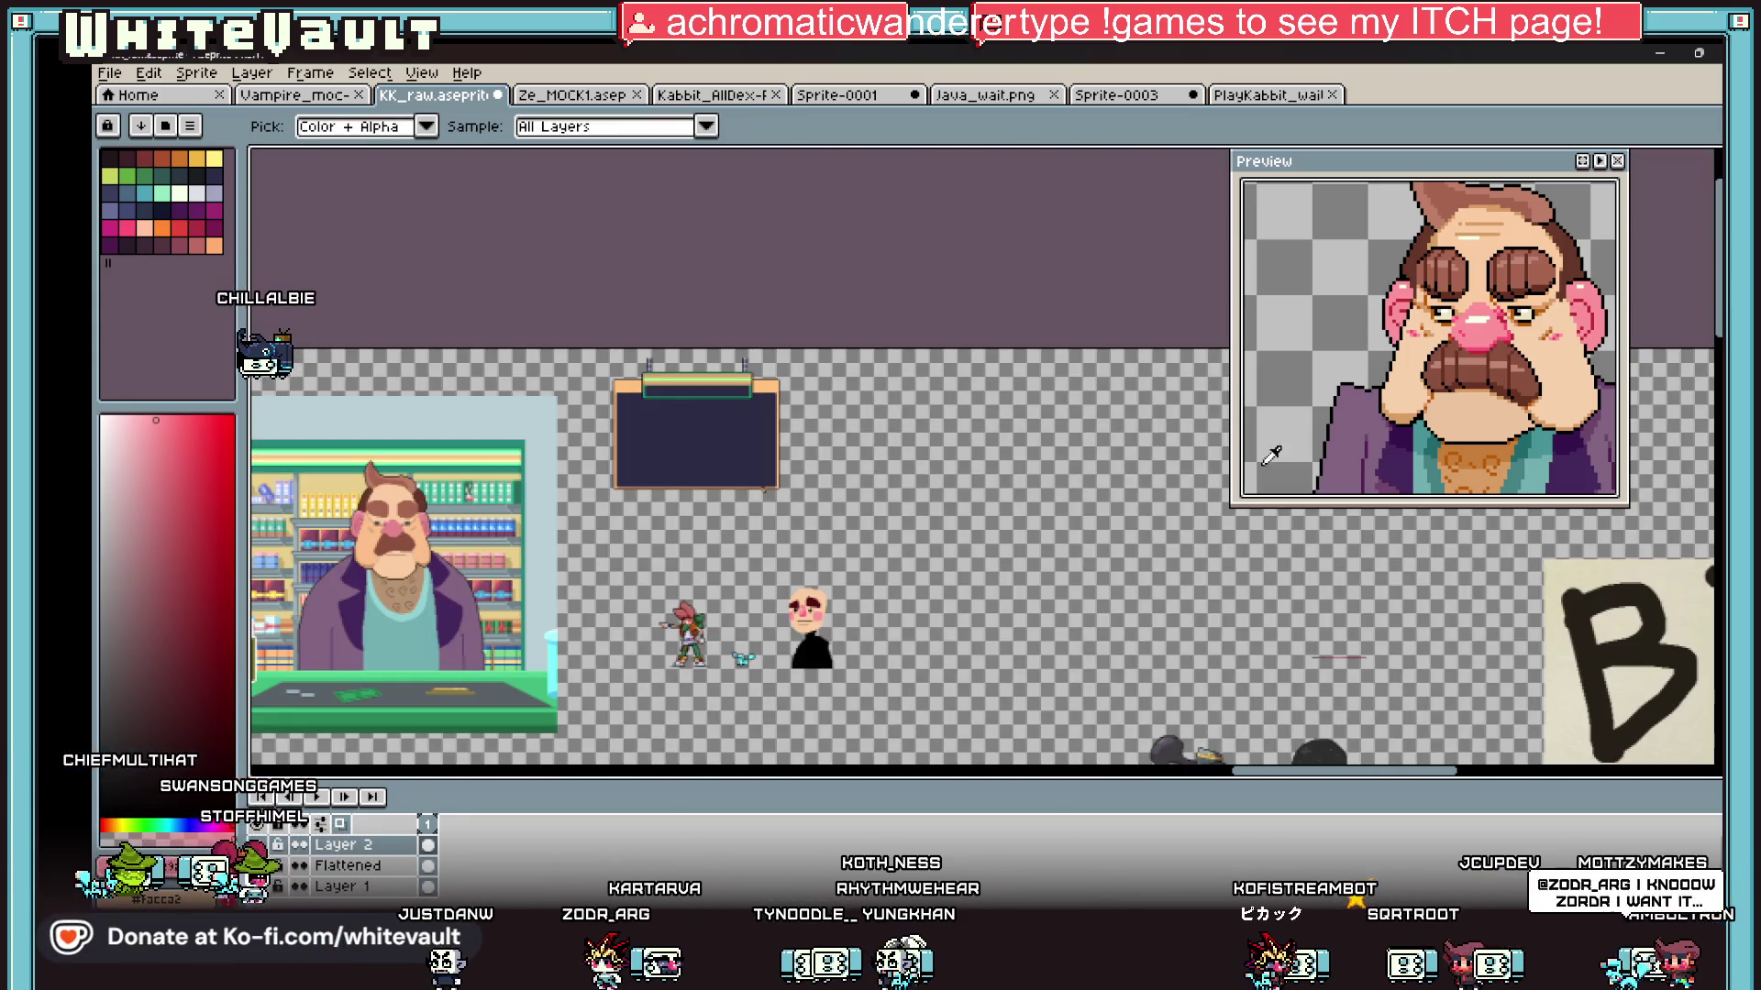
scroll(920, 385, "down", 1)
scroll(612, 524, "down", 3)
scroll(613, 524, "up", 5)
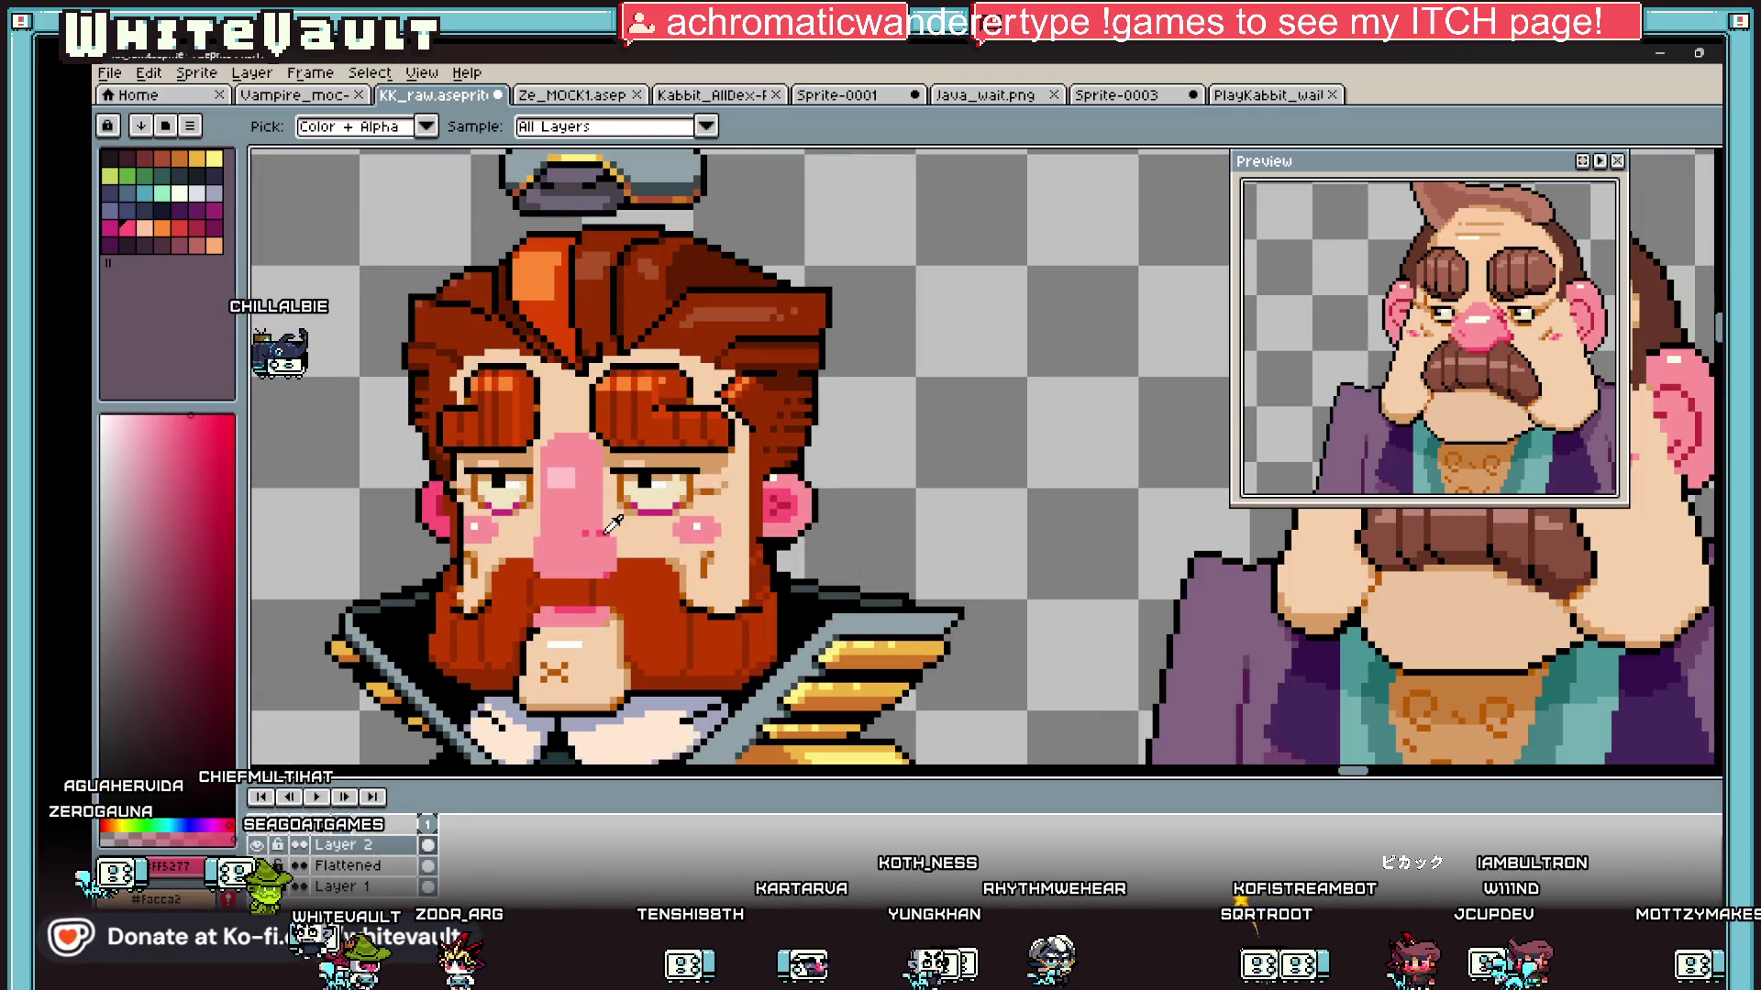
scroll(613, 524, "down", 5)
scroll(761, 358, "up", 6)
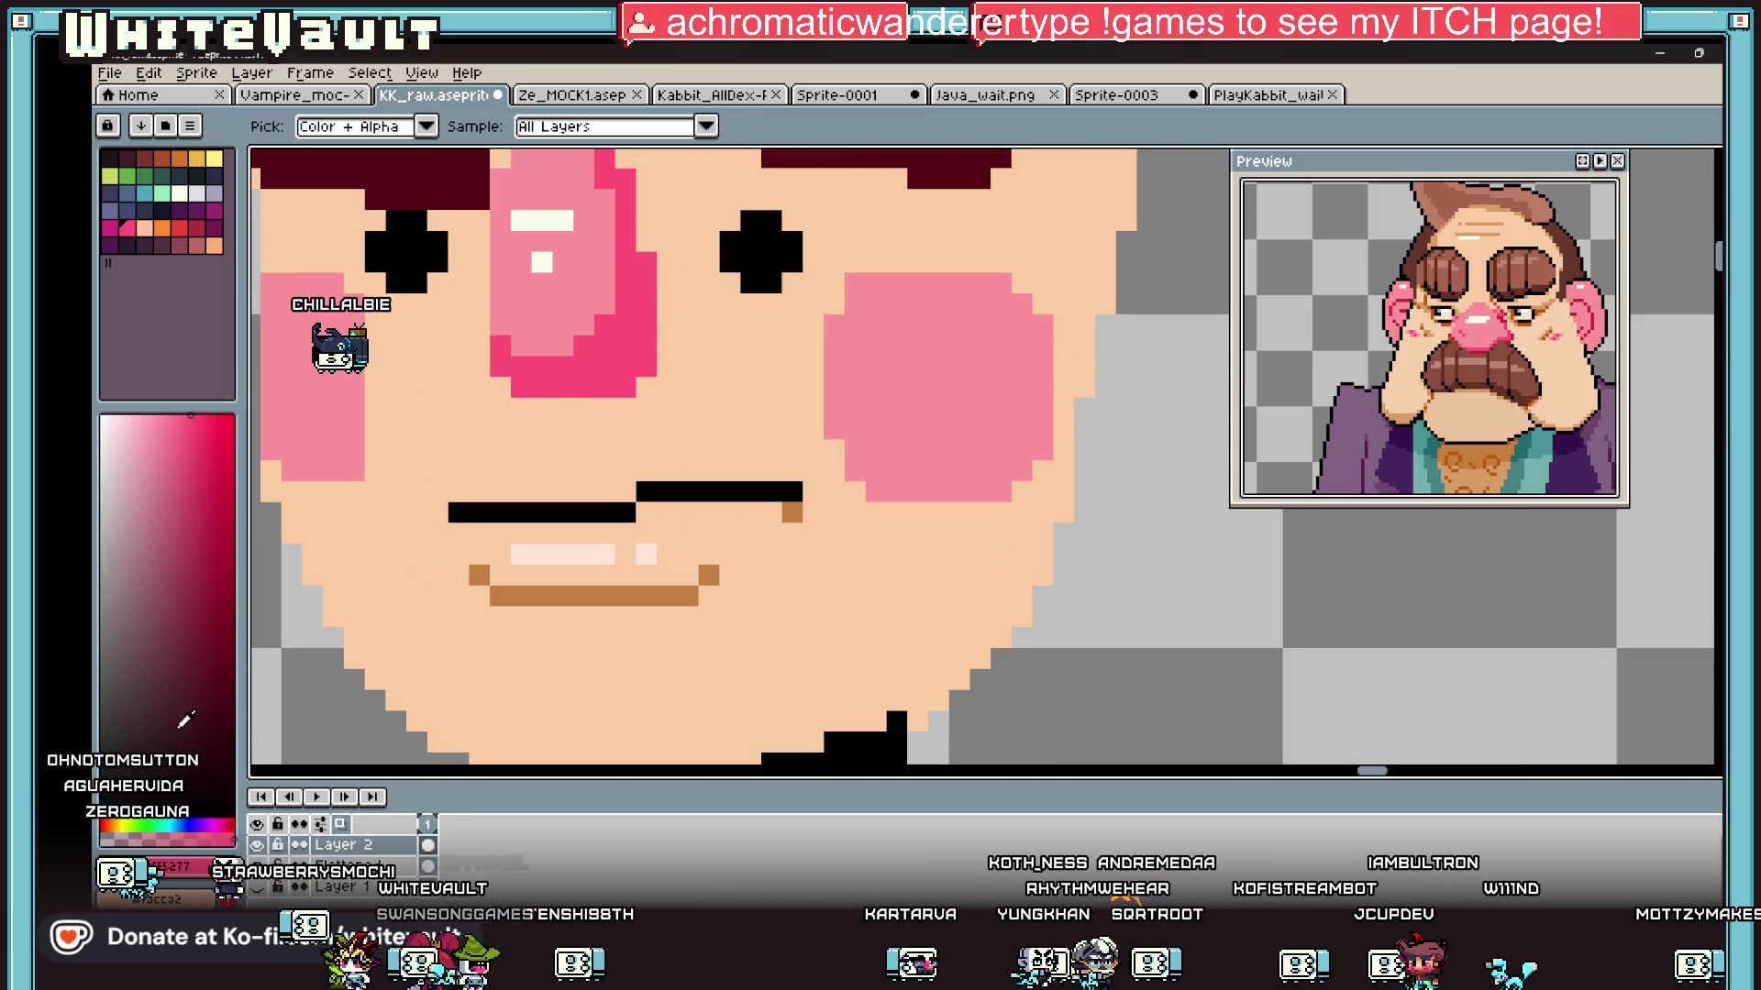
Step: Pick a deeper crimson and paint shadow pixels on the nose's lower right side
left_click(227, 468)
key("b")
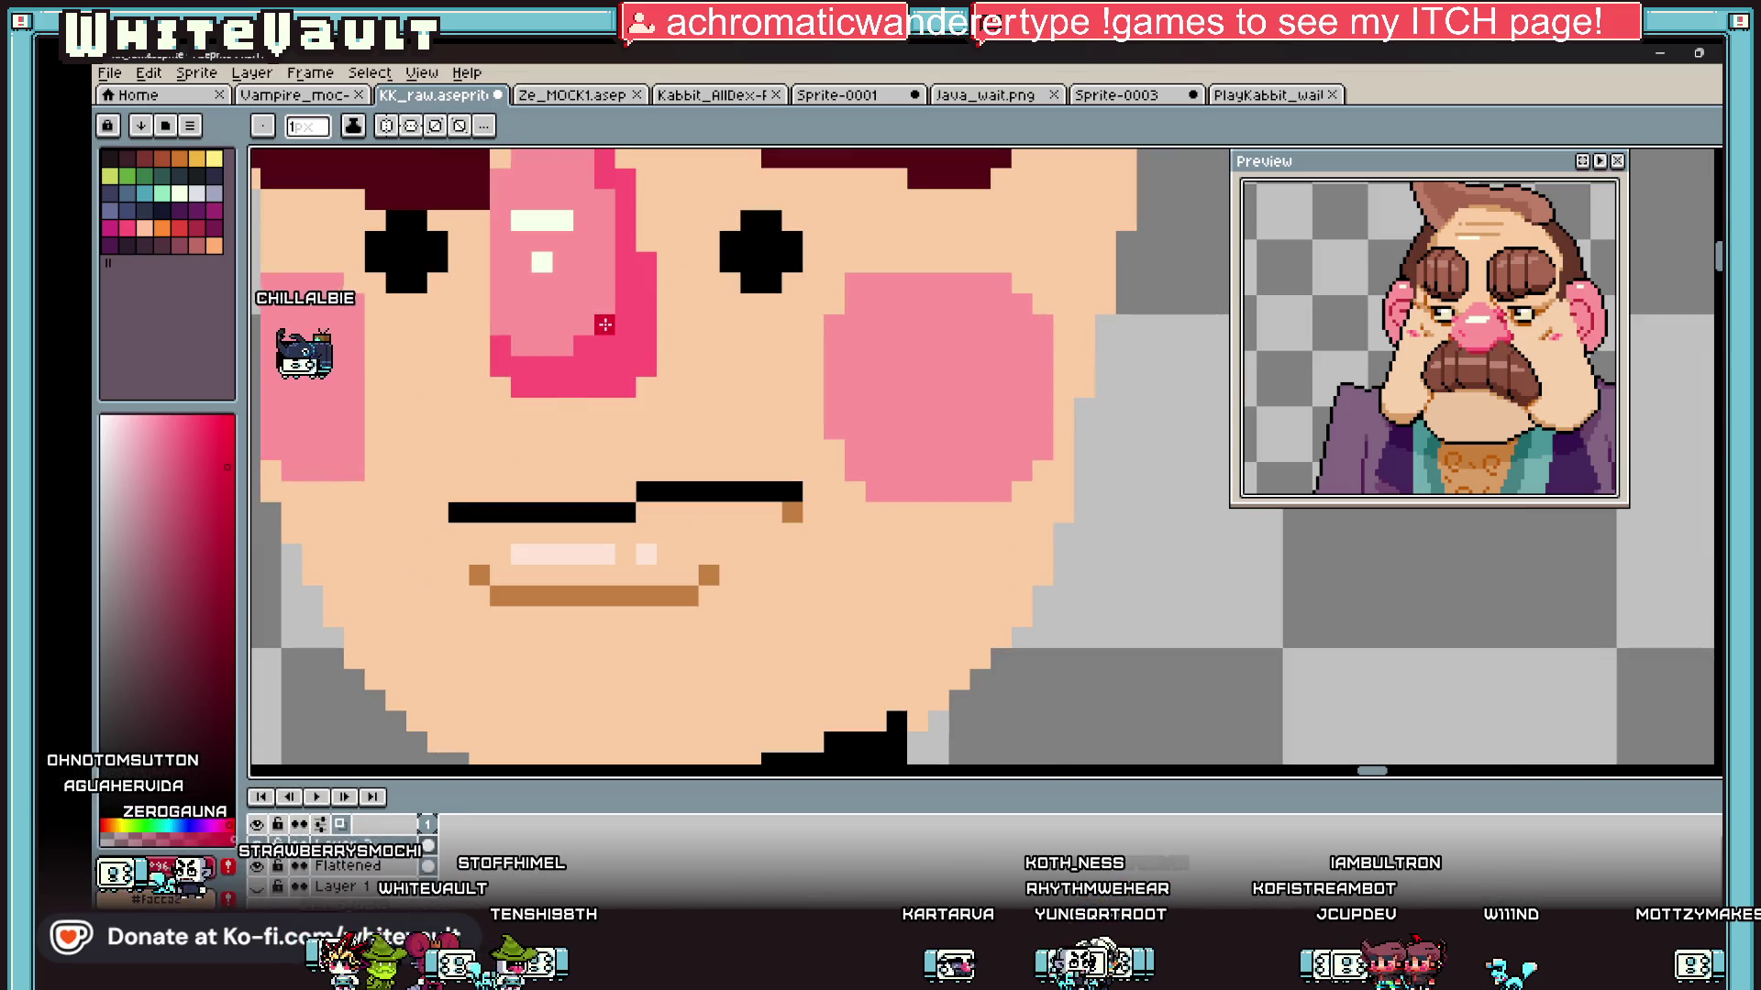
left_click(642, 326)
scroll(650, 327, "down", 5)
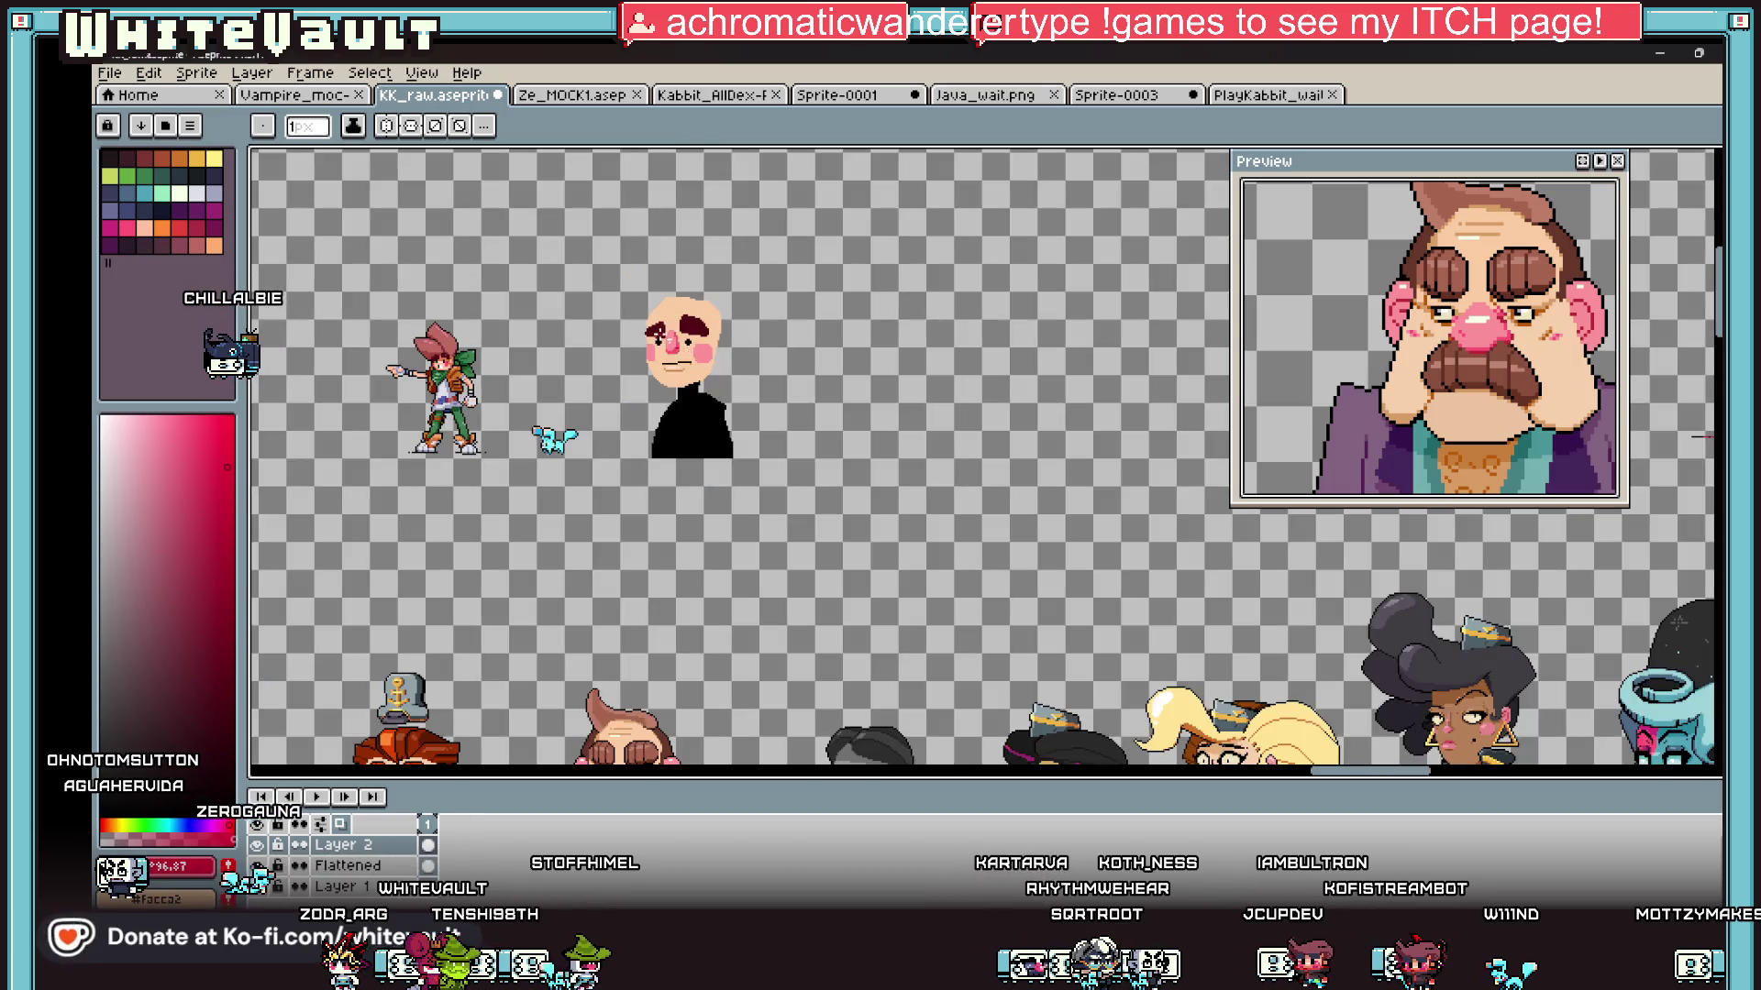
scroll(650, 327, "up", 5)
scroll(742, 429, "down", 3)
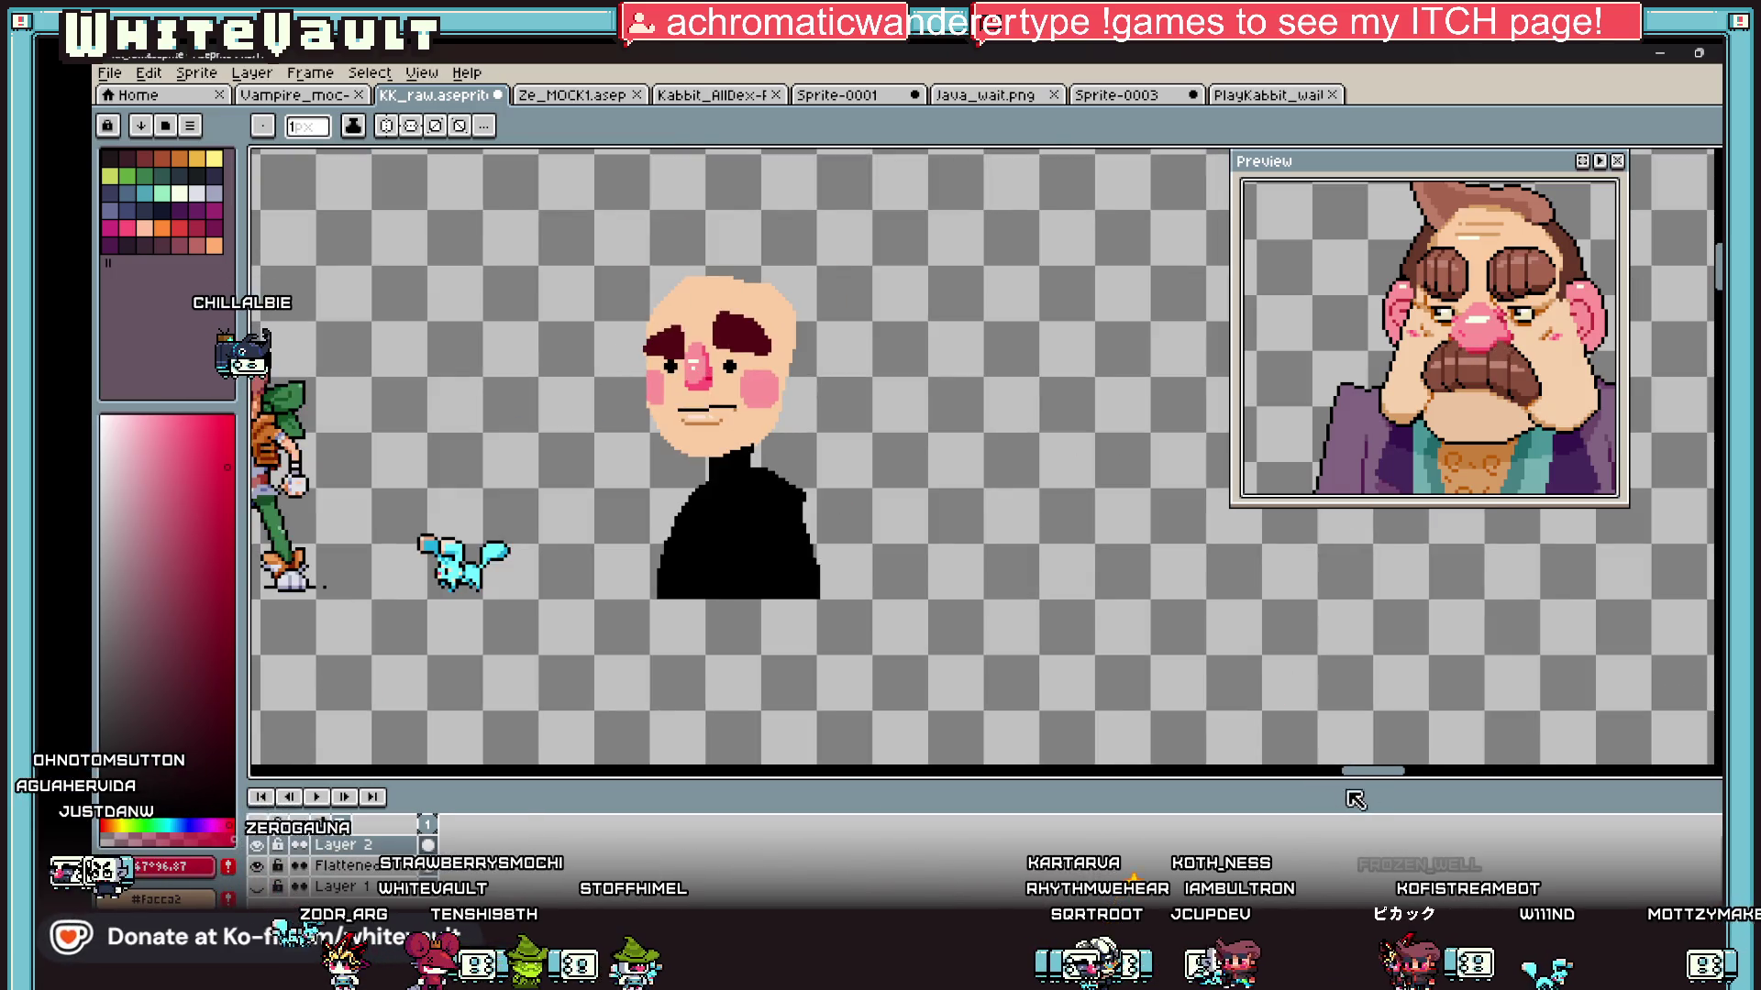
left_click_drag(1372, 772, 1363, 781)
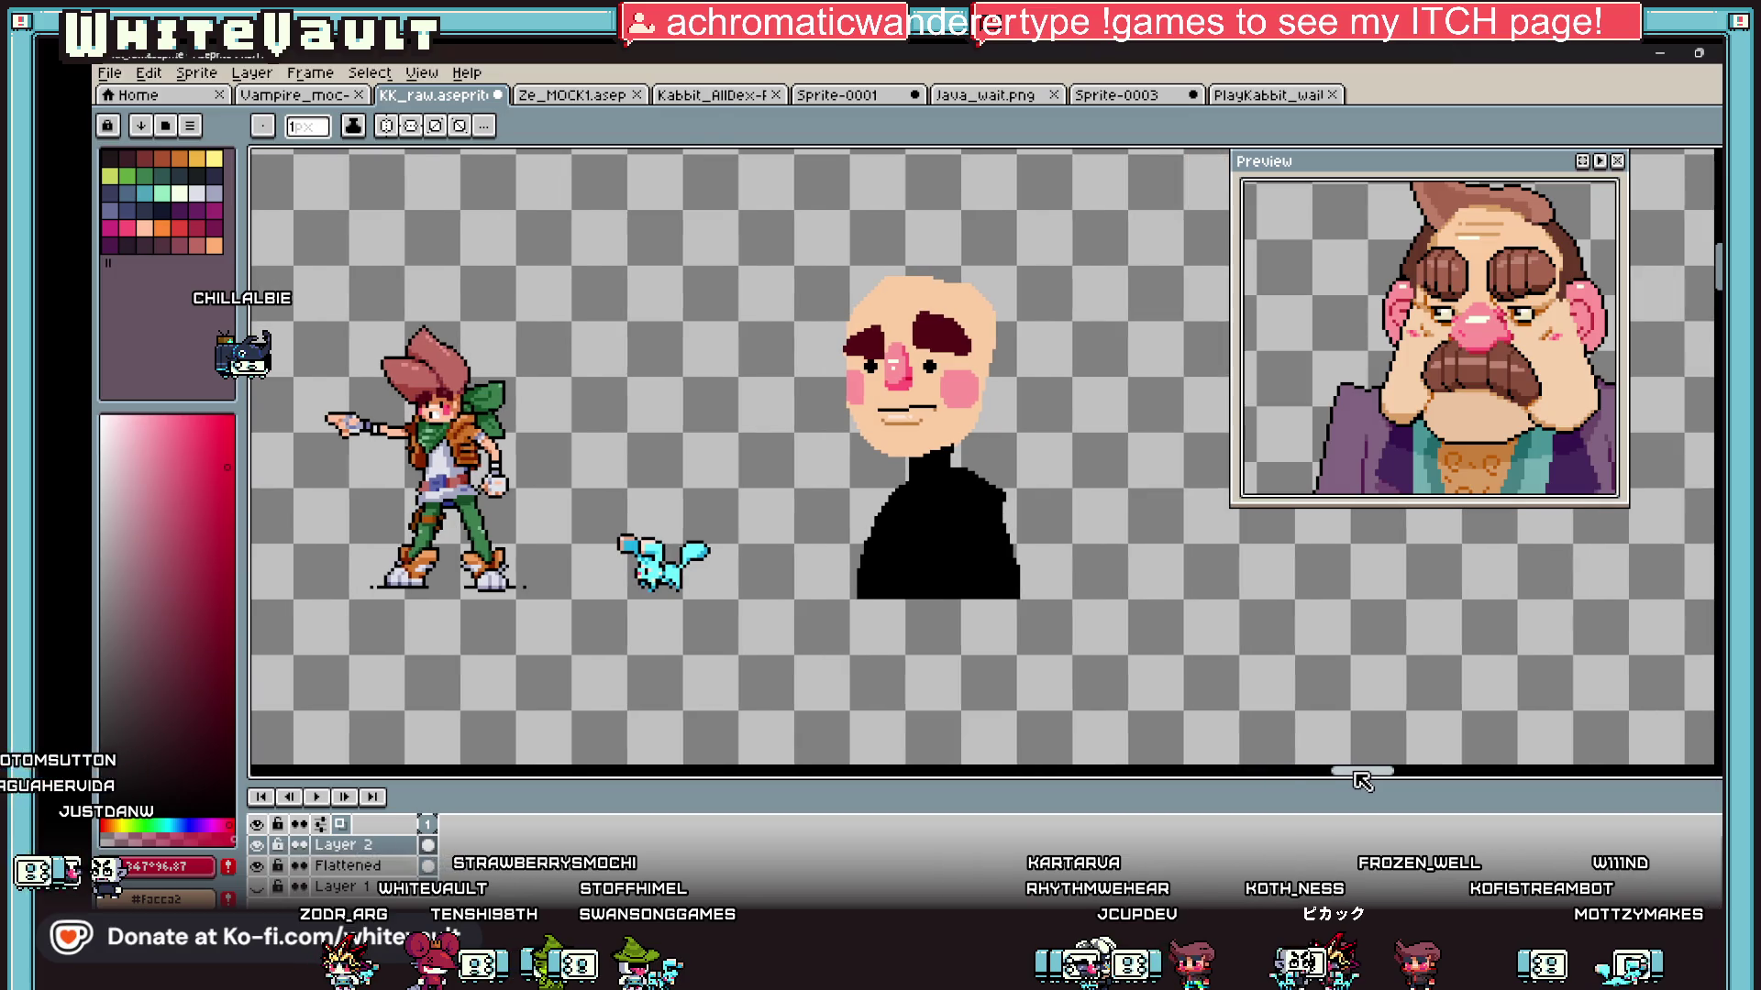
Step: Eyedrop the nose pink from the canvas for the cheek highlights
key("i")
scroll(870, 356, "up", 2)
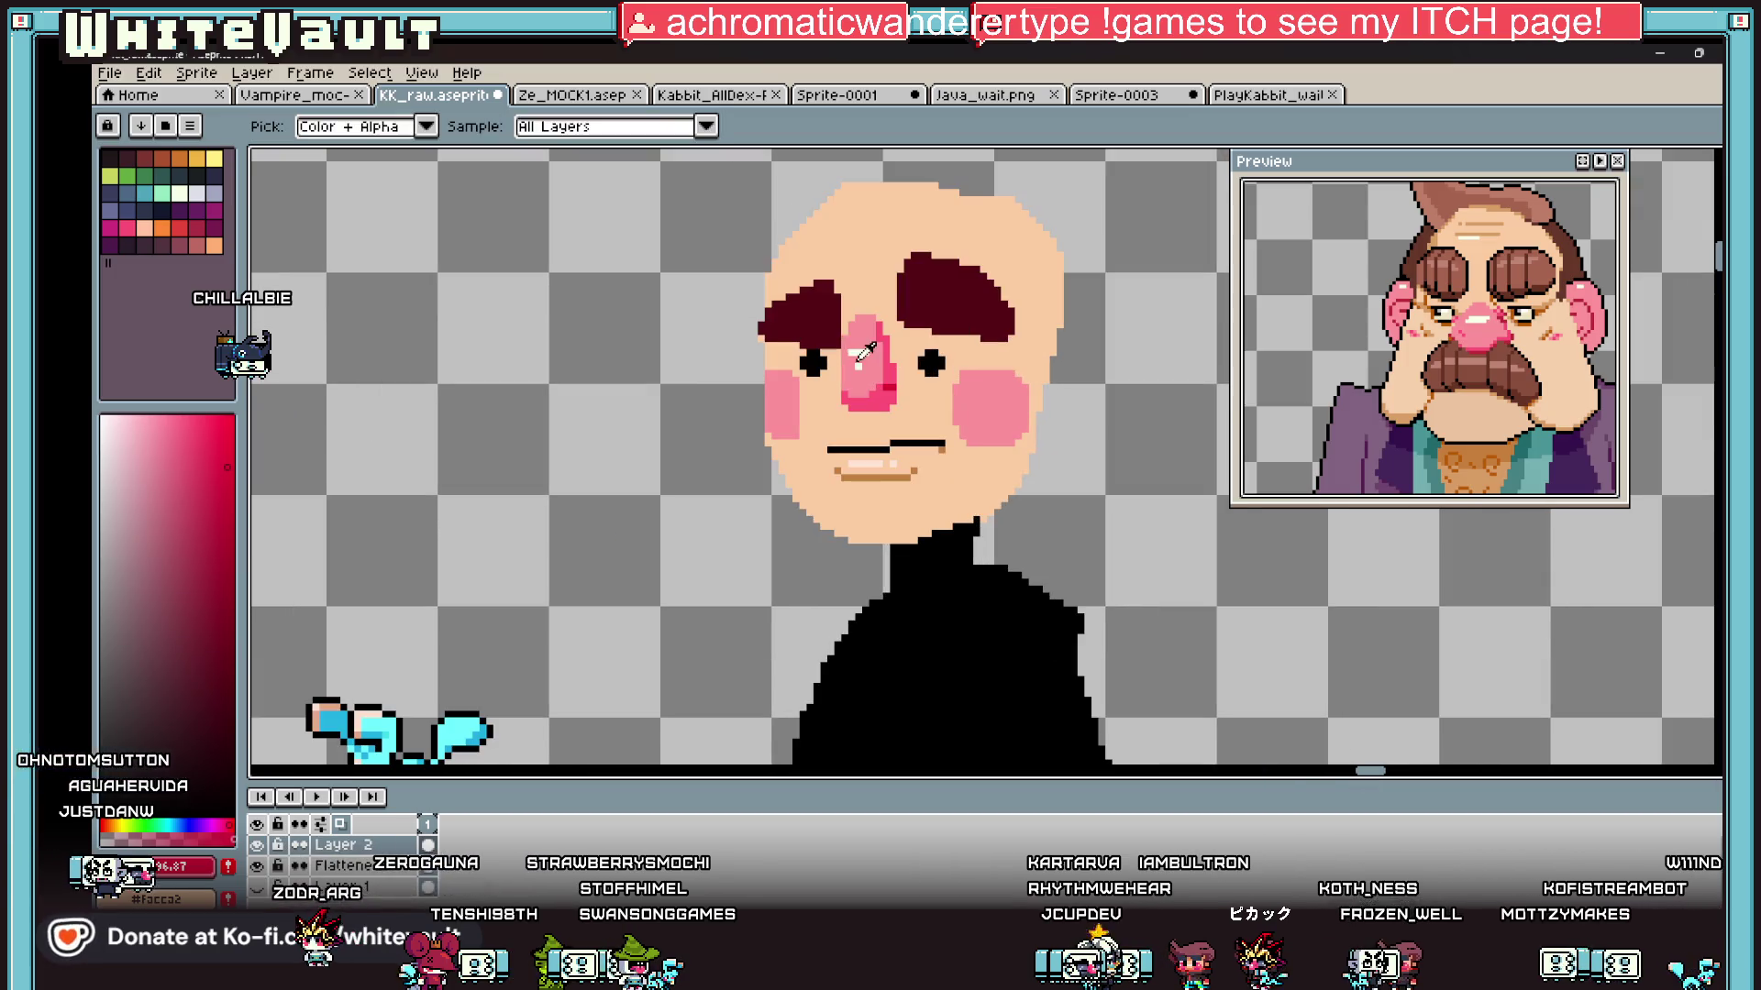
left_click(864, 359)
scroll(996, 375, "up", 2)
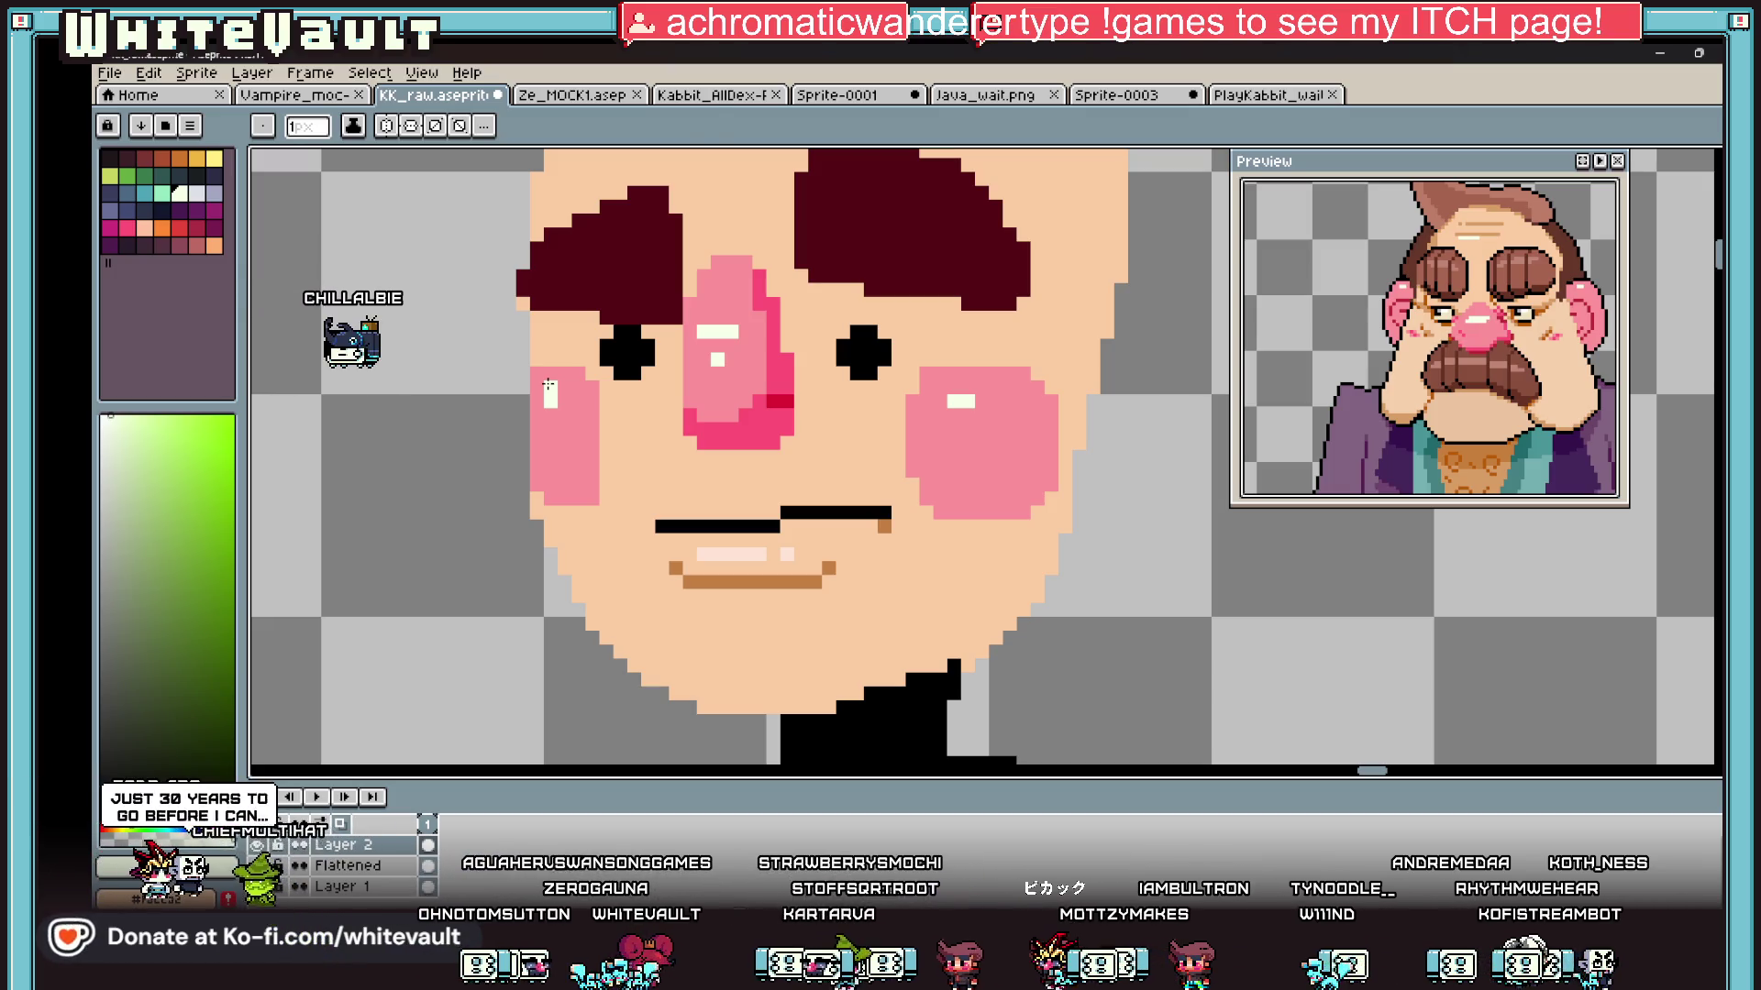
key("i")
left_click(748, 348)
key("b")
scroll(757, 417, "up", 1)
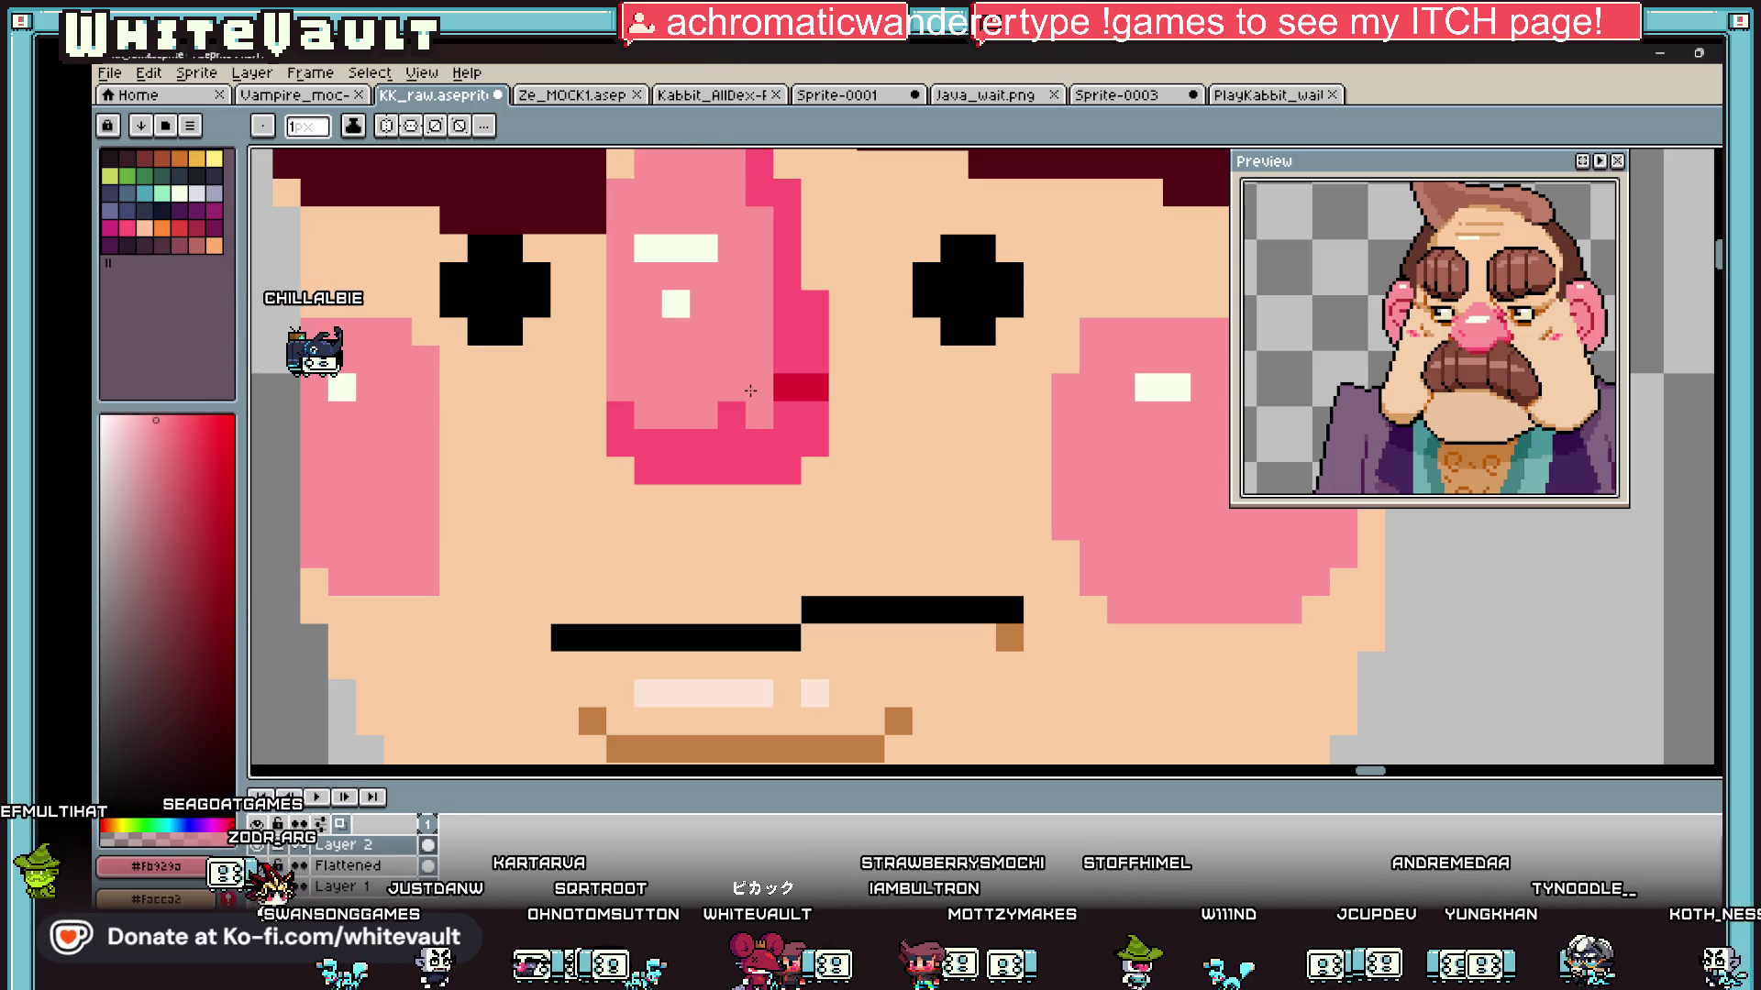
Step: Switch between eyedropper and pencil while inspecting the cheeks up close
key("i")
scroll(1009, 376, "down", 3)
scroll(1008, 376, "up", 4)
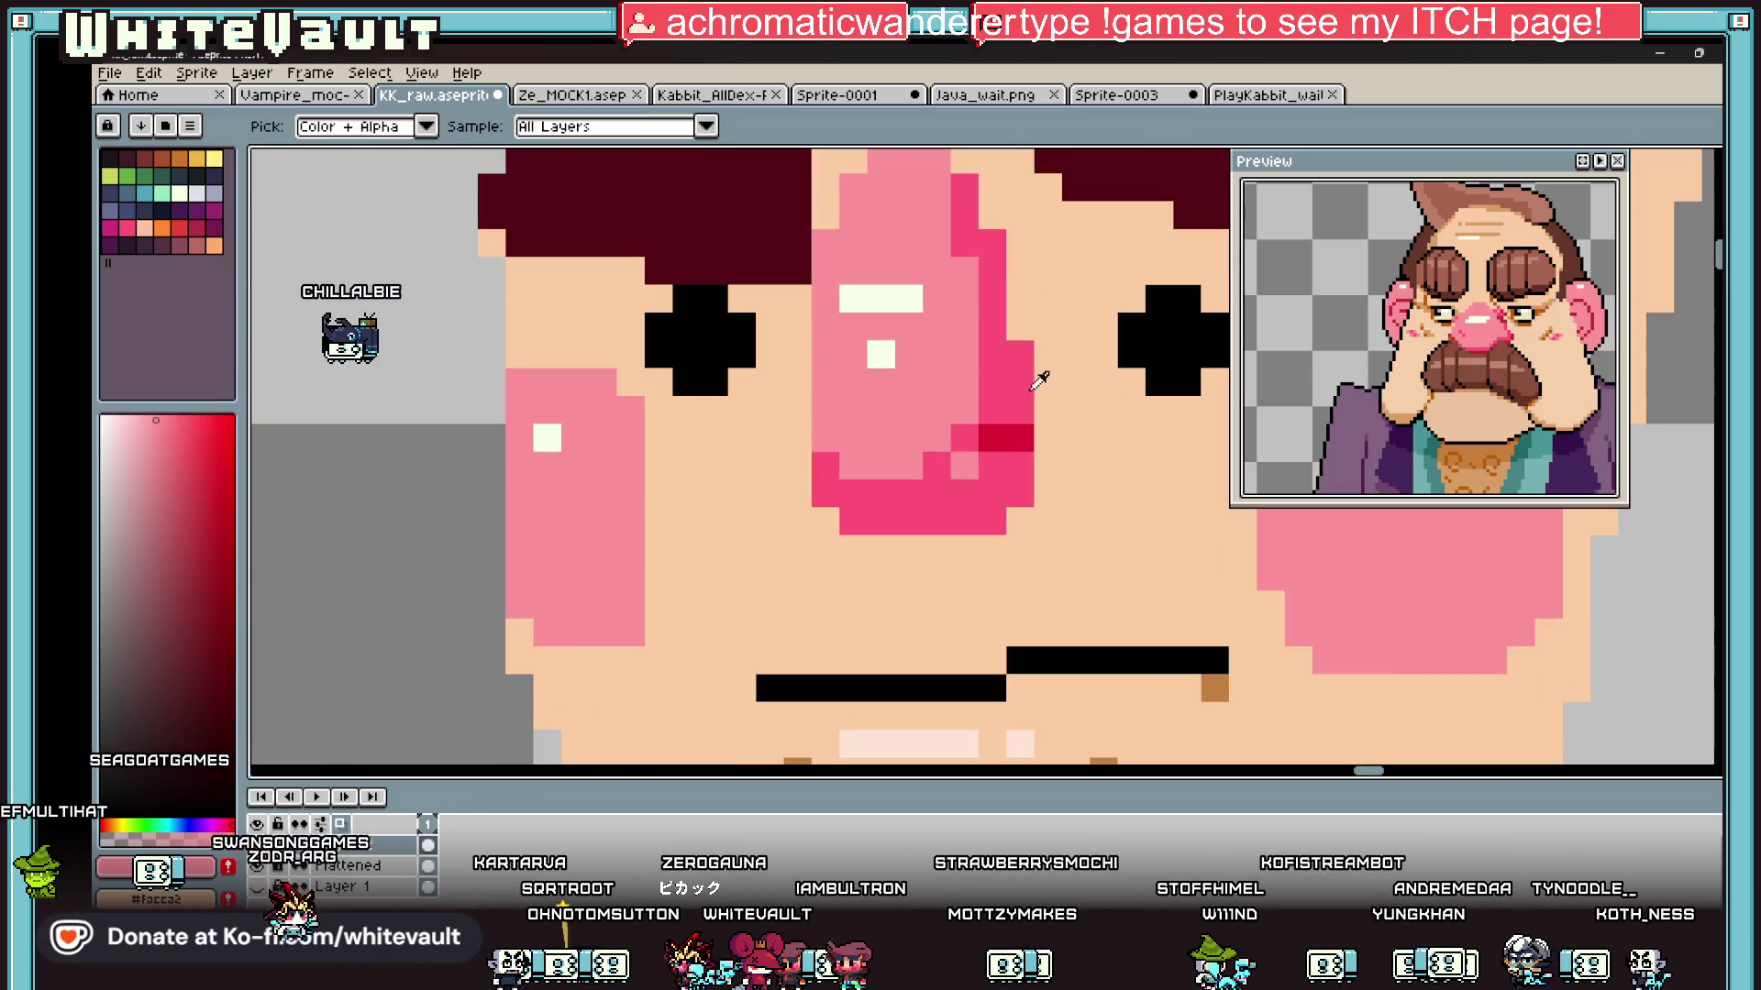
scroll(1055, 422, "down", 4)
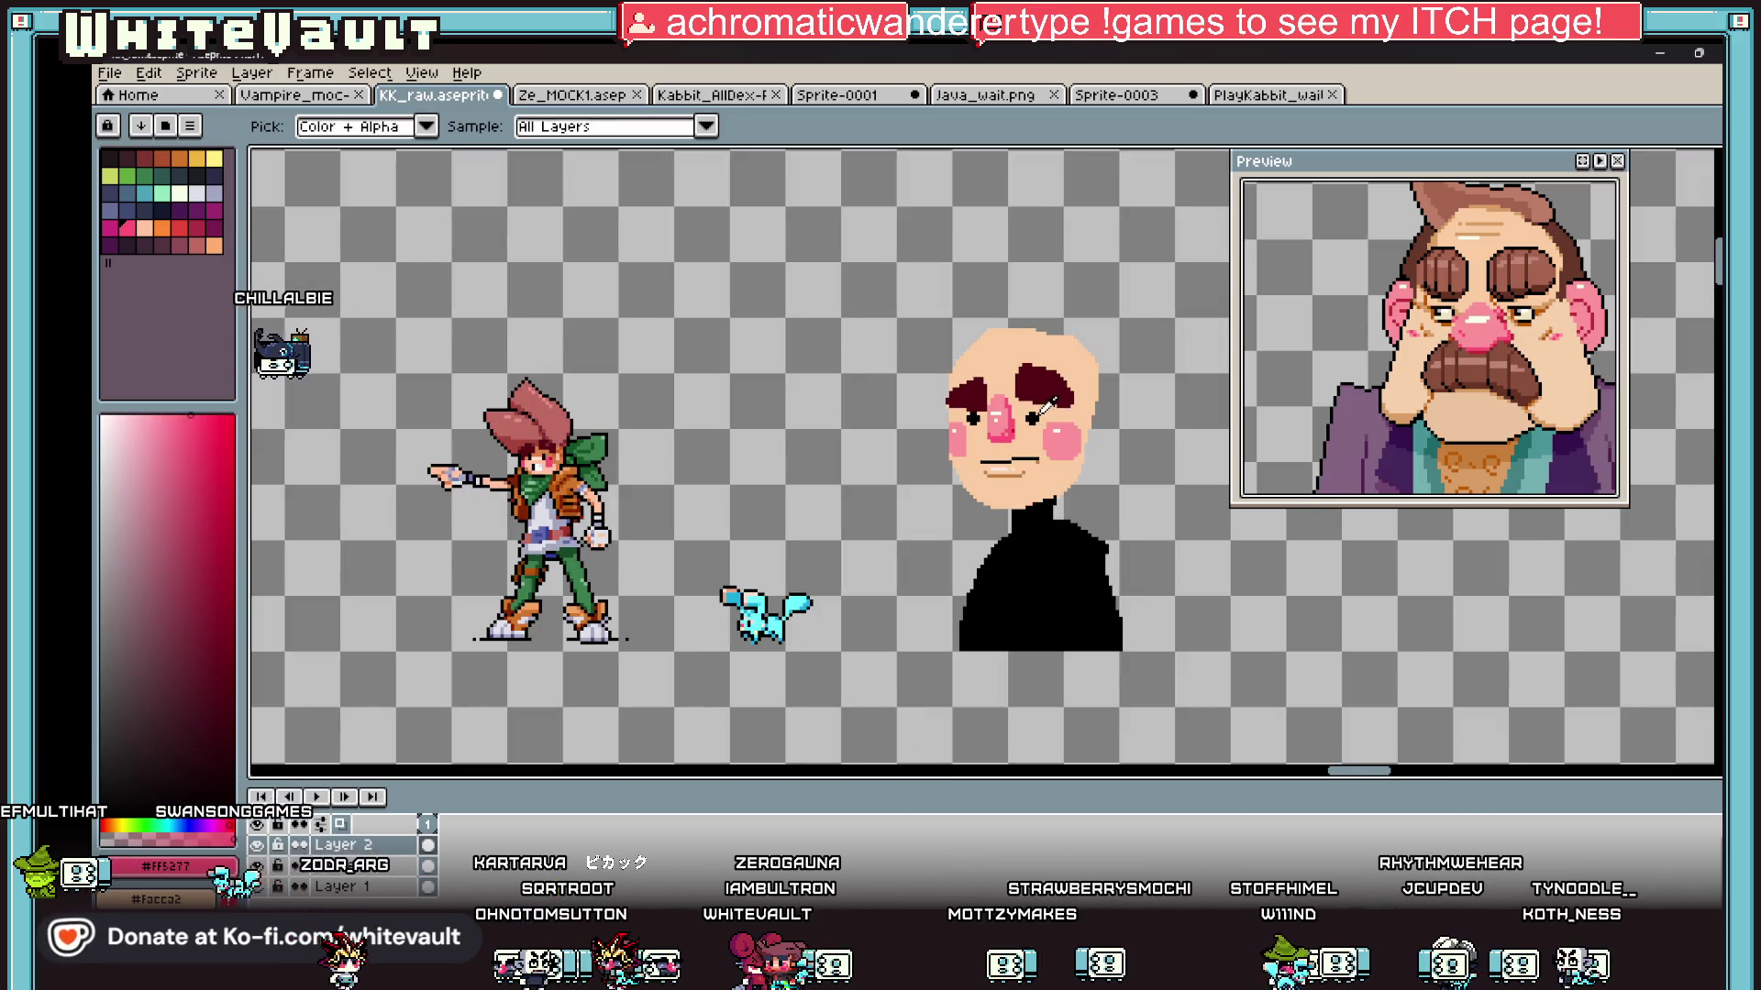
scroll(1046, 407, "up", 4)
key("b")
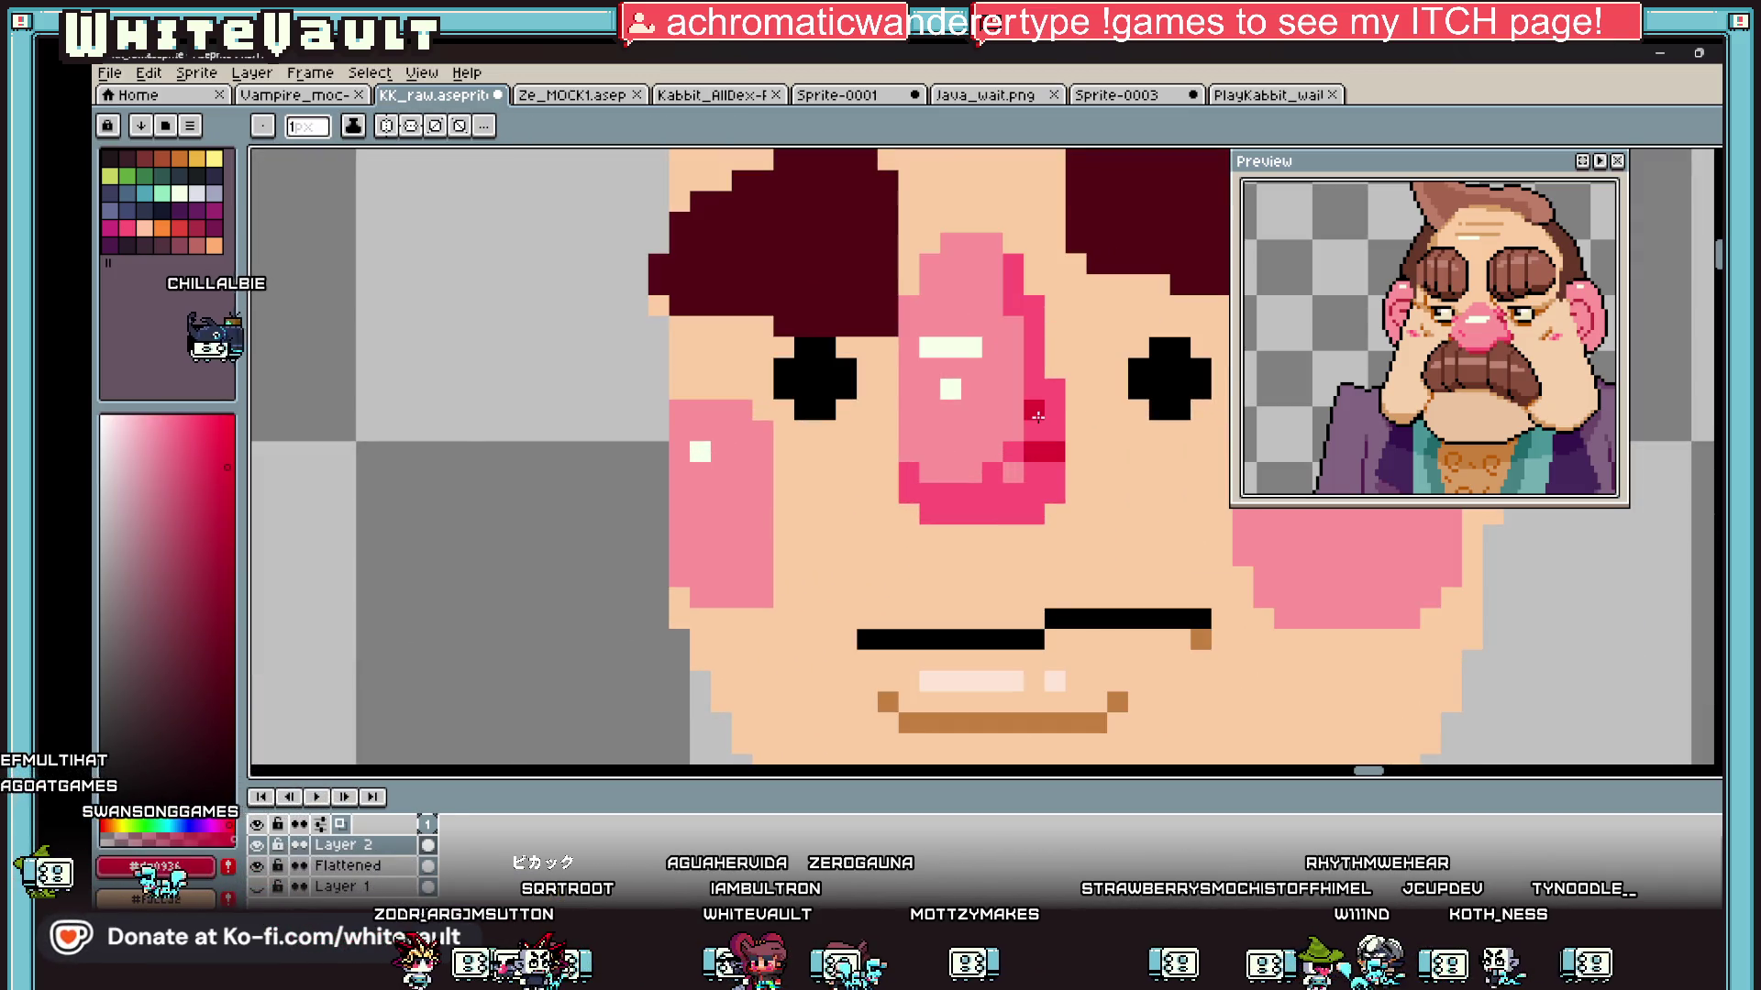
key("i")
scroll(1032, 325, "down", 2)
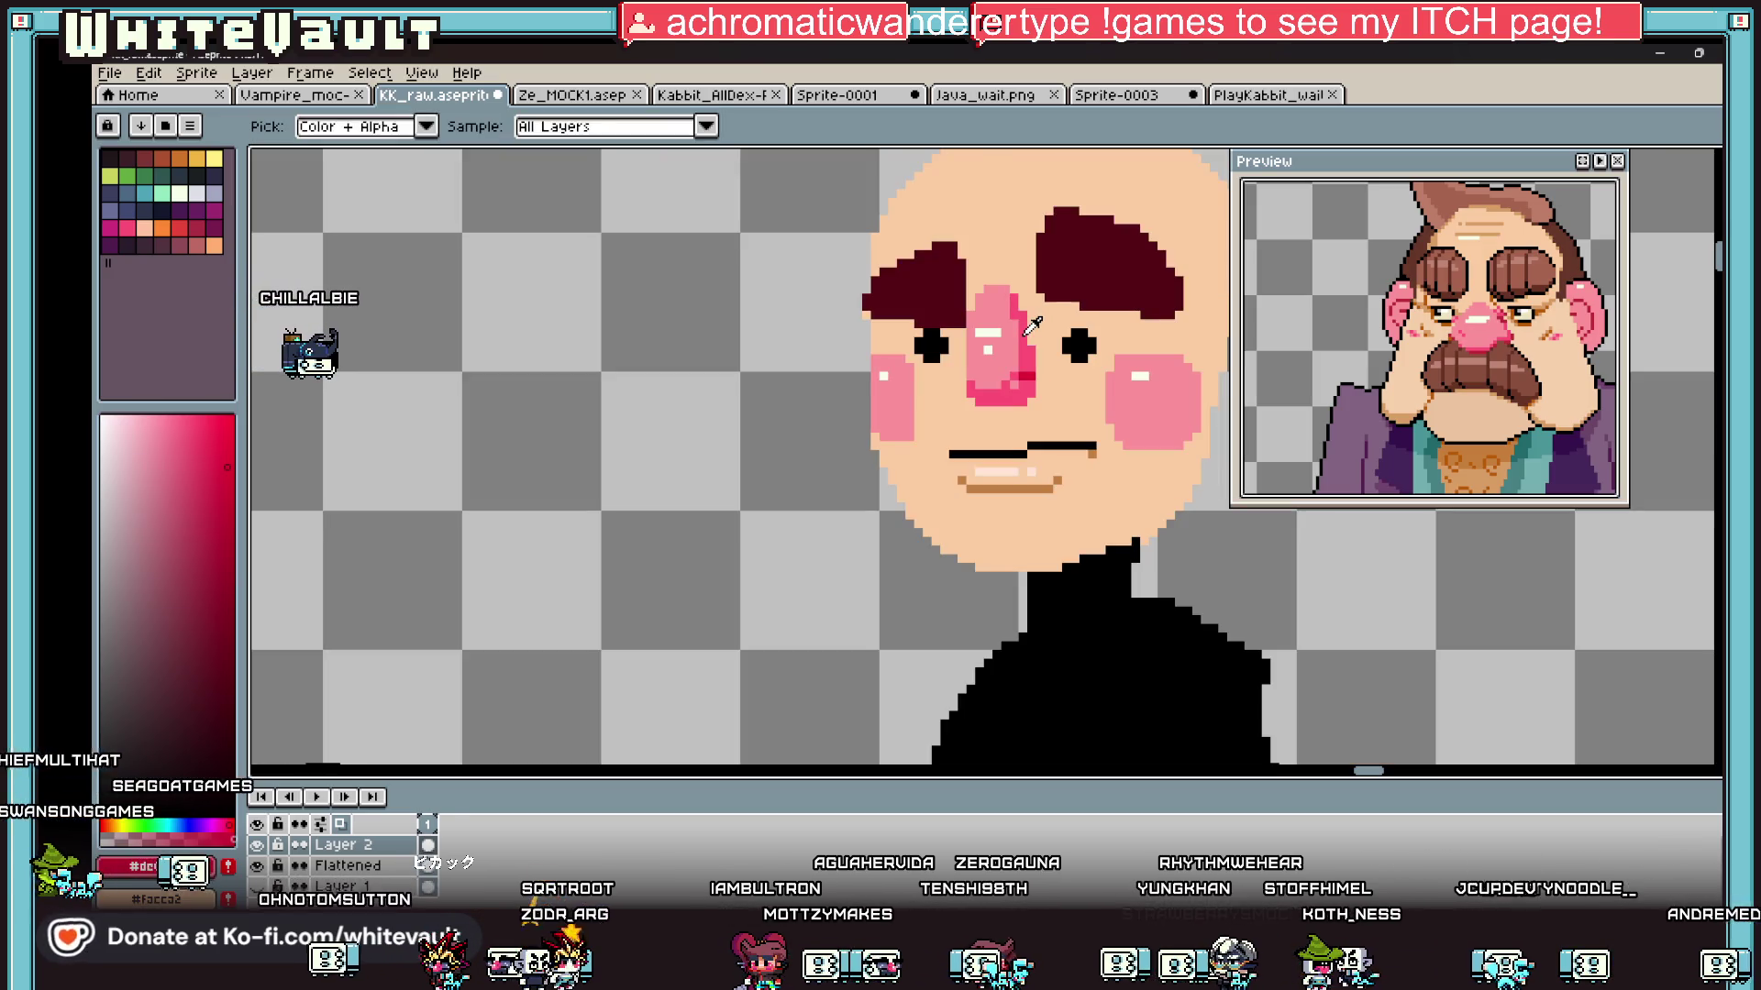
scroll(1032, 326, "down", 2)
scroll(1181, 277, "up", 1)
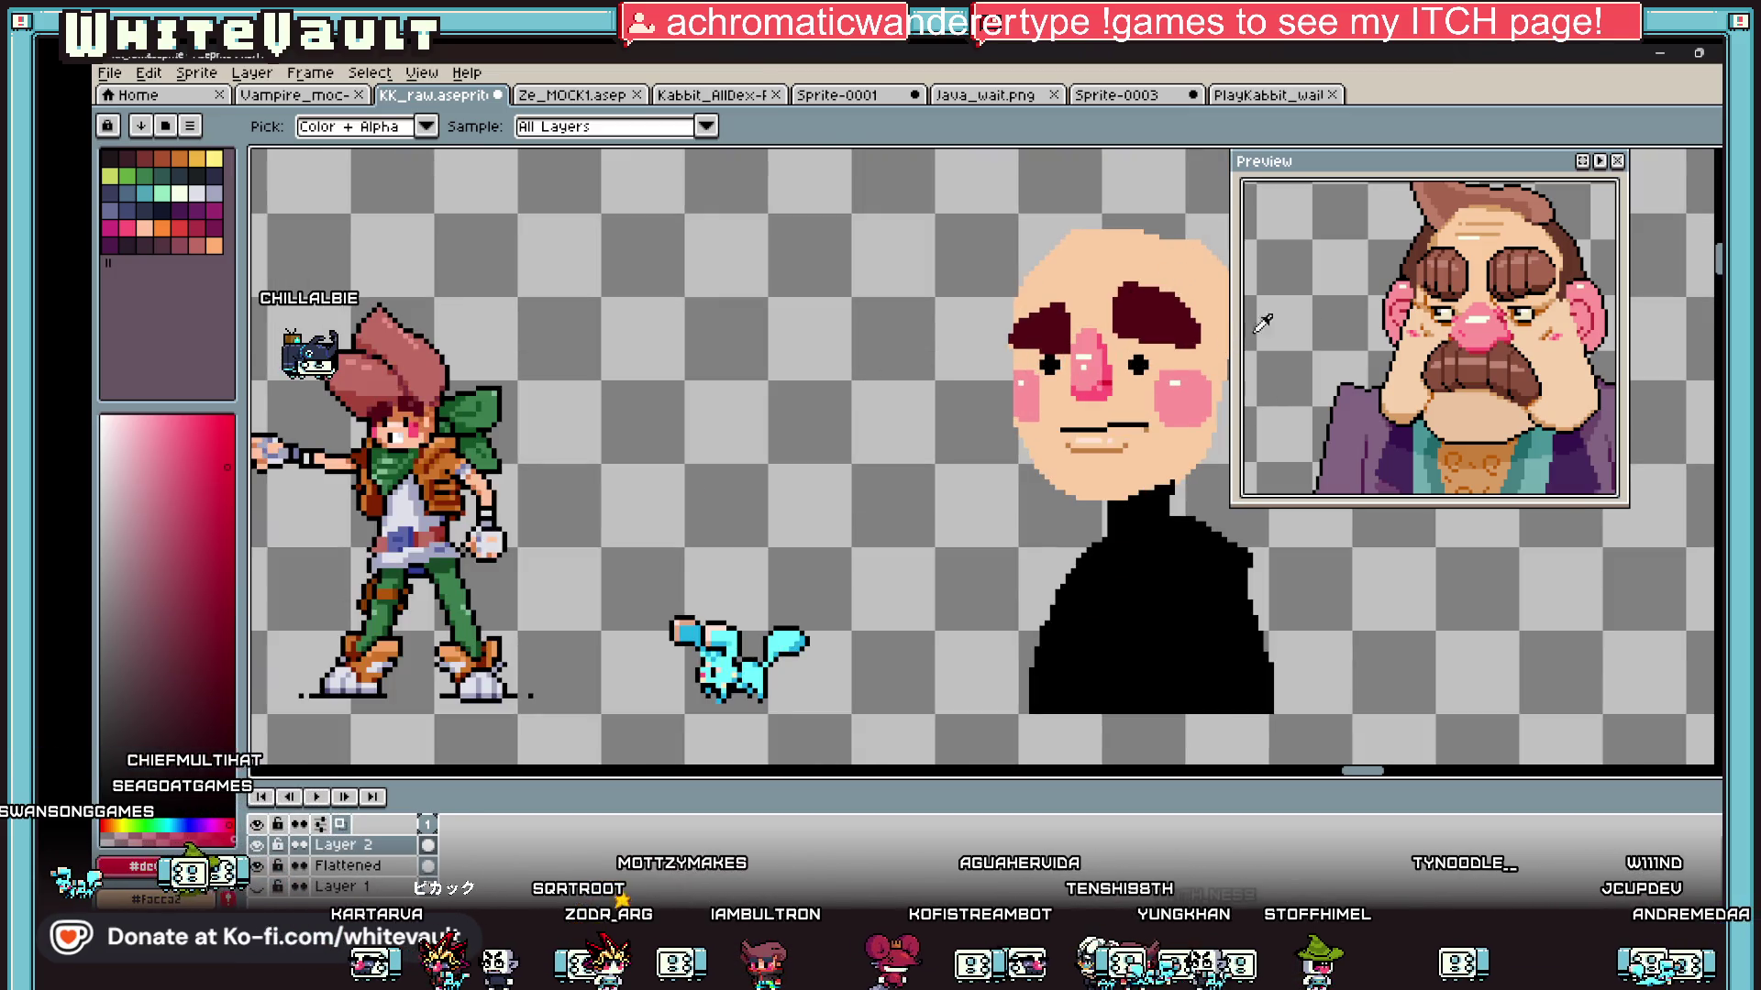
scroll(1181, 573, "down", 3)
scroll(1146, 709, "up", 1)
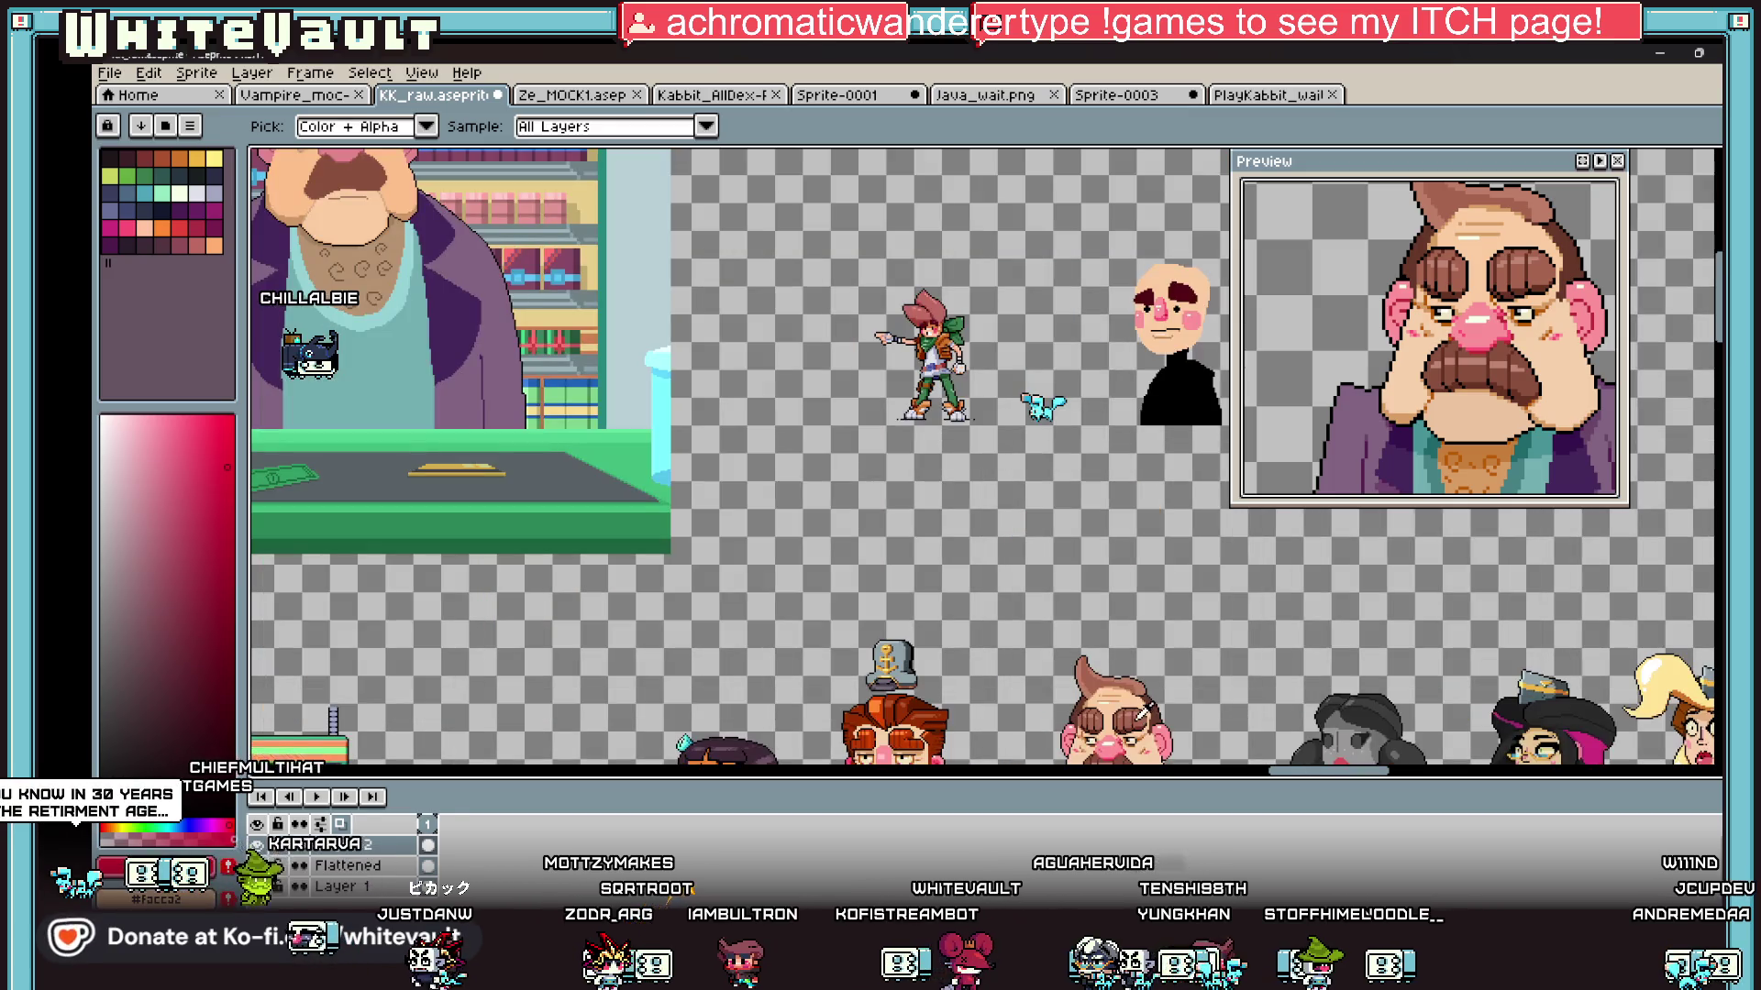
Step: Select a rectangle around the mustached reference portrait's brow and eye
key("m")
left_click_drag(1107, 709, 1151, 748)
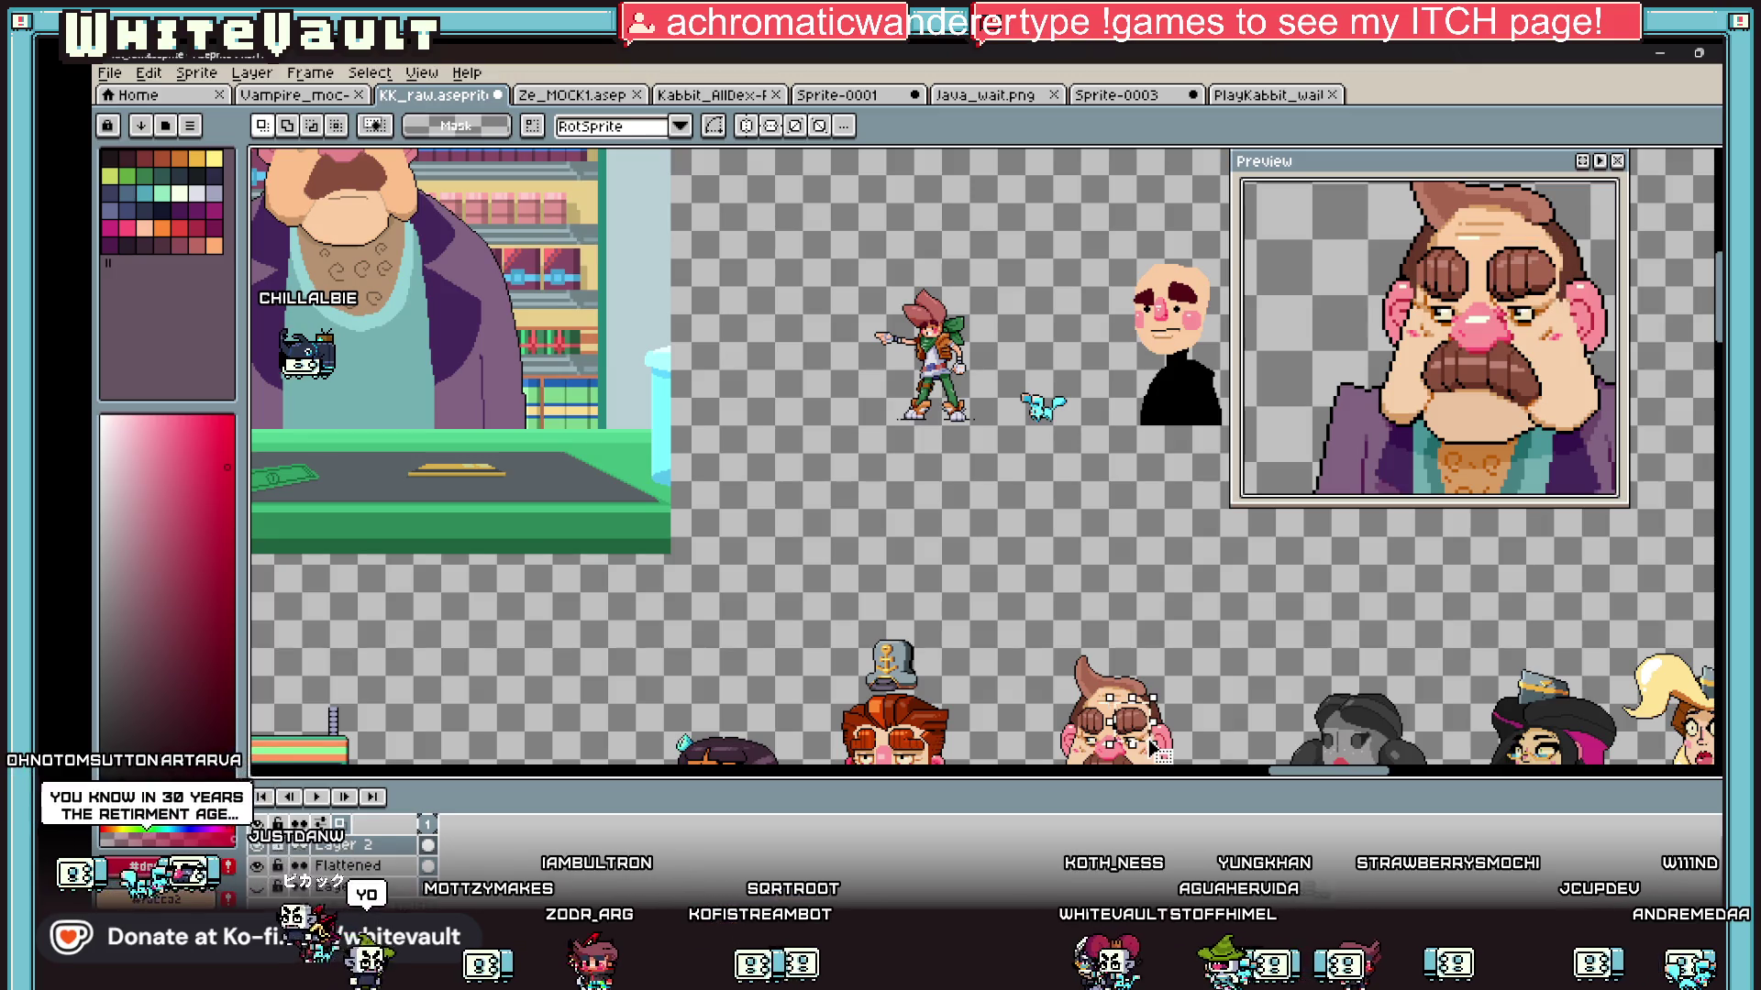
left_click(1145, 720)
left_click_drag(1038, 614, 1182, 745)
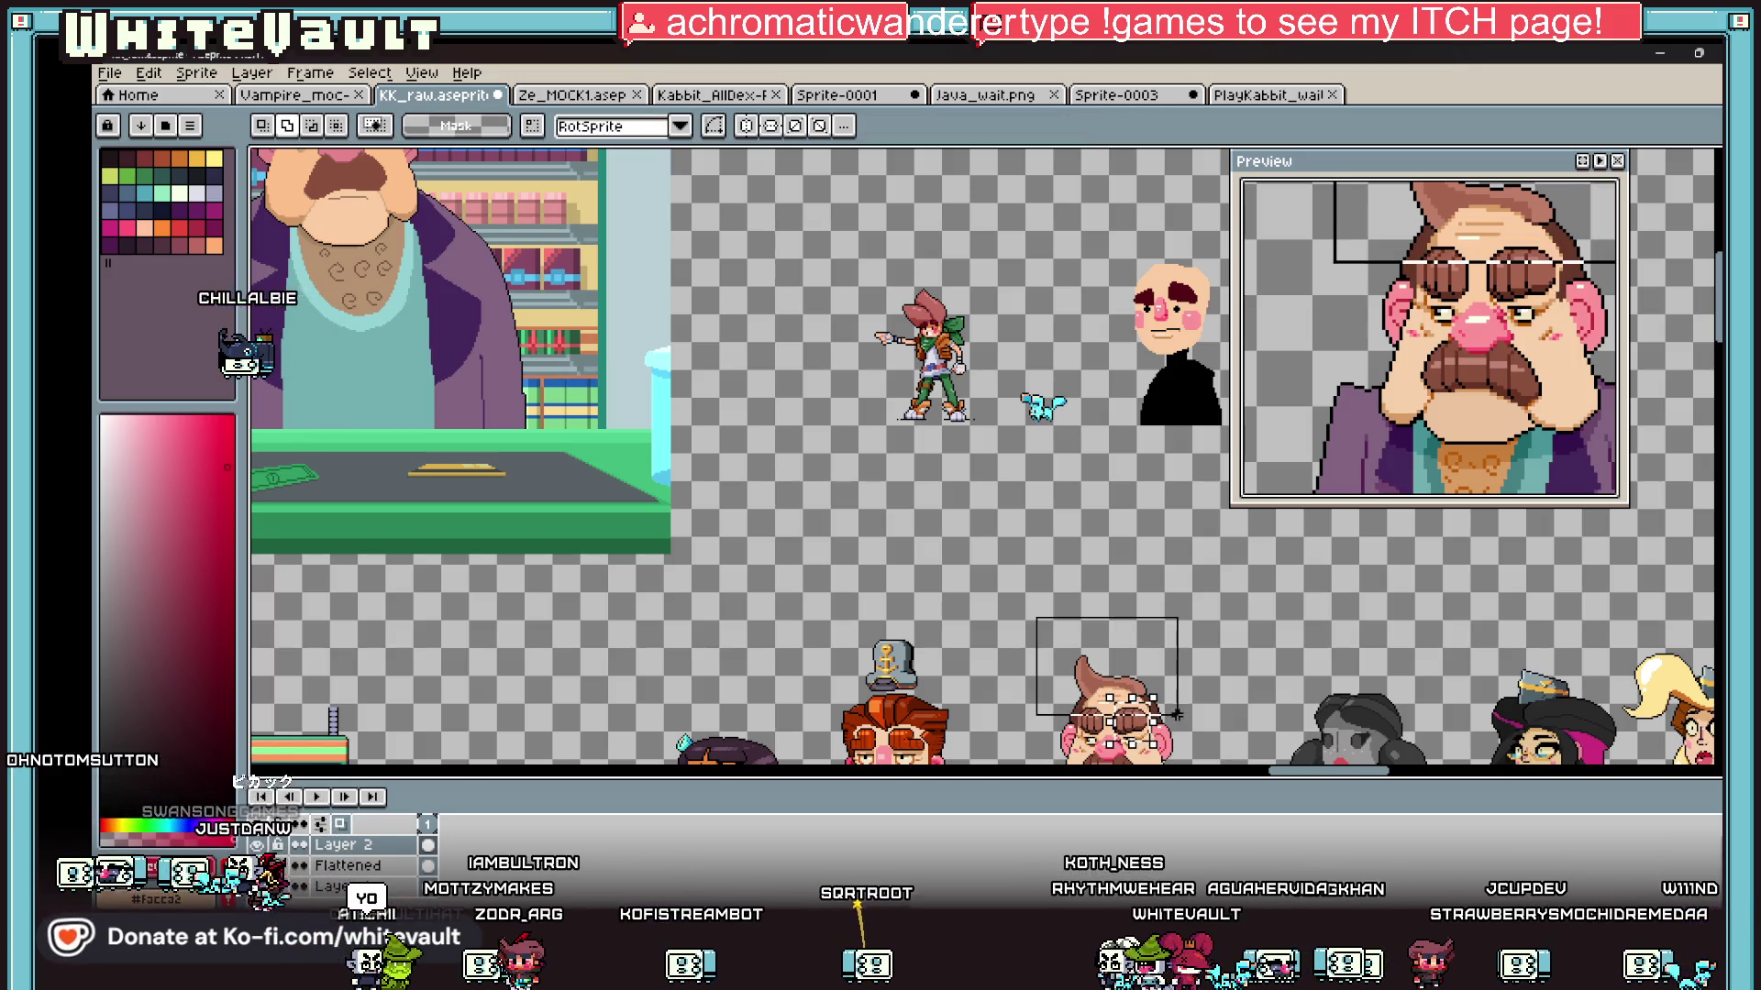
scroll(1144, 690, "up", 3)
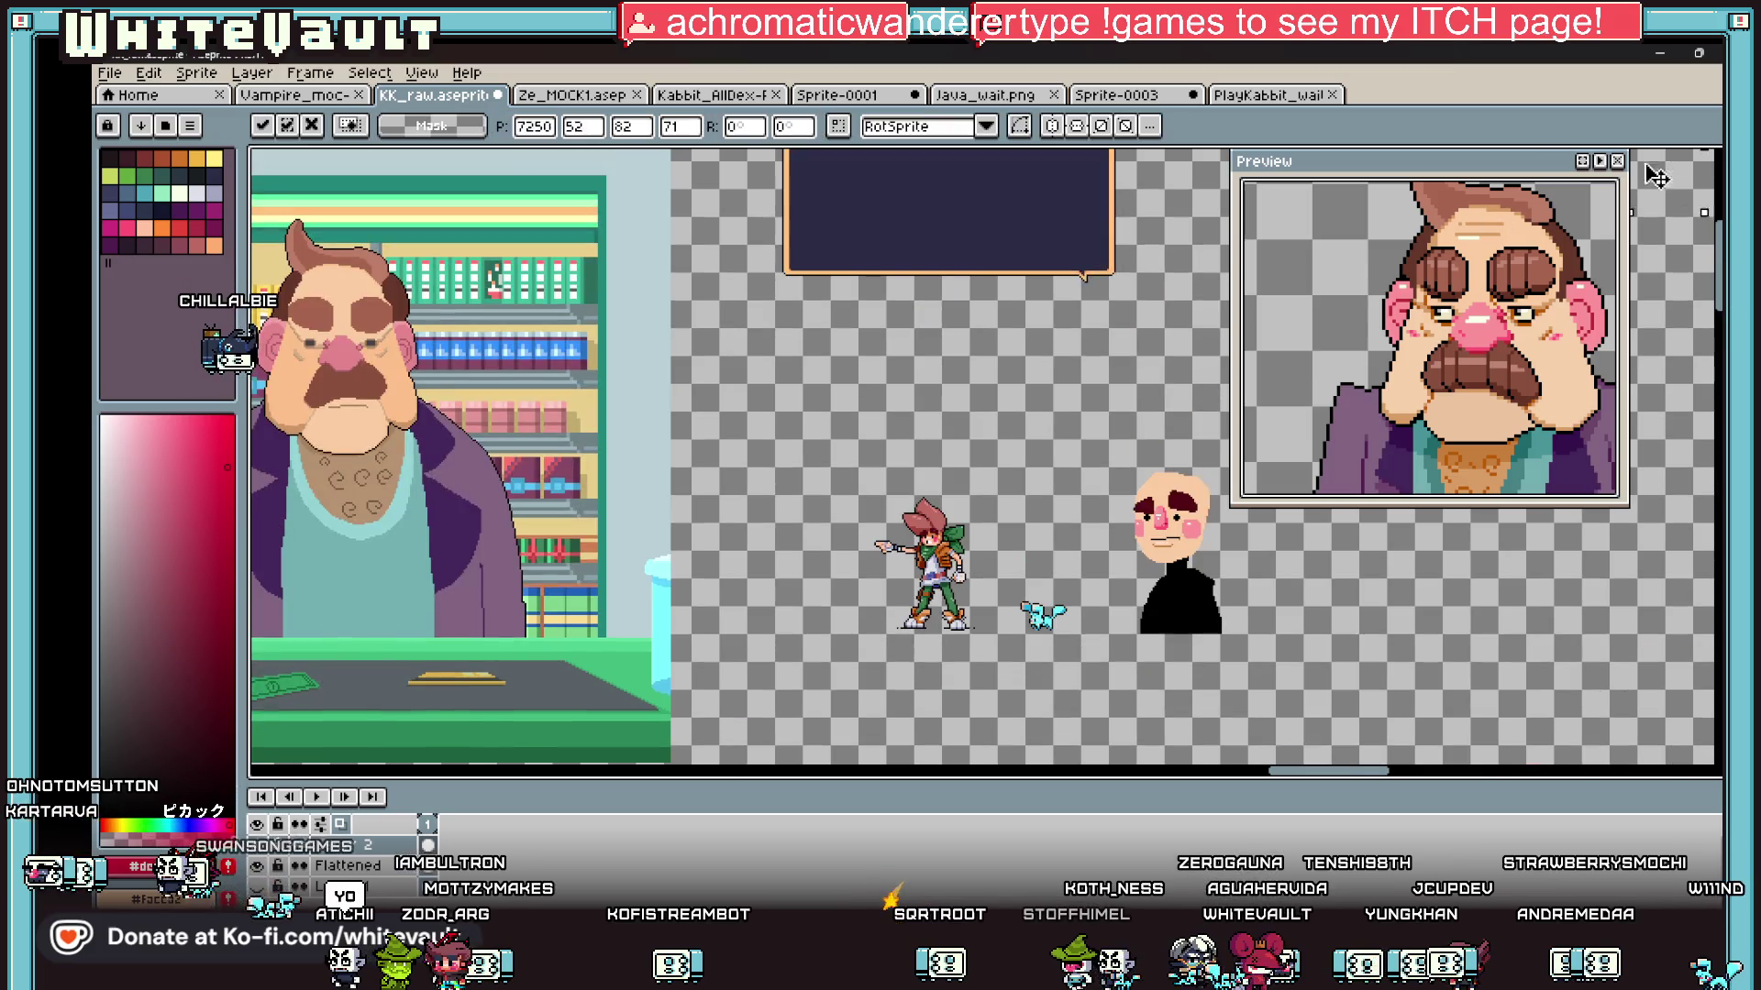
scroll(1009, 733, "down", 3)
scroll(966, 780, "up", 4)
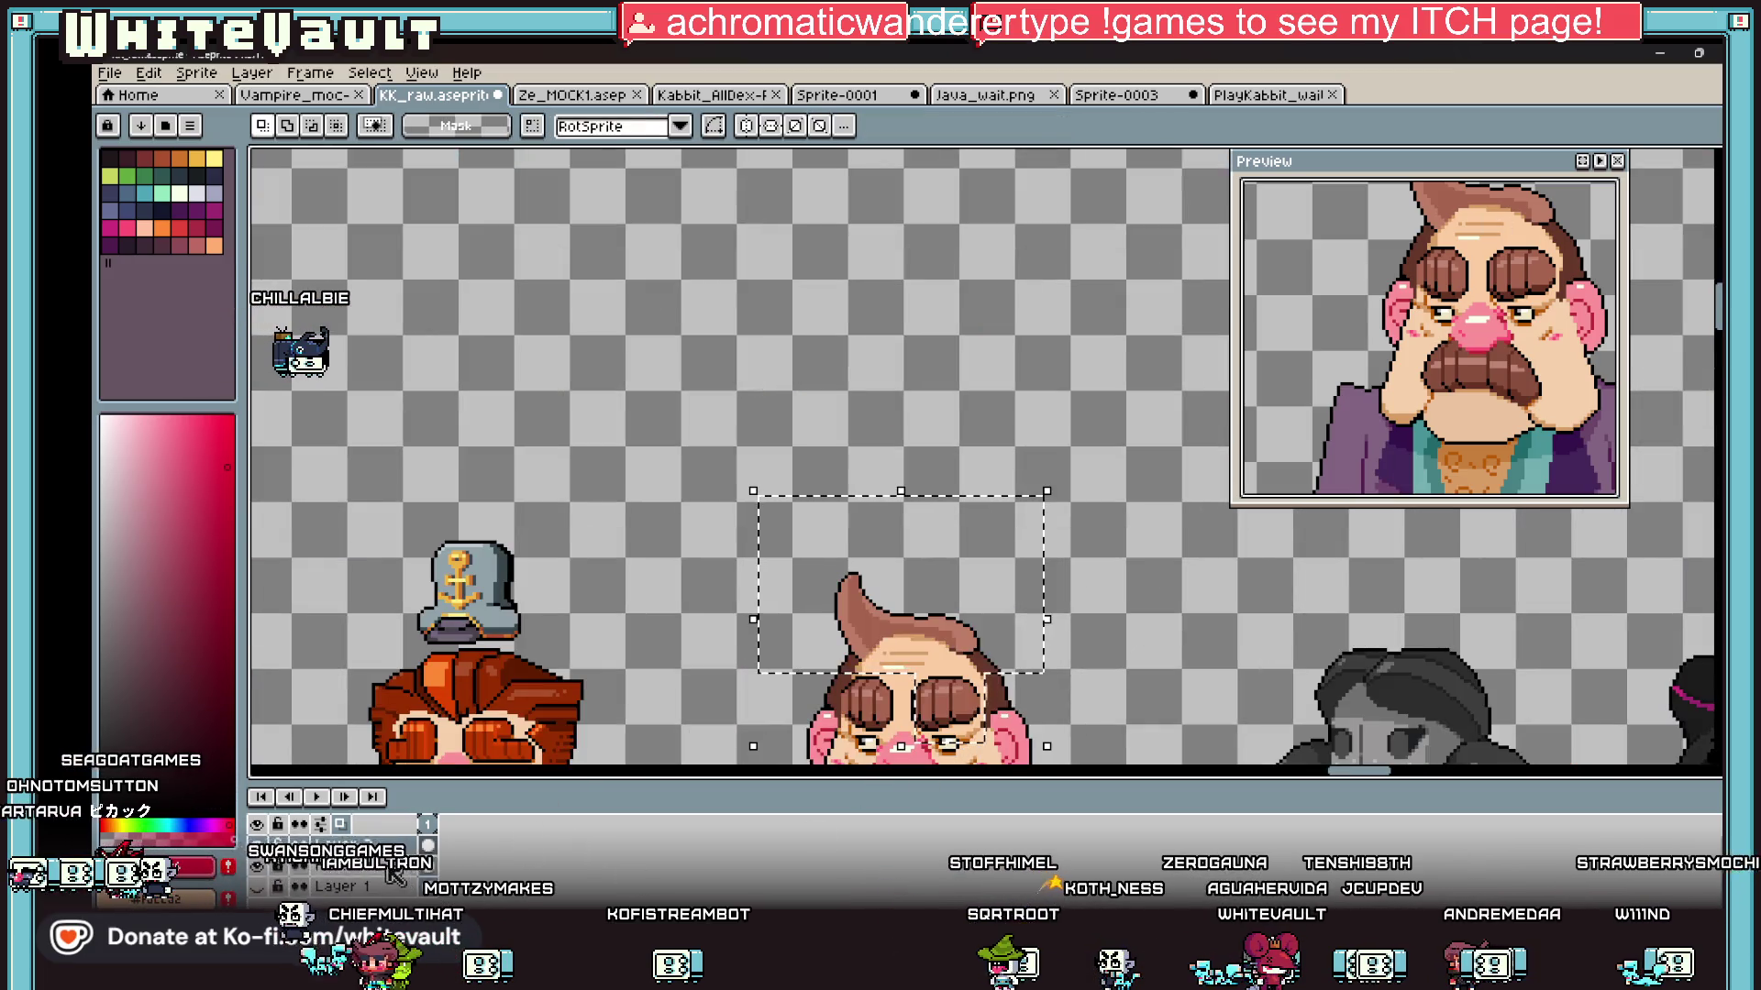
Step: Move the copied face piece just above the bald head and commit it
left_click(978, 658)
scroll(977, 658, "down", 4)
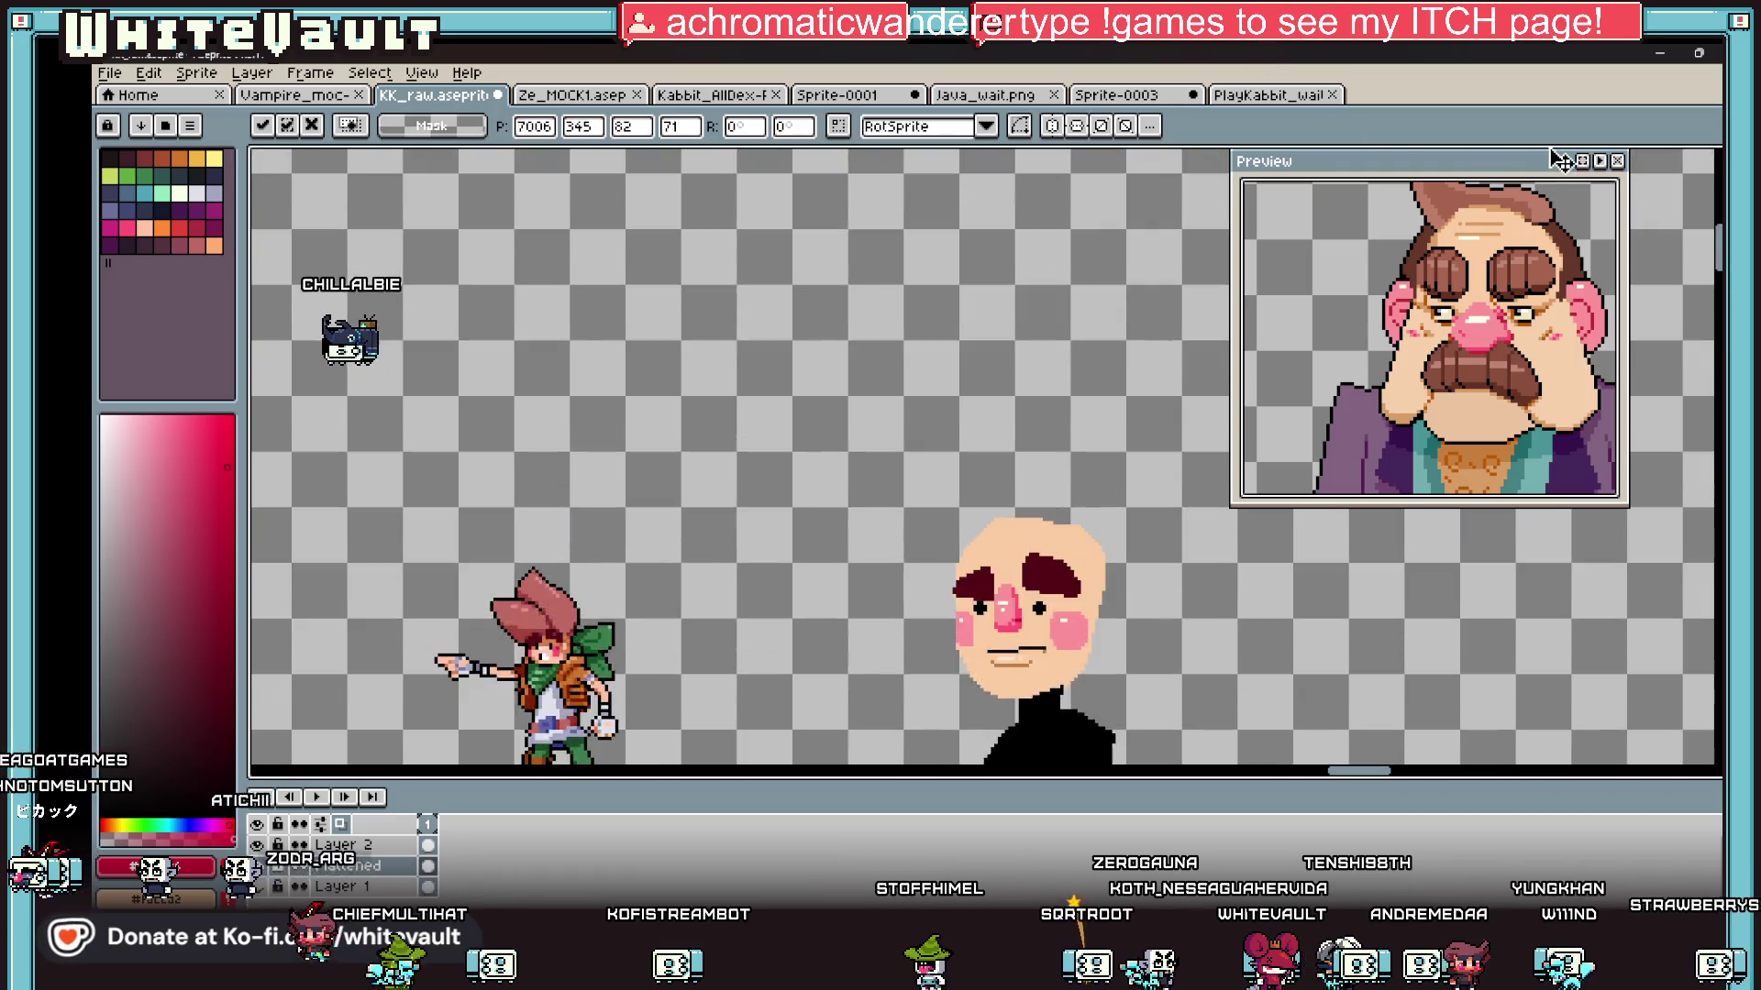
mouse_move(770, 435)
left_mouse_down()
mouse_move(633, 417)
mouse_move(635, 683)
left_mouse_up()
scroll(635, 683, "up", 5)
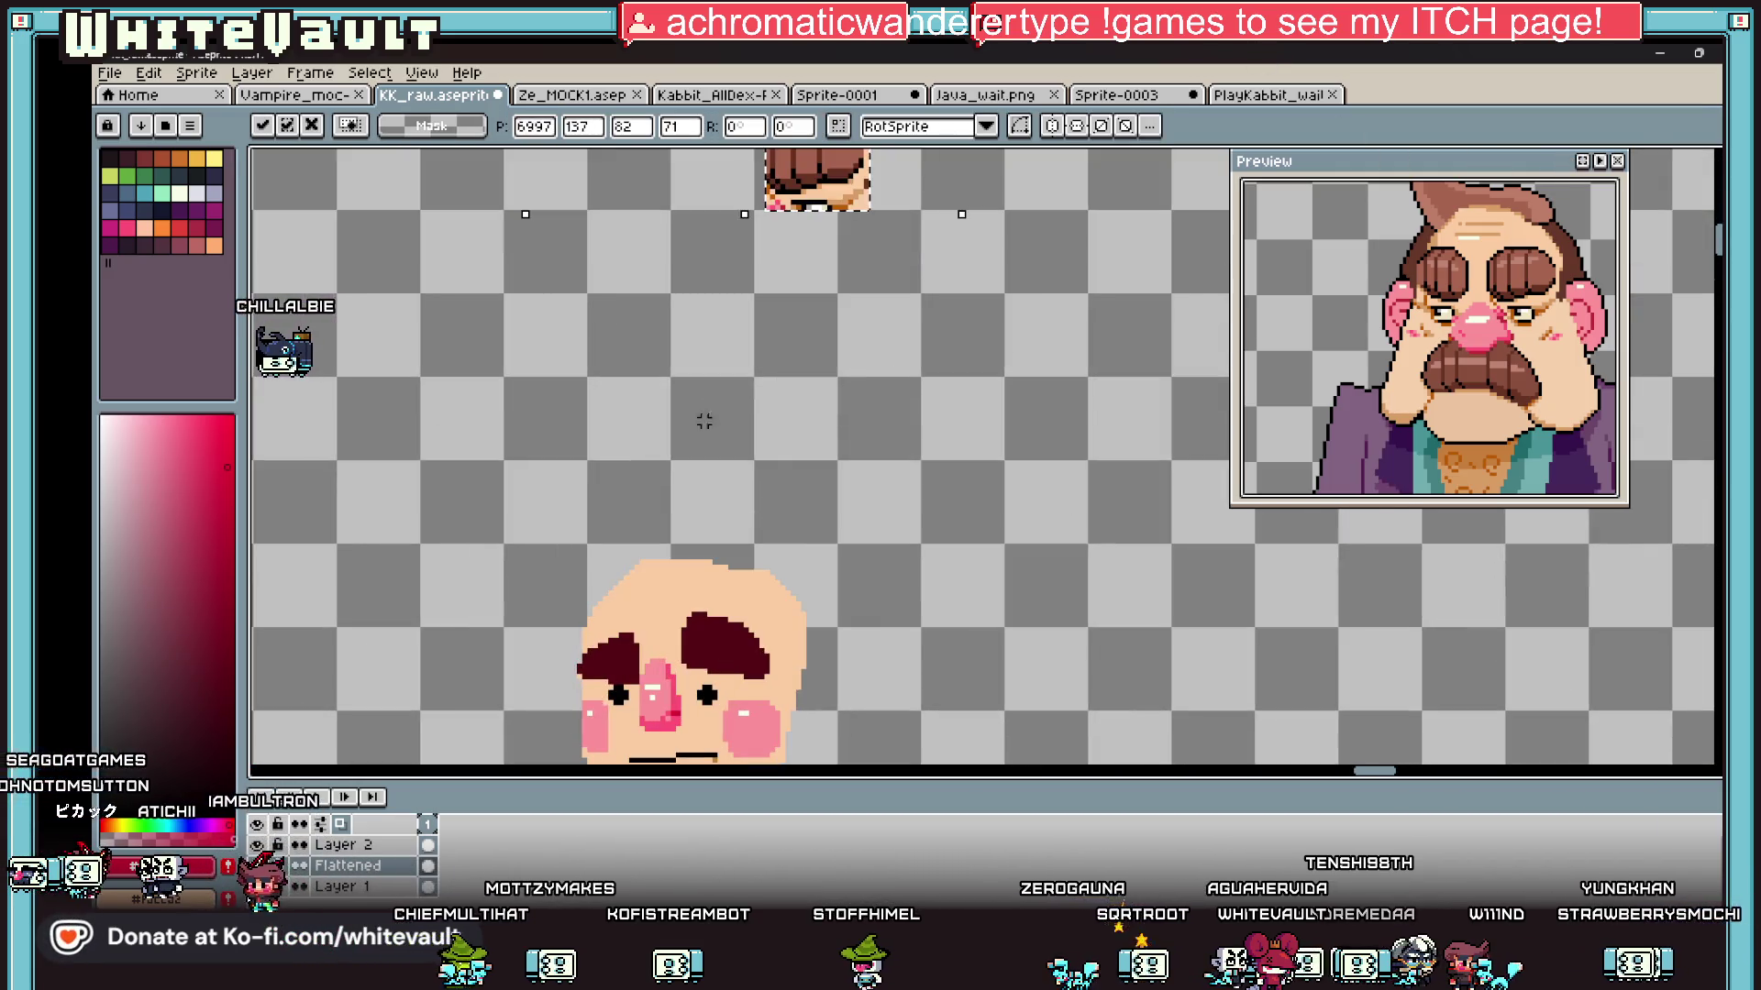
left_click_drag(865, 211, 866, 286)
key("Return")
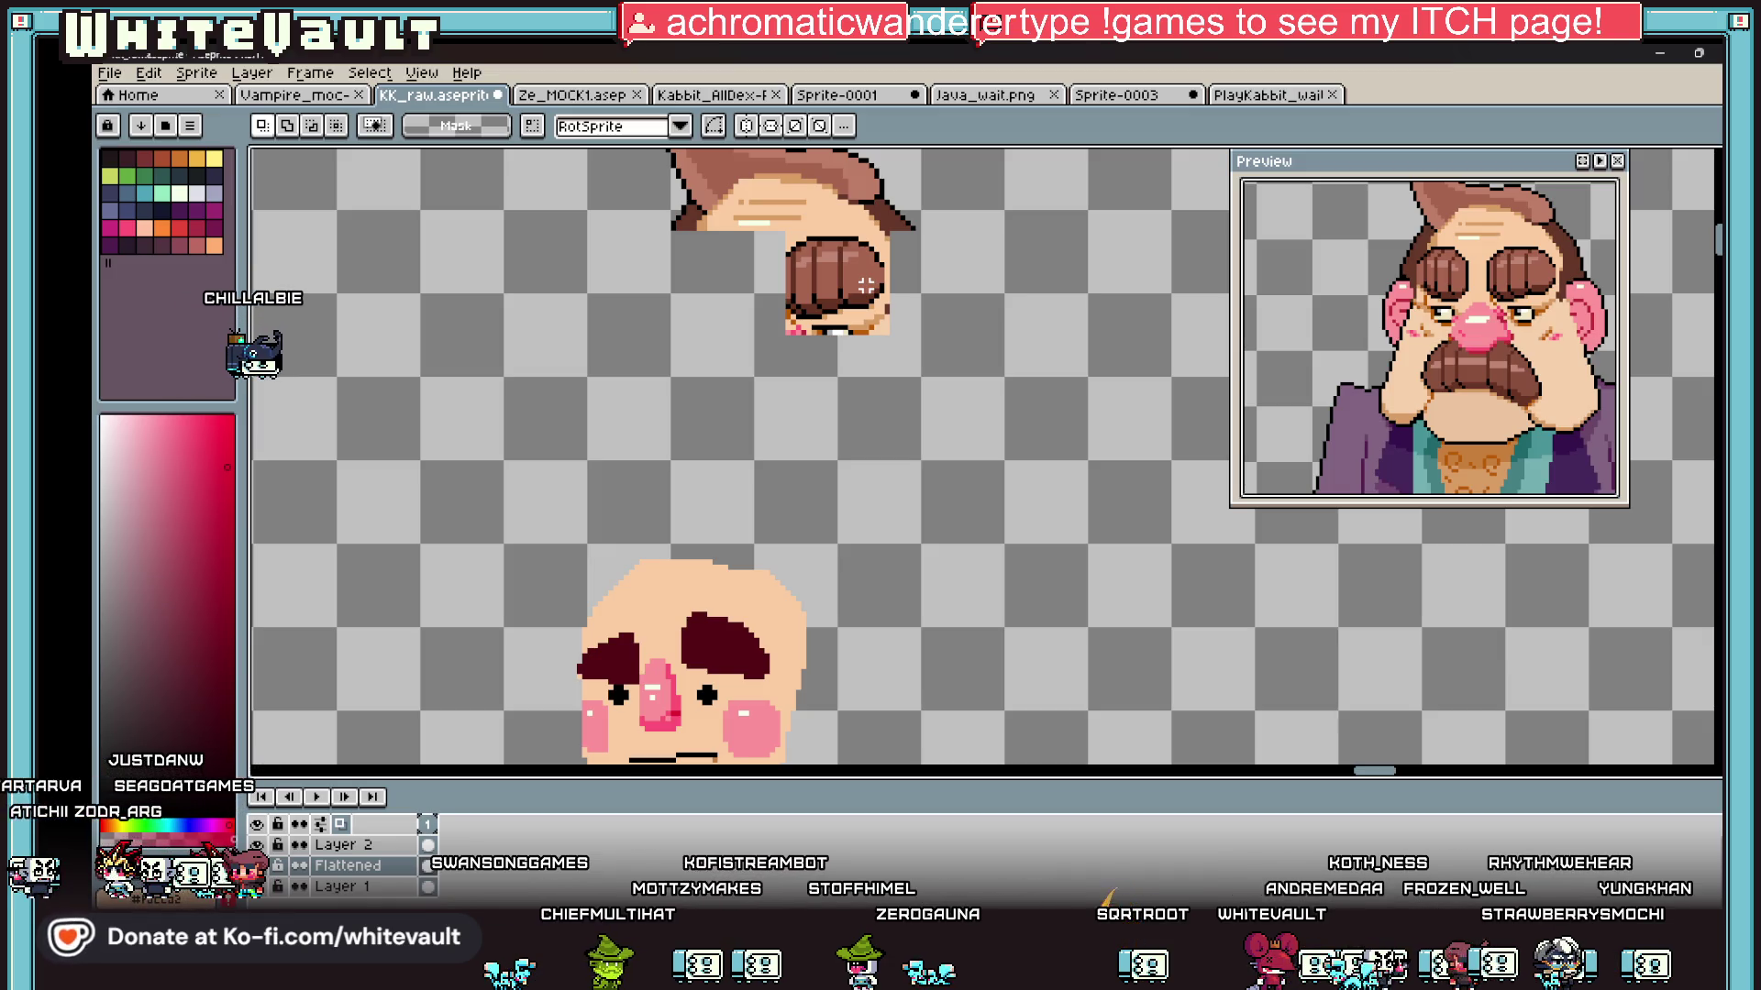
Step: Apply the brown meant for the eyebrows with the Paint Bucket
scroll(780, 619, "down", 1)
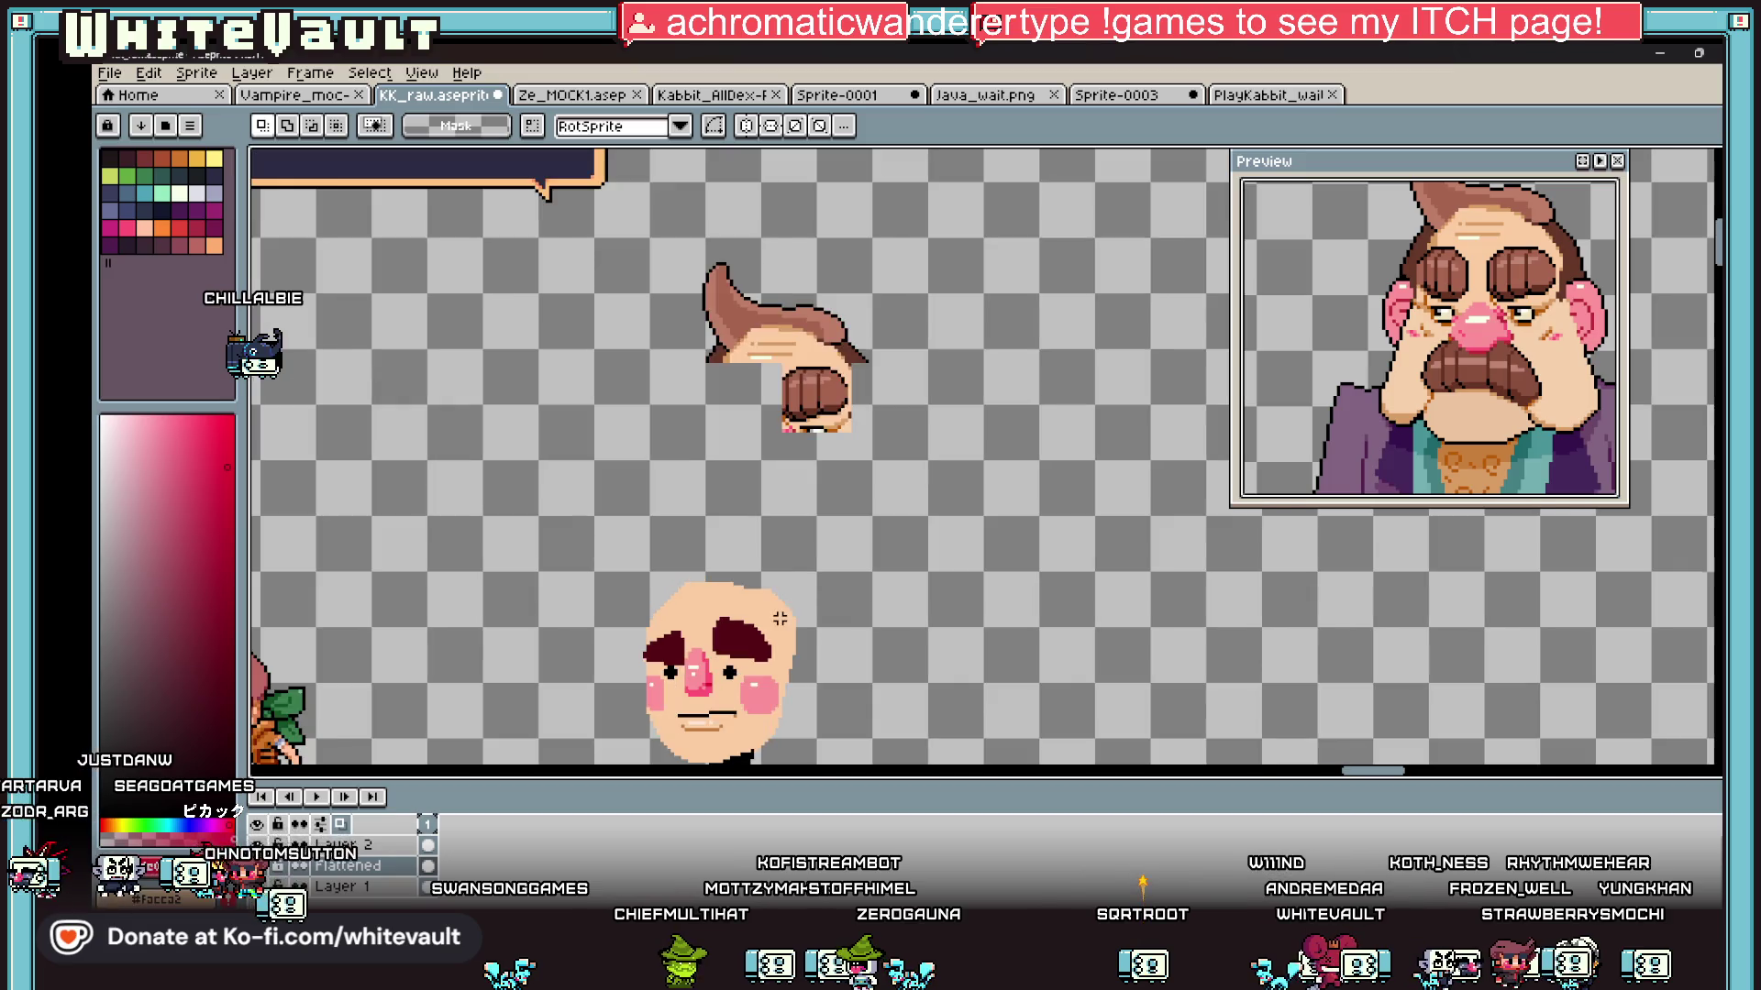
scroll(660, 642, "up", 1)
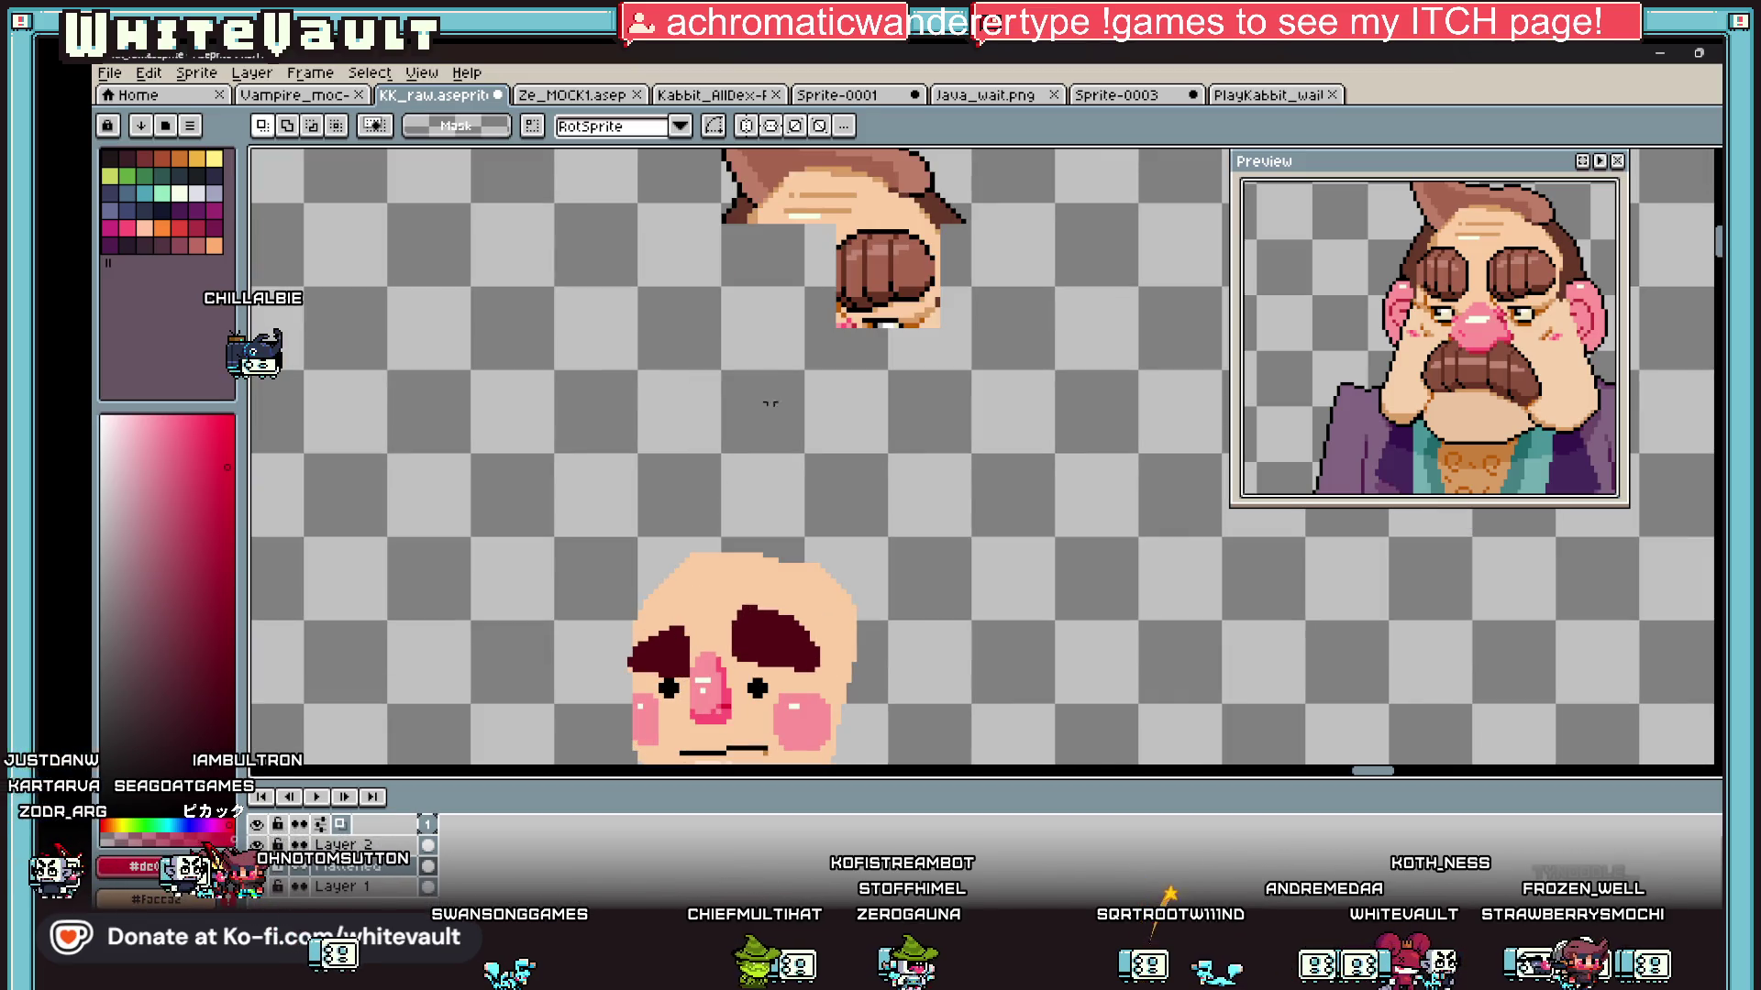
key("g")
left_click(876, 257, "alt")
Step: Fill both eyebrows with the brown, undoing a stray background fill
left_click(761, 504)
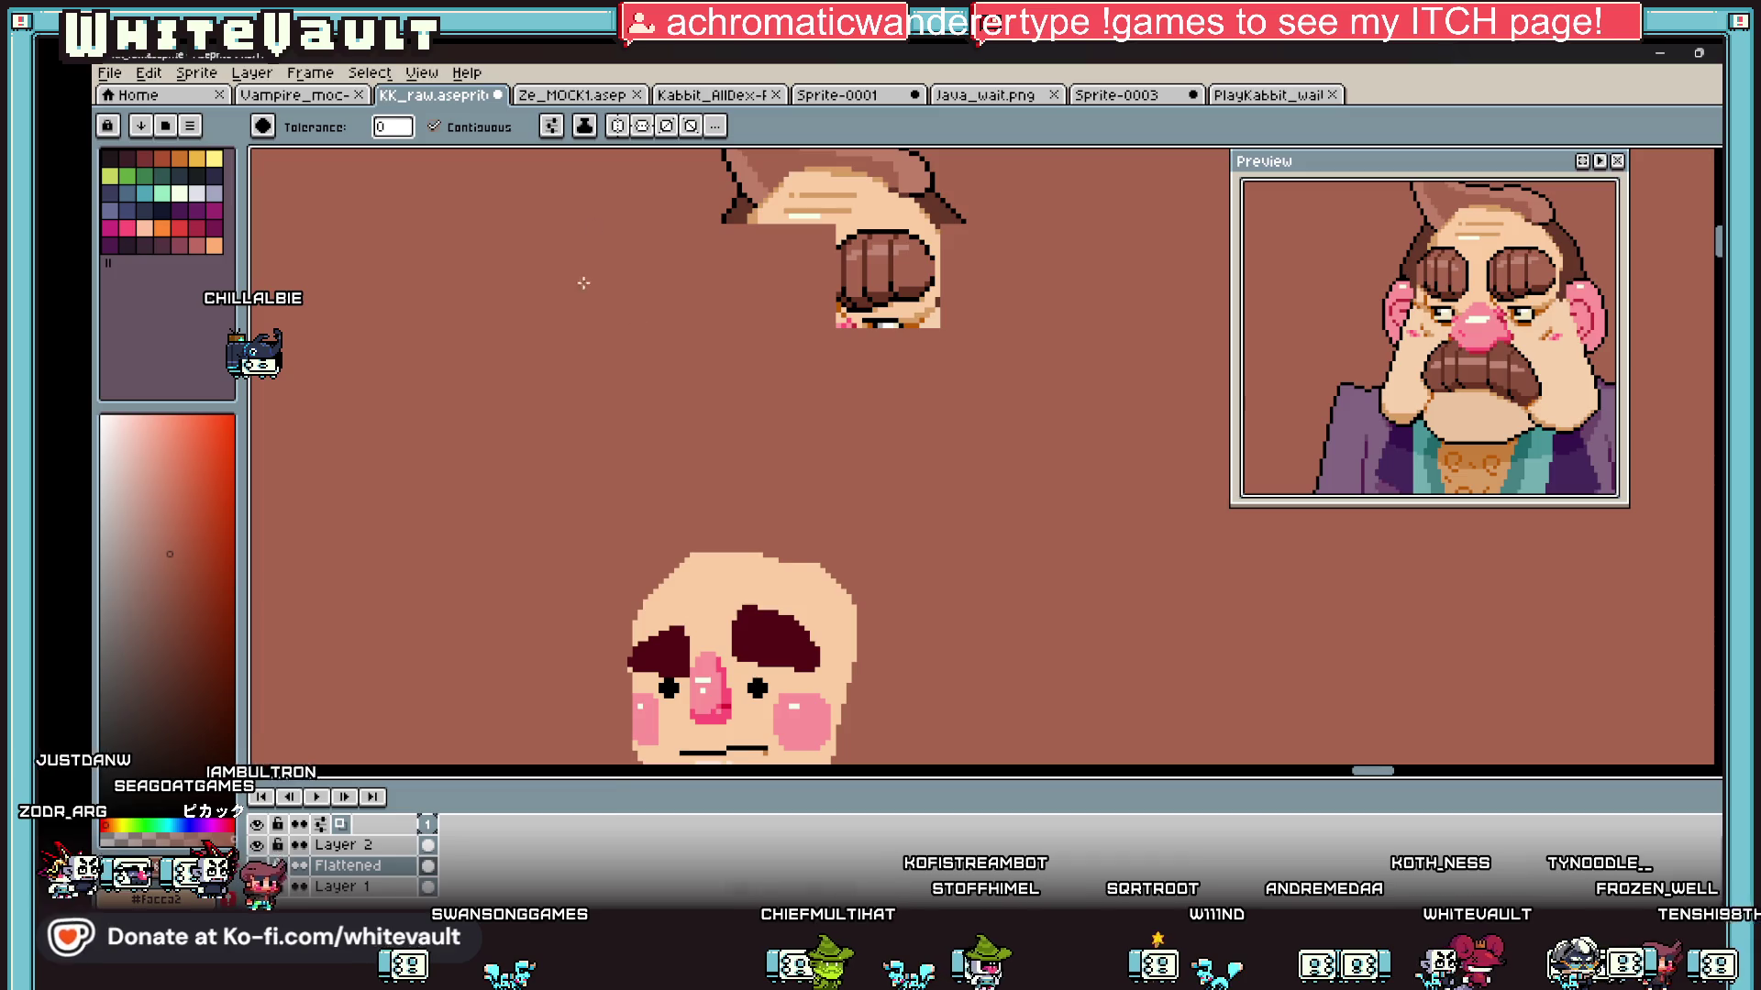
key("ctrl+z")
left_click(788, 624)
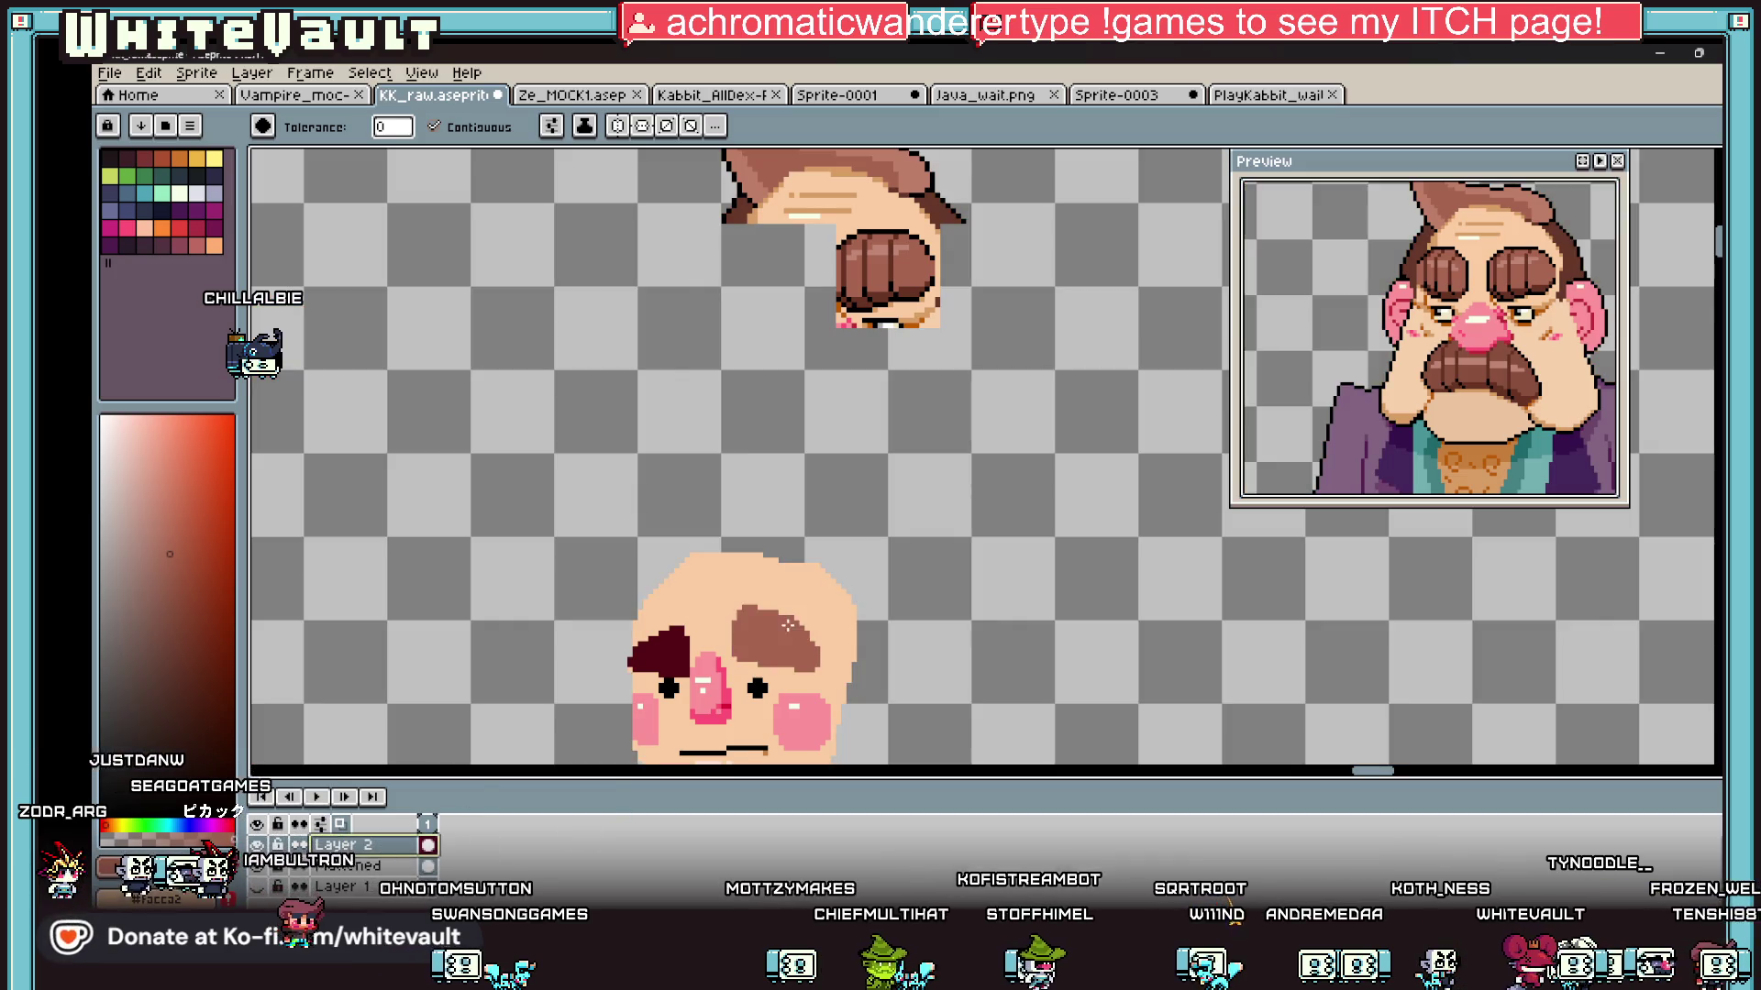
left_click(666, 652)
Step: Pick black from an eye and draw a black outline along the eyebrow's top
key("i")
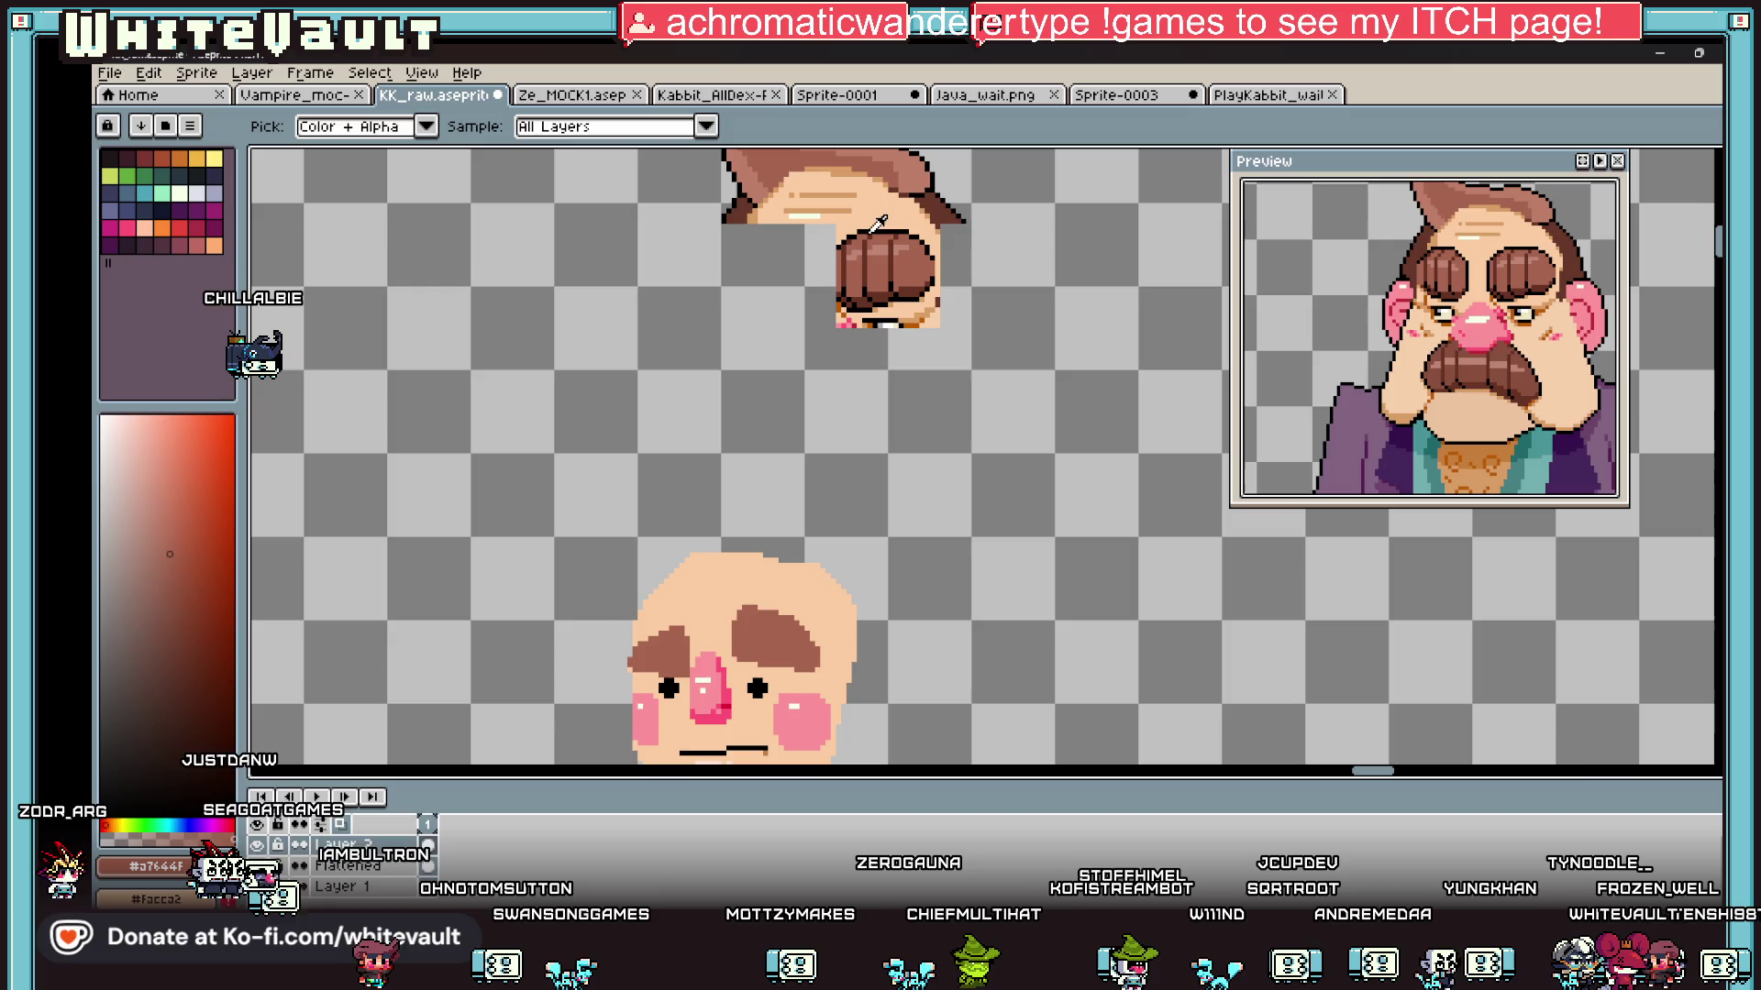
left_click(865, 231)
key("b")
scroll(738, 640, "up", 4)
mouse_move(760, 535)
left_mouse_down()
mouse_move(787, 534)
mouse_move(726, 587)
mouse_move(720, 667)
mouse_move(747, 702)
mouse_move(955, 716)
mouse_move(968, 654)
mouse_move(918, 566)
mouse_move(752, 408)
mouse_move(788, 449)
mouse_move(520, 358)
mouse_move(569, 366)
mouse_move(486, 363)
left_mouse_up()
scroll(954, 642, "up", 3)
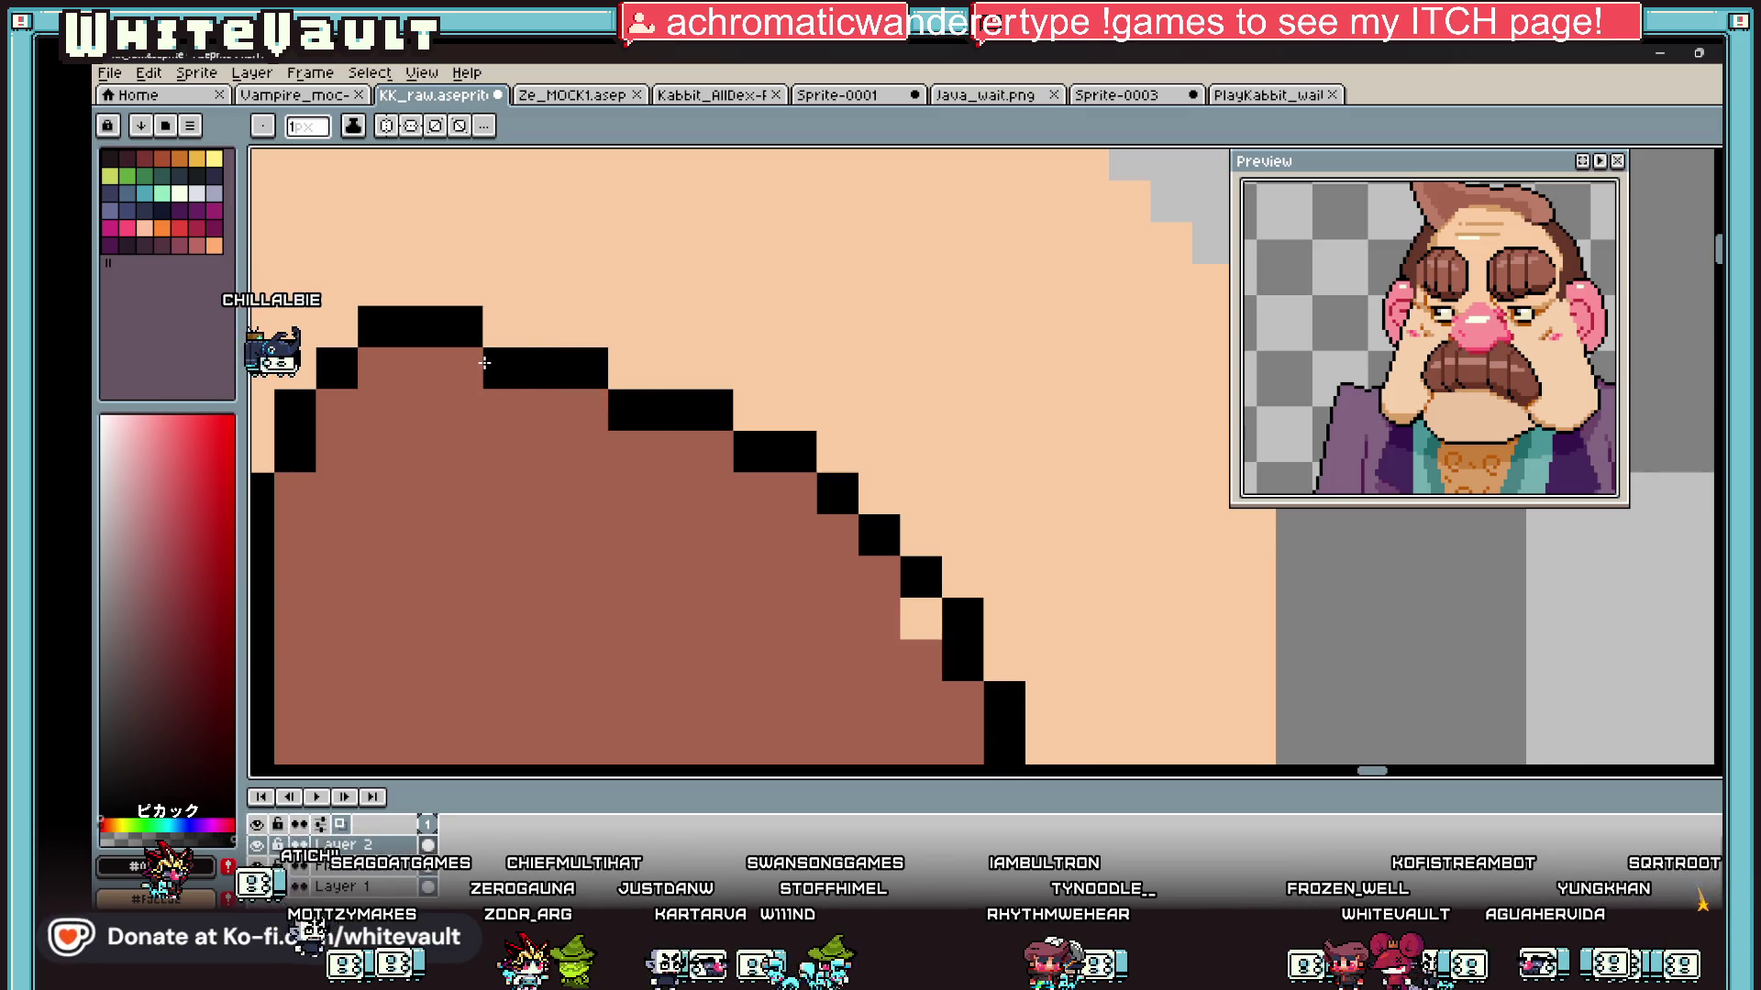
Step: Select the right eyebrow and nudge it two pixels left toward the nose
scroll(550, 459, "down", 5)
scroll(586, 604, "up", 1)
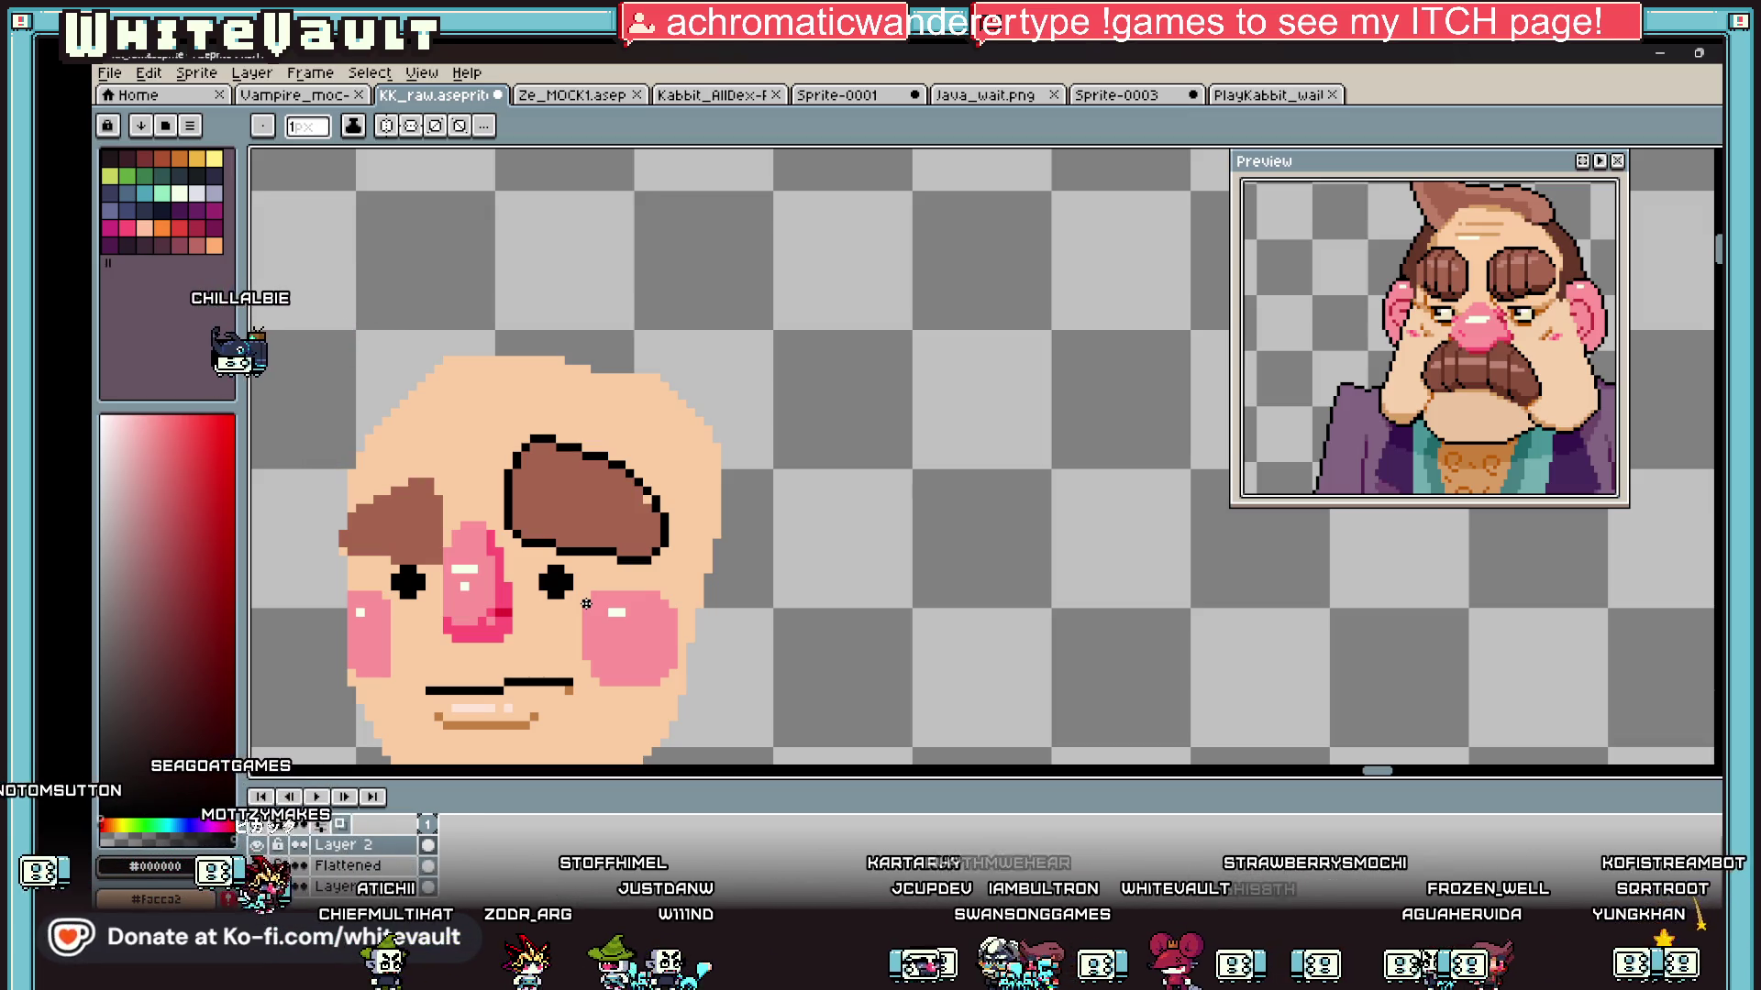
scroll(602, 688, "down", 1)
scroll(636, 514, "up", 2)
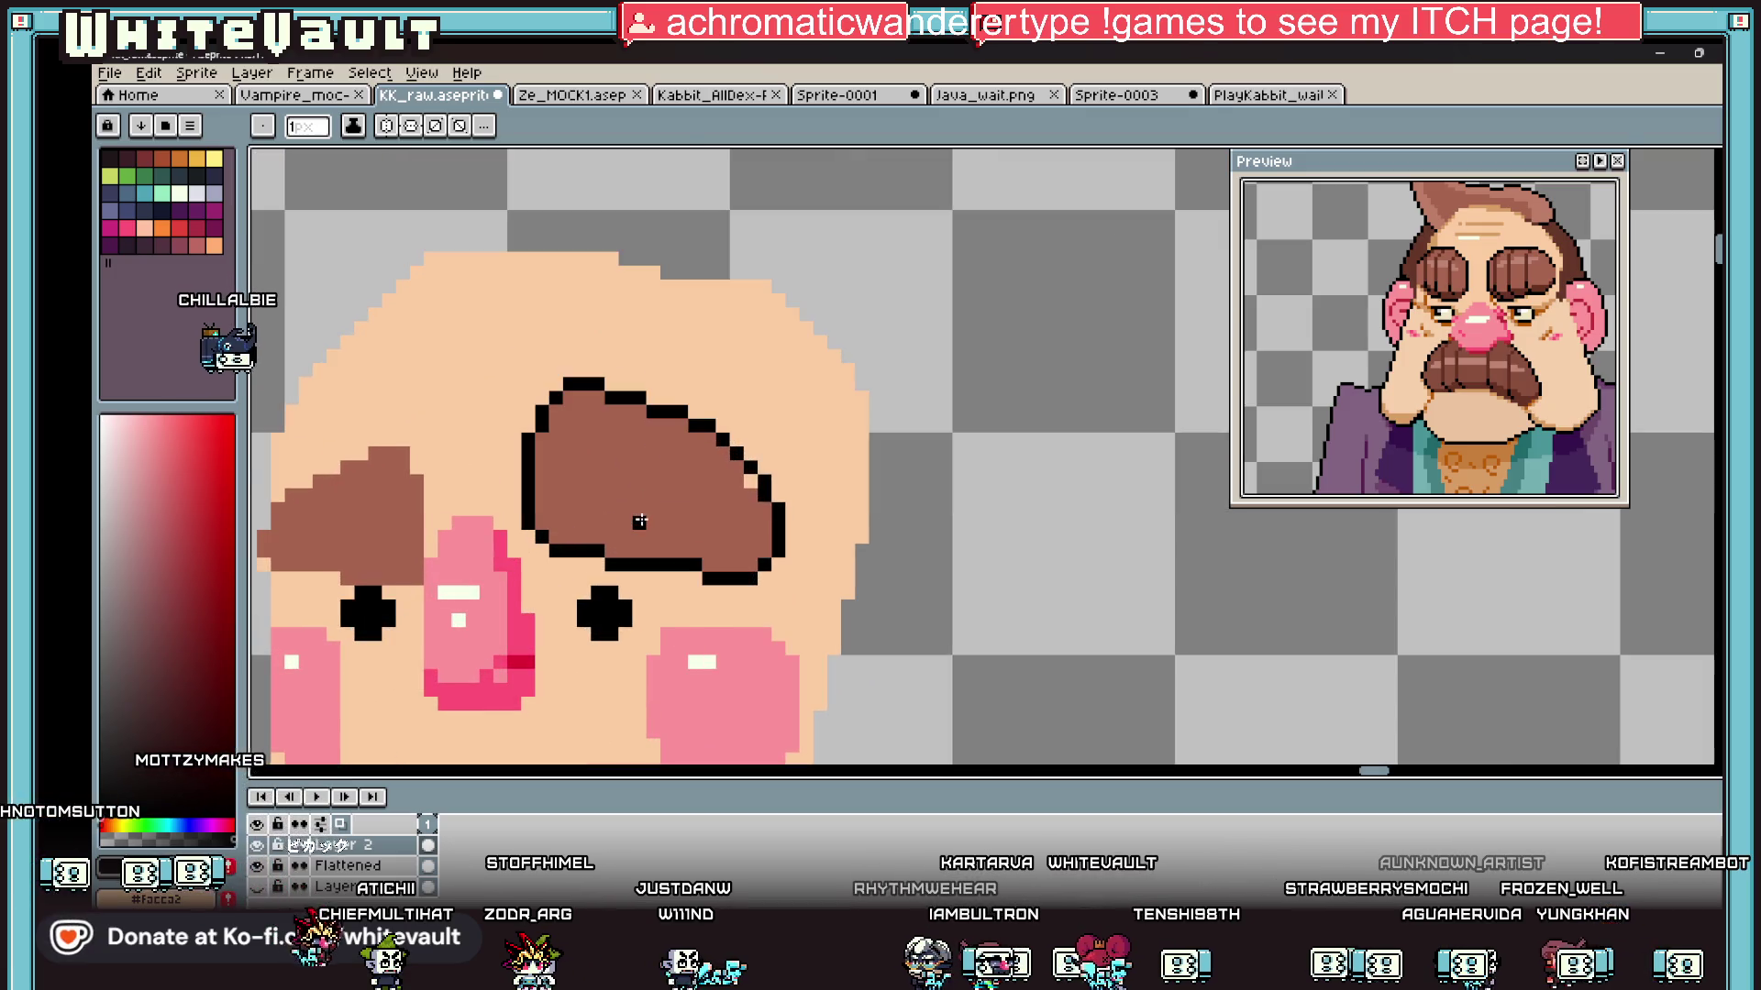
scroll(725, 491, "down", 2)
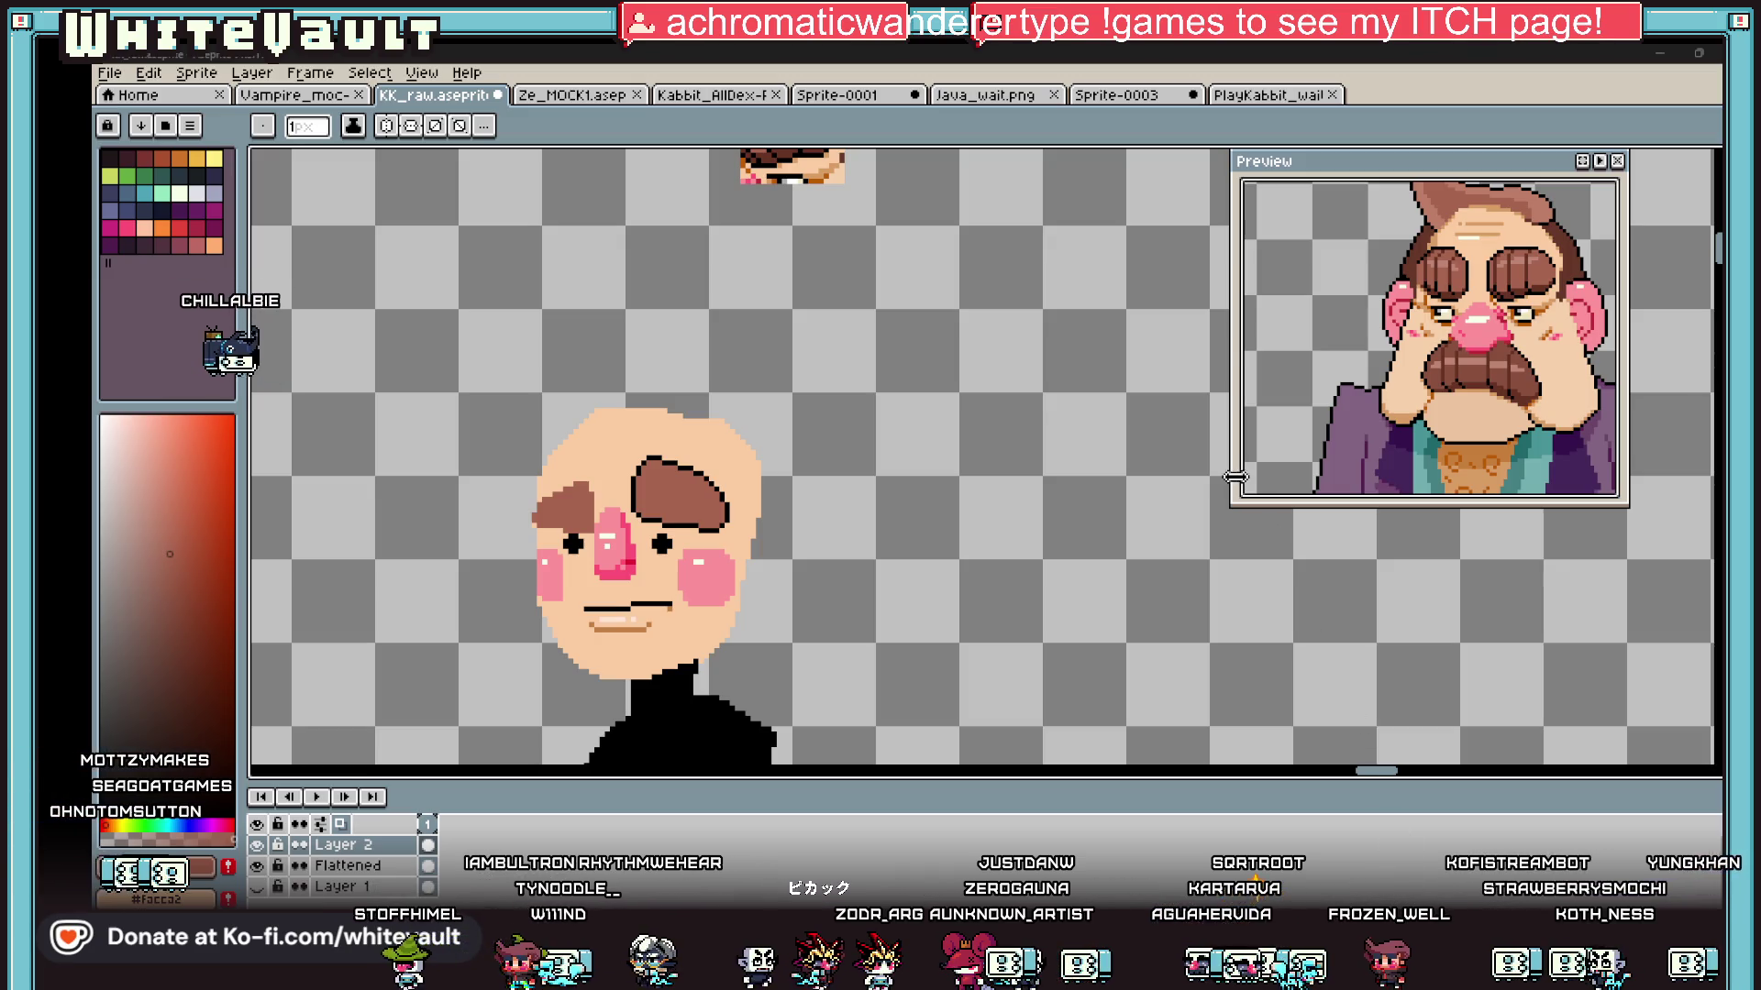
scroll(610, 580, "up", 2)
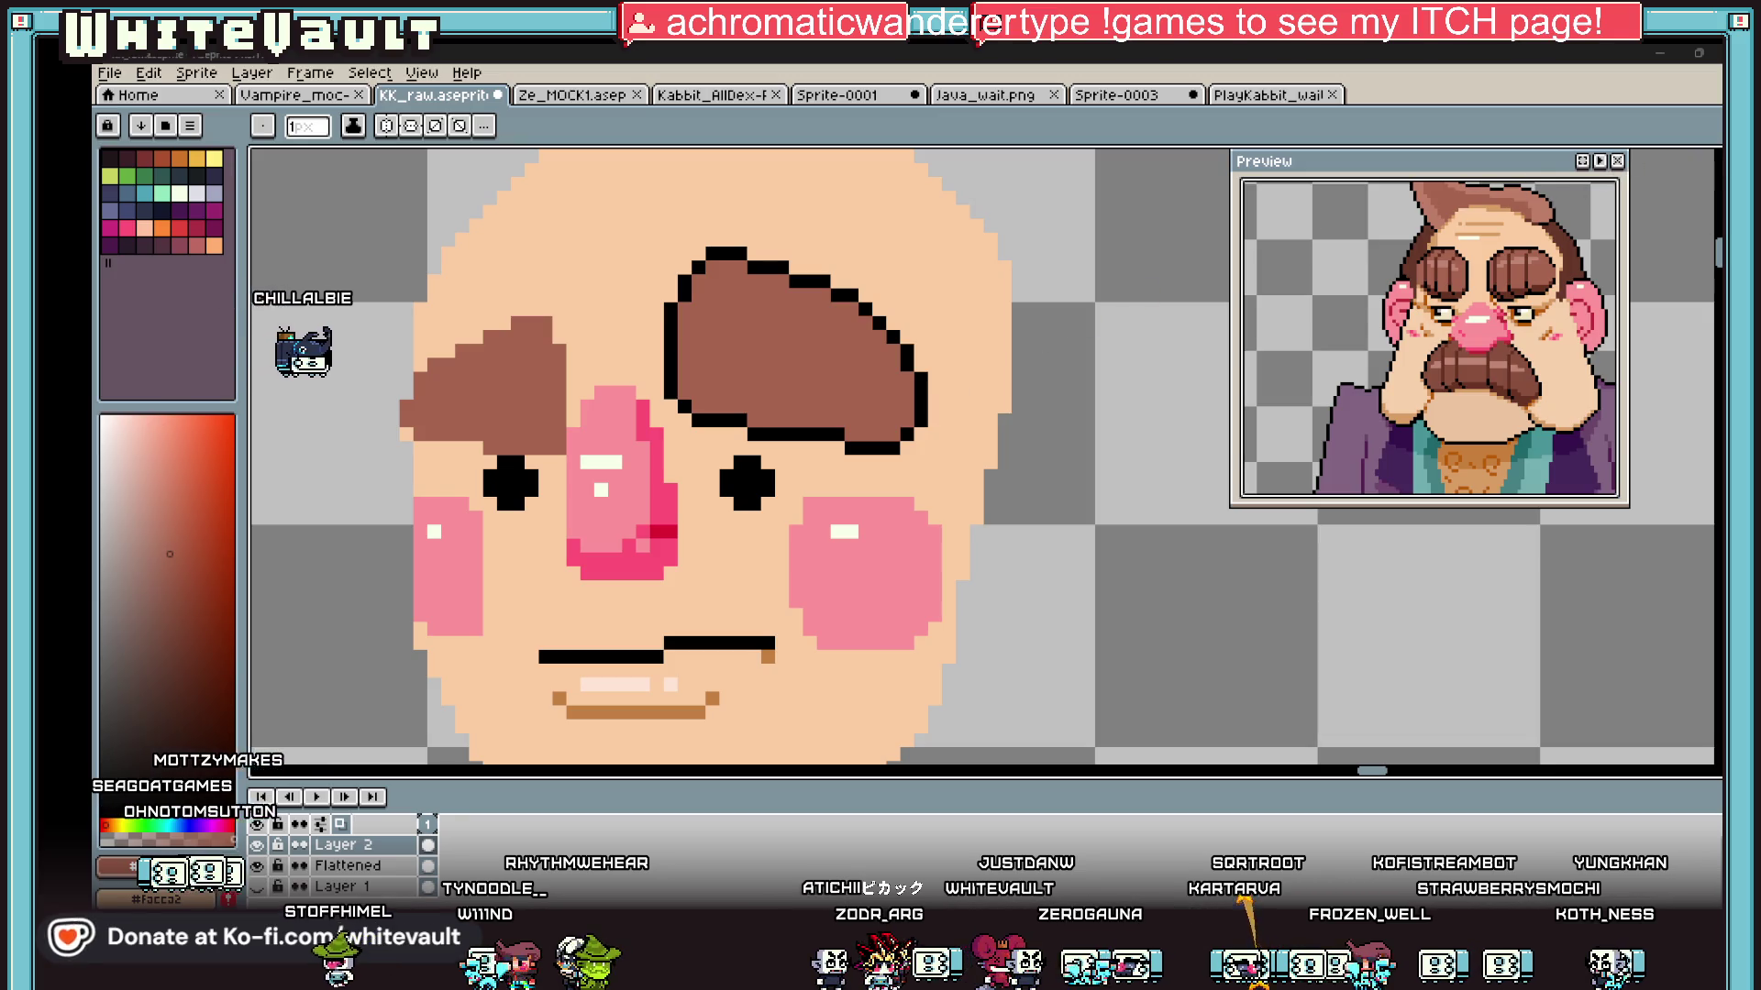
key("m")
left_click_drag(816, 263, 956, 485)
left_click_drag(885, 247, 814, 275)
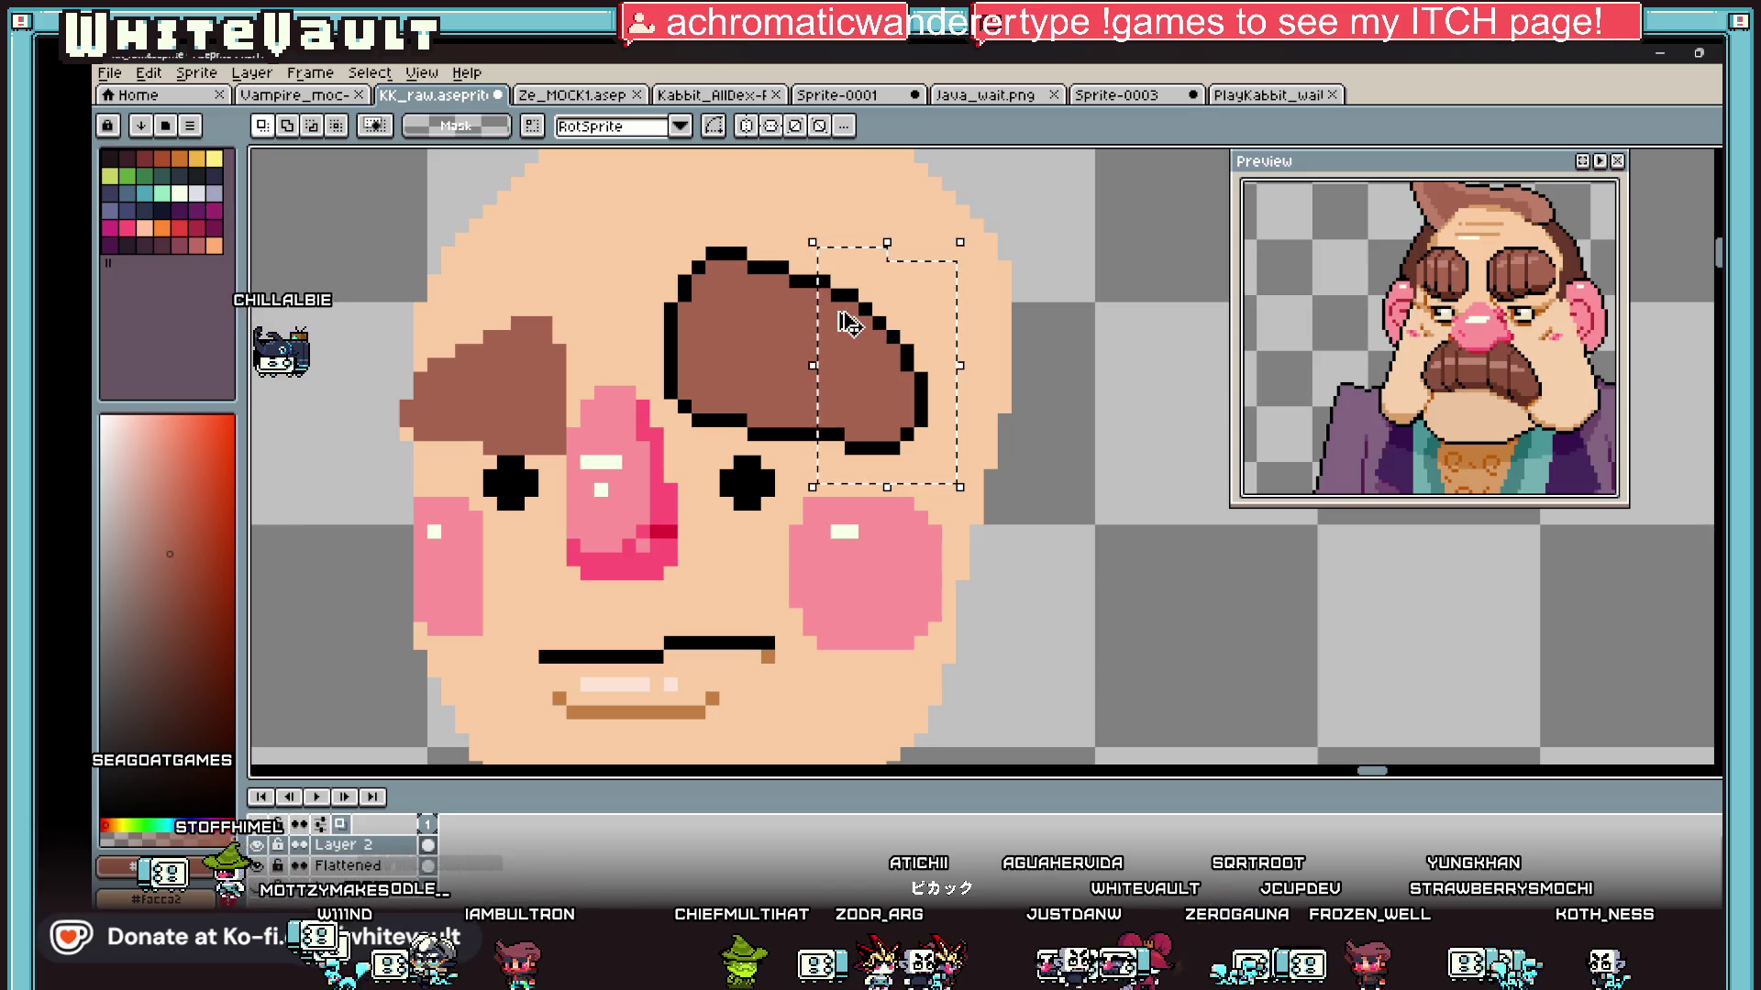
key("Left")
key("Left")
key("Return")
Step: Show a different character in the preview panel and recentre it
scroll(1625, 322, "down", 2)
scroll(1402, 315, "down", 2)
left_click_drag(1402, 314, 1445, 314)
scroll(1445, 314, "up", 3)
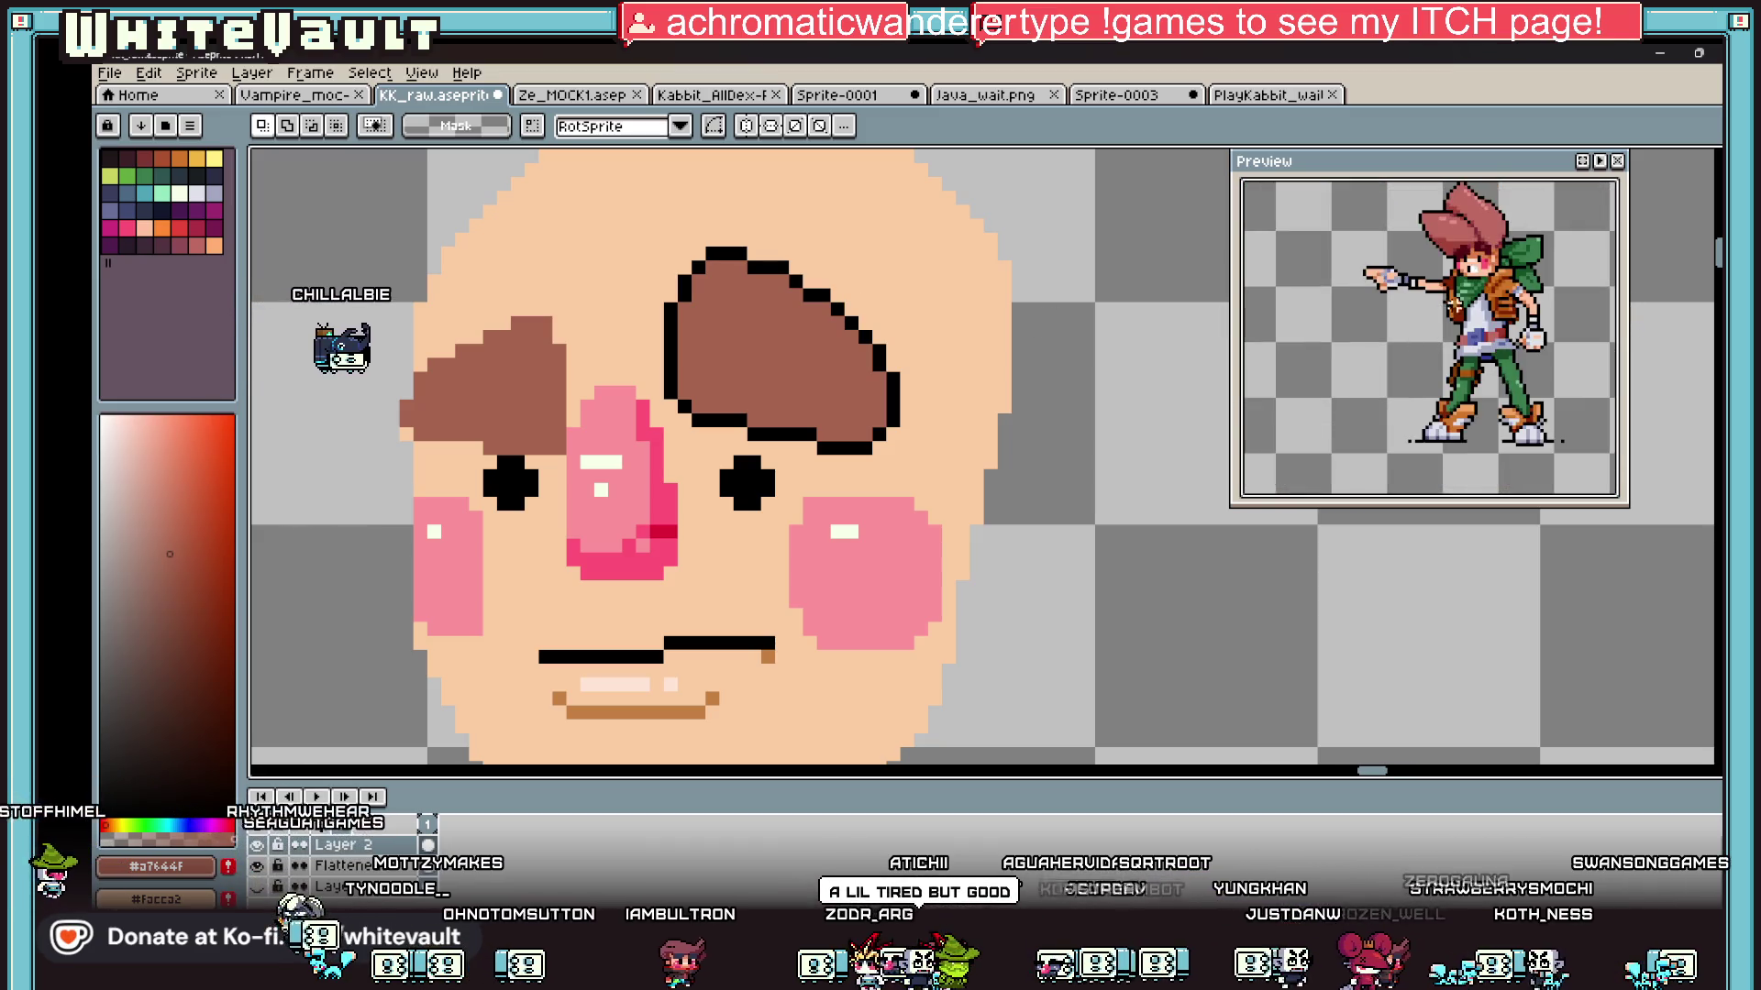
left_click_drag(1506, 252, 1493, 296)
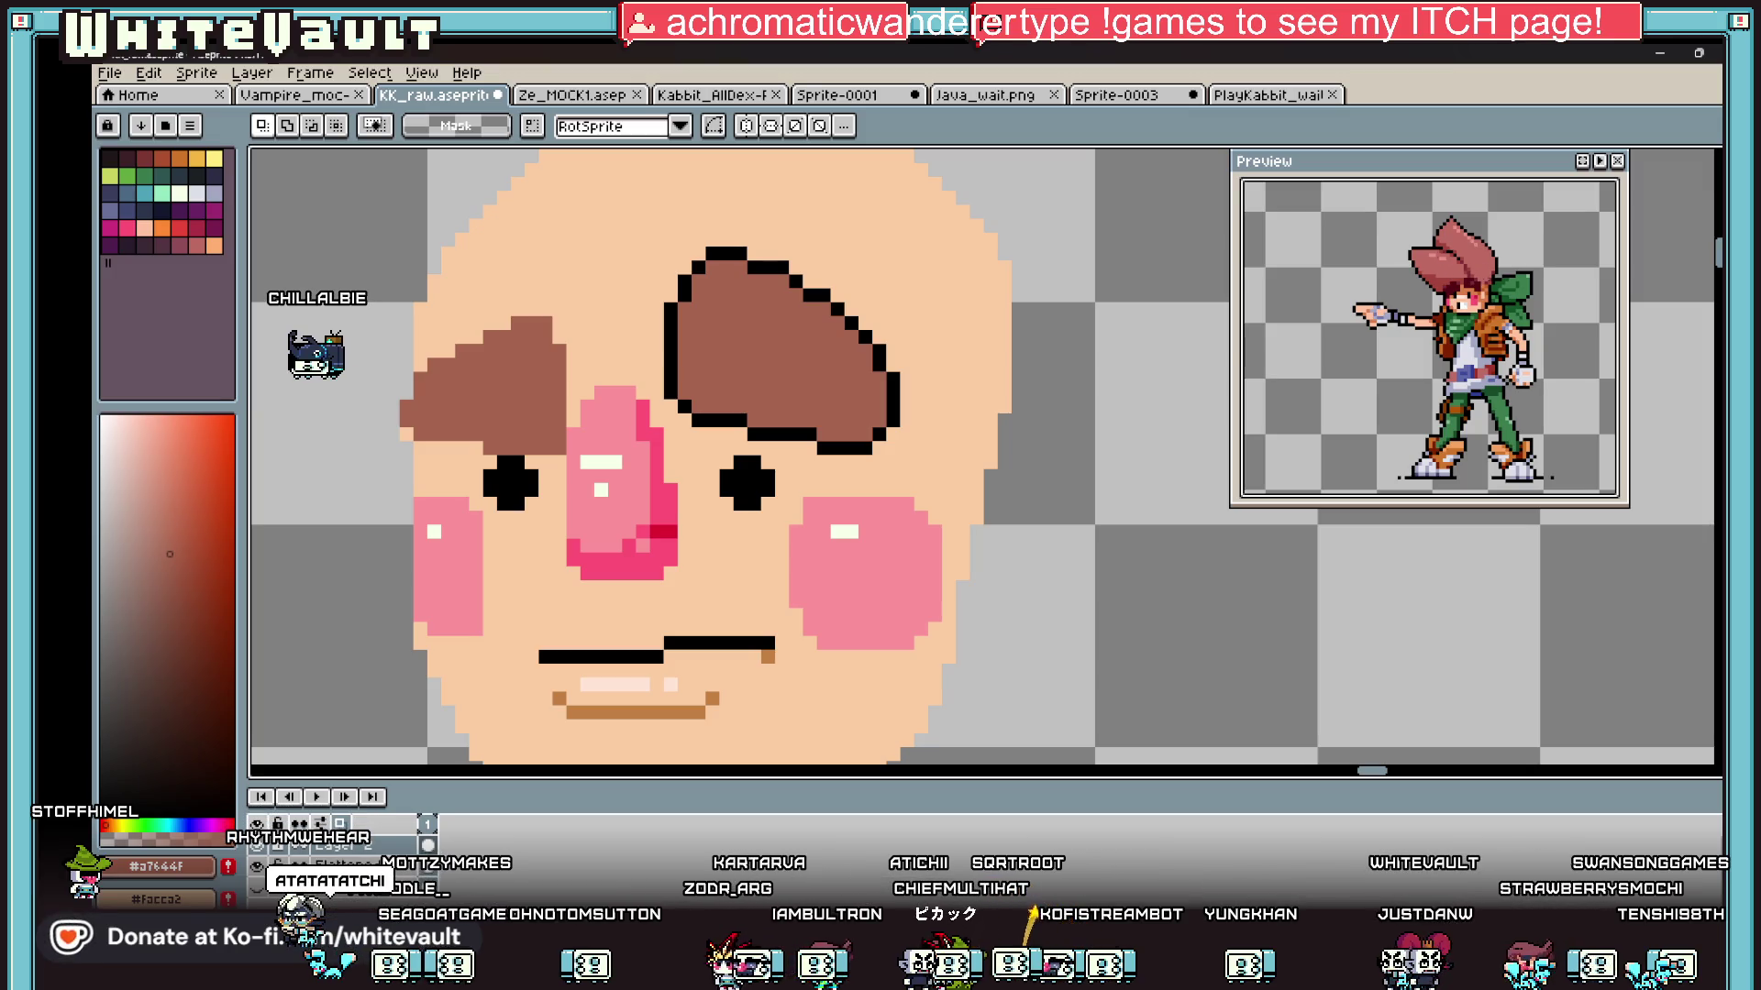
scroll(350, 211, "down", 3)
scroll(449, 323, "up", 2)
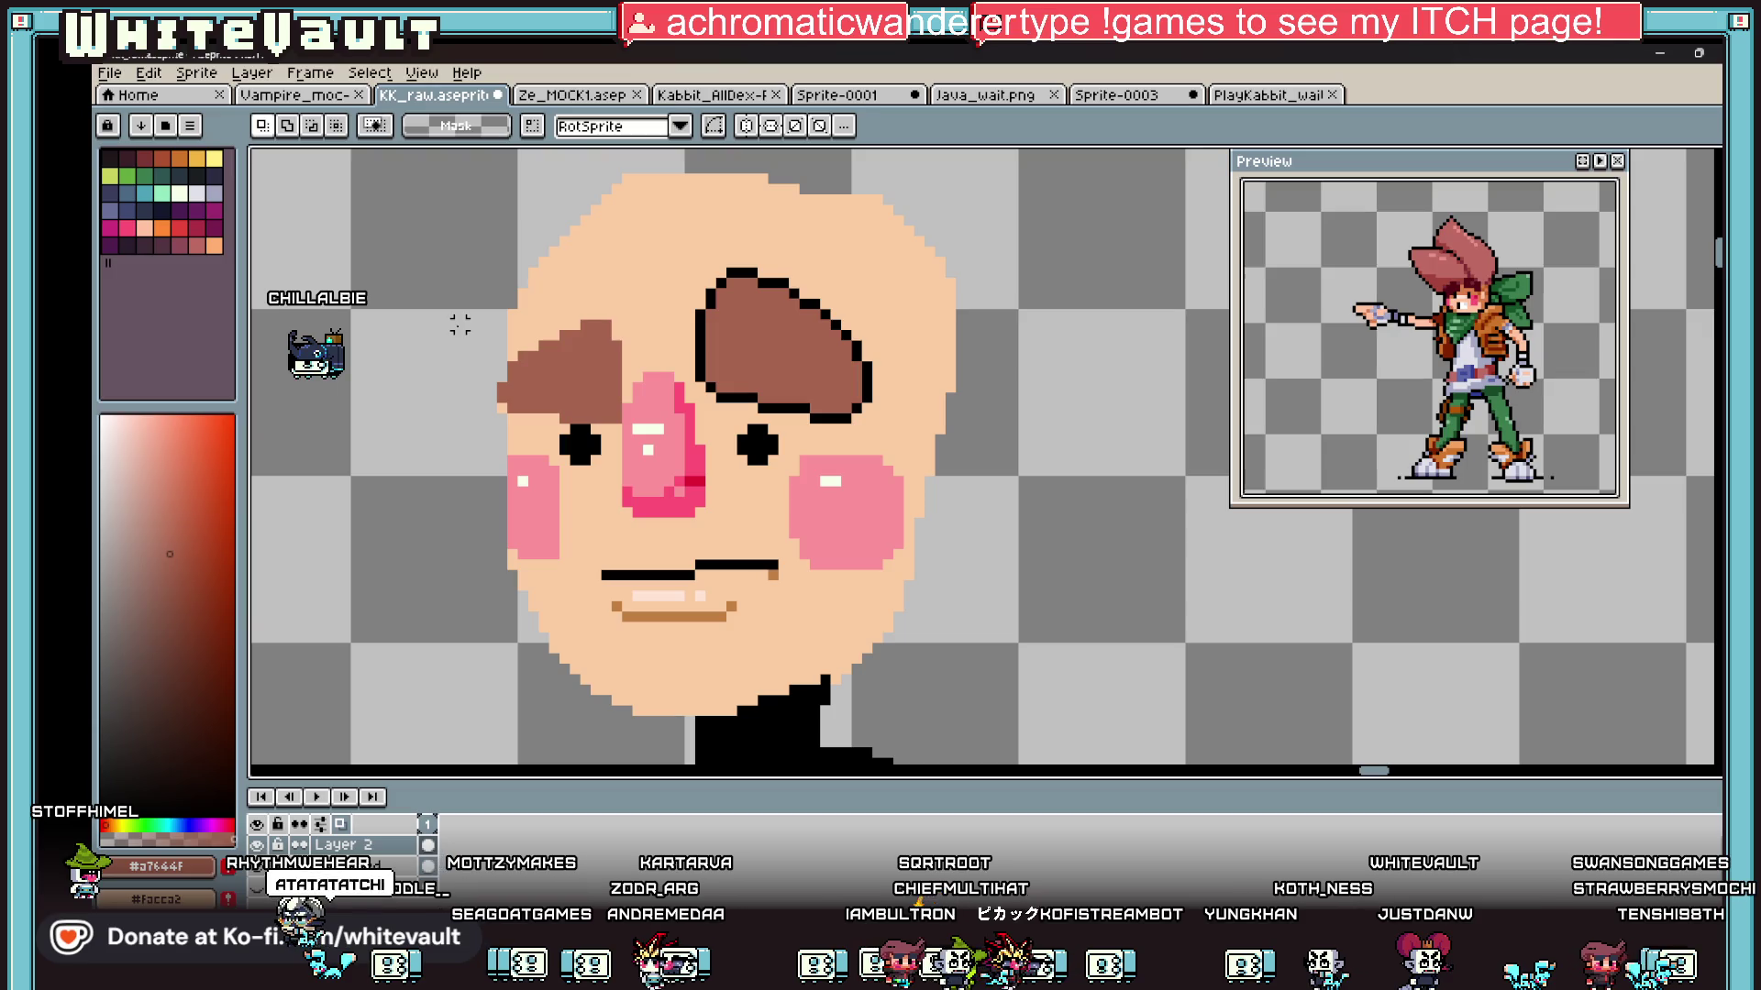
Step: Extend the left eyebrow's black outline above it and down its edge
key("b")
left_click(748, 272, "alt")
scroll(632, 303, "up", 2)
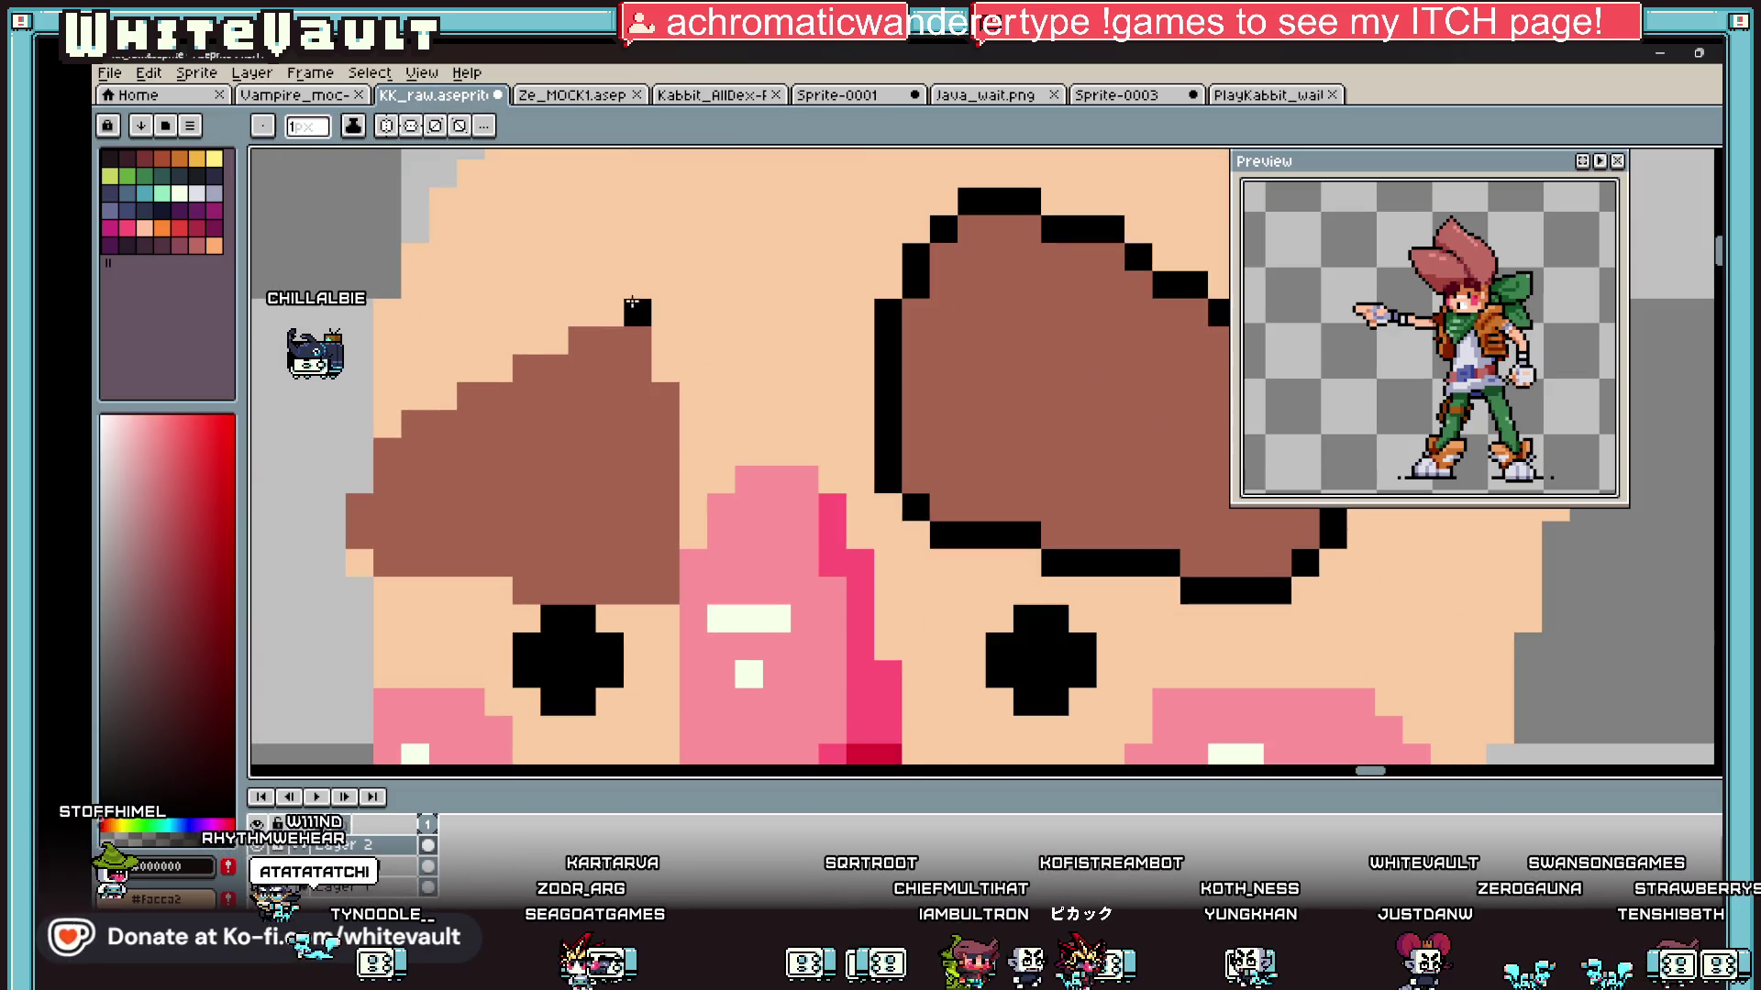
left_click_drag(530, 338, 500, 365)
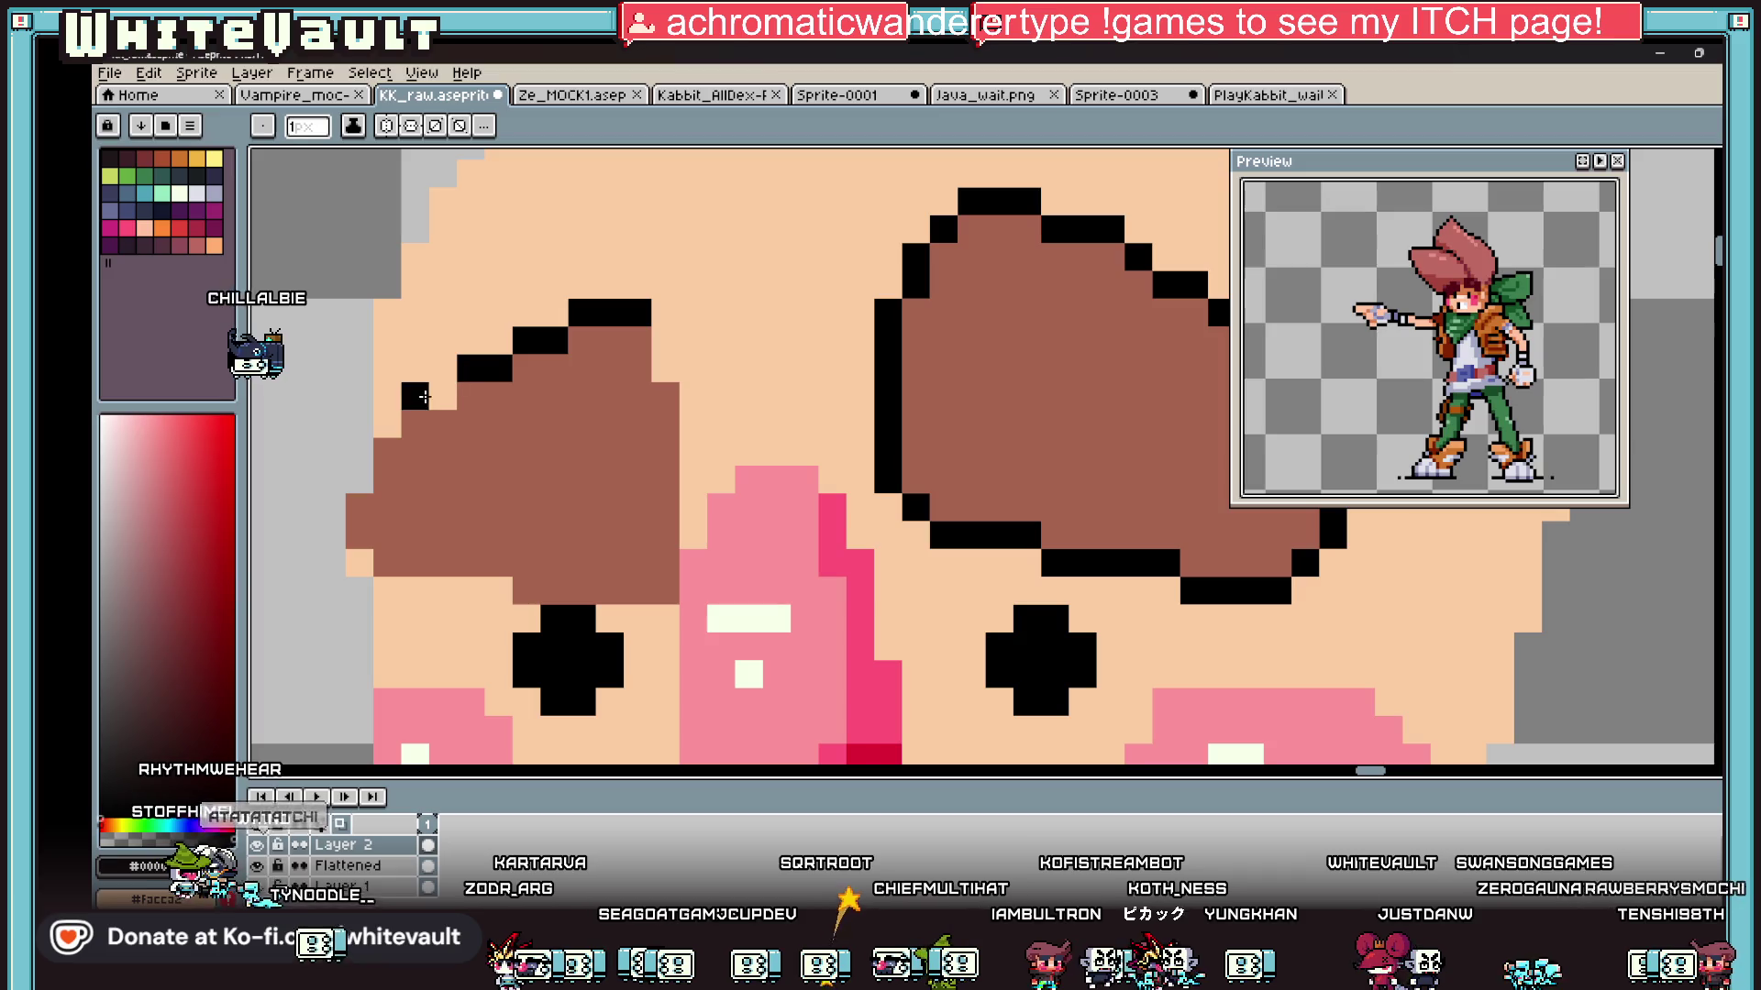
mouse_move(361, 486)
left_mouse_down()
mouse_move(330, 521)
mouse_move(357, 561)
left_mouse_up()
scroll(449, 499, "down", 4)
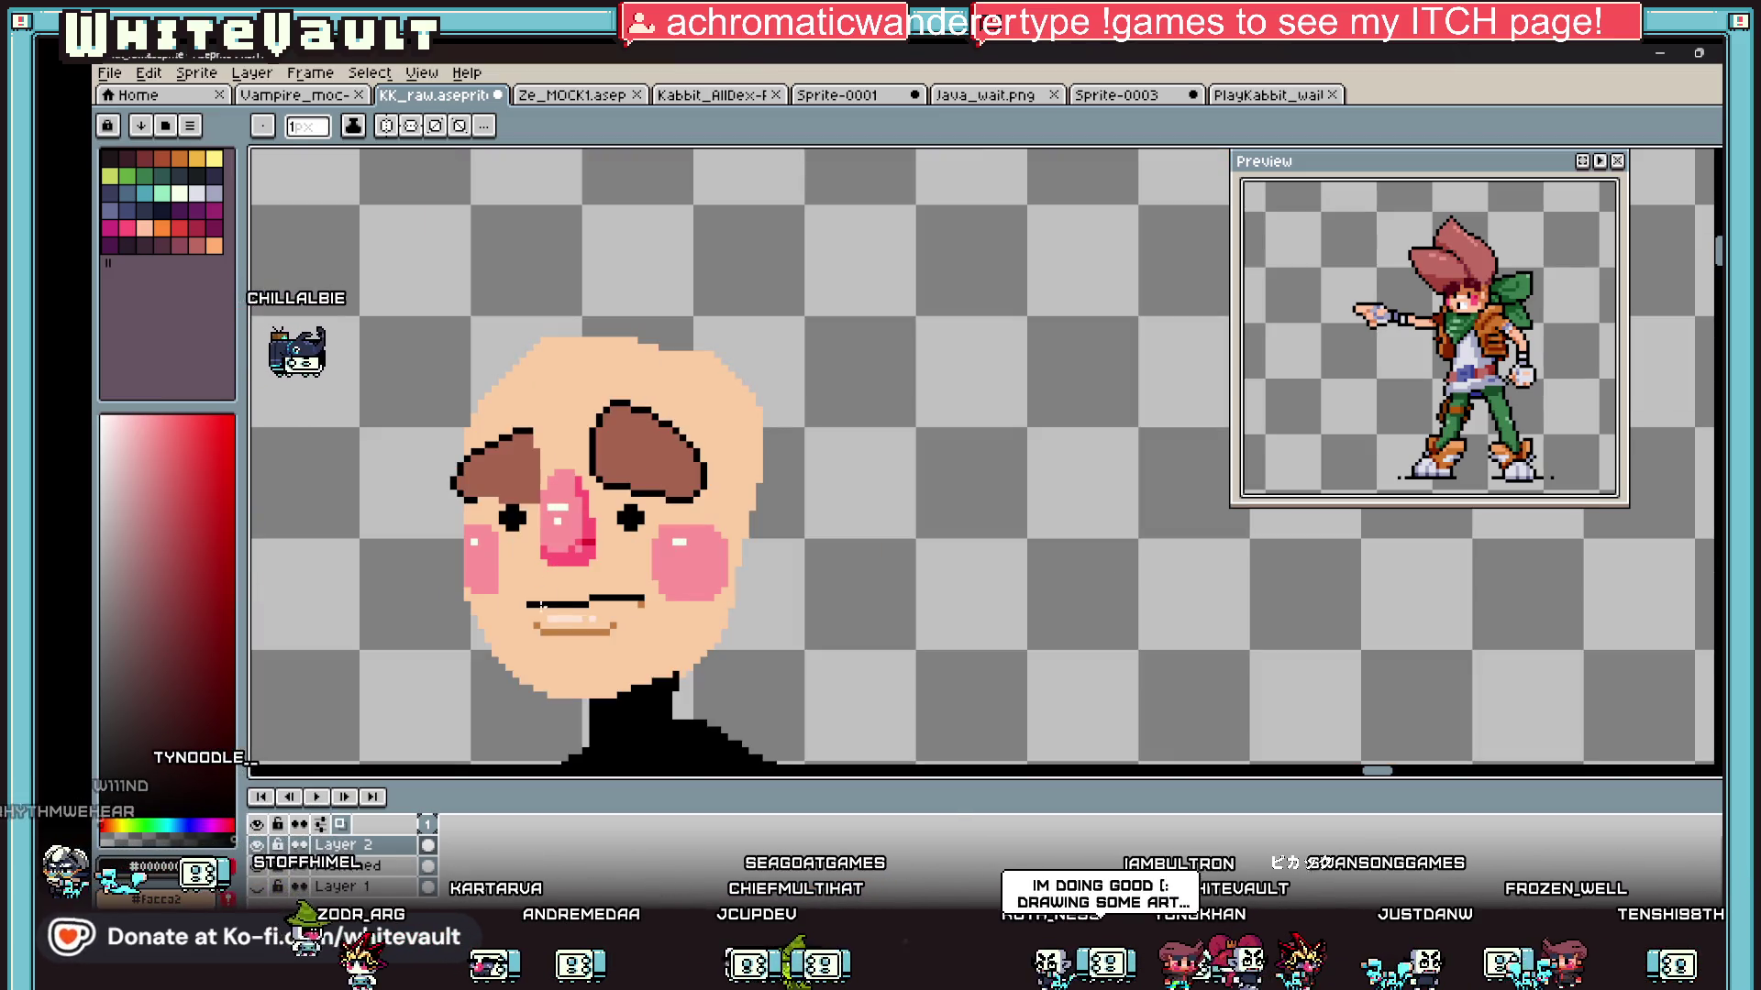
scroll(1375, 770, "left", 5)
scroll(1219, 684, "down", 1)
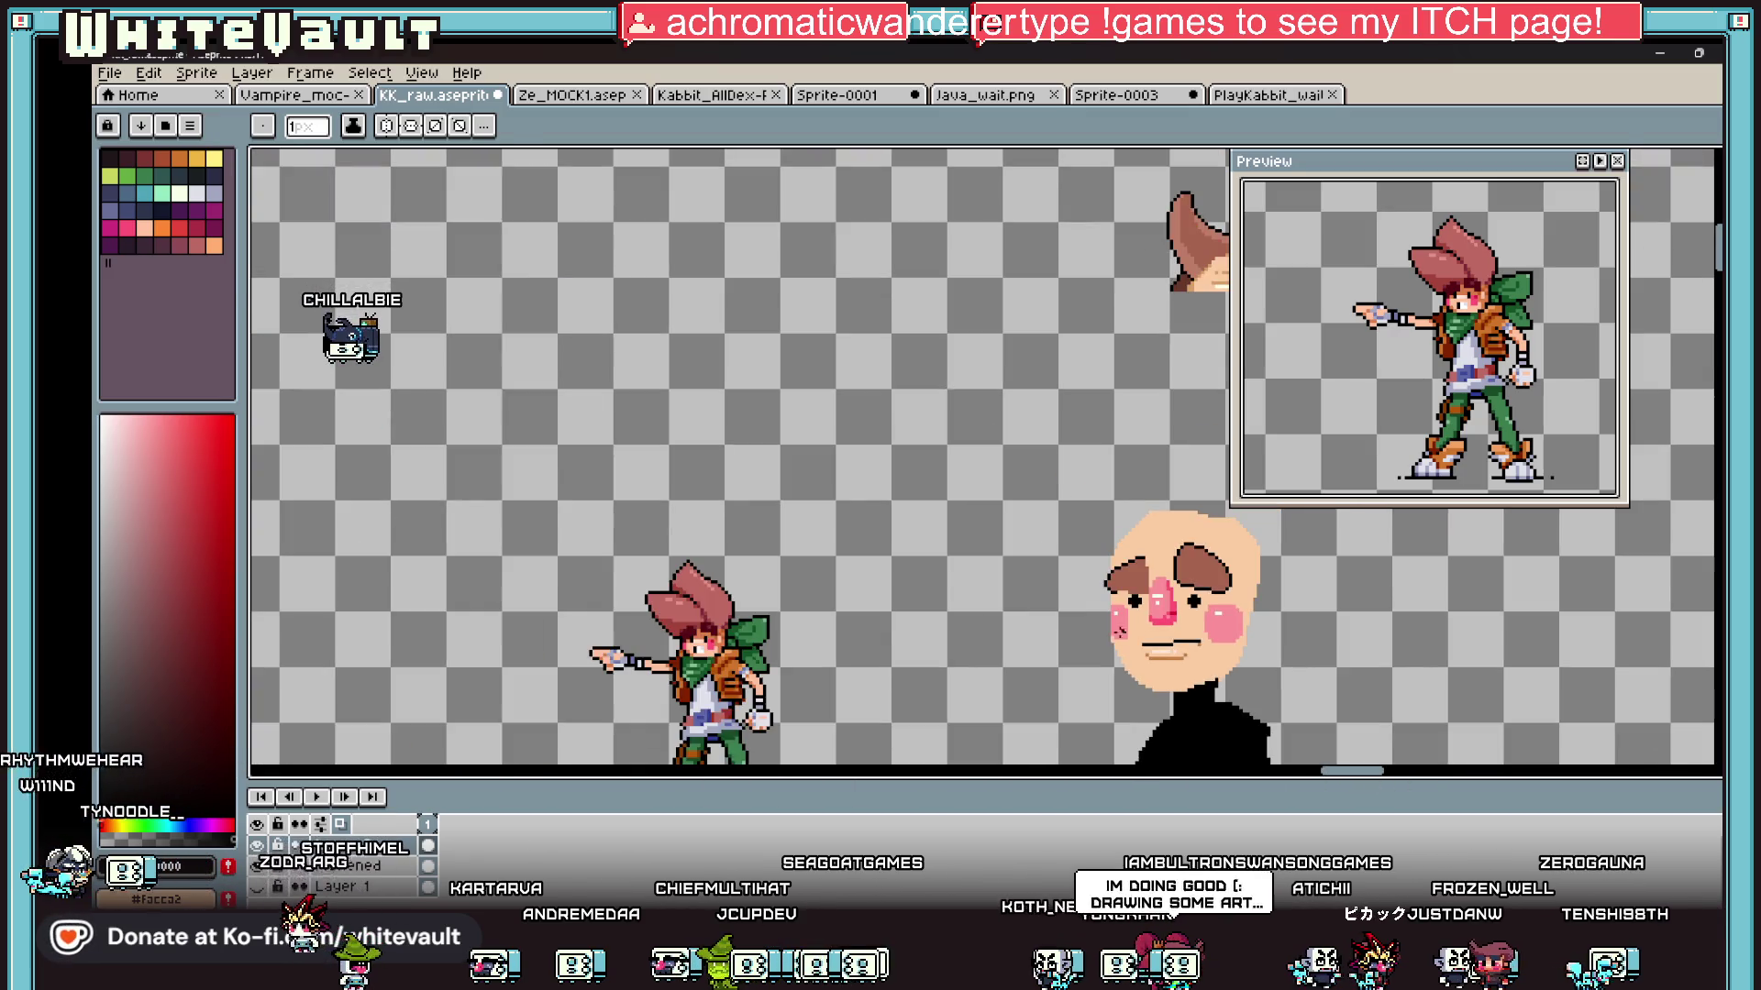
Step: Sample a brown from the reference for shading the eyebrows
key("i")
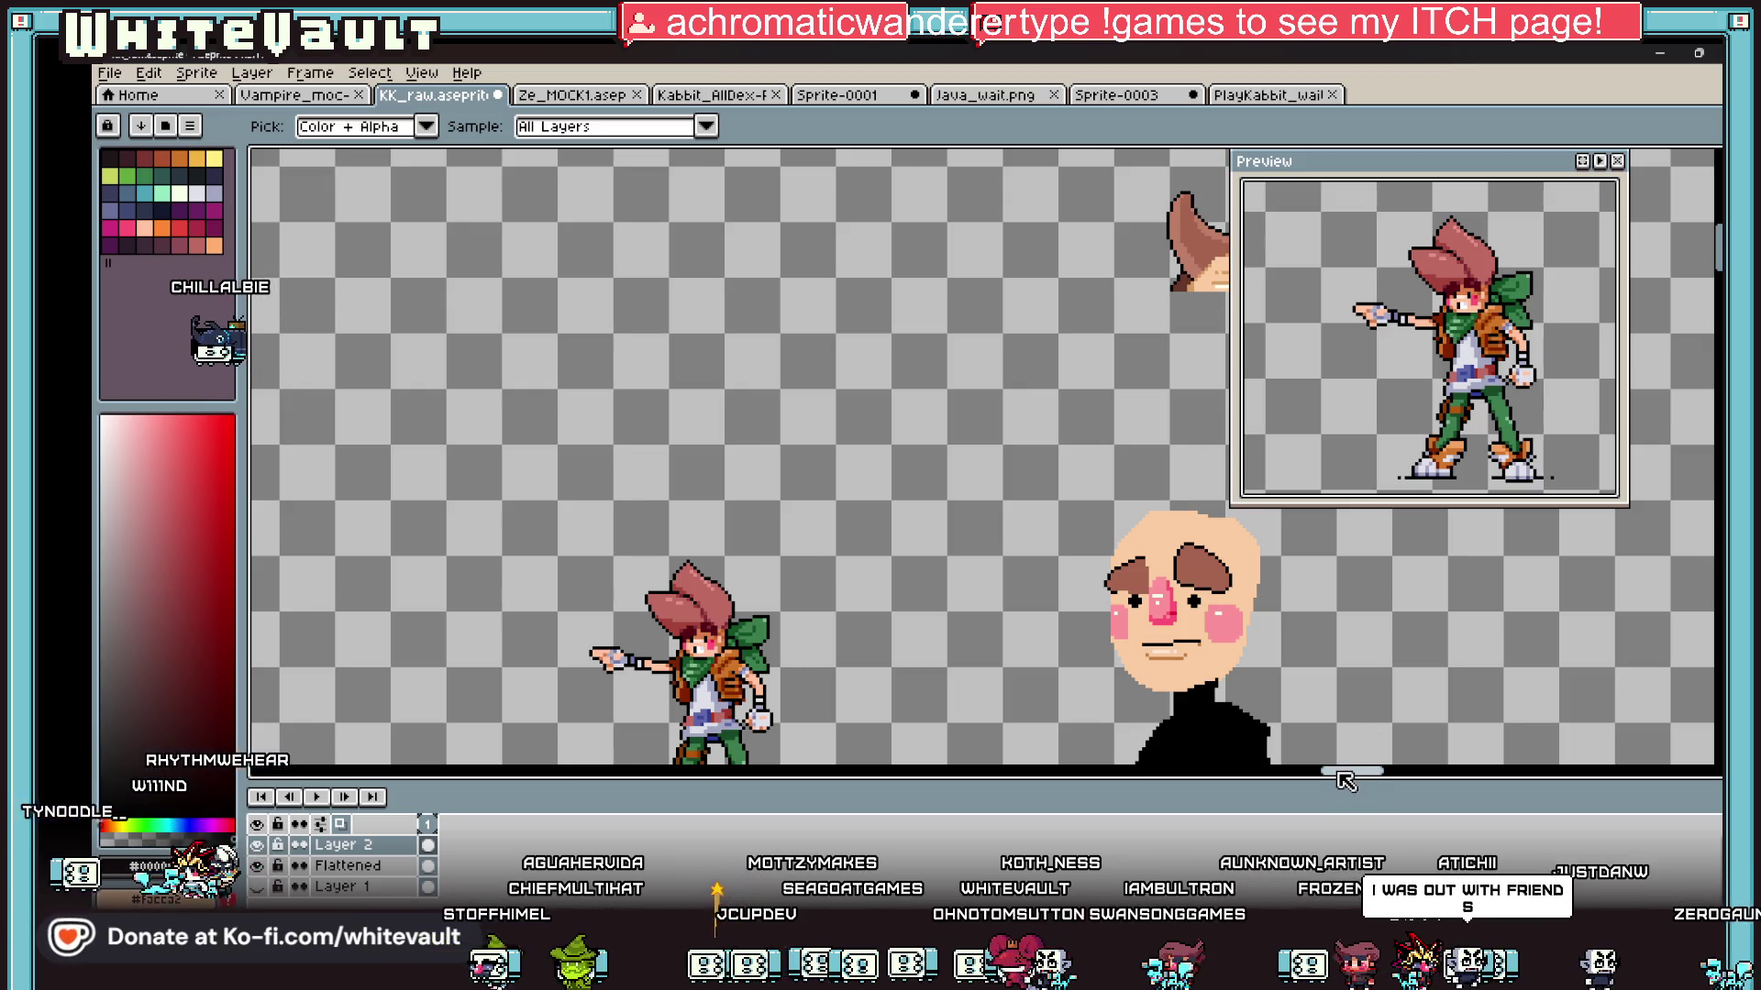
left_click_drag(1352, 771, 1359, 772)
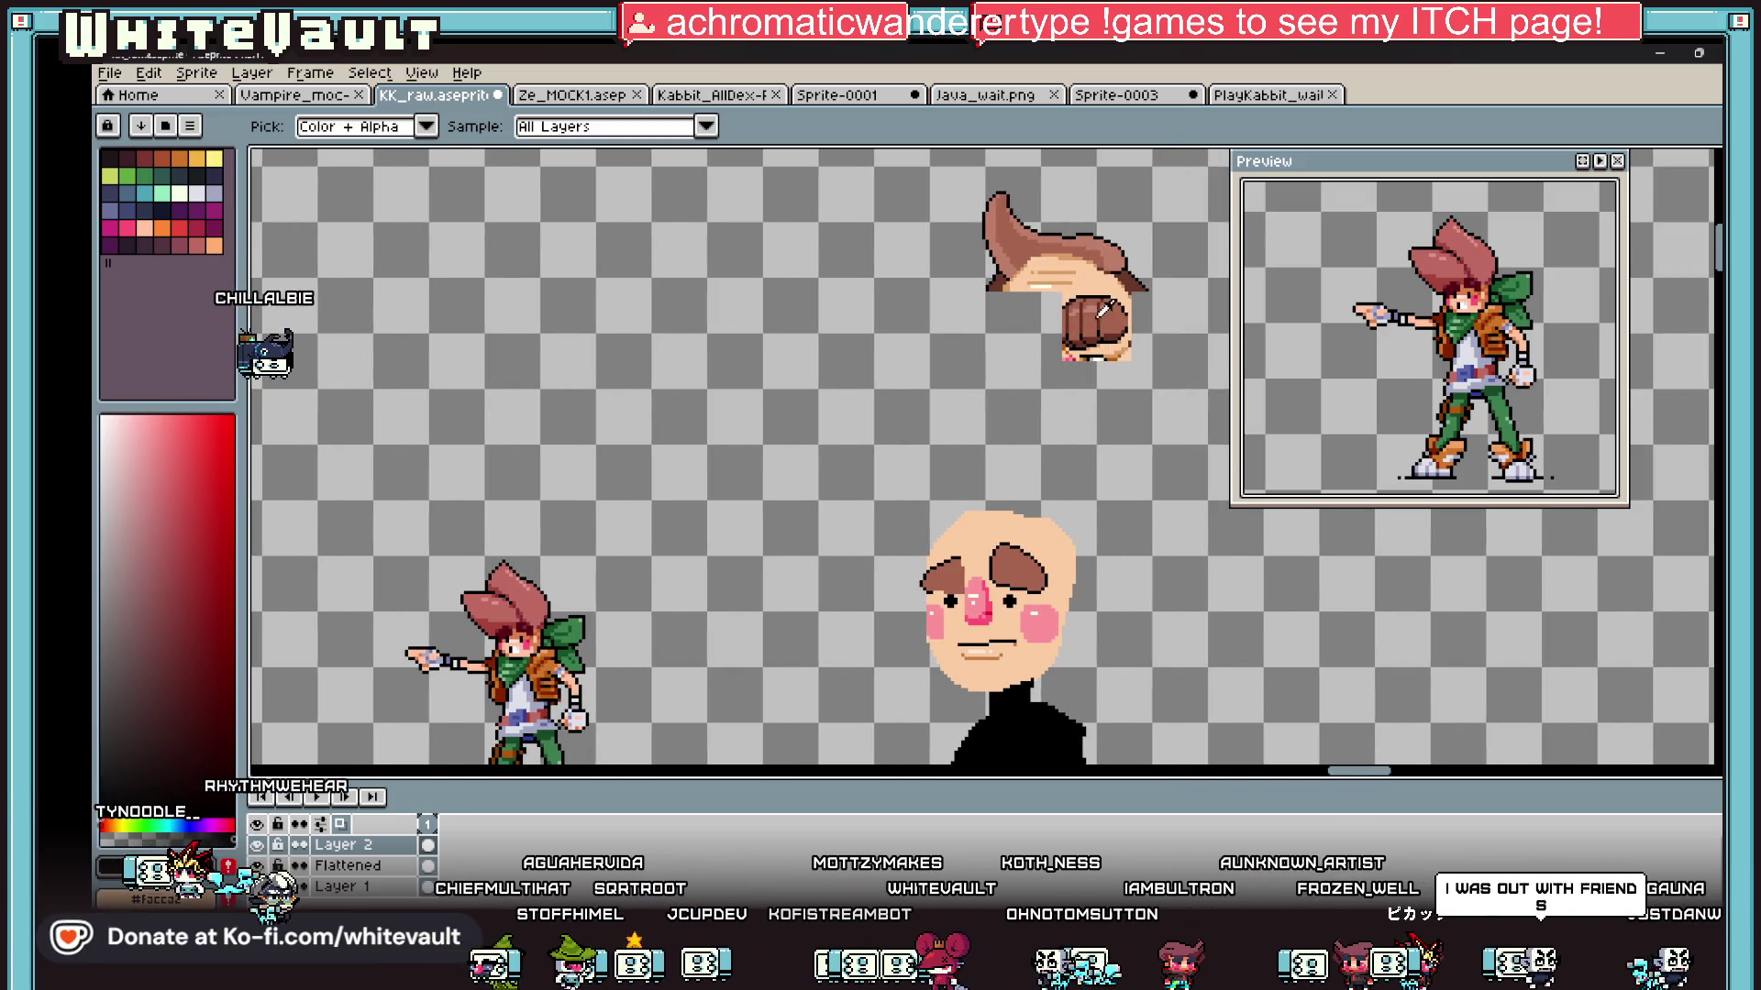
left_click(1120, 332)
key("b")
scroll(1007, 603, "up", 2)
Step: Shade the right eyebrow's underside with a dark-brown line and a filled strip
scroll(945, 480, "up", 1)
left_click_drag(945, 482, 1307, 564)
left_click(1332, 537)
key("g")
left_click(1333, 564)
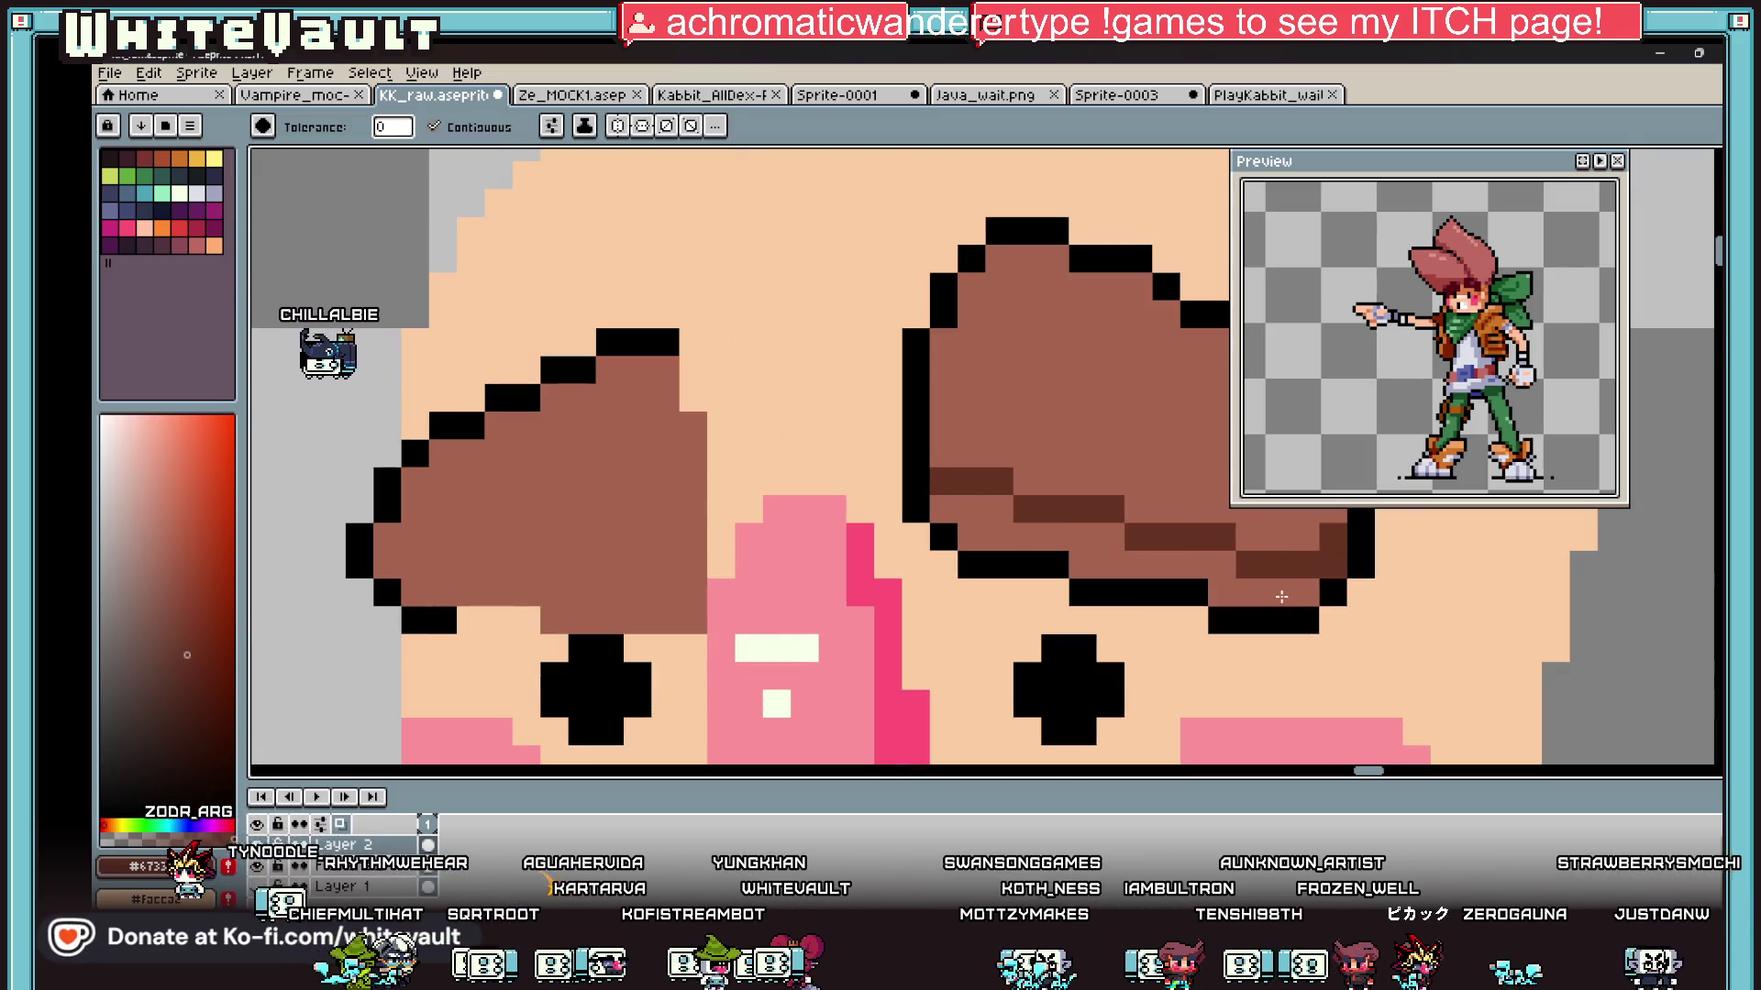
left_click(1281, 597)
Step: Shade the left eyebrow's lower part dark brown with a pencil line and fill
key("i")
key("b")
left_click(695, 537)
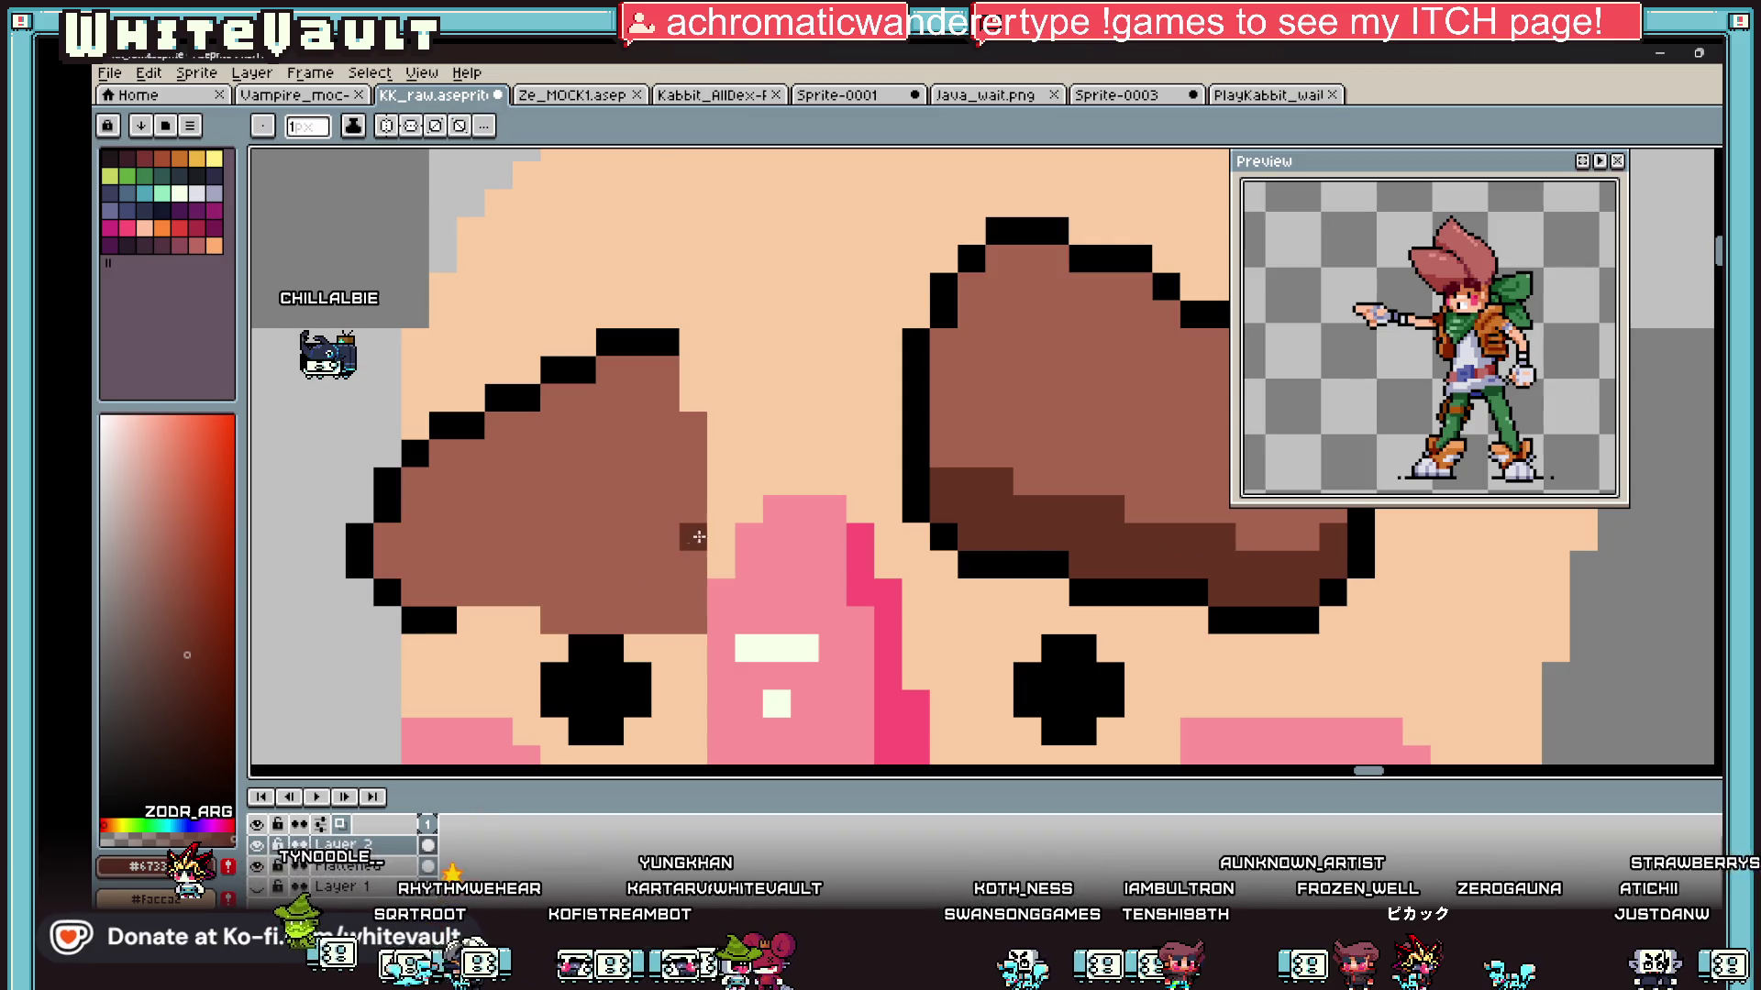
left_click_drag(644, 587, 468, 598)
left_click(555, 620)
key("g")
left_click(633, 596)
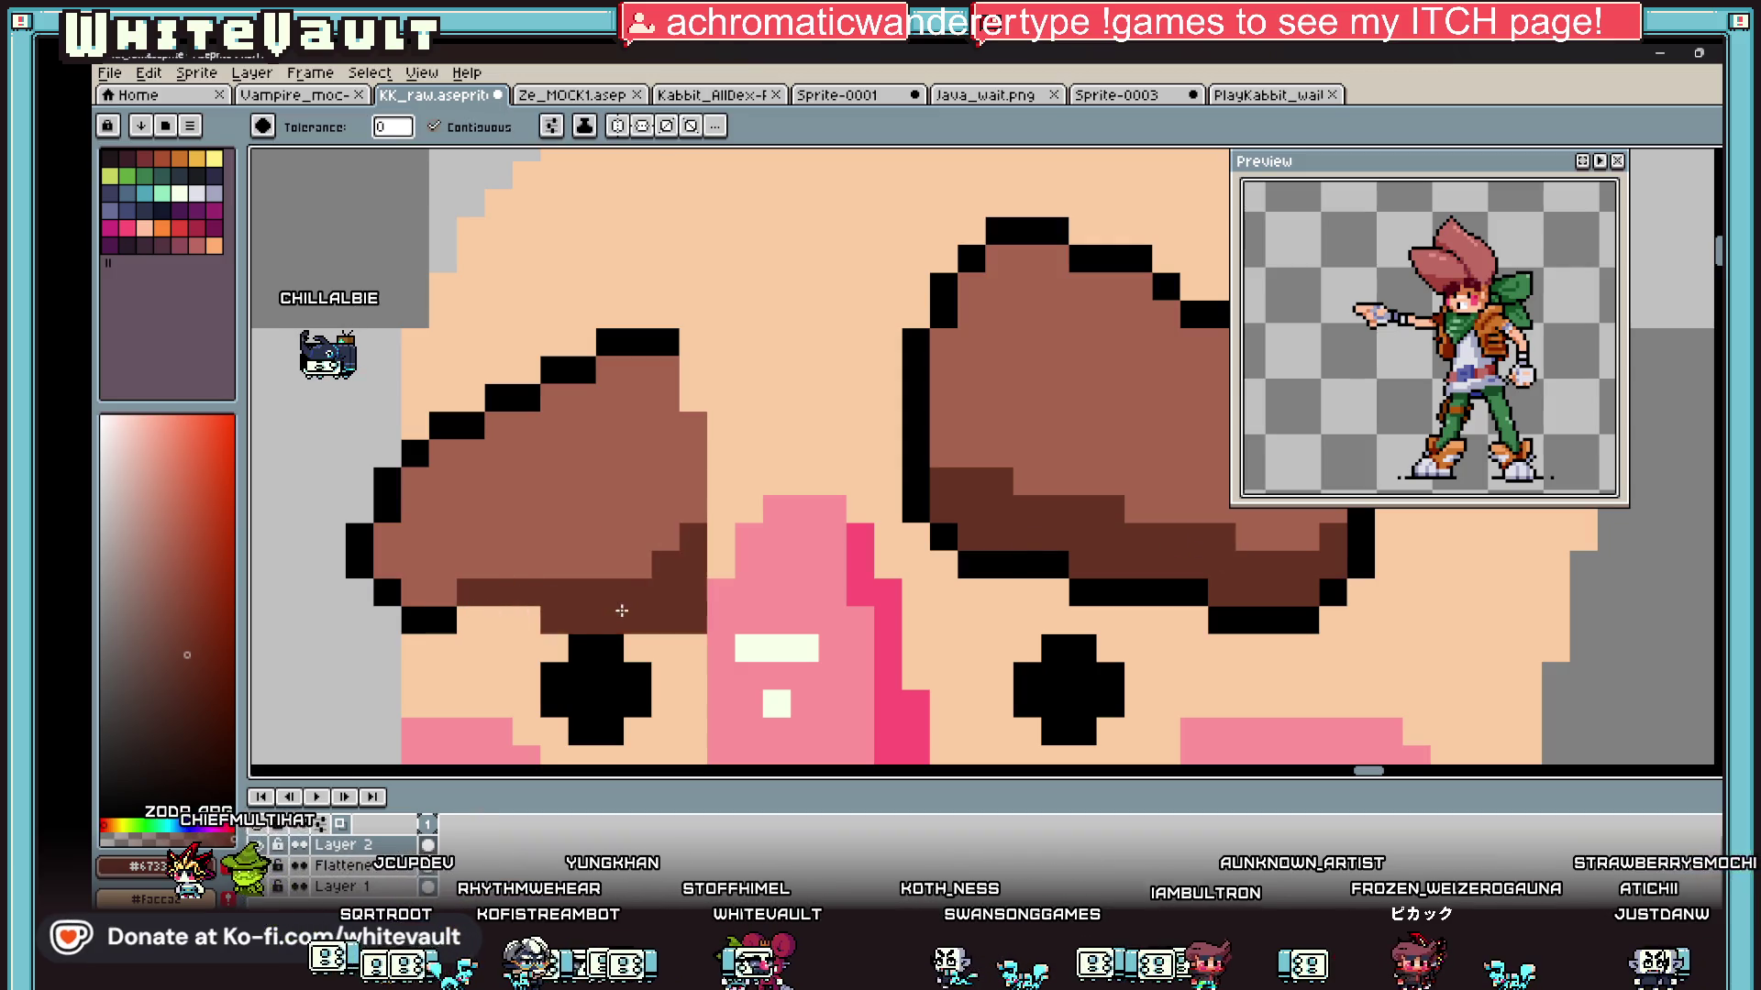
Step: Draw a black line beneath the left eyebrow
scroll(666, 572, "down", 3)
key("b")
scroll(654, 581, "up", 3)
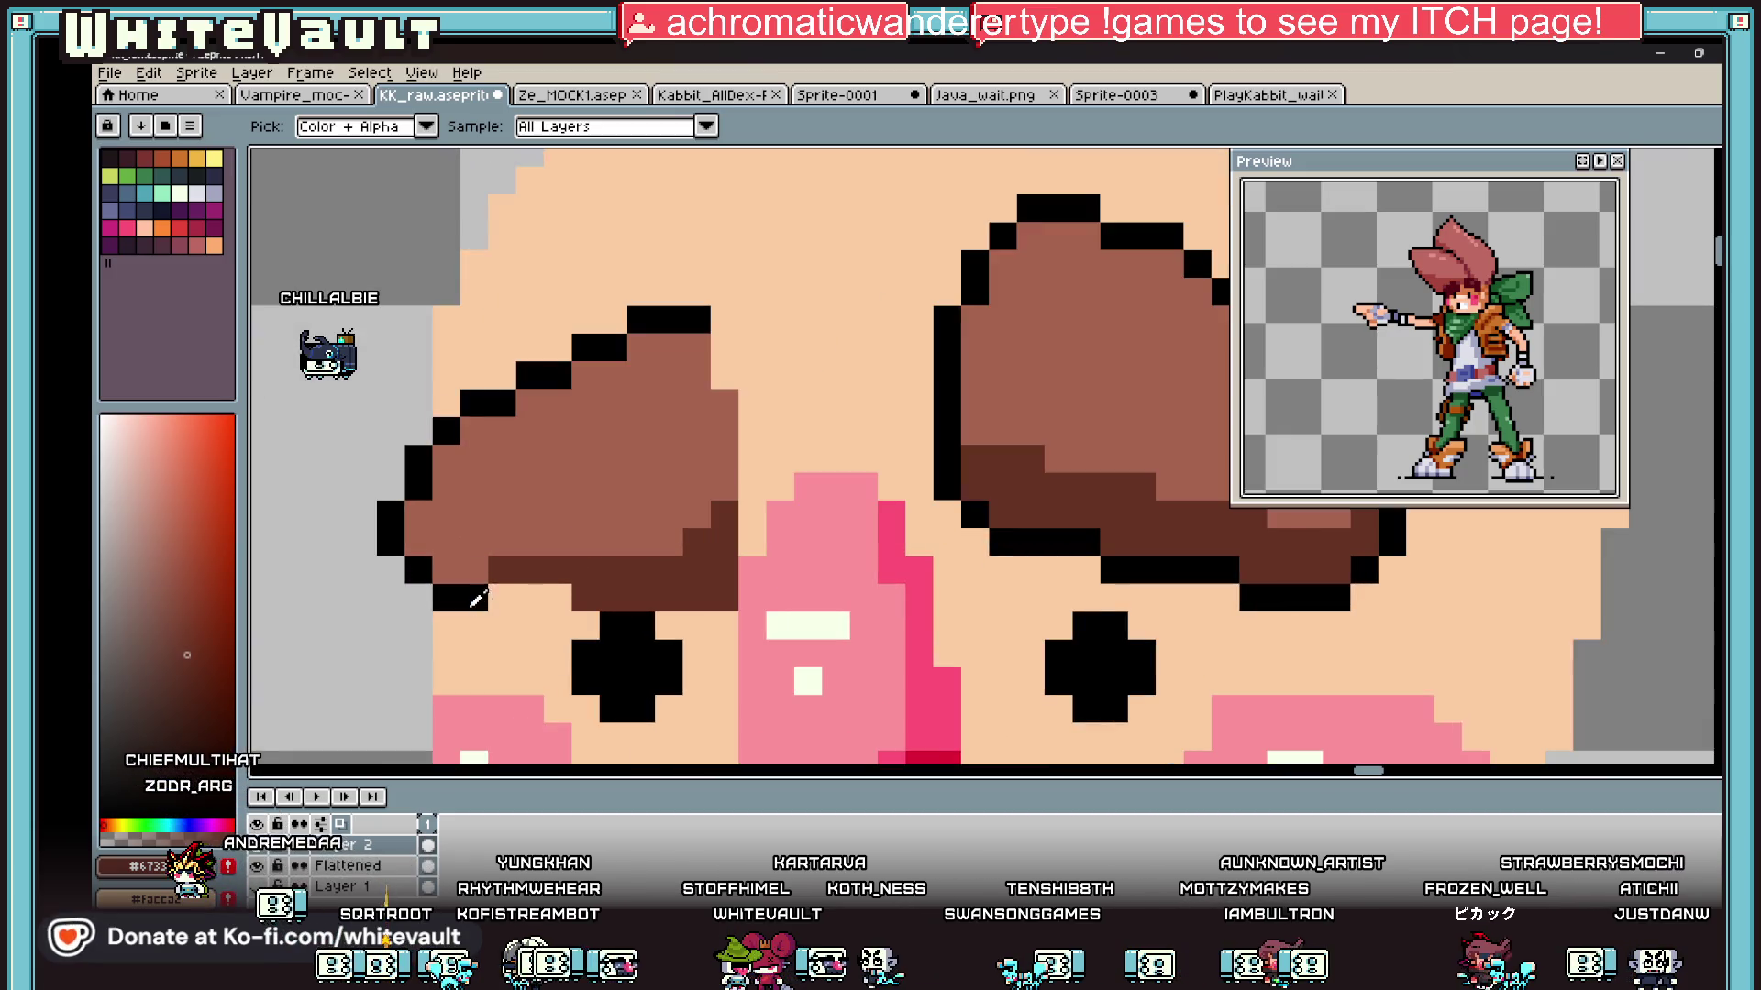
left_click(524, 591, "alt")
left_click_drag(556, 592, 709, 601)
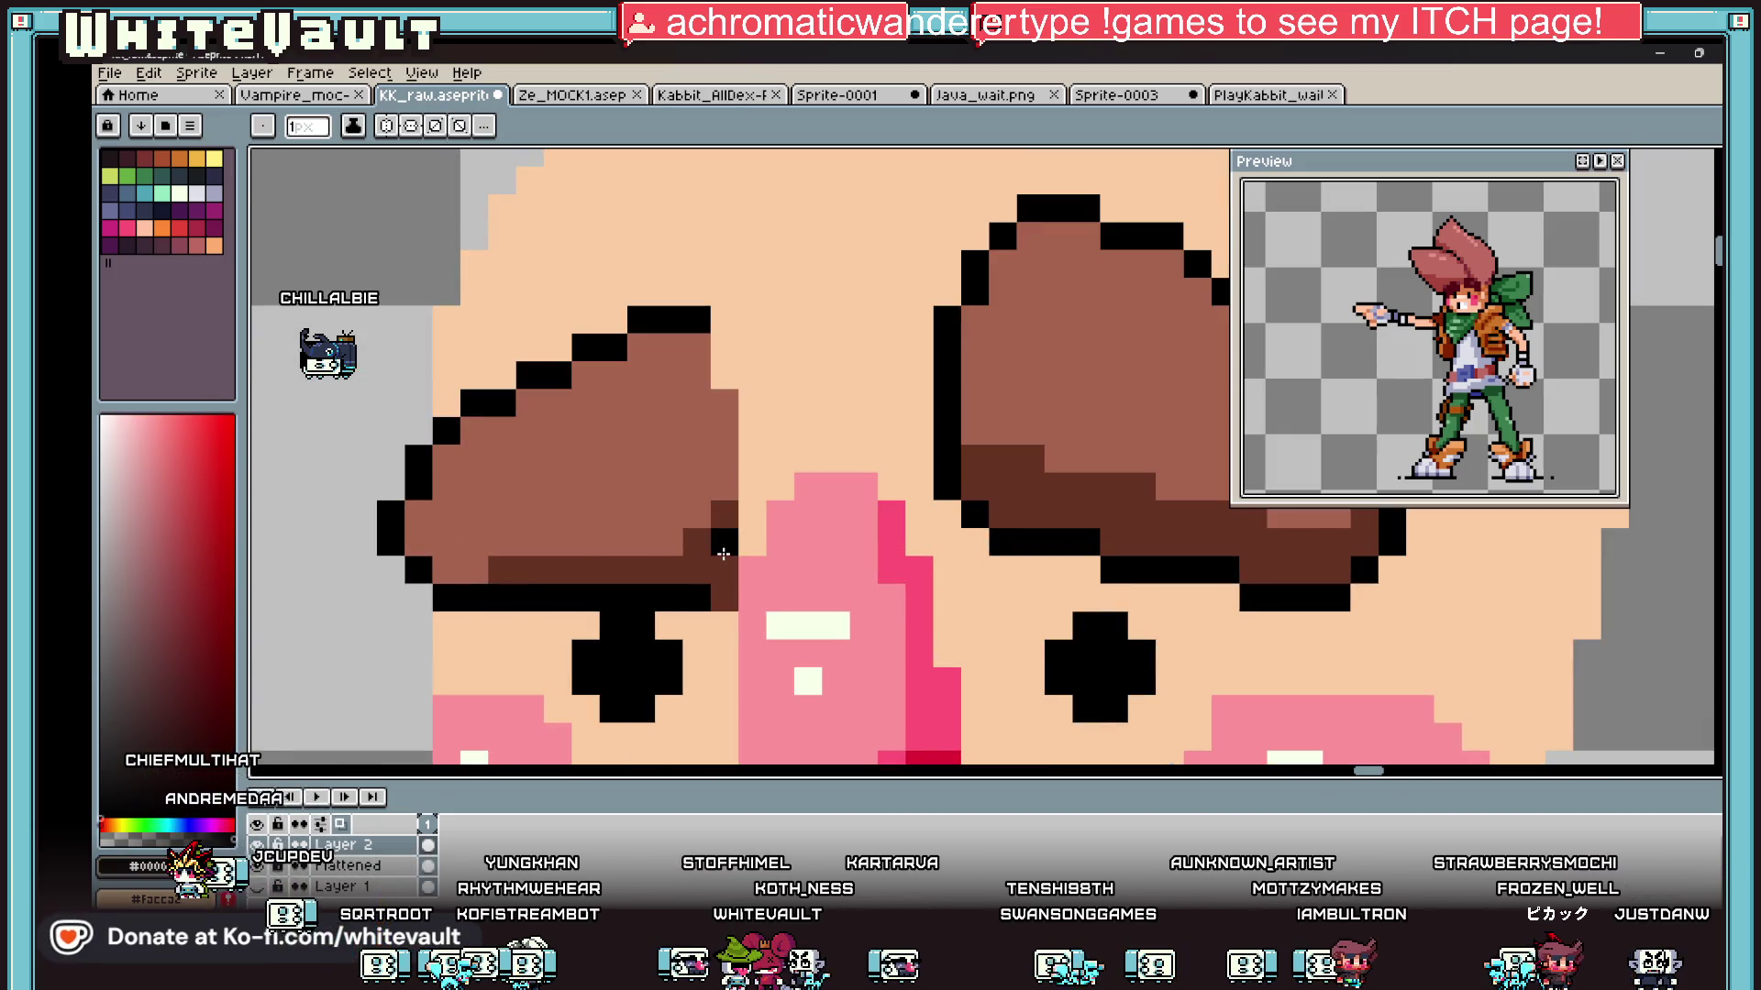
Step: Sample the mouth's orange-brown colour, then pick black from the artwork
scroll(724, 564, "down", 3)
scroll(762, 581, "up", 3)
scroll(779, 641, "down", 3)
scroll(787, 704, "up", 2)
left_click(787, 702, "alt")
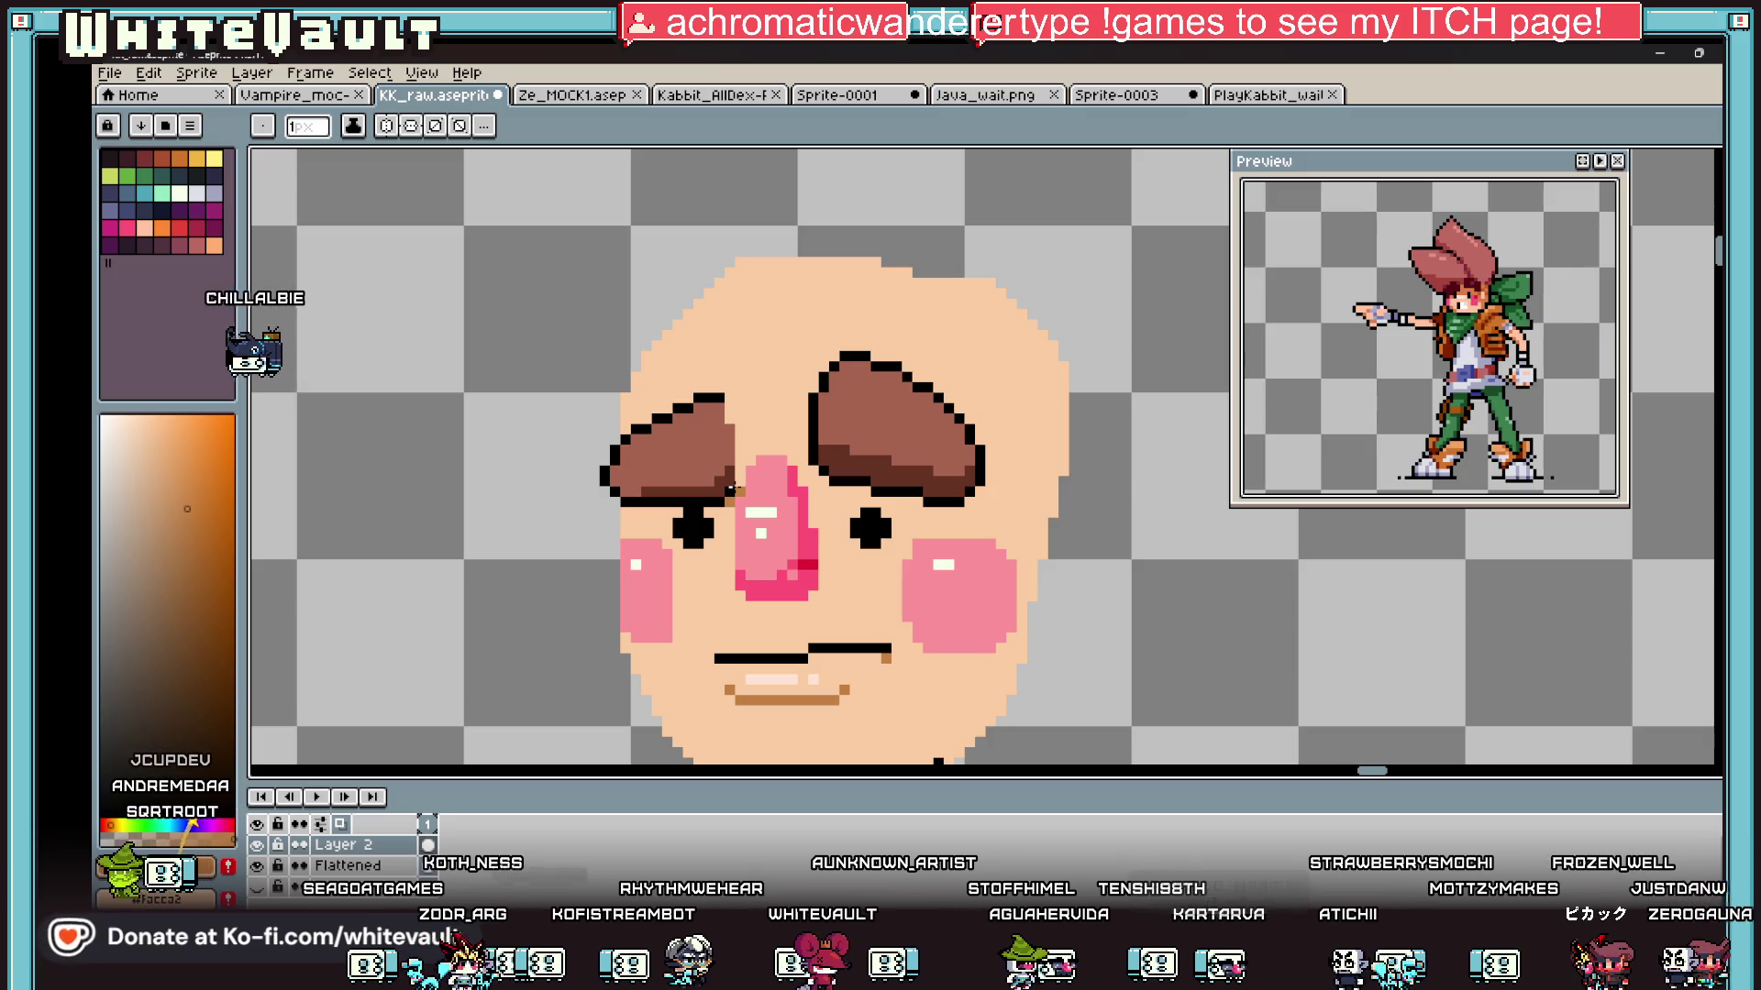
scroll(908, 428, "down", 1)
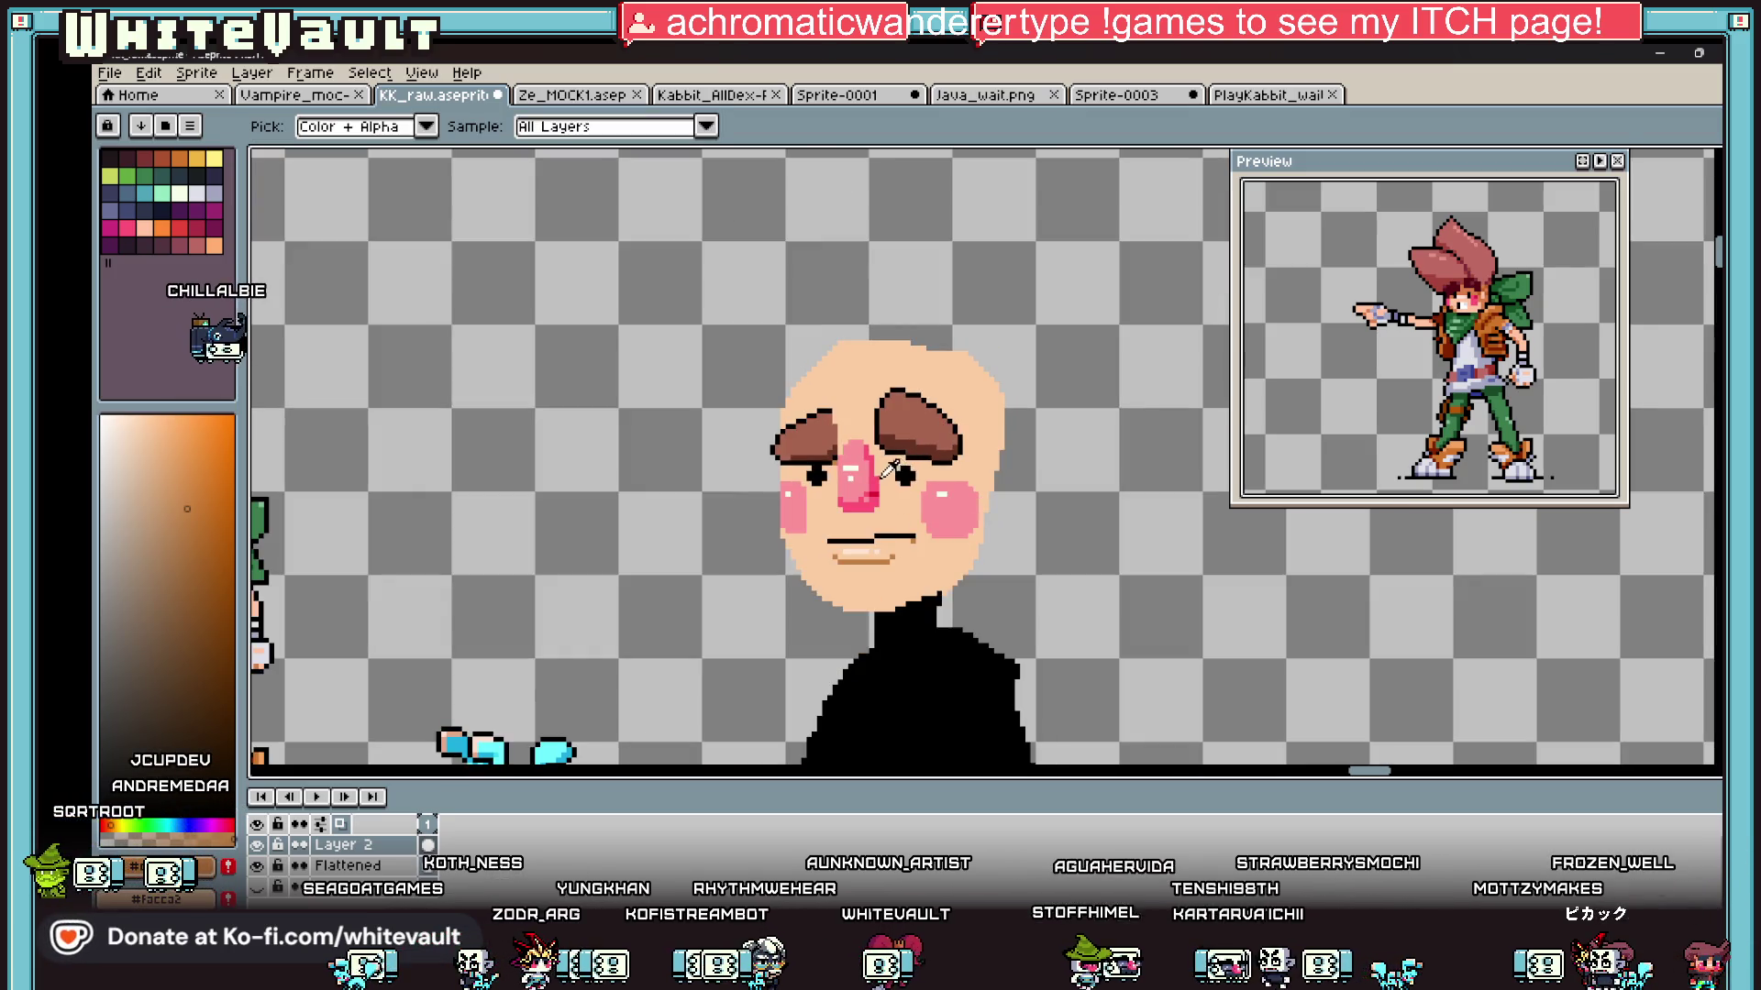
scroll(908, 428, "up", 3)
scroll(907, 428, "up", 1)
left_click(908, 429)
Step: Draw two black vertical creases down the right eyebrow
mouse_move(940, 170)
left_mouse_down()
mouse_move(932, 371)
mouse_move(967, 425)
left_mouse_up()
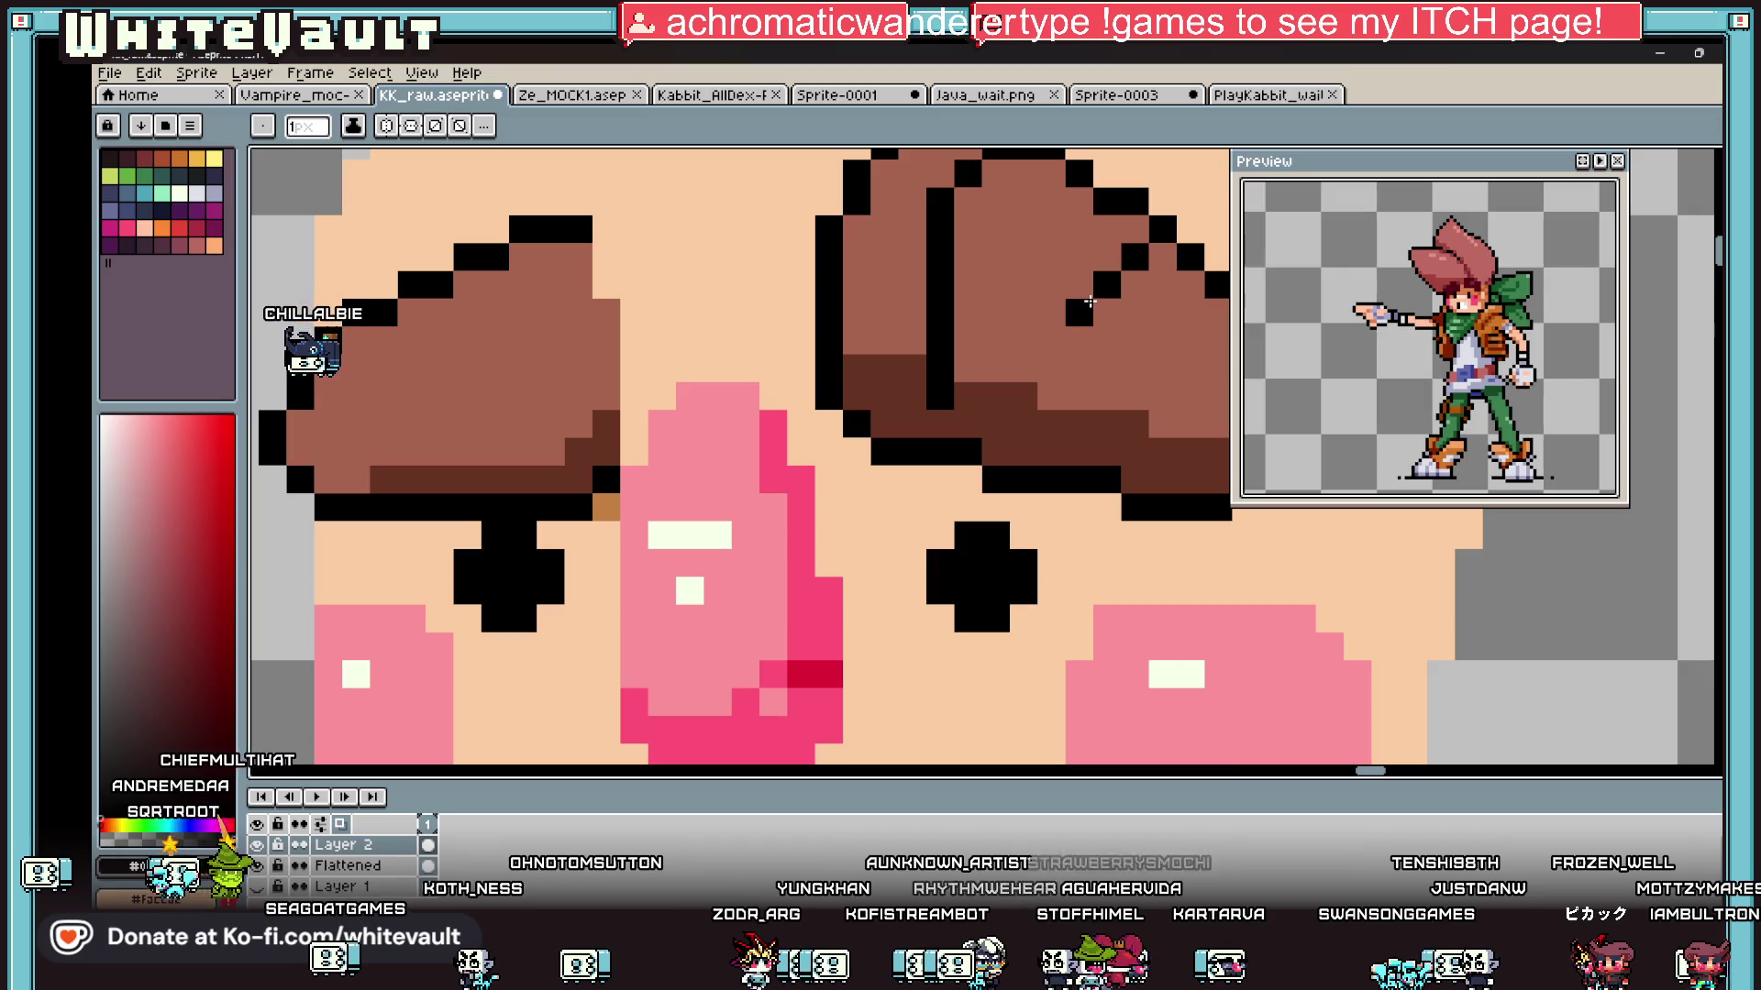
left_click_drag(1089, 302, 1082, 431)
scroll(1133, 325, "down", 2)
scroll(1152, 335, "up", 2)
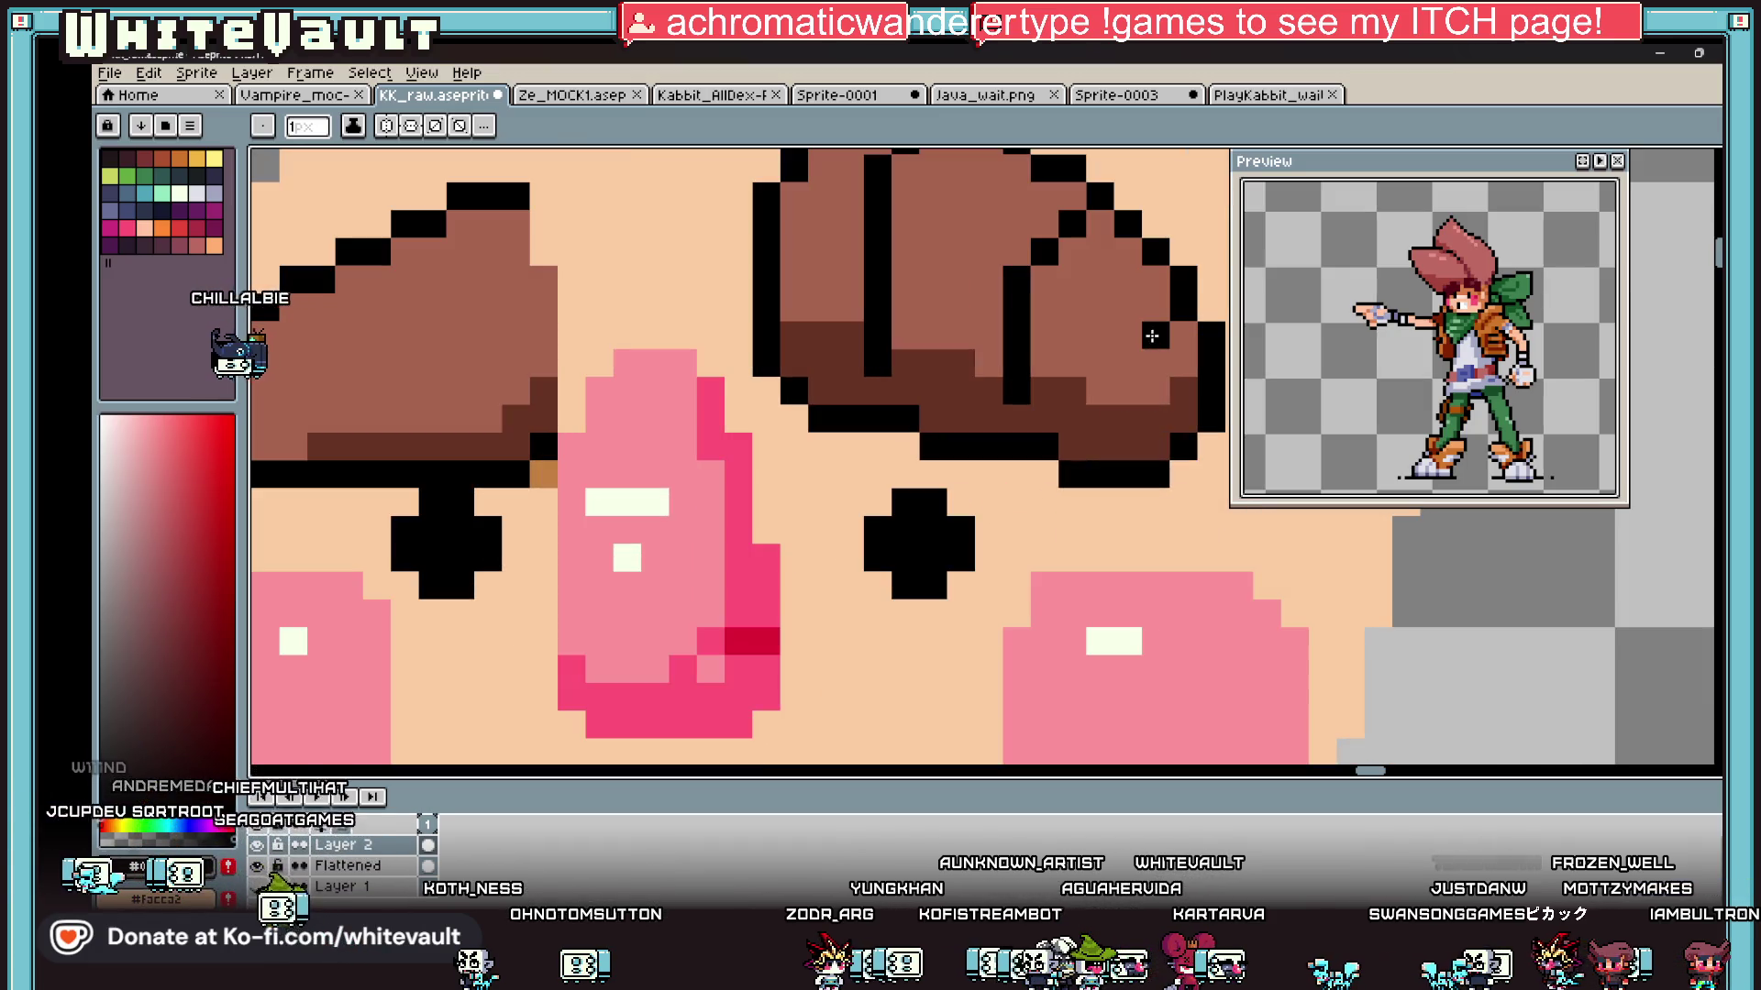
scroll(878, 367, "down", 2)
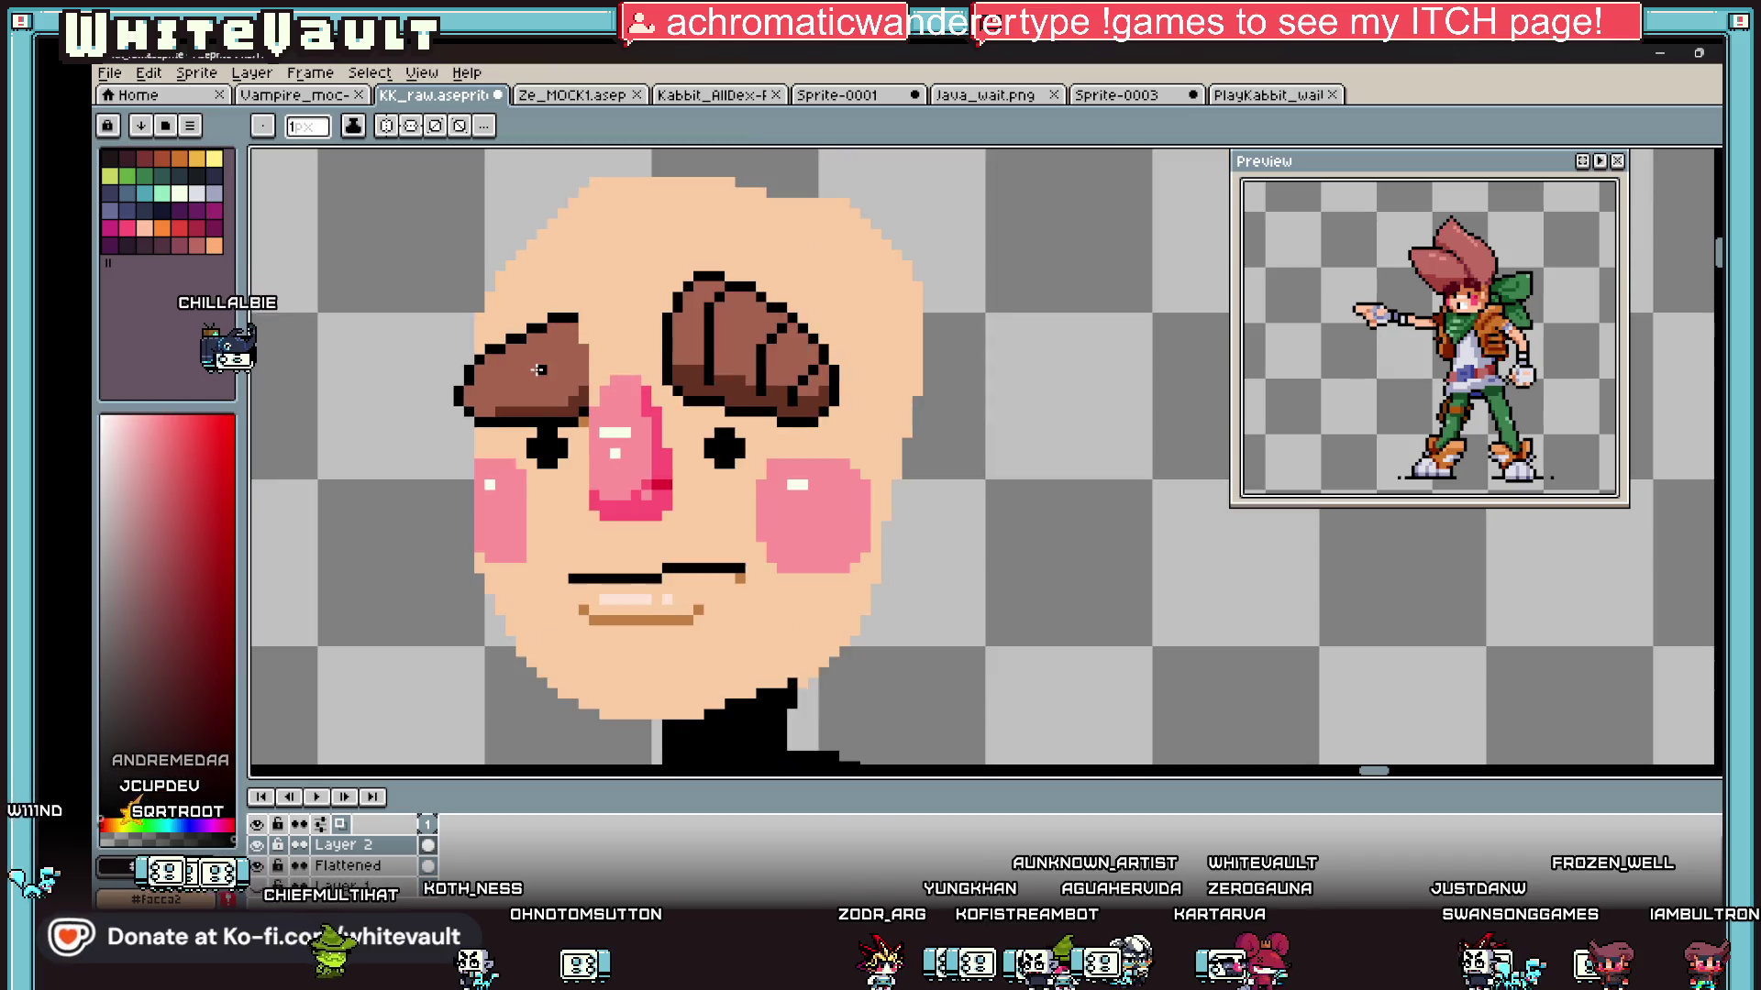
scroll(575, 309, "up", 2)
Step: Draw two black vertical creases through the left eyebrow, undoing a stray pixel
left_click(575, 309)
key("ctrl+z")
left_click_drag(550, 305, 560, 451)
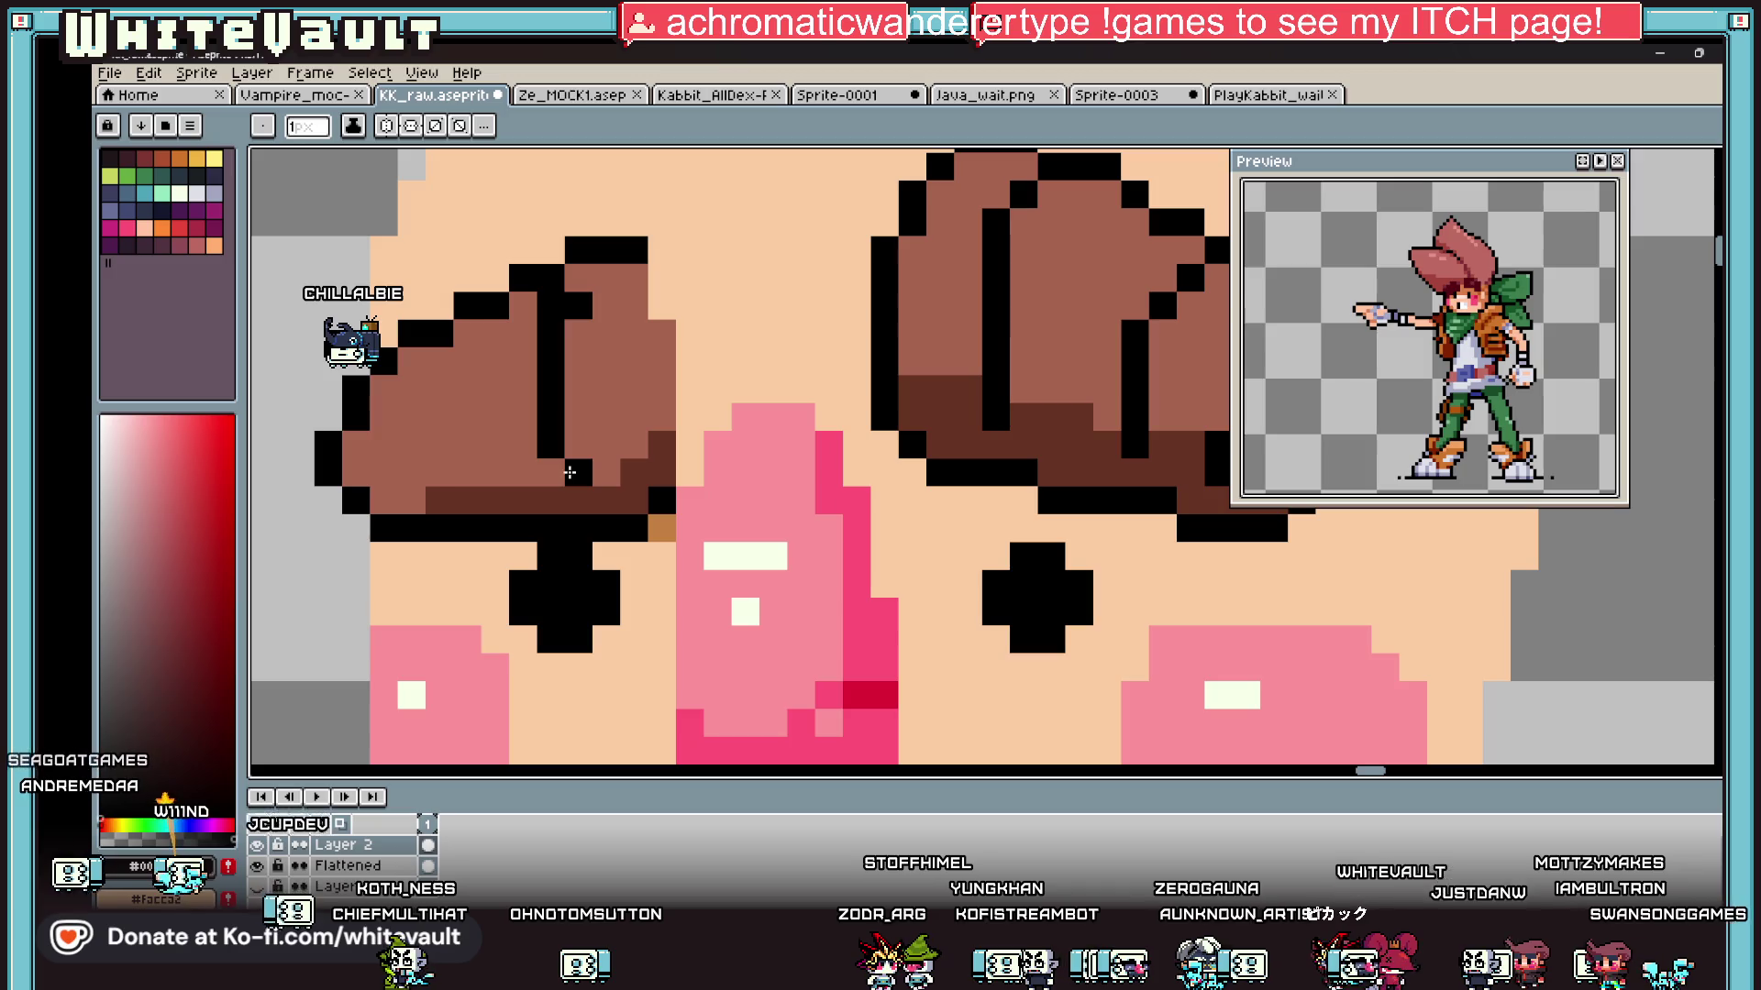
left_click_drag(440, 362, 447, 435)
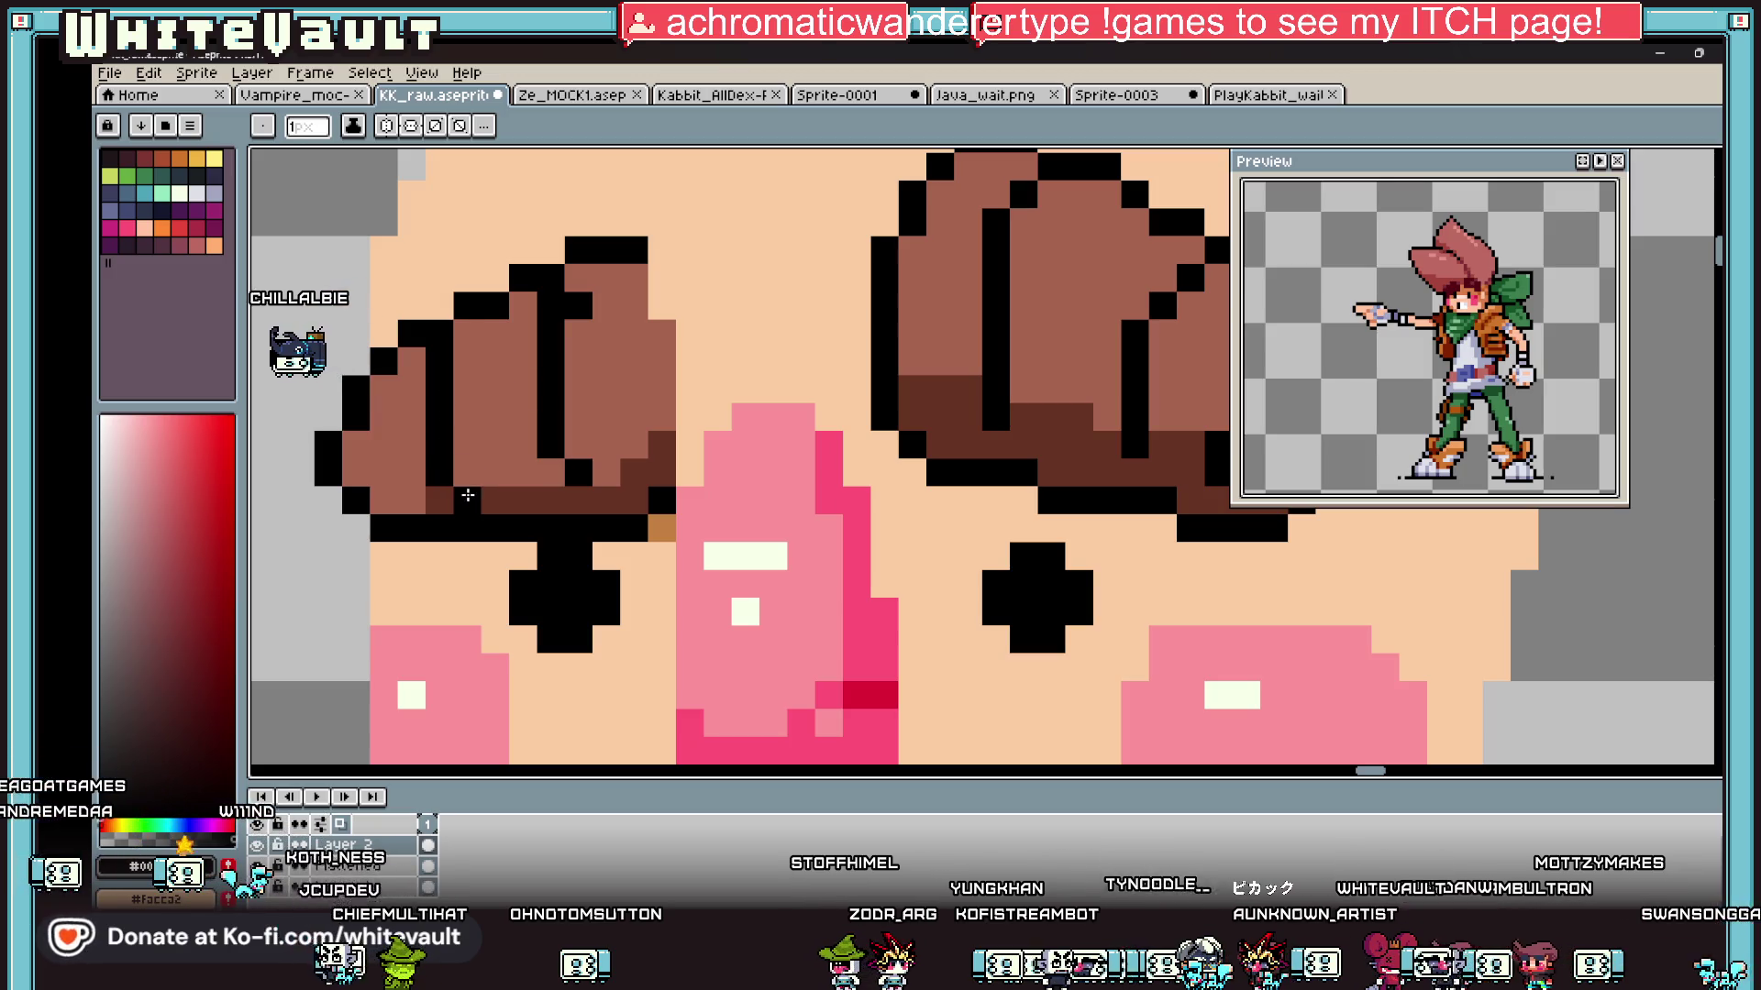
key("i")
scroll(629, 546, "down", 8)
scroll(630, 550, "up", 4)
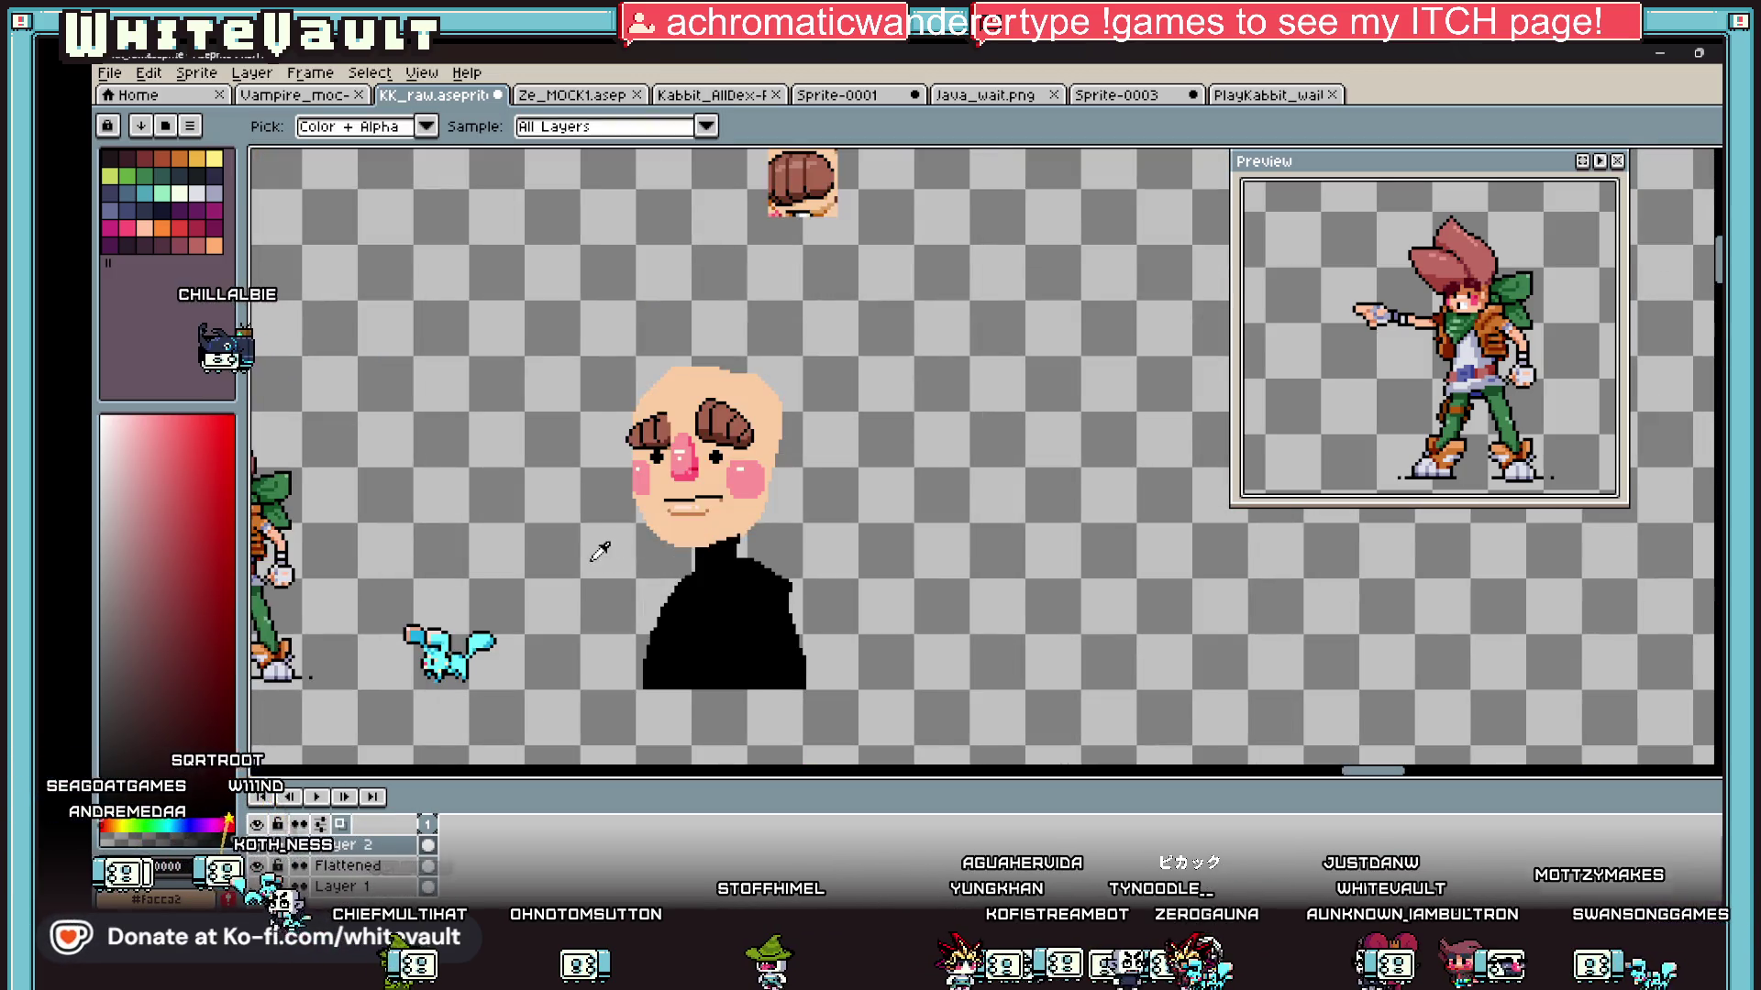
scroll(601, 546, "down", 2)
scroll(509, 550, "up", 2)
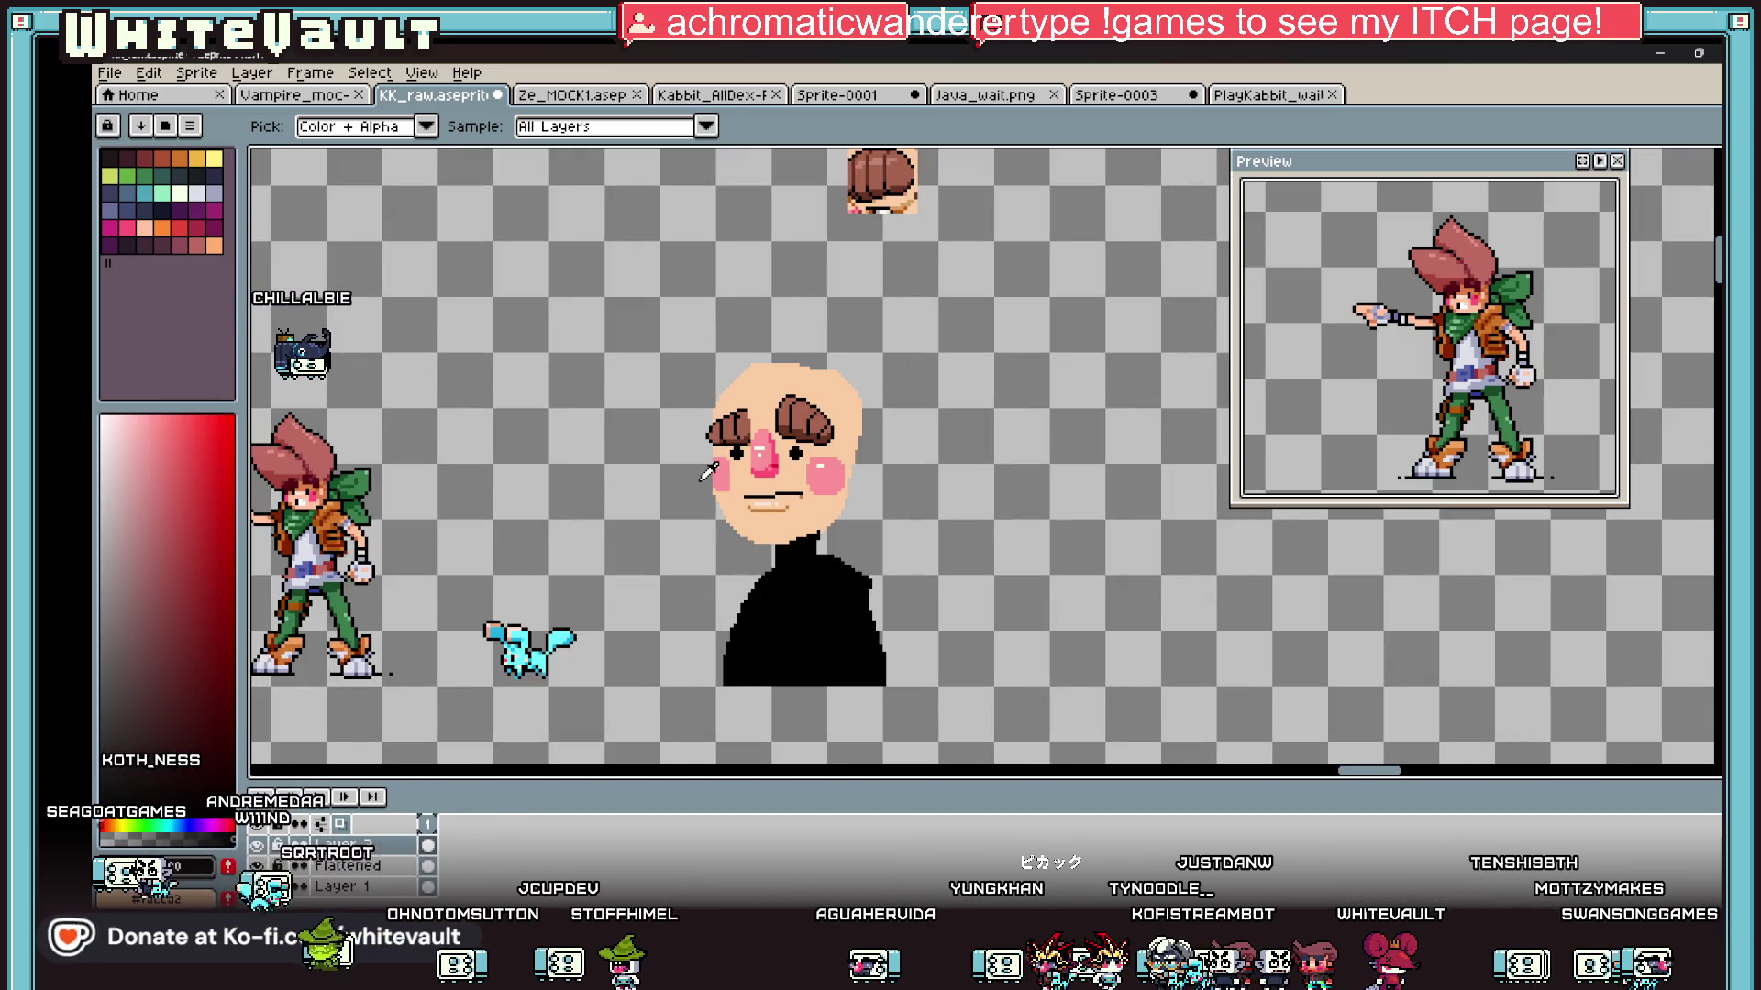
key("v")
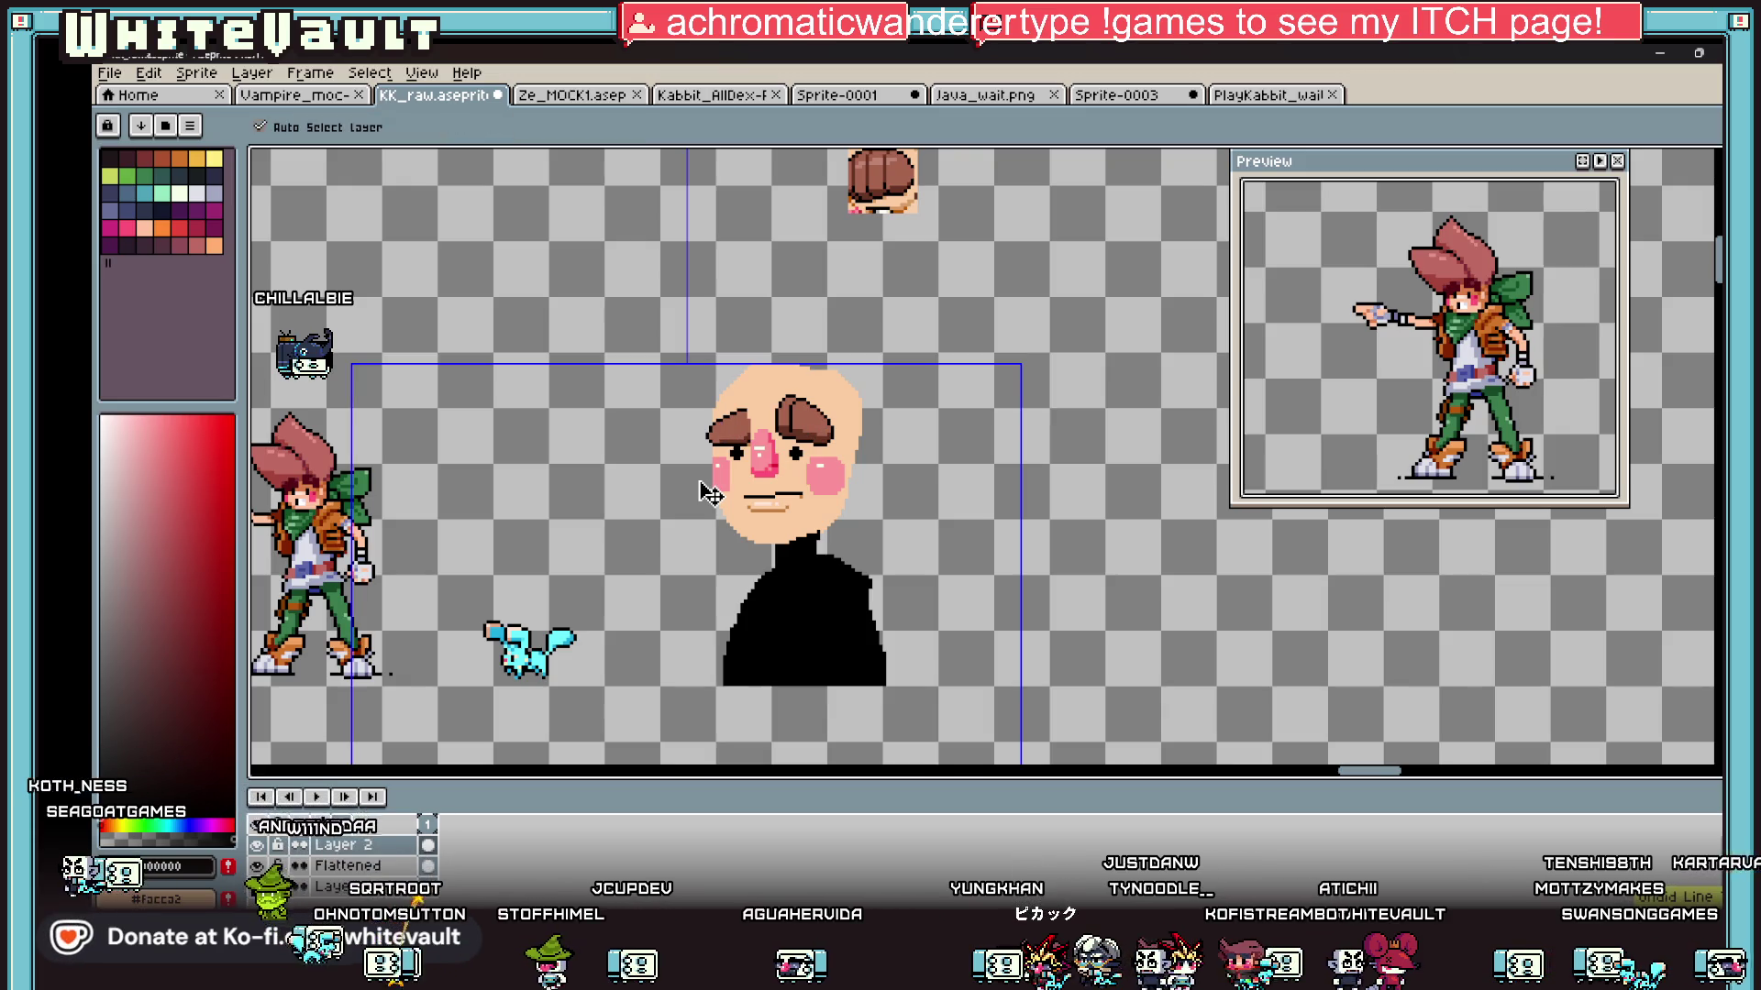
key("i")
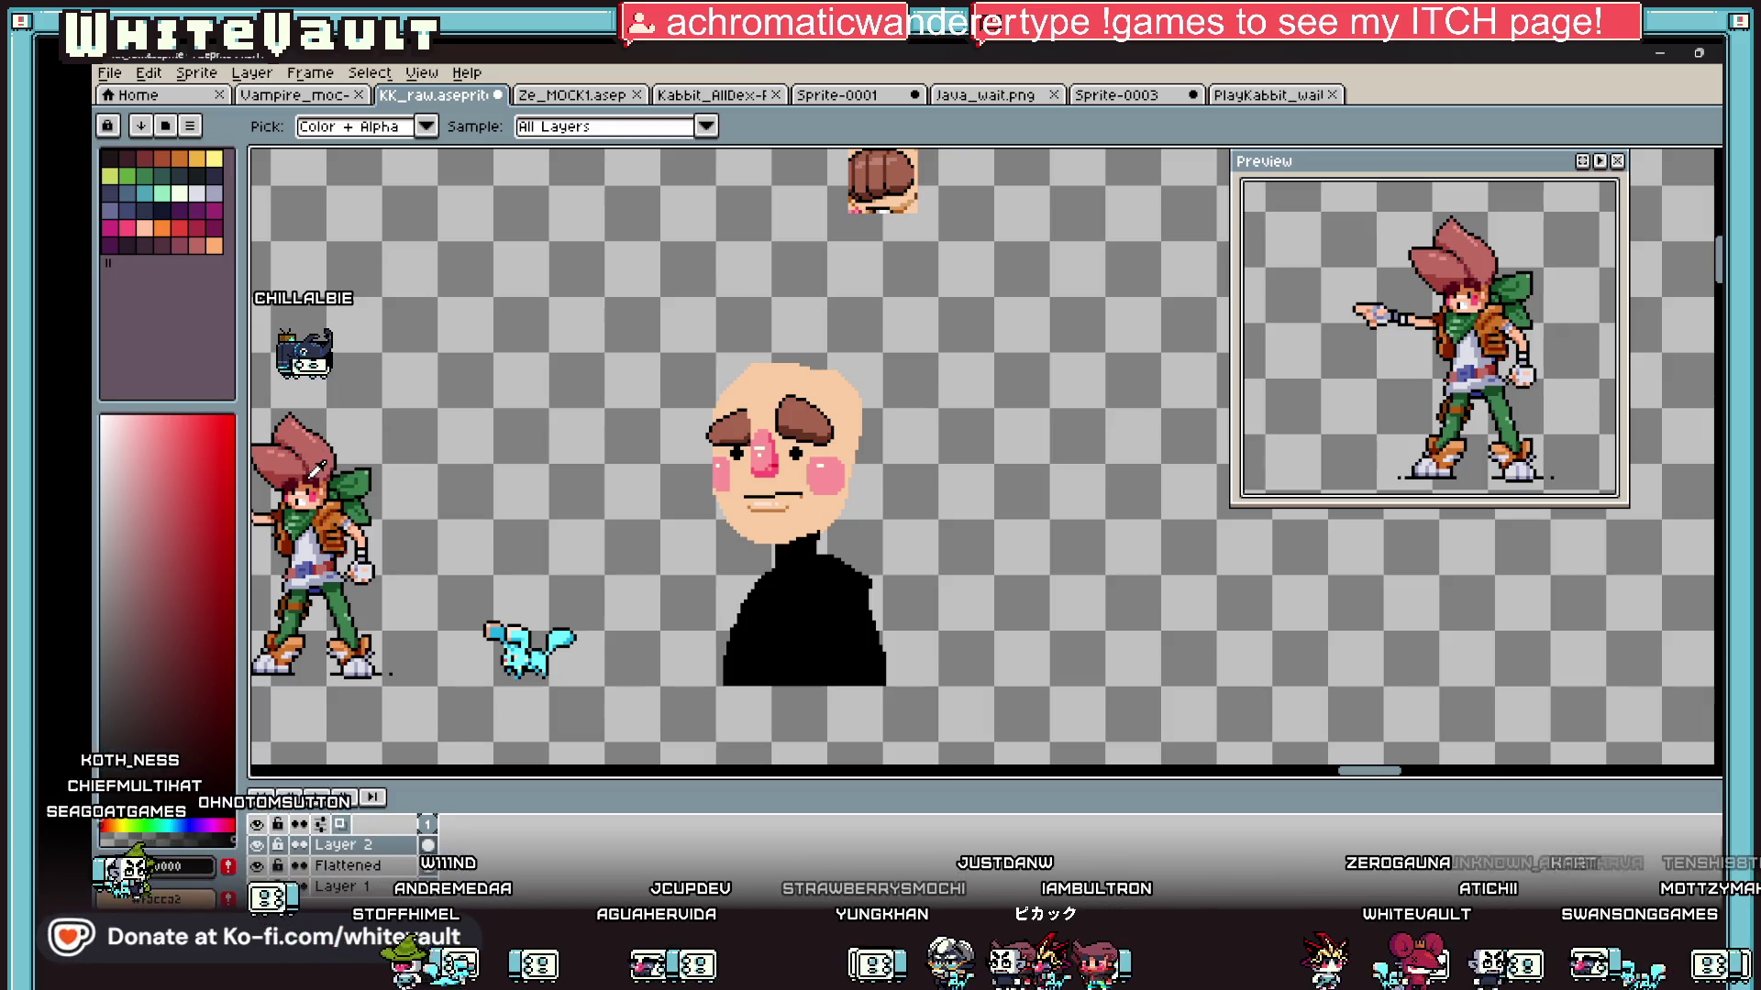
Step: Sample the eye's dark colour and bucket-fill both tufted eyebrows dark maroon
left_click(316, 470)
key("g")
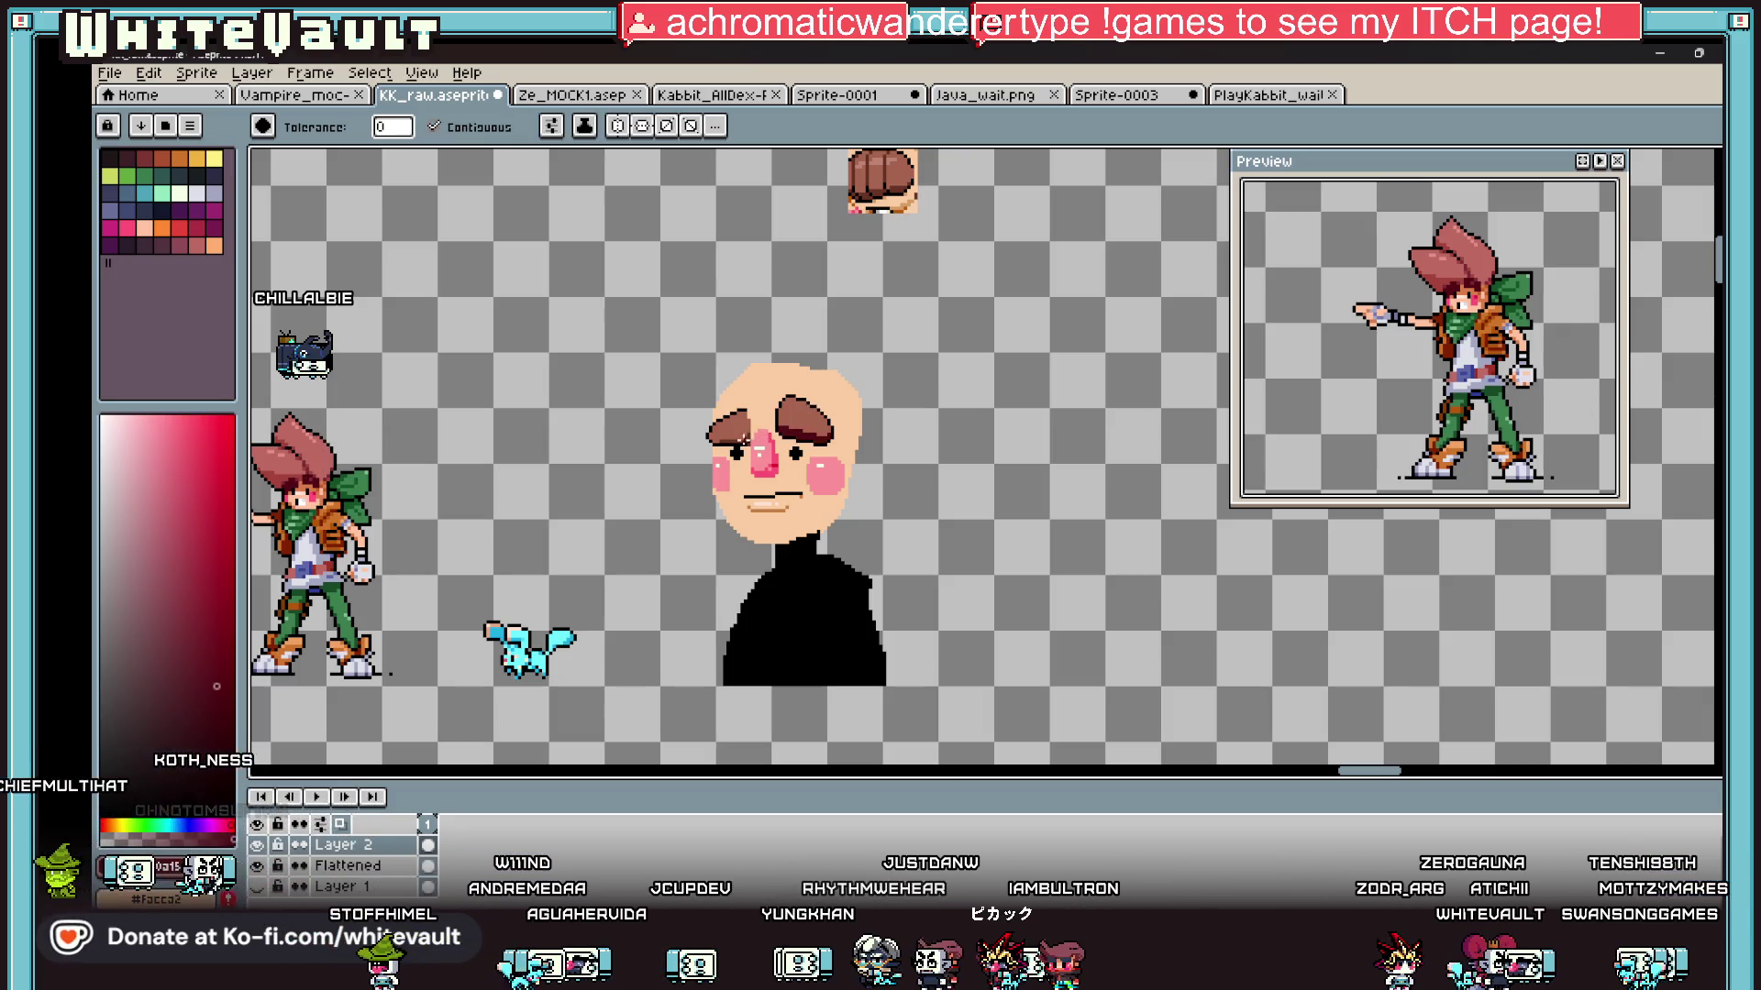
key("i")
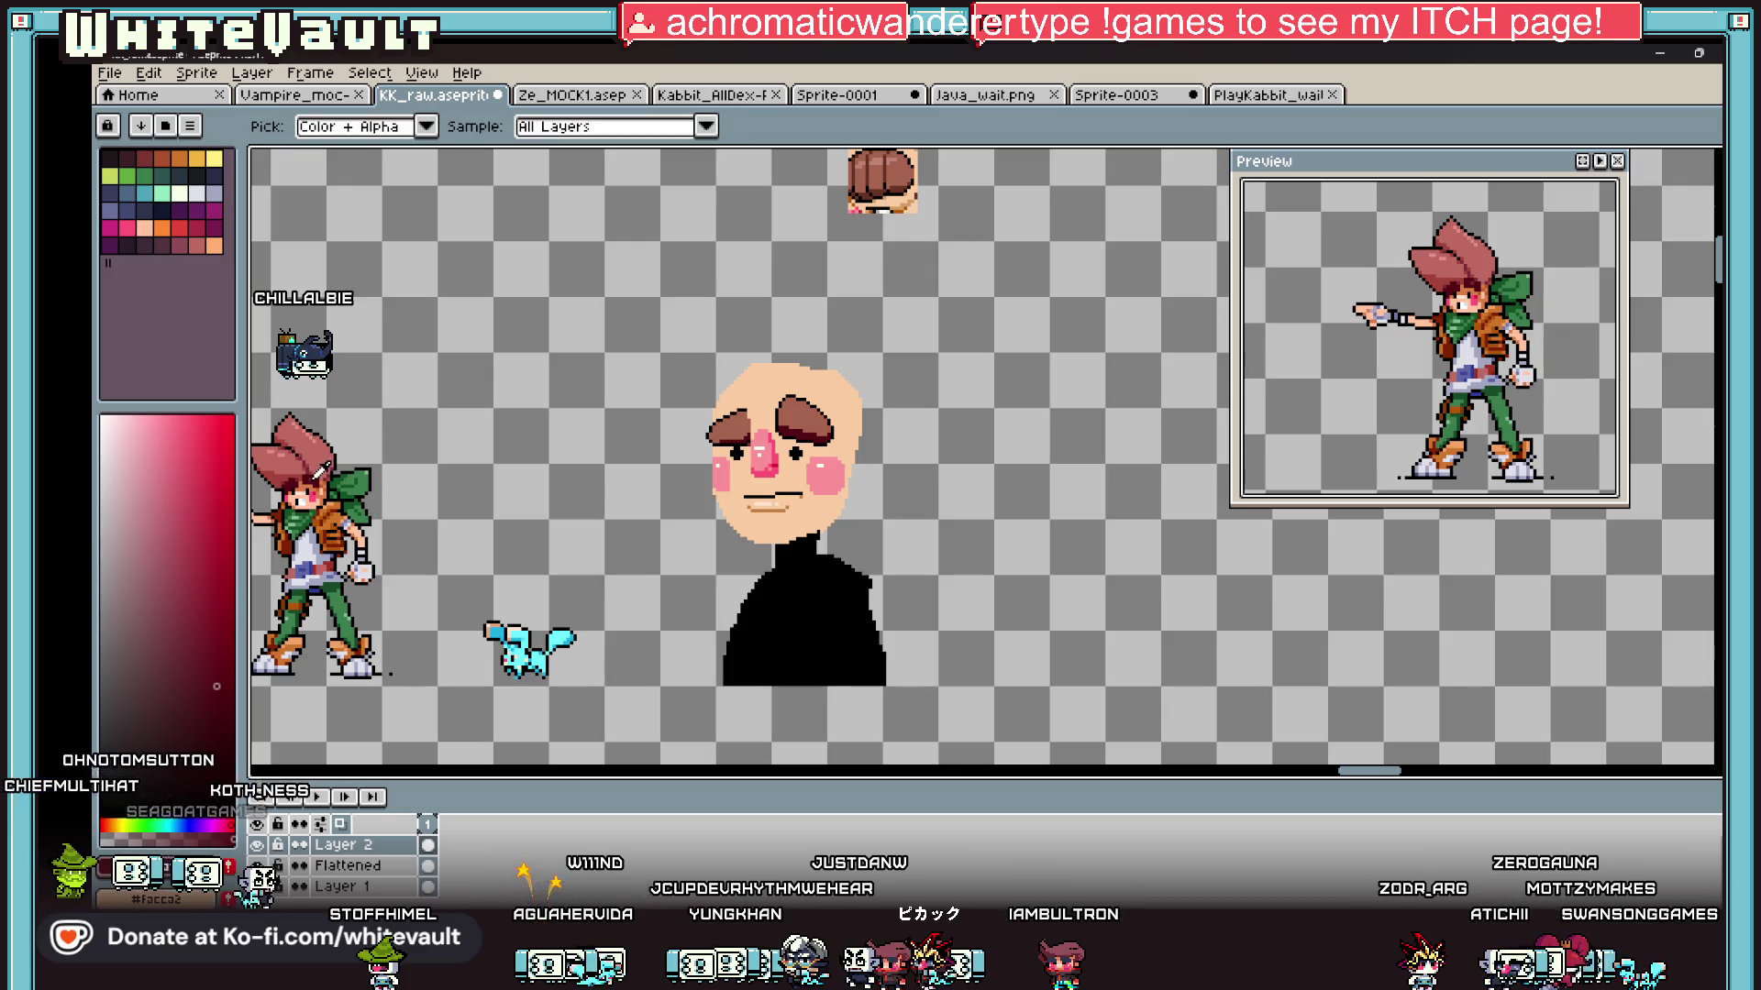
left_click(797, 453)
key("g")
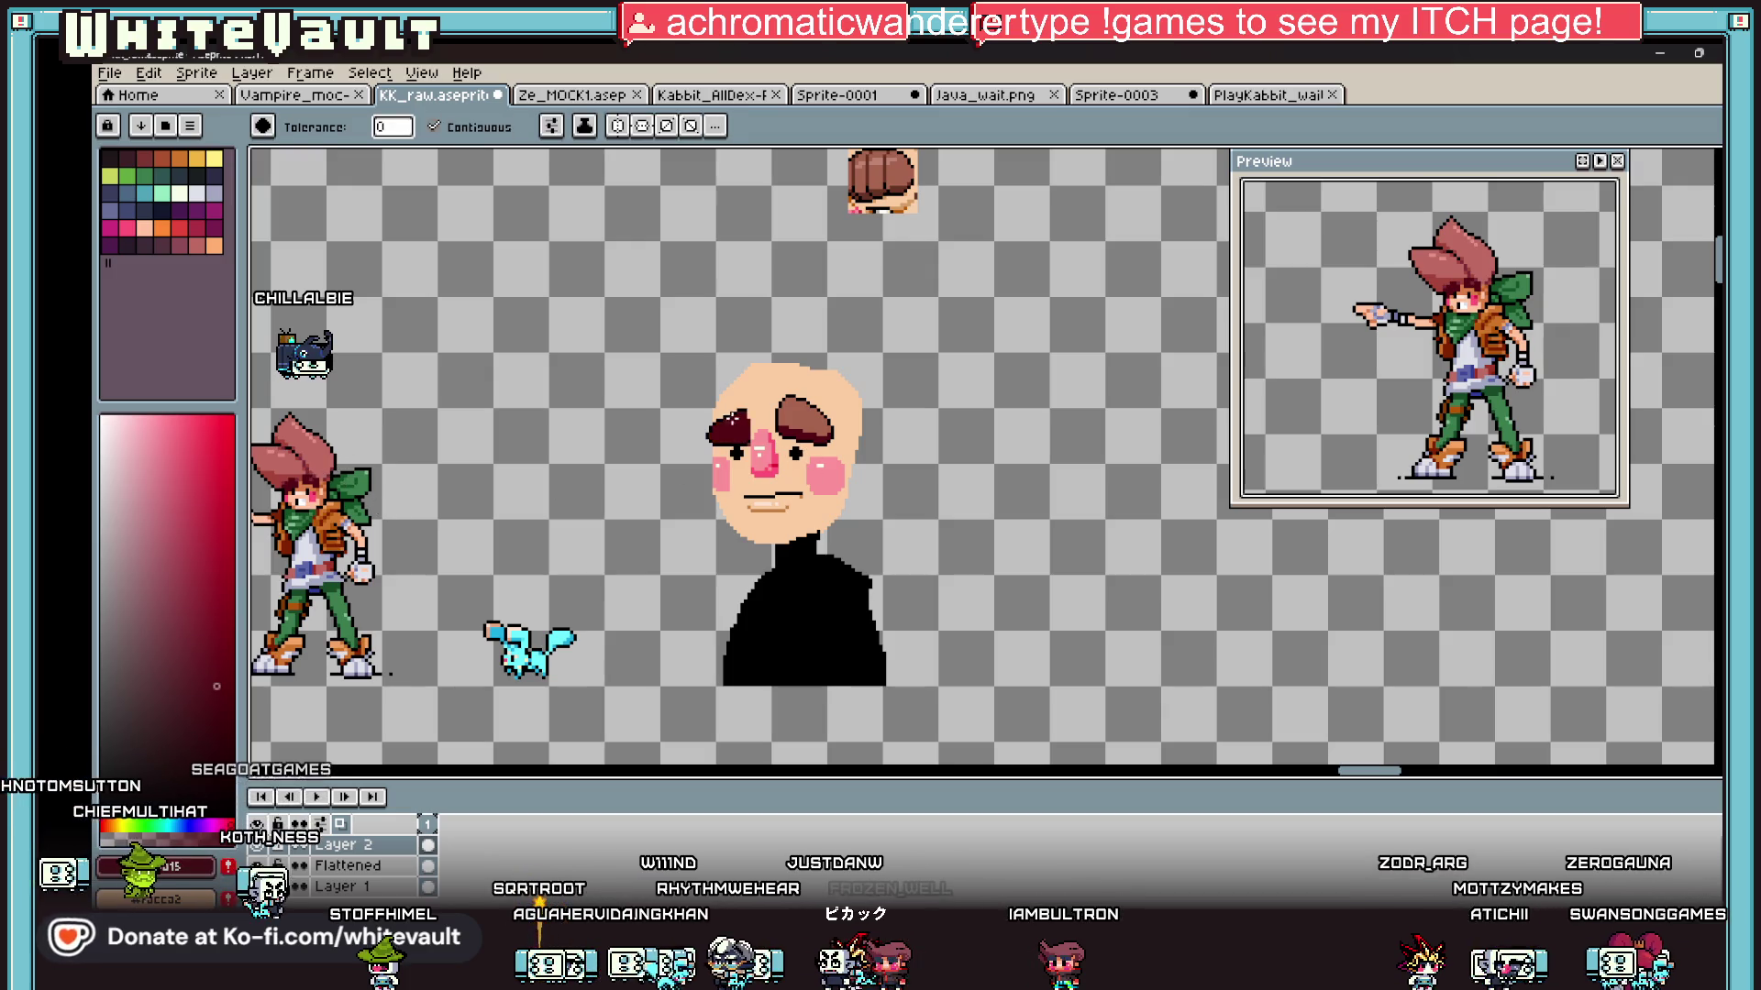
scroll(323, 504, "up", 3)
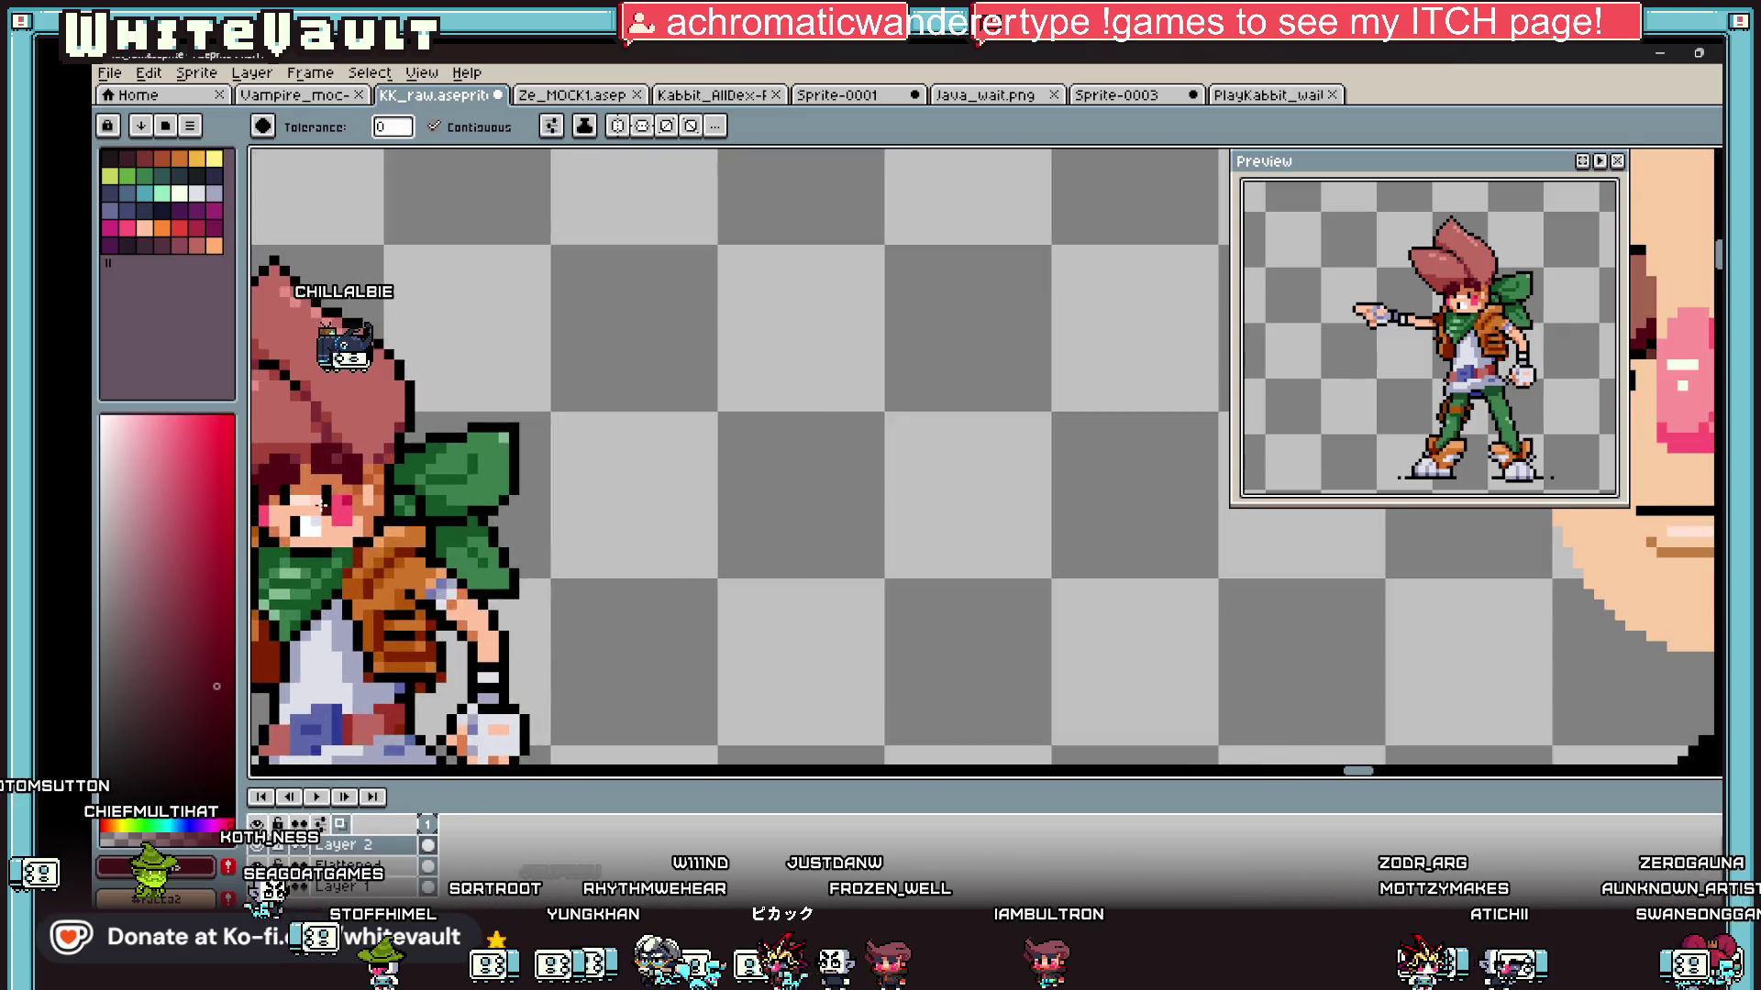
scroll(323, 505, "up", 1)
key("i")
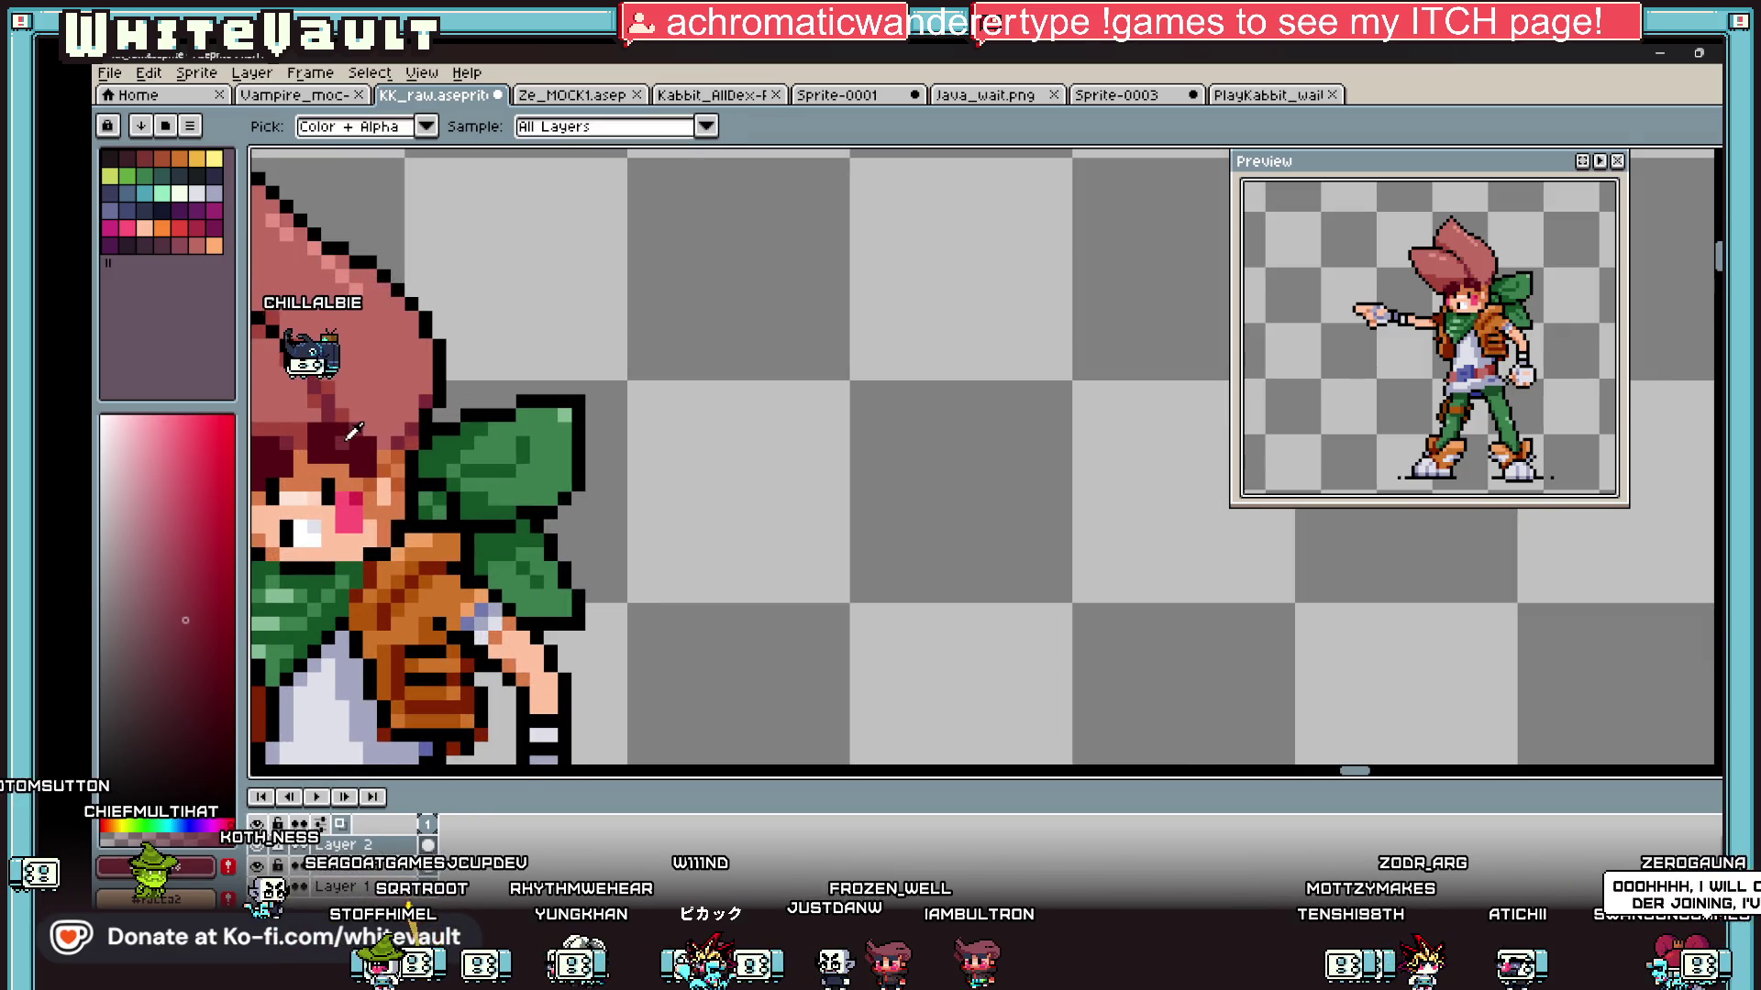
scroll(353, 431, "down", 4)
key("b")
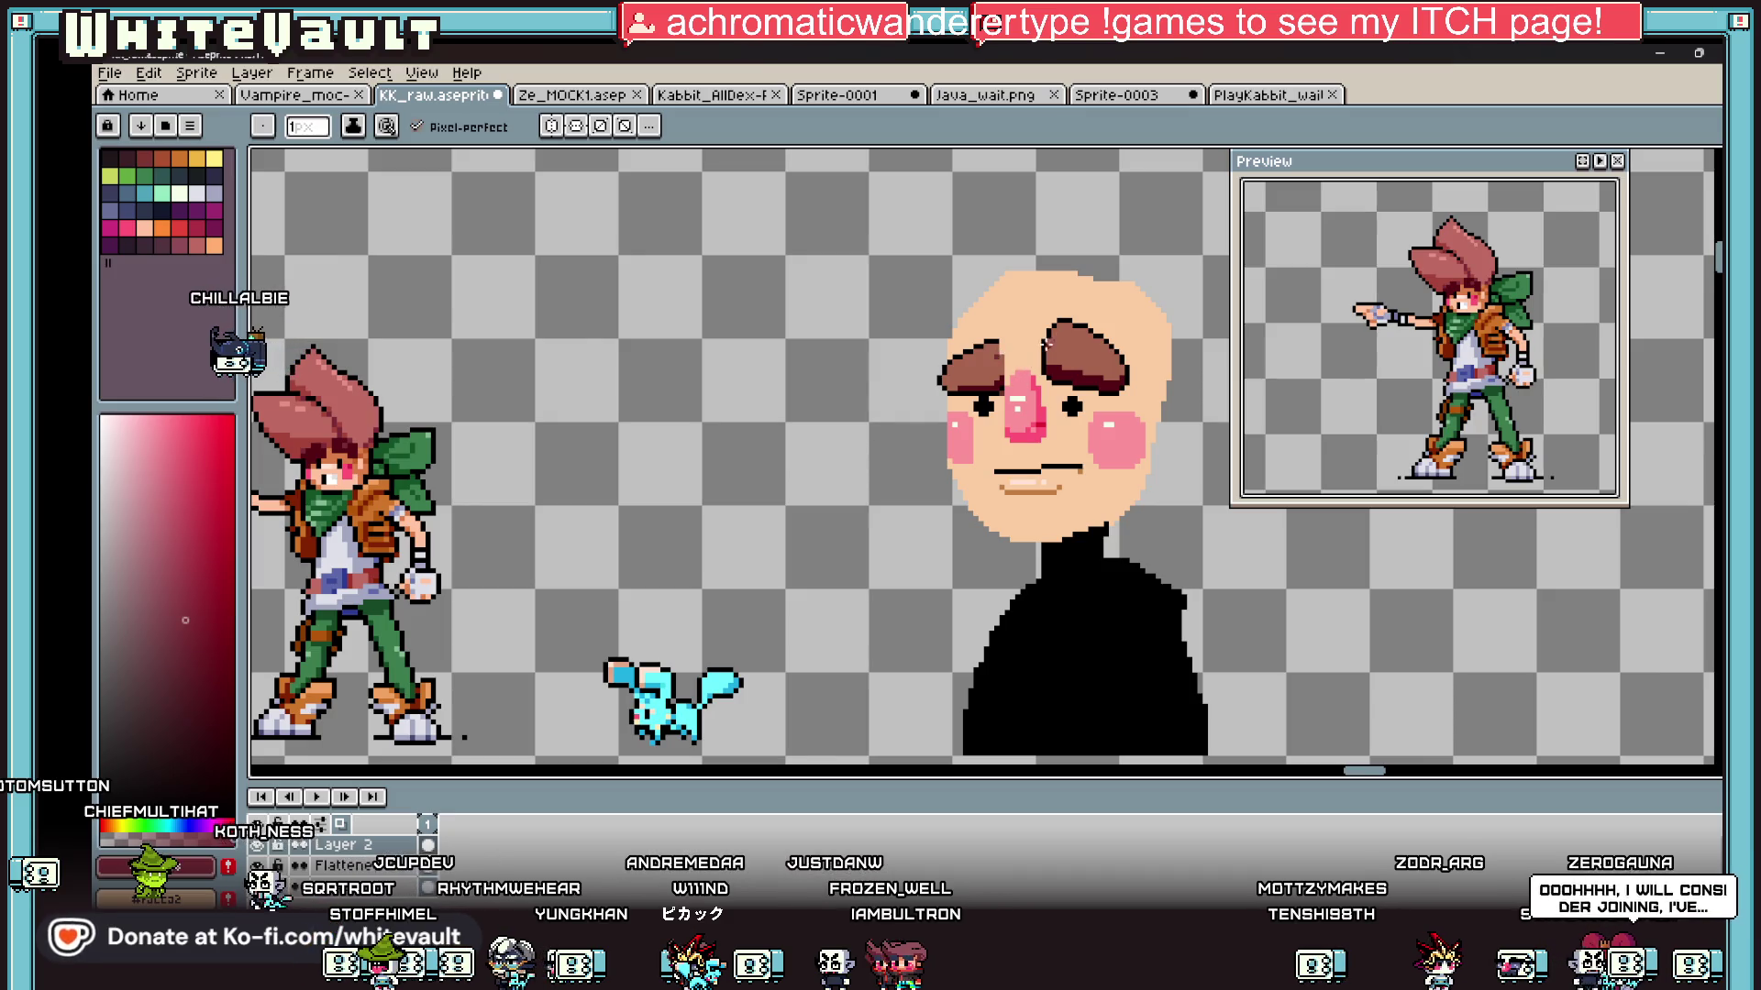
key("g")
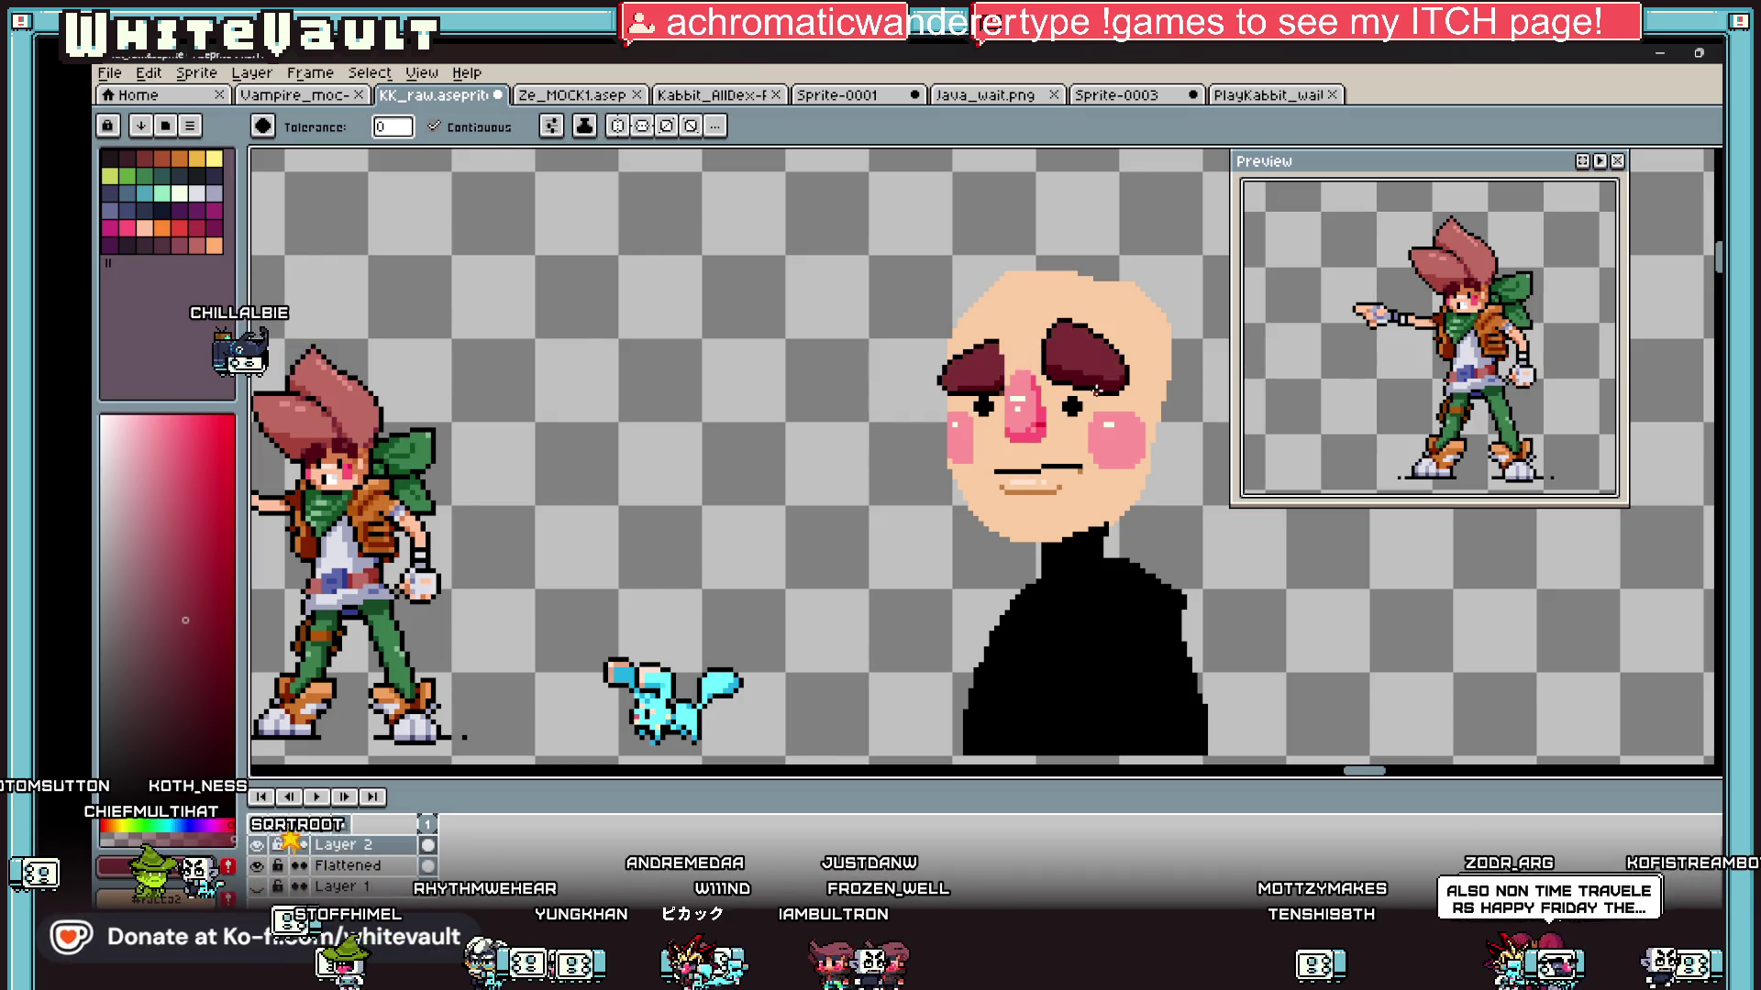
scroll(968, 413, "down", 3)
scroll(962, 459, "up", 3)
scroll(957, 492, "down", 1)
scroll(944, 495, "up", 1)
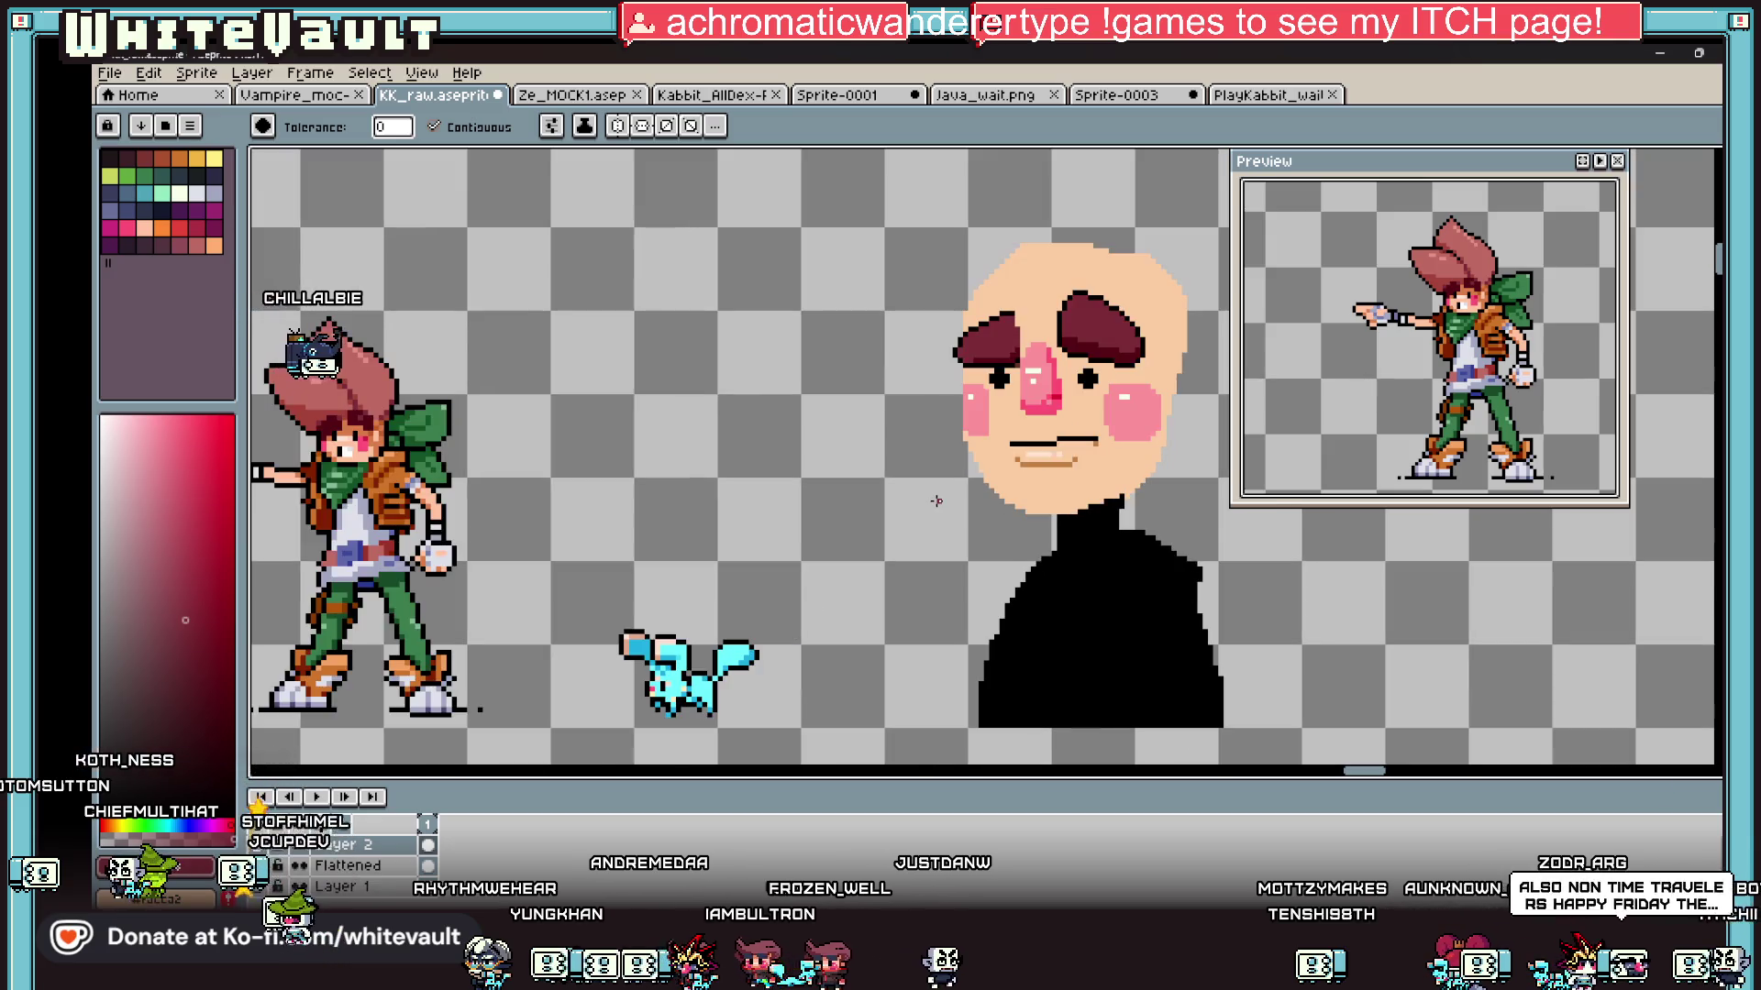
Step: Shift the mouth's right corner one pixel to the left
key("w")
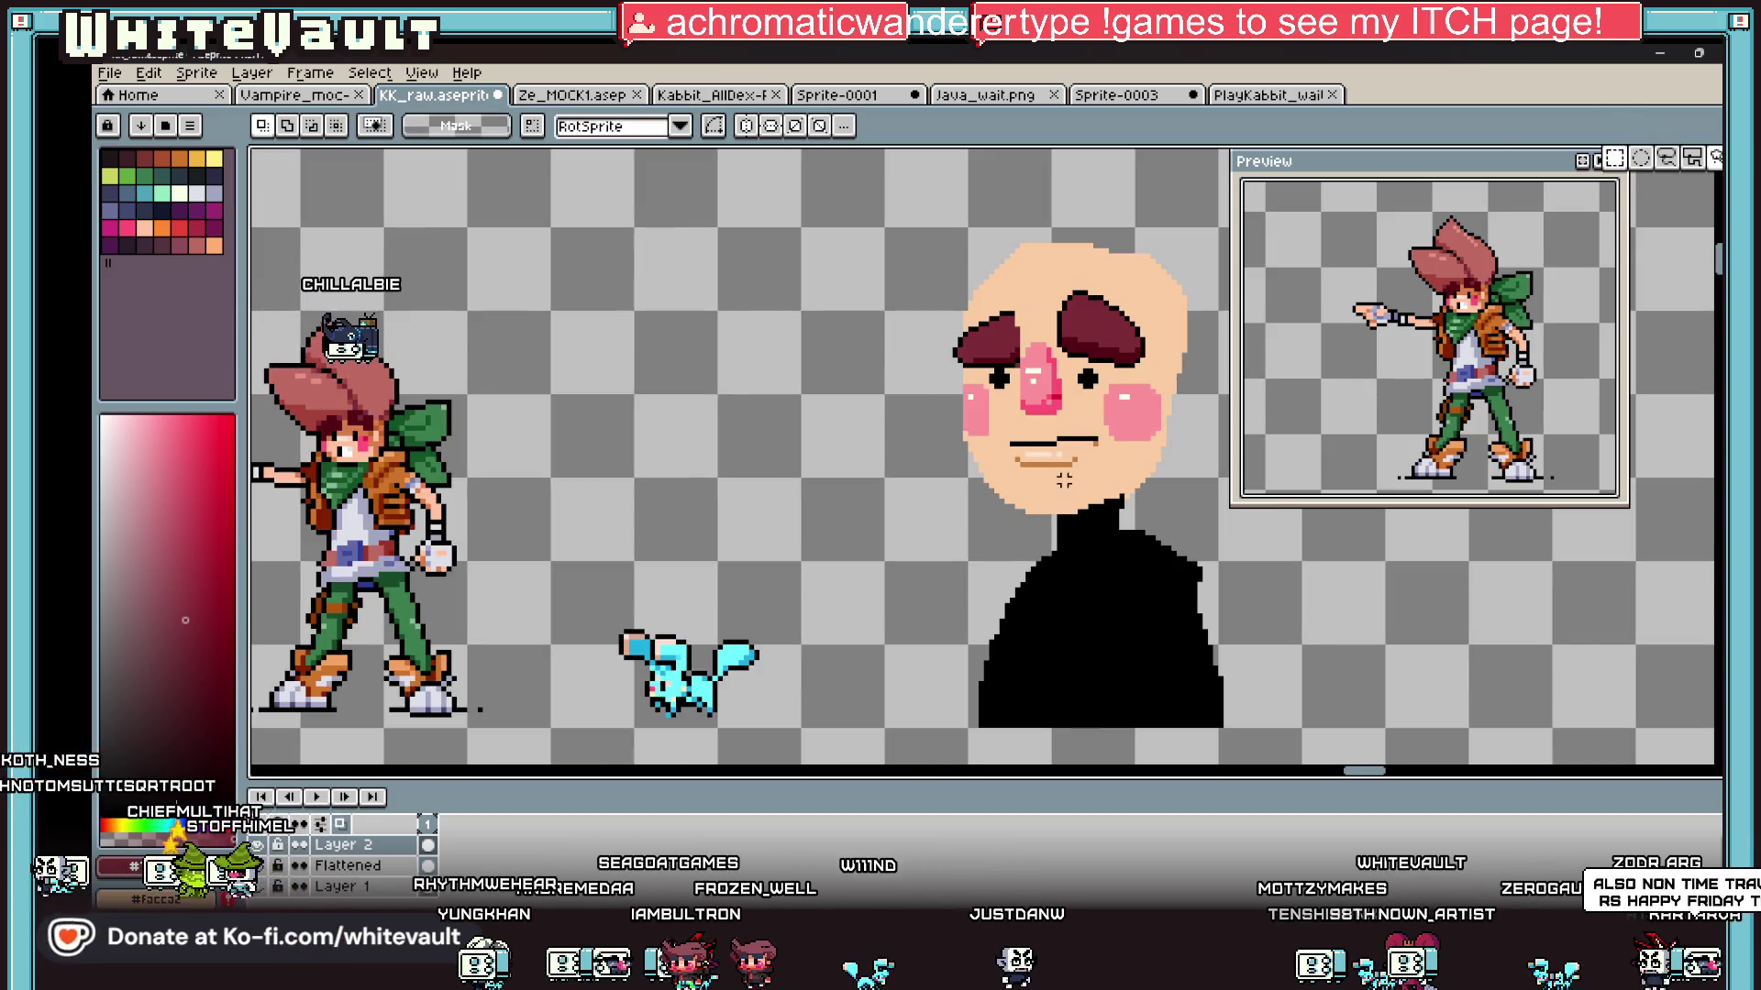
scroll(1056, 413, "up", 1)
mouse_move(1078, 406)
left_mouse_down()
mouse_move(1151, 518)
mouse_move(1139, 509)
left_mouse_up()
key("Left")
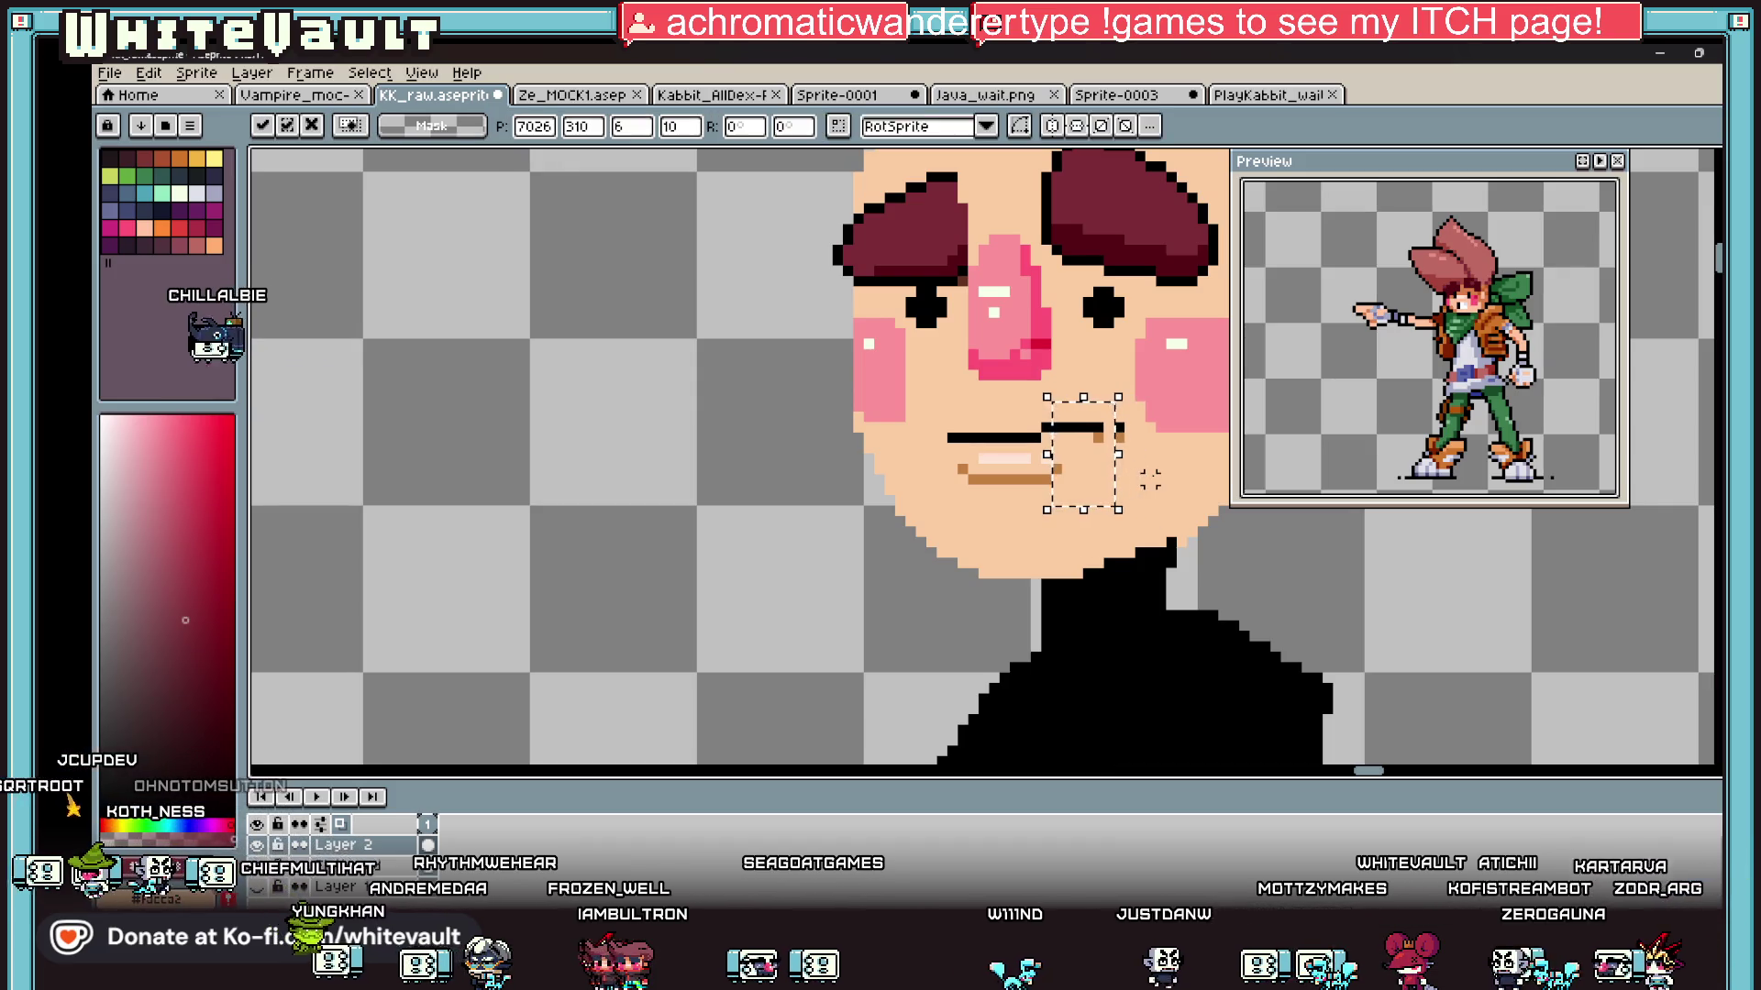
key("Return")
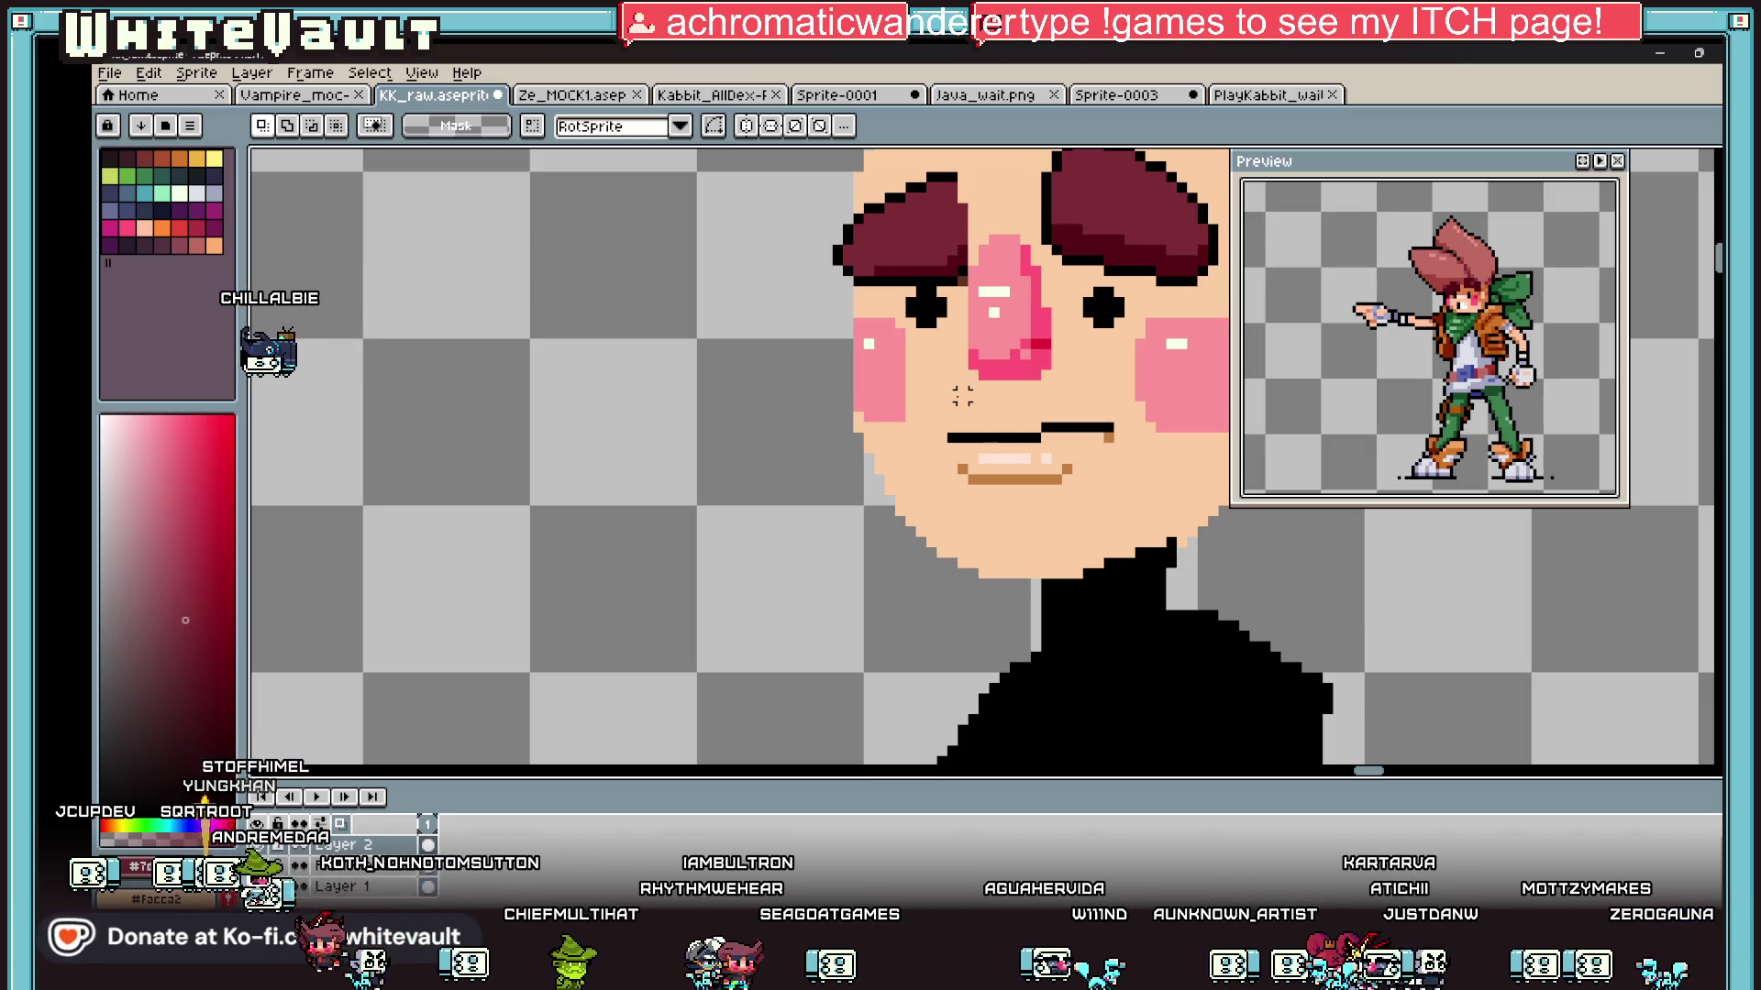
Step: Move the whole mouth down one pixel, then sample the face's skin colour
left_click_drag(932, 387, 1119, 499)
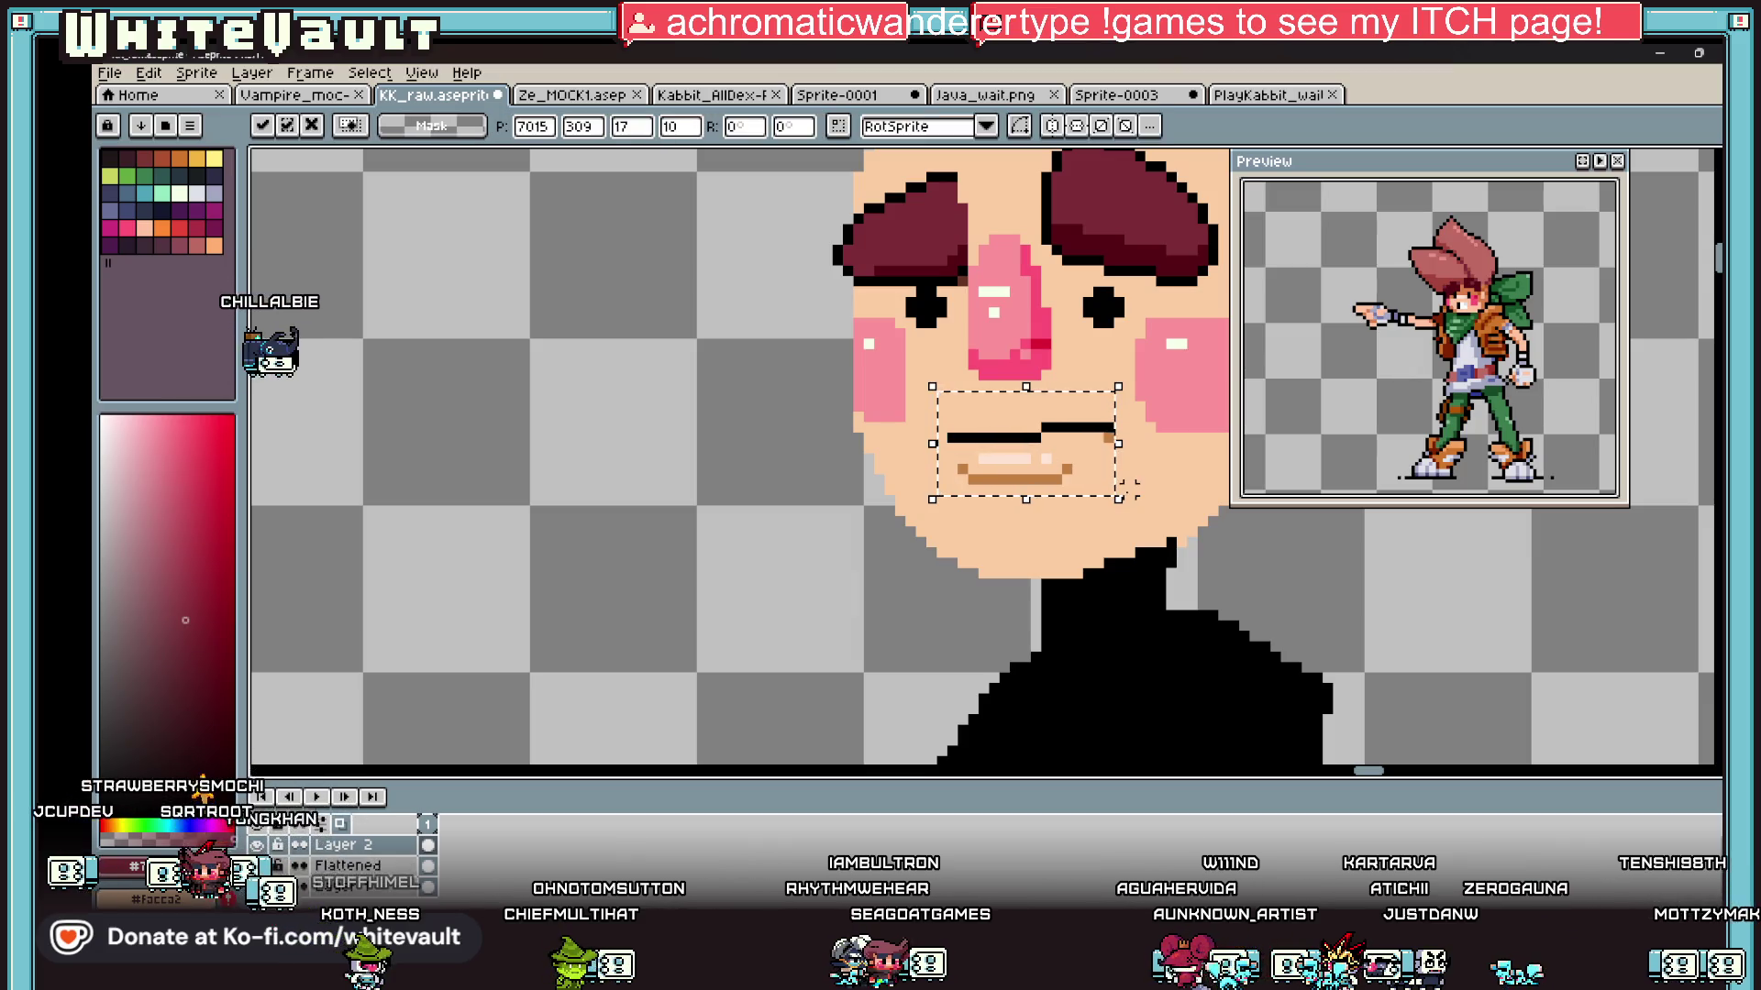
key("Down")
key("ctrl+d")
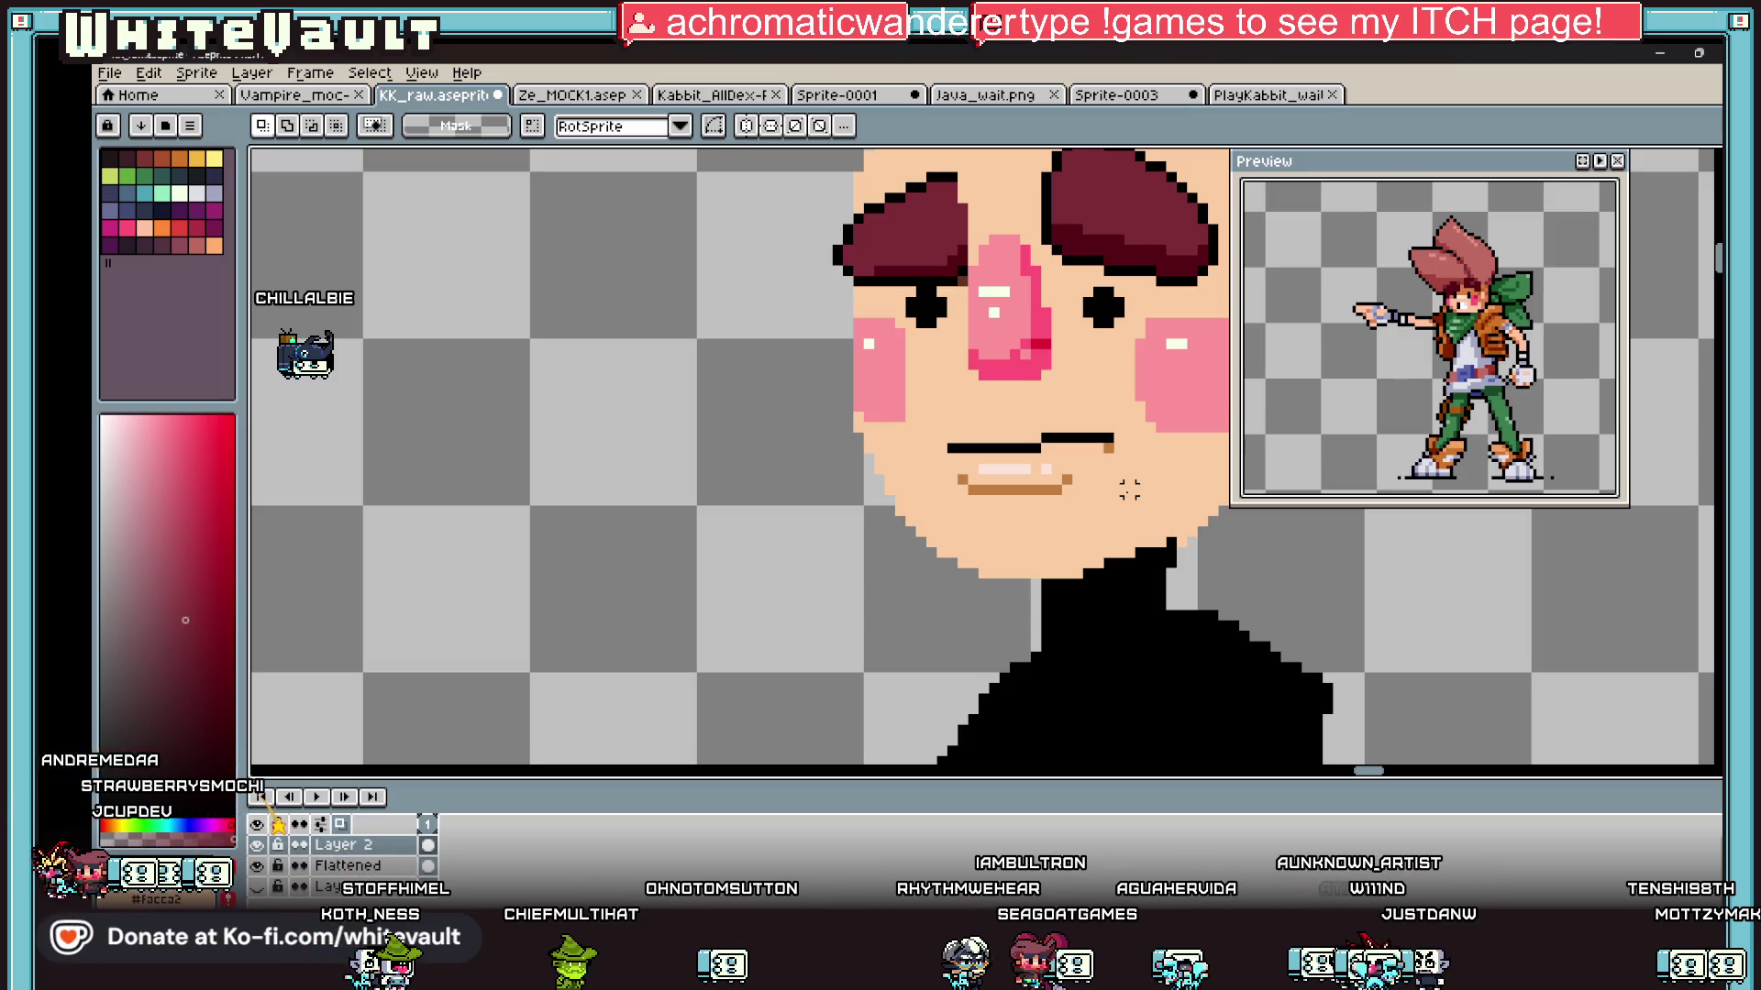
left_click(999, 365, "alt")
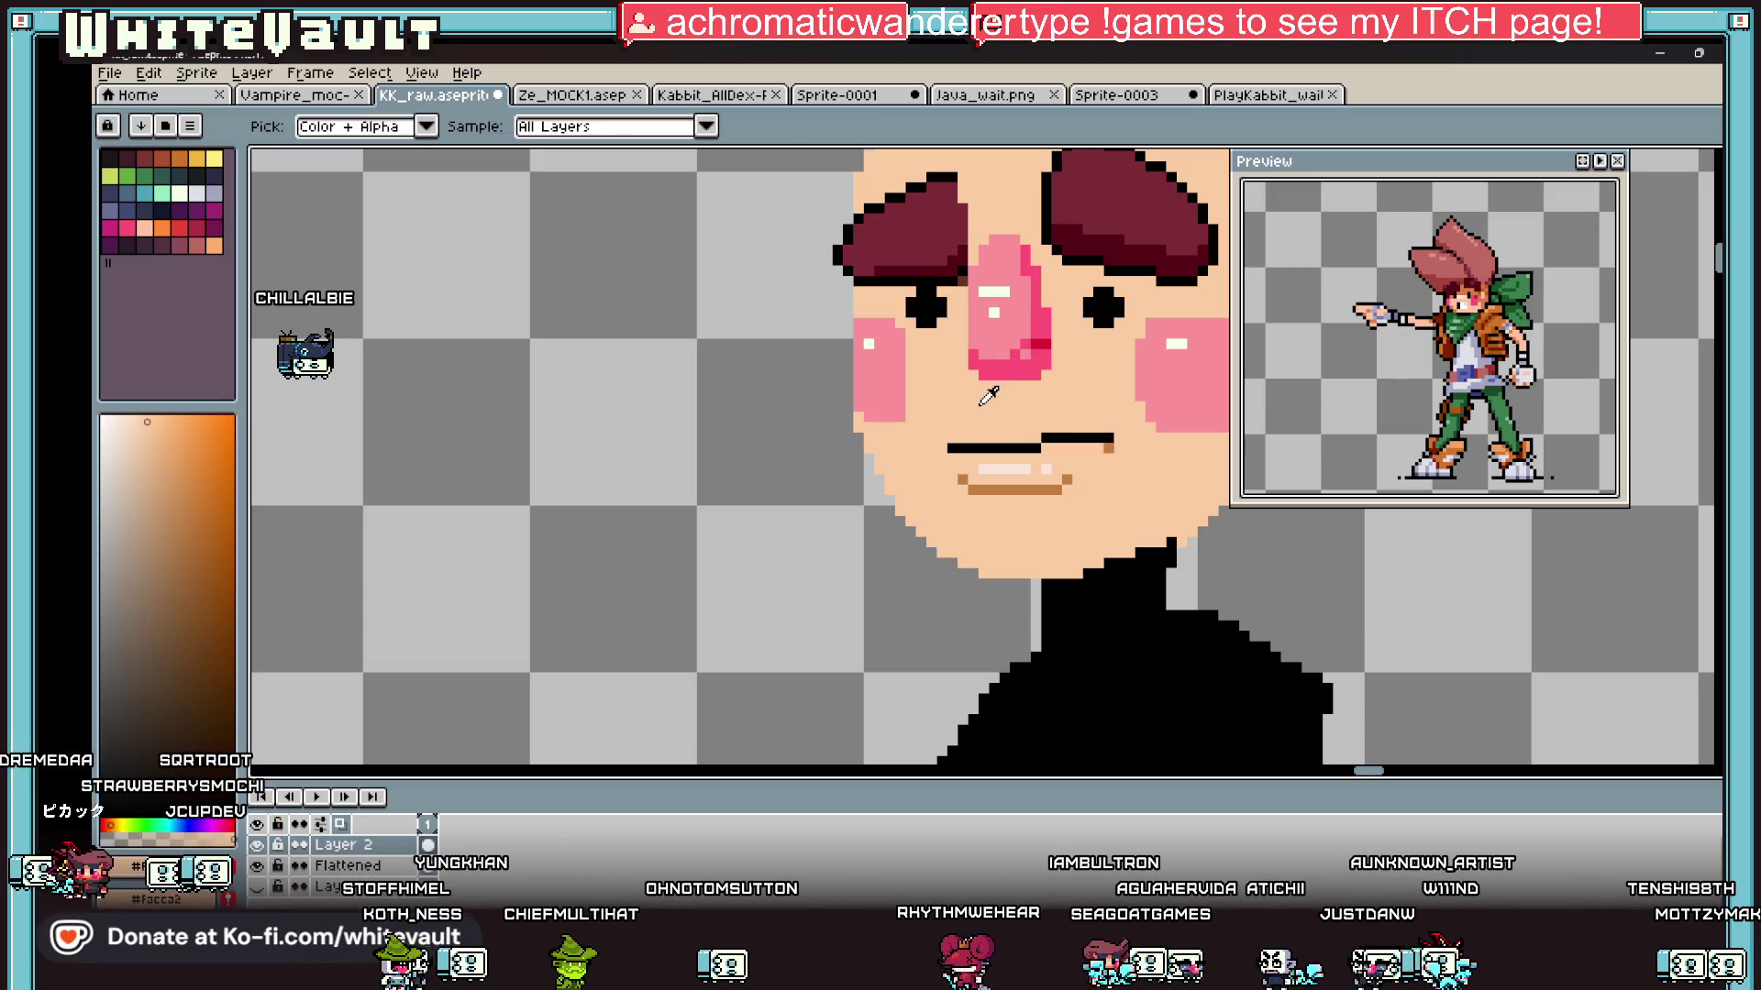
scroll(973, 475, "up", 1)
scroll(981, 468, "down", 1)
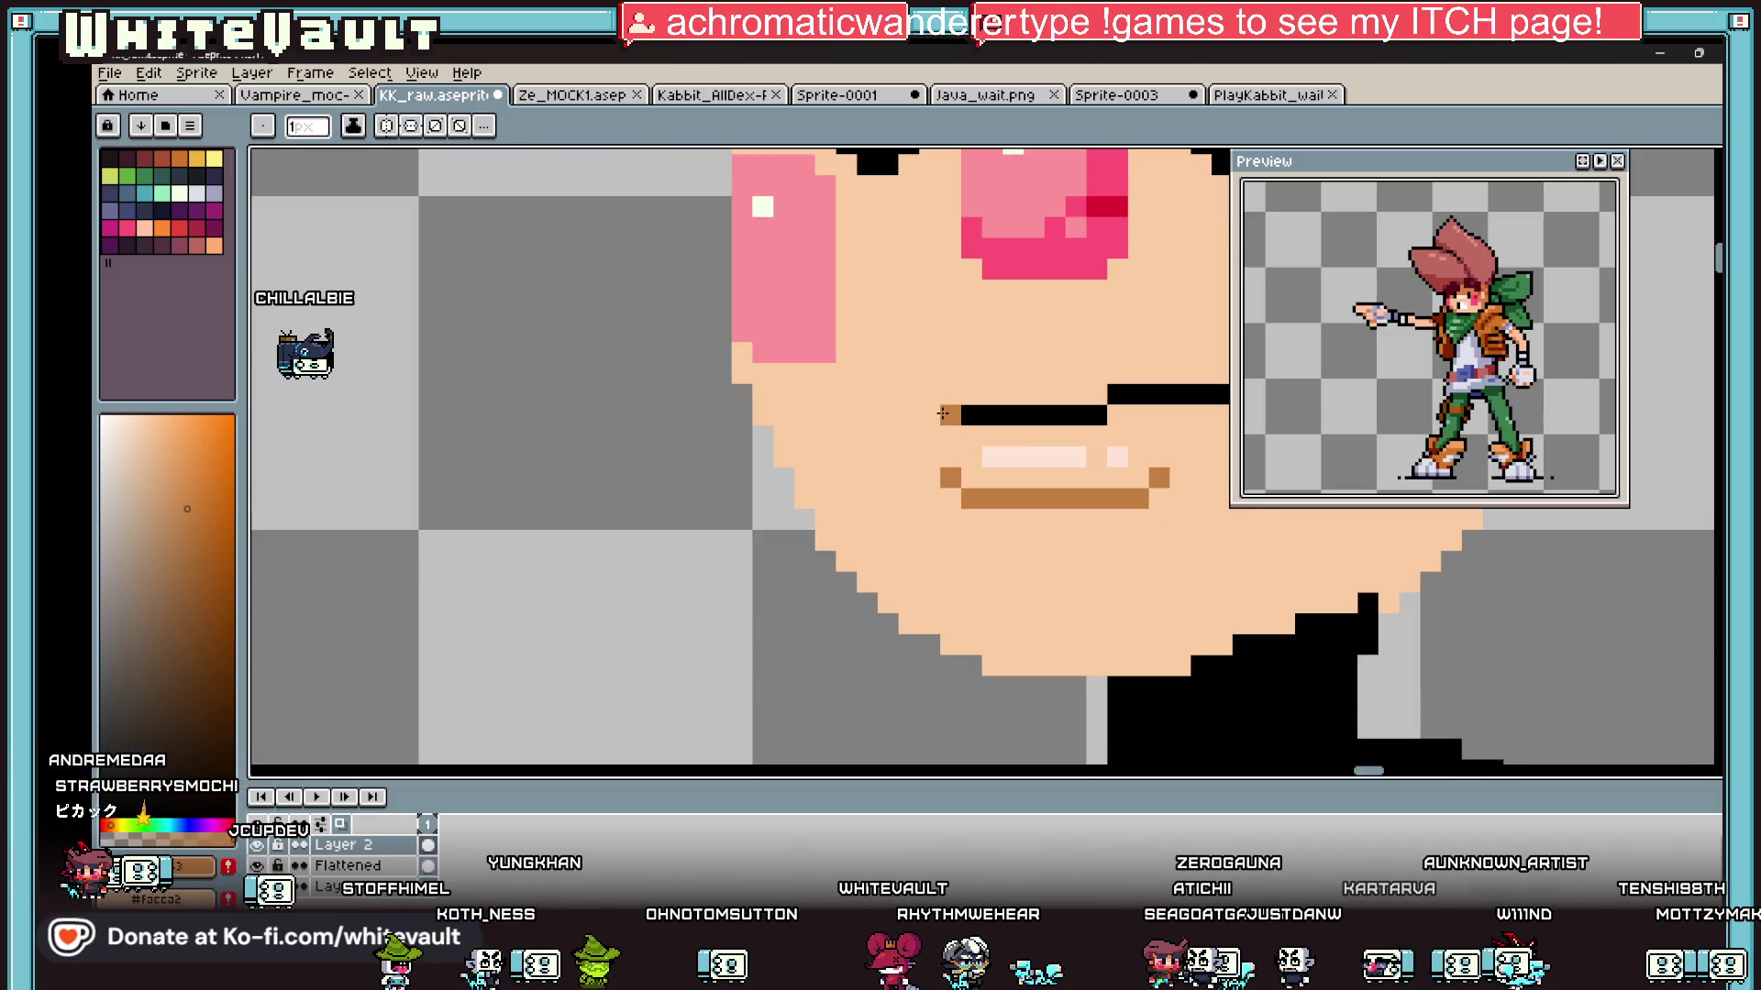
scroll(1034, 456, "down", 2)
scroll(1034, 456, "down", 1)
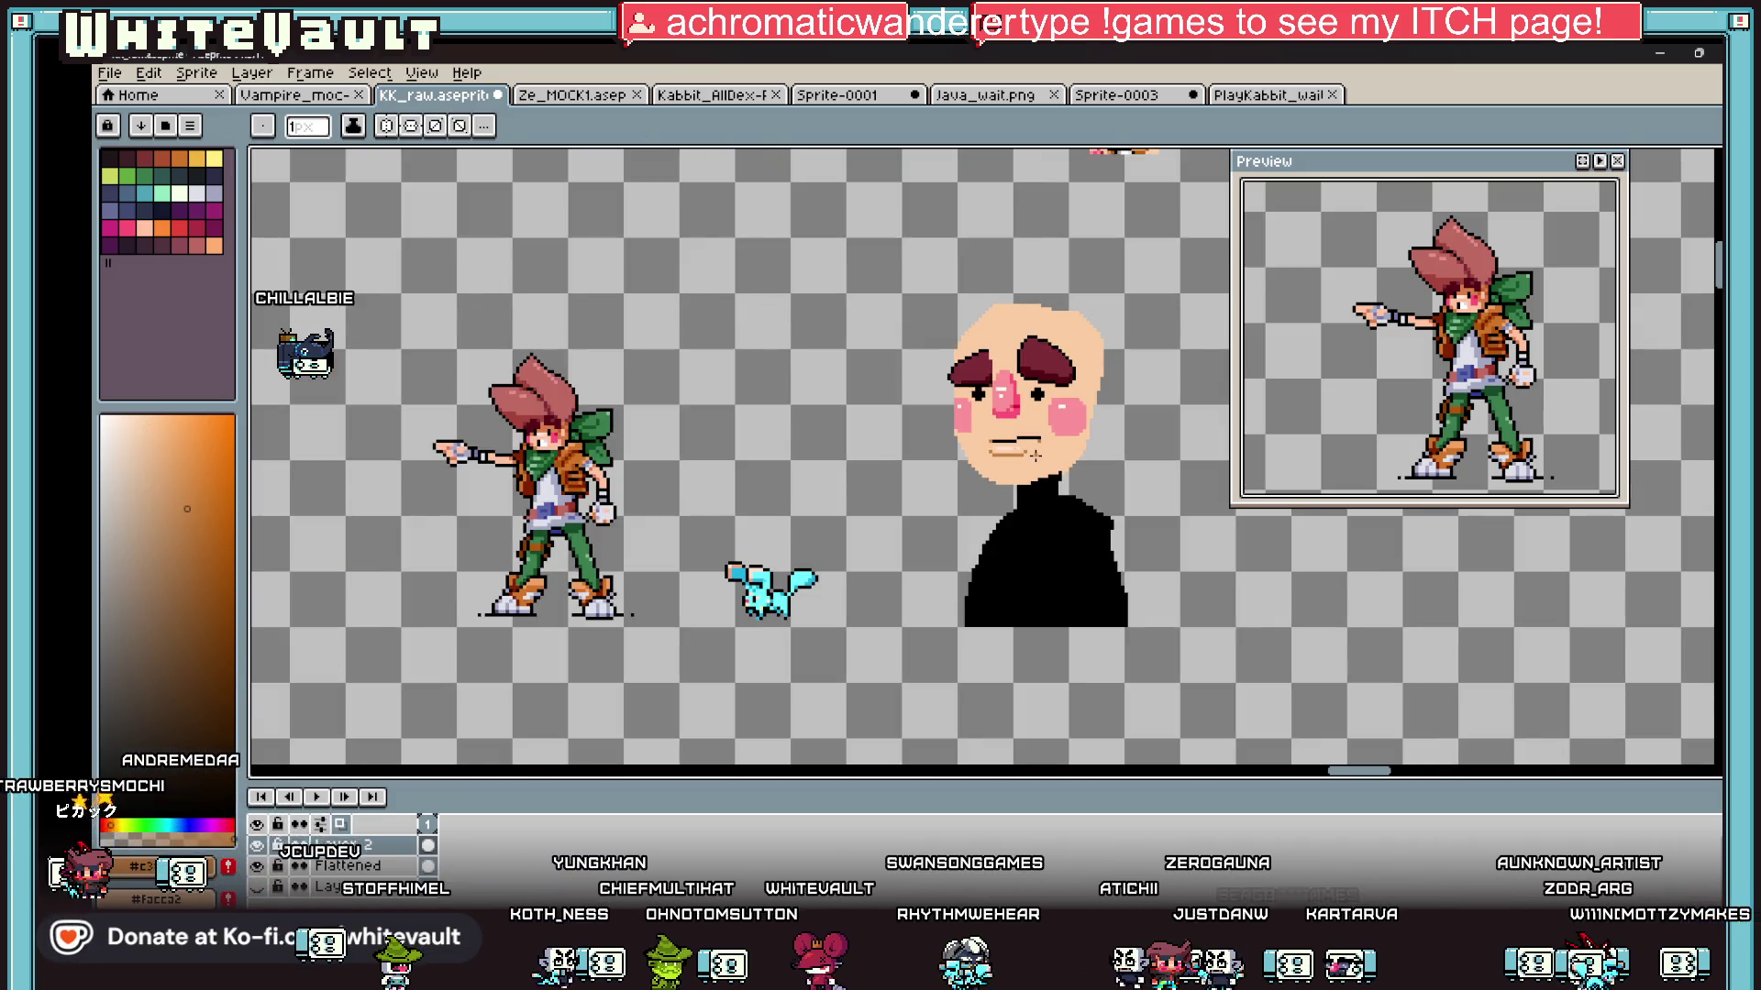
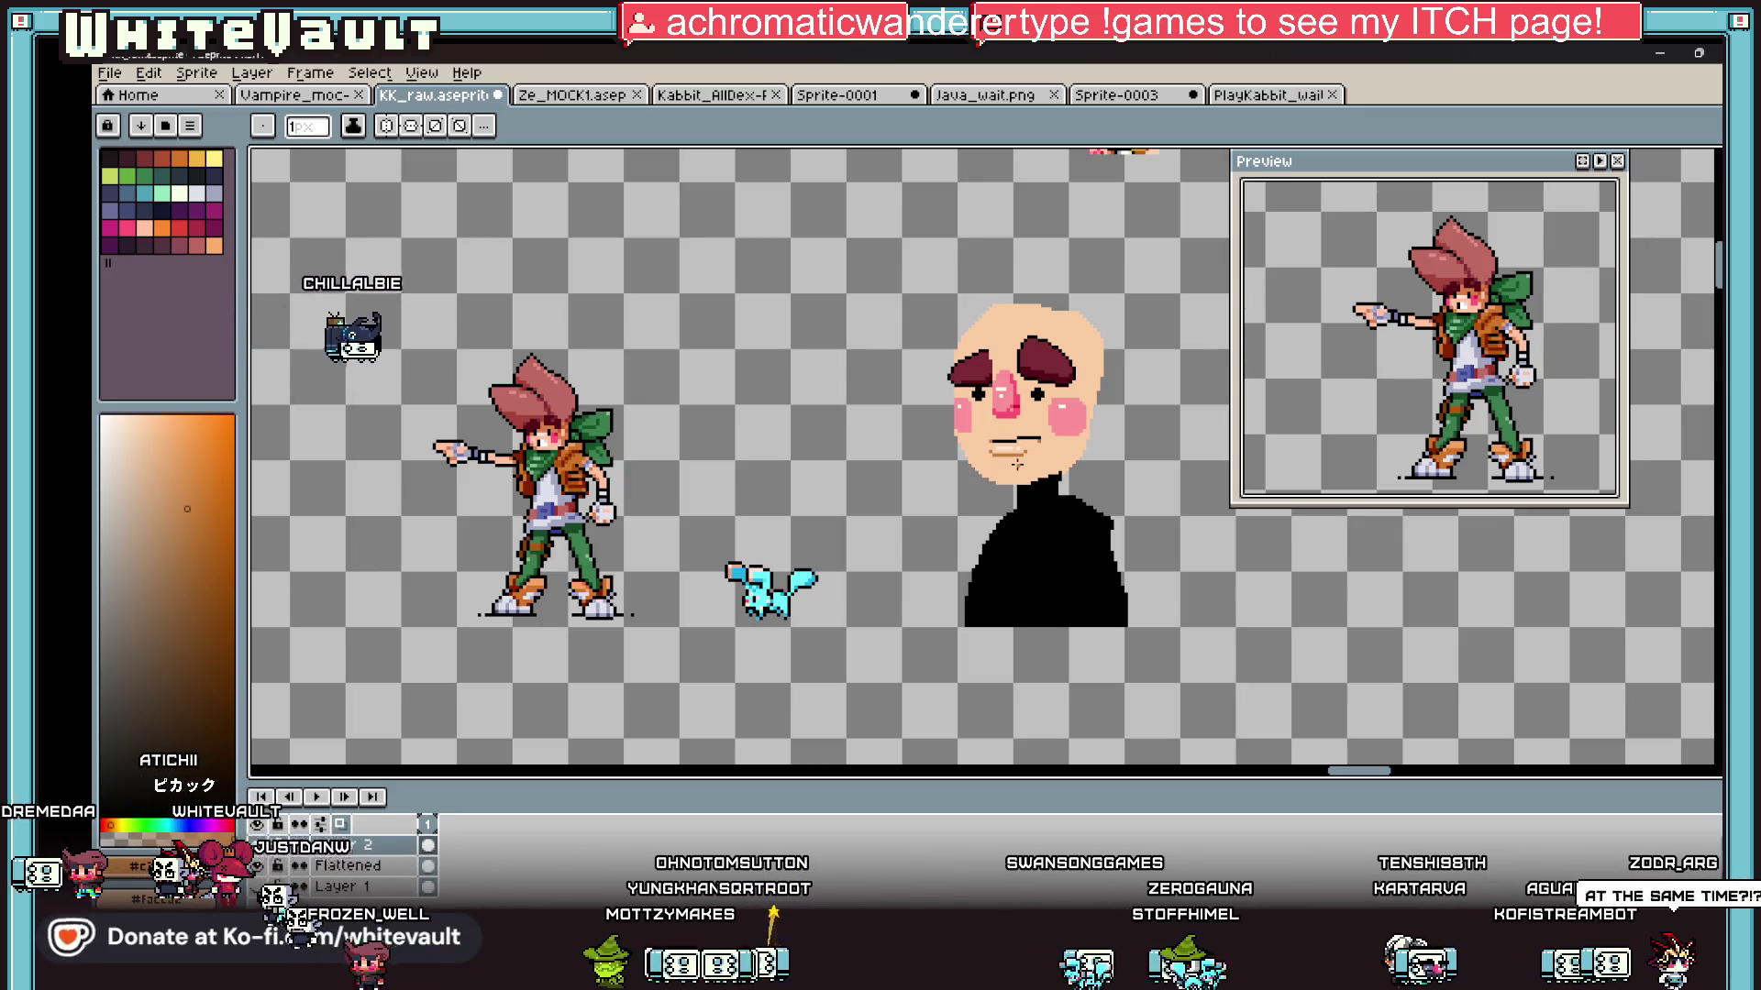
Step: Paint black with the 4px pencil to fill out the turtleneck's left shoulder edge
scroll(1023, 501, "up", 3)
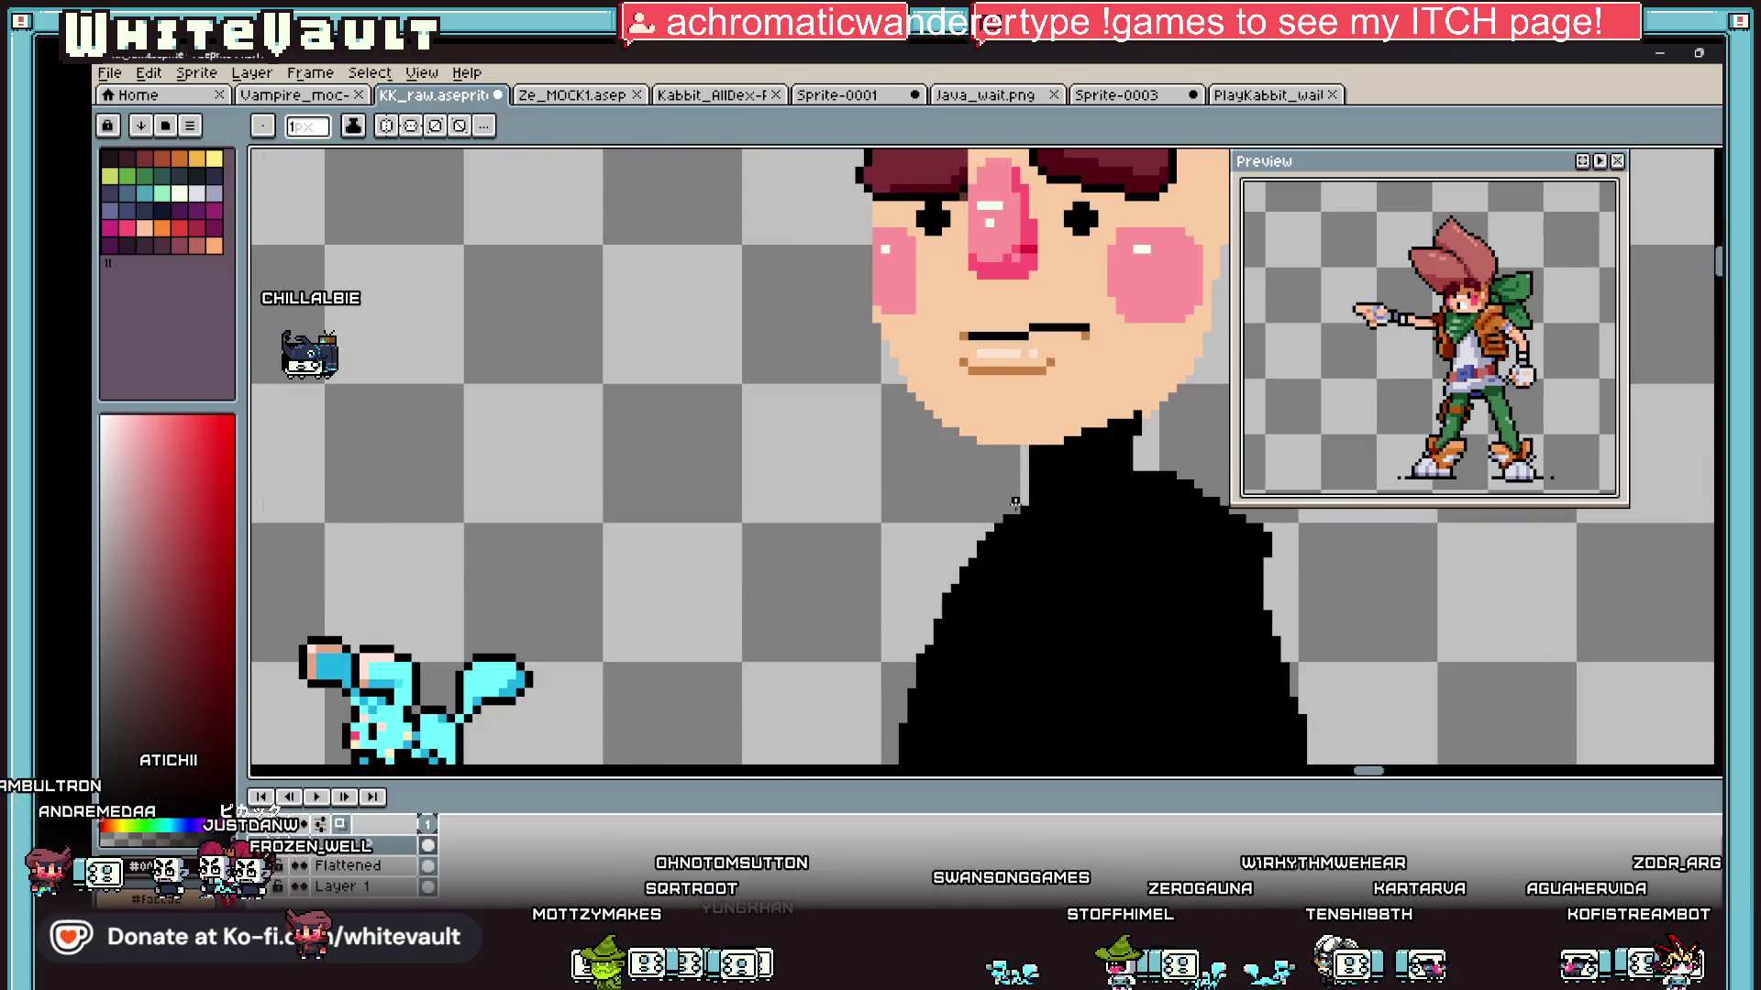
scroll(1027, 501, "down", 2)
mouse_move(1005, 504)
left_mouse_down()
mouse_move(949, 546)
mouse_move(964, 561)
mouse_move(951, 673)
left_mouse_up()
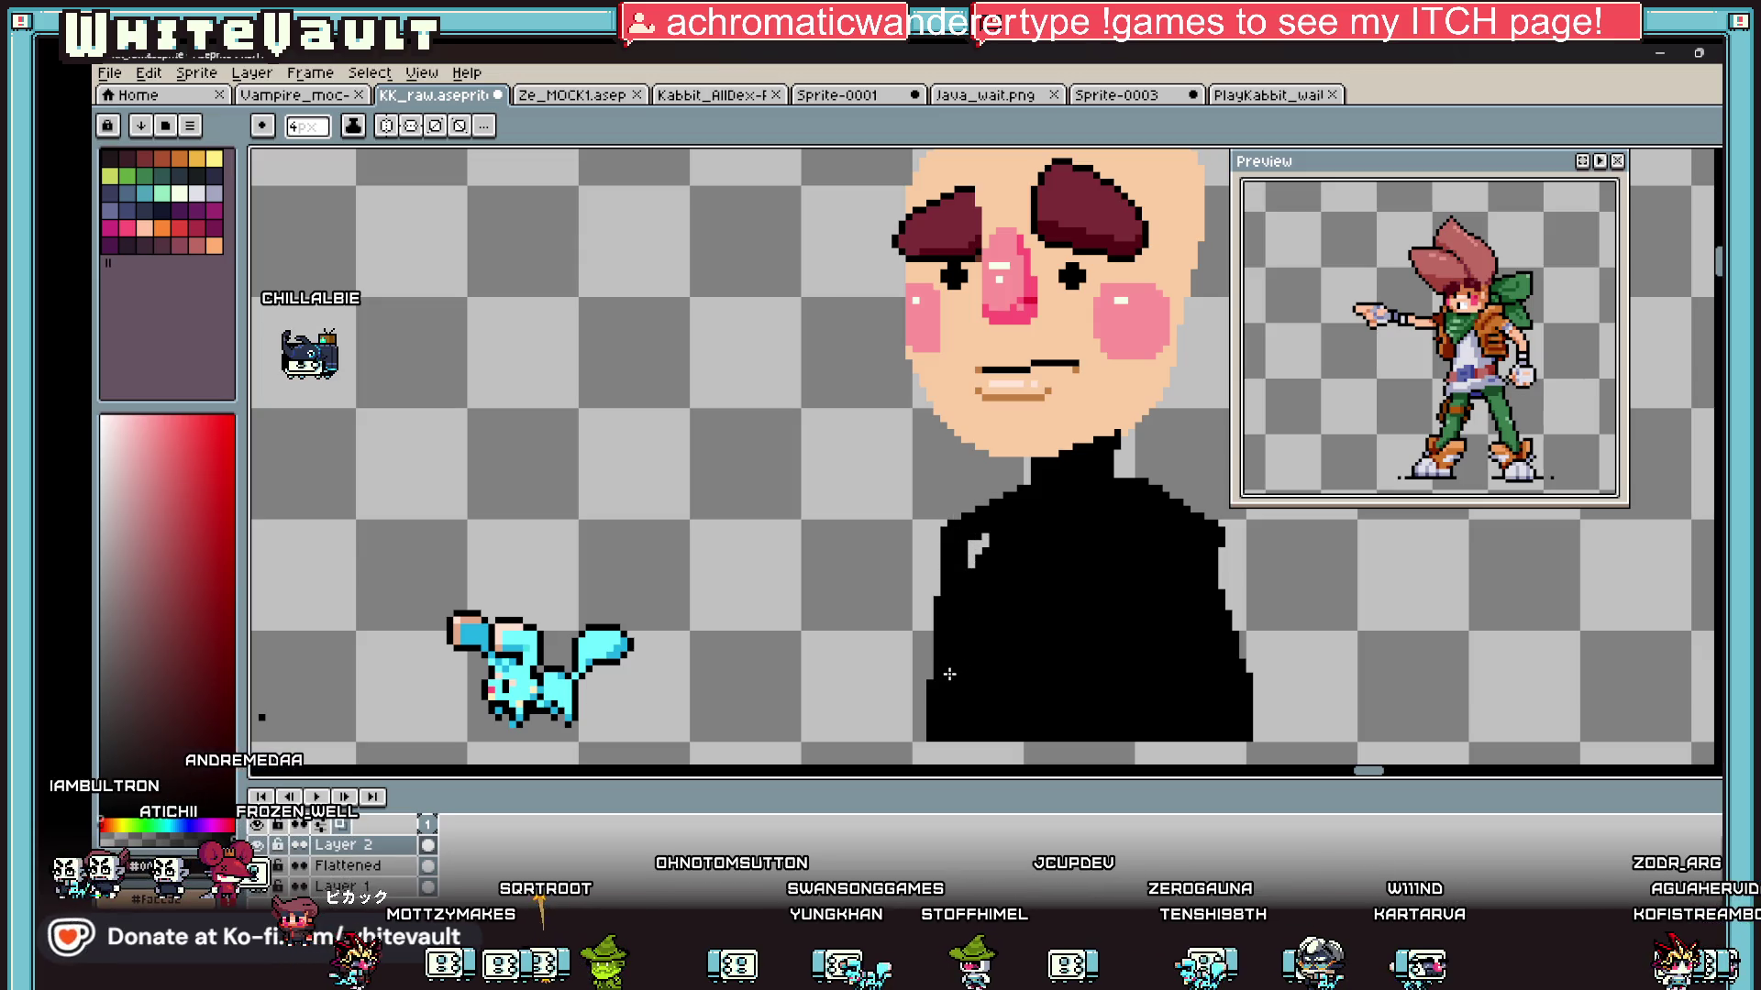
scroll(987, 532, "down", 3)
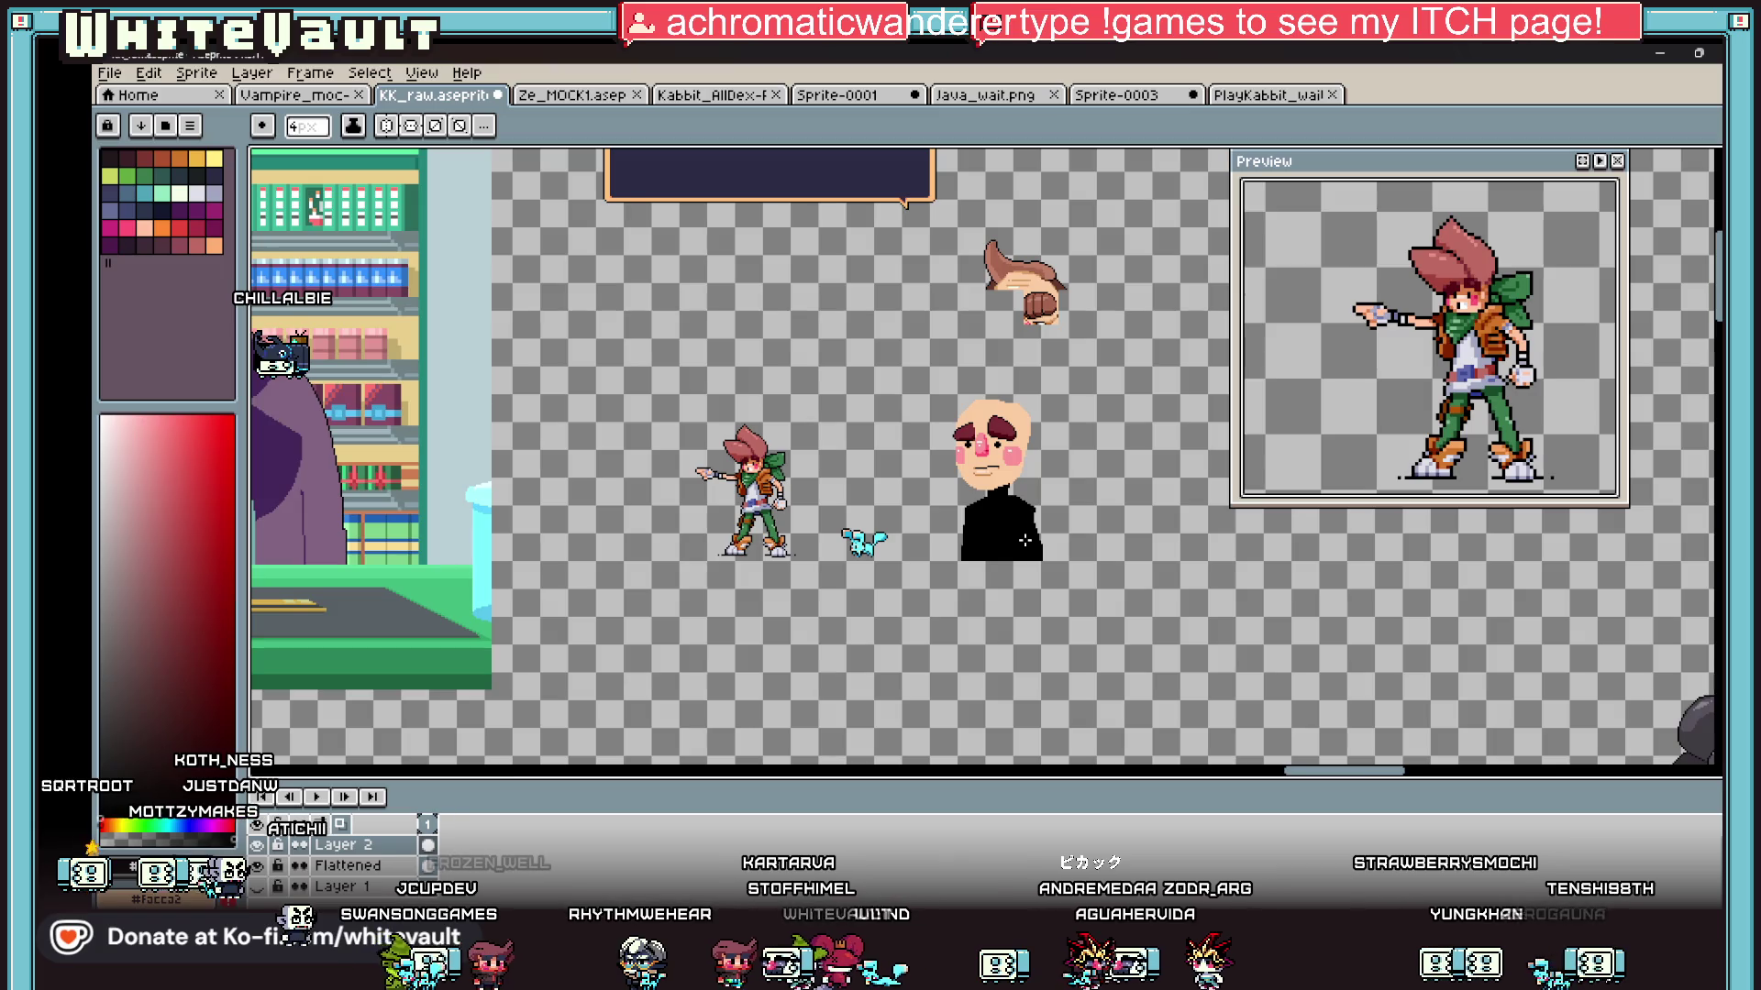
scroll(1082, 504, "up", 2)
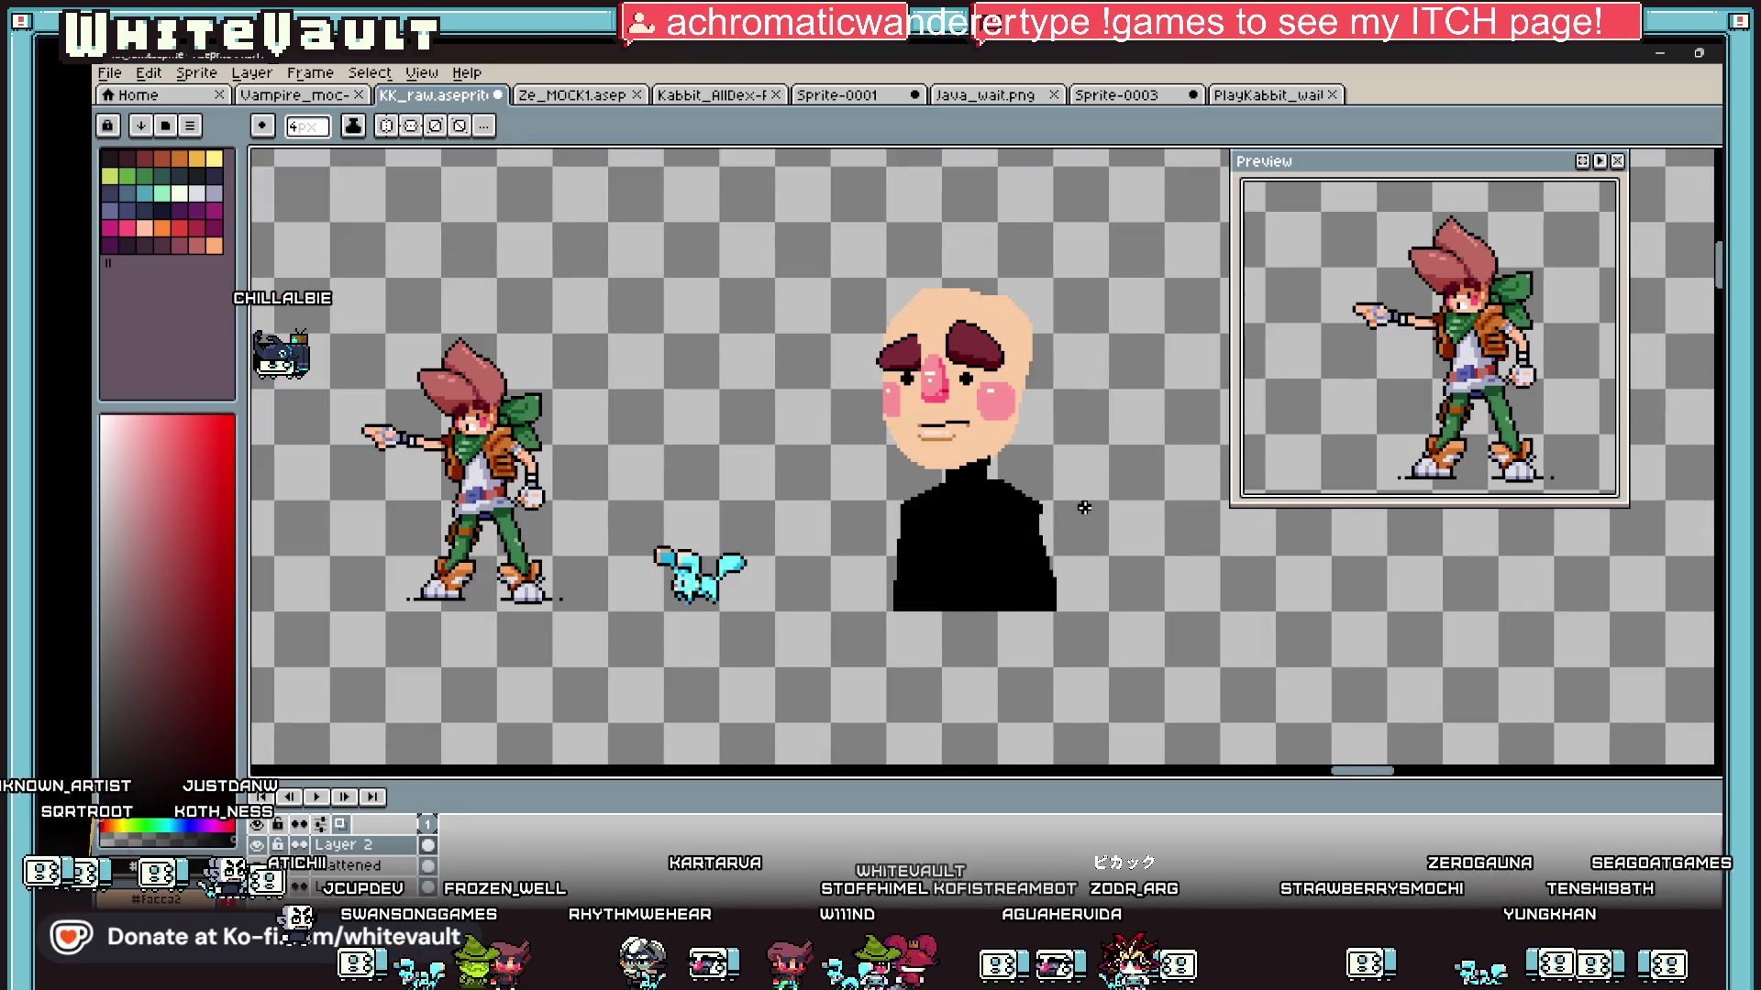
Step: Sample the cheek pink and draw the ear's outline beside the face with a 1px pencil
key("i")
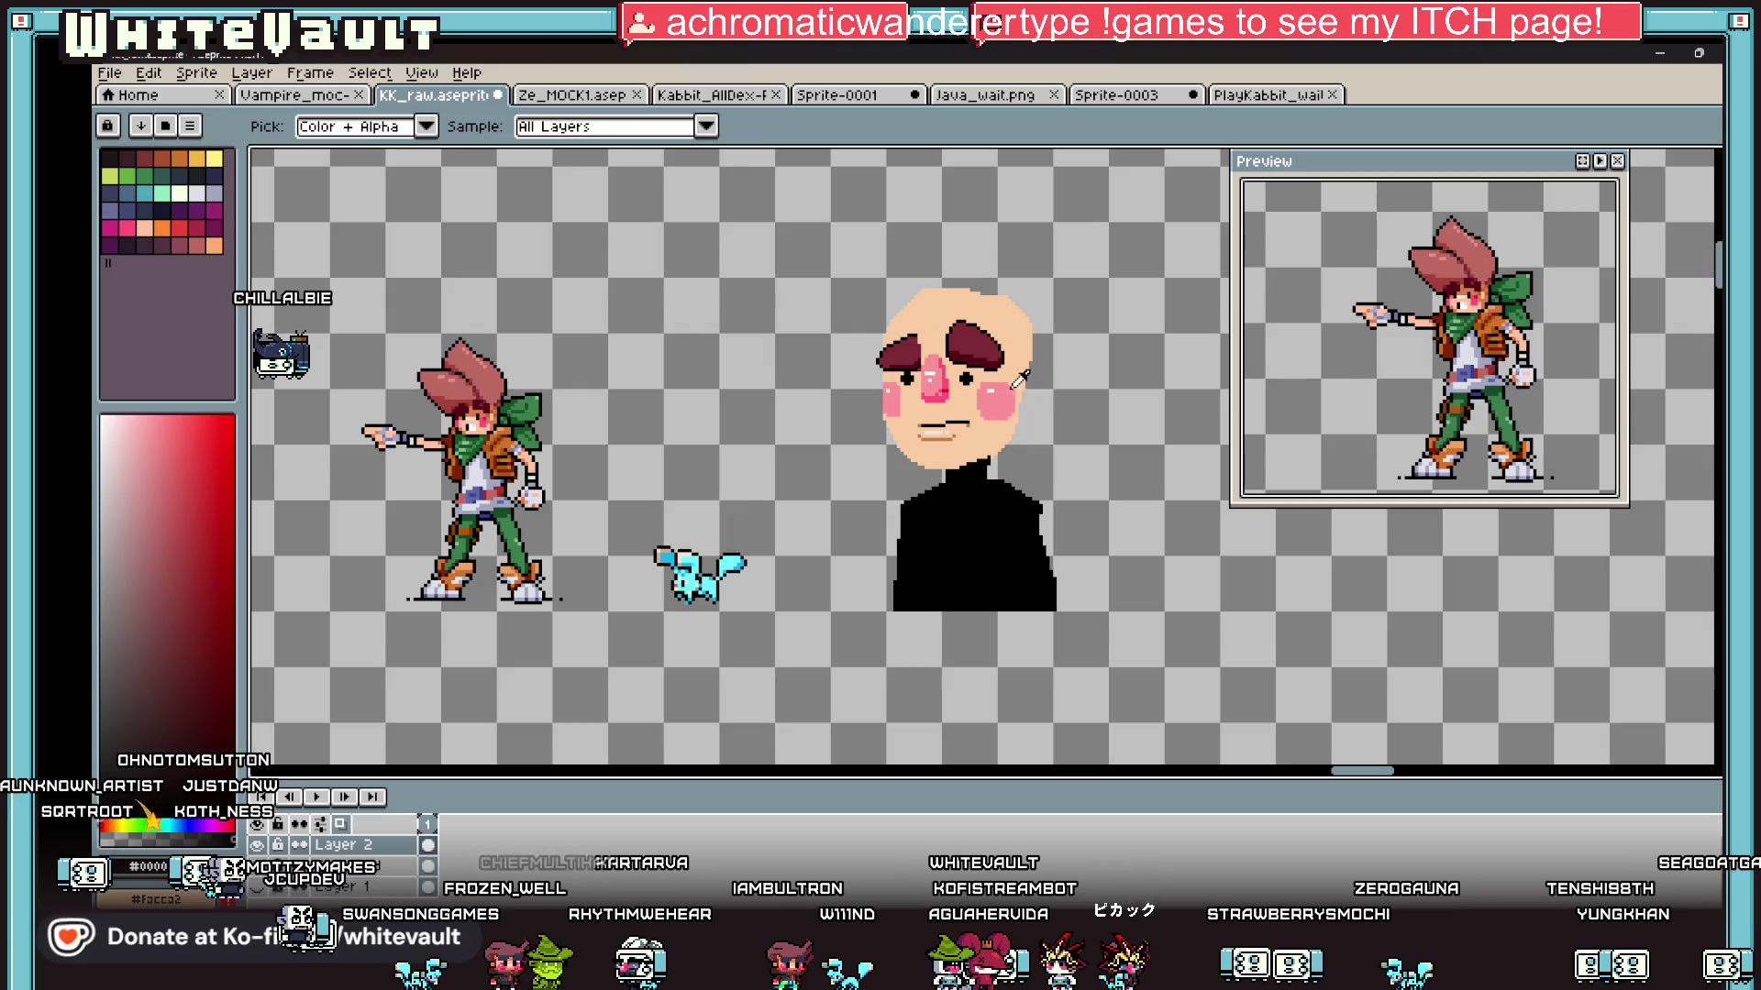
scroll(1141, 352, "up", 2)
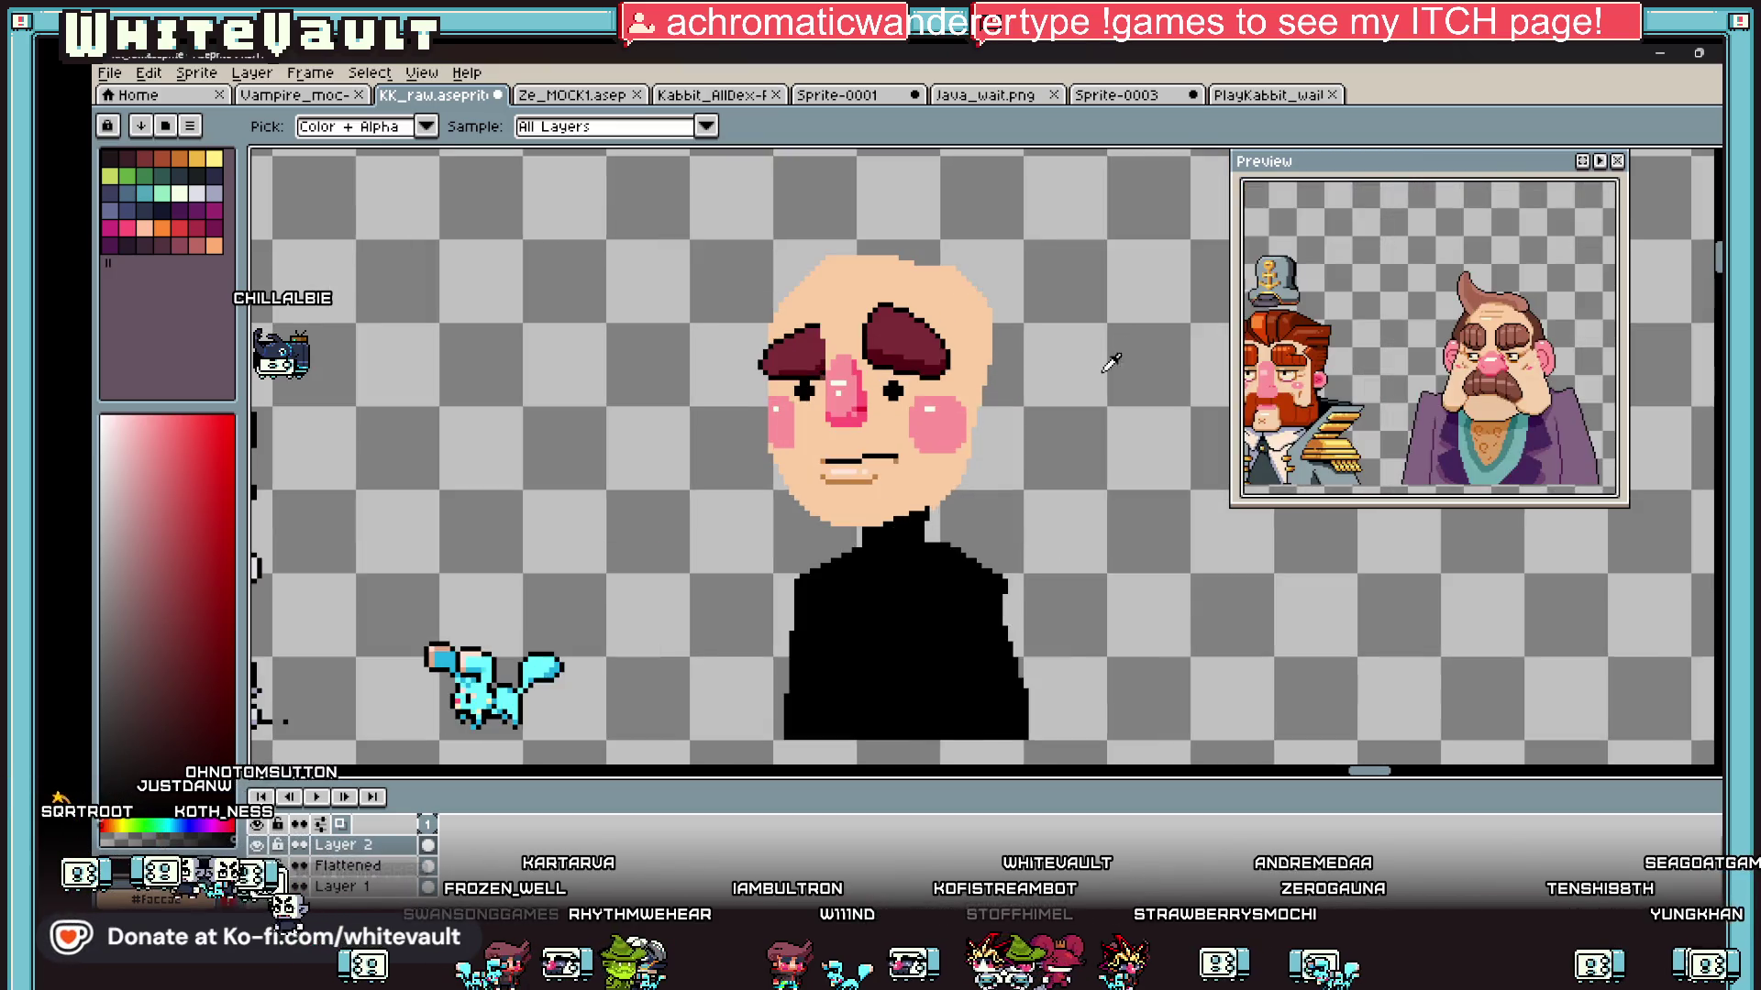
left_click(971, 416)
left_click(1041, 346)
scroll(999, 354, "up", 2)
key("minus")
key("minus")
key("minus")
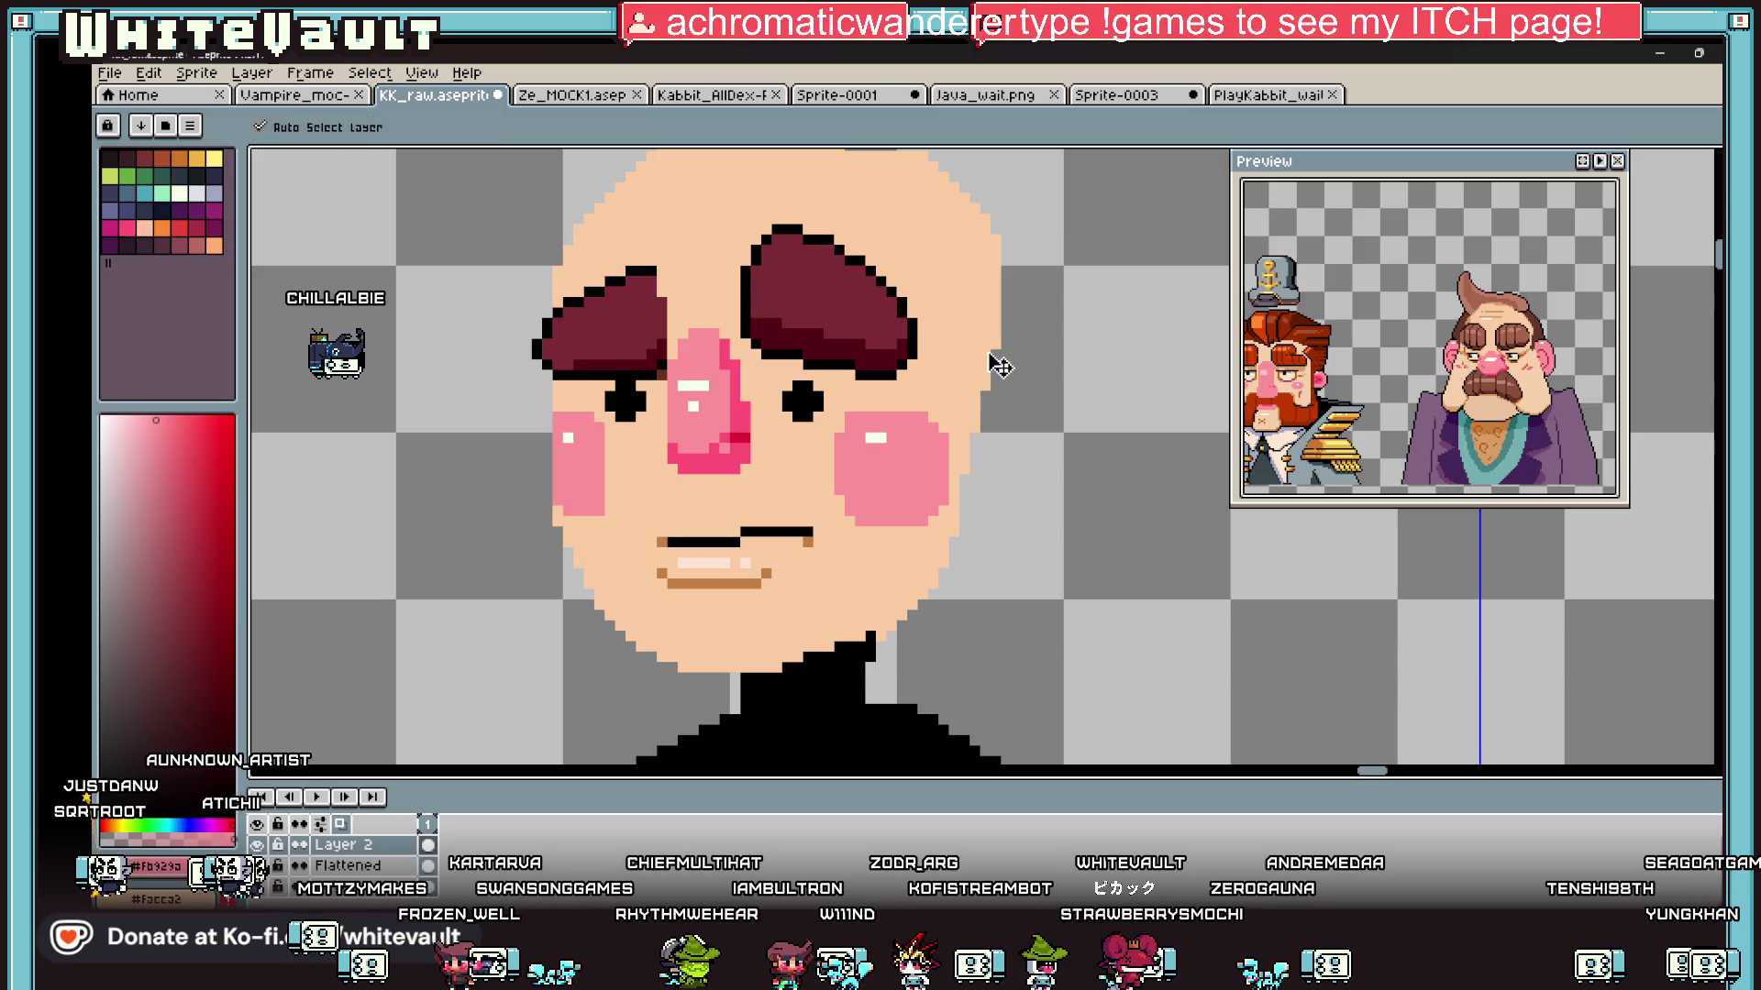
scroll(998, 358, "up", 2)
left_click(1013, 336)
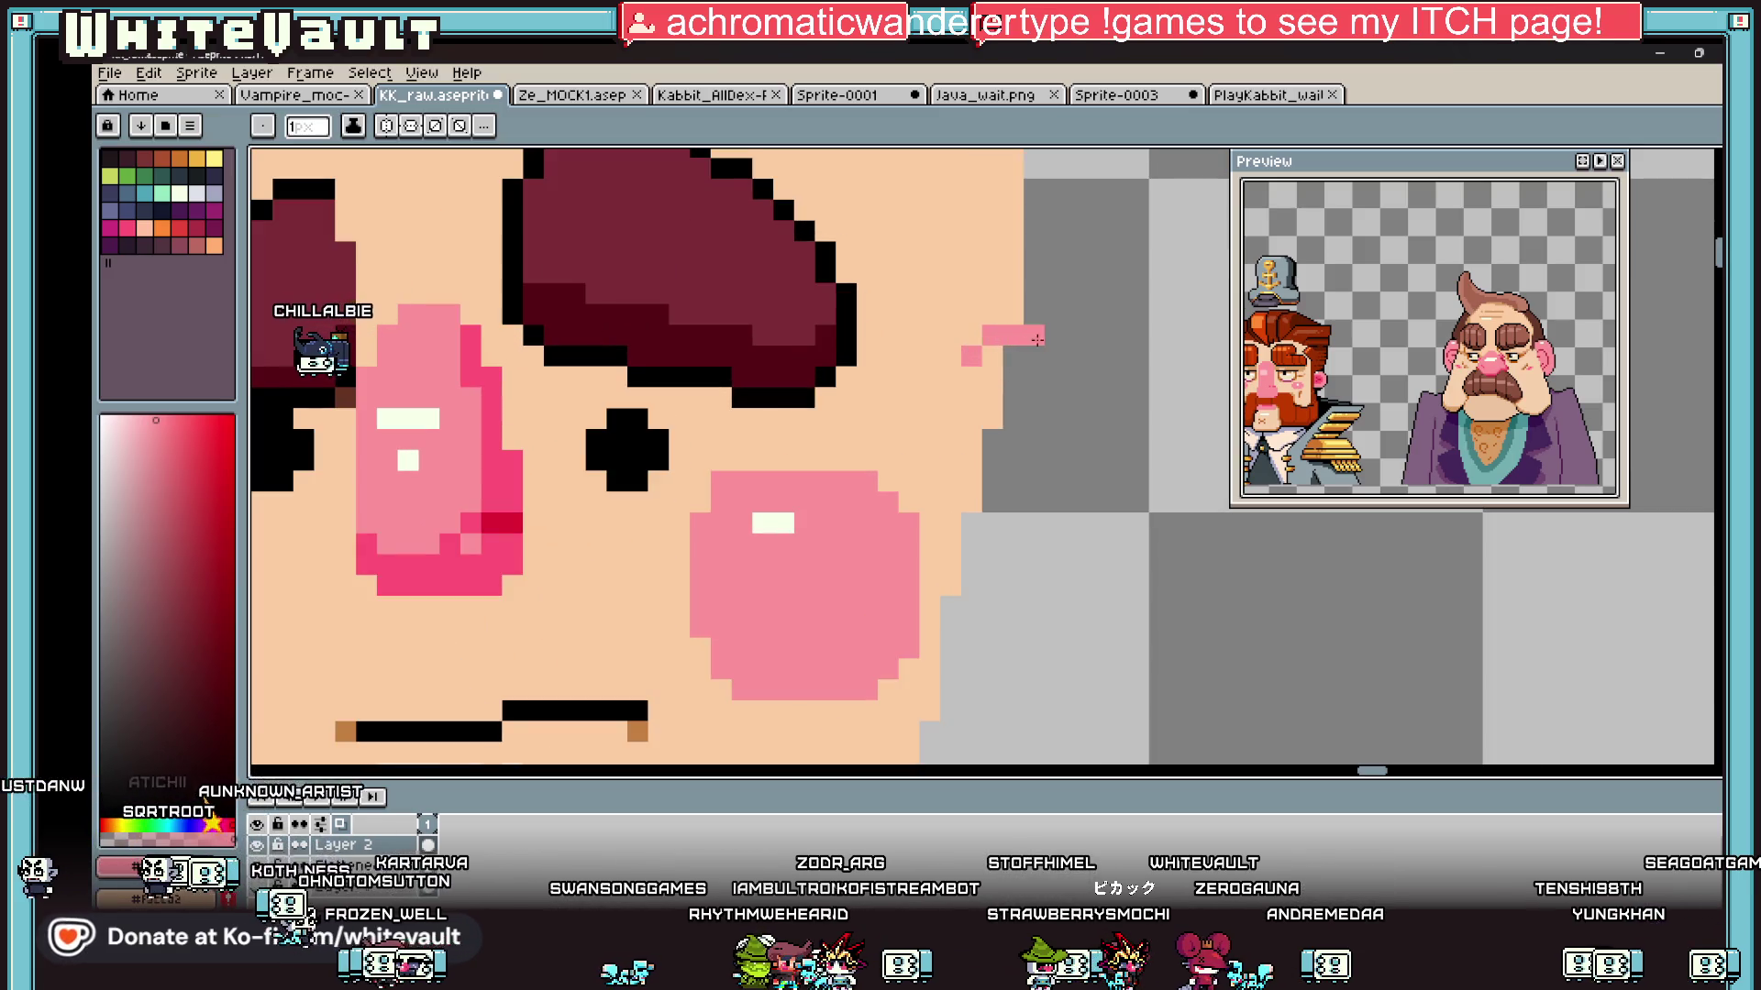
mouse_move(1059, 380)
left_mouse_down()
mouse_move(1054, 532)
mouse_move(992, 563)
mouse_move(945, 535)
left_mouse_up()
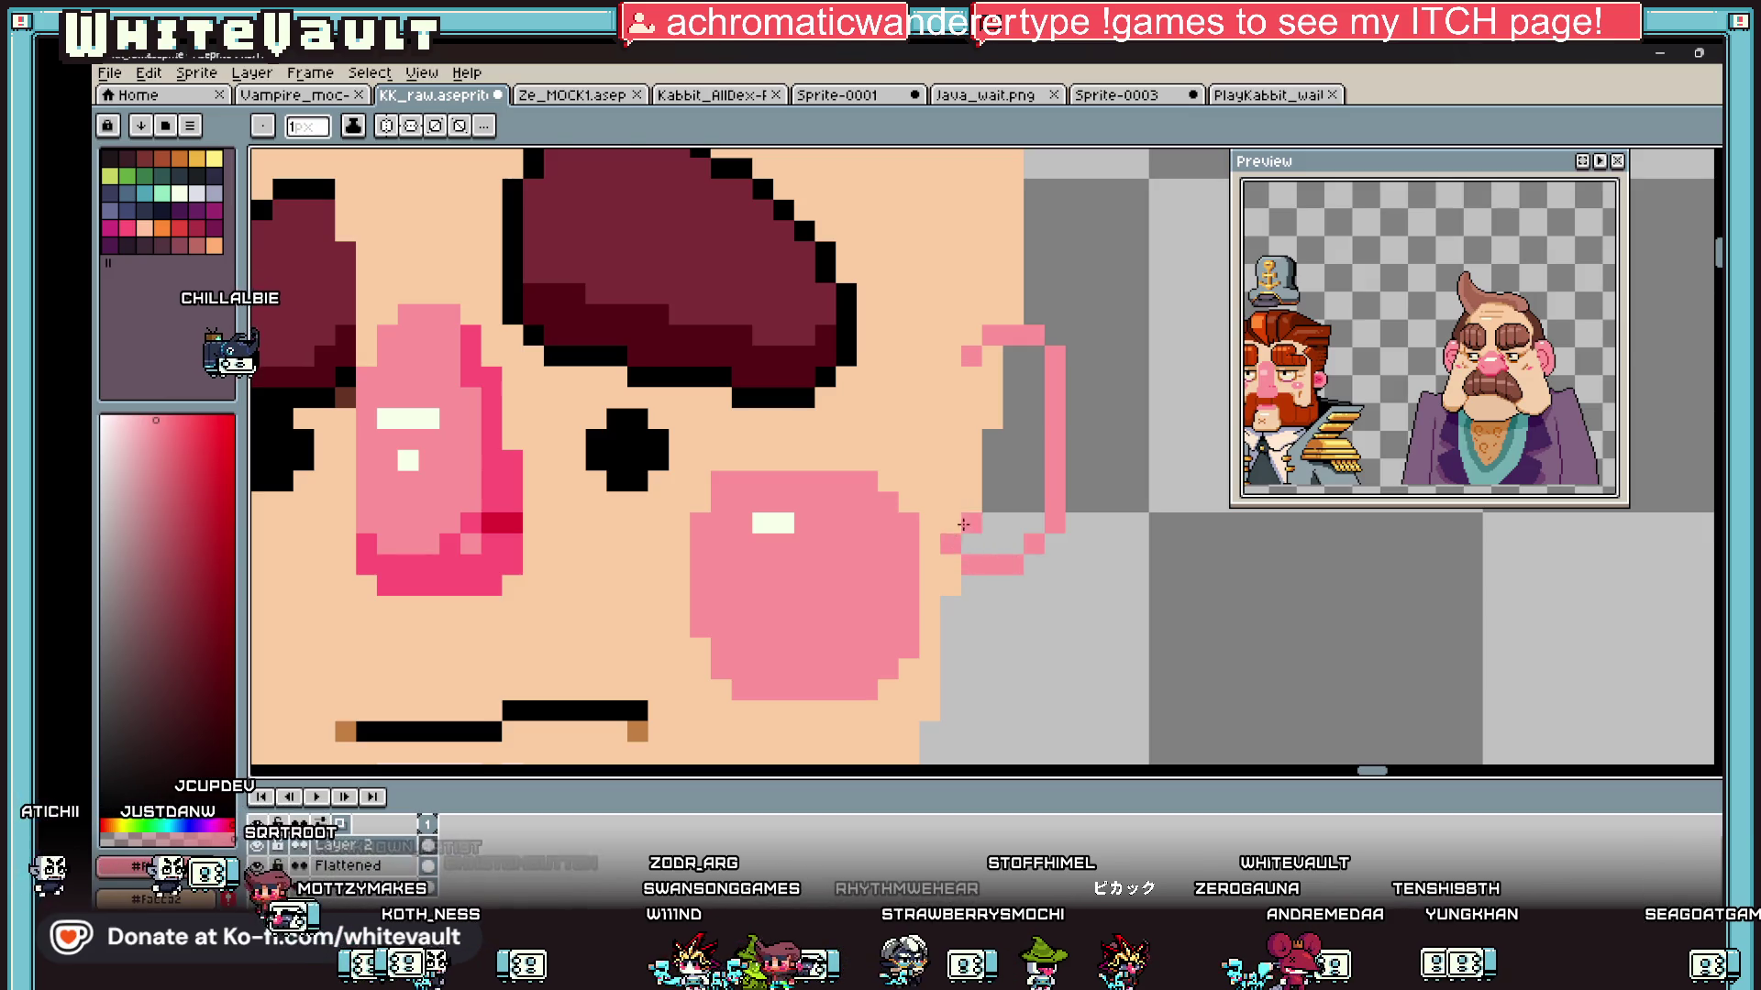
Step: Flood-fill the ear solid pink, adding pink down its left edge and inner column
key("g")
left_click(995, 508)
key("b")
left_click_drag(972, 349, 944, 485)
key("g")
left_click(992, 385)
Step: Sample black from the artwork and outline the top of the ear
scroll(995, 446, "down", 5)
key("i")
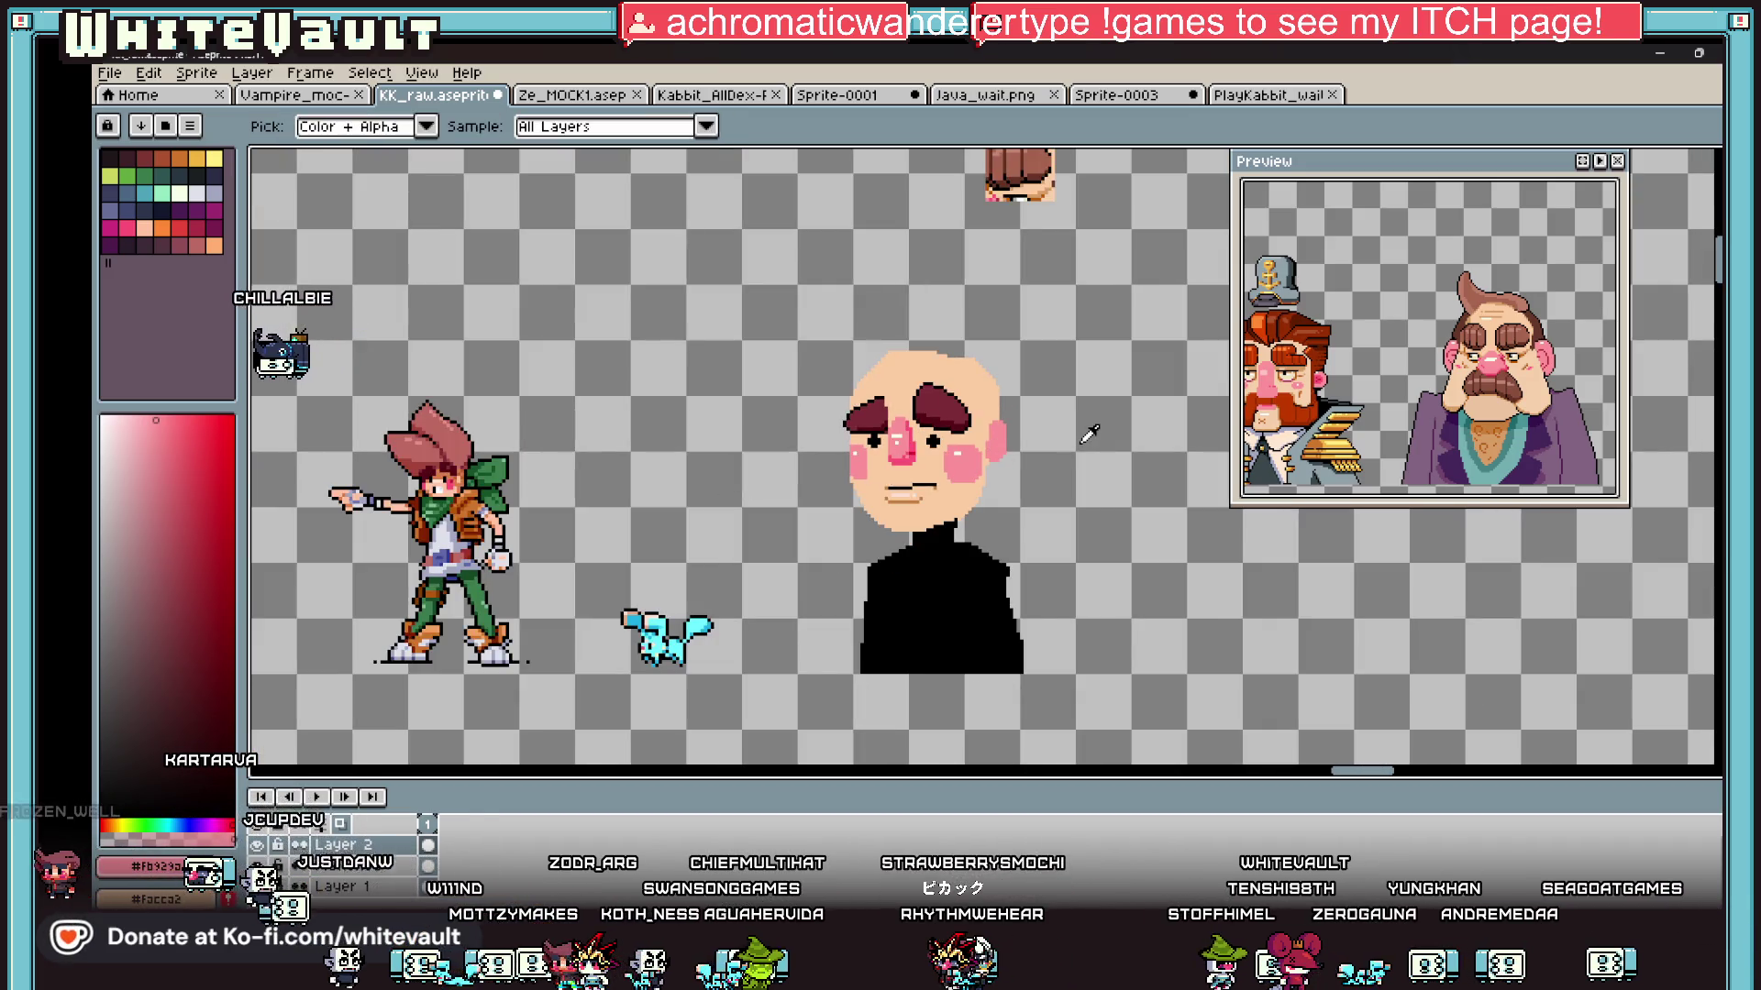
scroll(1088, 432, "up", 5)
left_click(765, 646)
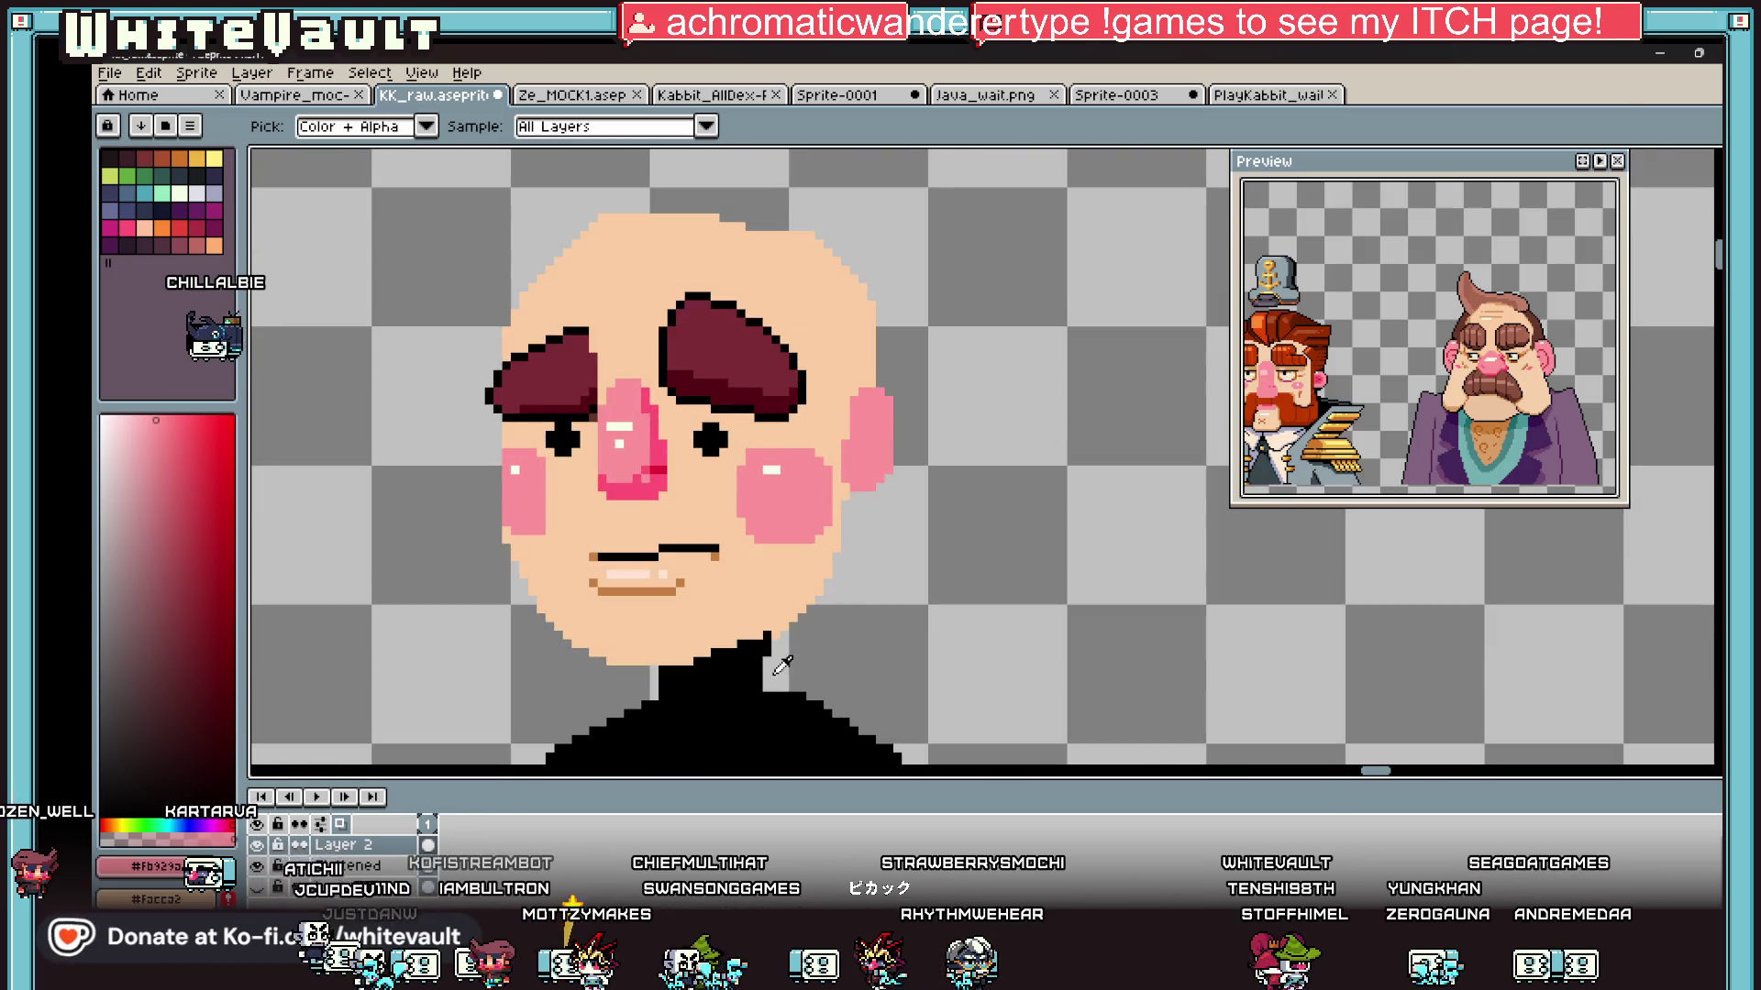
key("b")
scroll(950, 322, "up", 2)
mouse_move(912, 403)
left_mouse_down()
mouse_move(848, 403)
mouse_move(943, 441)
mouse_move(936, 629)
mouse_move(914, 651)
mouse_move(825, 645)
left_mouse_up()
Step: Fill the three leftover gaps inside the ear with pink
key("g")
left_click(910, 632)
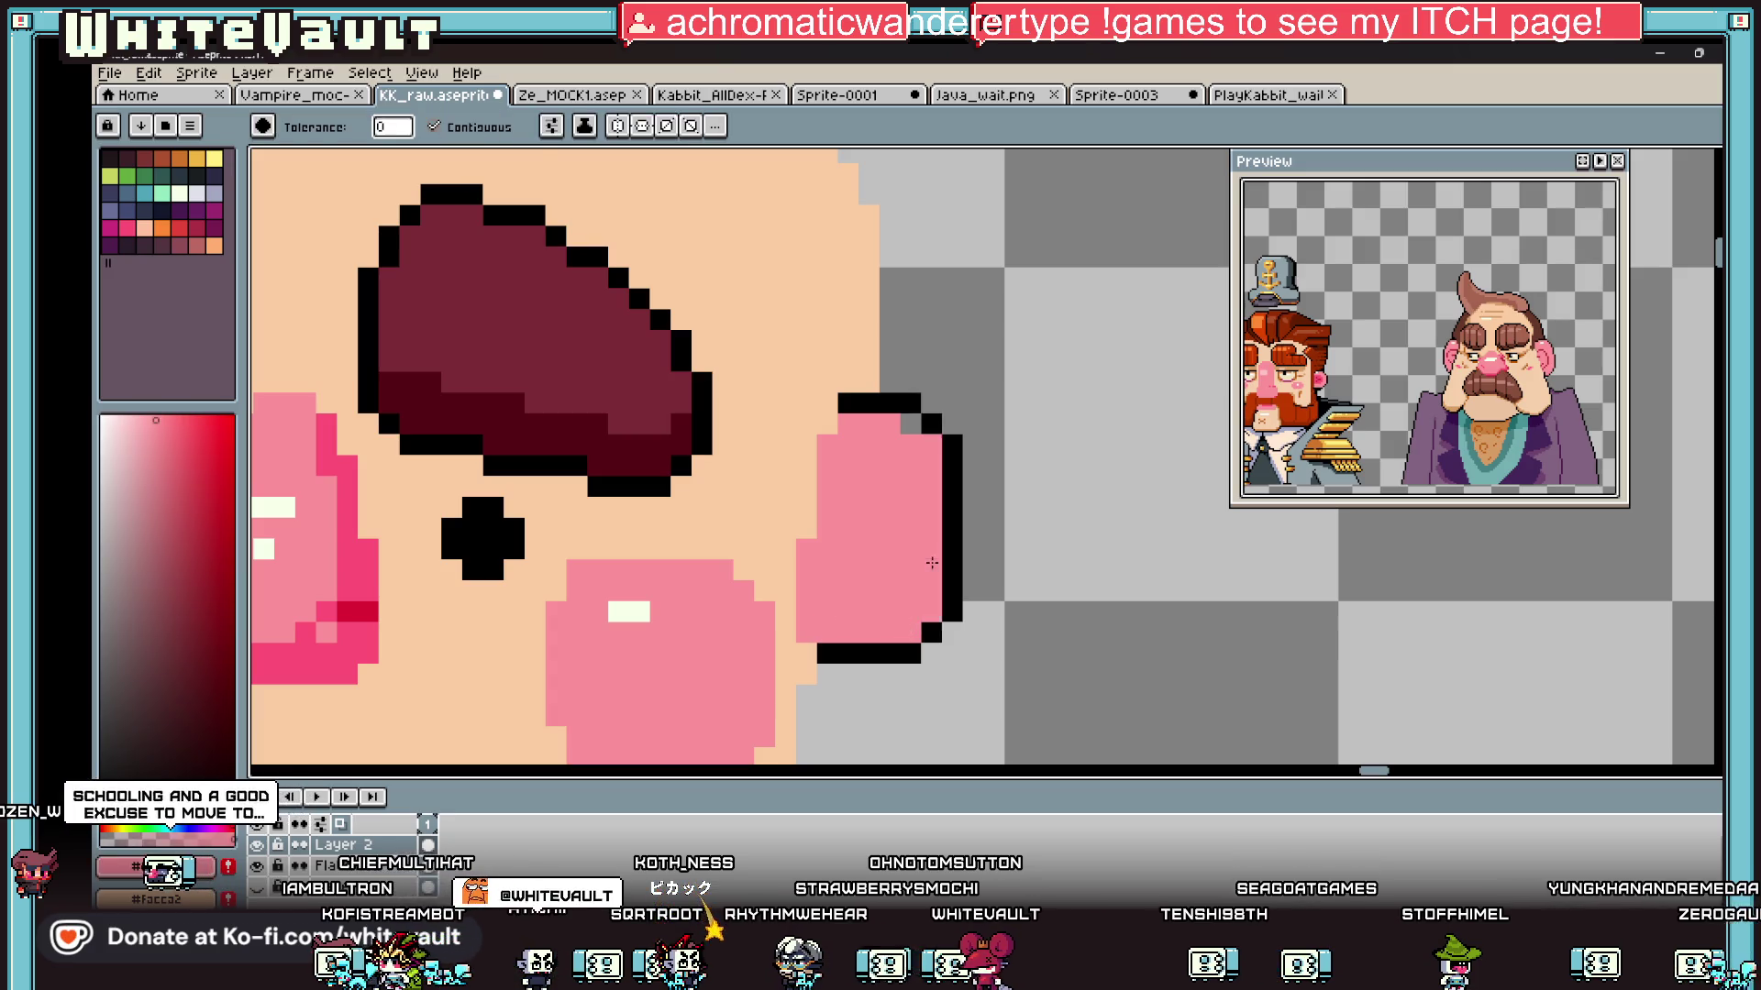
left_click(932, 564)
left_click(906, 418)
key("i")
scroll(906, 418, "down", 3)
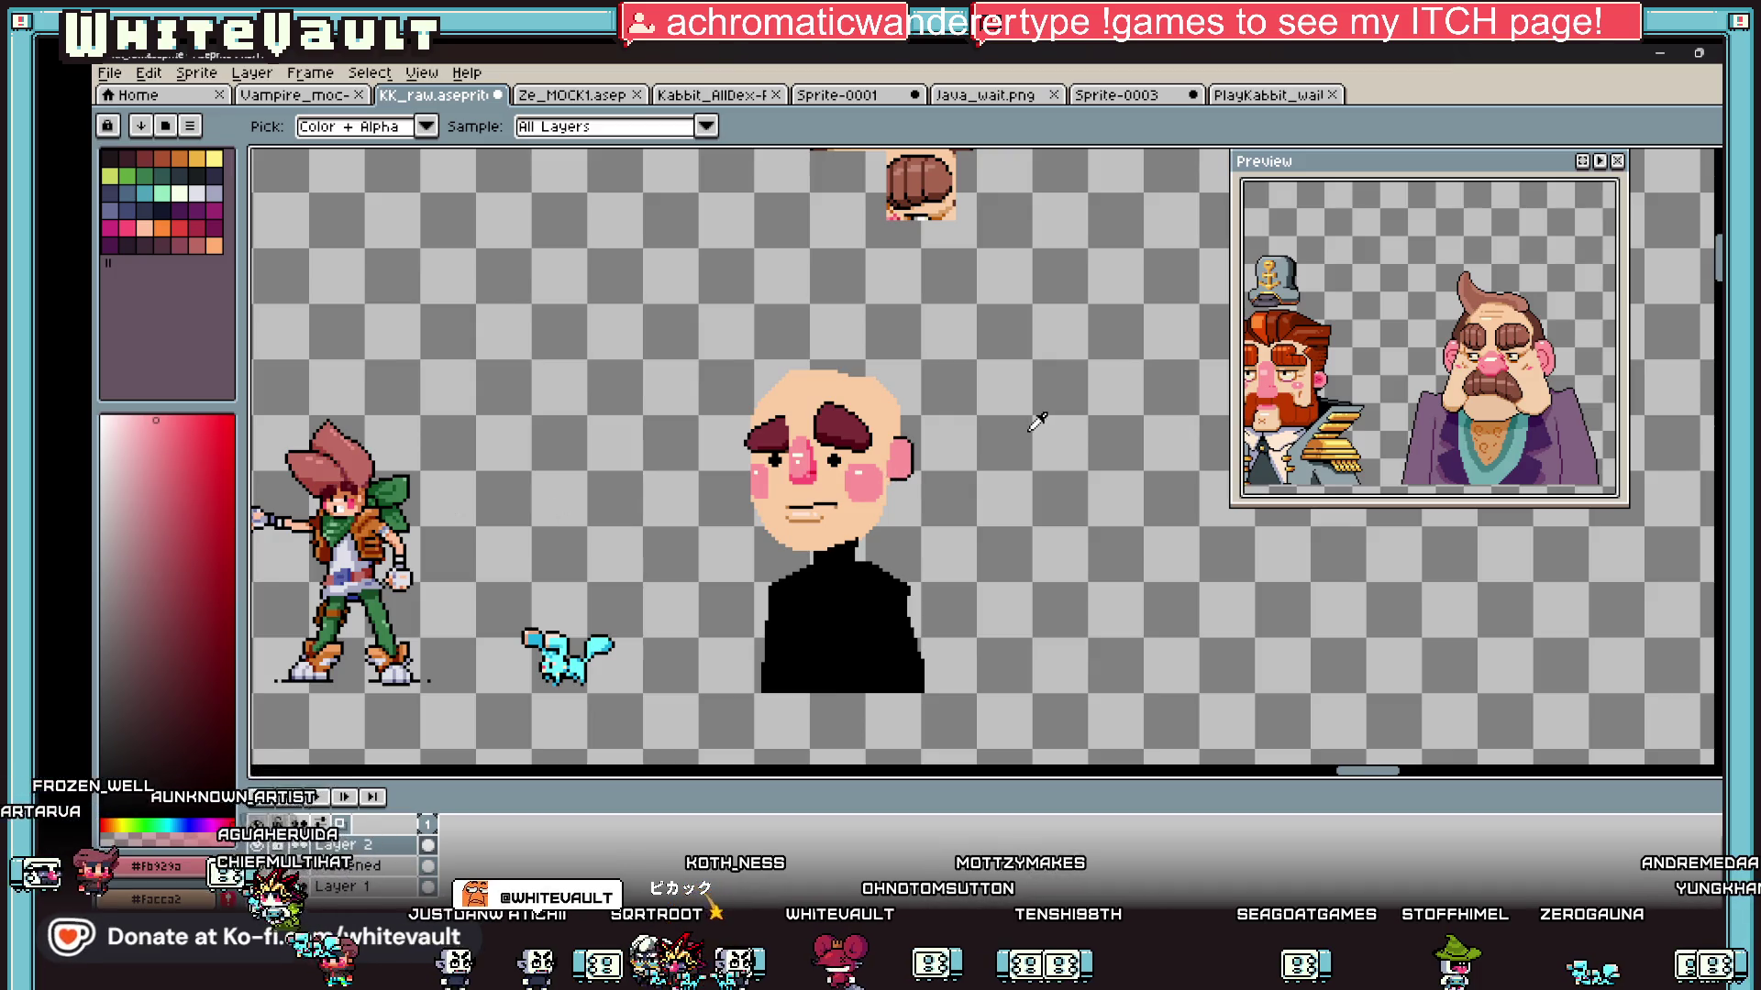
scroll(891, 467, "up", 2)
scroll(892, 468, "up", 1)
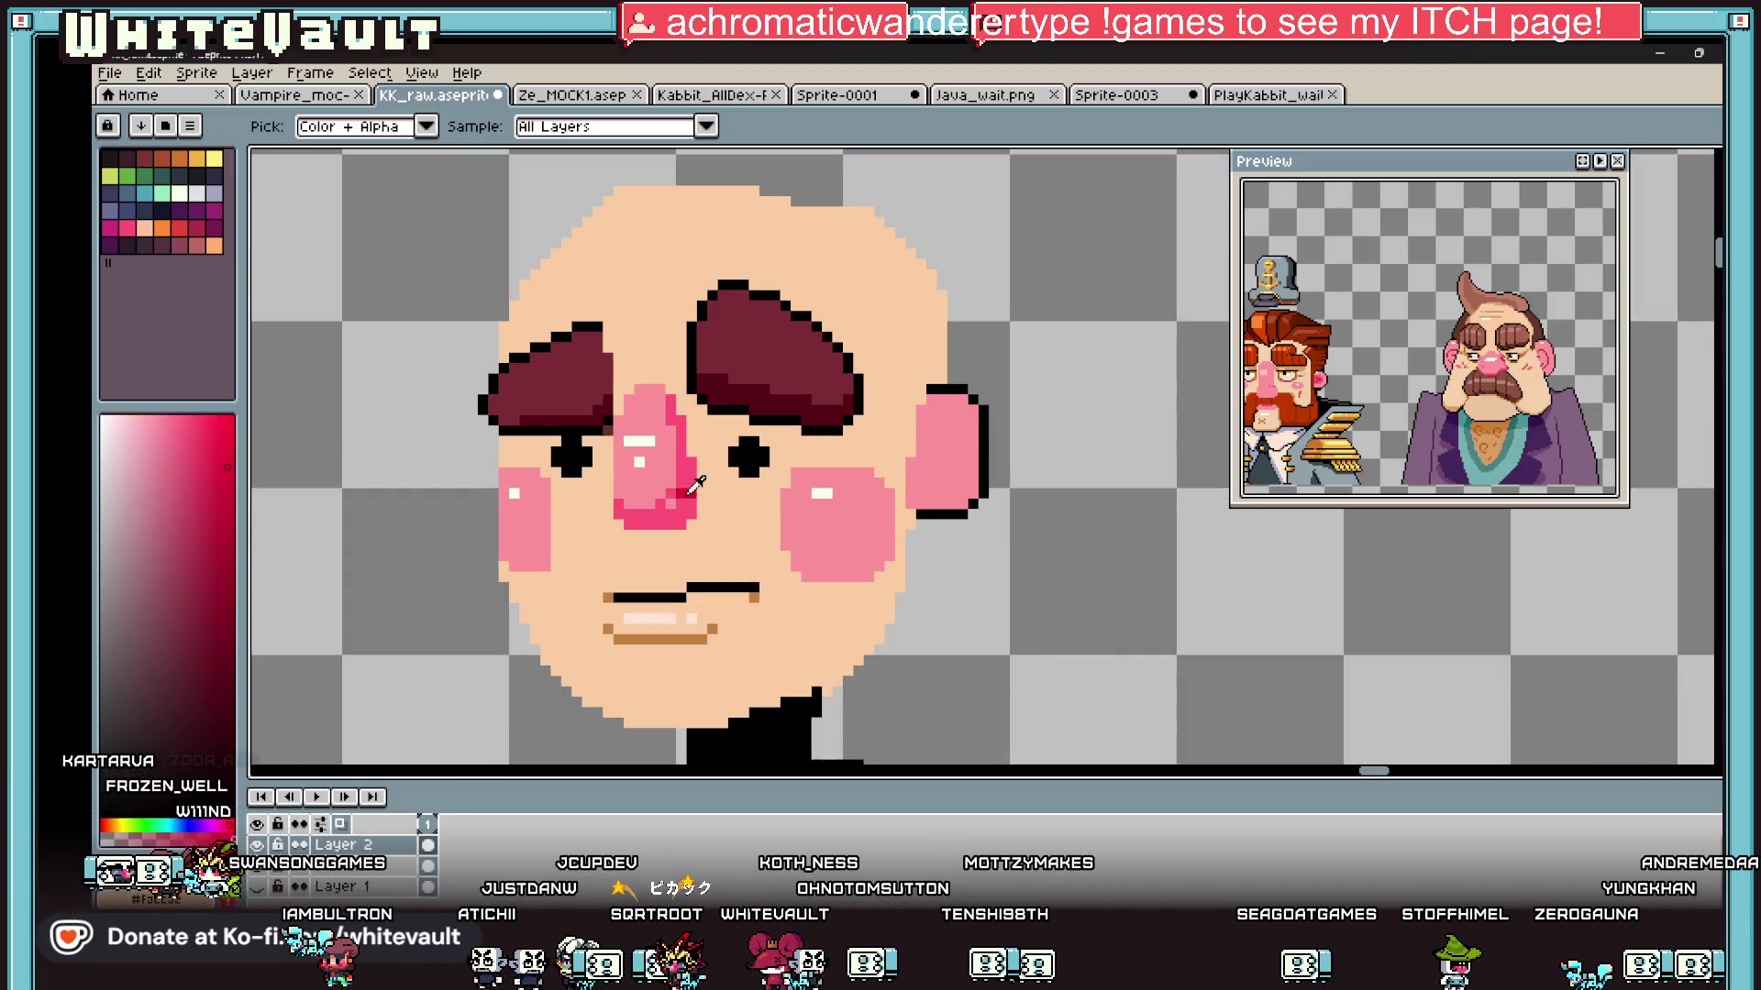
key("b")
scroll(695, 483, "up", 2)
scroll(908, 371, "down", 3)
scroll(908, 372, "down", 2)
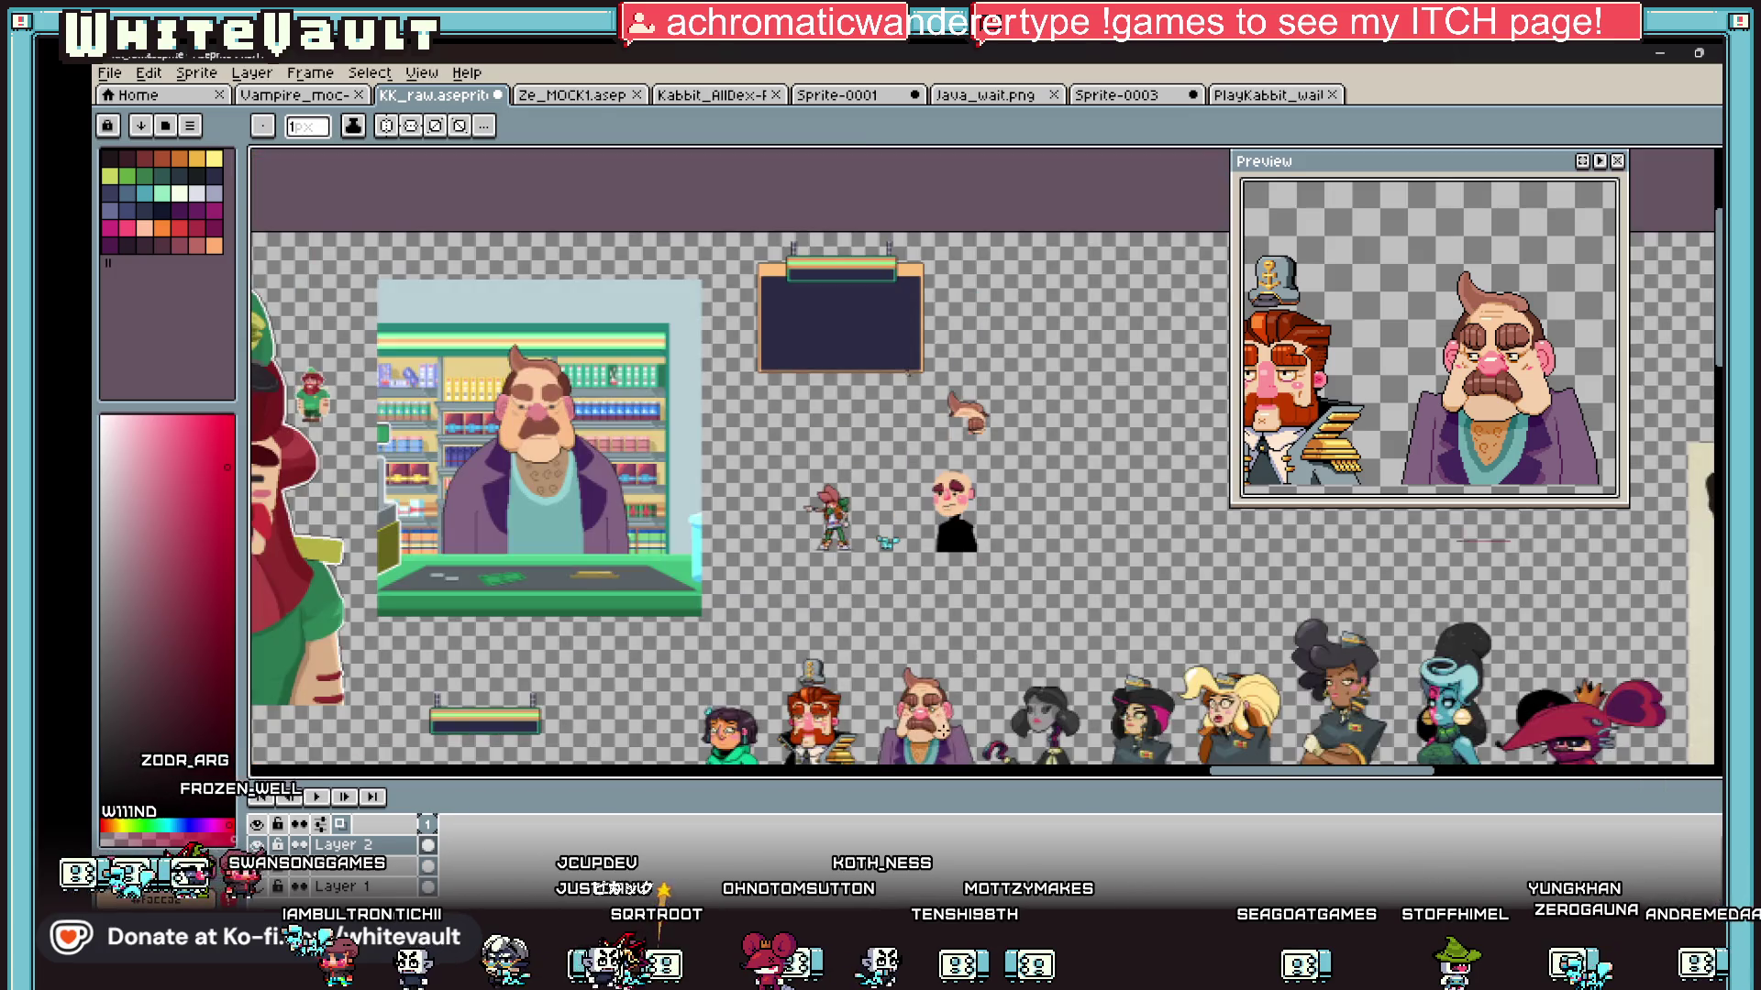
Step: Pick dark red and pencil a curved inner-ear line inside the pink ear
scroll(954, 642, "up", 5)
key("i")
scroll(981, 550, "down", 4)
scroll(999, 463, "up", 4)
scroll(999, 463, "down", 4)
scroll(953, 472, "up", 4)
scroll(870, 481, "up", 4)
key("b")
mouse_move(818, 459)
left_mouse_down()
mouse_move(858, 460)
mouse_move(891, 491)
mouse_move(902, 541)
mouse_move(868, 576)
mouse_move(817, 583)
left_mouse_up()
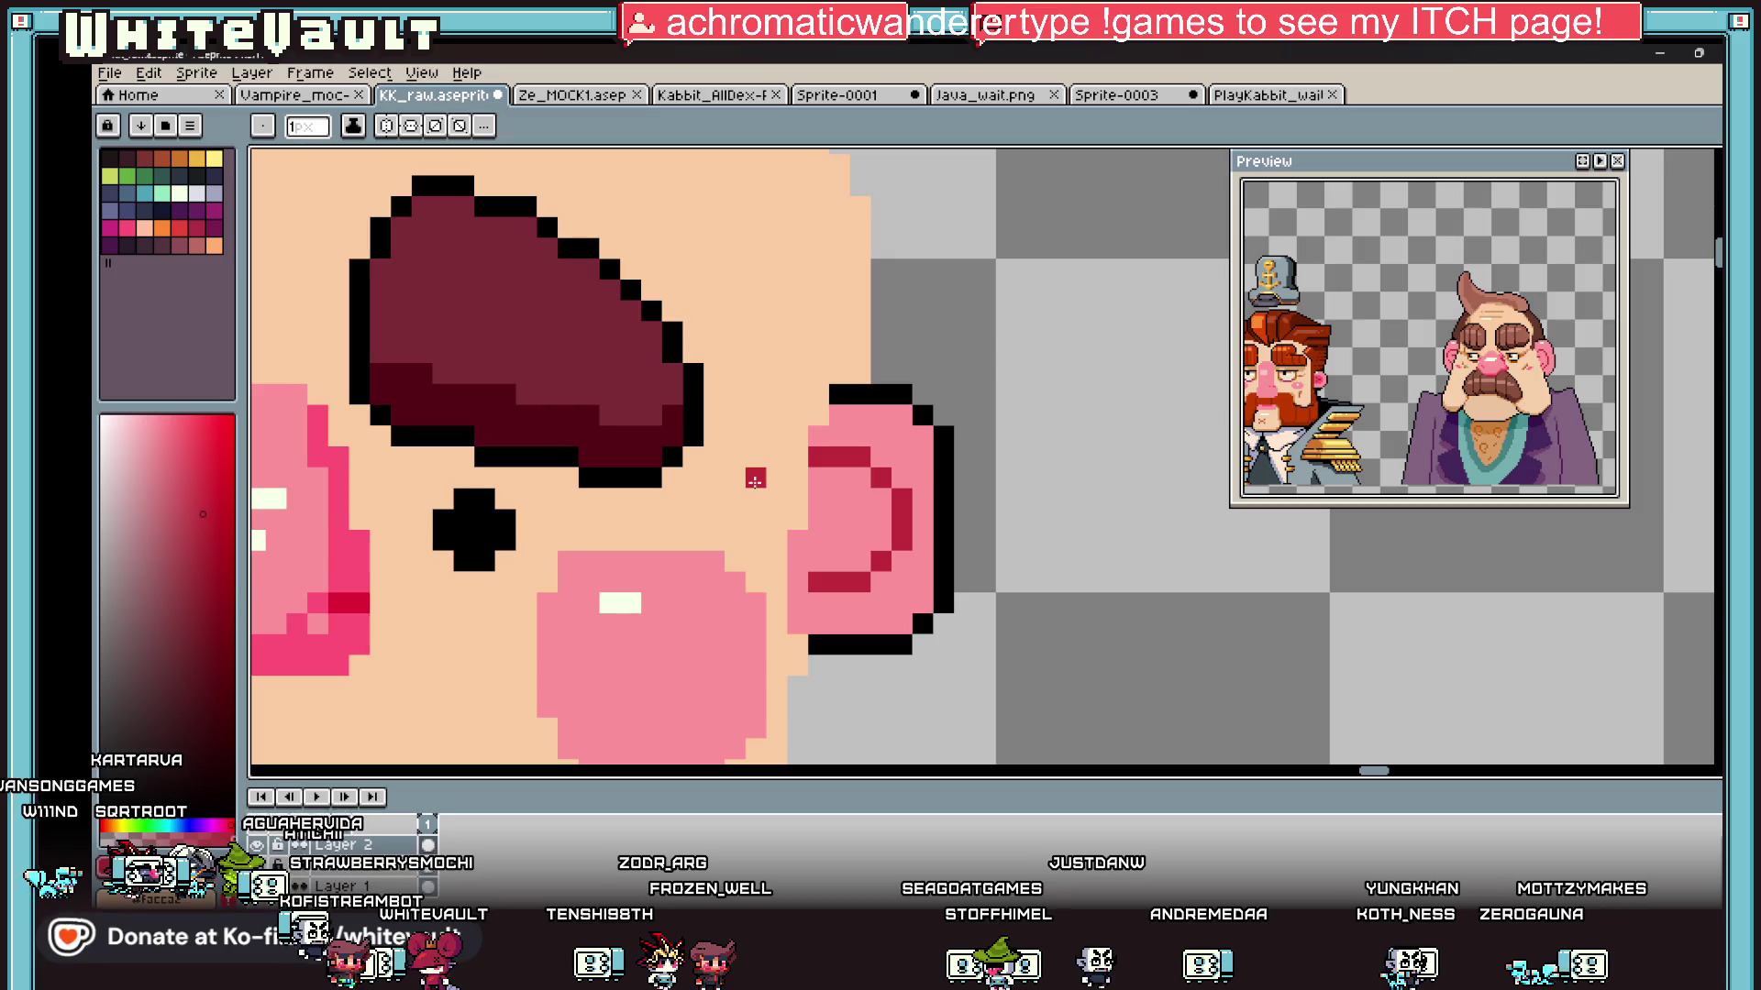
Step: Sample the face's orange-brown shade and place pixels at the ear's top and bottom corners
key("i")
scroll(771, 472, "down", 3)
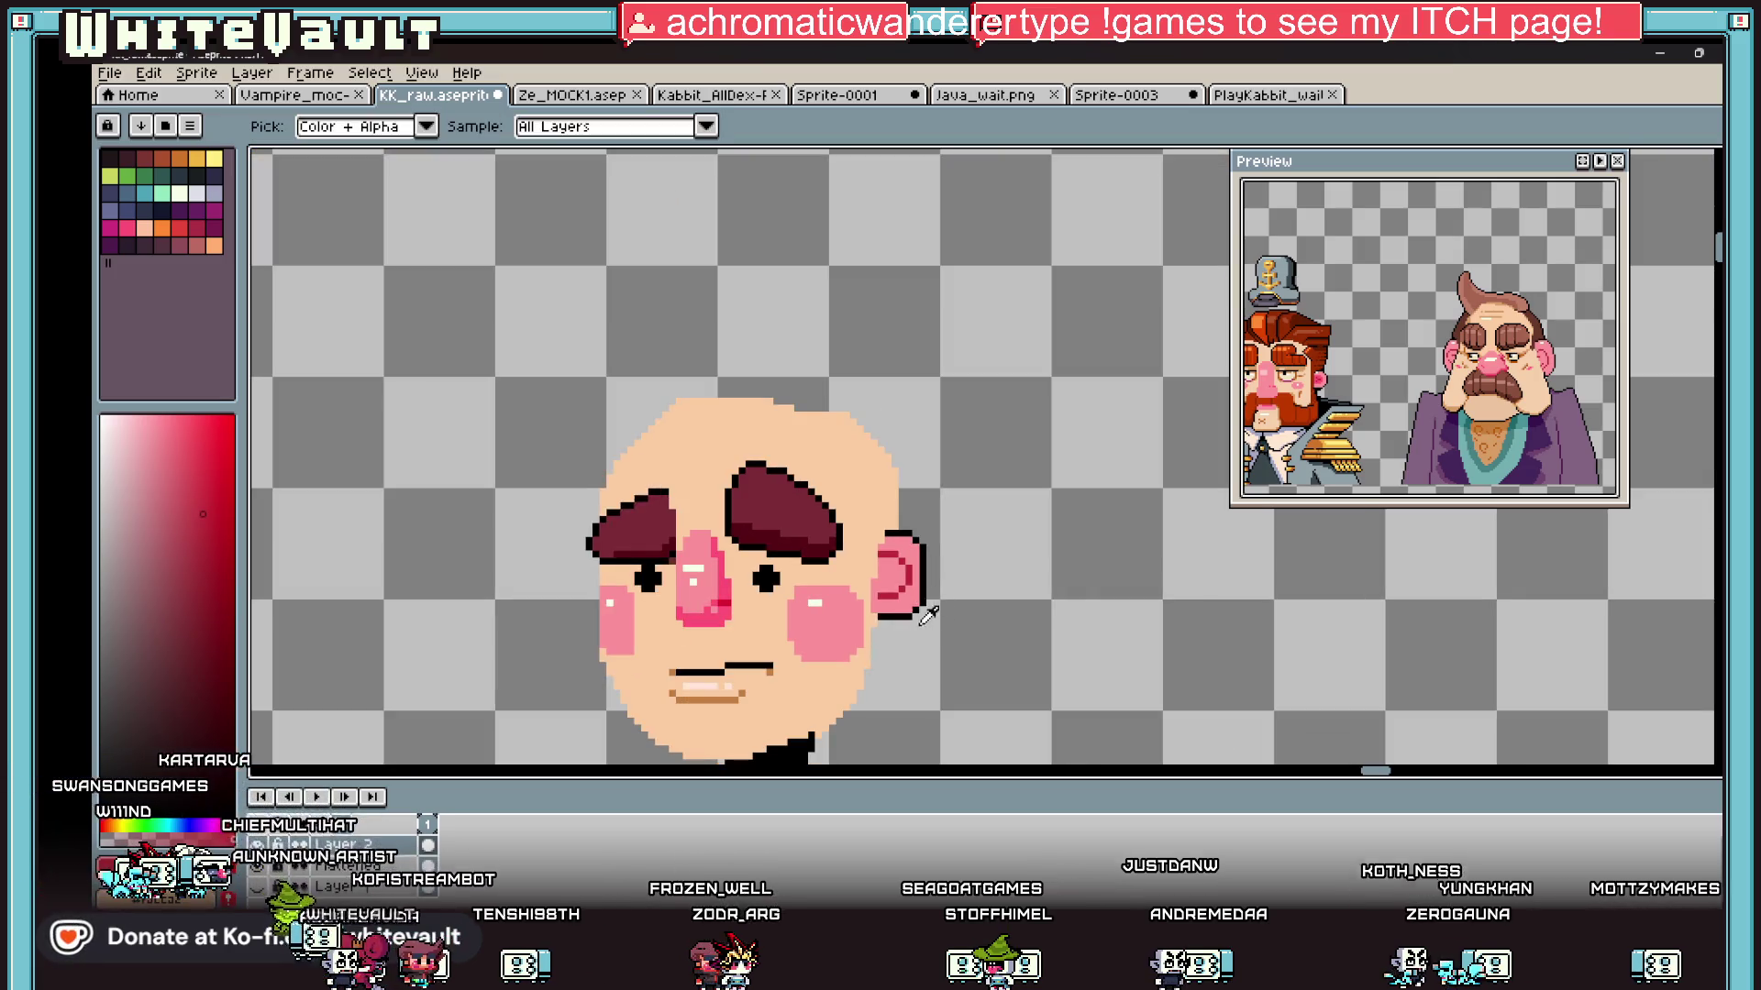
scroll(903, 586, "up", 3)
scroll(837, 629, "down", 3)
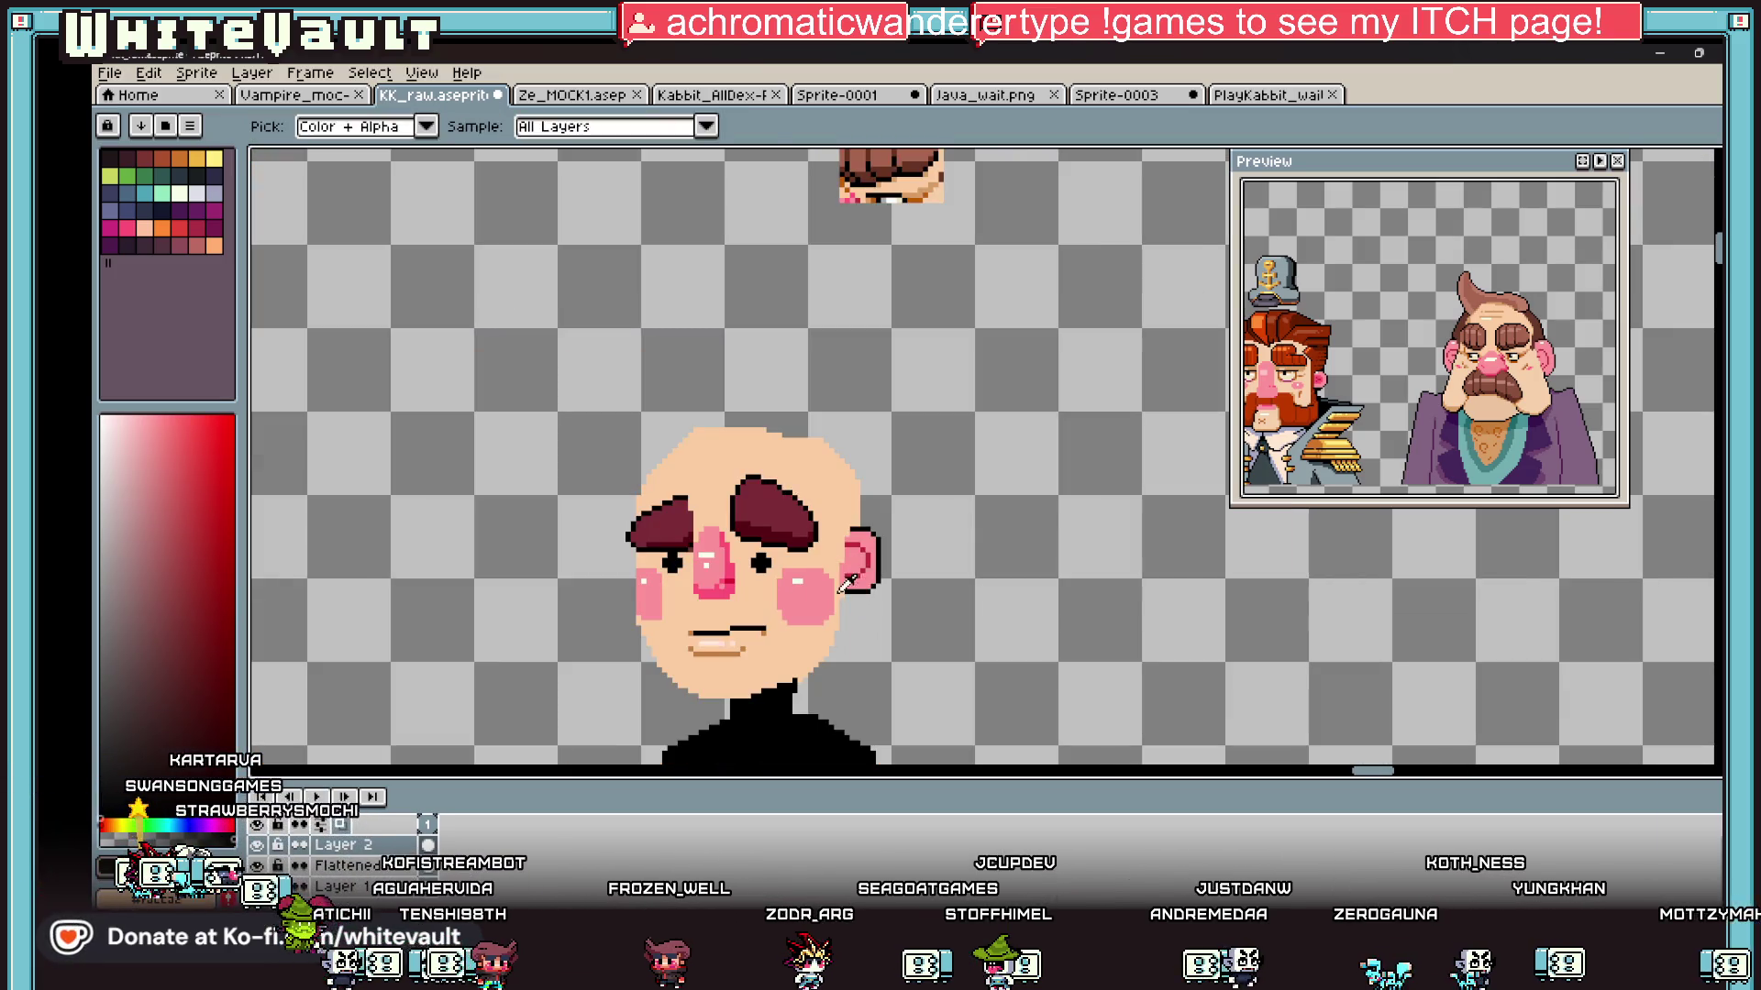
left_click(926, 193)
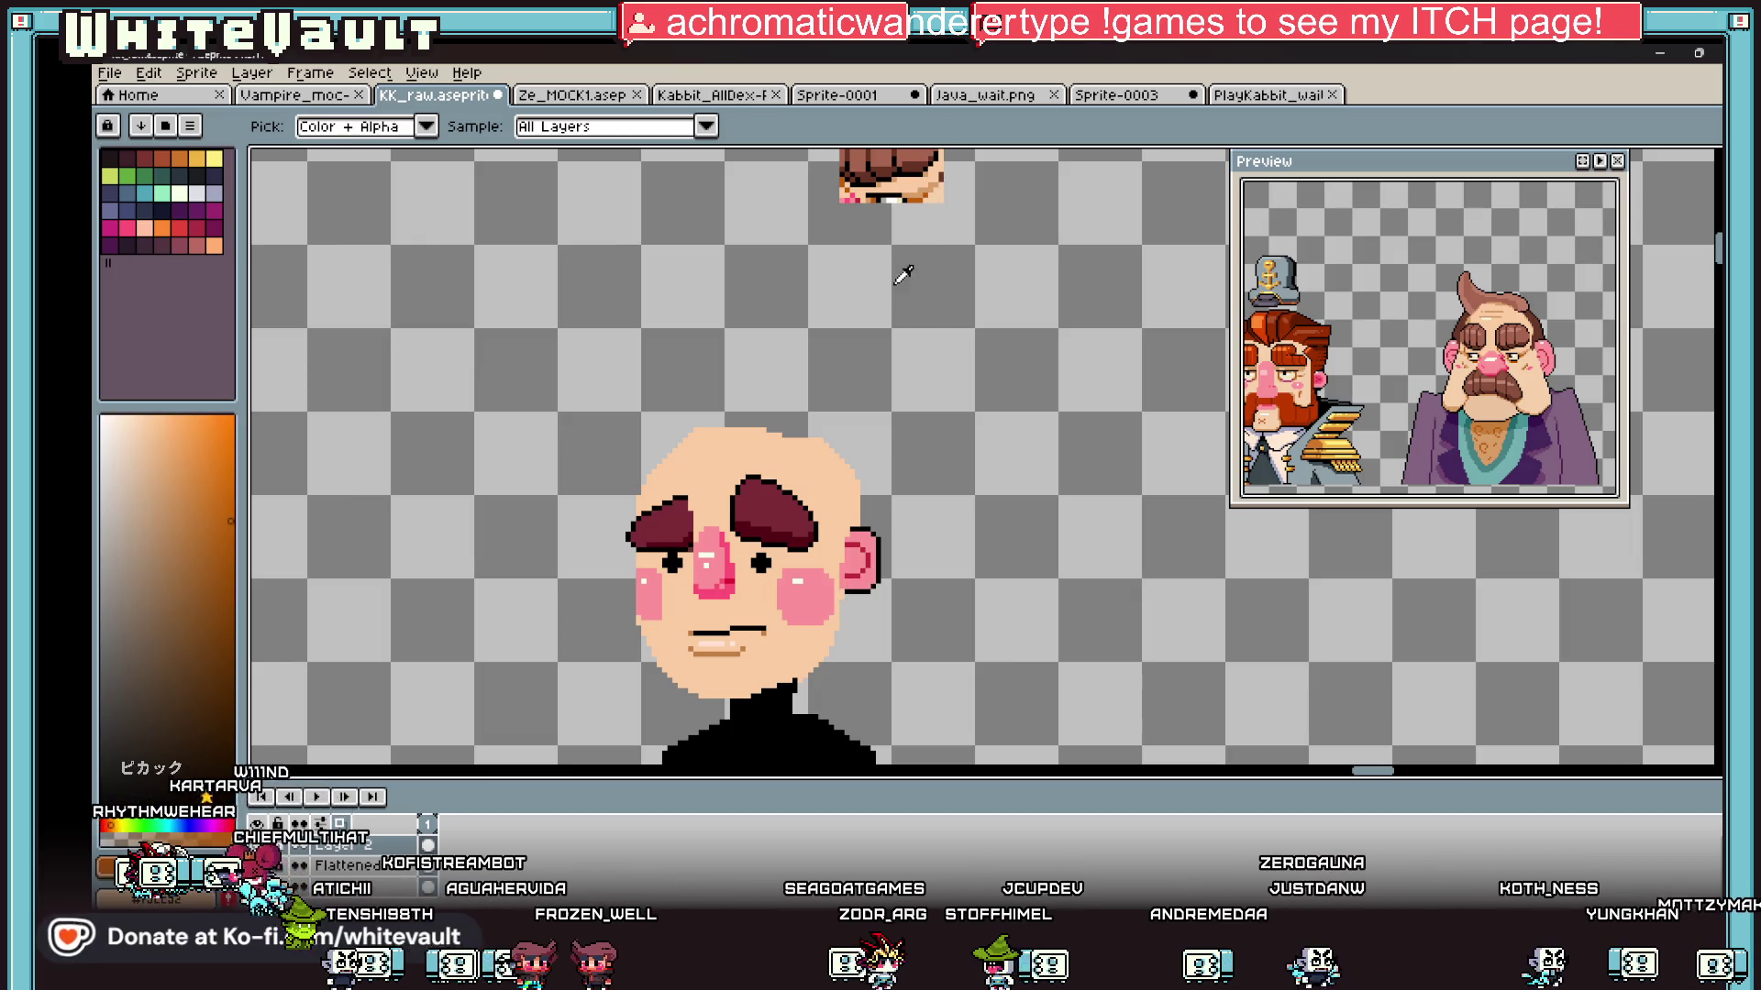
key("b")
scroll(845, 598, "up", 3)
scroll(846, 598, "up", 2)
left_click(886, 240)
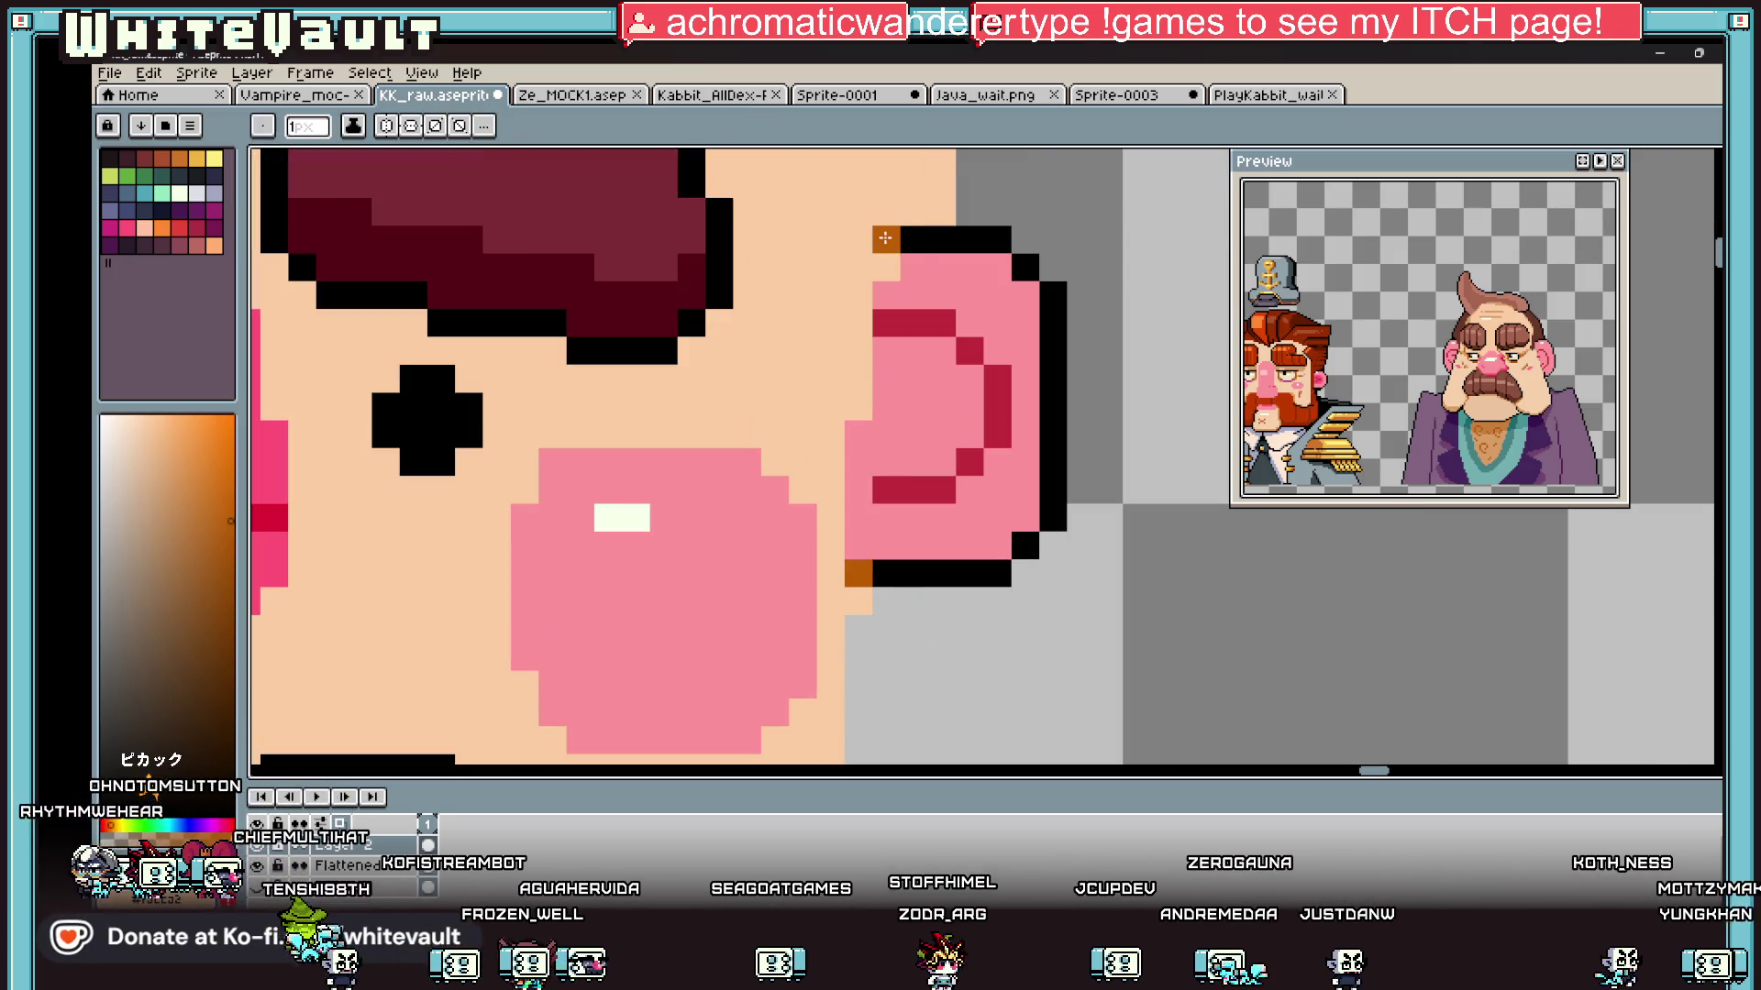
left_click(886, 263, "alt")
key("i")
scroll(970, 286, "down", 2)
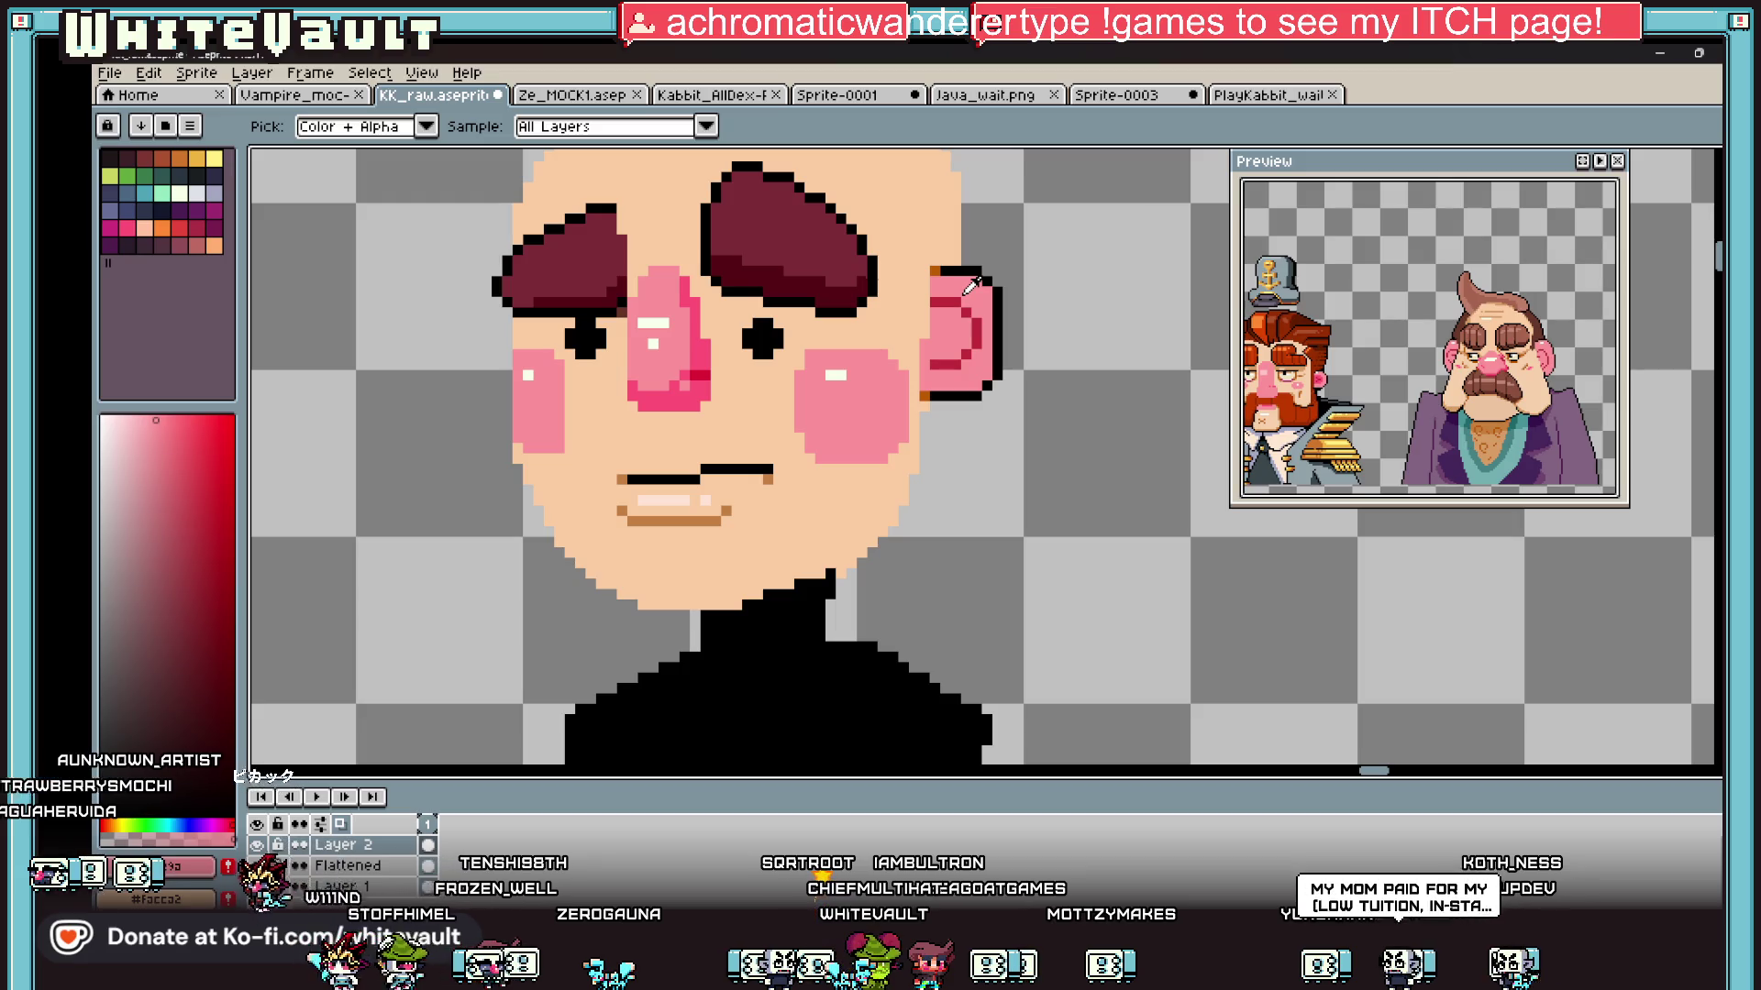
scroll(967, 289, "down", 3)
Step: Paint pink over the ear's outer outline and redraw its black edge further right
scroll(986, 291, "up", 5)
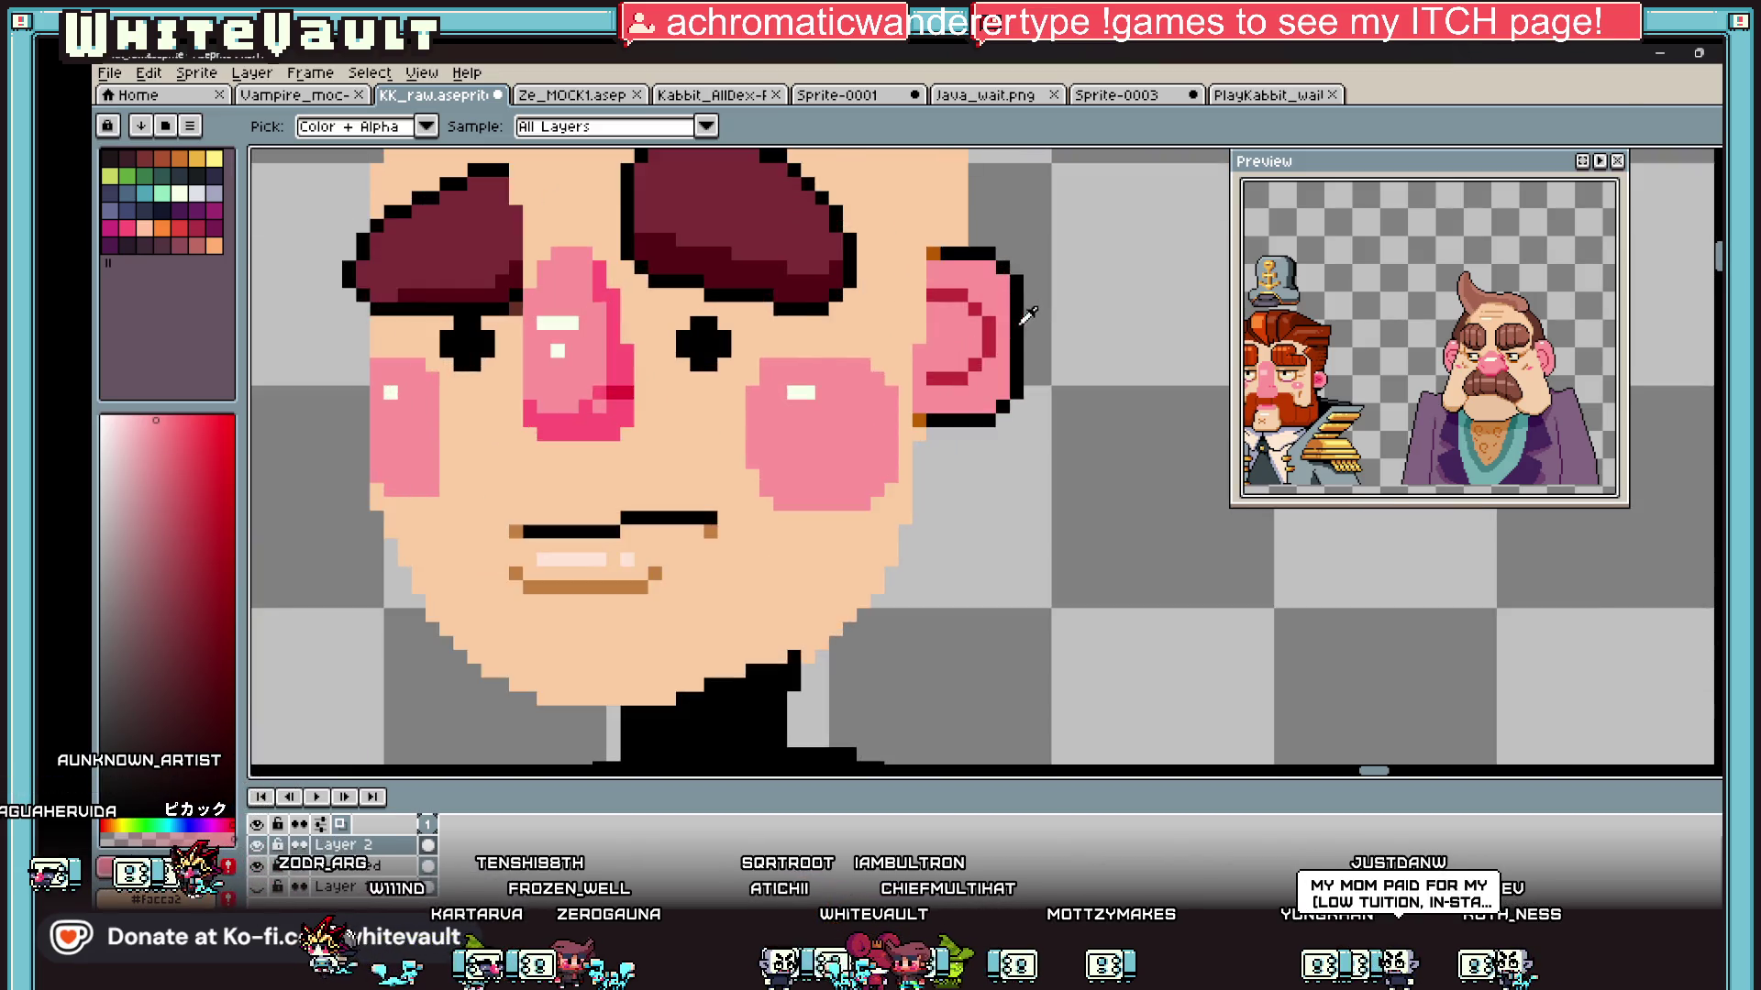
left_click_drag(998, 284, 998, 408)
left_click(999, 257, "alt")
left_click_drag(1019, 280, 1020, 394)
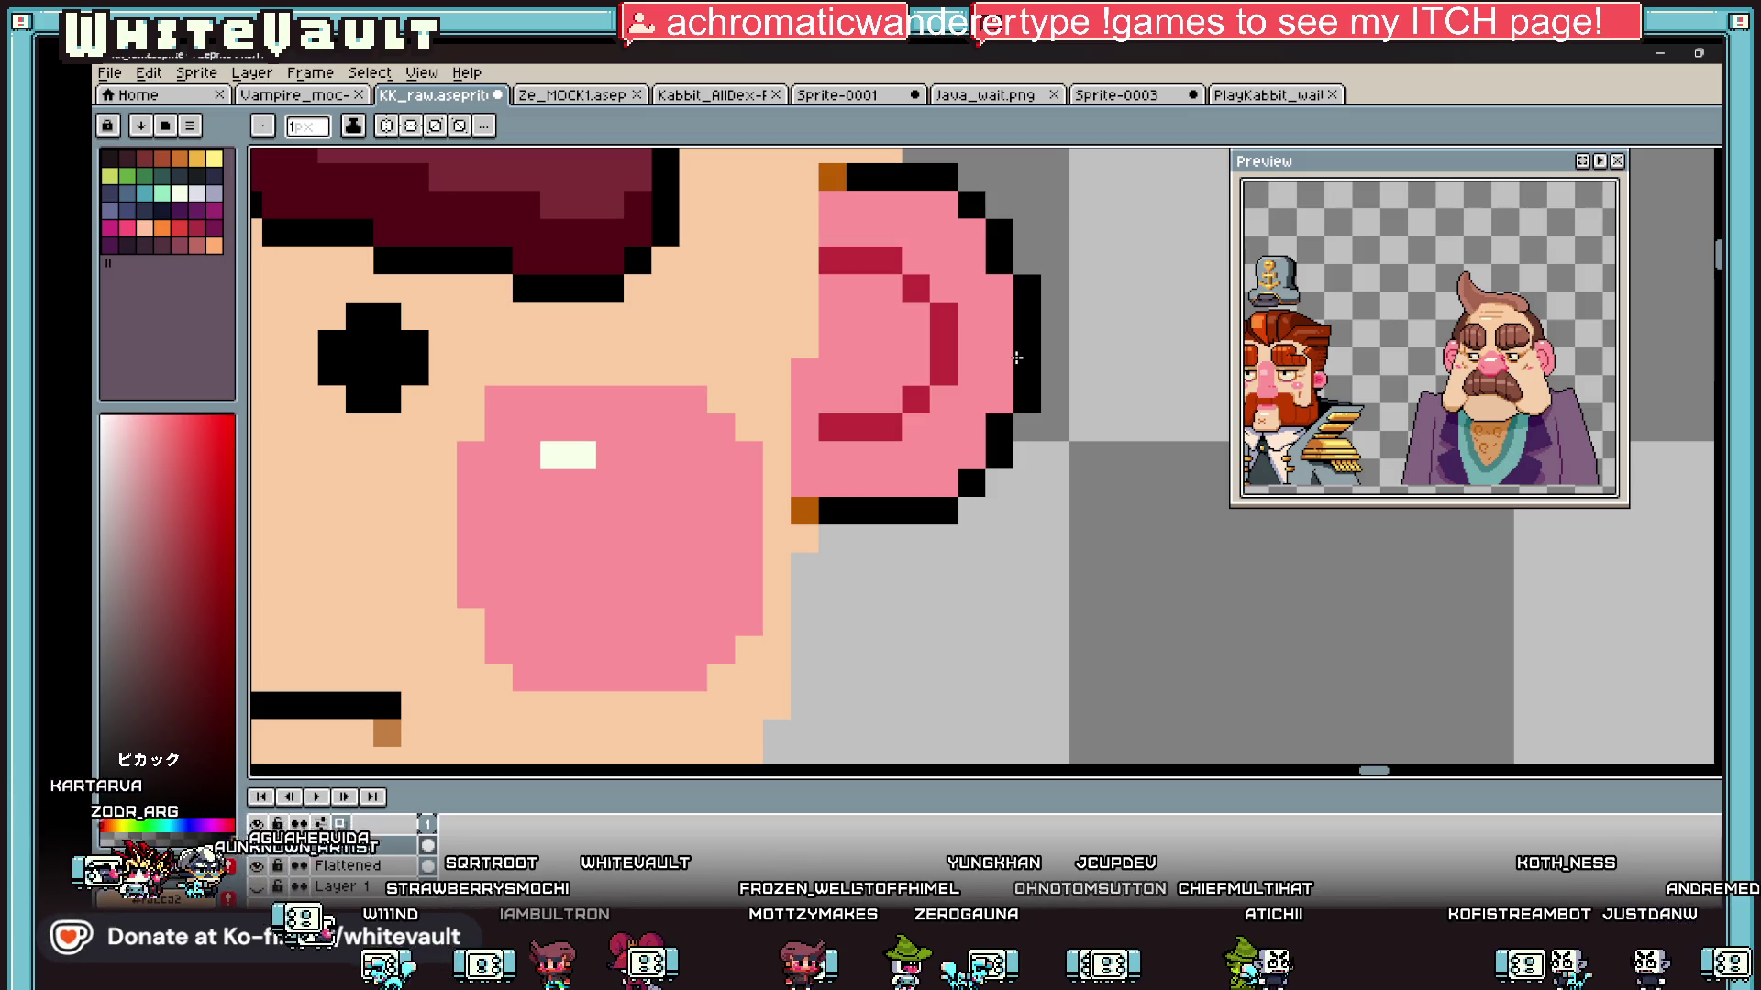
Step: Zoom in to check the ear, then marquee-select it on the right of the head
key("shift+n")
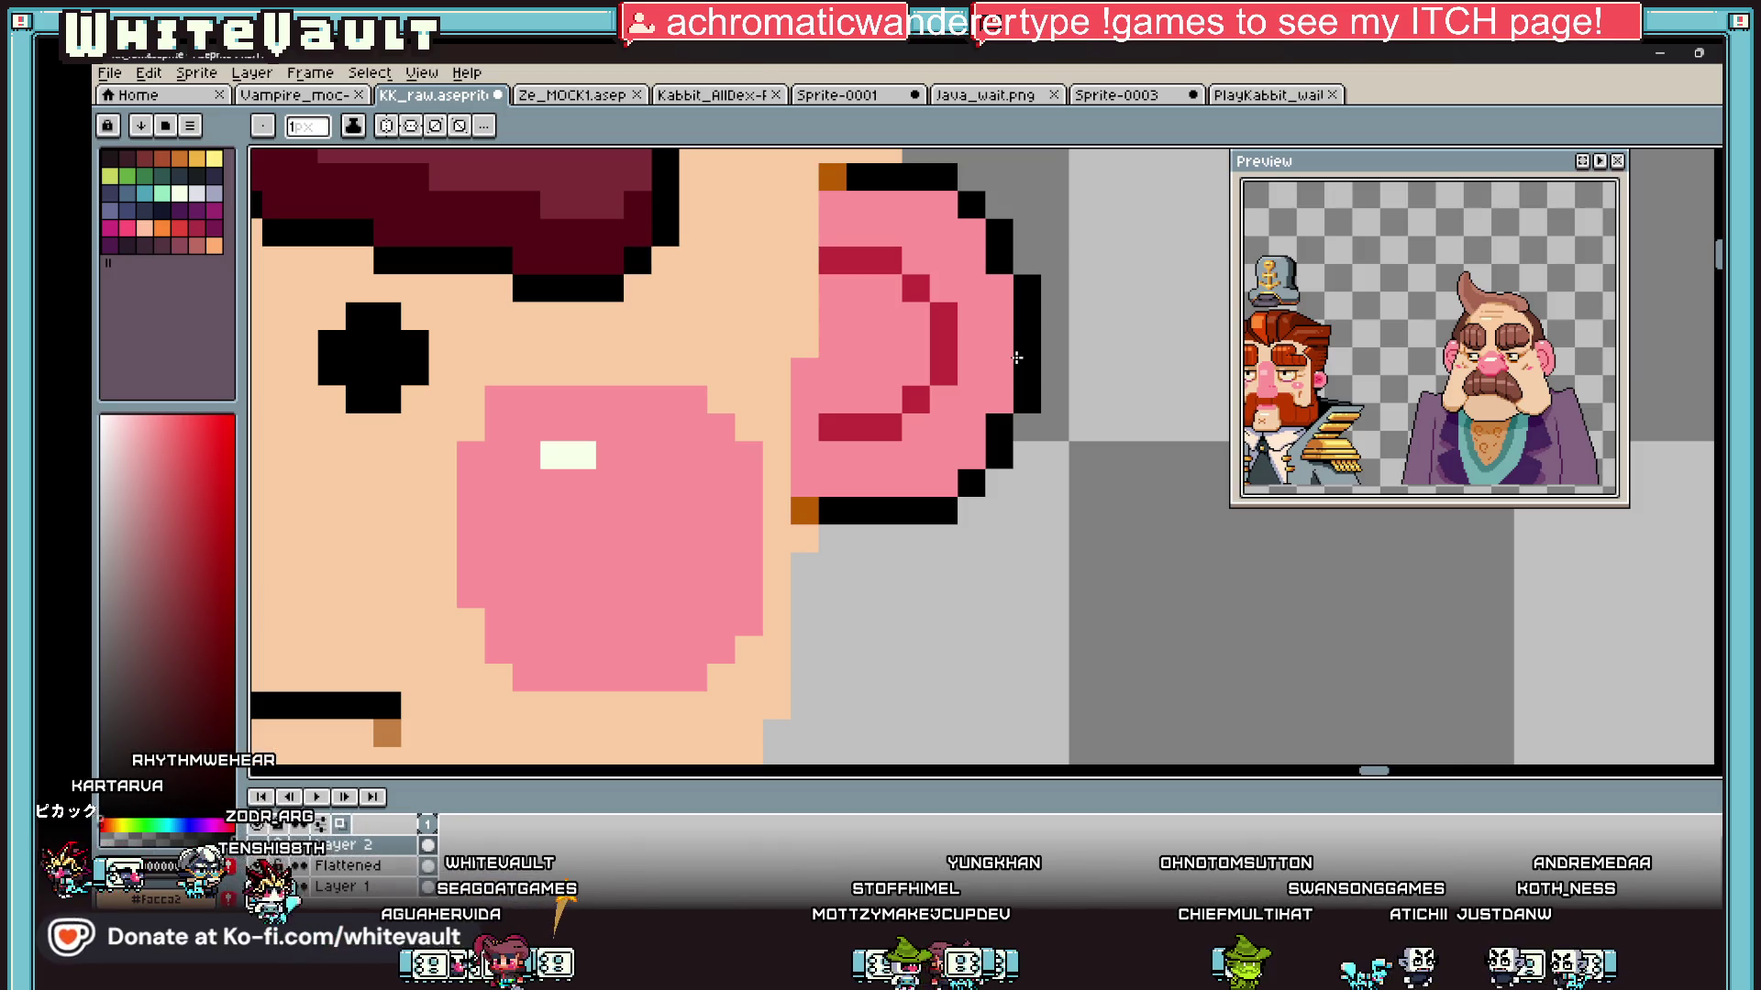
scroll(1016, 358, "down", 2)
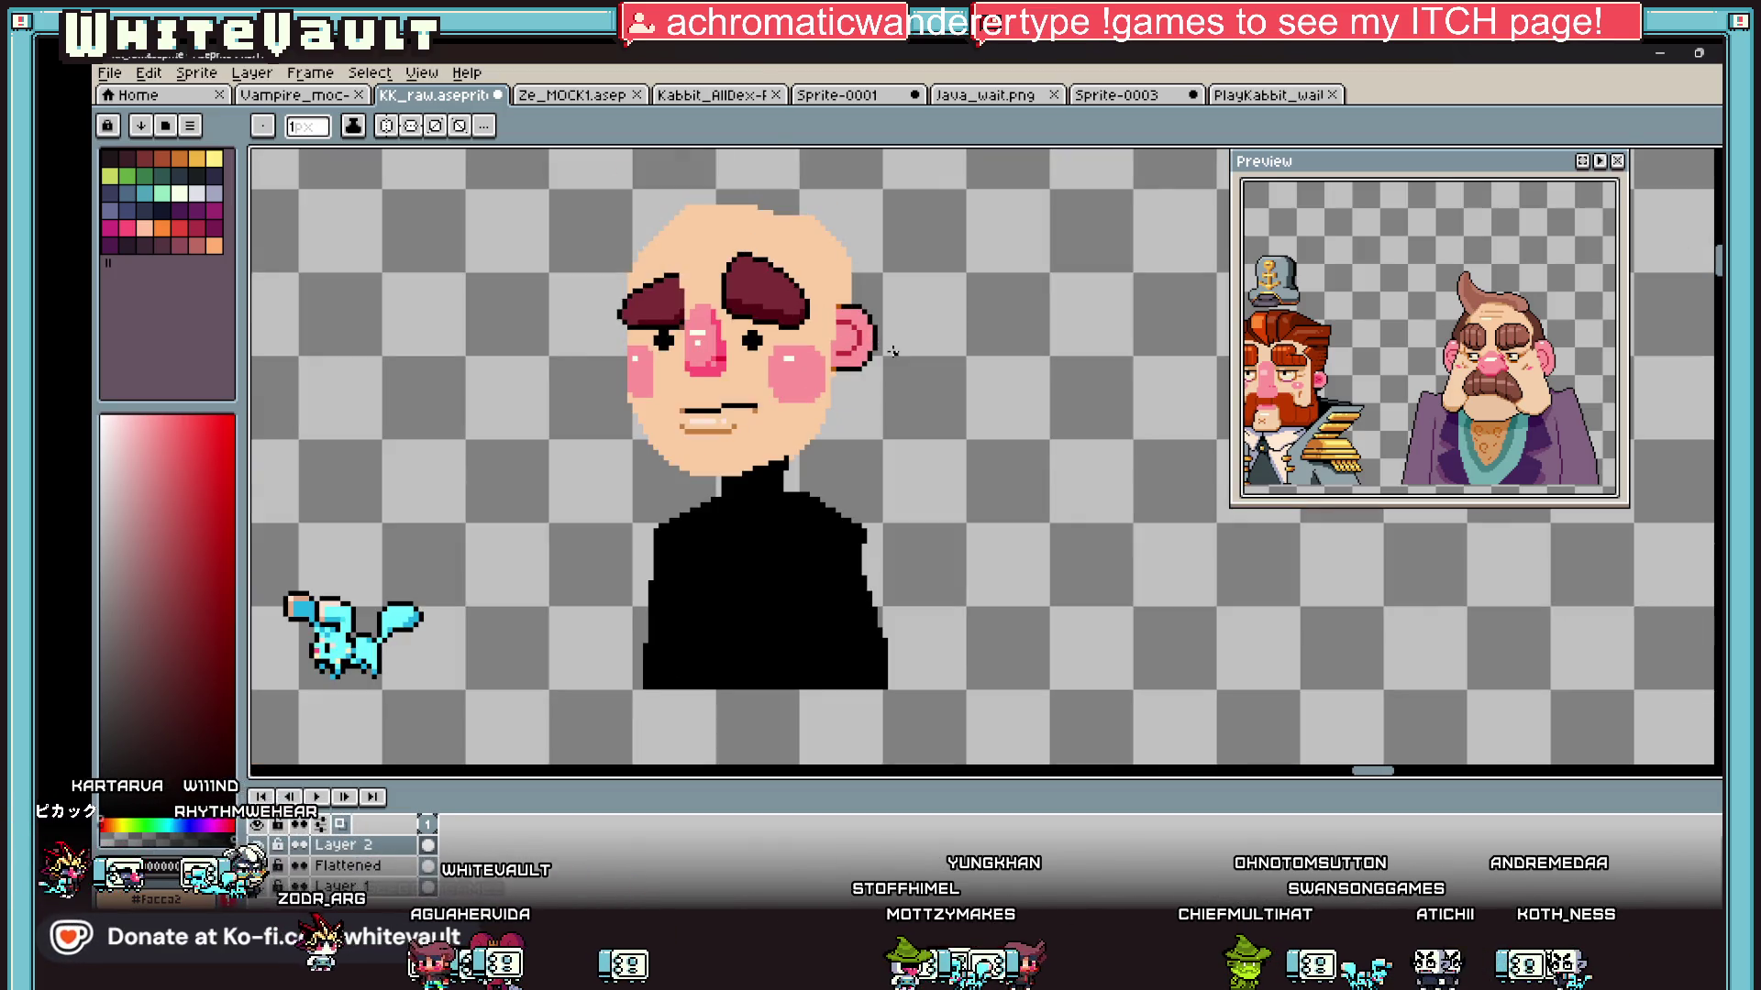
scroll(866, 338, "up", 1)
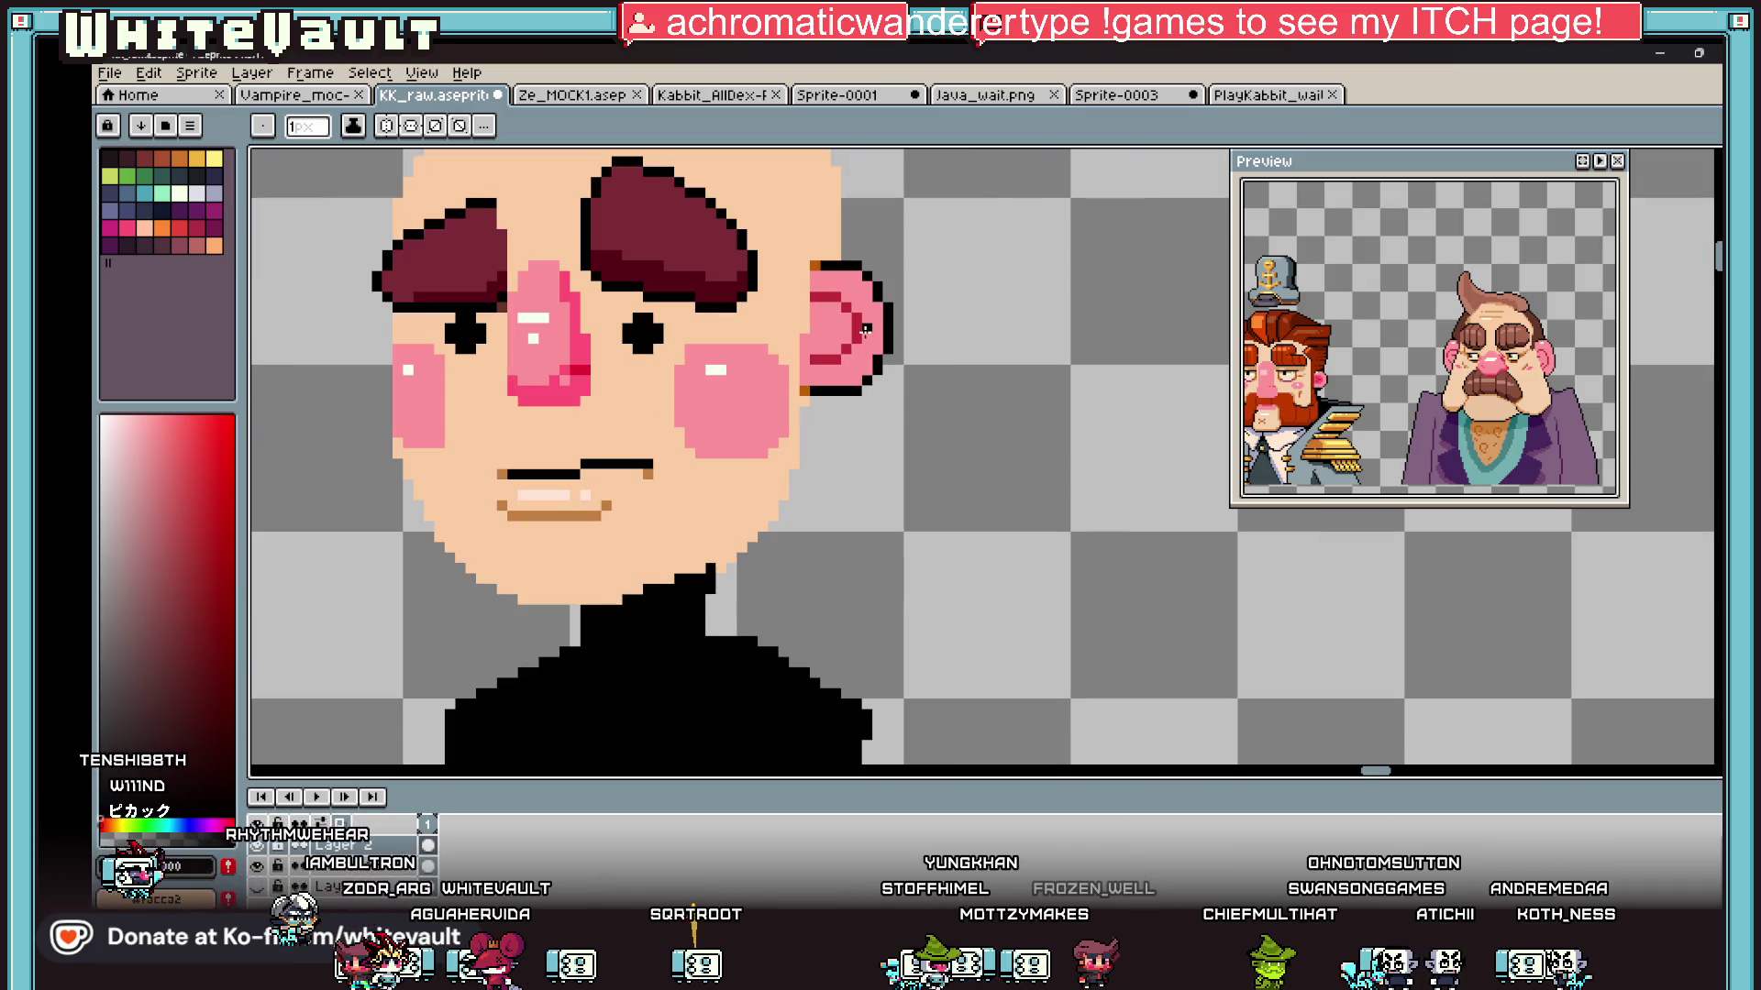
scroll(866, 348, "up", 3)
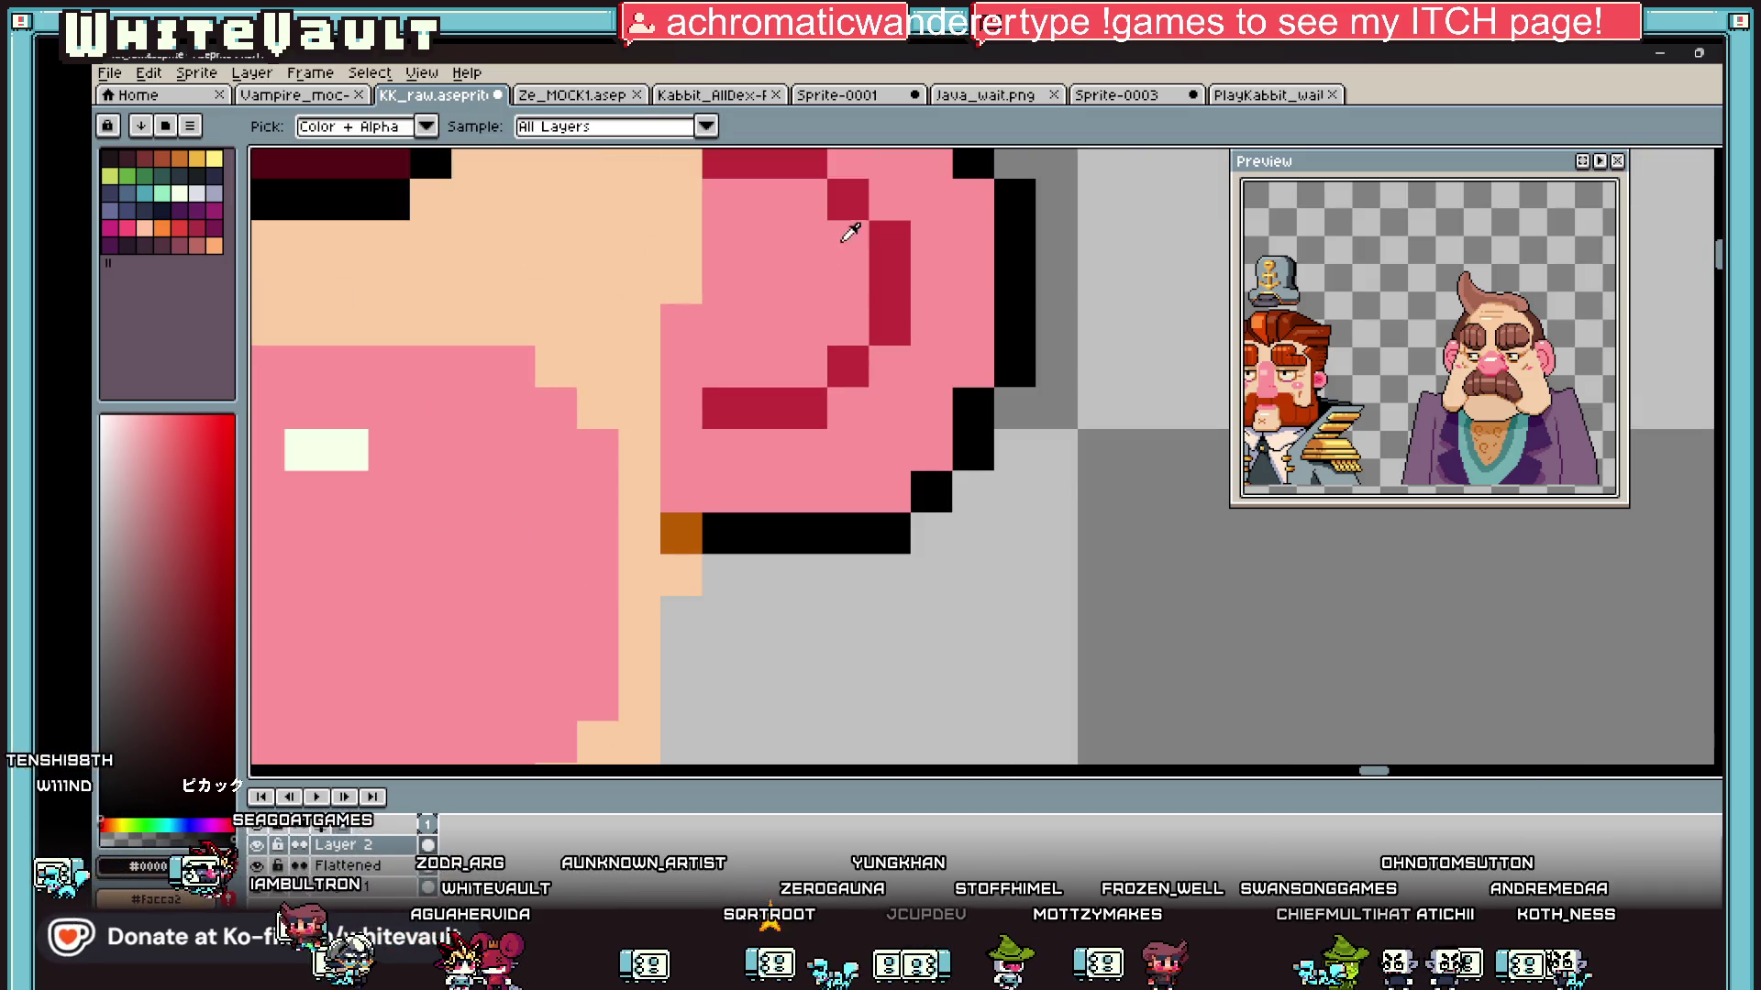
scroll(761, 321, "down", 4)
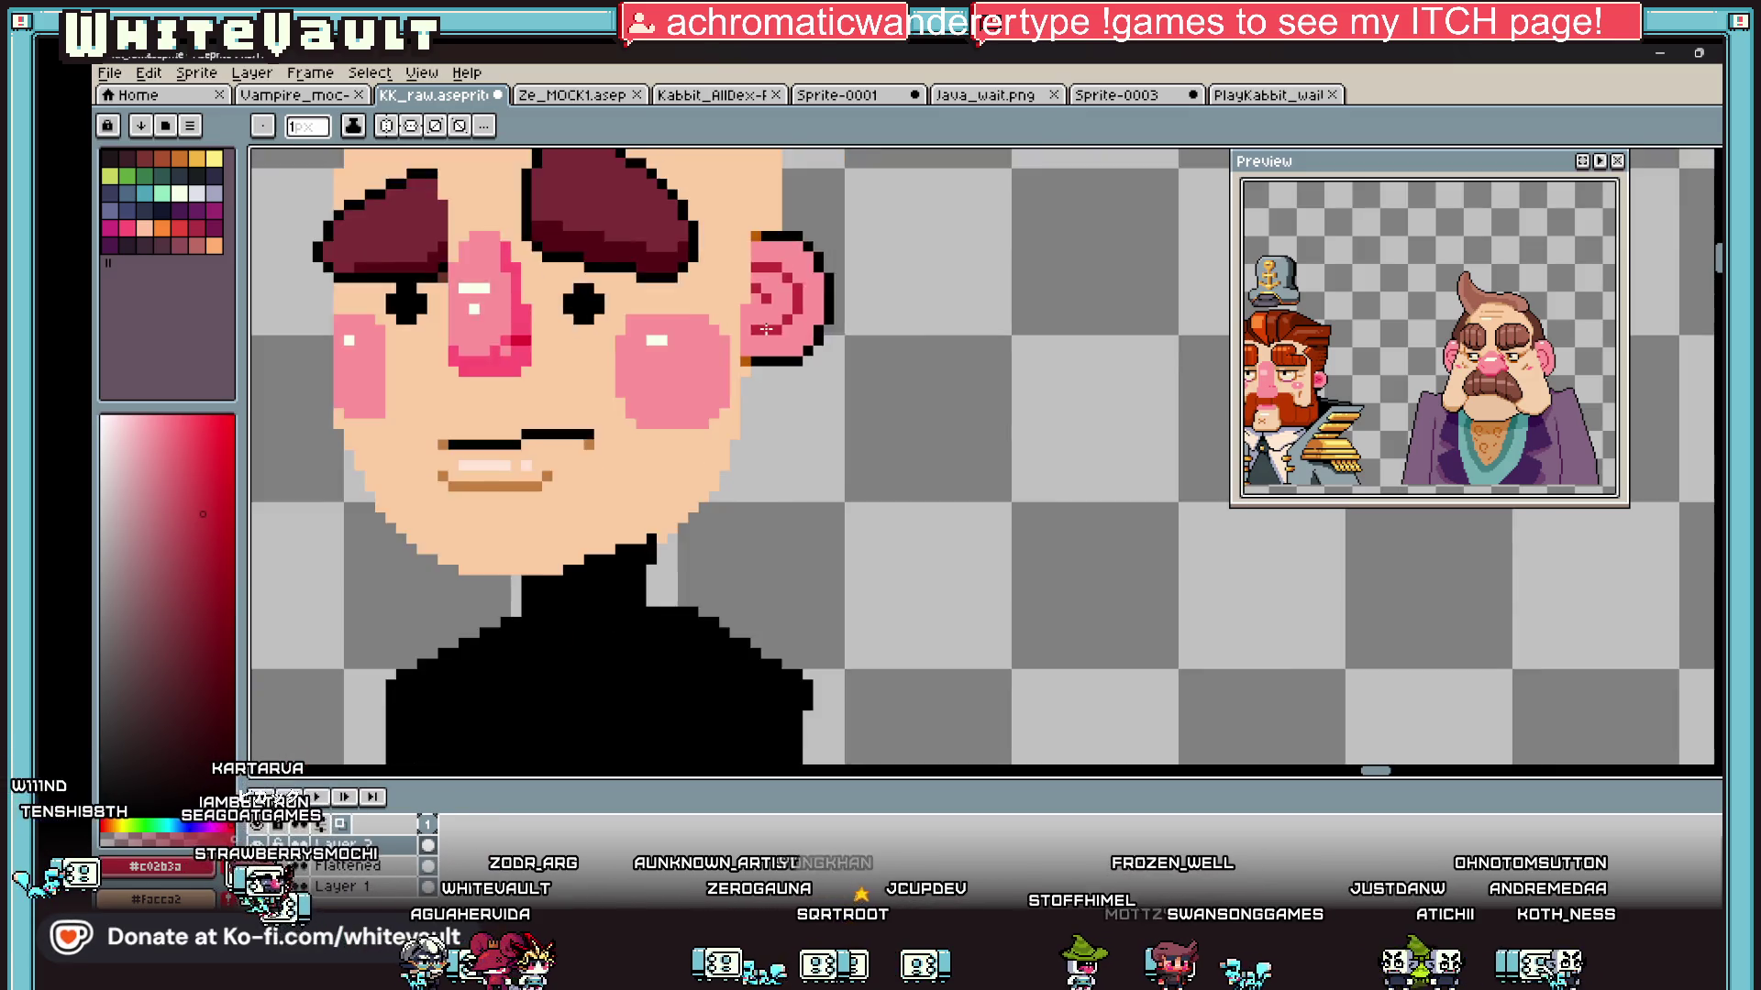
scroll(761, 321, "up", 2)
scroll(770, 312, "down", 3)
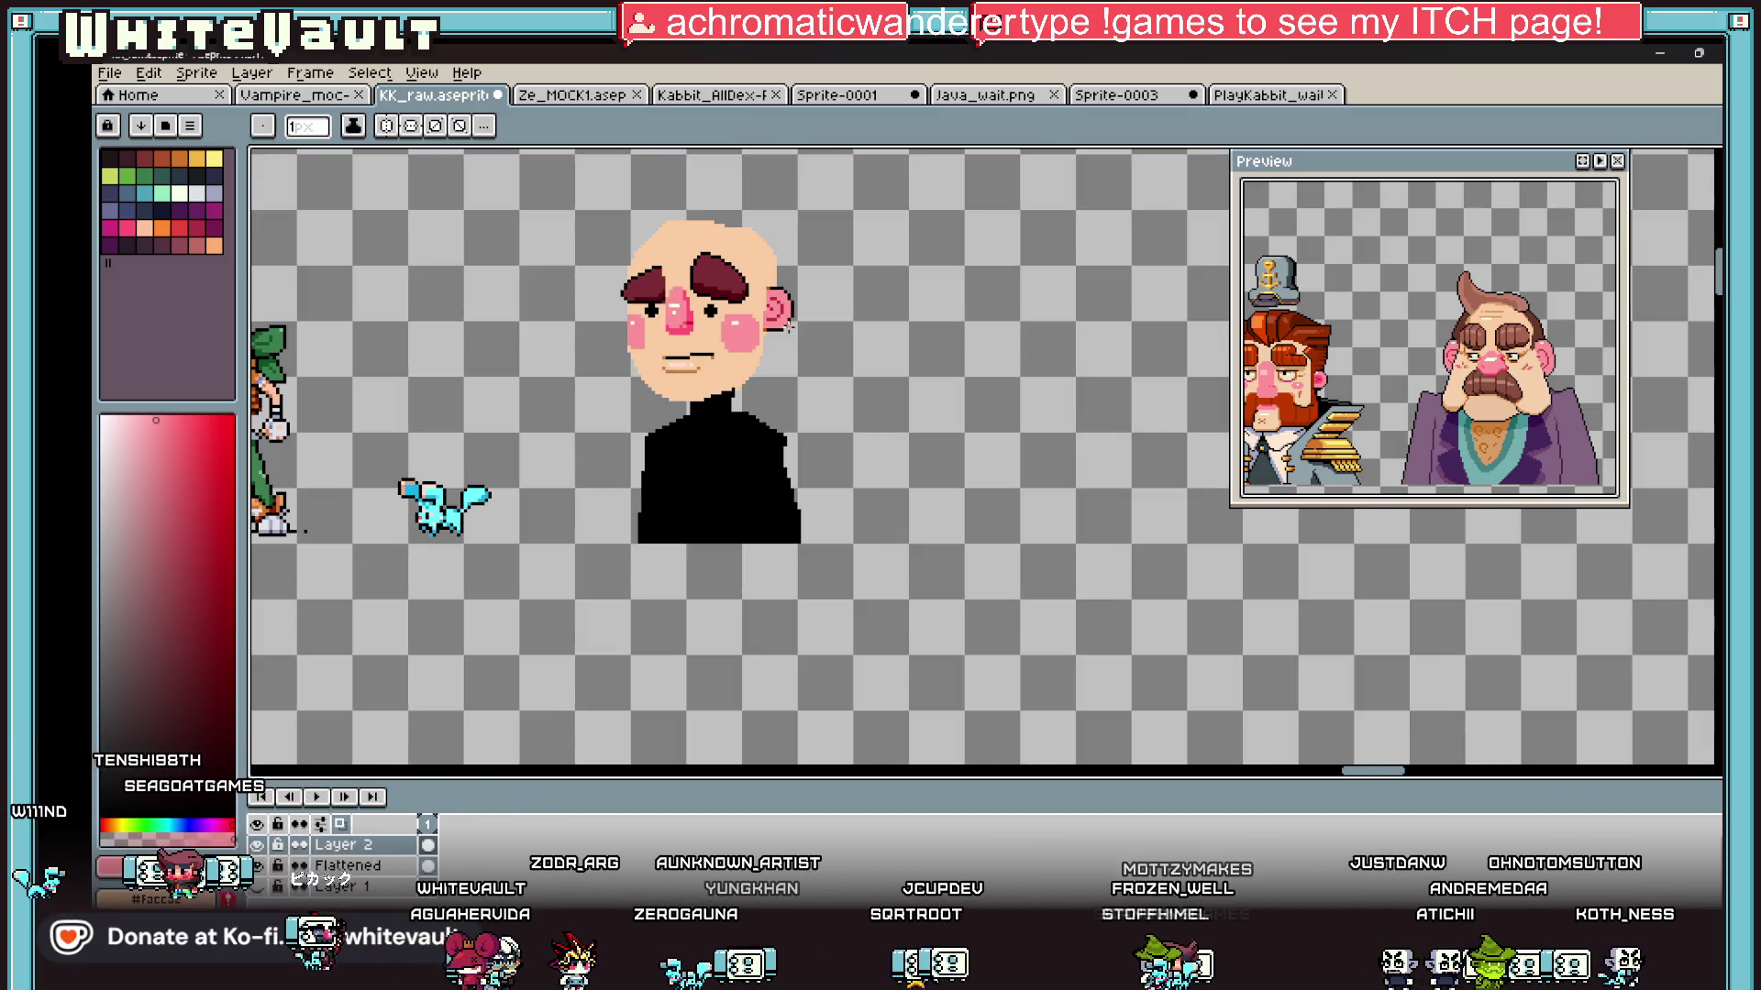
scroll(777, 304, "up", 2)
scroll(778, 305, "up", 1)
scroll(667, 316, "down", 3)
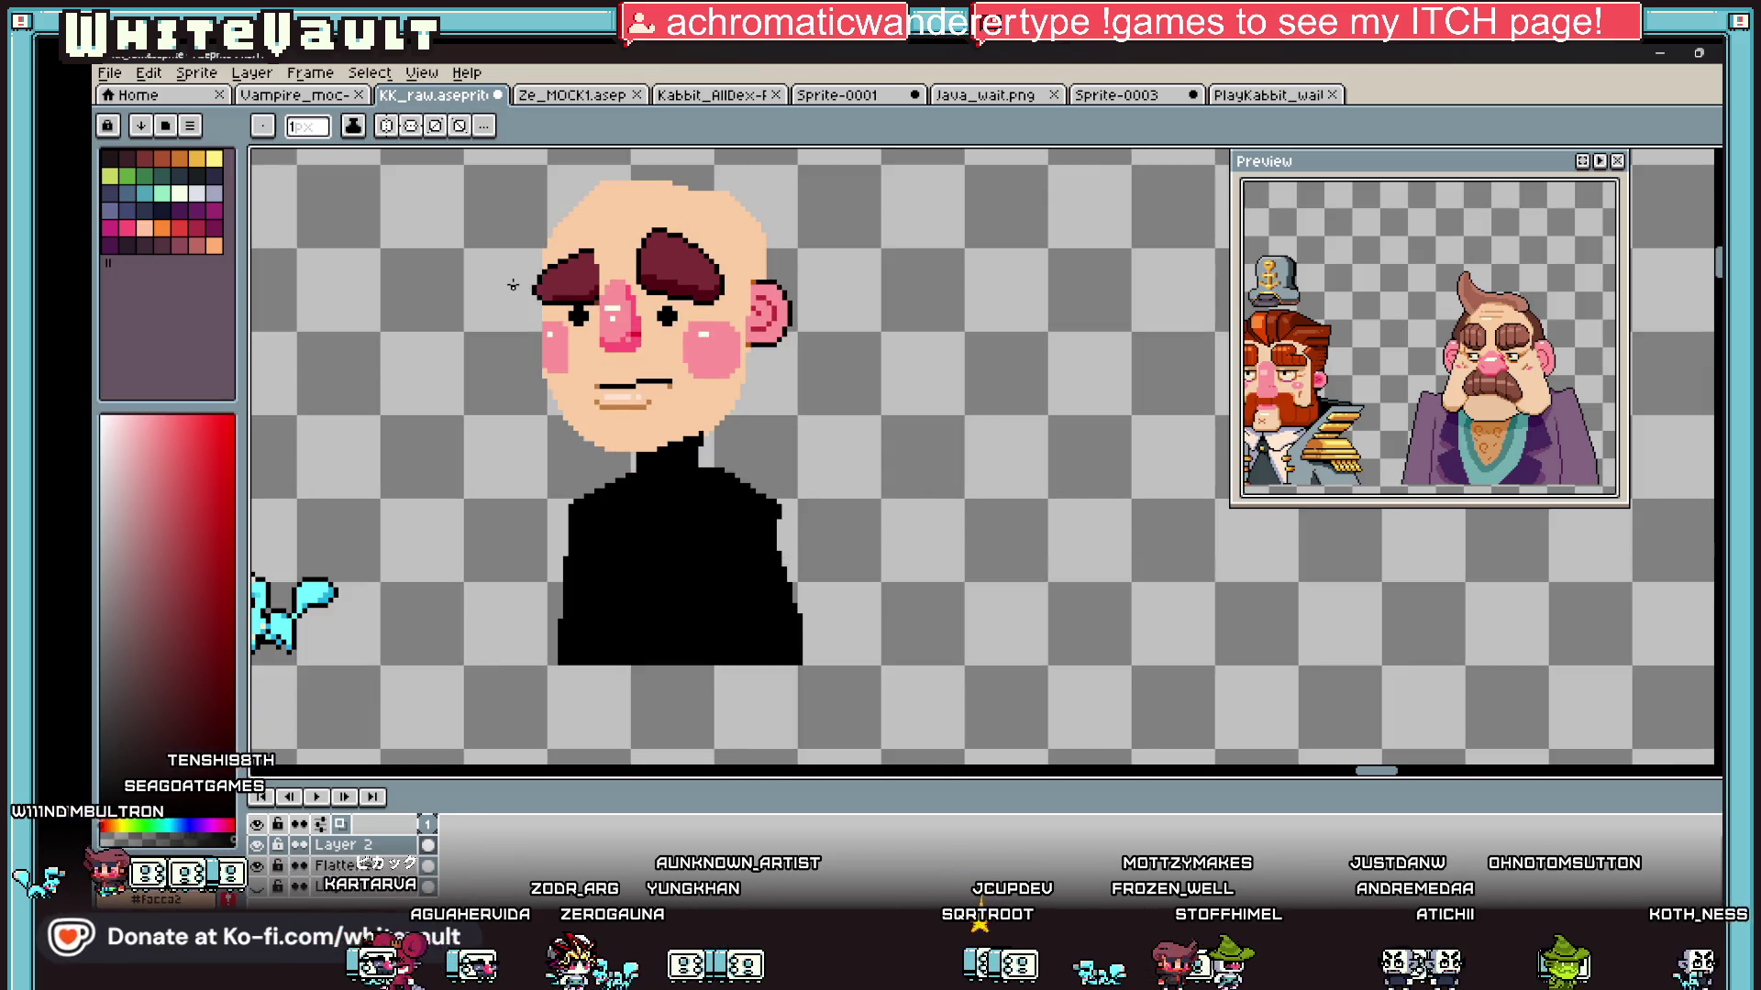
scroll(530, 296, "up", 2)
scroll(530, 296, "up", 1)
scroll(530, 296, "down", 2)
scroll(530, 296, "up", 1)
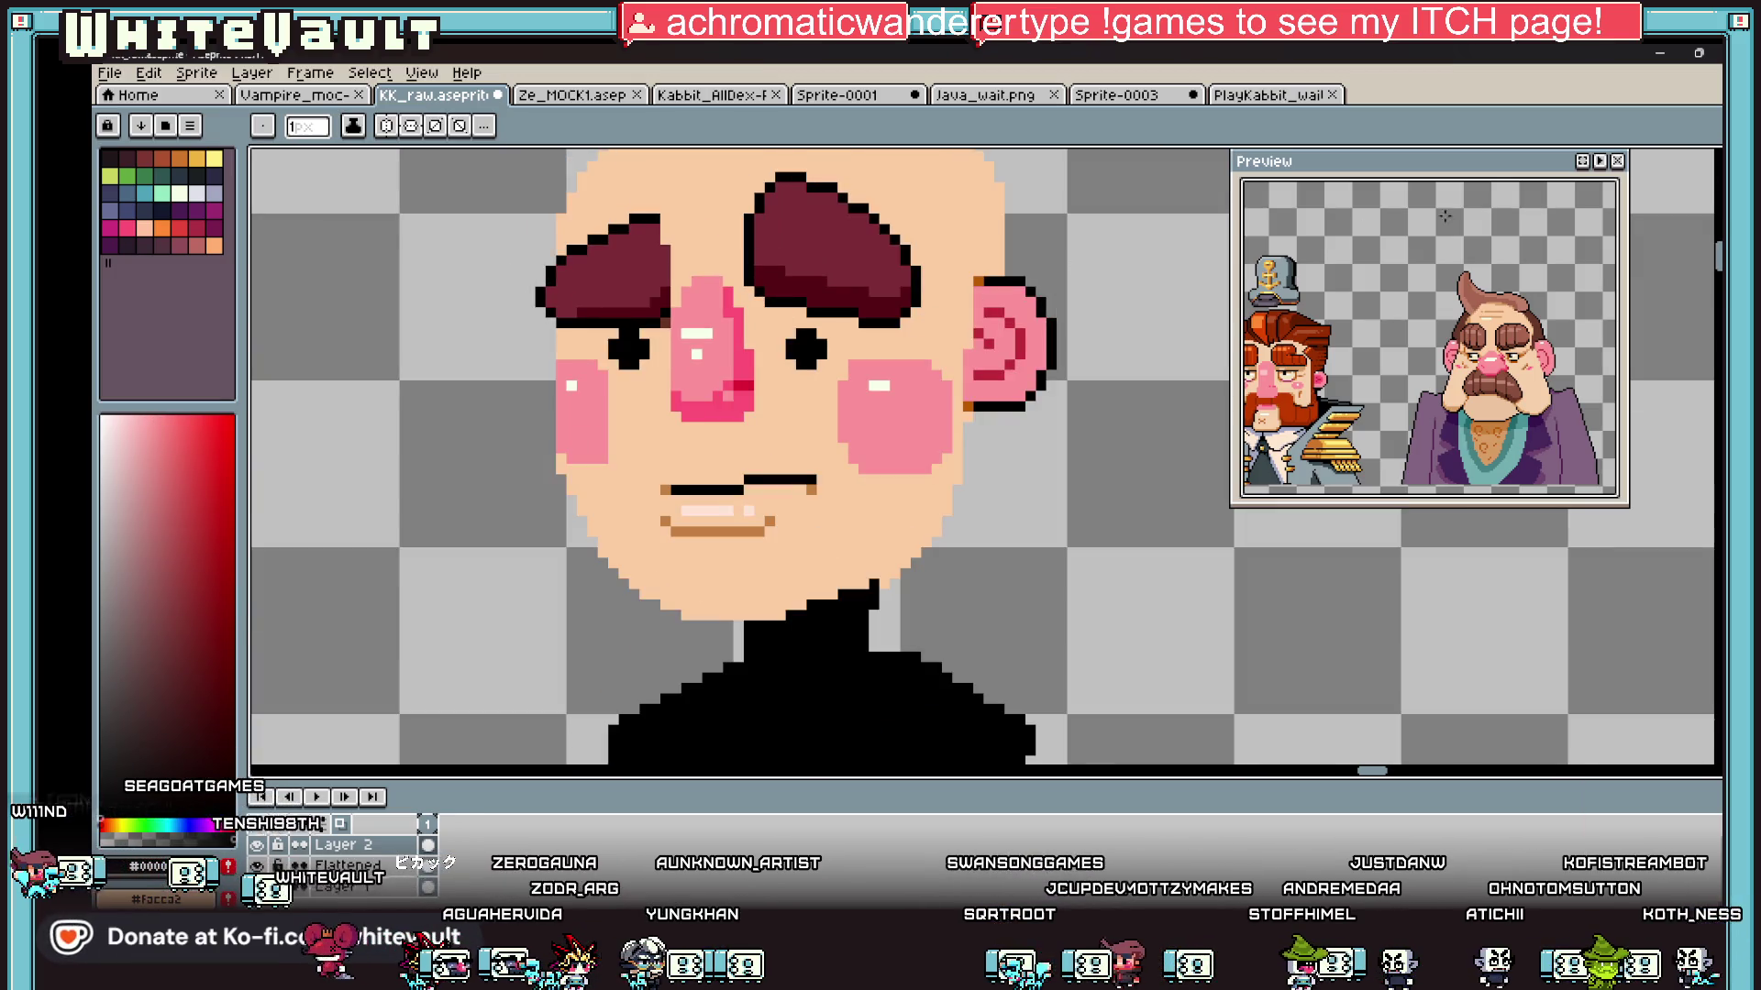
key("m")
left_click_drag(959, 272, 1061, 429)
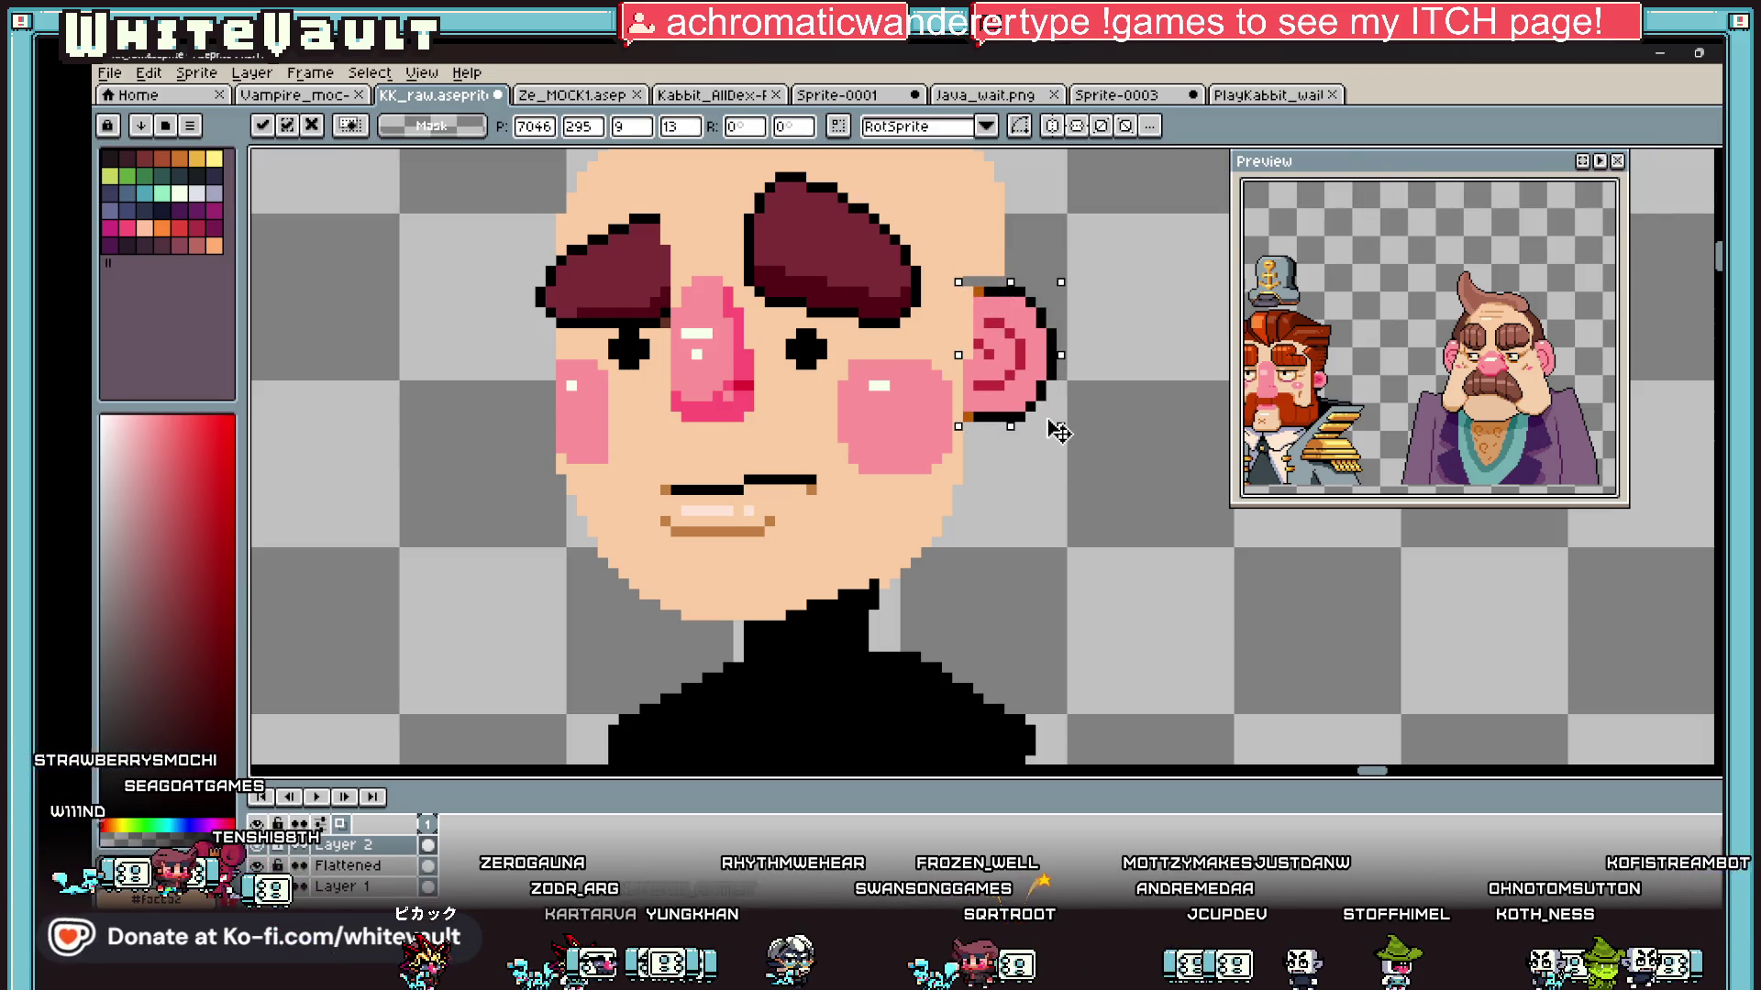
Step: Sample the face's skin colour and paint skin pixels below and beside the ear
key("i")
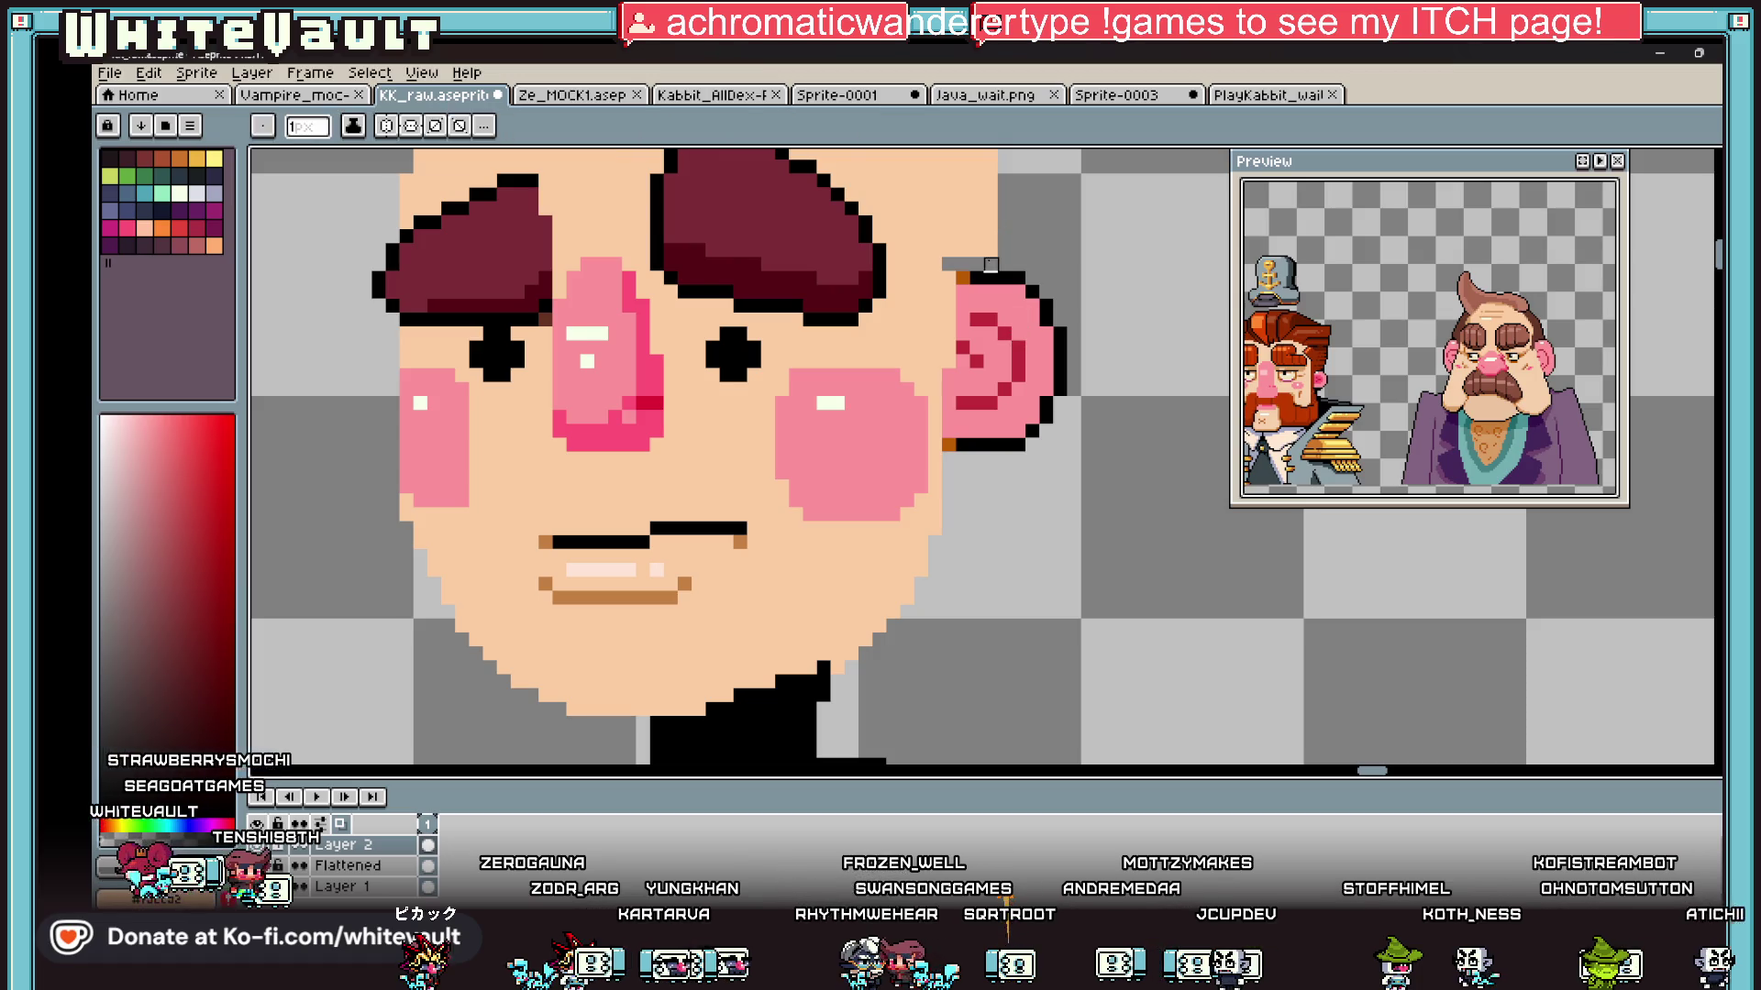
scroll(995, 229, "up", 5)
left_click(970, 223)
scroll(881, 280, "down", 5)
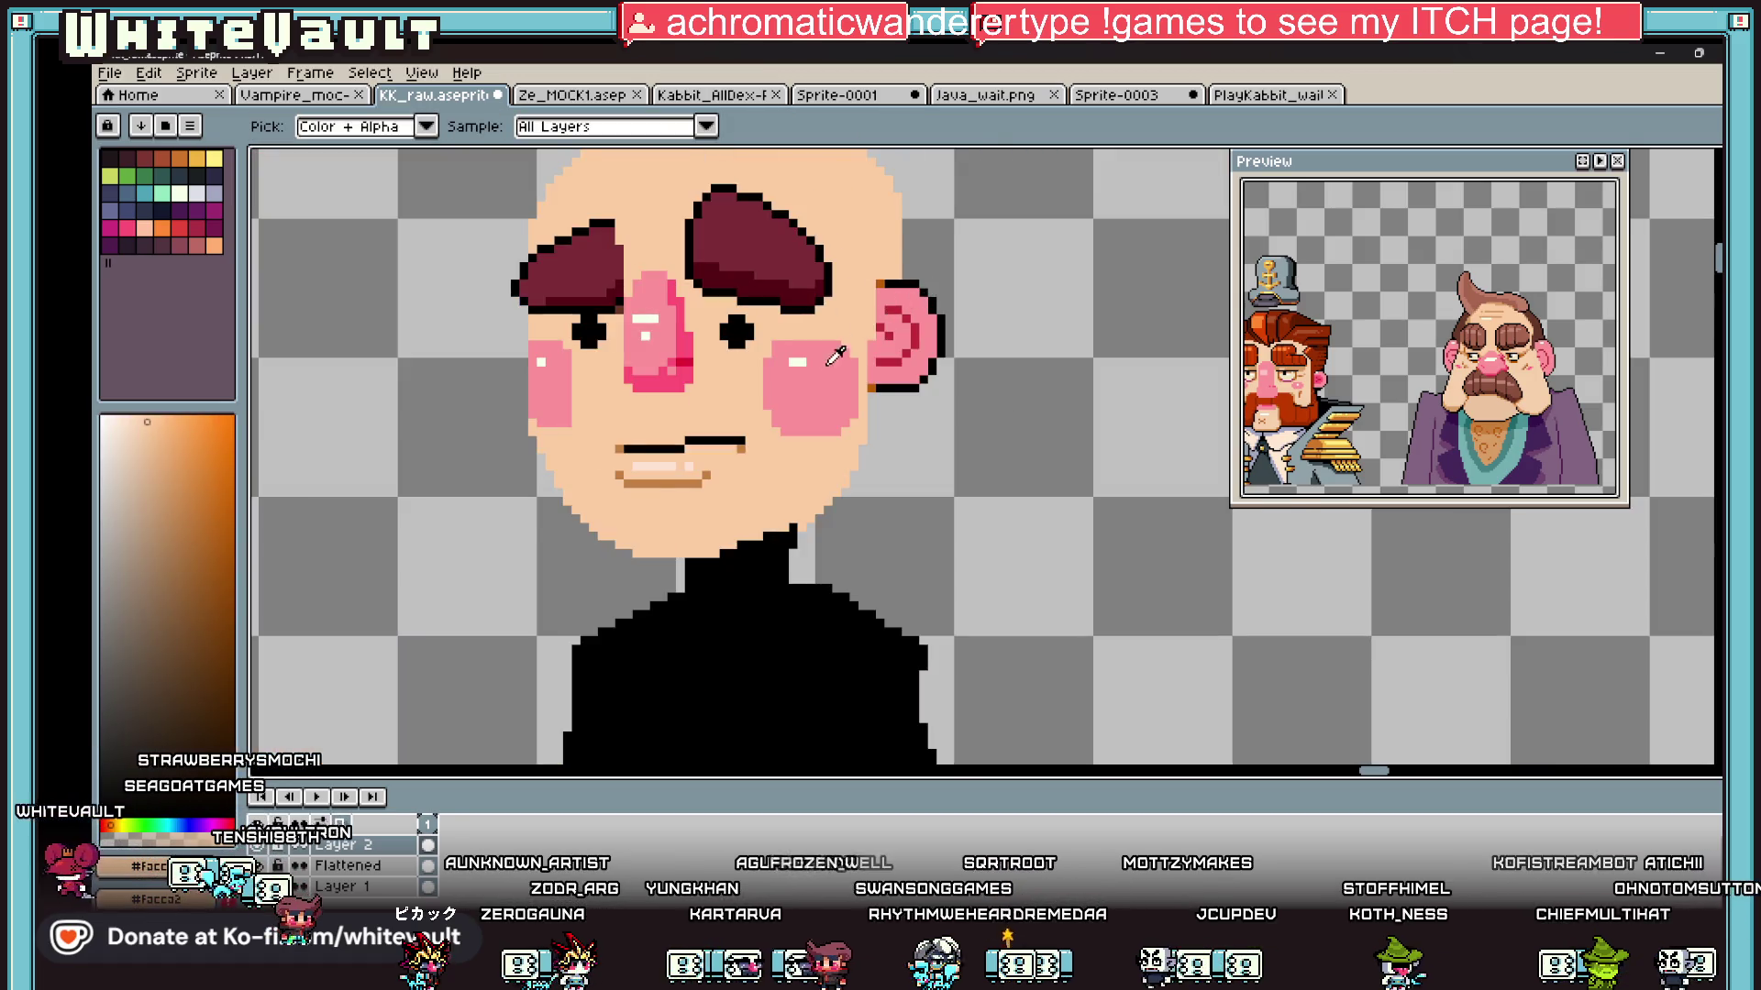
scroll(860, 332, "up", 3)
key("b")
mouse_move(894, 395)
left_mouse_down()
mouse_move(888, 463)
mouse_move(867, 349)
left_mouse_up()
left_click(874, 372)
Step: Copy the selected ear to the face's left side, flip it horizontally, and commit
key("i")
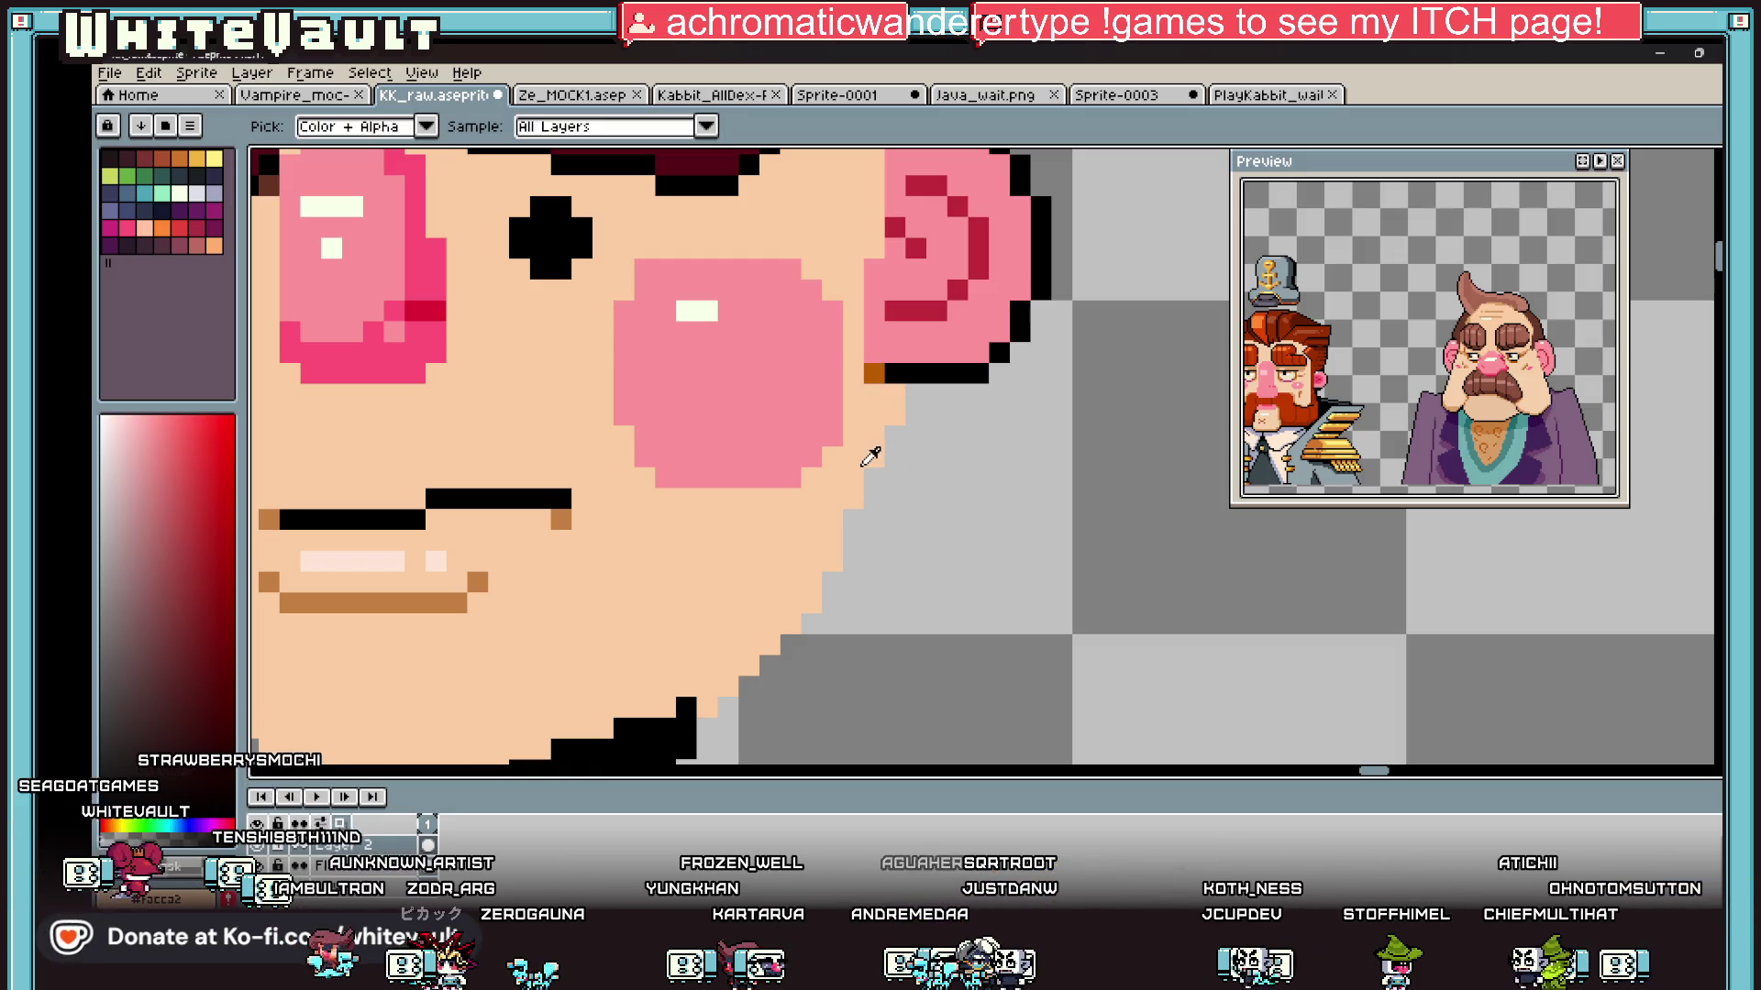
scroll(867, 453, "down", 4)
scroll(903, 449, "up", 2)
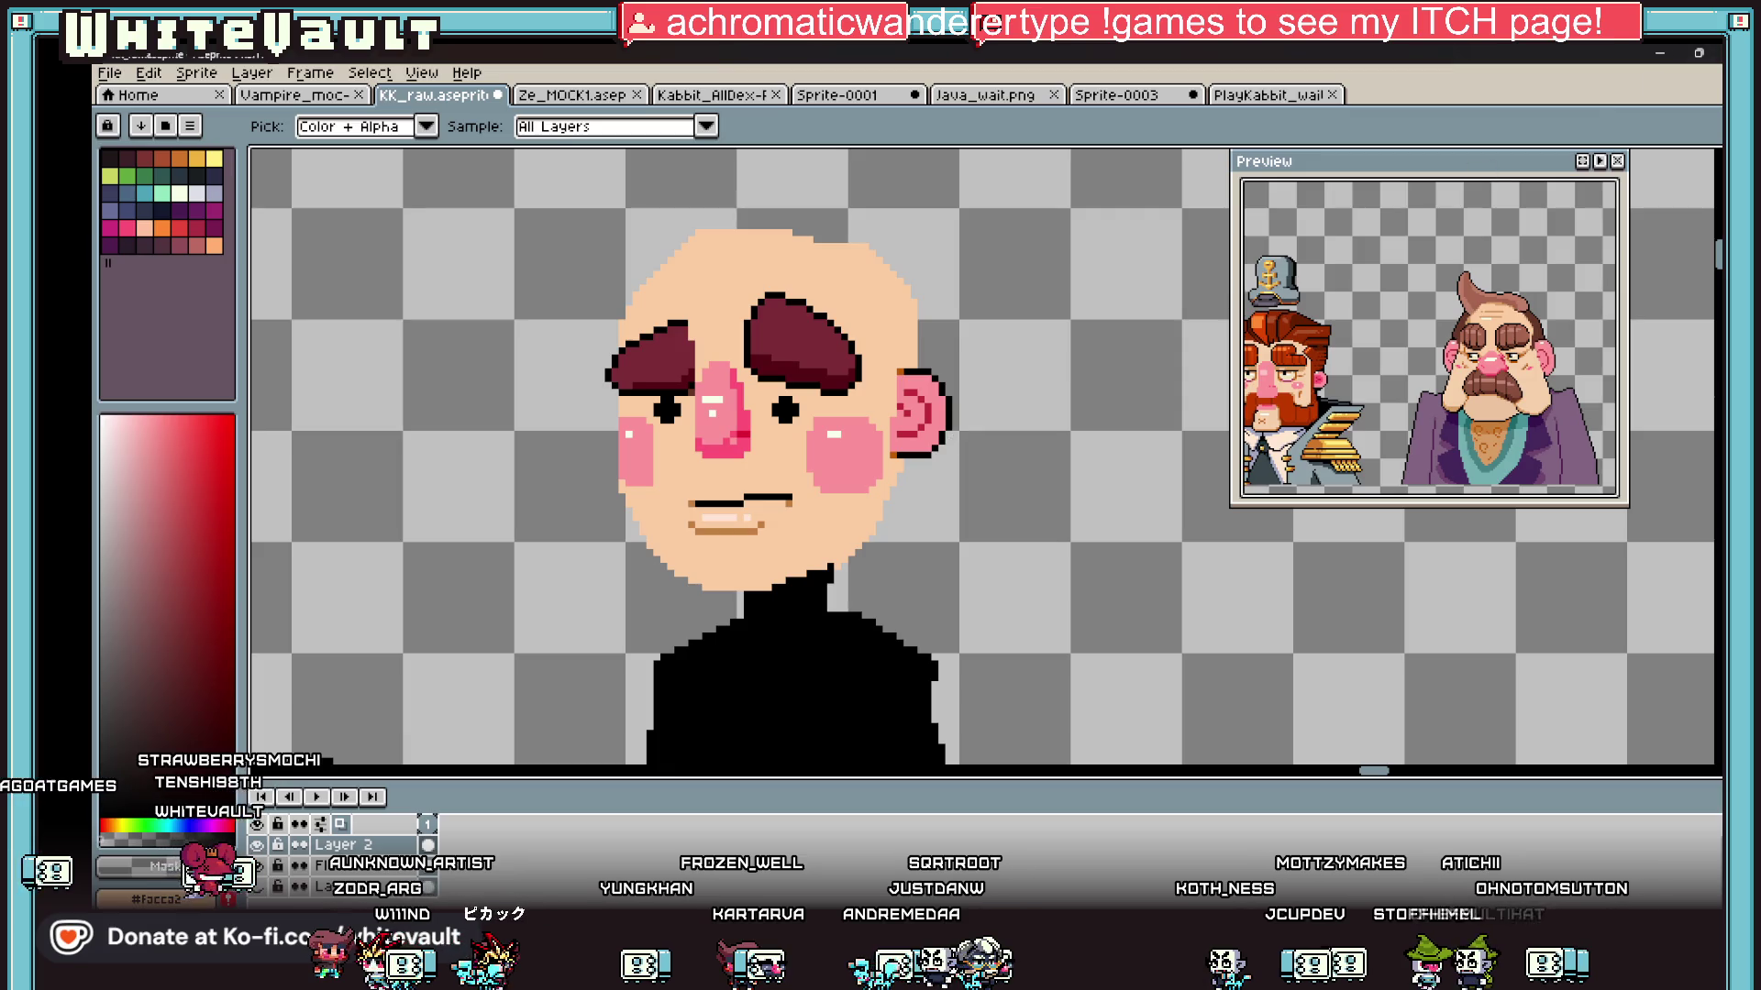
key("m")
left_click_drag(902, 370, 984, 462)
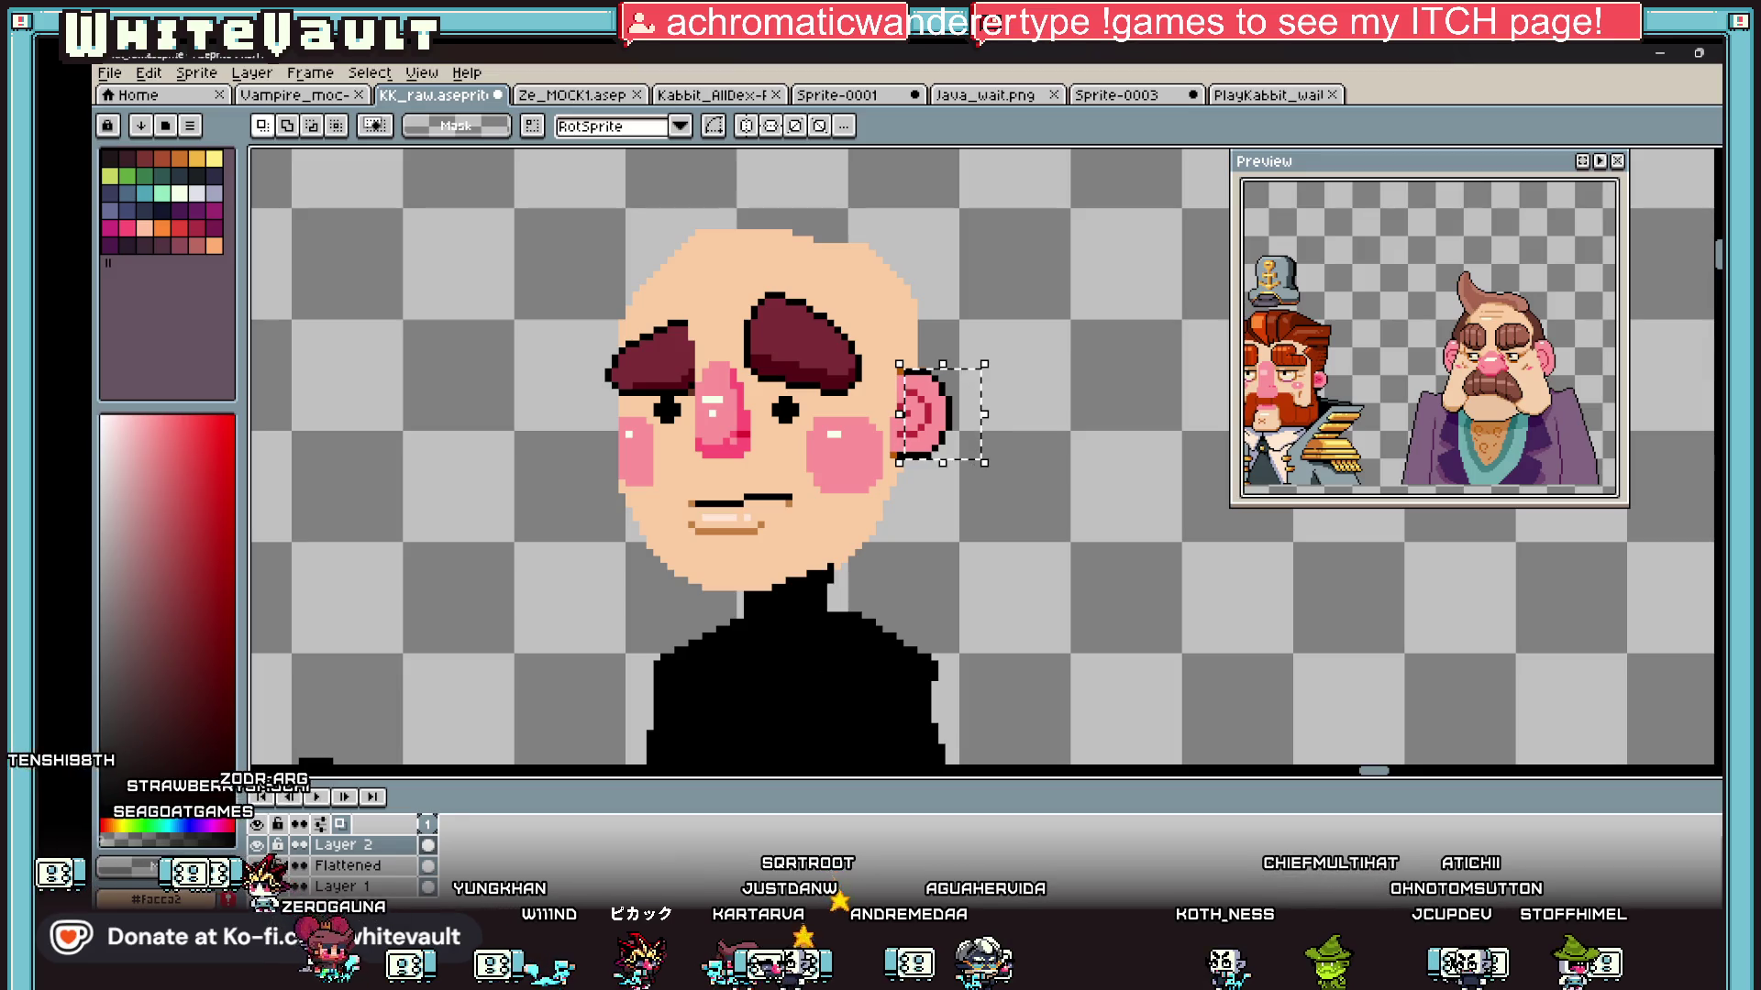
key("ctrl+t")
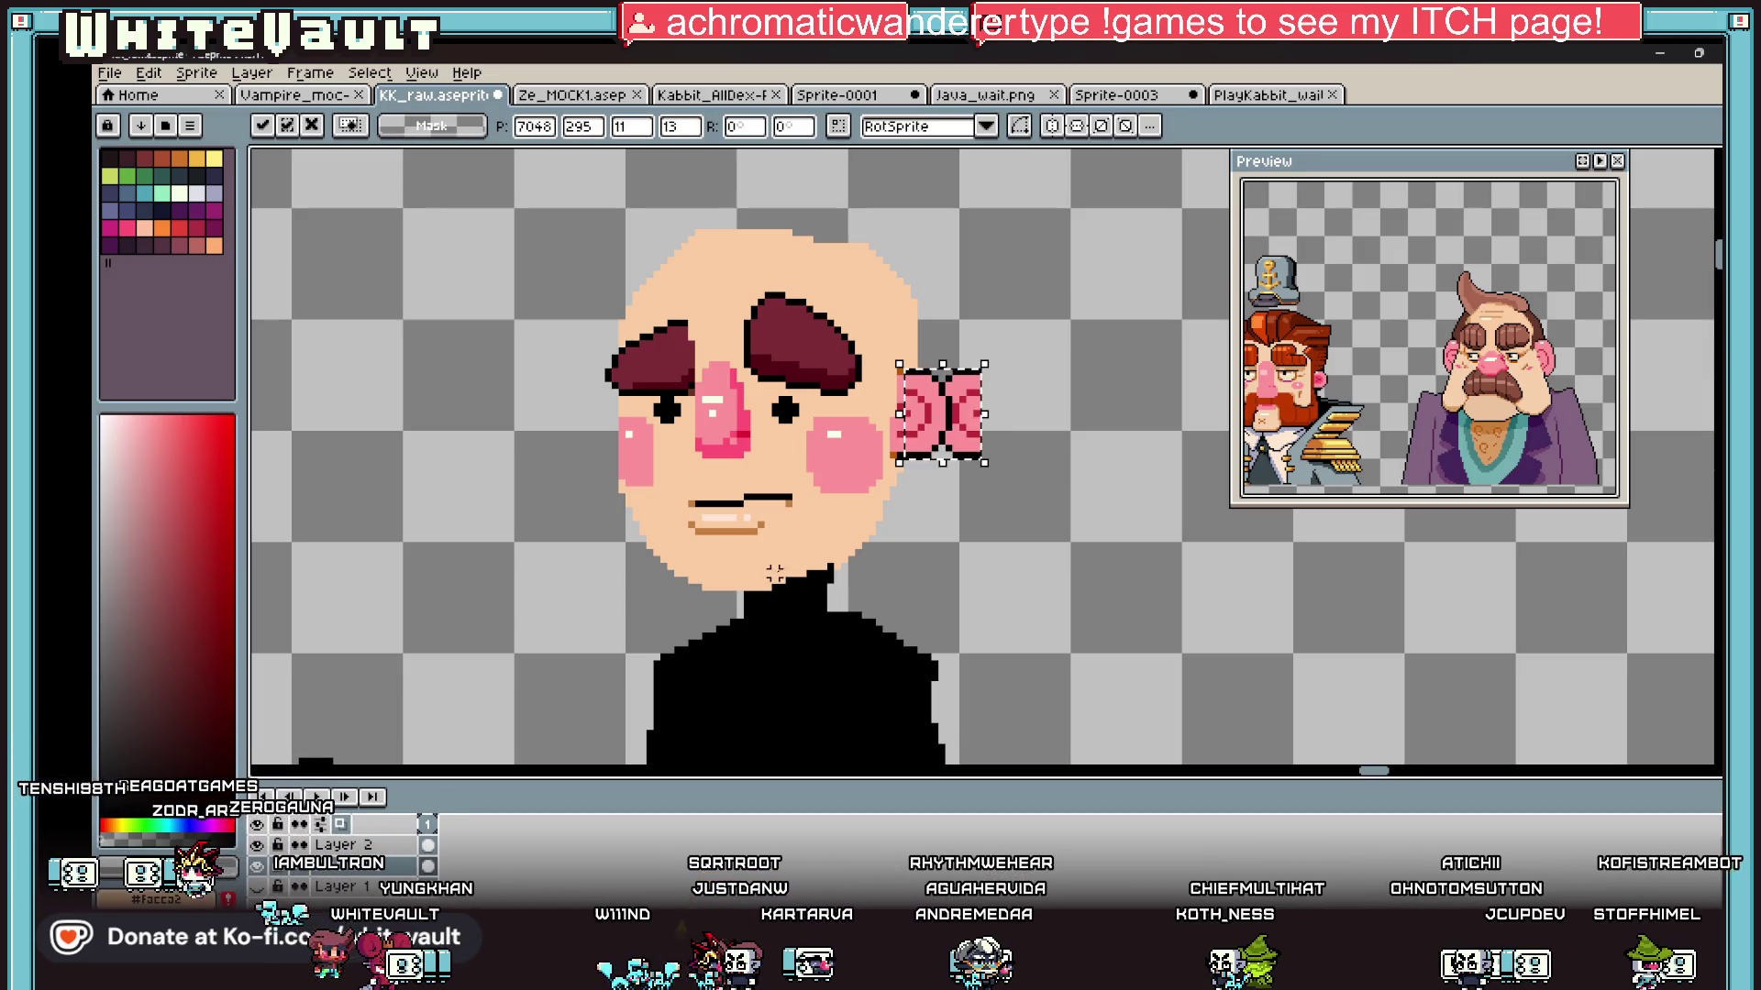
left_click_drag(982, 443, 636, 443)
key("shift+h")
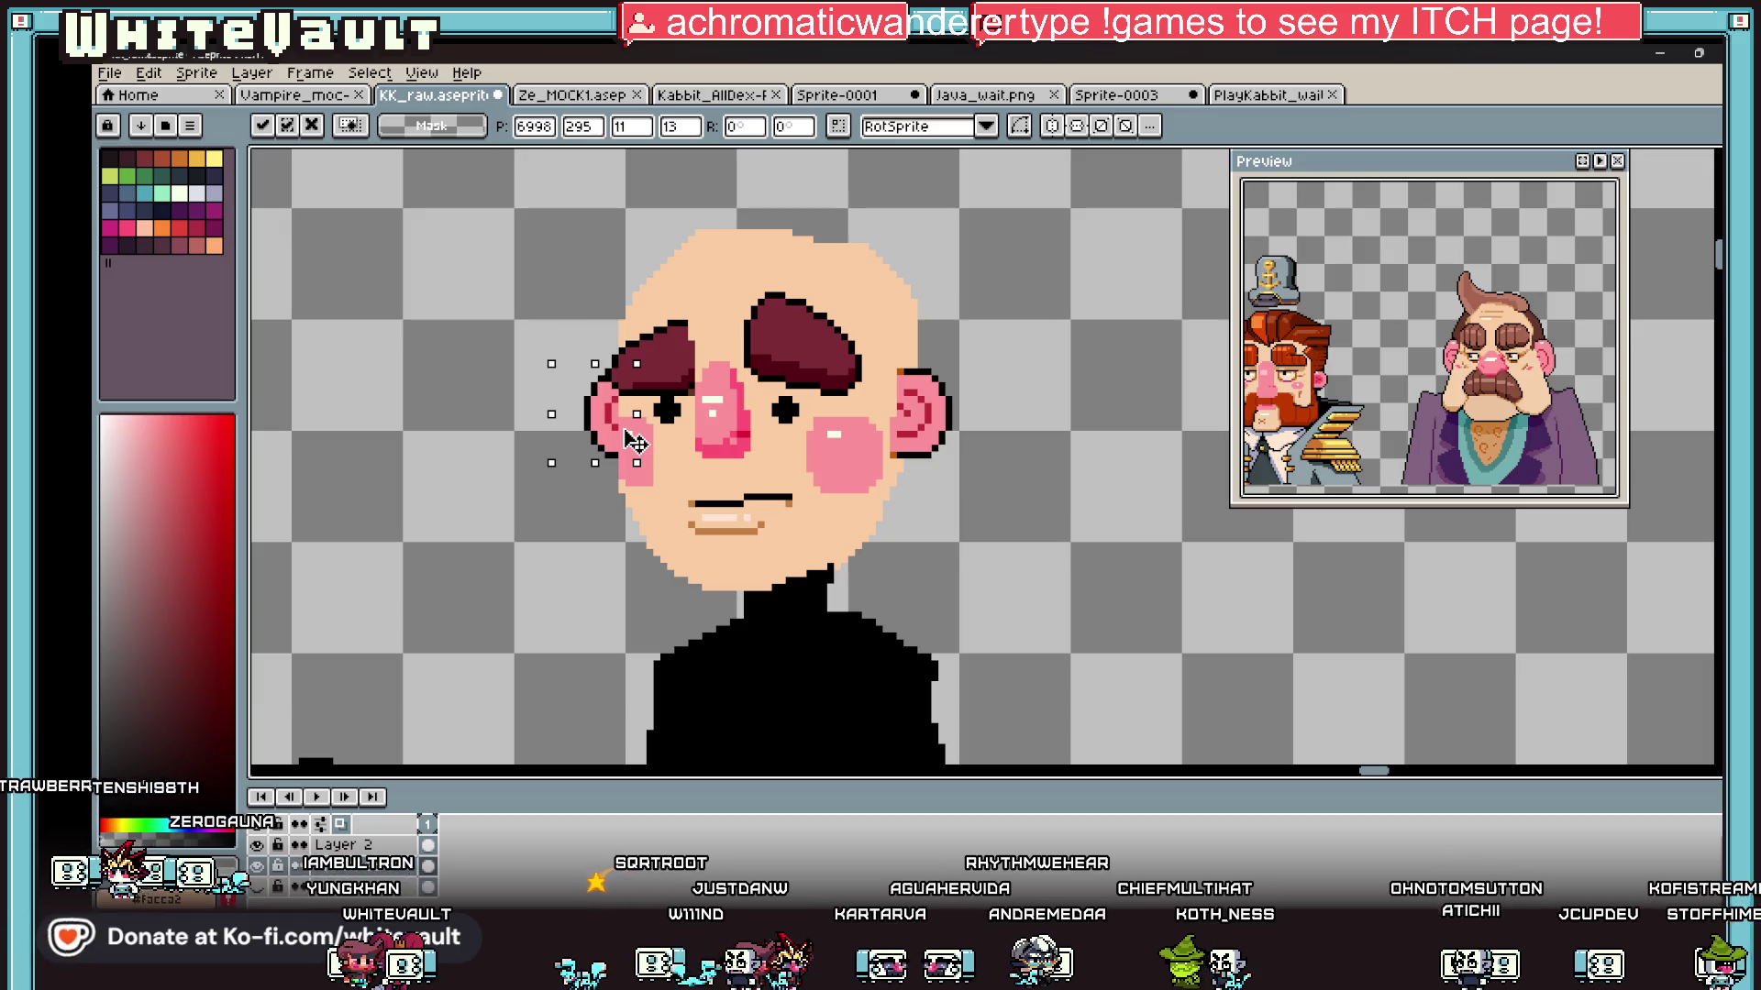
scroll(632, 443, "up", 2)
key("Return")
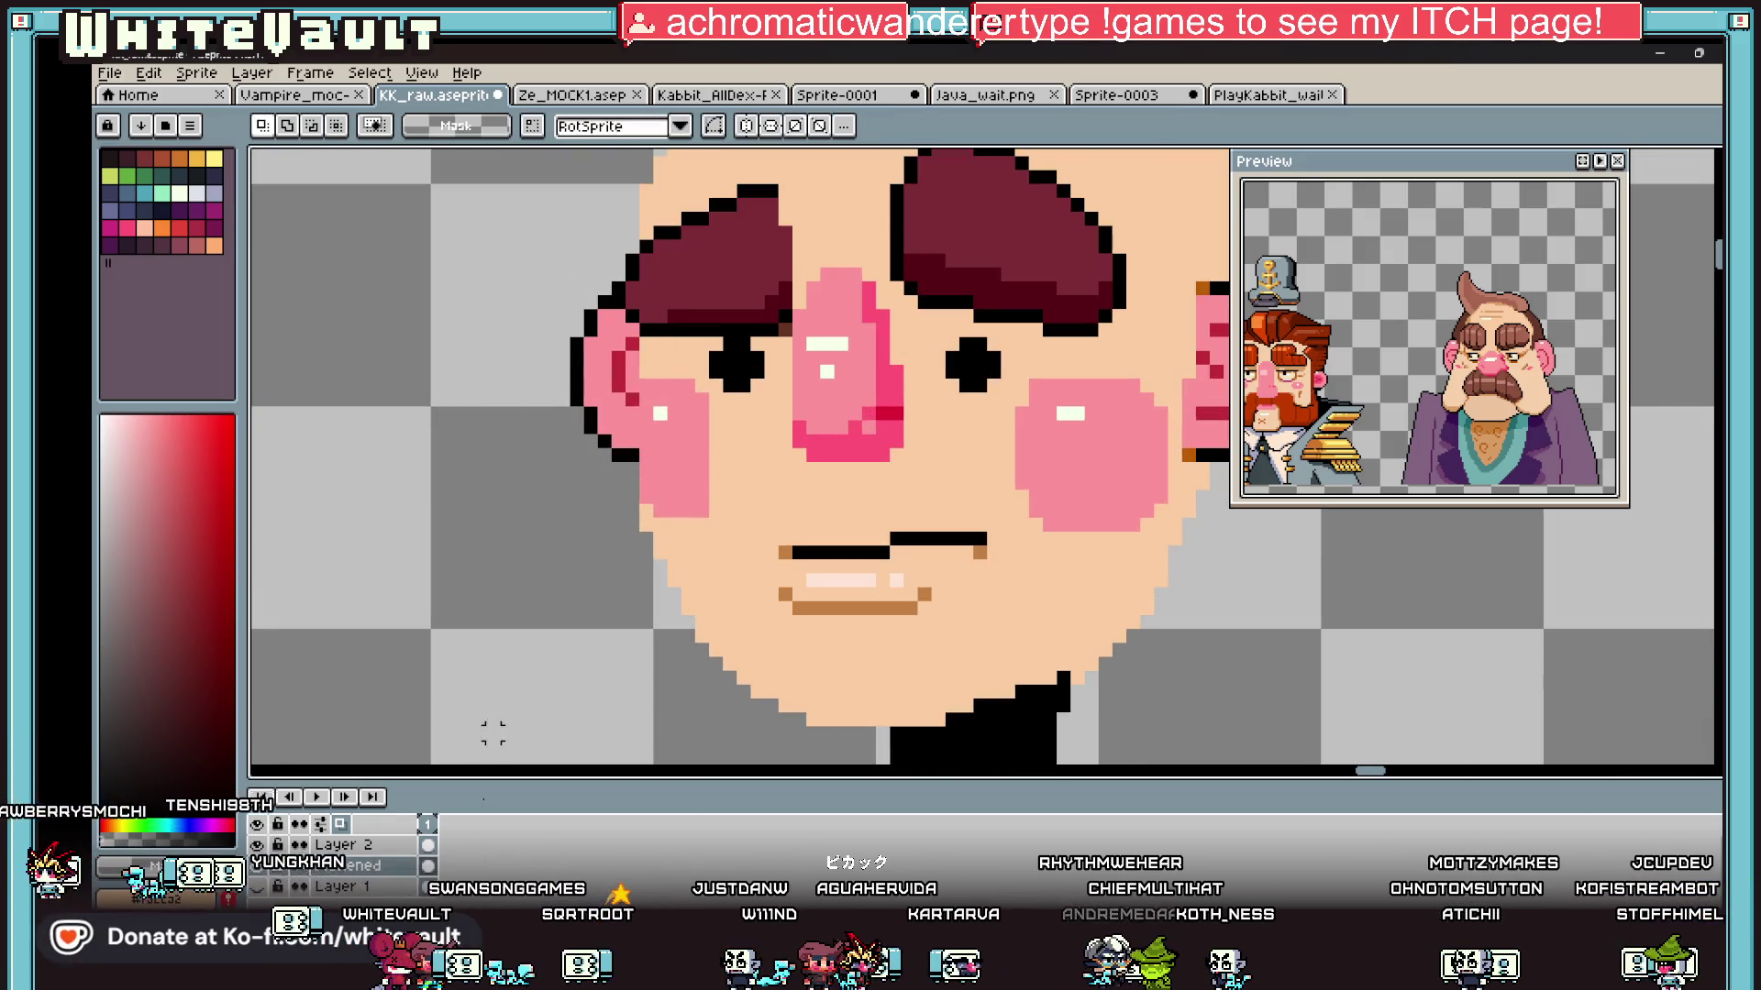
Step: Draw a black stair-step outline down the left cheek
key("i")
key("b")
left_click_drag(647, 332, 645, 507)
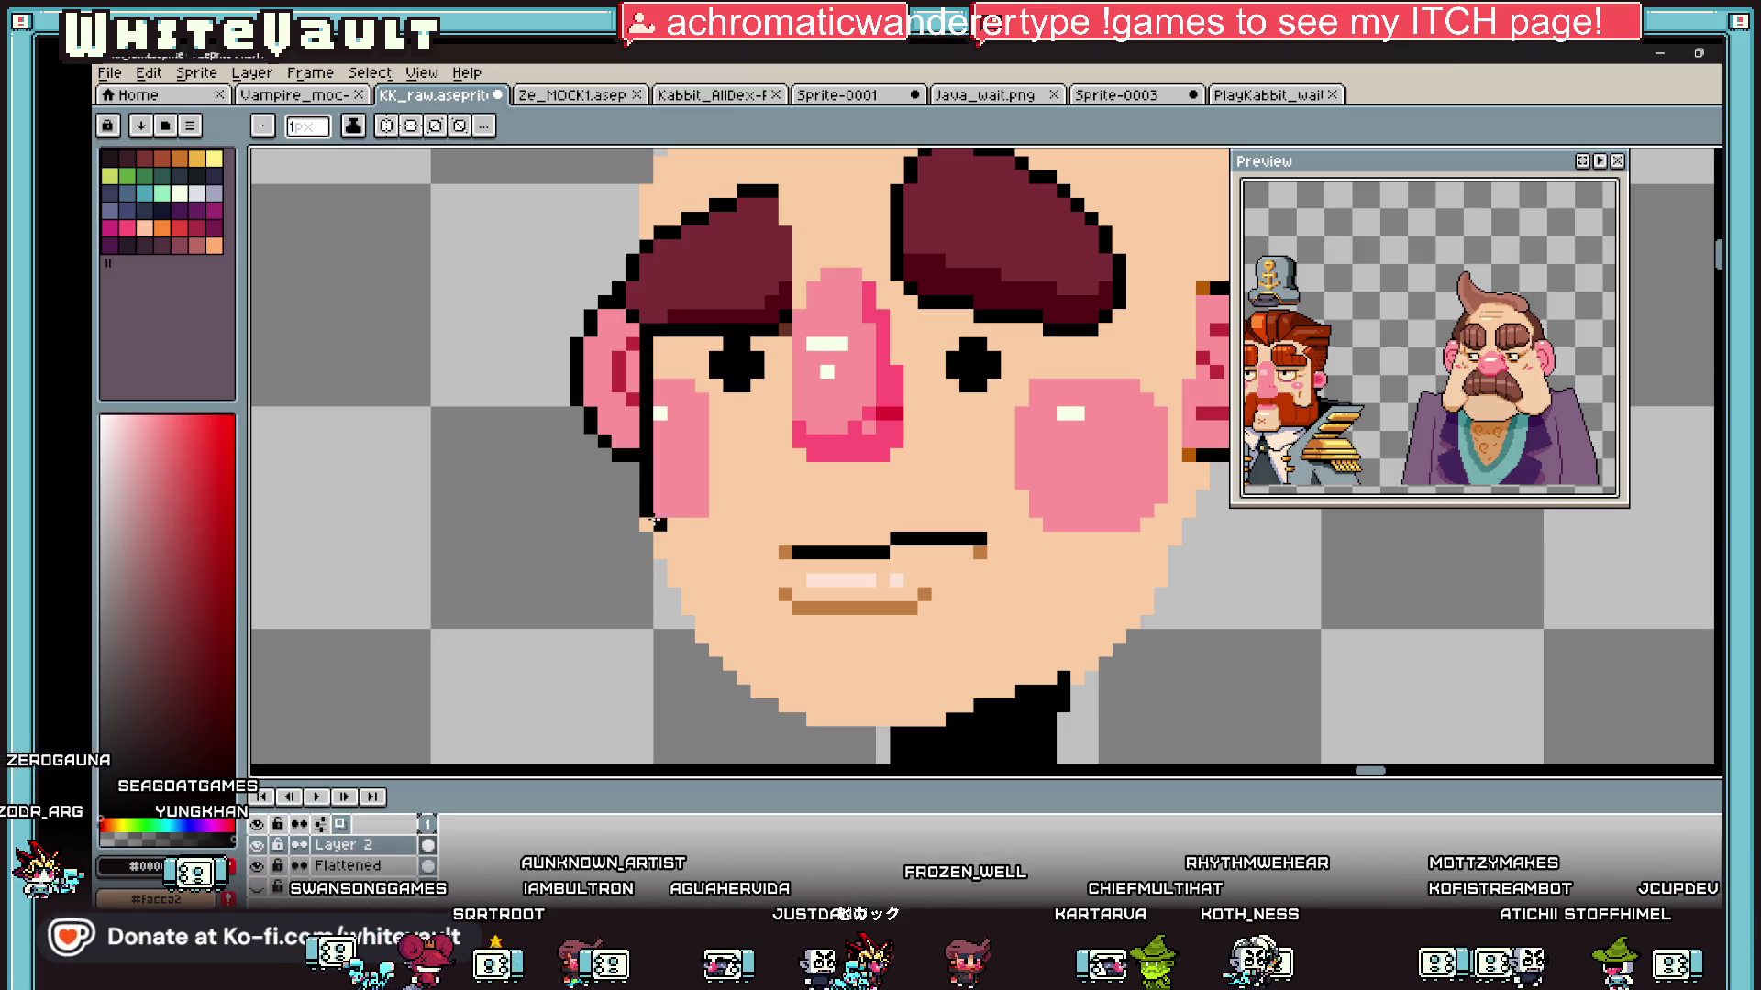
scroll(653, 521, "up", 1)
scroll(653, 521, "down", 4)
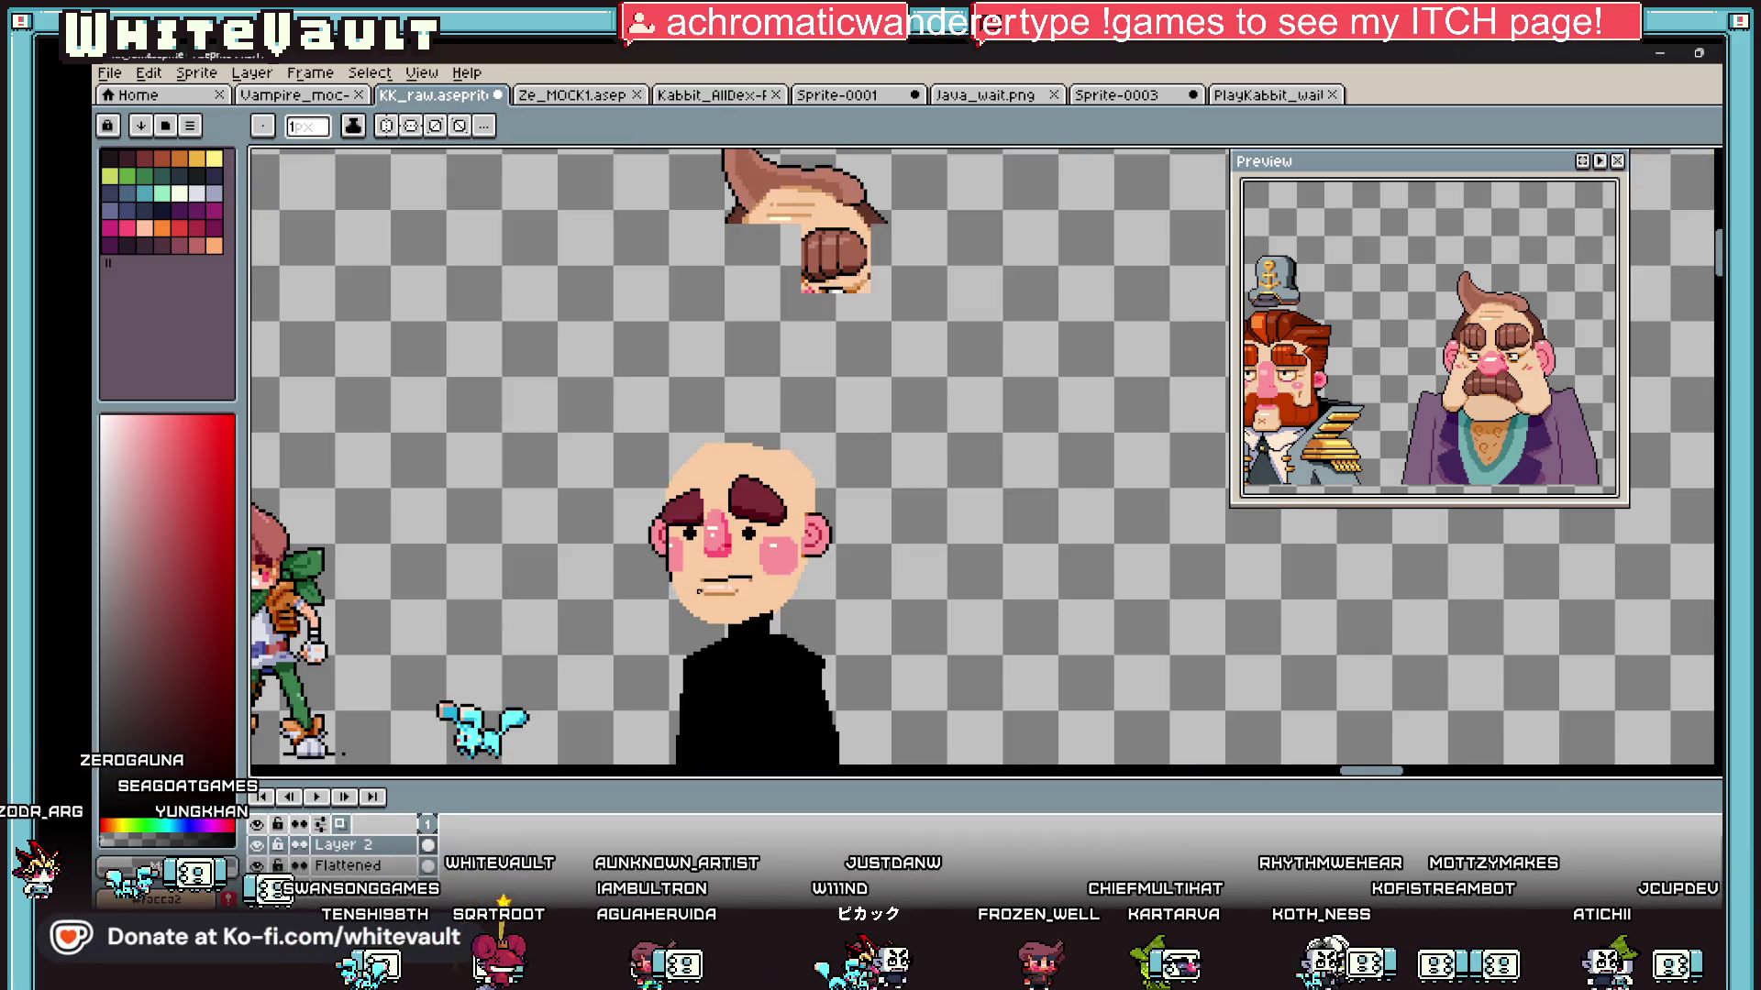
scroll(653, 521, "up", 5)
left_click(658, 426)
left_click_drag(658, 451, 678, 493)
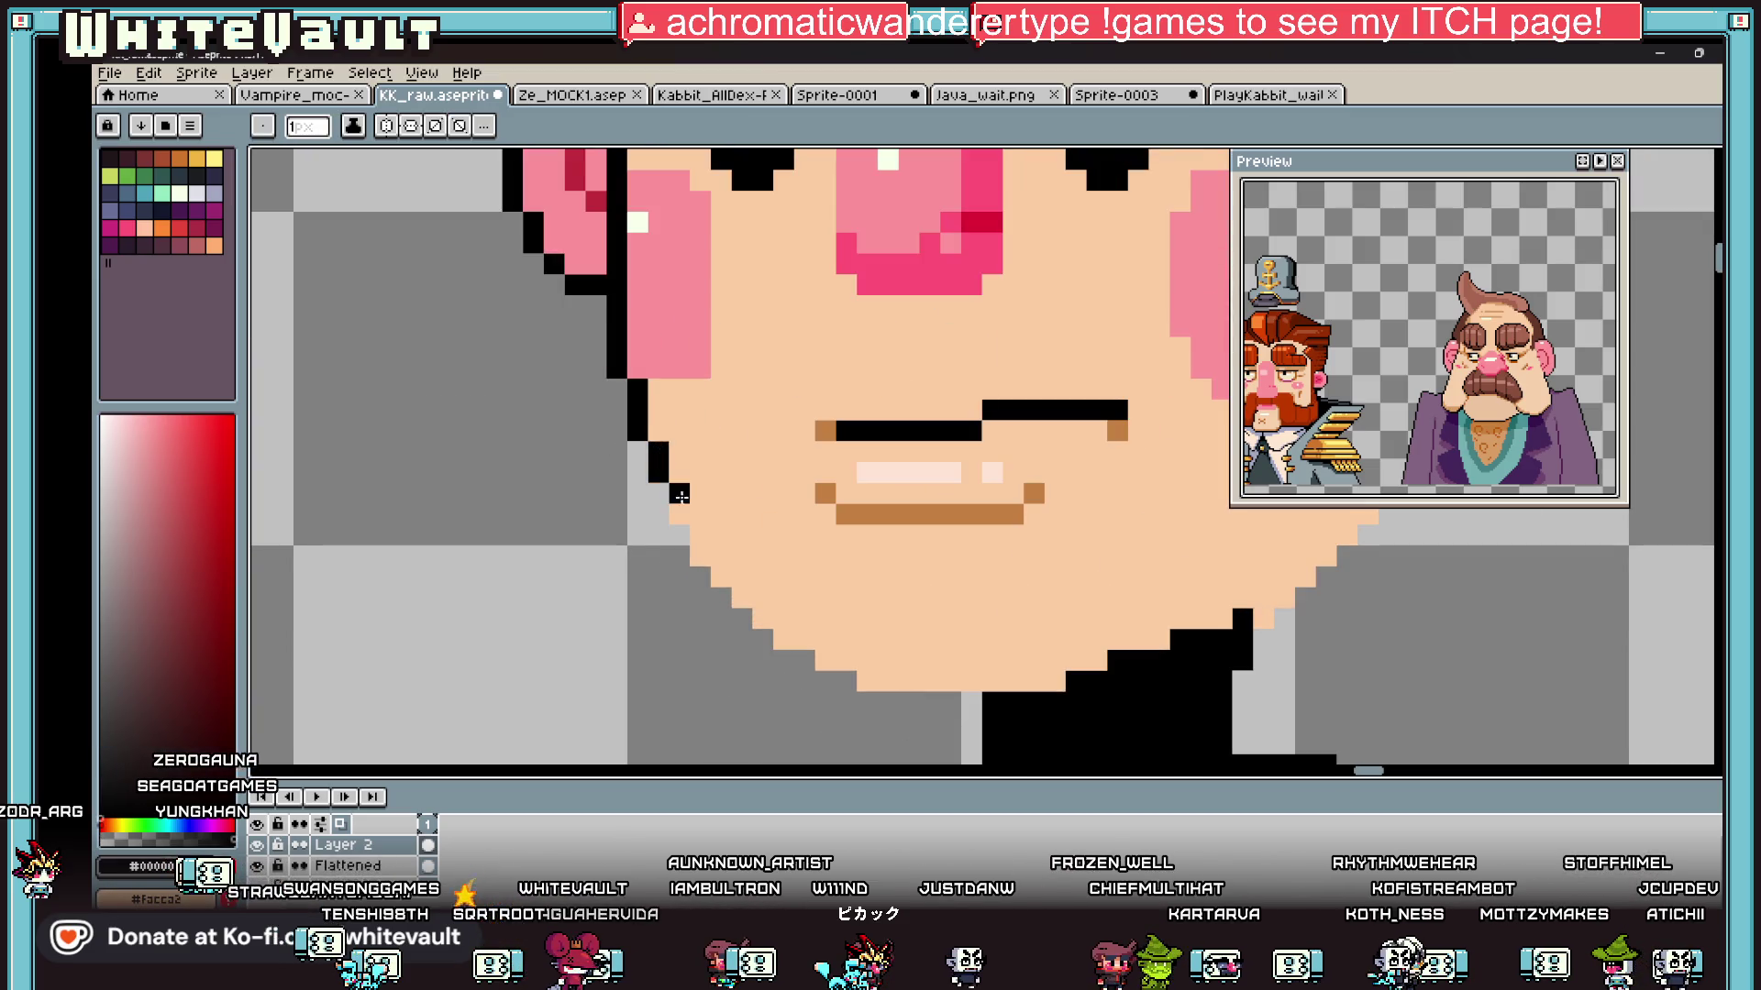
Step: Draw black stair-step outlines along the left jaw, under the chin, and the right jaw
left_click_drag(722, 580, 830, 655)
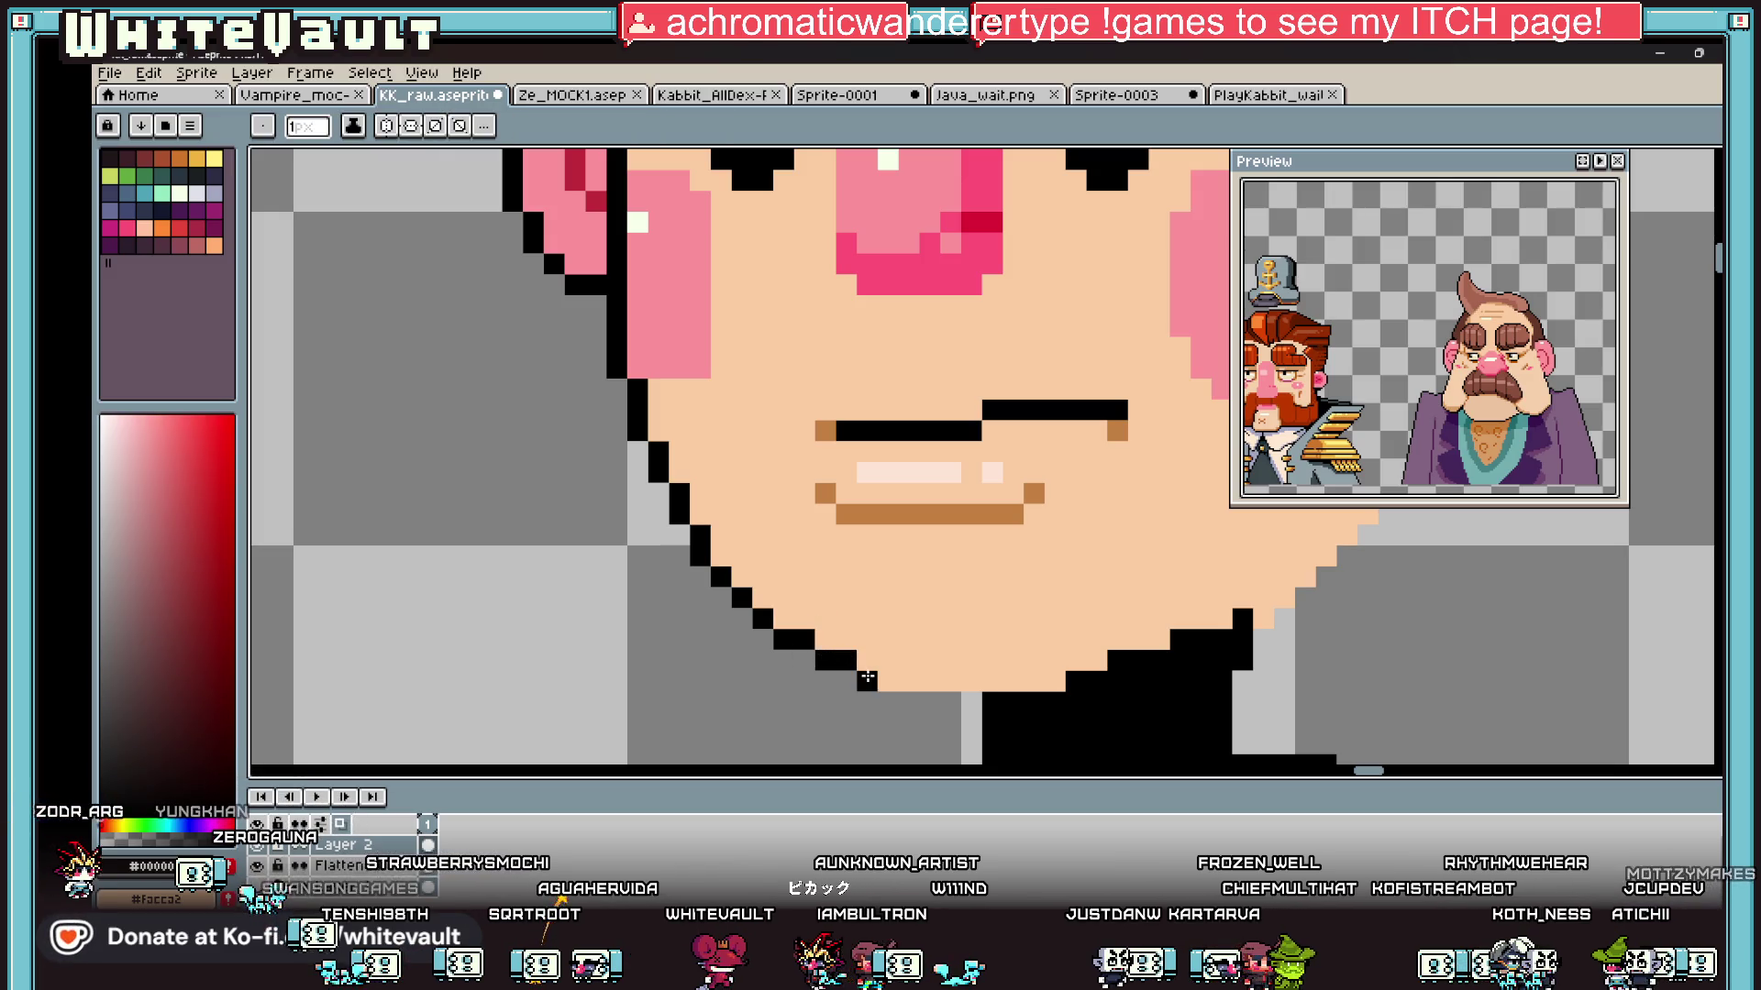
left_click(970, 701, "shift")
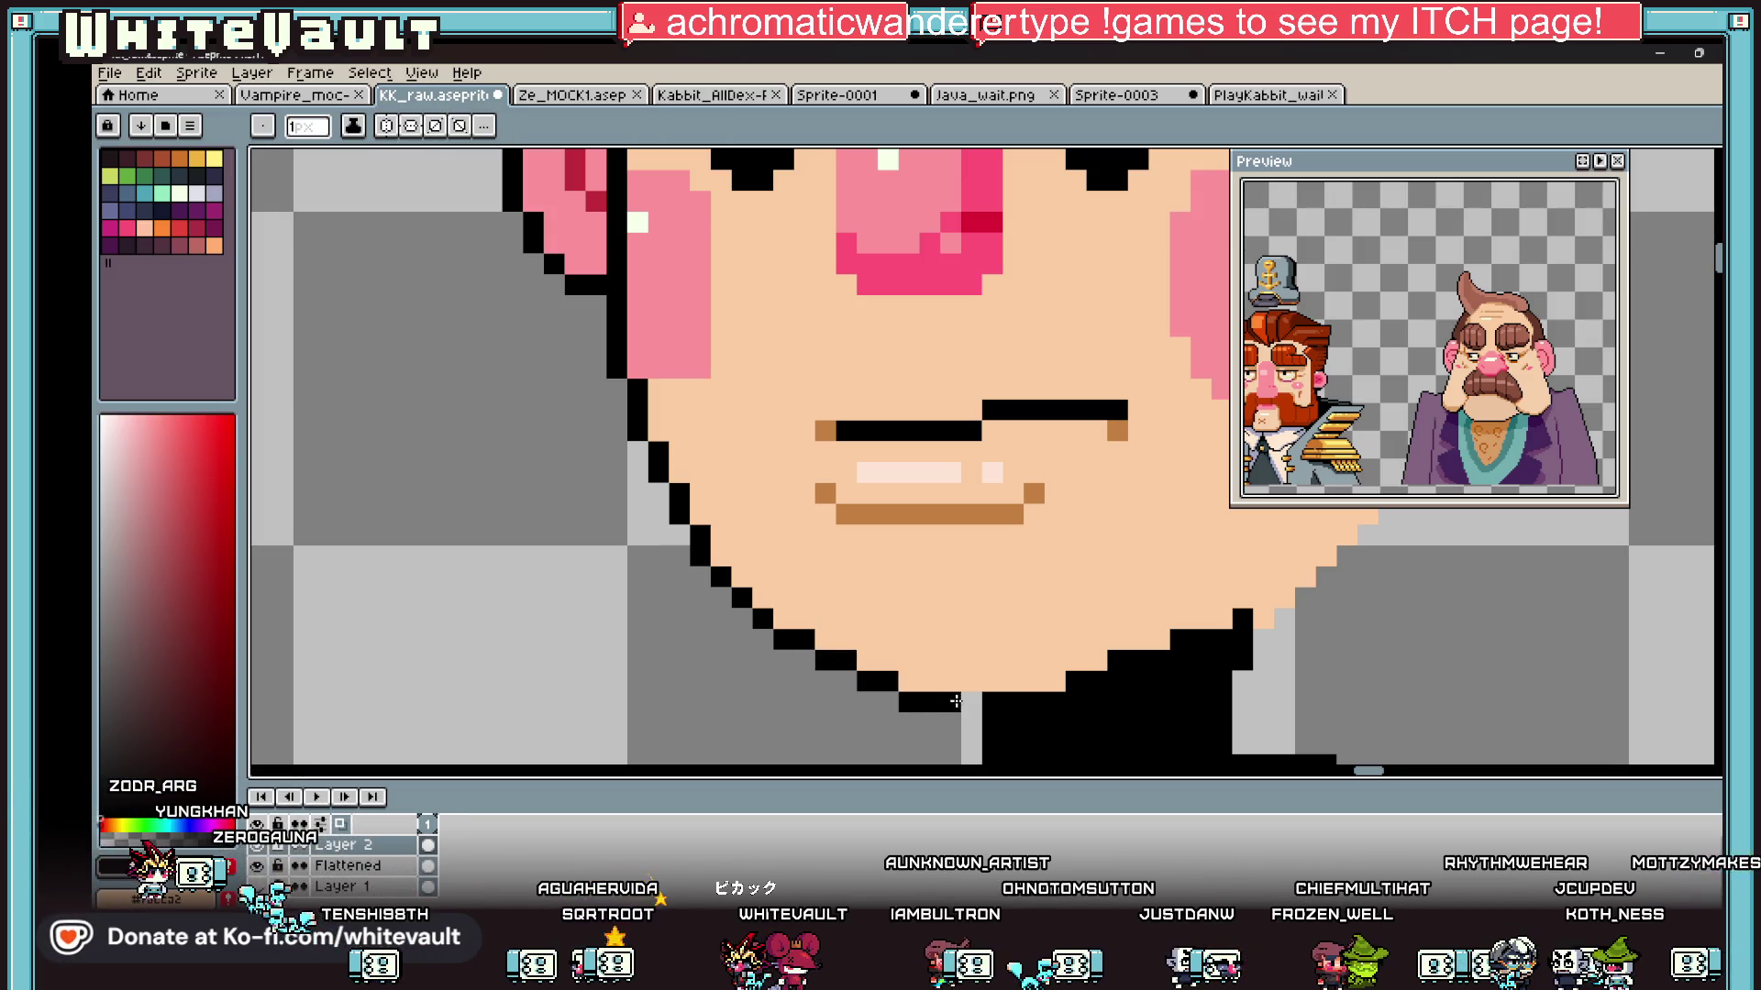
scroll(1142, 617, "down", 5)
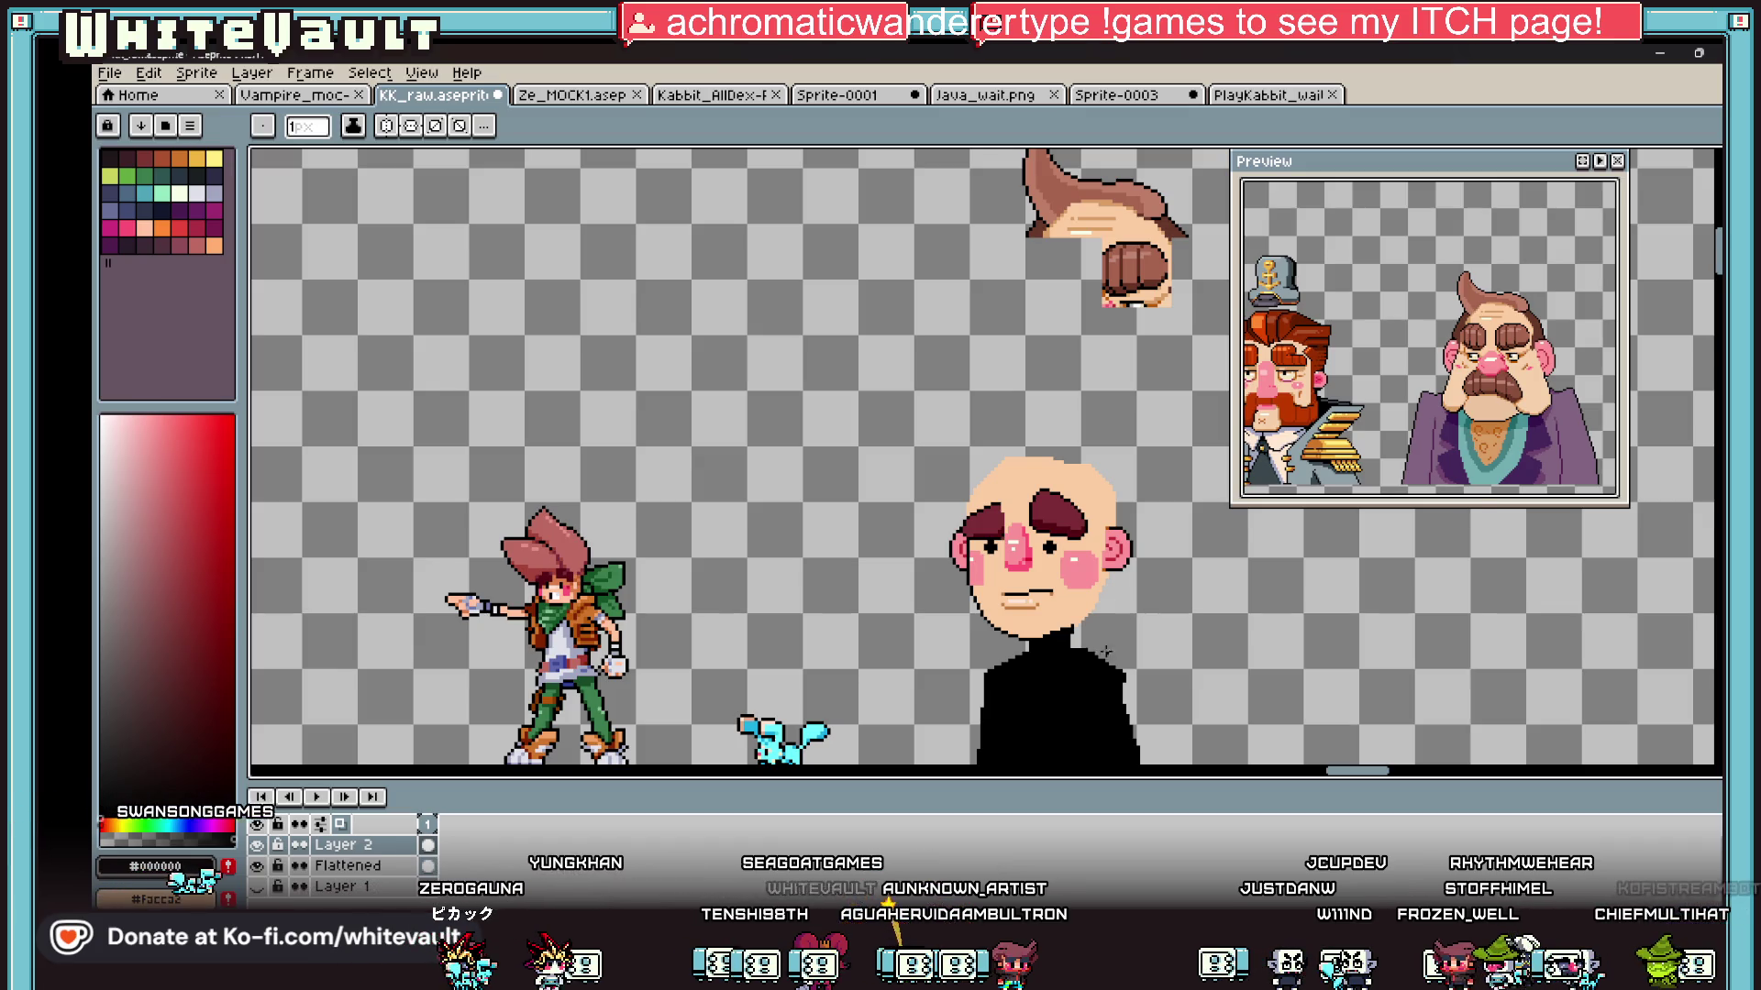
scroll(1105, 651, "up", 5)
mouse_move(1109, 372)
left_mouse_down()
mouse_move(1085, 465)
mouse_move(1050, 496)
mouse_move(1006, 727)
left_mouse_up()
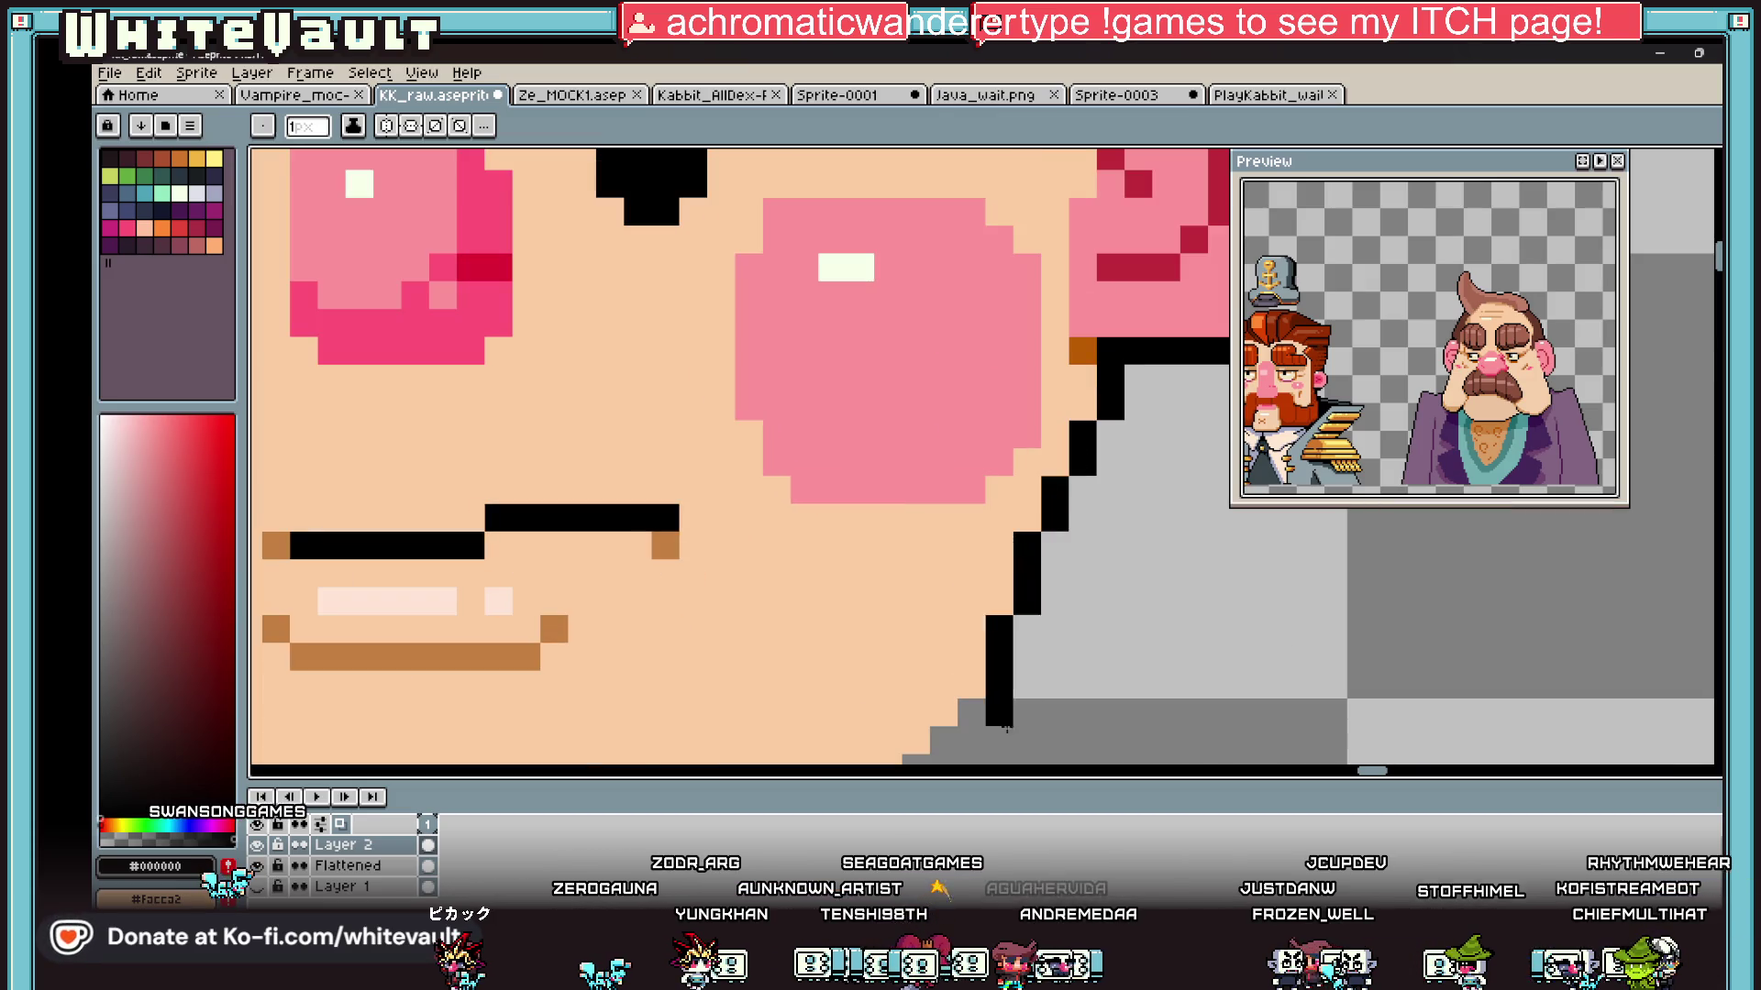
scroll(1006, 728, "down", 5)
left_click_drag(1055, 270, 864, 497)
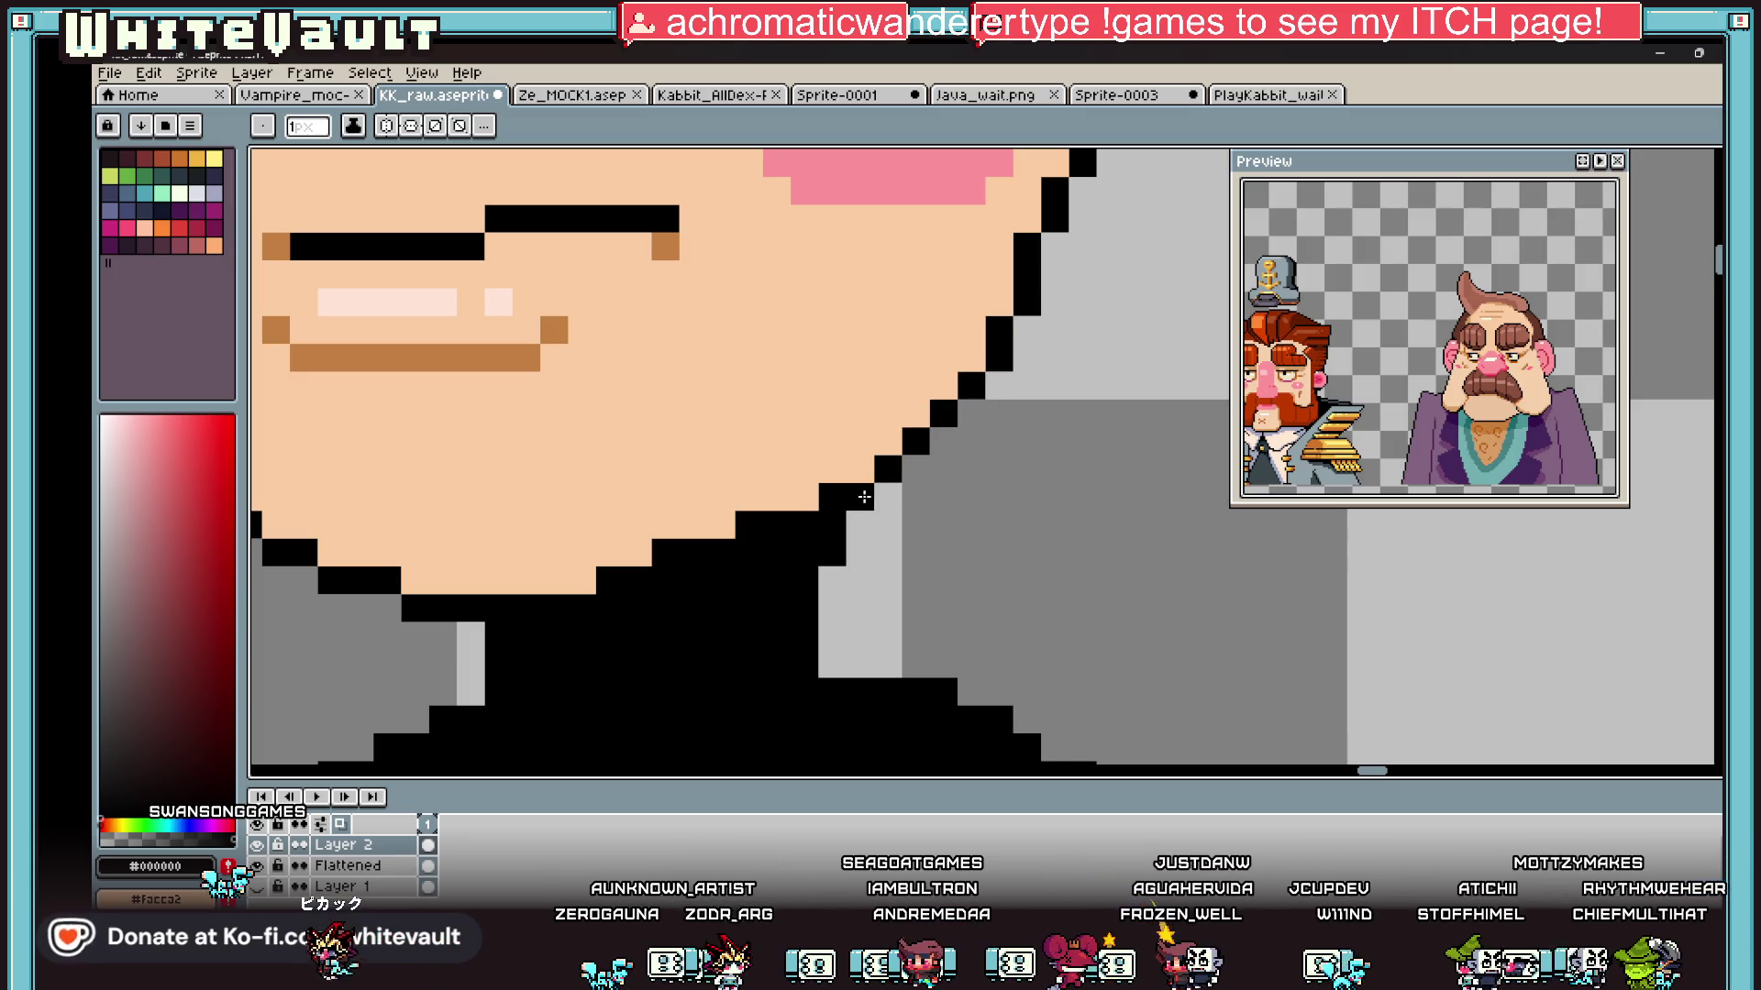
scroll(864, 497, "down", 5)
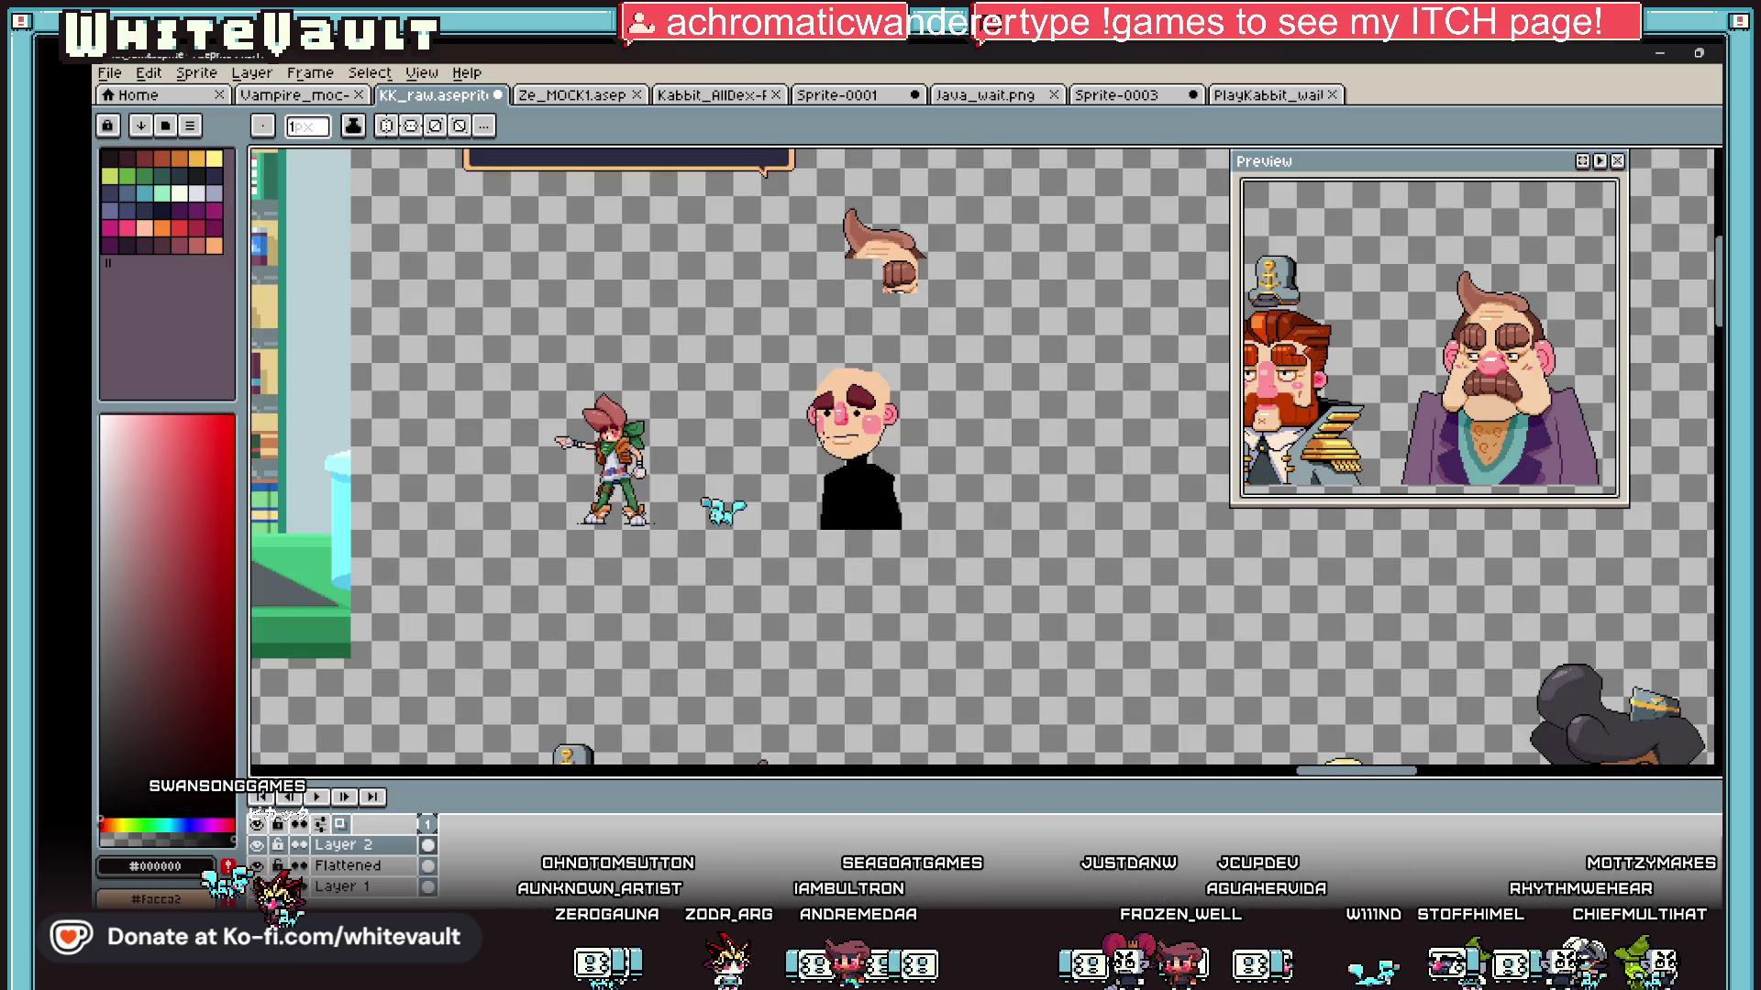
scroll(827, 421, "up", 2)
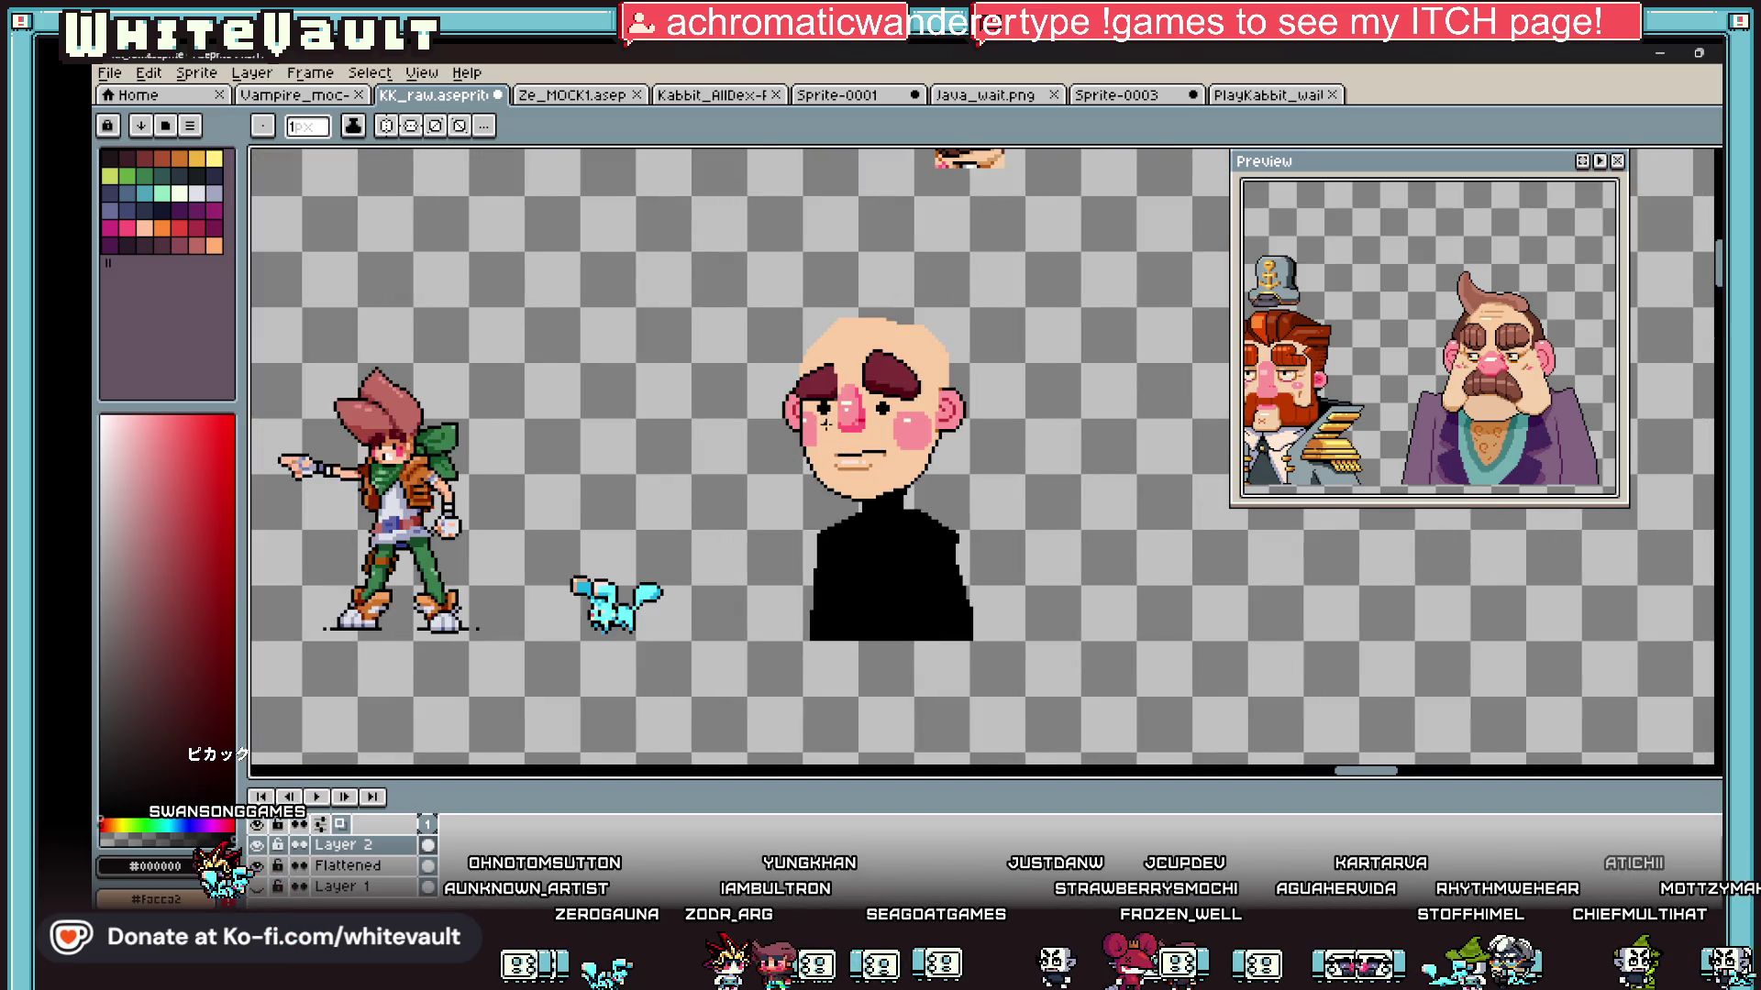
Step: Sample the hair pink #bd6a62 and add a new layer for the hair
key("i")
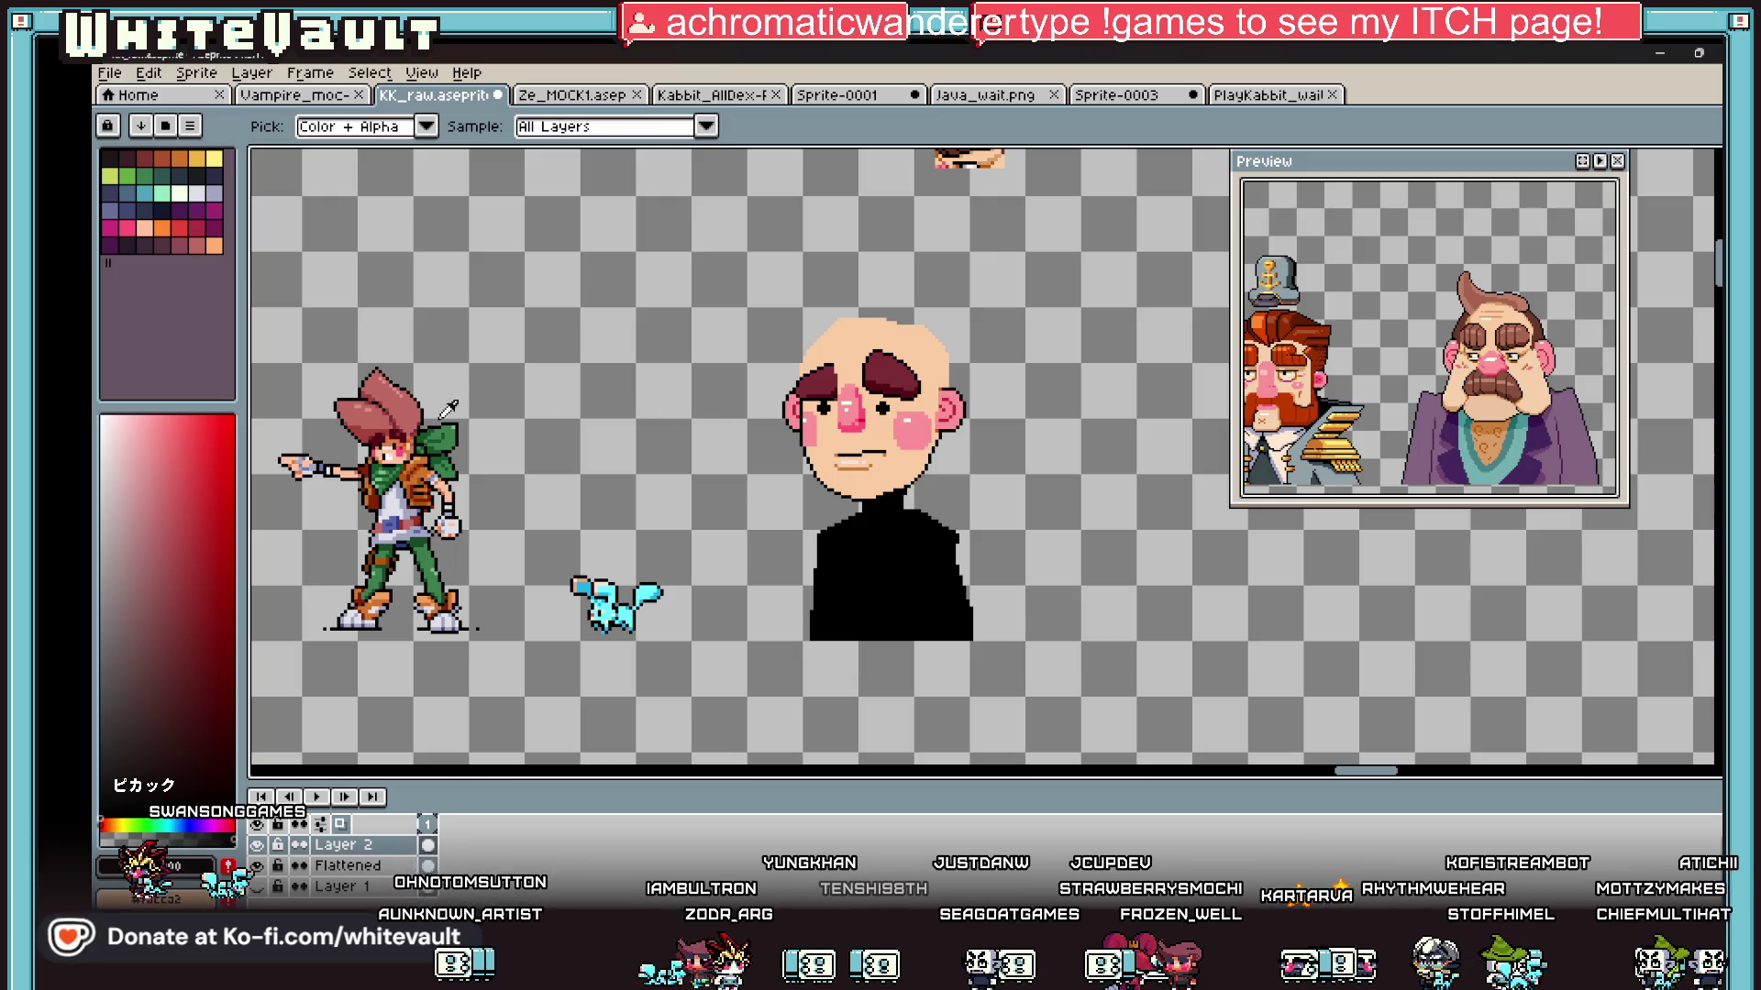
left_click(394, 404)
key("b")
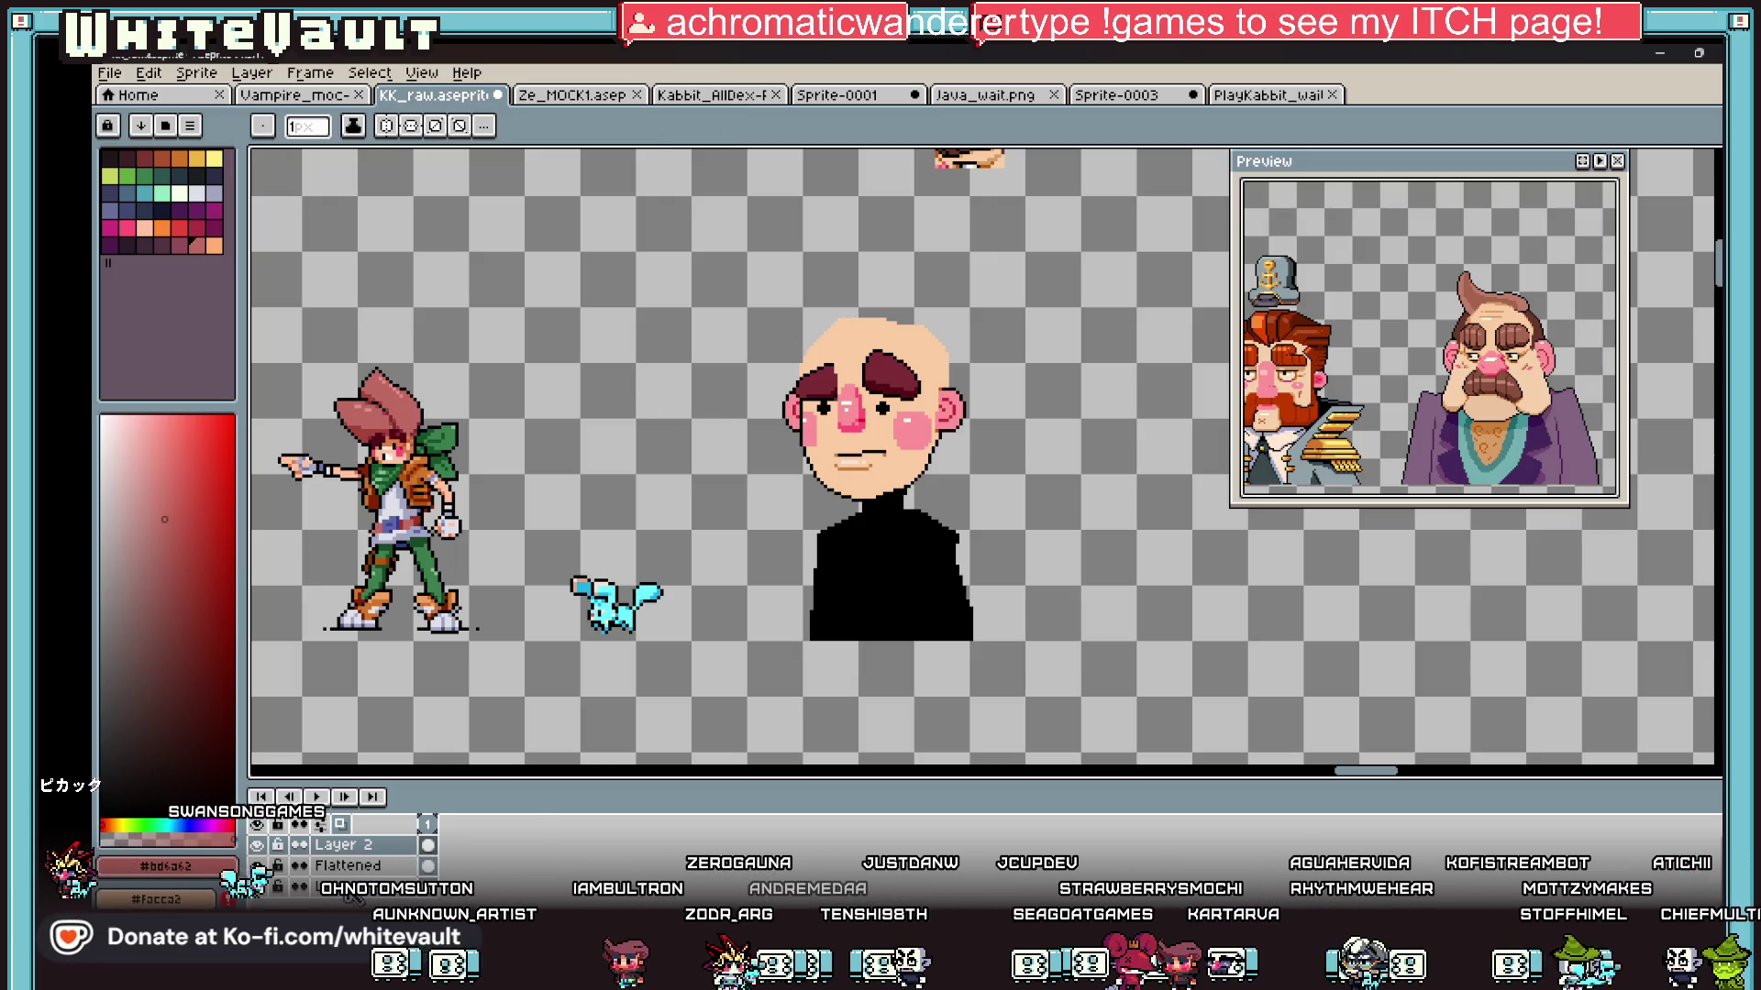
right_click(344, 844)
left_click(395, 798)
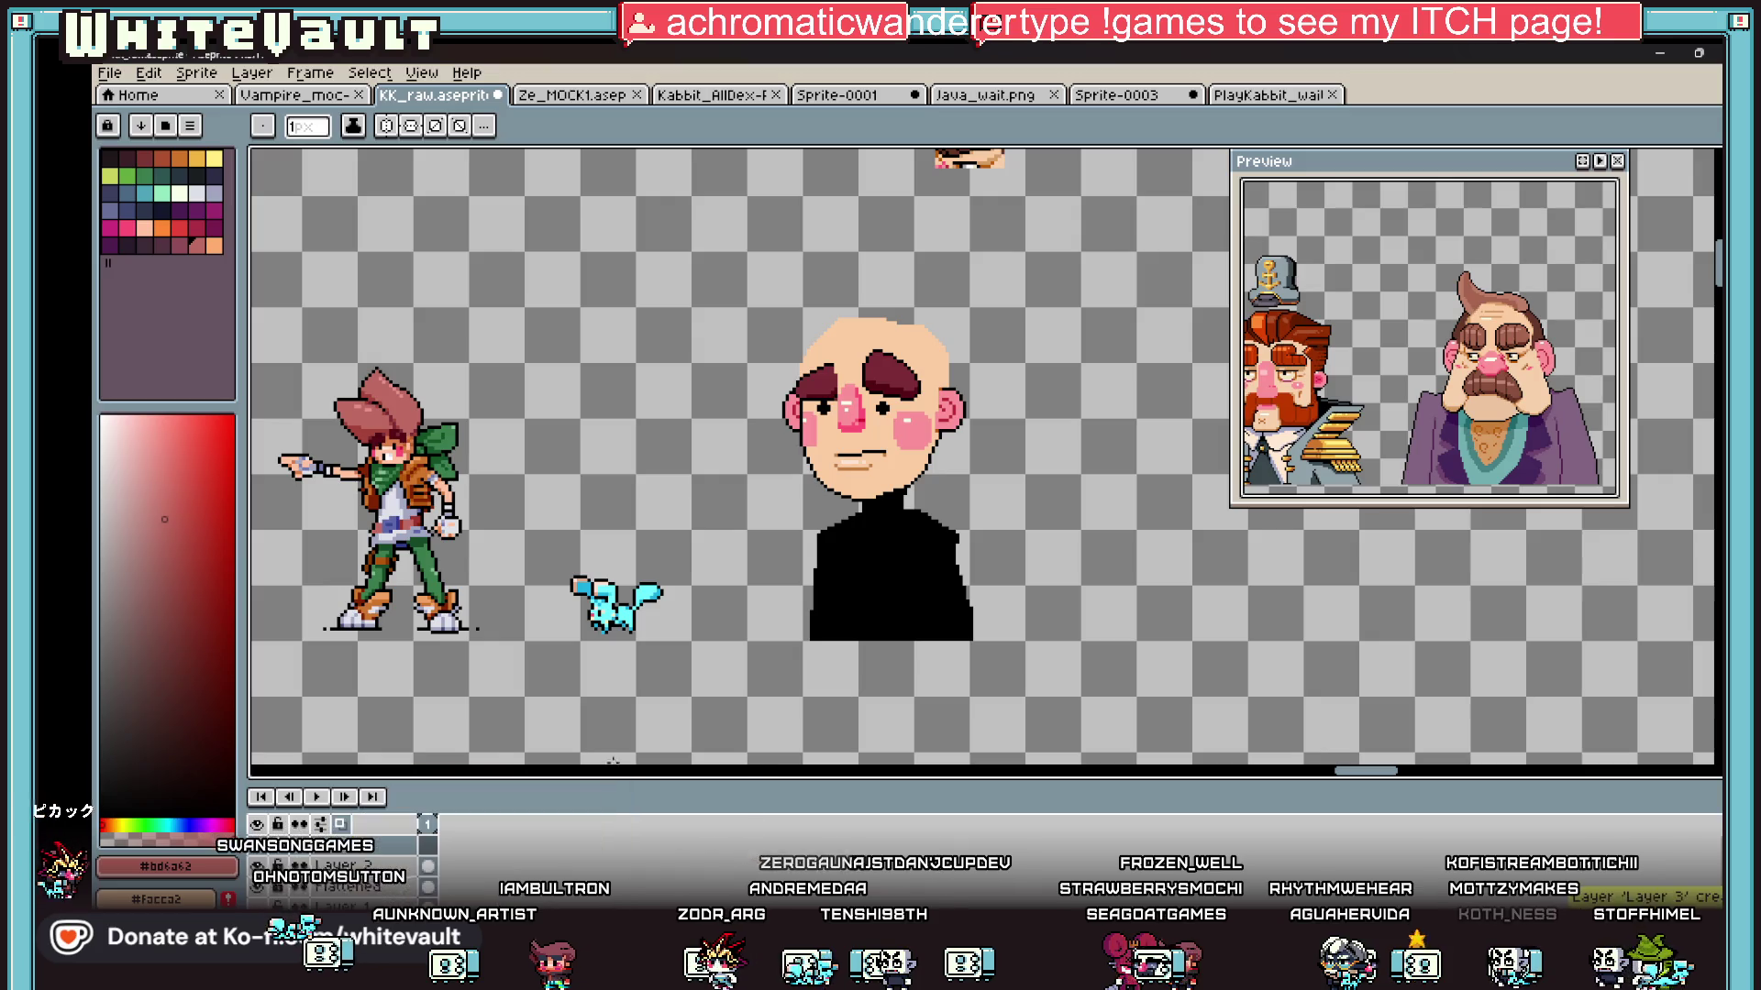
Step: Try a wider brush for a hair tuft, then undo it and return to one pixel
key("plus")
key("plus")
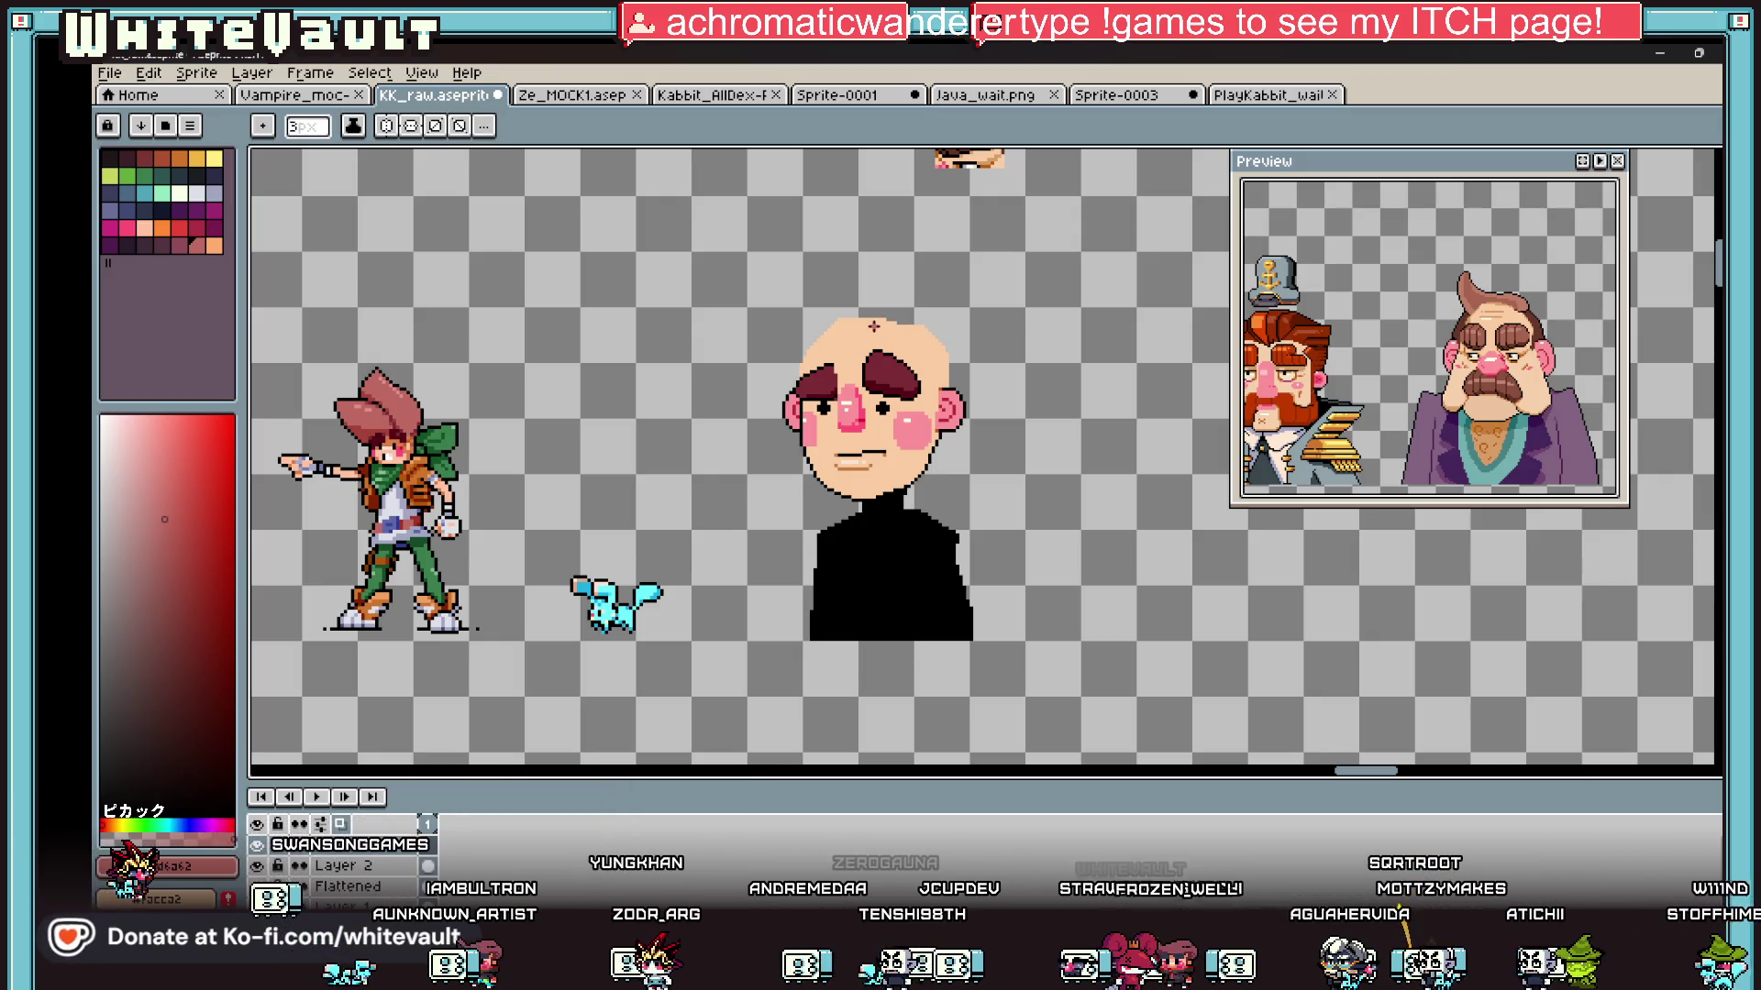
left_click_drag(876, 319, 864, 273)
key("ctrl+z")
key("plus")
key("plus")
key("plus")
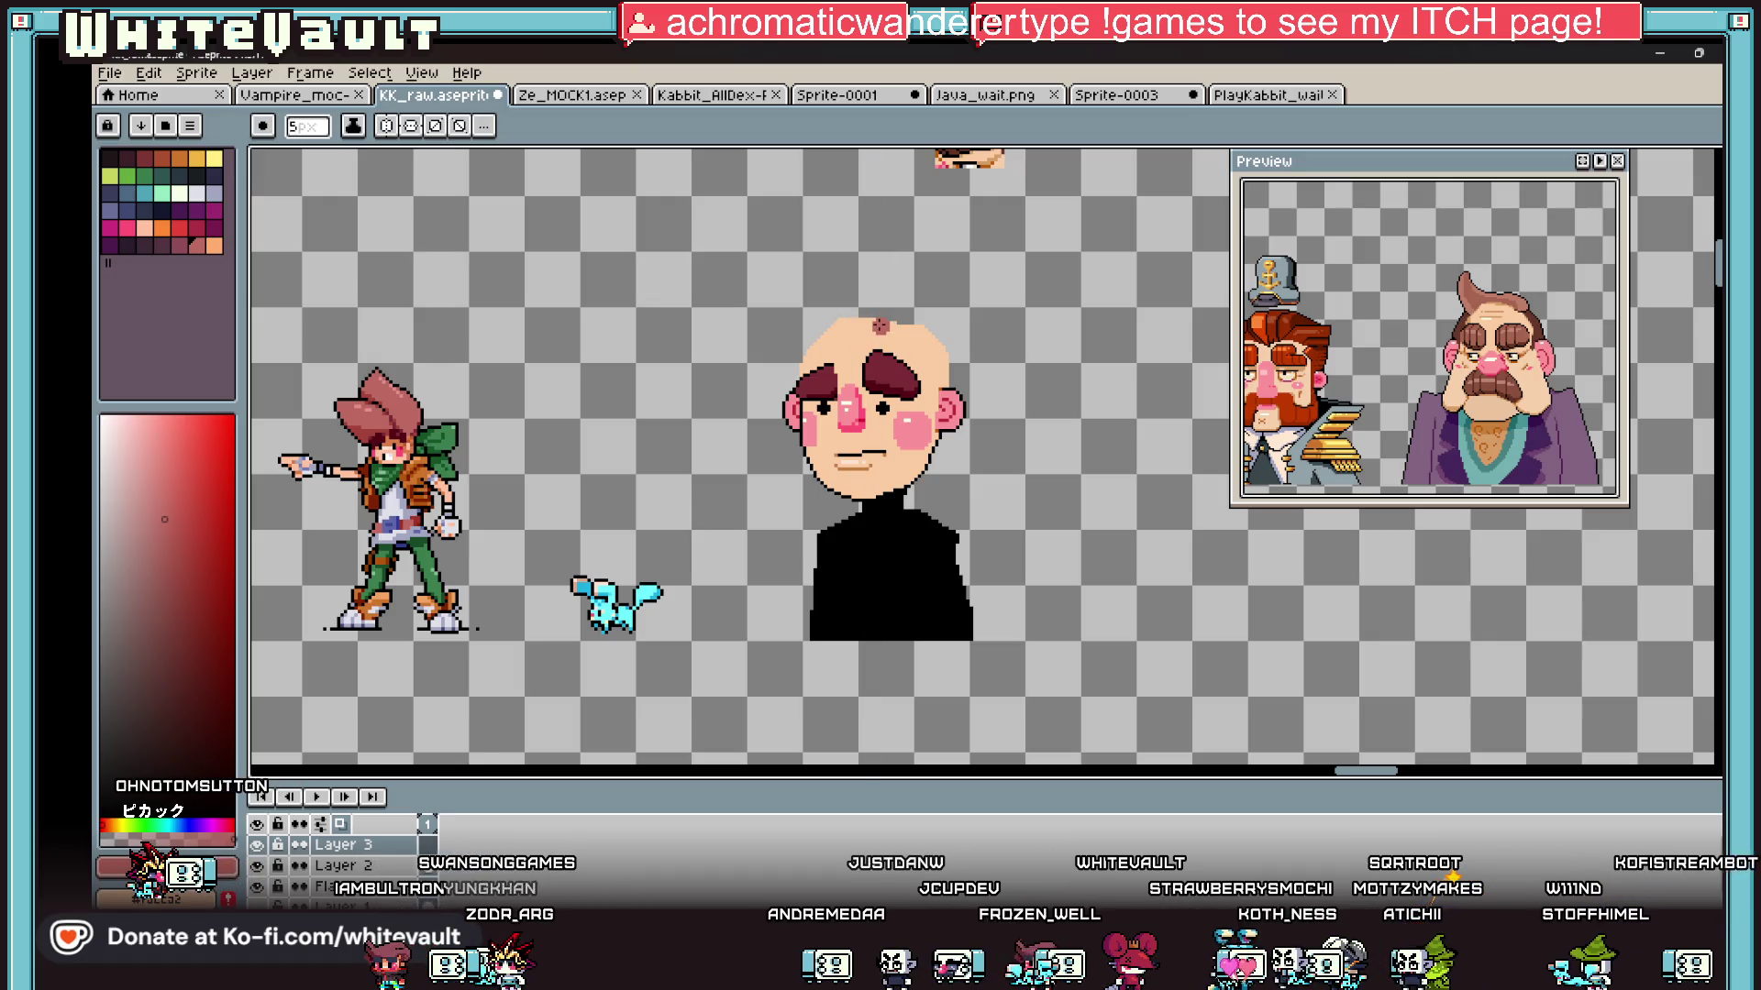
key("minus")
key("minus")
key("minus")
key("ctrl+z")
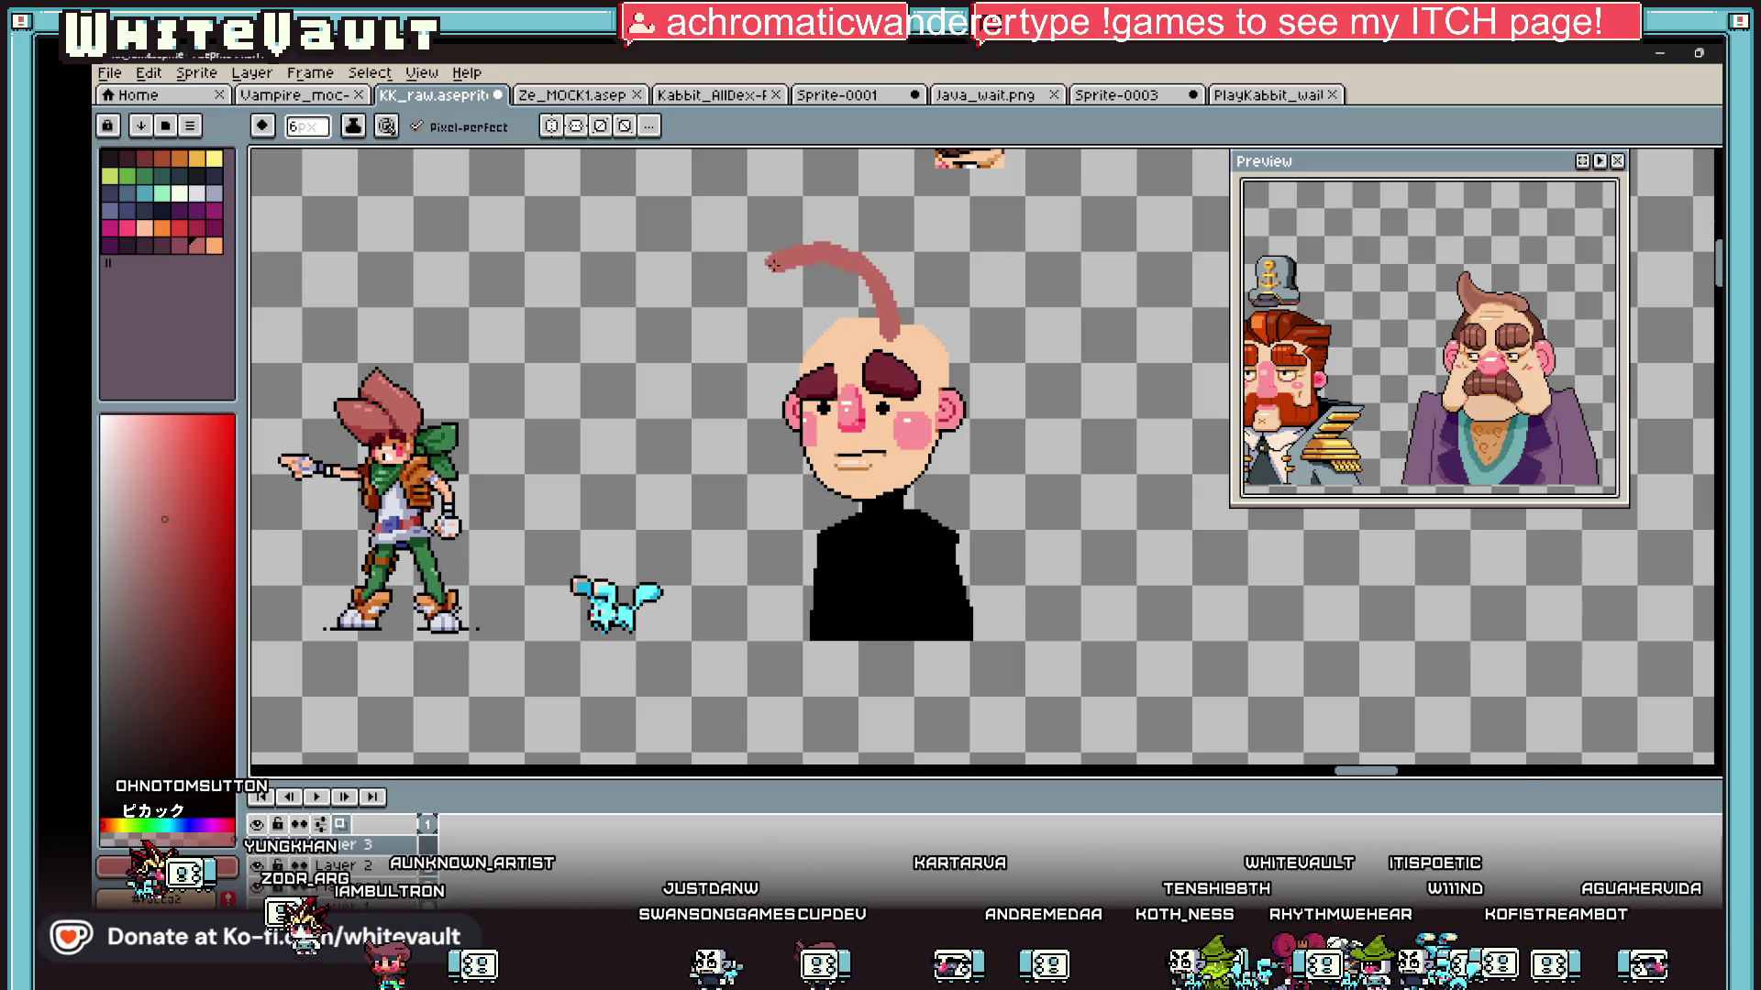
Step: Draw the swept-up hair outline, undo the overflowing fill, and merge into Layer 2
mouse_move(704, 254)
left_mouse_down()
mouse_move(684, 261)
mouse_move(712, 340)
left_mouse_up()
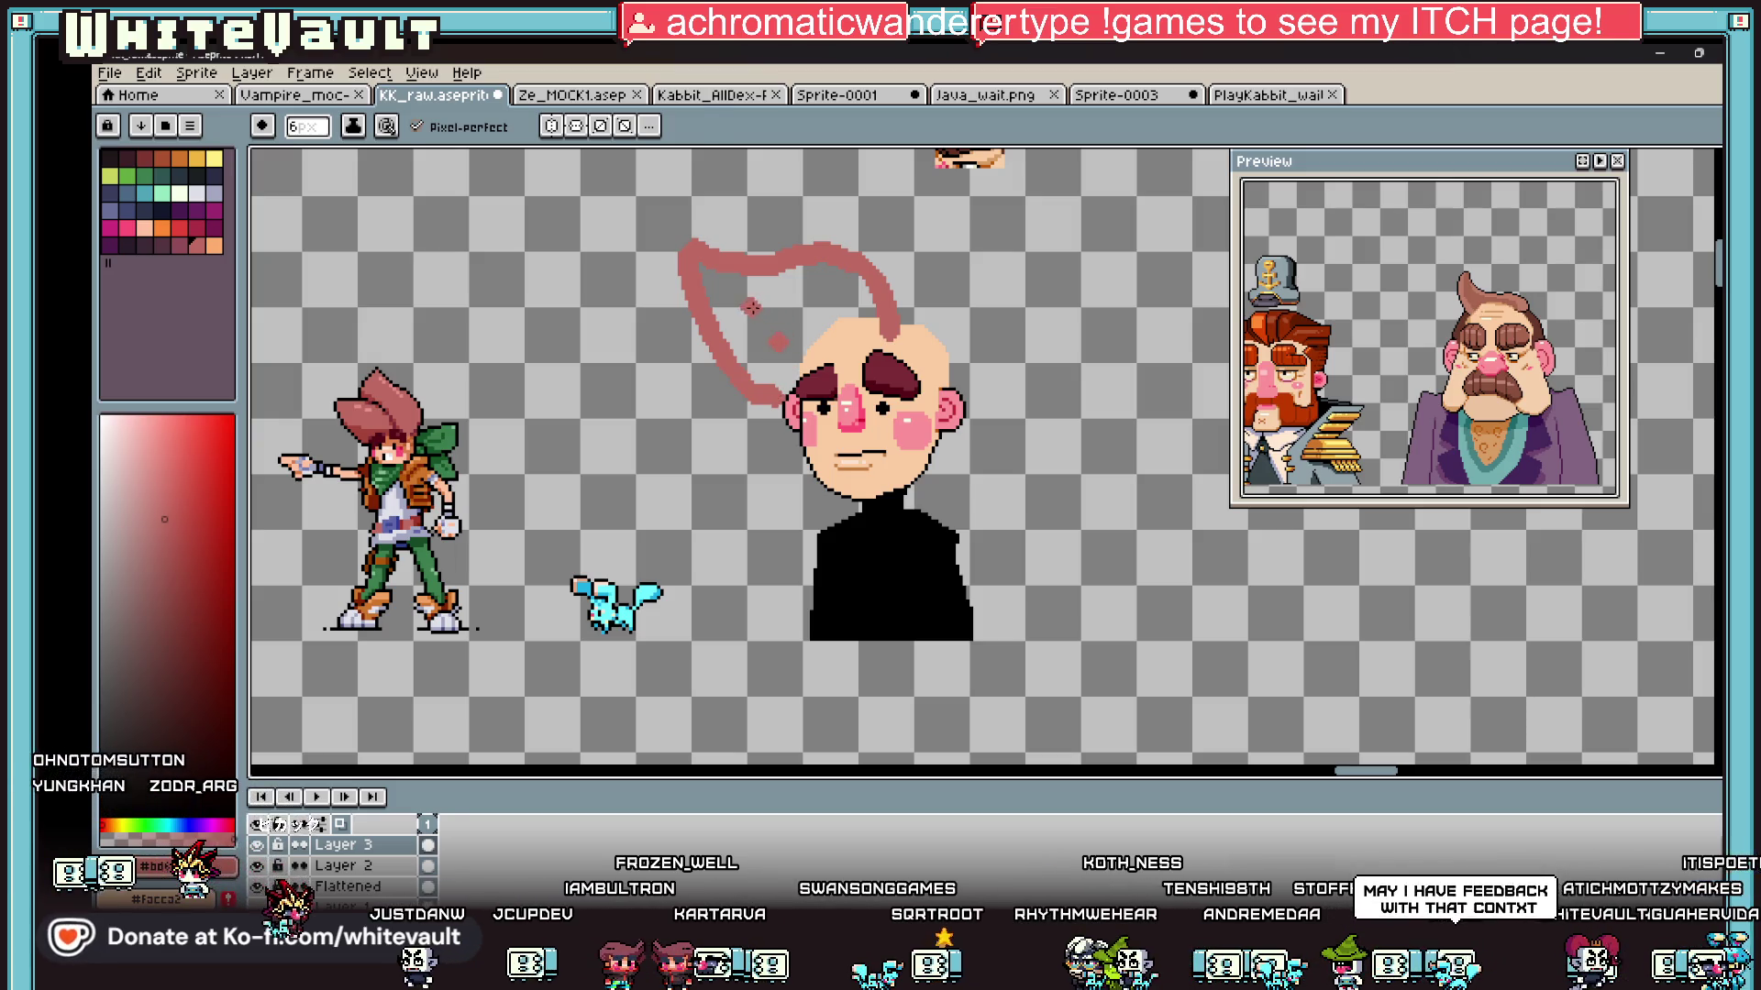
key("g")
left_click(773, 325)
key("ctrl+z")
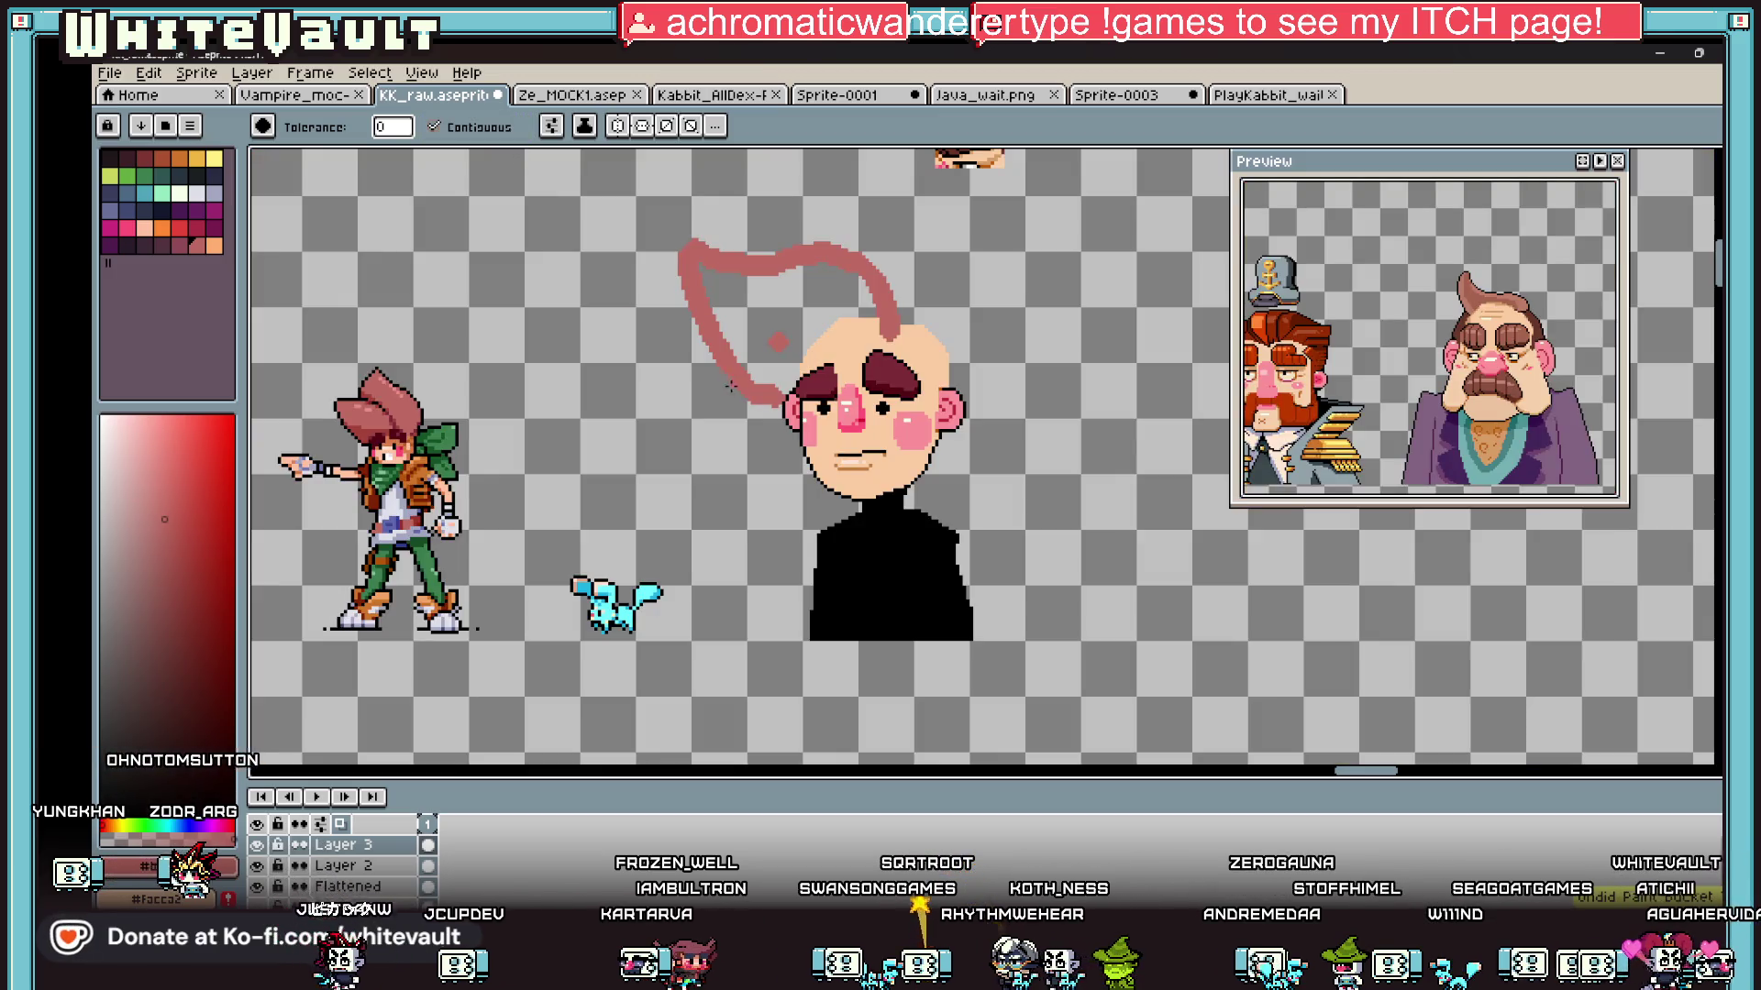
right_click(367, 846)
left_click(440, 798)
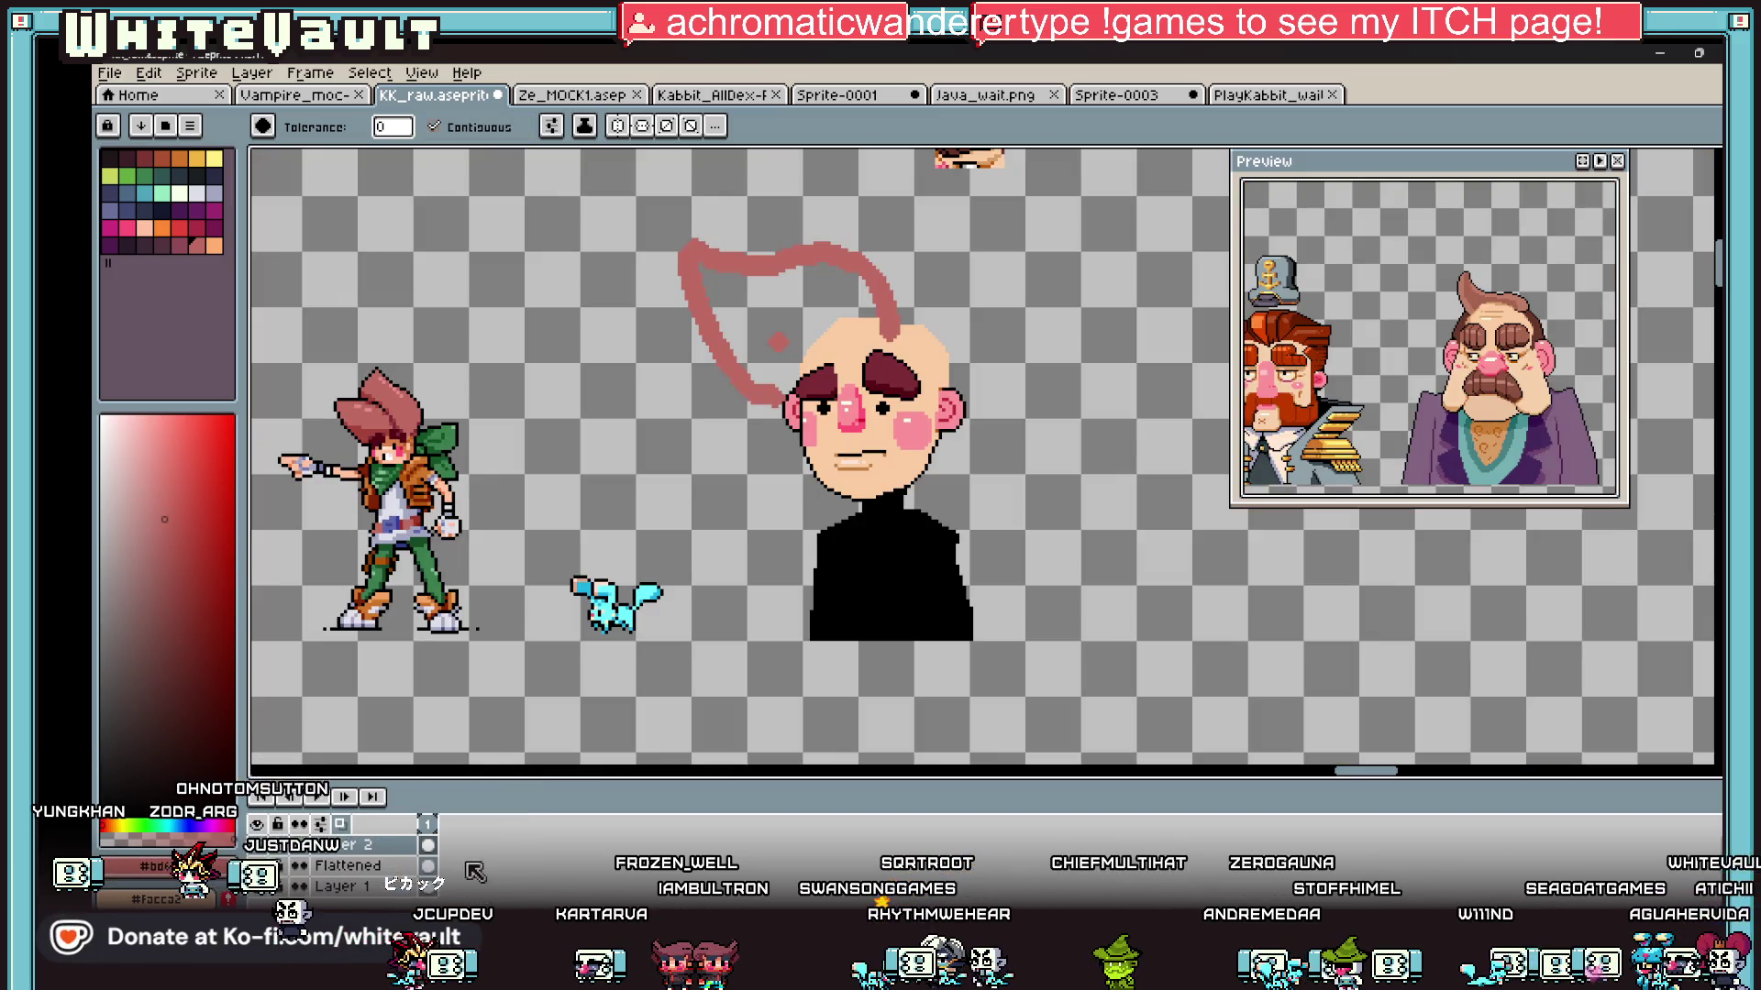
left_click(767, 327)
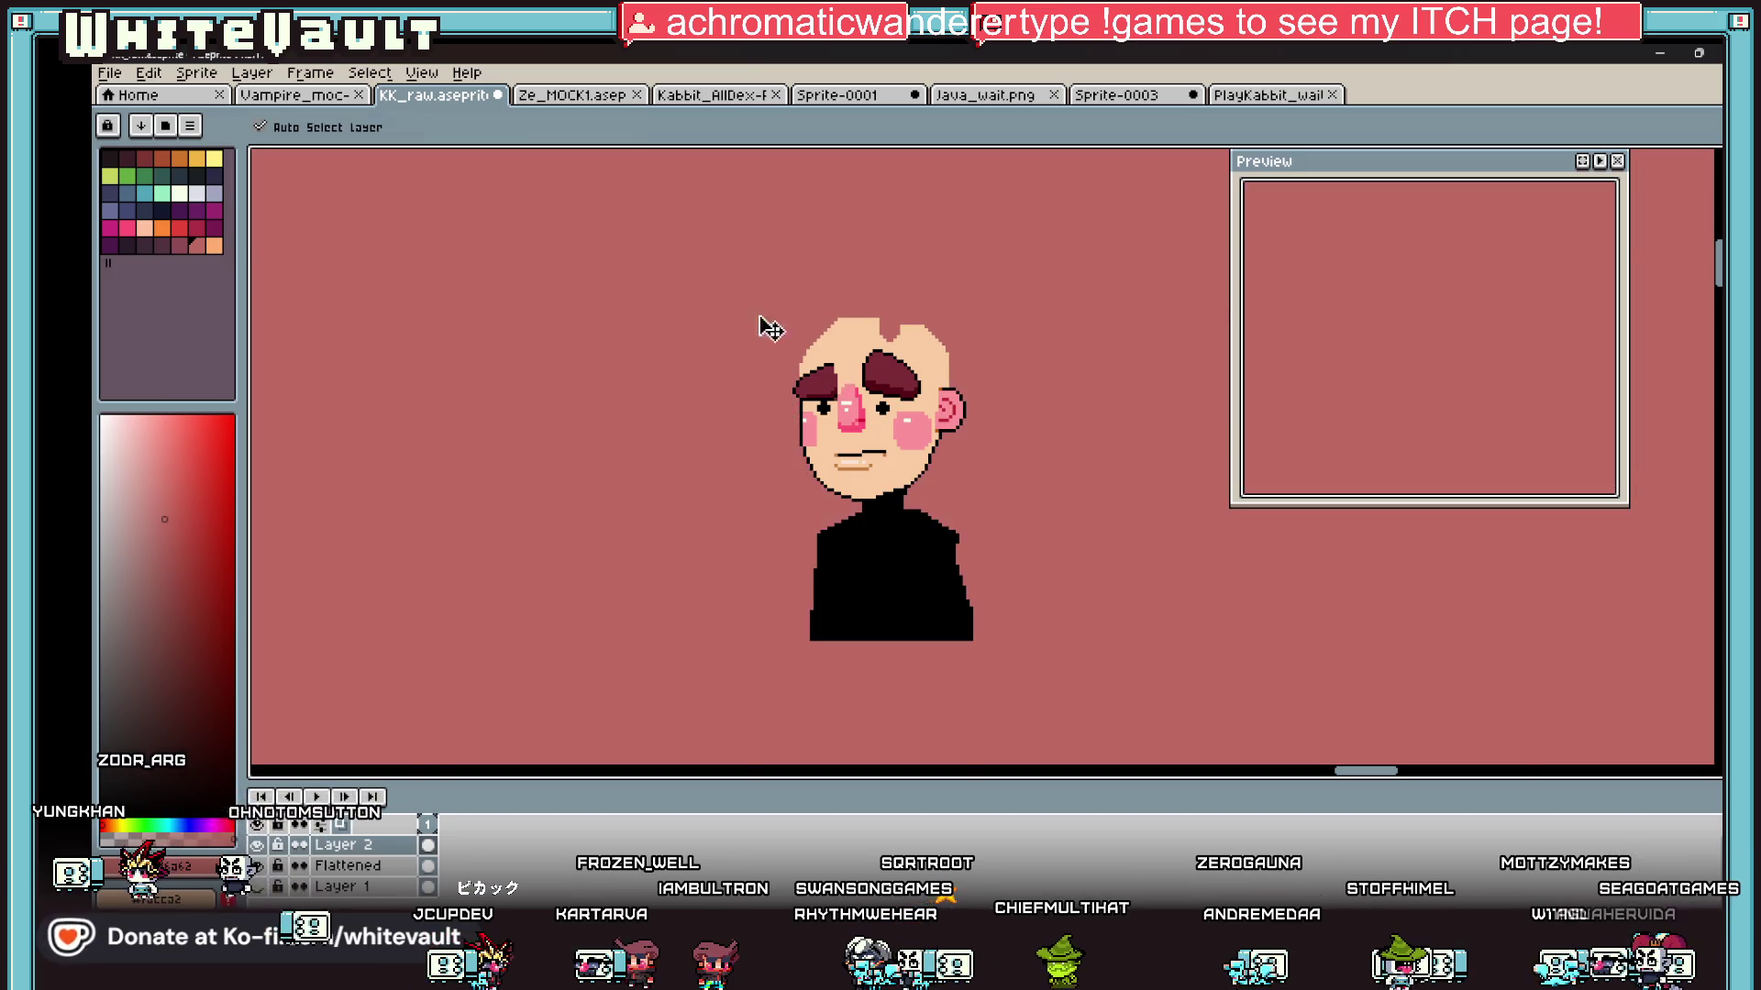
Step: Undo the flooded fill, merge Layer 2 down into Flattened, and bucket-fill the hair pink
key("ctrl+z")
right_click(349, 846)
left_click(413, 819)
left_click(778, 331)
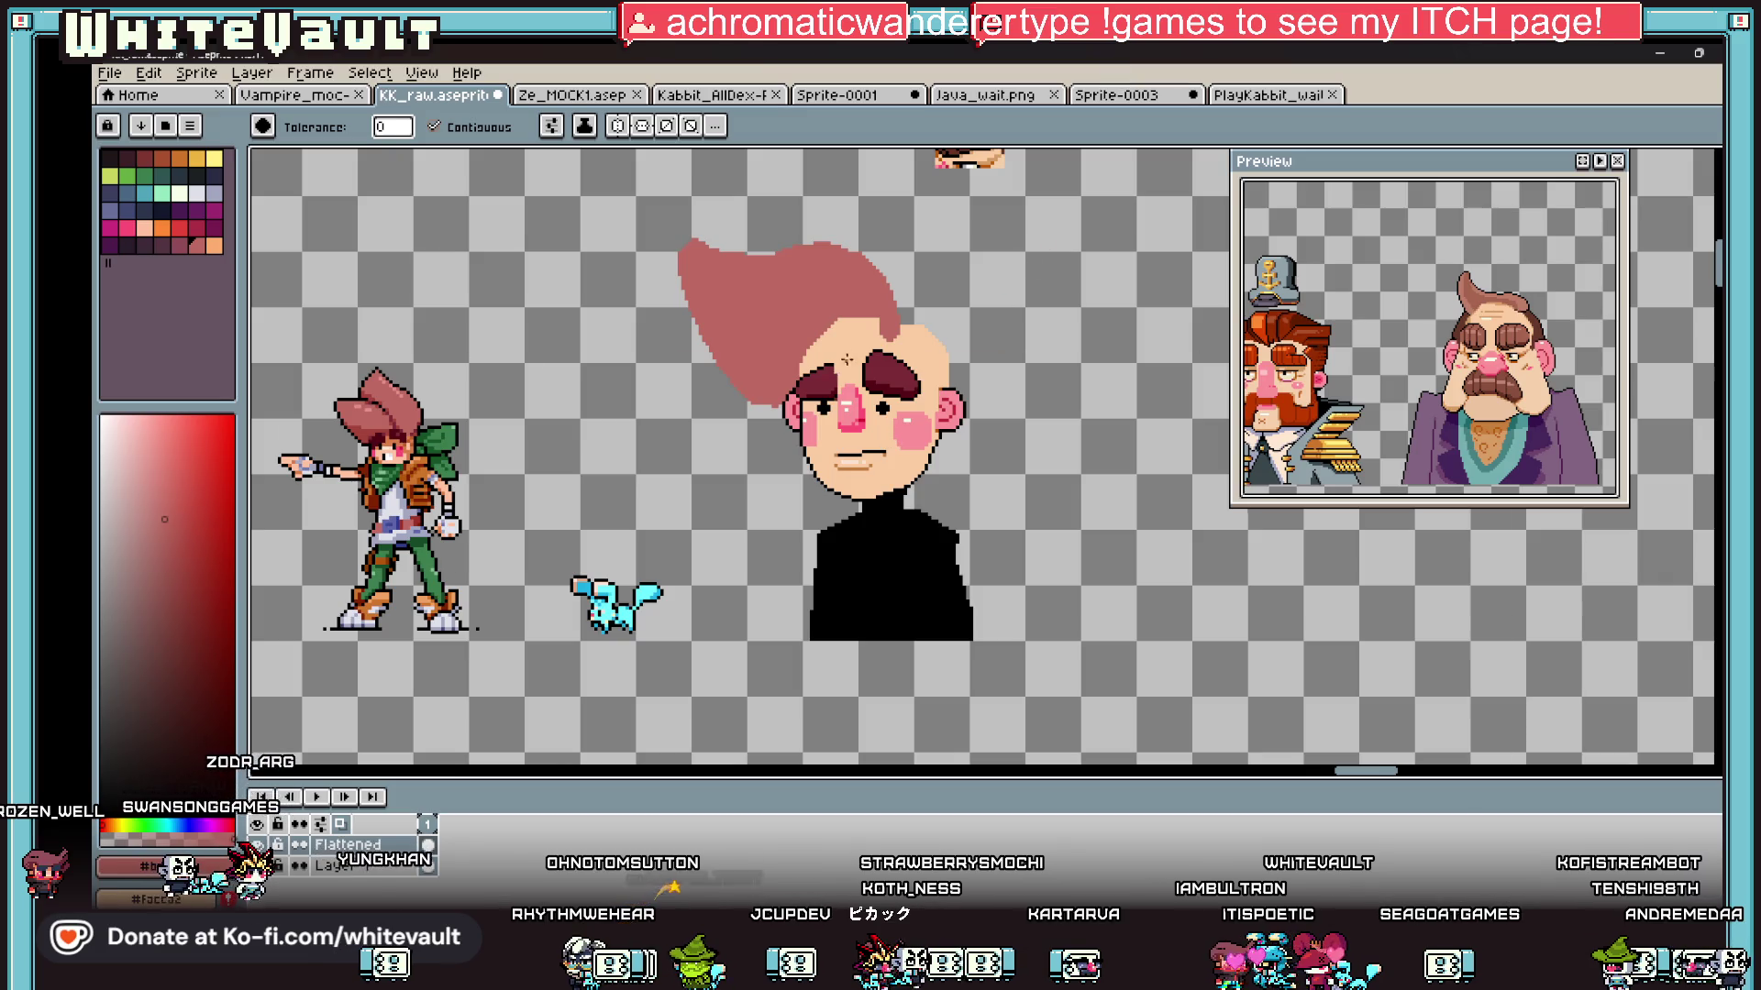
Step: Brush pink over the top of the forehead and the light stripe in the hair
scroll(842, 363, "up", 3)
scroll(880, 348, "down", 1)
key("b")
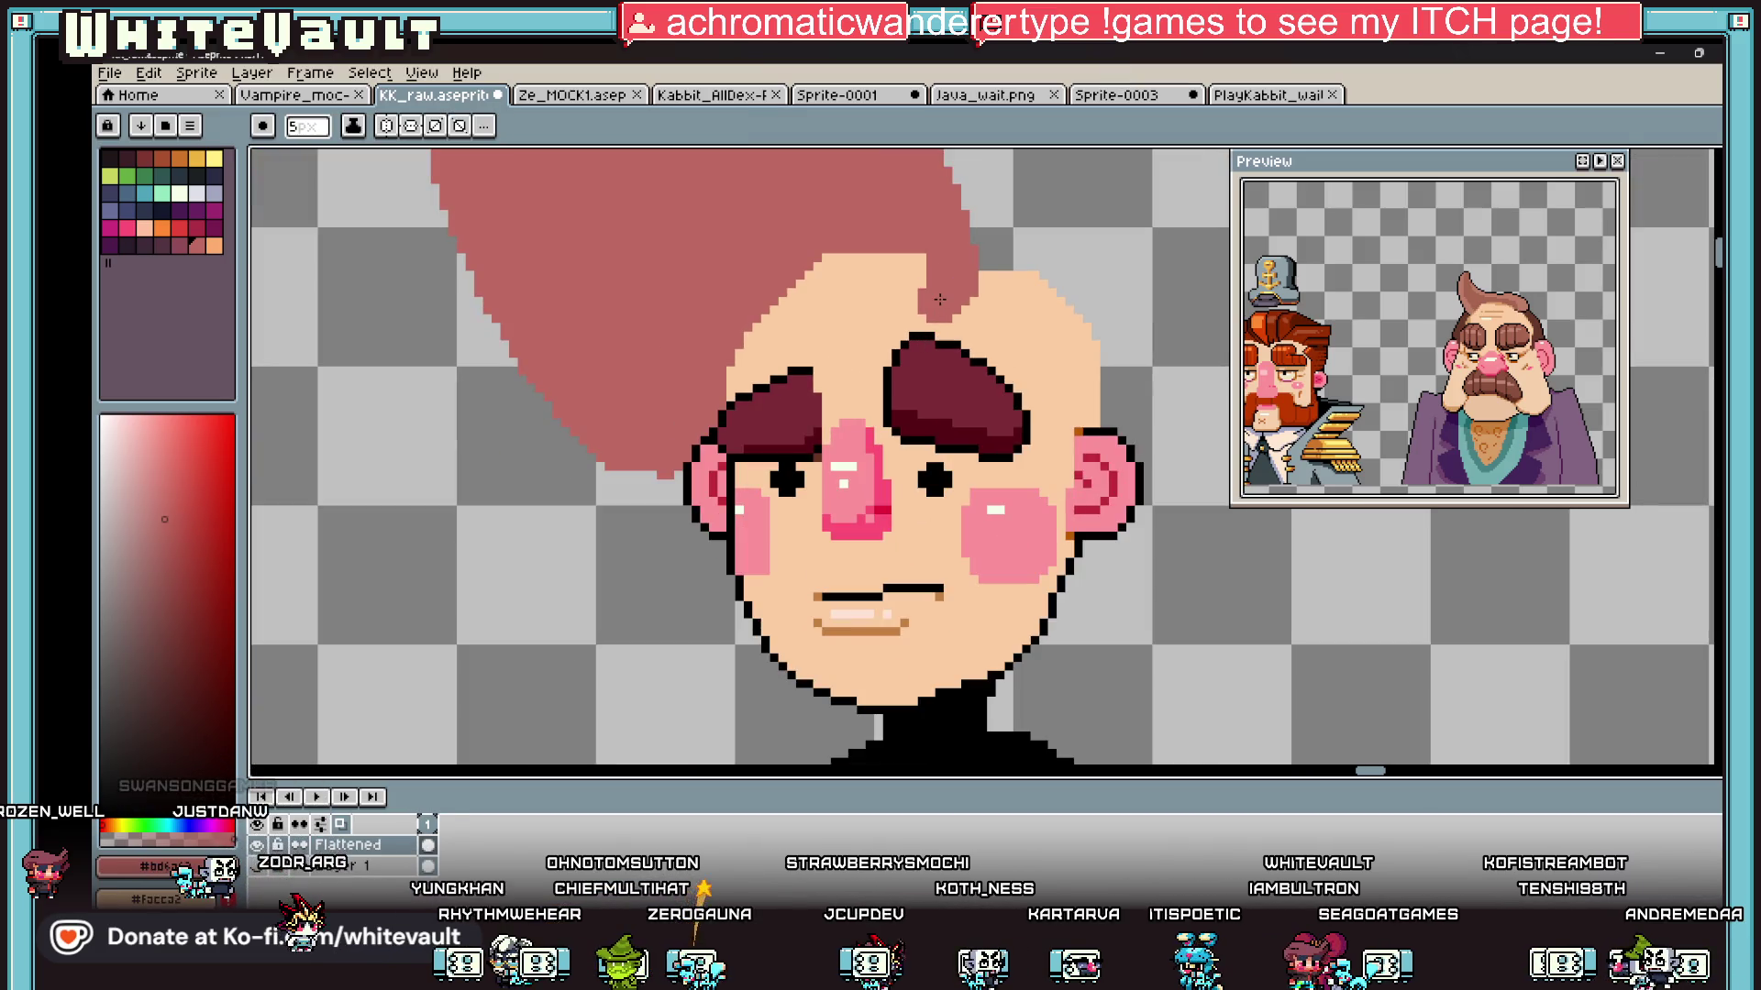
left_click_drag(938, 287, 724, 313)
left_click_drag(807, 276, 922, 262)
Step: Extend the pink hair down over the hairline, covering the skin there
scroll(922, 266, "down", 3)
scroll(905, 275, "up", 2)
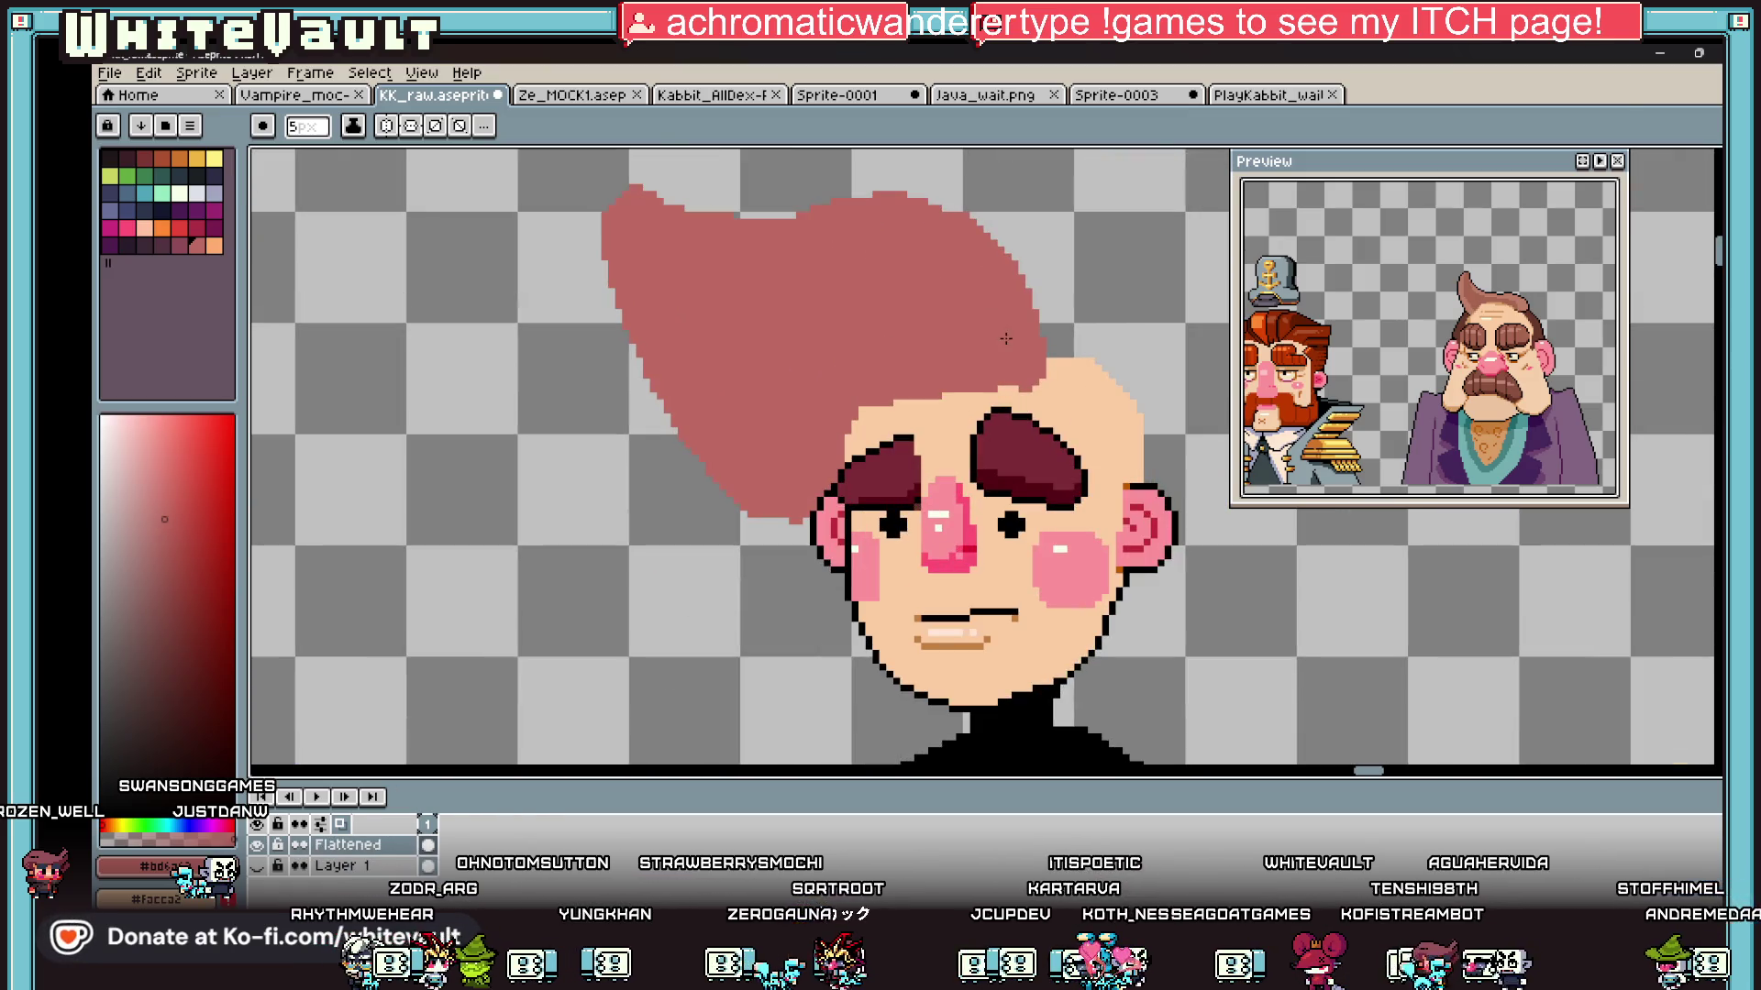
scroll(1043, 375, "up", 2)
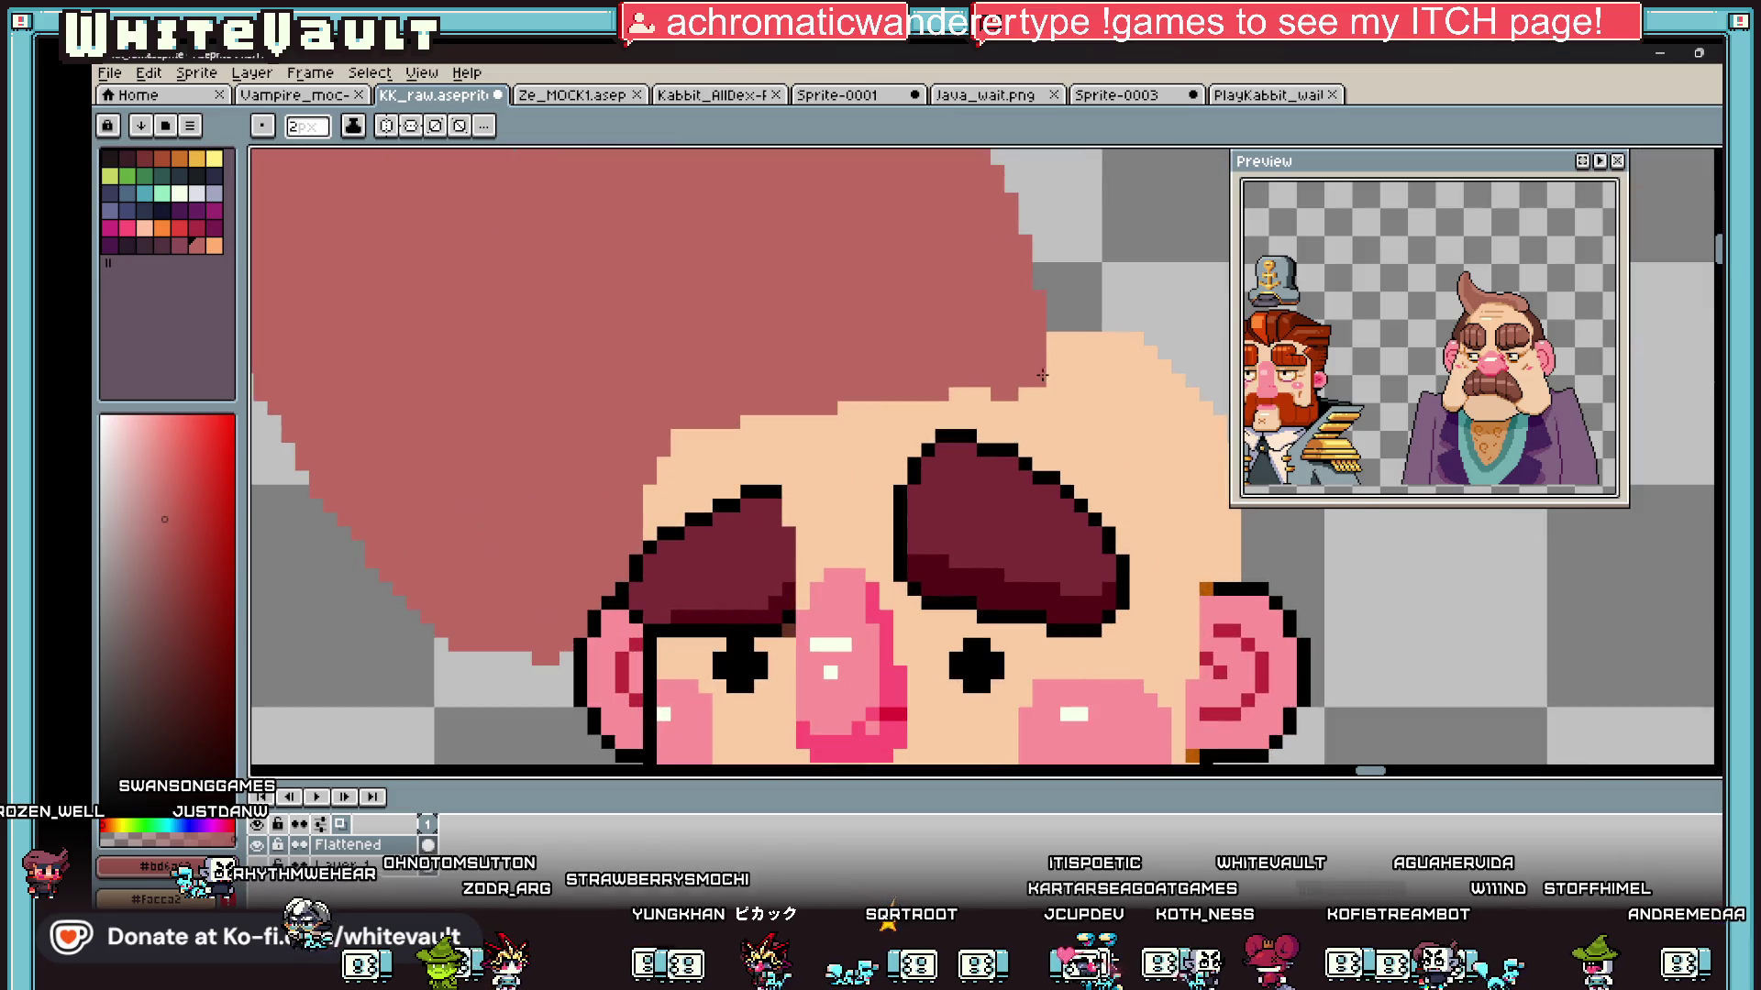
mouse_move(1030, 306)
left_mouse_down()
mouse_move(1082, 440)
mouse_move(887, 389)
mouse_move(1078, 411)
left_mouse_up()
left_click_drag(978, 389, 919, 435)
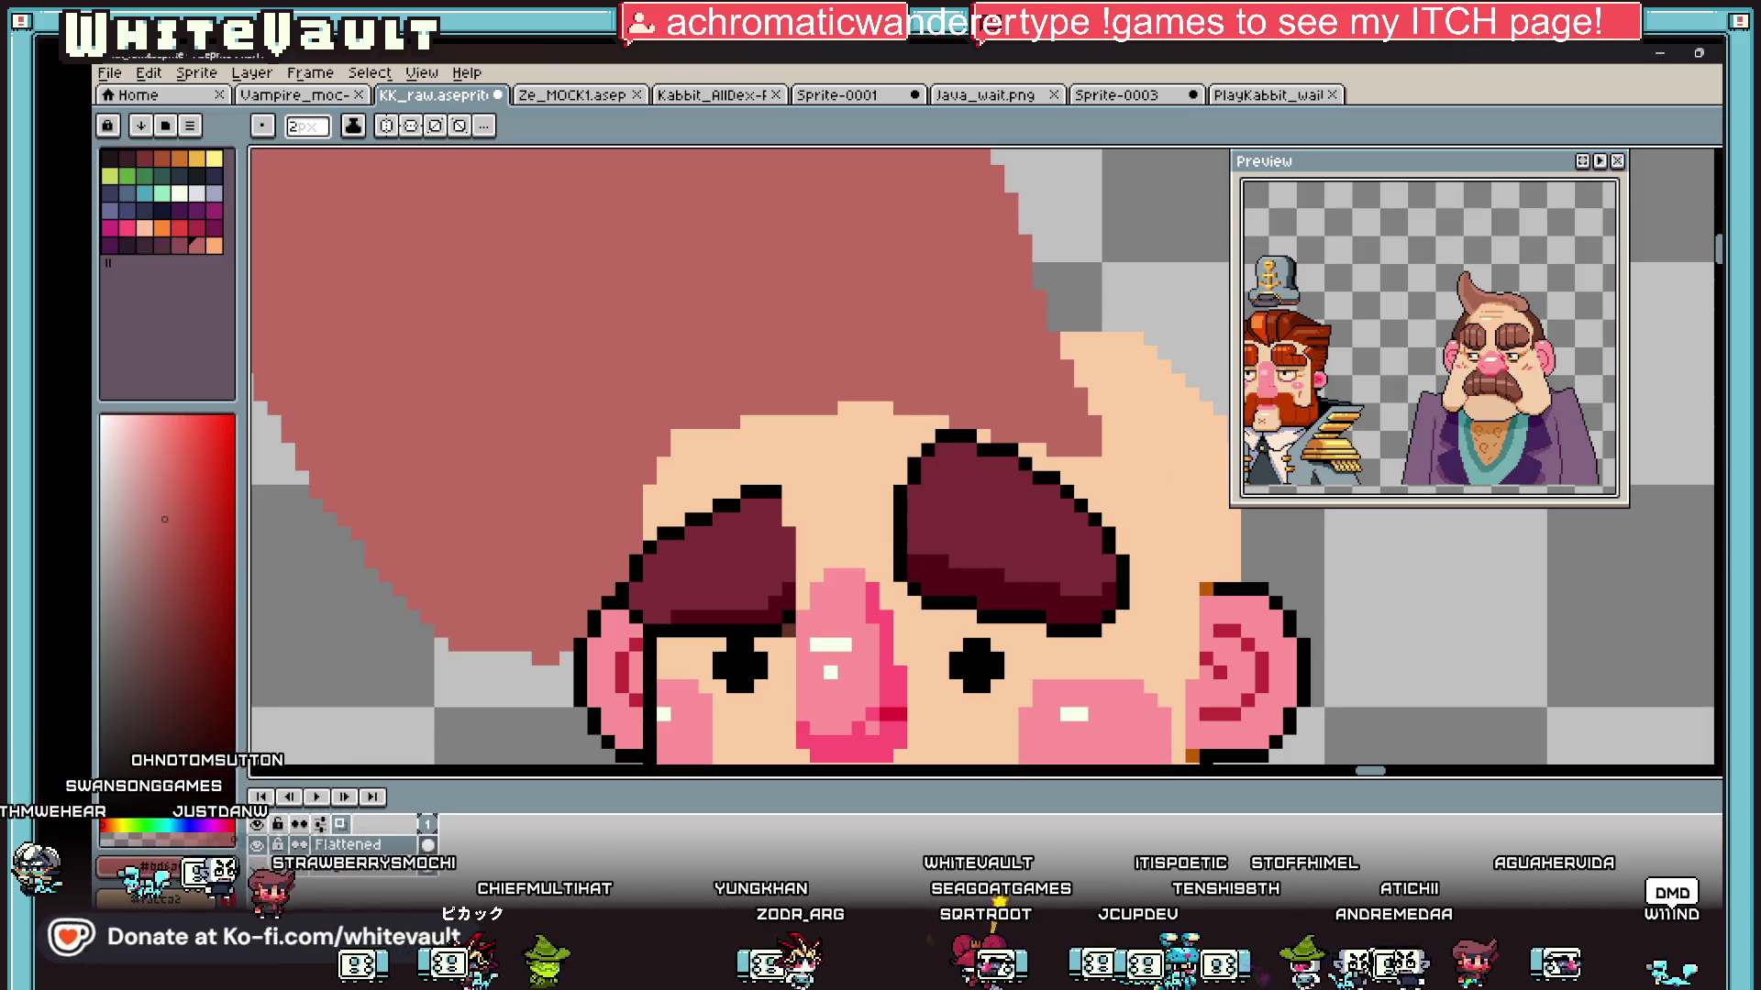
key("alt+Tab")
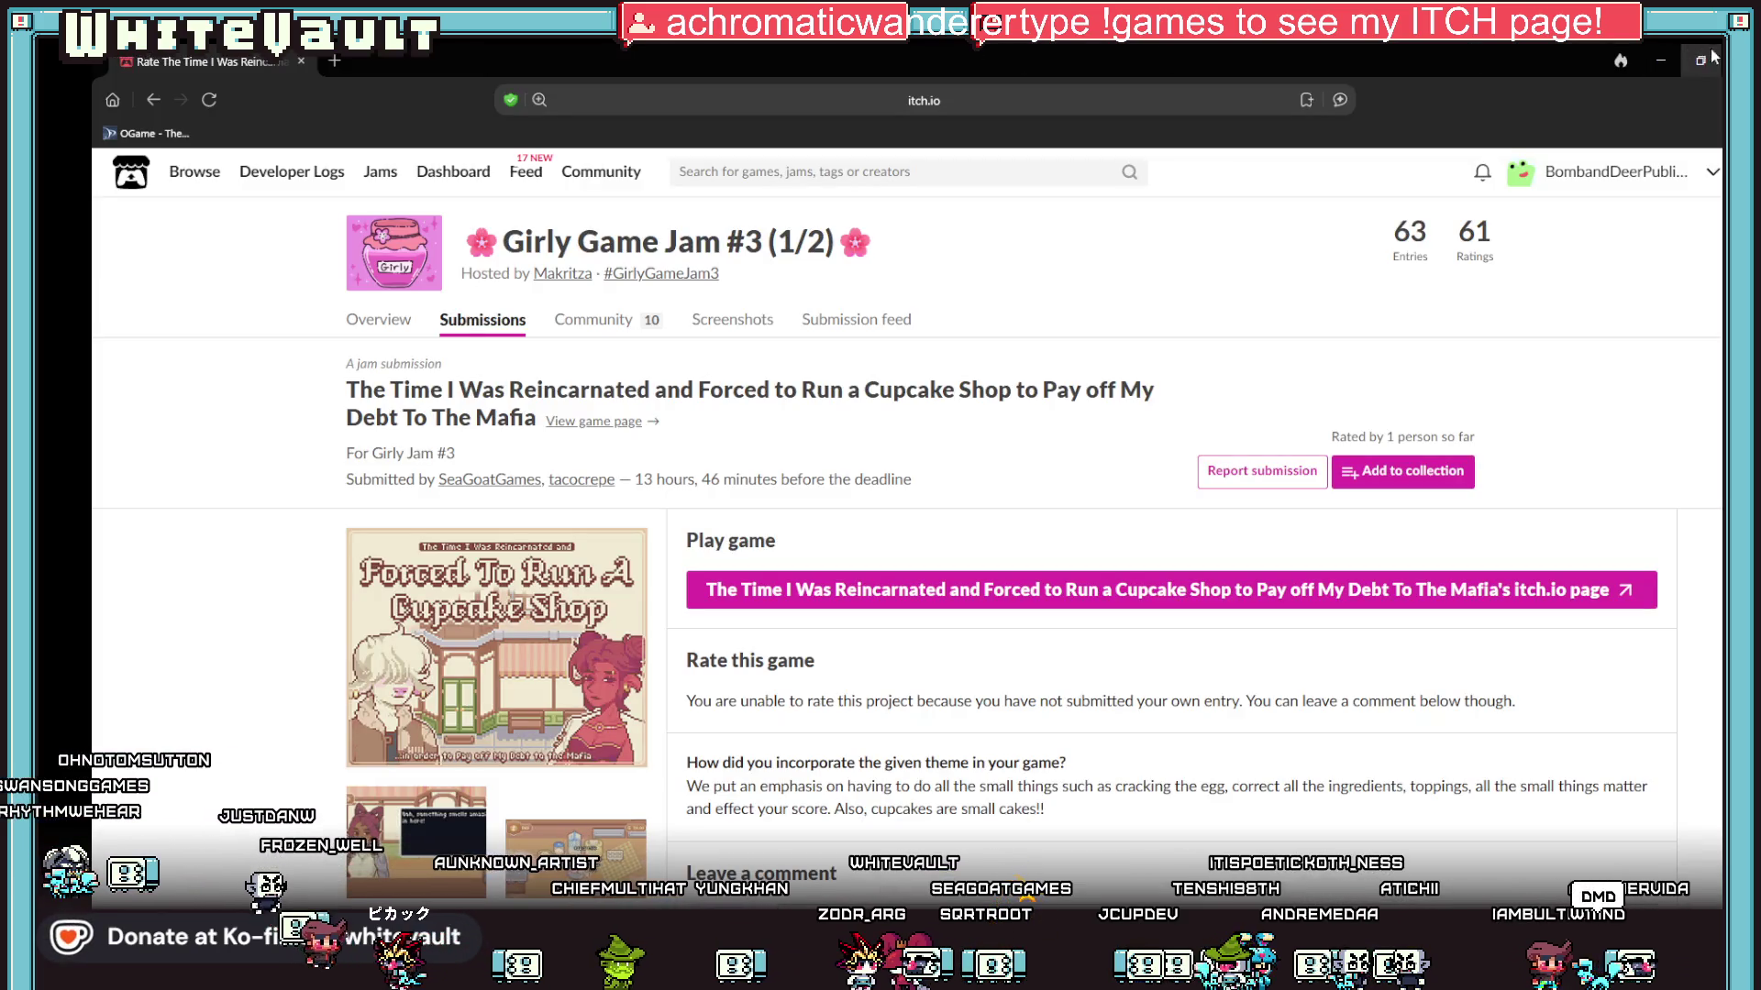
Step: Switch from the itch.io jam page back to the Aseprite bust
key("alt+Tab")
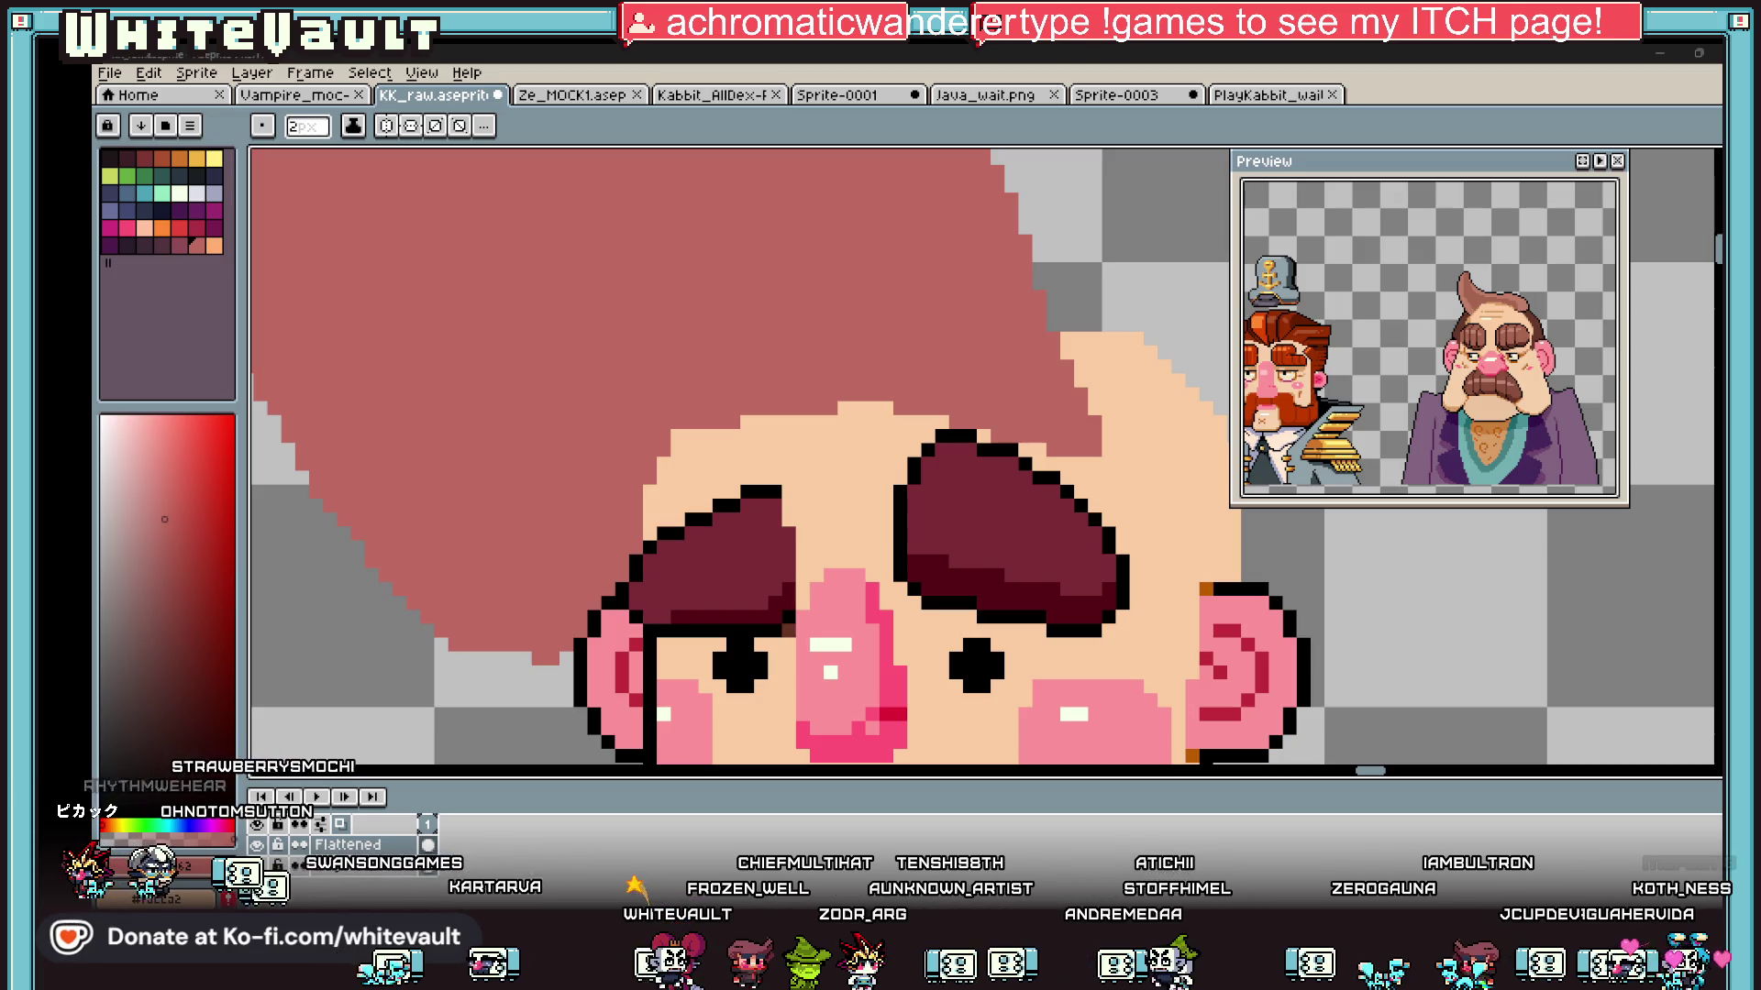
Step: Undo the last change and minimise everything to show the Windows desktop
key("ctrl+z")
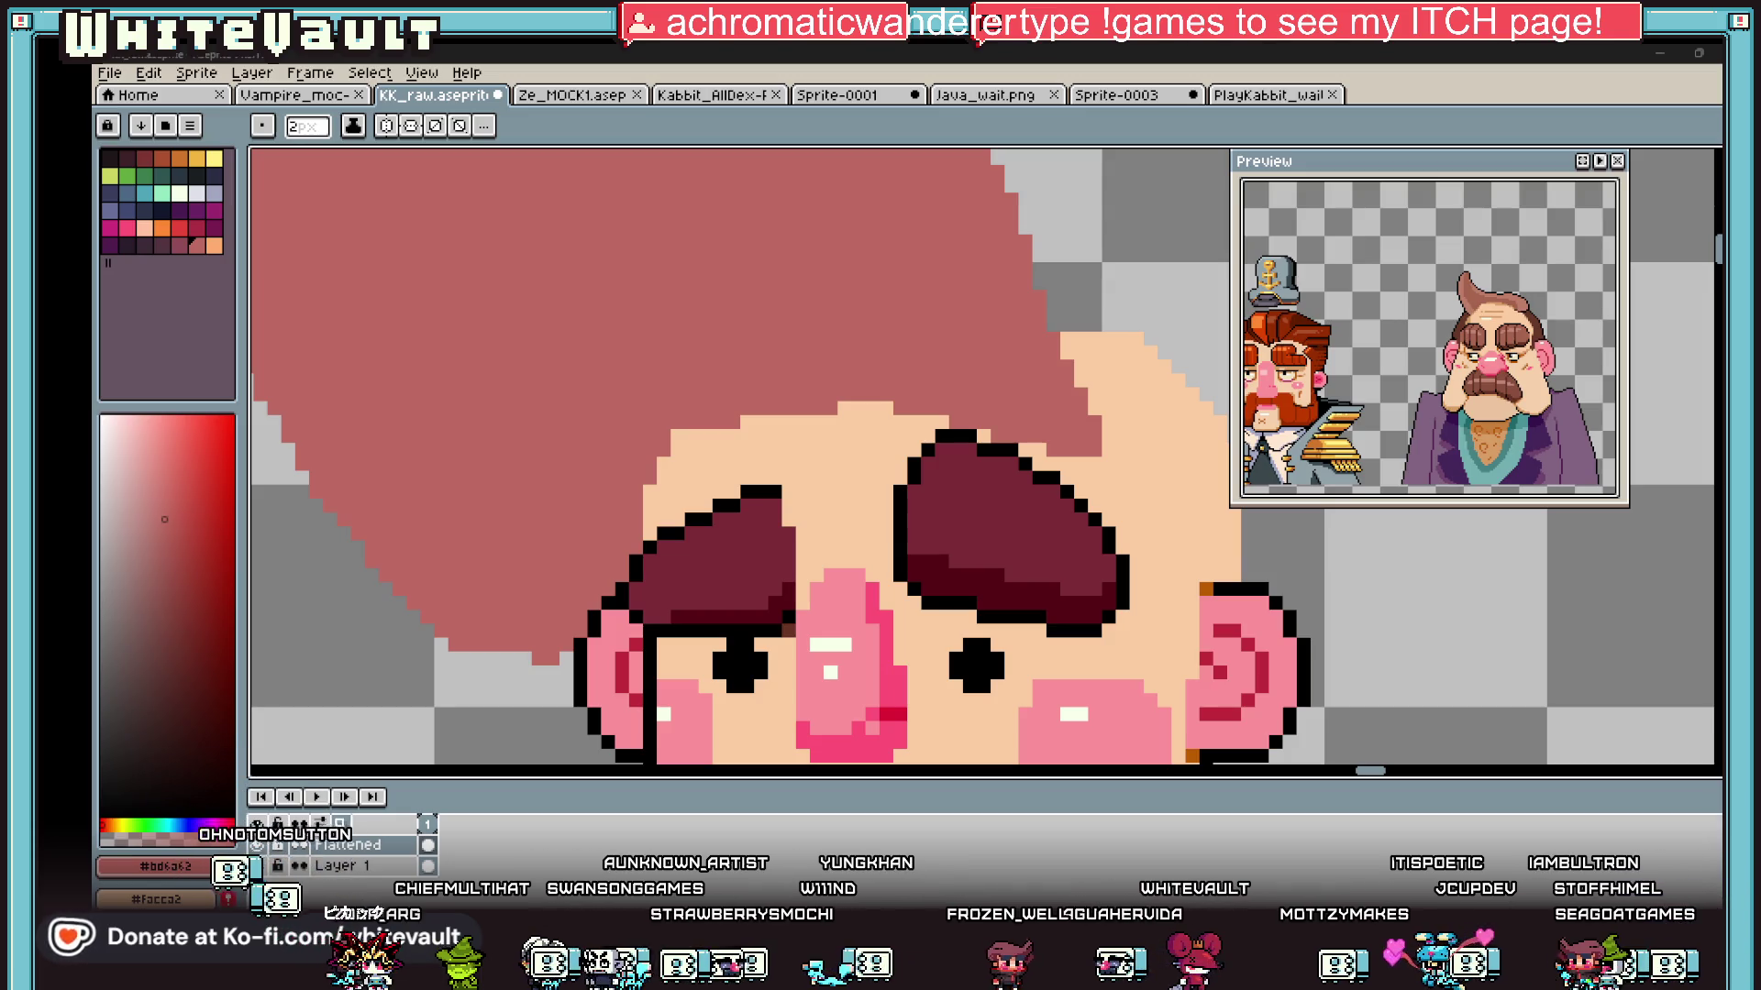
key("super+d")
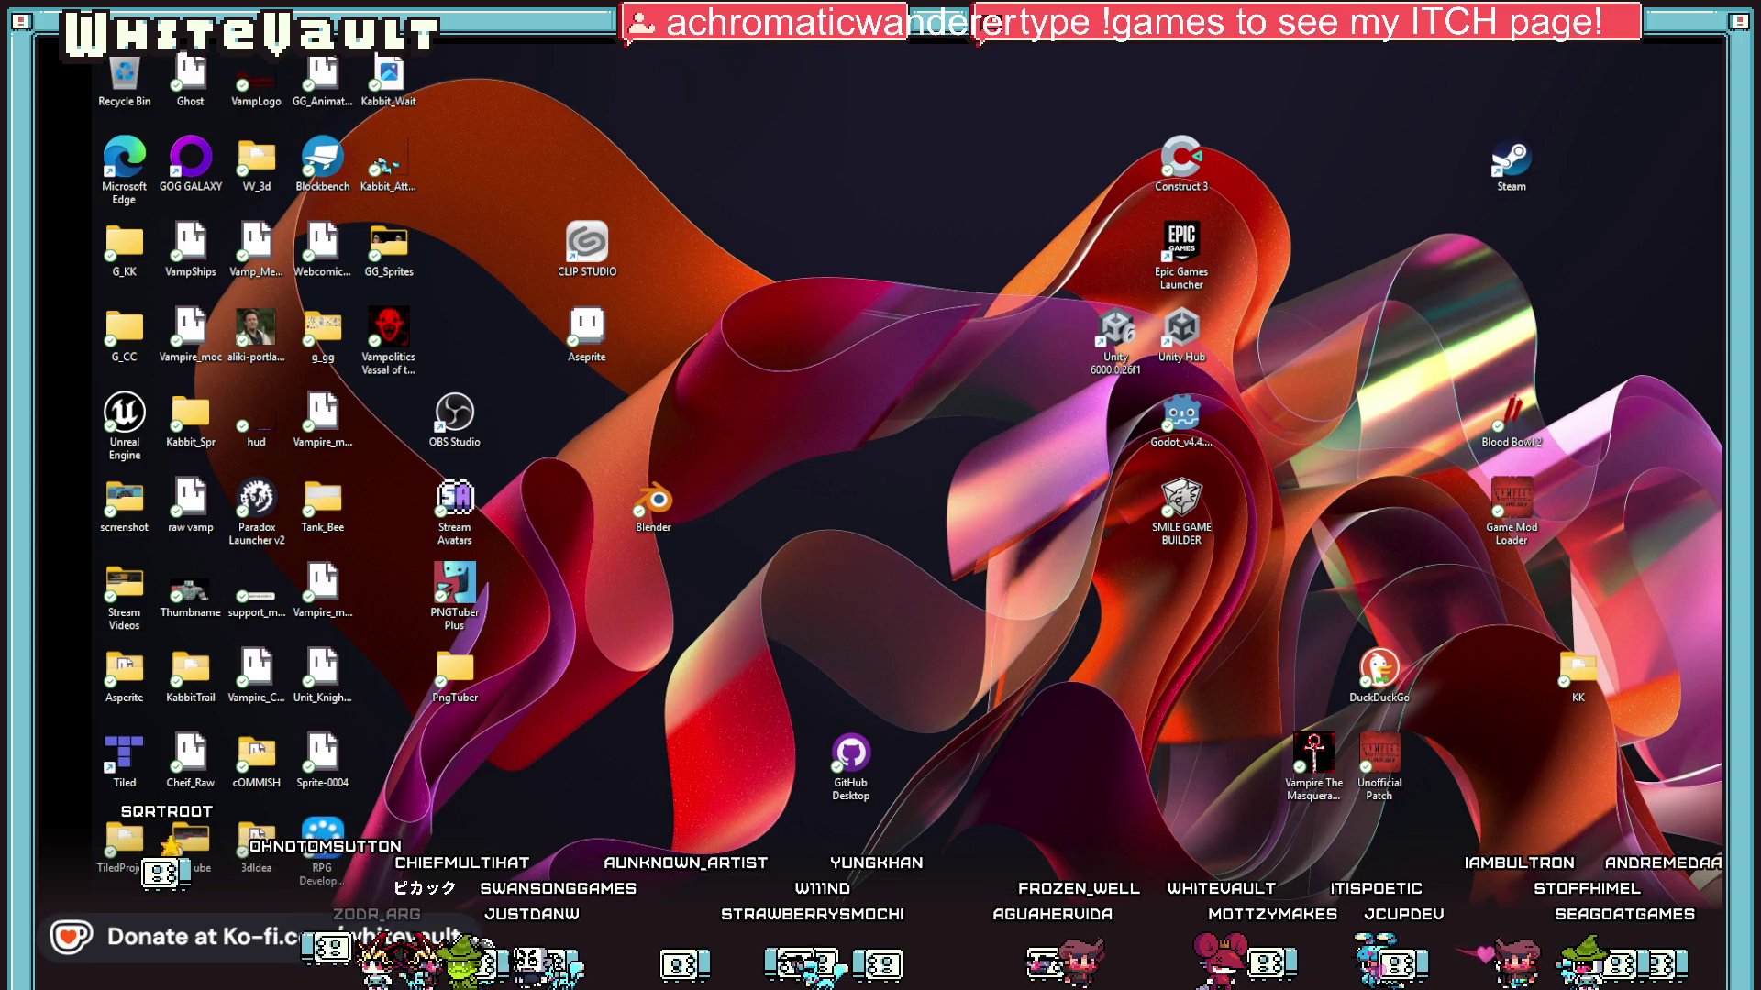
Step: Maximise the Discord window showing the toucan animation, then bring up the Steam library
key("super+d")
key("alt+Tab")
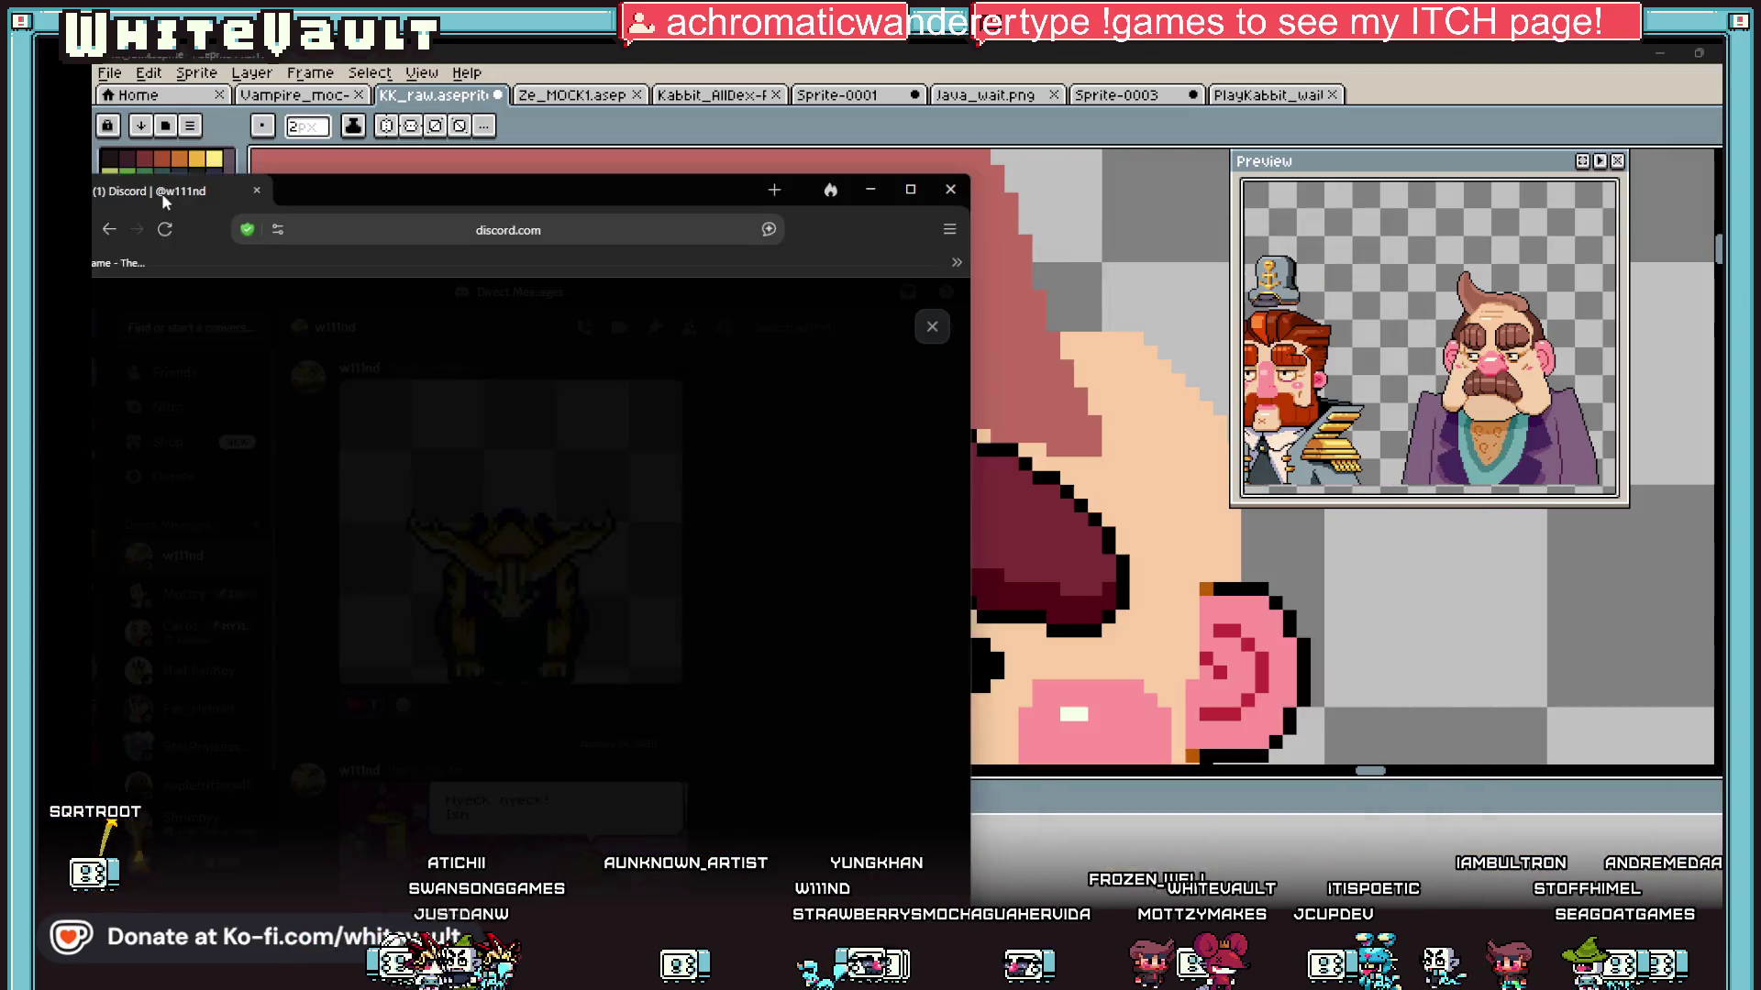
left_click(1258, 124)
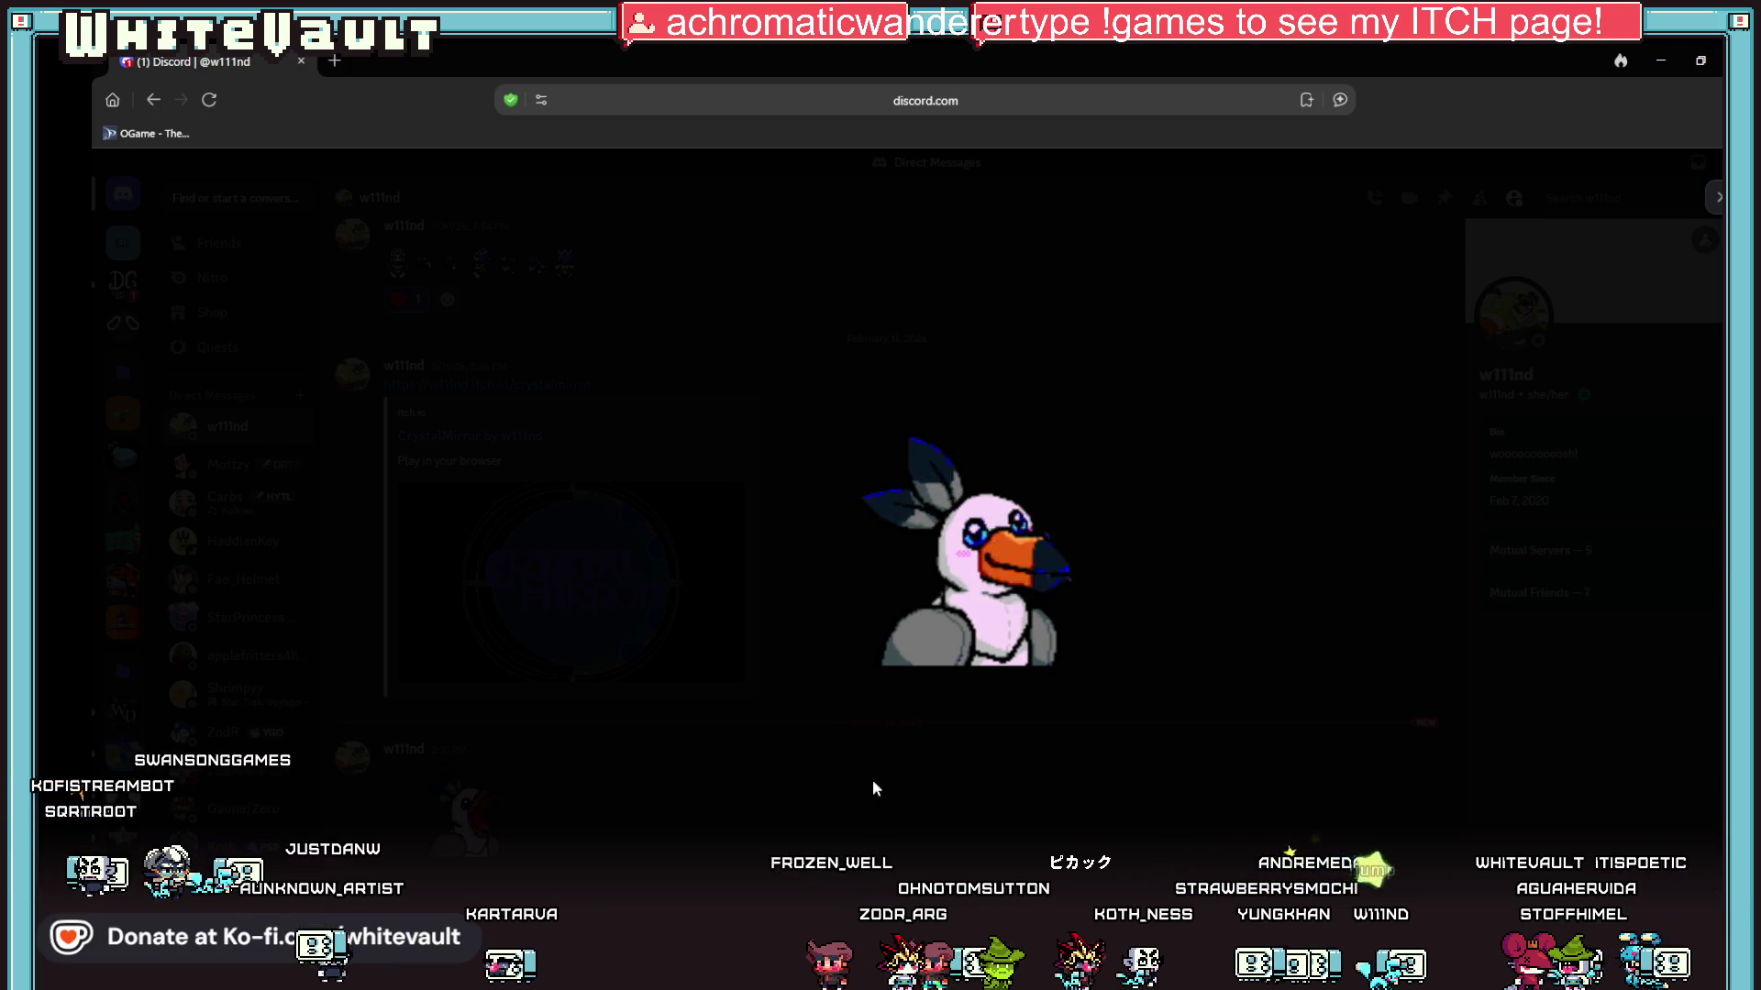
left_click(880, 972)
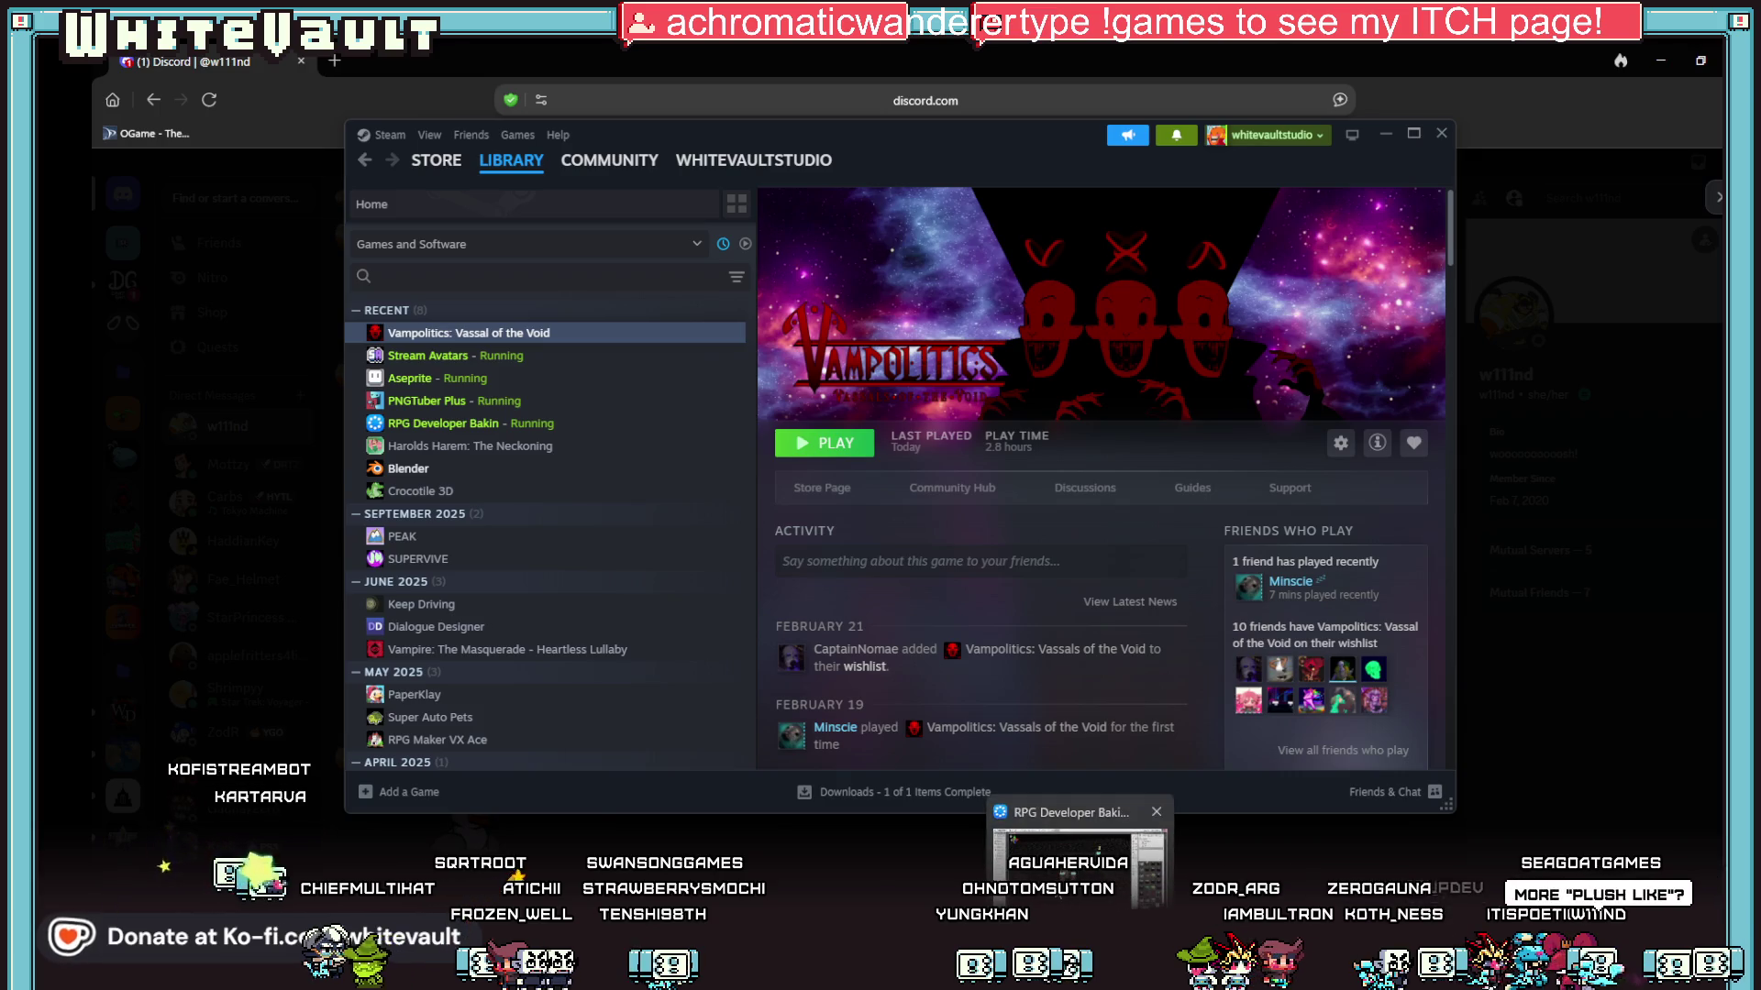
Step: Minimise Steam and copy the toucan image from the Discord chat
mouse_move(1004, 974)
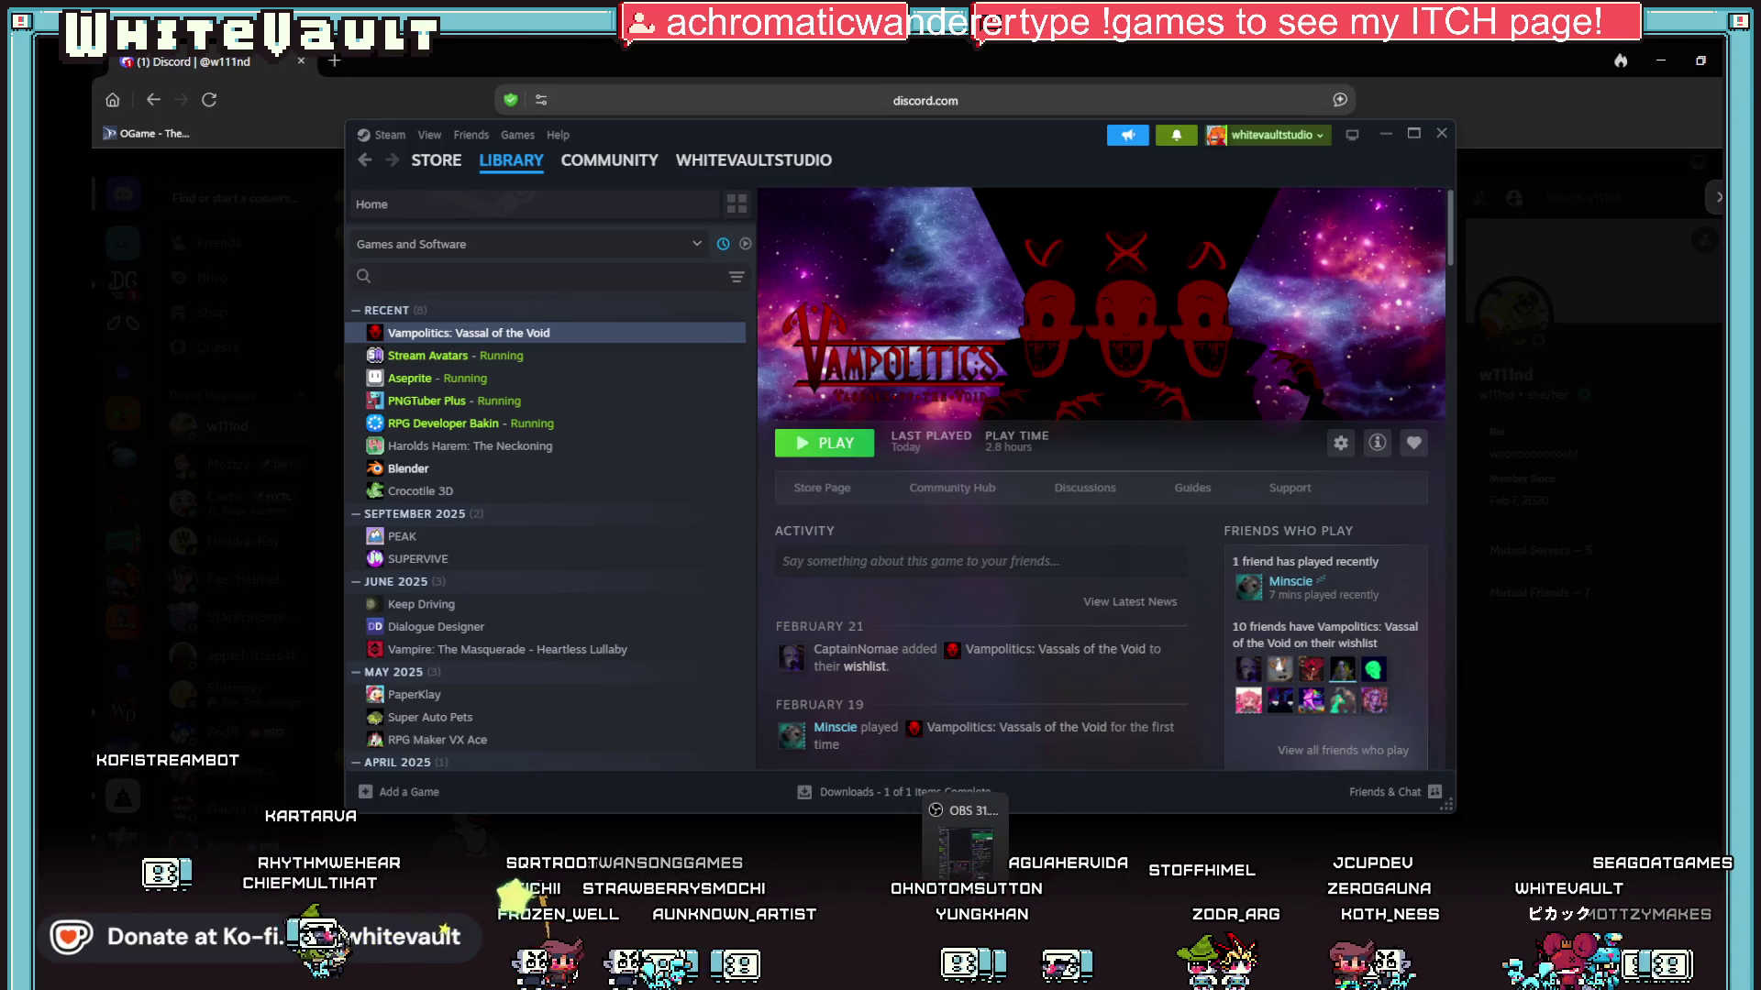
left_click(890, 973)
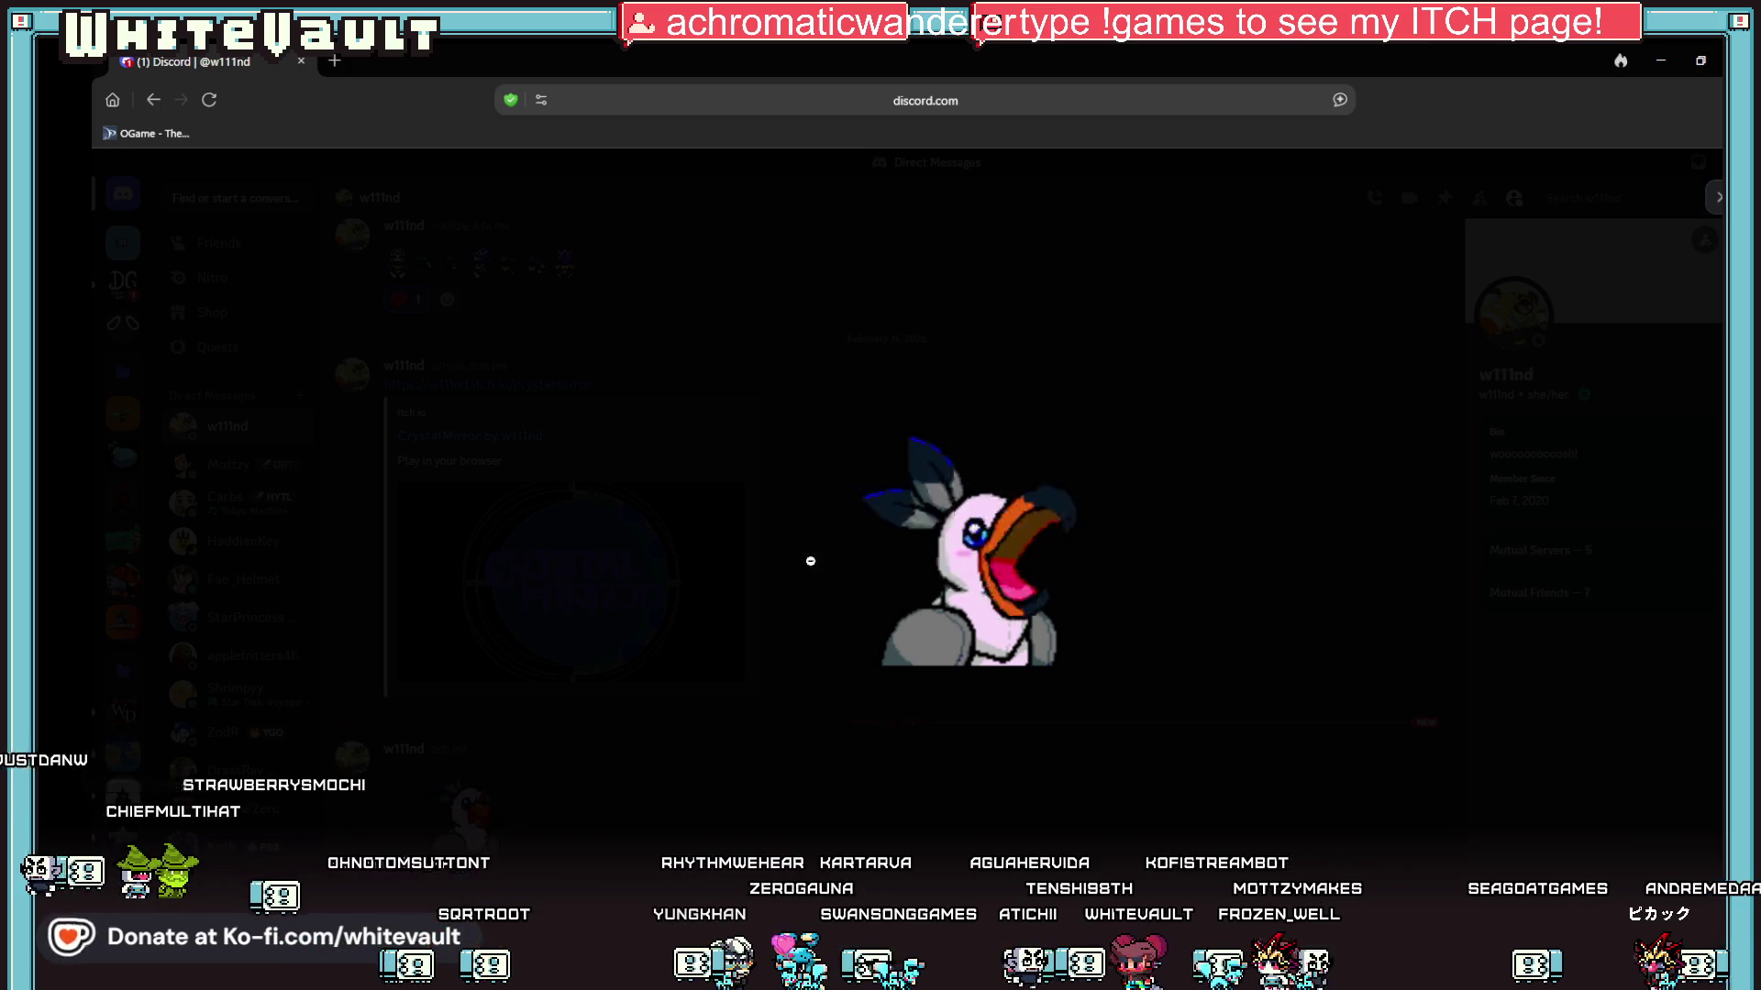
right_click(972, 562)
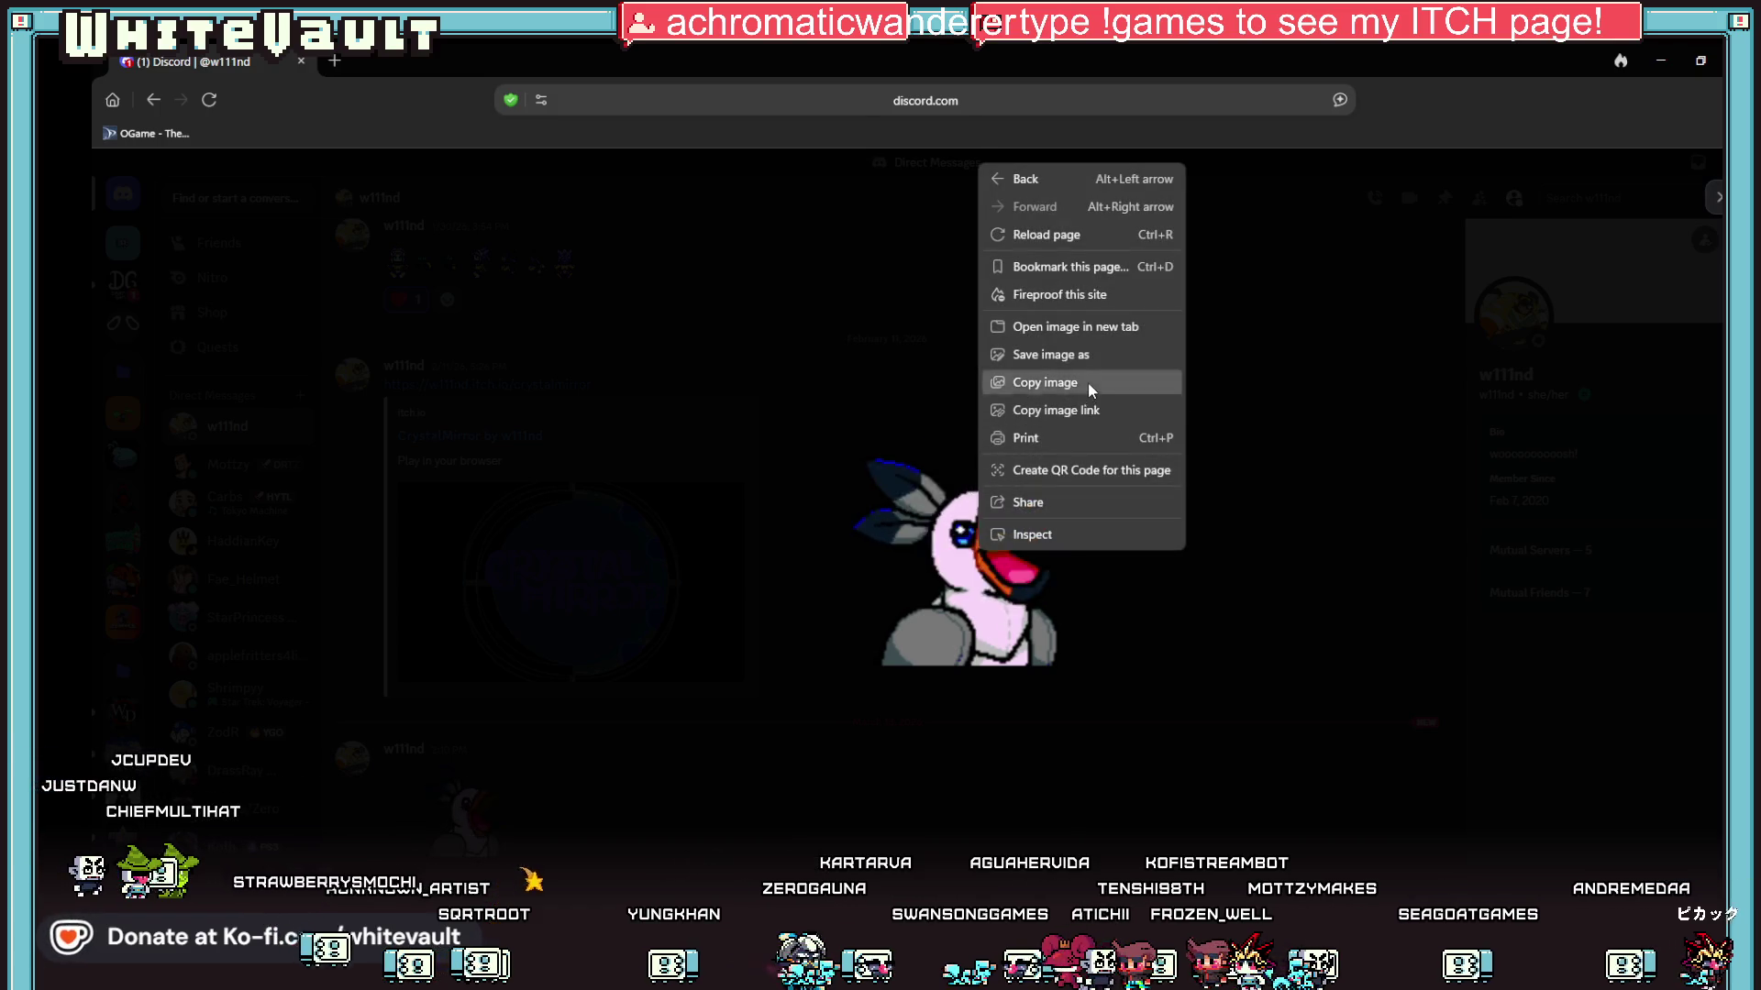
left_click(1046, 383)
Step: Create a new empty sprite in Aseprite and paste the toucan into it
key("alt+Tab")
left_click(110, 74)
left_click(119, 92)
left_click(875, 667)
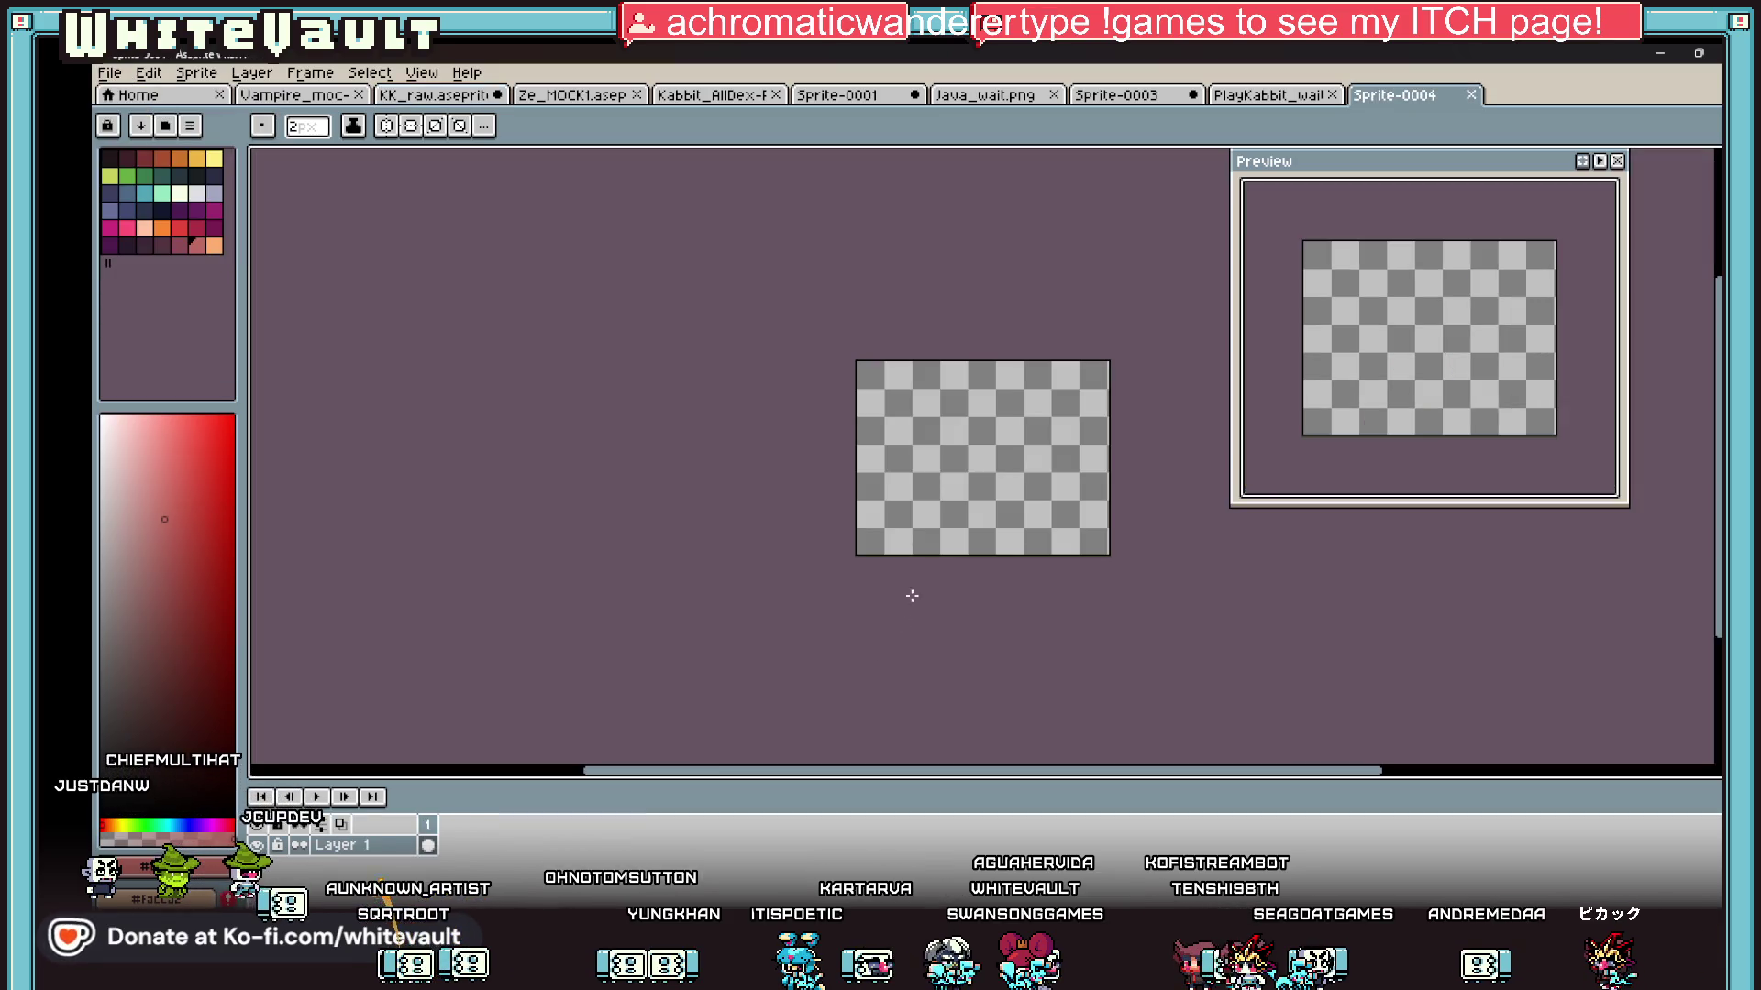
key("ctrl+v")
Step: Place the pasted toucan and shift it 16 pixels left
key("Return")
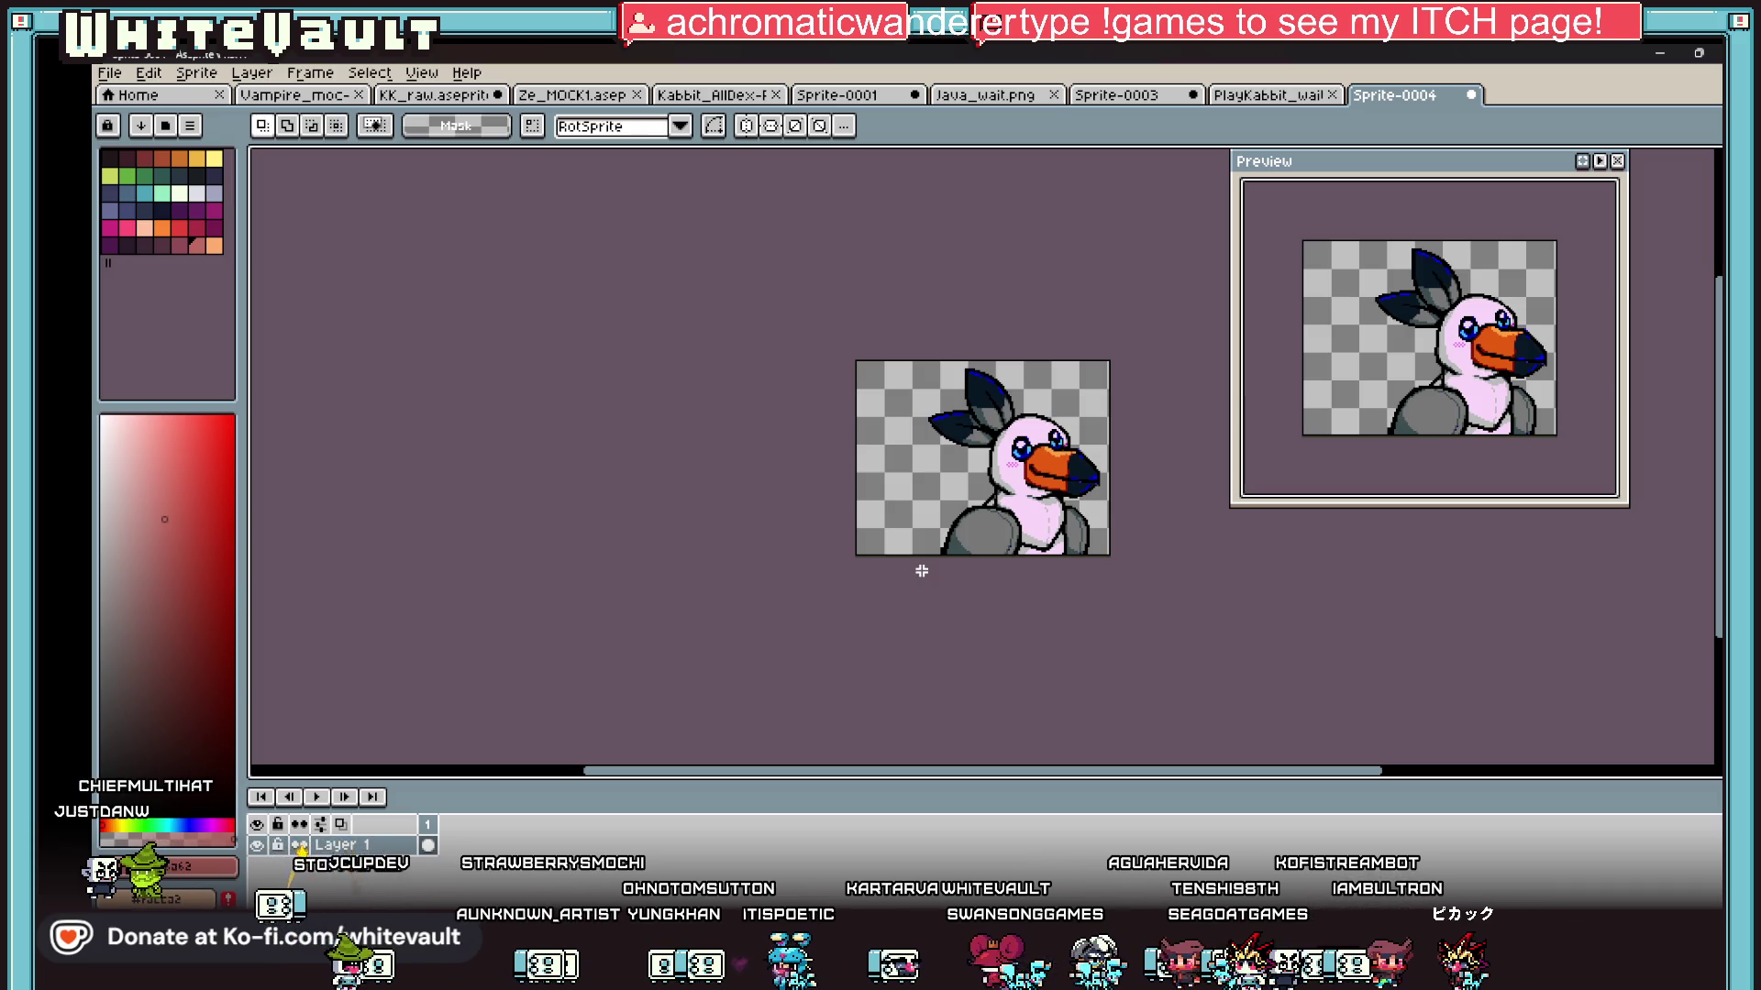
scroll(1066, 456, "up", 1)
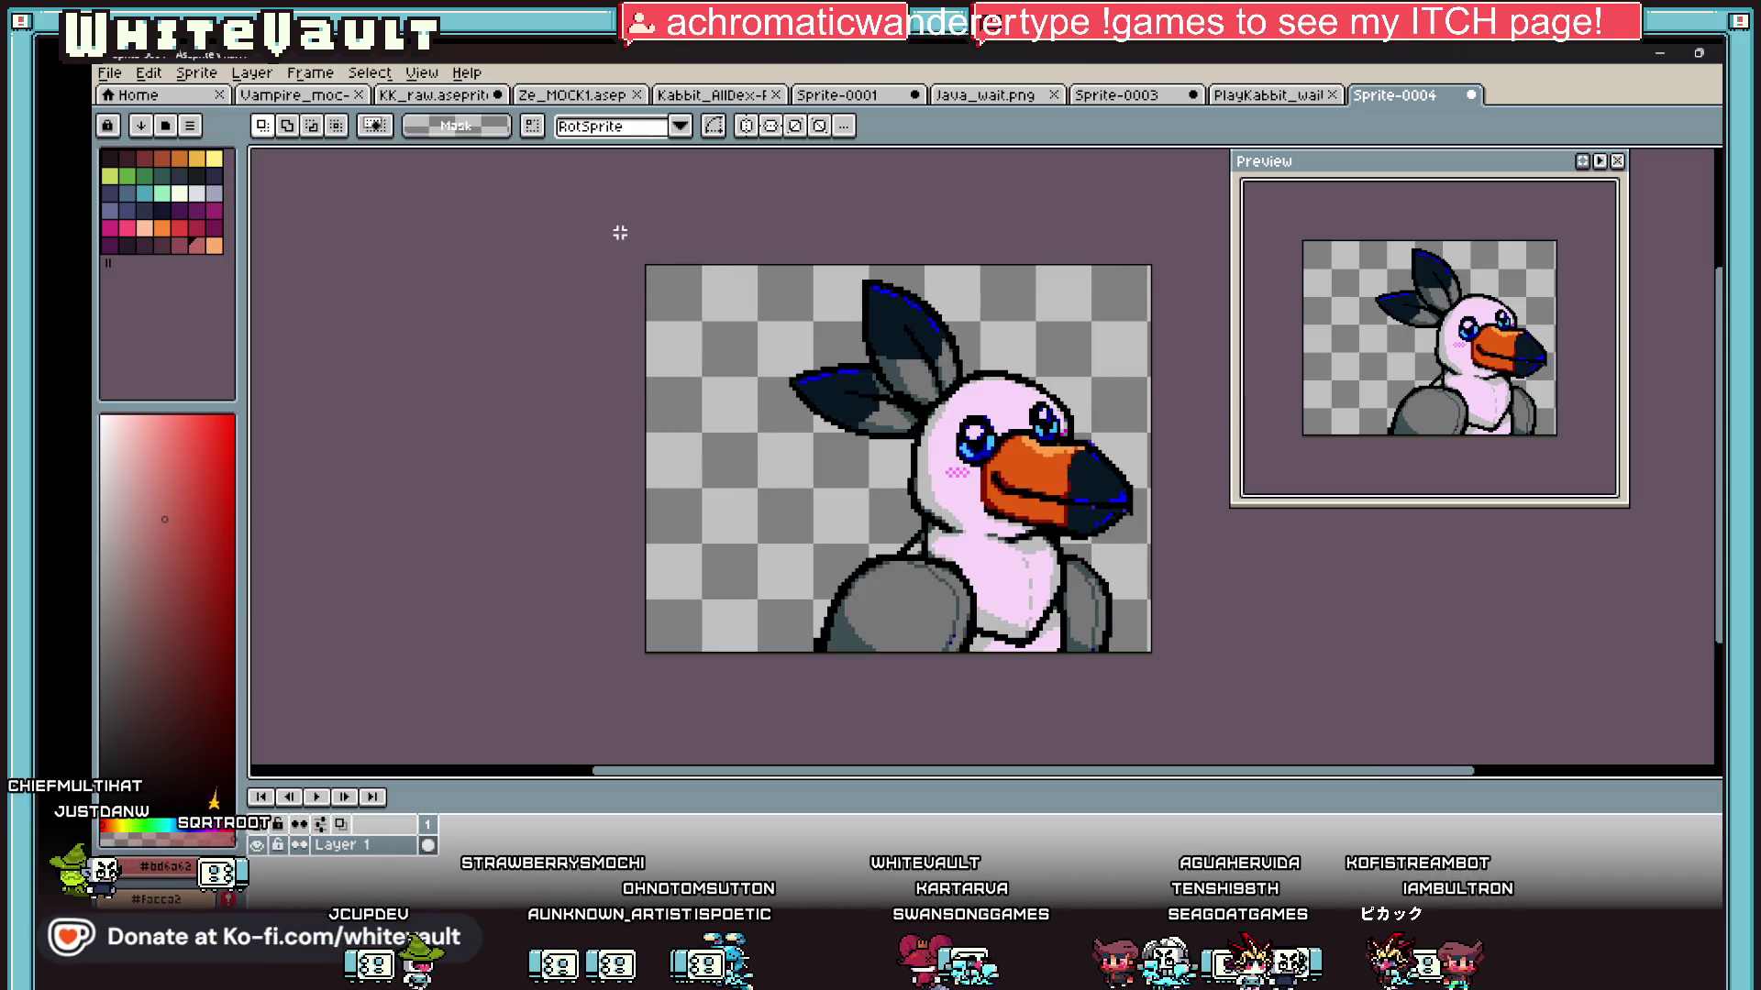
left_click_drag(620, 233, 565, 233)
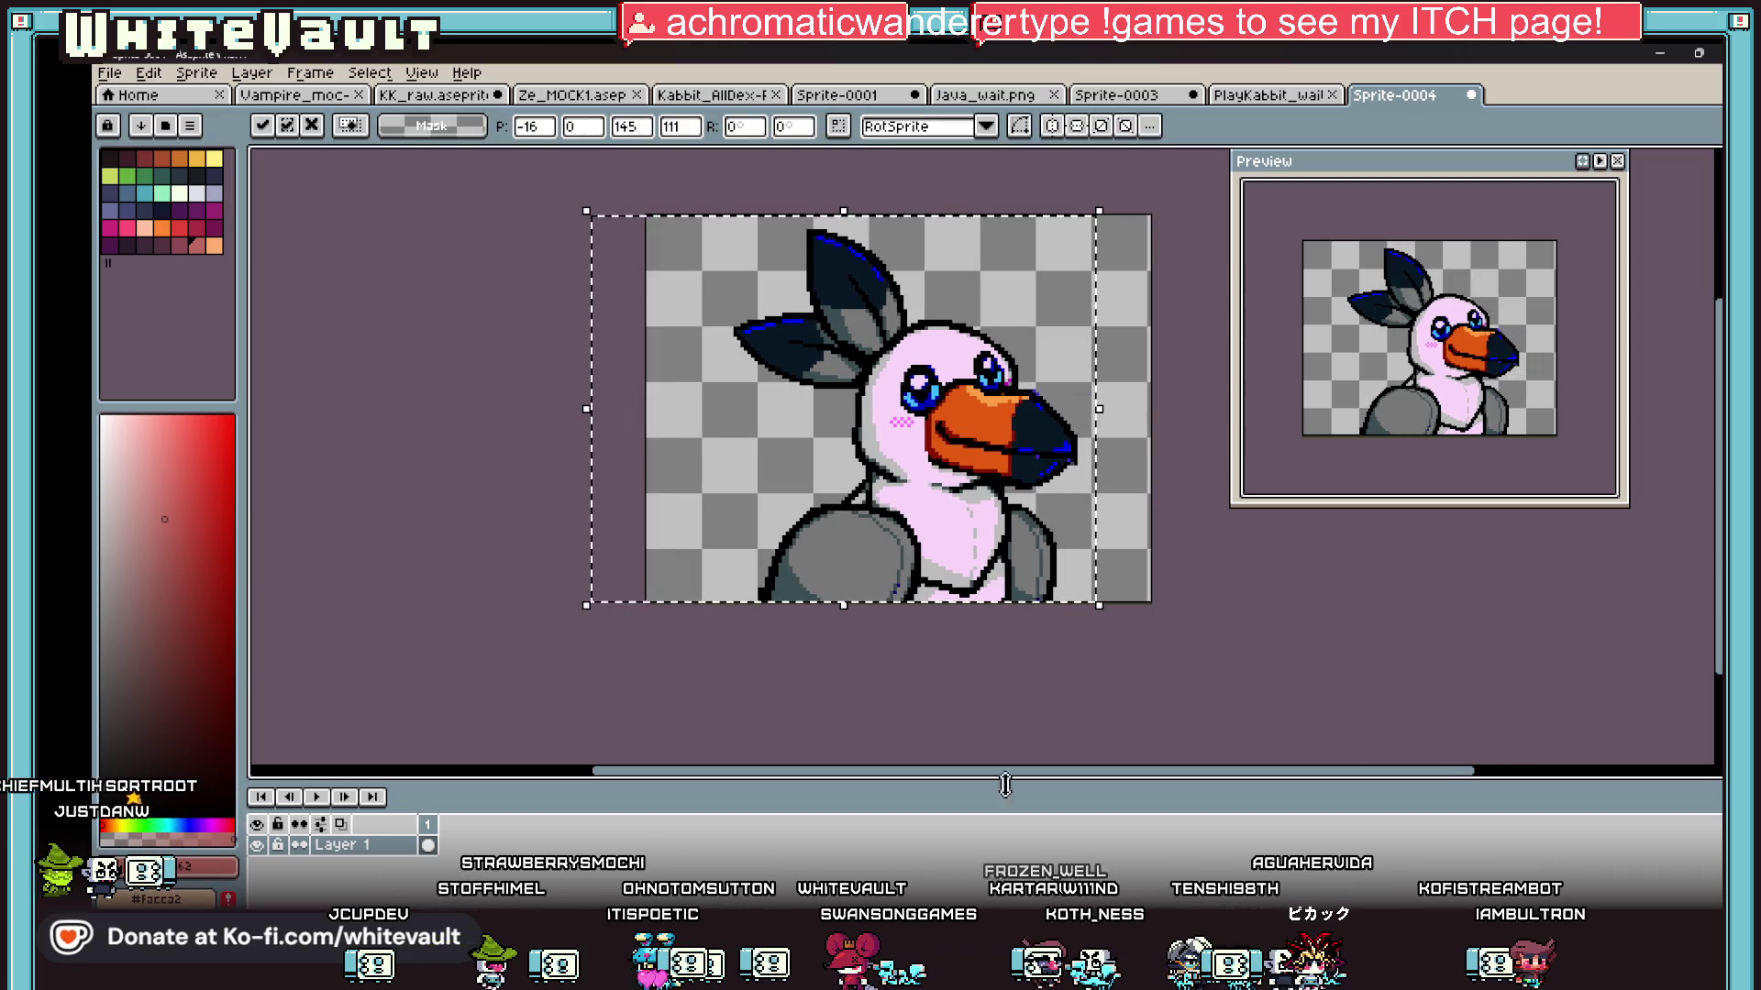
left_click(1183, 582)
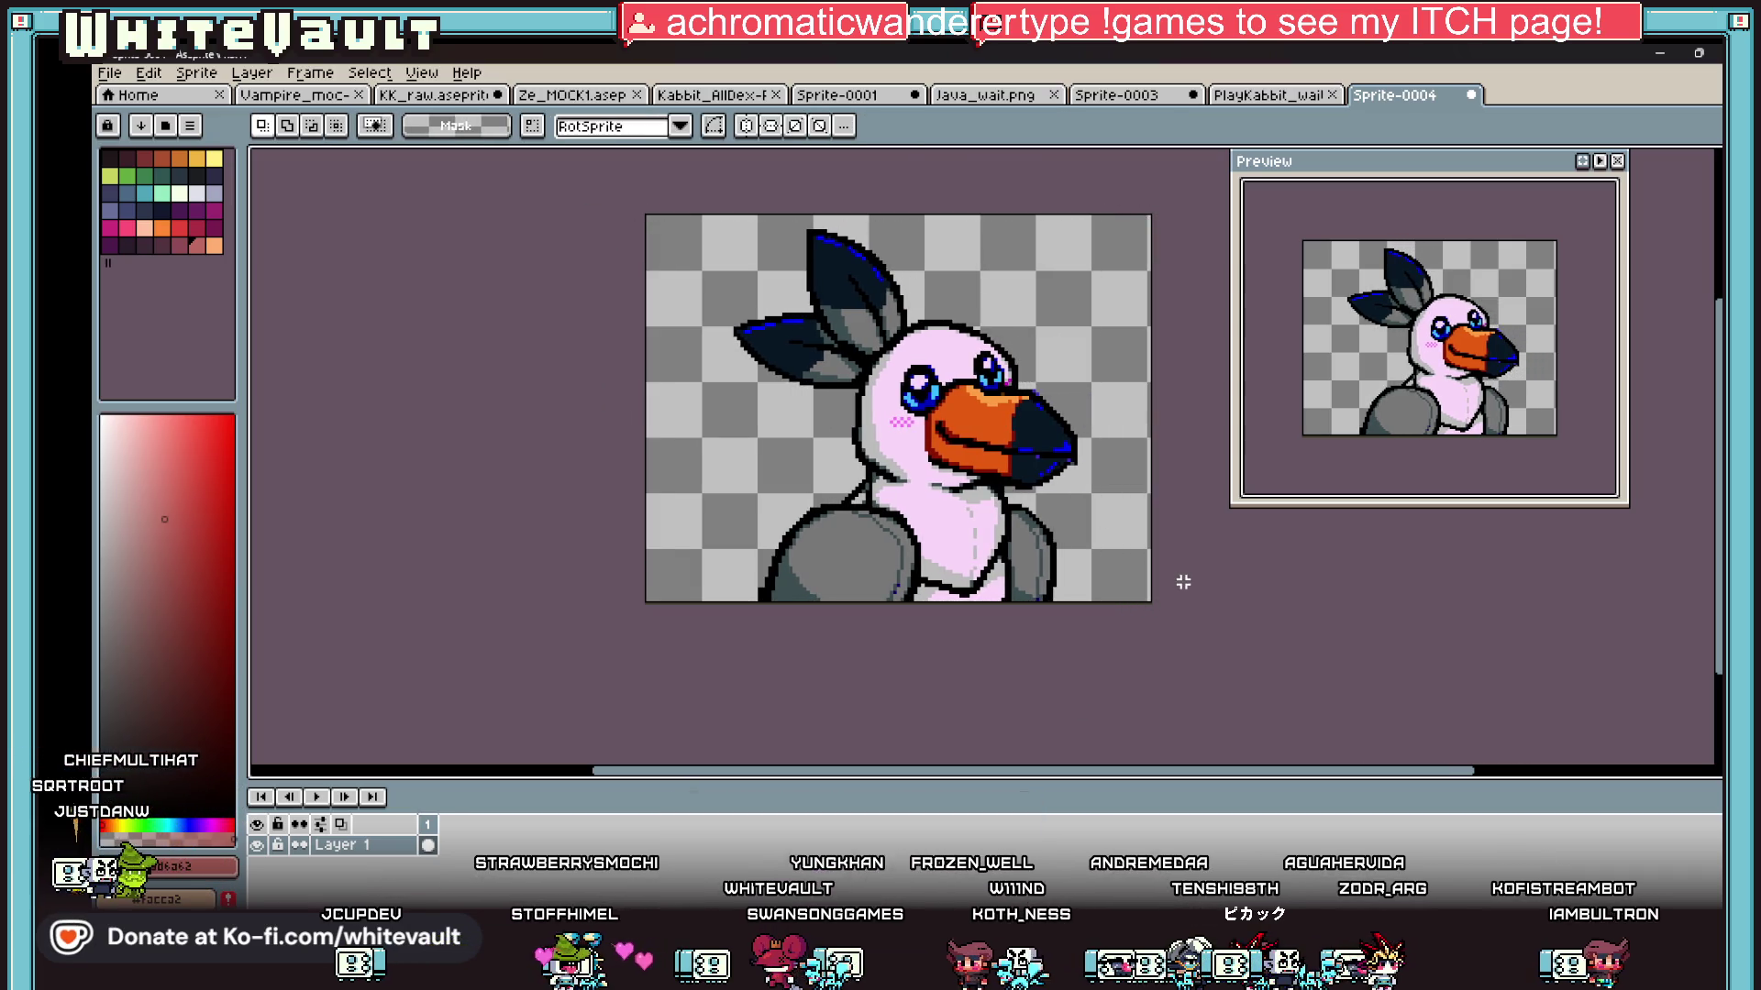
Step: Rotate the toucan's lower beak open about 26 degrees
scroll(1029, 430, "up", 1)
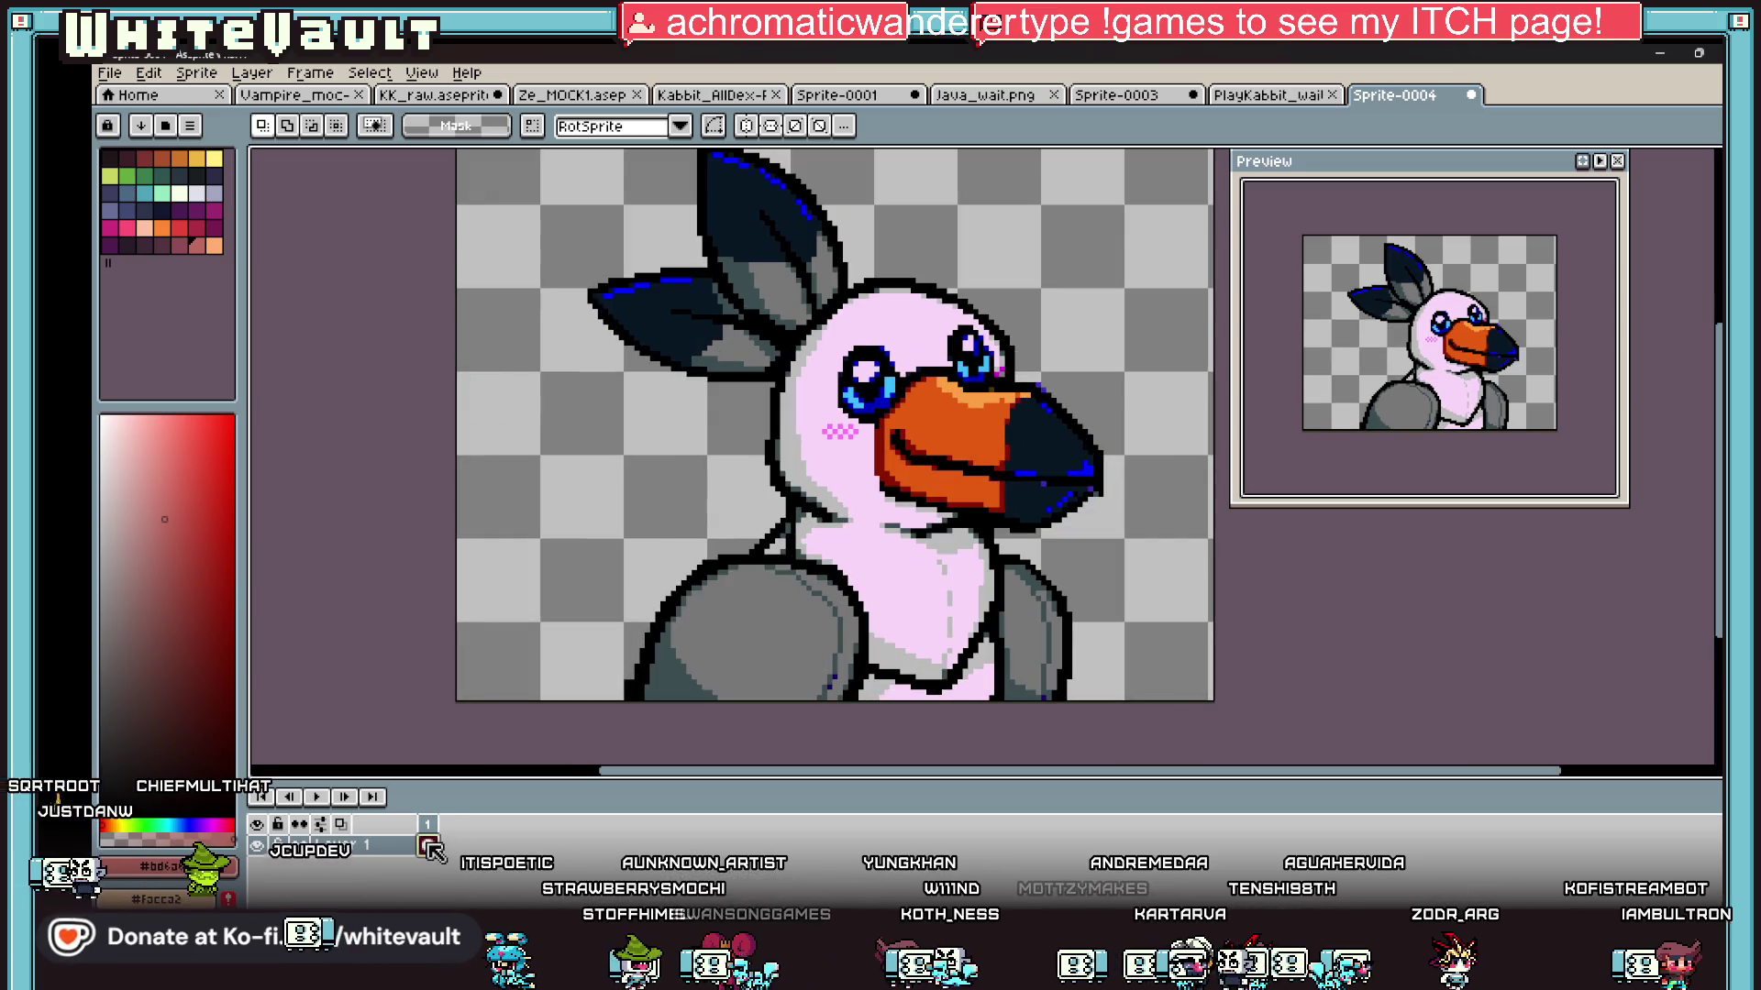
mouse_move(890, 362)
left_mouse_down()
mouse_move(1018, 454)
mouse_move(1140, 492)
mouse_move(1147, 440)
mouse_move(1152, 503)
mouse_move(1171, 397)
mouse_move(1123, 266)
left_mouse_up()
key("Escape")
key("Return")
mouse_move(925, 465)
left_mouse_down()
mouse_move(1160, 518)
mouse_move(999, 523)
left_mouse_up()
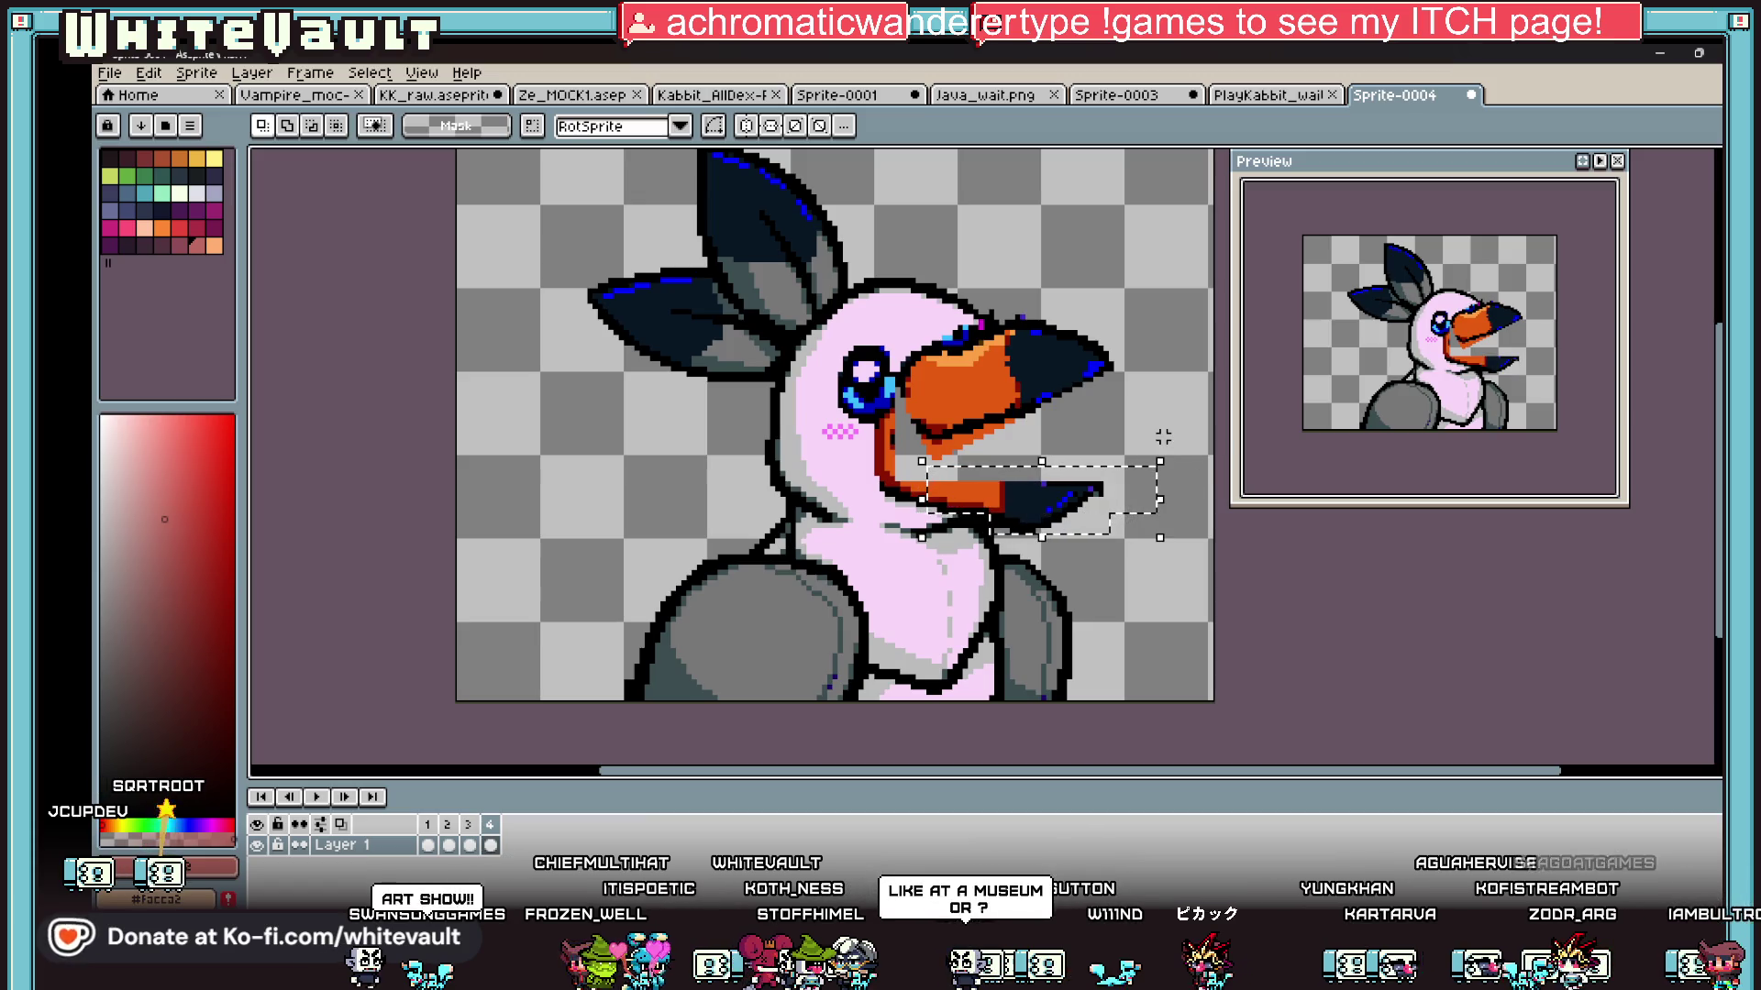
mouse_move(1166, 442)
left_mouse_down()
mouse_move(1187, 481)
mouse_move(1183, 550)
mouse_move(1155, 557)
left_mouse_up()
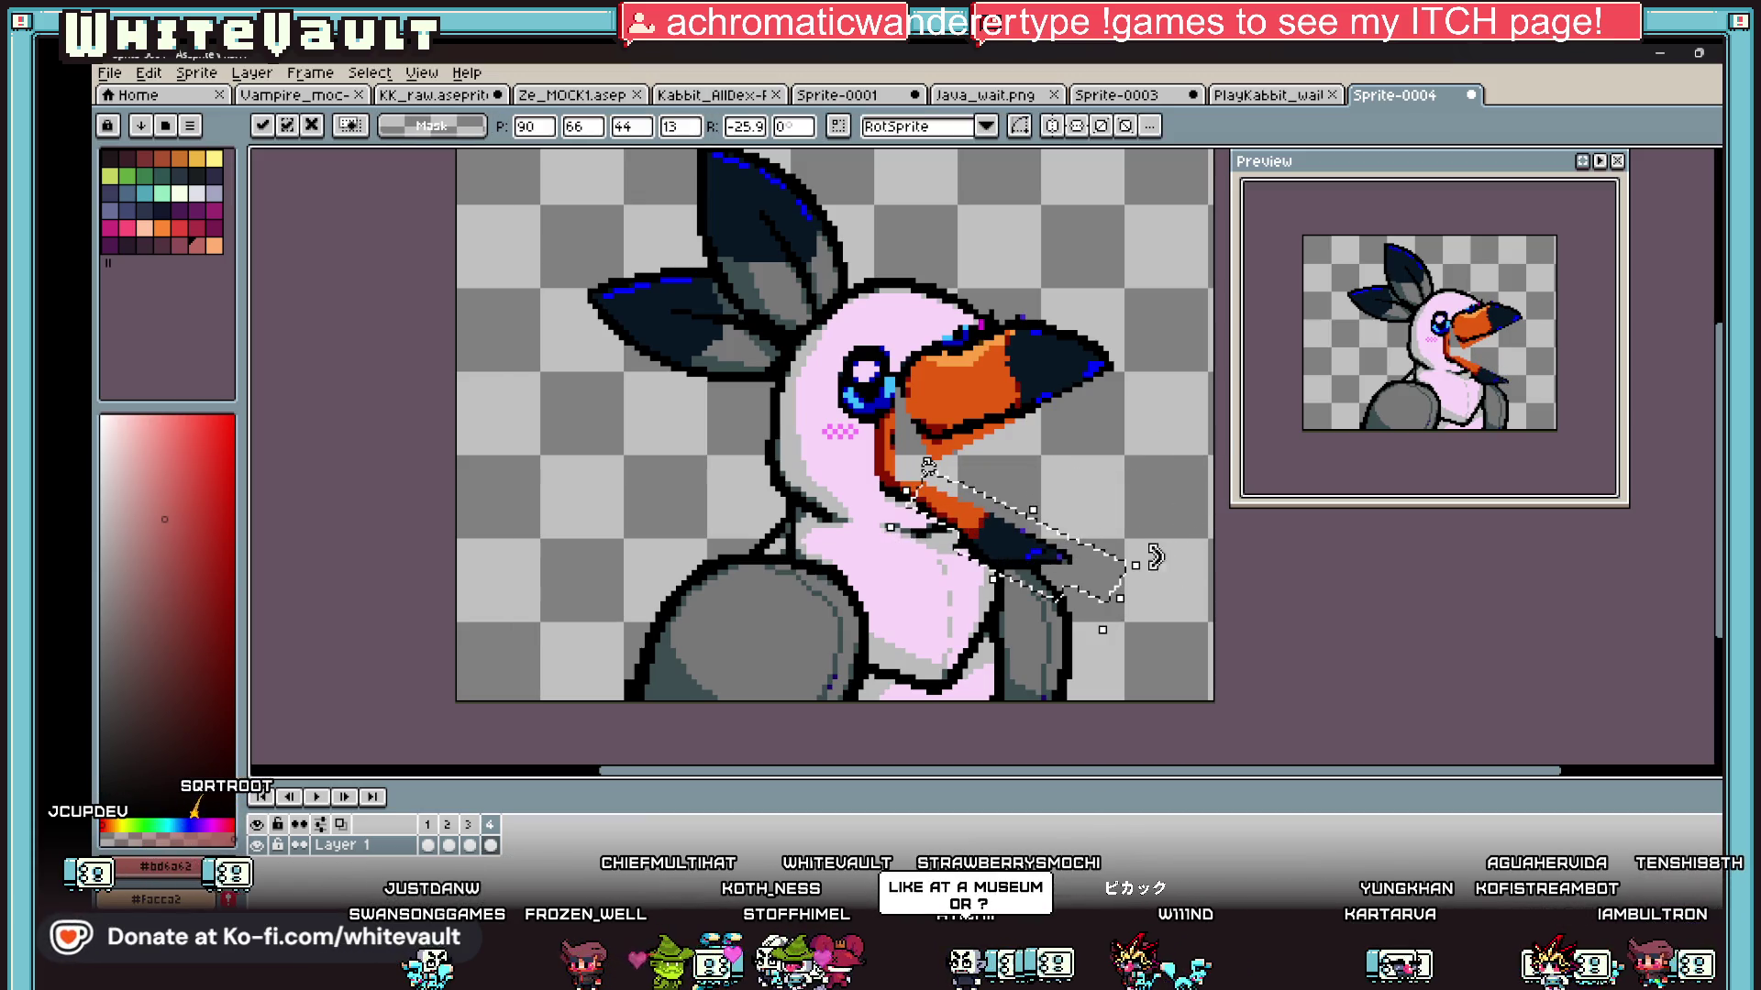
left_click_drag(1006, 567, 991, 542)
key("Return")
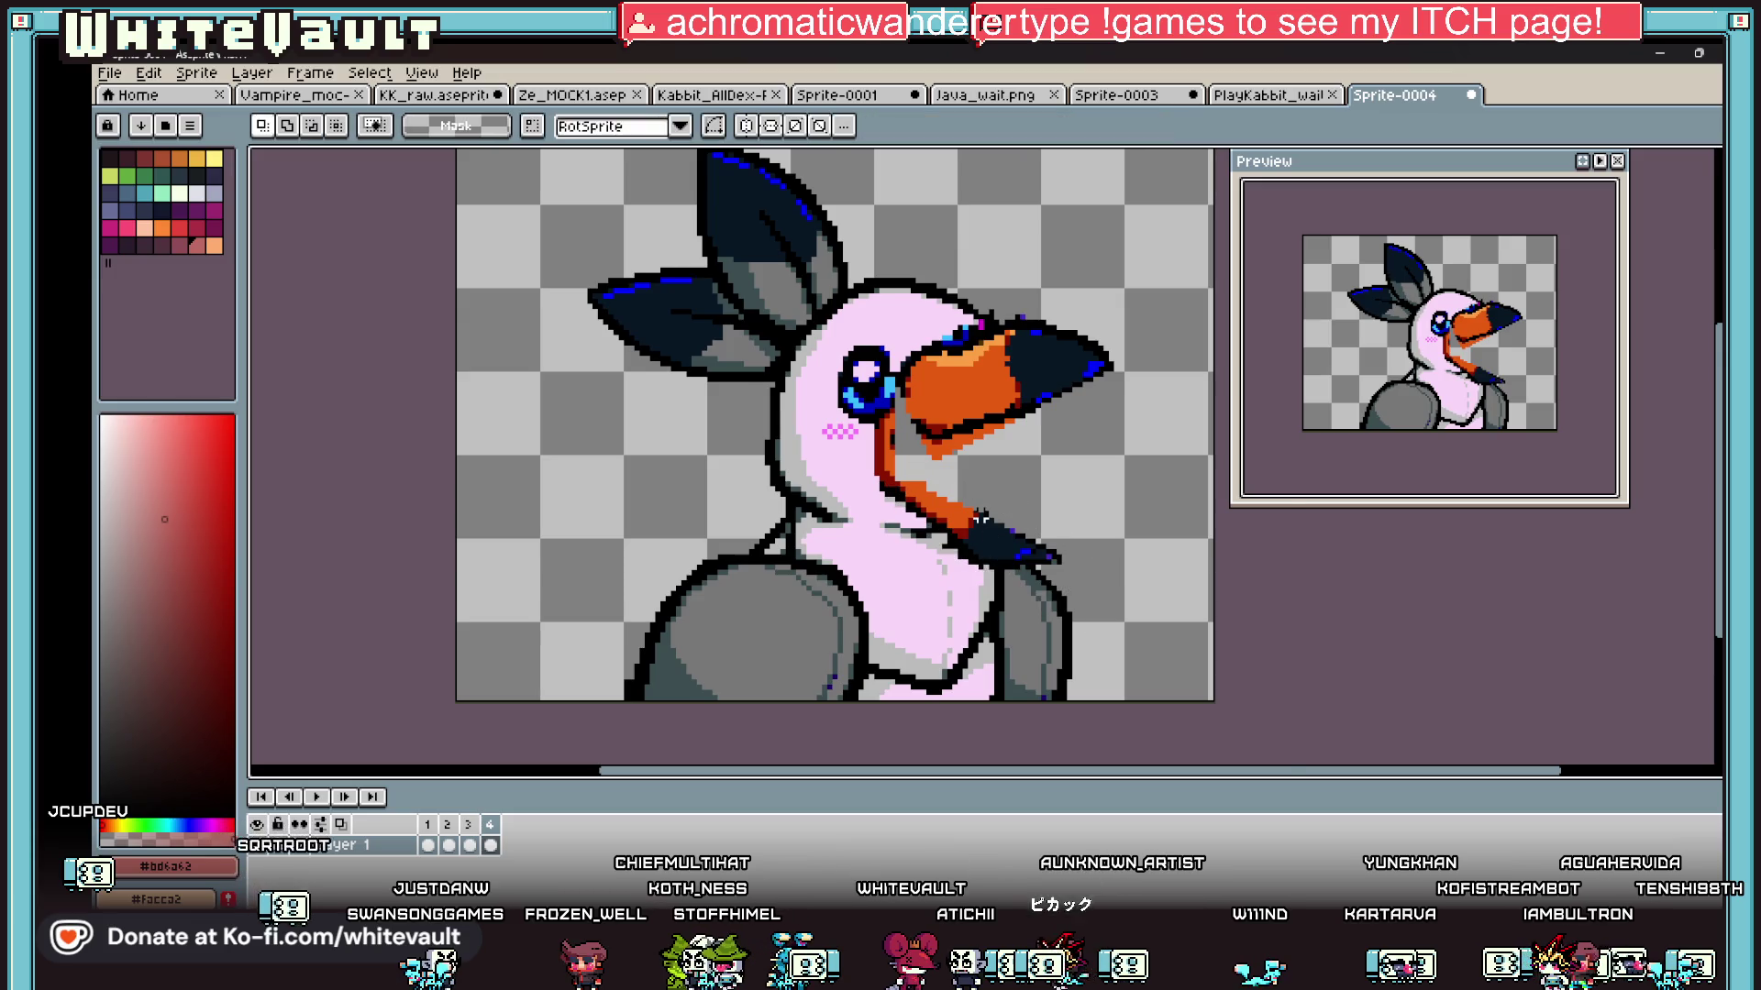
Step: Fill the inside of the open beak with black
scroll(987, 538, "up", 1)
key("b")
left_click(940, 394, "alt")
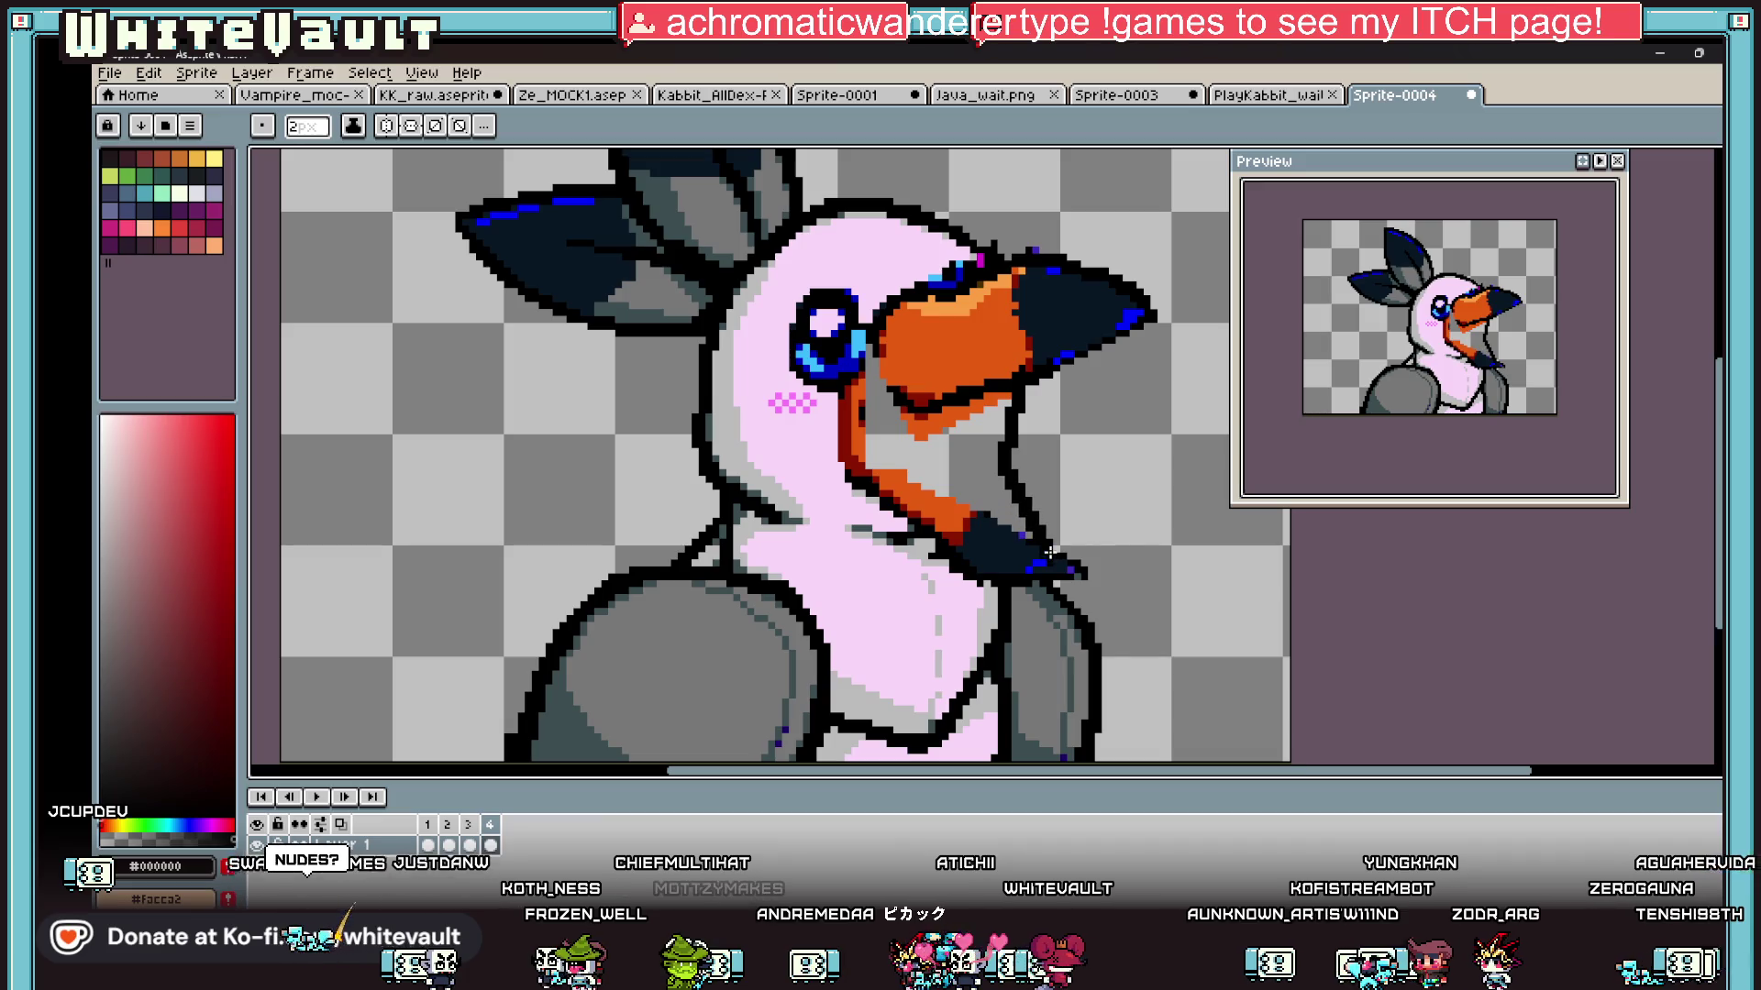
key("g")
left_click(972, 485)
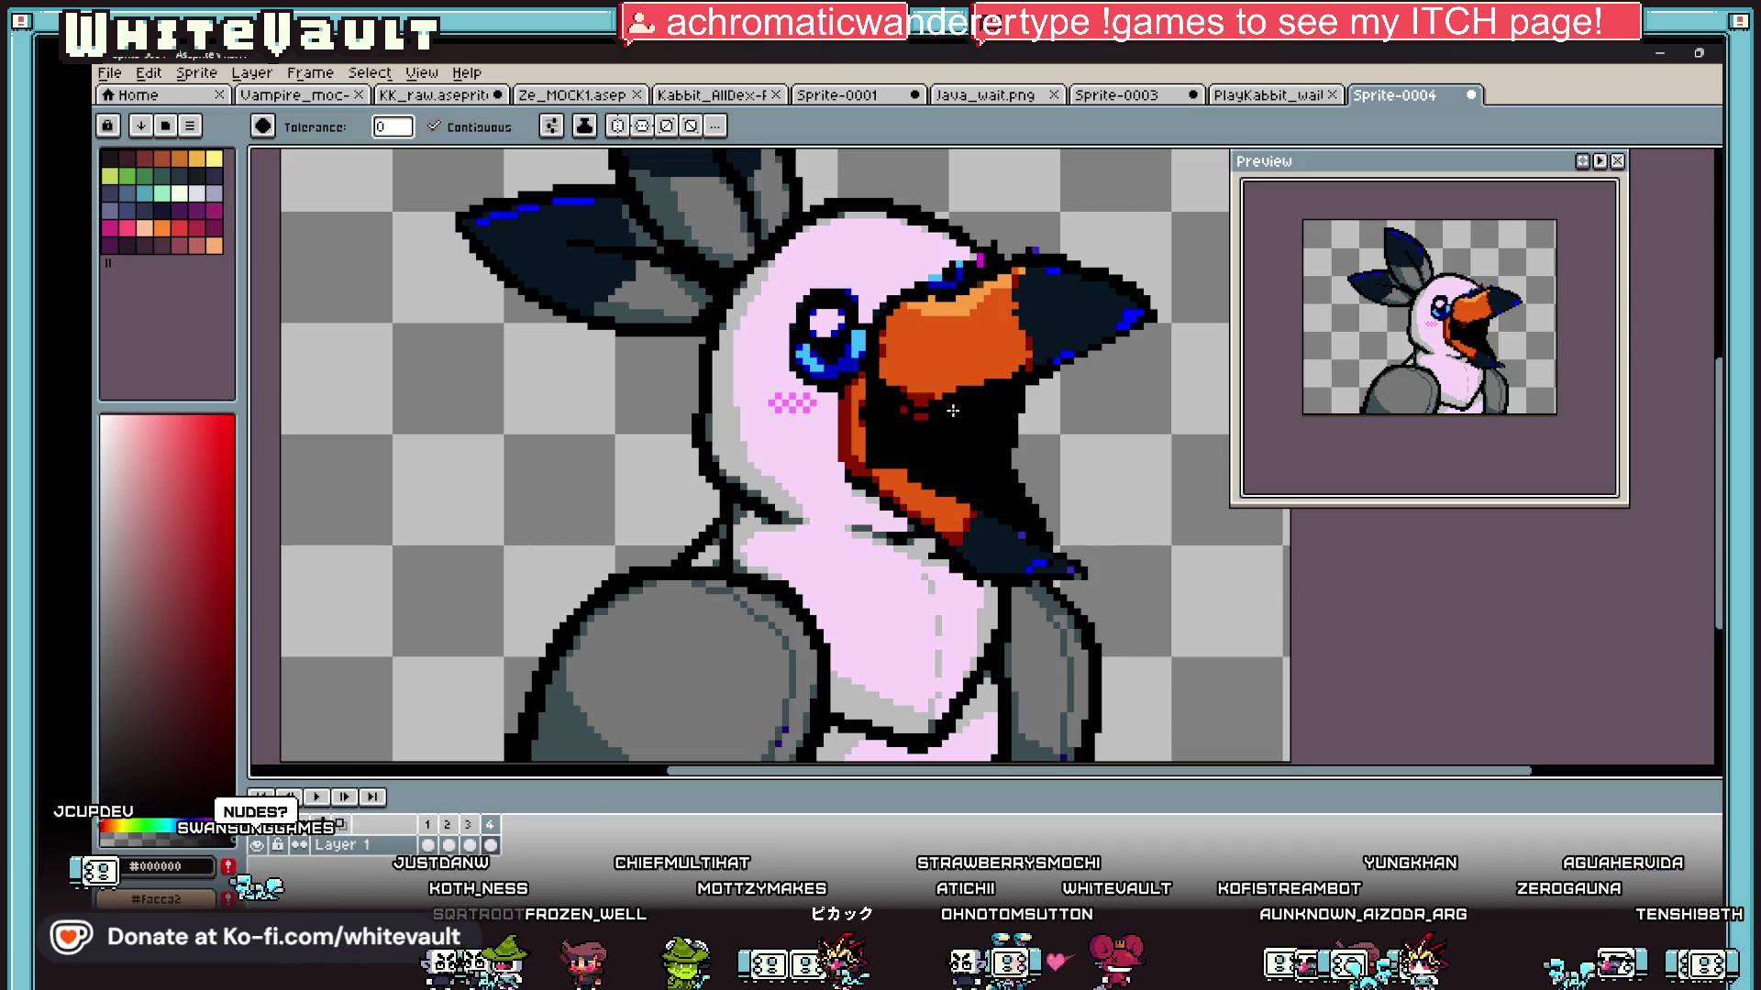
Step: Play the beak-opening animation from frame 3 and add a new frame 5
scroll(953, 411, "down", 1)
left_click(469, 845)
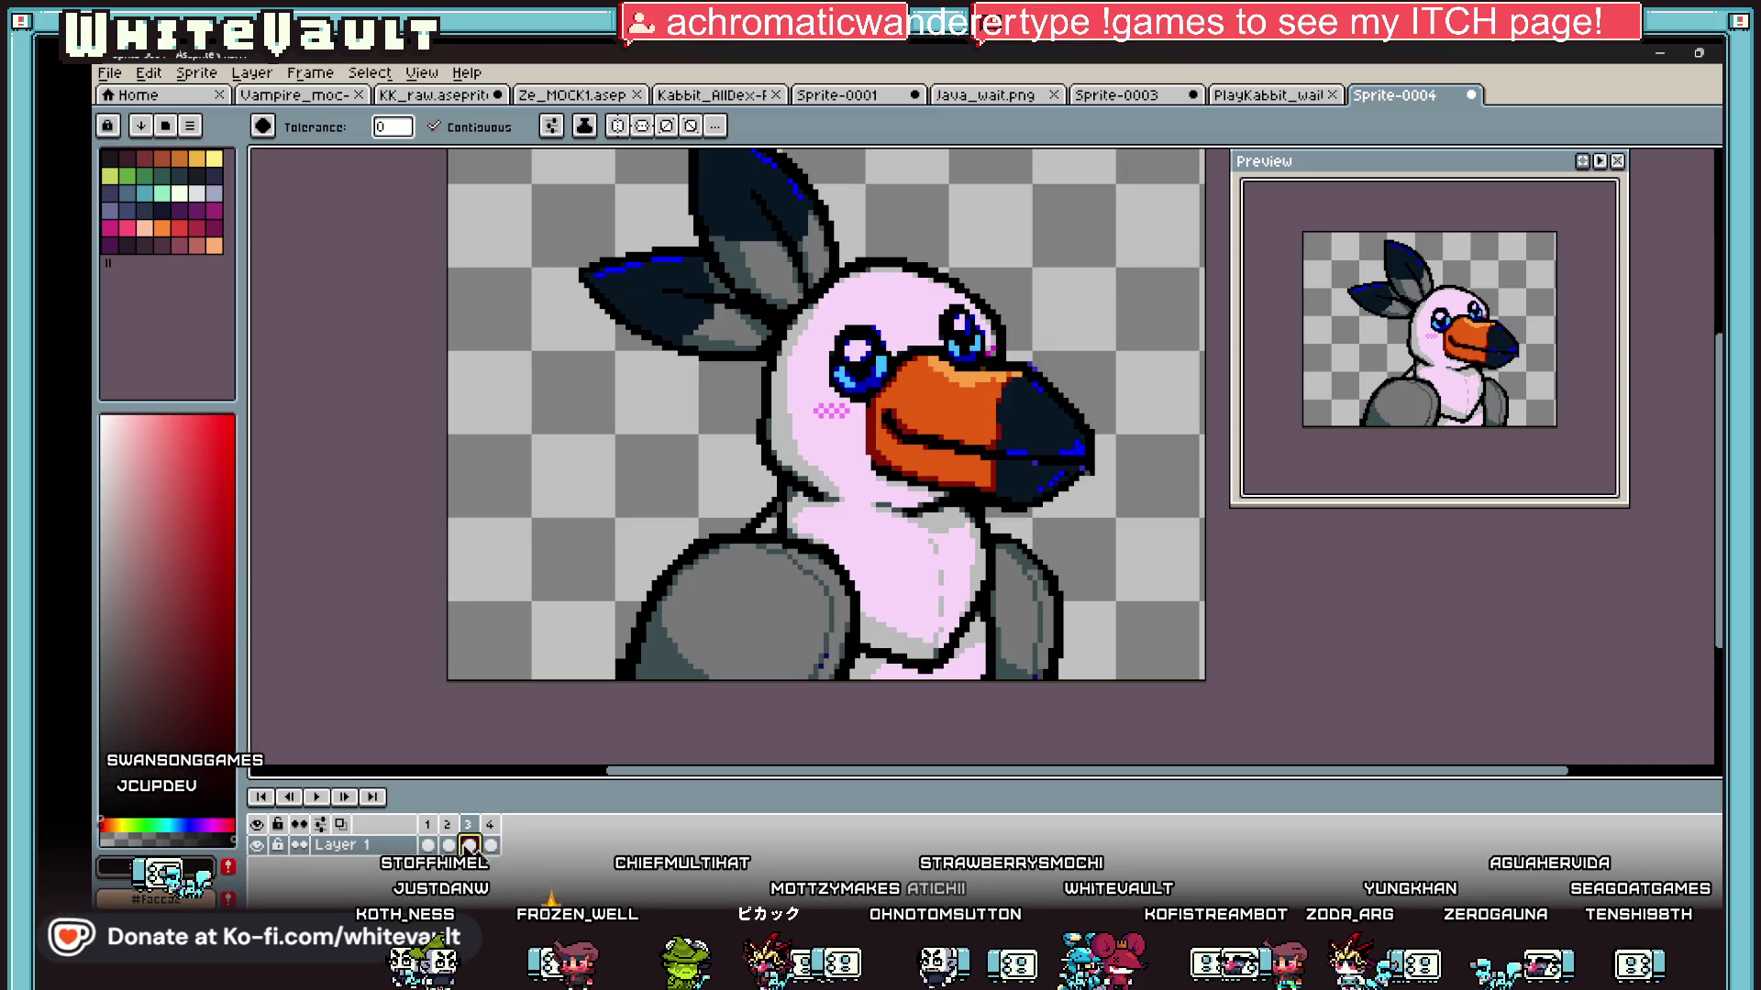
key("Return")
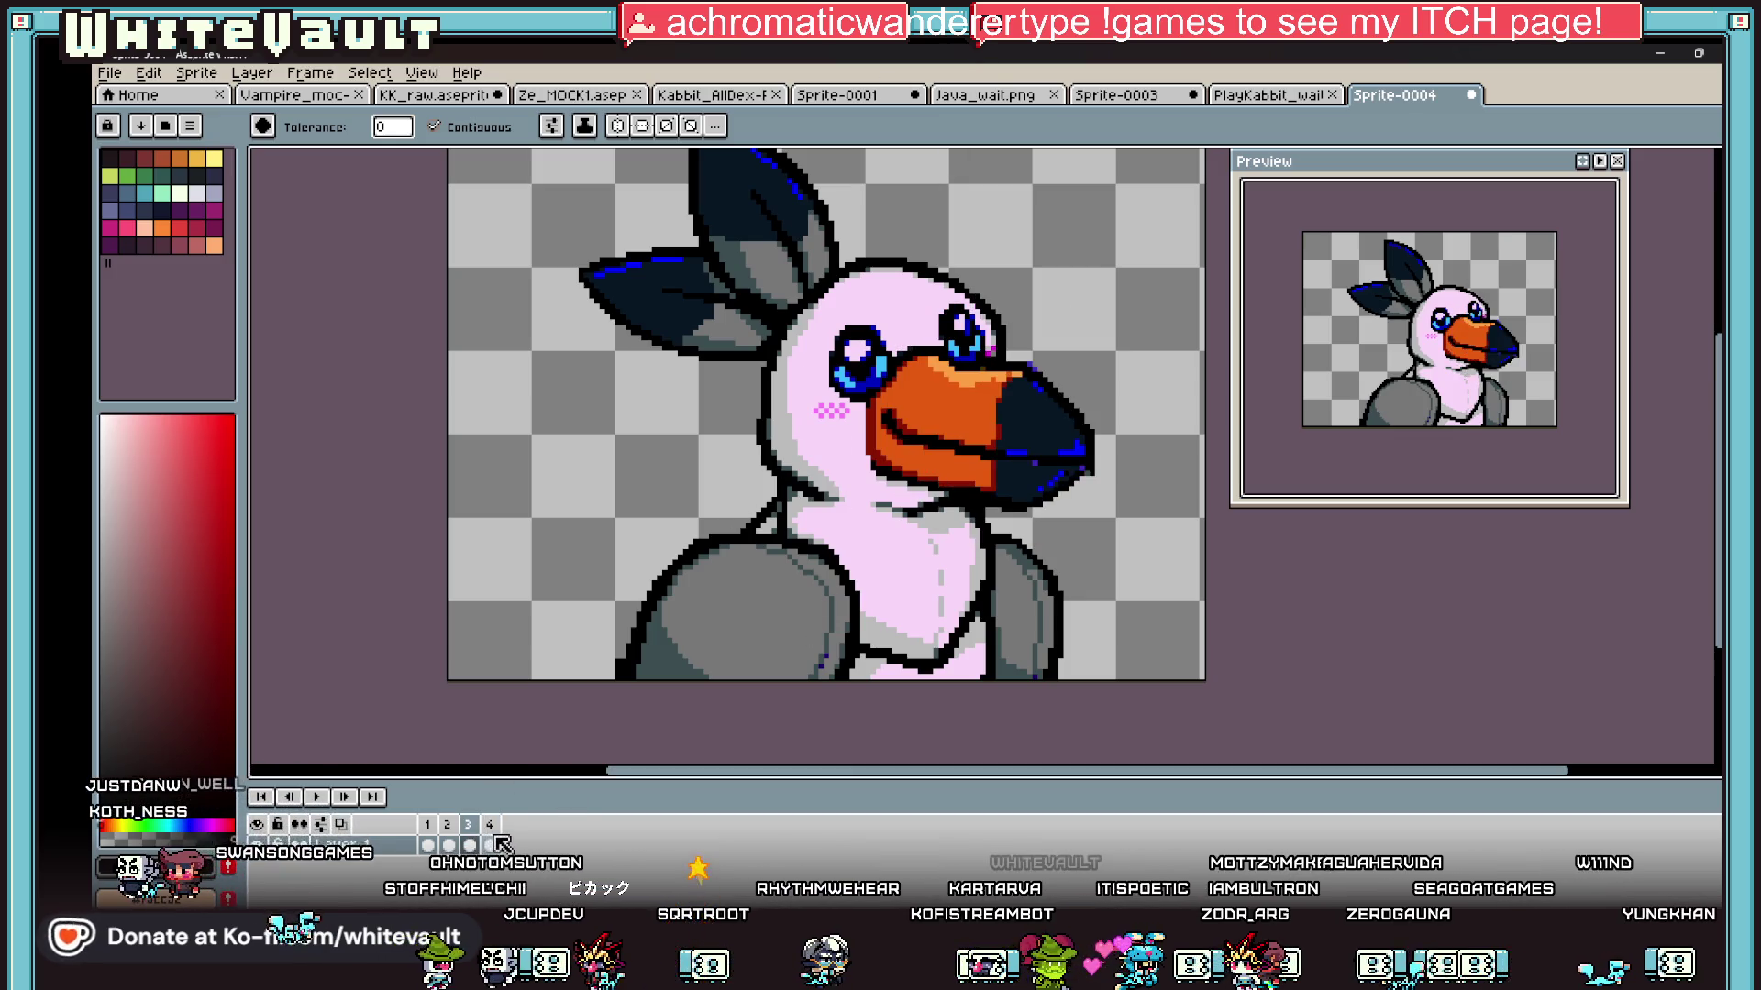
left_click(491, 844)
right_click(491, 843)
key("Escape")
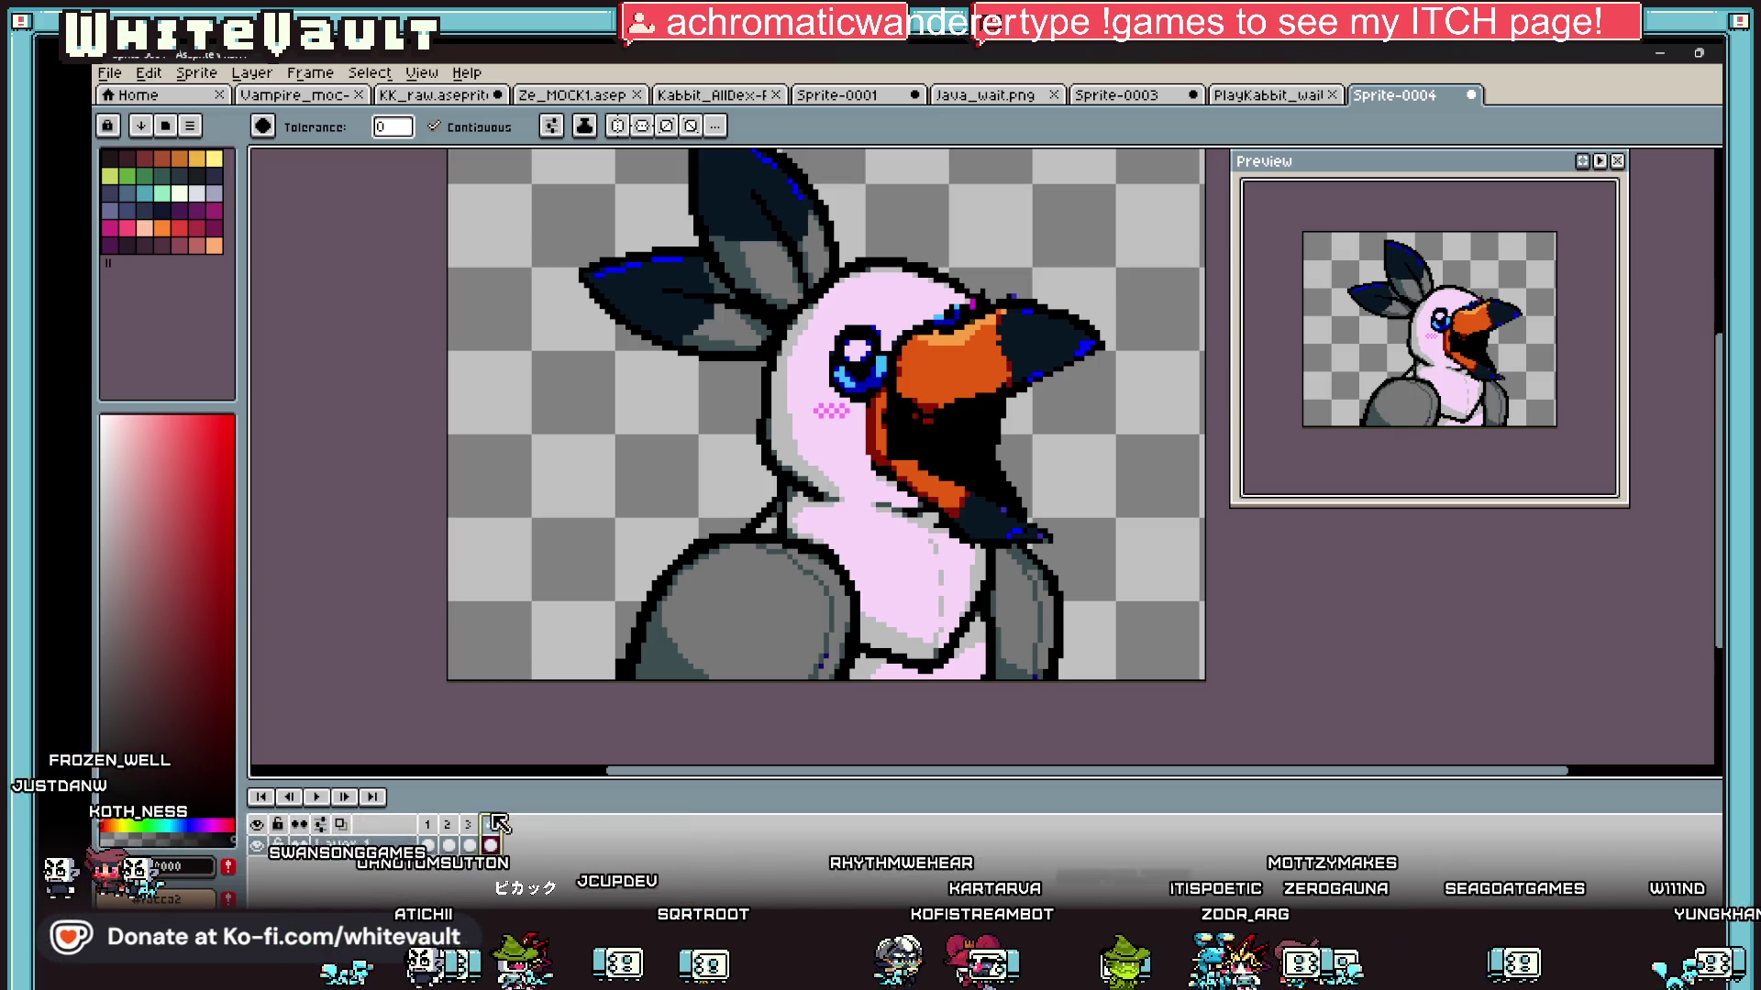
right_click(501, 823)
left_click(584, 790)
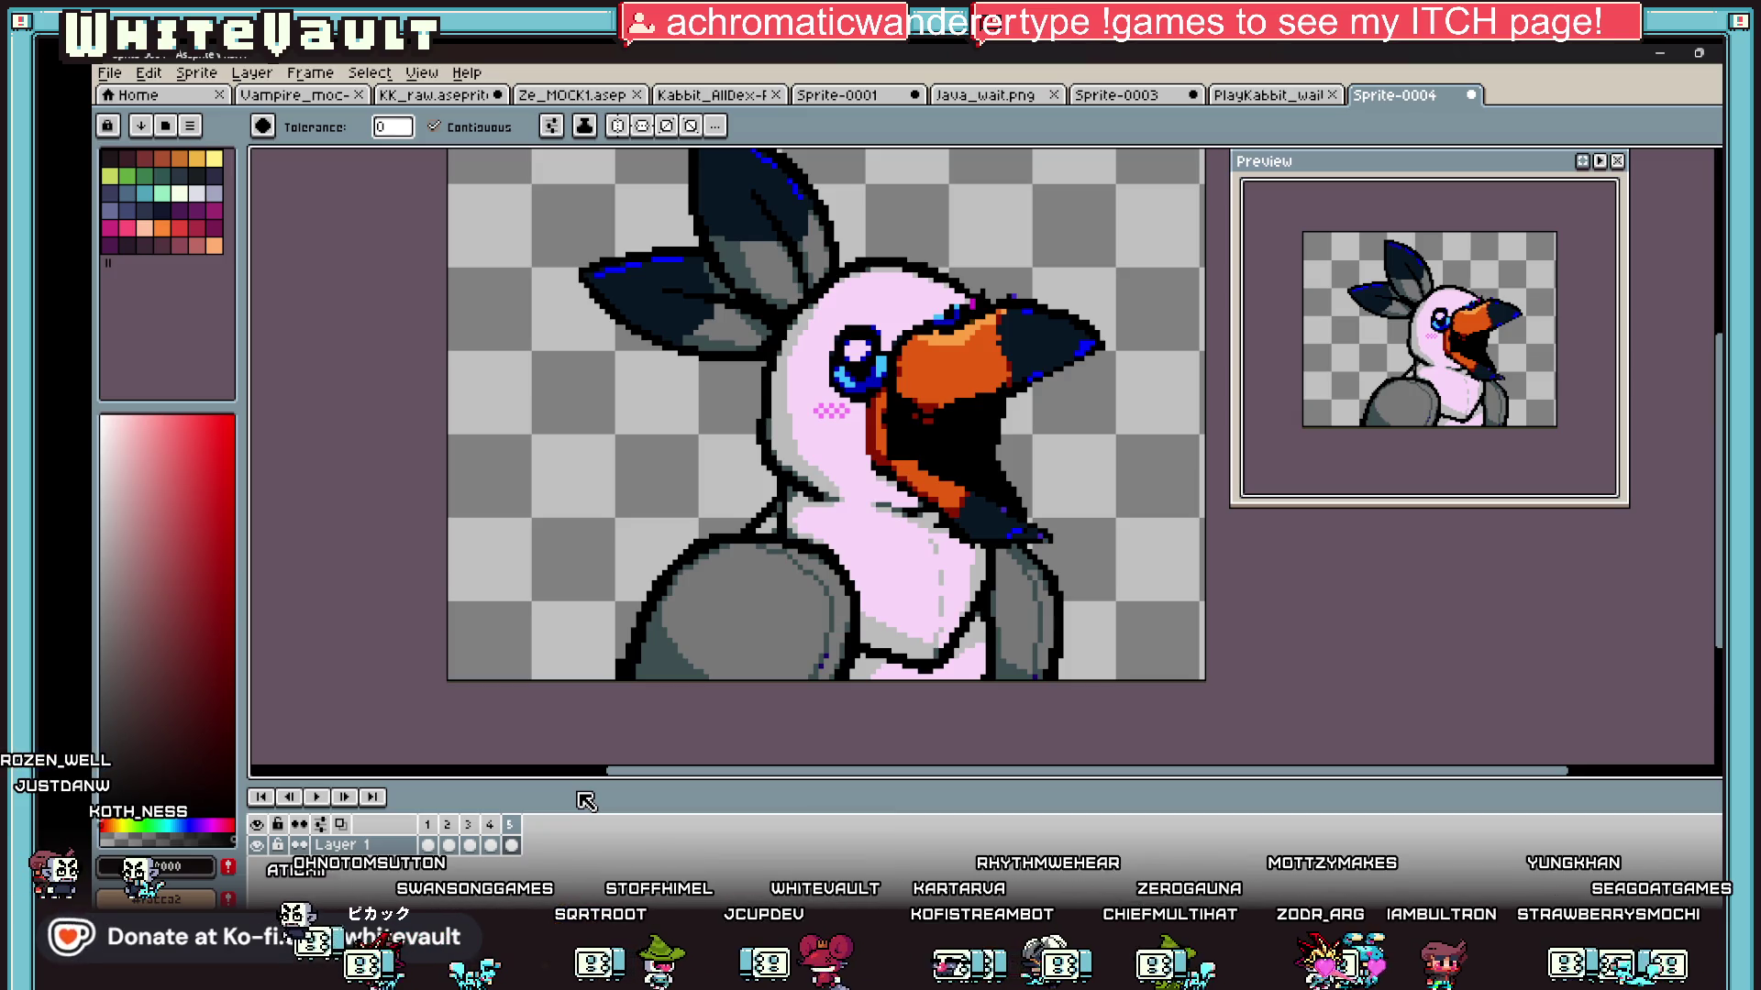
scroll(1124, 463, "down", 1)
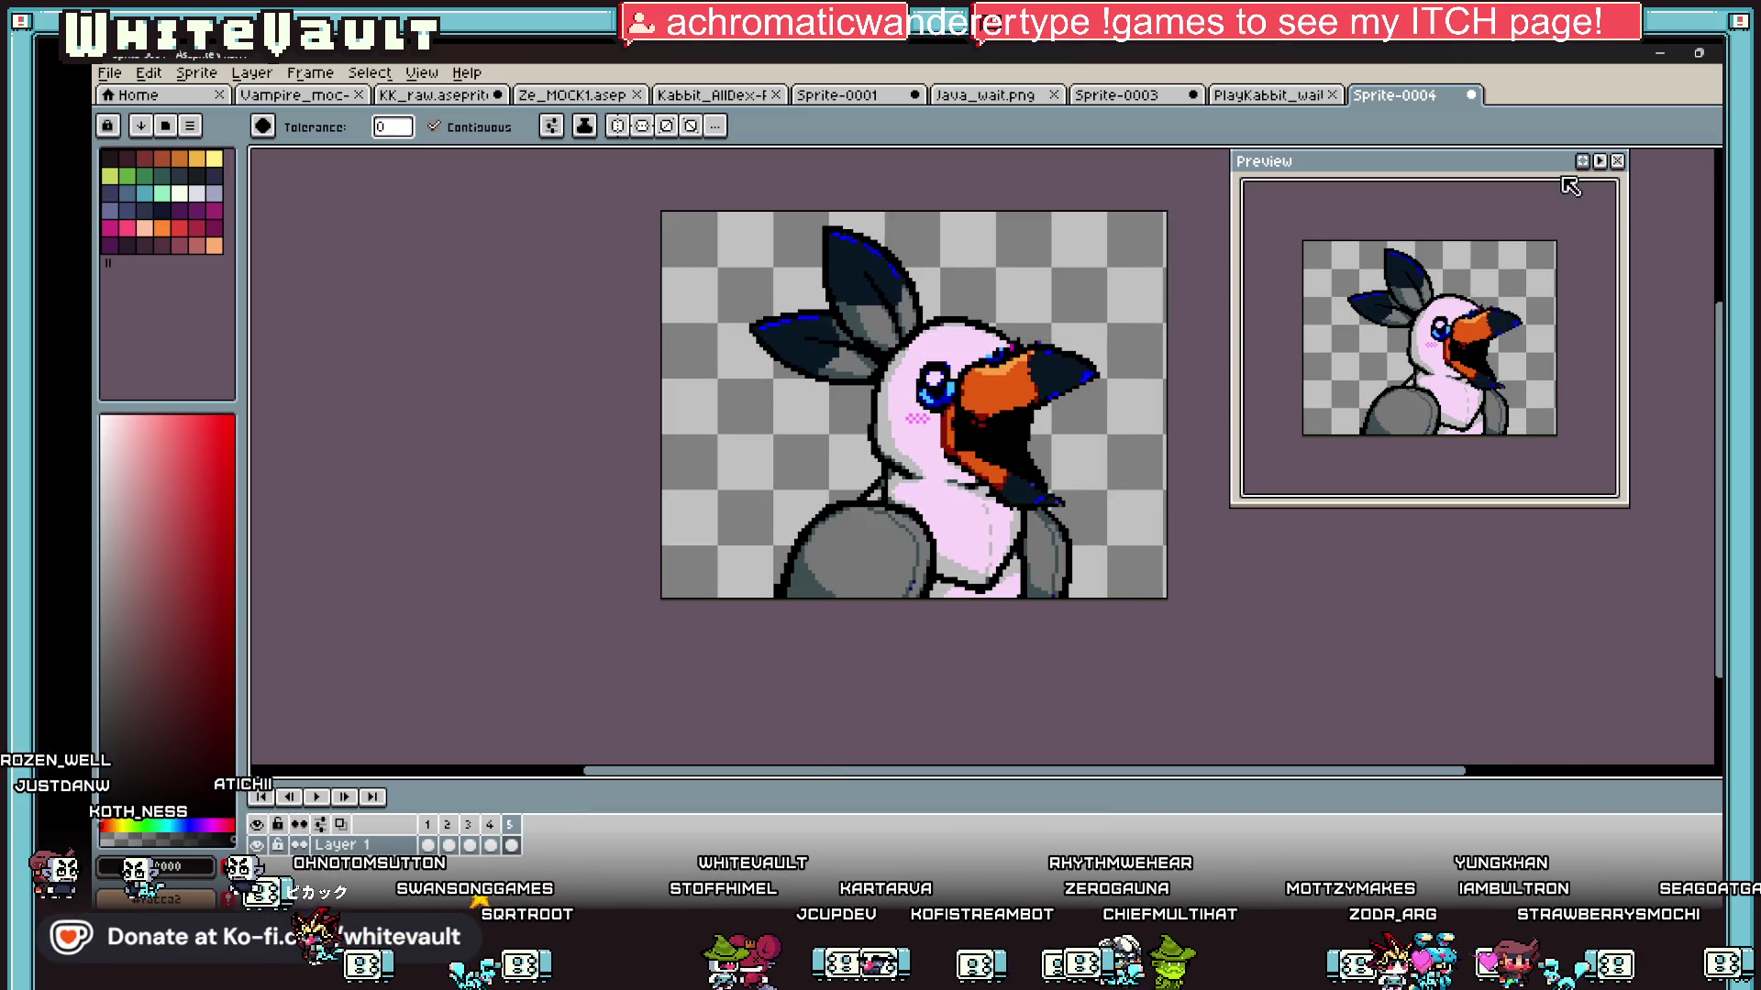
Step: Select the whole toucan sprite and rotate it about 3.5 degrees
key("m")
key("ctrl+a")
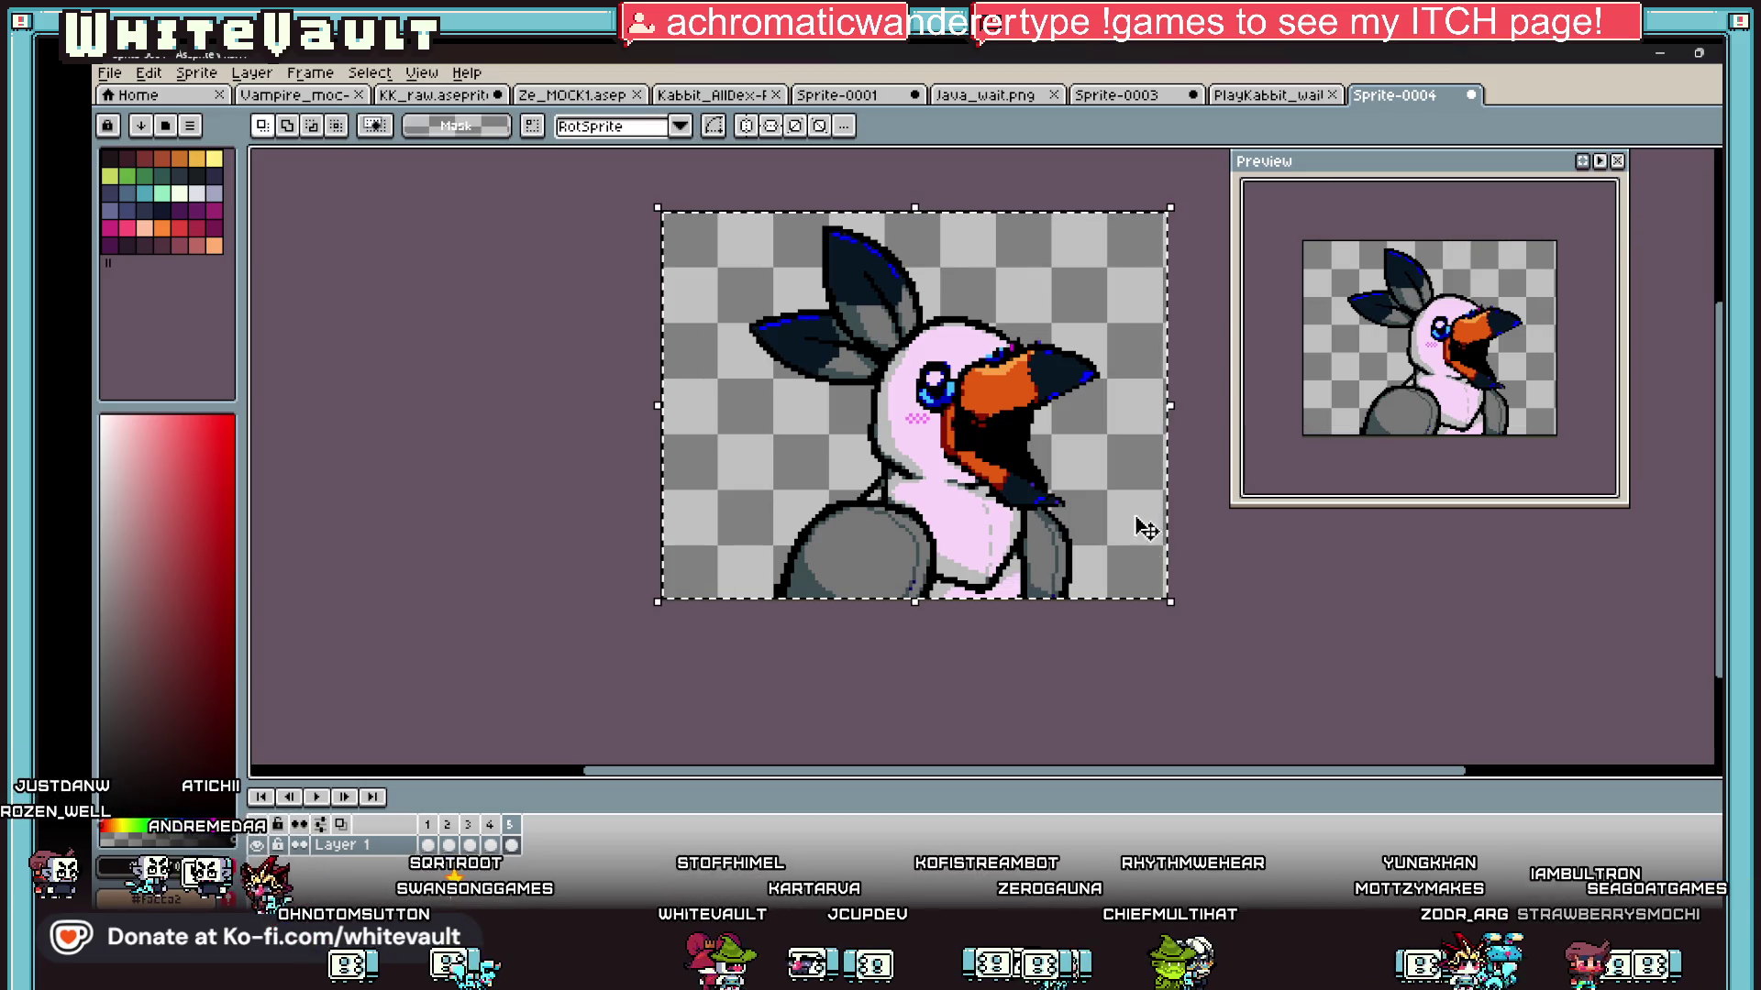
mouse_move(724, 207)
left_mouse_down()
mouse_move(1187, 511)
mouse_move(1181, 476)
left_mouse_up()
left_click(923, 464)
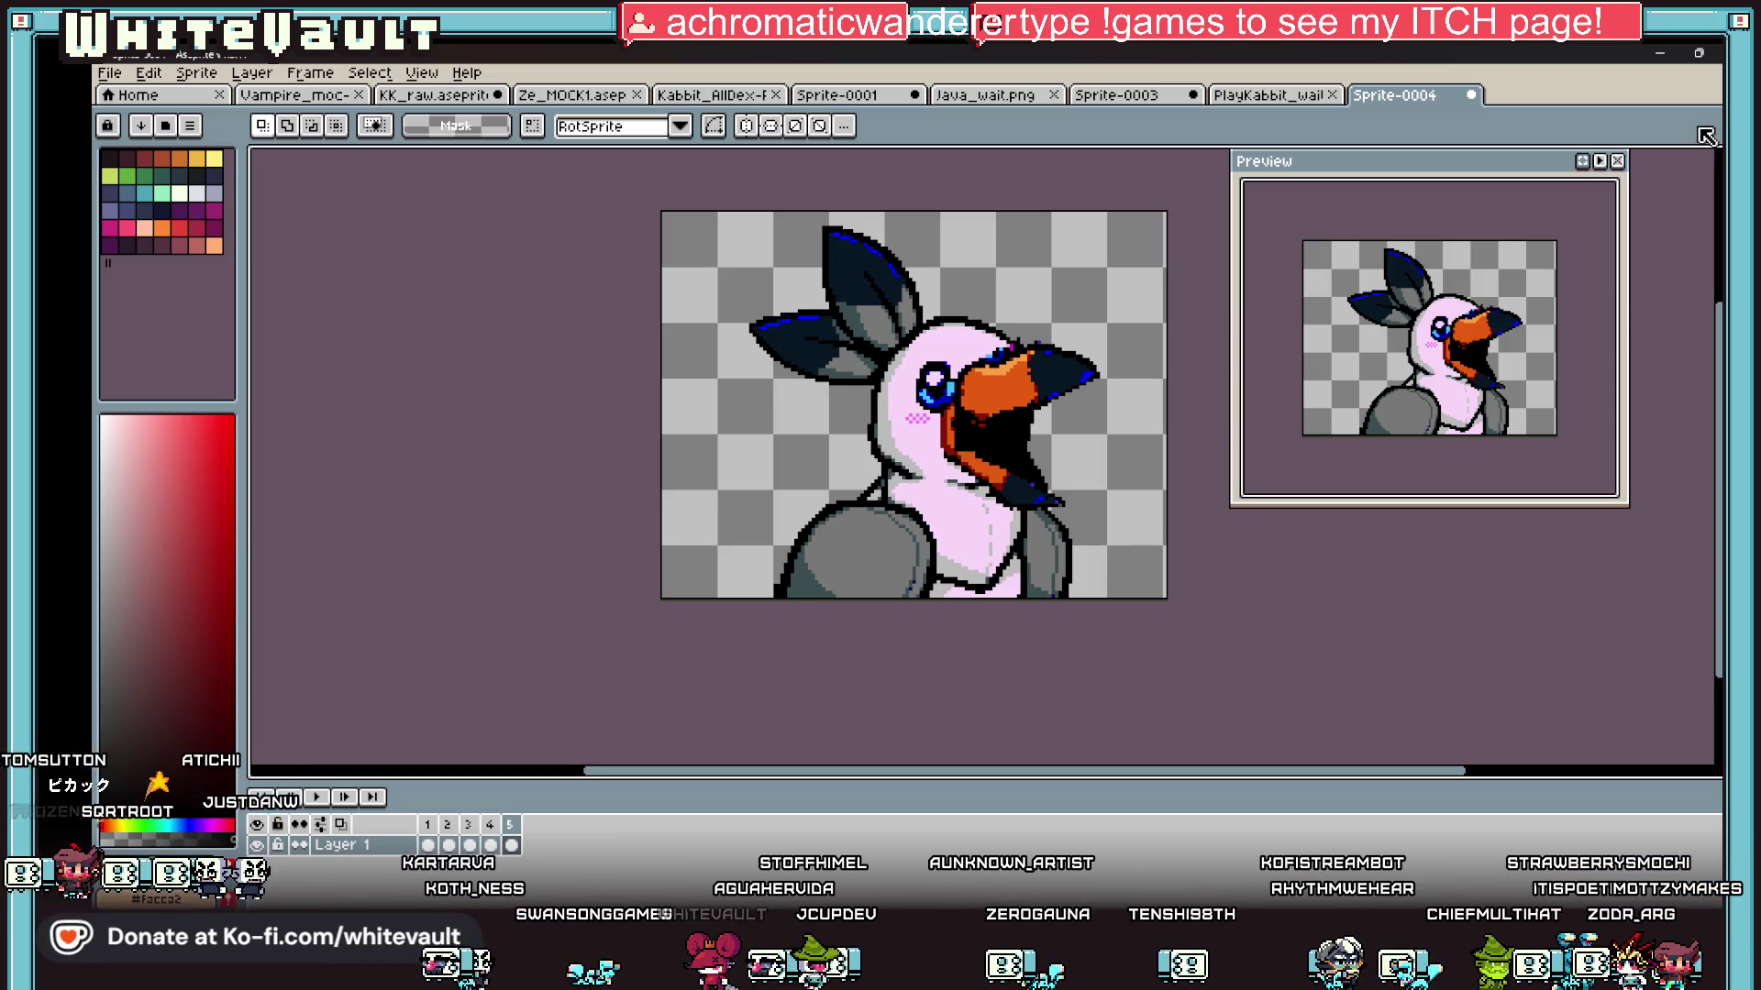
key("ctrl+a")
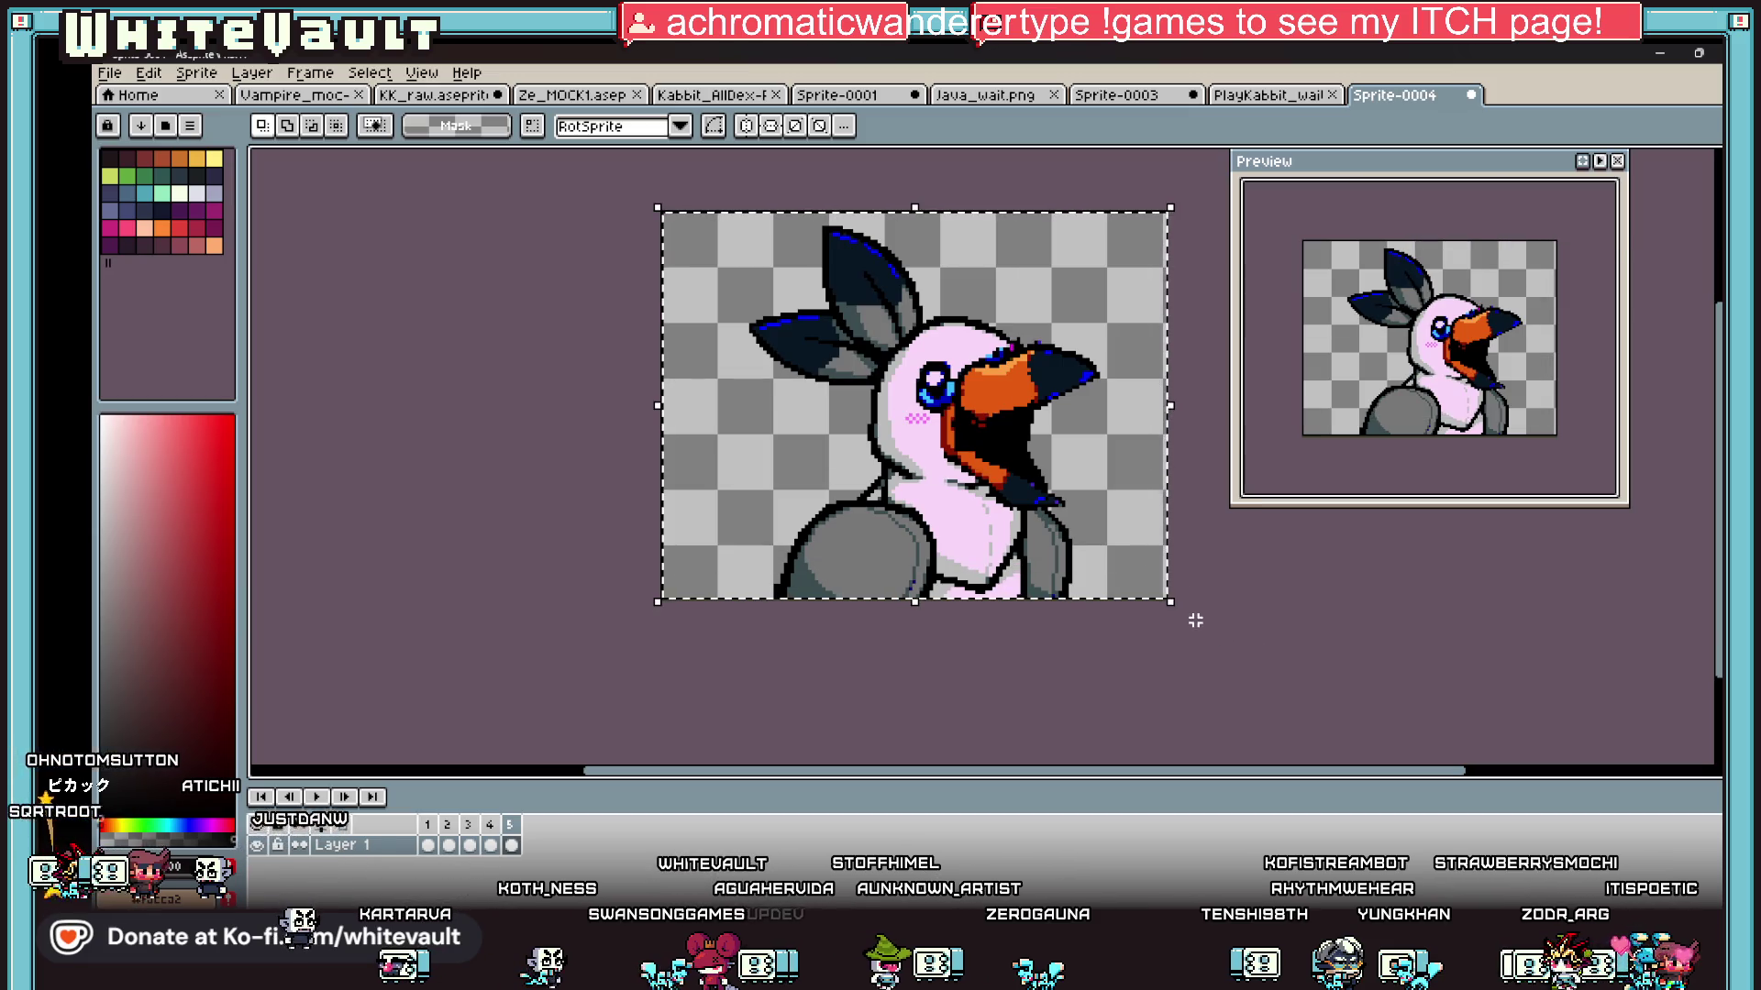
left_click_drag(1183, 612, 1226, 602)
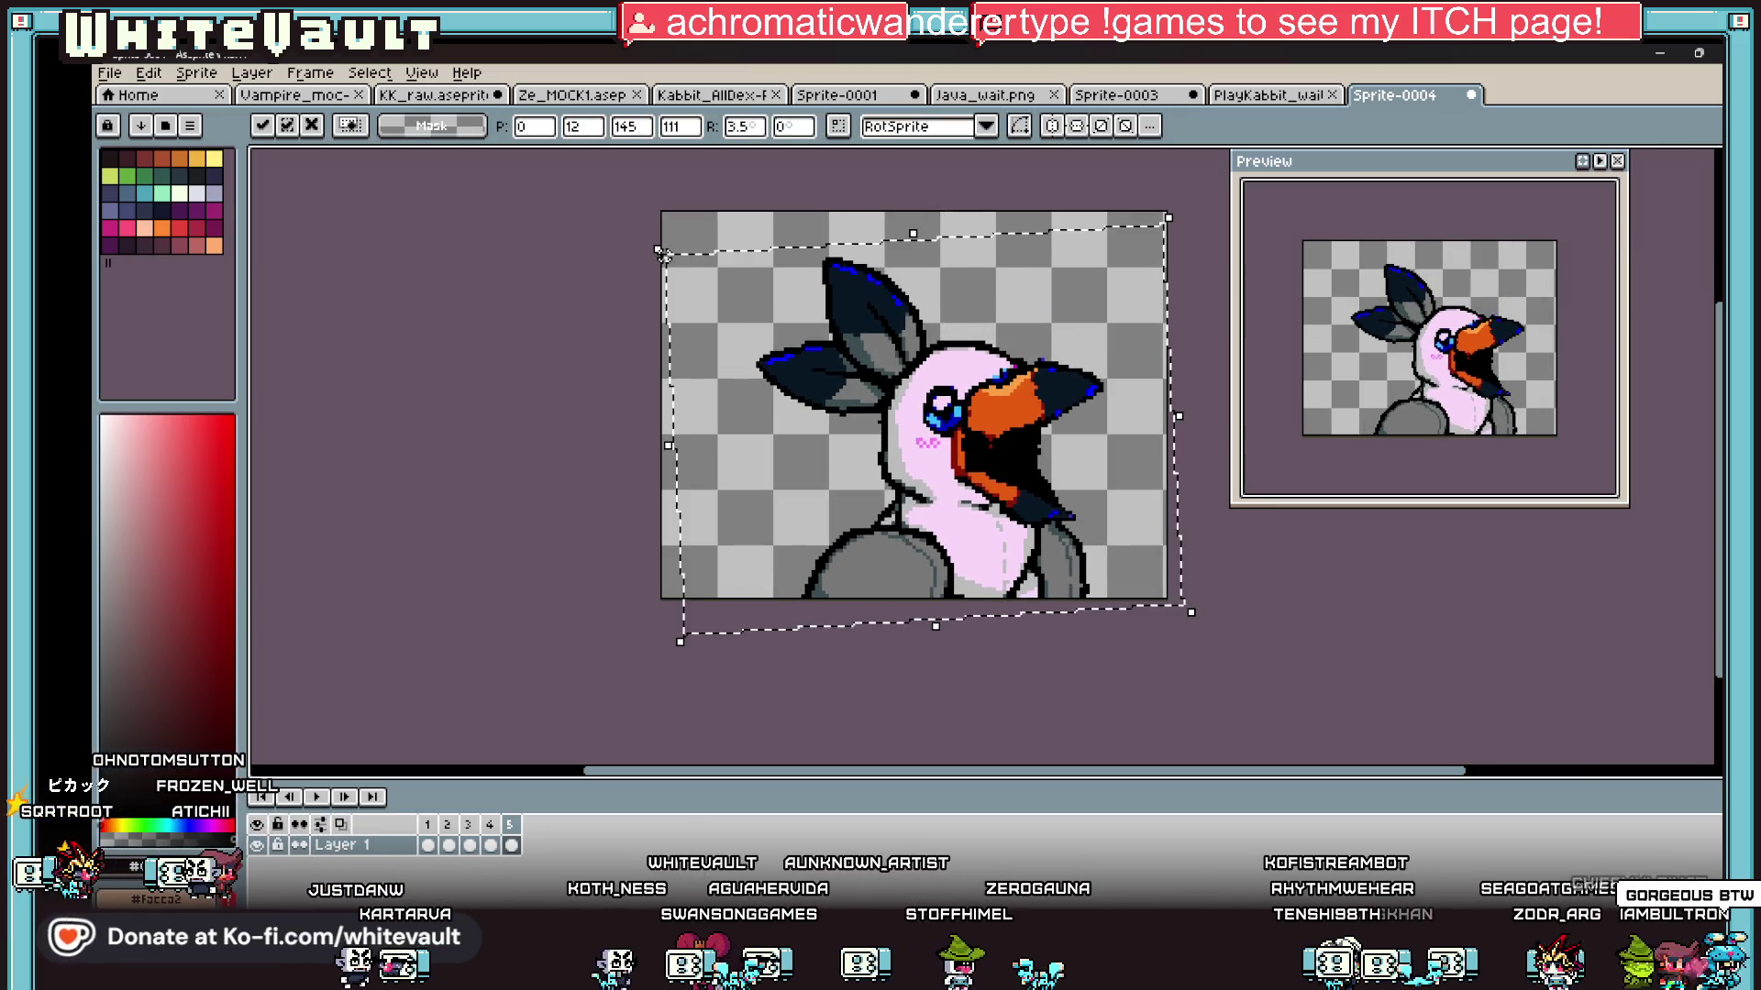
left_click(490, 845)
Step: Compare frames 4 and 5, then return to the KK_raw.aseprite bust
left_click(511, 844)
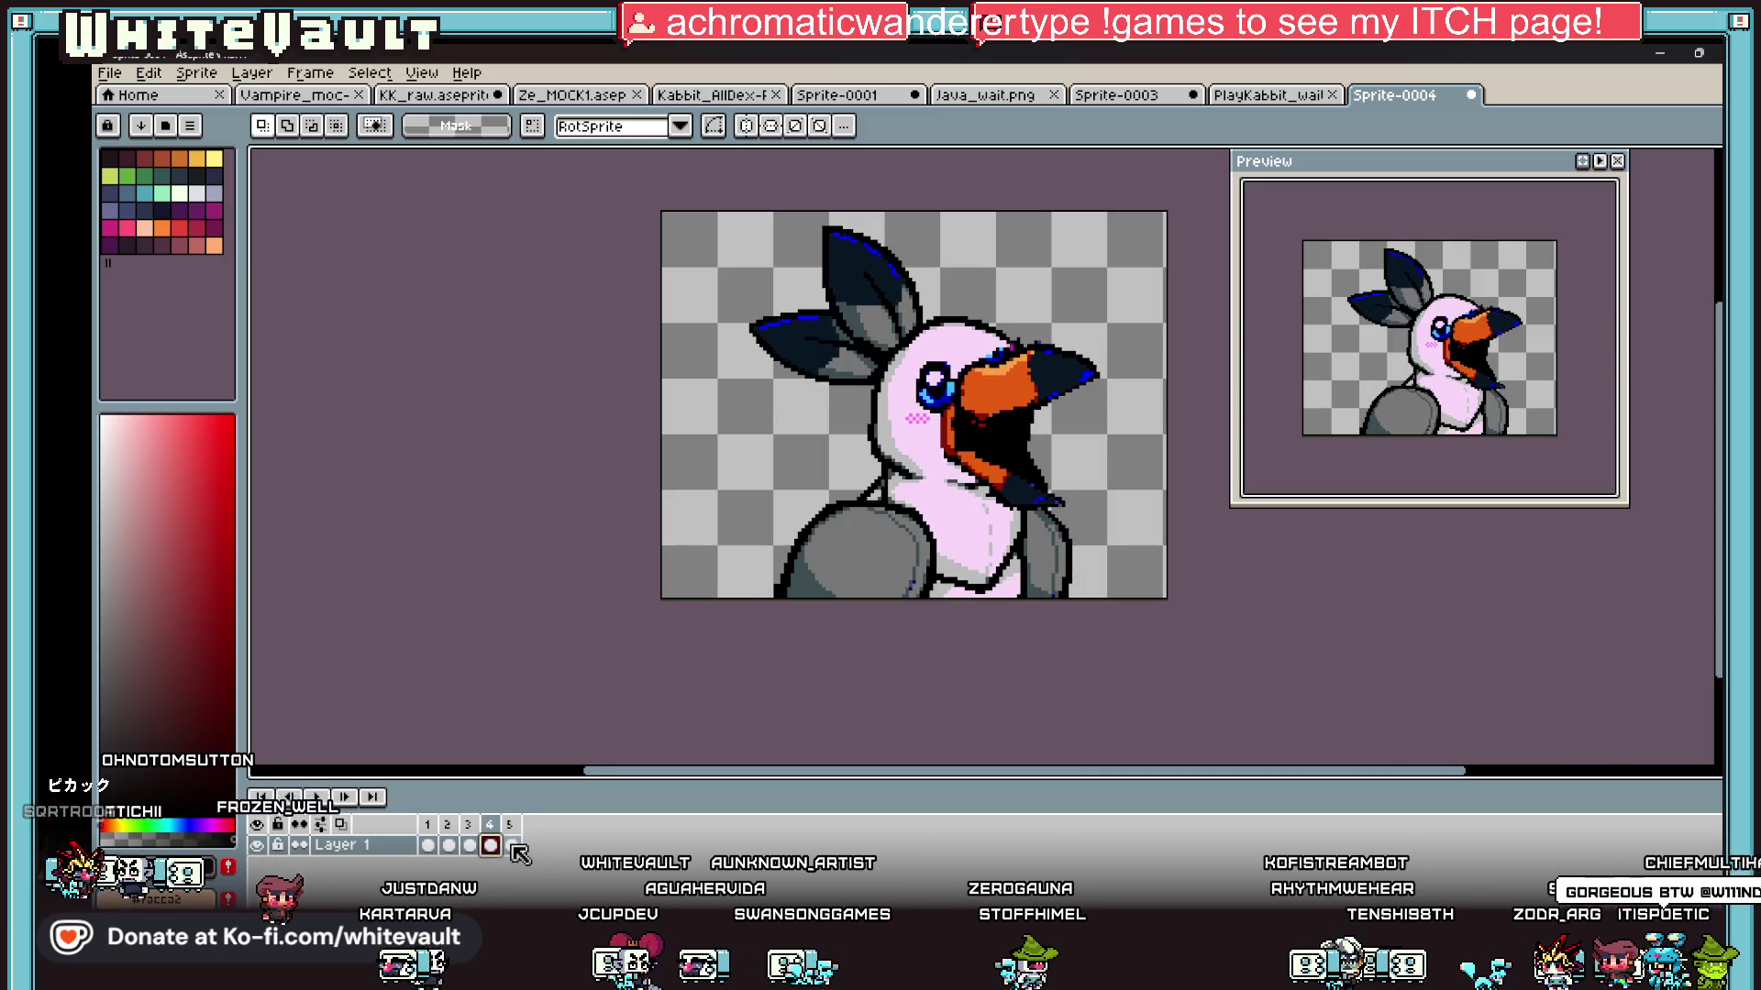
left_click(490, 845)
left_click(511, 845)
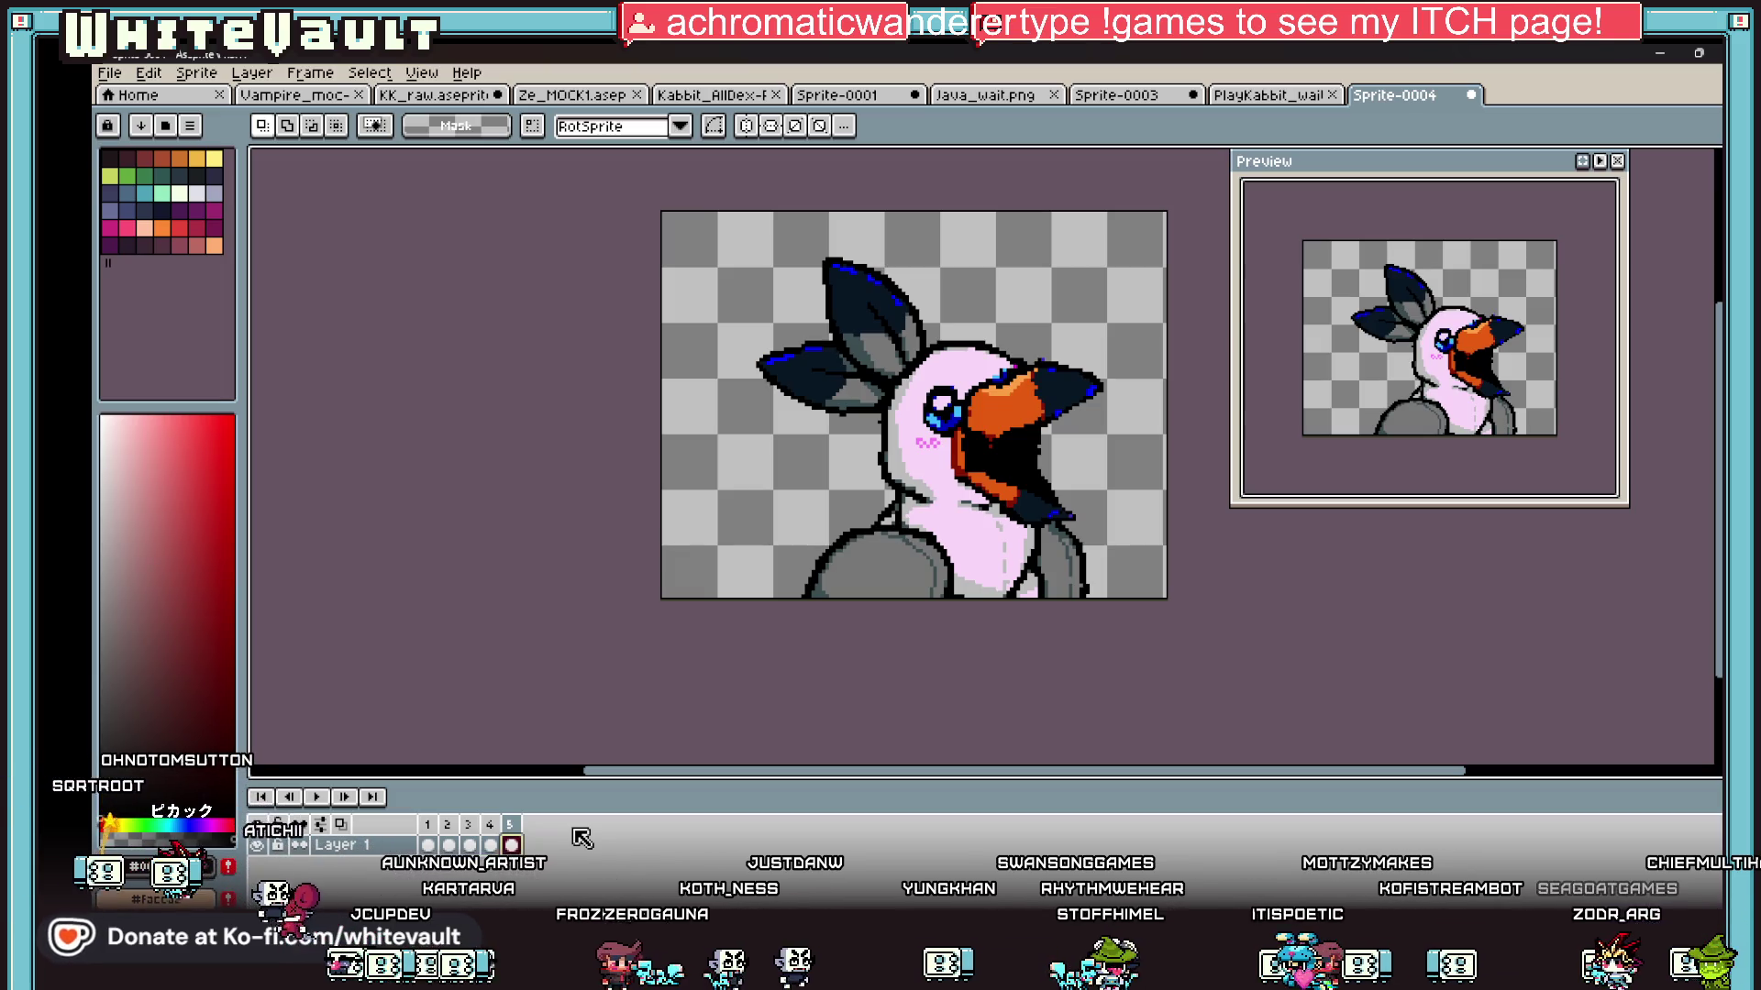
left_click(431, 95)
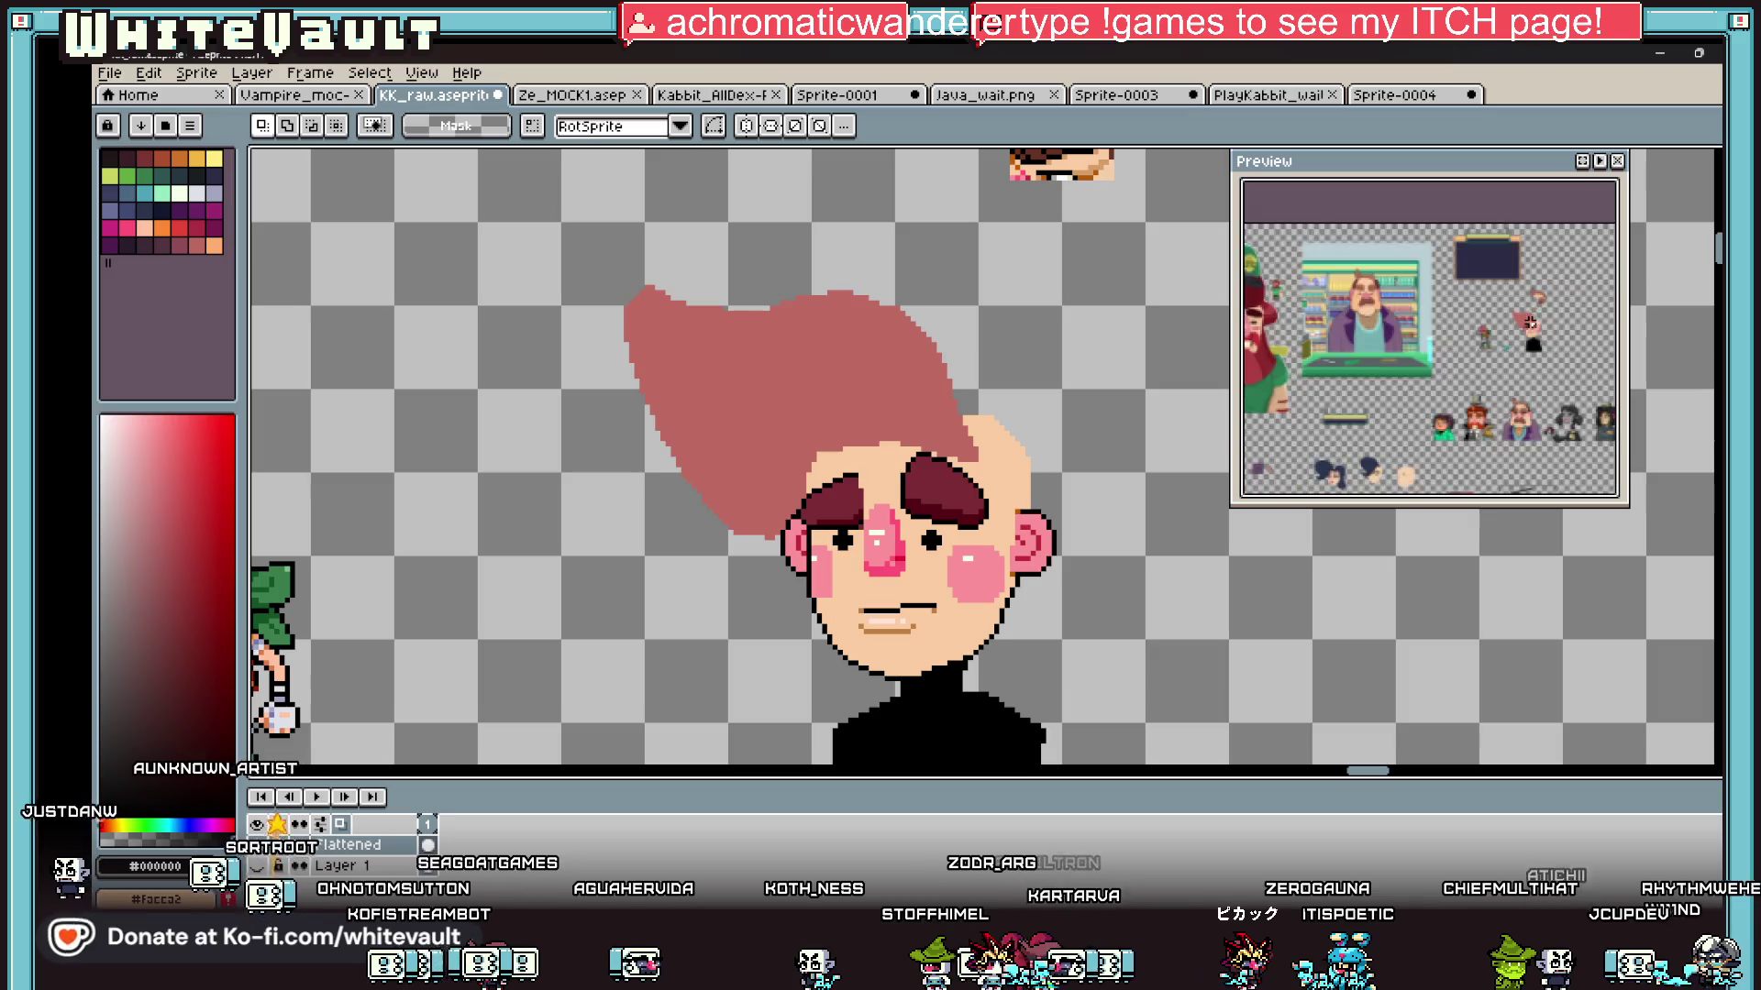
Step: Draw black pixels beside the ear, then undo the stray black block
scroll(934, 494, "down", 1)
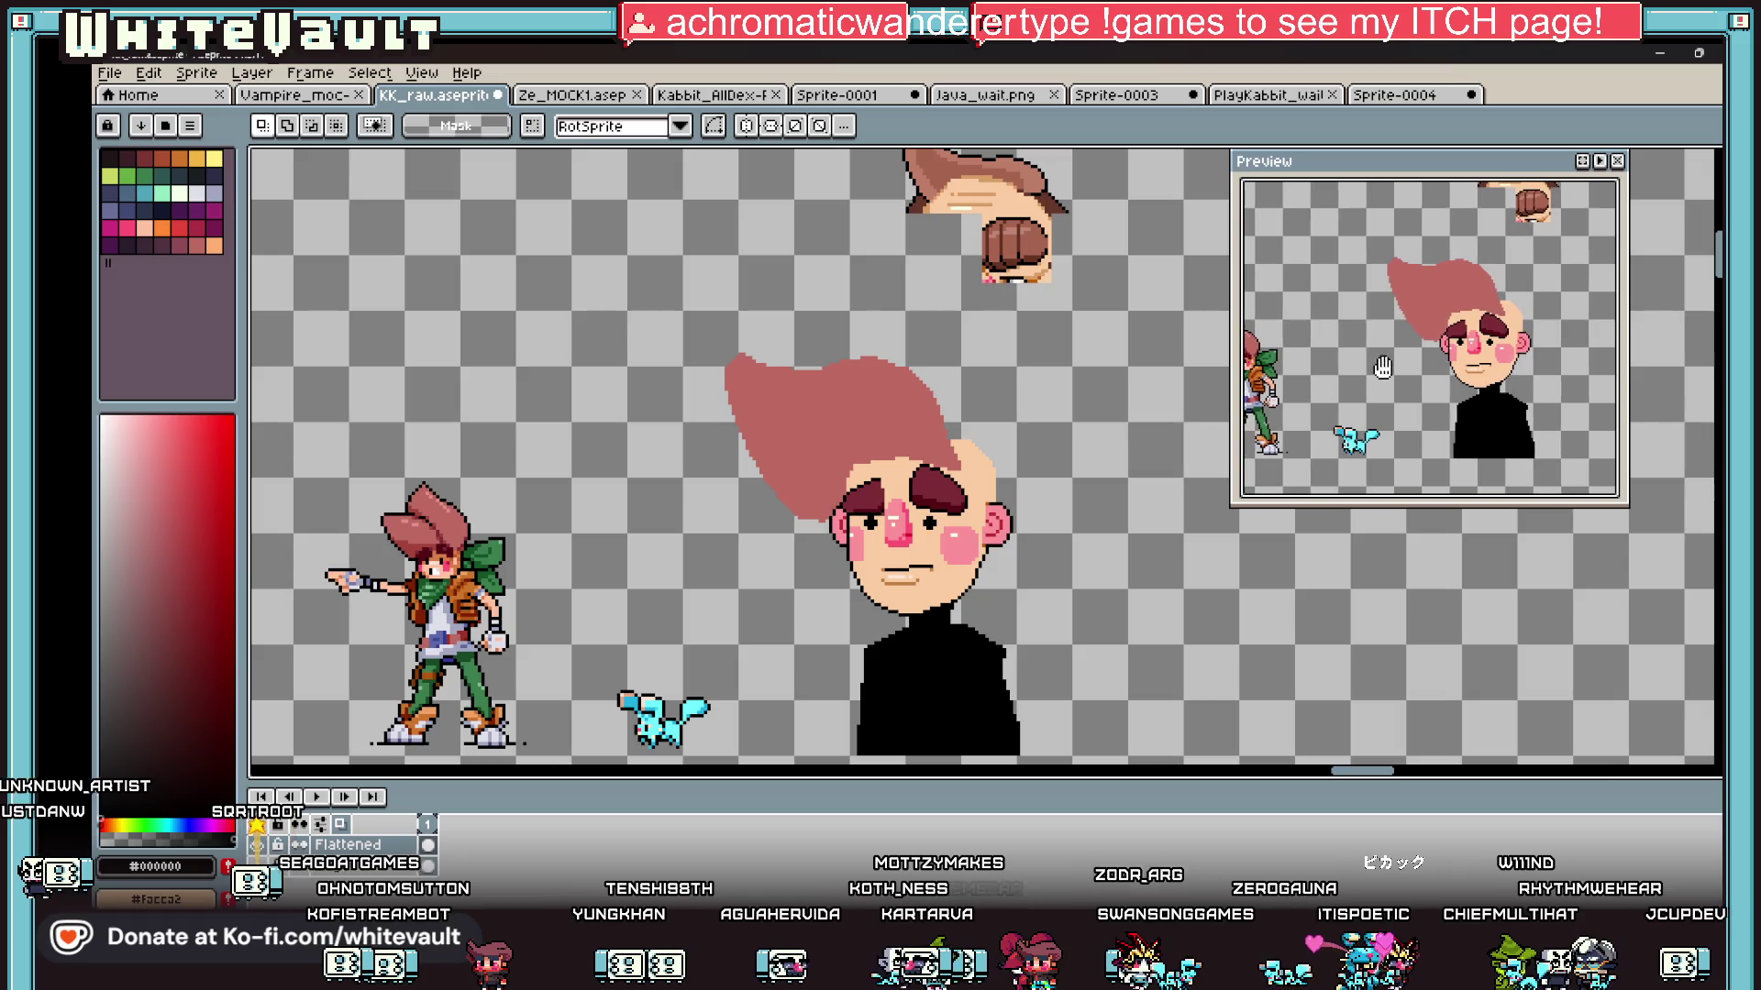
scroll(806, 497, "up", 2)
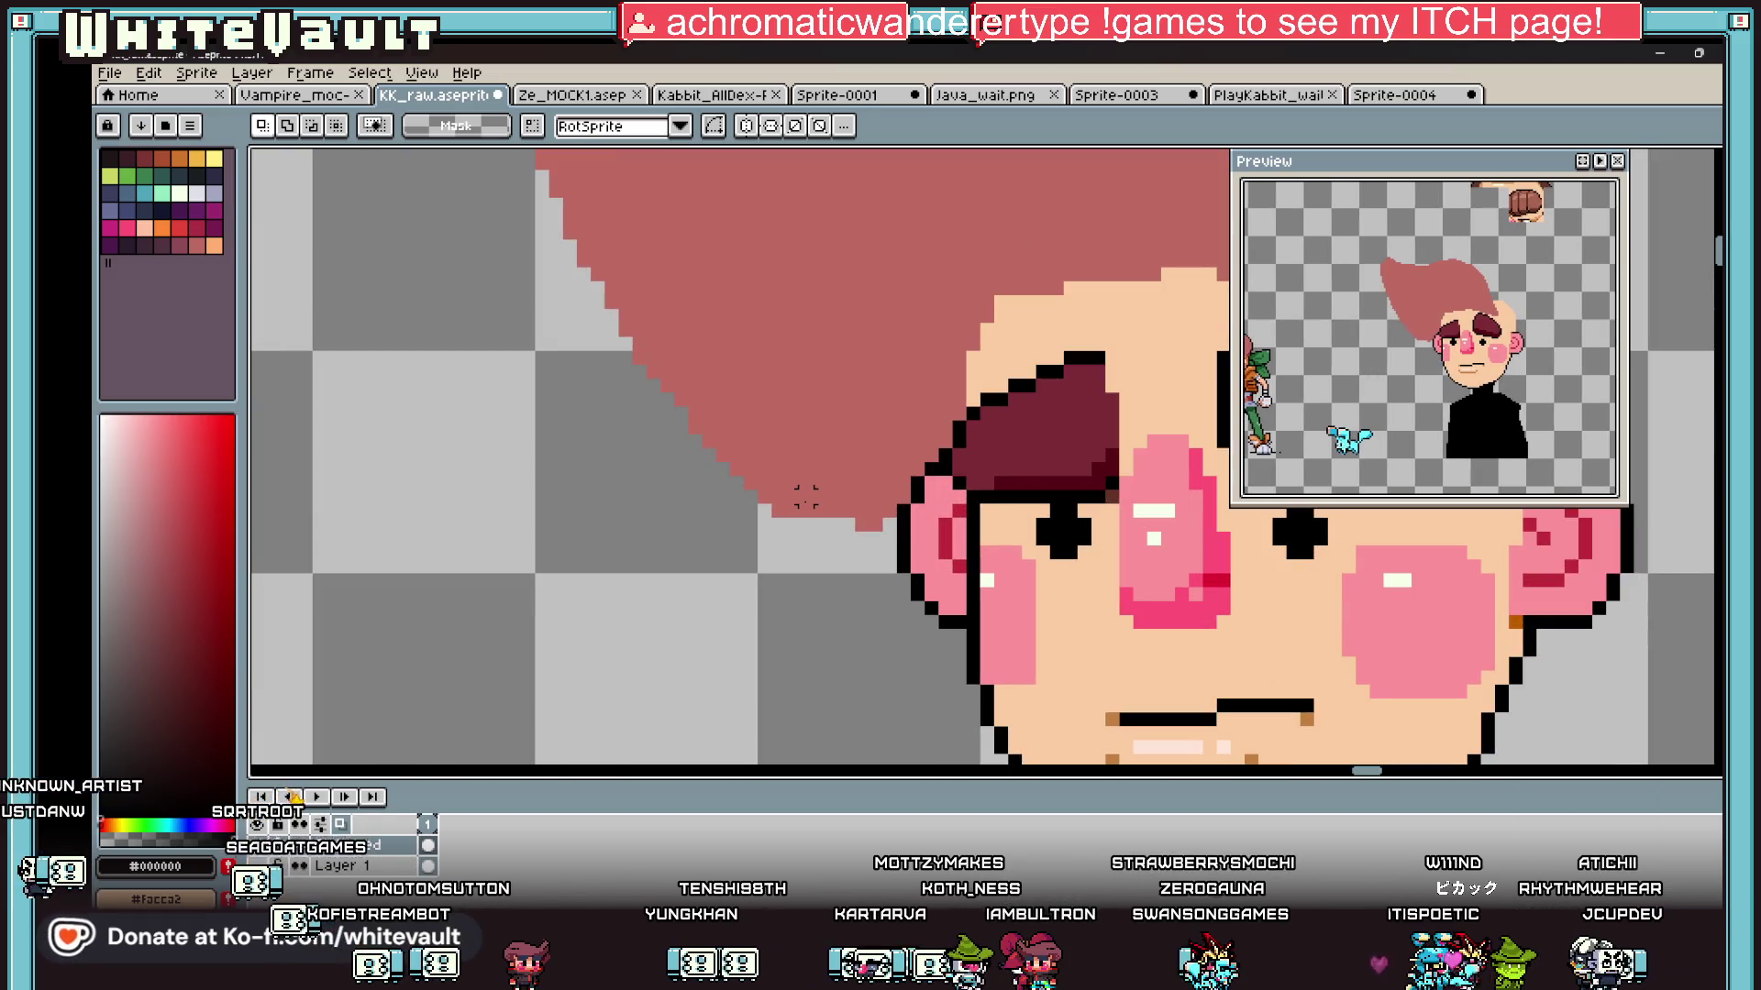
key("b")
mouse_move(873, 515)
left_mouse_down()
mouse_move(903, 518)
mouse_move(814, 528)
mouse_move(746, 498)
mouse_move(606, 336)
left_mouse_up()
key("v")
key("b")
key("ctrl+z")
Step: Extend the black stair-step outline up-left along the hair's left edge, removing stray pixels
scroll(814, 529, "up", 1)
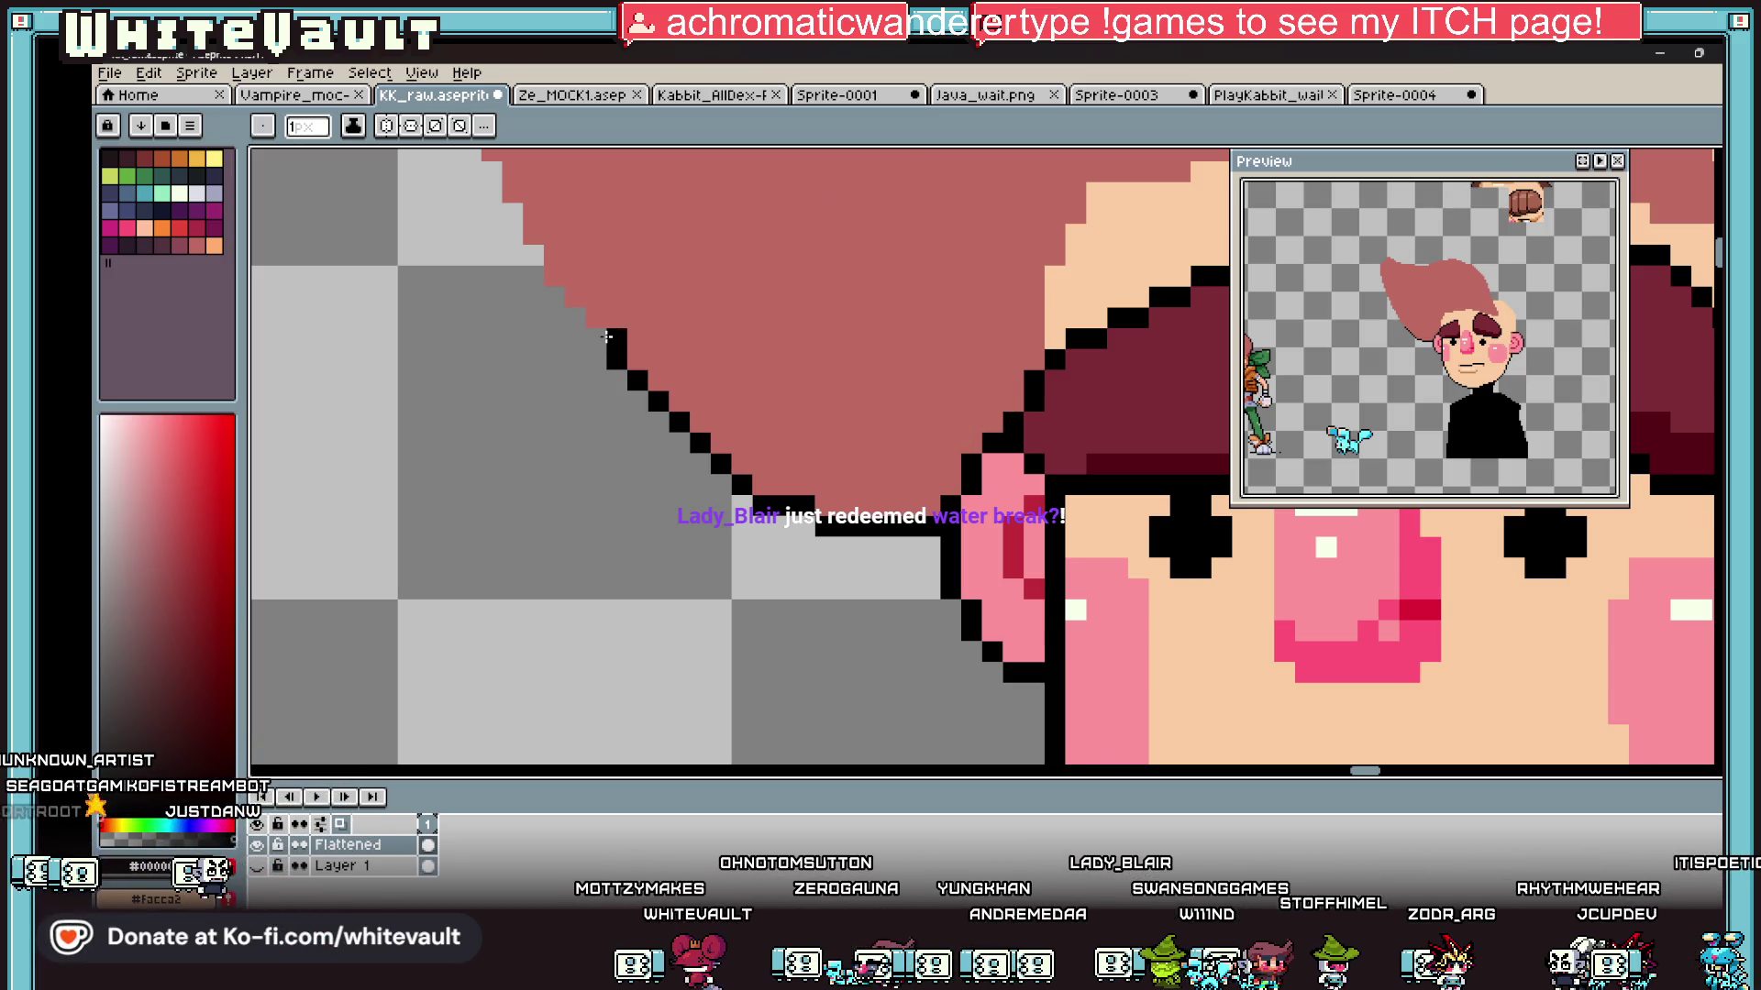
key("ctrl+z")
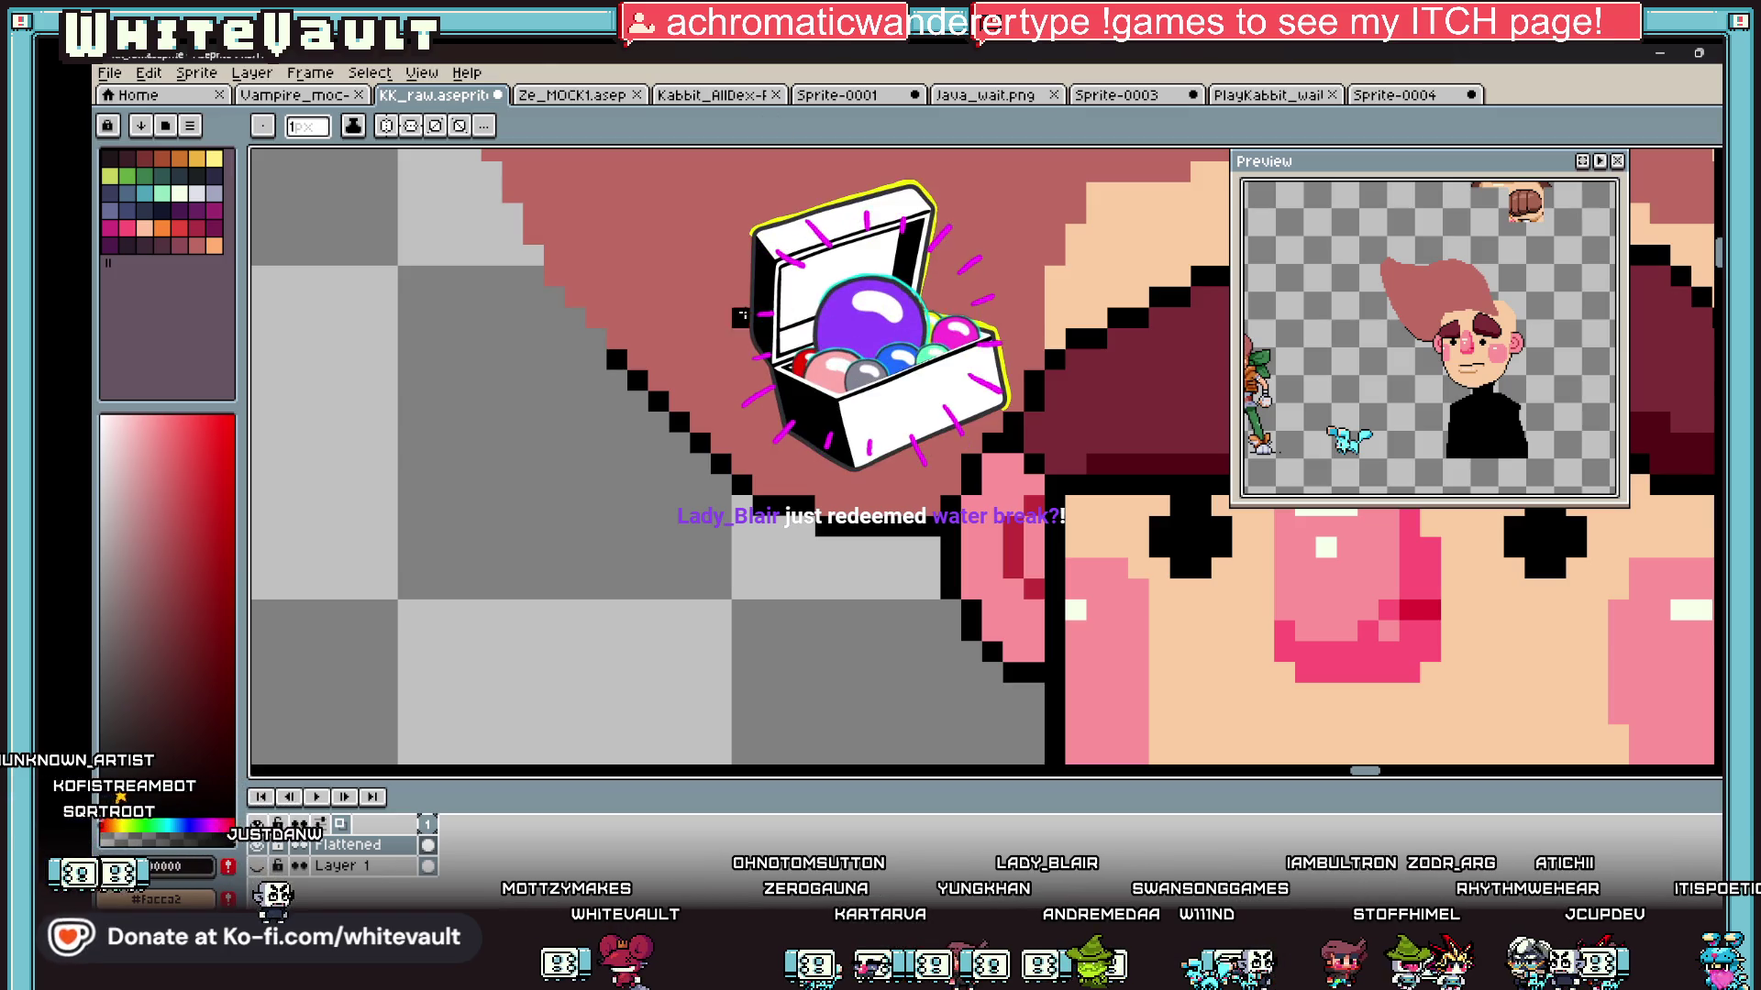
mouse_move(605, 340)
left_mouse_down()
mouse_move(530, 273)
mouse_move(557, 246)
mouse_move(525, 190)
mouse_move(516, 480)
mouse_move(394, 209)
mouse_move(376, 307)
left_mouse_up()
scroll(528, 272, "down", 3)
scroll(550, 269, "up", 3)
scroll(376, 223, "down", 3)
scroll(376, 223, "up", 3)
left_click(356, 285)
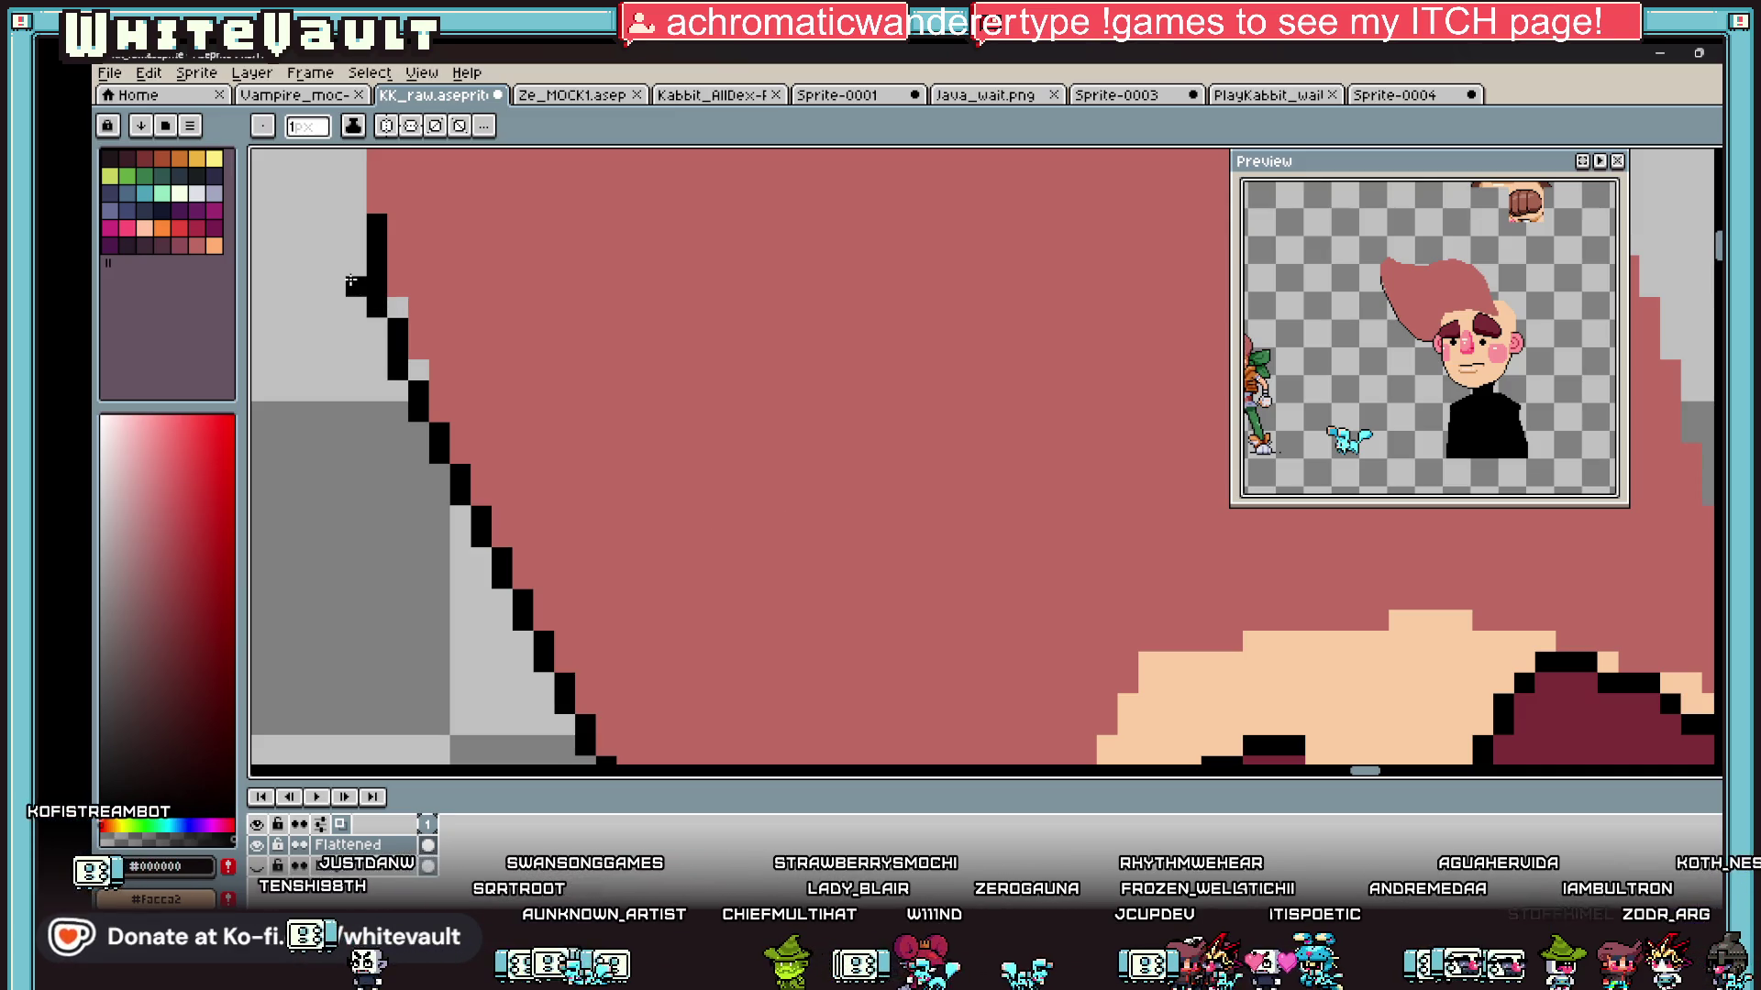
key("ctrl+z")
Step: Sample the hair pink, then draw the black outline down the hair's left edge
key("i")
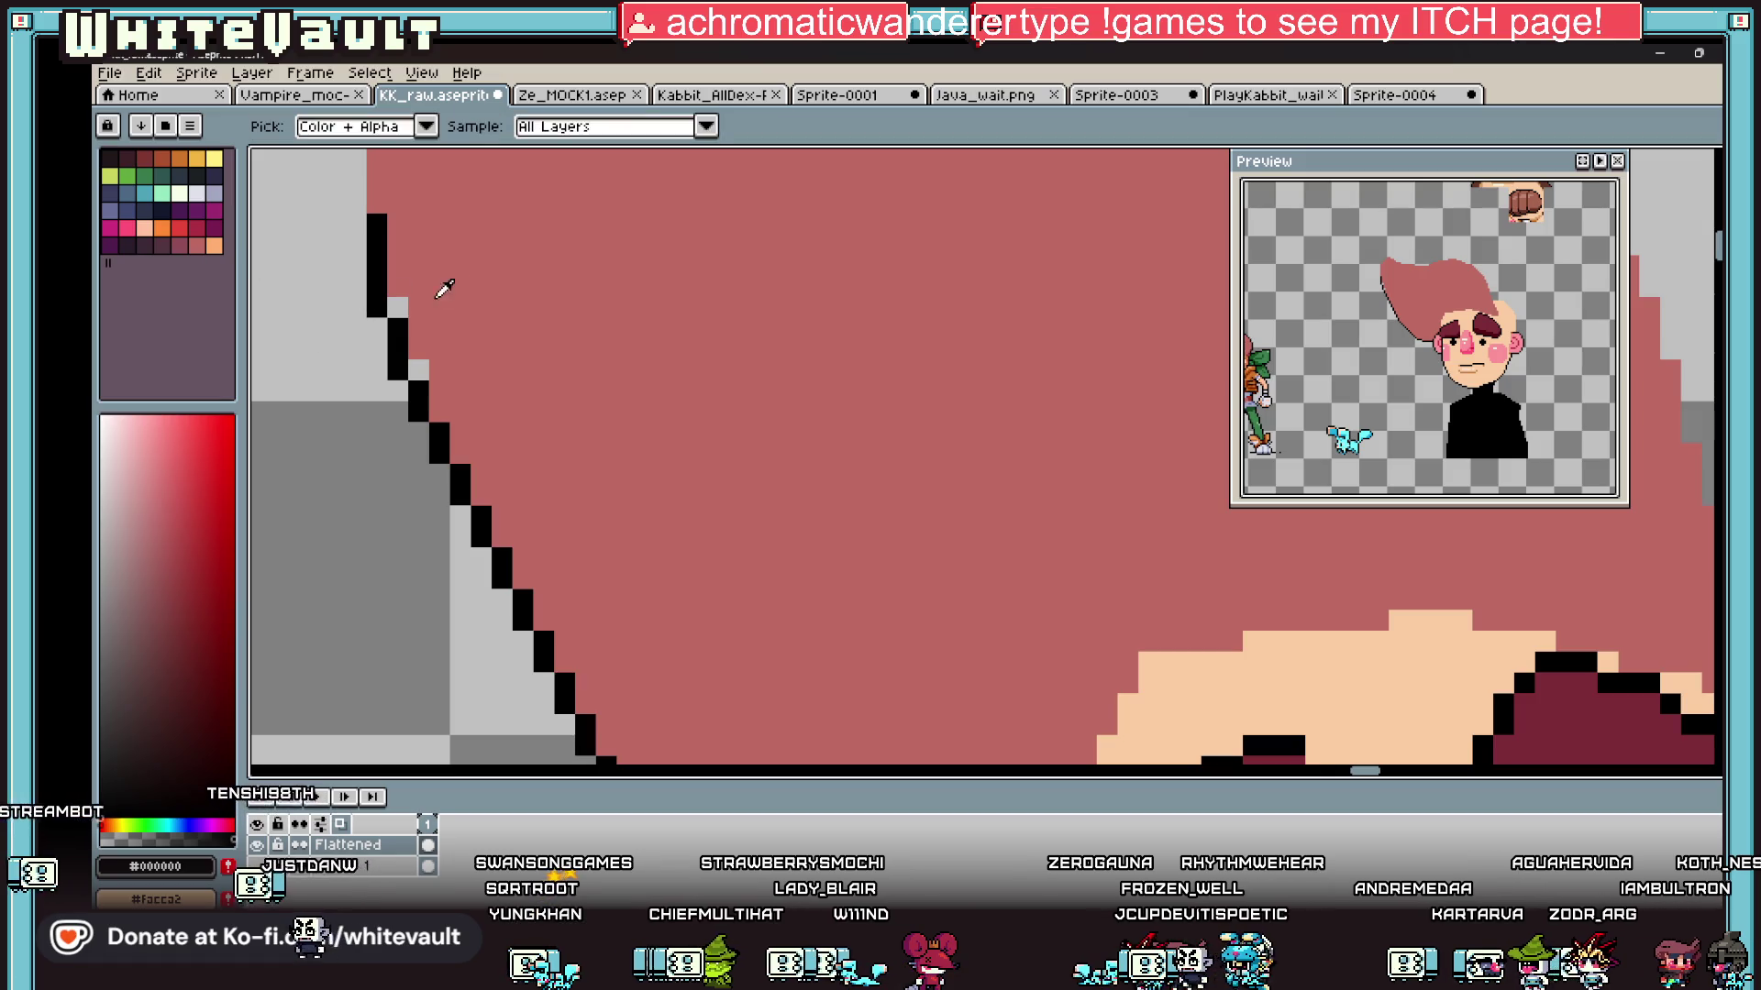
left_click(444, 289)
scroll(417, 367, "down", 3)
scroll(430, 369, "up", 3)
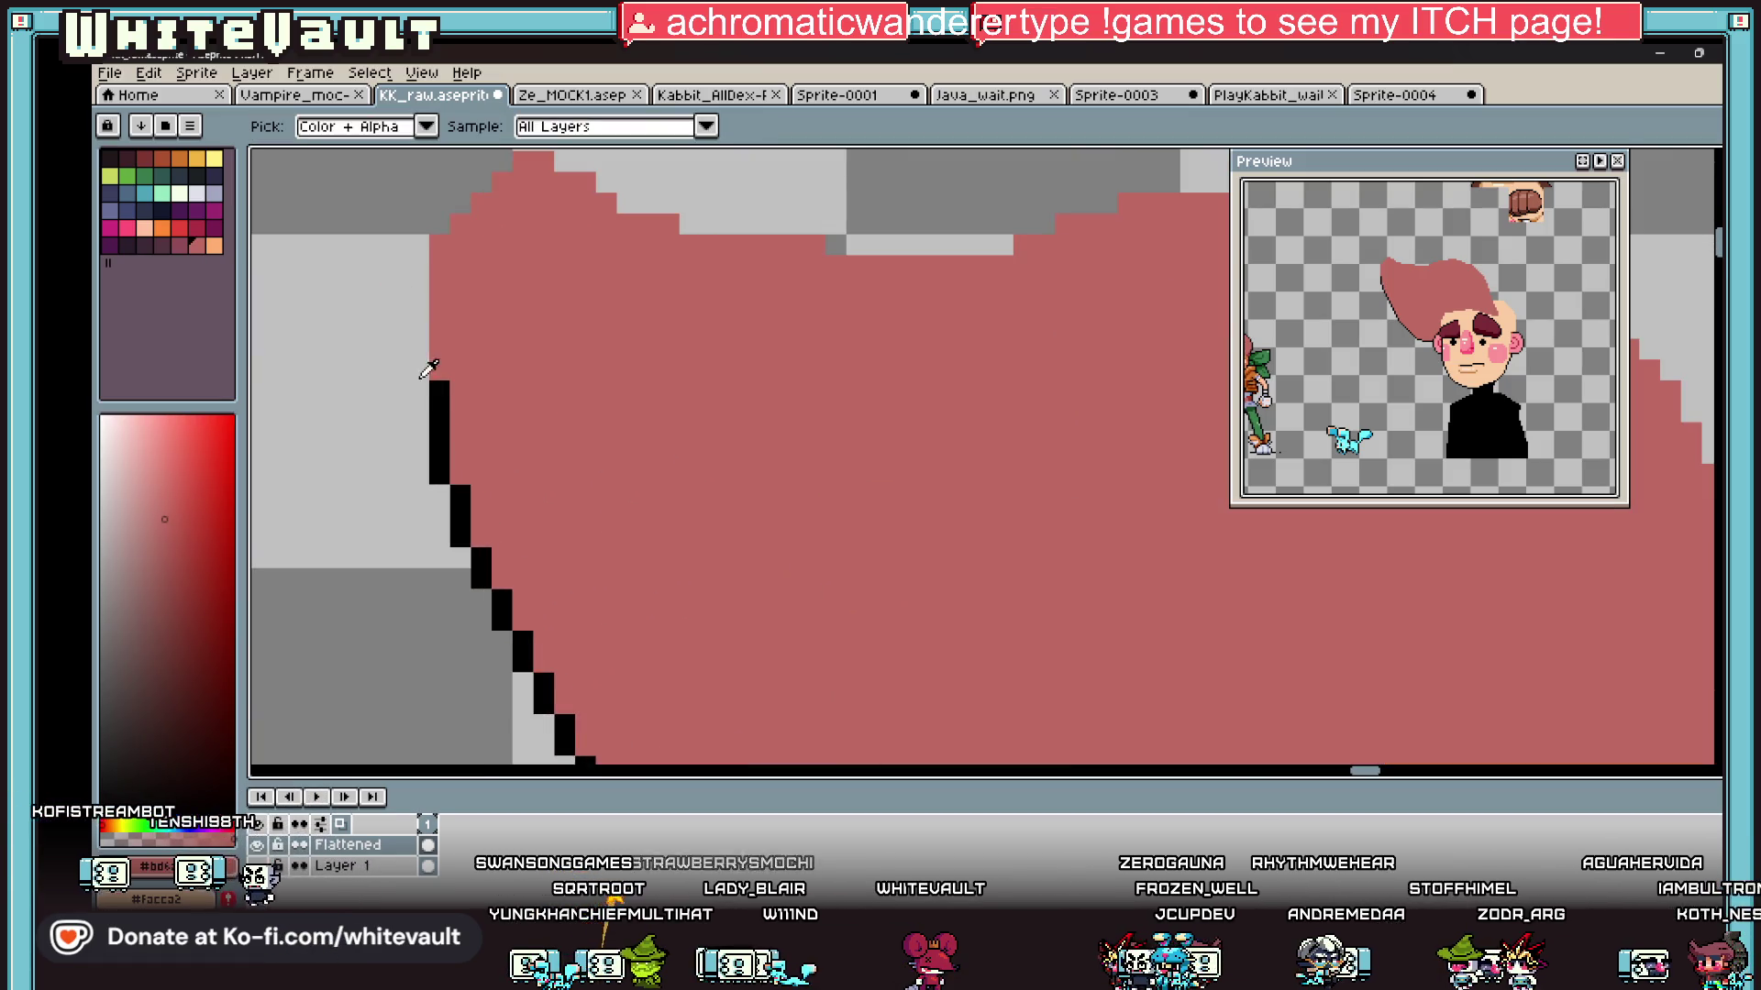
key("b")
left_click_drag(419, 236, 418, 375)
scroll(485, 348, "down", 3)
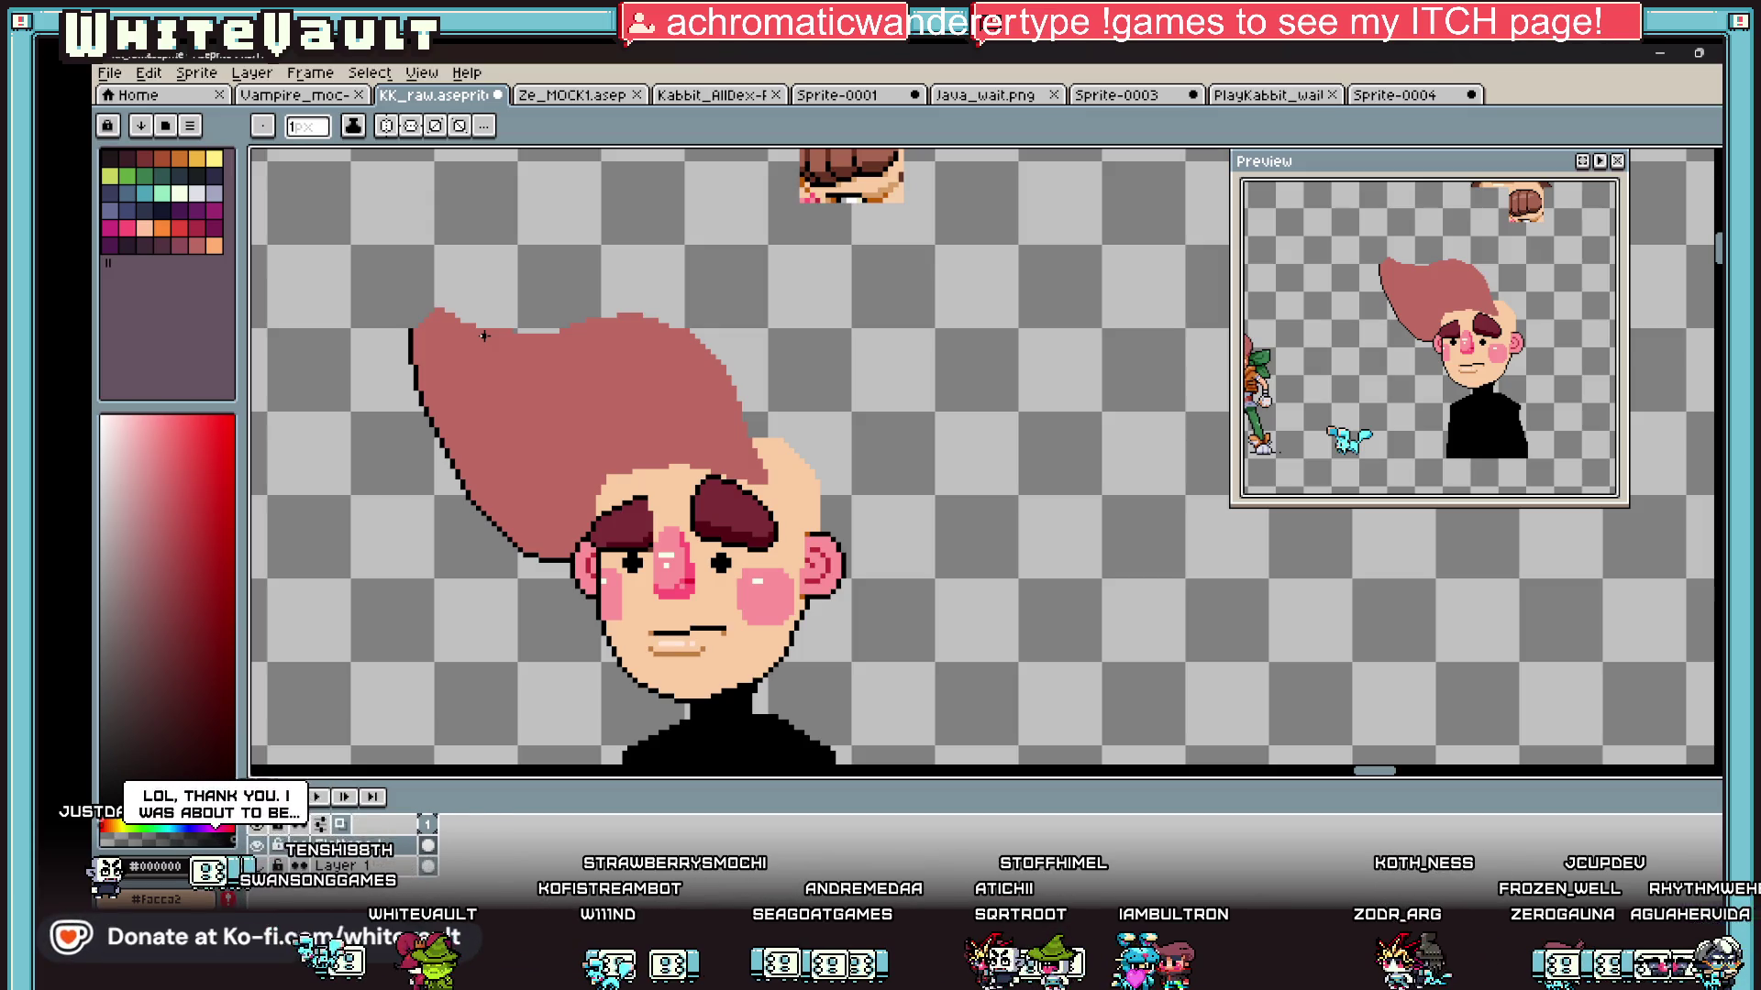
scroll(420, 303, "up", 3)
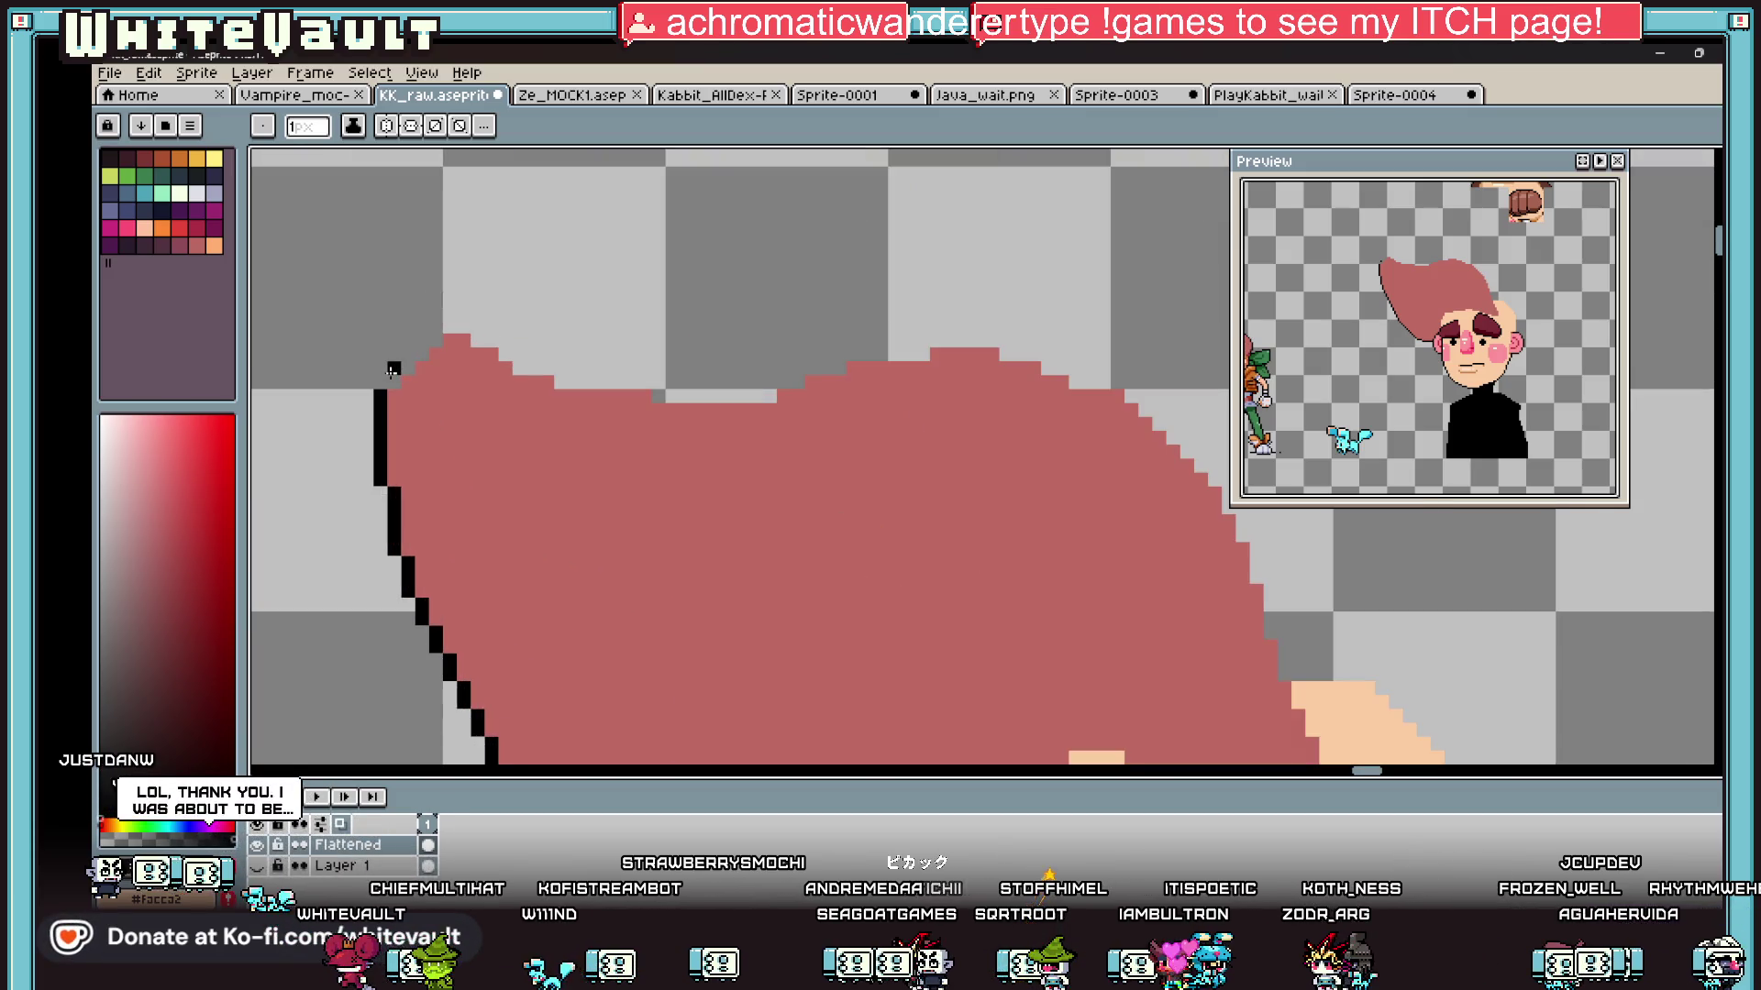
scroll(392, 370, "up", 2)
Step: Continue the black outline diagonally up the hair tip and along the hair's top edge
mouse_move(412, 380)
left_mouse_down()
mouse_move(499, 279)
mouse_move(642, 338)
left_mouse_up()
left_click(697, 365)
left_click(669, 365)
left_click_drag(720, 392, 870, 387)
scroll(869, 387, "down", 5)
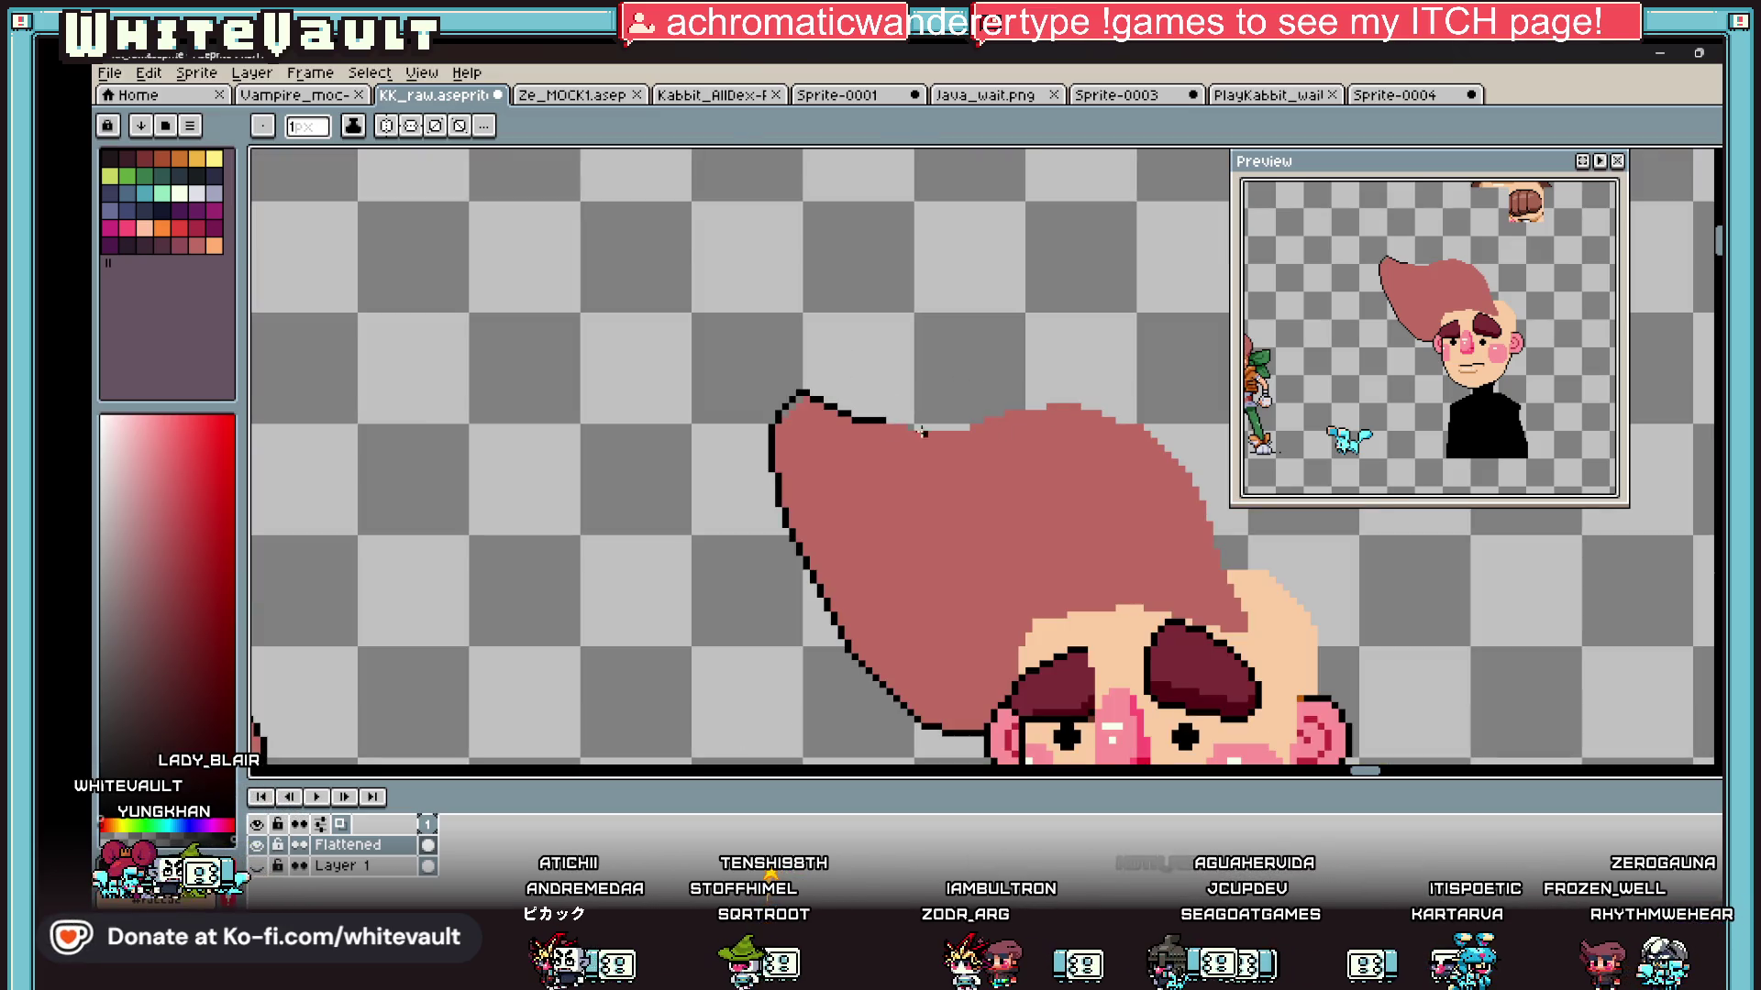
scroll(940, 410, "up", 2)
left_click_drag(862, 411, 1012, 412)
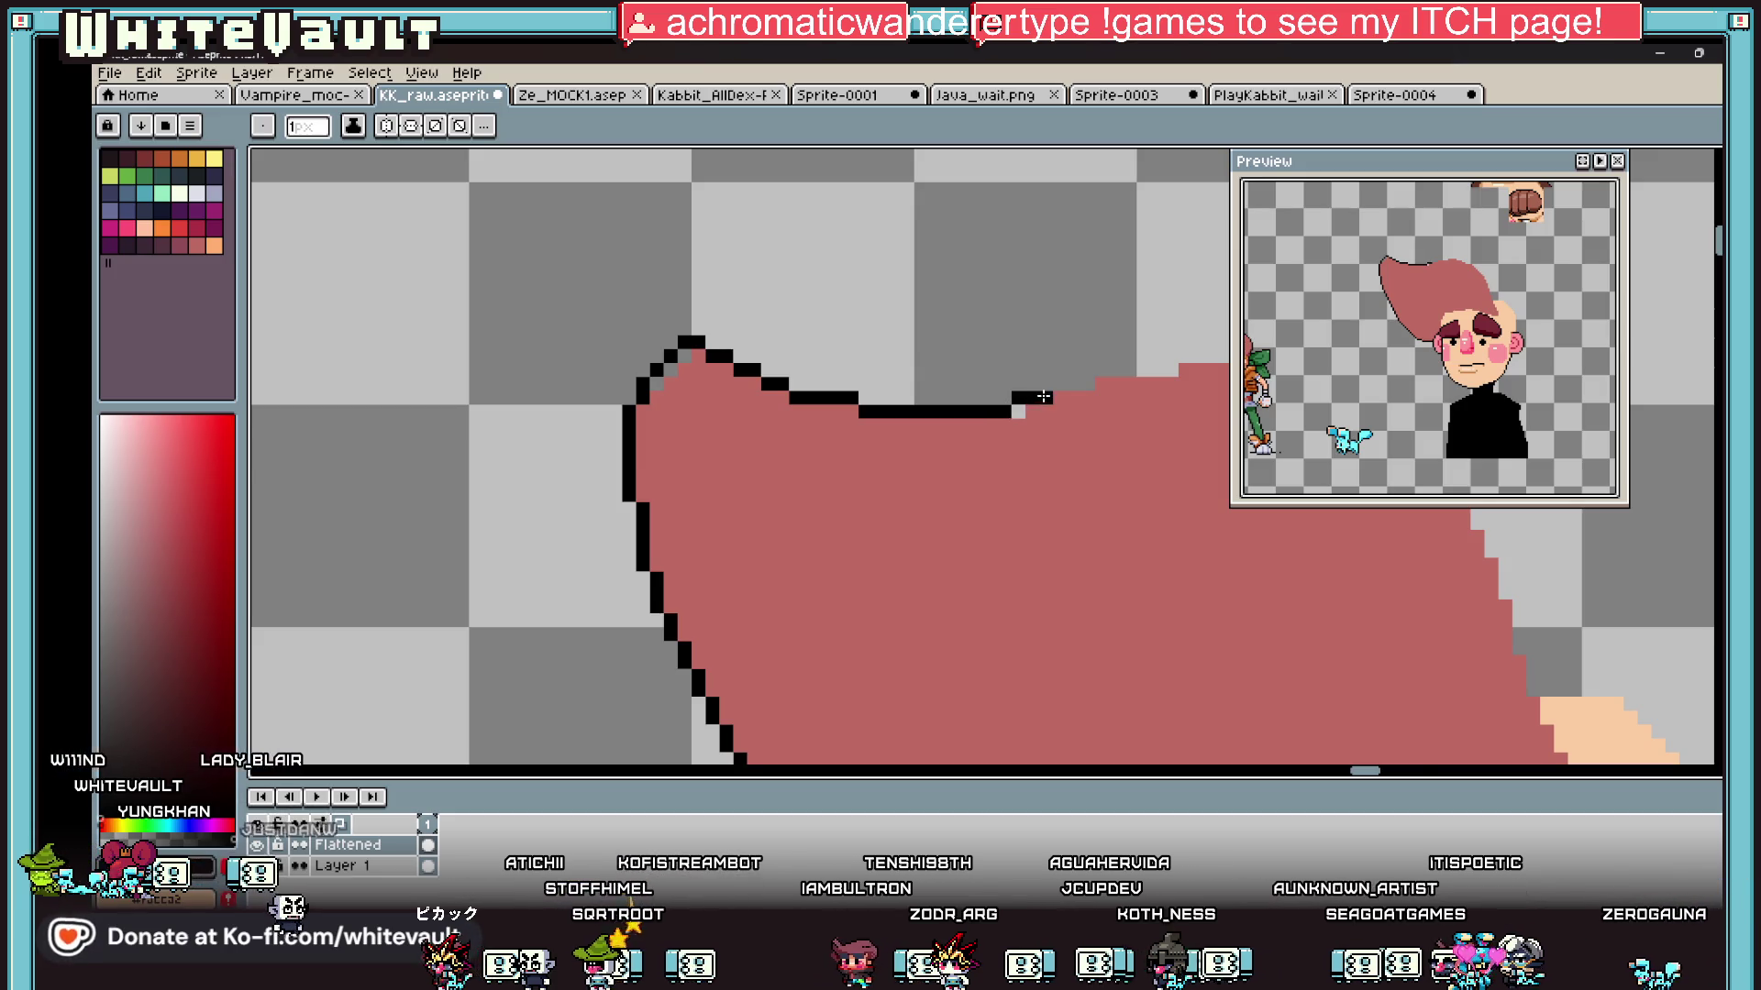
scroll(1043, 396, "down", 4)
scroll(810, 366, "up", 3)
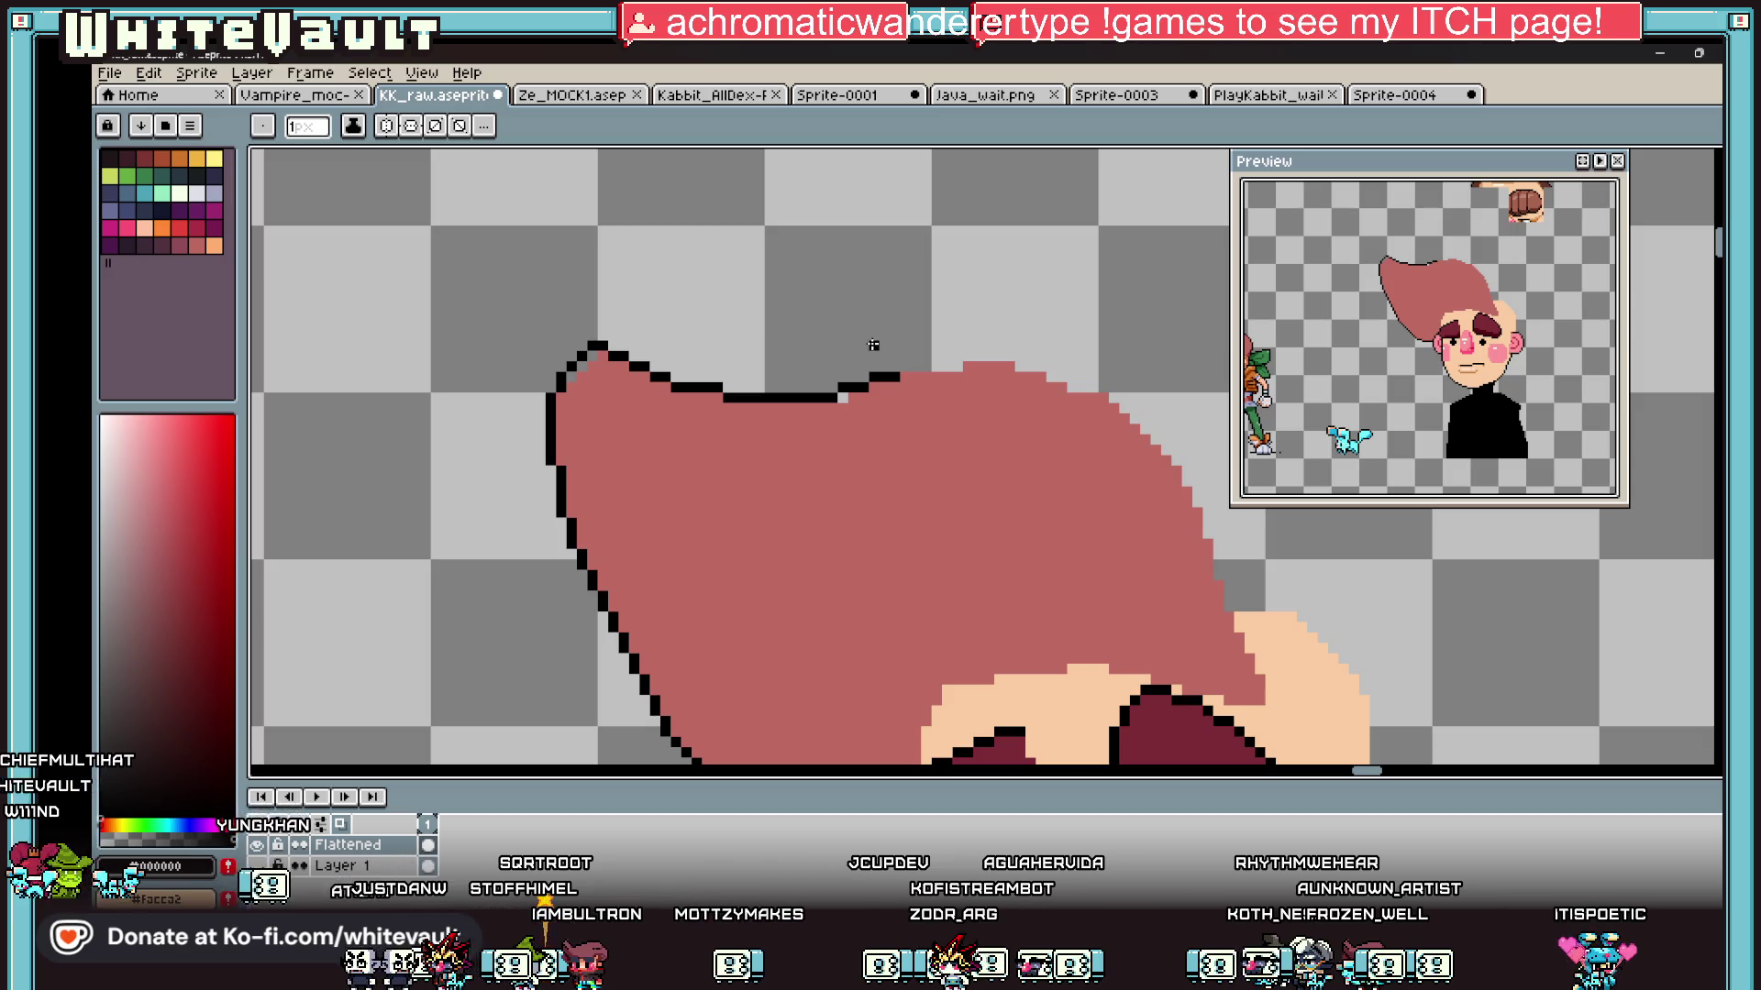
scroll(873, 345, "down", 5)
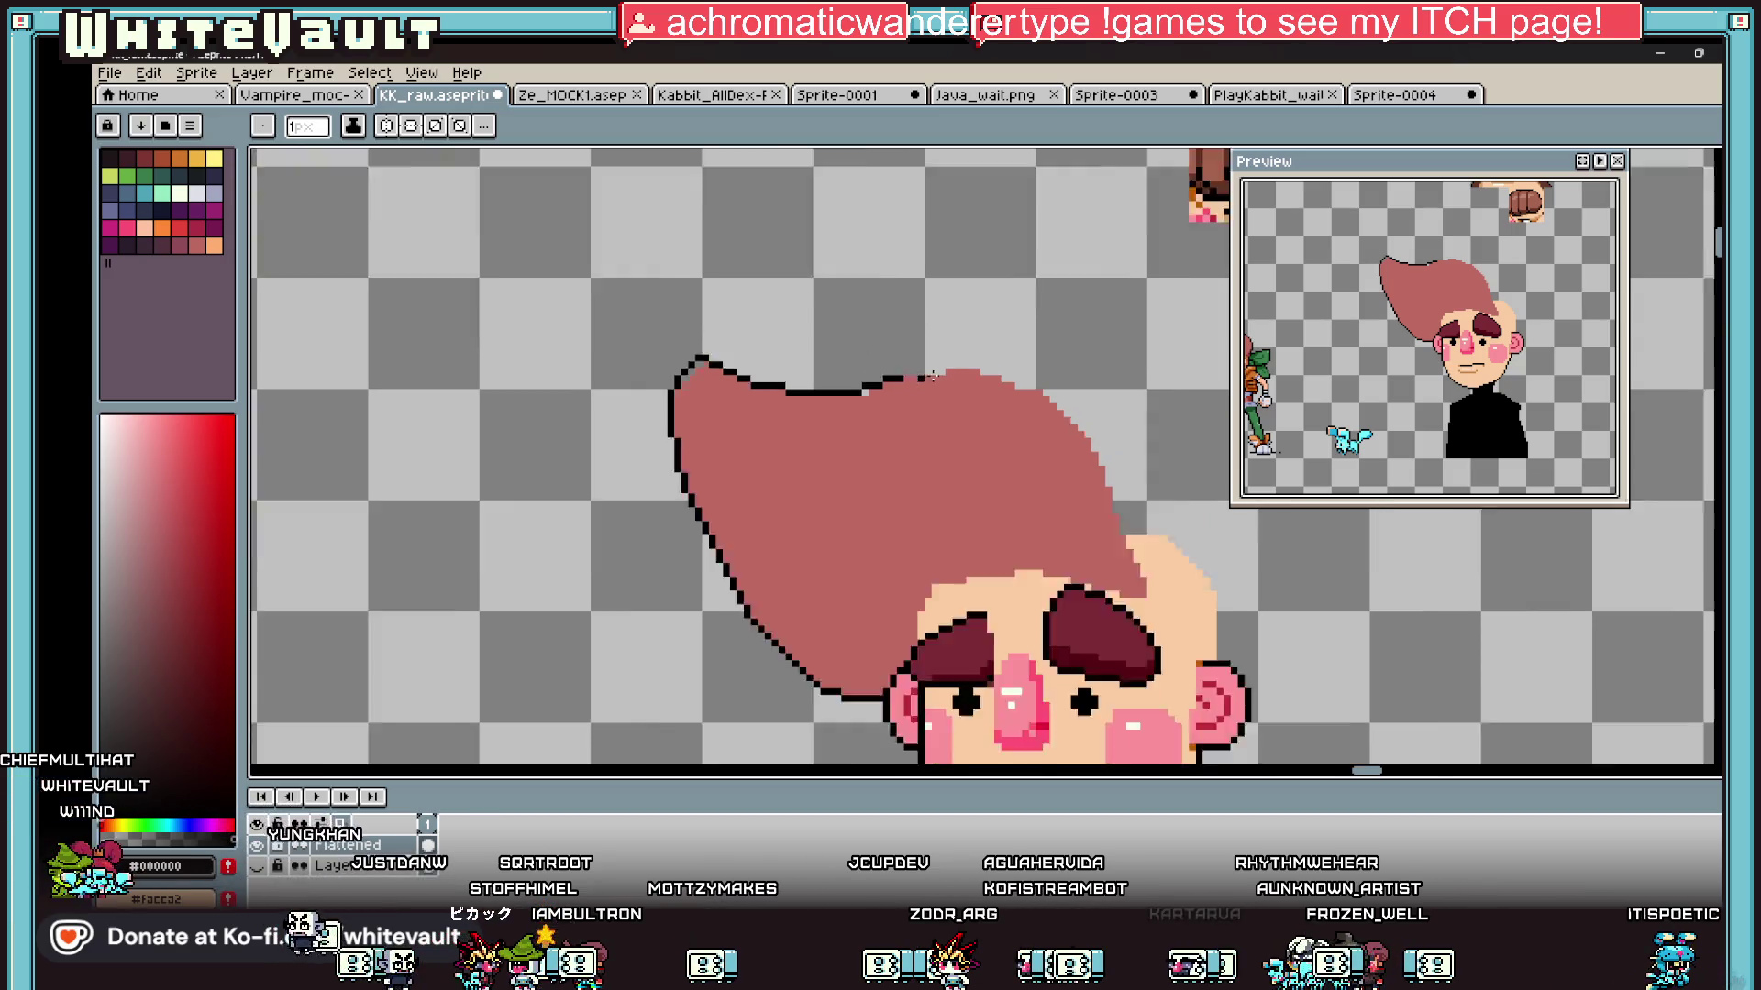
scroll(809, 435, "up", 4)
scroll(809, 435, "up", 1)
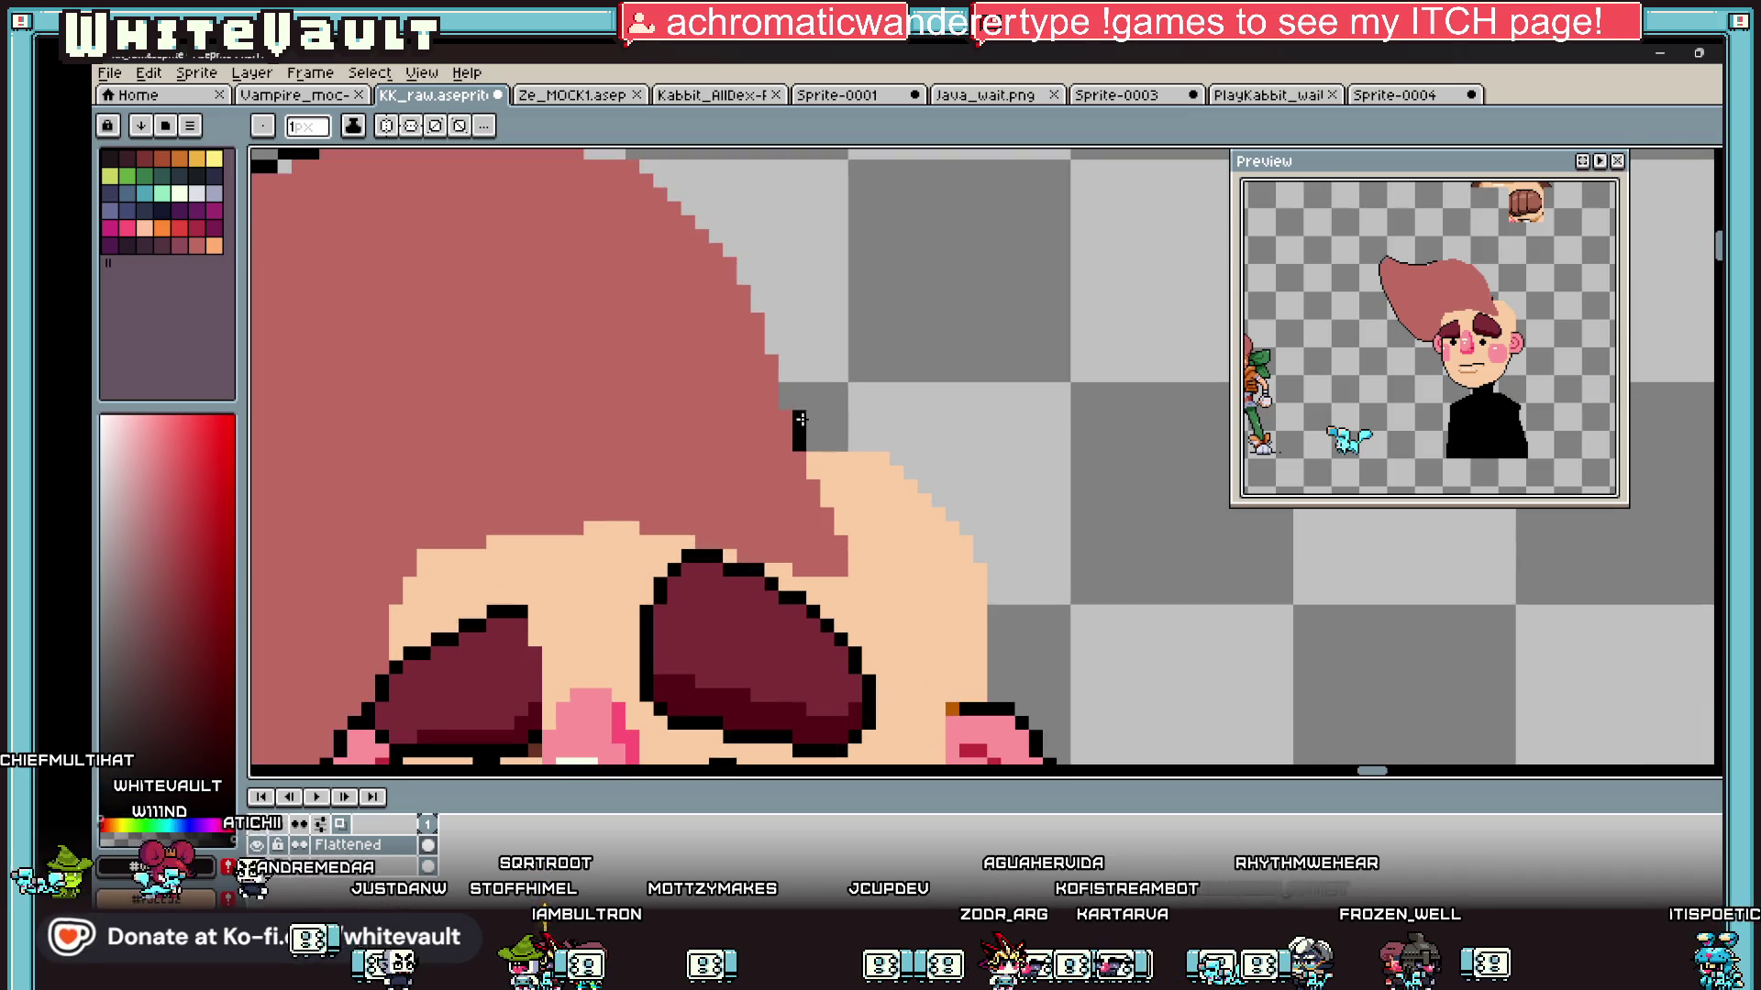
Step: Extend the black outline up the hair edge and paint the gap pixel hair pink
mouse_move(785, 403)
left_mouse_down()
mouse_move(771, 307)
mouse_move(660, 164)
mouse_move(639, 315)
mouse_move(534, 268)
mouse_move(357, 284)
left_mouse_up()
scroll(475, 417, "down", 2)
scroll(414, 395, "up", 2)
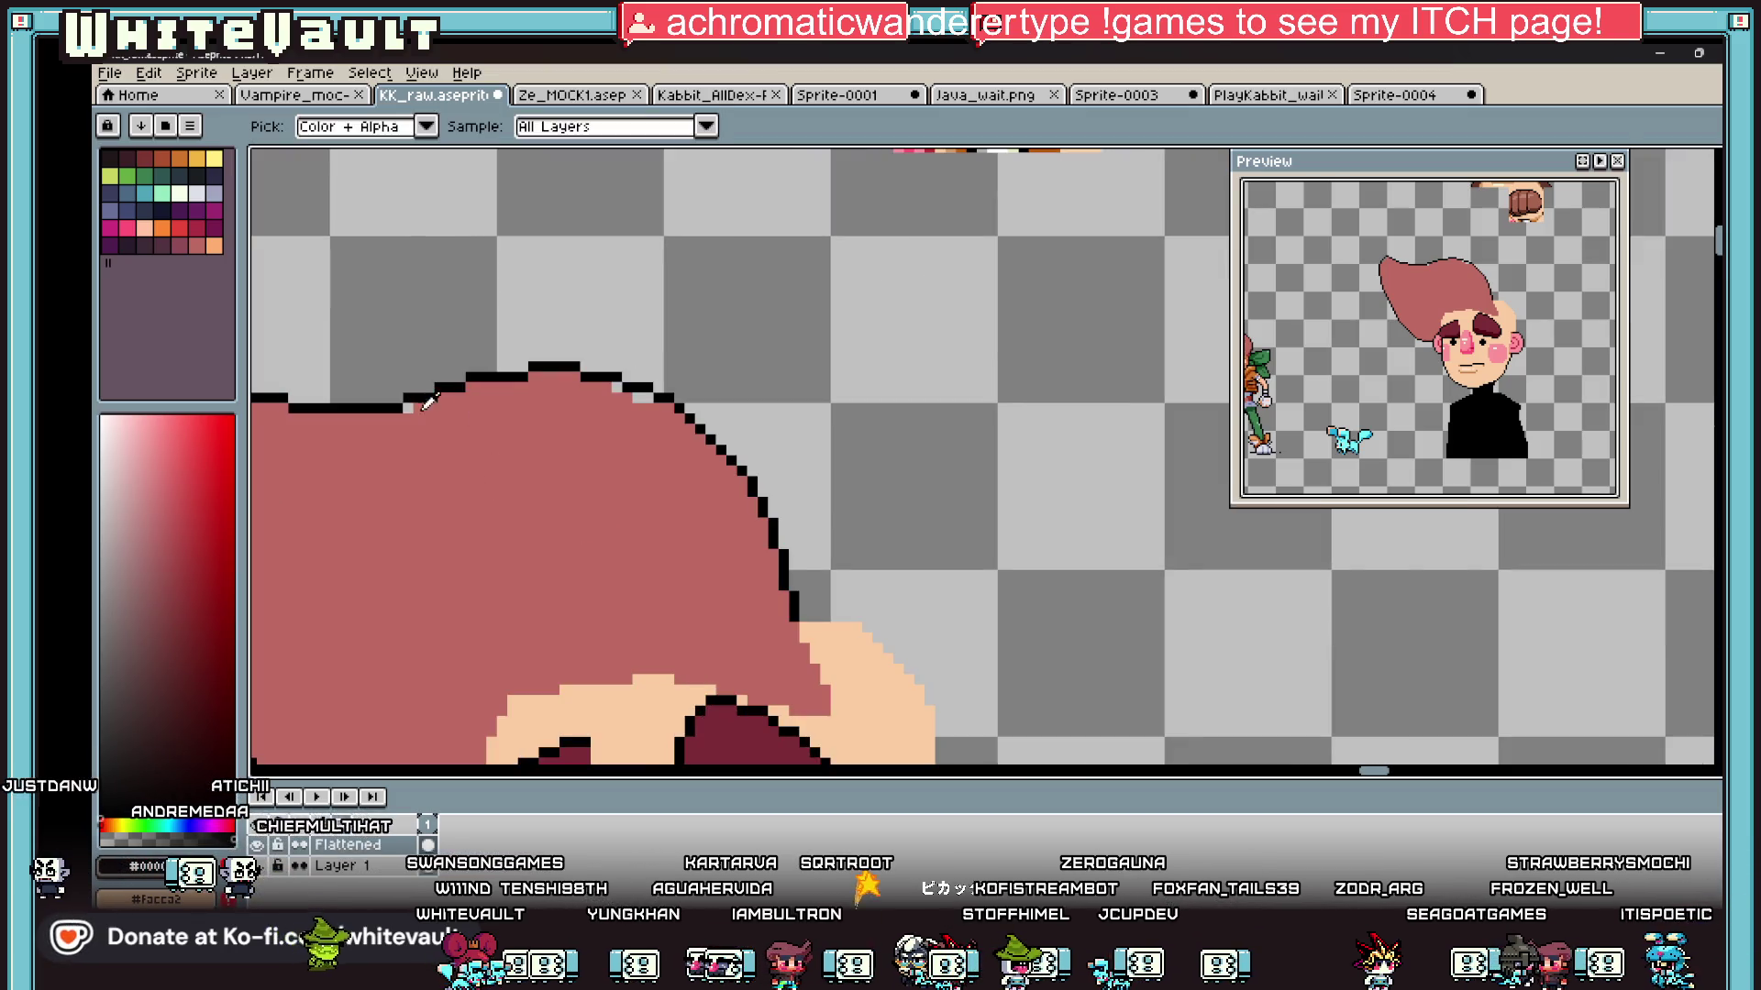
left_click(417, 415, "alt")
left_click(409, 409)
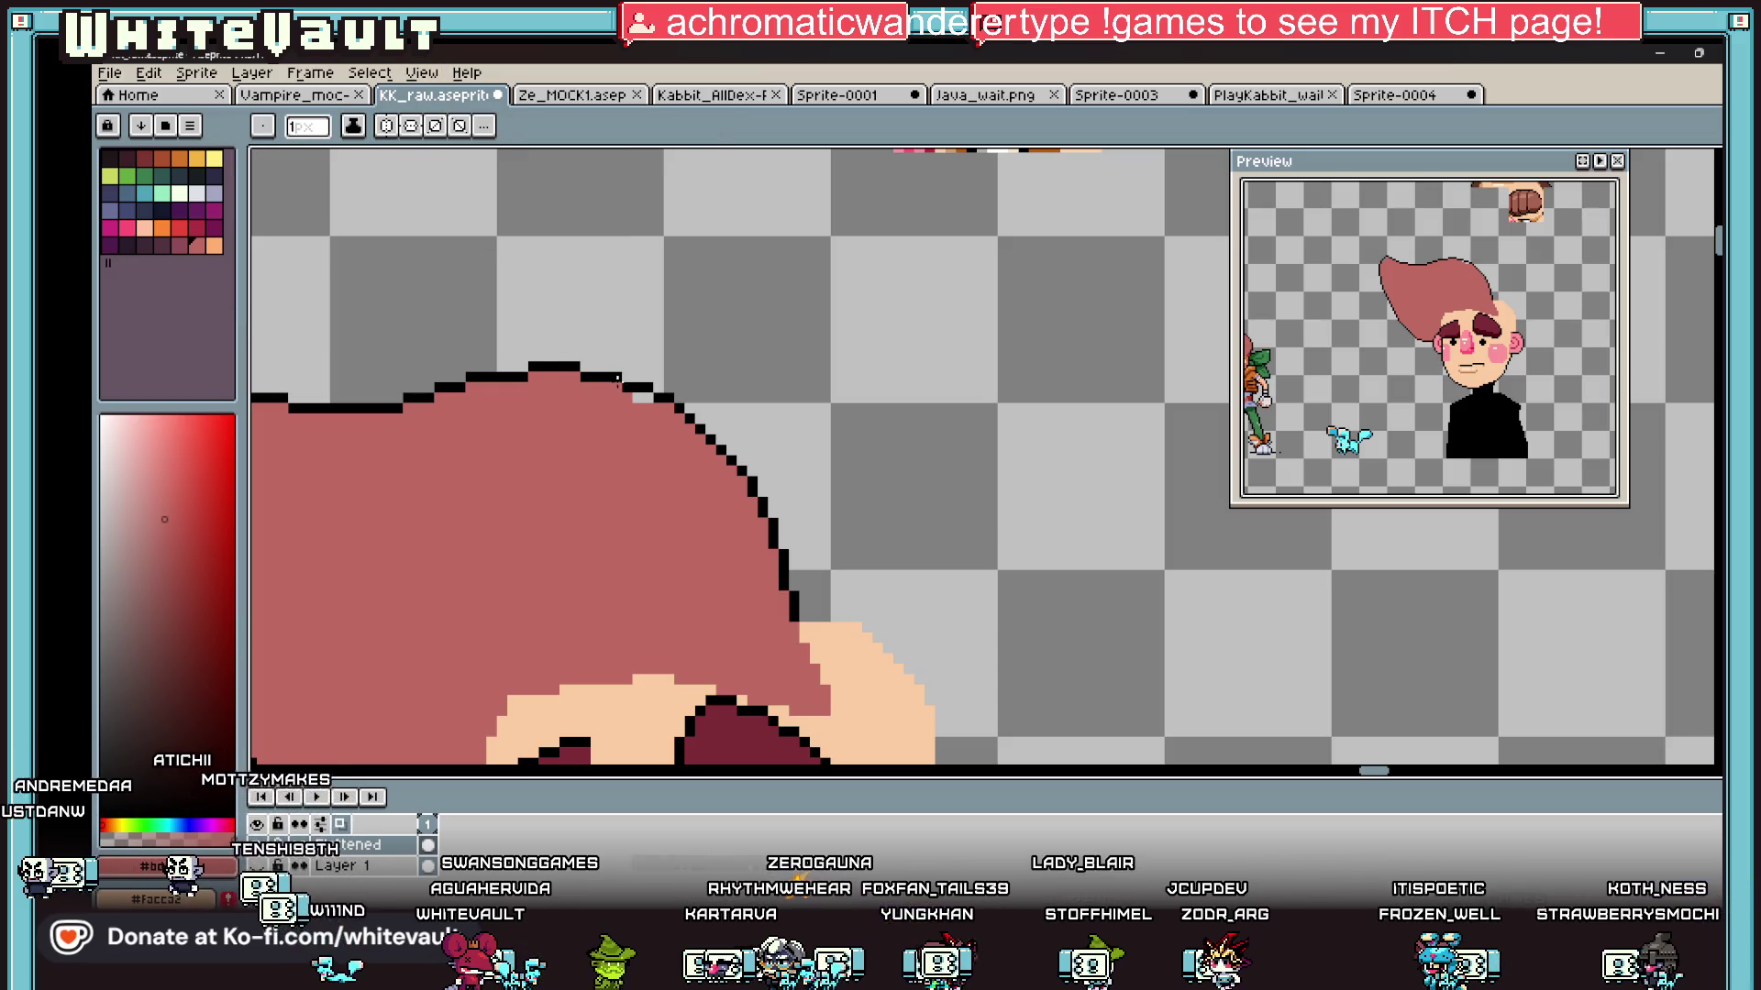
Step: Switch to the fill tool and sample a colour from the drawing
key("g")
scroll(638, 422, "down", 1)
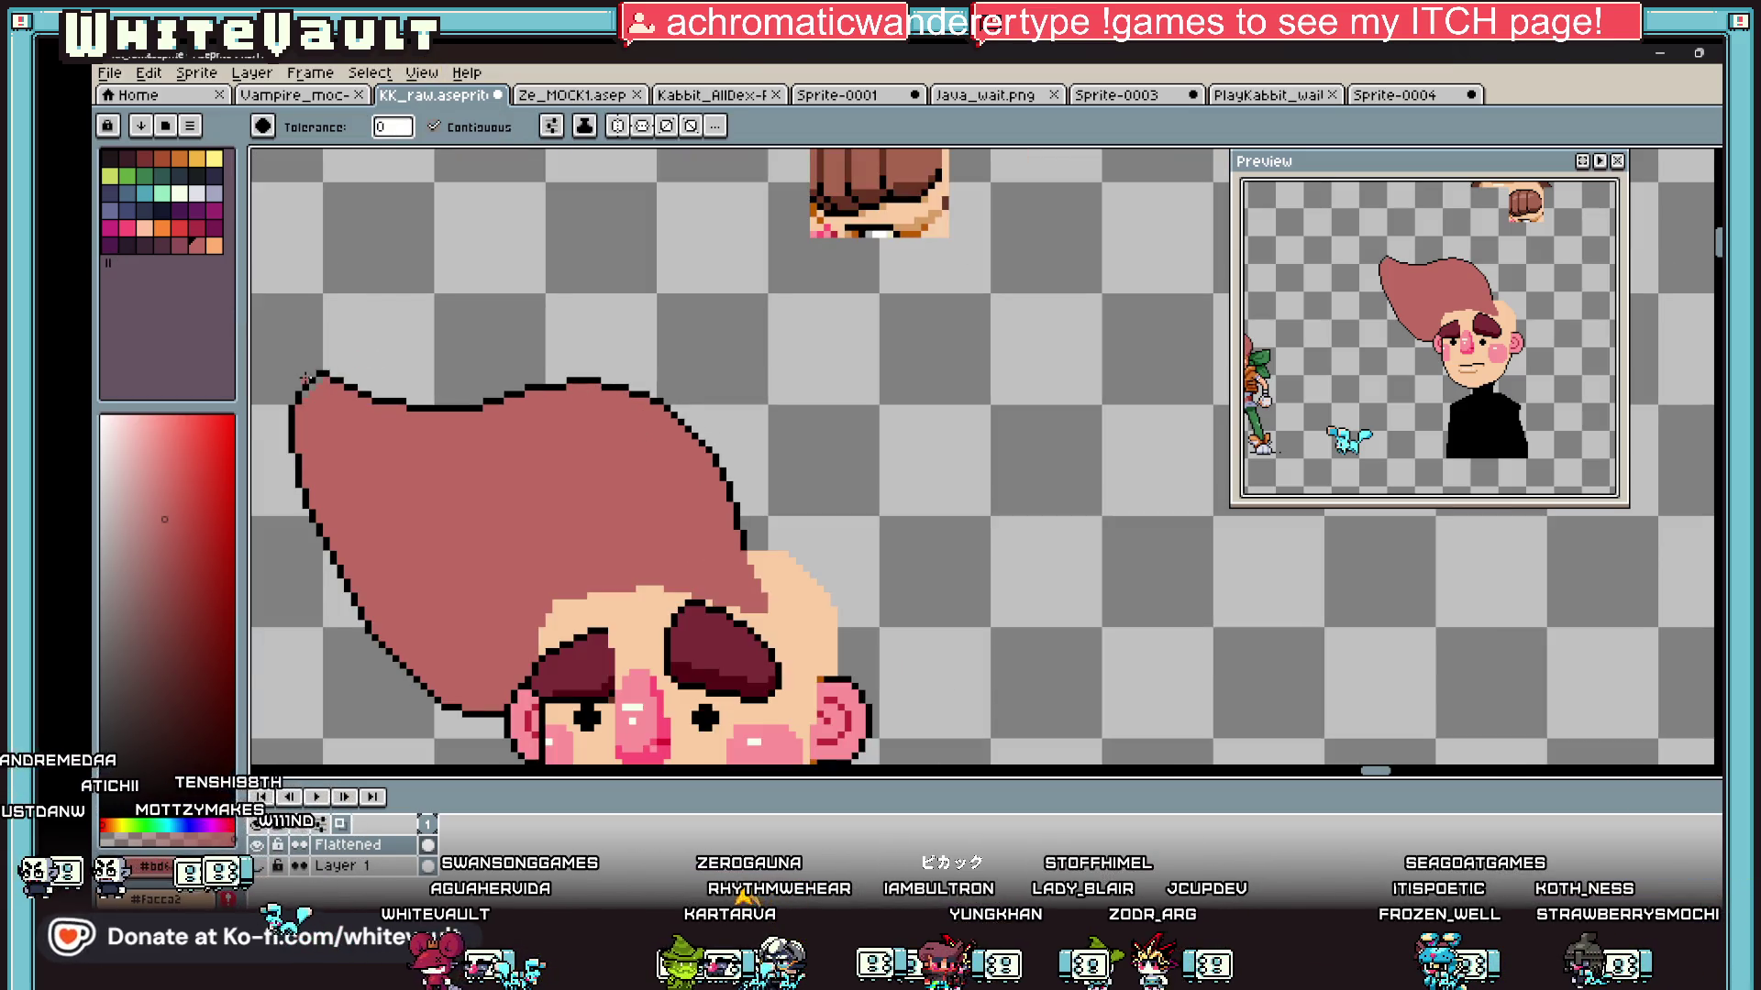
scroll(305, 378, "up", 4)
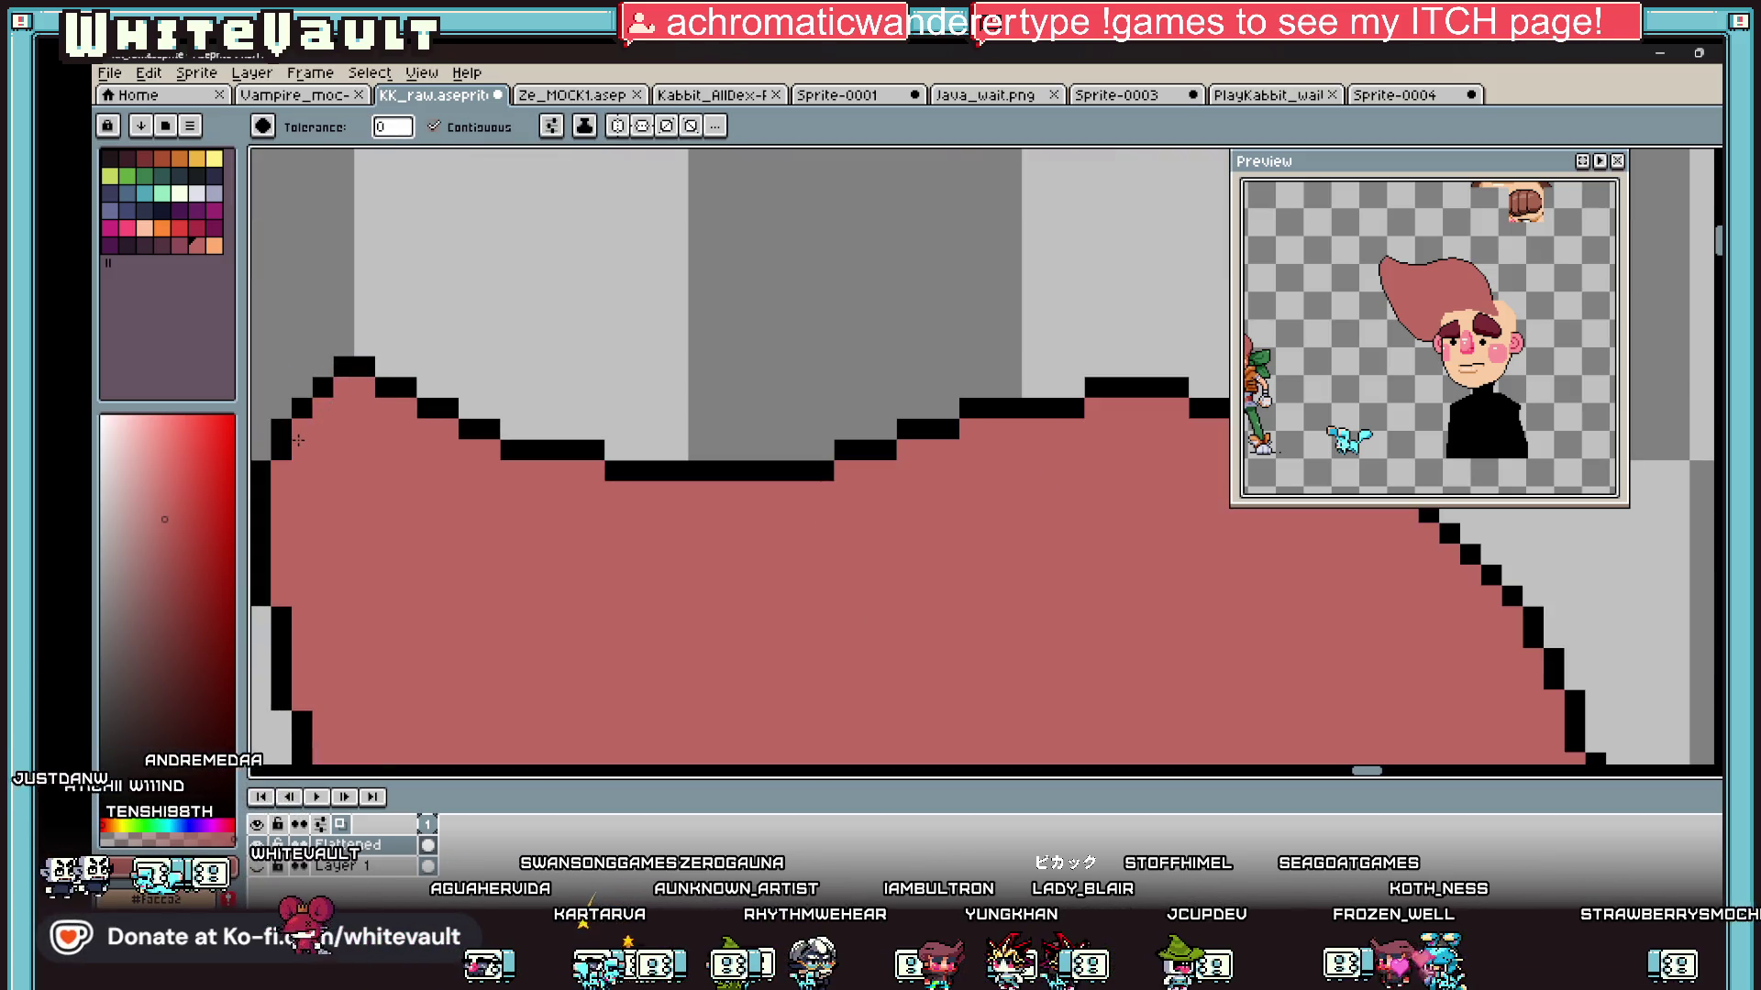
scroll(965, 628, "down", 4)
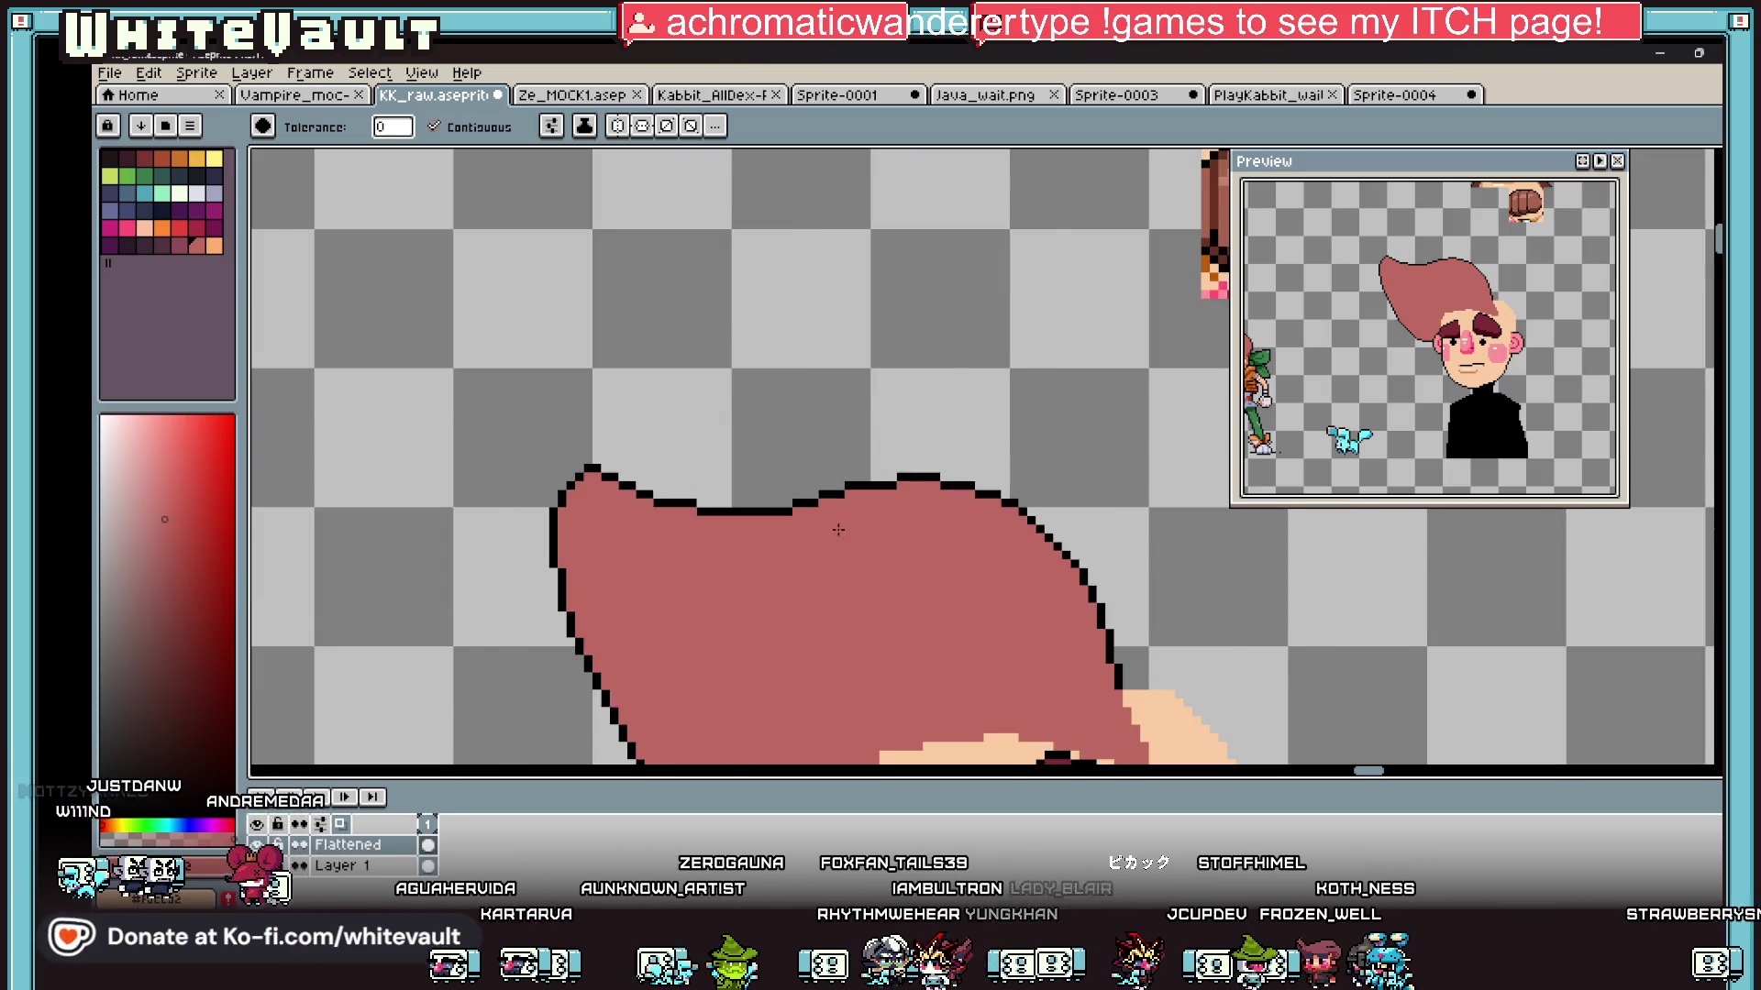
scroll(966, 627, "up", 2)
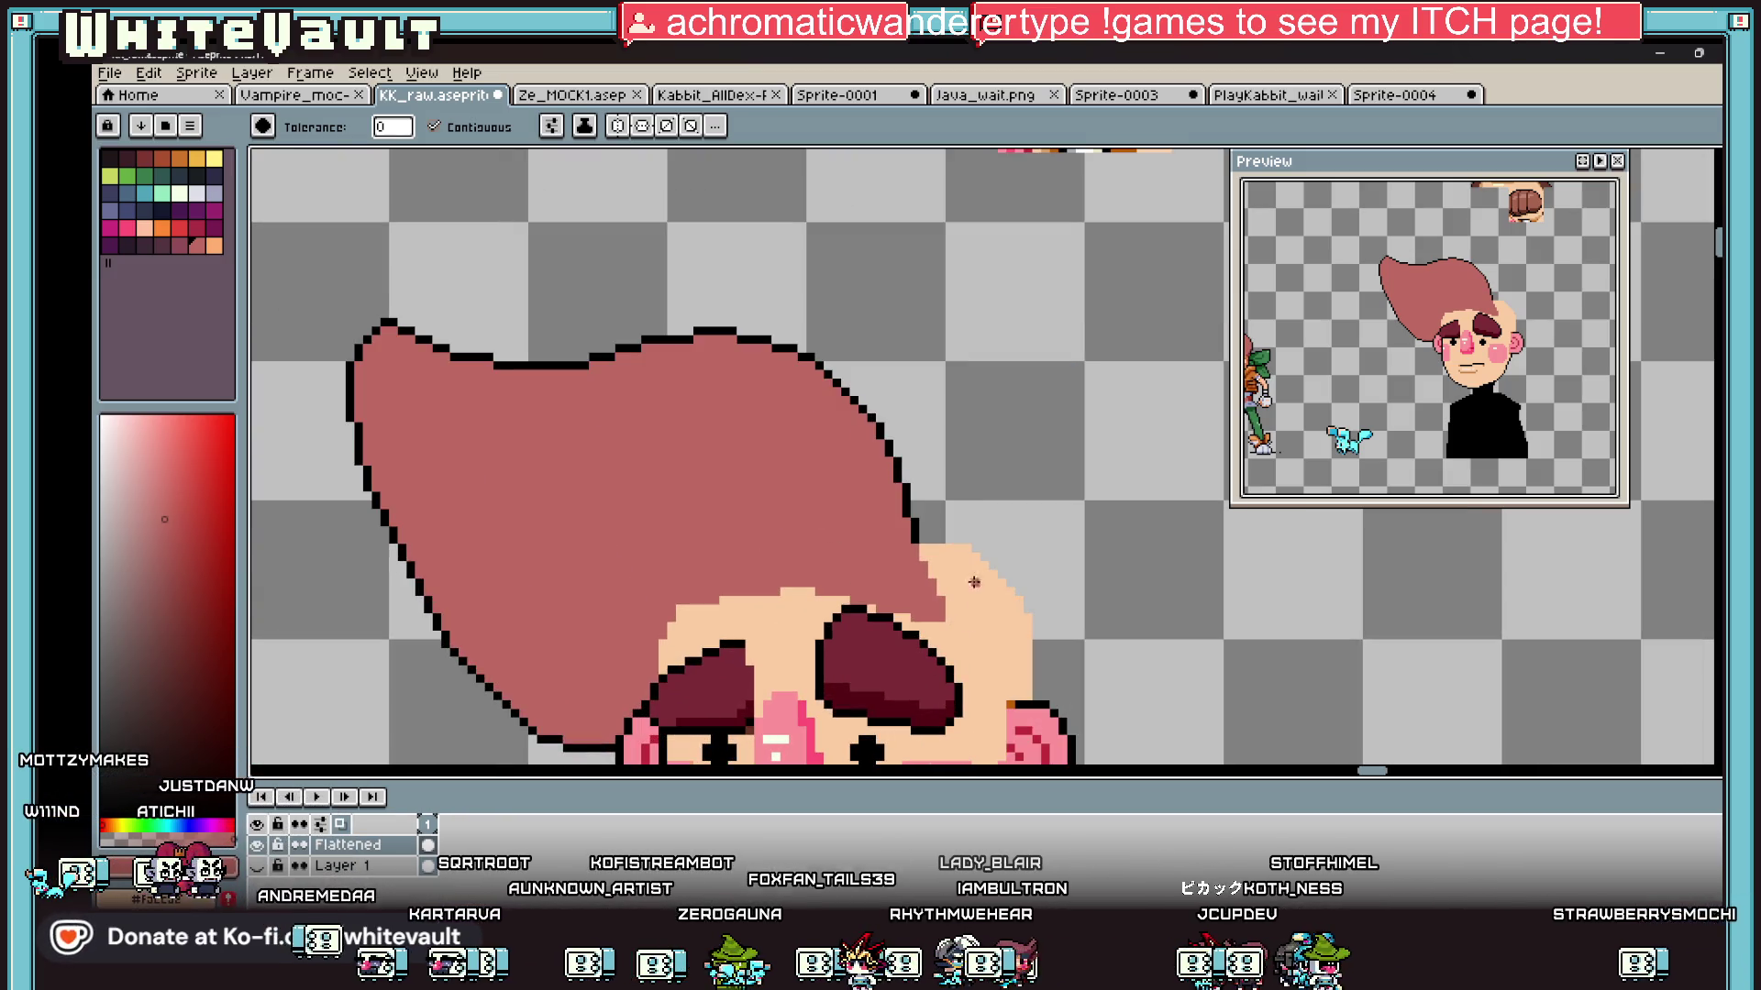
key("i")
left_click(866, 403)
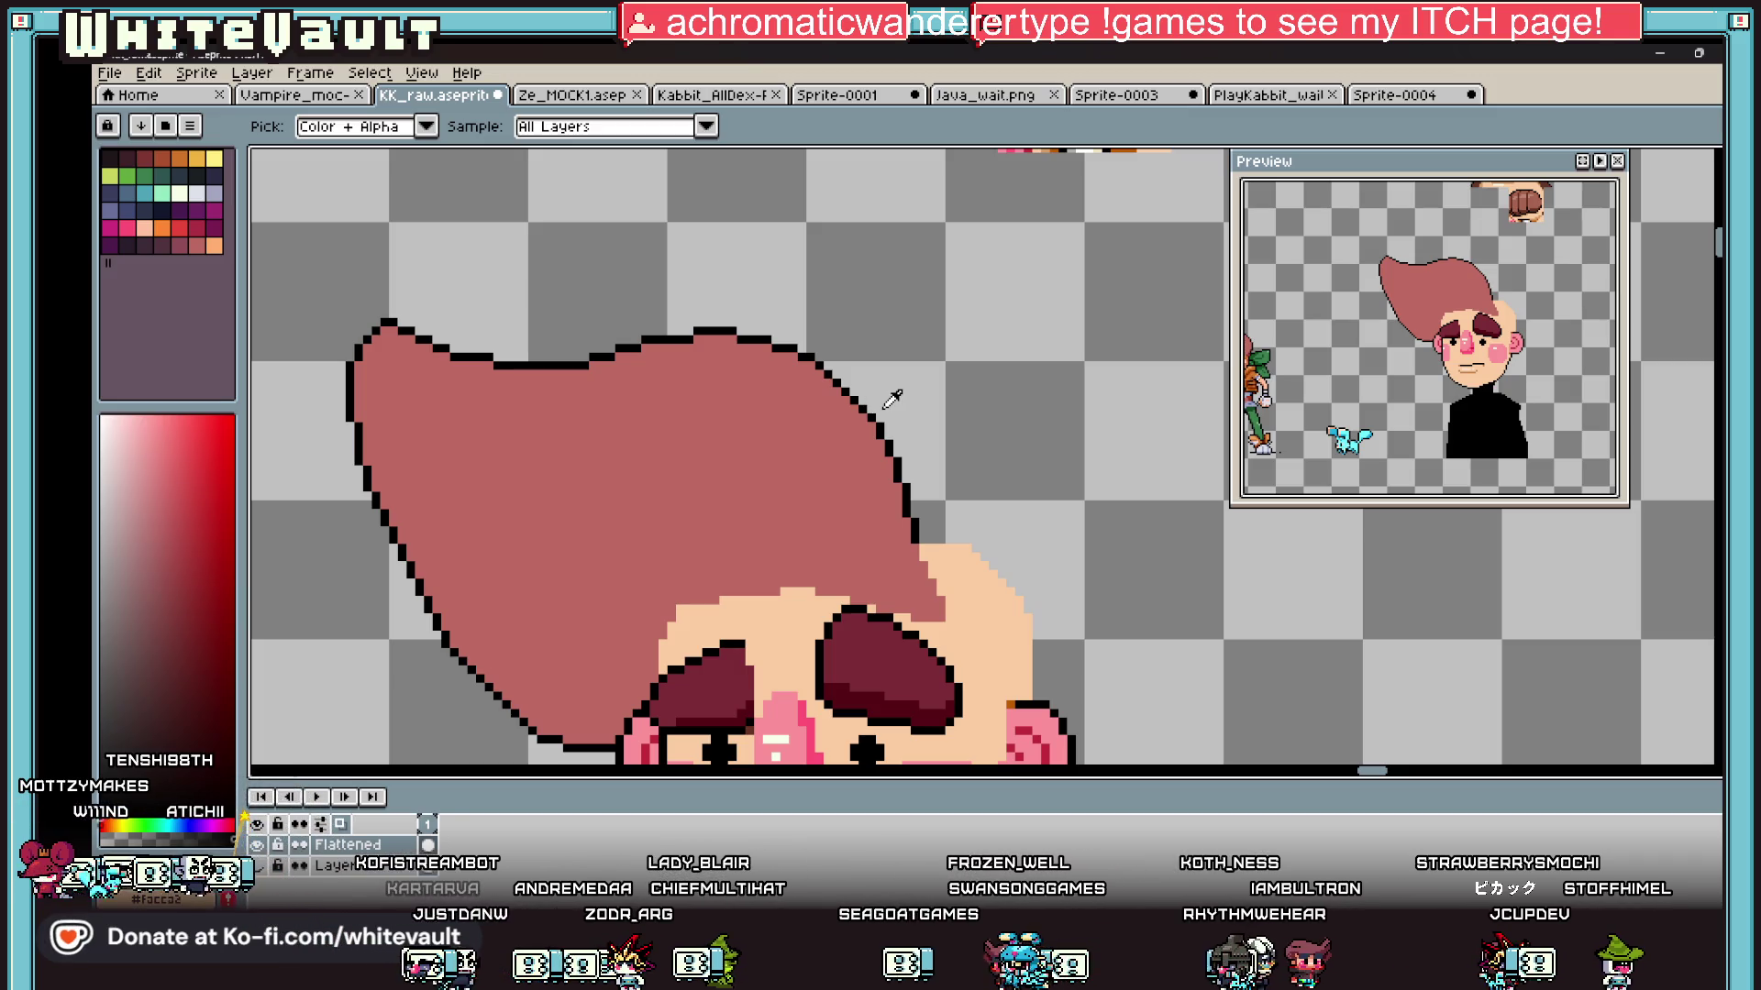
scroll(892, 399, "down", 3)
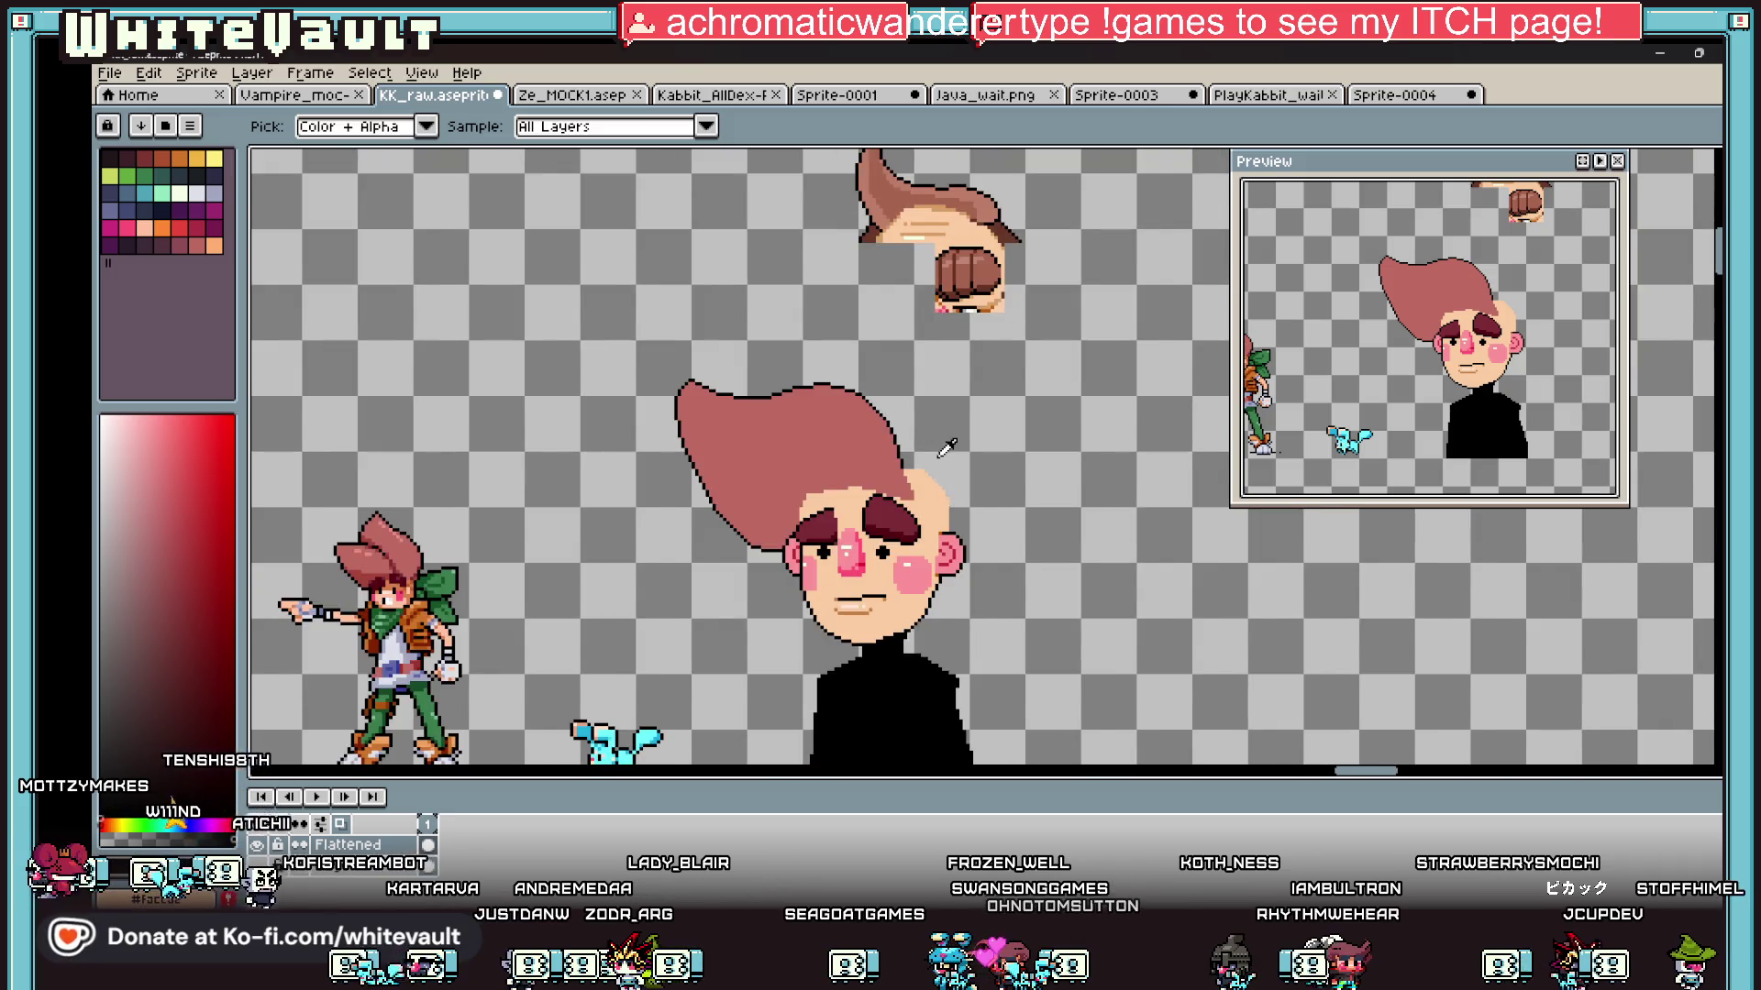
Step: Marquee-select and delete the stray hair-and-fist fragment above the portrait
scroll(986, 416, "down", 2)
scroll(986, 415, "up", 2)
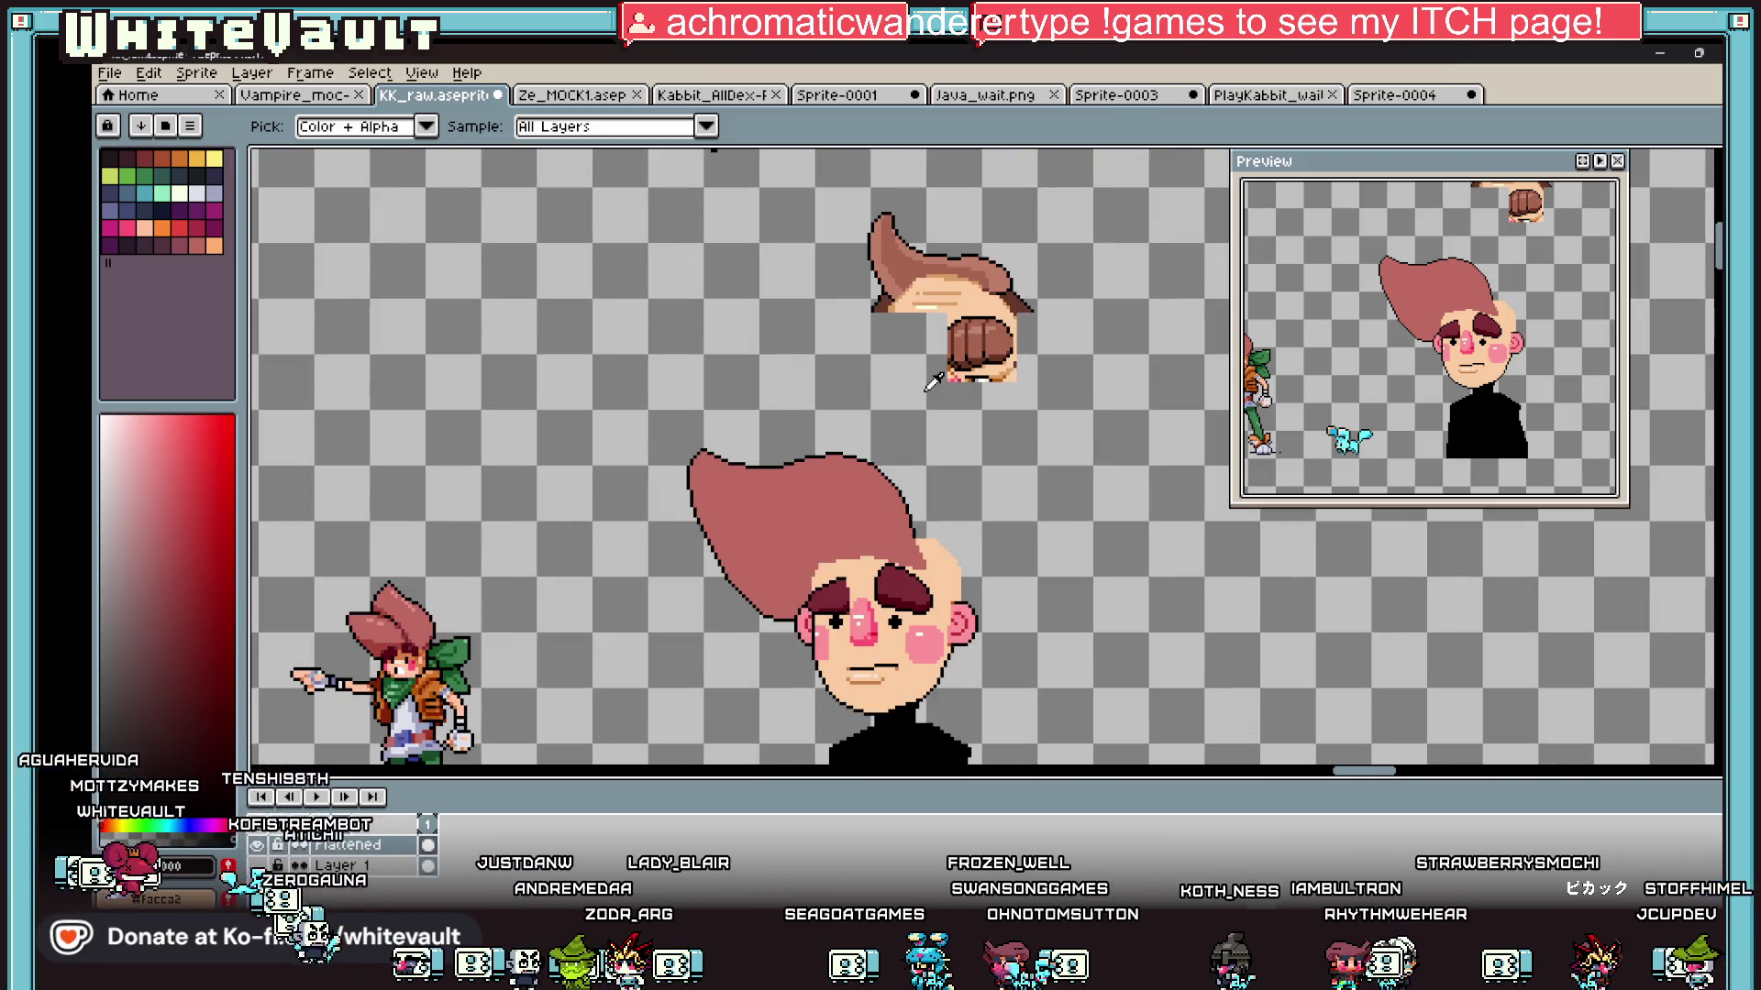
key("w")
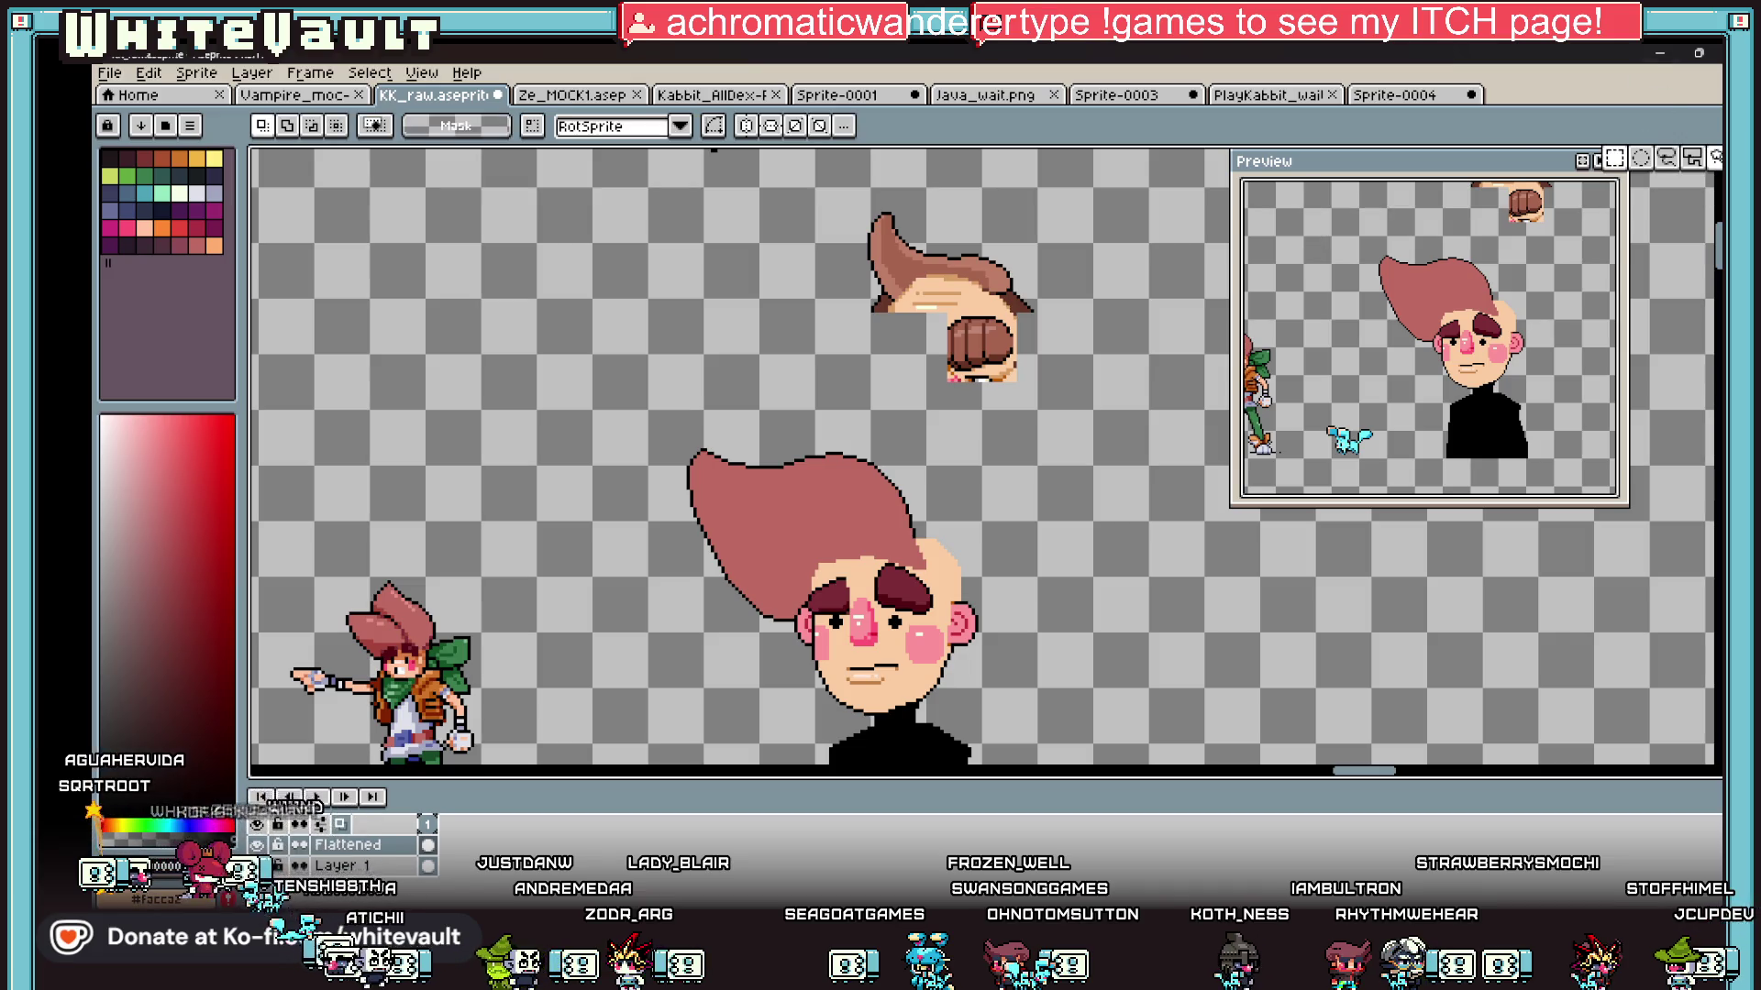
left_click_drag(806, 190, 1052, 404)
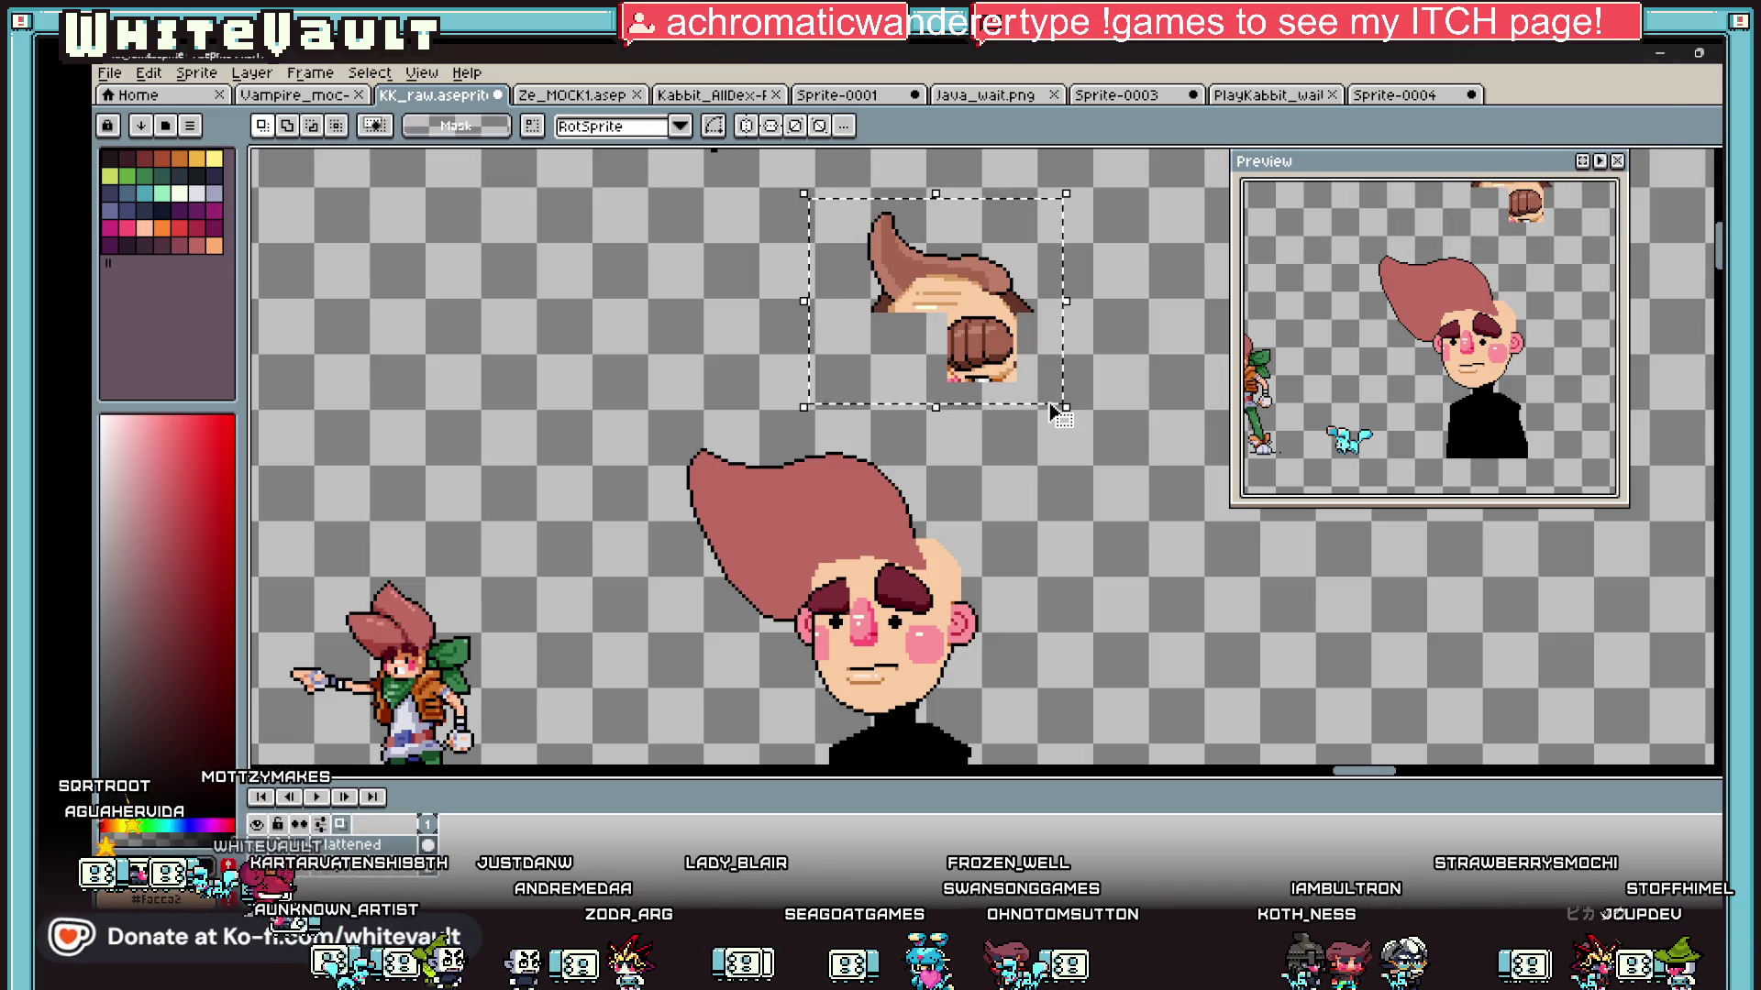
key("Delete")
Step: Sample a darker colour and draw a 2px shading line across the pink hair
key("i")
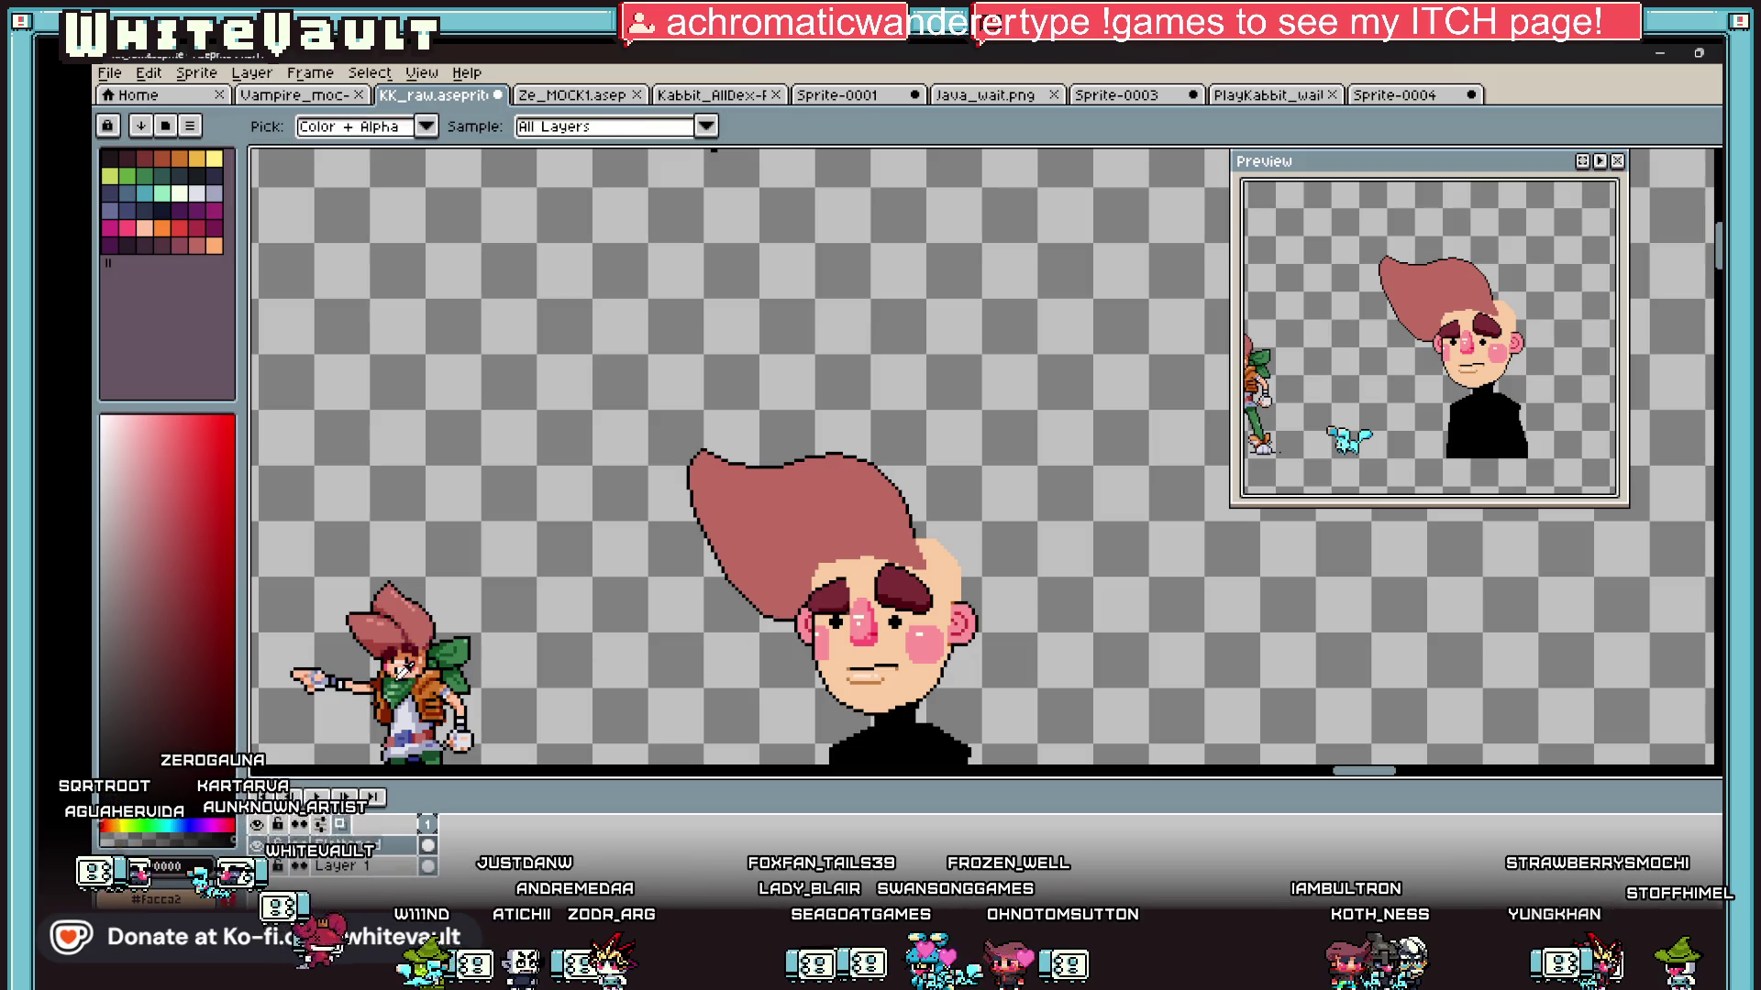
left_click(385, 638)
key("b")
scroll(706, 528, "up", 2)
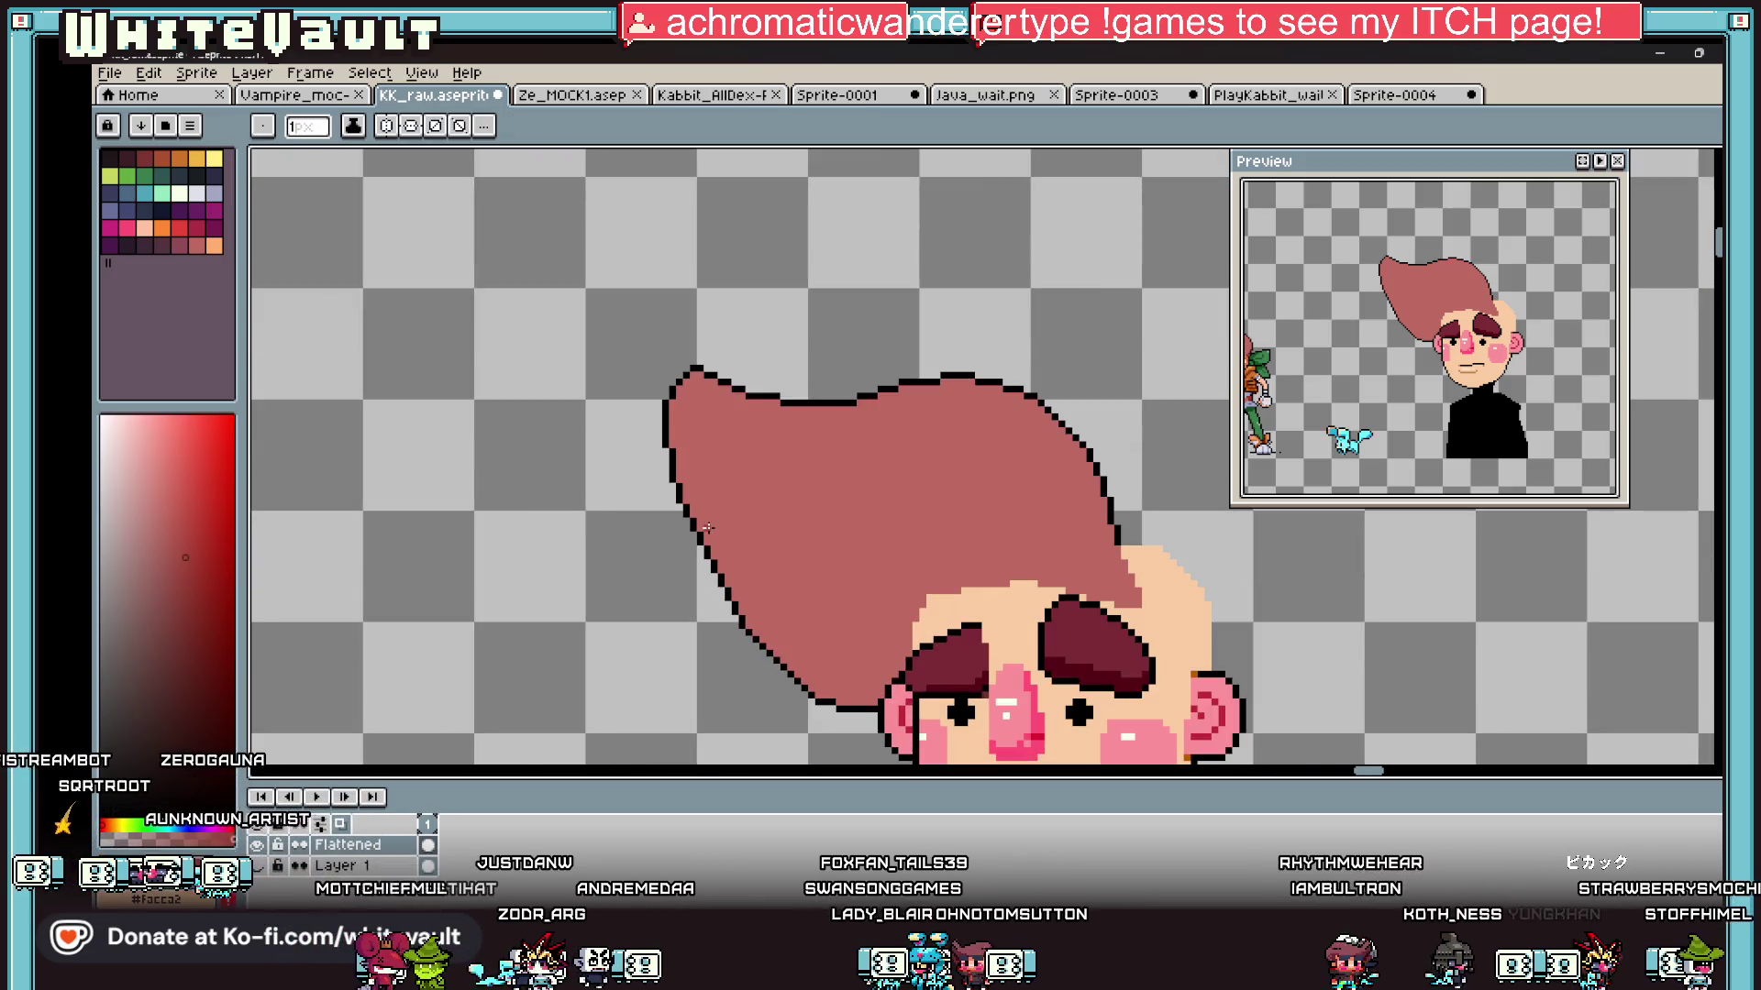
key("b")
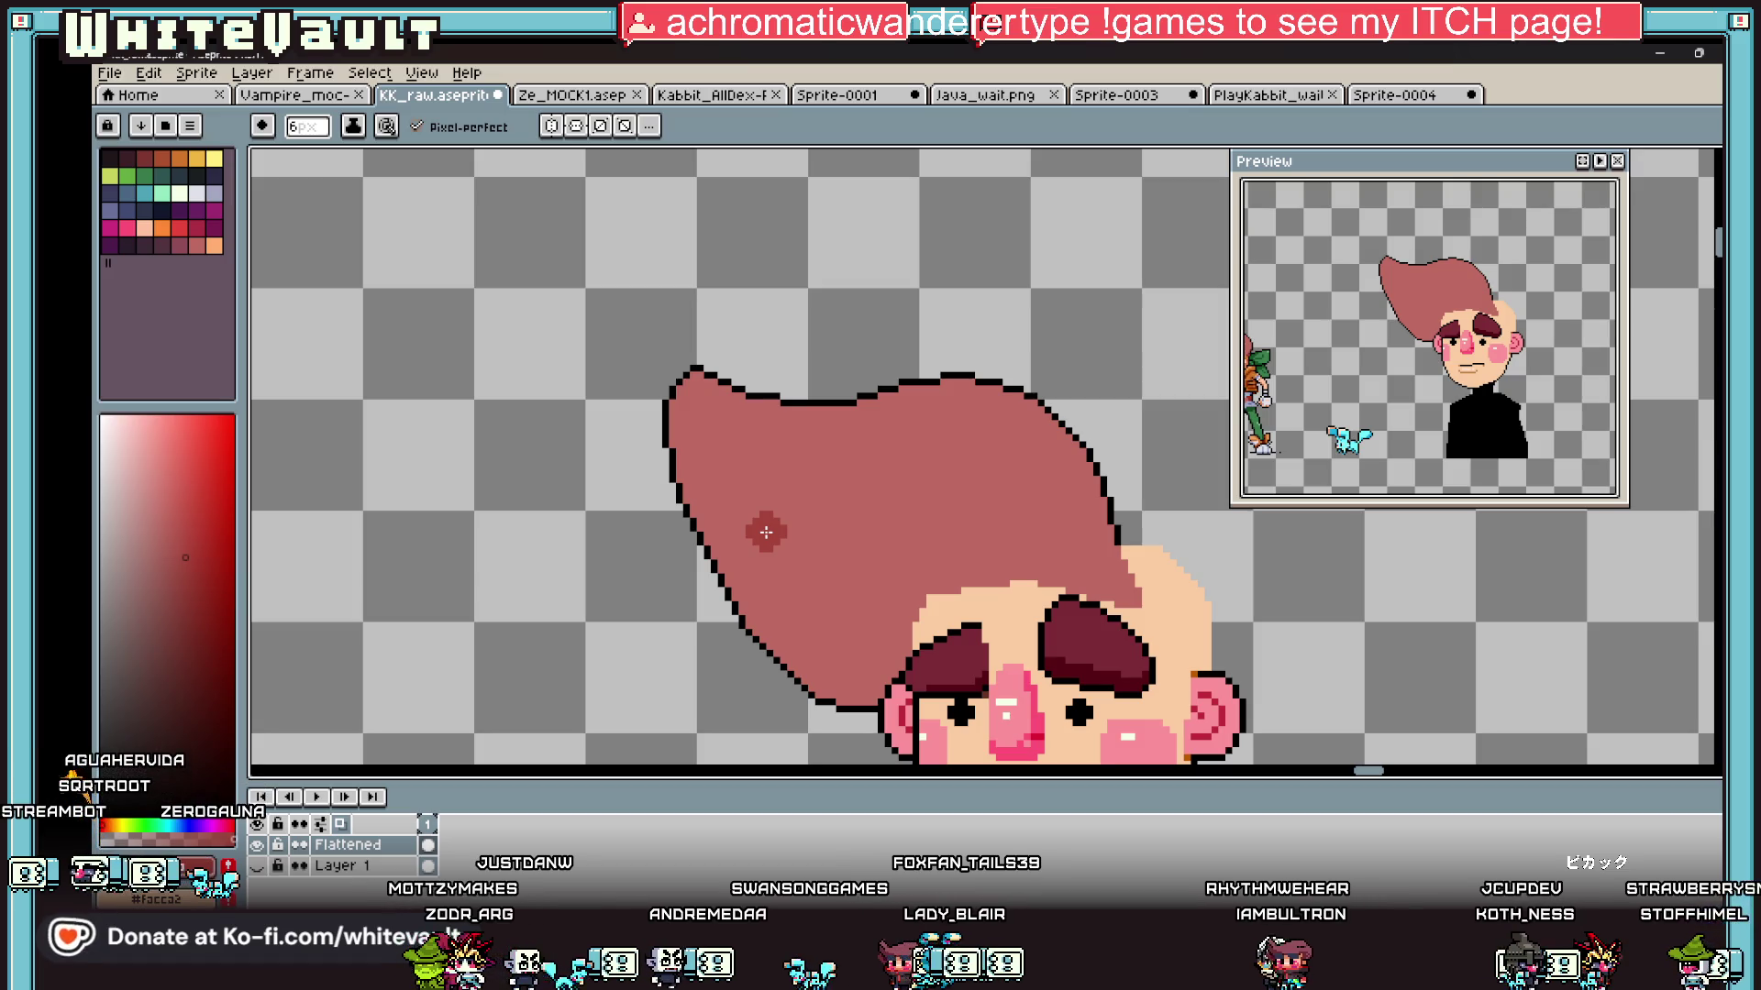
scroll(766, 532, "down", 2)
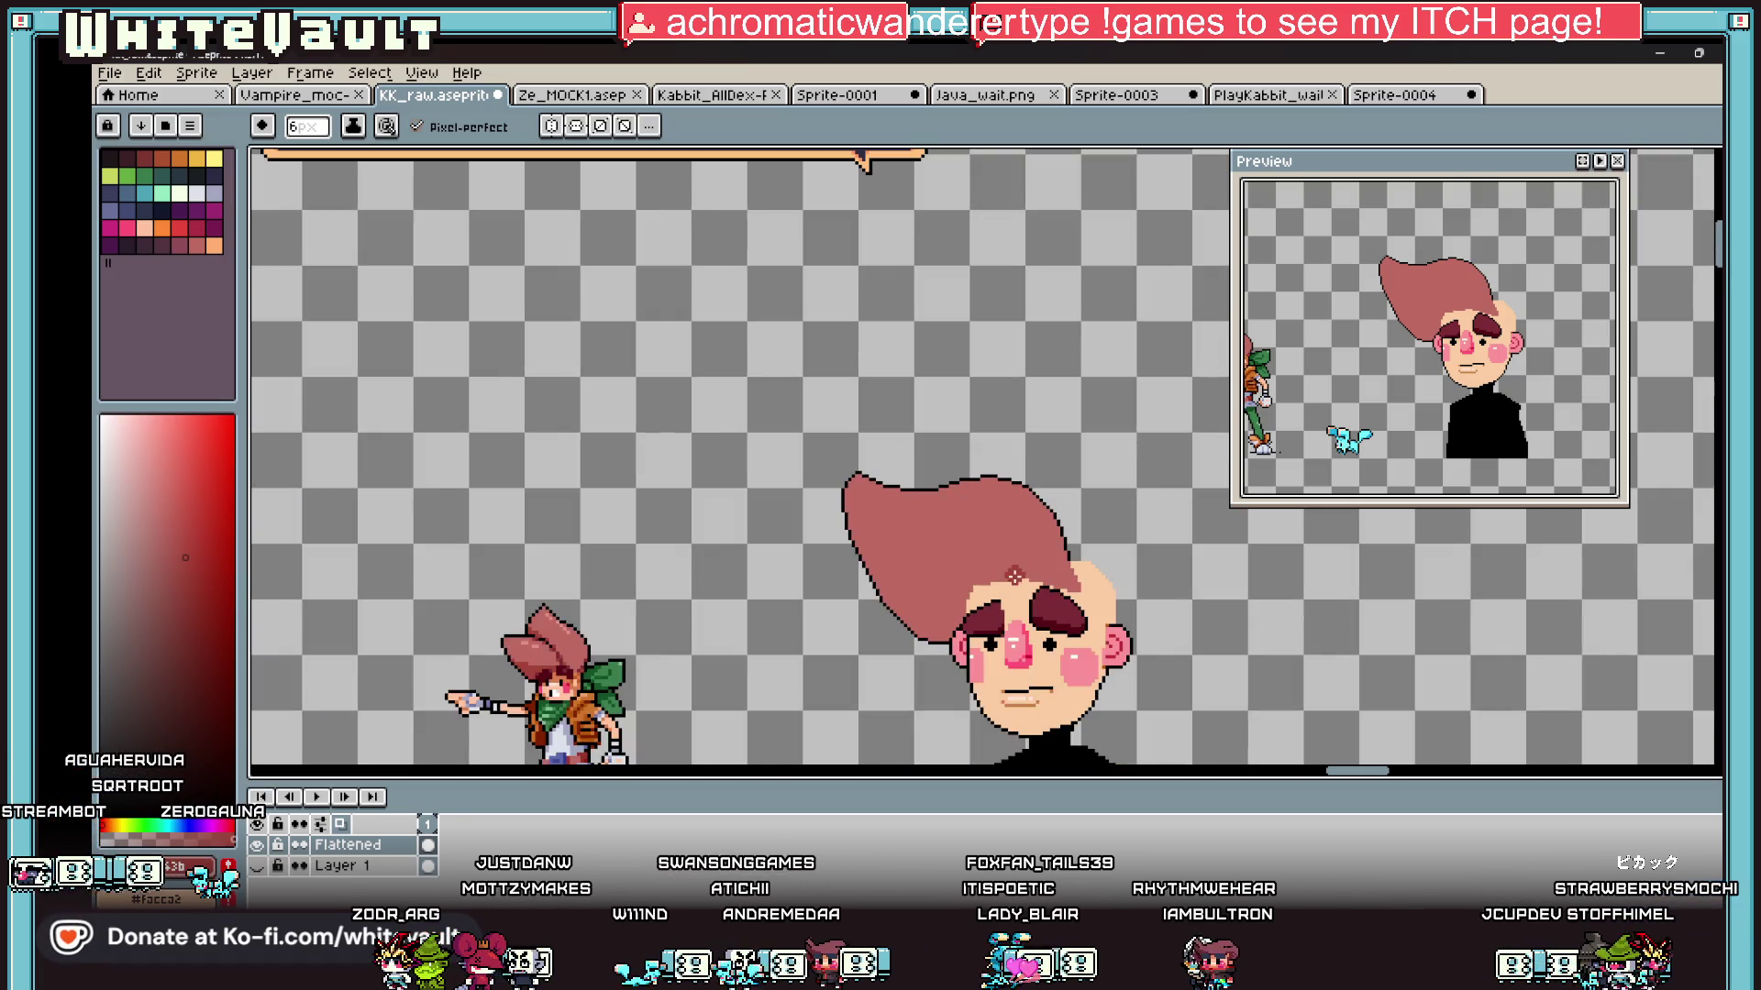
scroll(875, 596, "up", 1)
key("minus")
key("minus")
key("minus")
key("plus")
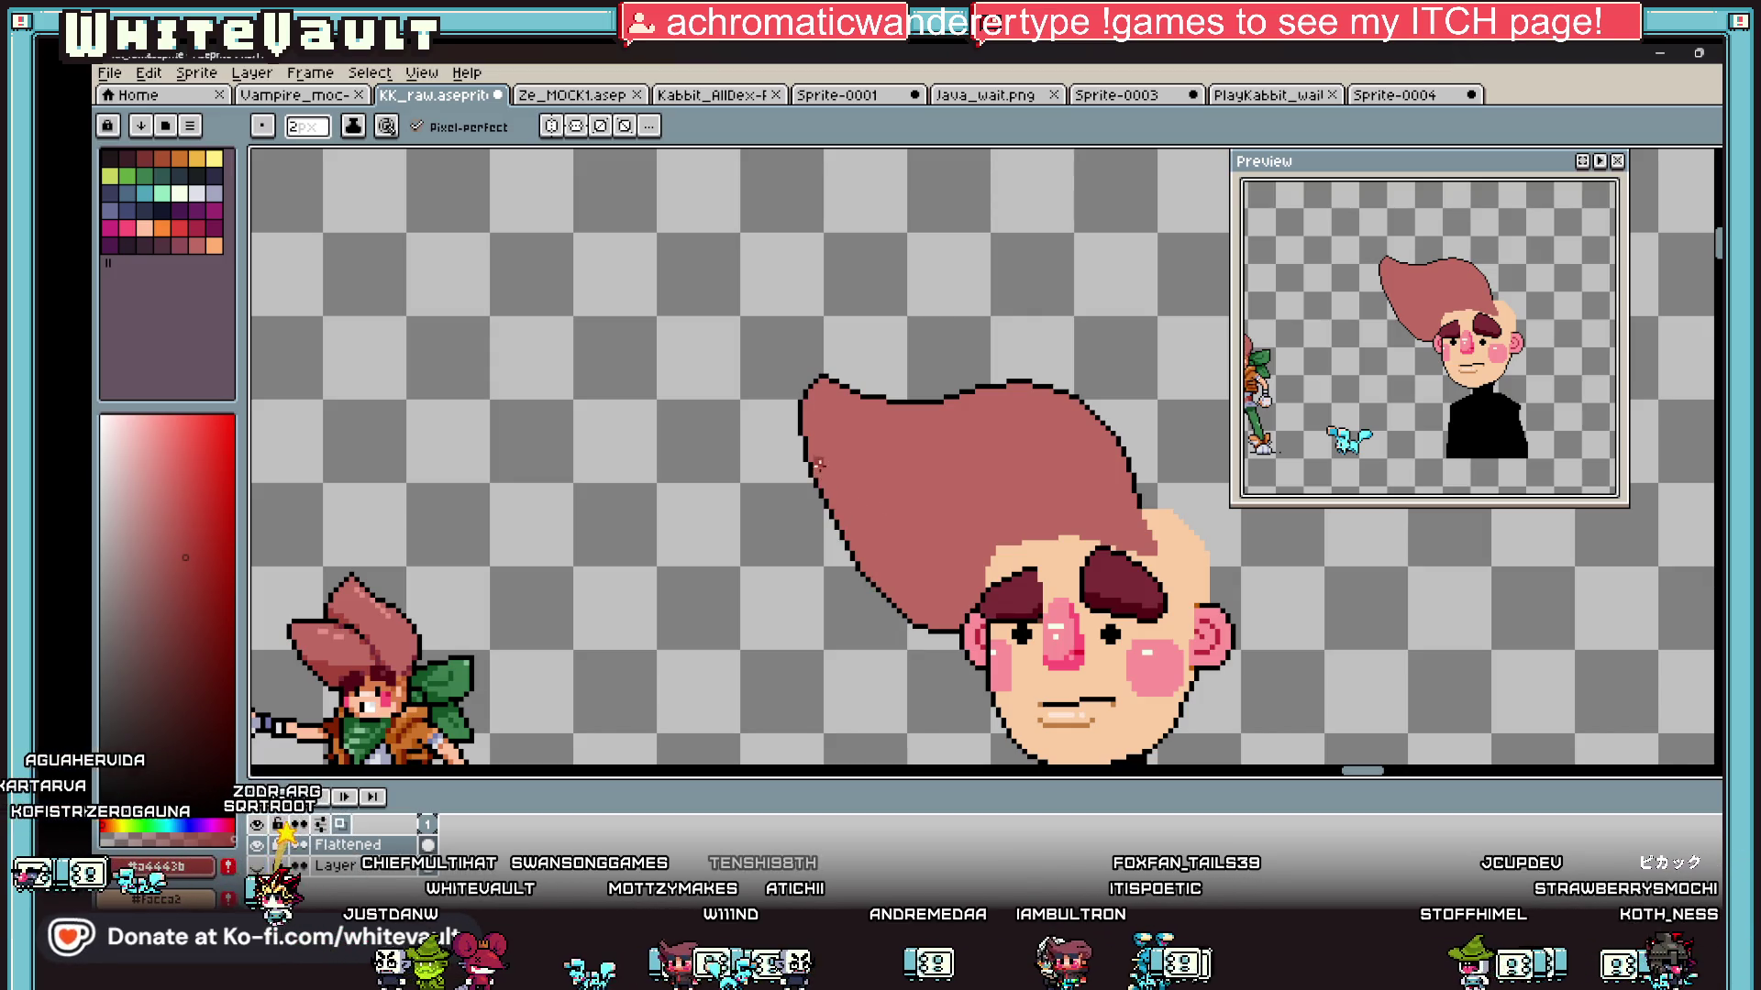
mouse_move(812, 452)
left_mouse_down()
mouse_move(872, 507)
mouse_move(1000, 495)
mouse_move(1148, 526)
left_mouse_up()
key("ctrl+z")
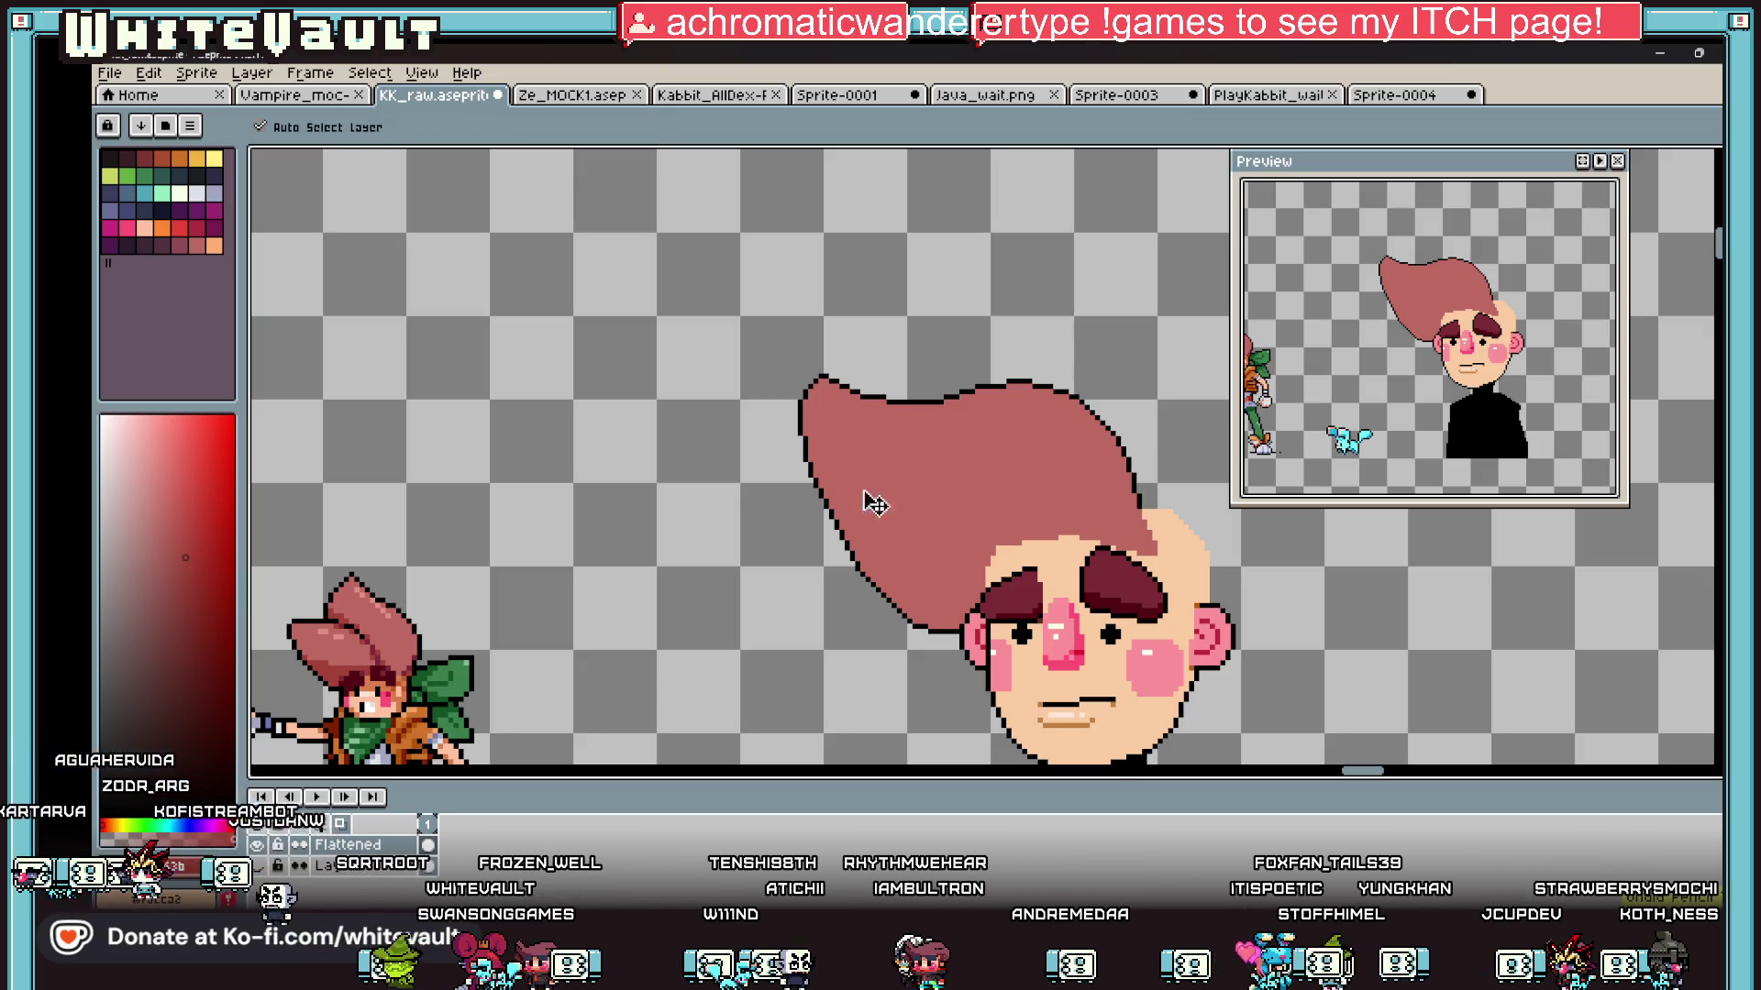
mouse_move(813, 452)
left_mouse_down()
mouse_move(871, 506)
mouse_move(1141, 529)
left_mouse_up()
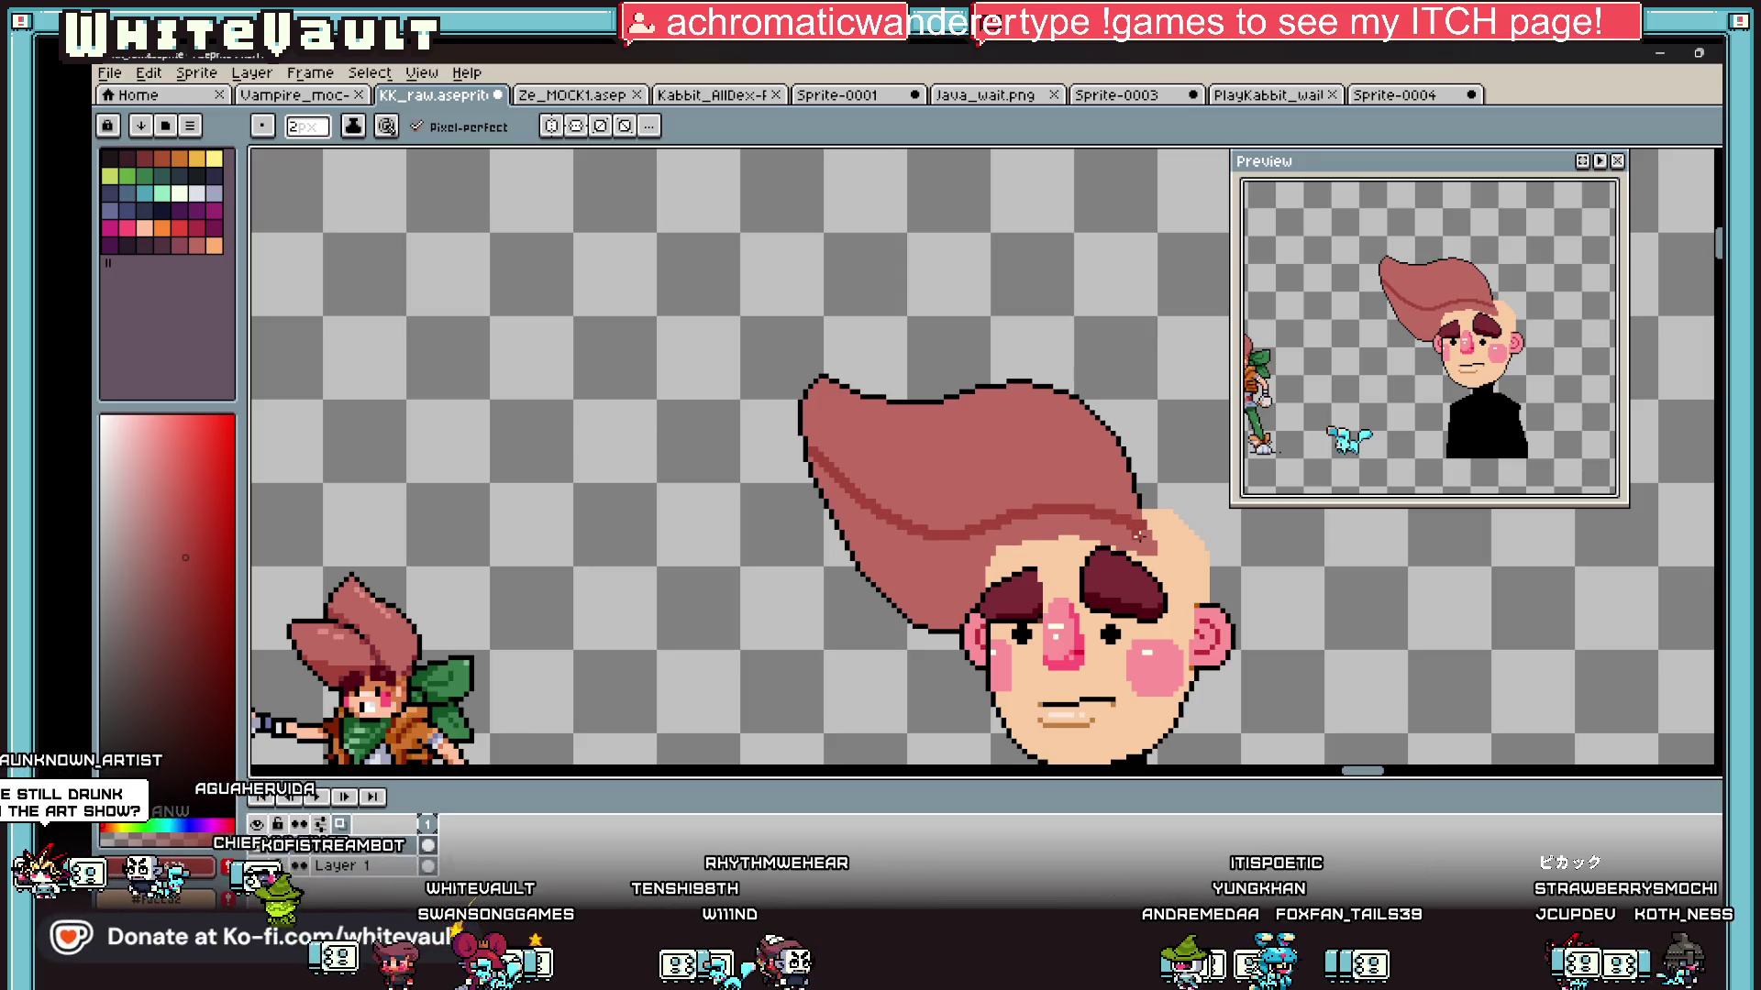
Step: Bucket-fill the hair below the shading line with the darker tone
key("g")
left_click(1121, 527)
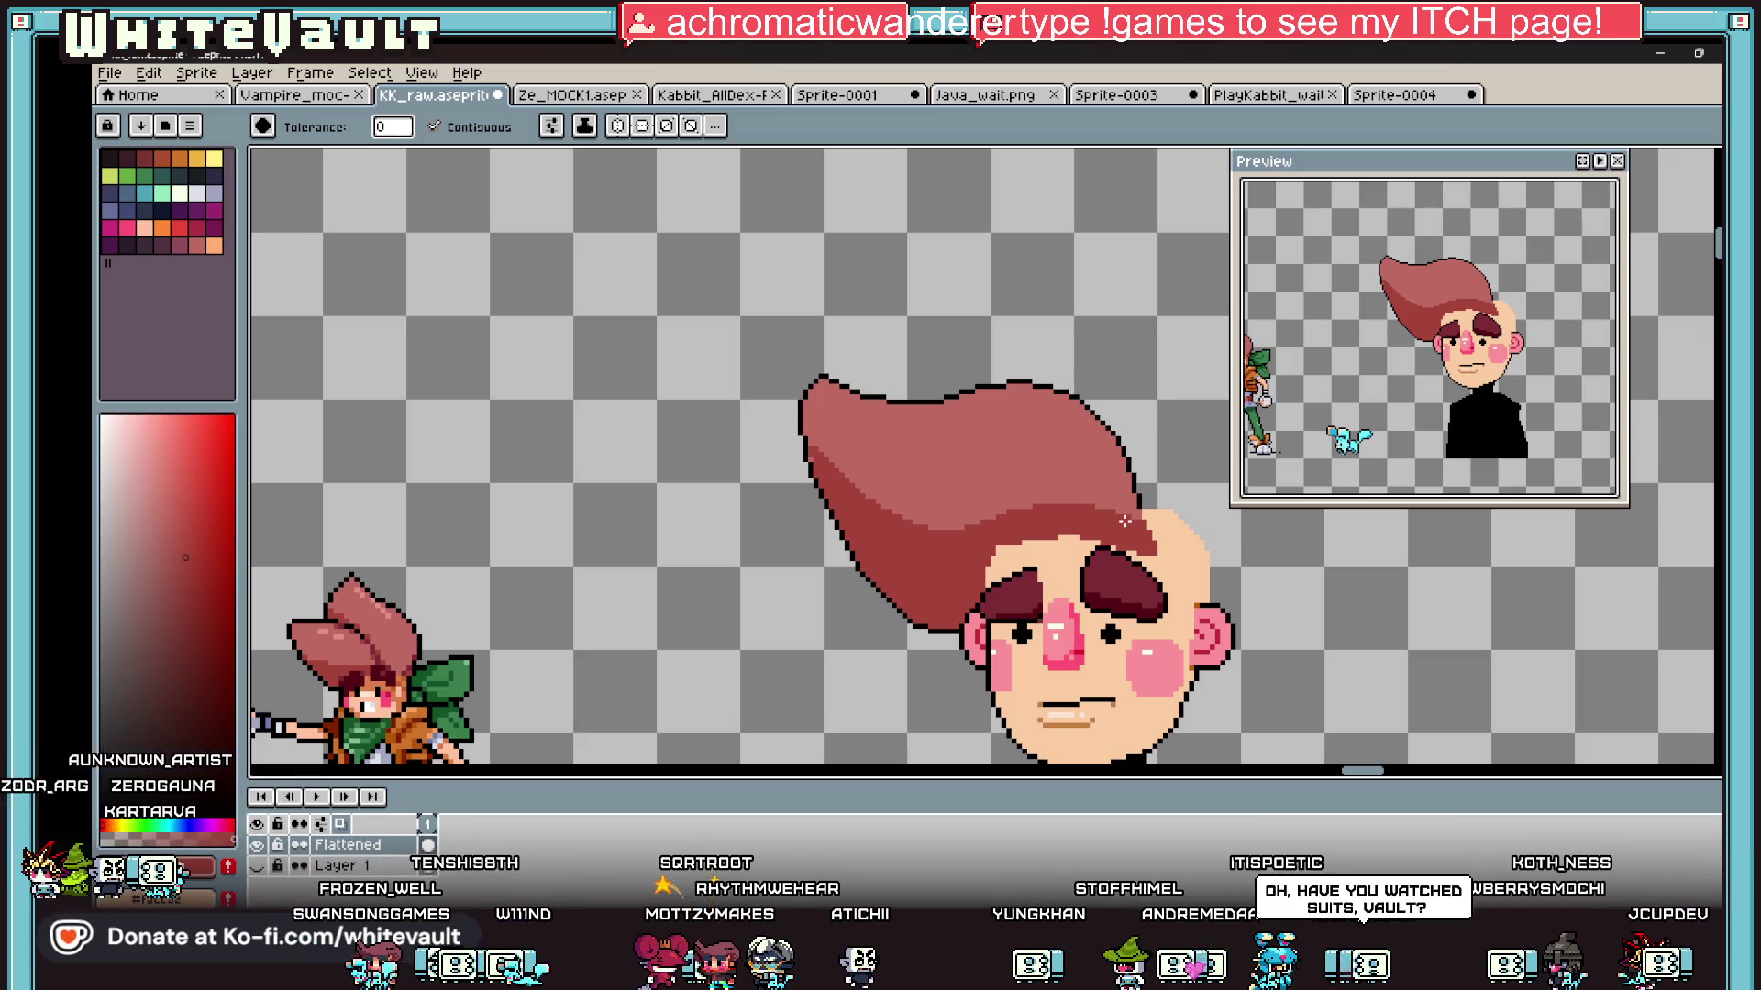
scroll(1157, 463, "down", 3)
scroll(1051, 536, "up", 4)
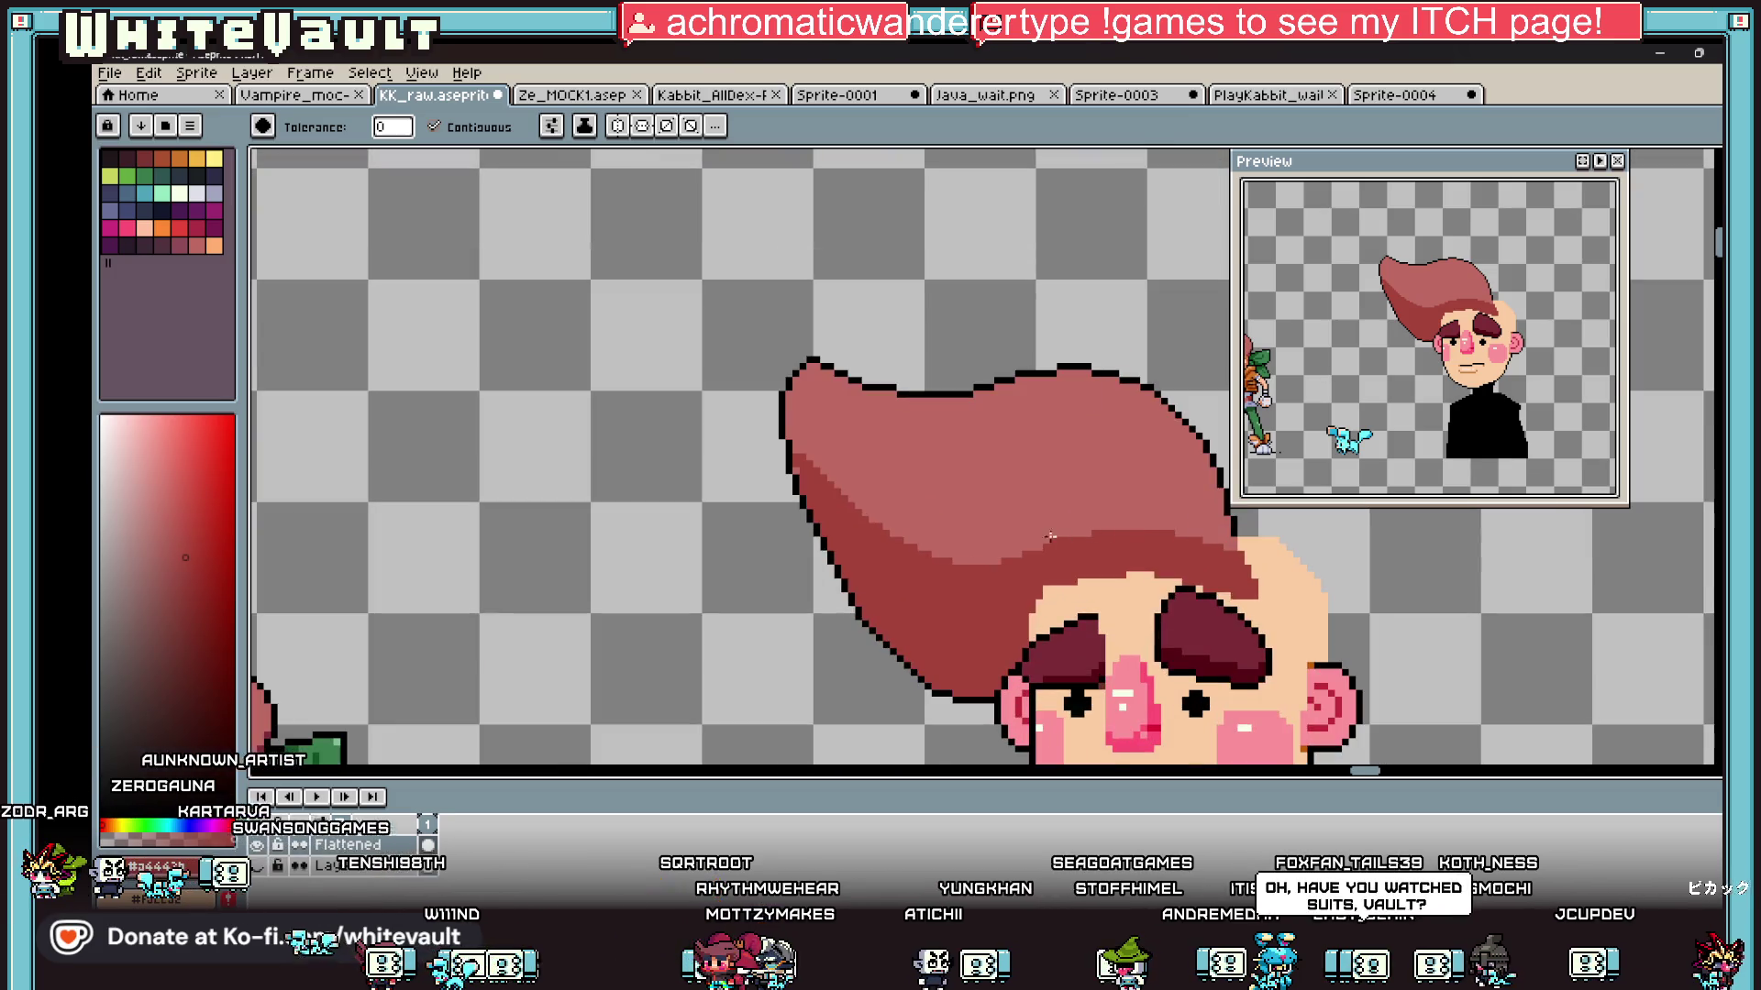
Step: Sample a colour from the hair and switch between the pencil and eraser
key("b")
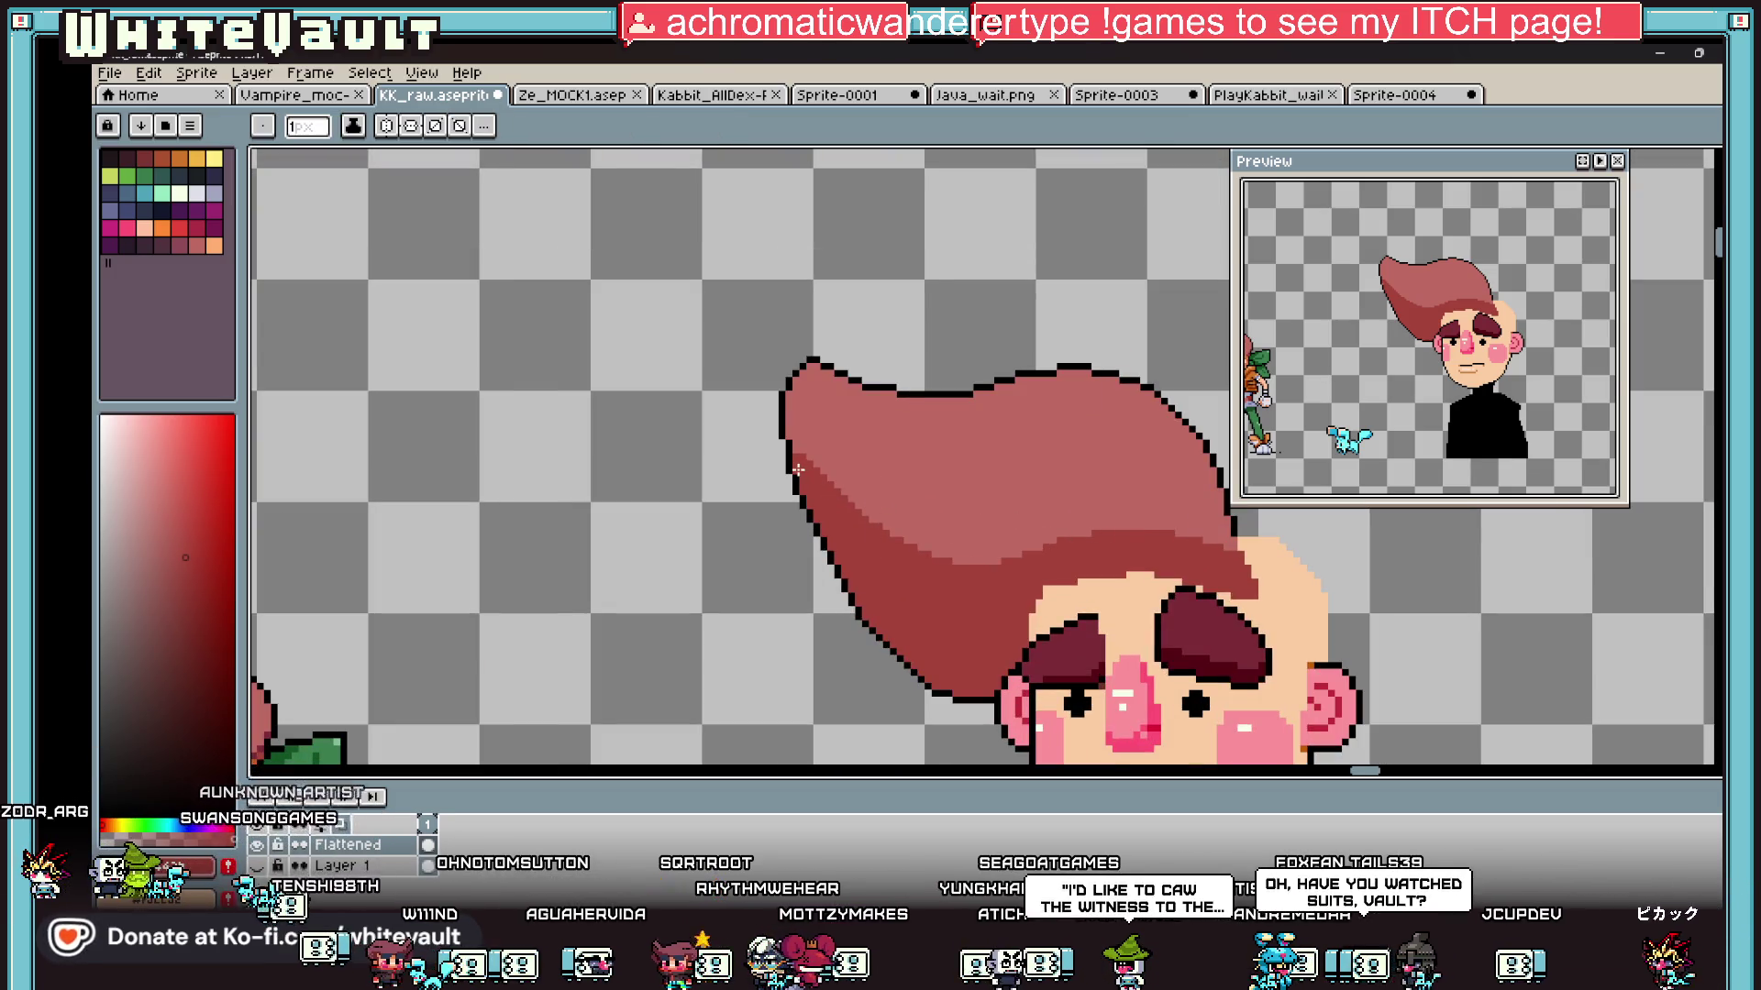
scroll(797, 469, "up", 2)
scroll(951, 546, "down", 2)
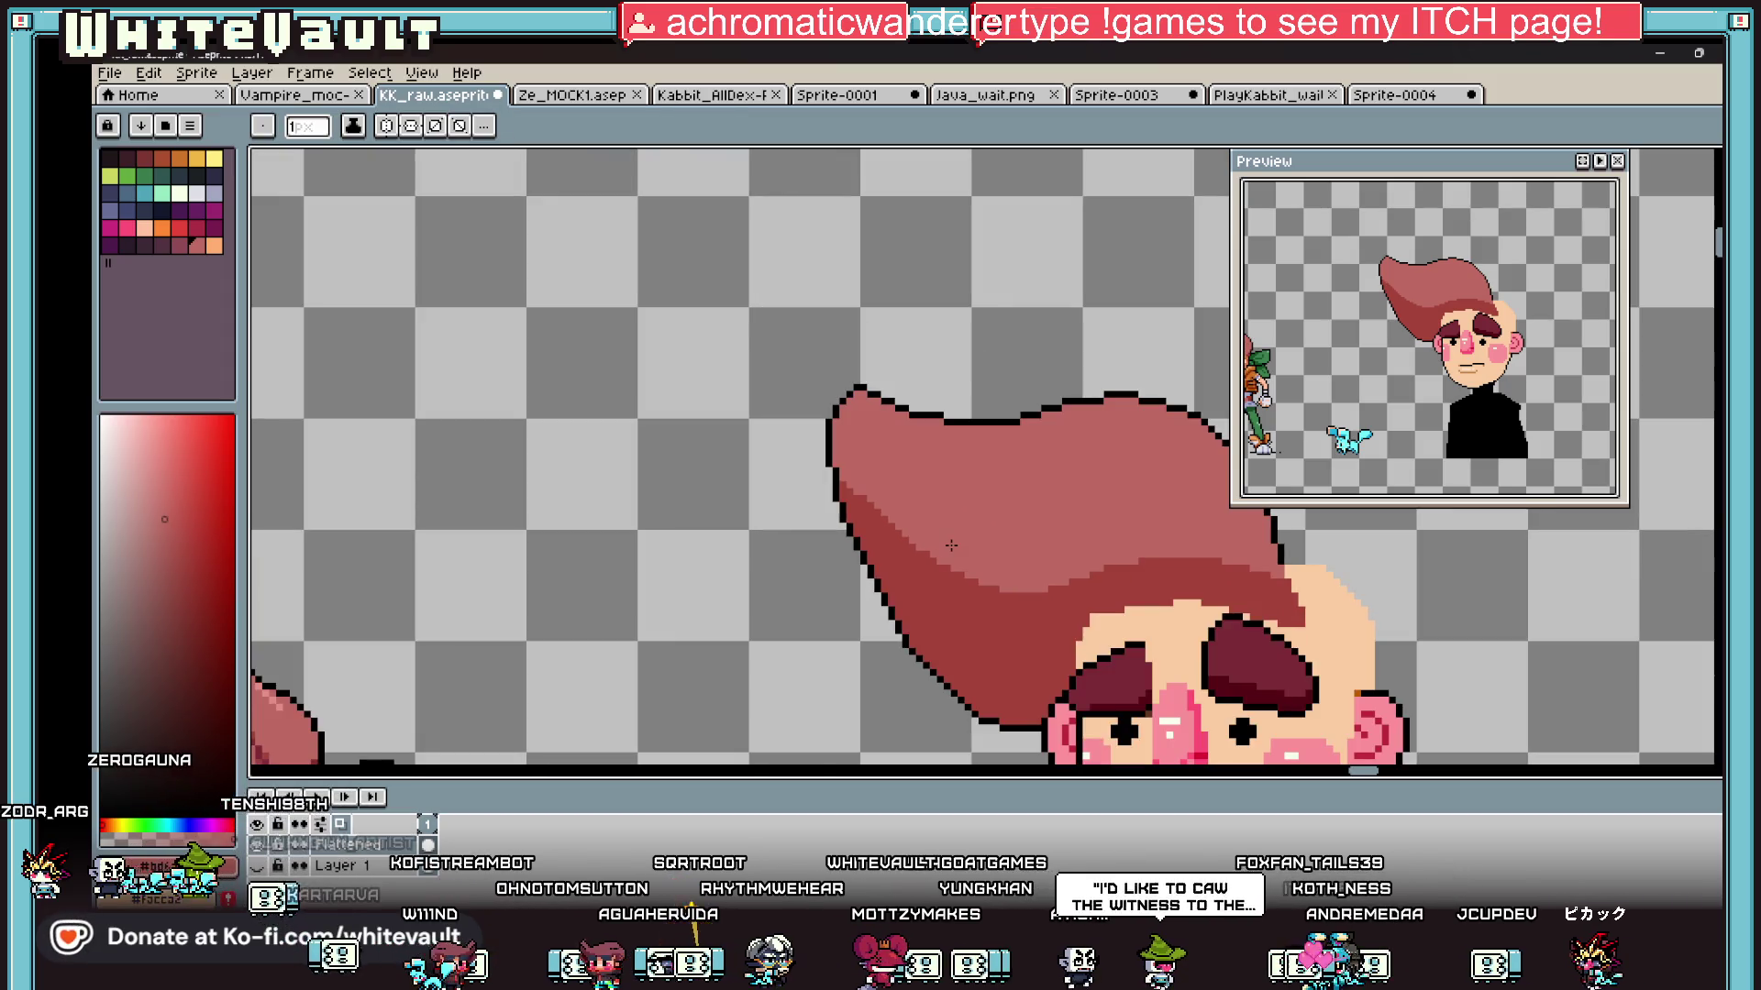
scroll(938, 544, "down", 3)
scroll(761, 413, "up", 2)
key("i")
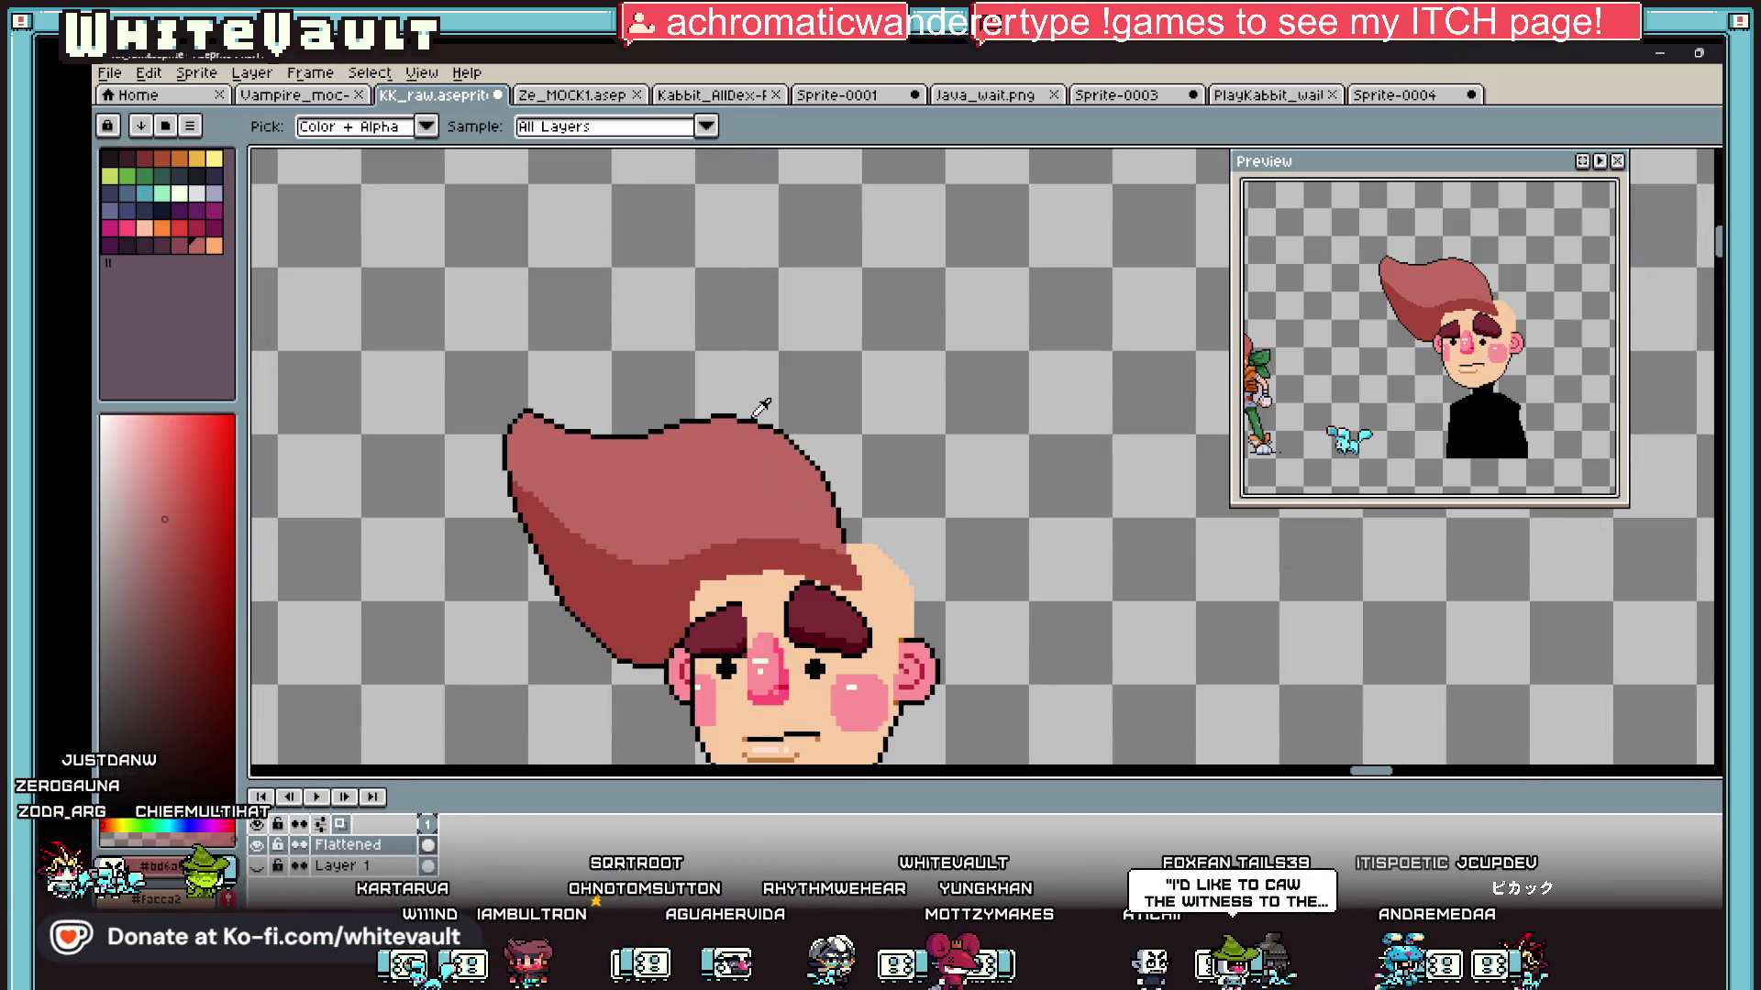
key("b")
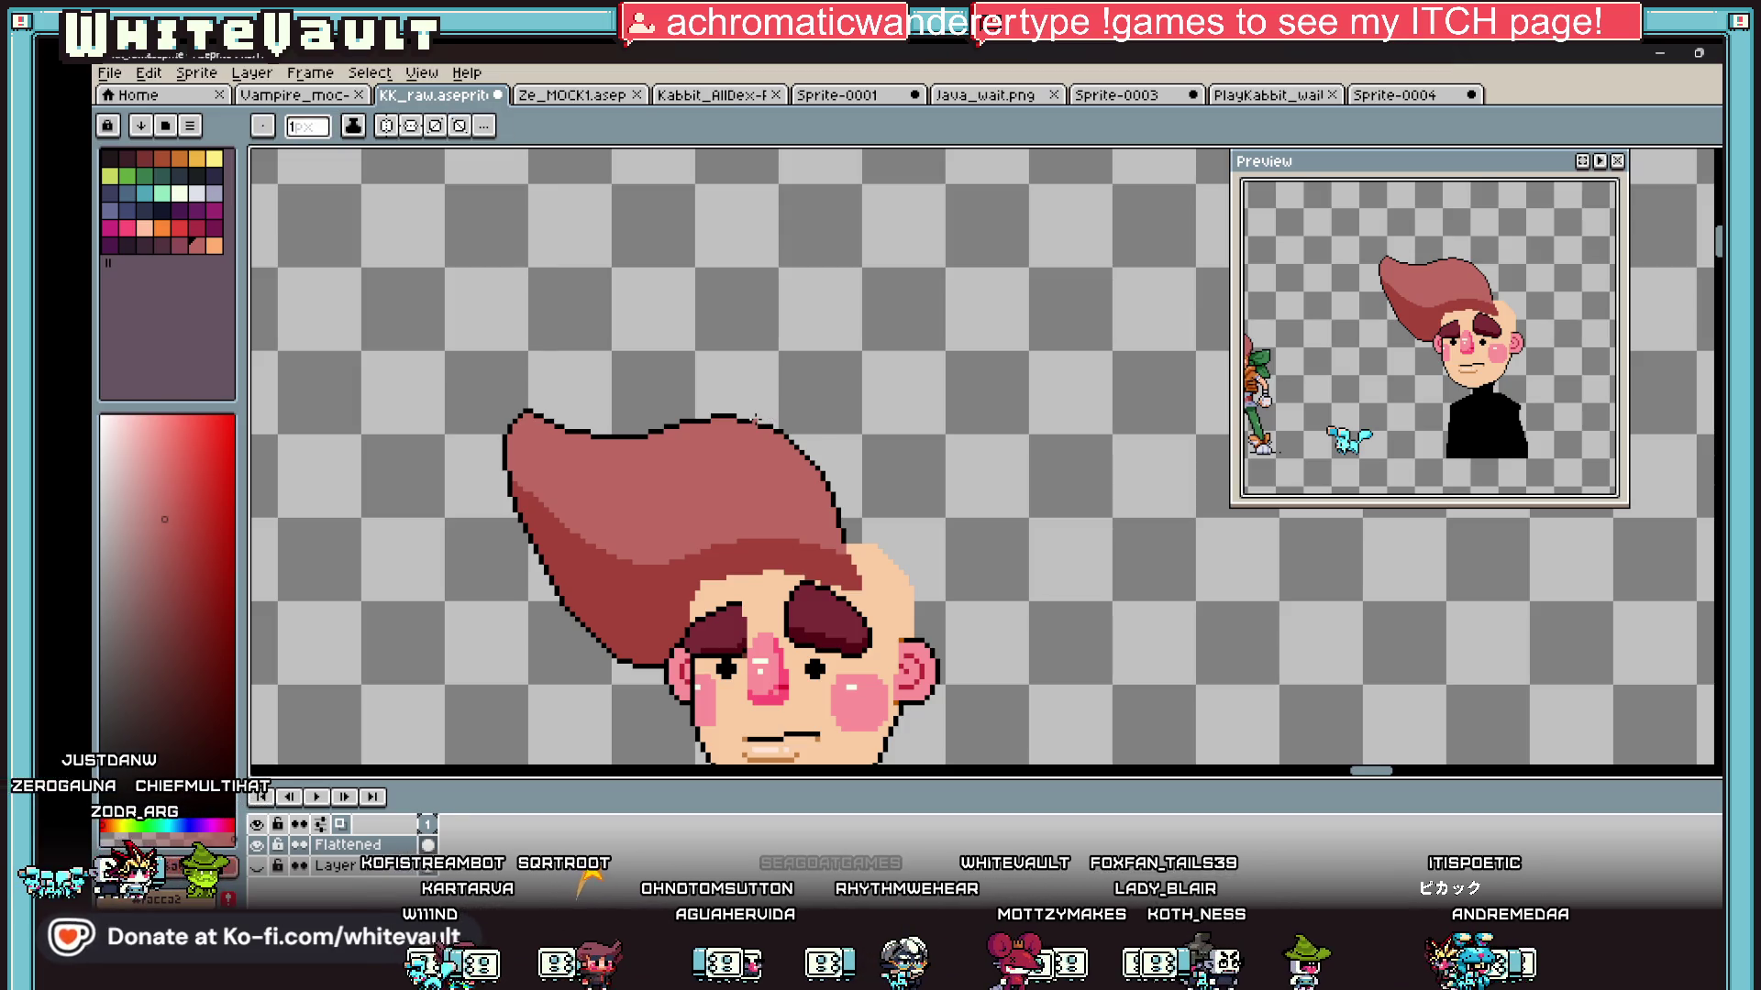
key("i")
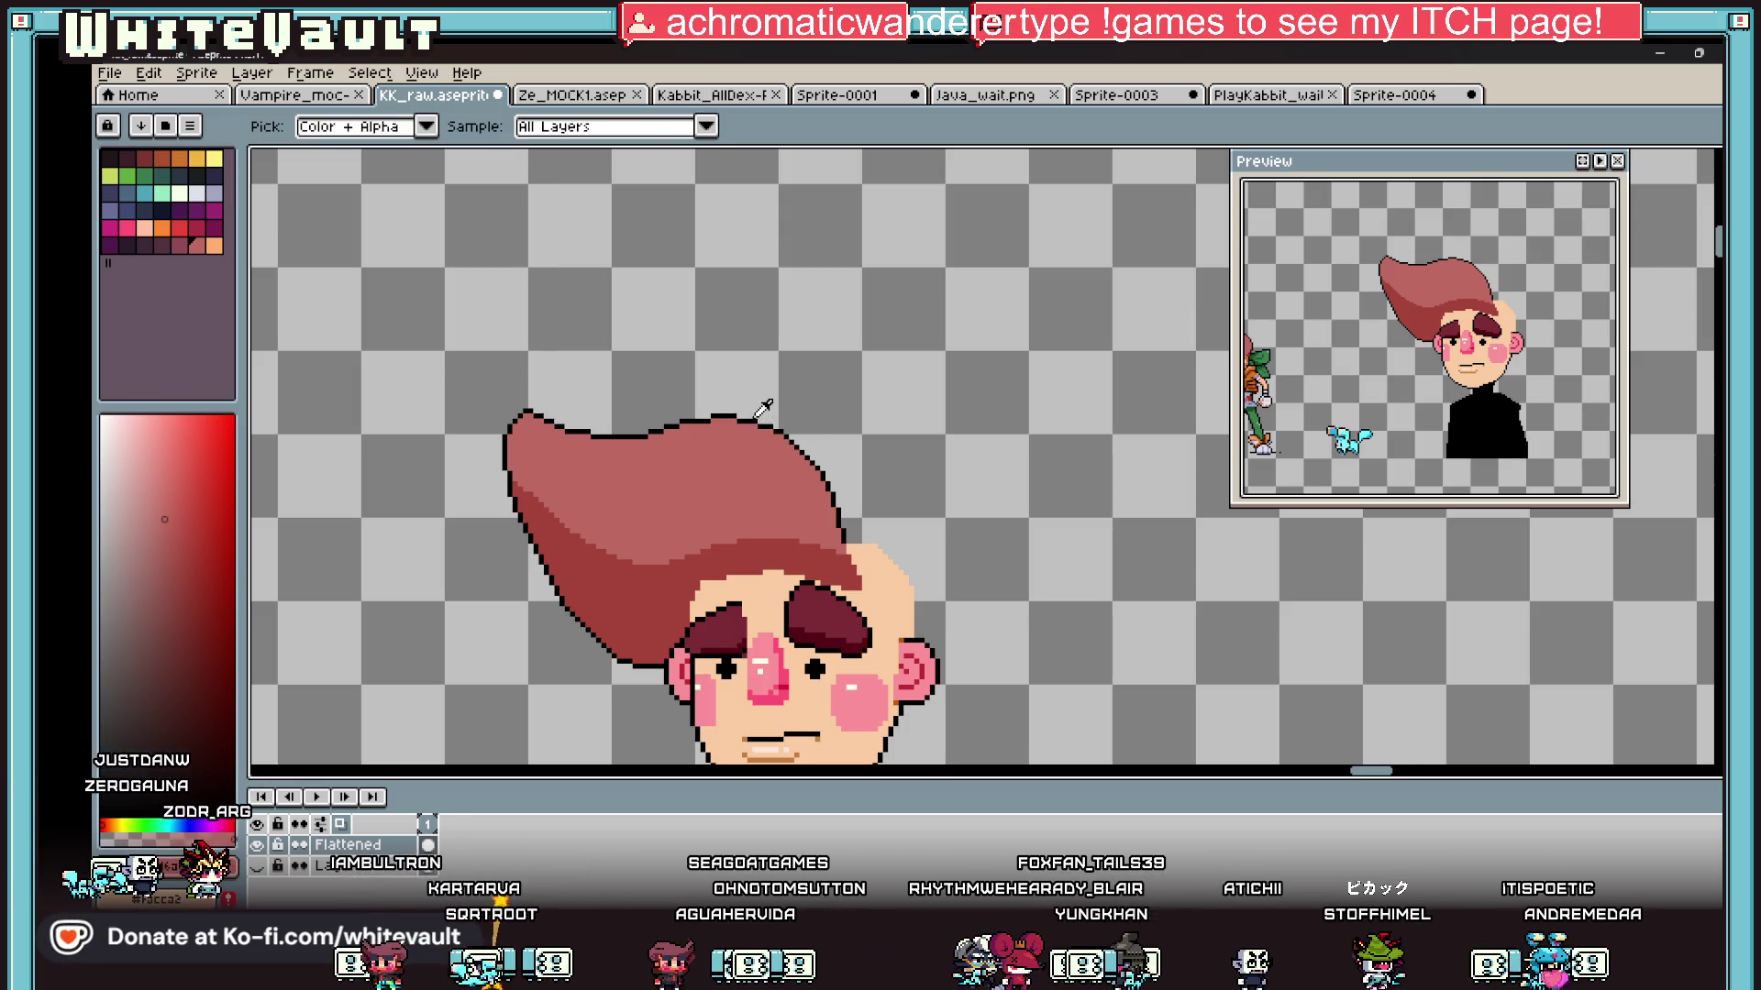
left_click(757, 415)
key("b")
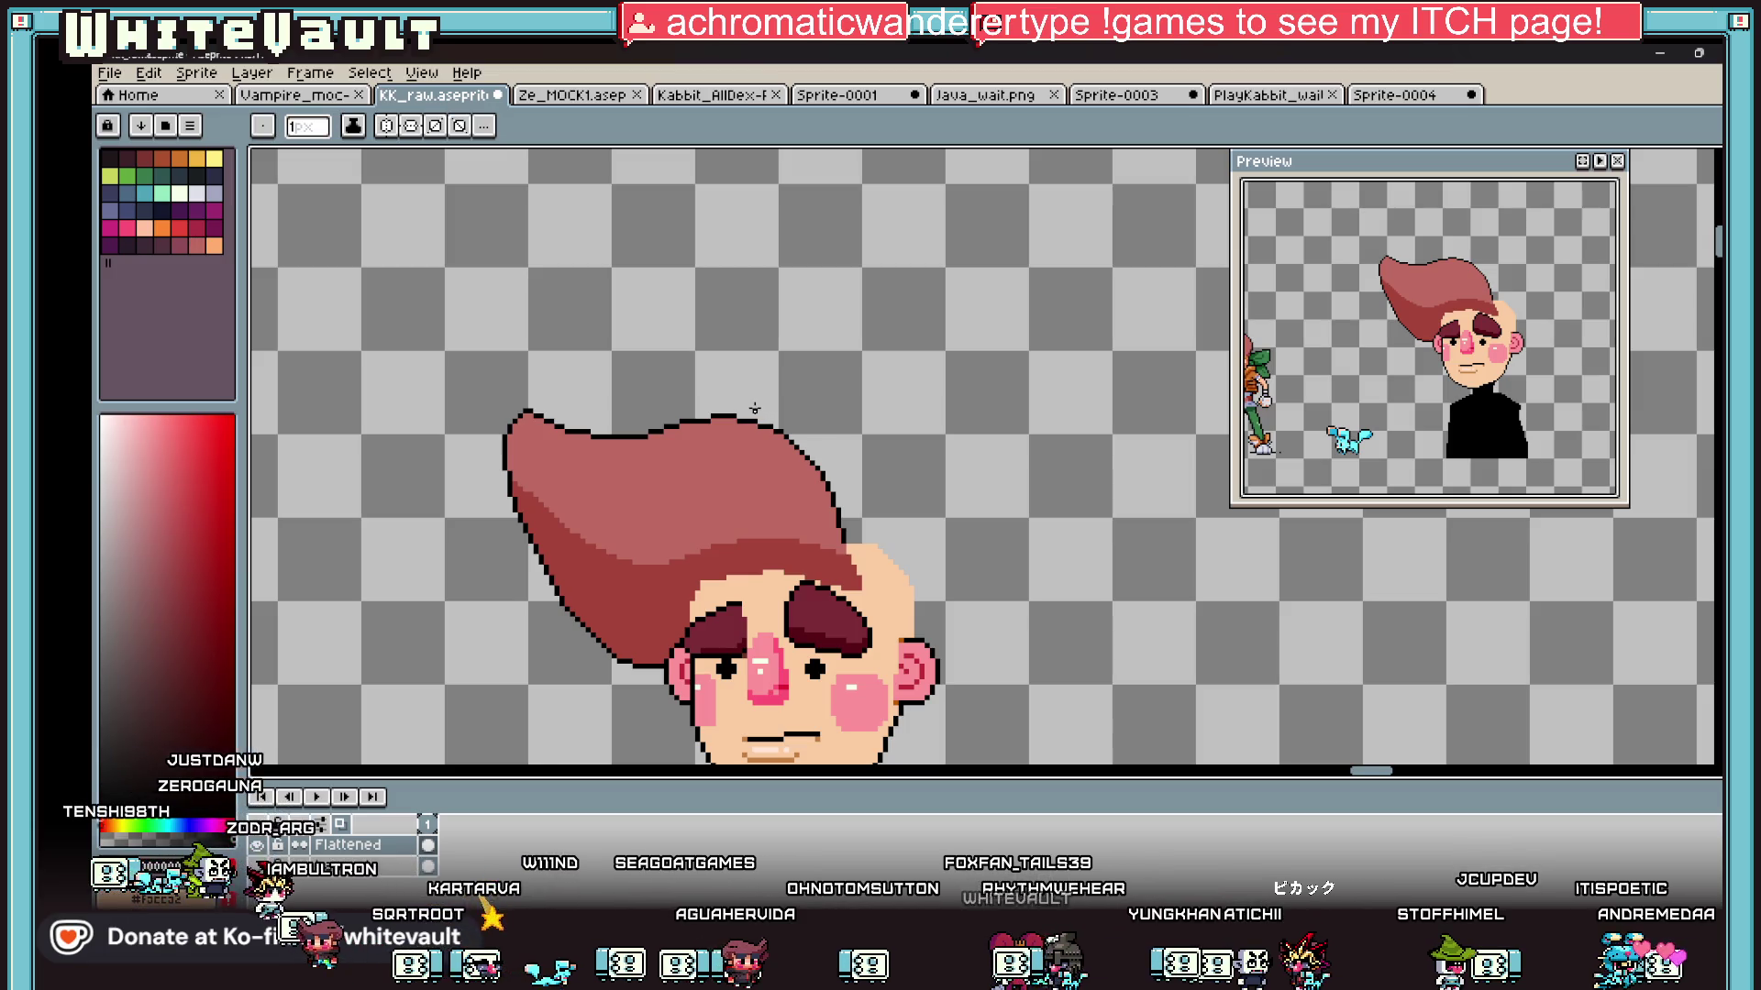
scroll(1154, 447, "down", 2)
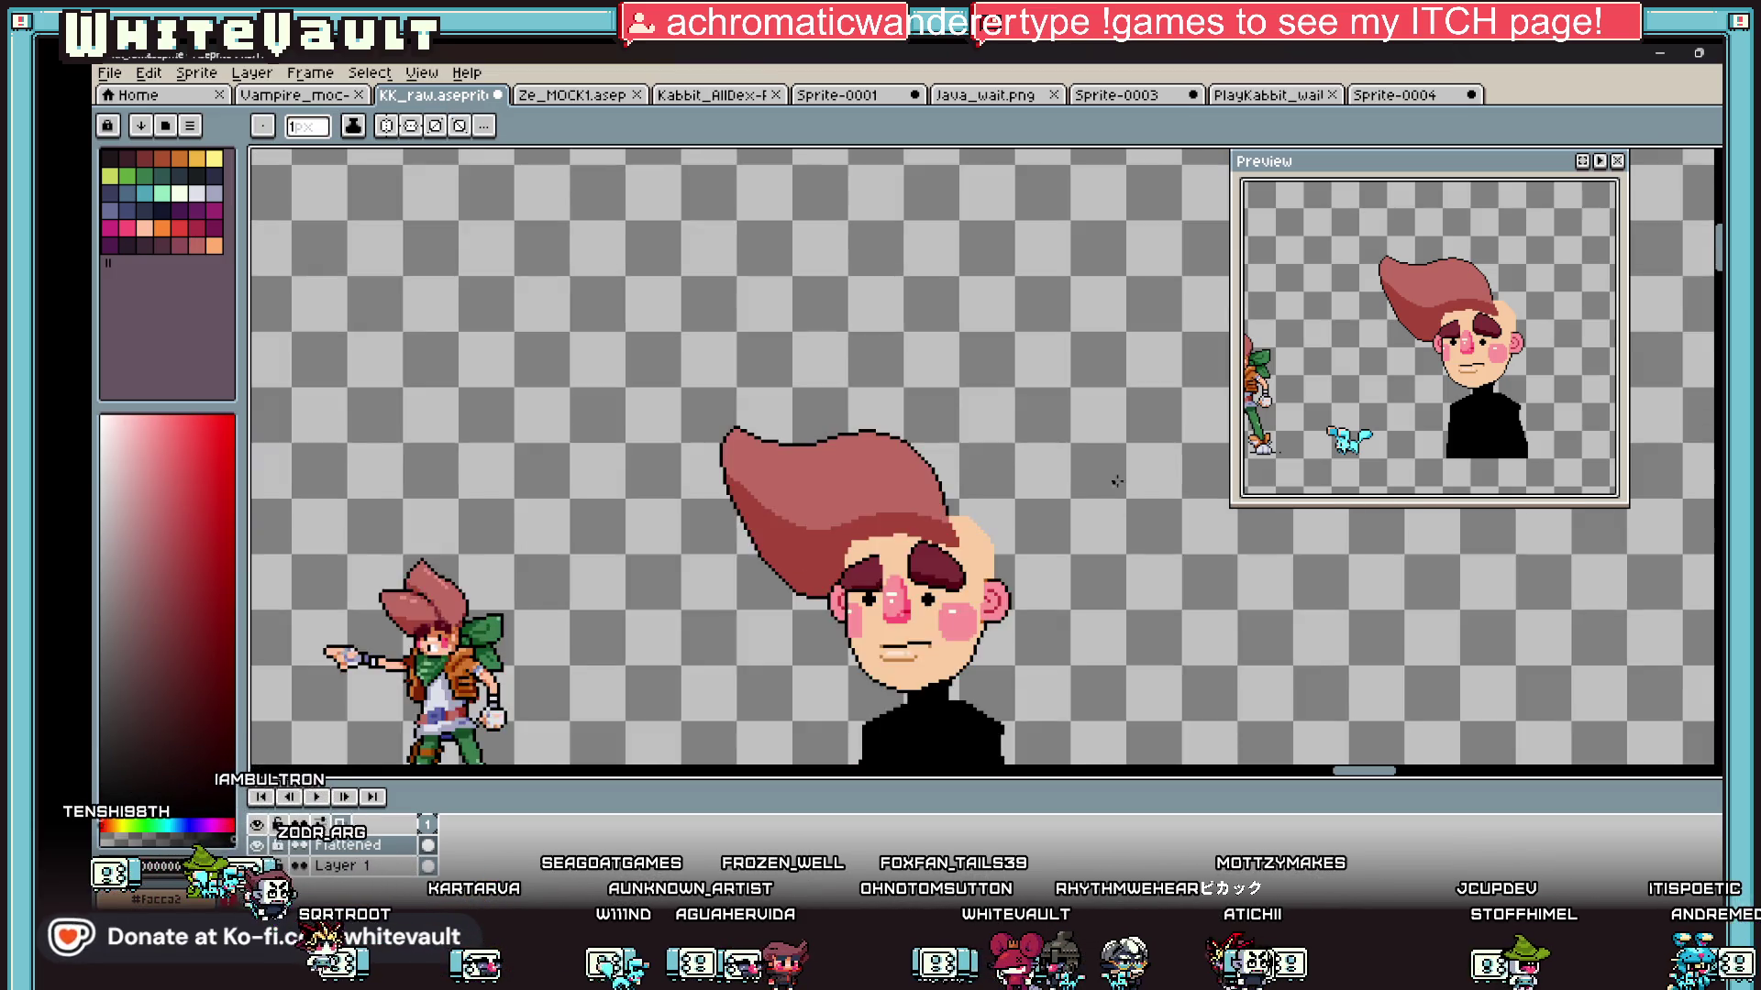
scroll(1132, 477, "up", 2)
key("e")
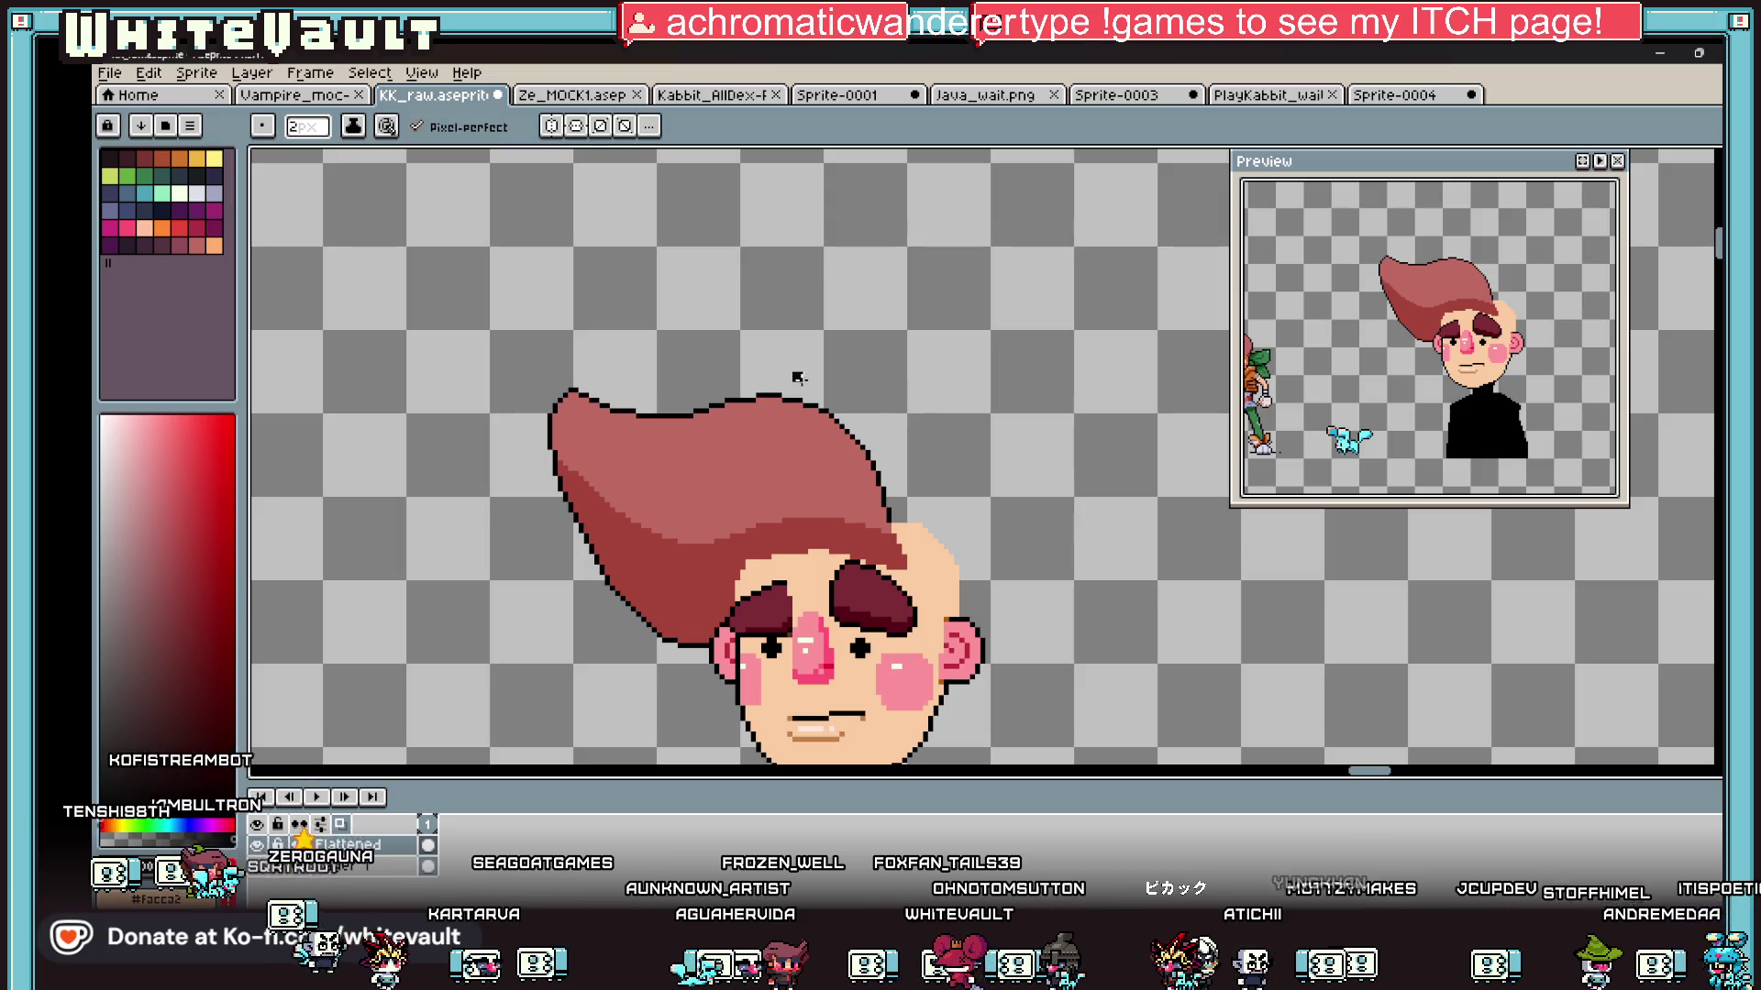
key("v")
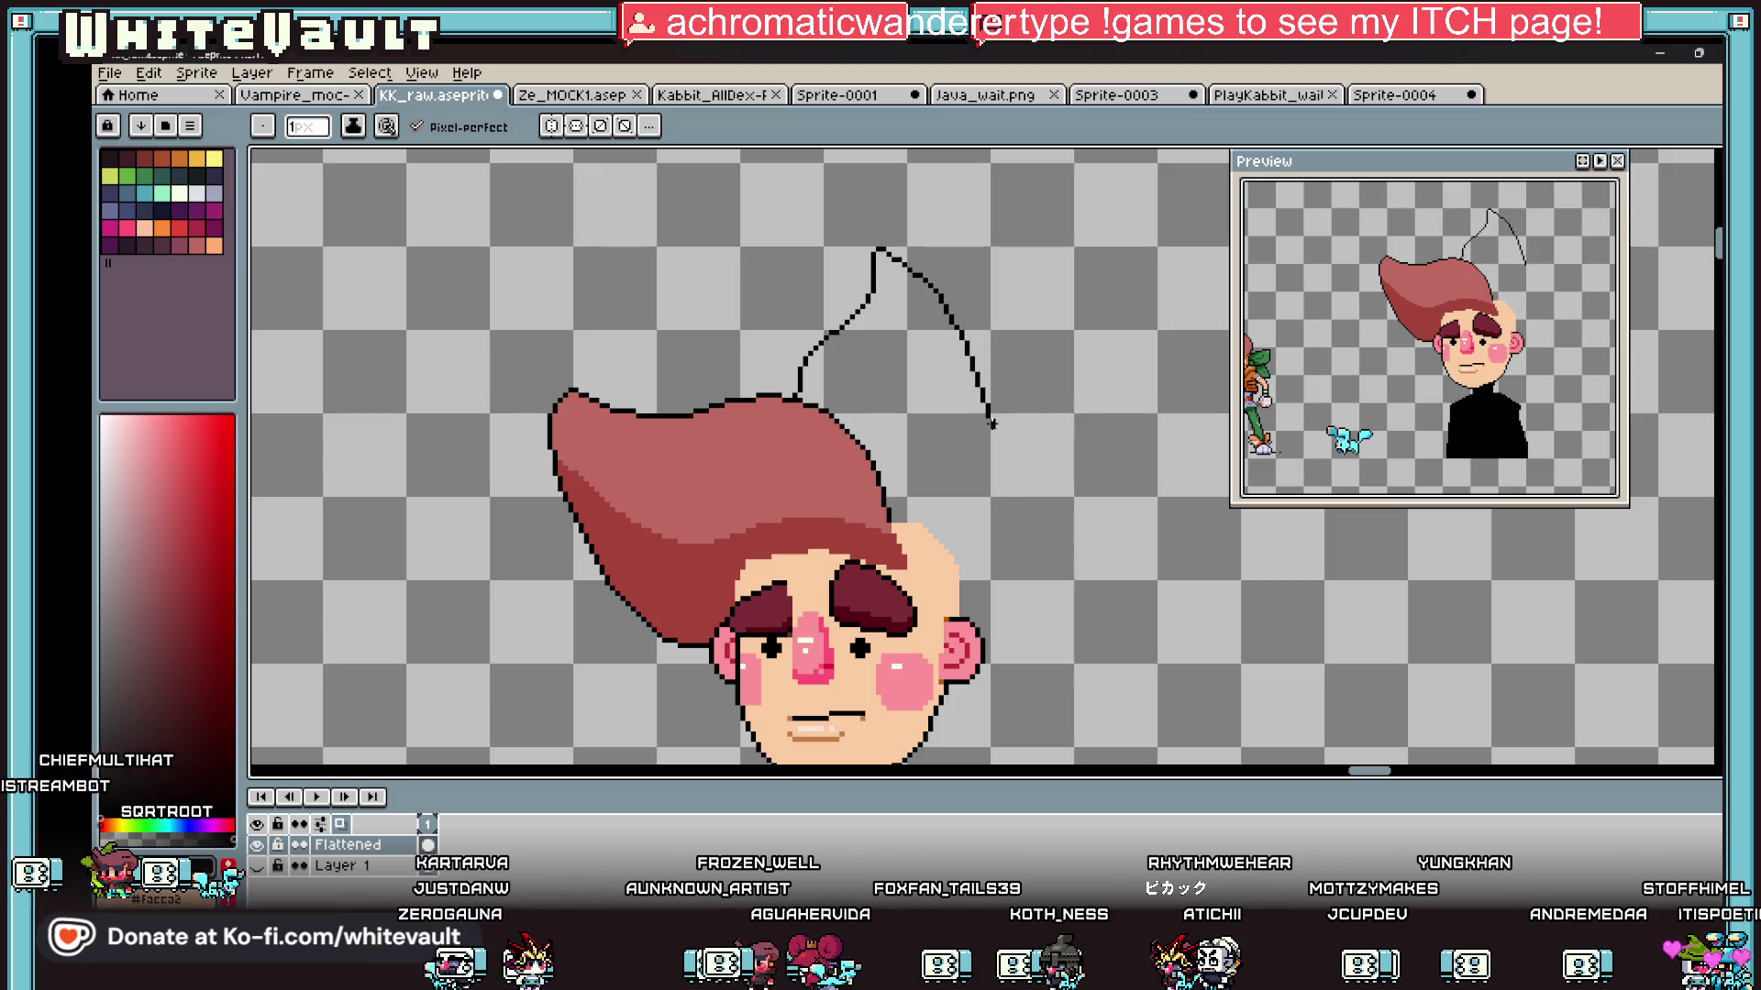
Step: Sketch a hair outline stroke sweeping above the head, then undo it
left_click_drag(989, 418, 996, 600)
scroll(966, 613, "down", 2)
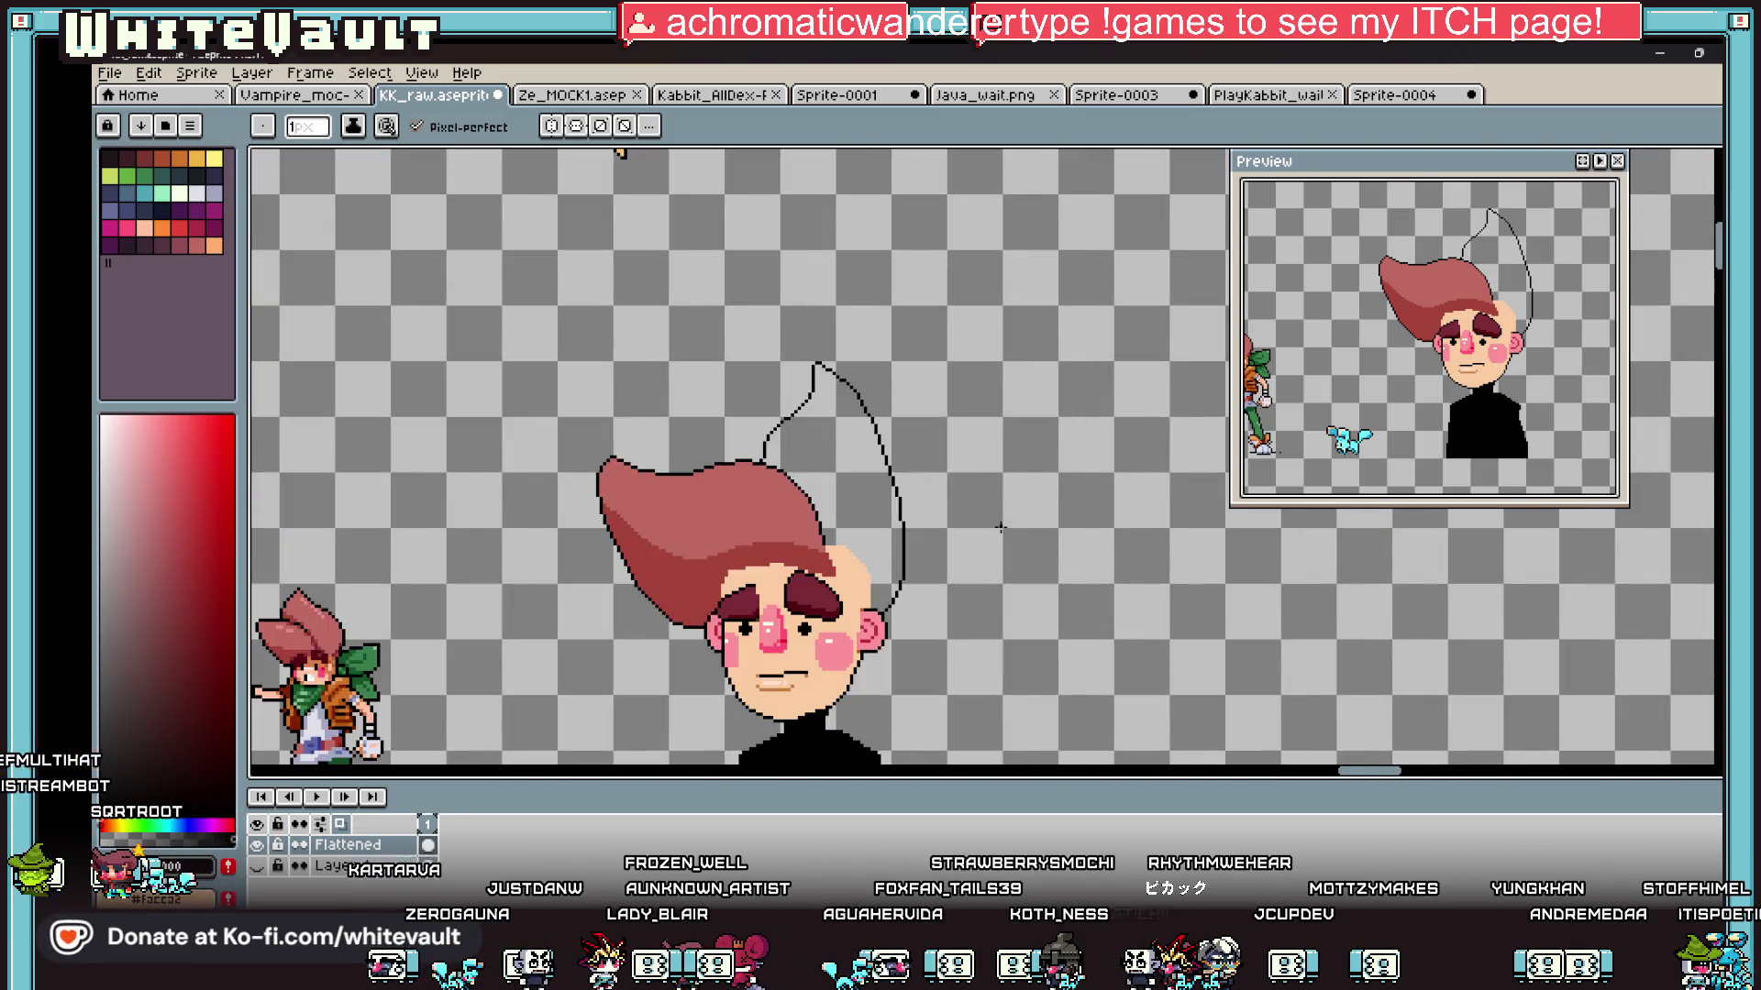
key("v")
key("ctrl+z")
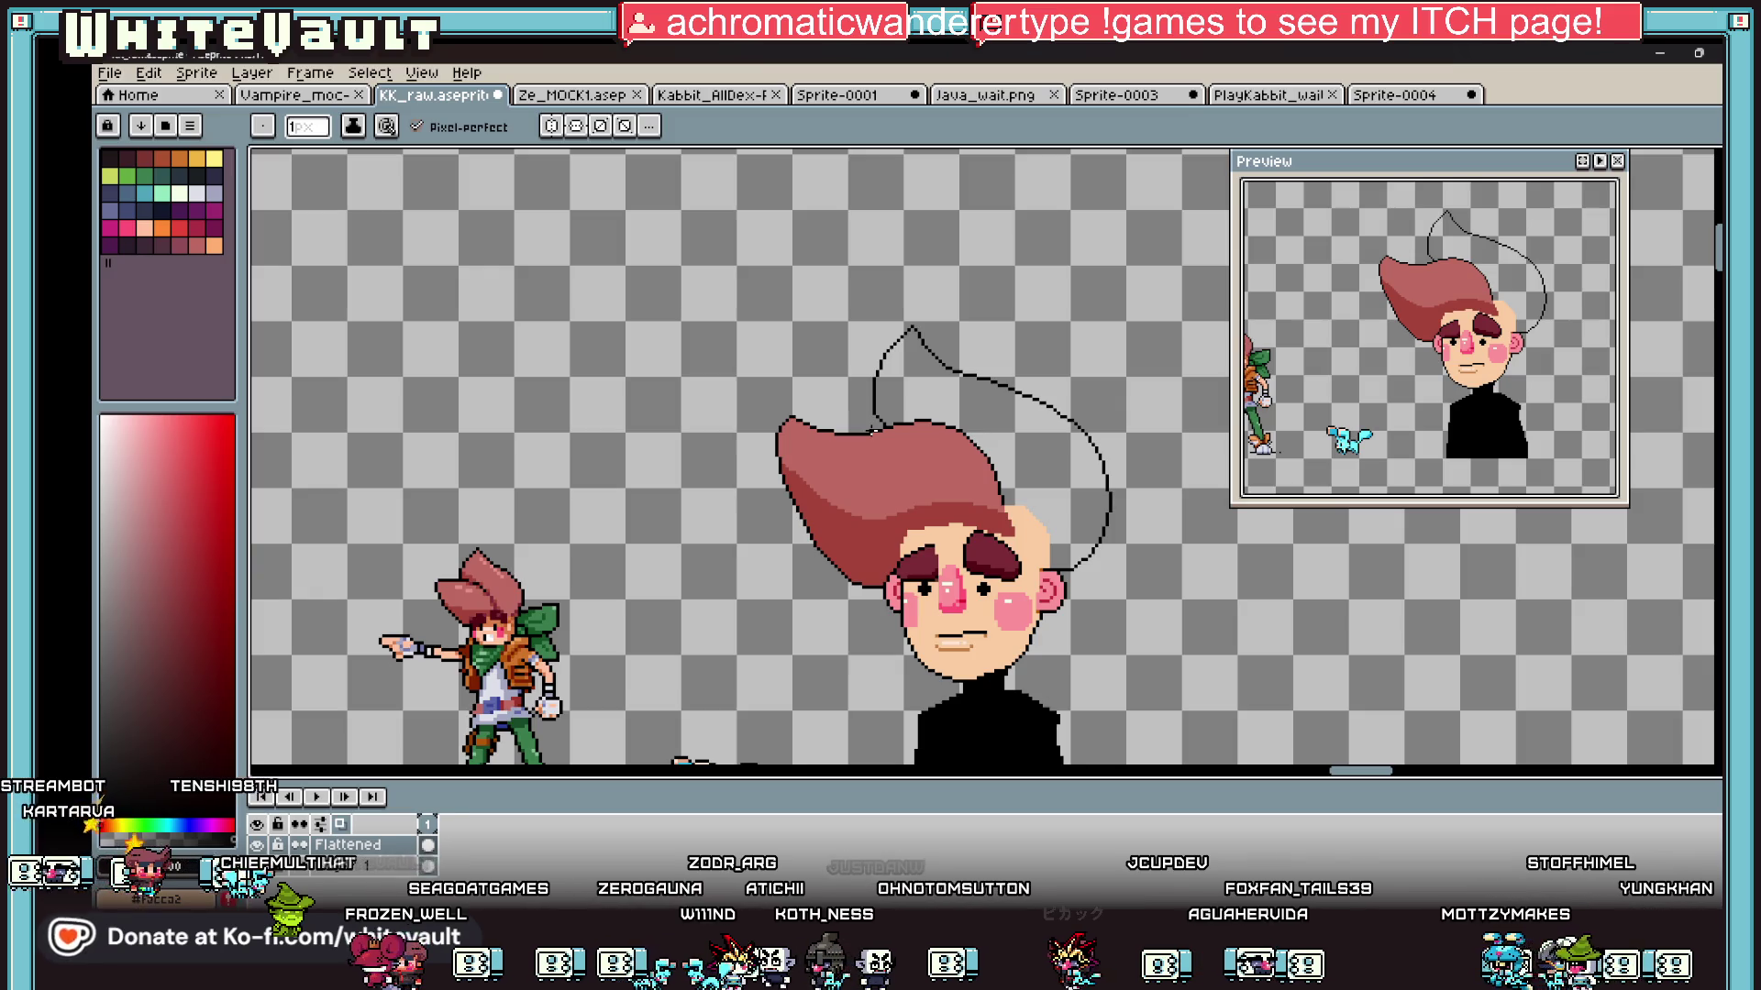
scroll(907, 409, "up", 3)
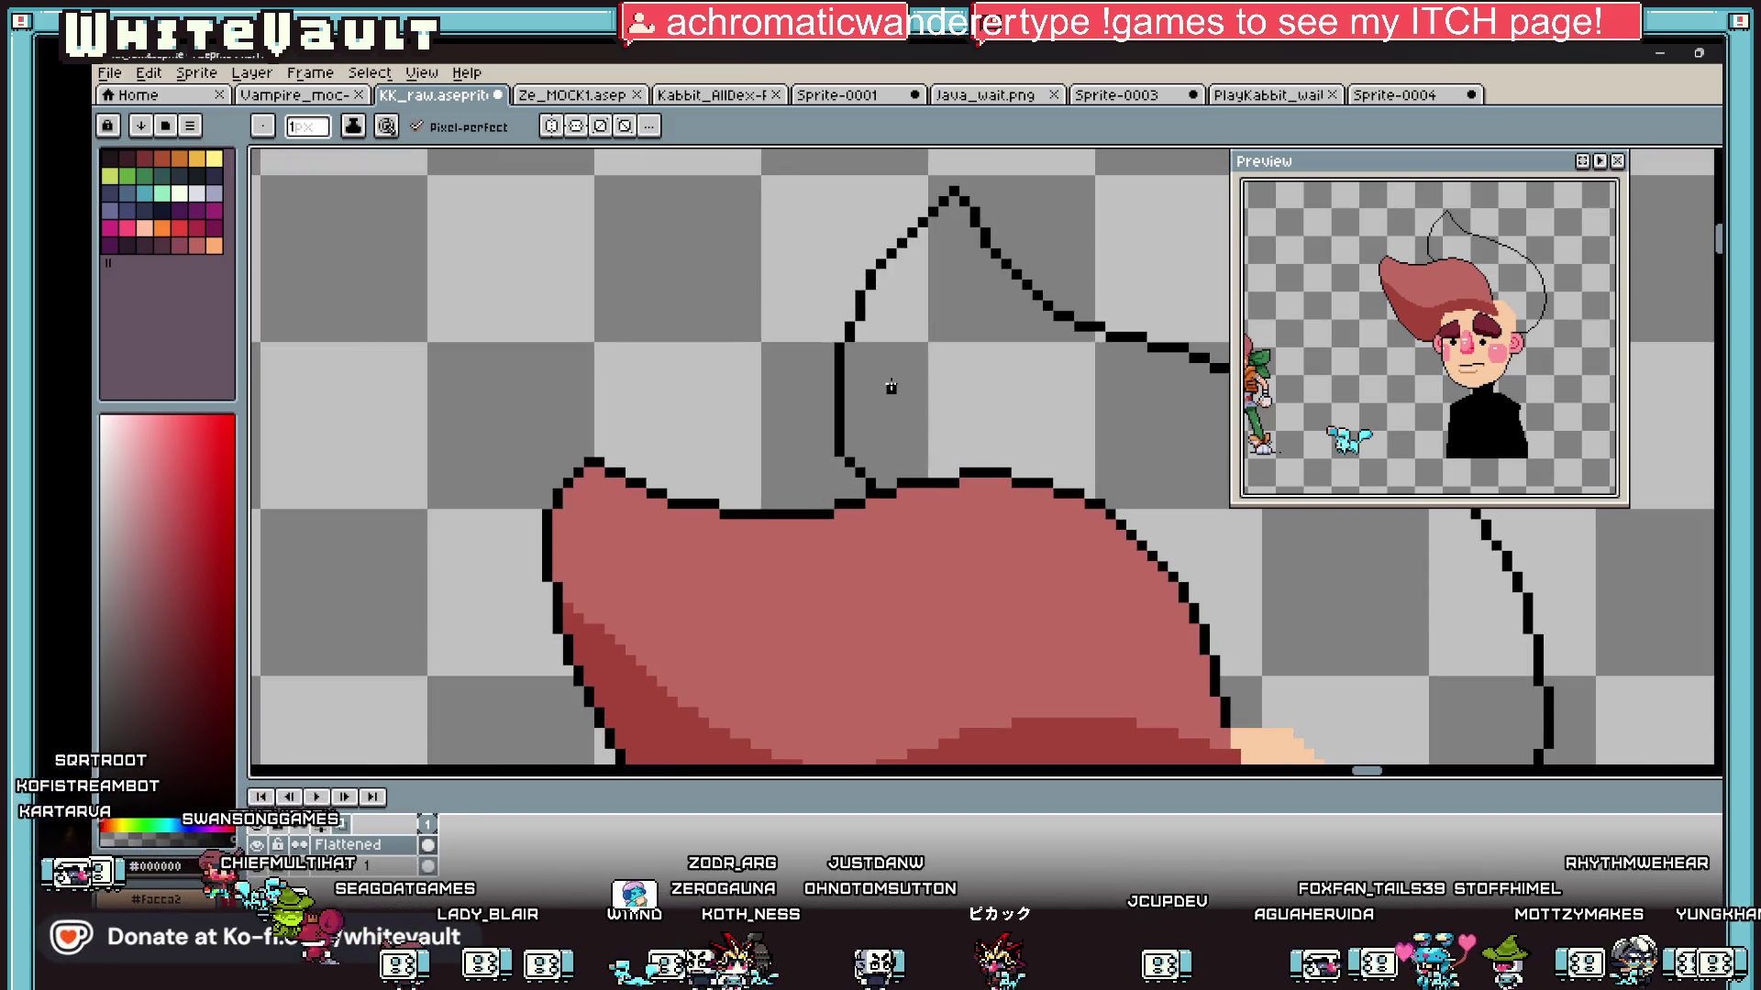
Step: Clean up doubled pixels and add black pixels where the new hair outline joins
key("i")
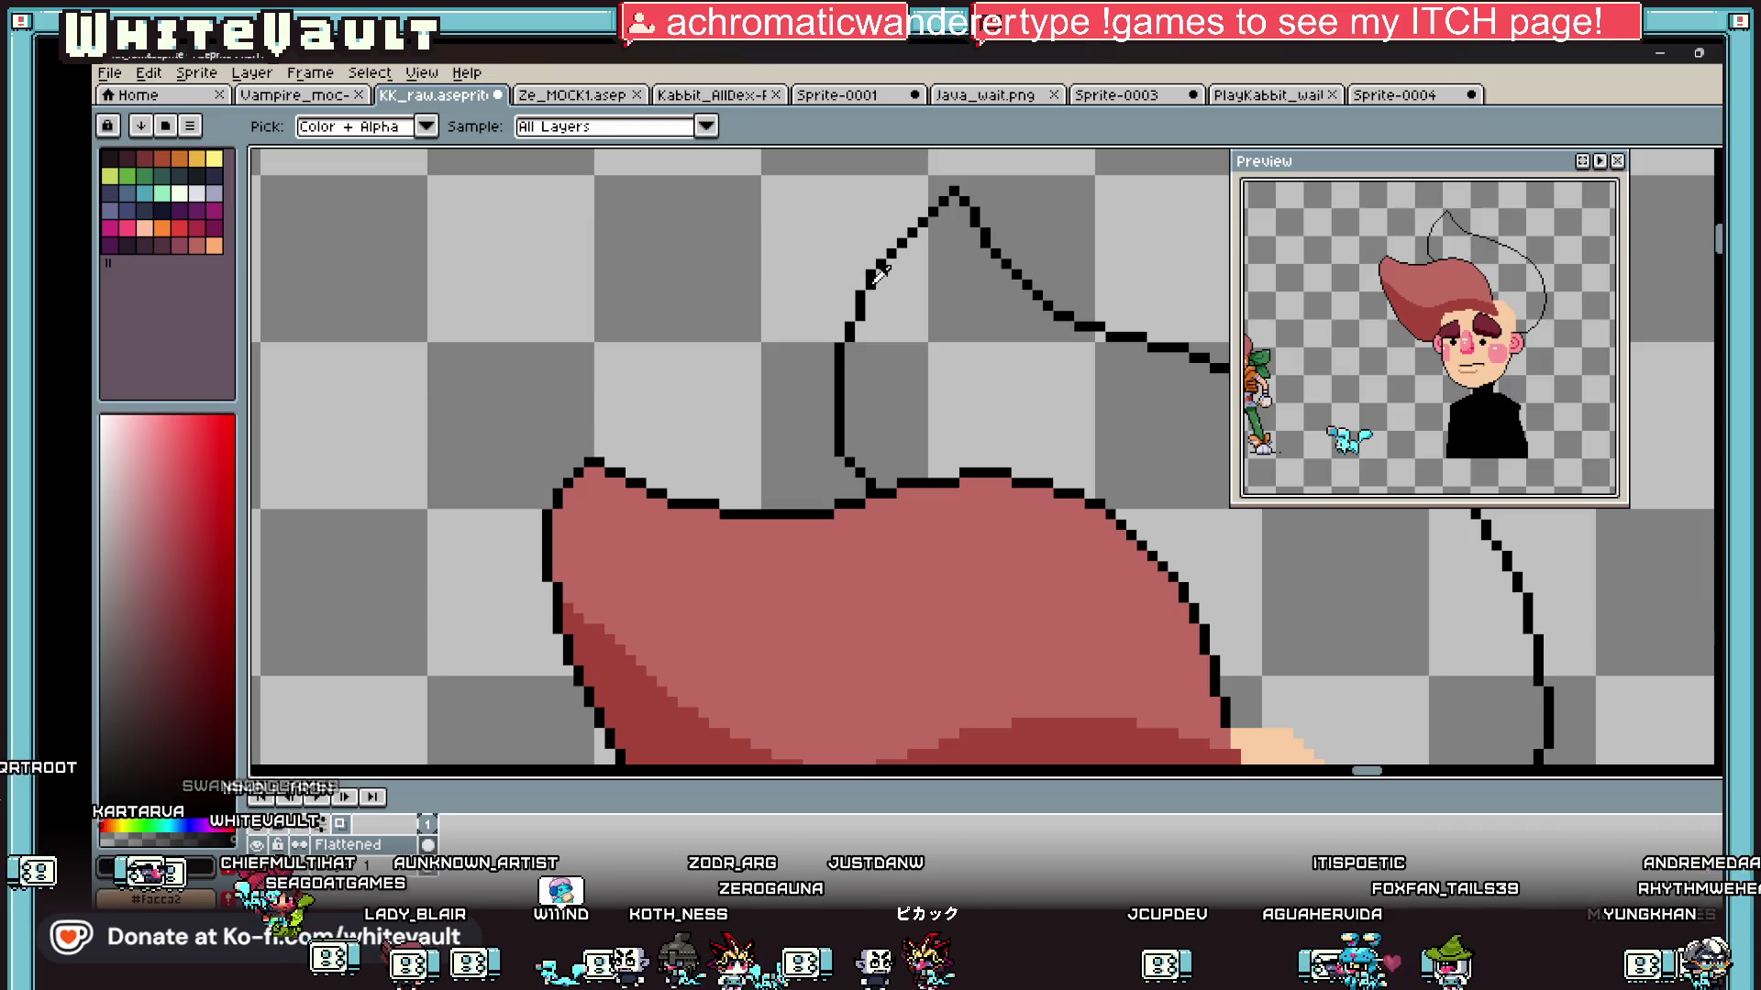
key("b")
scroll(858, 316, "up", 2)
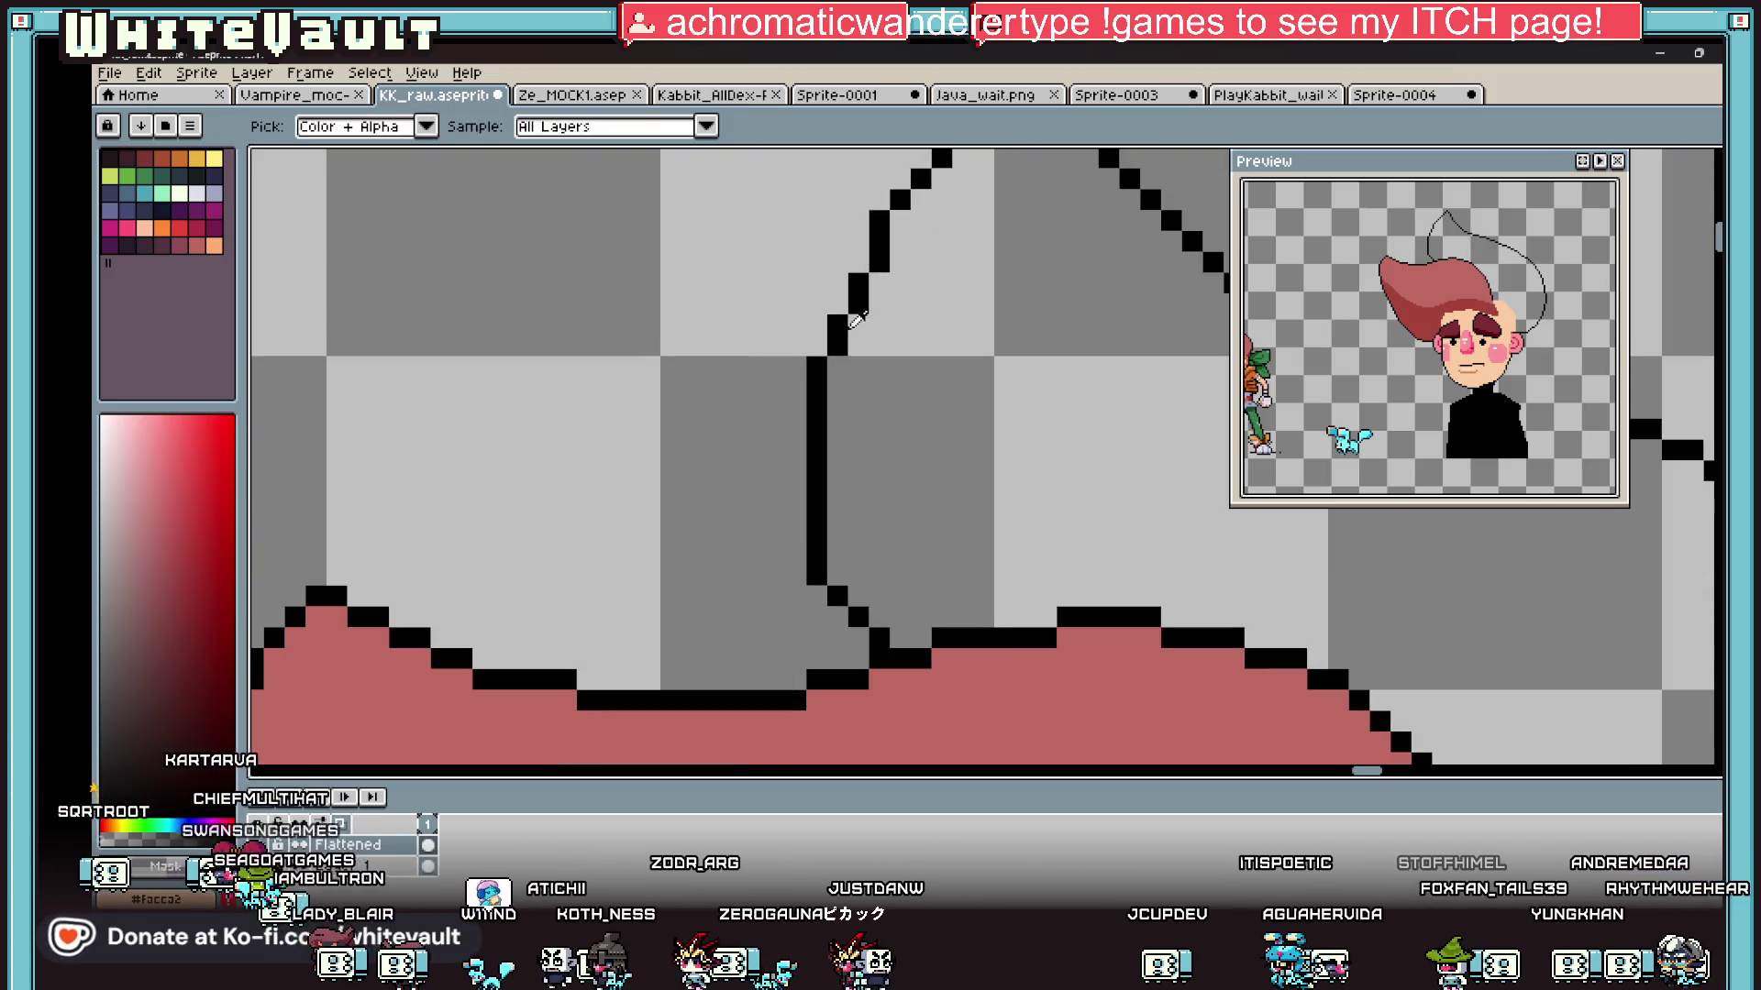
left_click_drag(816, 366, 816, 409)
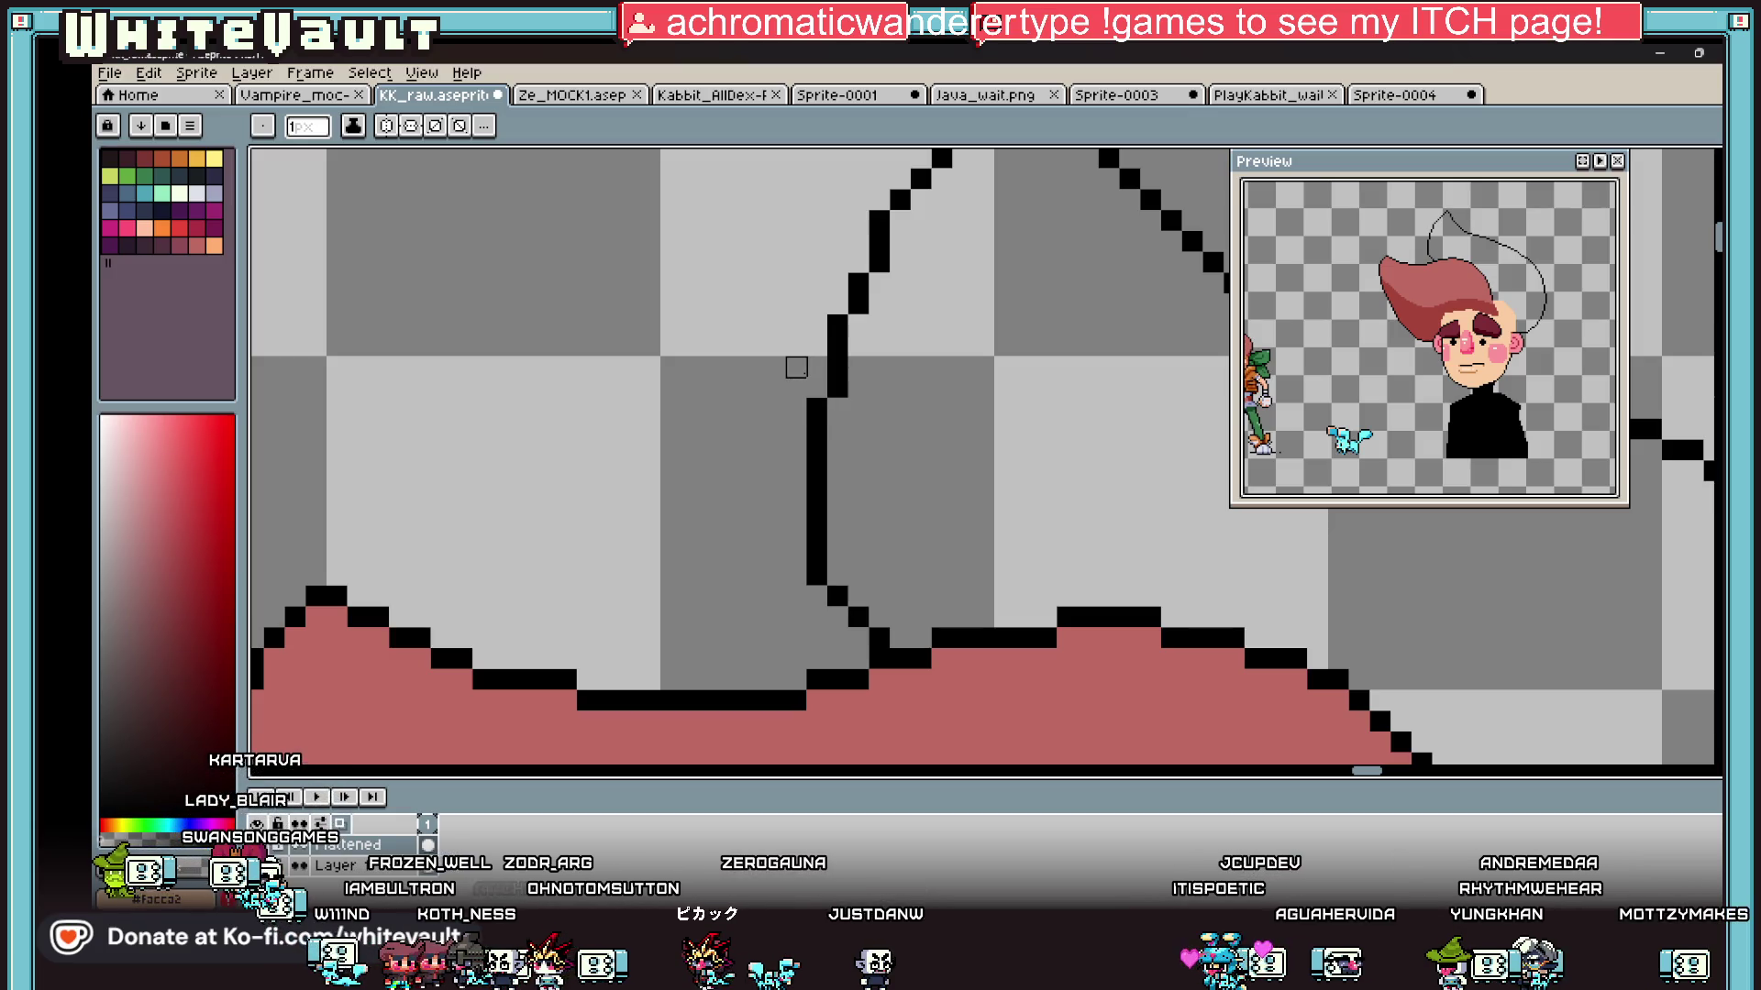
key("i")
scroll(807, 365, "down", 5)
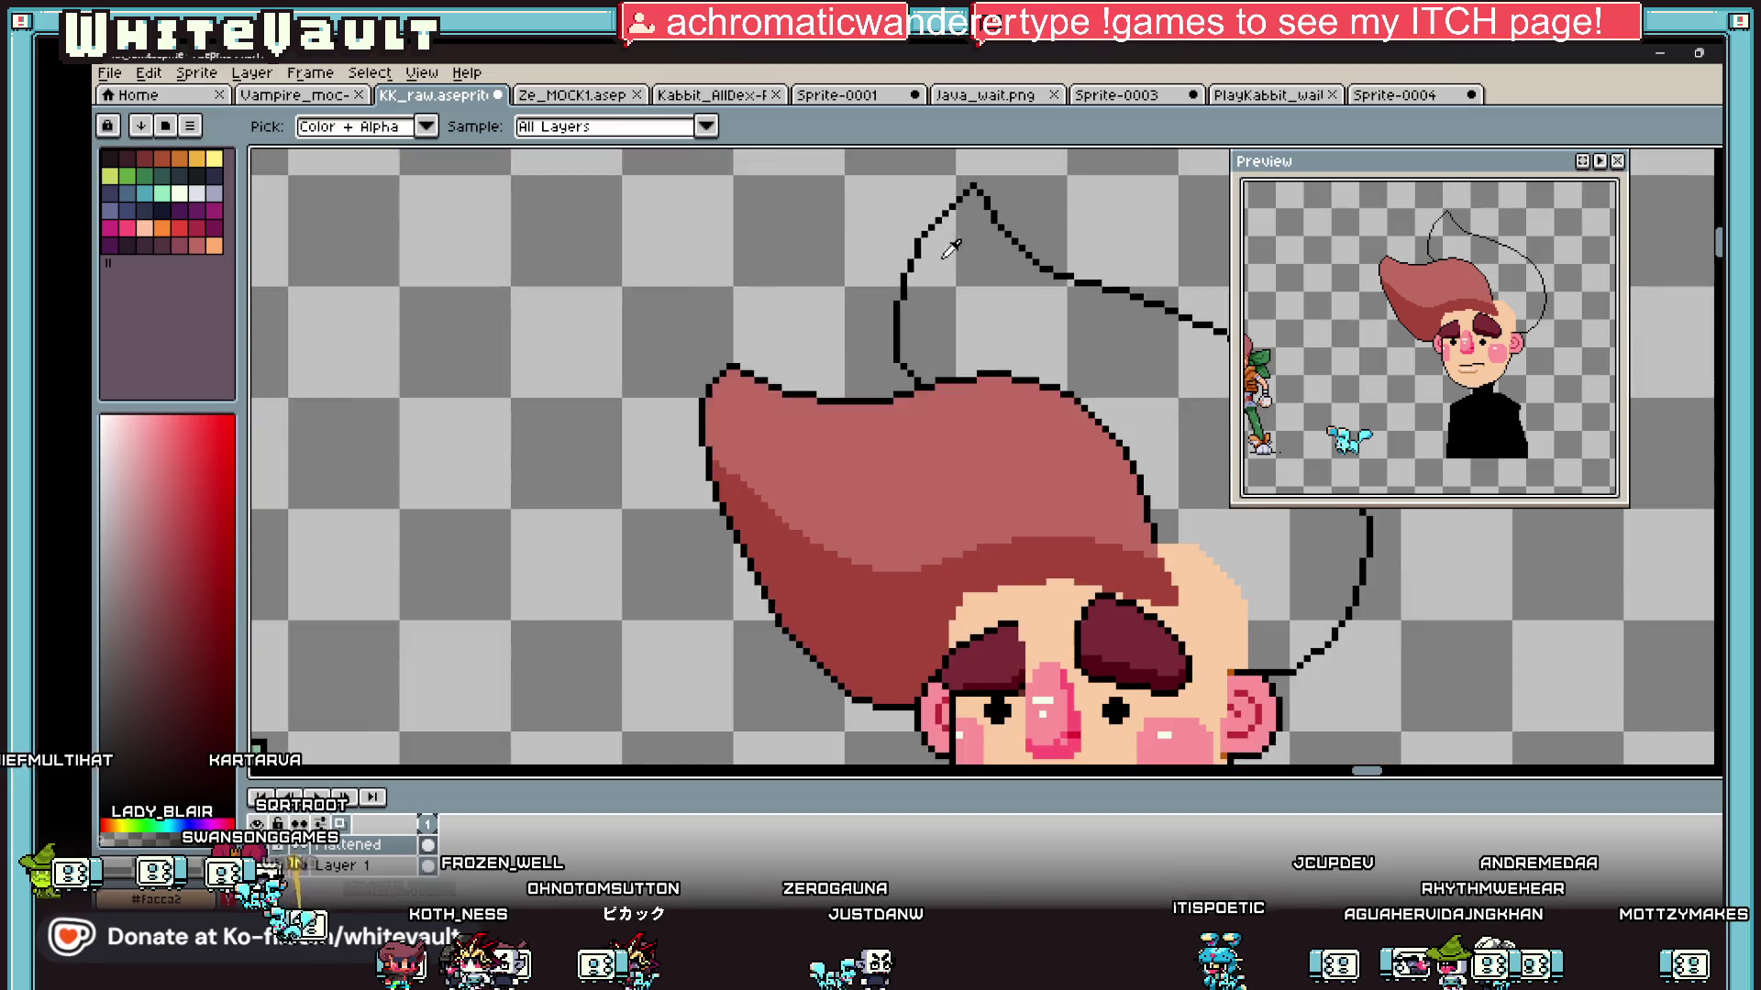
scroll(947, 330, "up", 5)
key("b")
left_click_drag(871, 354, 892, 373)
left_click(915, 367)
left_click(894, 348)
Step: Add black outline pixels diagonally down the hair-face edge to close the spike
scroll(934, 349, "down", 3)
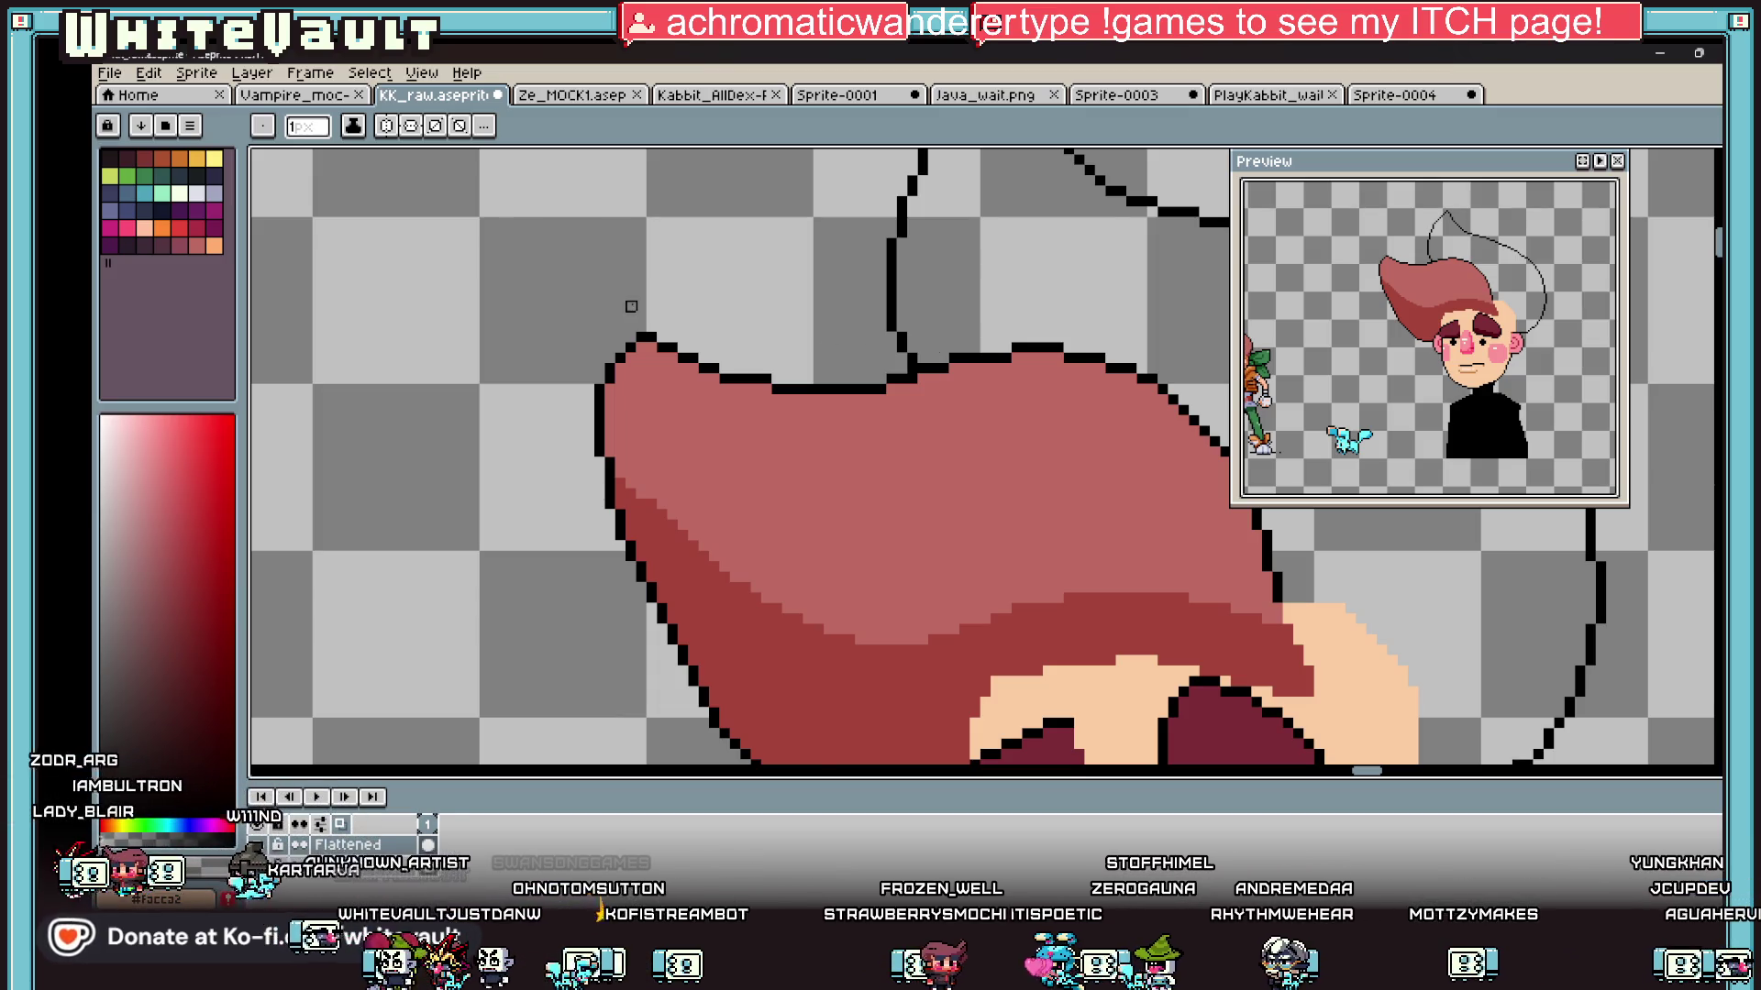
scroll(932, 408, "down", 3)
scroll(1109, 460, "up", 1)
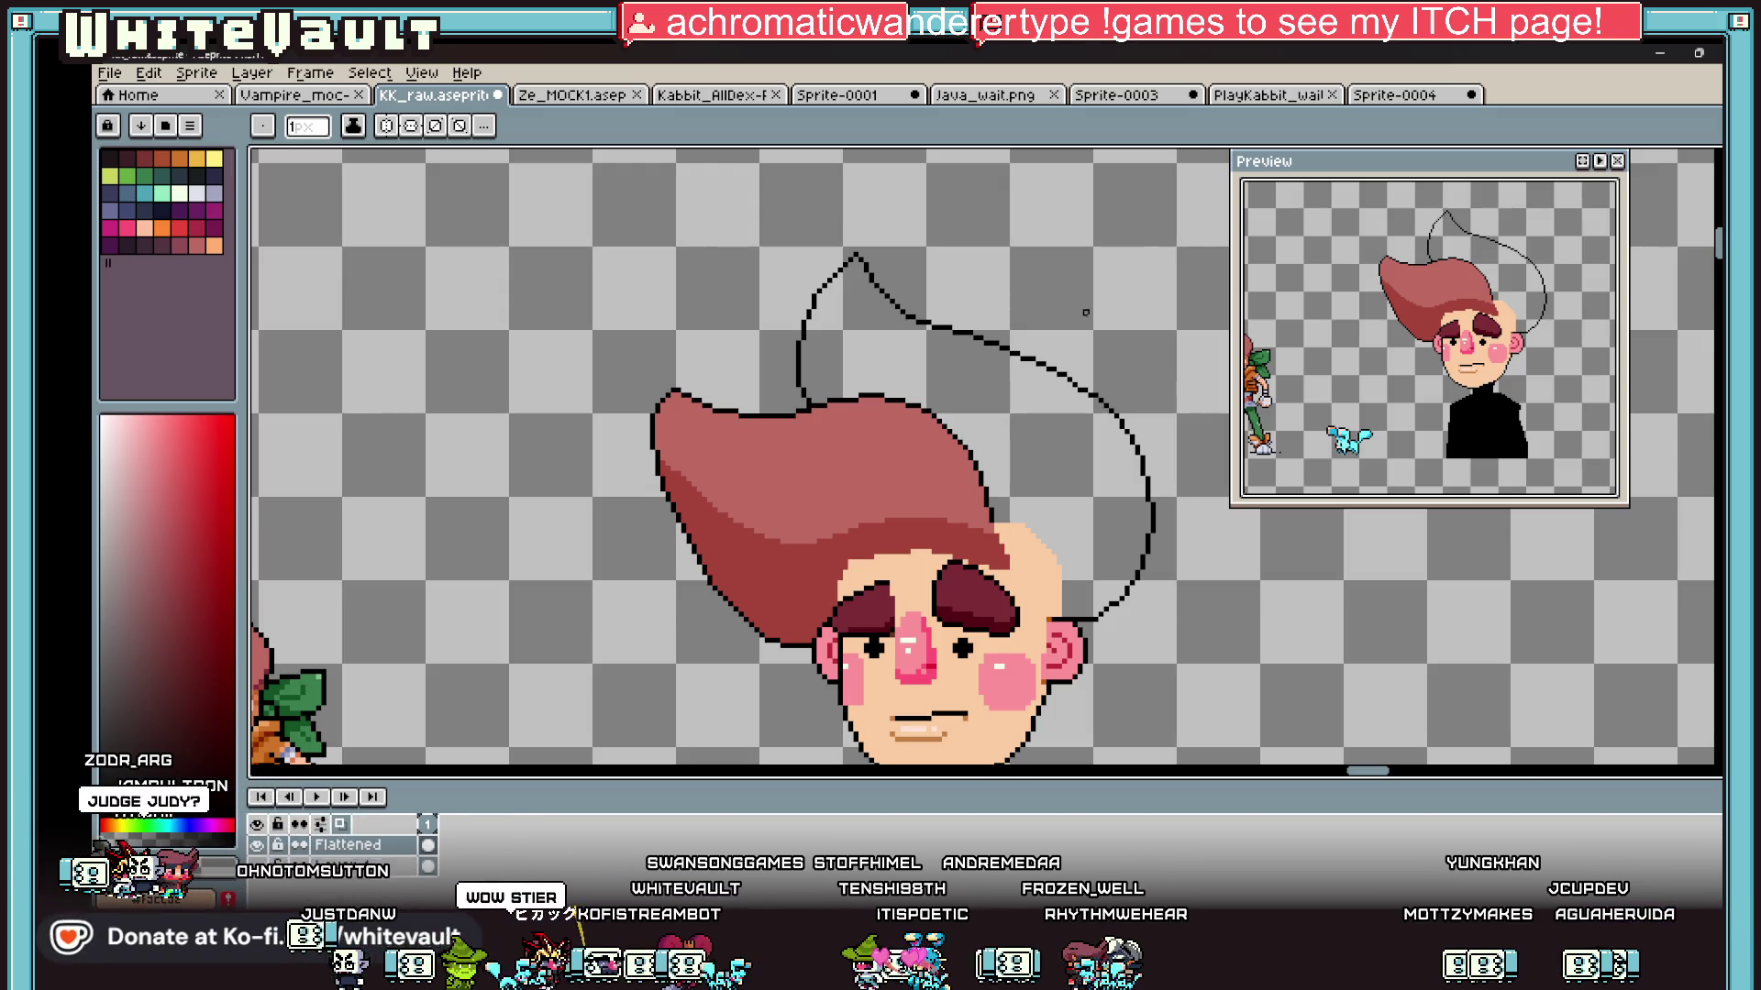
scroll(1091, 315, "down", 1)
scroll(1114, 563, "up", 1)
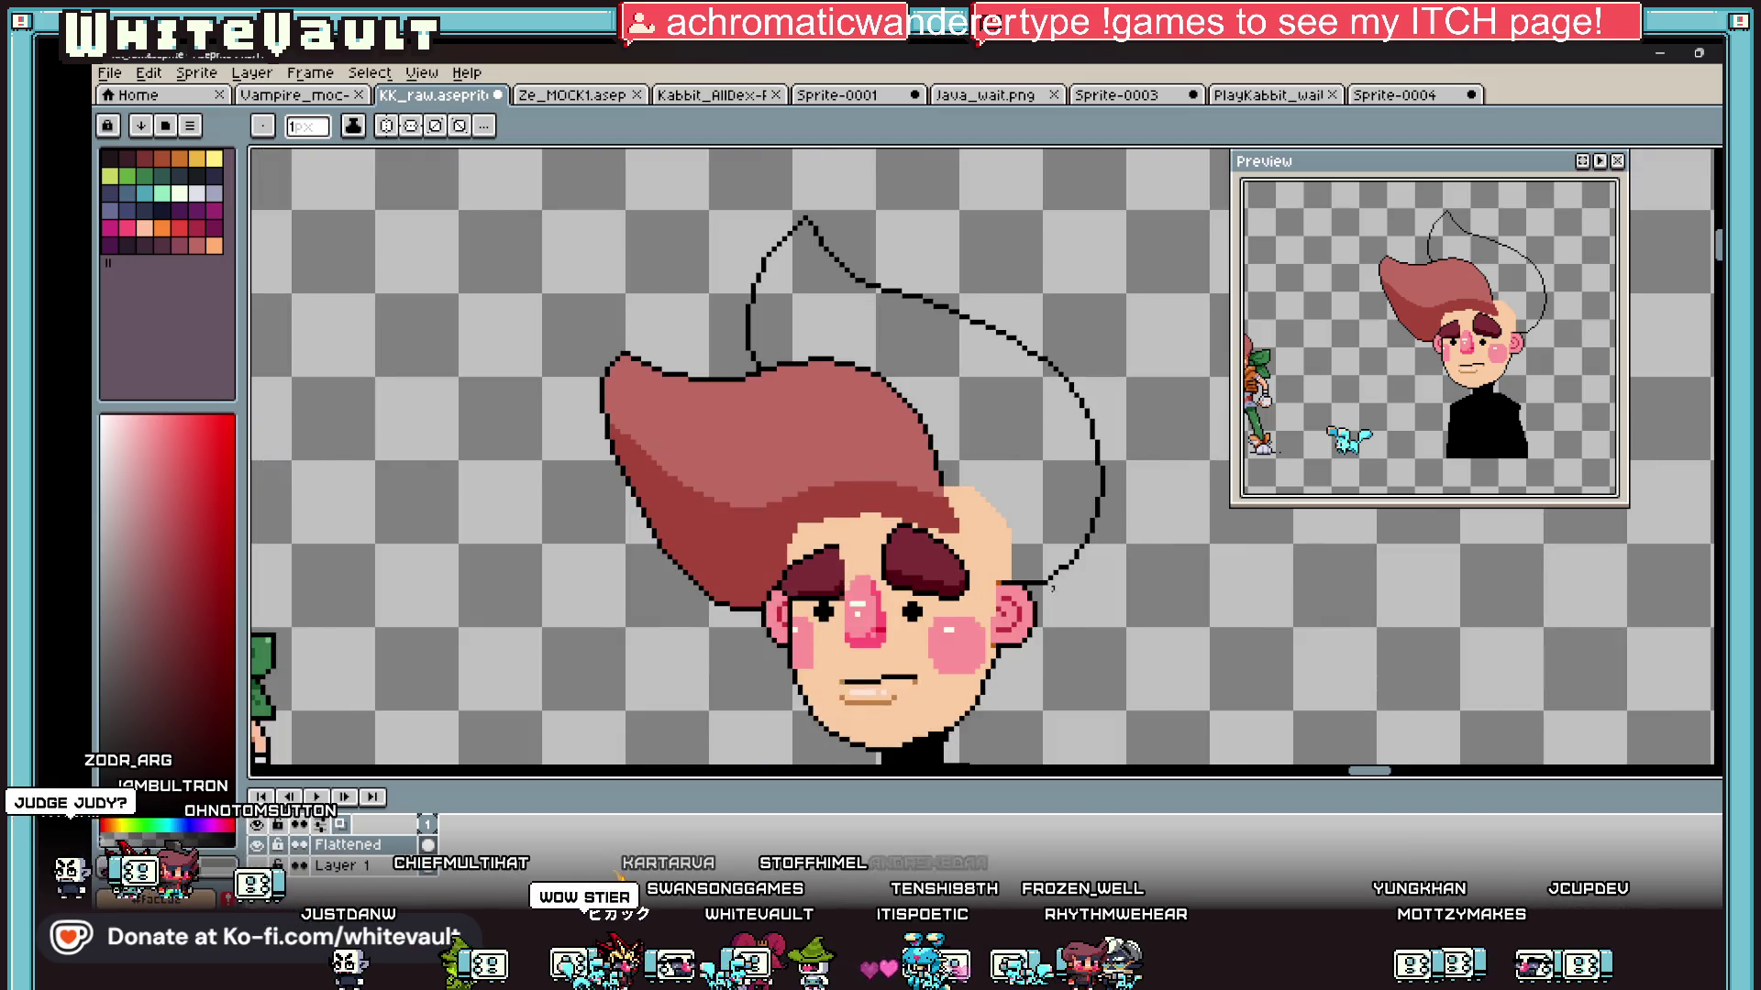
scroll(959, 486, "up", 3)
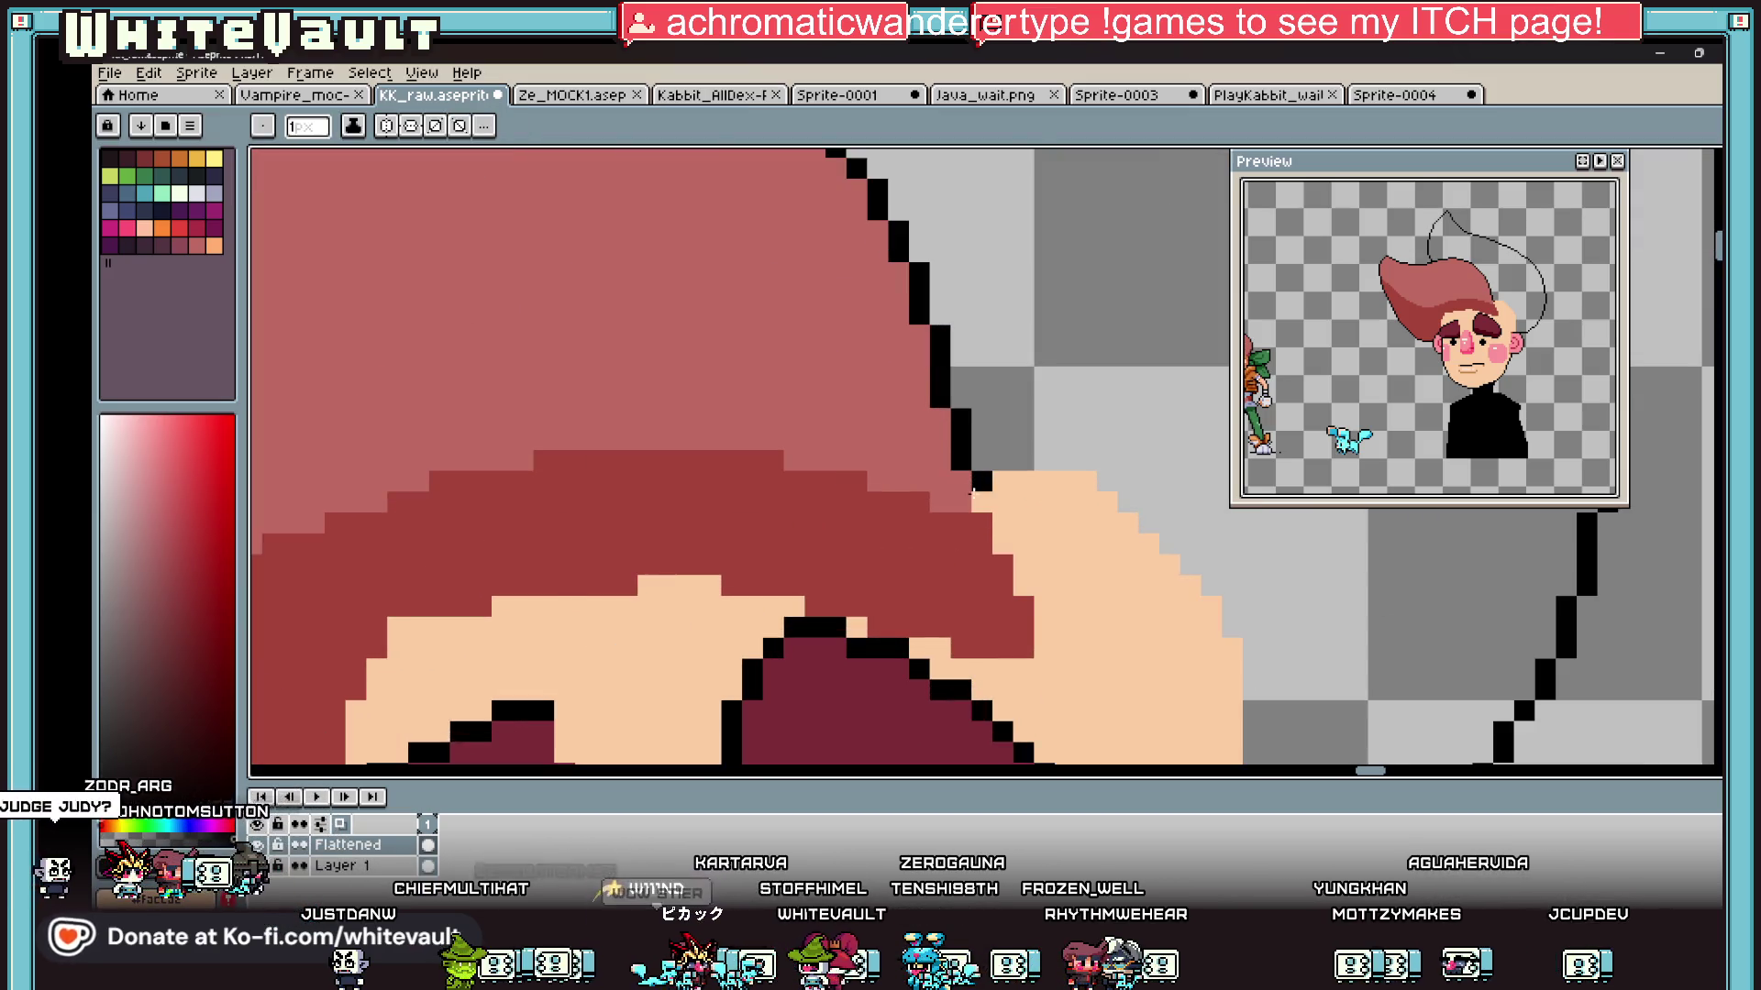
left_click(981, 503)
left_click(1003, 523)
left_click(1003, 544)
left_click(1024, 565)
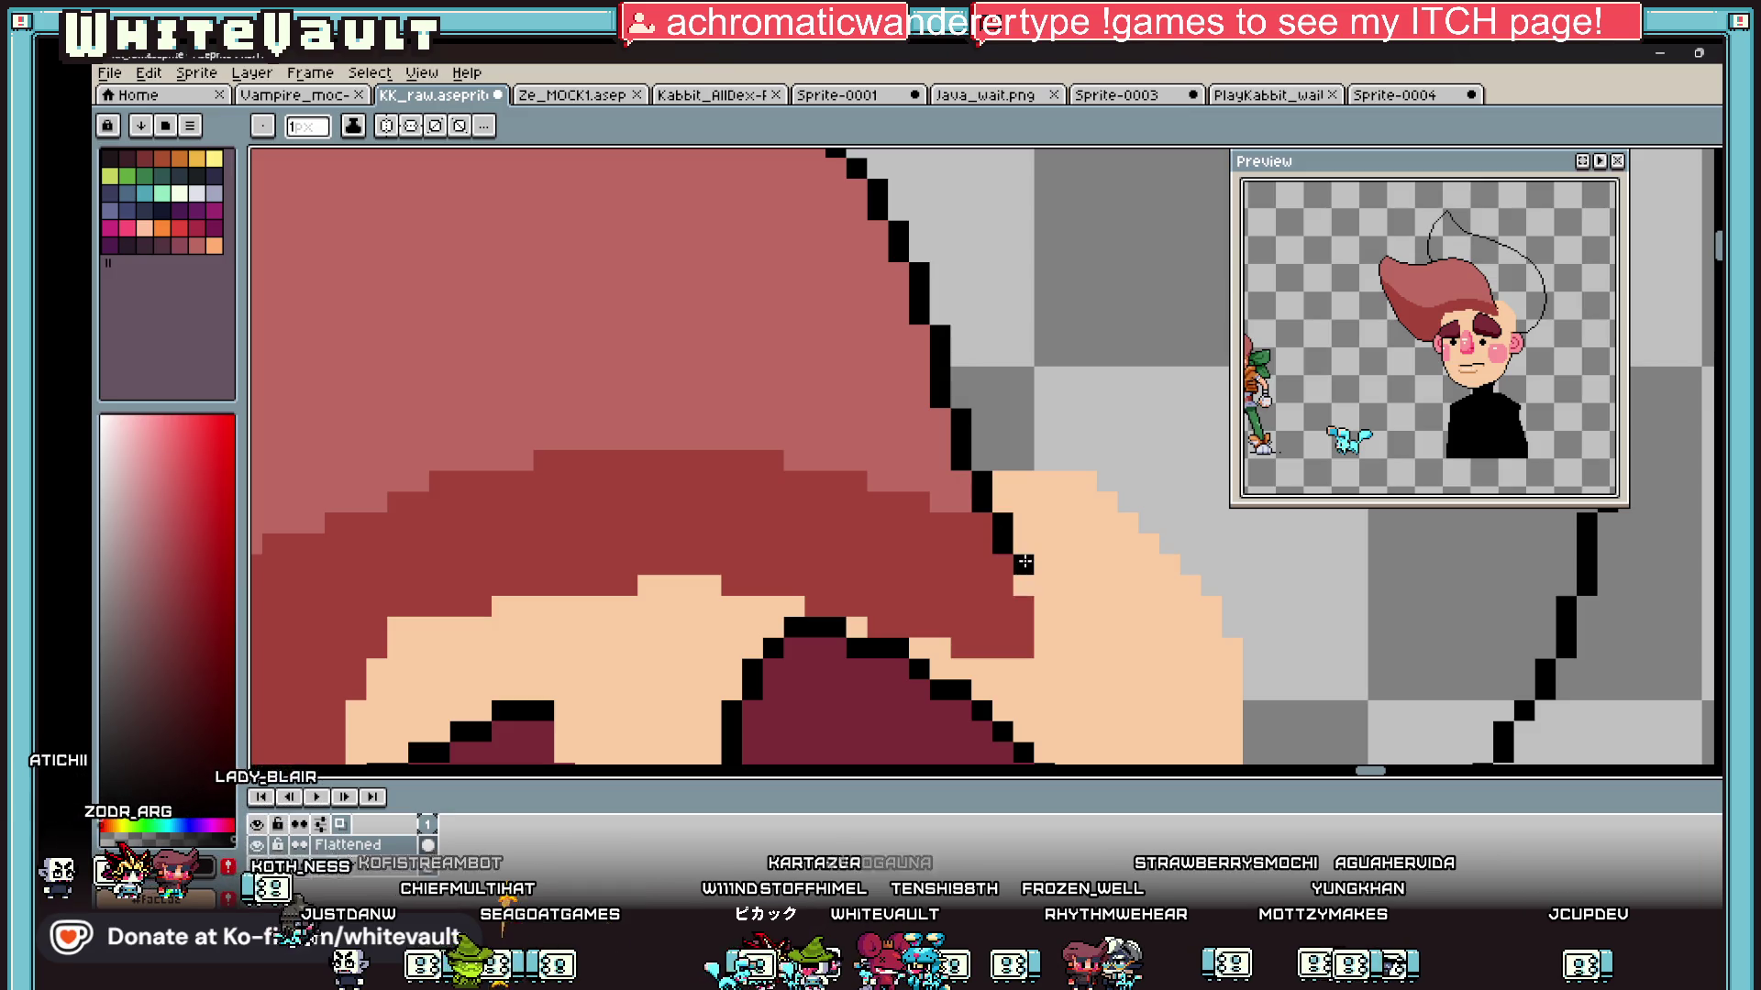
scroll(1025, 563, "down", 3)
Step: Pick up the hair's pink and bucket-fill the upper hair spike with it
key("i")
left_click(971, 517)
key("g")
left_click(1072, 516)
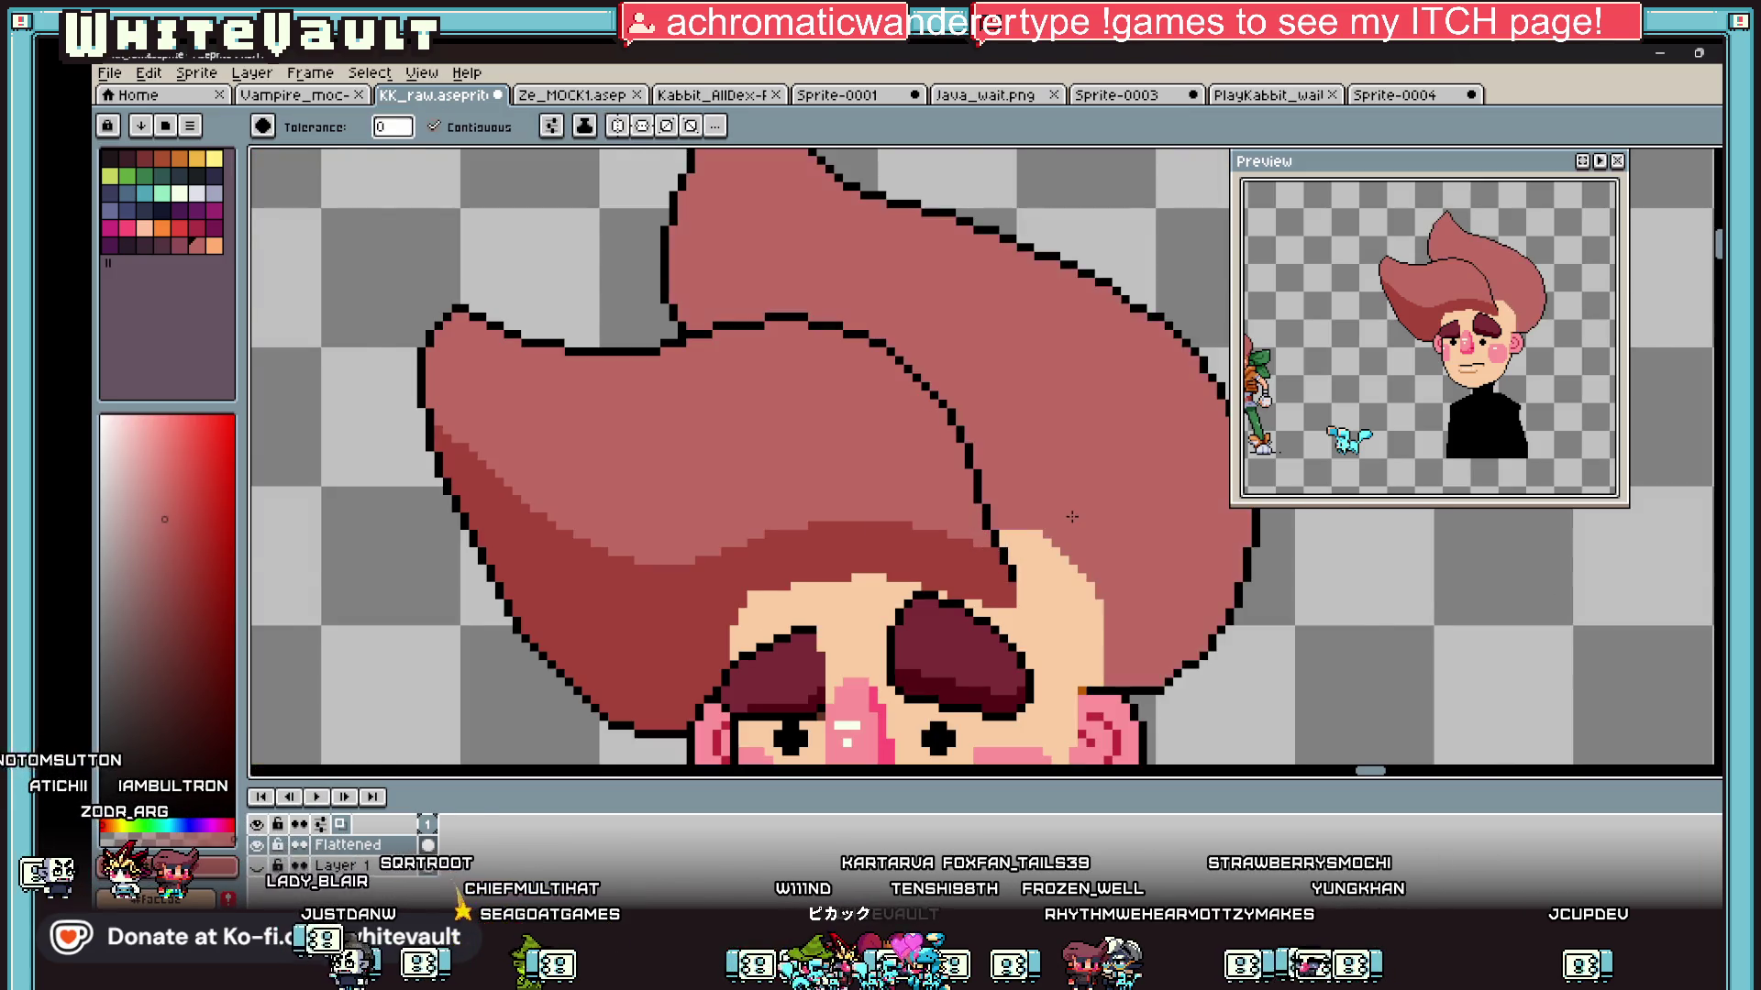
scroll(1072, 516, "down", 3)
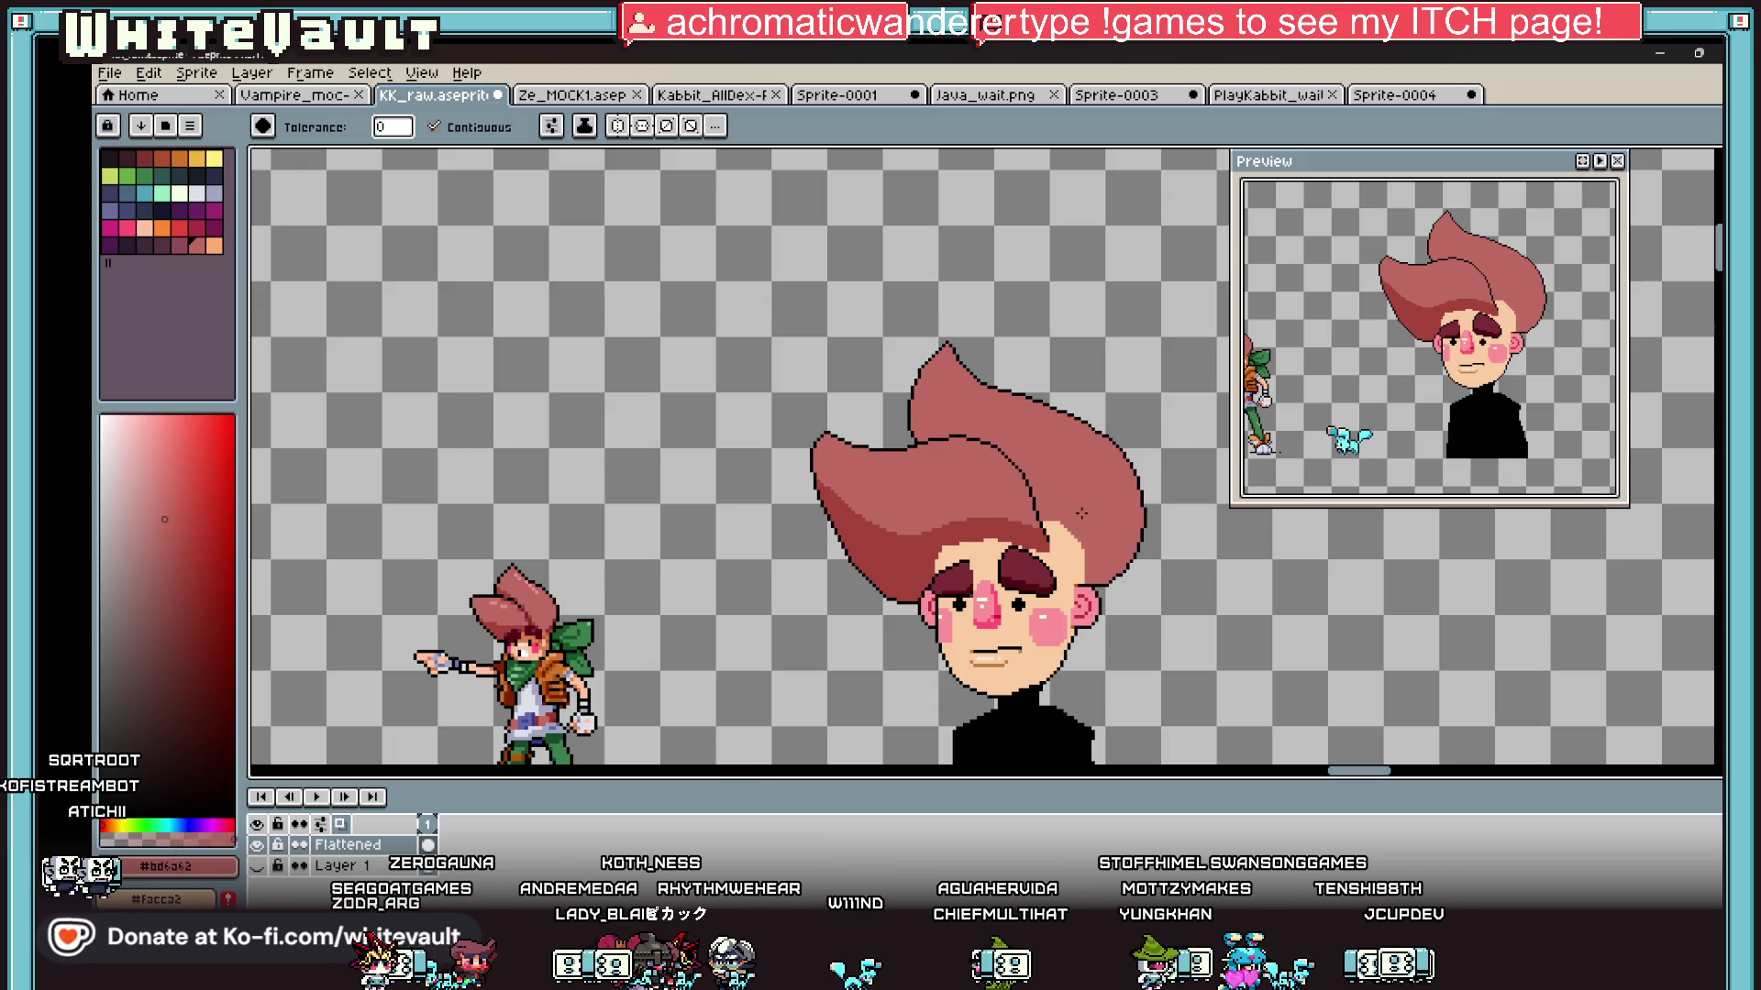
Step: Paint the hair colour over the skin's top edge with the pencil
key("b")
scroll(1054, 551, "up", 3)
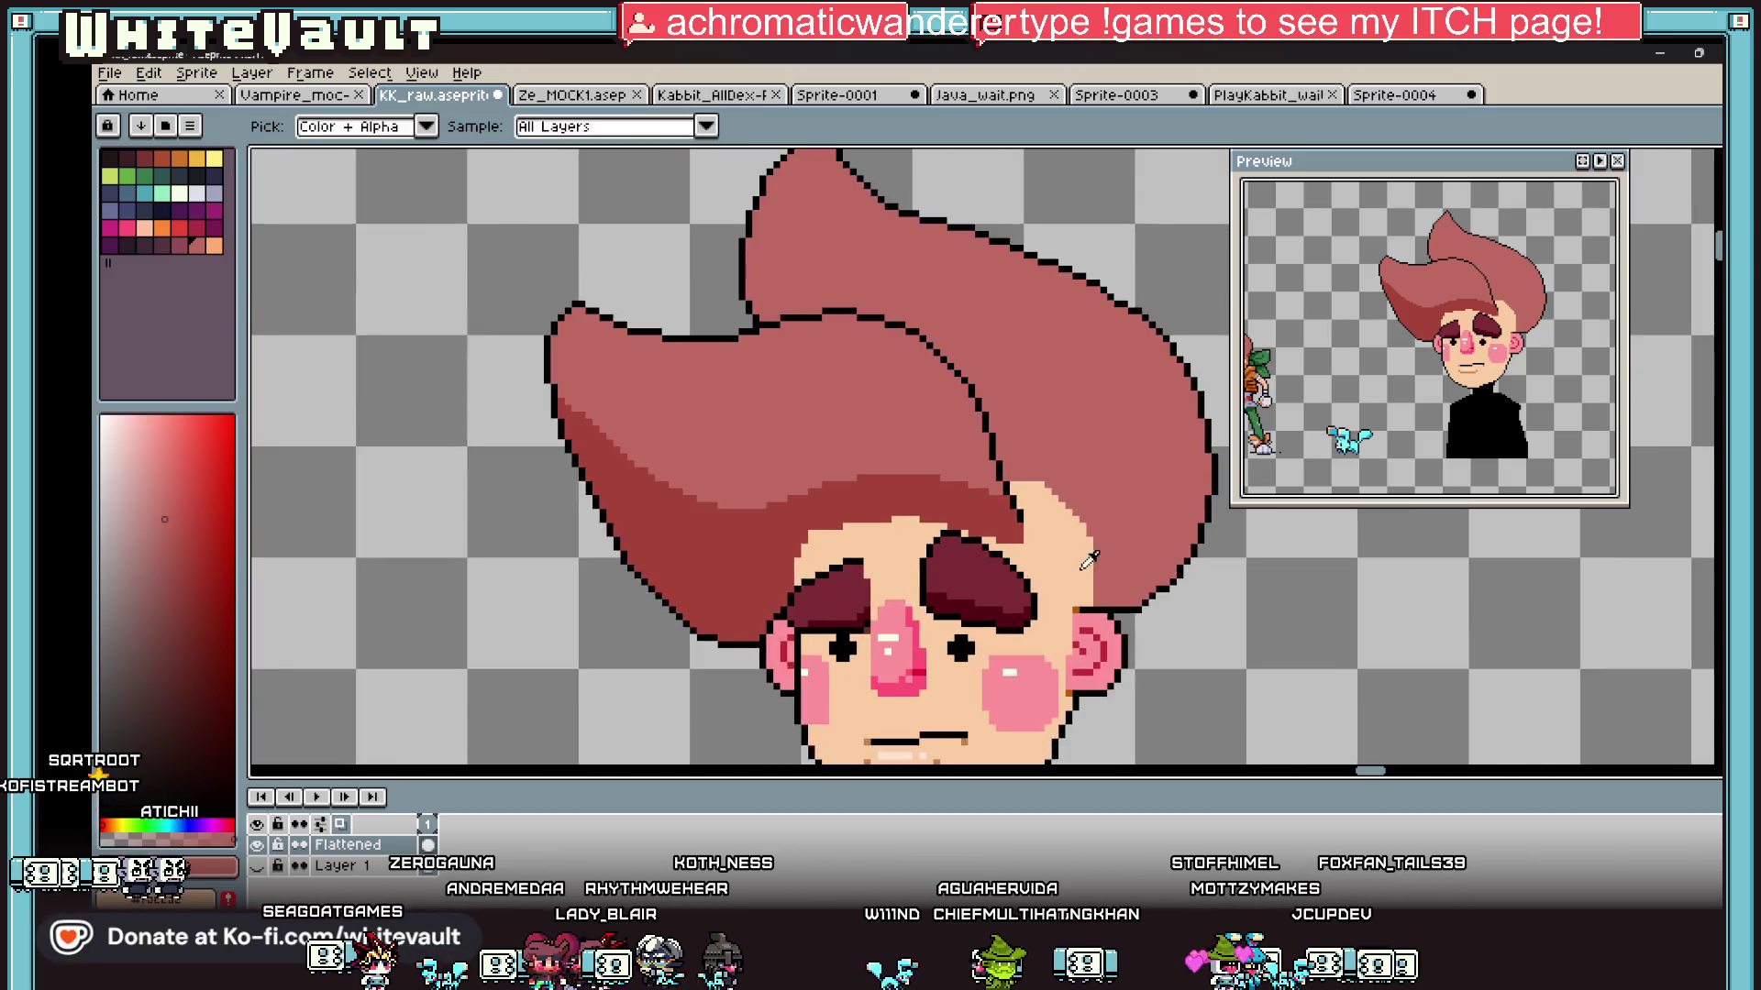
scroll(1108, 591, "up", 2)
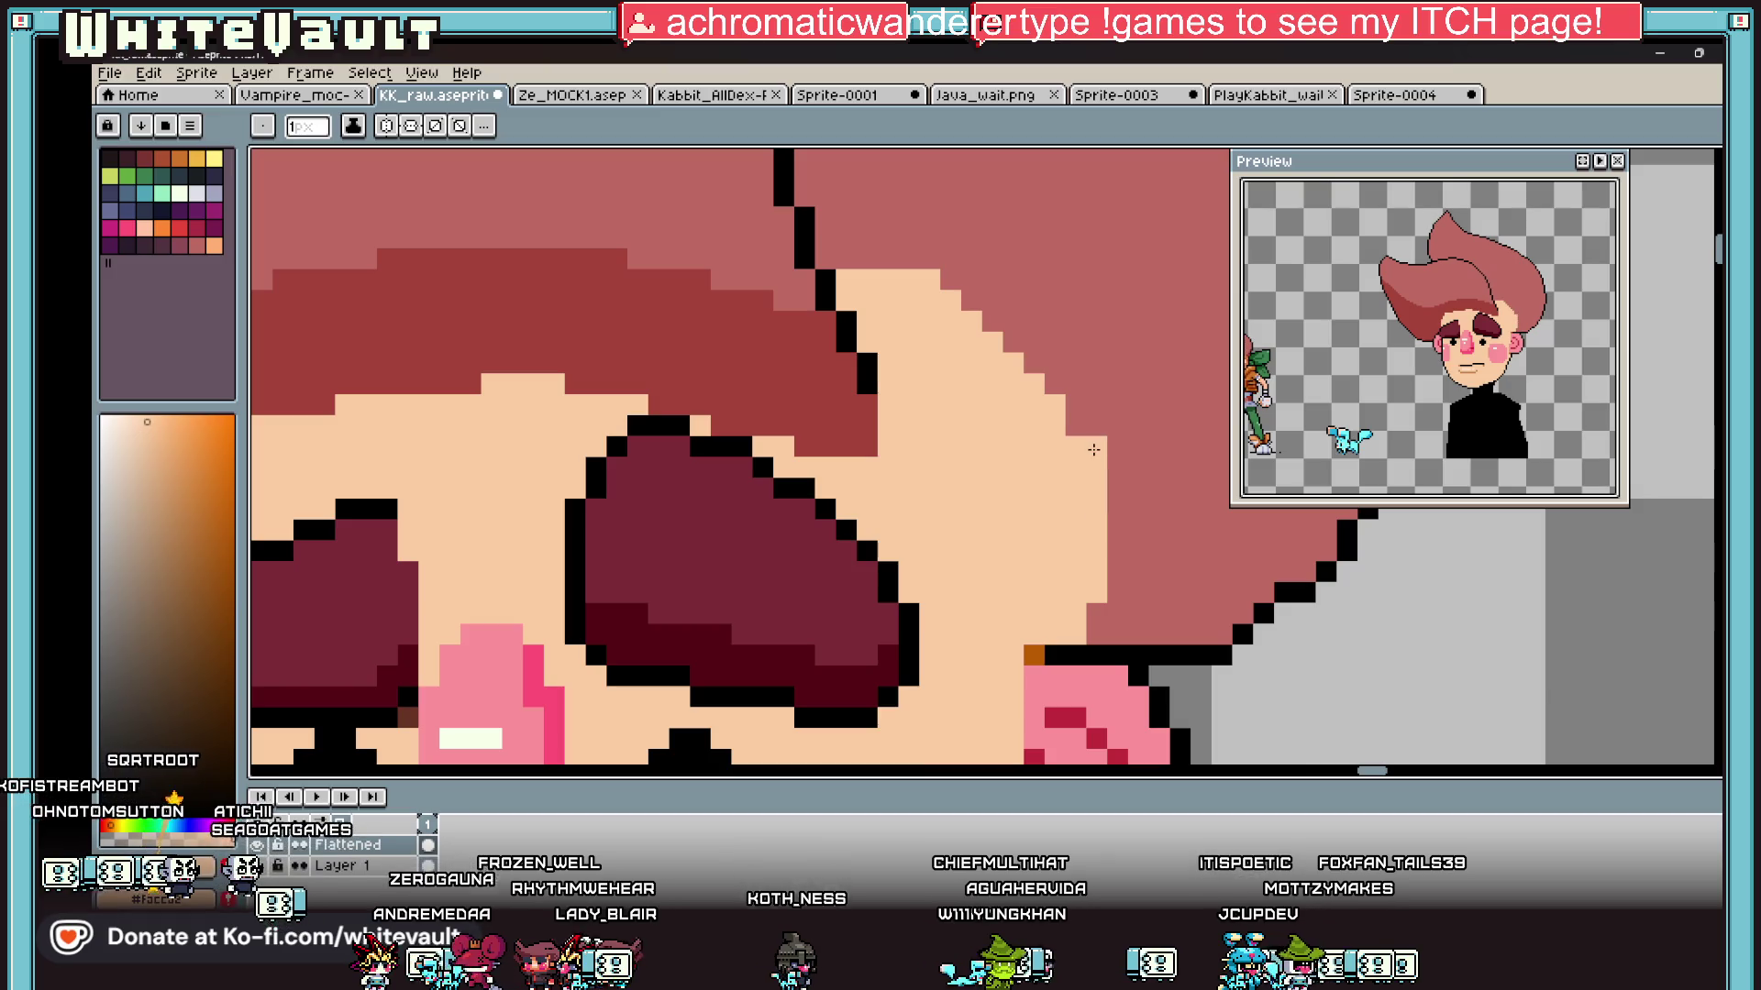
left_click(842, 275, "alt")
left_click_drag(841, 280, 917, 273)
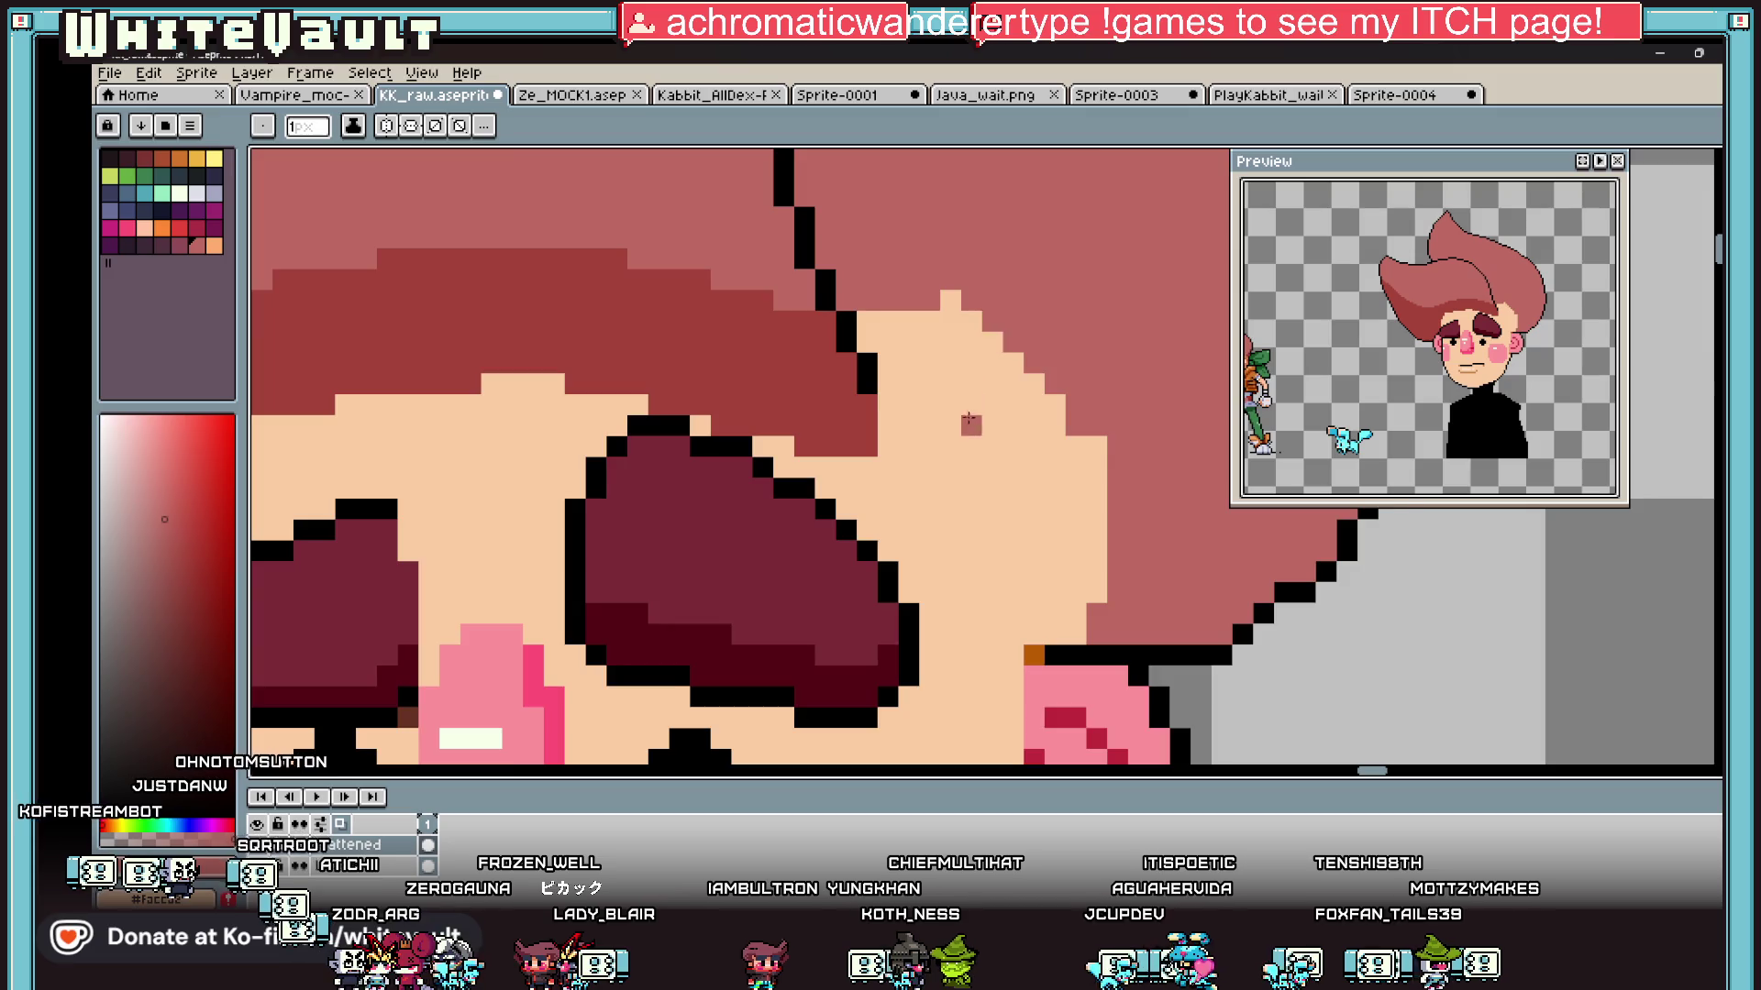
scroll(968, 411, "down", 5)
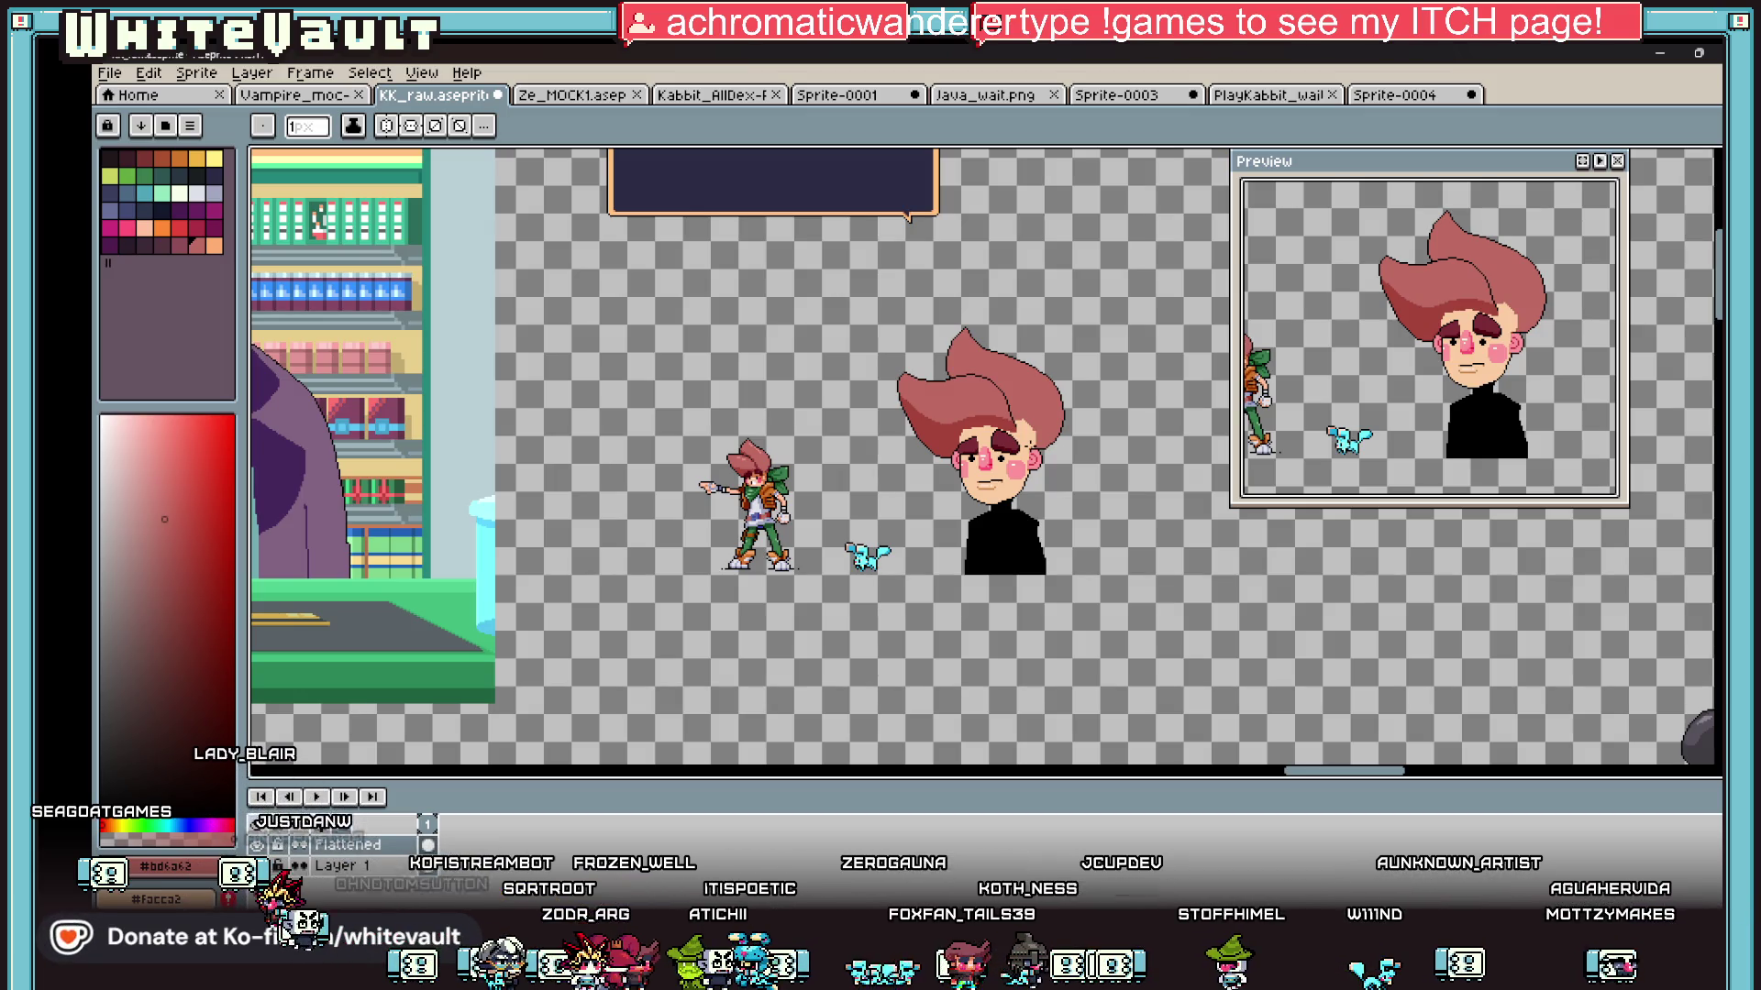
key("alt")
Step: Eyedrop the orange by the ear and draw rows of orange shading pixels beside the right eye
scroll(1055, 381, "up", 4)
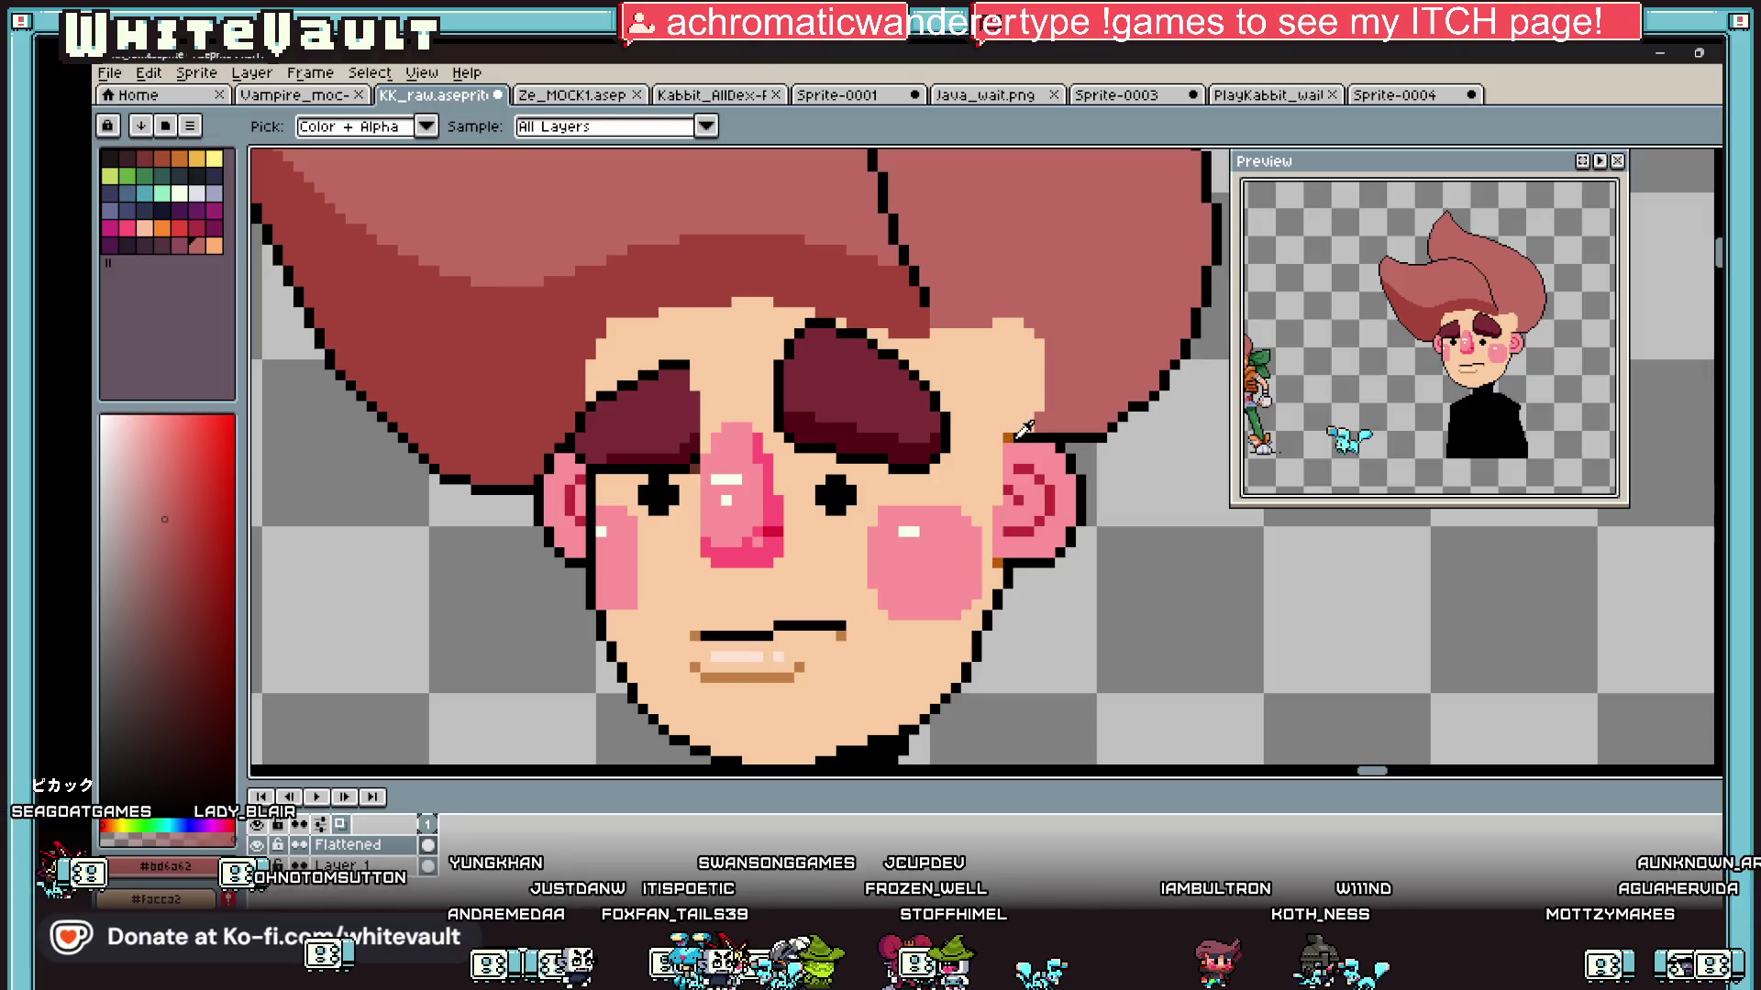
left_click(1021, 424)
scroll(1027, 405, "up", 2)
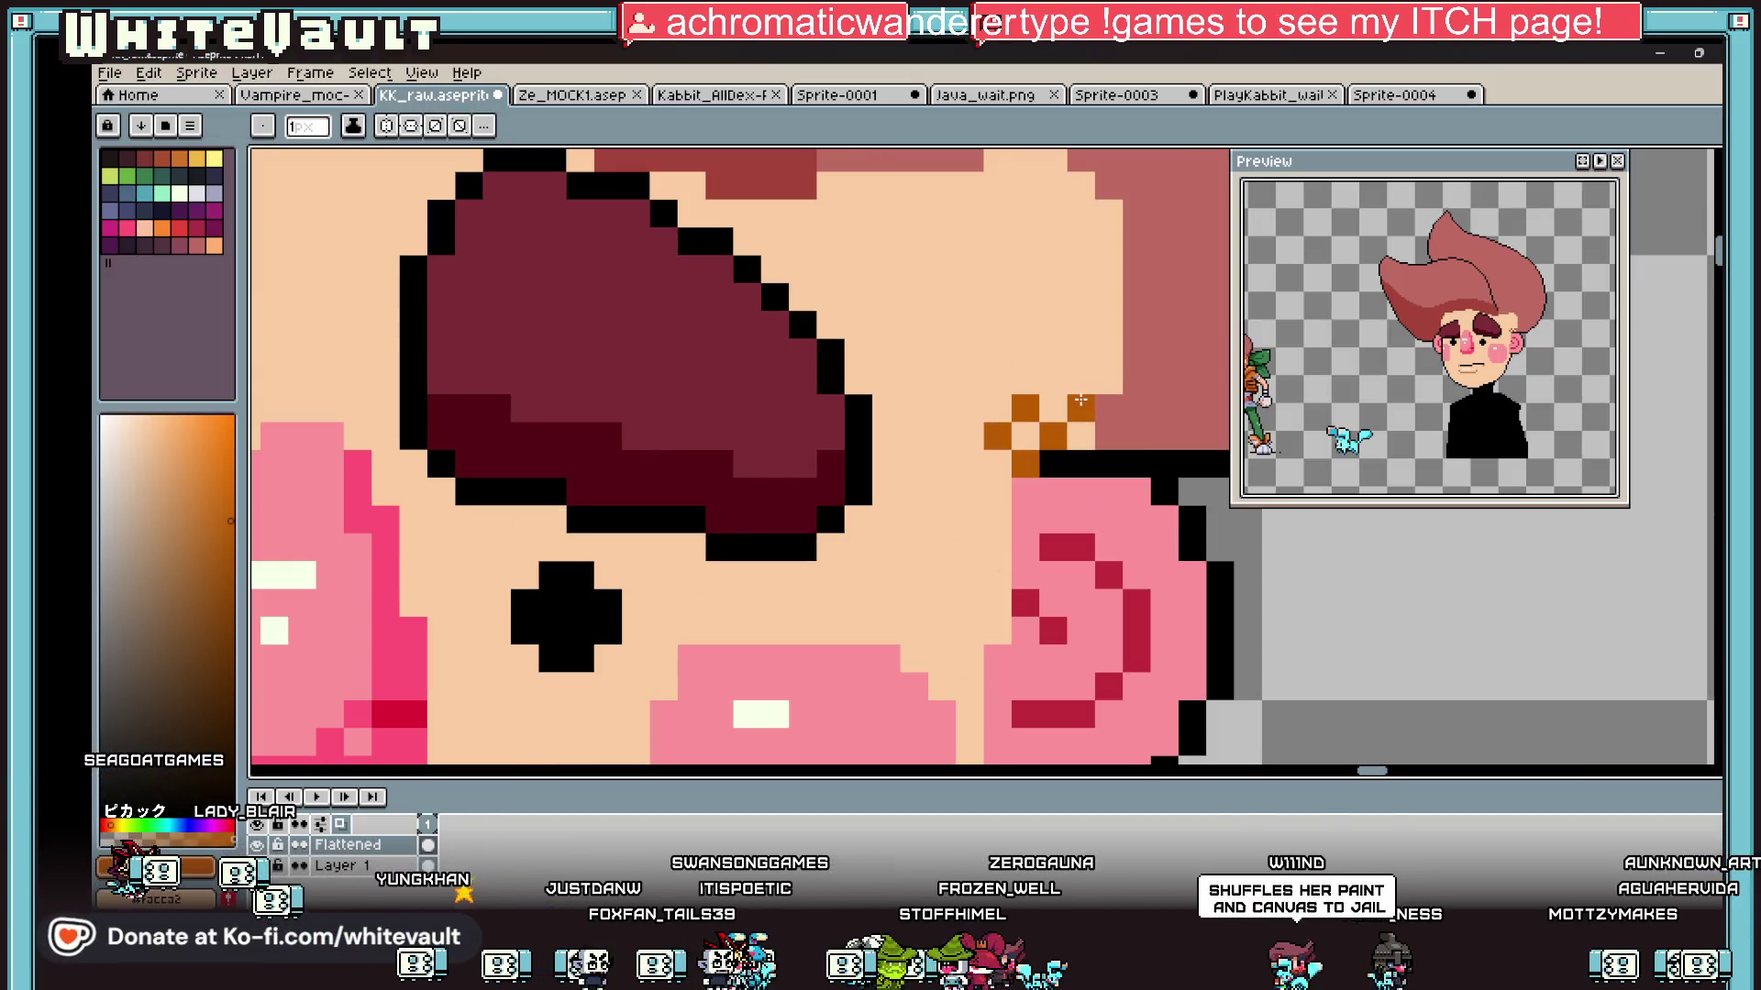
left_click_drag(1030, 388, 1057, 328)
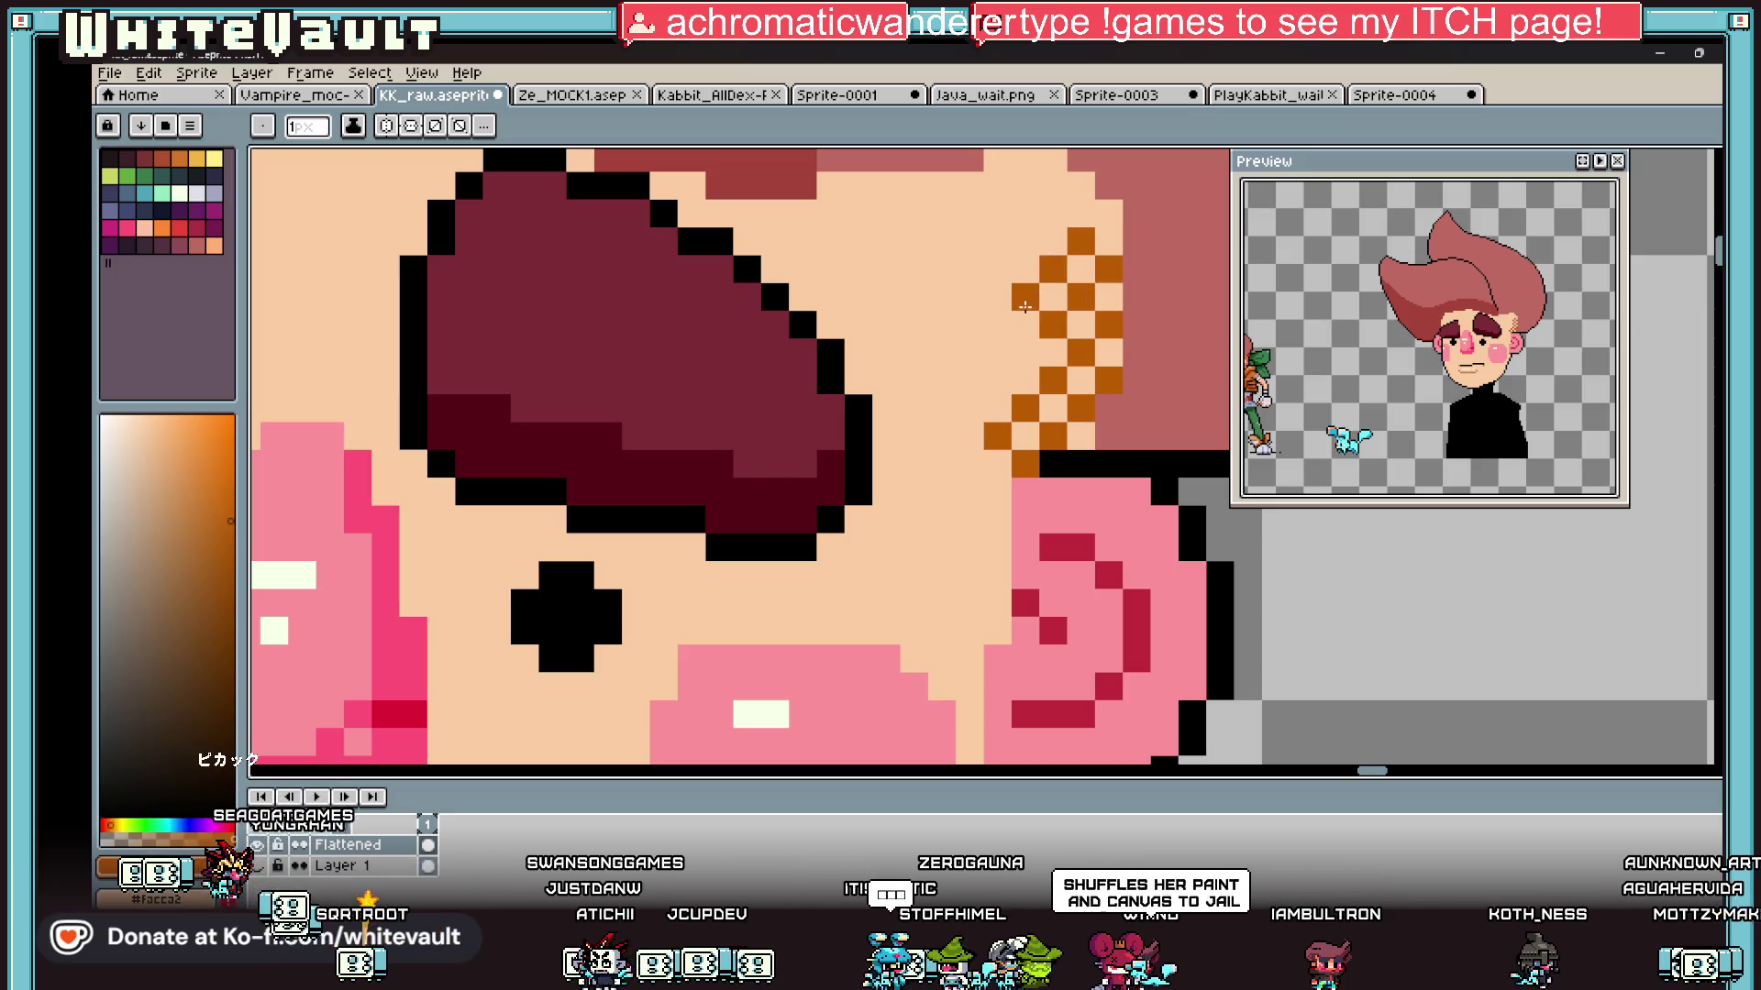
left_click_drag(996, 344, 1014, 320)
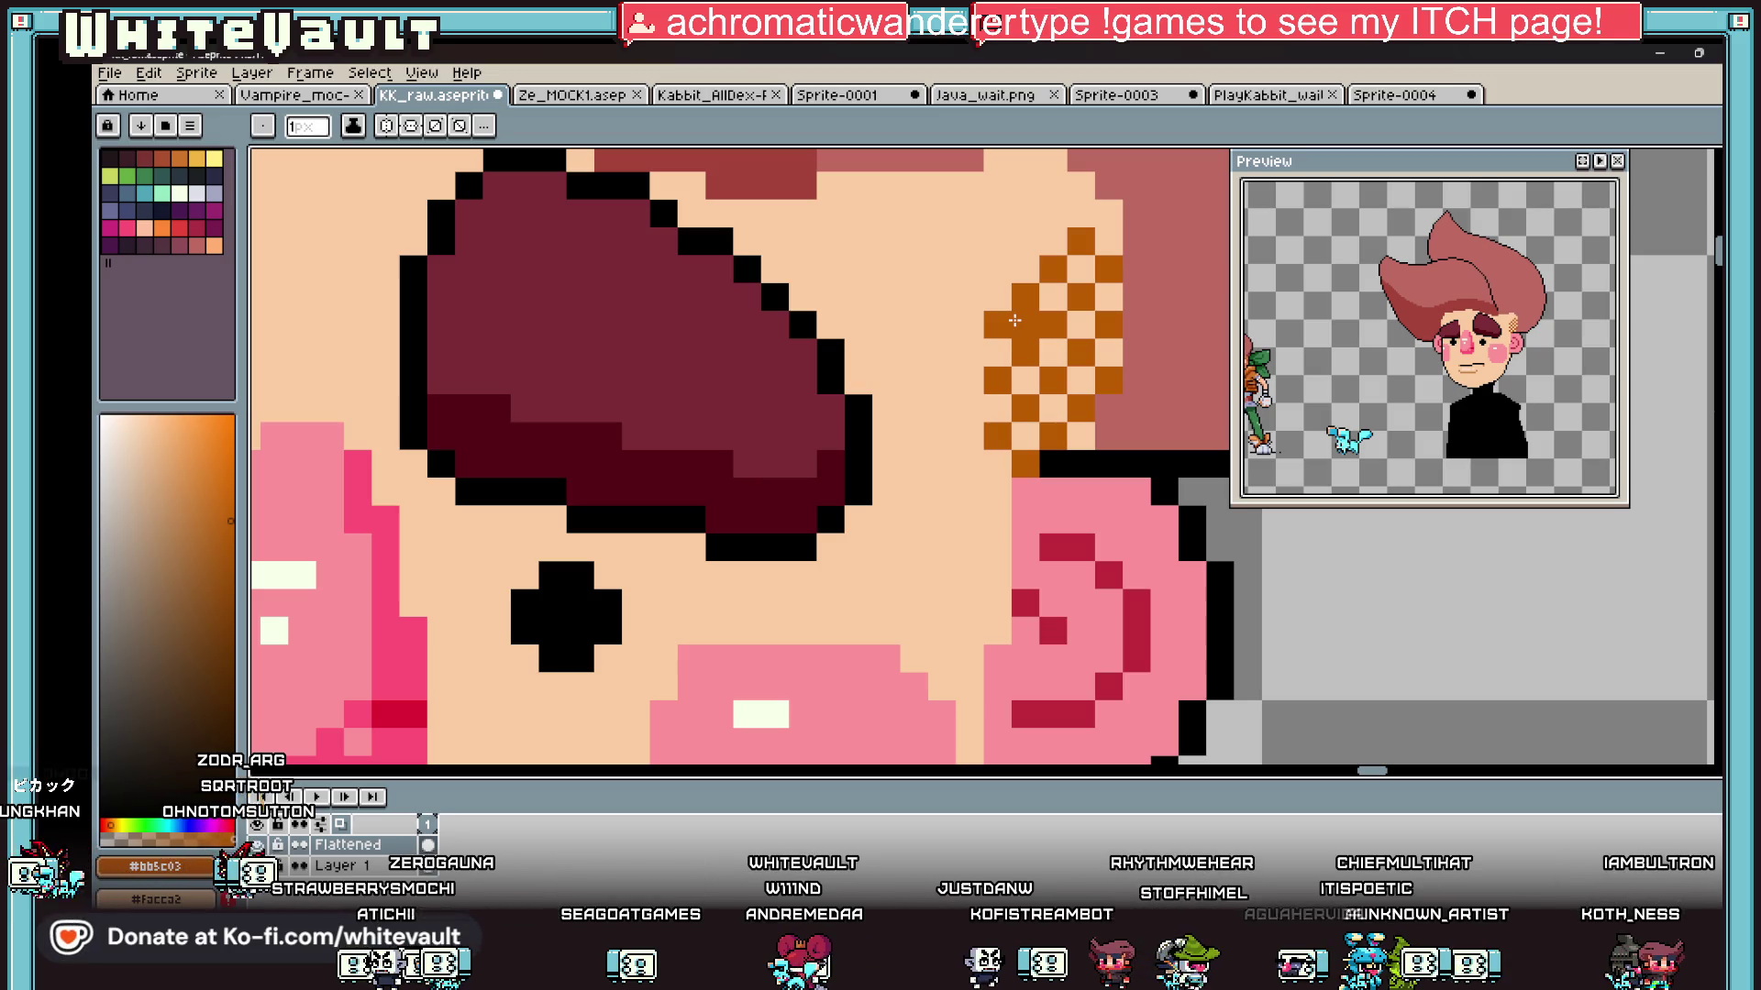
scroll(1014, 321, "down", 3)
scroll(1101, 252, "up", 3)
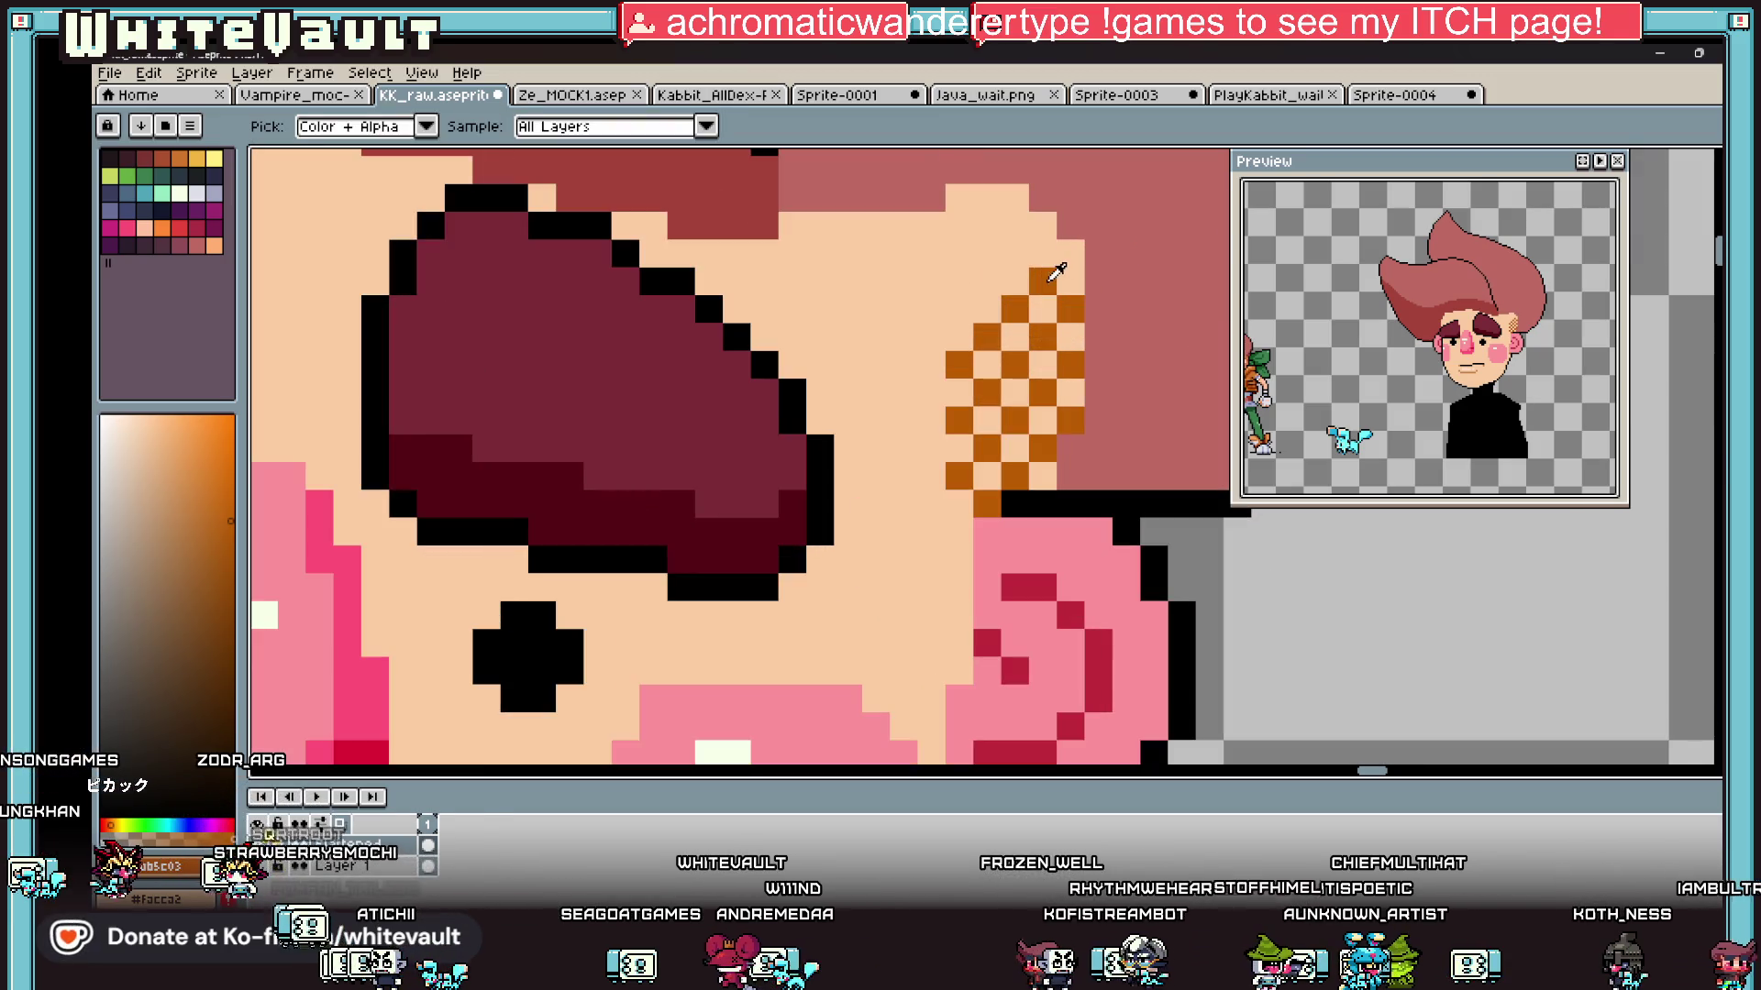
left_click(1042, 226)
left_click(1070, 253)
left_click(988, 198)
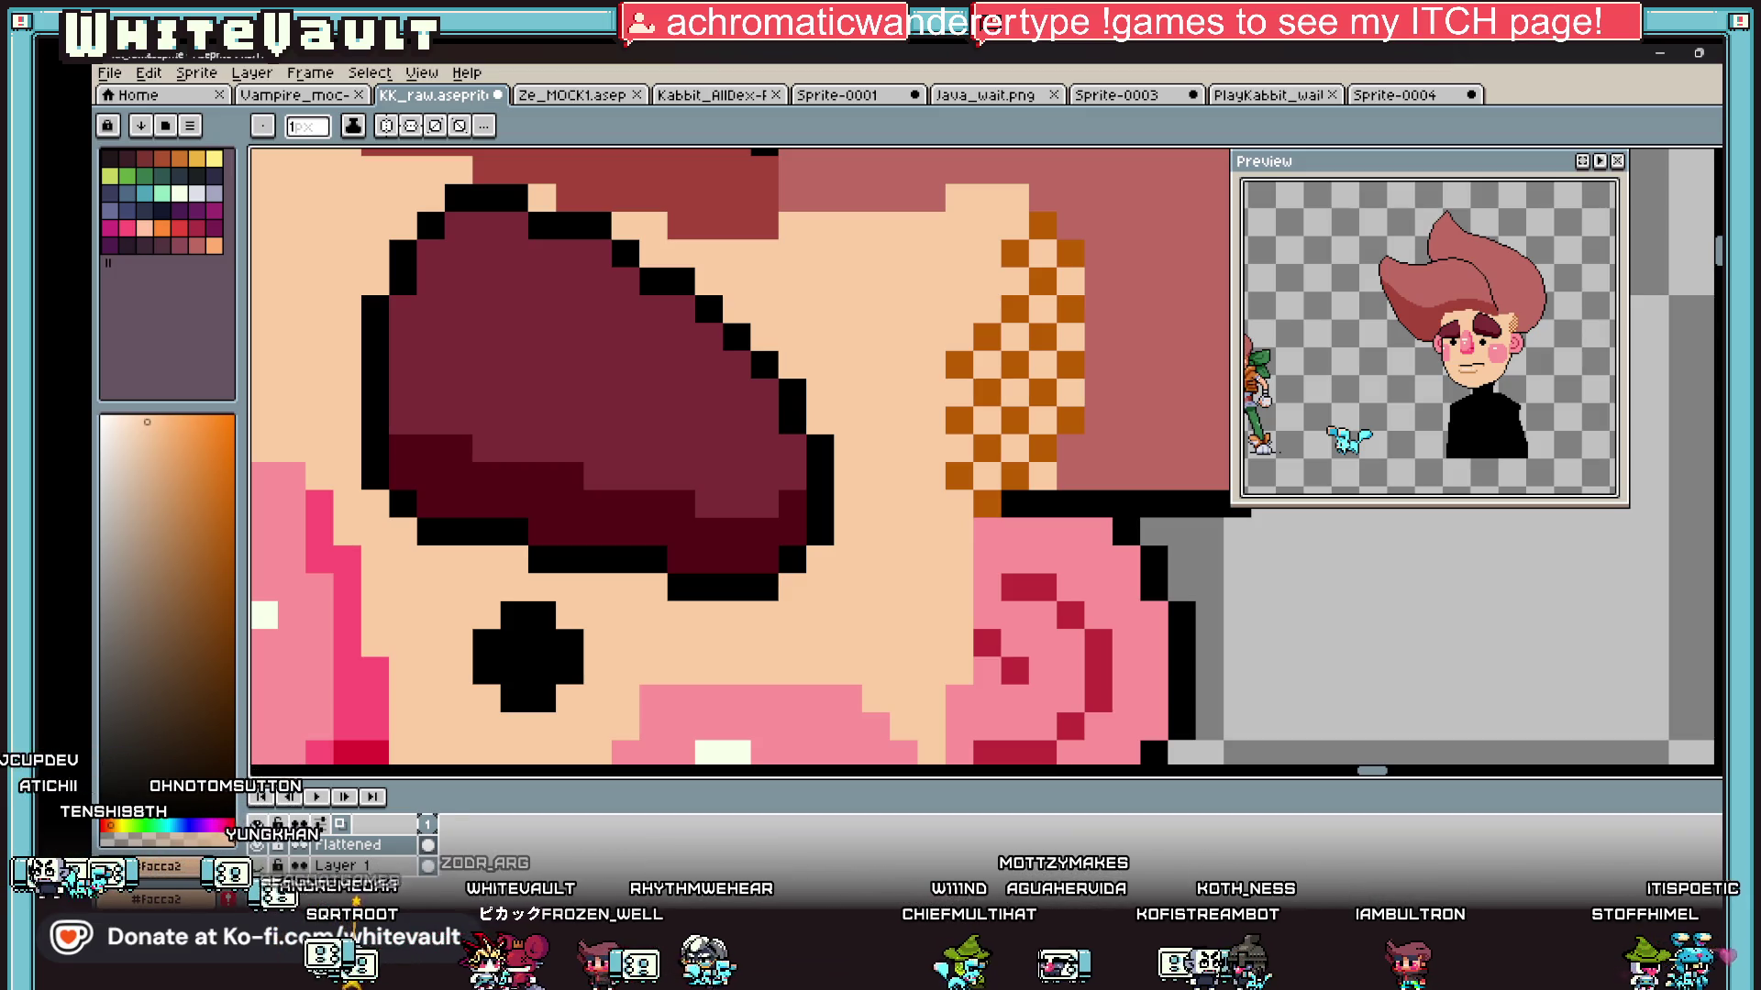
Step: Sample the orange shading colour and add checker pixels, extending the pattern lower and up-left
key("i")
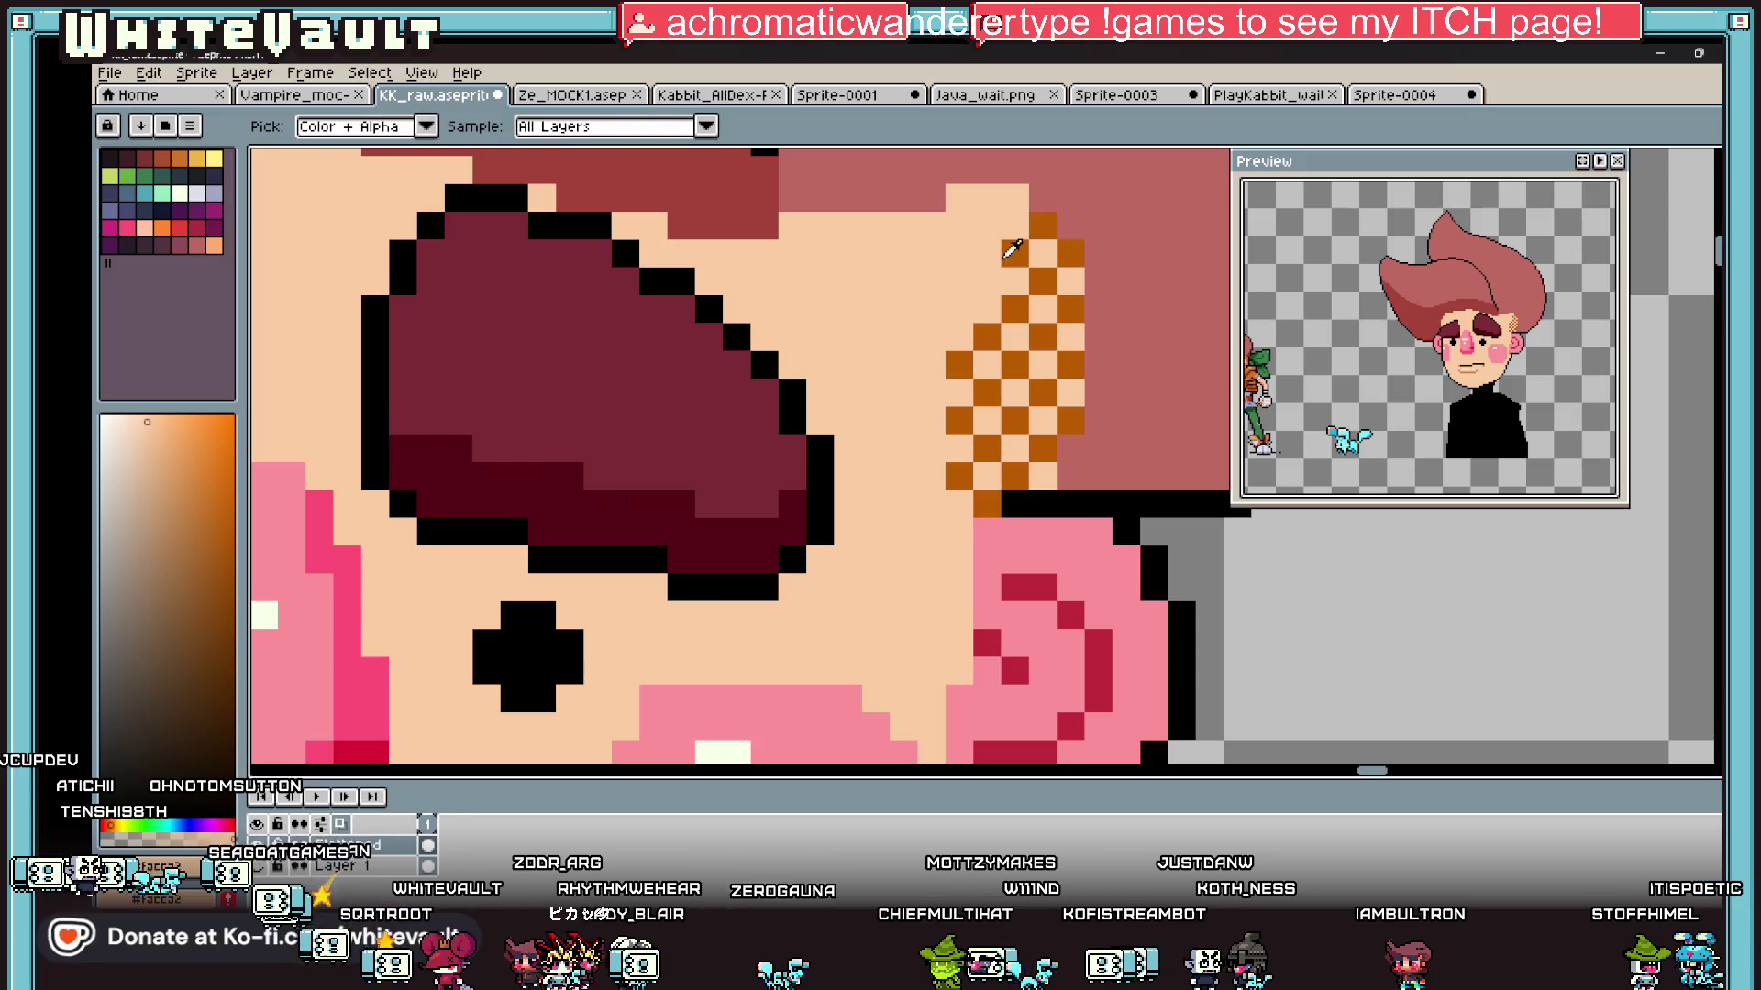
left_click(1037, 216)
key("b")
left_click(986, 282)
left_click(959, 309)
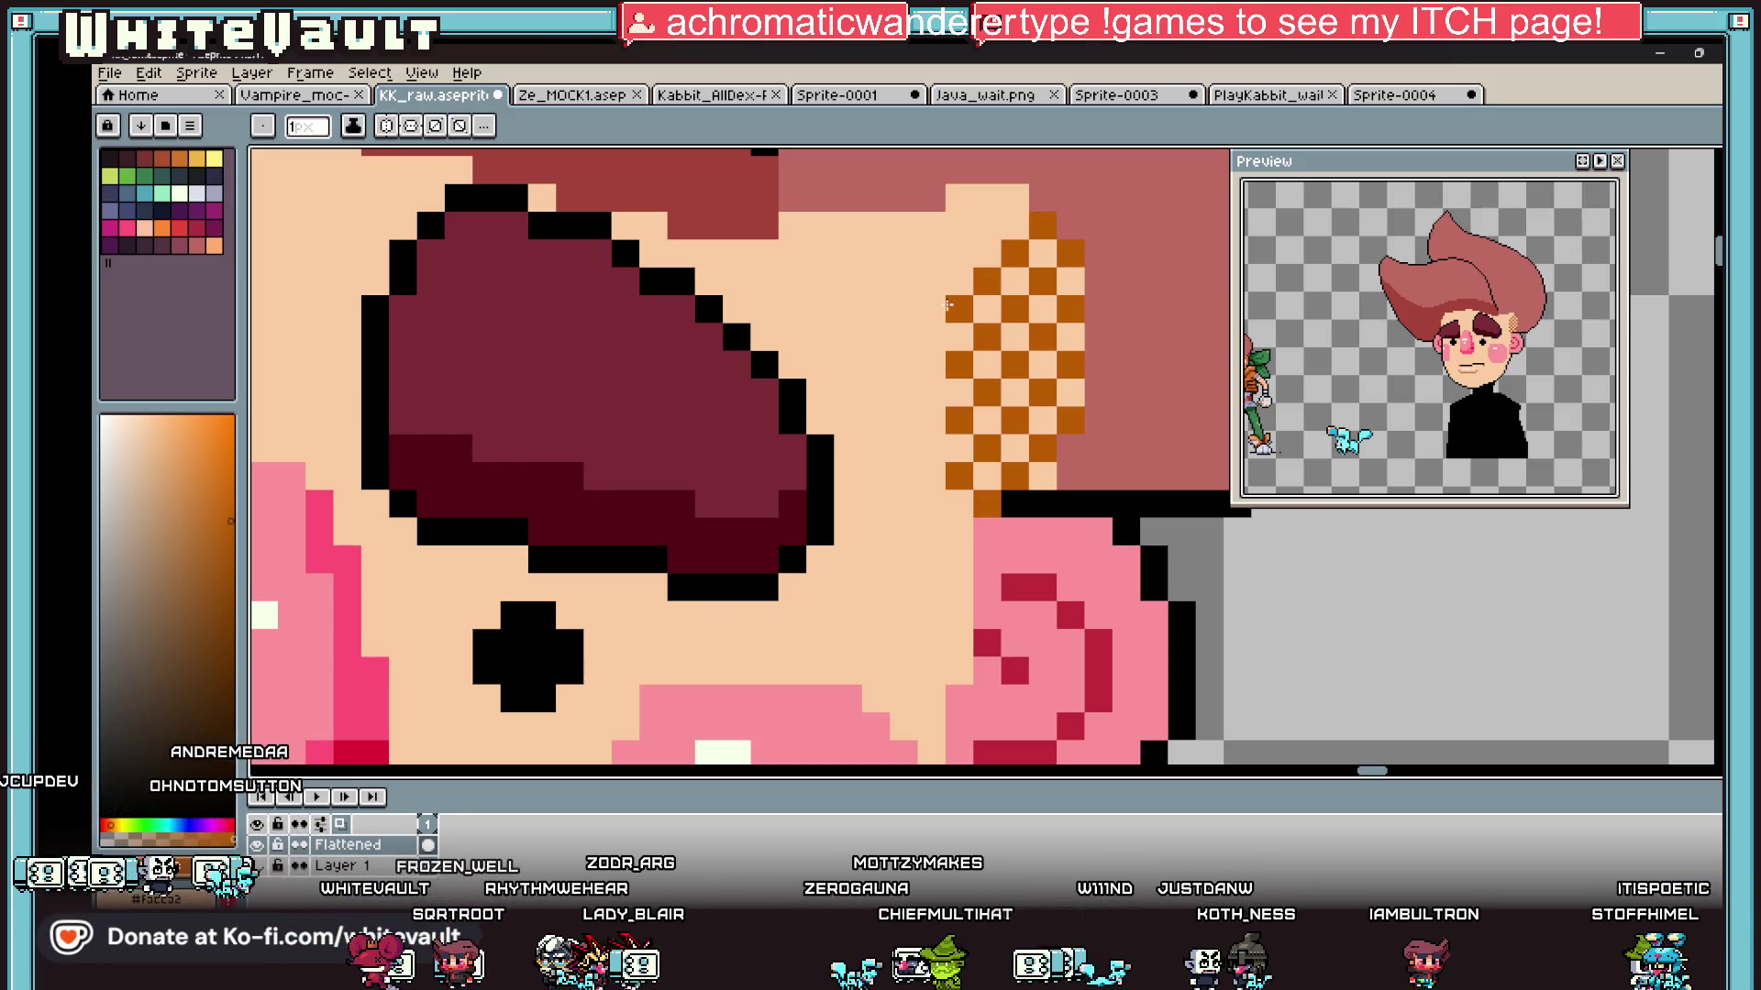
left_click(928, 391)
left_click(928, 446)
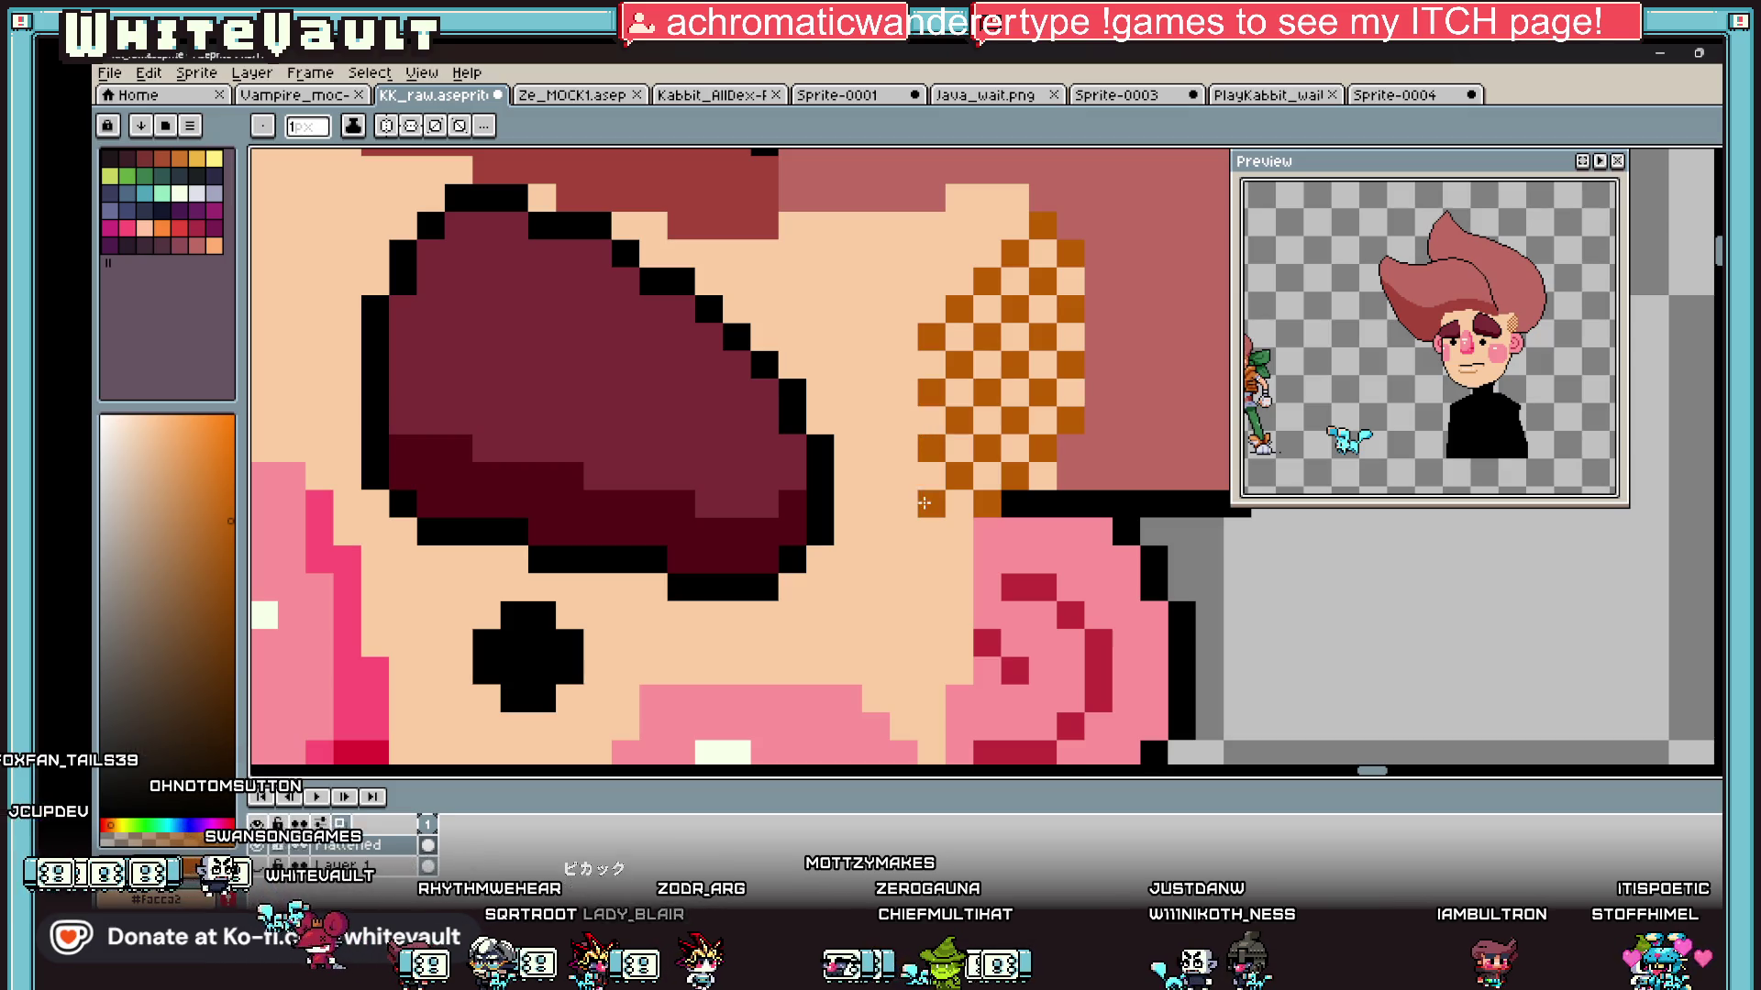
left_click(903, 309)
left_click(930, 282)
left_click(959, 254)
left_click(959, 226)
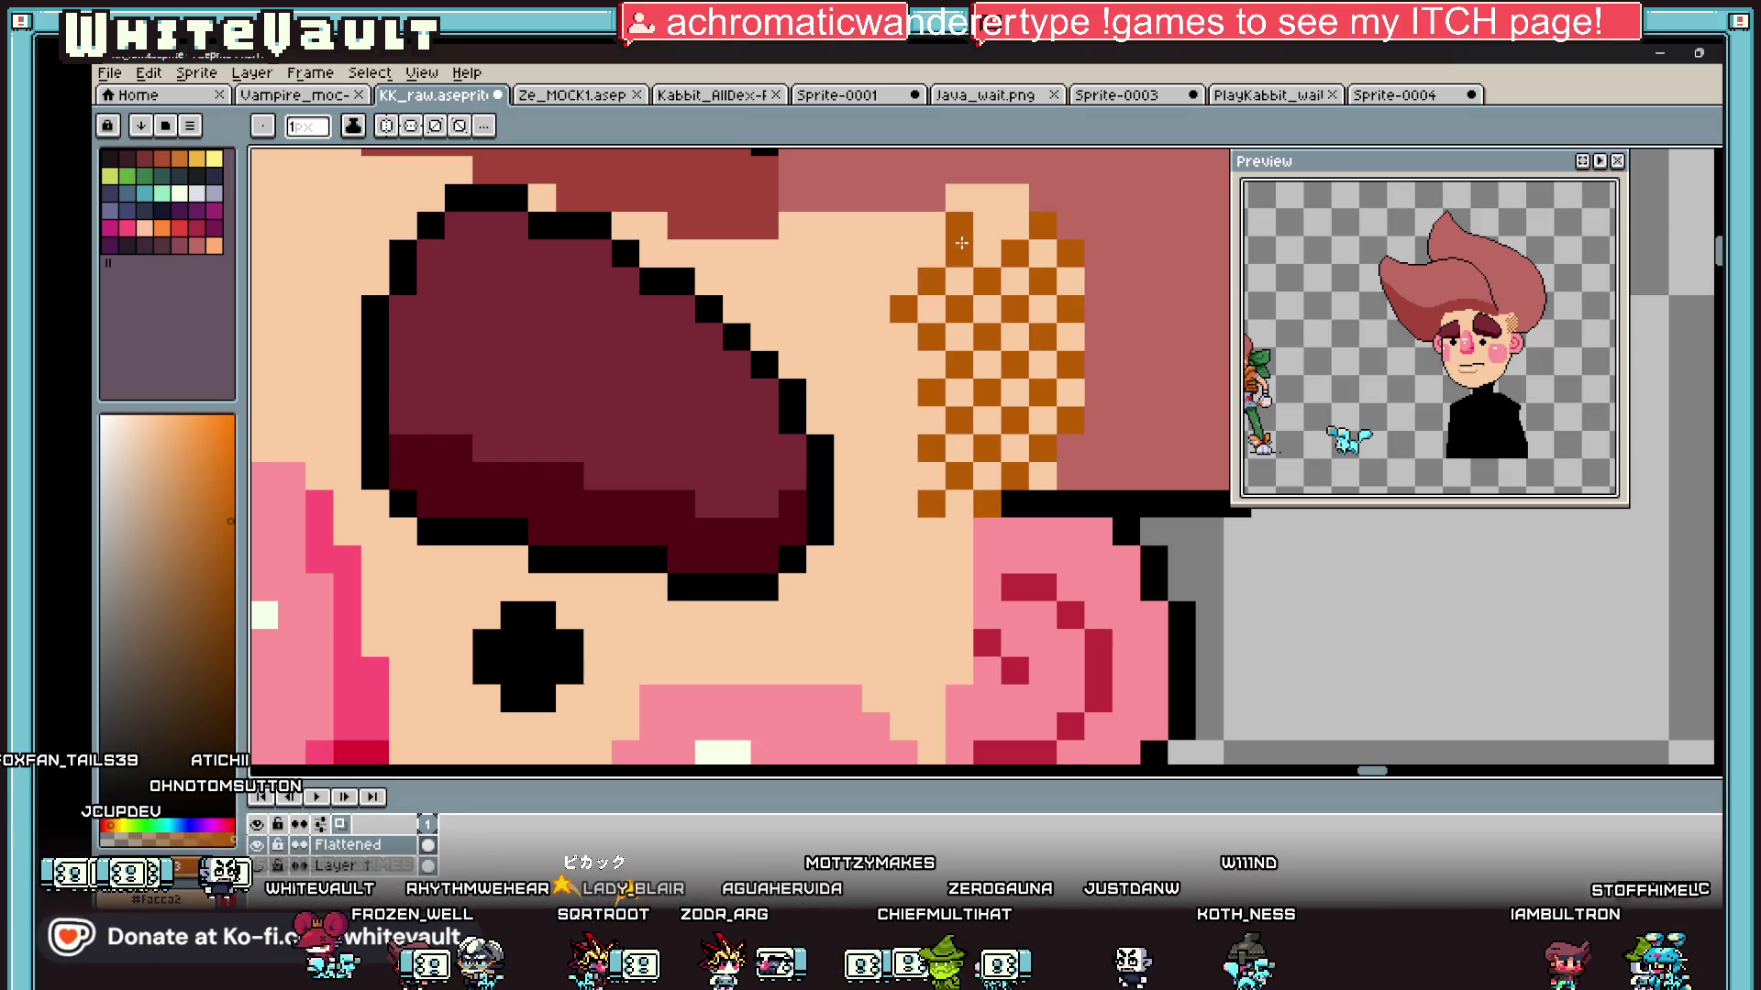
Step: Restore a stray orange pixel to peach and add checker pixels at the pattern's top
key("i")
left_click(987, 217)
key("b")
left_click(968, 226)
left_click(987, 225)
left_click(1015, 198)
left_click(959, 198)
Step: Extend the checker pattern further left and tidy its left edge
left_click(931, 226)
left_click(903, 254)
left_click(876, 226)
left_click(848, 225)
left_click(821, 226)
left_click(848, 254)
key("i")
key("b")
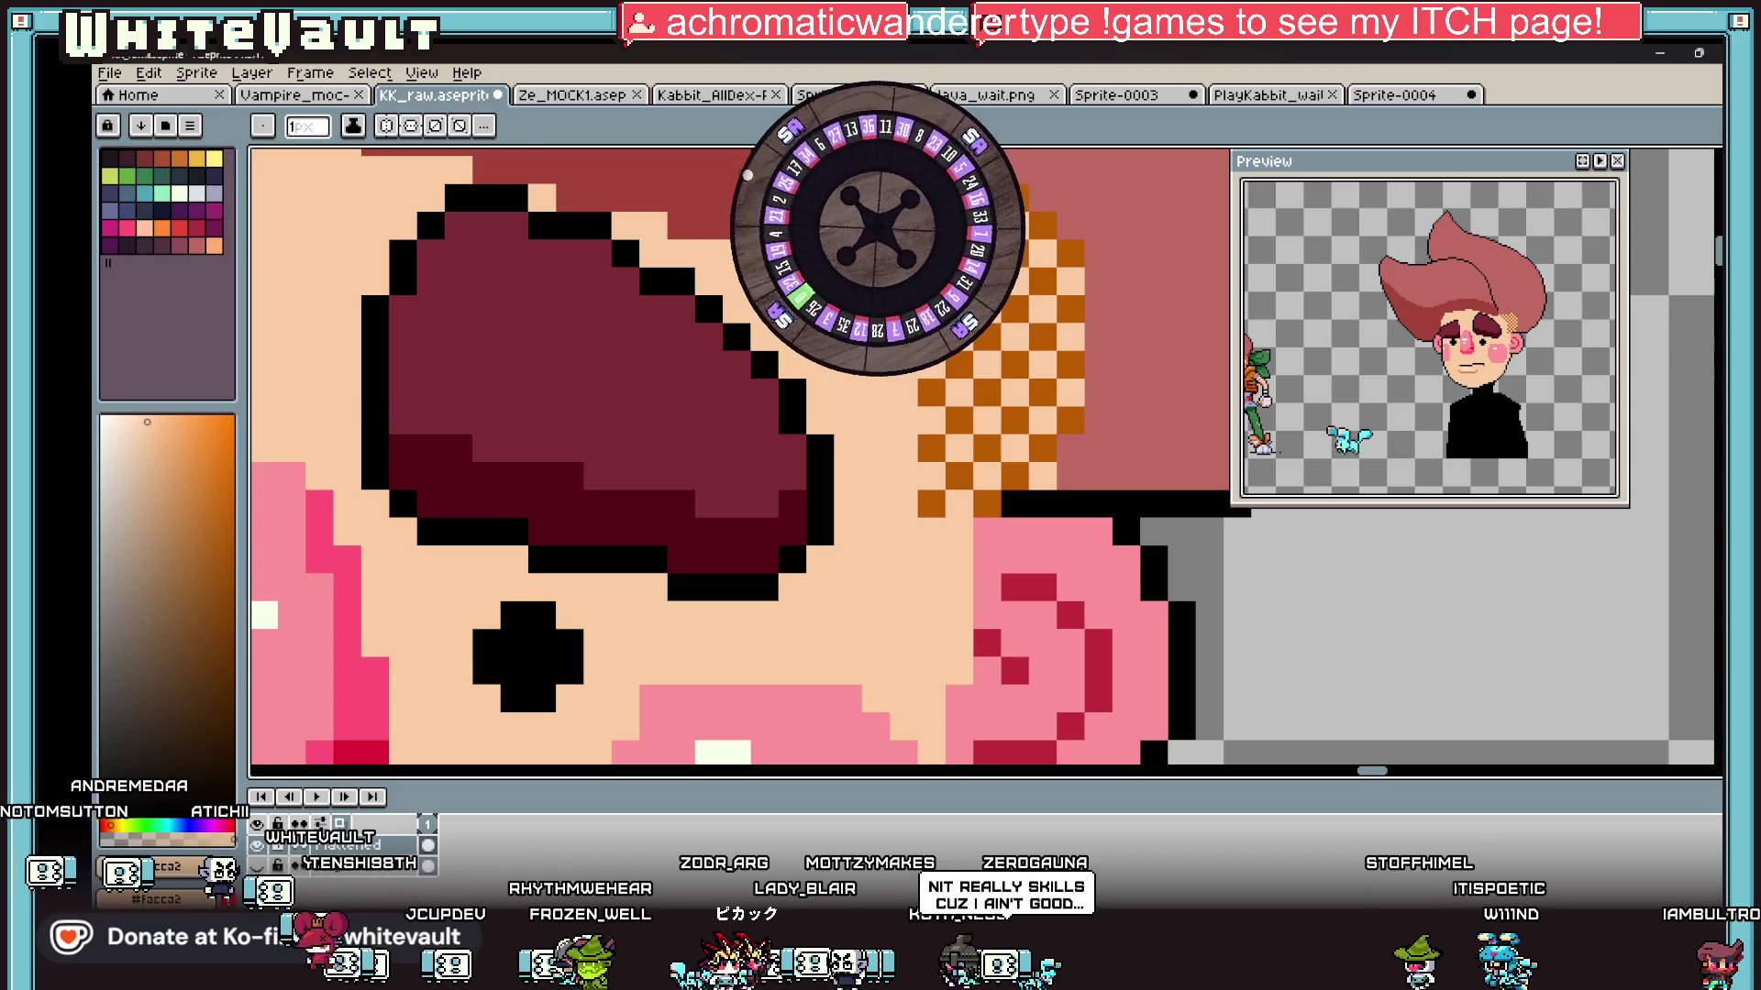
Step: Eyedrop a tan mid-orange and fill the first alternate peach checker cells with it
scroll(891, 391, "down", 1)
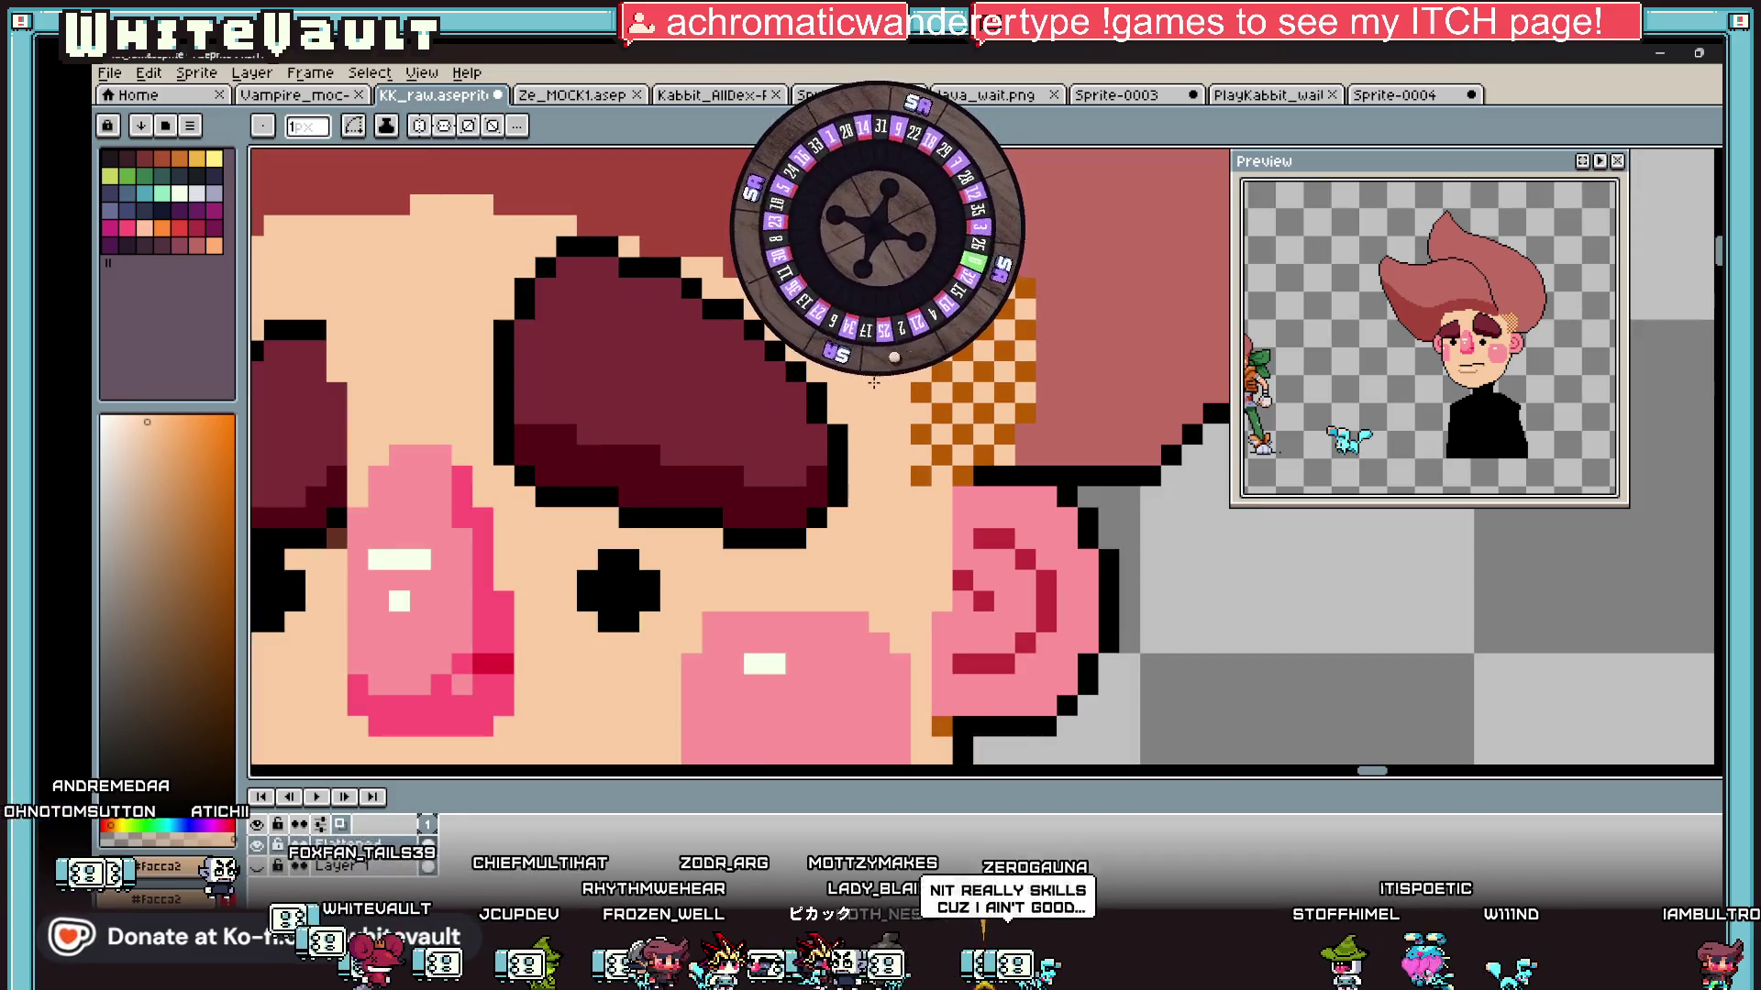
key("i")
left_click(903, 408)
key("b")
scroll(908, 410, "up", 2)
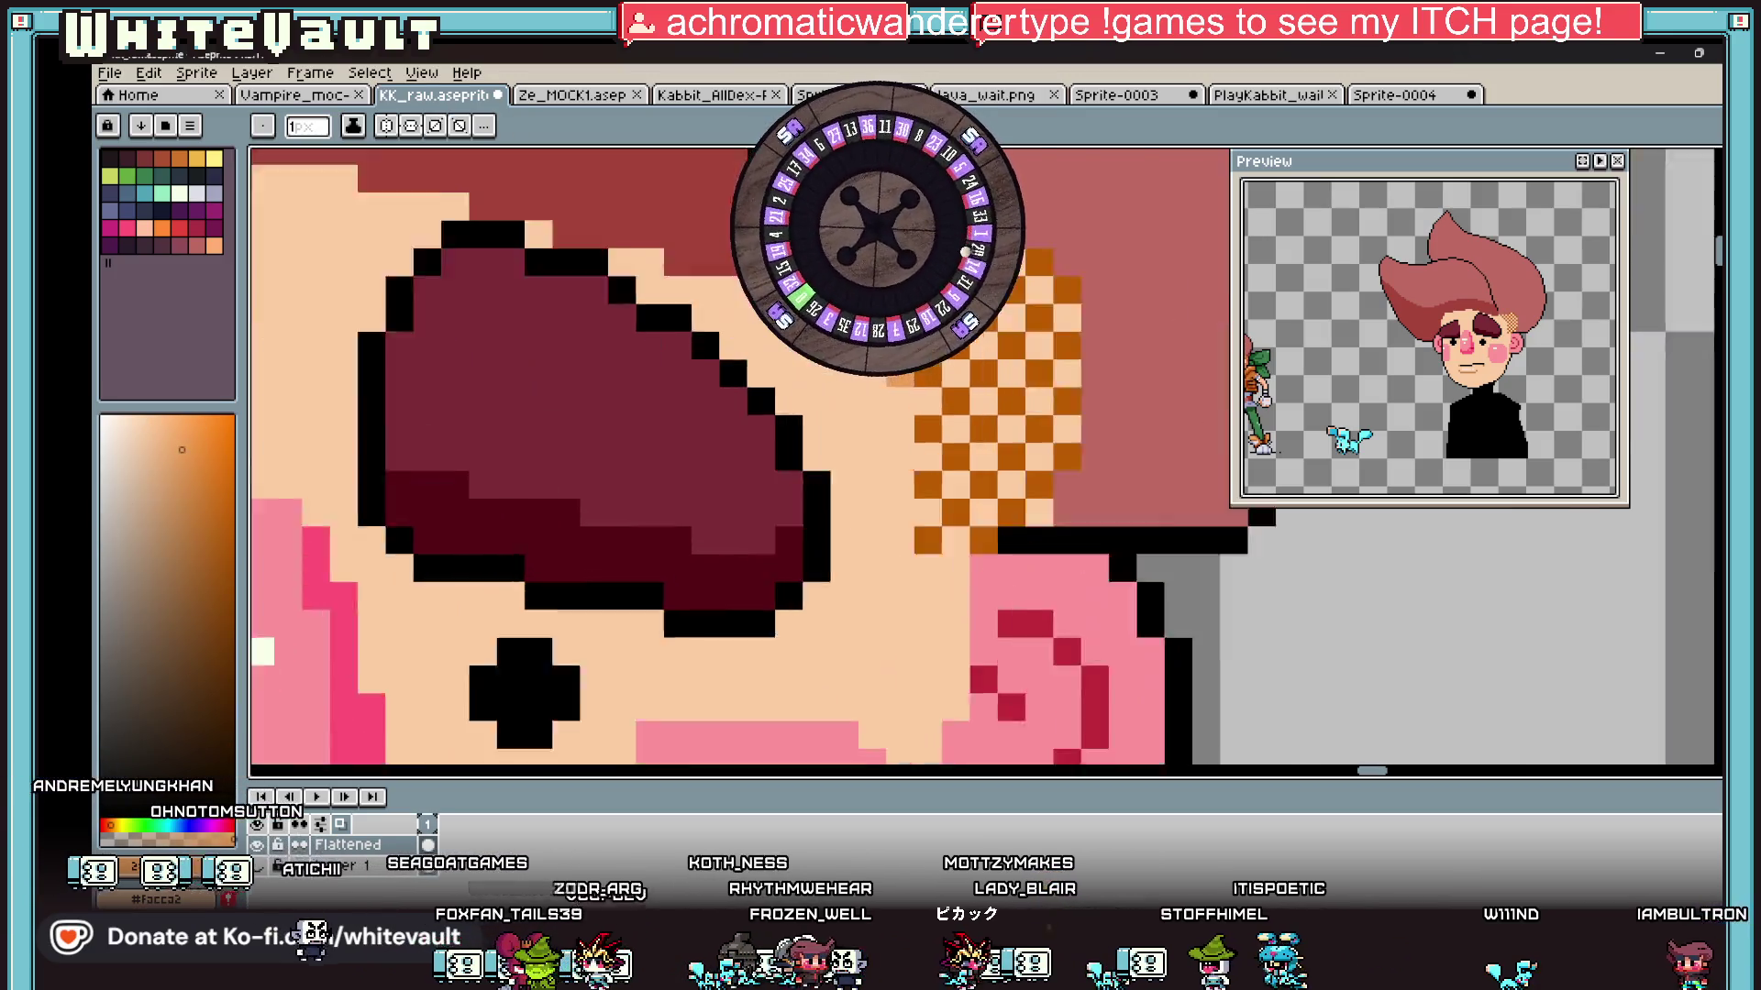
scroll(907, 410, "down", 3)
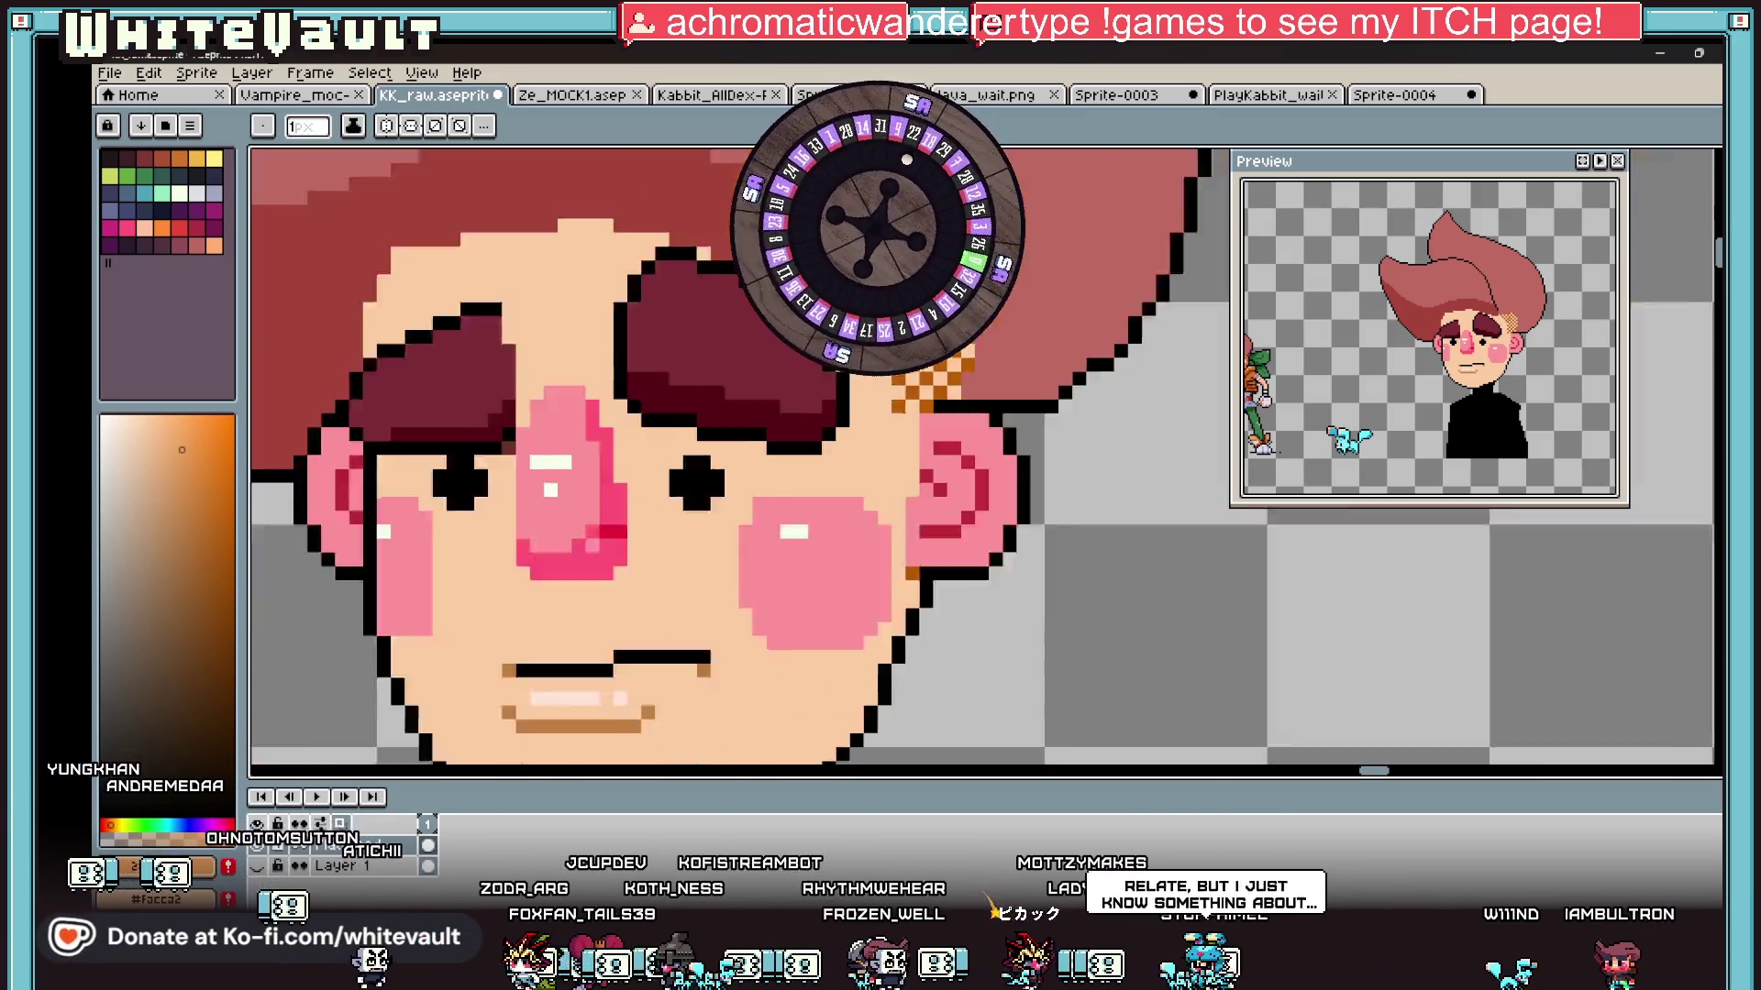
scroll(908, 410, "up", 3)
left_click(1022, 334)
left_click(1063, 375)
left_click(1105, 418)
left_click(1063, 459)
Step: Fill more peach checker cells with mid-orange across the middle of the patch
left_click(1010, 408)
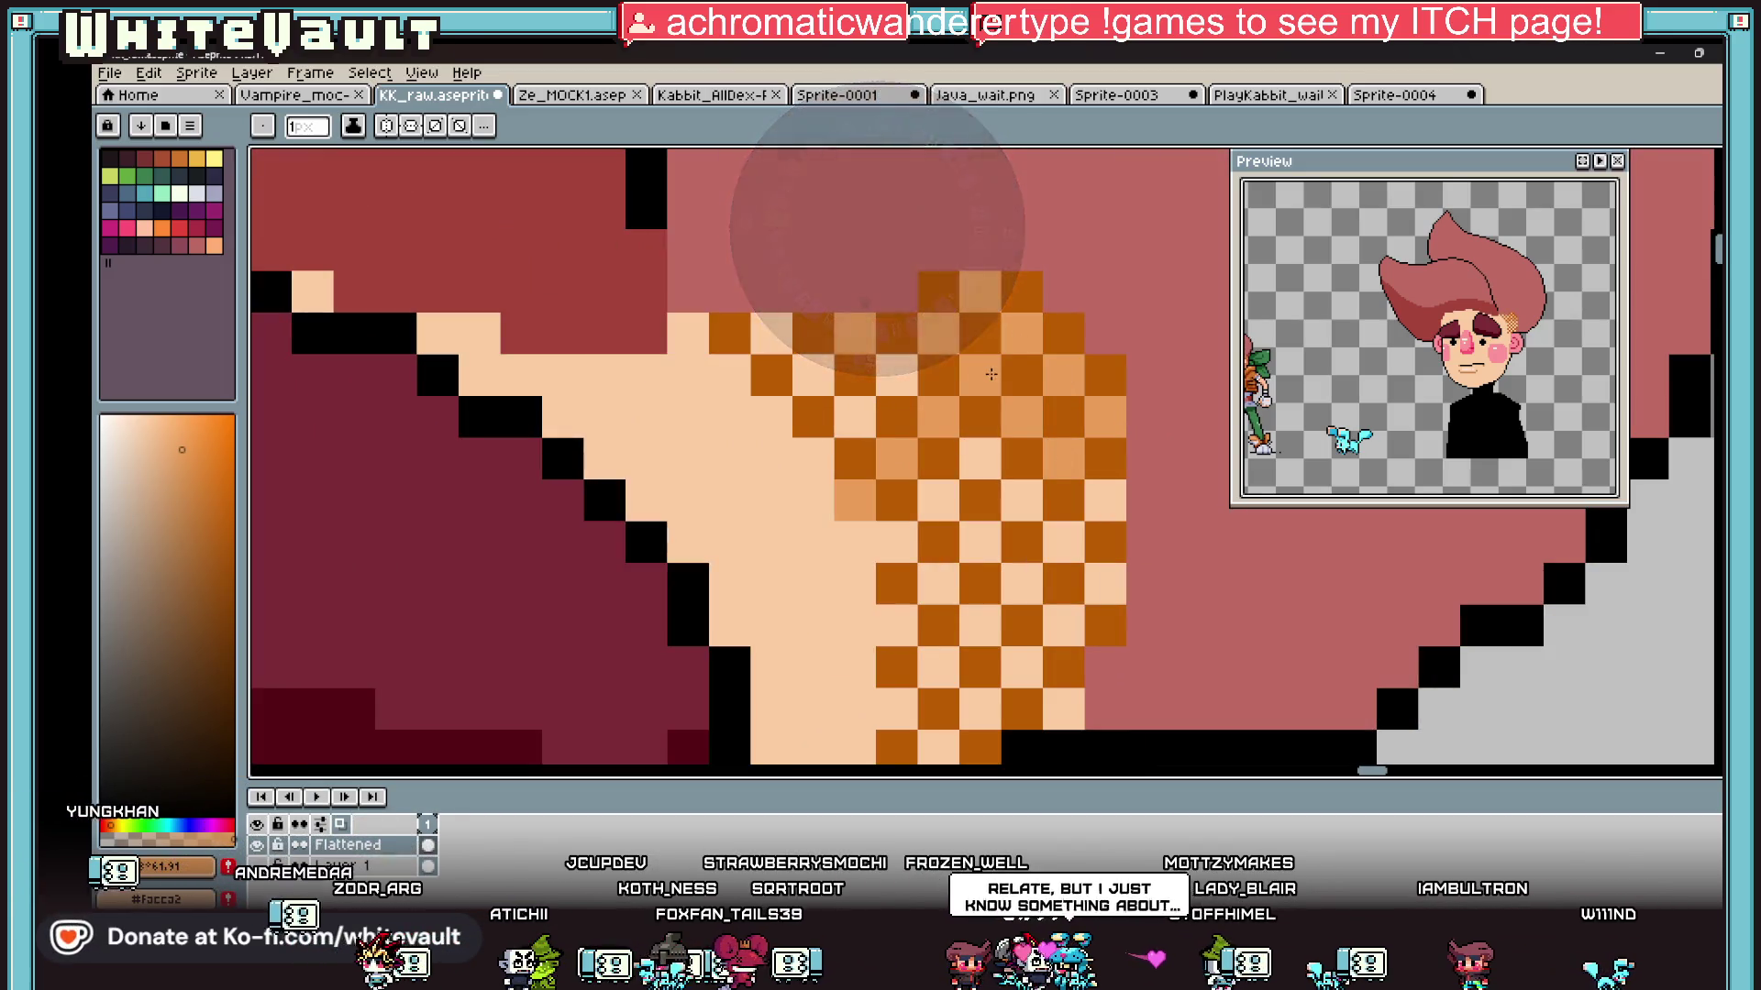
left_click(979, 376)
left_click(896, 376)
left_click(812, 375)
left_click(854, 418)
left_click(979, 459)
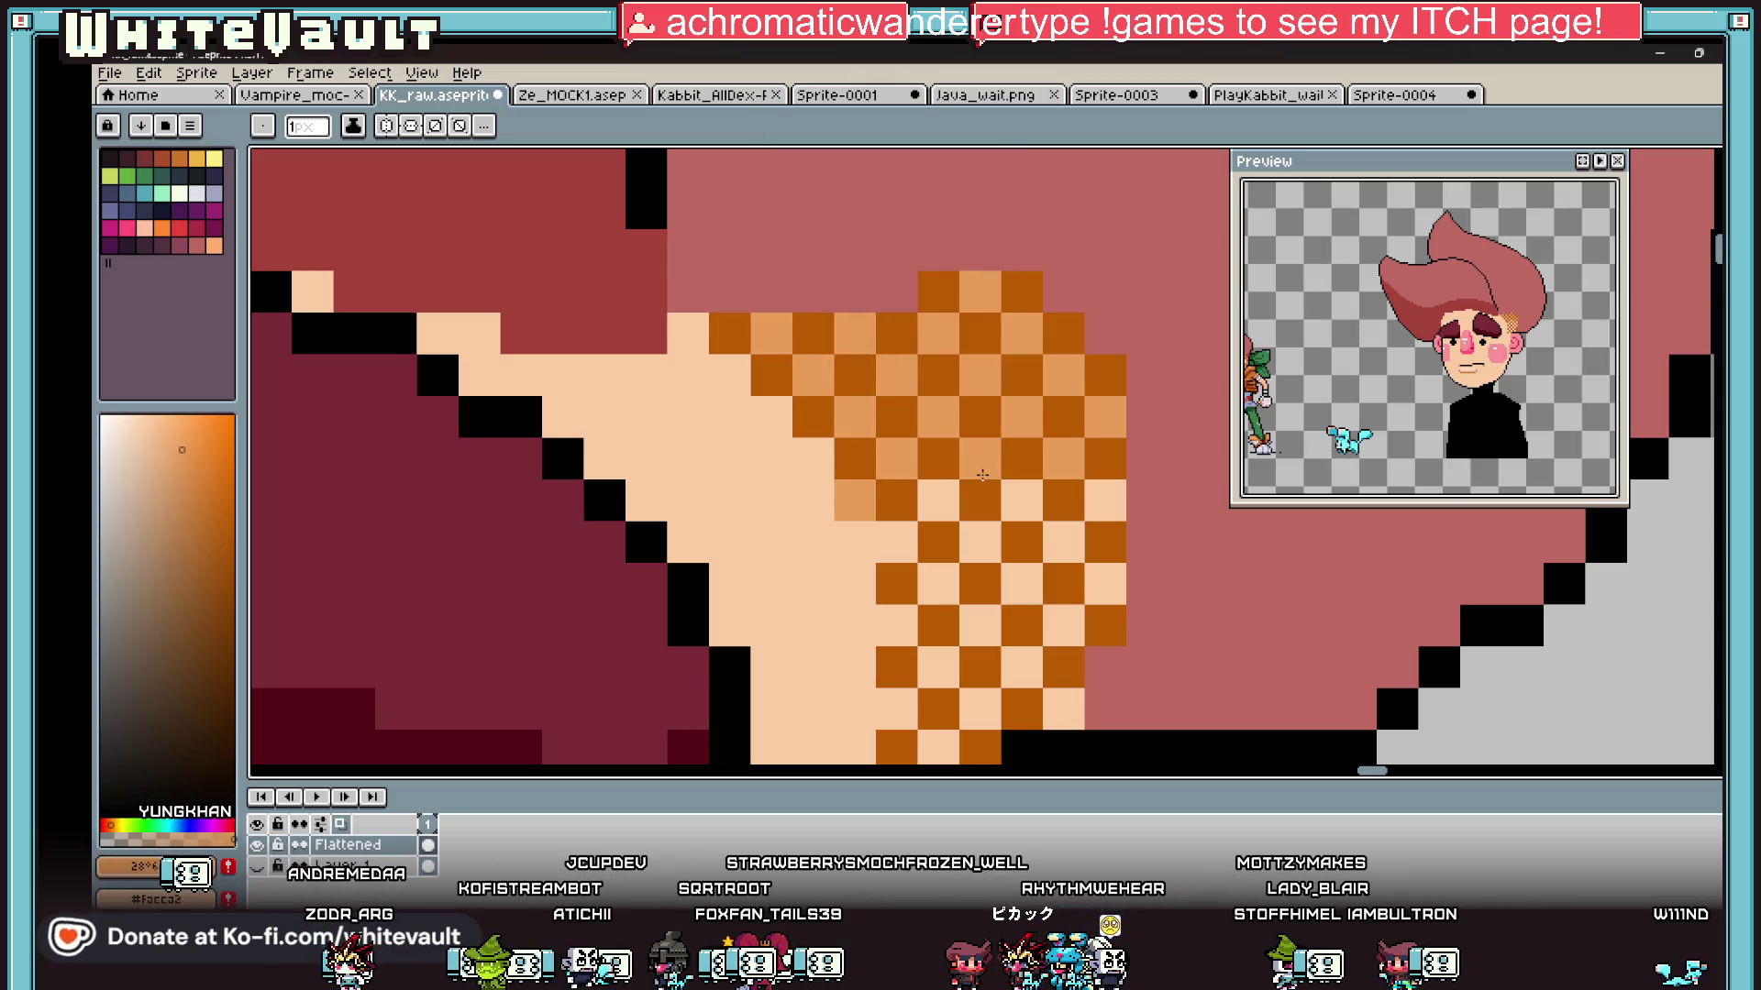
left_click(938, 499)
left_click(977, 541)
Step: Fill the lower checker cells and repaint the remaining cells in mid-orange
left_click(1021, 500)
left_click(1062, 541)
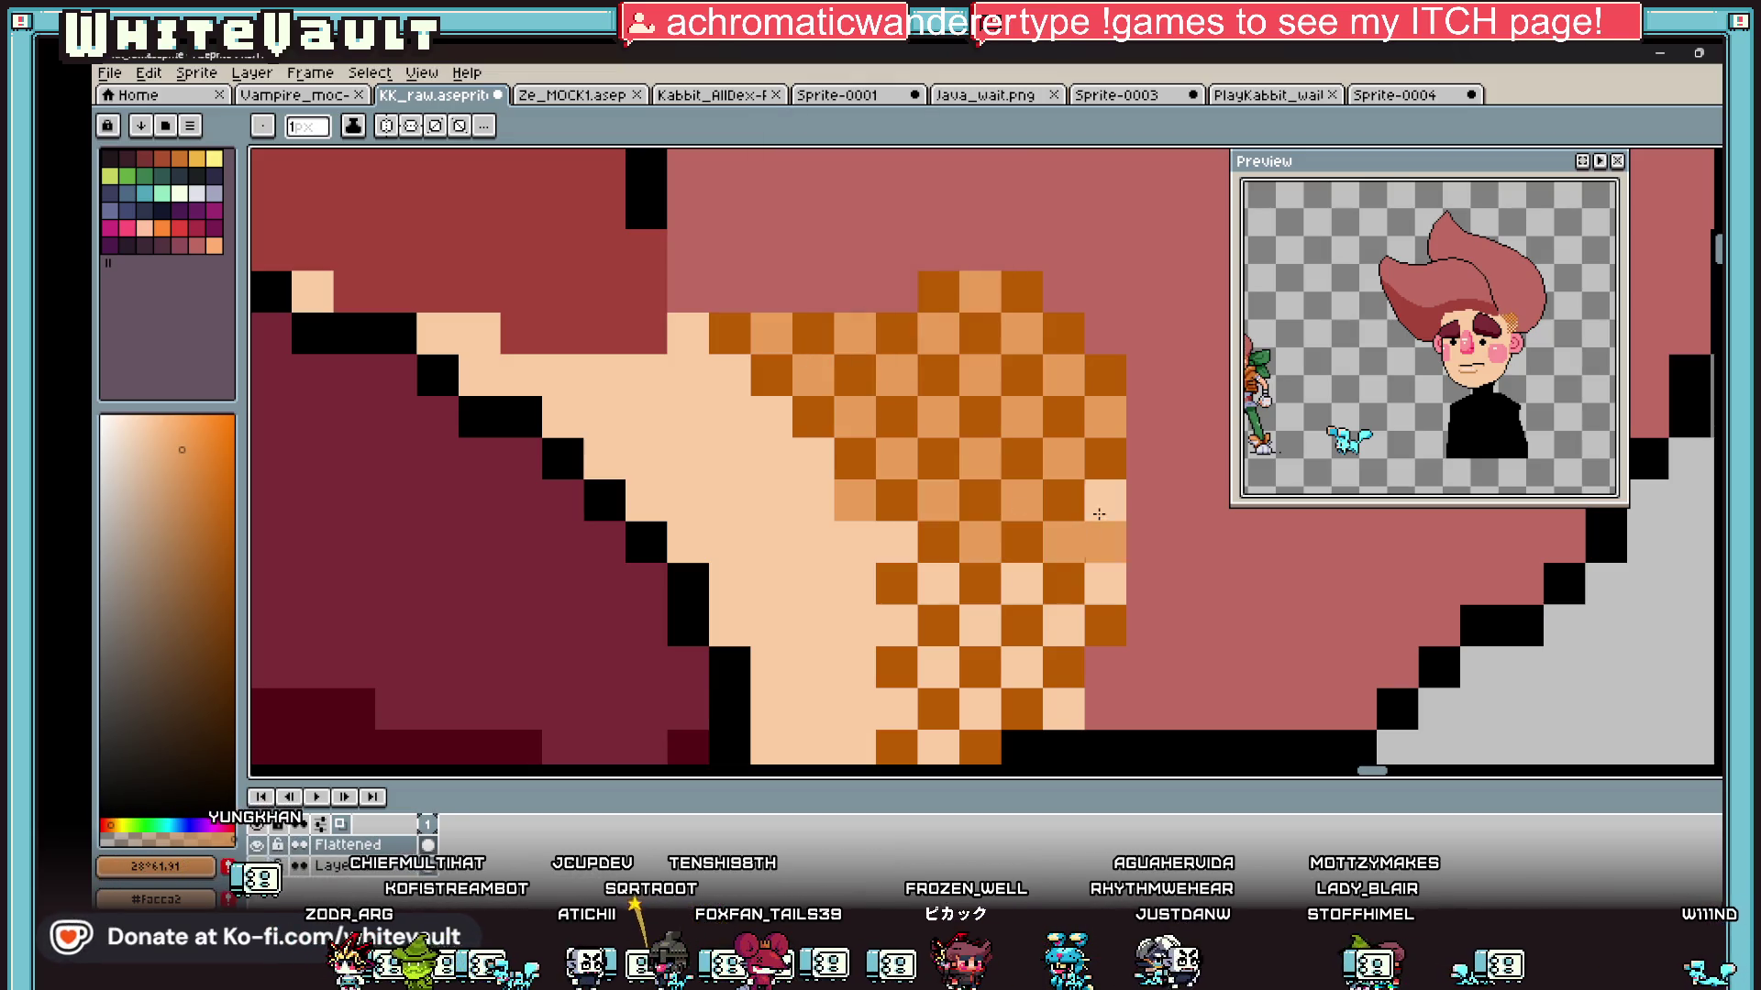
left_click(1105, 500)
left_click(1105, 582)
left_click(1063, 624)
left_click(1022, 584)
left_click(939, 583)
left_click(979, 625)
left_click(1021, 665)
left_click(1020, 626)
scroll(1024, 535, "down", 4)
scroll(1024, 535, "up", 4)
Step: Blend the top checker cells into the hair pink and lighten a few to light orange
left_click(1004, 550)
left_click(977, 578)
left_click(976, 605)
left_click(949, 550)
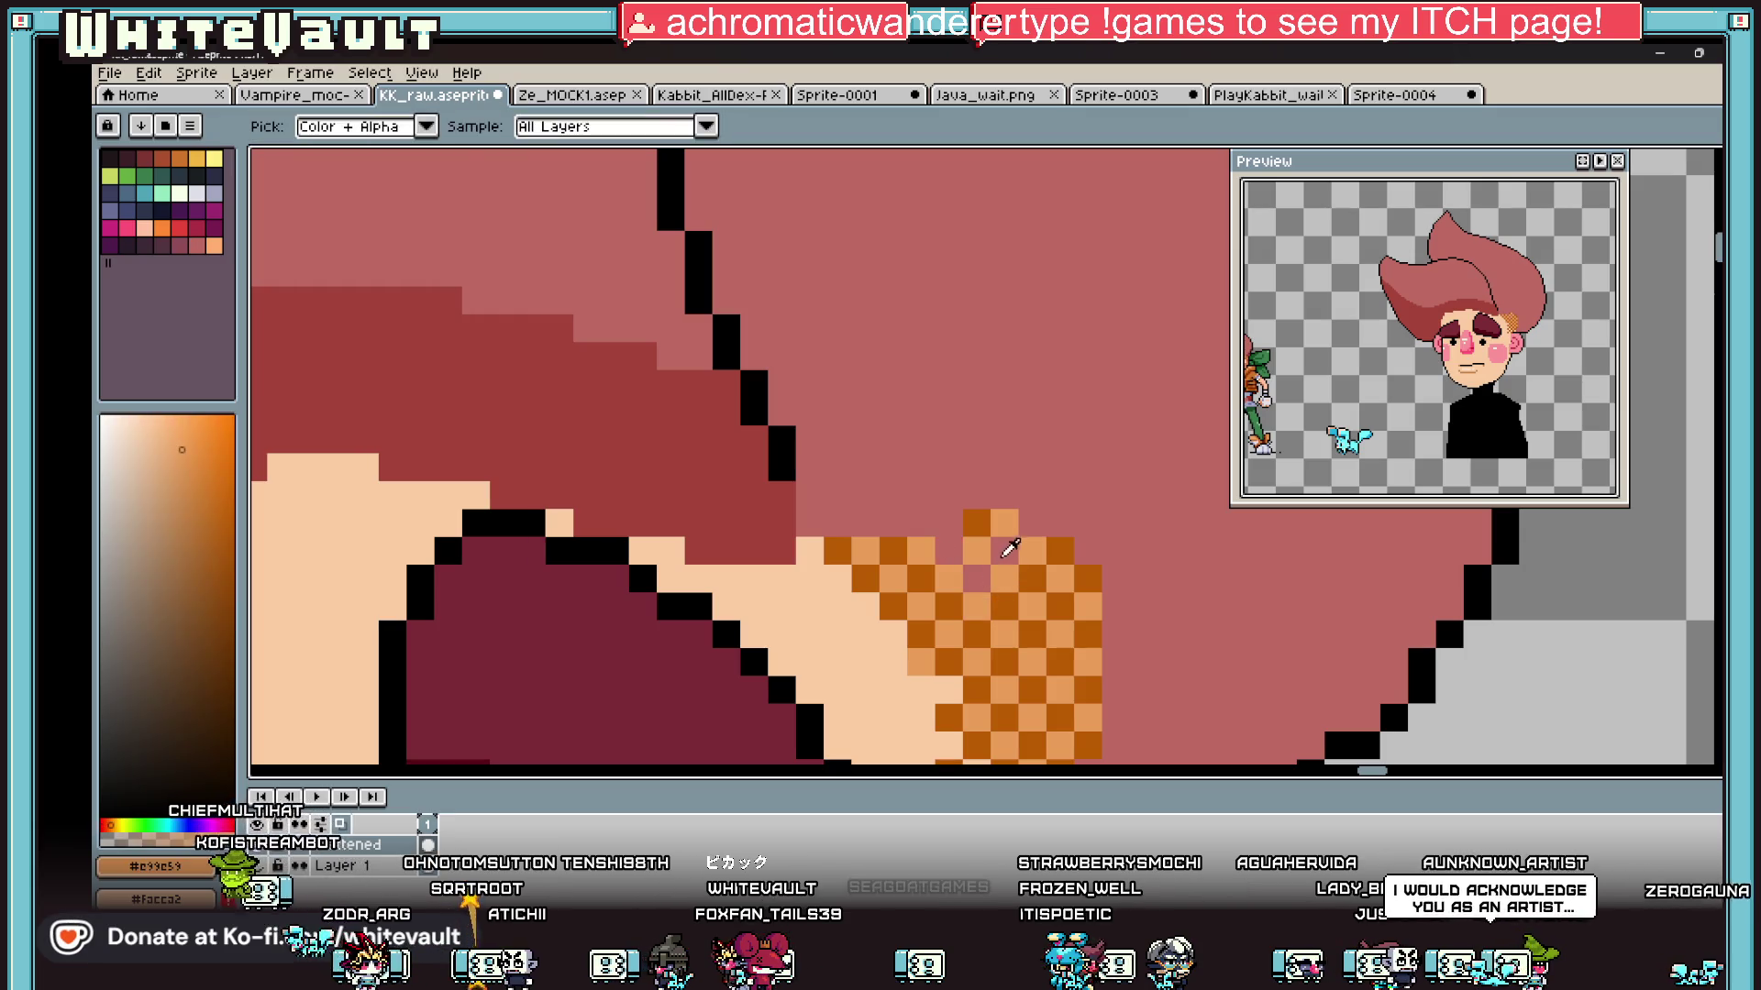
left_click(976, 523)
left_click(1004, 577)
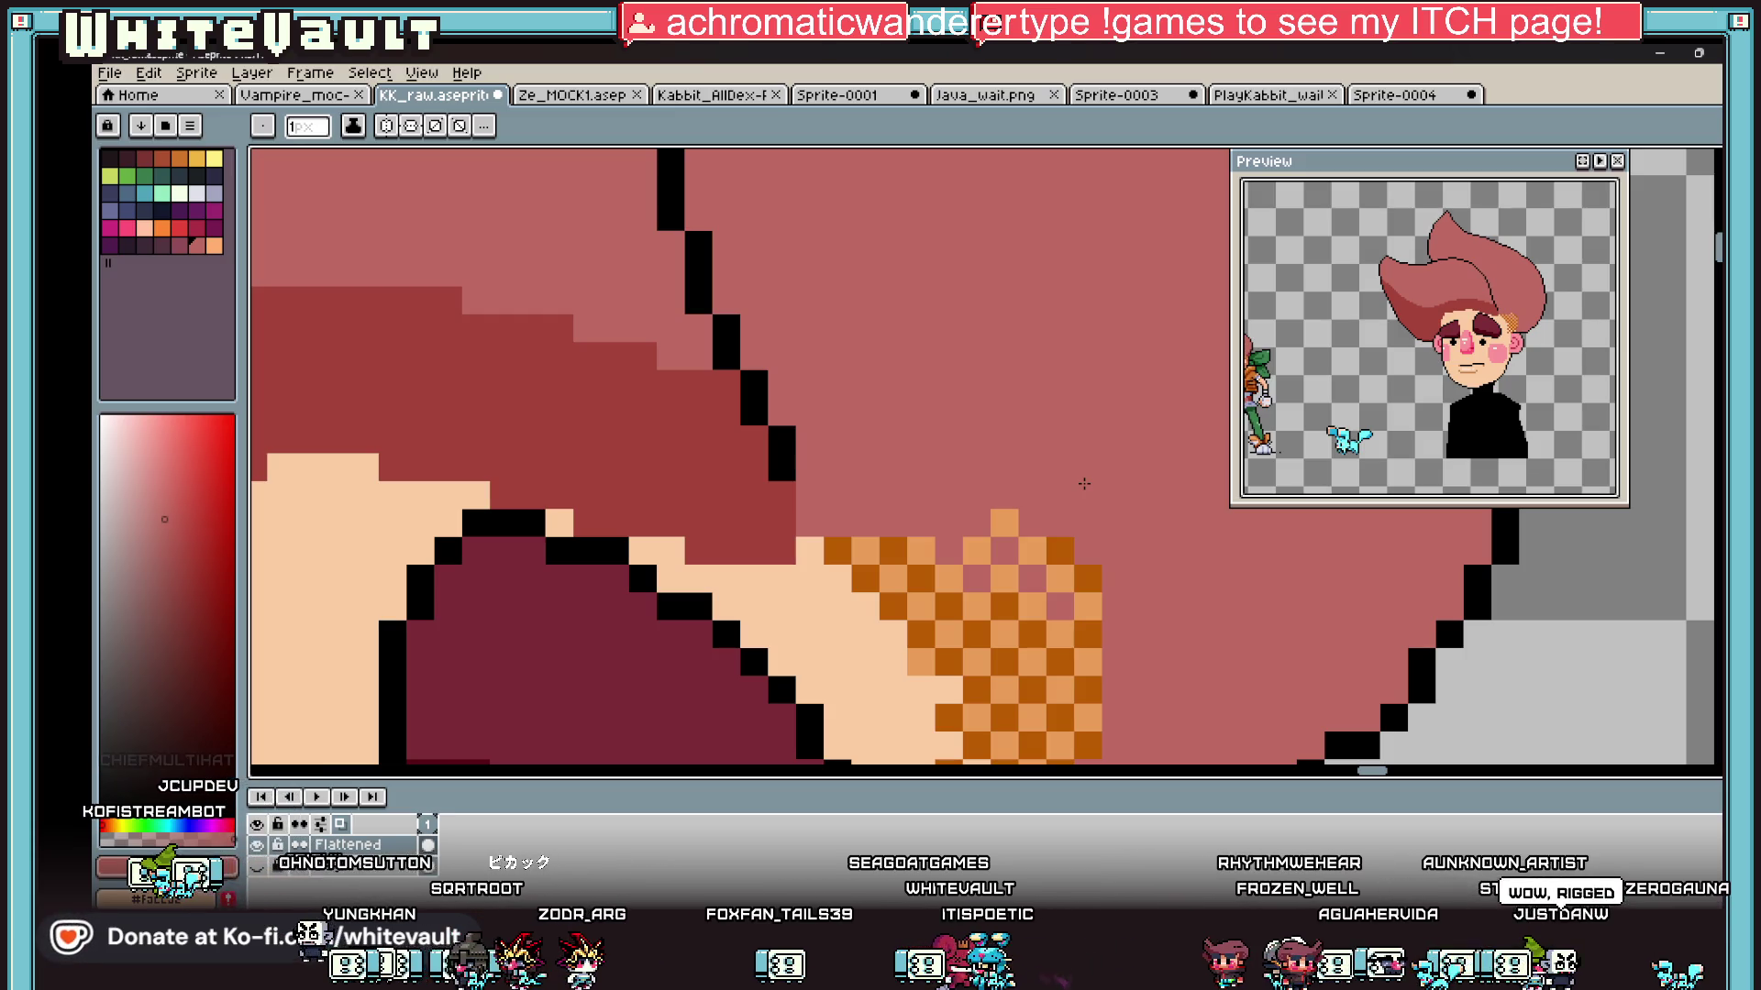
Step: Sample a hair red, paint a darker band along the hair's lower edge and flood-fill it
key("i")
scroll(1094, 473, "down", 2)
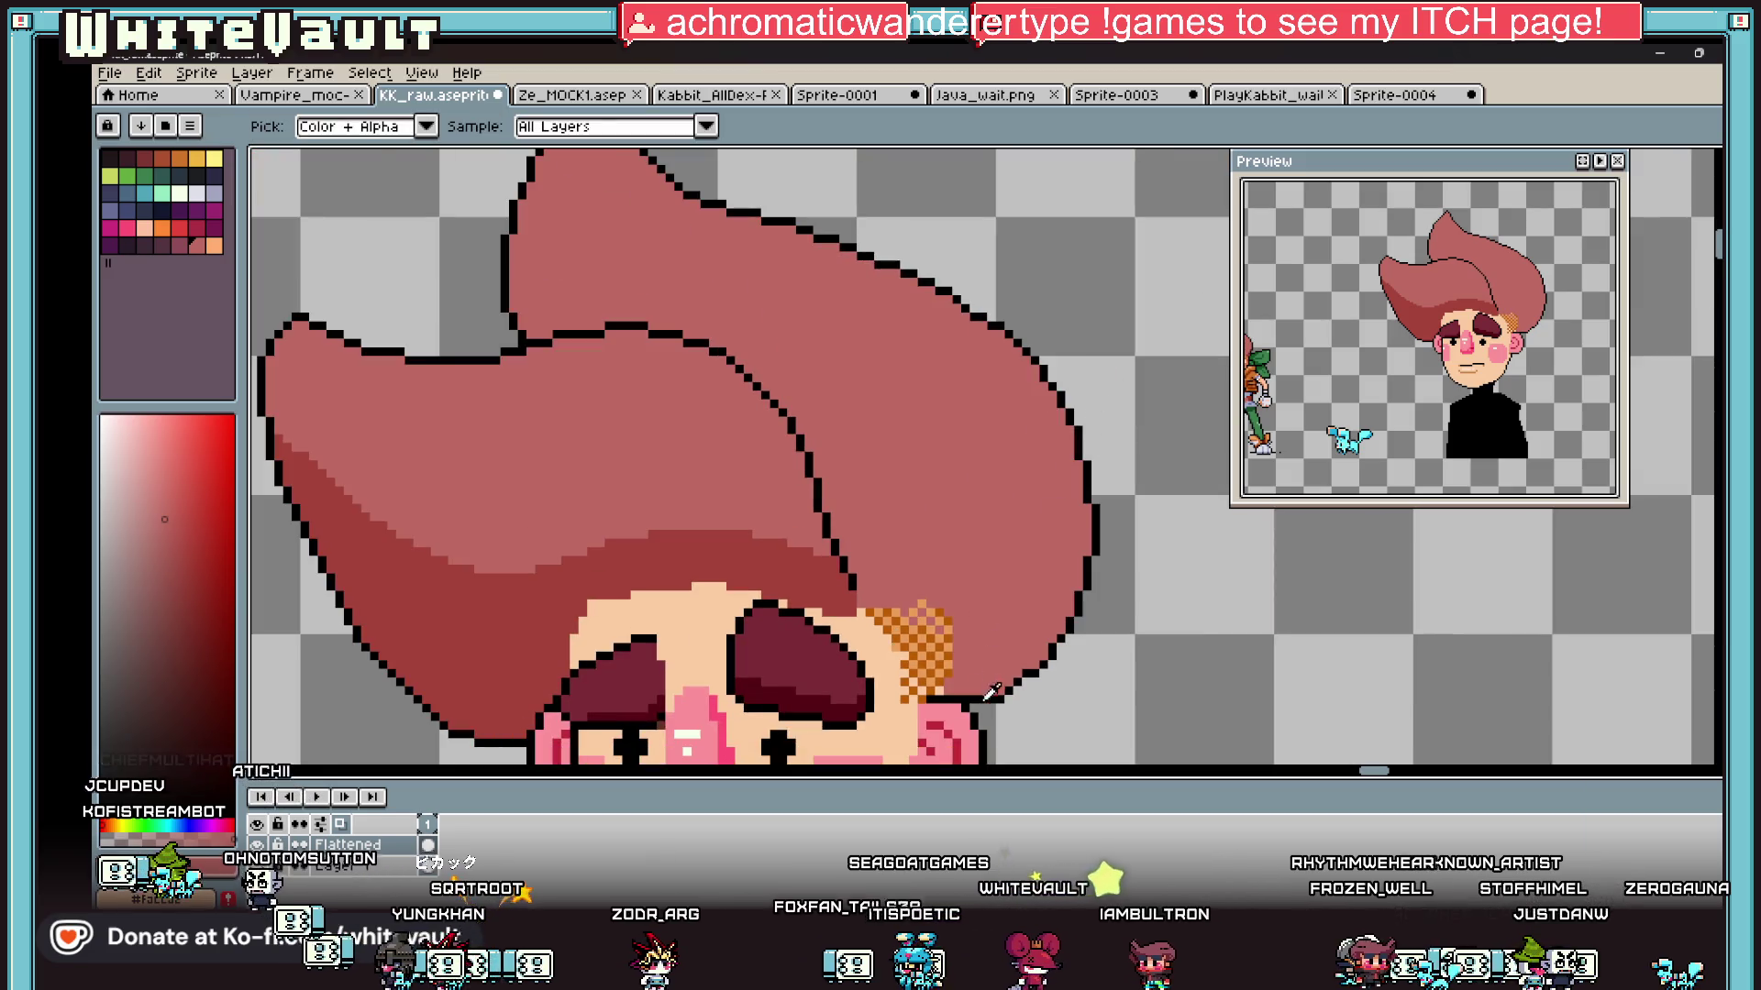
scroll(885, 541, "up", 2)
scroll(885, 541, "down", 2)
left_click(733, 427)
key("b")
scroll(735, 395, "up", 2)
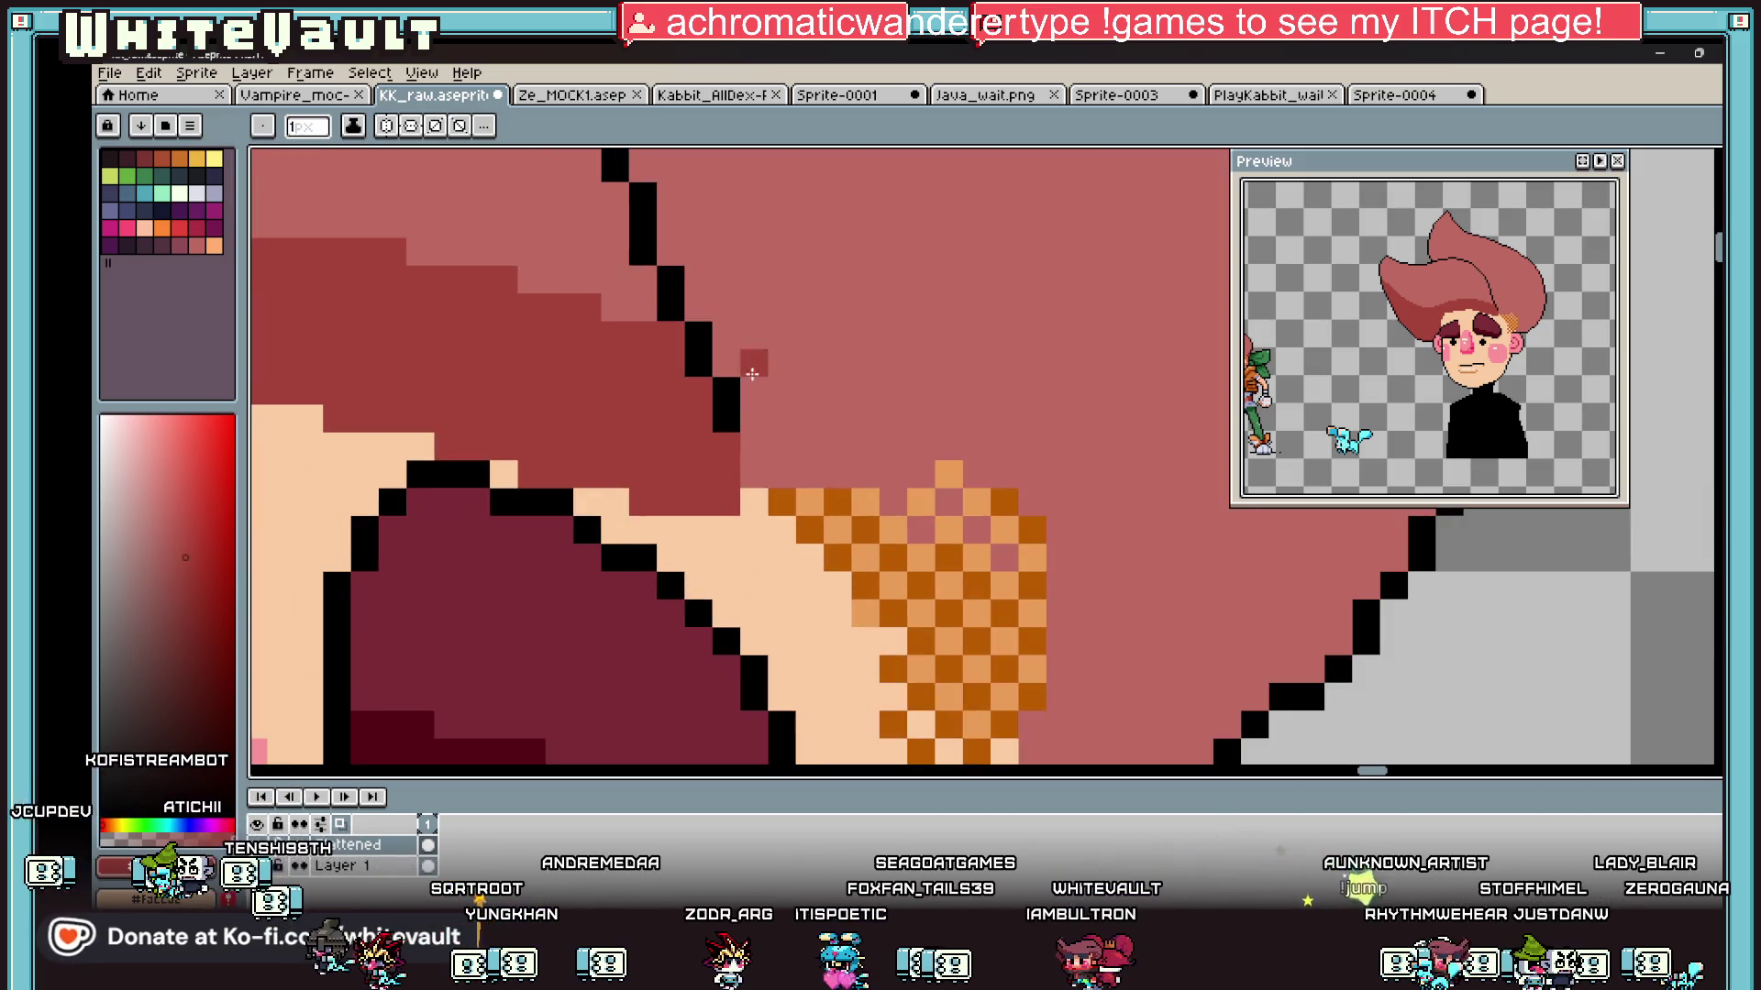
scroll(738, 347, "down", 2)
key("e")
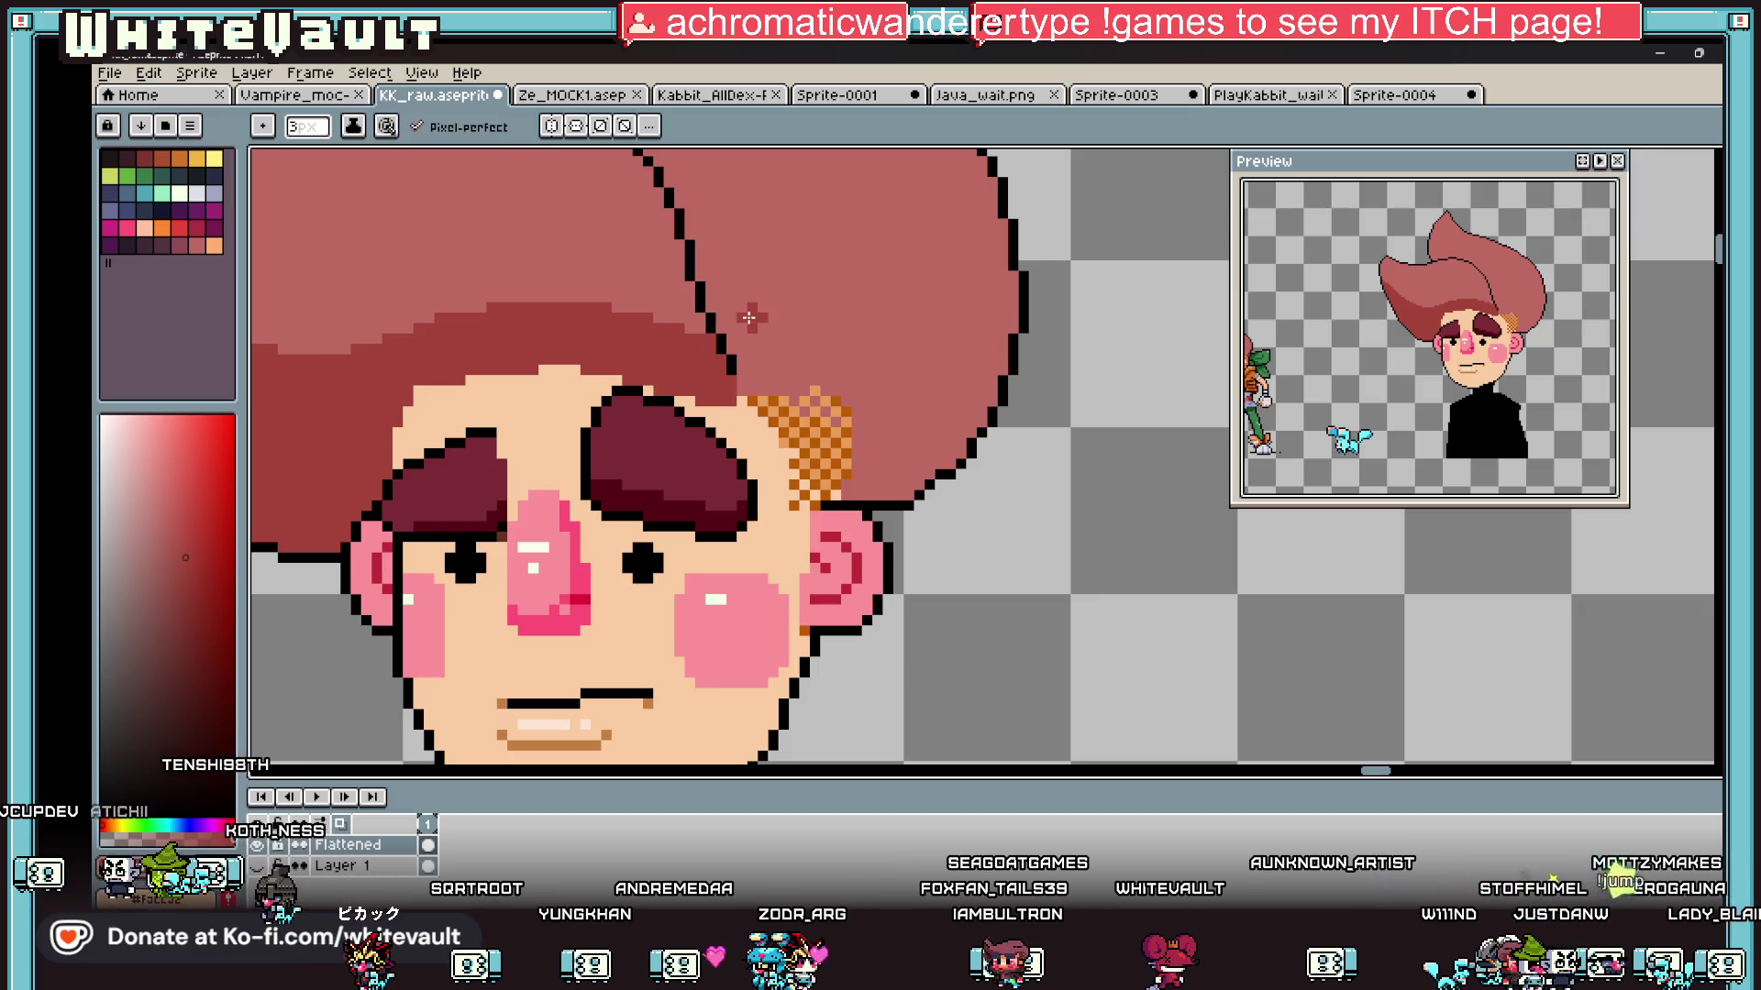
mouse_move(721, 307)
left_mouse_down()
mouse_move(897, 345)
mouse_move(977, 331)
left_mouse_up()
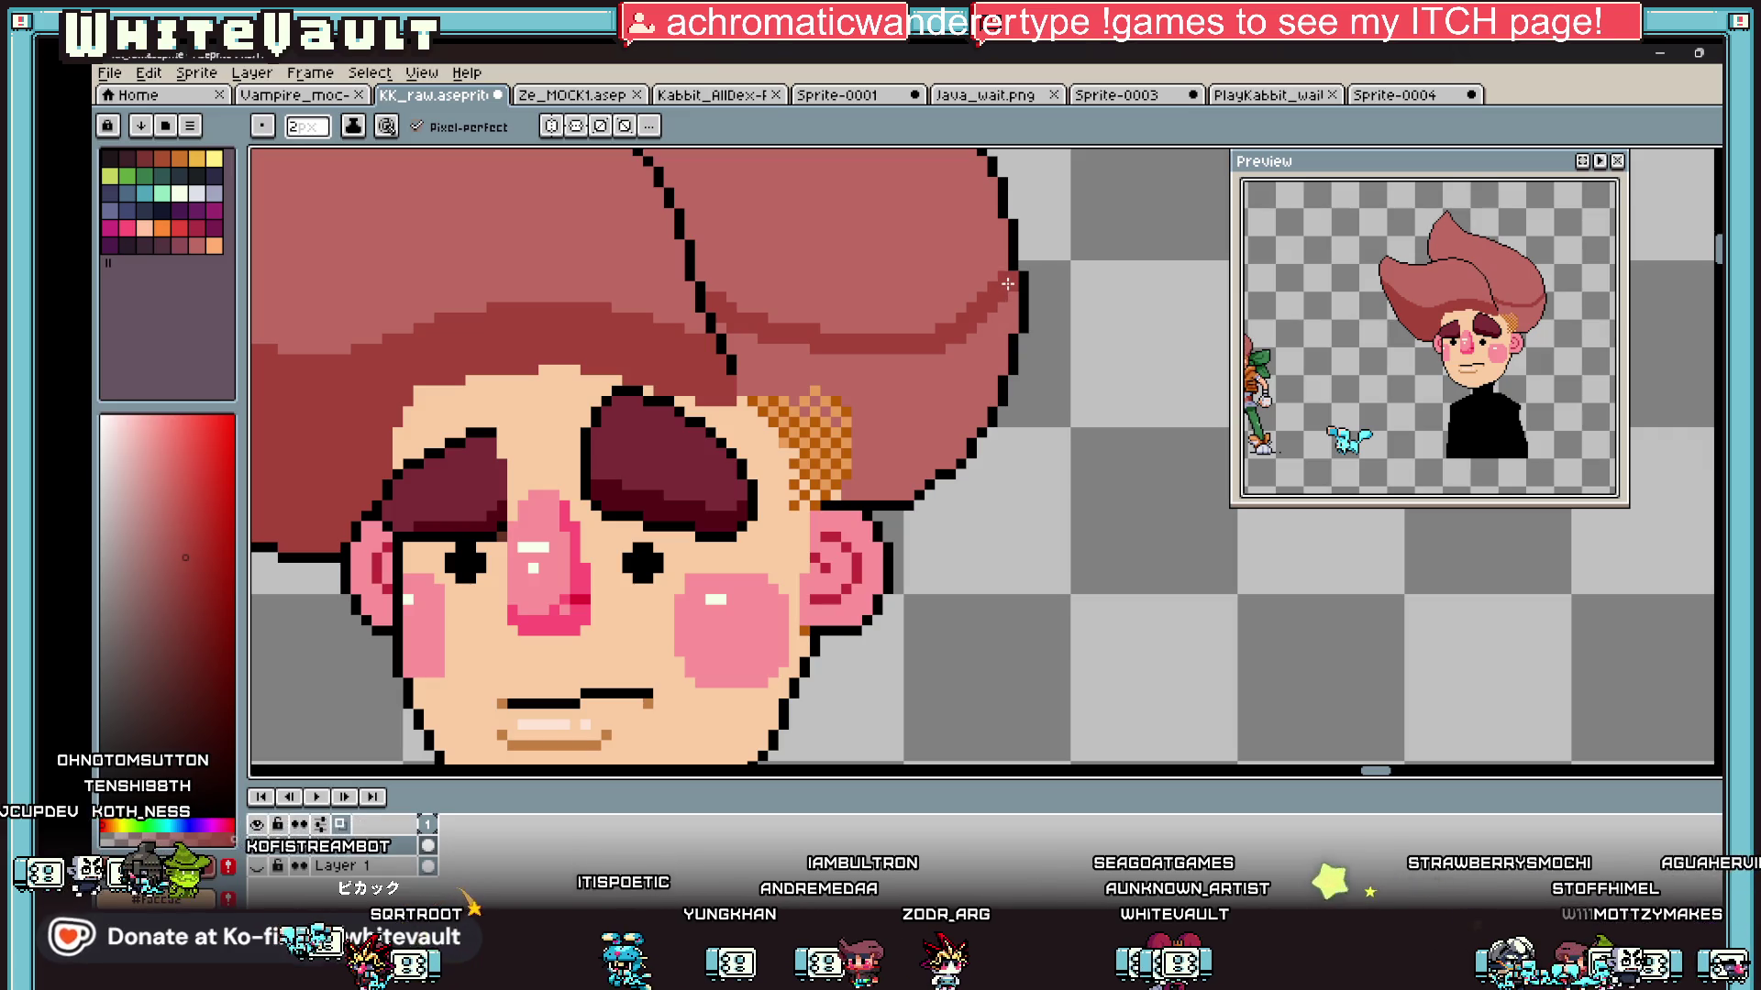
key("g")
left_click(980, 365)
Step: Repaint a pixel by the strand line lighter red and add a dark-red pixel to the hair outline
scroll(972, 366, "down", 3)
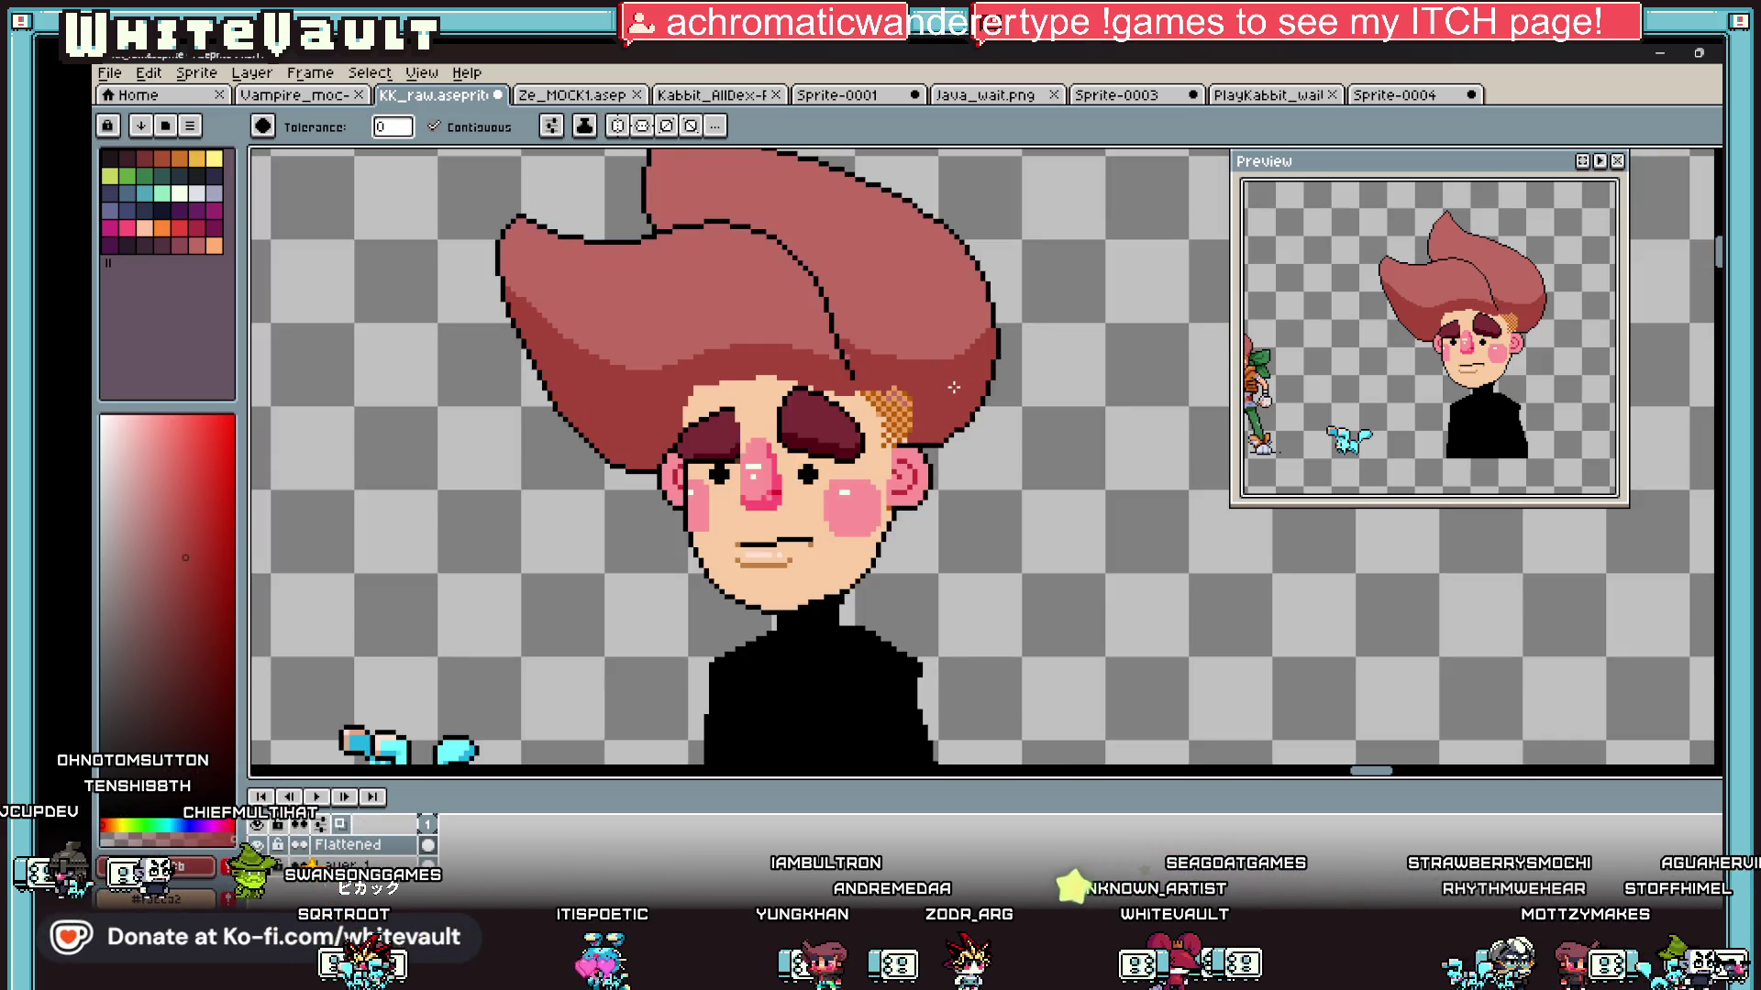
scroll(940, 378, "up", 5)
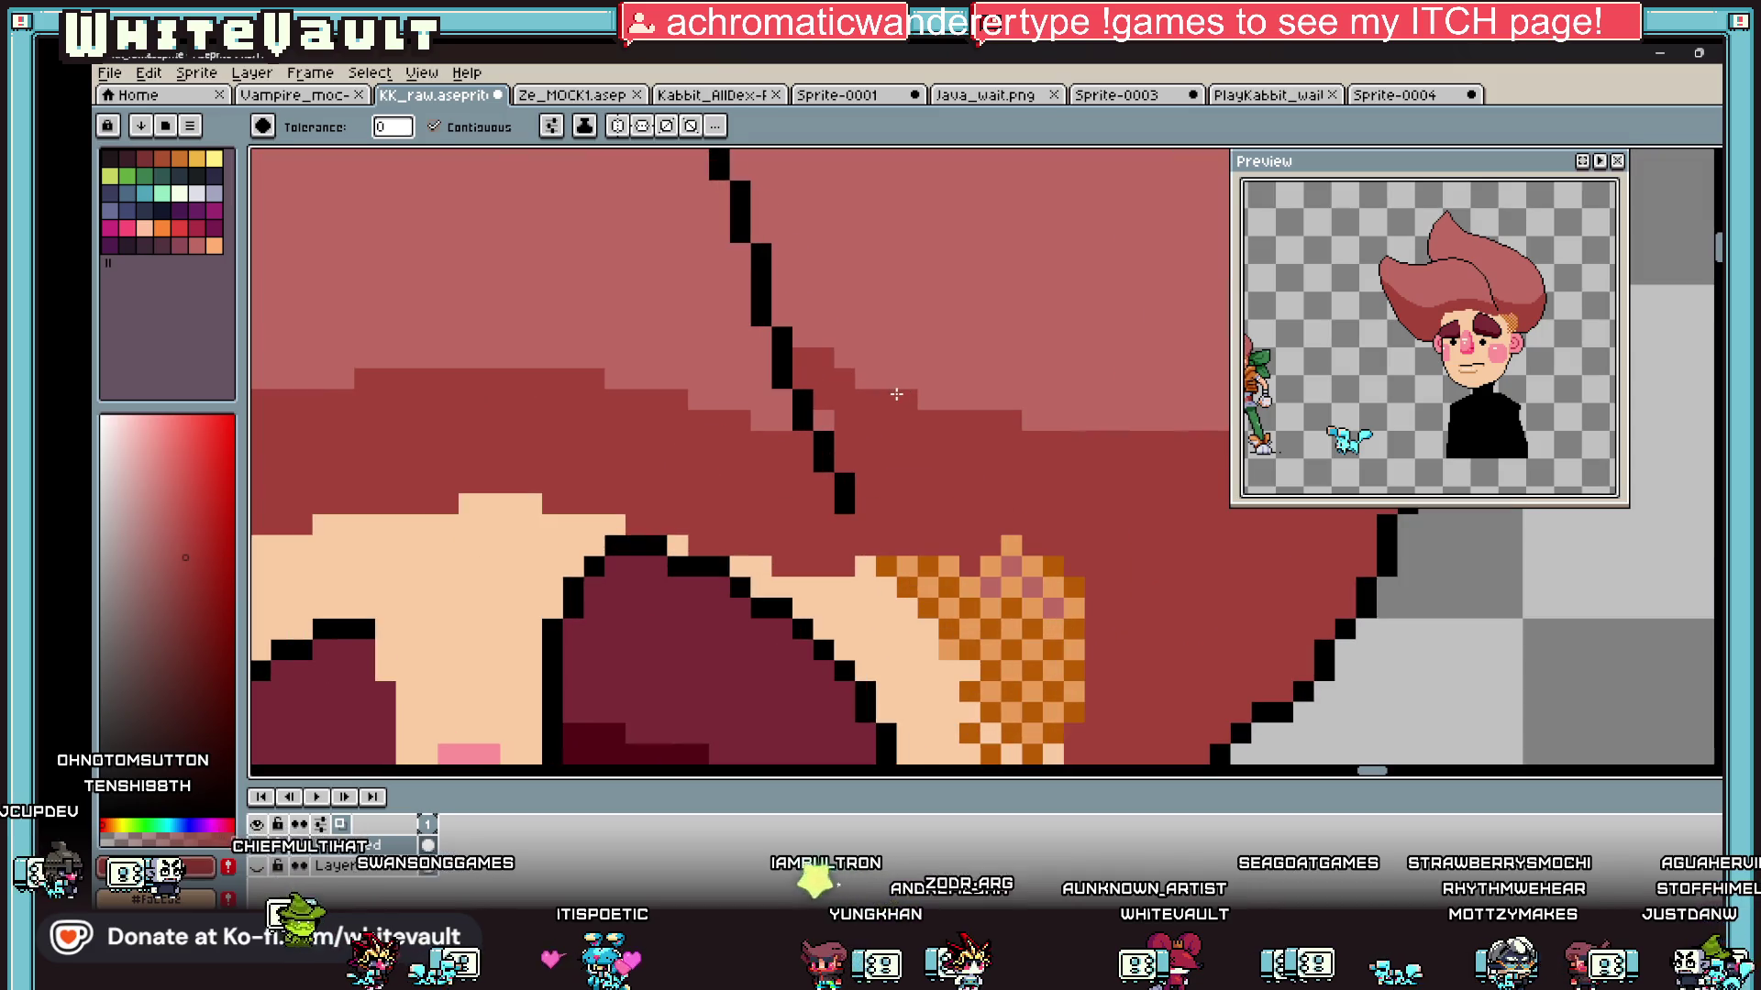
key("b")
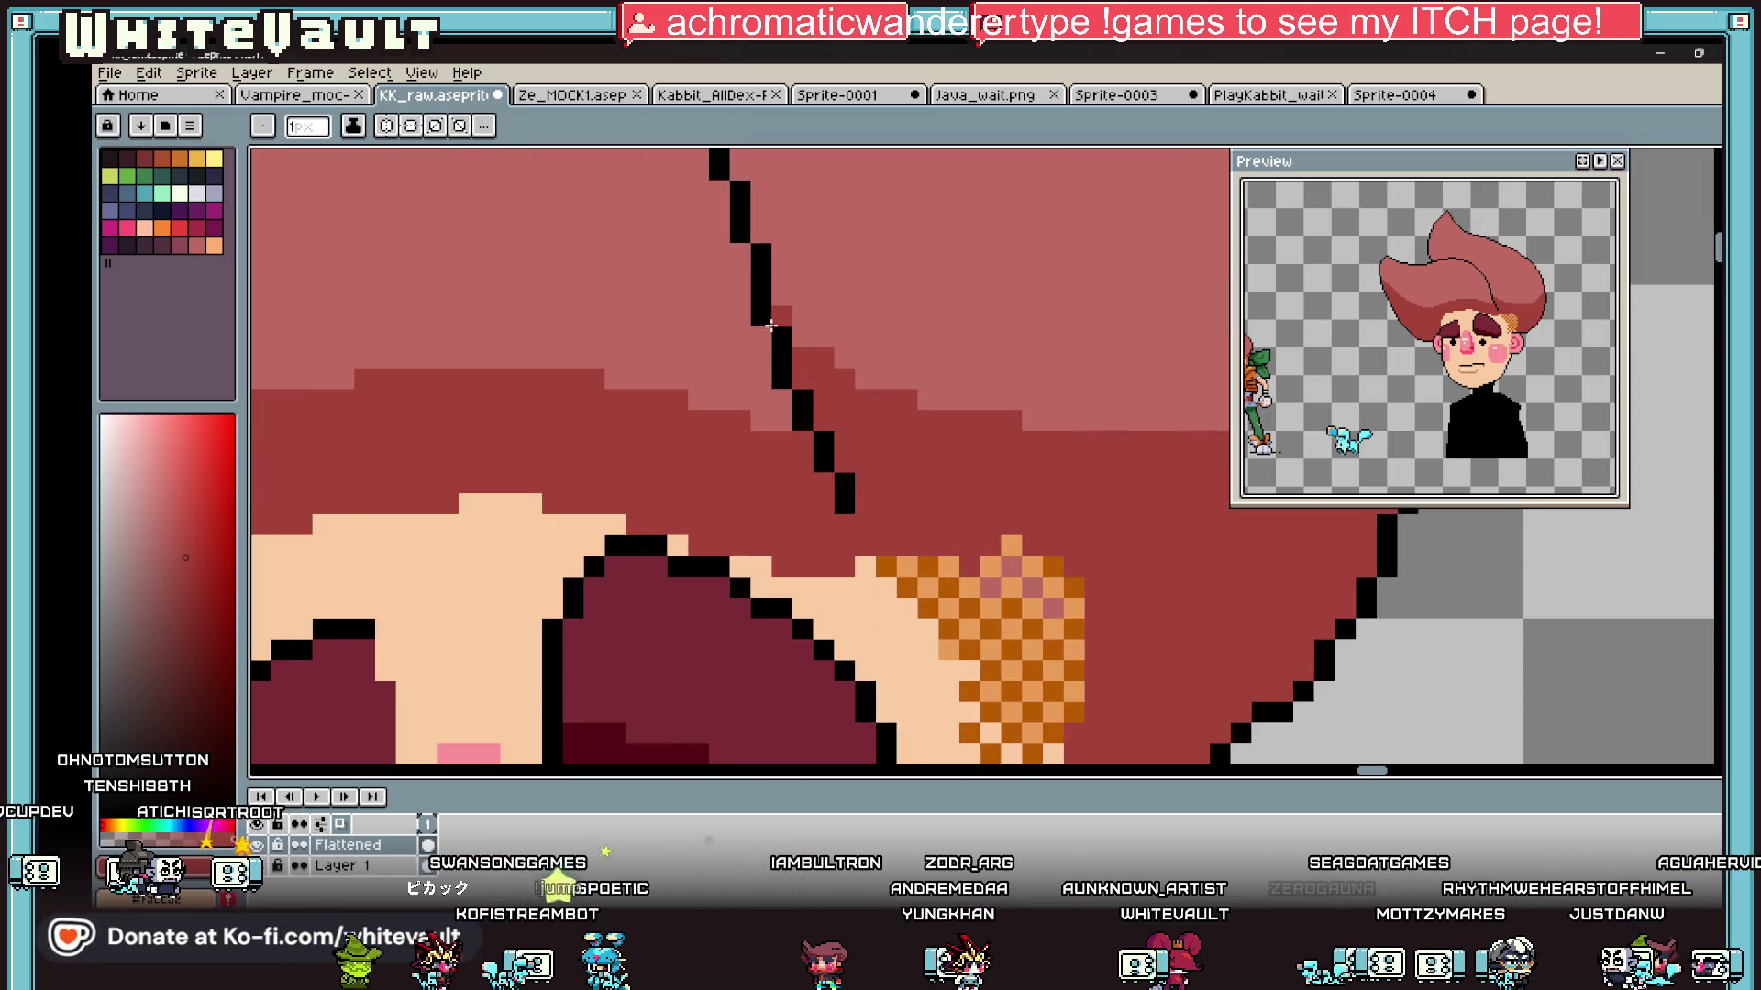
left_click(764, 236, "alt")
left_click(765, 212)
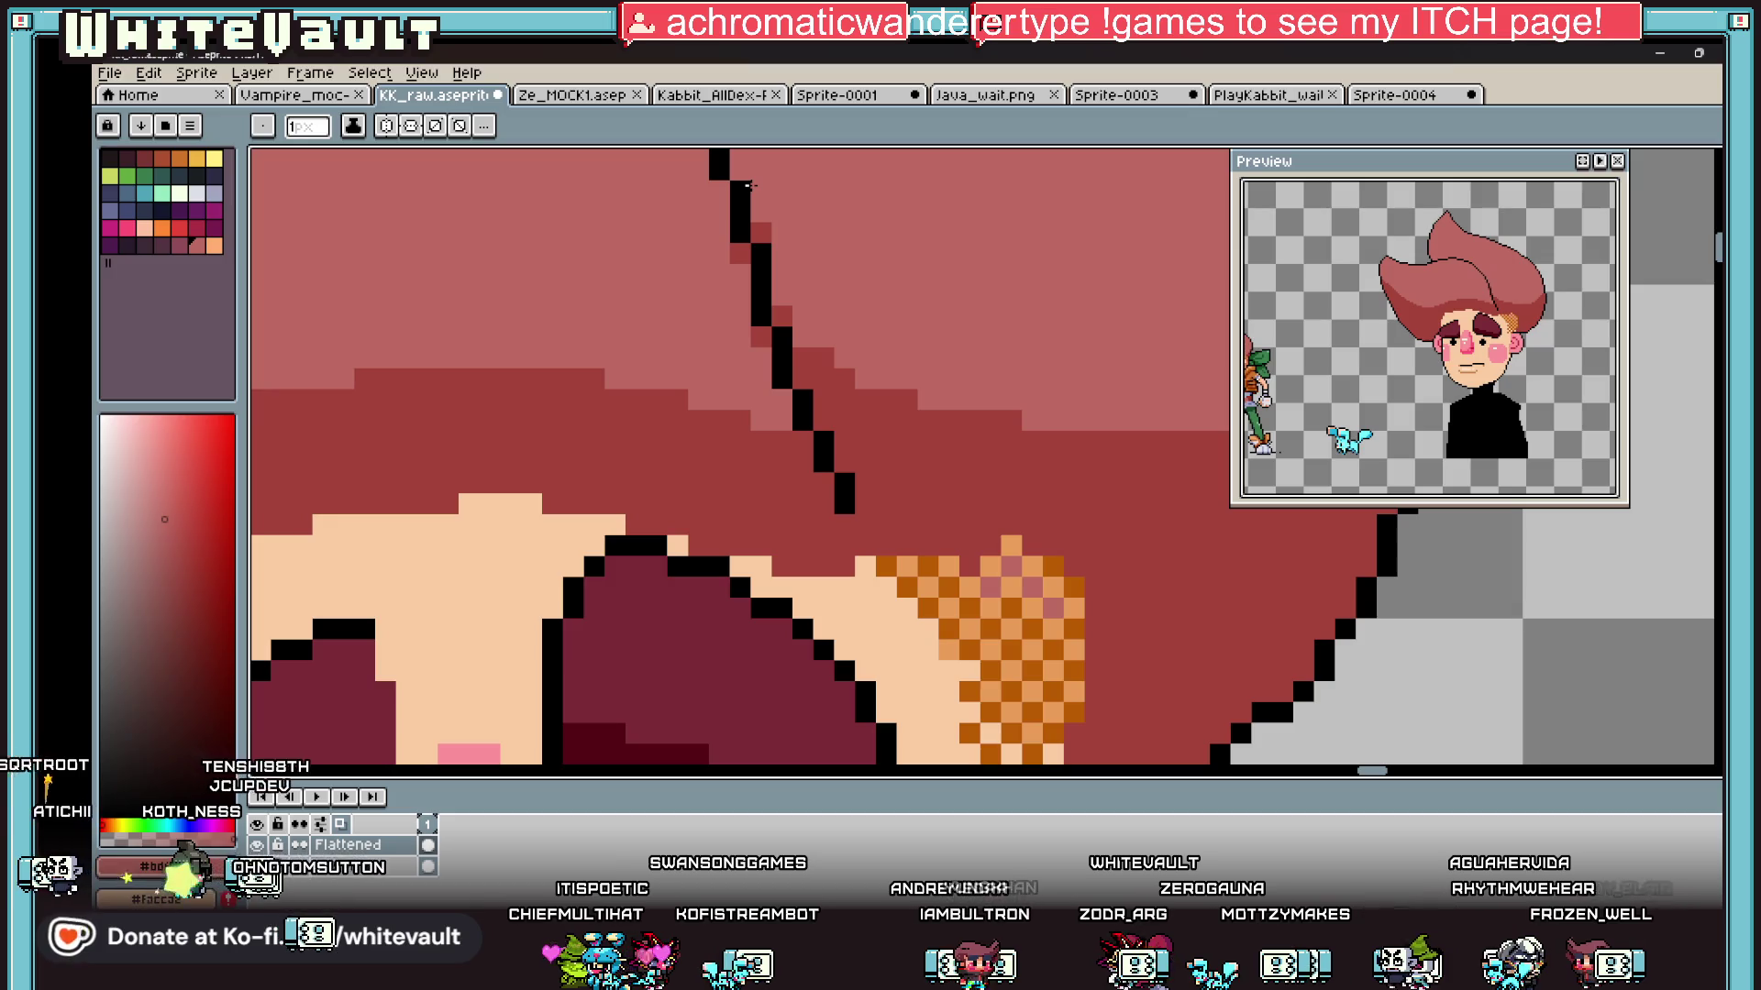
scroll(784, 420, "down", 4)
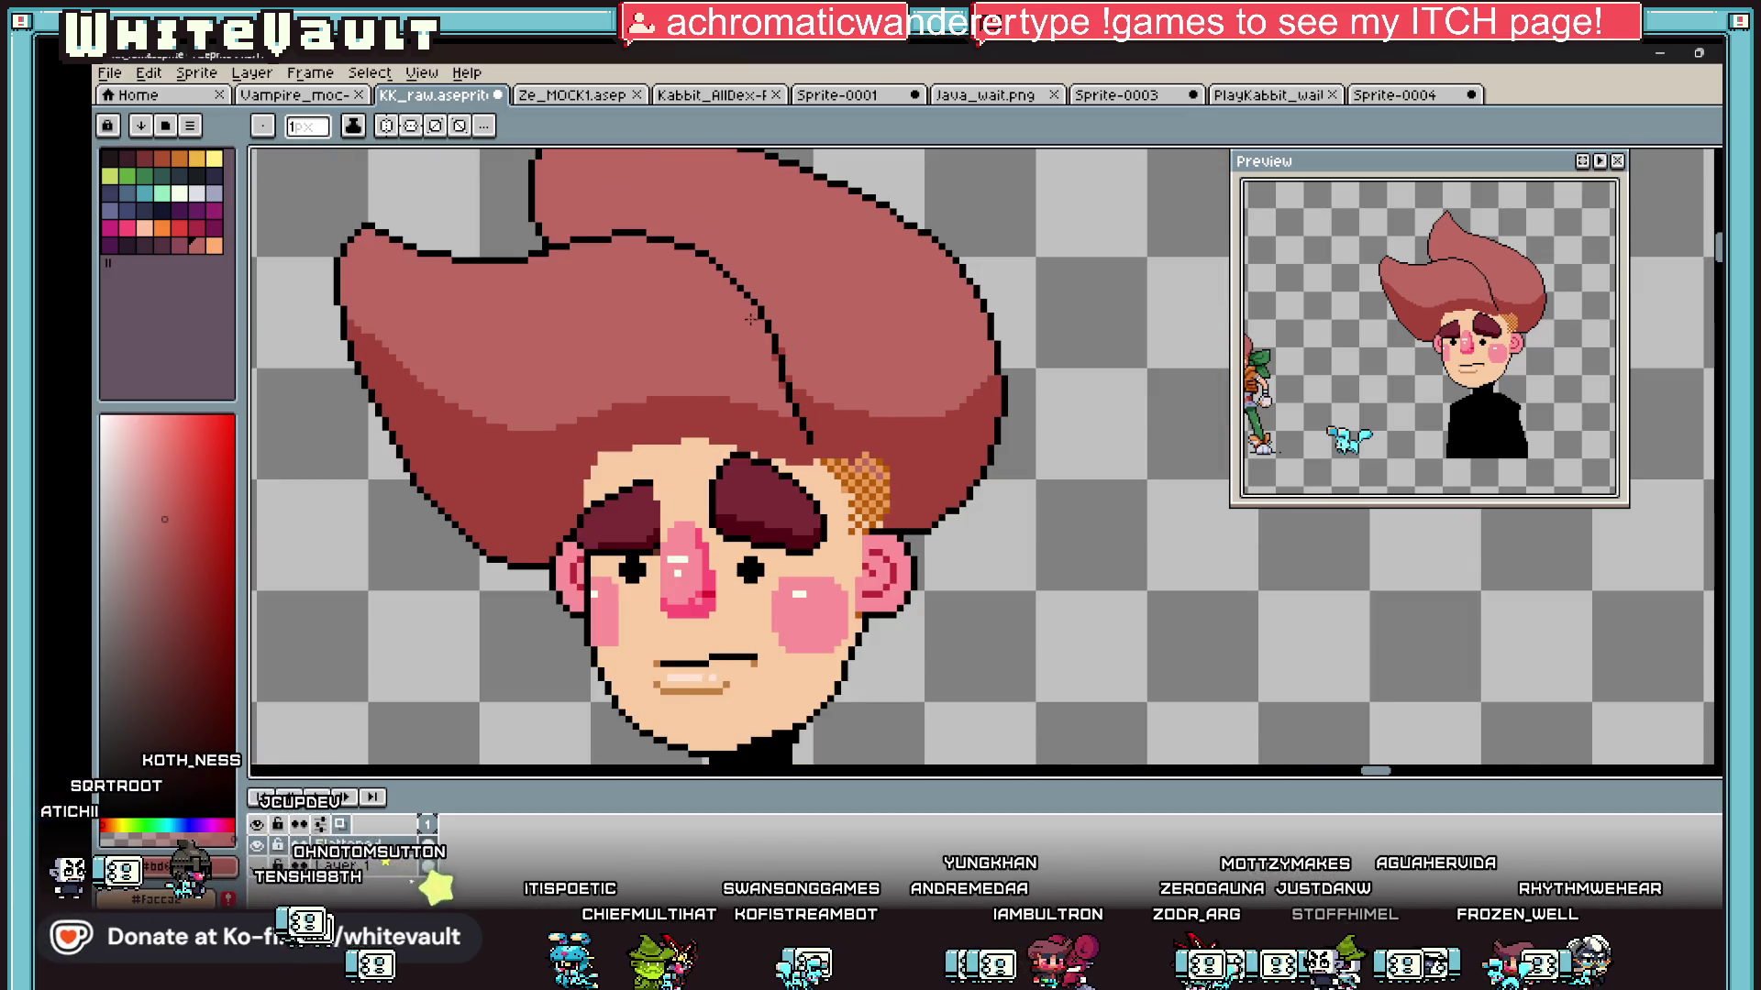
scroll(747, 321, "up", 2)
scroll(770, 325, "up", 2)
left_click(858, 445, "alt")
left_click(816, 366)
Step: Recolour four mauve dither pixels to the hair red
scroll(795, 392, "down", 3)
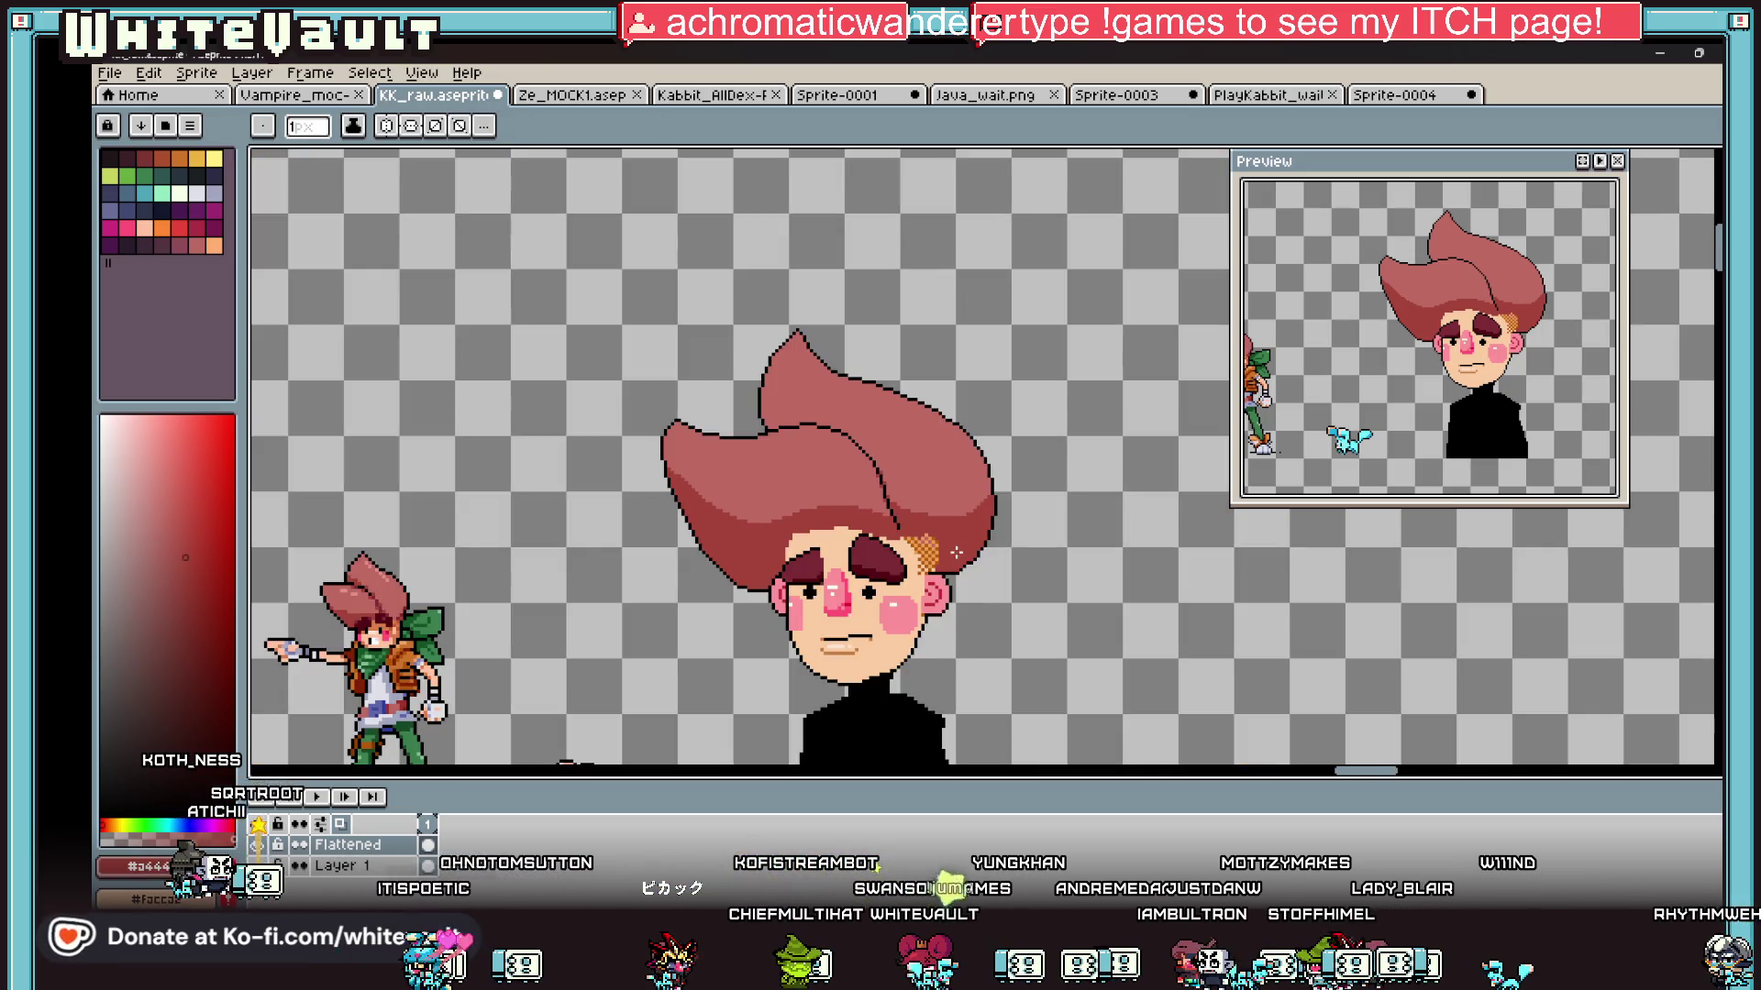
key("i")
scroll(935, 498, "up", 3)
key("b")
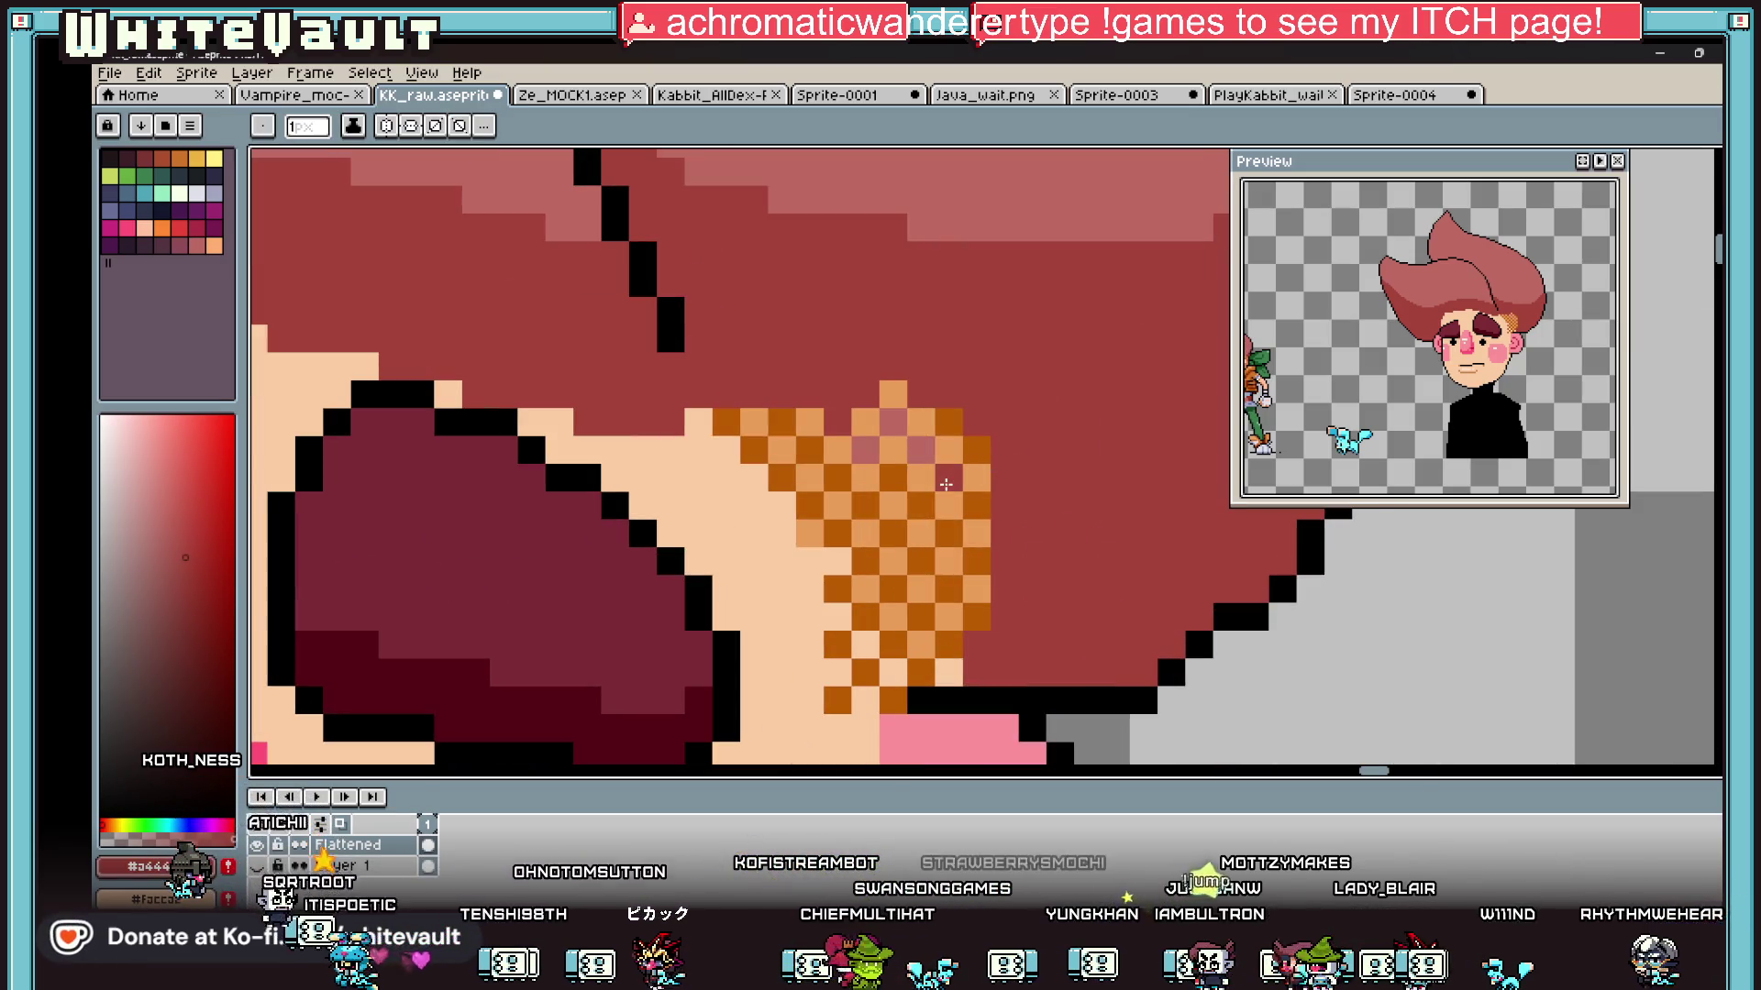
left_click(922, 449)
left_click(894, 422)
left_click(866, 449)
left_click(949, 477)
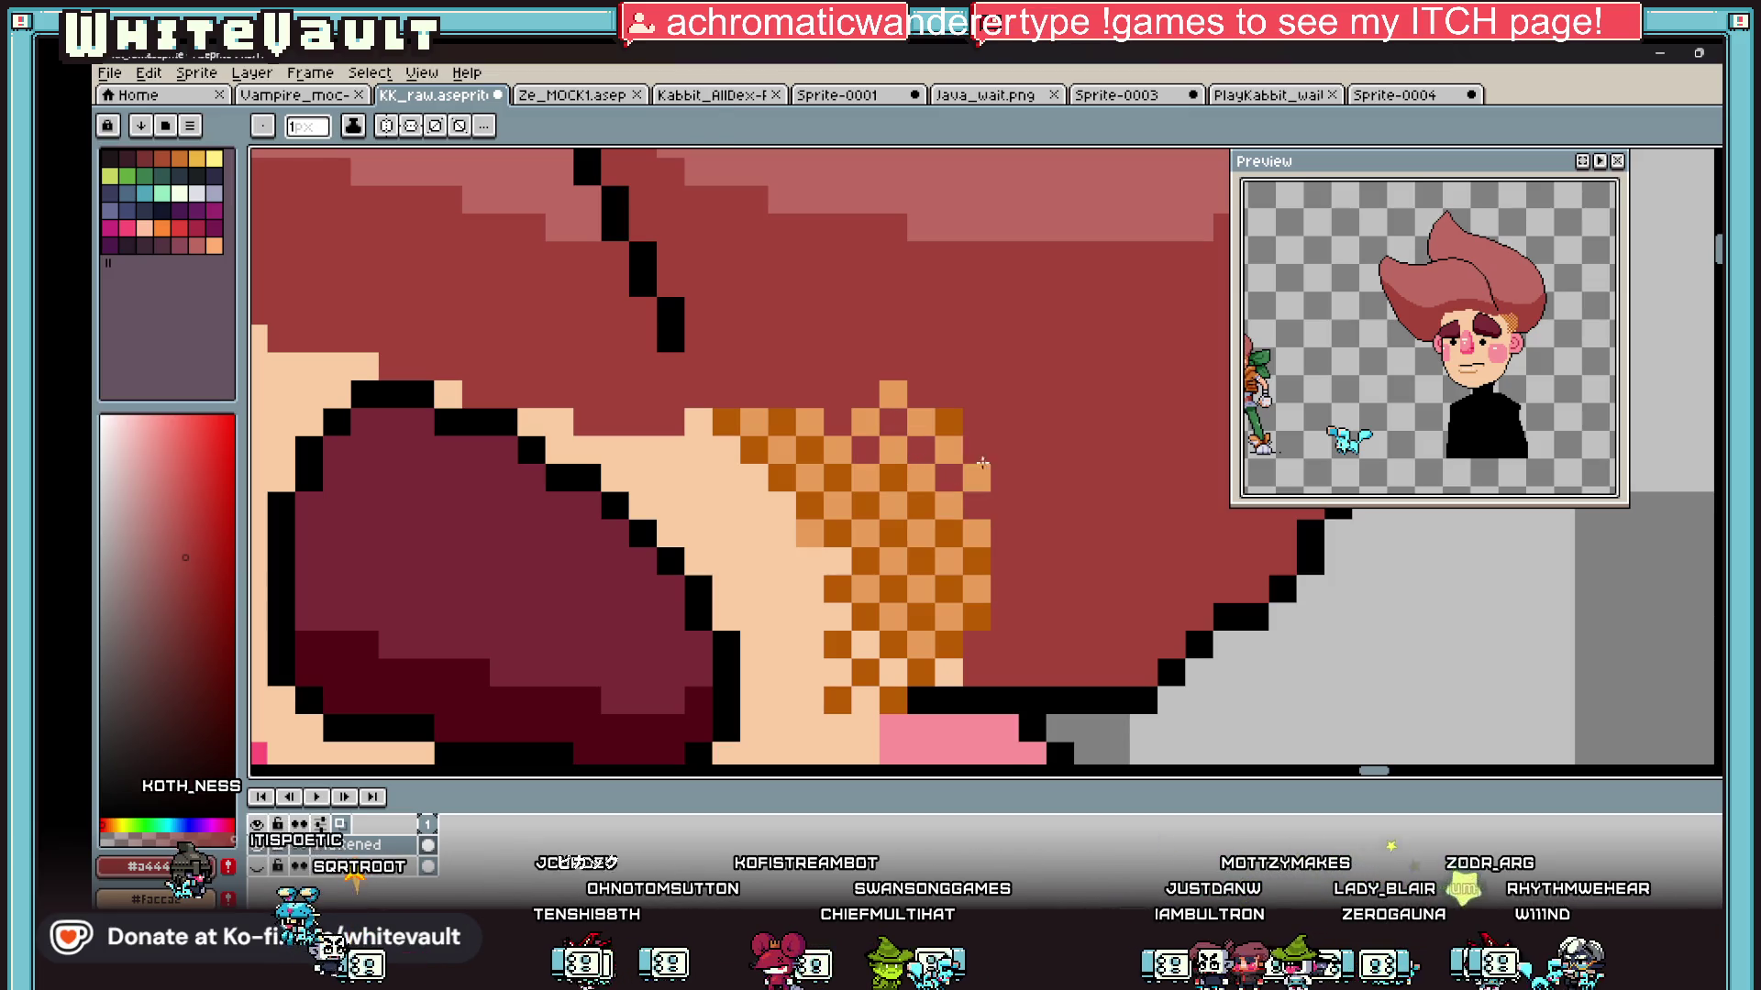
Step: Sample the dark orange and paint three dither pixels with it, then resample the hair red
key("i")
left_click(975, 456)
key("b")
left_click(949, 450)
left_click(921, 422)
left_click(894, 394)
key("i")
left_click(928, 385)
key("b")
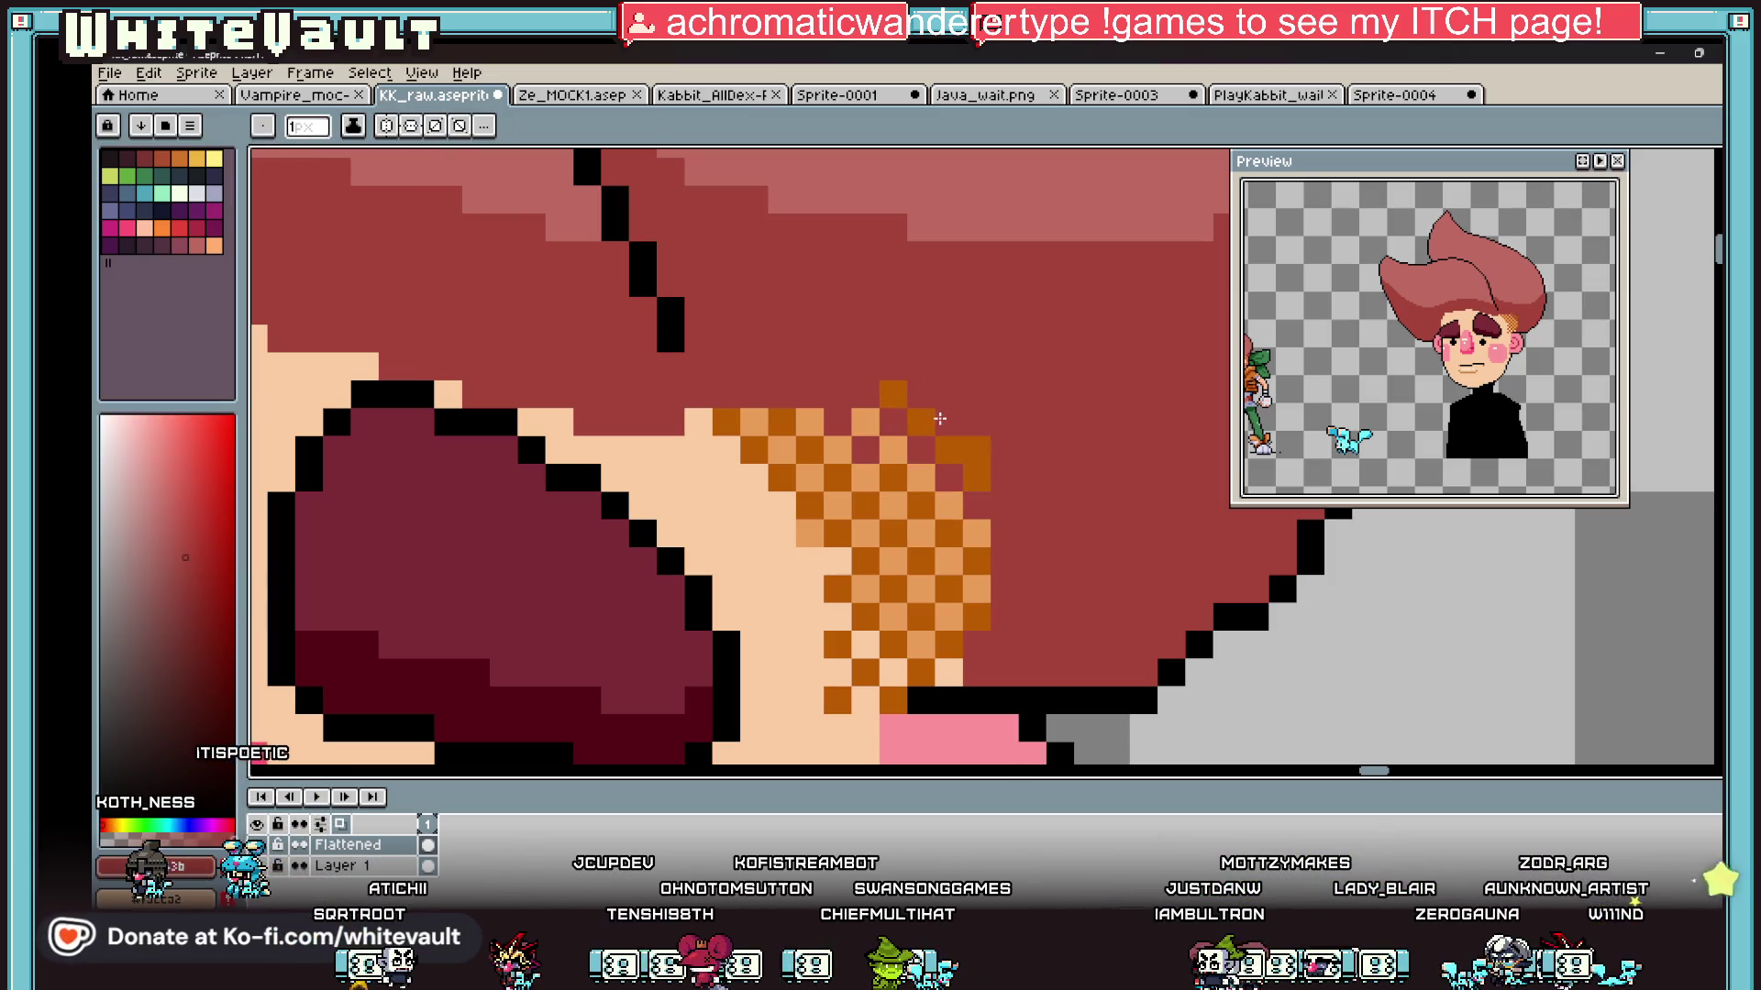
scroll(1069, 500, "down", 4)
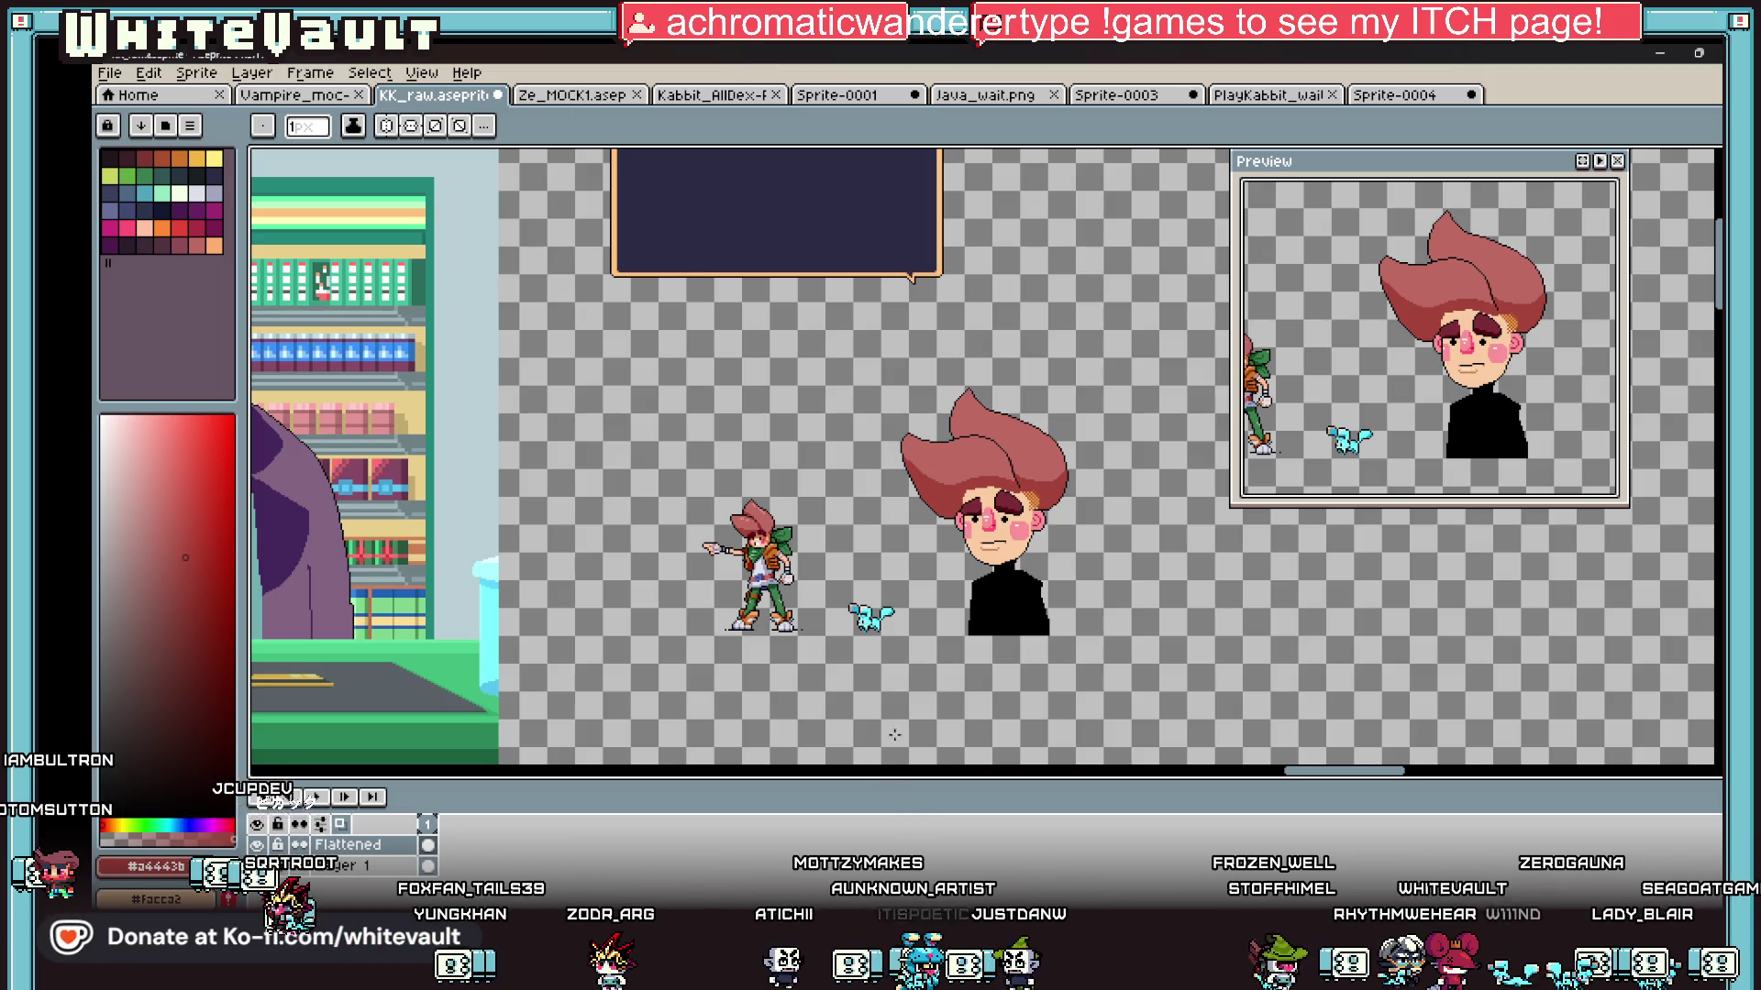
Step: Marquee-select part of the inner hair-strand line and nudge it one pixel right
scroll(1003, 474, "up", 4)
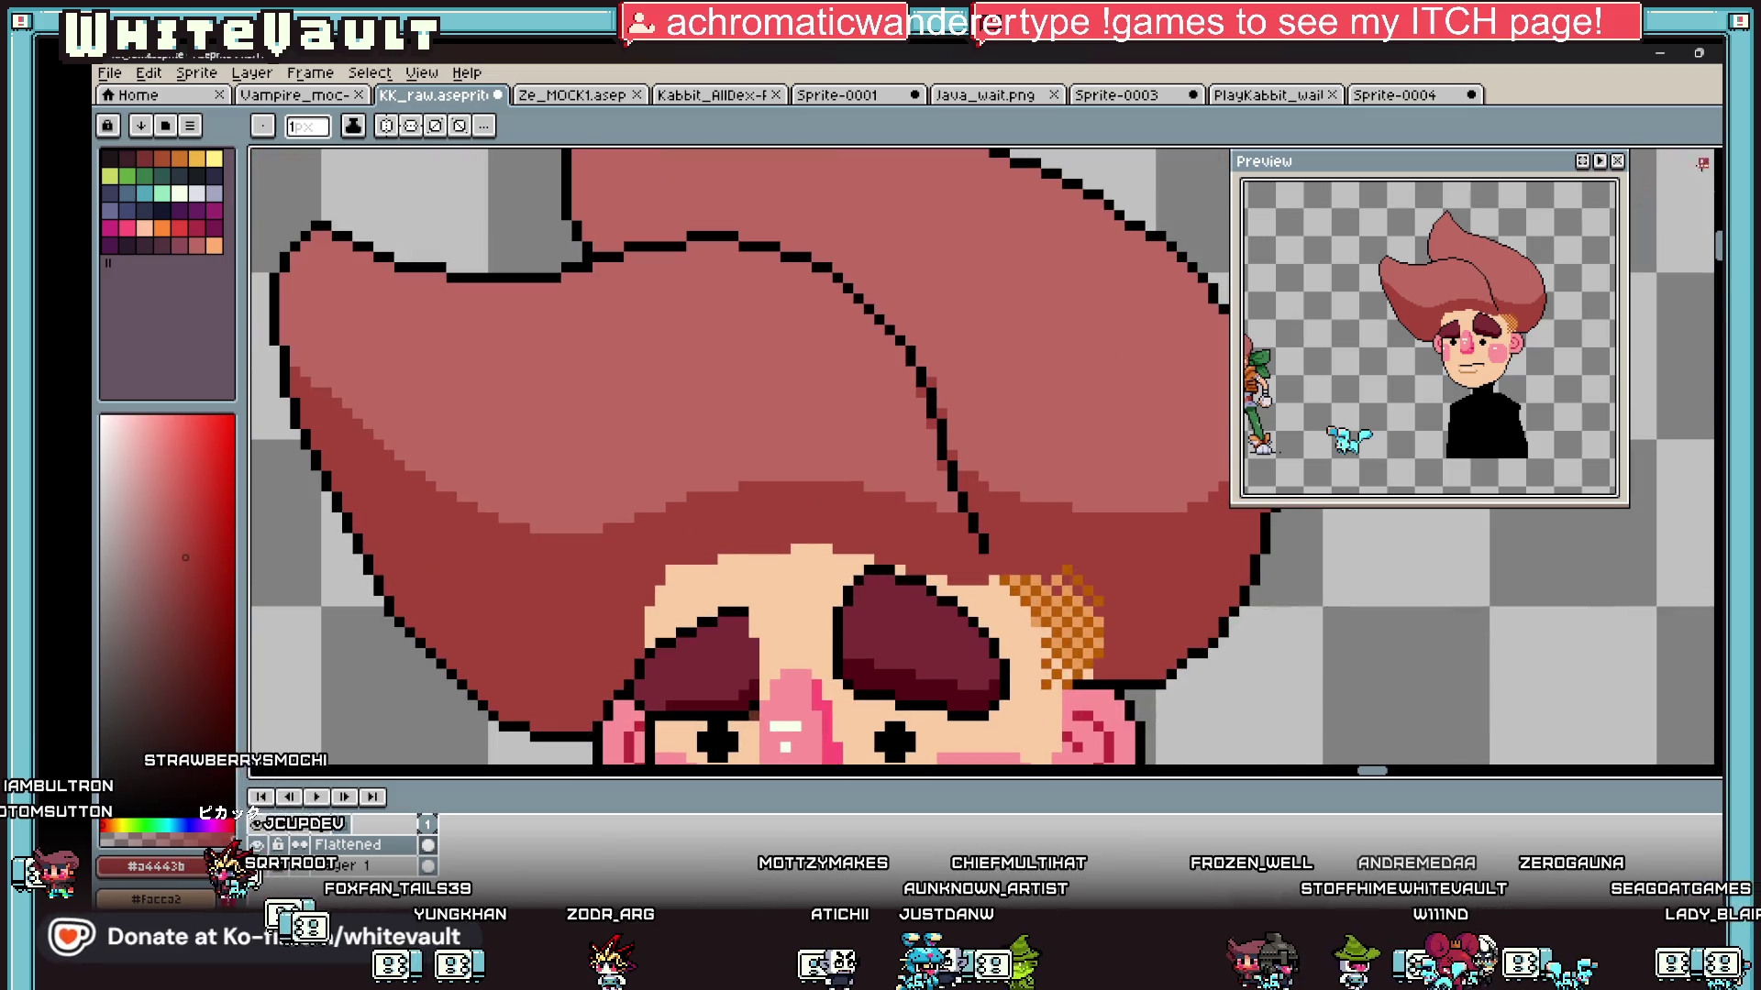
key("m")
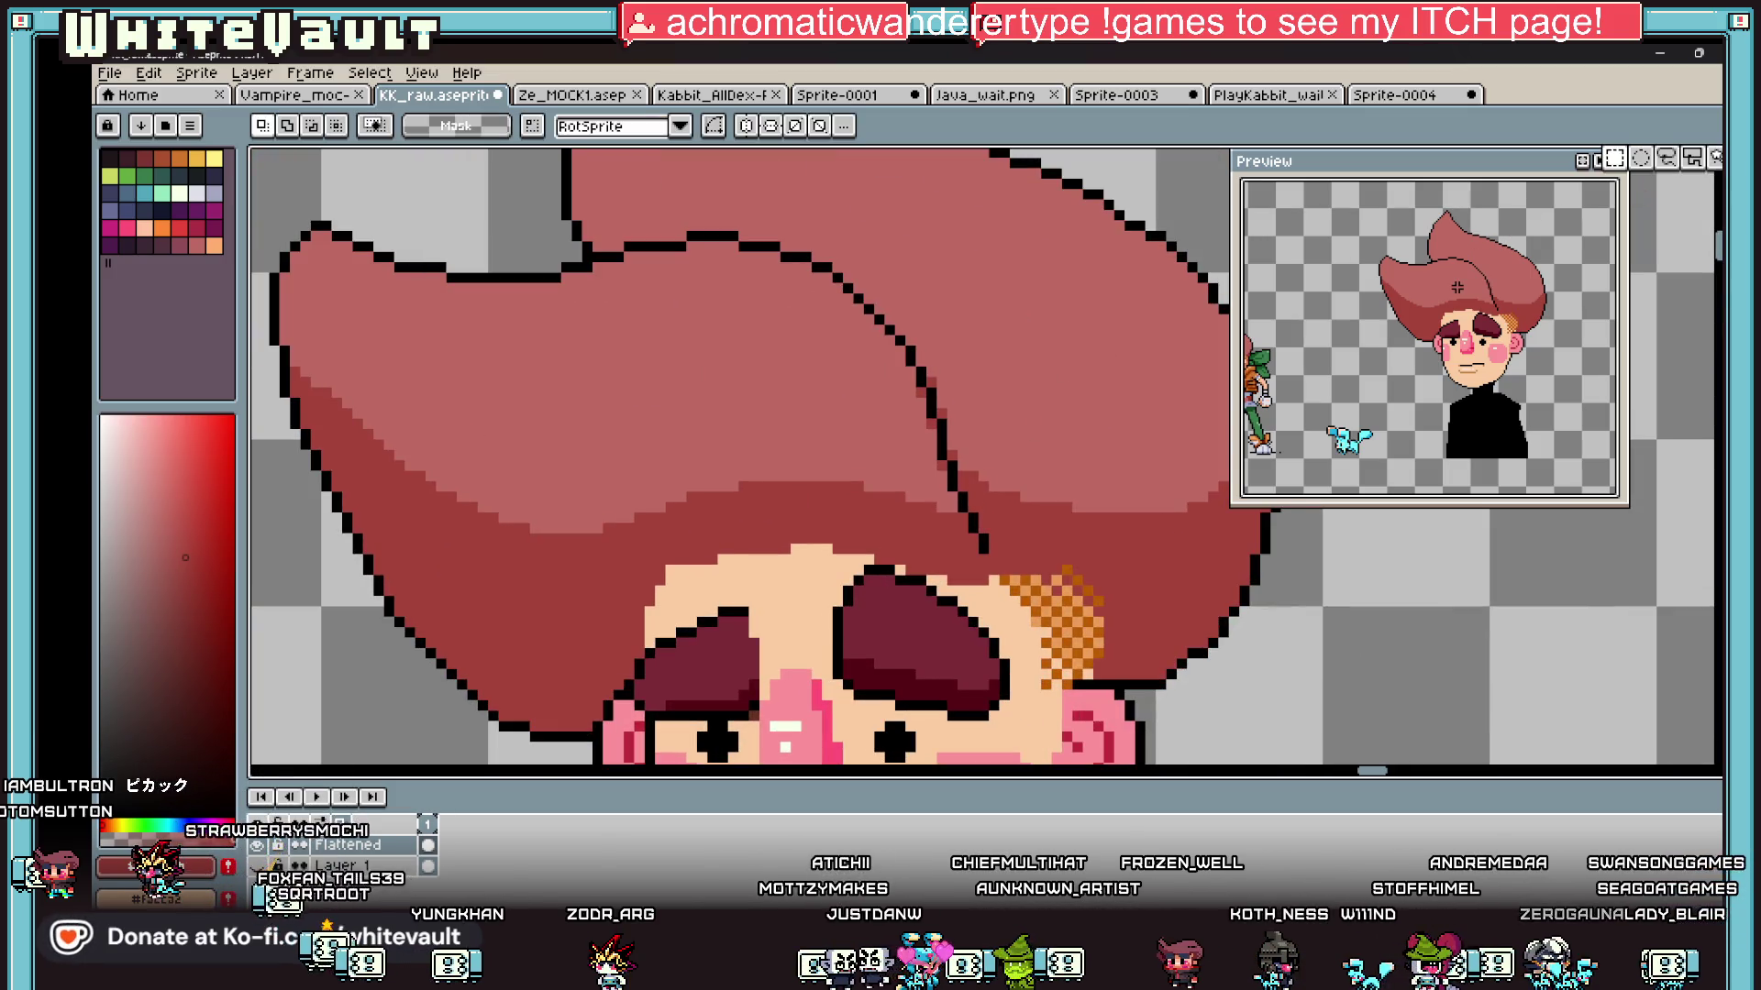
mouse_move(823, 253)
left_mouse_down()
mouse_move(925, 385)
mouse_move(999, 555)
left_mouse_up()
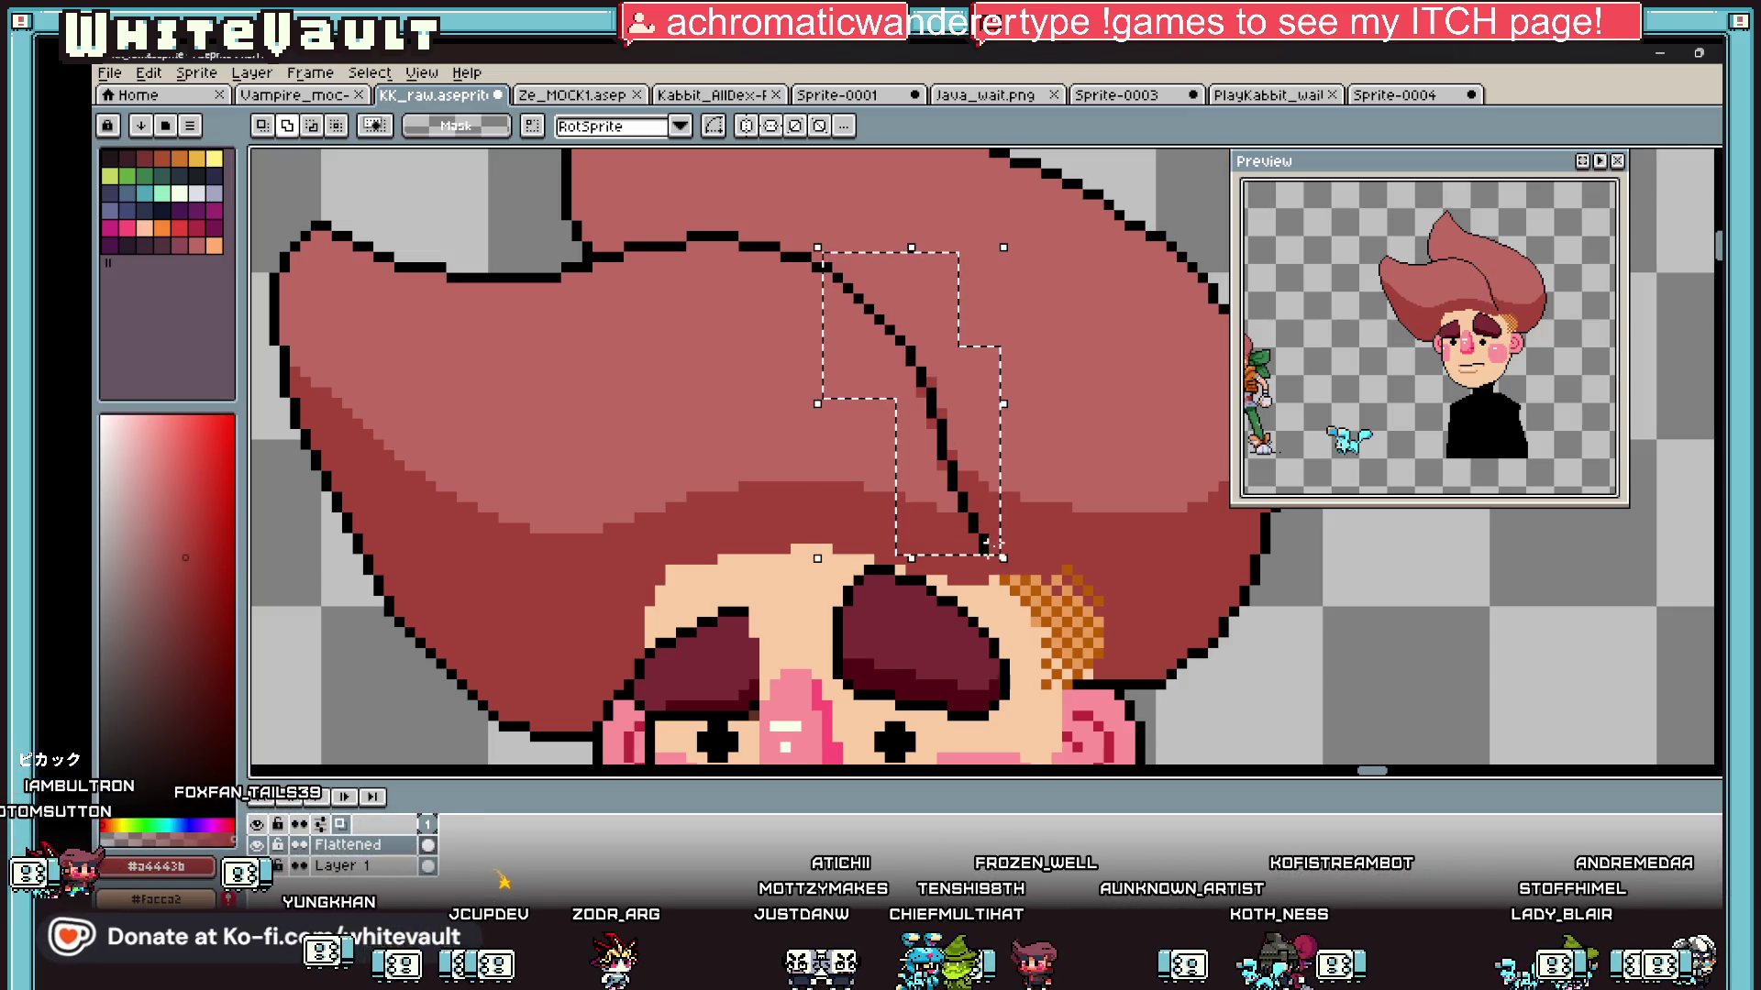
key("Right")
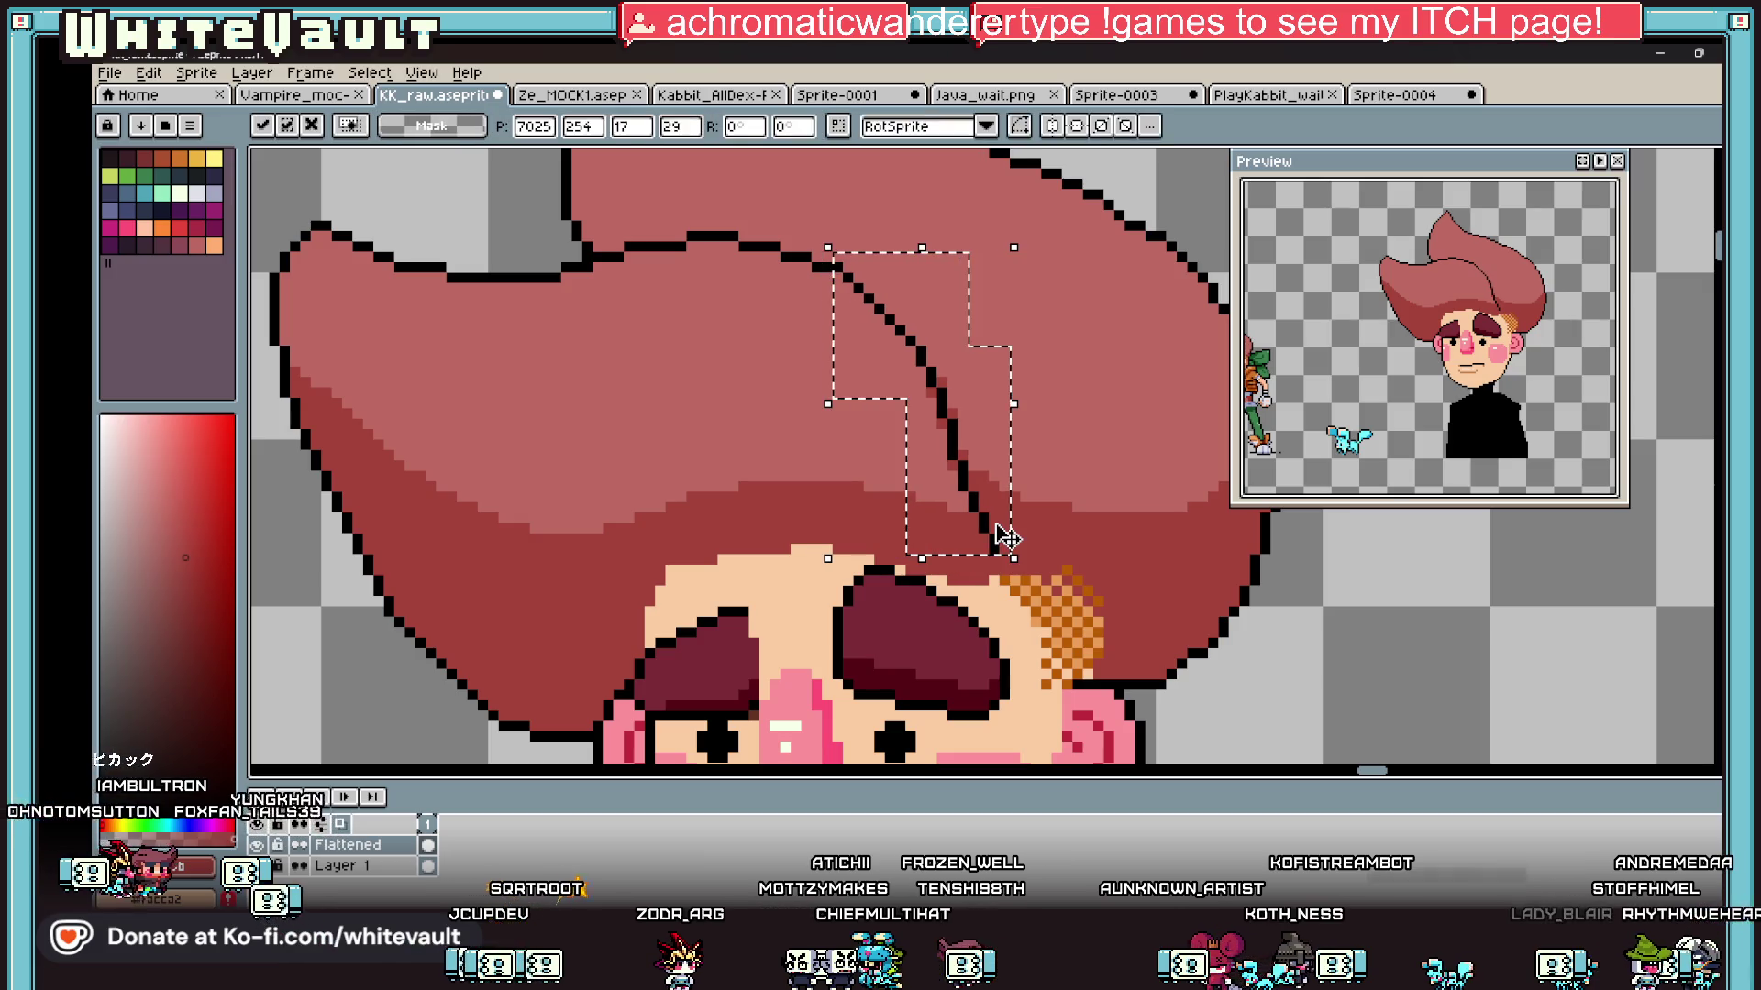
key("ctrl+d")
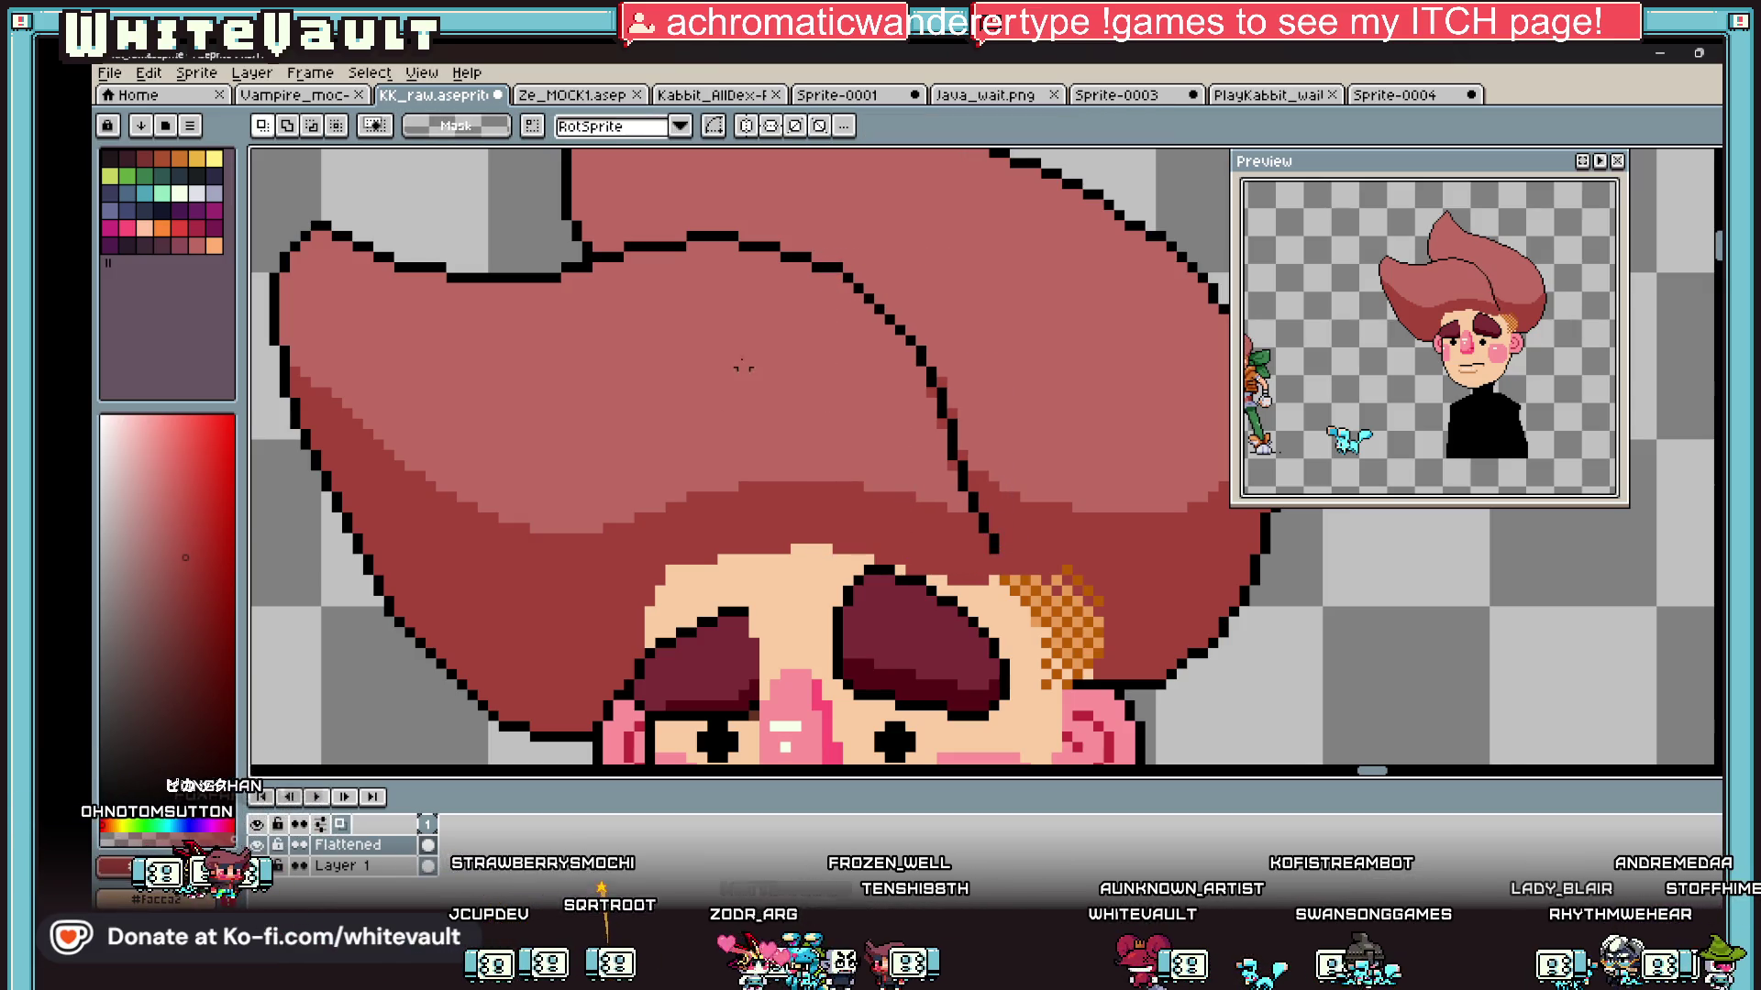
scroll(861, 389, "down", 5)
scroll(861, 389, "up", 2)
scroll(798, 294, "up", 2)
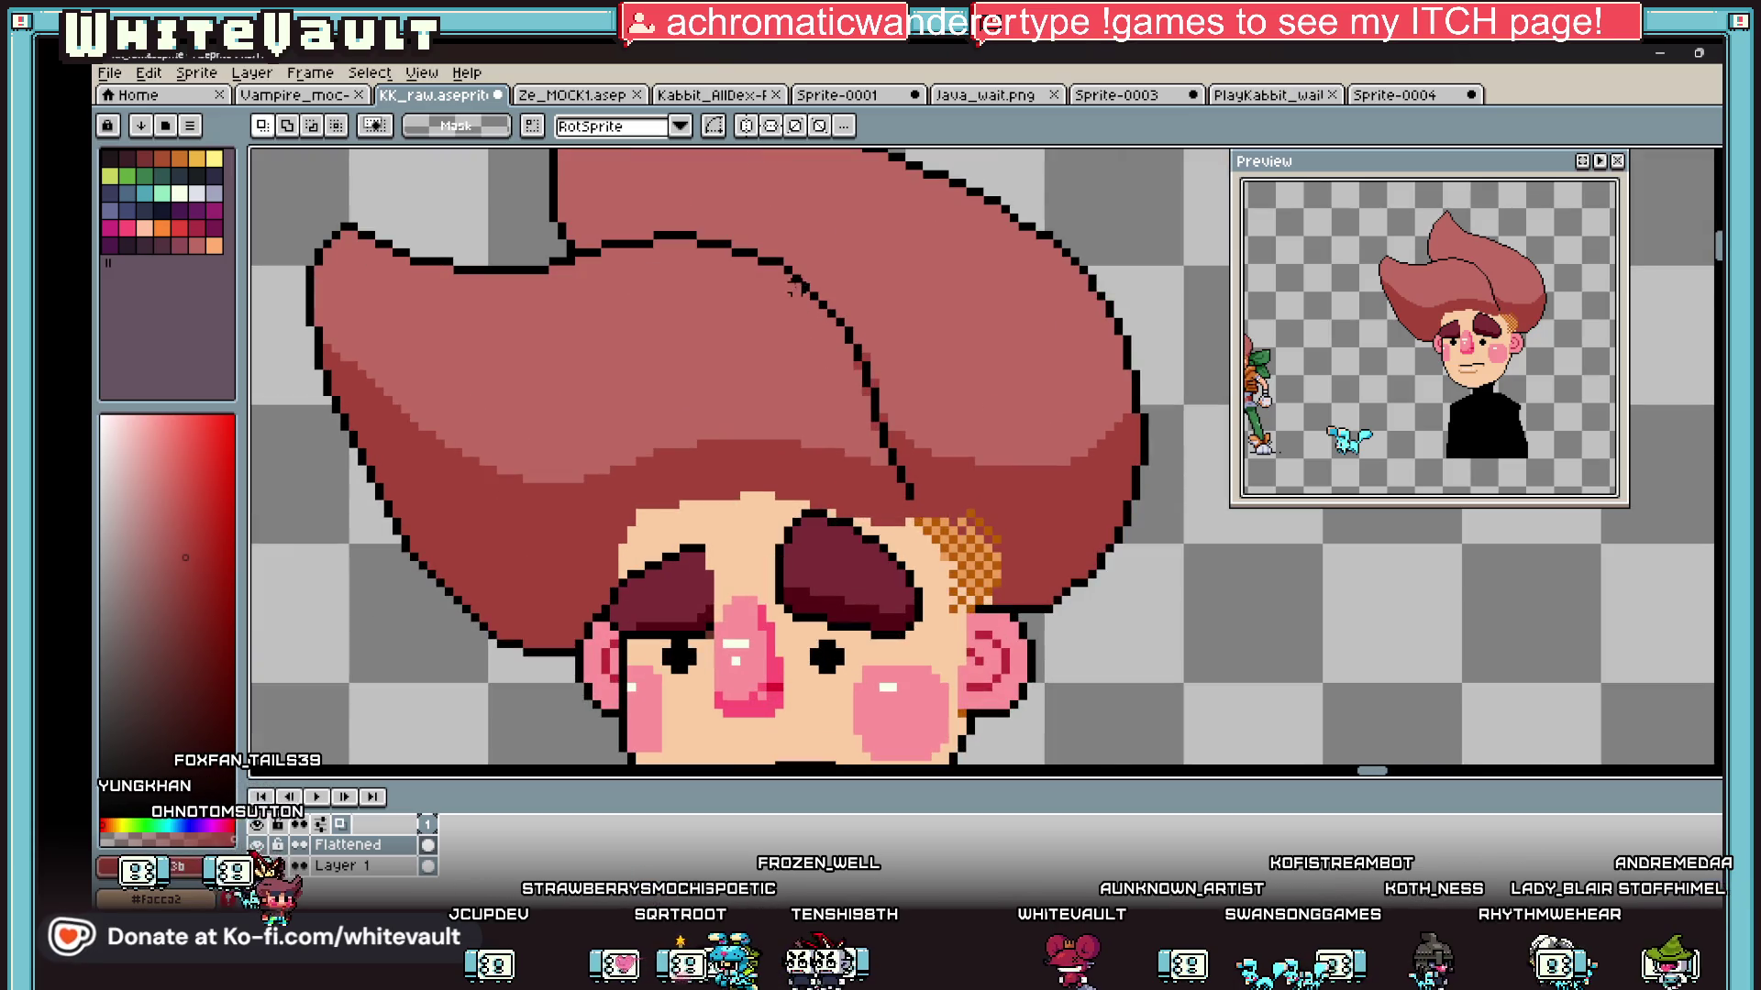
Step: Select the upper and lower parts of the strand line together and shift them one pixel right
mouse_move(781, 264)
left_mouse_down()
mouse_move(917, 404)
mouse_move(925, 511)
mouse_move(937, 459)
left_mouse_up()
key("ctrl+d")
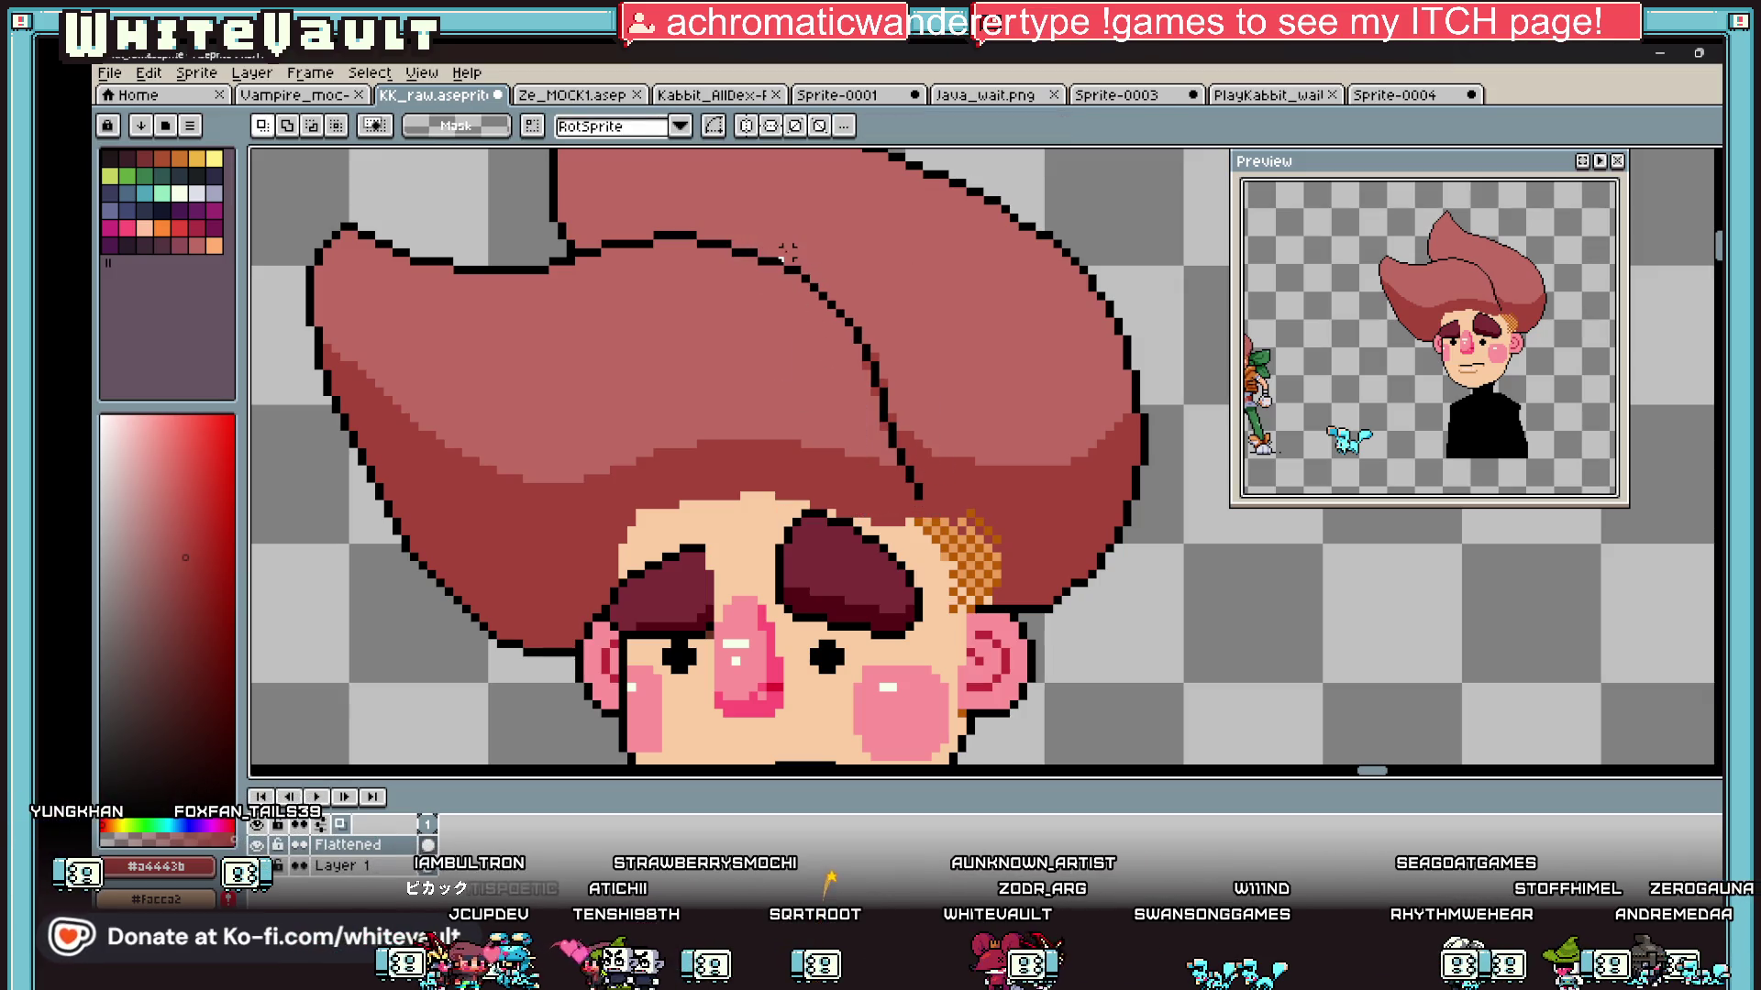
mouse_move(745, 237)
left_mouse_down()
mouse_move(896, 394)
mouse_move(954, 409)
left_mouse_up()
left_click_drag(972, 346, 874, 495)
key("Right")
key("ctrl+d")
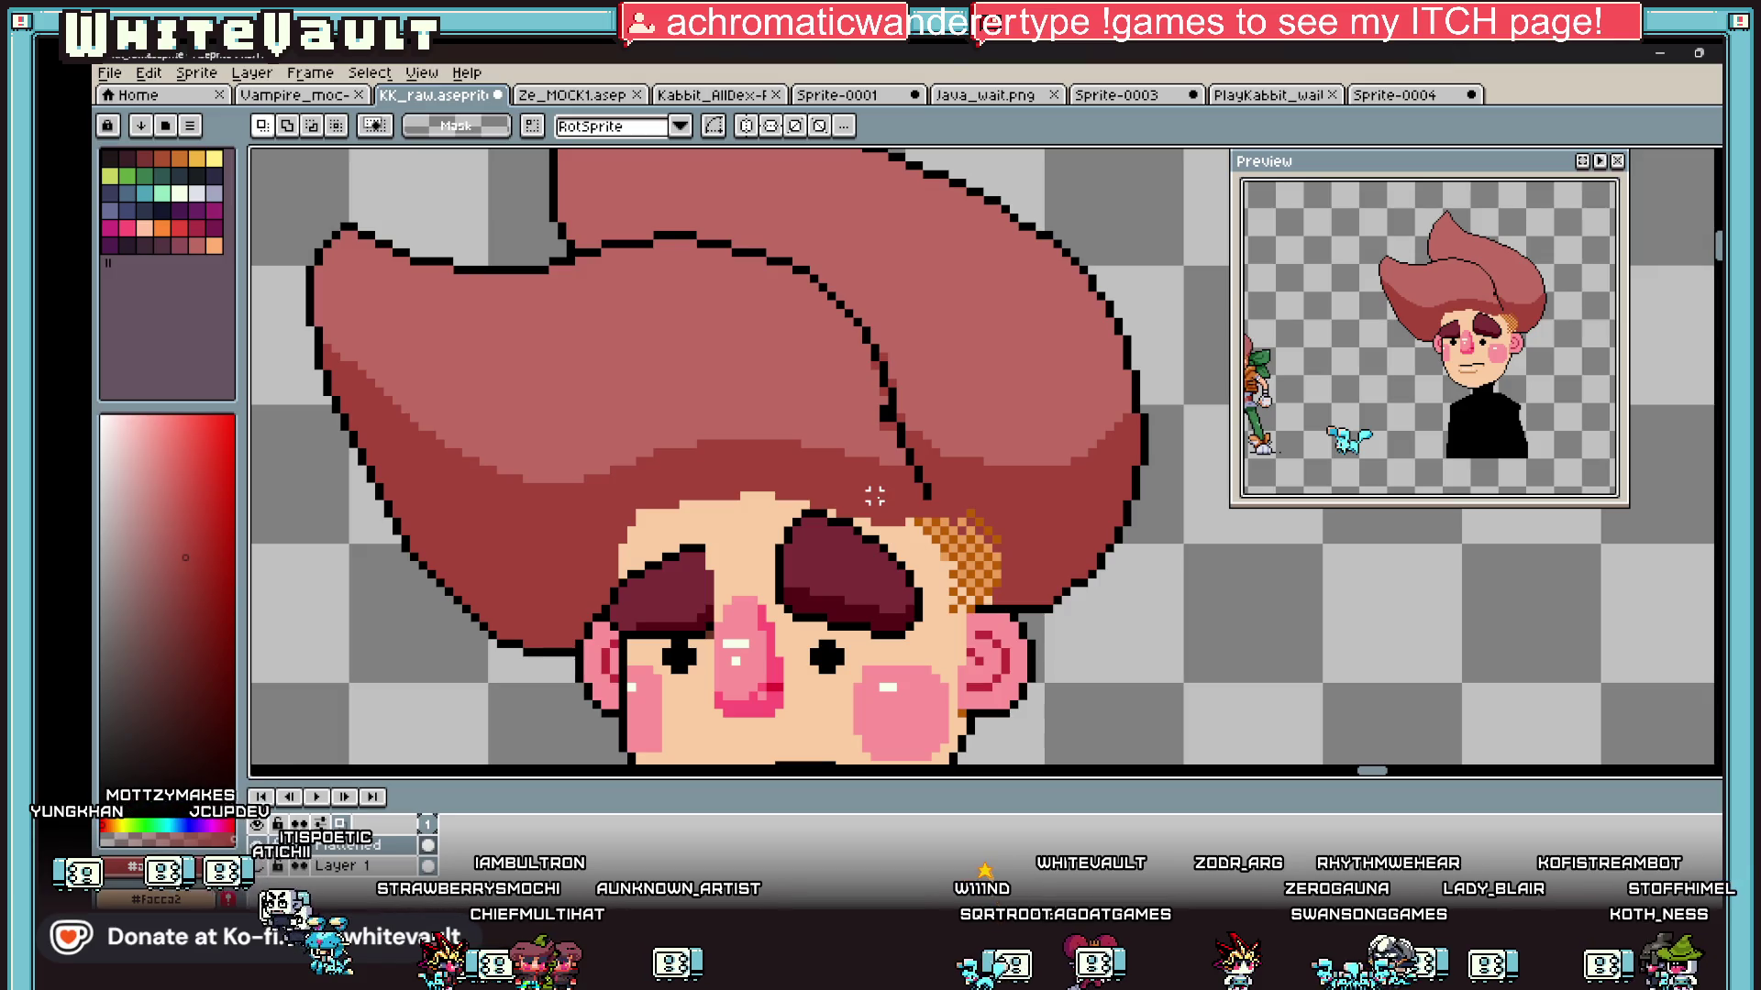
Step: Extend the hair's top outline leftward with black pixels, then eyedrop the hair colour
scroll(631, 248, "up", 2)
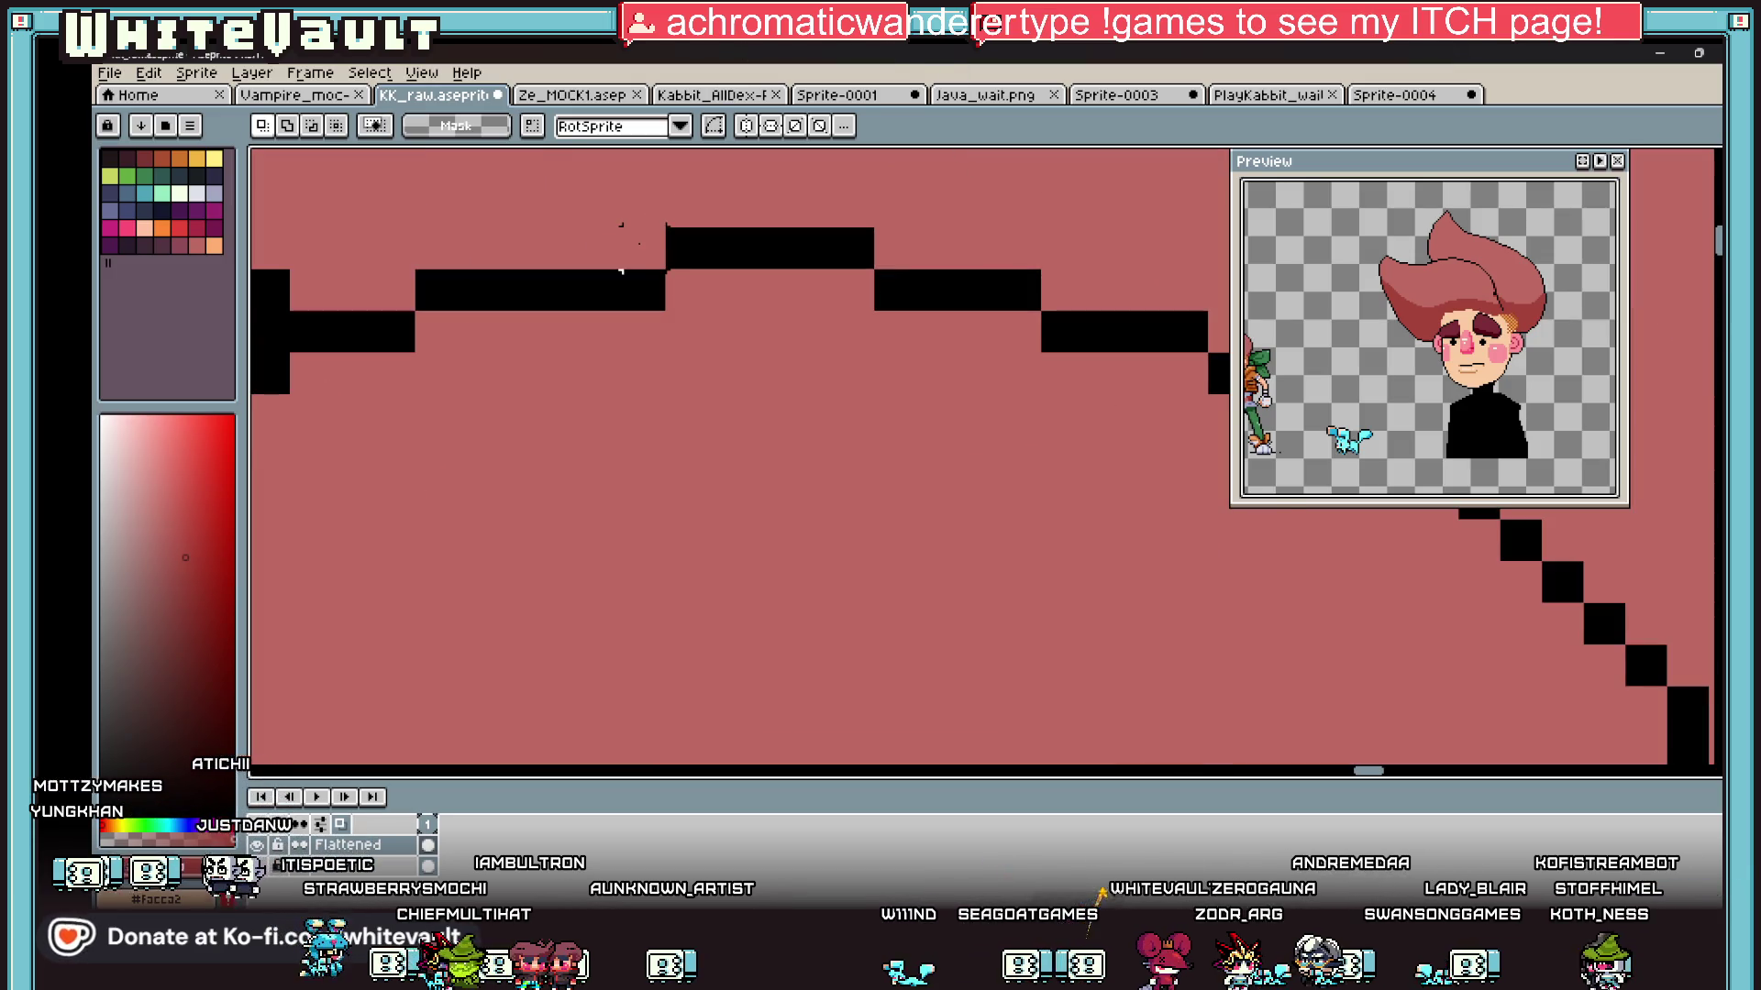
key("b")
left_click_drag(687, 235, 601, 248)
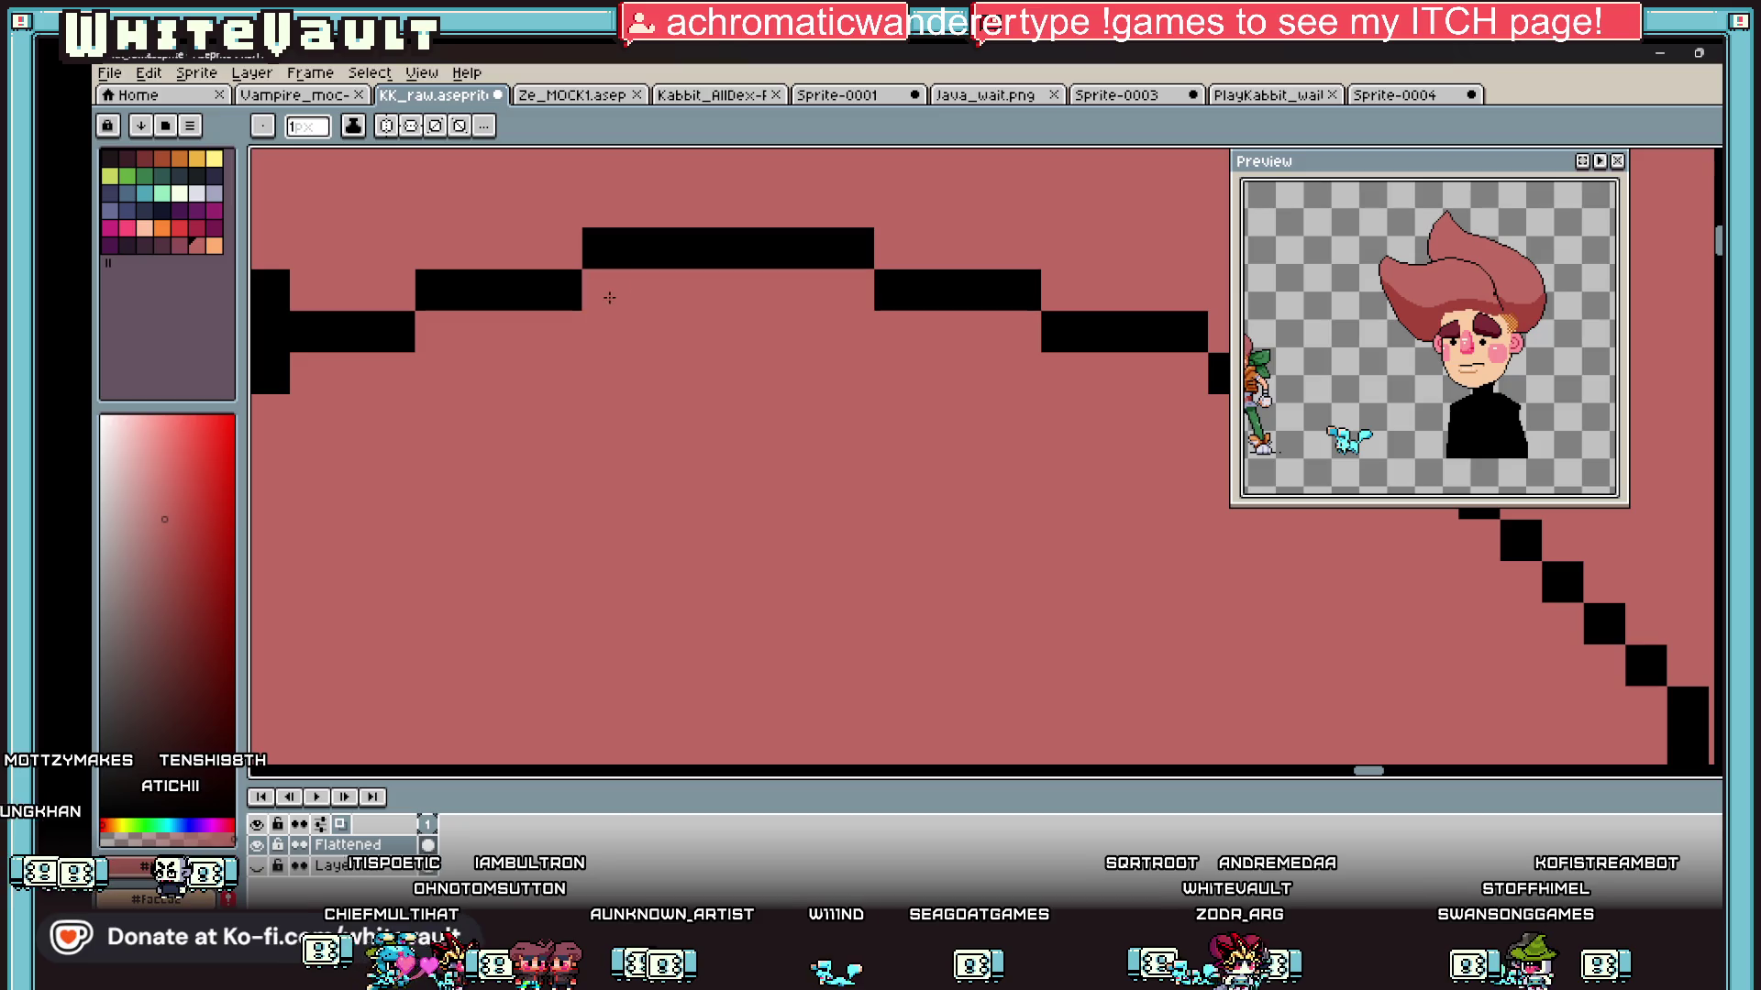
scroll(610, 297, "down", 4)
scroll(758, 404, "up", 2)
key("i")
left_click(723, 416)
scroll(671, 404, "up", 1)
key("b")
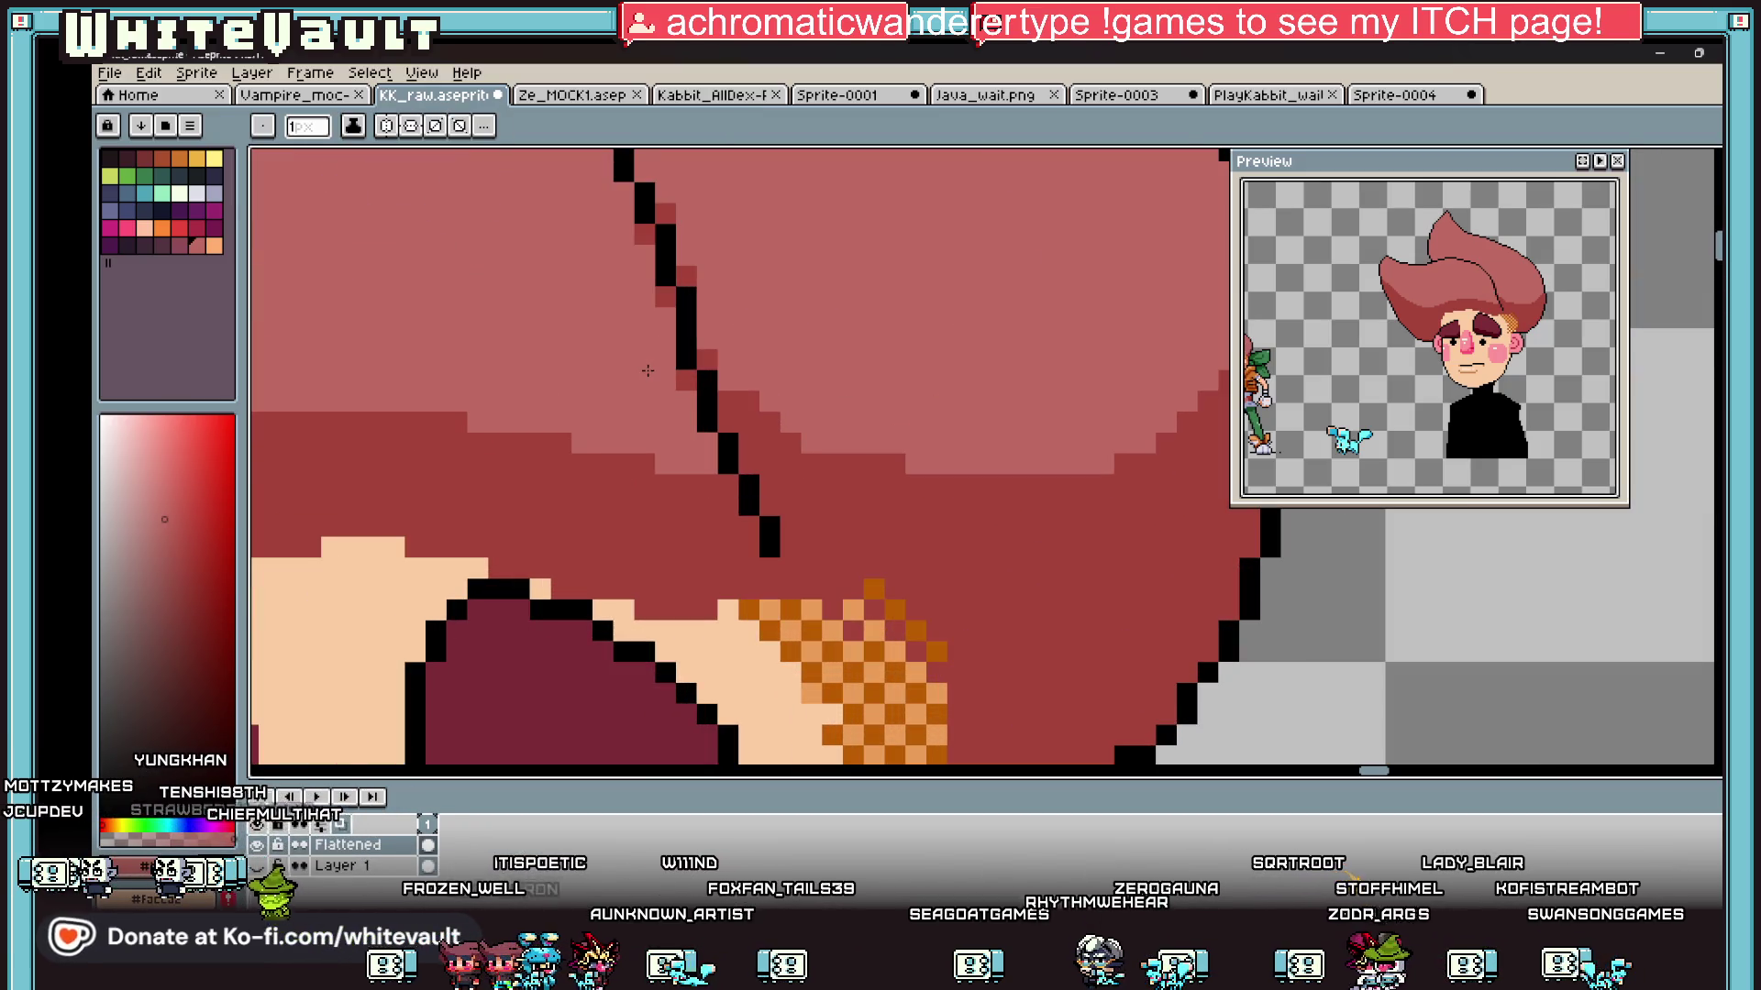
key("i")
scroll(652, 357, "down", 3)
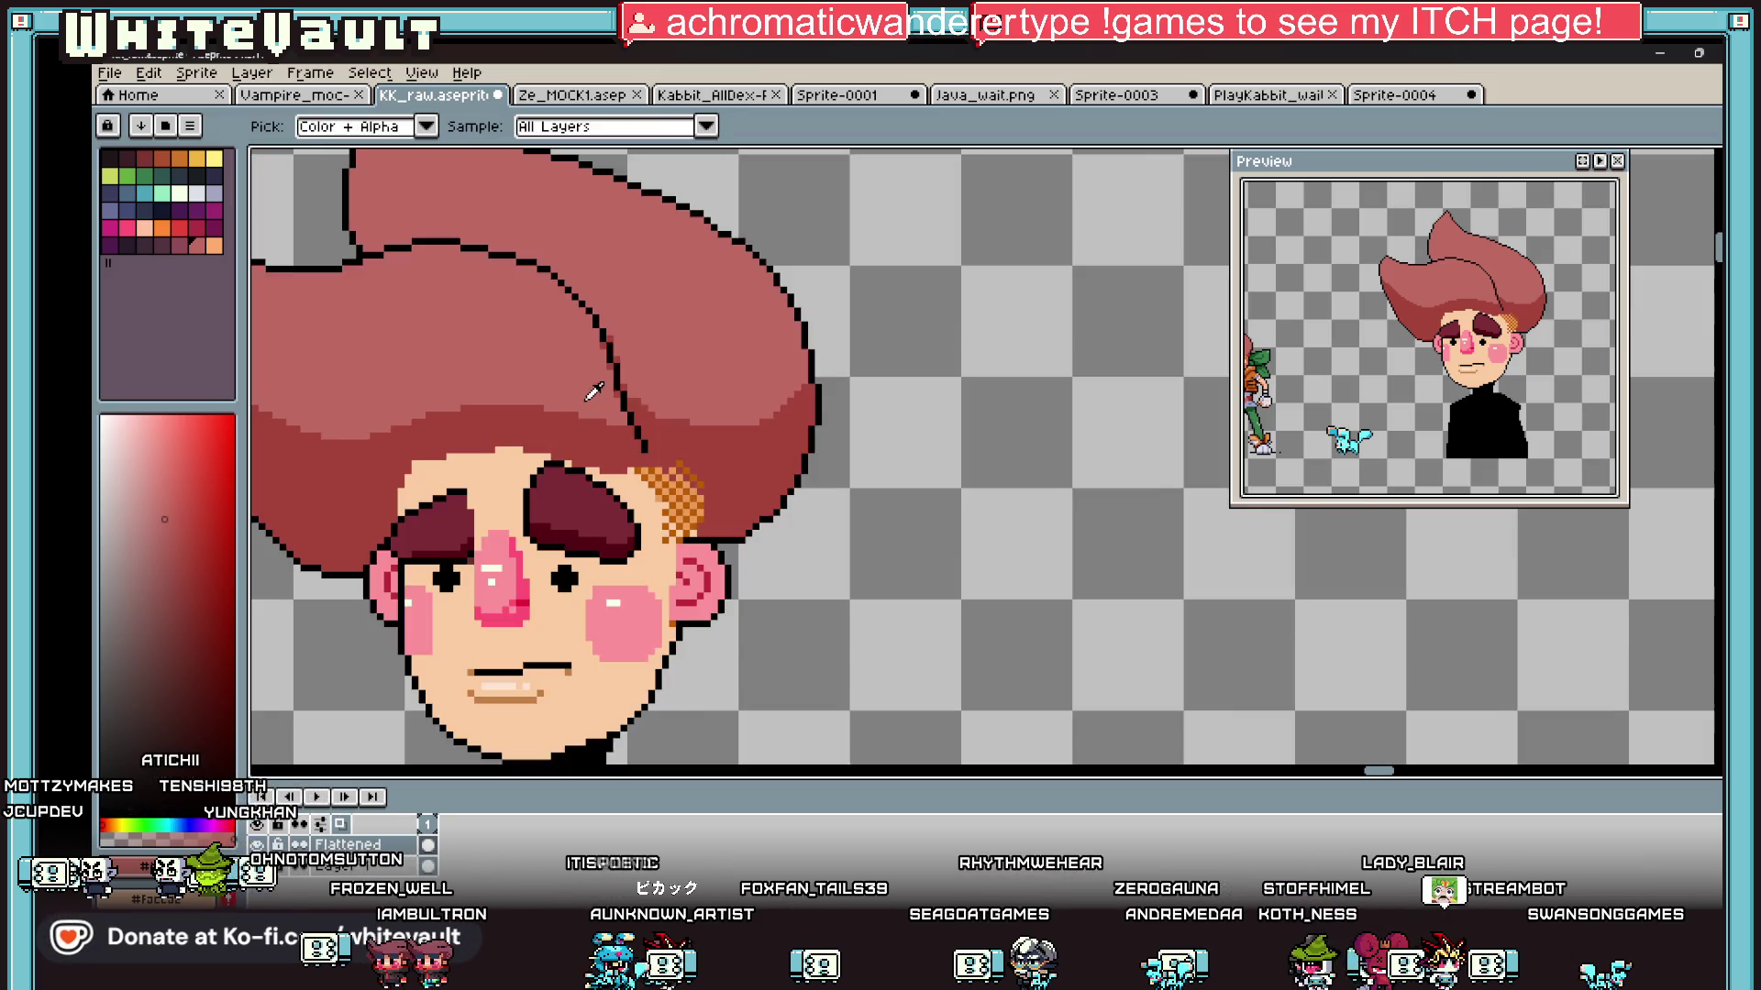
Step: Sample the orange lip colour and refill the lower lip with lighter orange
scroll(589, 390, "down", 3)
scroll(623, 367, "up", 3)
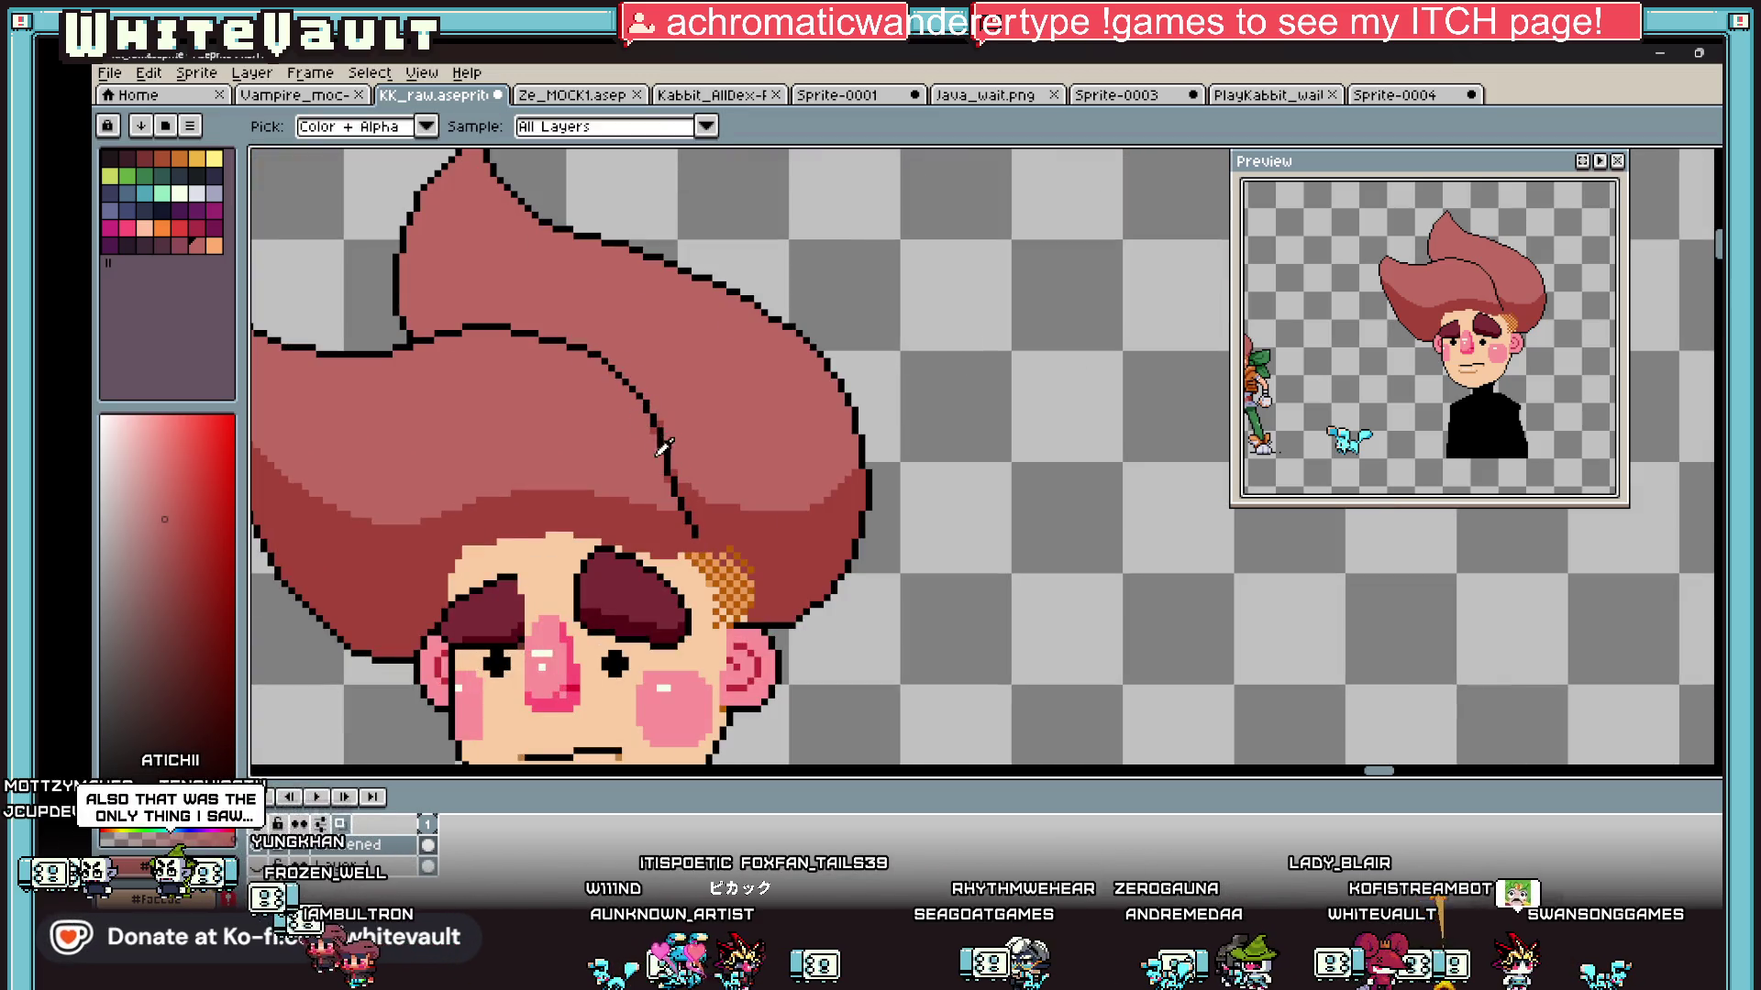
scroll(715, 464, "down", 3)
scroll(665, 444, "up", 1)
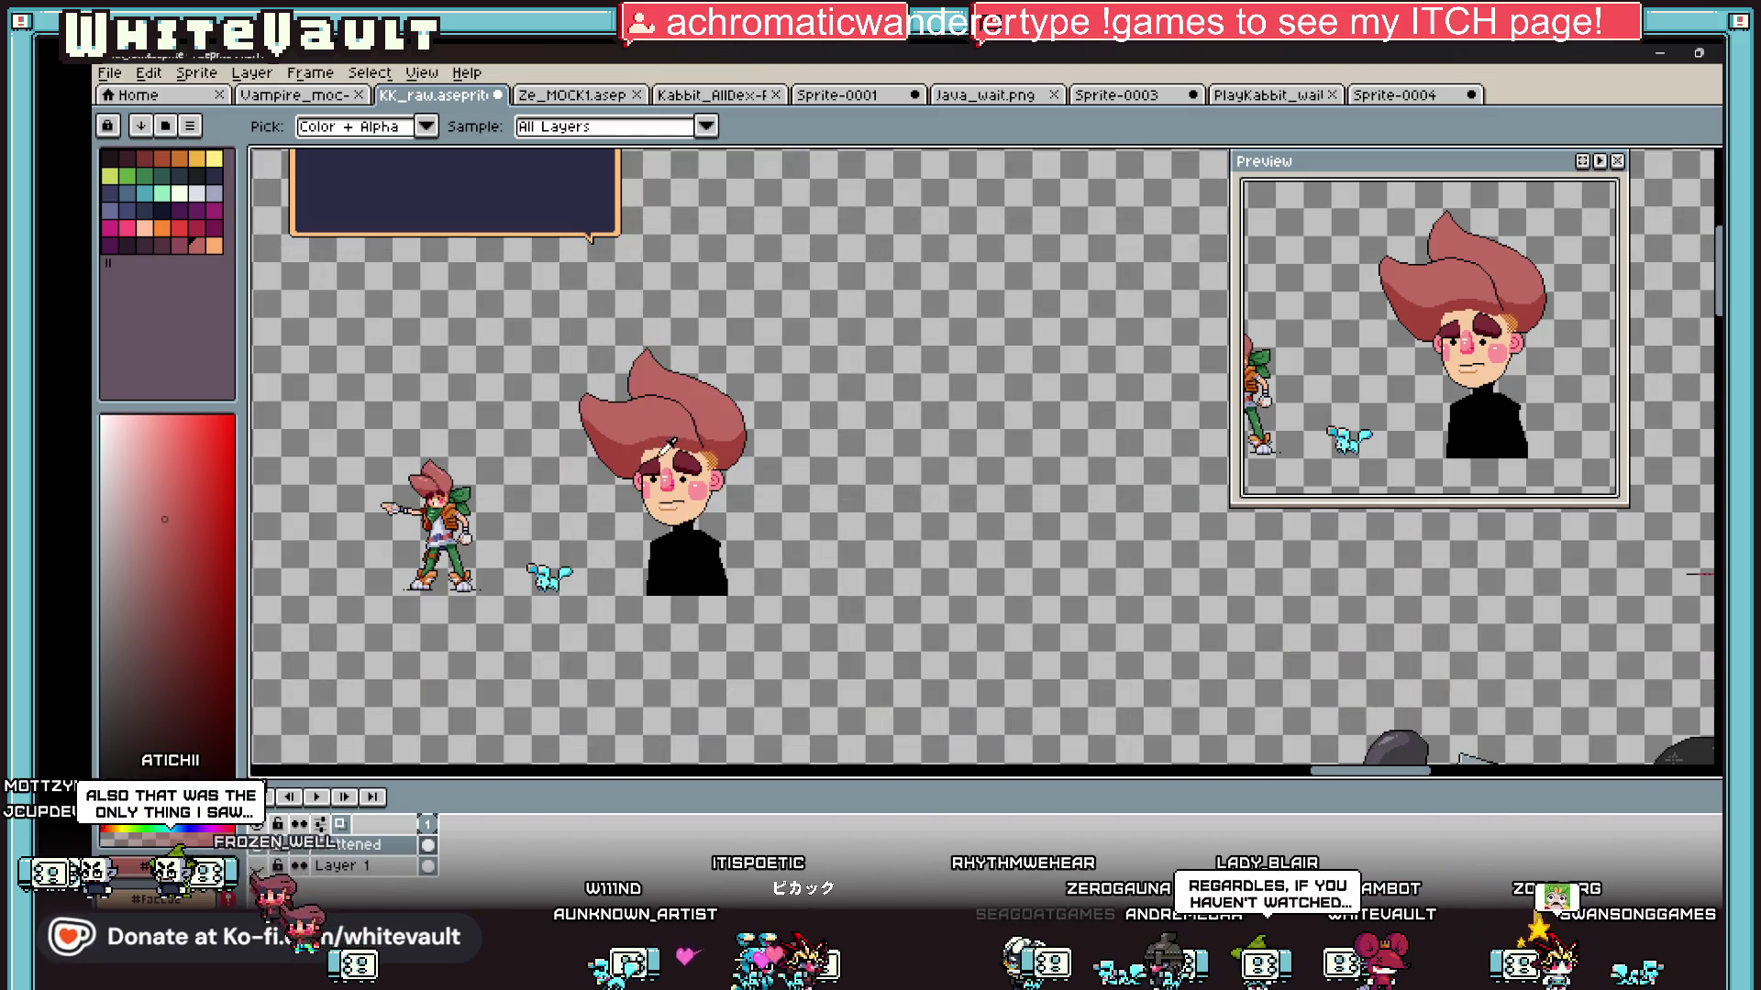
scroll(580, 467, "up", 2)
scroll(596, 484, "down", 1)
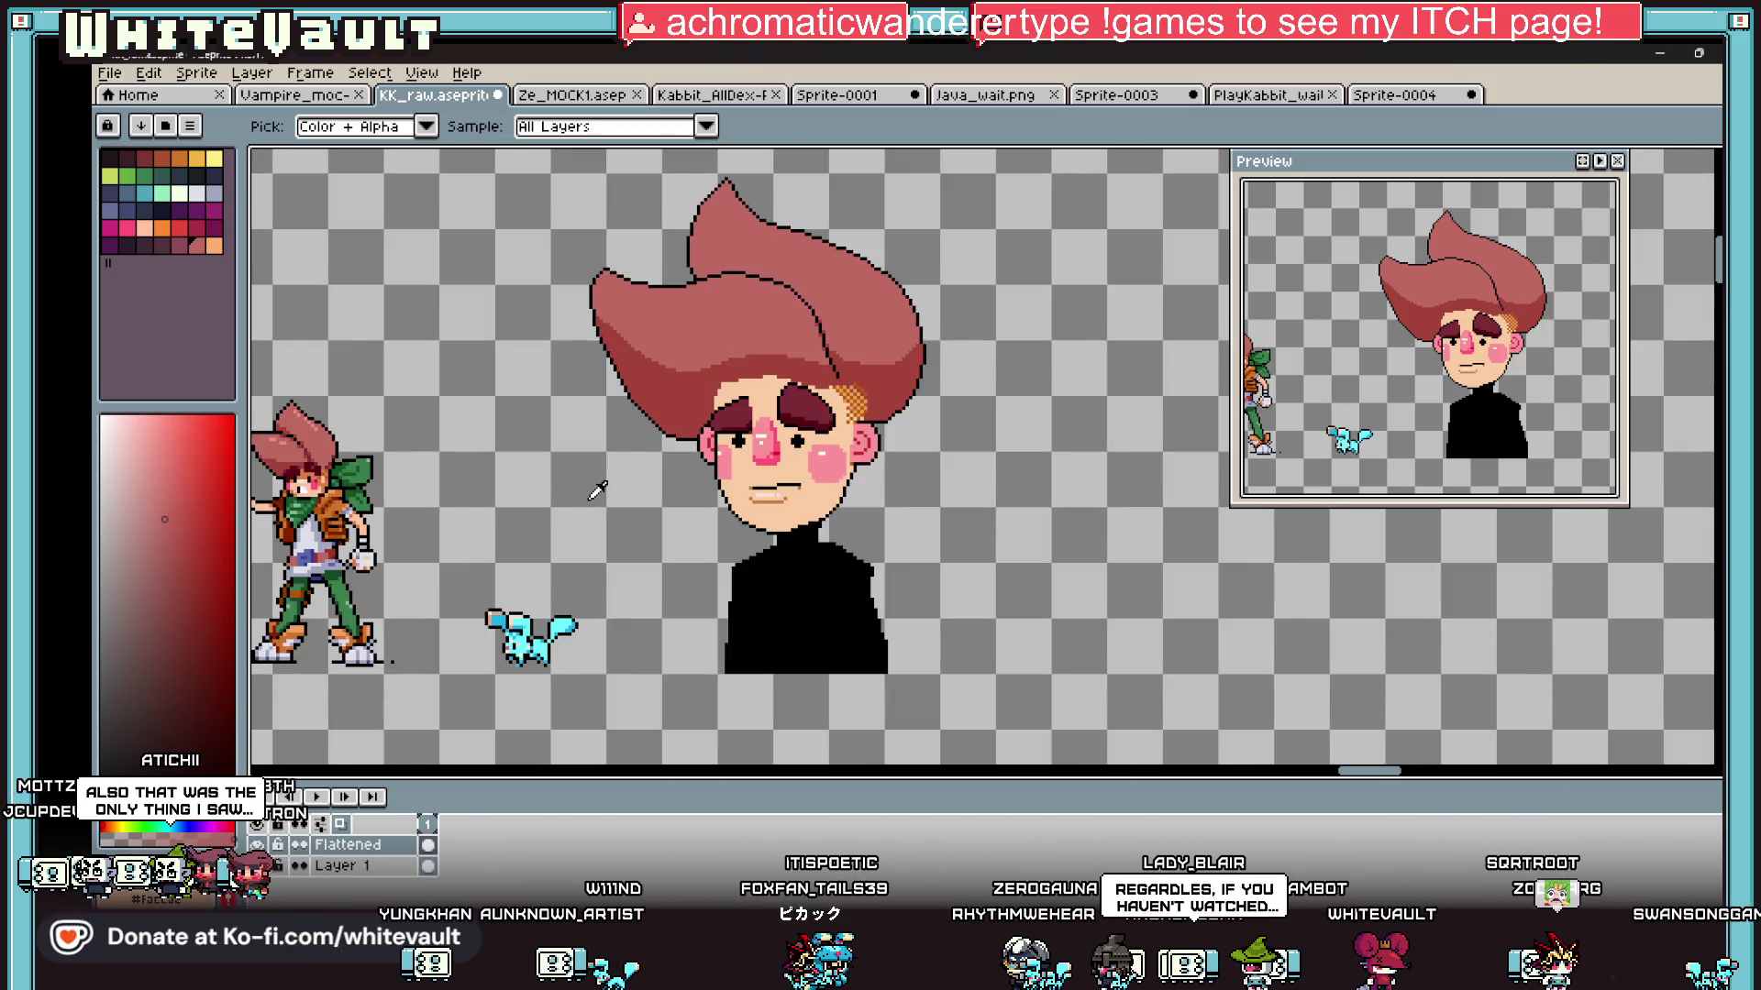
scroll(804, 473, "down", 1)
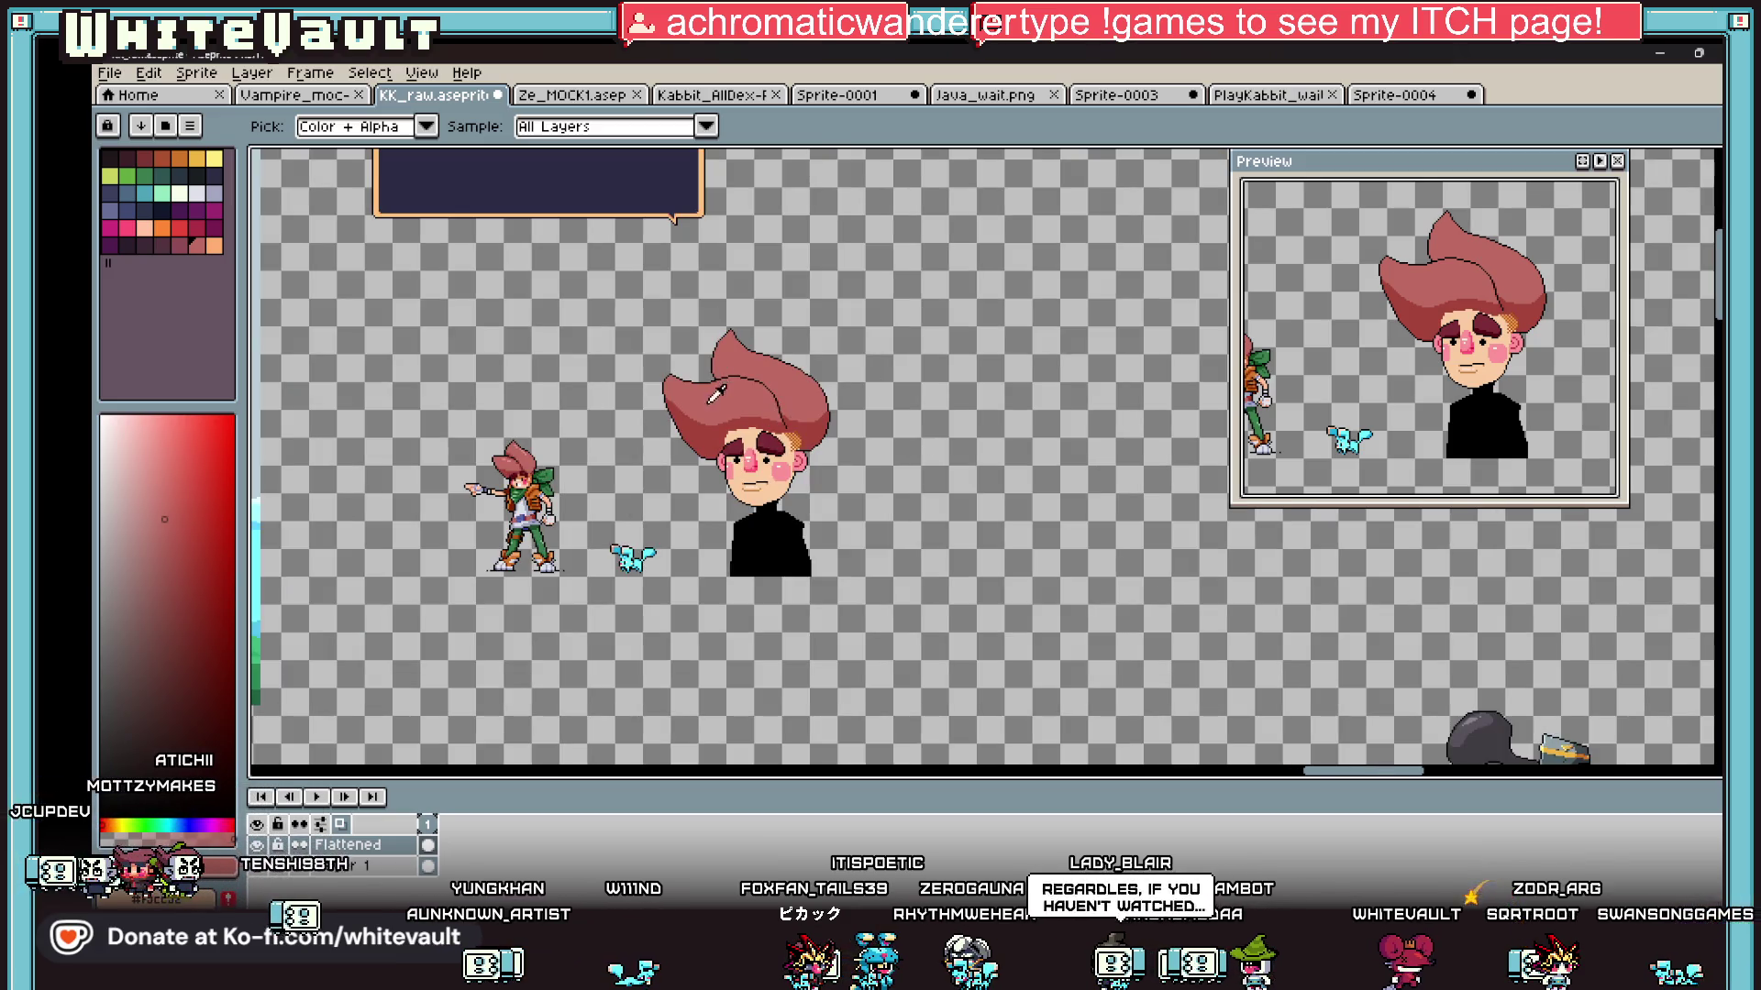
scroll(882, 496, "up", 2)
scroll(953, 646, "up", 1)
left_click(1107, 420, "alt")
scroll(933, 684, "up", 2)
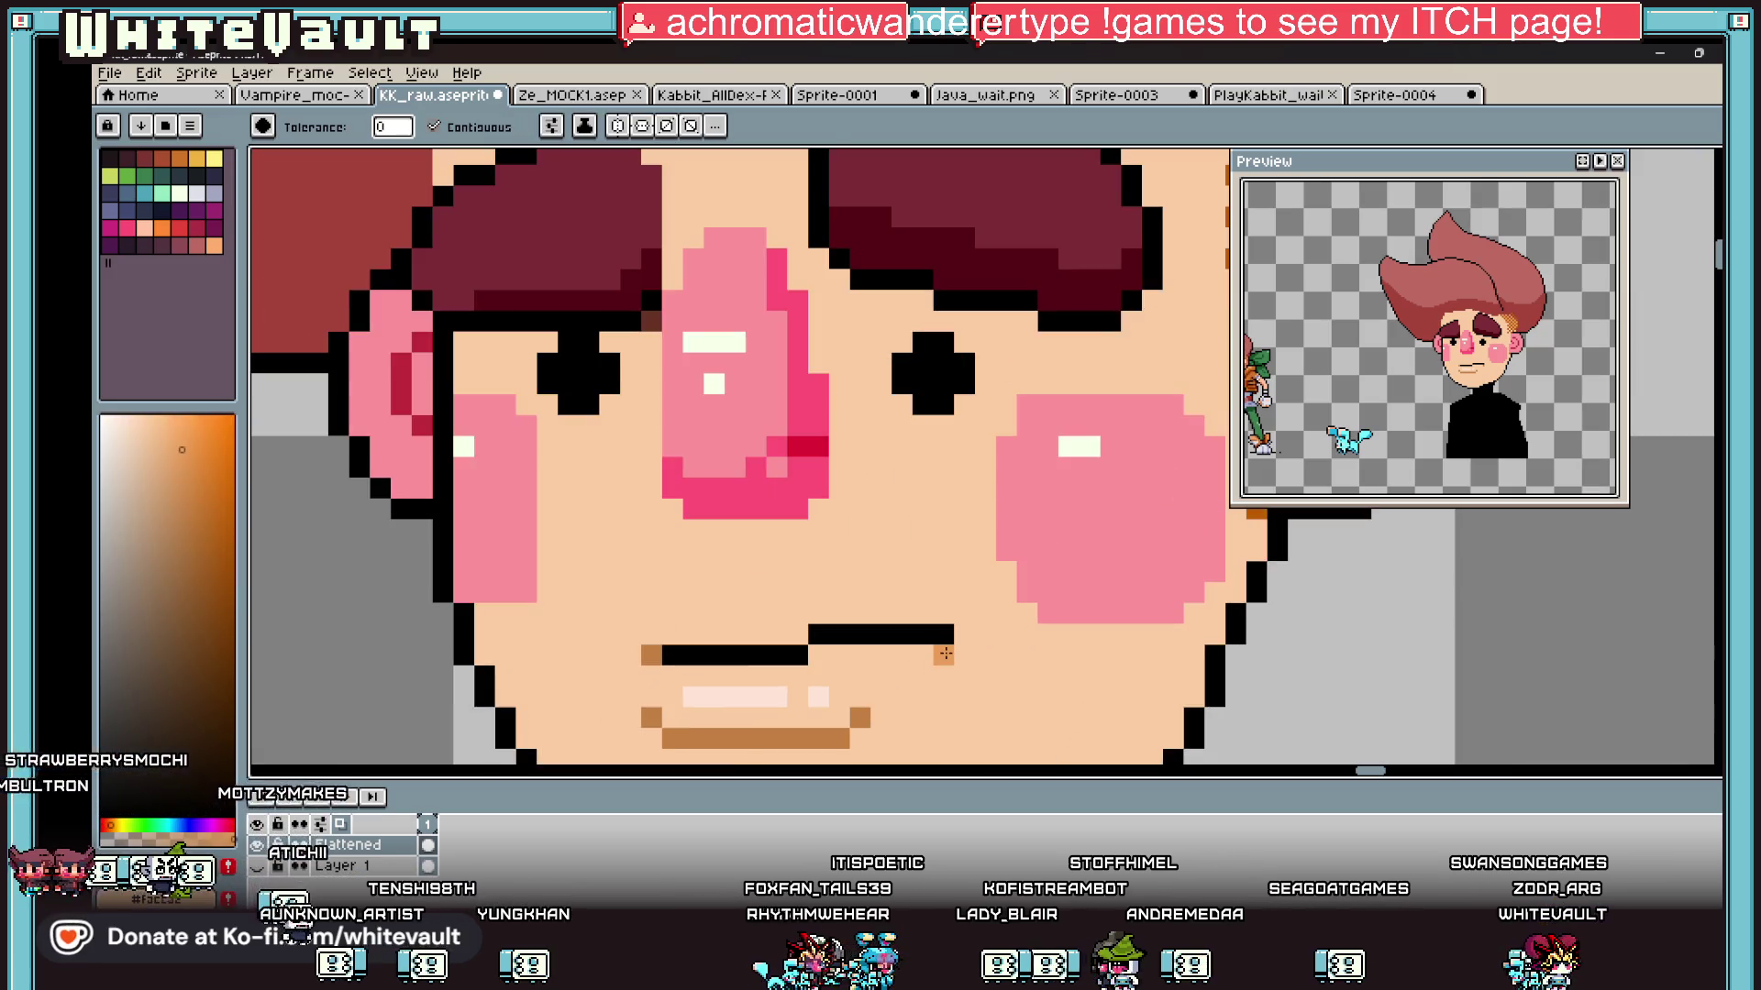
left_click(812, 741)
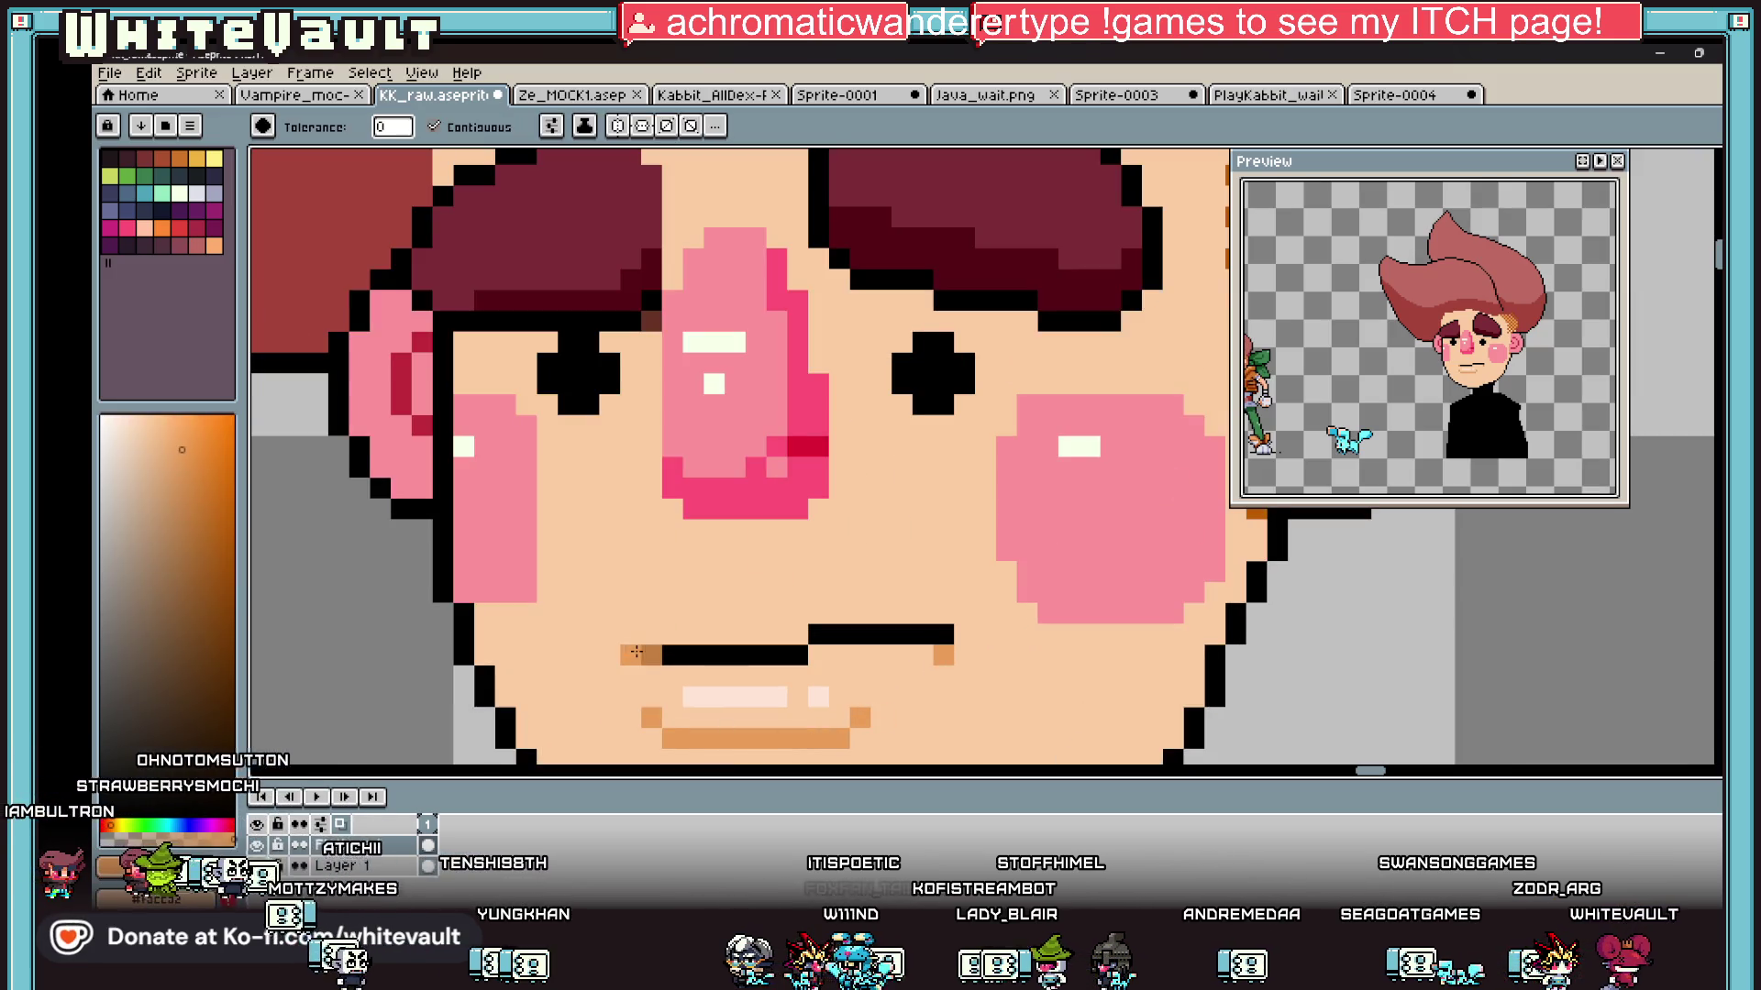
Step: Bucket-fill the forehead strip under the hair with a darker skin shade
scroll(683, 394, "down", 3)
scroll(684, 395, "up", 3)
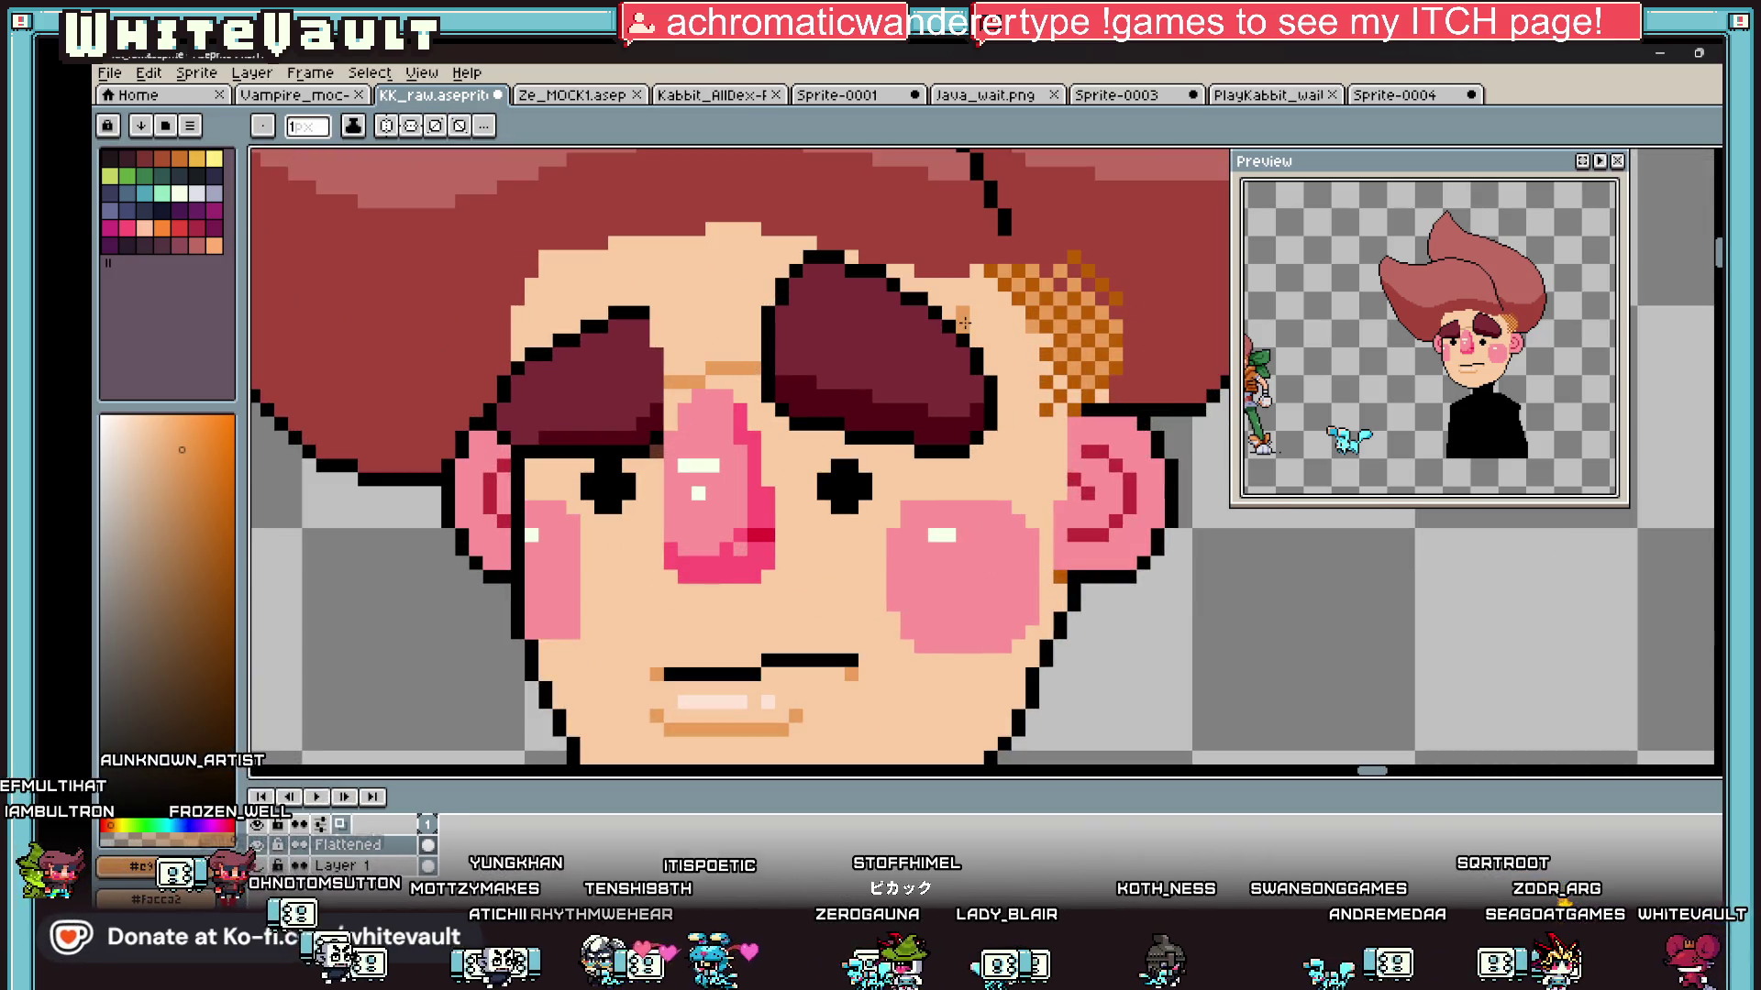
key("g")
left_click(748, 287)
Step: Draw a dark-red line across the hair and fill the band below it dark red
scroll(683, 332, "down", 3)
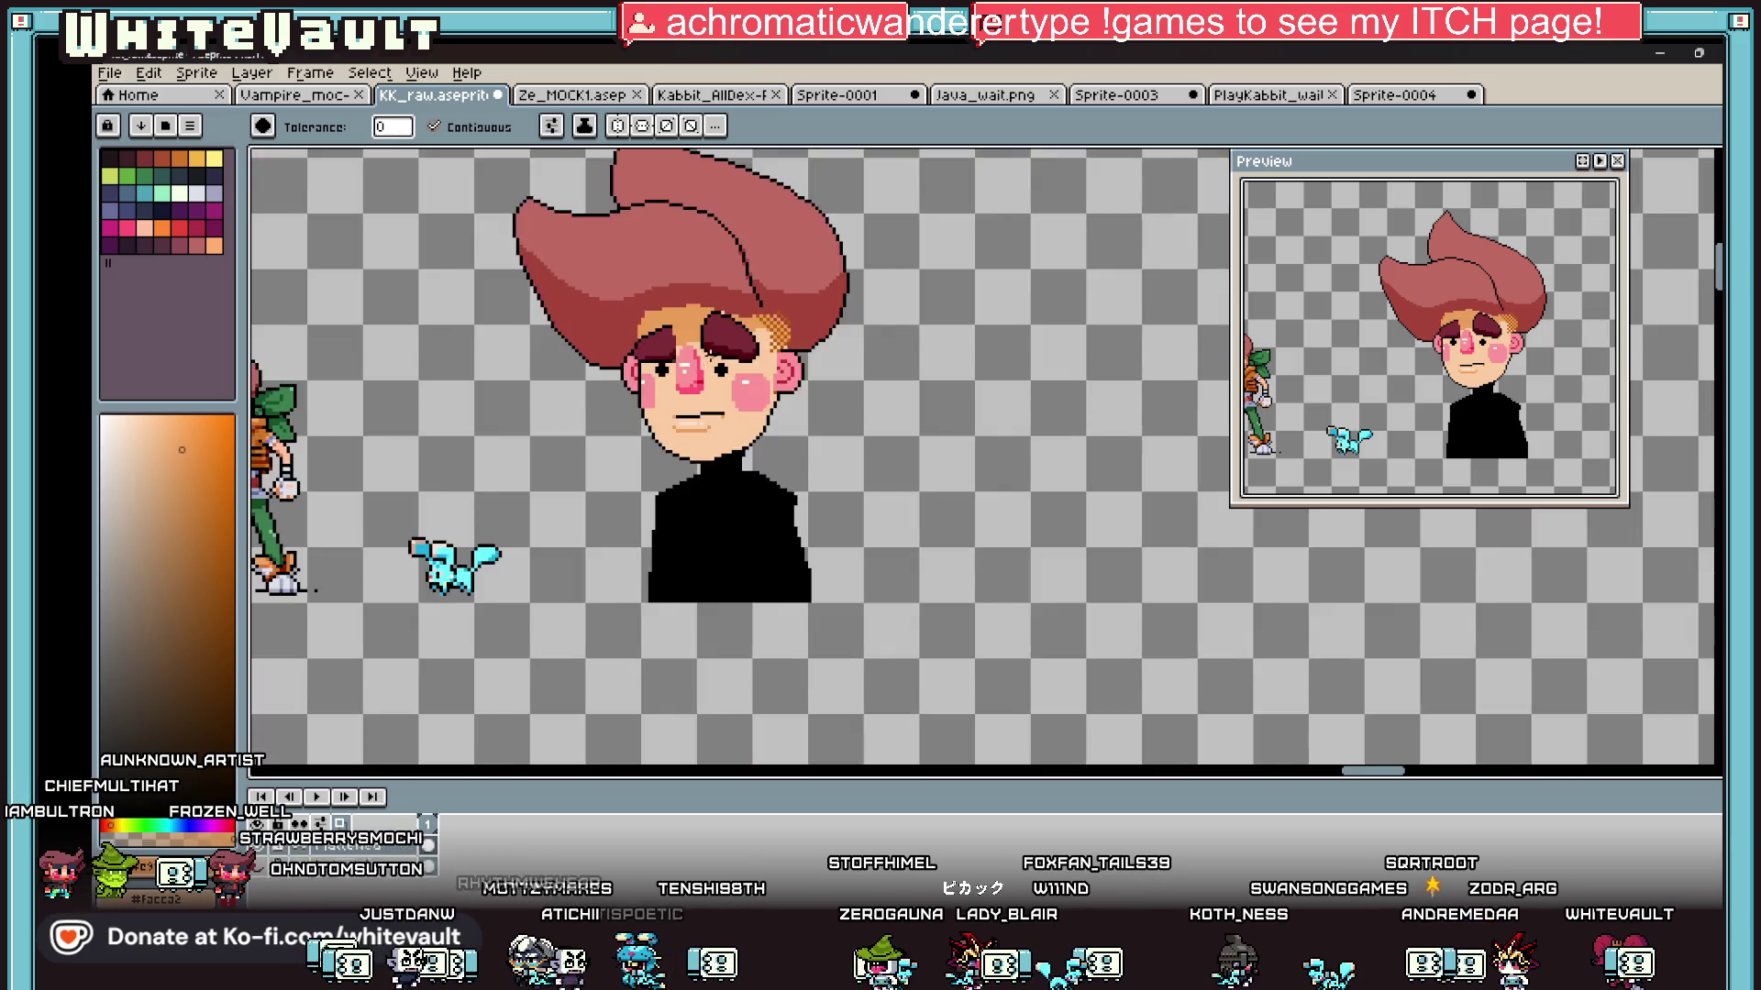
scroll(710, 354, "down", 1)
scroll(709, 354, "up", 1)
key("i")
scroll(812, 358, "up", 3)
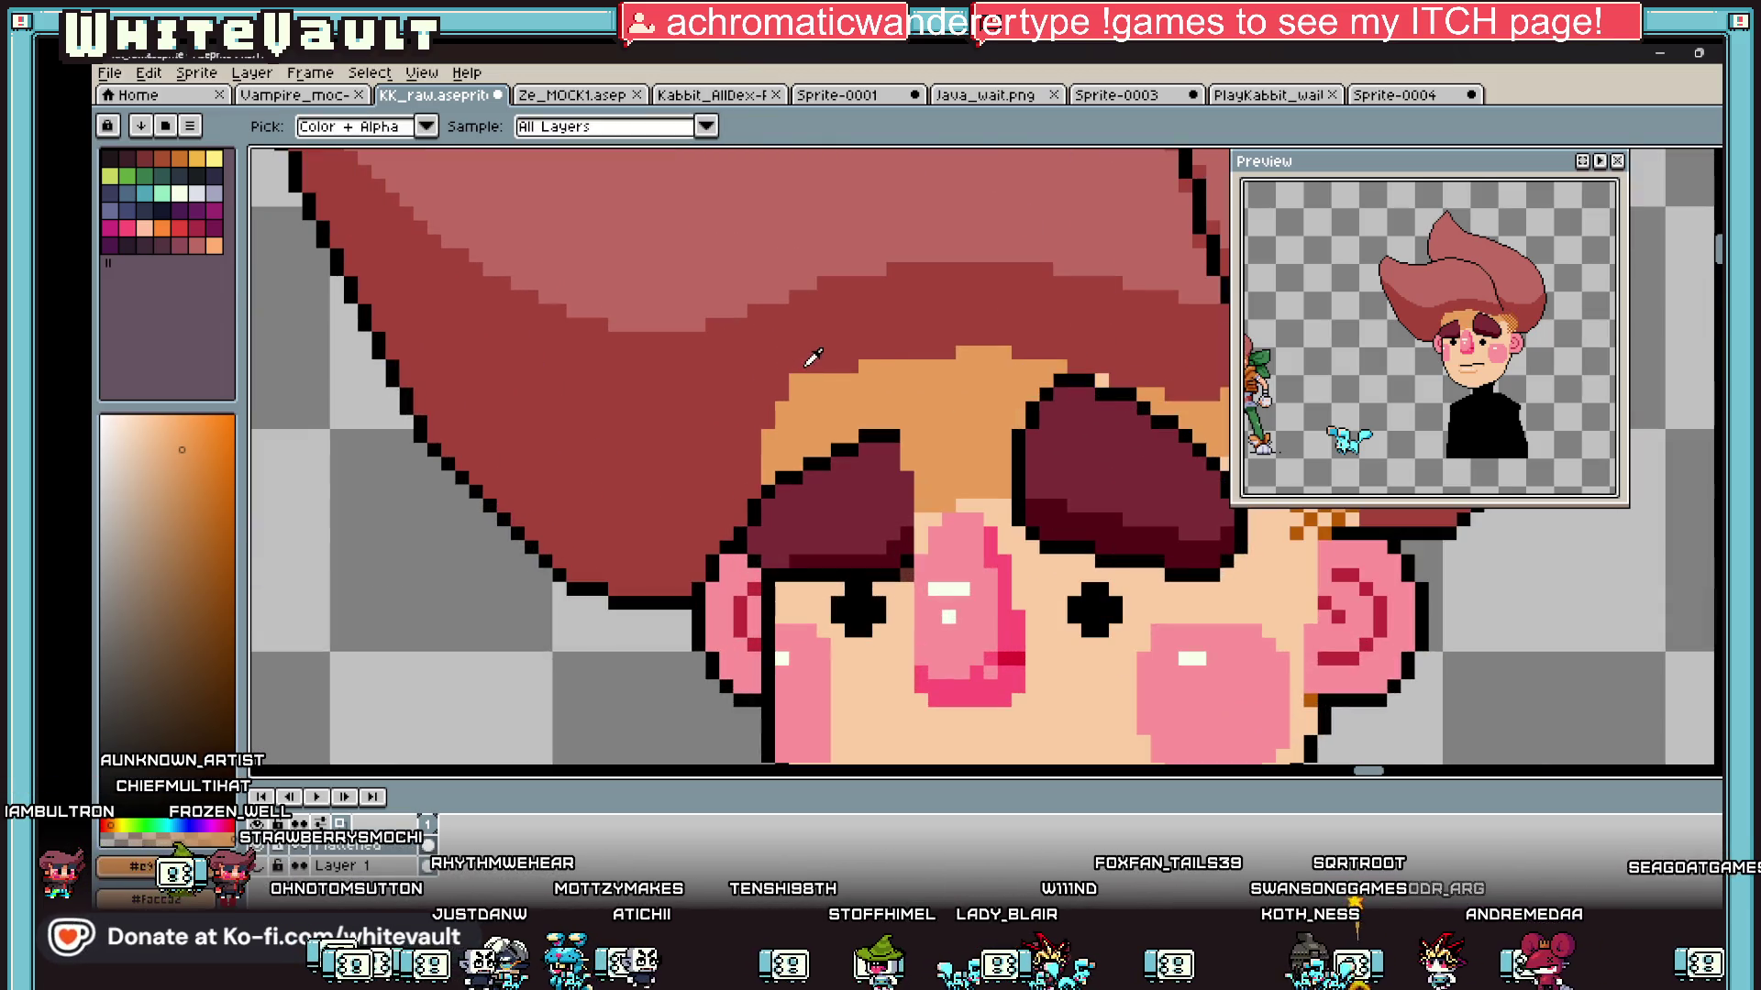
left_click(813, 358)
key("b")
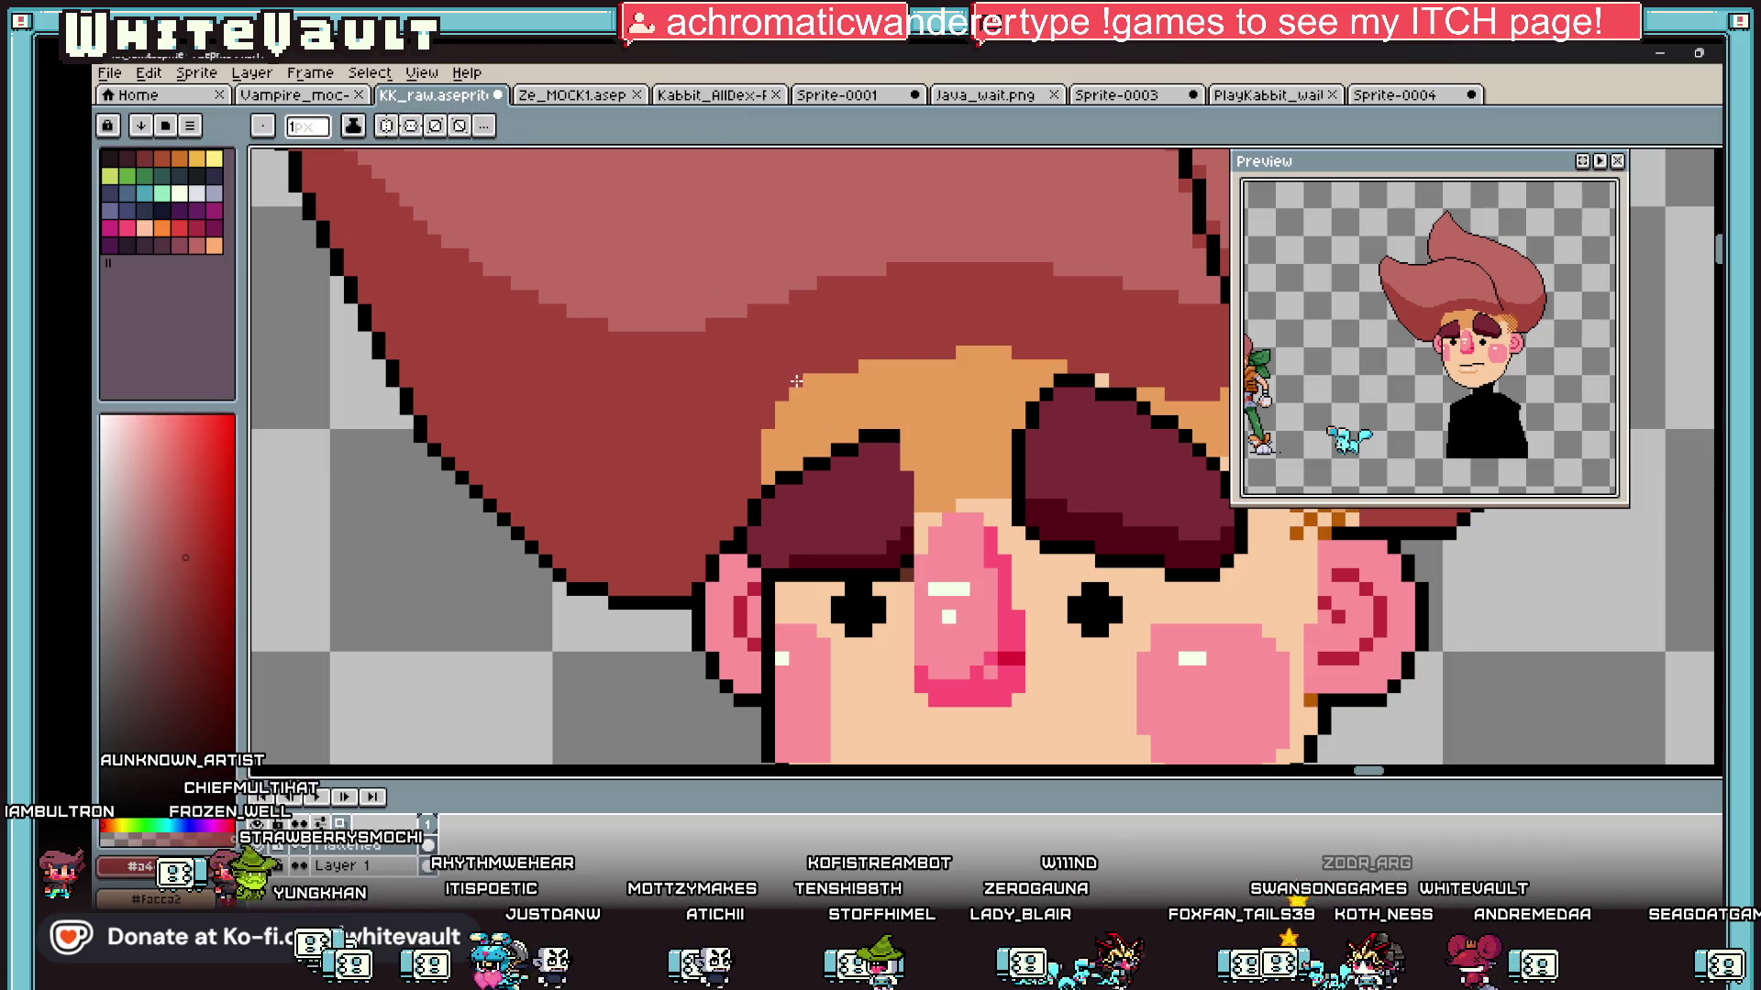
key("i")
scroll(796, 382, "down", 1)
scroll(825, 391, "down", 1)
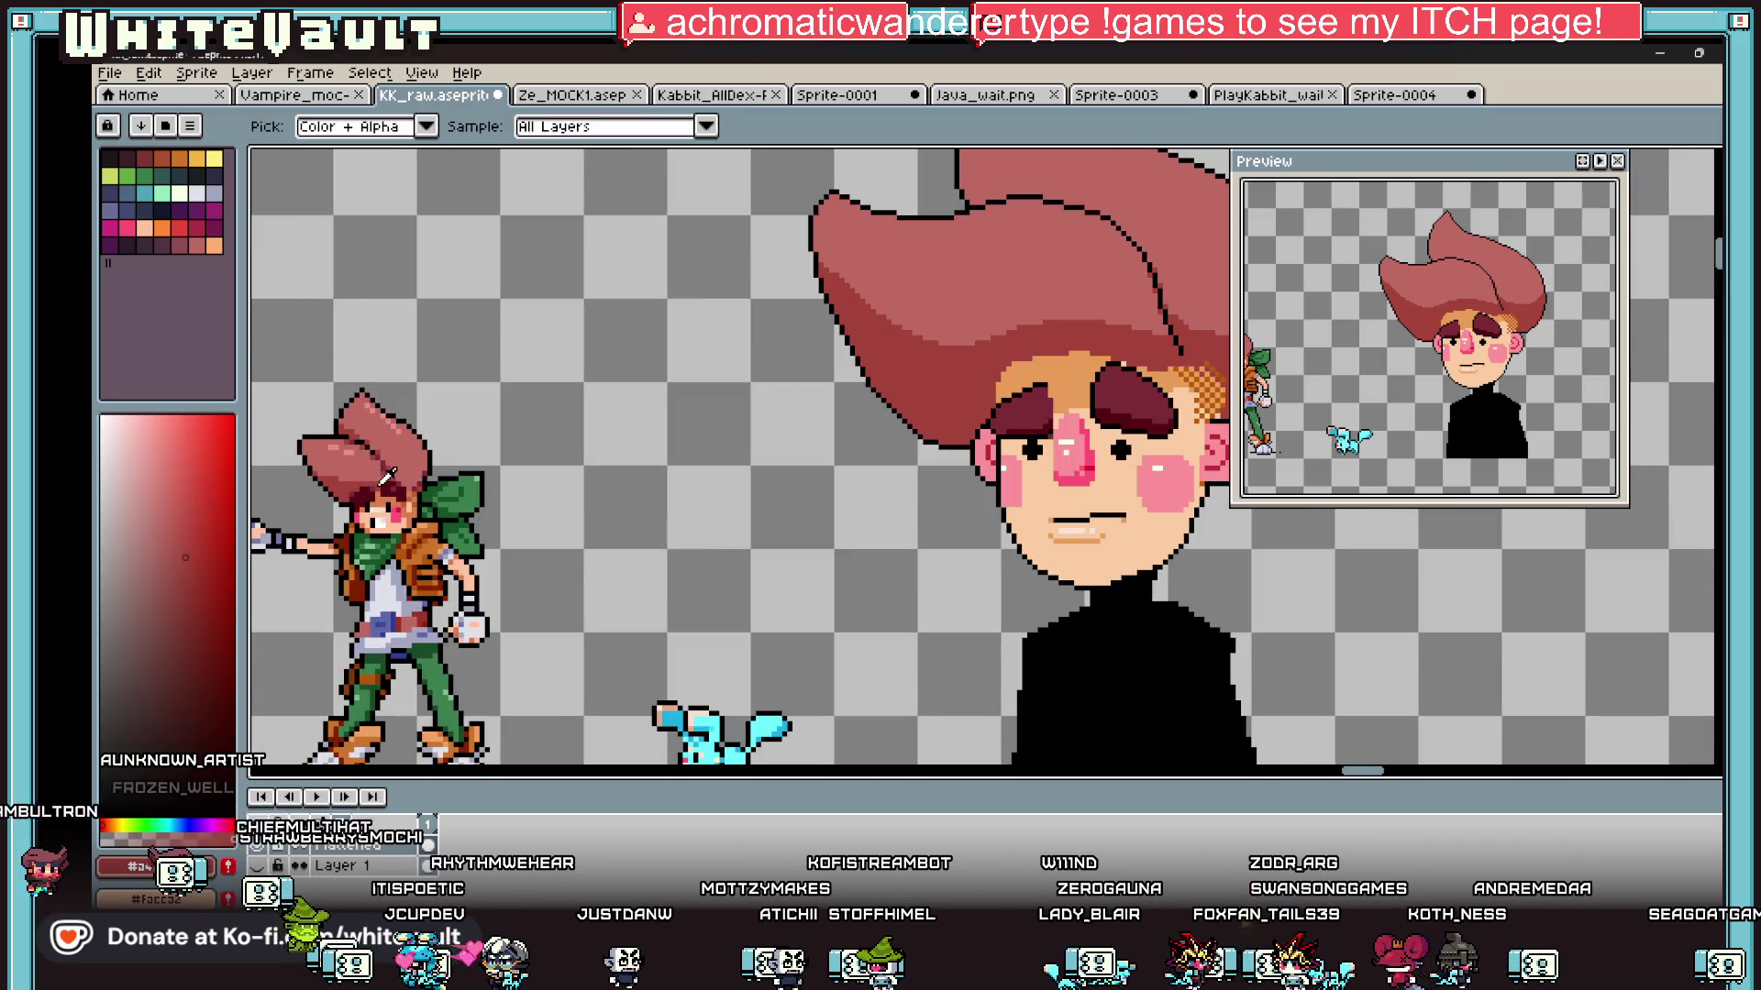
left_click(380, 477)
key("b")
scroll(967, 409, "up", 2)
scroll(967, 409, "up", 1)
mouse_move(1090, 388)
left_mouse_down()
mouse_move(835, 451)
mouse_move(569, 290)
left_mouse_up()
scroll(569, 290, "down", 1)
key("g")
left_click(917, 518)
Step: Paint a short lighter-red column near the brow and fill the gaps below it
key("i")
scroll(919, 518, "up", 1)
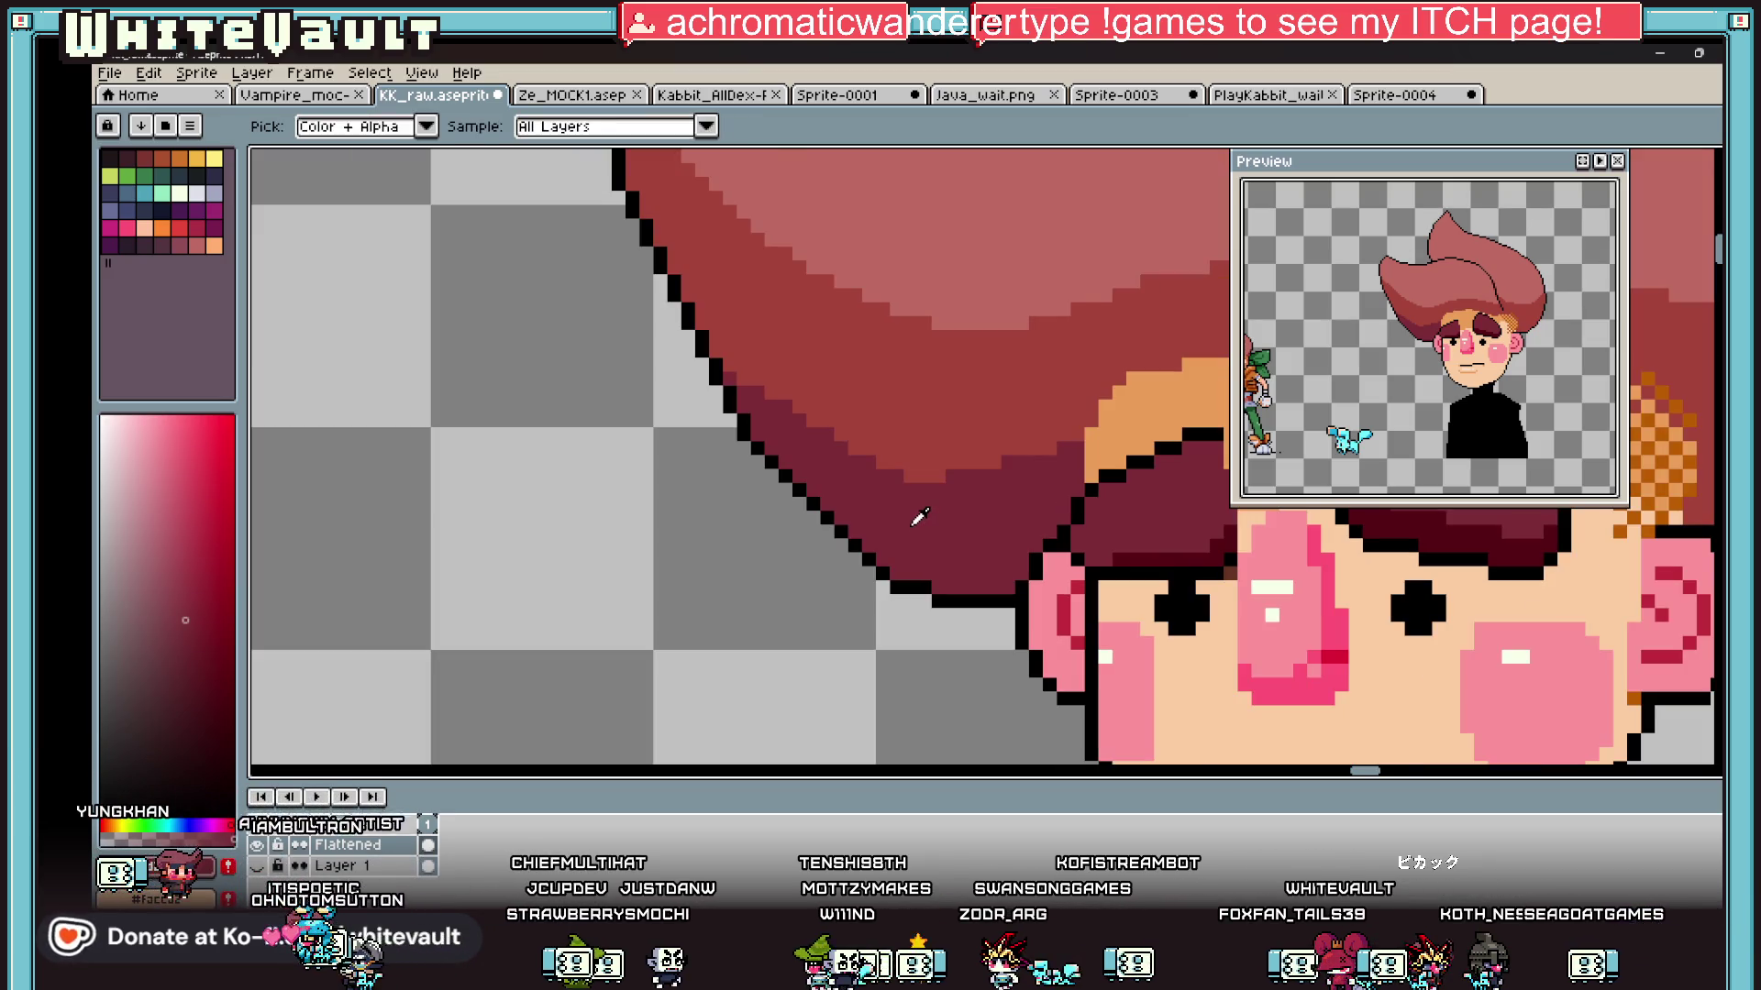
scroll(920, 518, "down", 3)
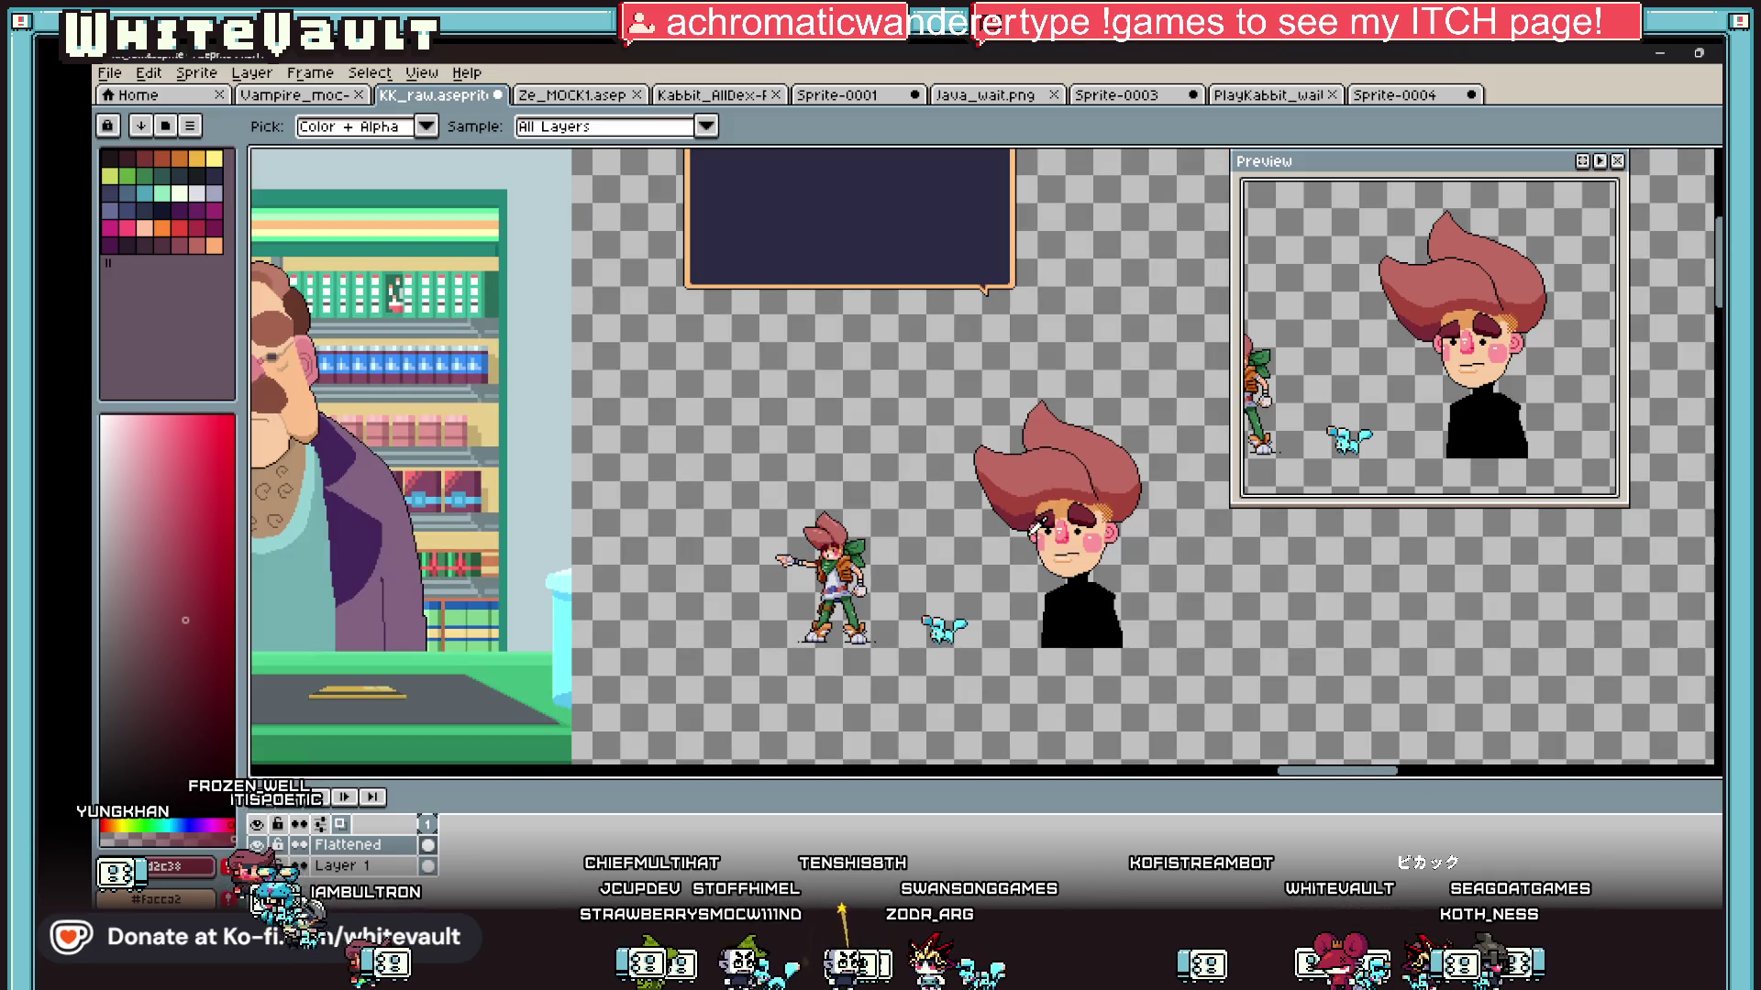
scroll(1034, 530, "up", 3)
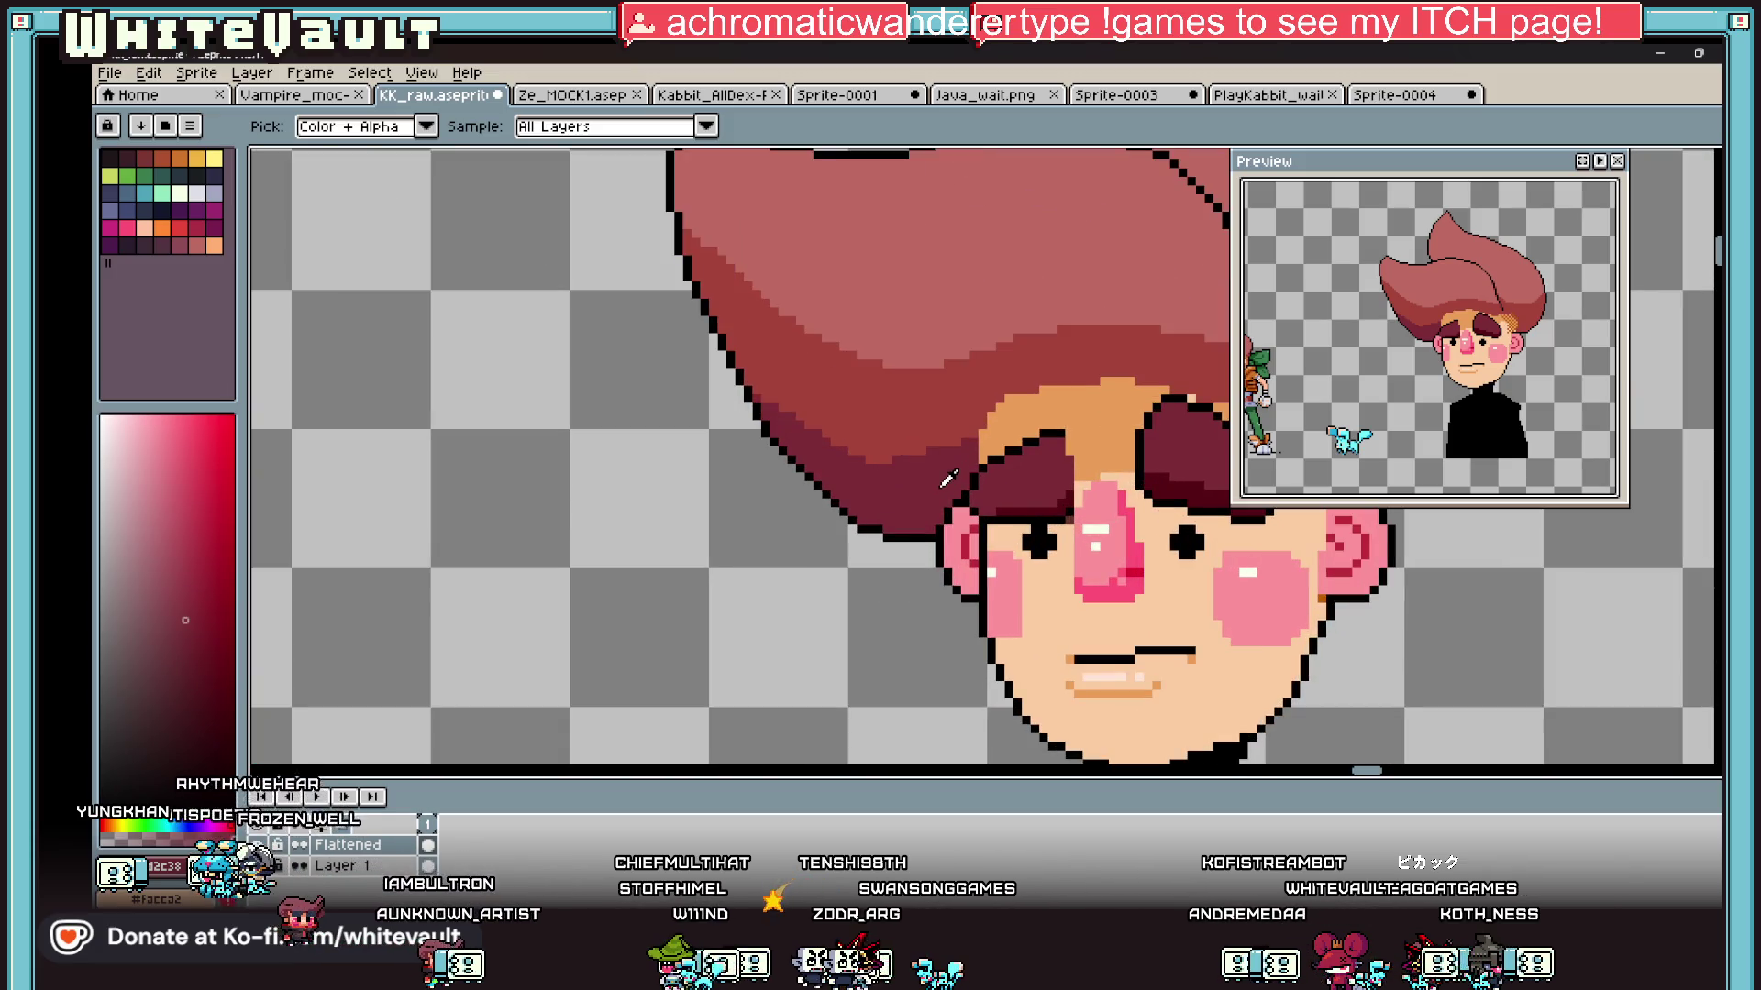
scroll(996, 382, "up", 2)
key("b")
scroll(945, 472, "up", 1)
left_click_drag(945, 500, 945, 559)
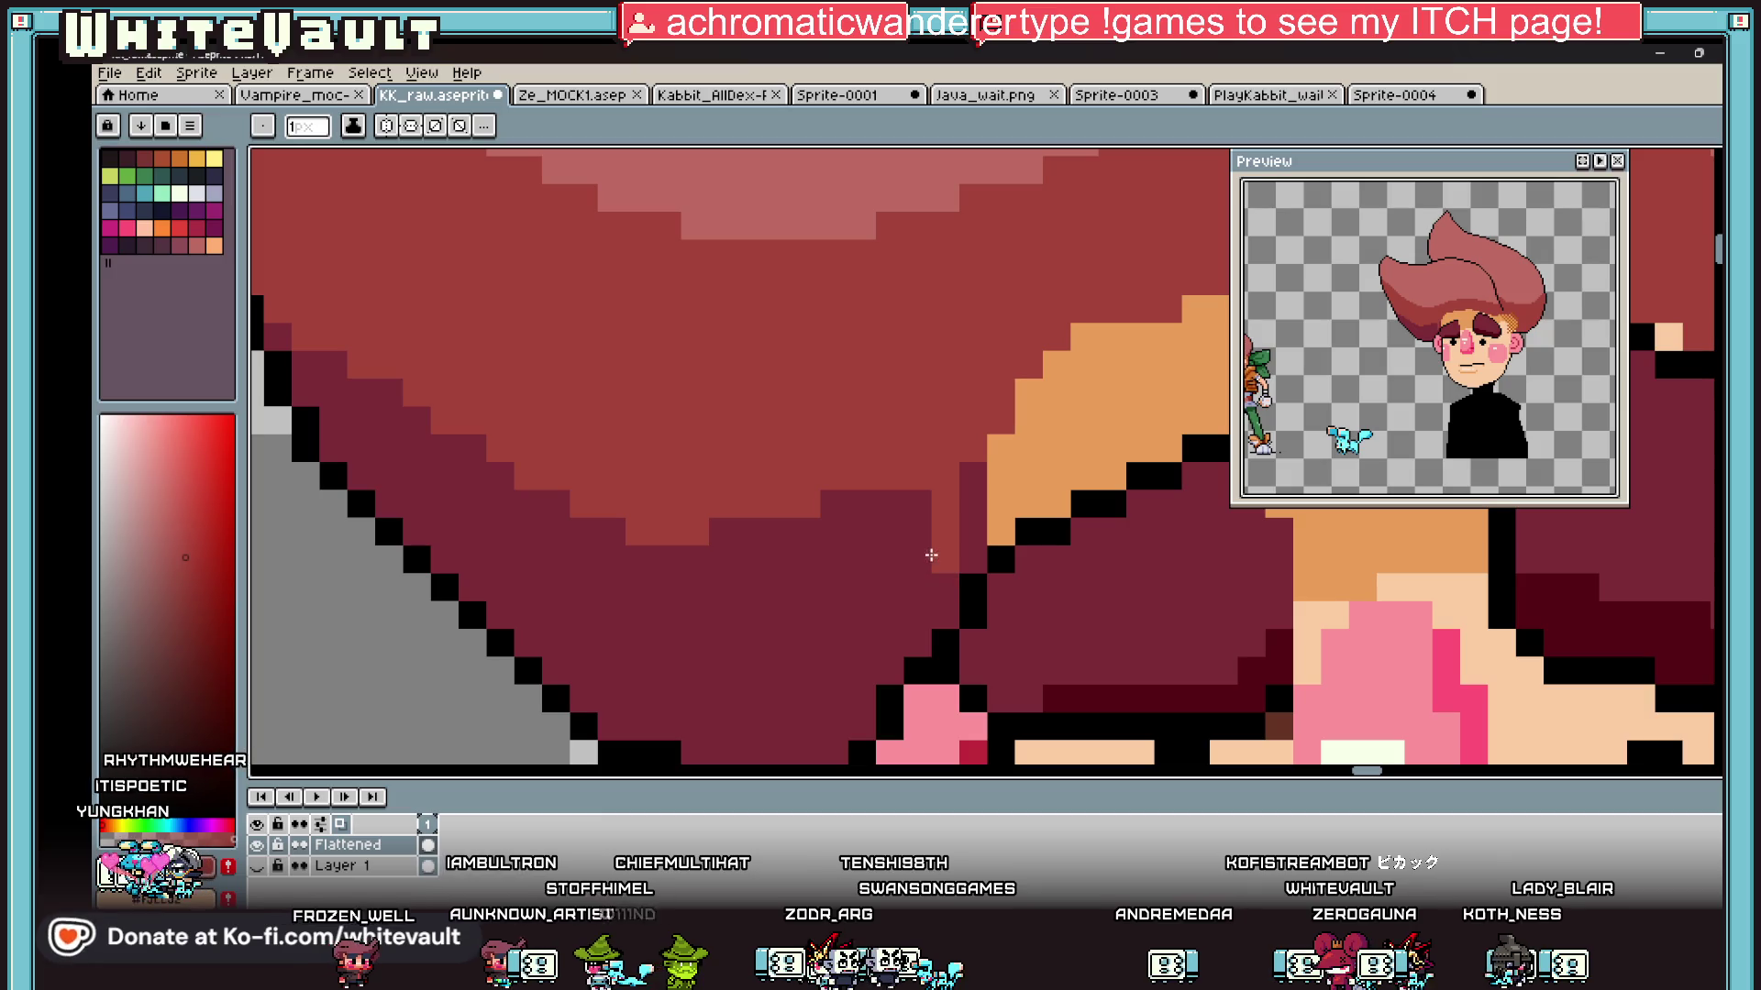
left_click(917, 615)
left_click(917, 642)
left_click(861, 614)
Step: Add four dark-red pixels along the orange edge near the brow
key("g")
scroll(932, 568, "down", 2)
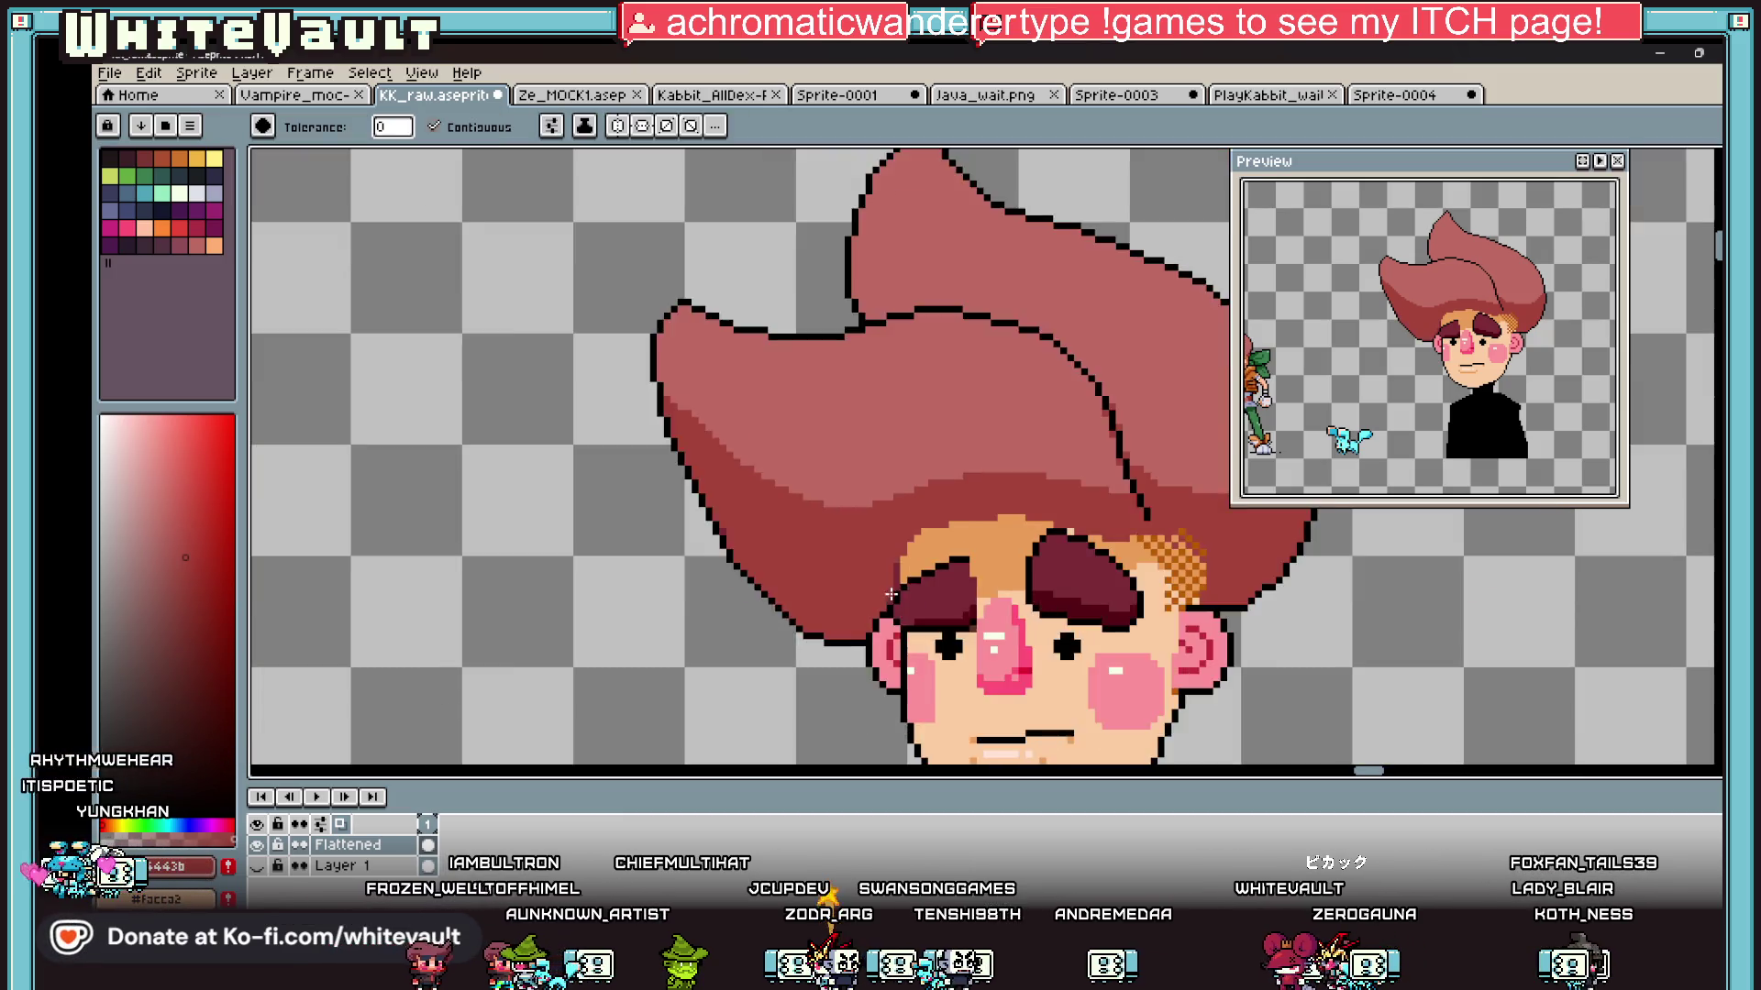
key("i")
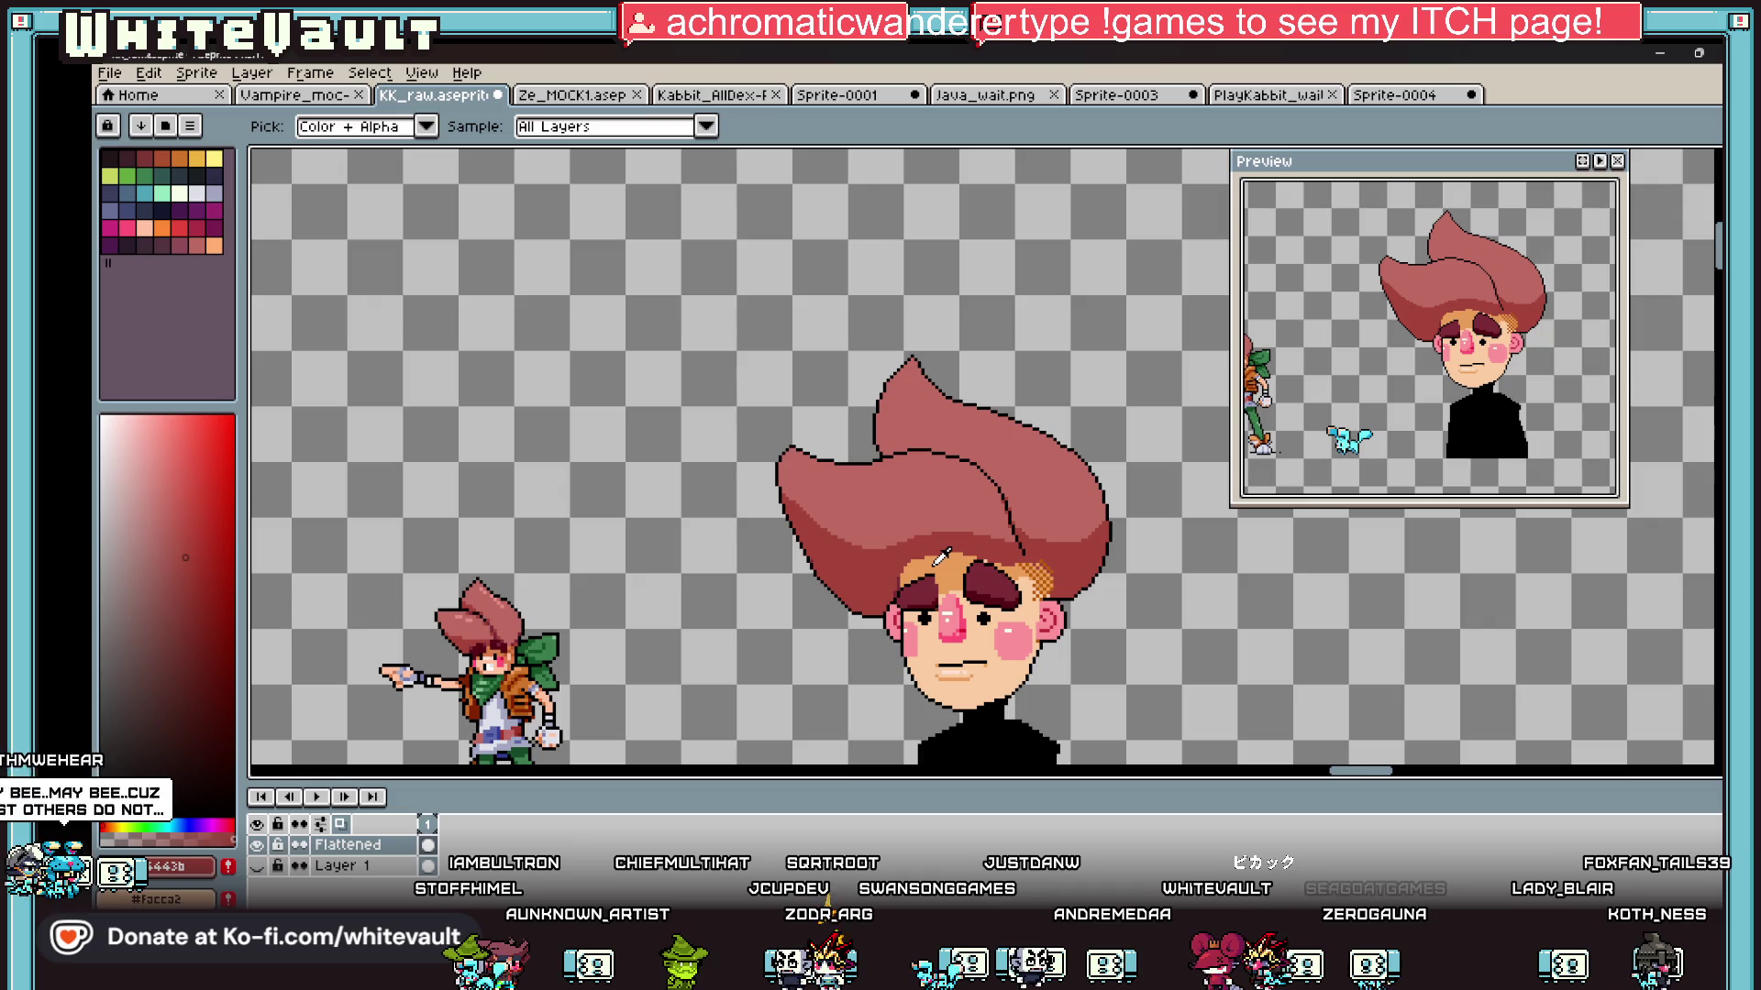
scroll(940, 558, "up", 3)
key("b")
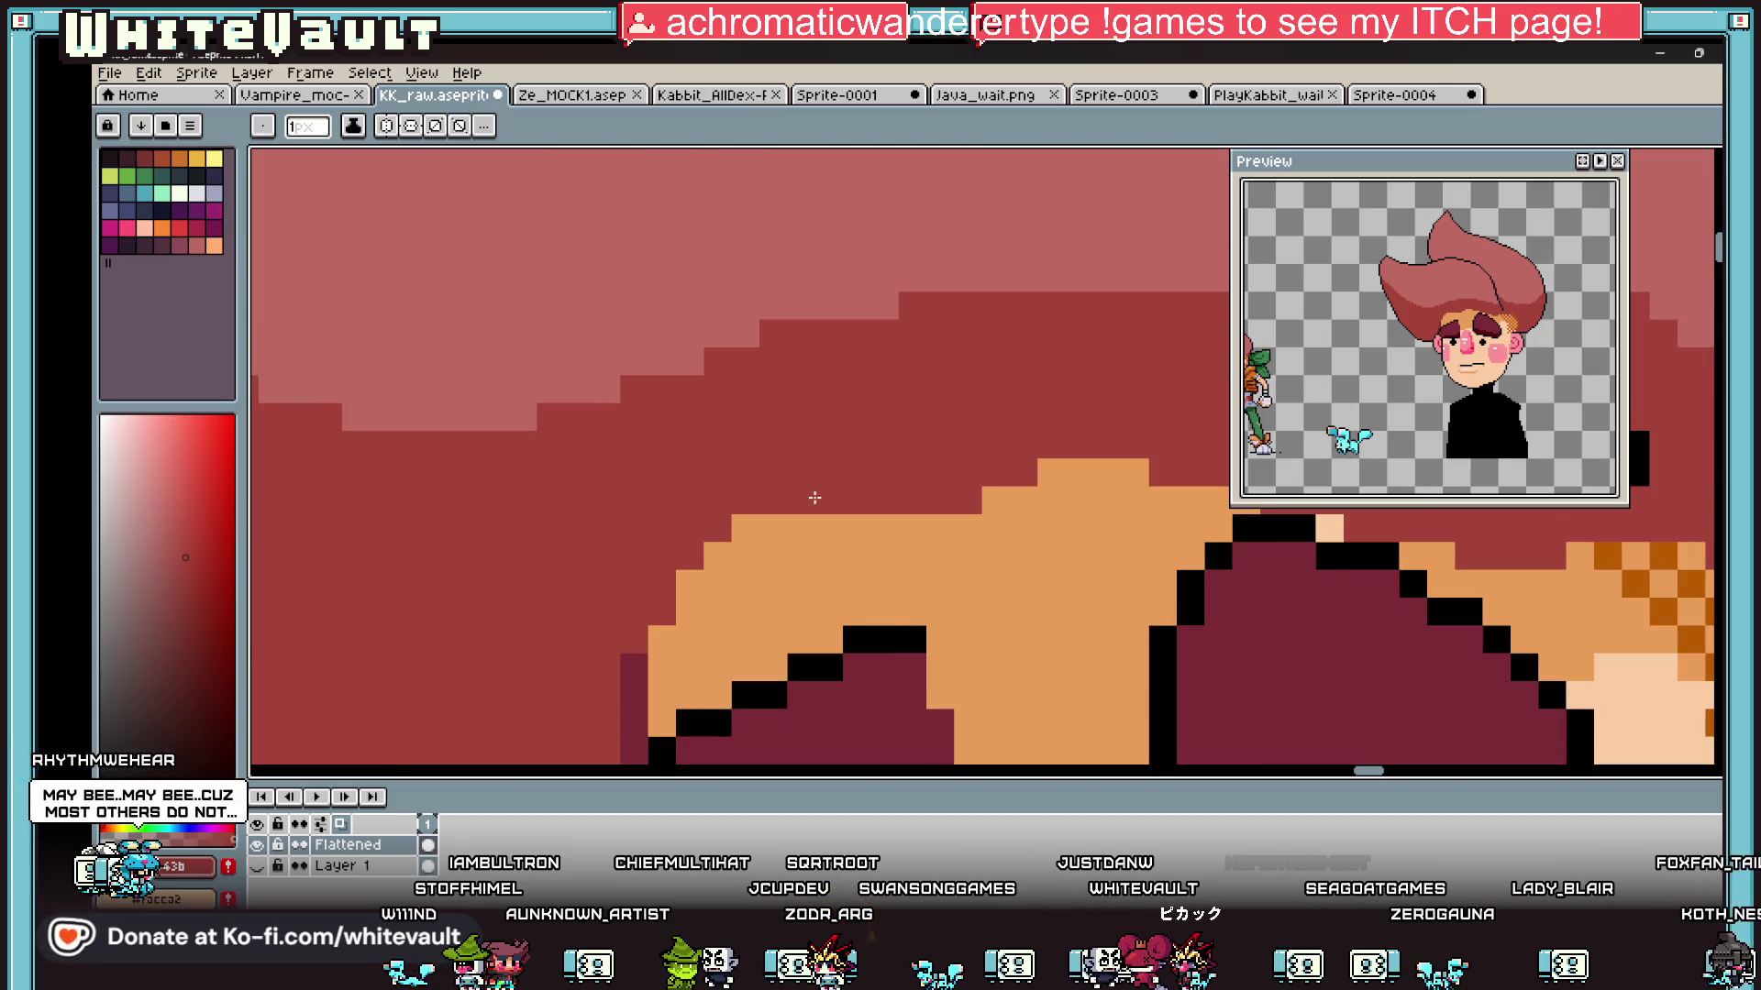
left_click(717, 556)
left_click(689, 583)
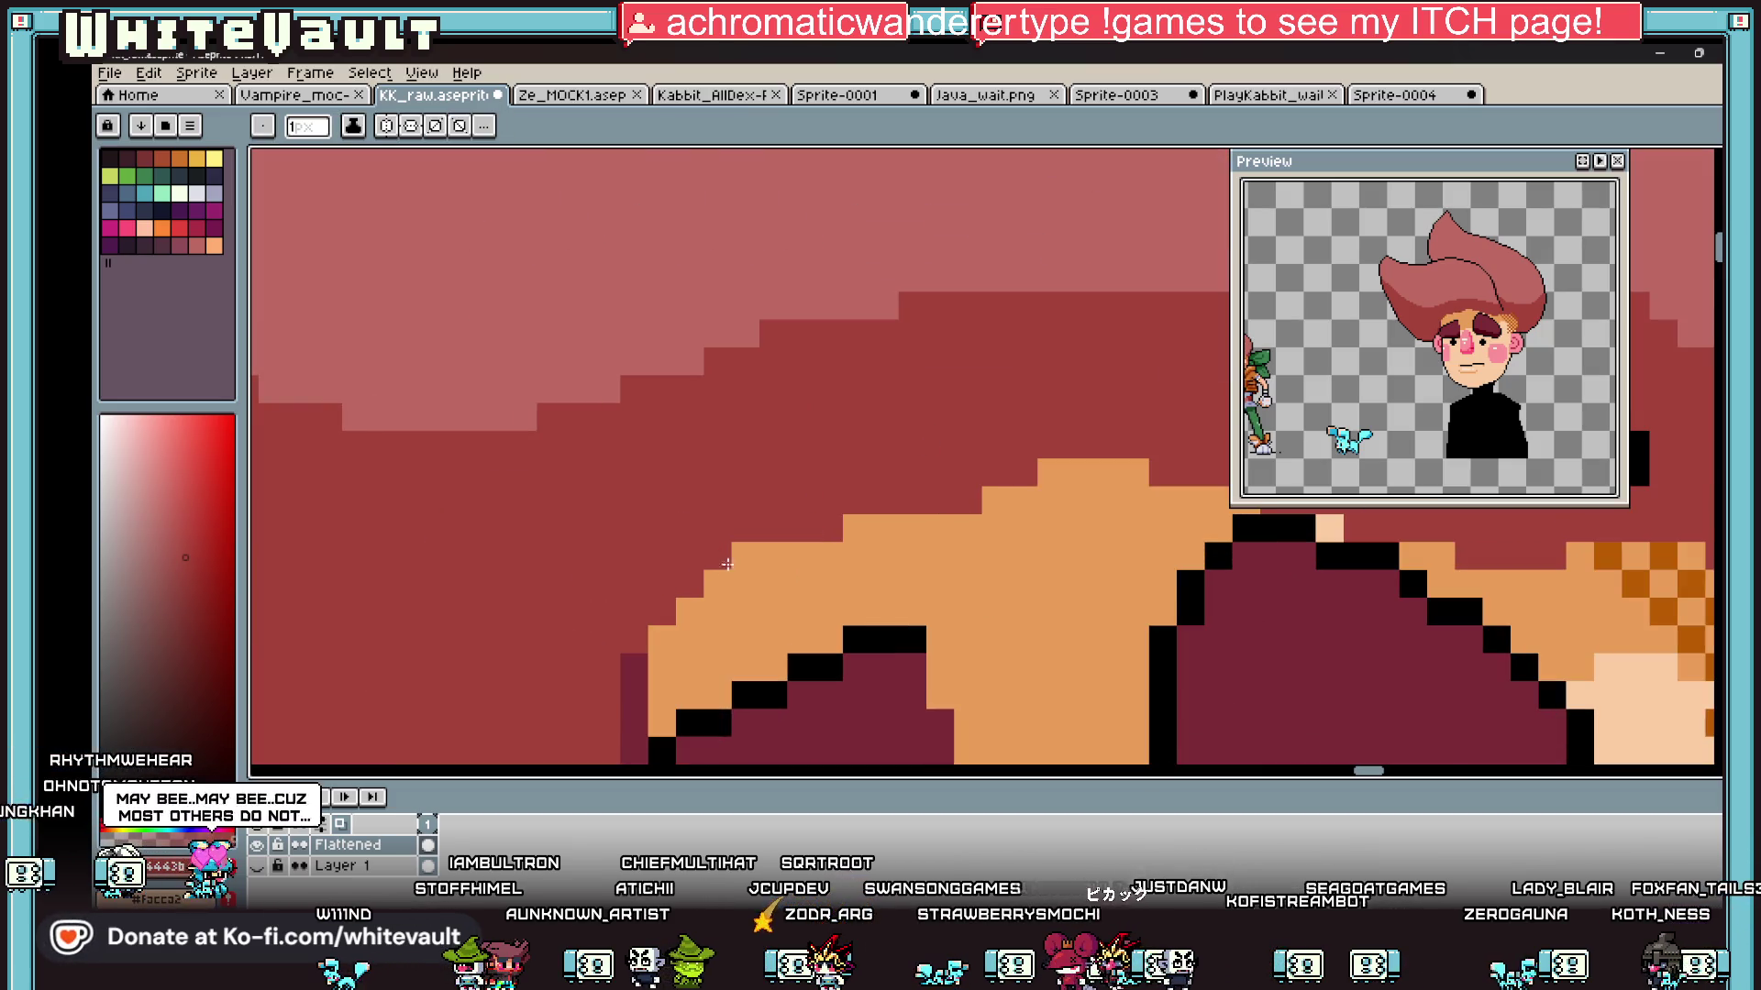
left_click(745, 556)
left_click(769, 558)
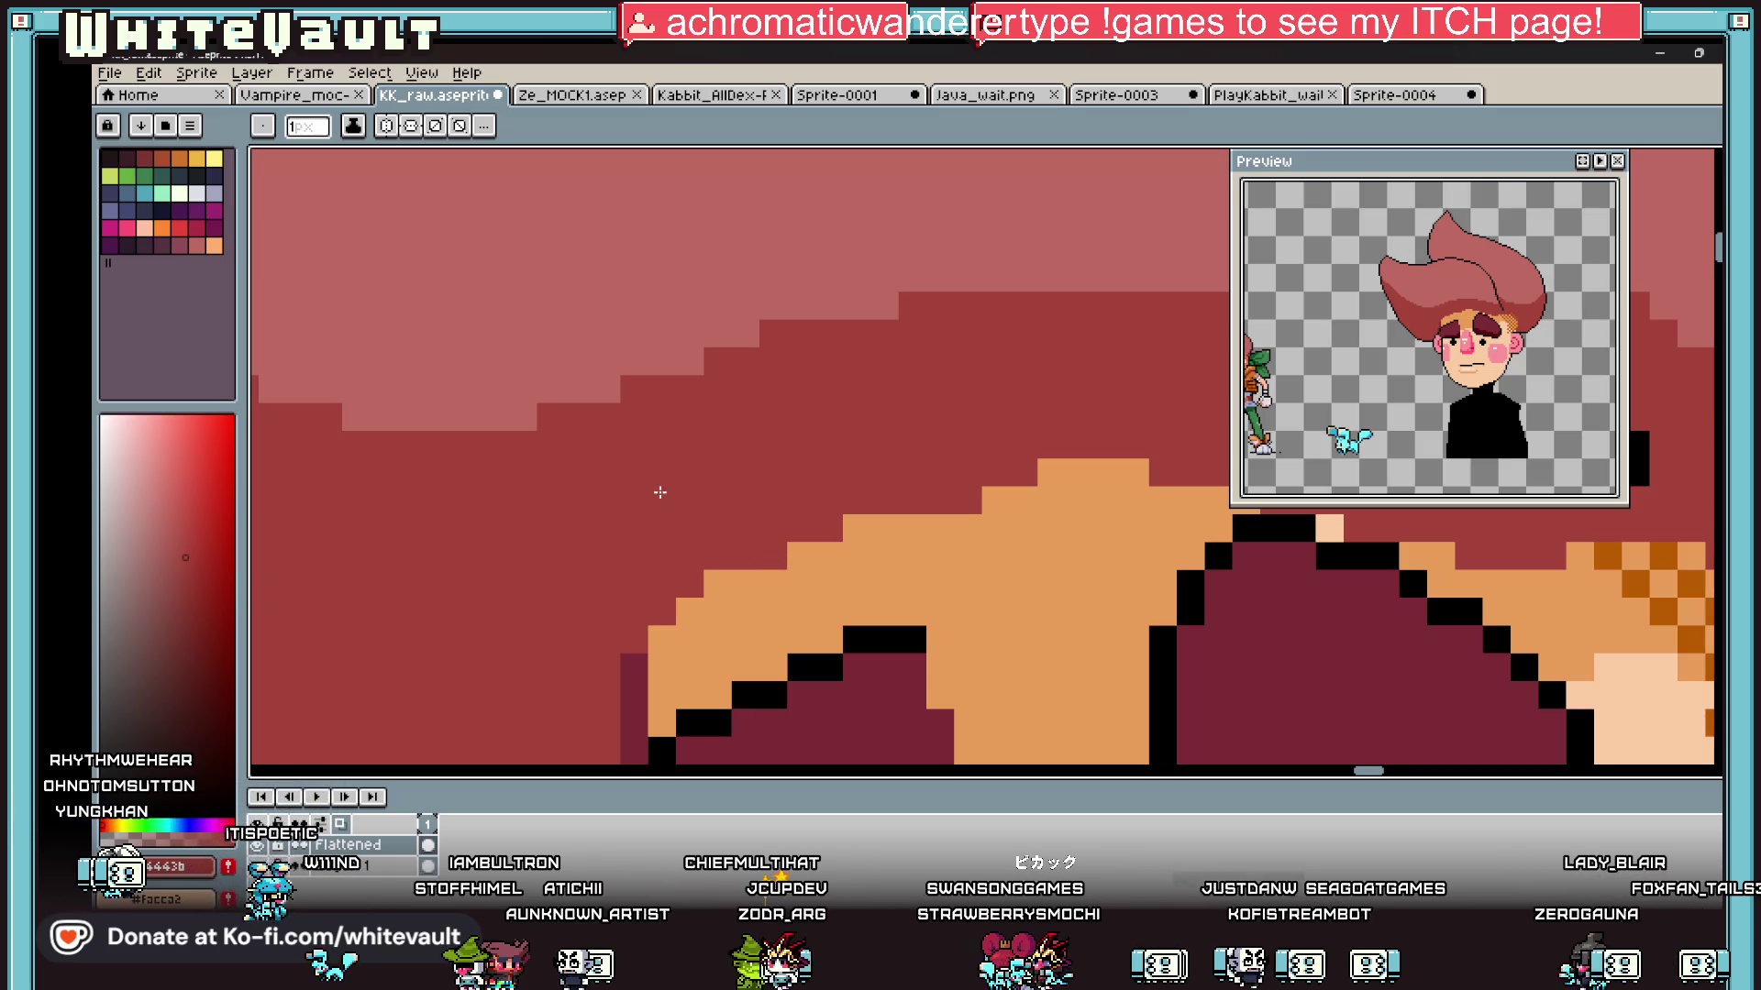
Step: Resample the forehead orange, then the hair's red, as the pencil colour
key("i")
scroll(765, 499, "down", 3)
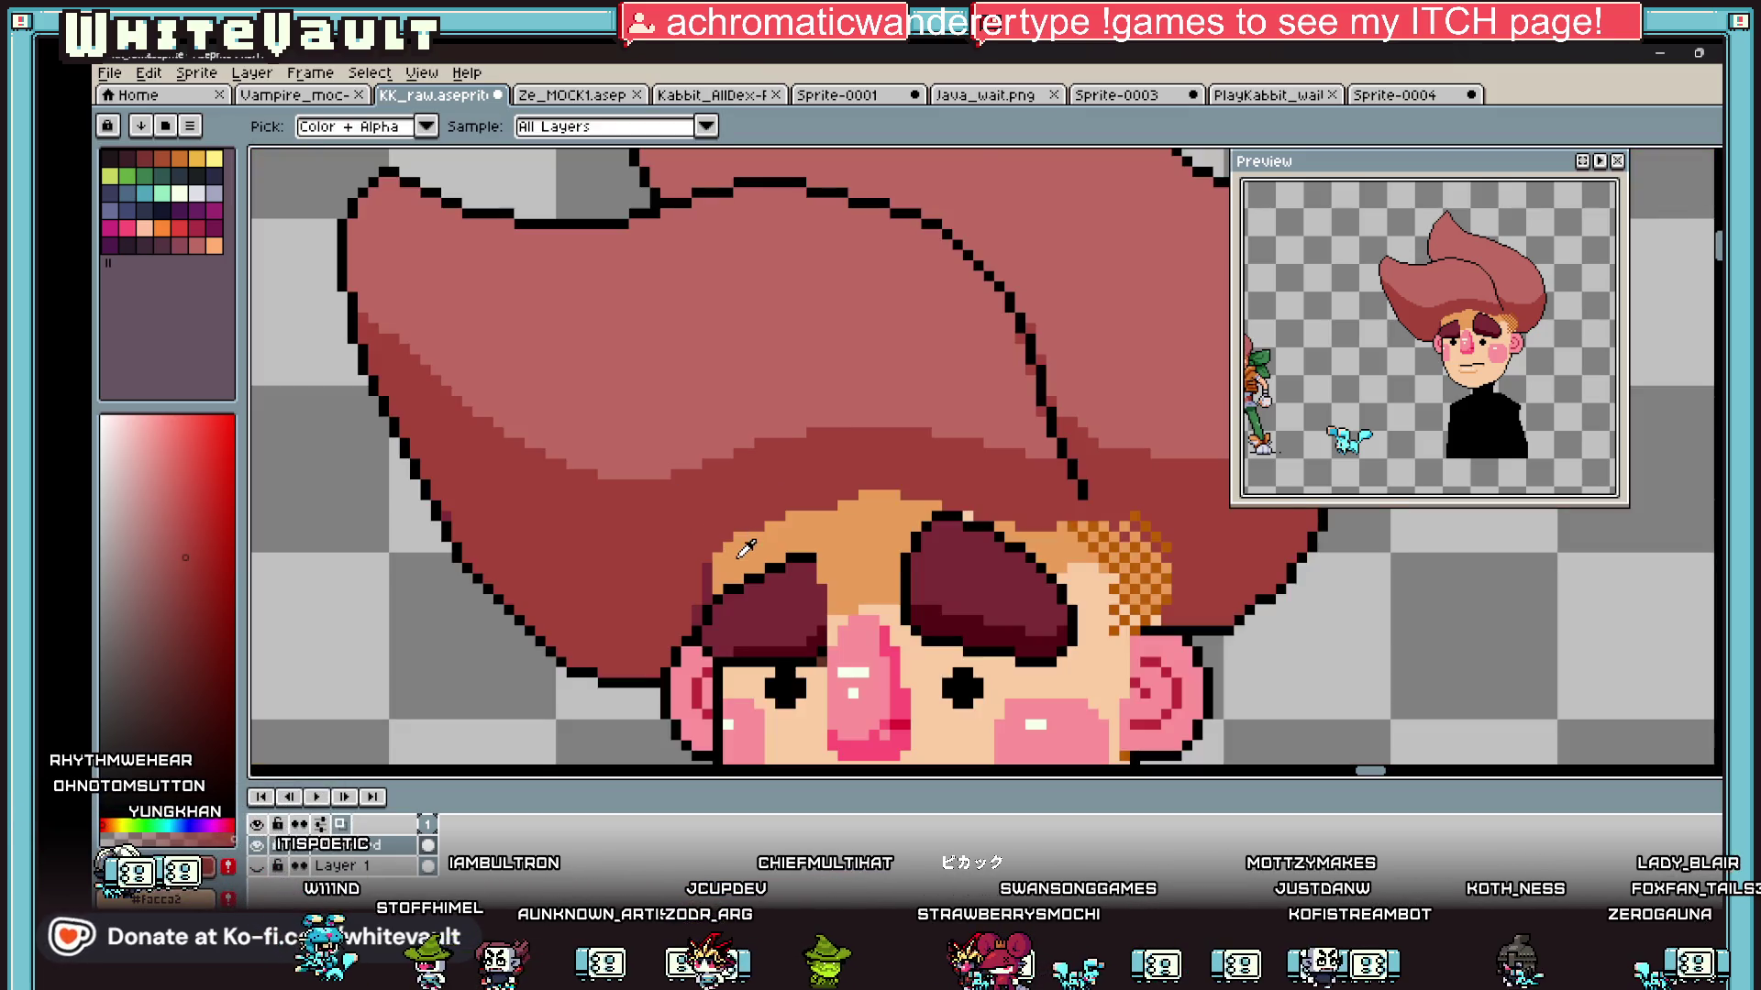
scroll(862, 546, "up", 2)
left_click(789, 518)
key("b")
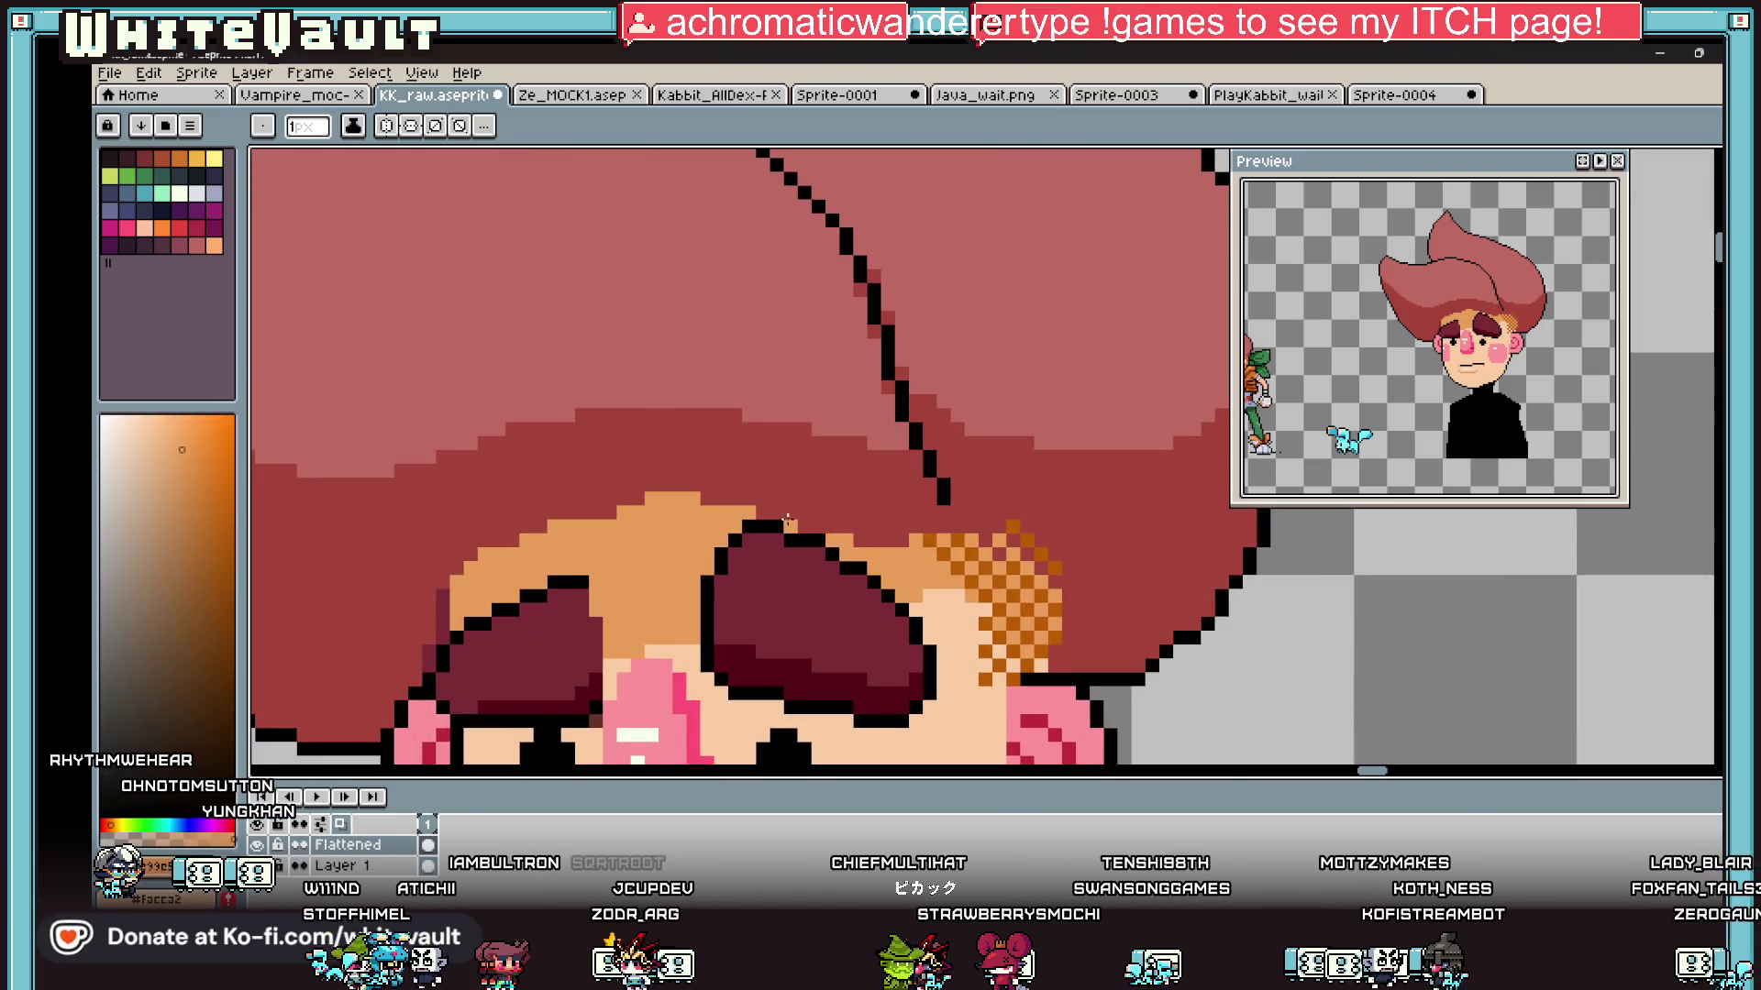
key("i")
scroll(794, 524, "down", 2)
scroll(956, 562, "up", 2)
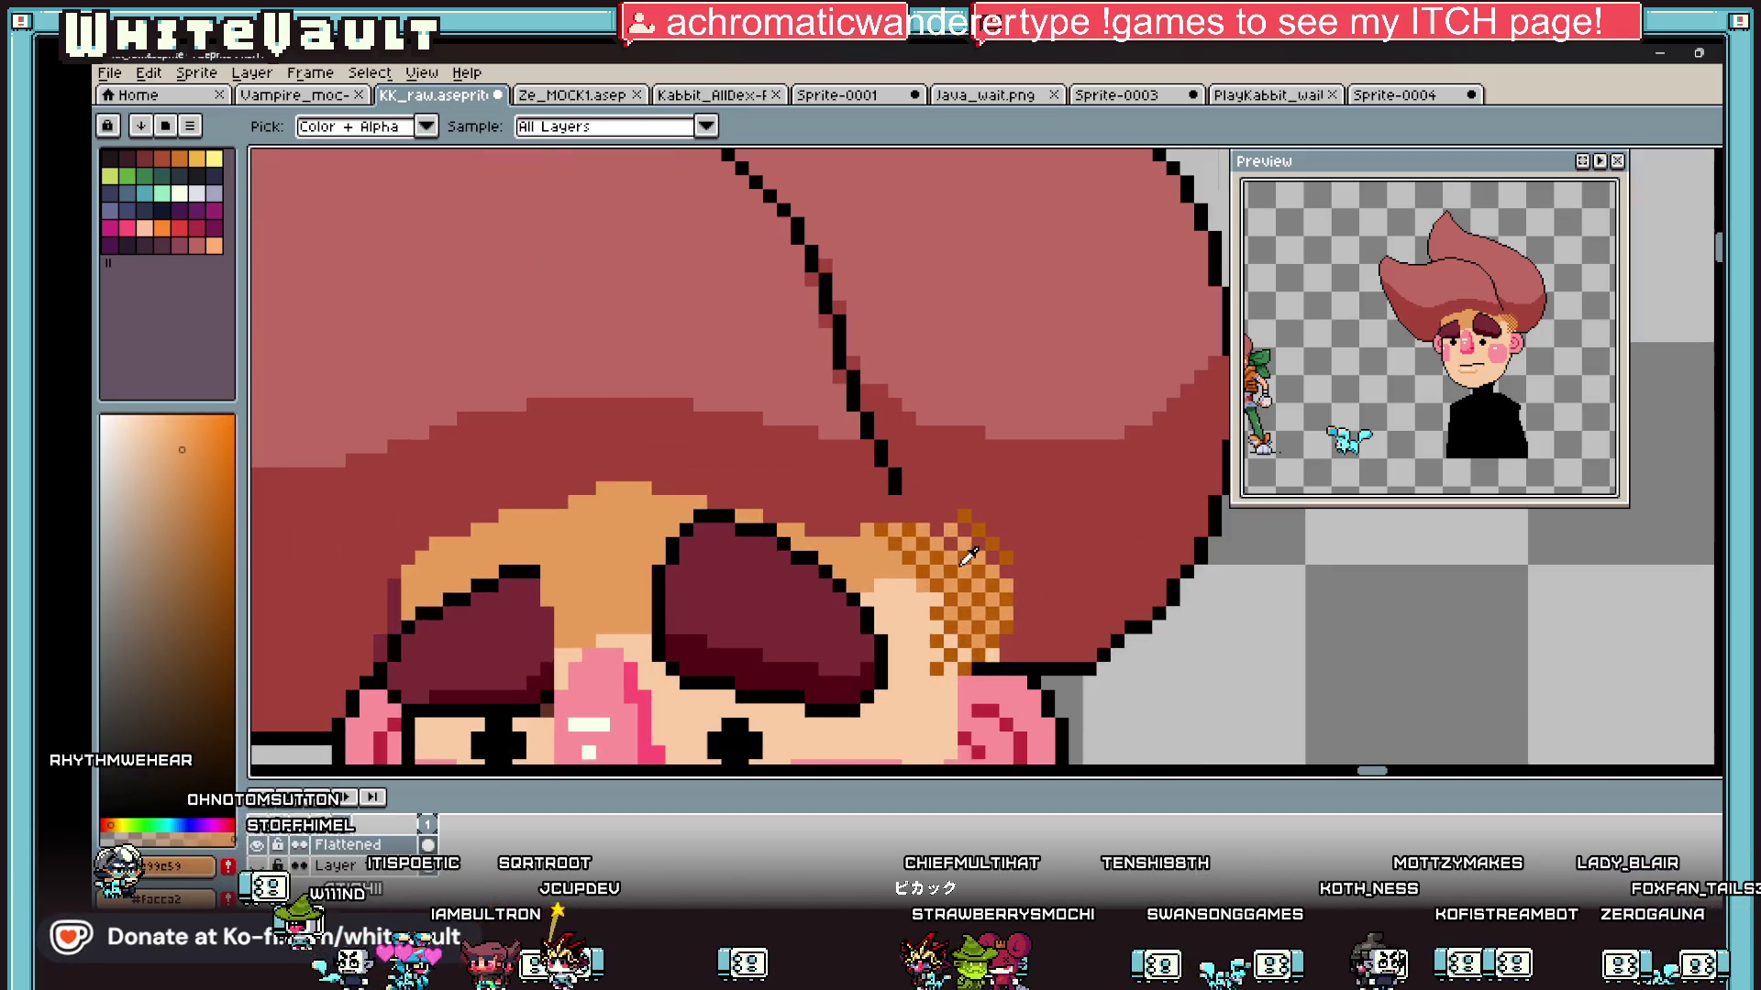
left_click(881, 335)
key("b")
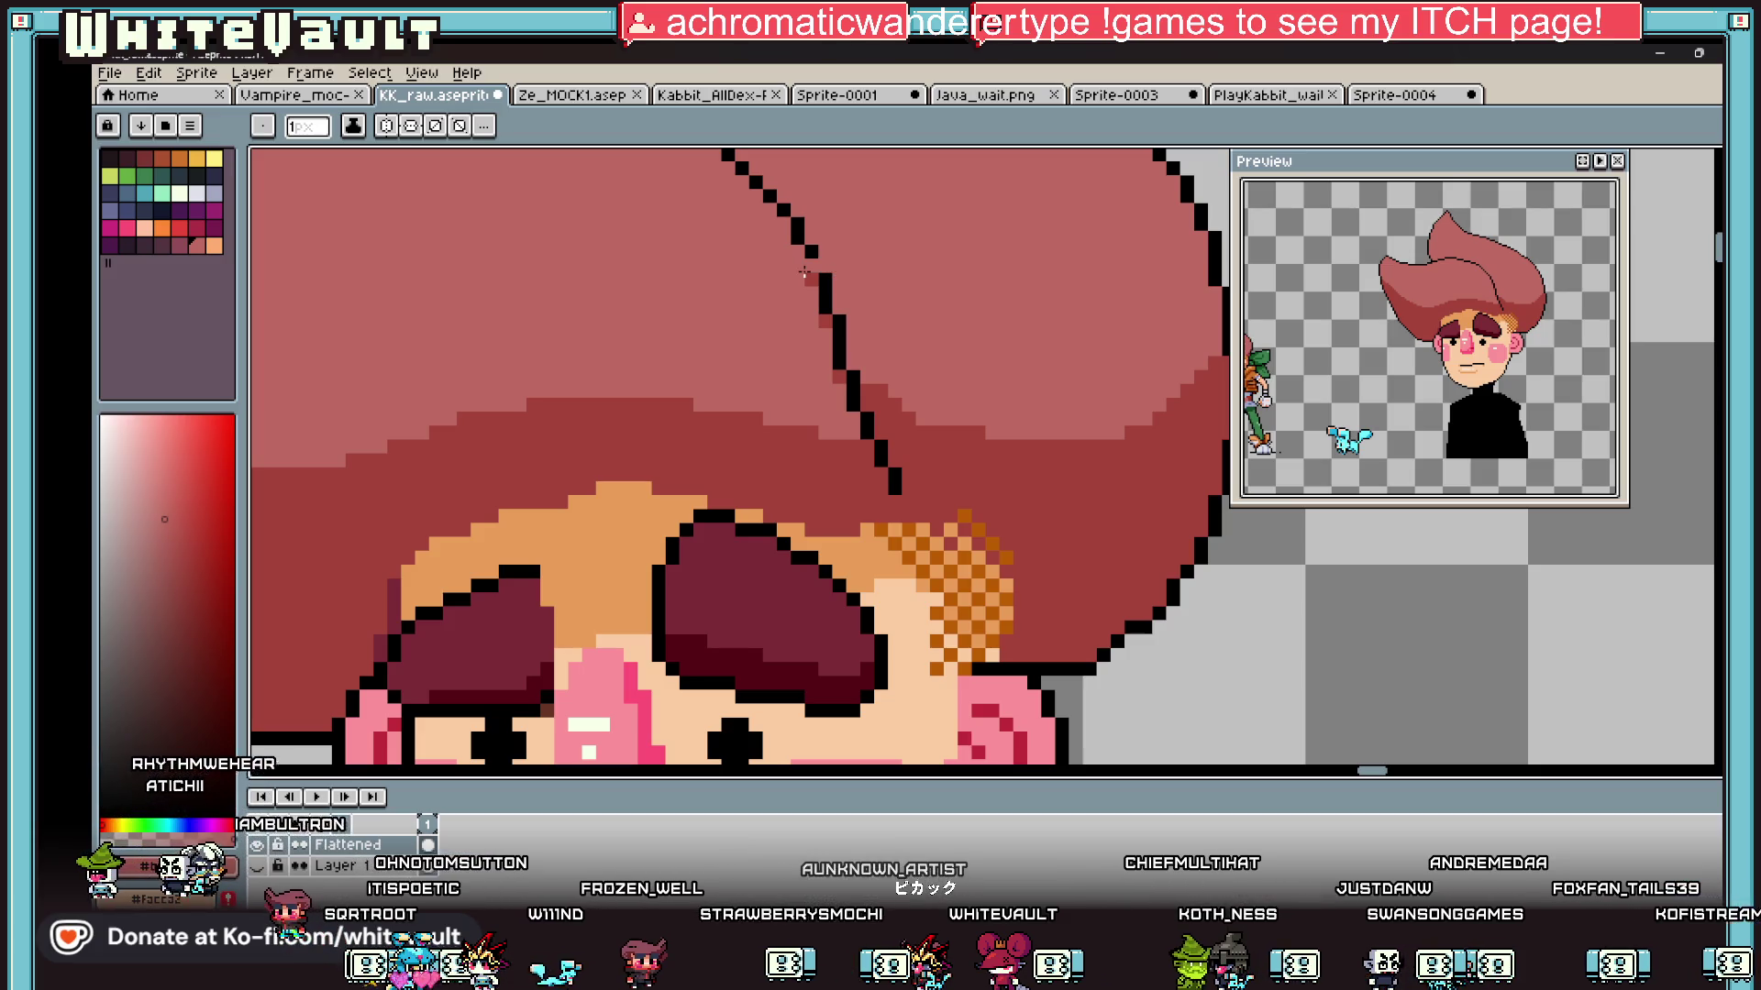
Step: Paint over three stray dark pixels beside the hair's inner outline with hair red
key("i")
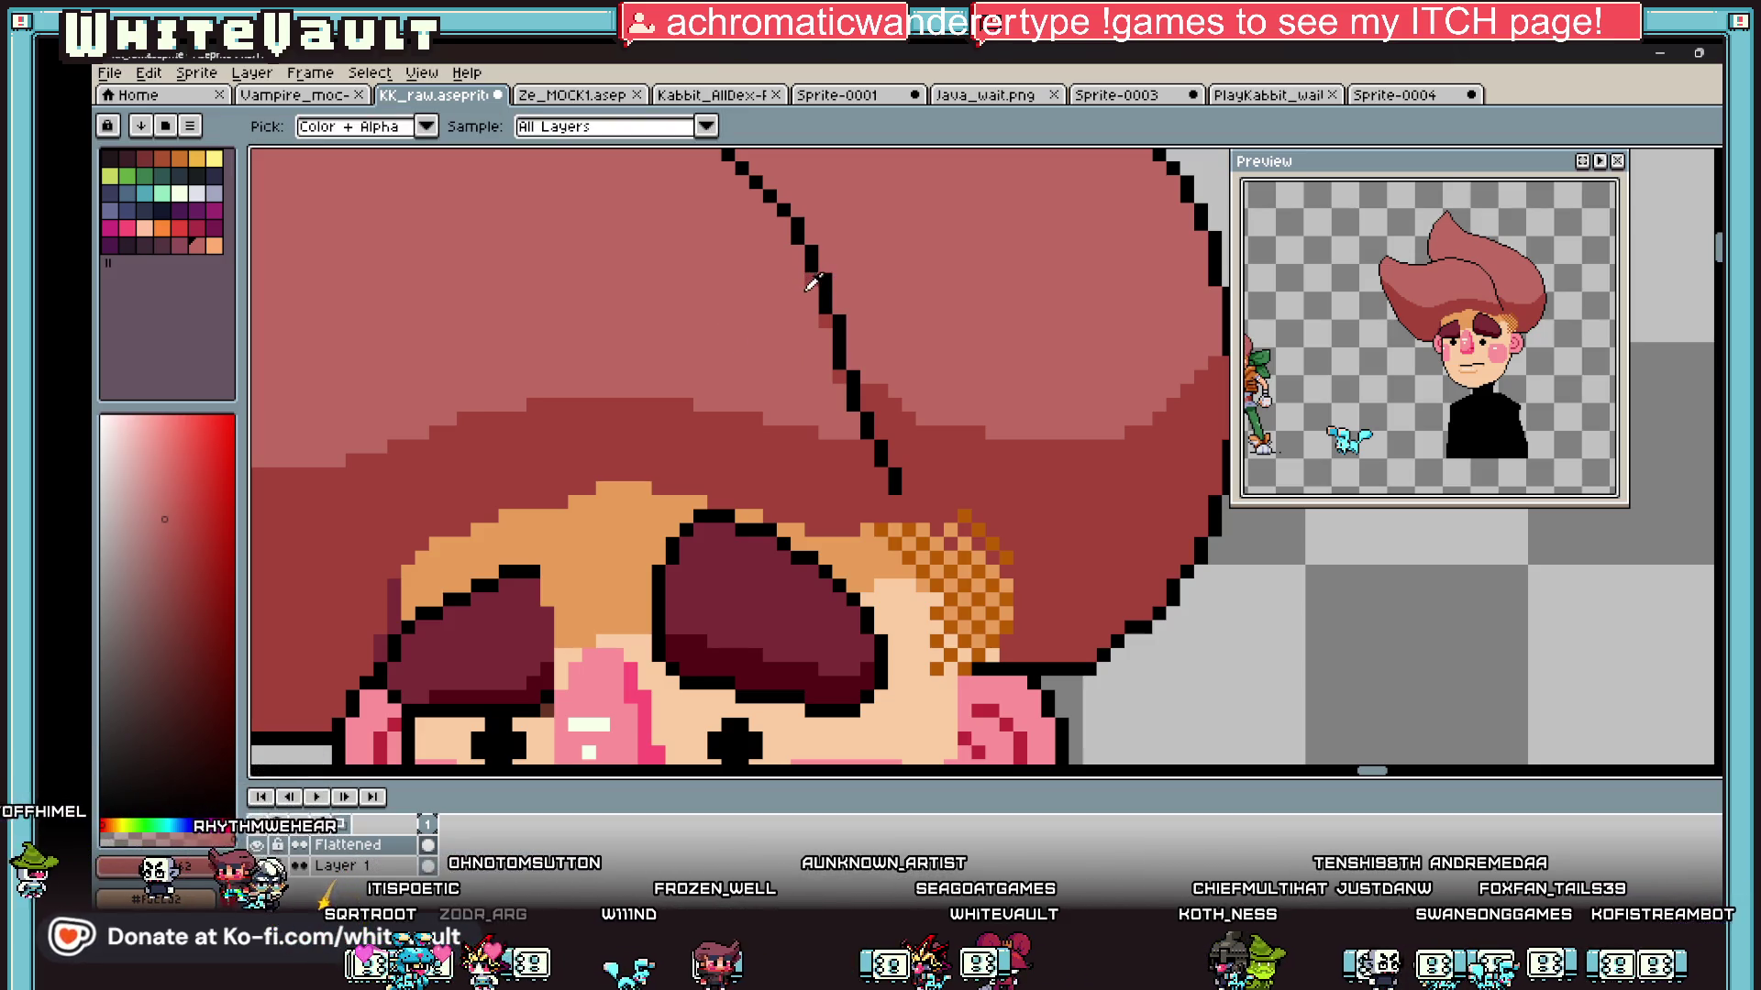
key("b")
left_click(826, 321)
left_click(839, 375)
left_click(863, 378, "alt")
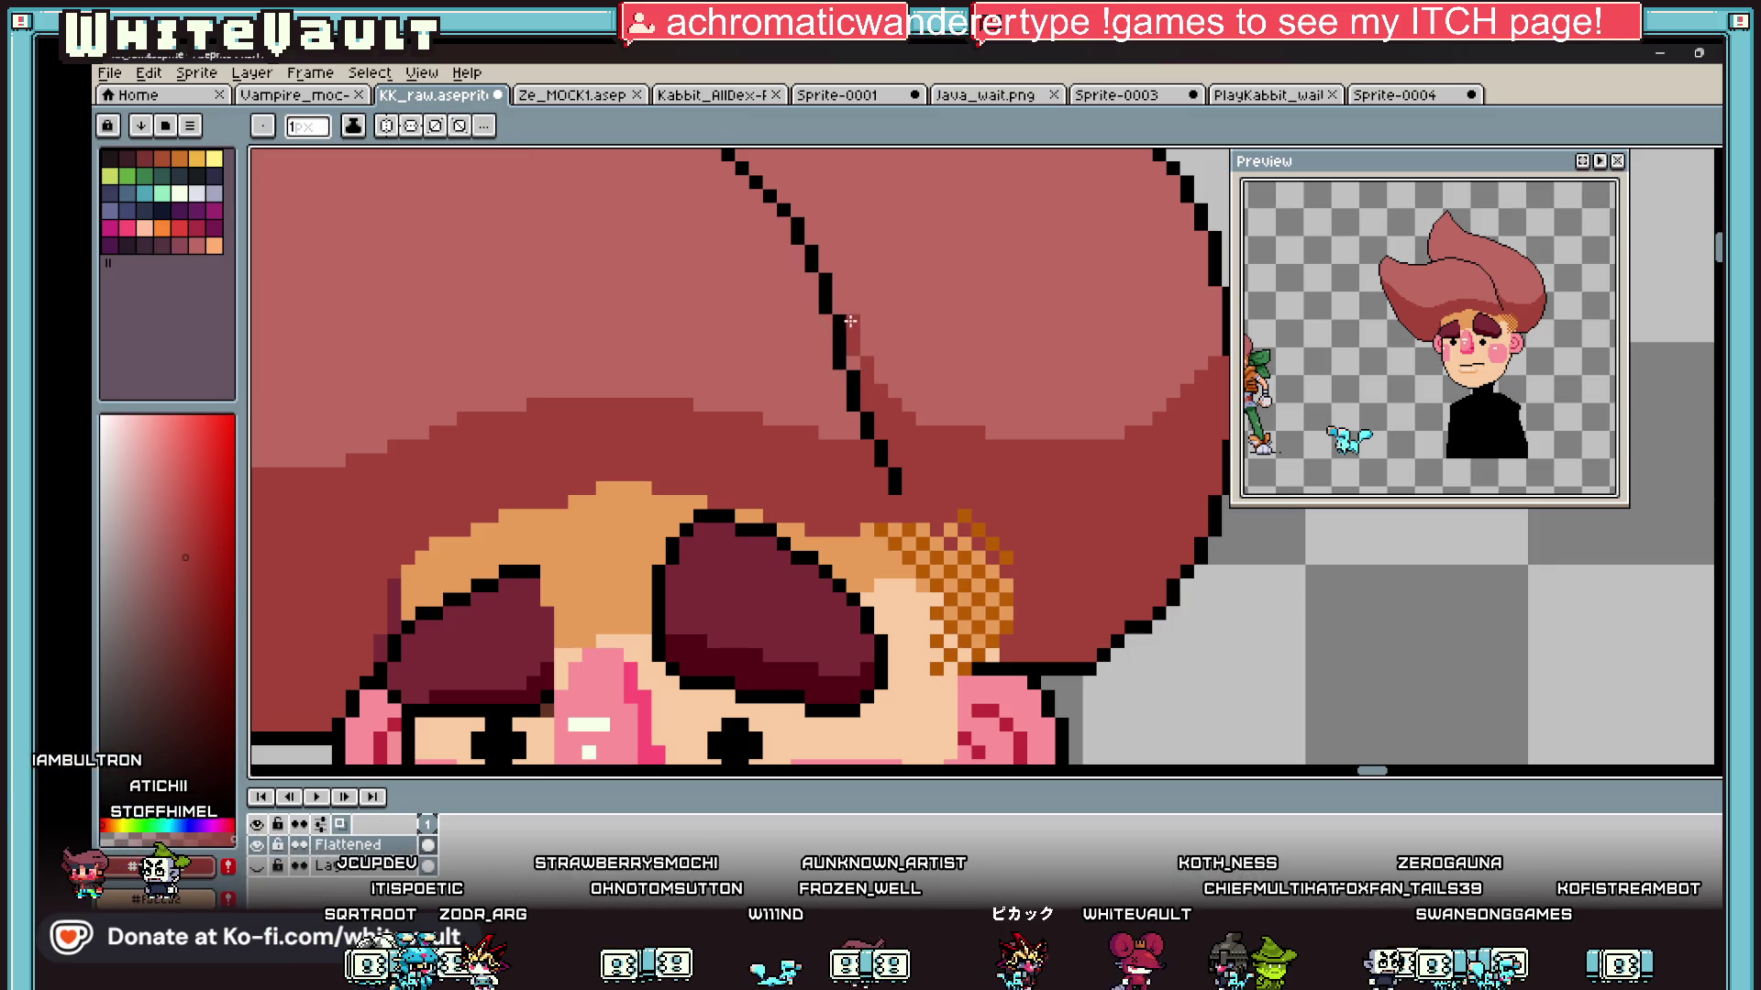
scroll(890, 353, "down", 6)
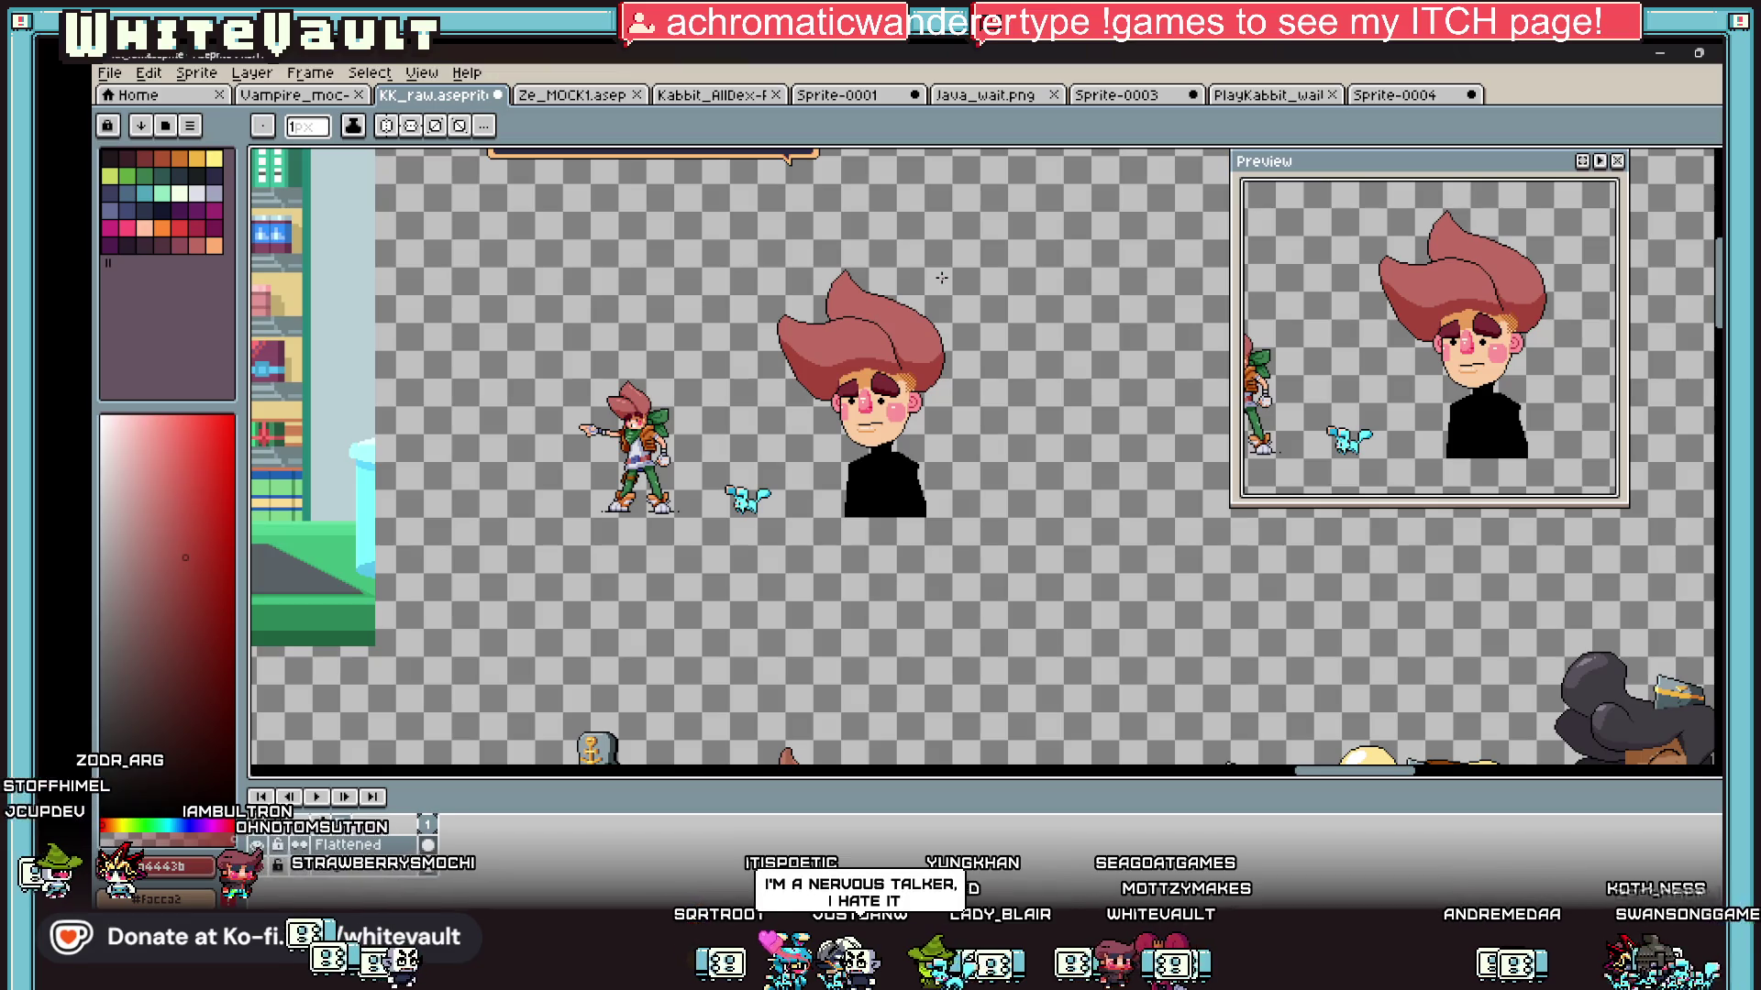
Step: Sample a dark maroon and paint a short strand line of pixels in the hair
scroll(893, 378, "up", 3)
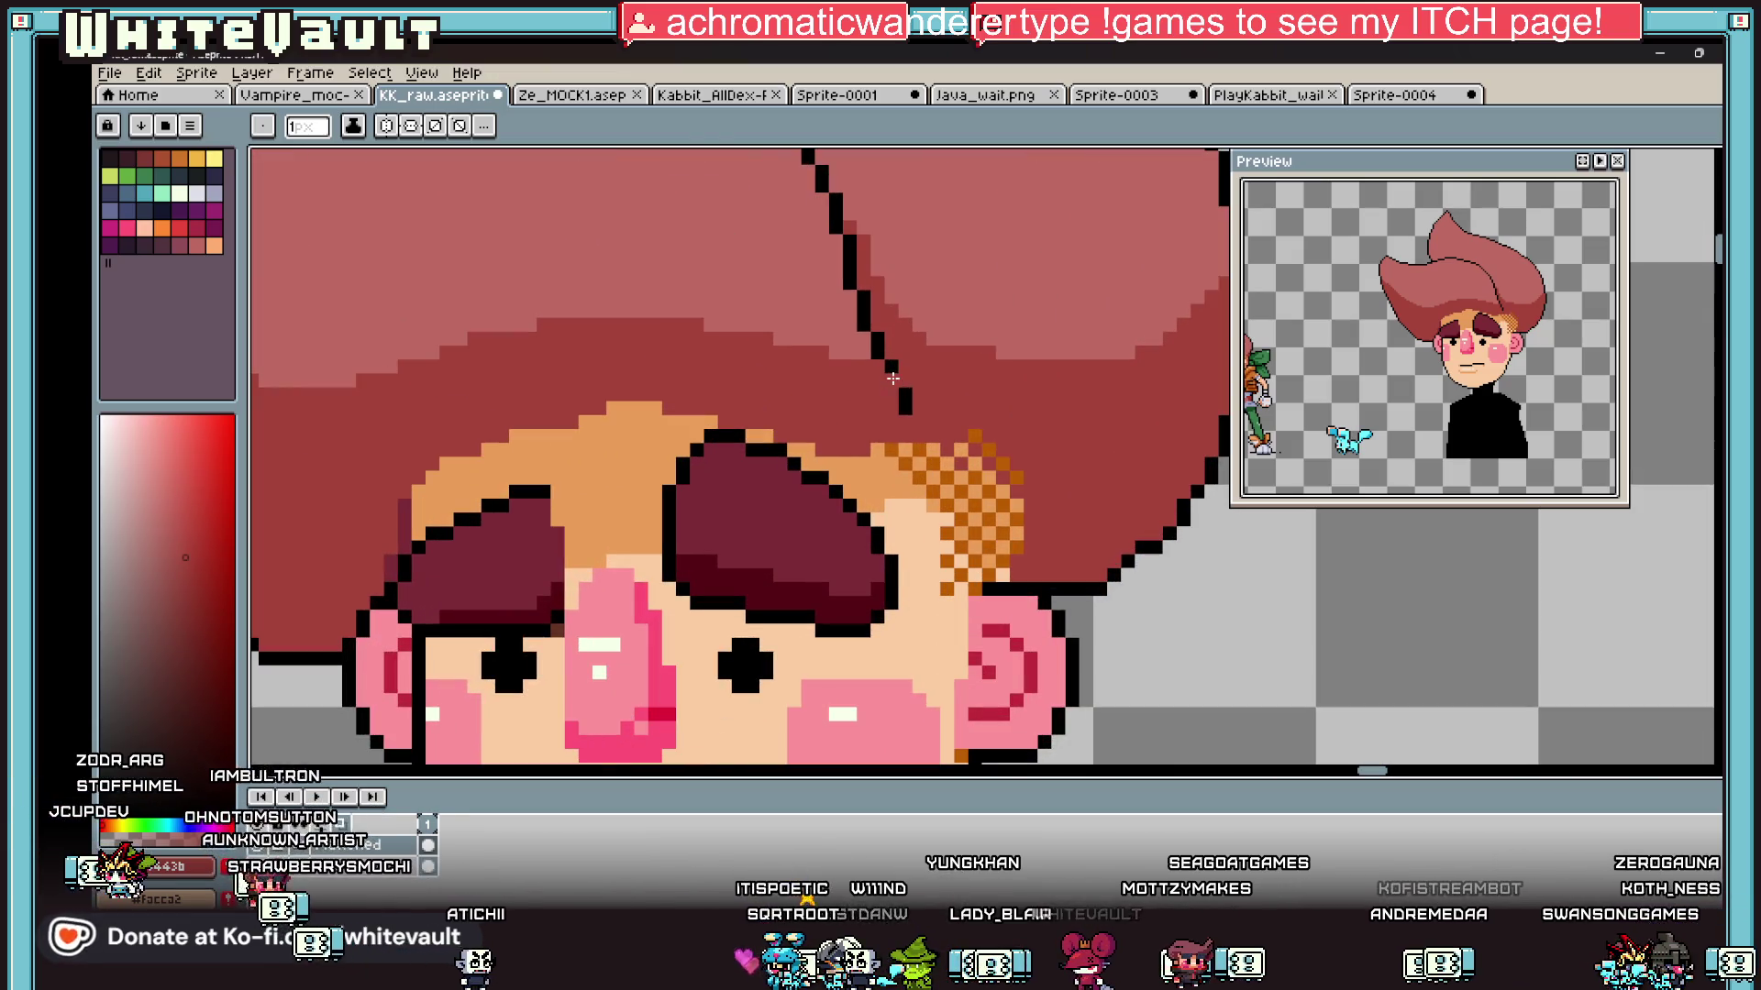
scroll(899, 374, "up", 1)
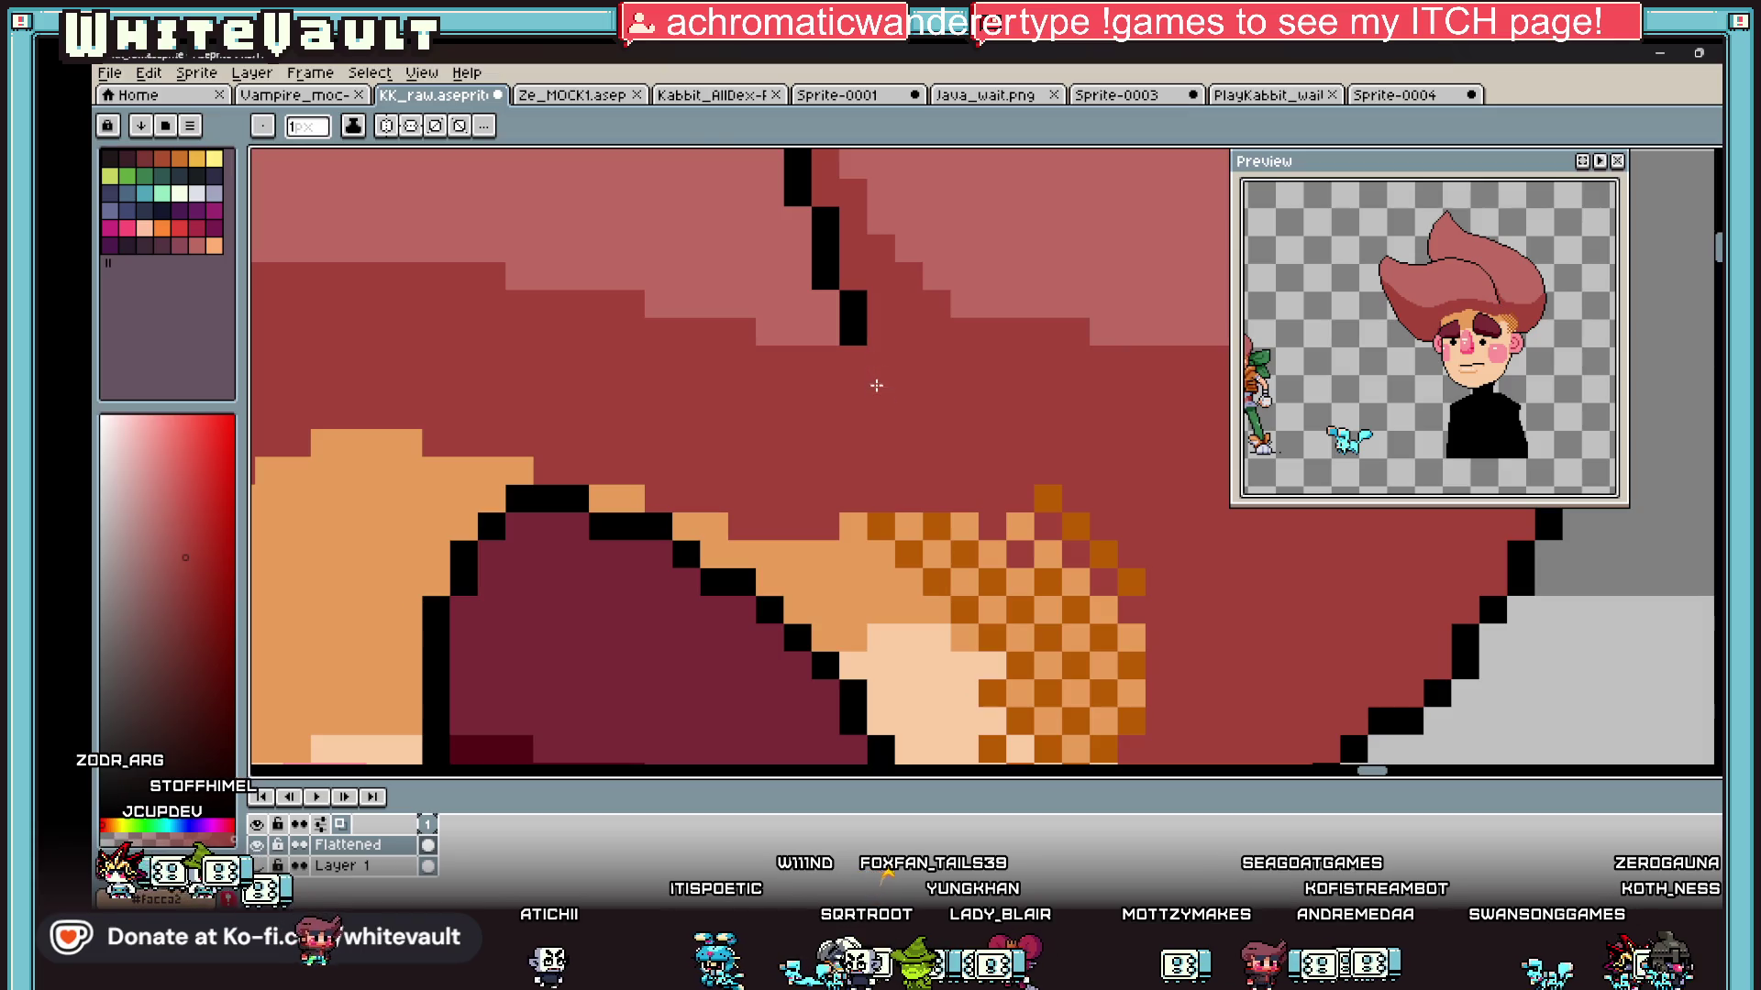
key("i")
scroll(911, 365, "down", 2)
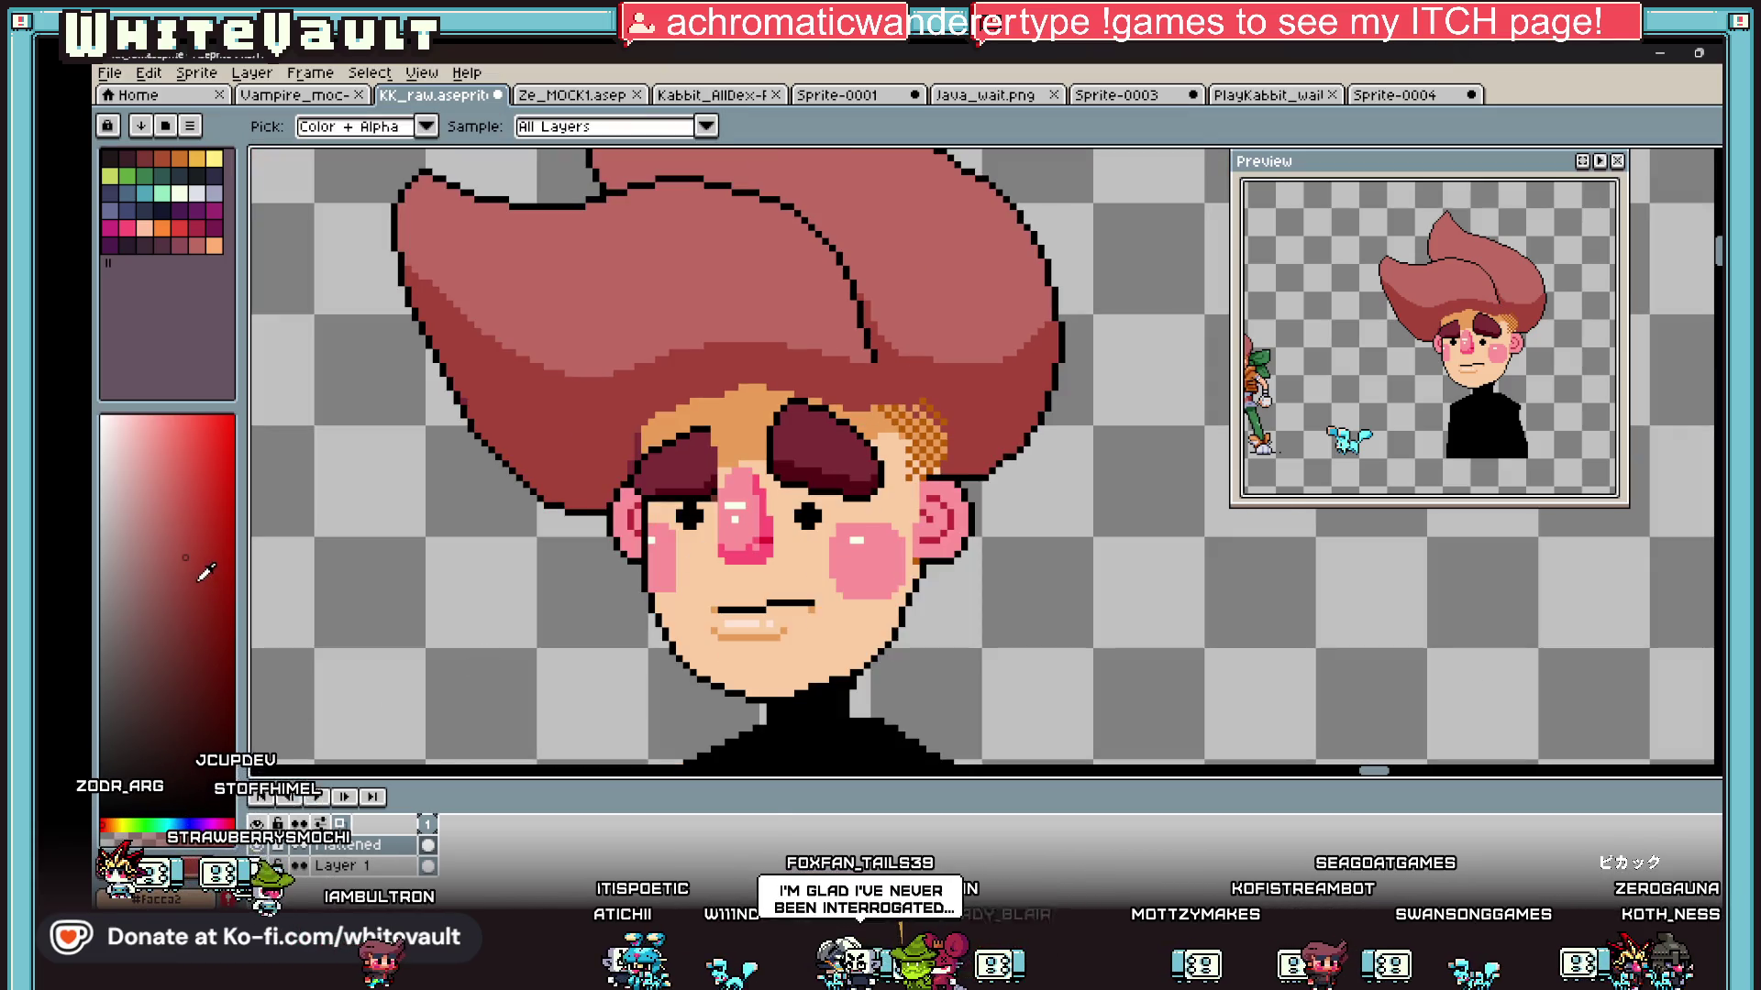
left_click(648, 428)
key("b")
scroll(867, 358, "up", 2)
left_click_drag(867, 331, 867, 353)
left_click(868, 391)
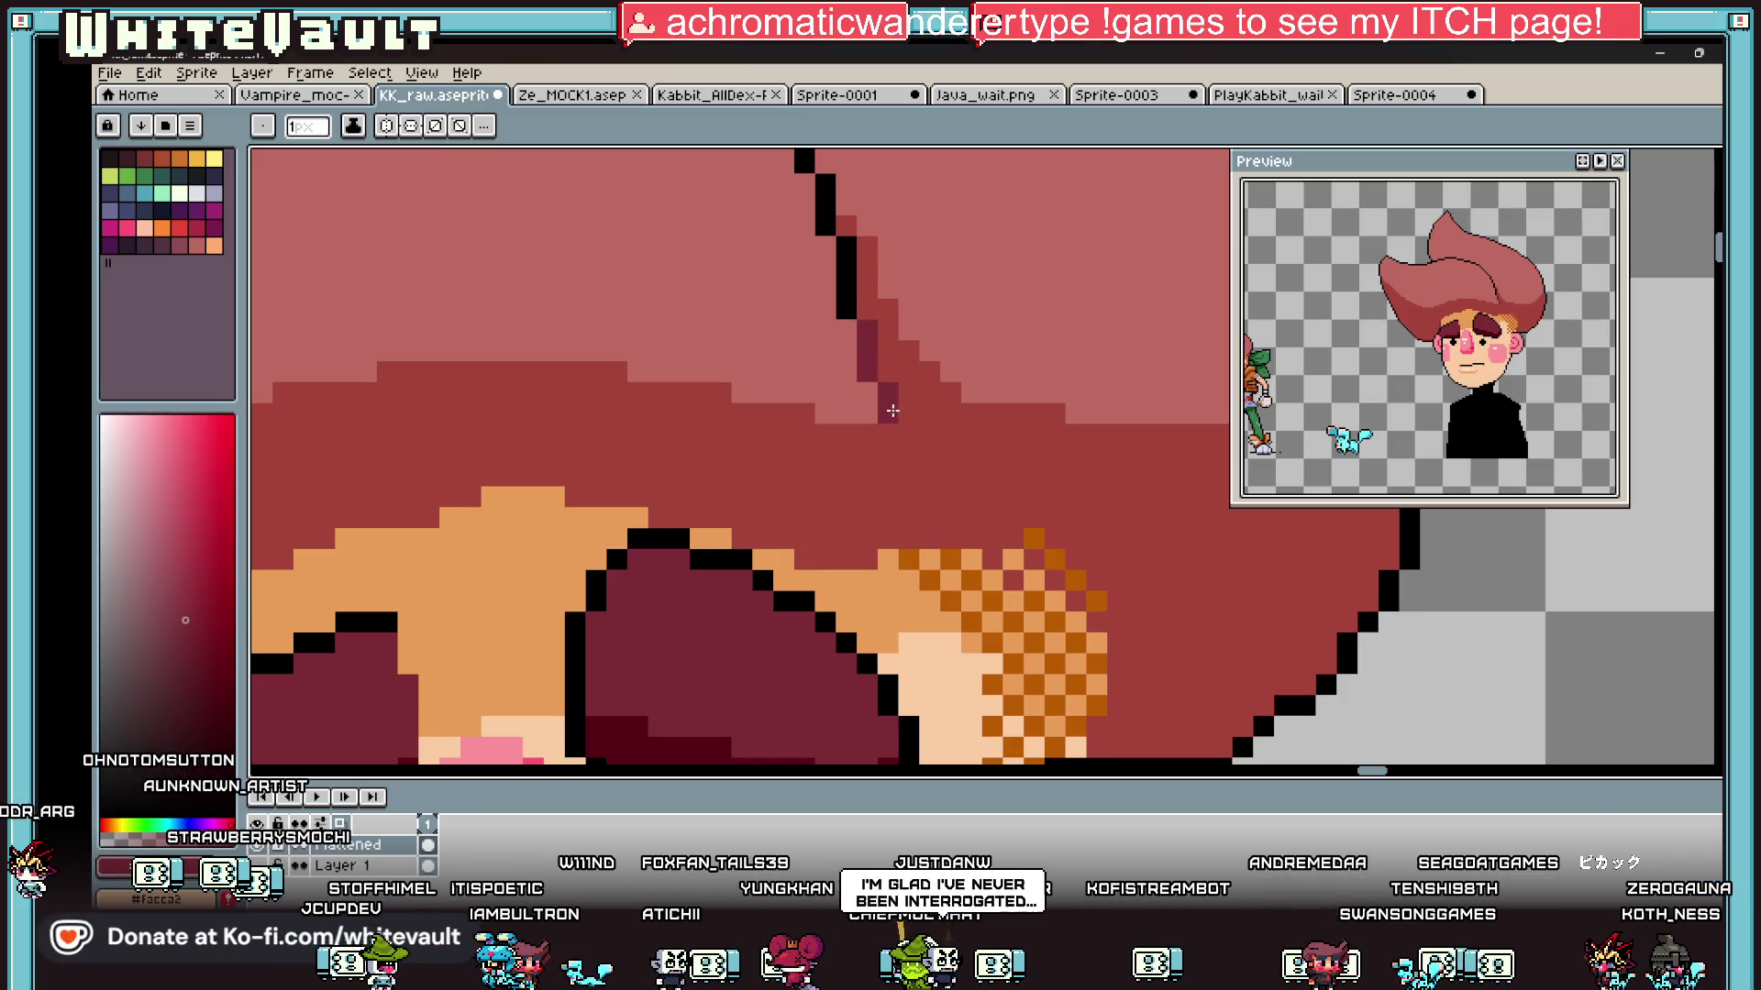
Step: Recolour black outline pixels dark purple and add a dark-red pixel beside the strand
left_click(846, 303)
left_click(845, 282)
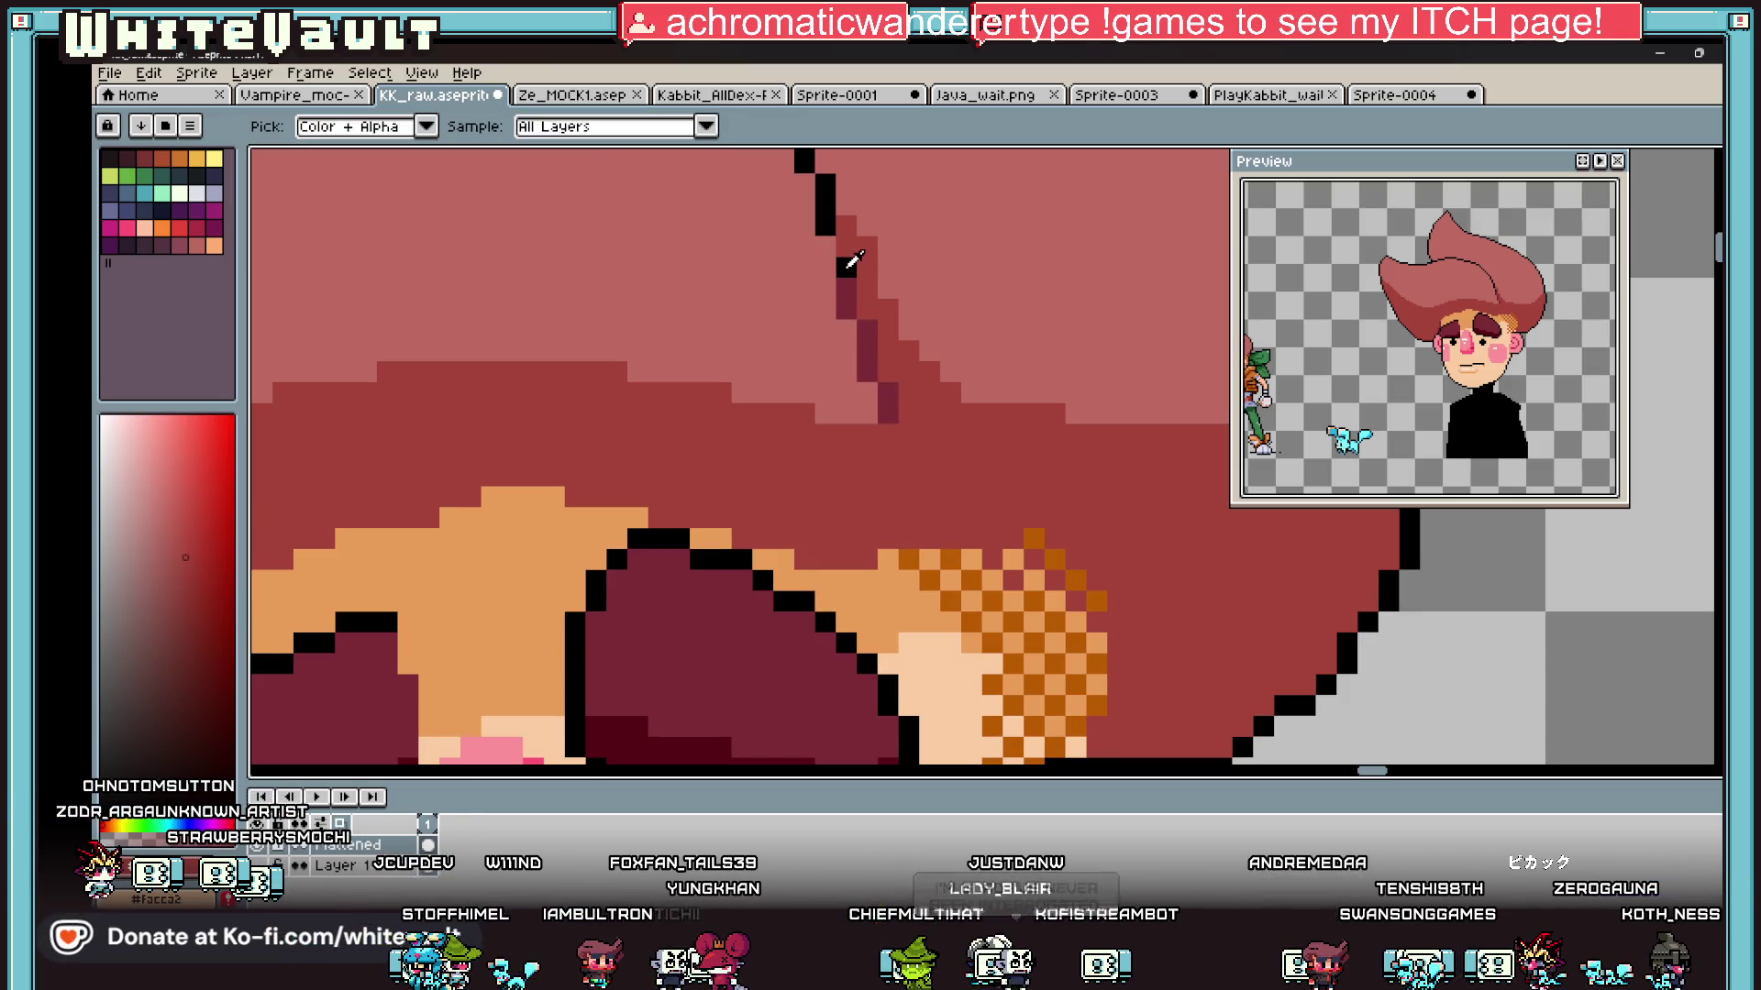
key("alt")
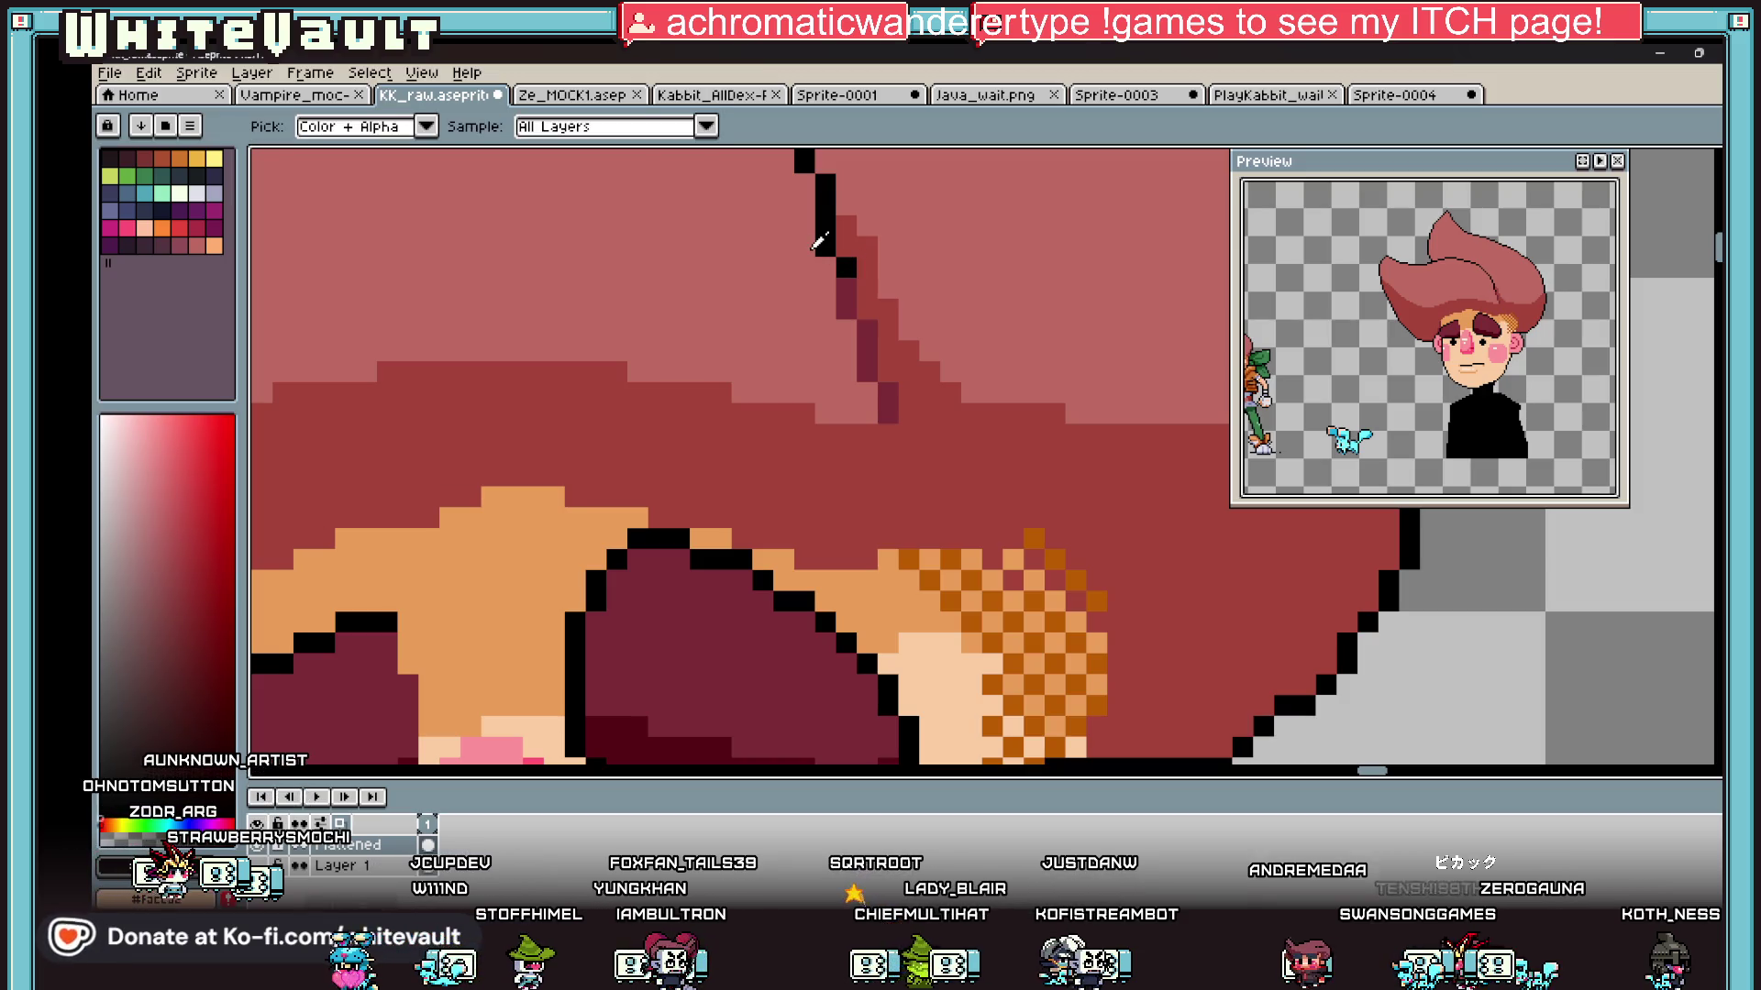
left_click(845, 275)
scroll(825, 266, "down", 5)
scroll(826, 269, "up", 3)
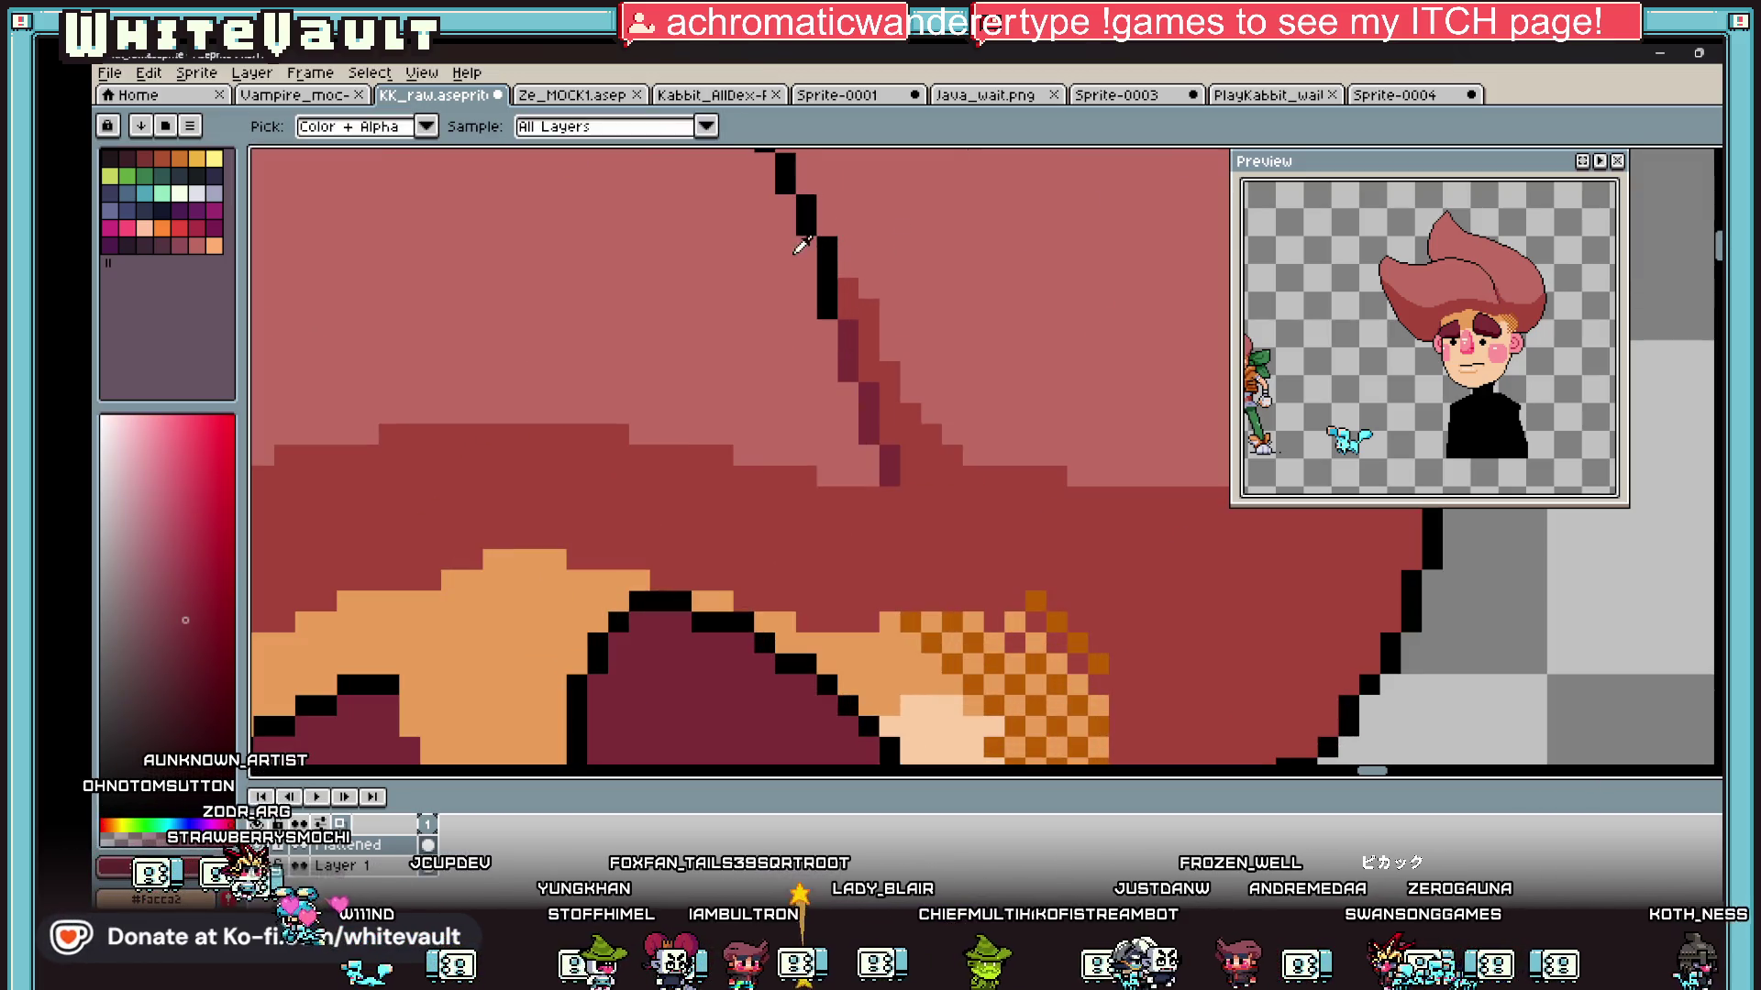
key("alt")
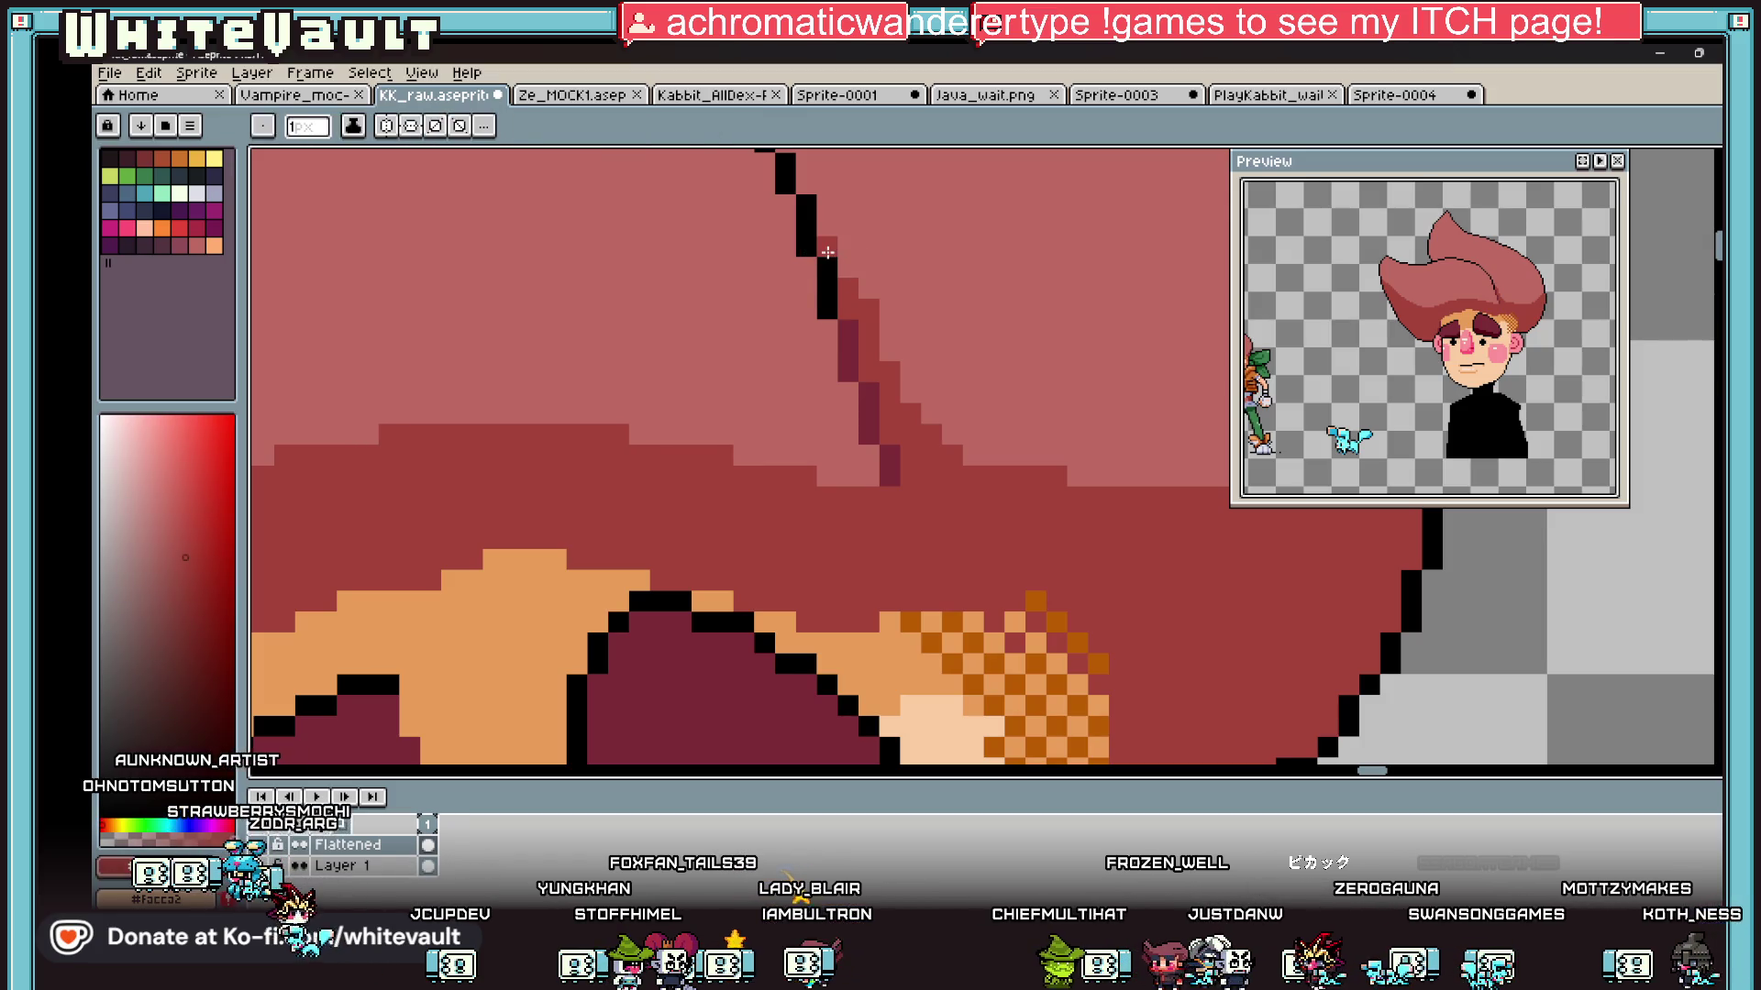
left_click(810, 284)
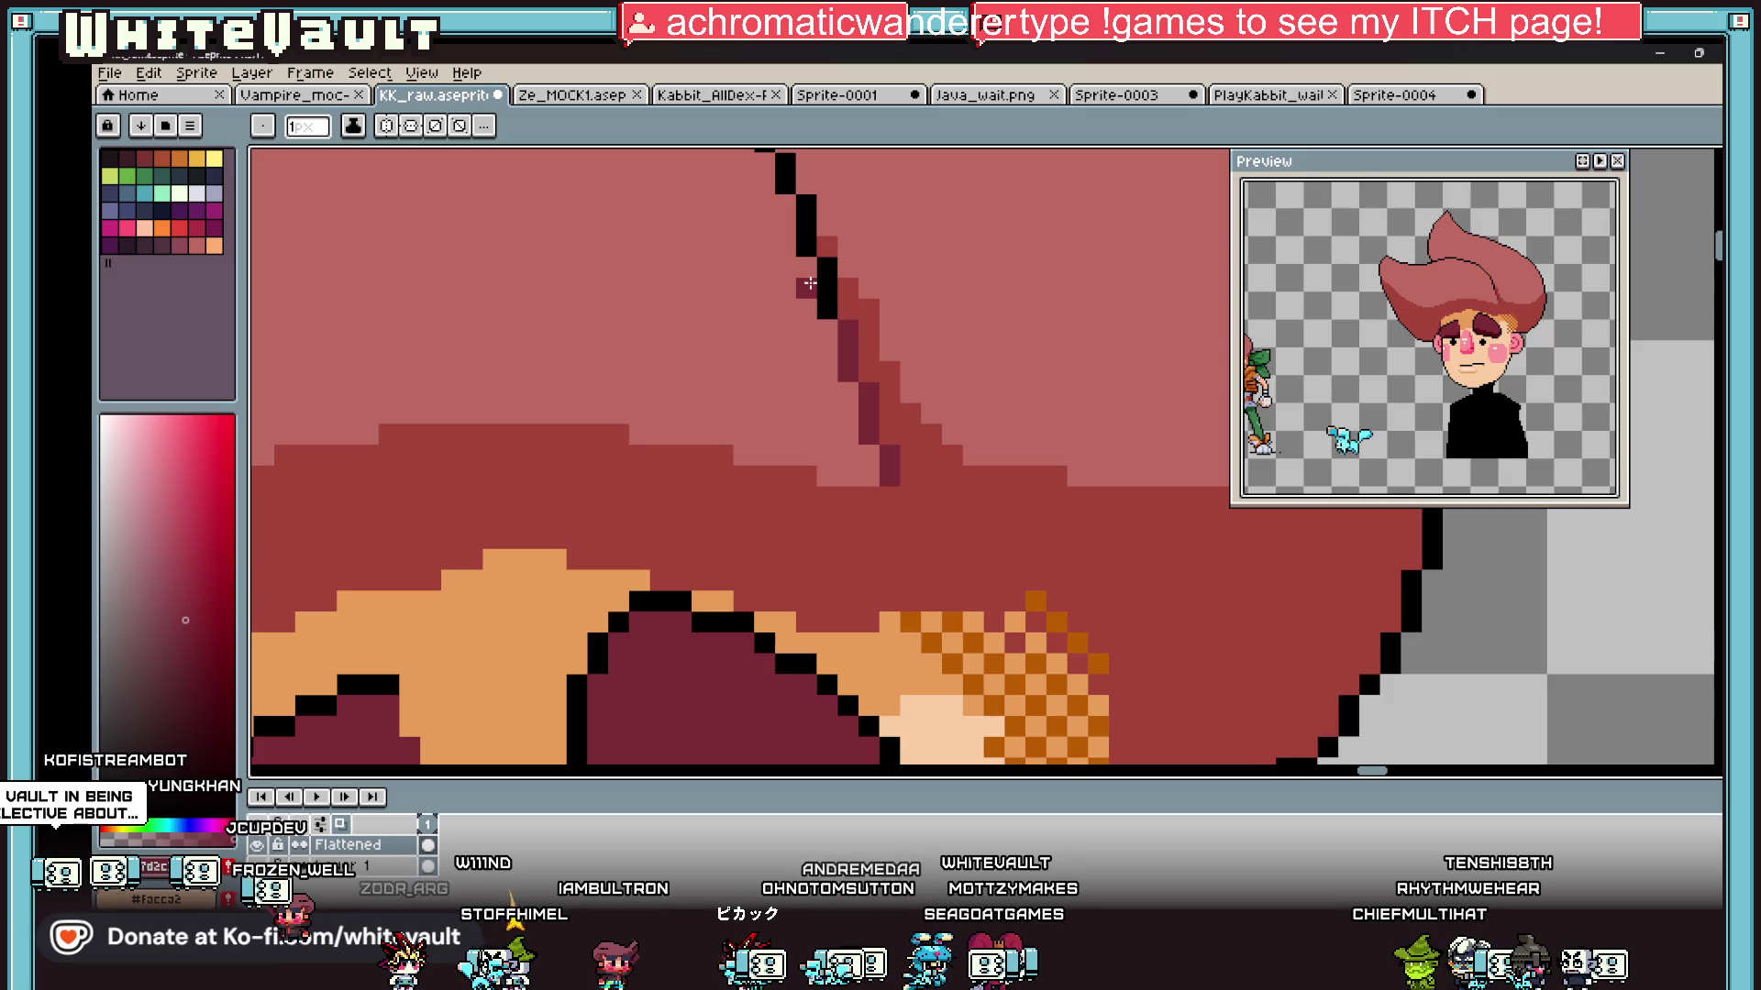
scroll(1055, 462, "down", 5)
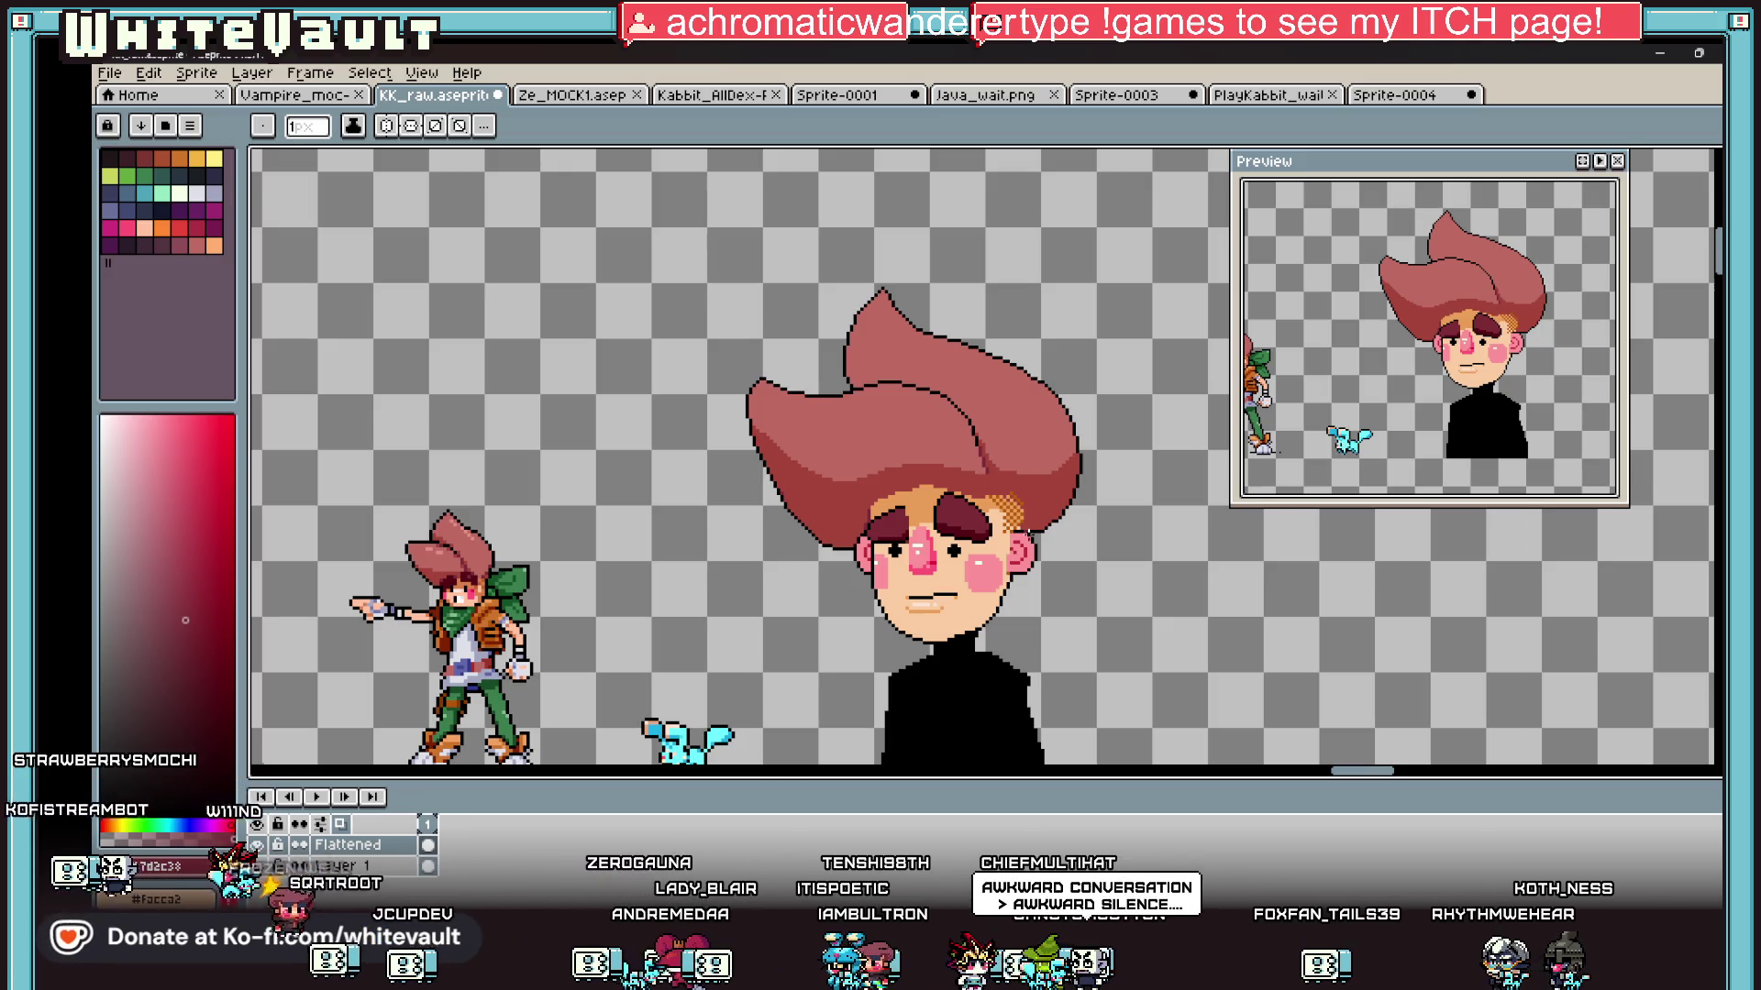
Step: Paint dark maroon shading along the hairline and the hair edge near the ear
scroll(1045, 532, "up", 2)
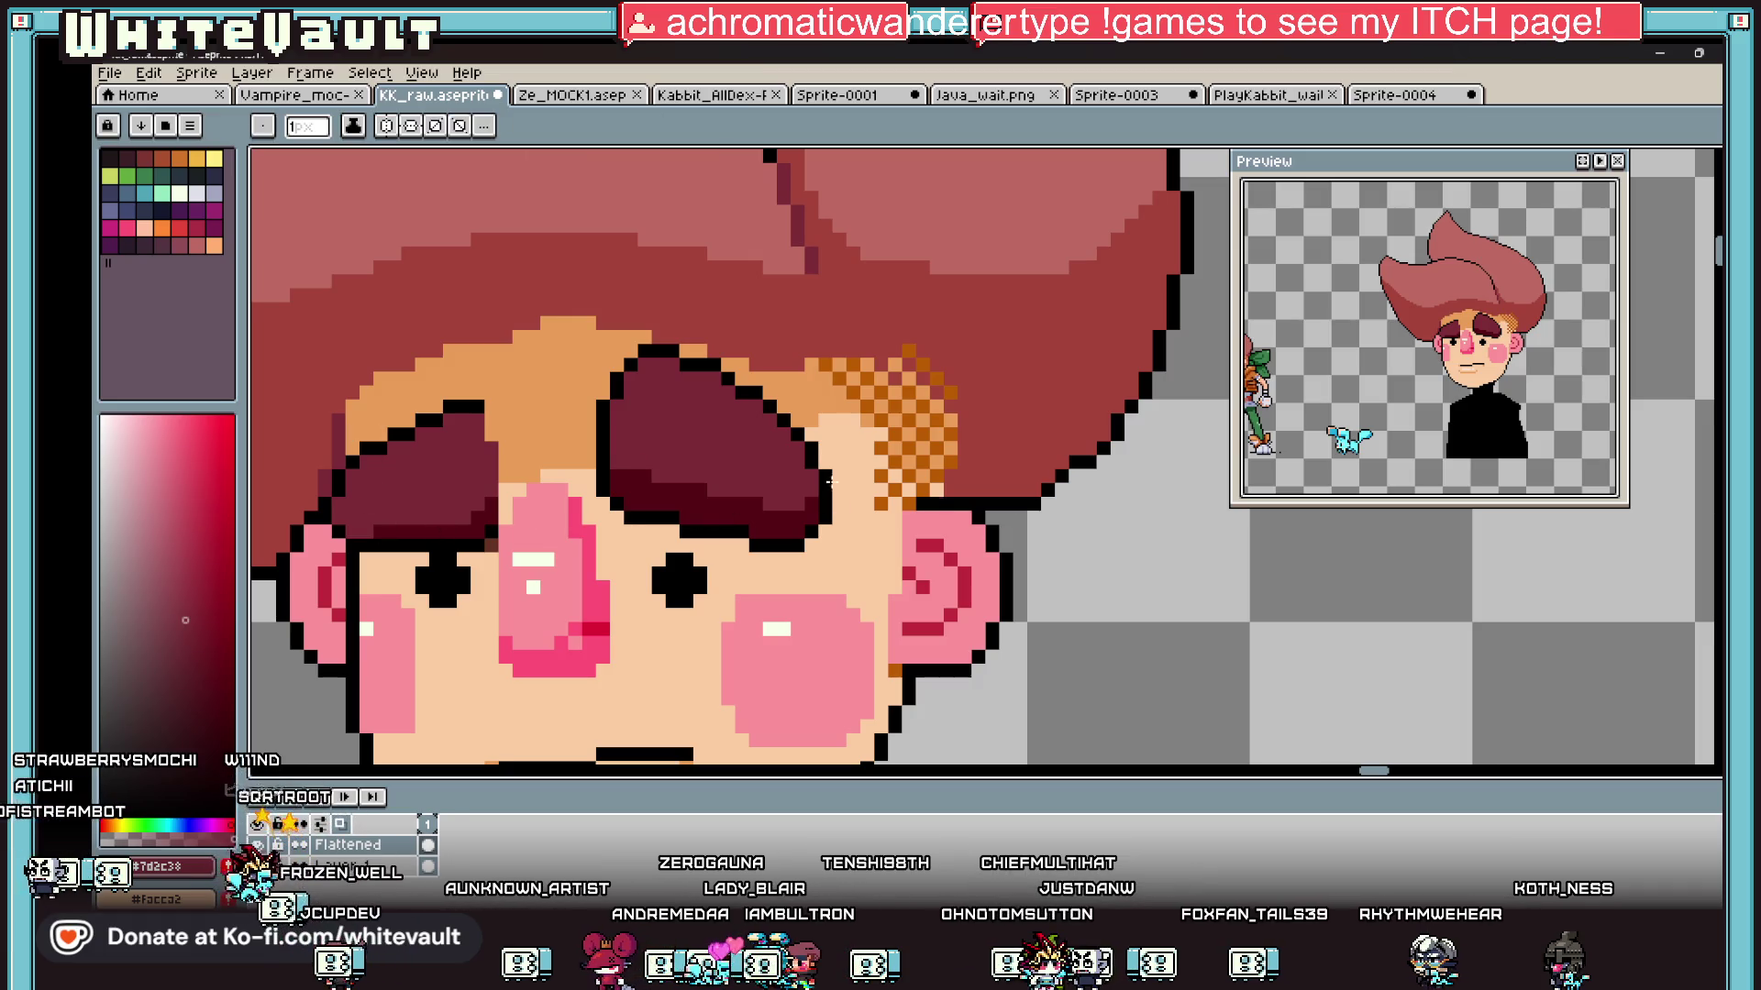
scroll(948, 494, "up", 2)
left_click_drag(917, 488, 1181, 485)
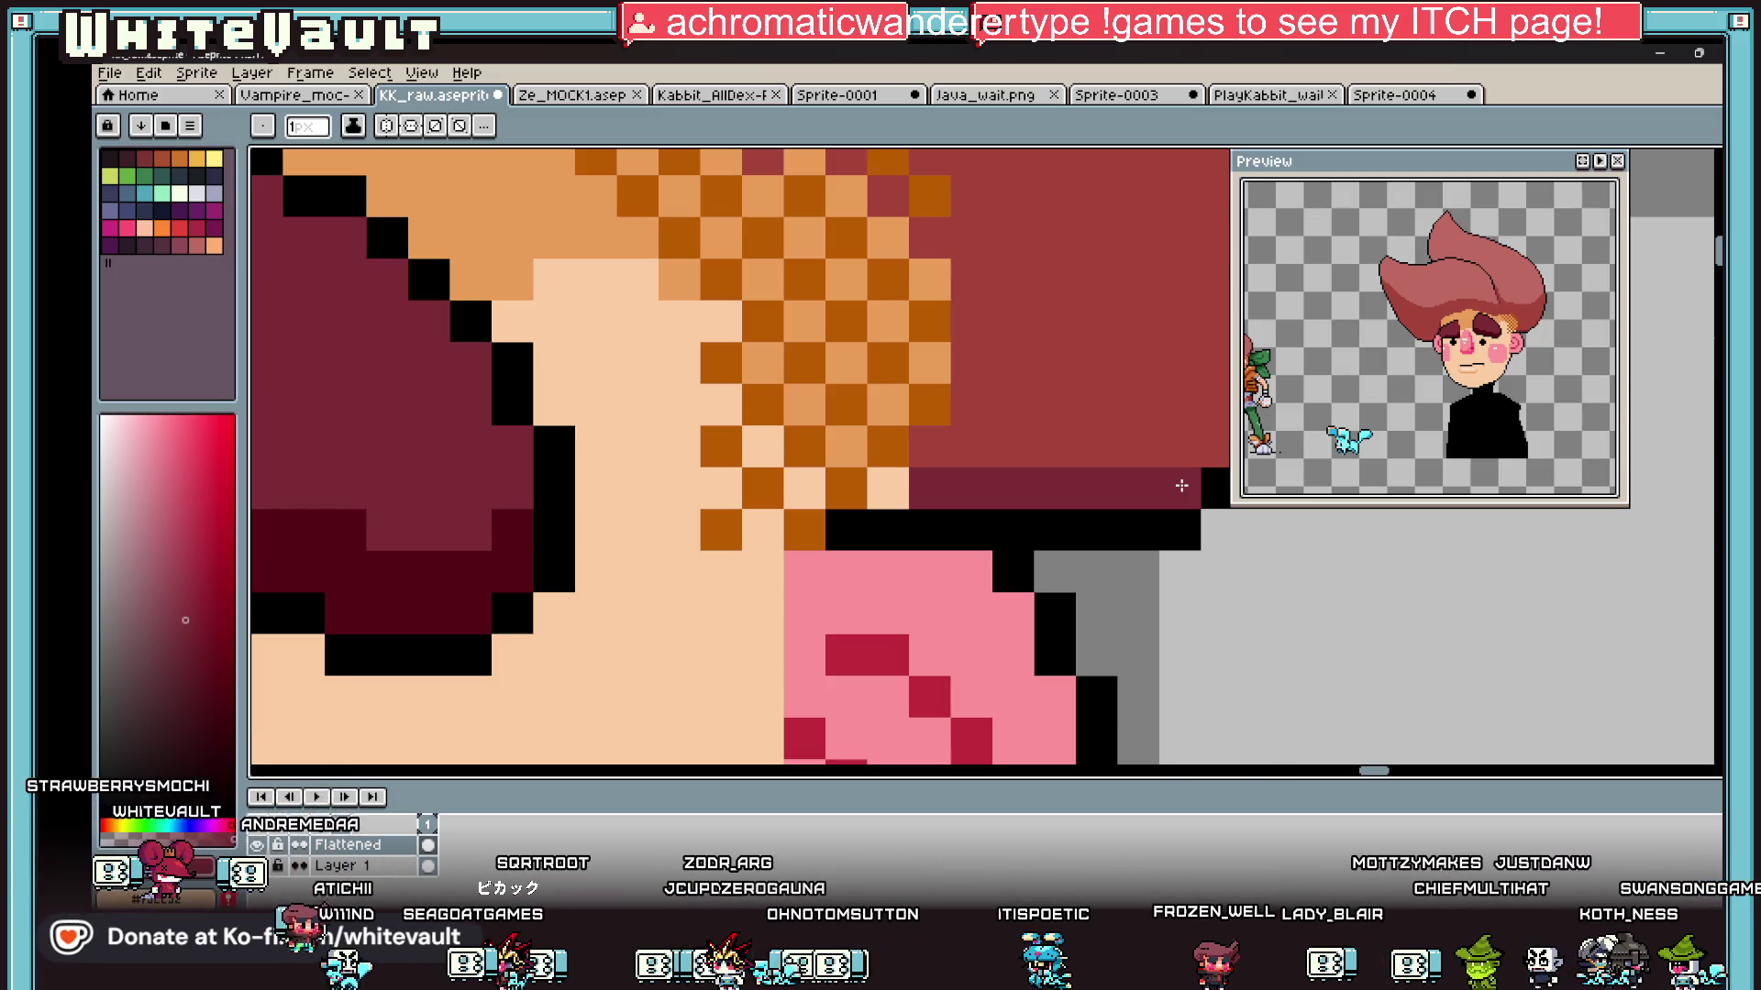
scroll(1023, 481, "down", 3)
scroll(1022, 480, "up", 3)
key("i")
key("b")
scroll(931, 403, "up", 1)
scroll(931, 404, "down", 1)
mouse_move(935, 401)
left_mouse_down()
mouse_move(1039, 405)
mouse_move(1031, 380)
mouse_move(992, 379)
left_mouse_up()
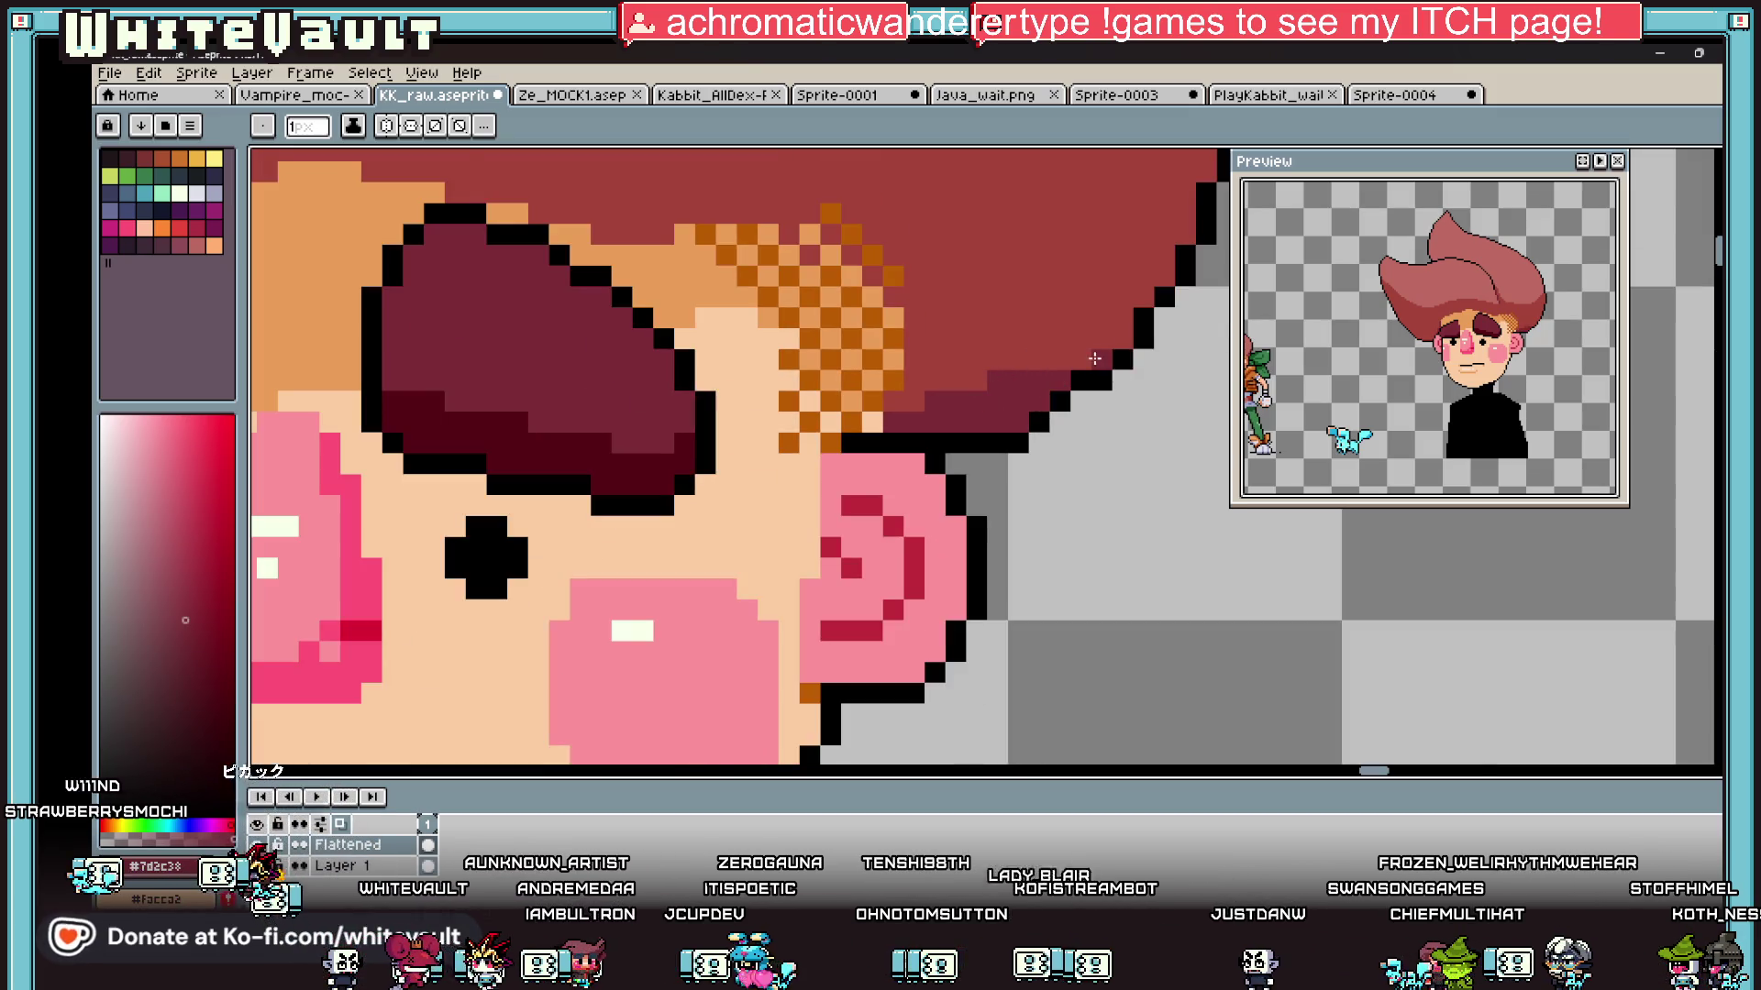
left_click_drag(1099, 358, 1054, 358)
Step: Repaint the shading and outline pixels along the hair edge above the ear
key("i")
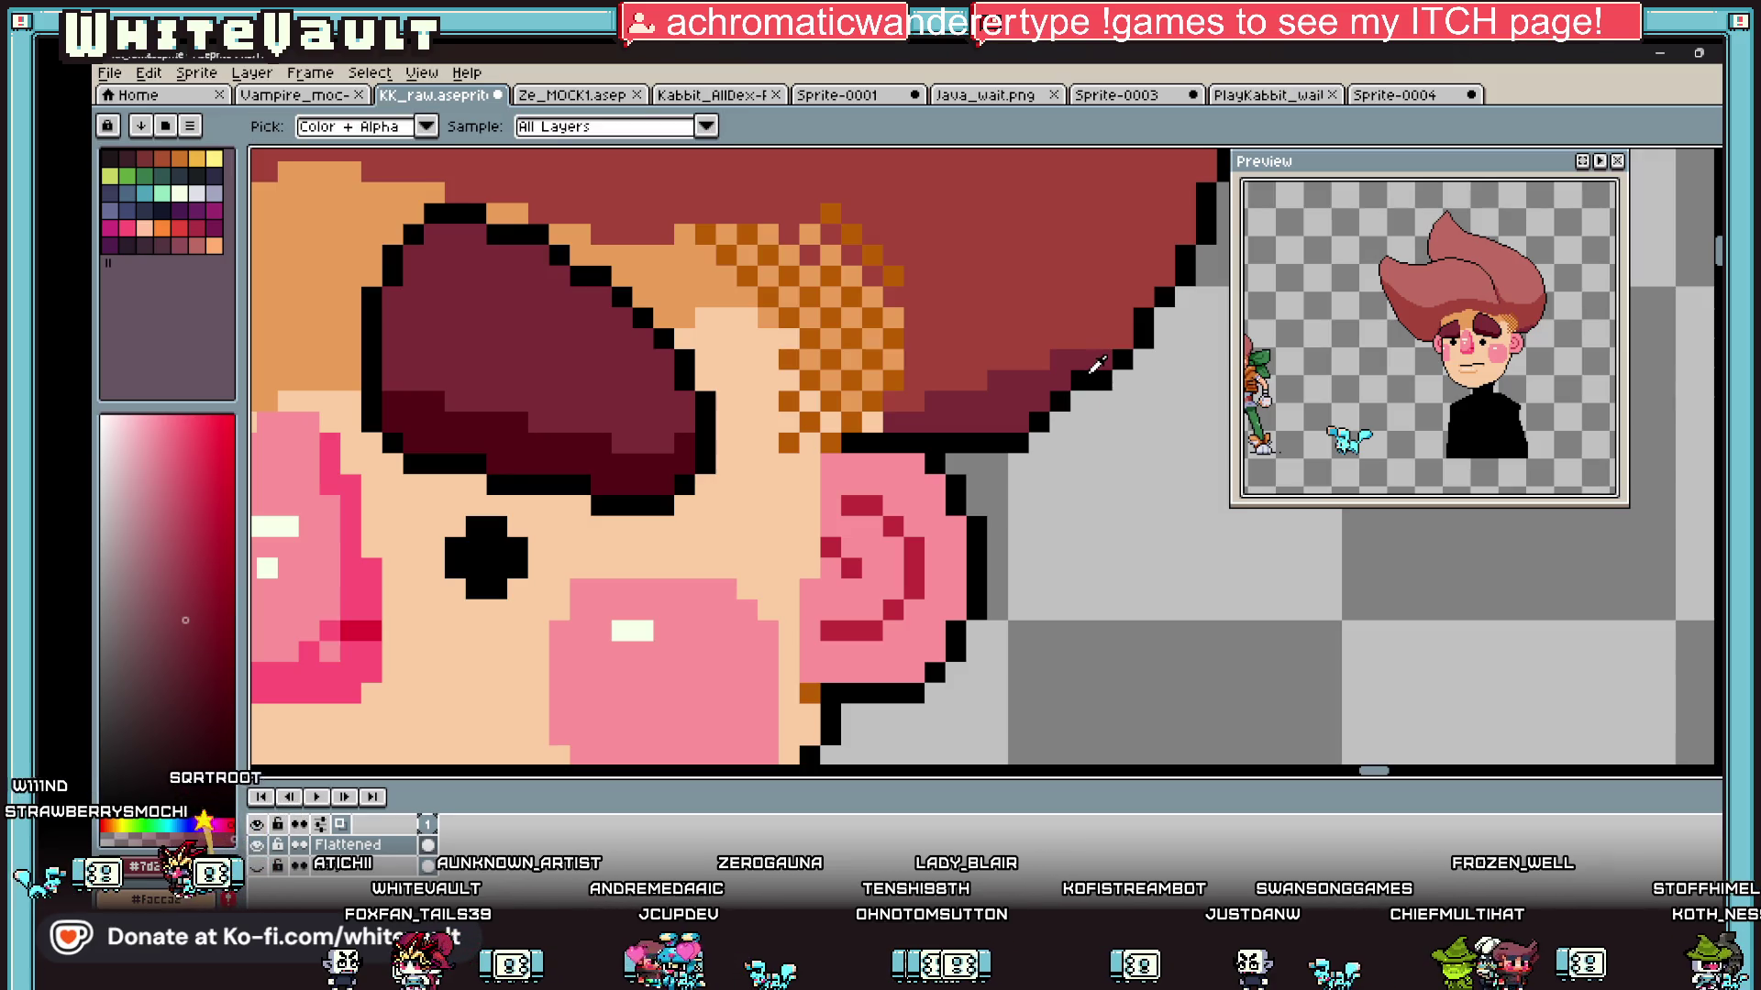
key("b")
left_click_drag(1081, 394, 1060, 421)
left_click(1050, 404)
key("i")
key("b")
left_click(1081, 381)
key("i")
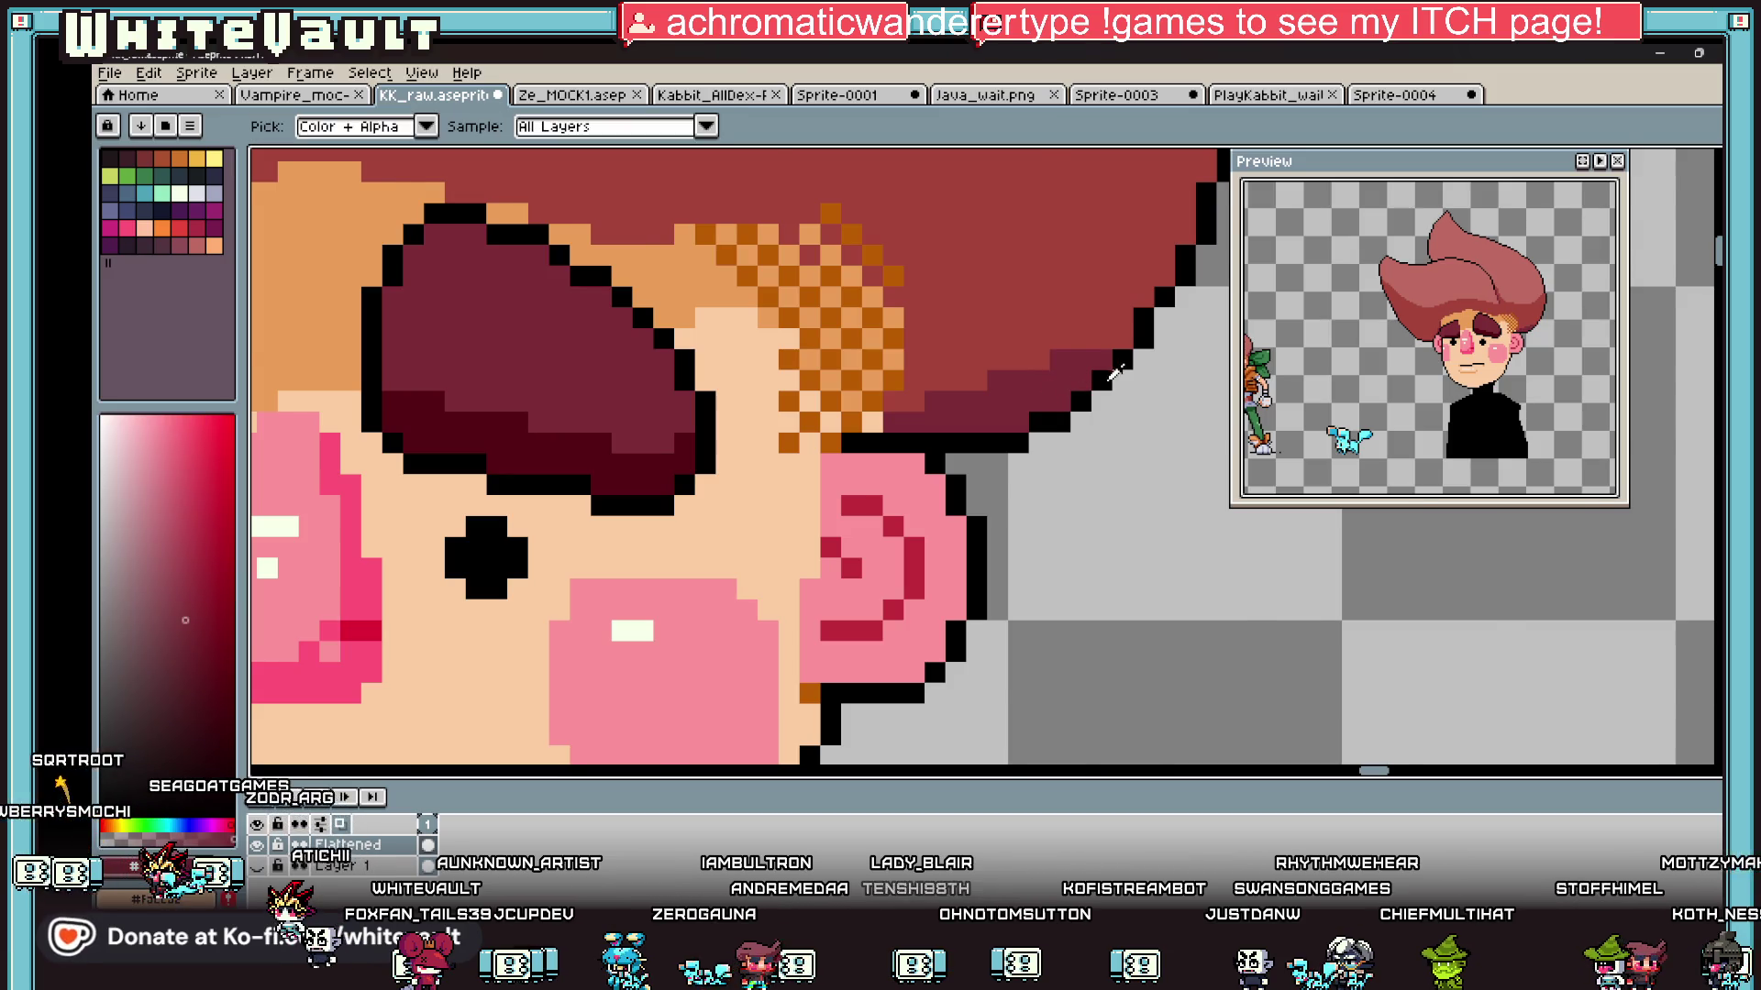
scroll(1114, 371, "down", 3)
scroll(1033, 394, "up", 3)
key("b")
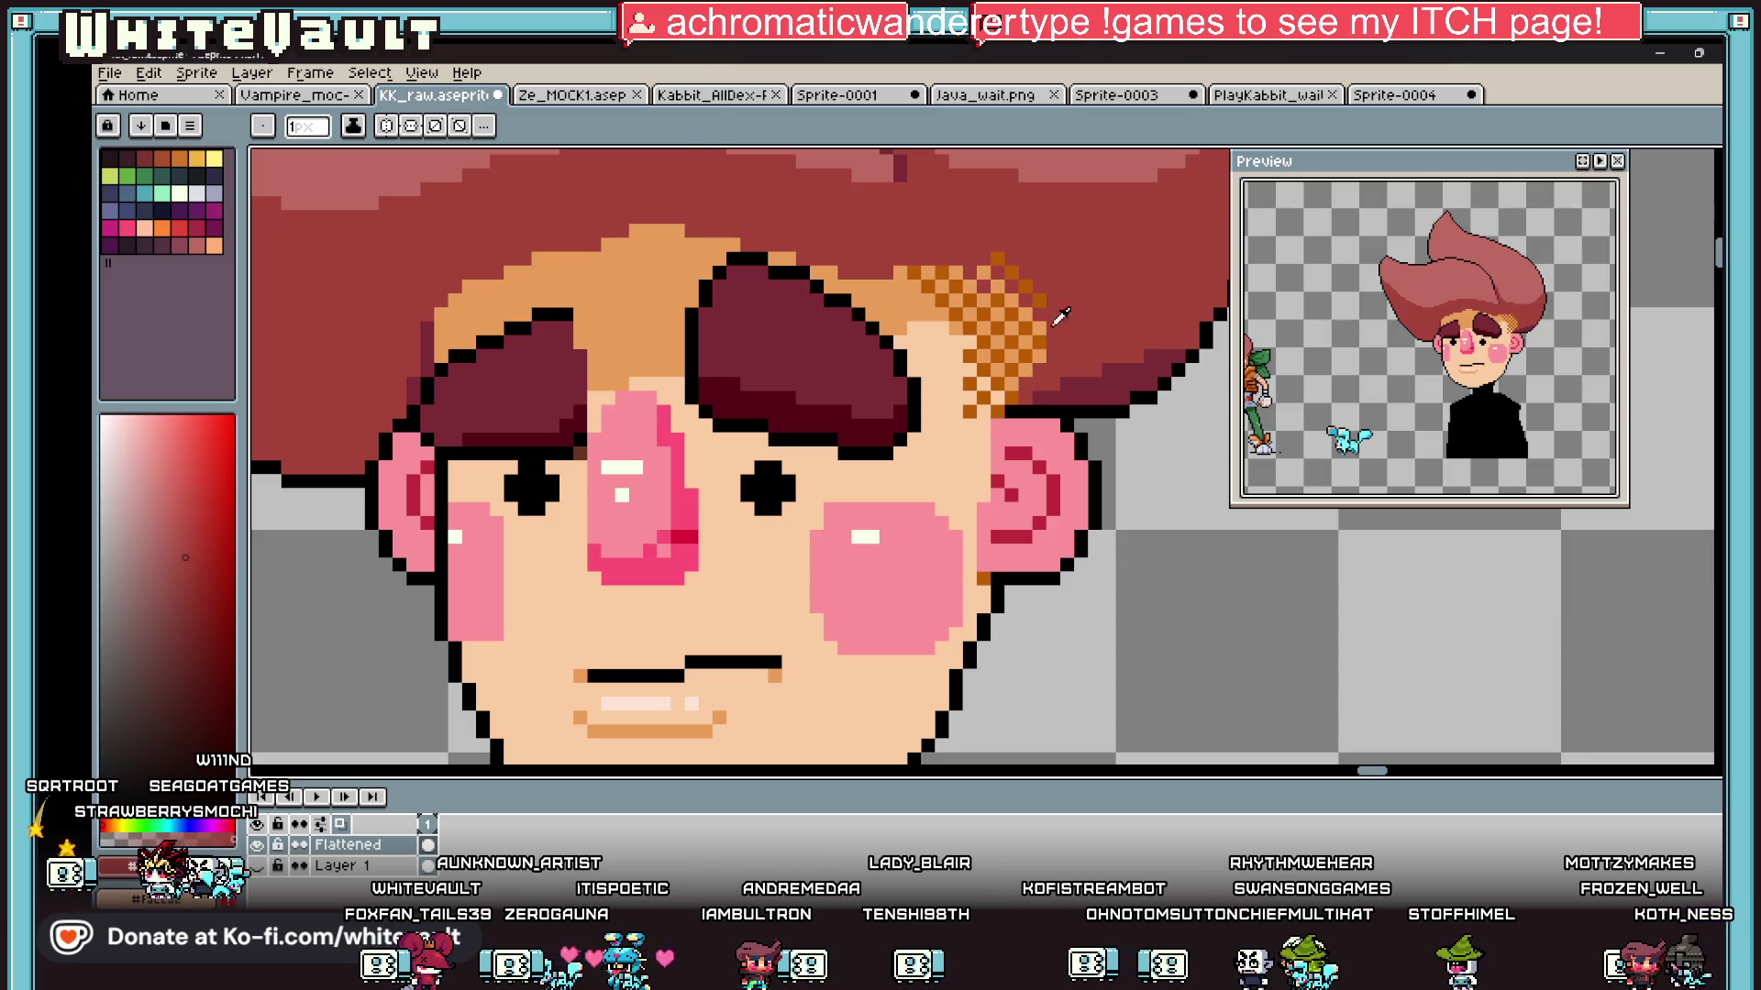
scroll(1050, 313, "down", 3)
scroll(1091, 307, "up", 3)
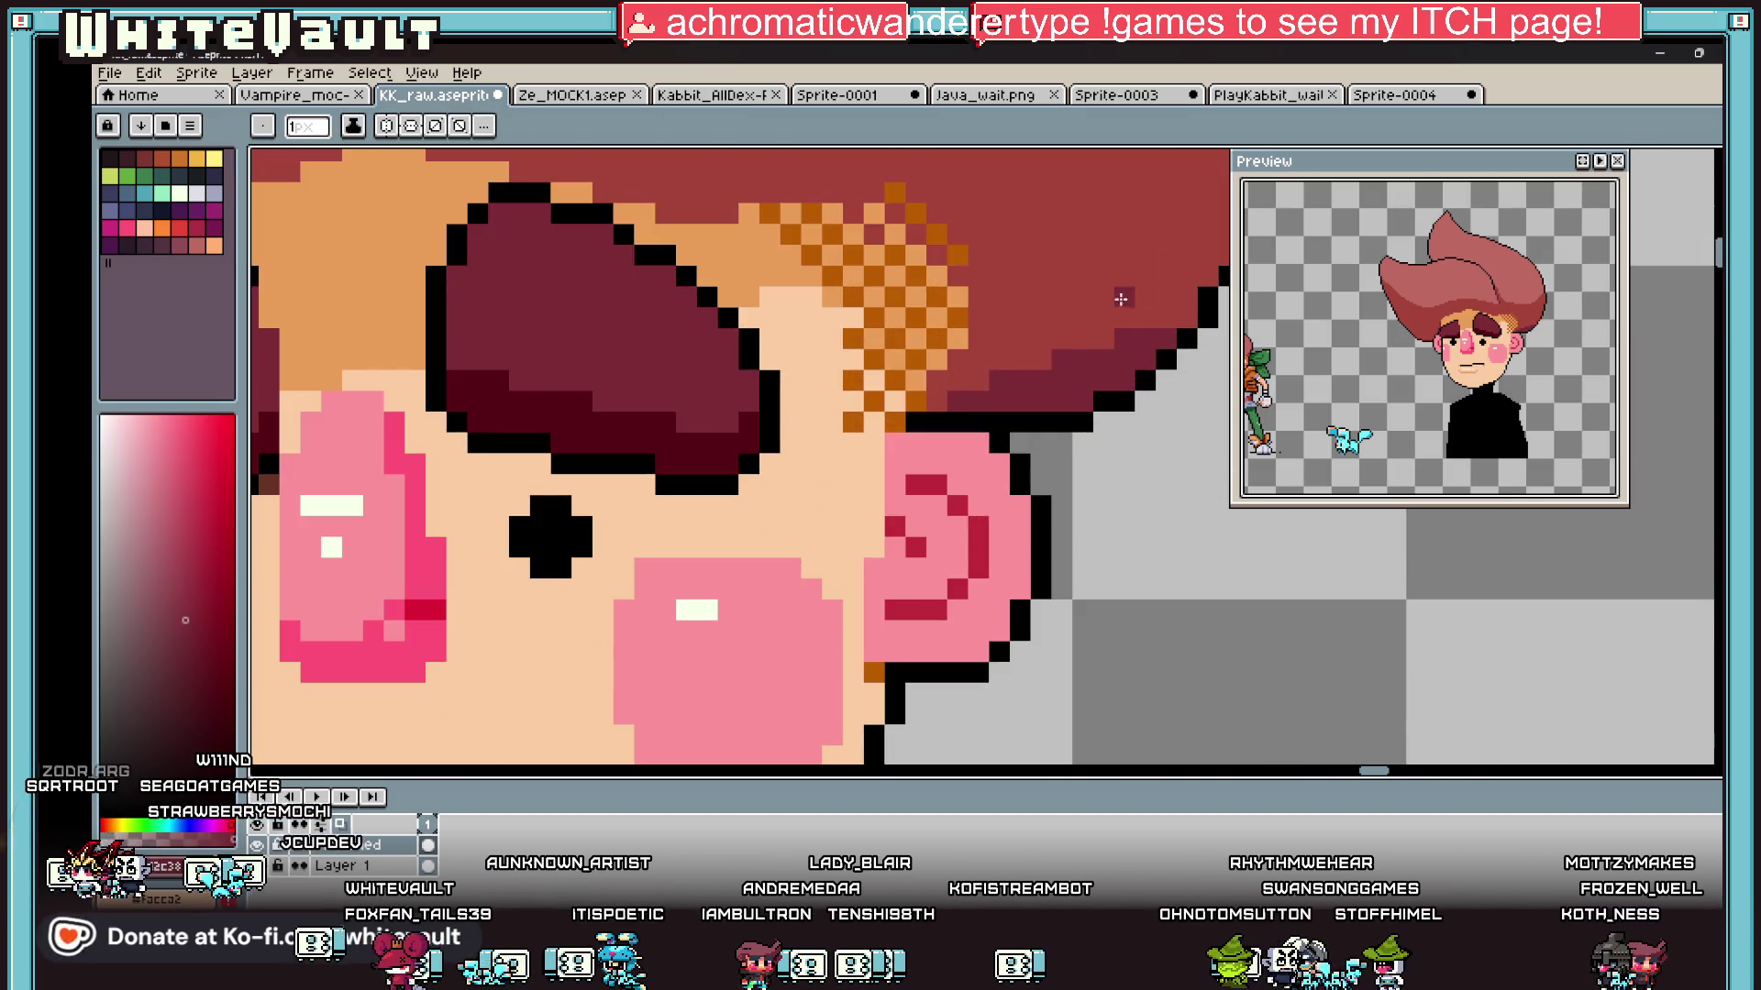
Step: Deepen the hair's underside near the ear with darker shading pixels
left_click_drag(1178, 317, 1055, 317)
left_click(1021, 360)
left_click(998, 350, "alt")
mouse_move(1000, 380)
left_mouse_down()
mouse_move(1087, 367)
mouse_move(1045, 360)
mouse_move(1089, 376)
left_mouse_up()
left_click(1079, 346, "alt")
left_click(1008, 357)
left_click(1045, 357)
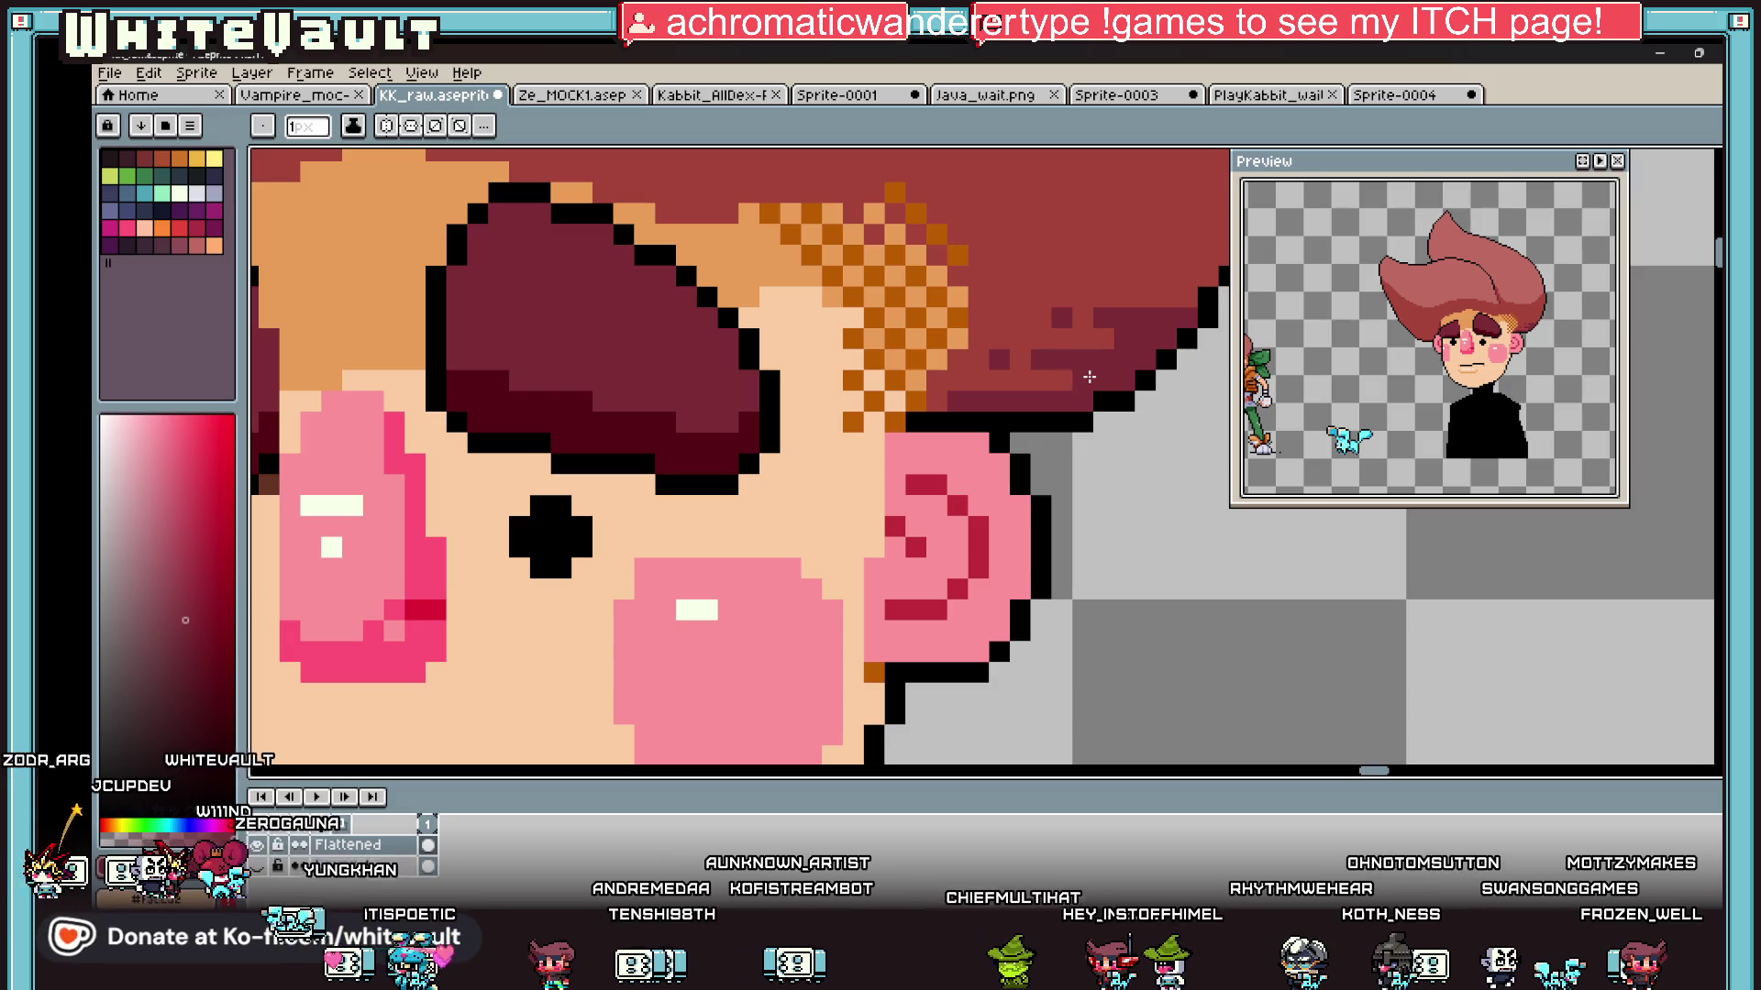
scroll(1088, 376, "down", 6)
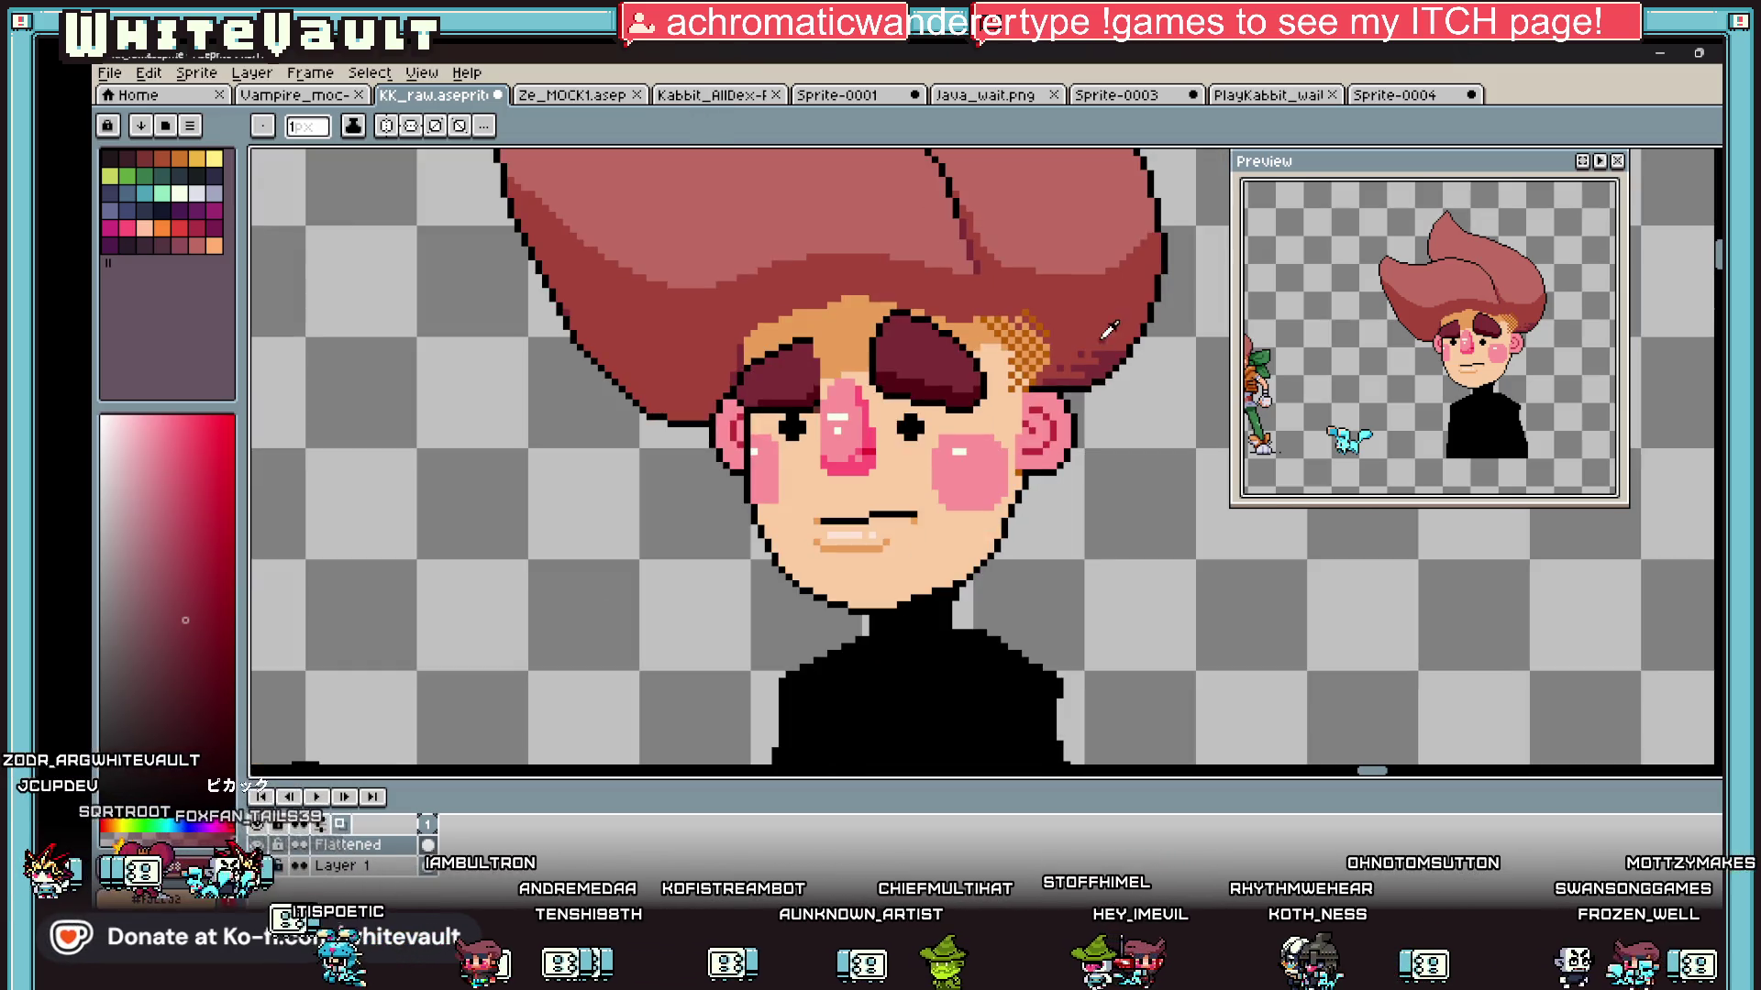
Step: Zoom out over the scene and eyedrop the side character's orange jacket colour
scroll(1053, 345, "up", 5)
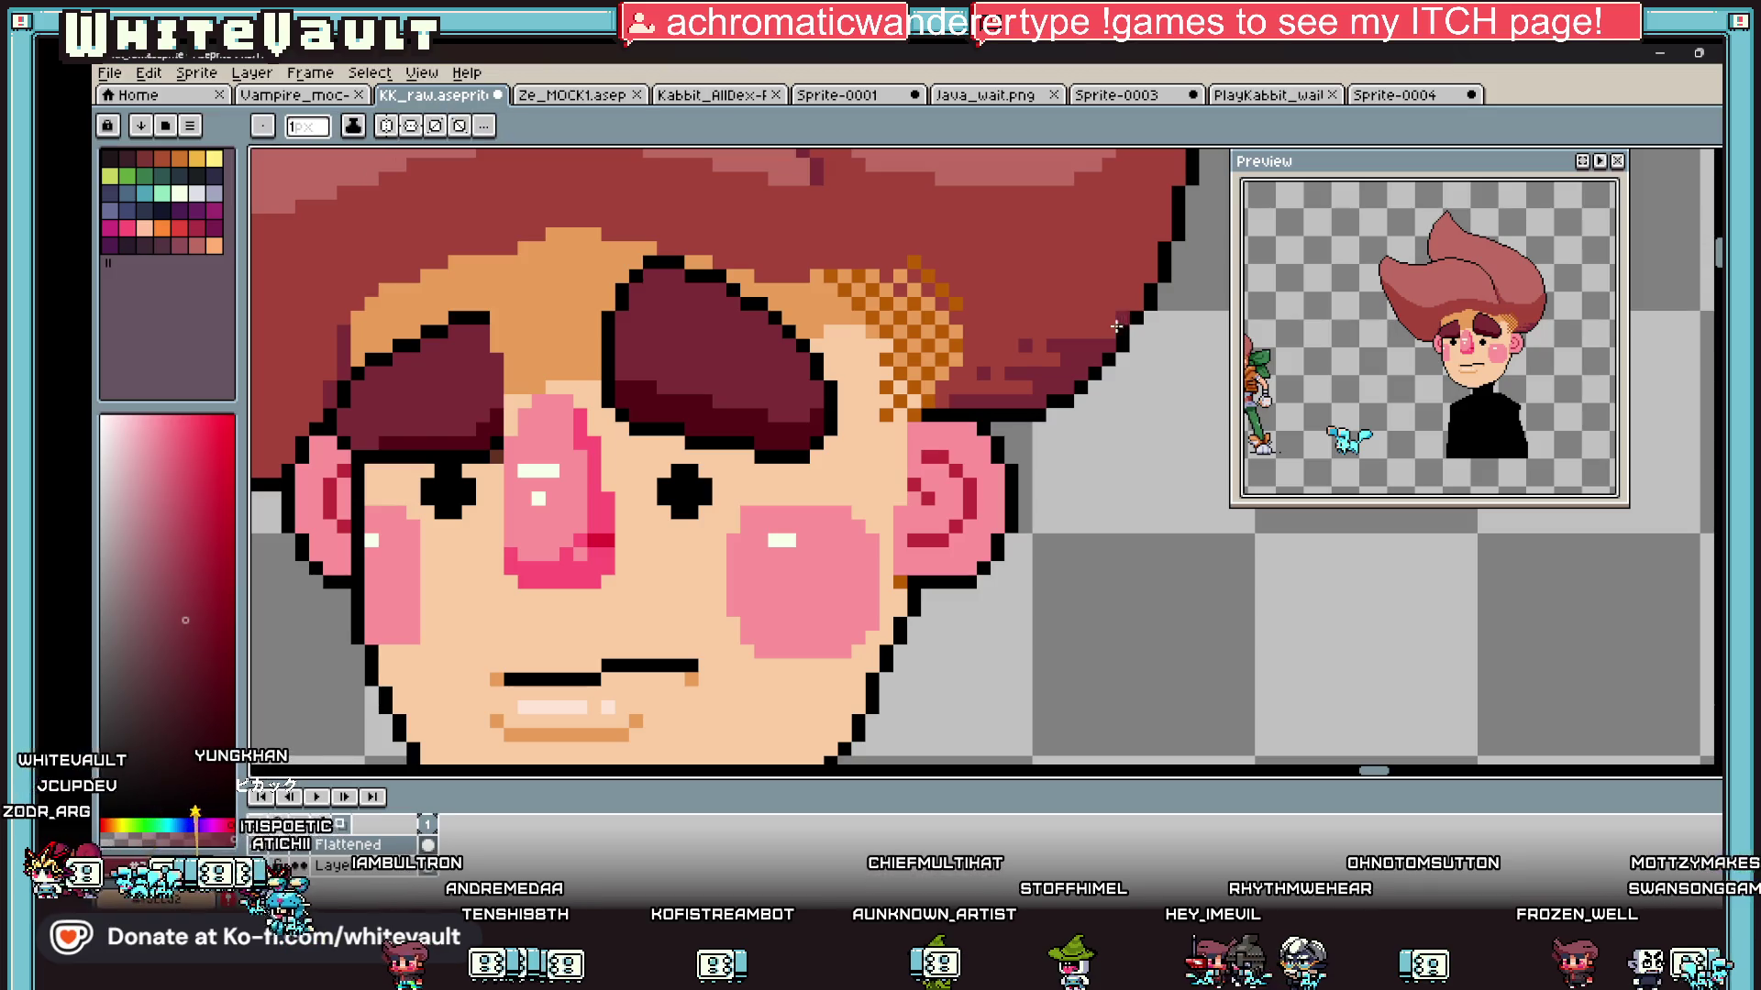
scroll(1132, 307, "down", 4)
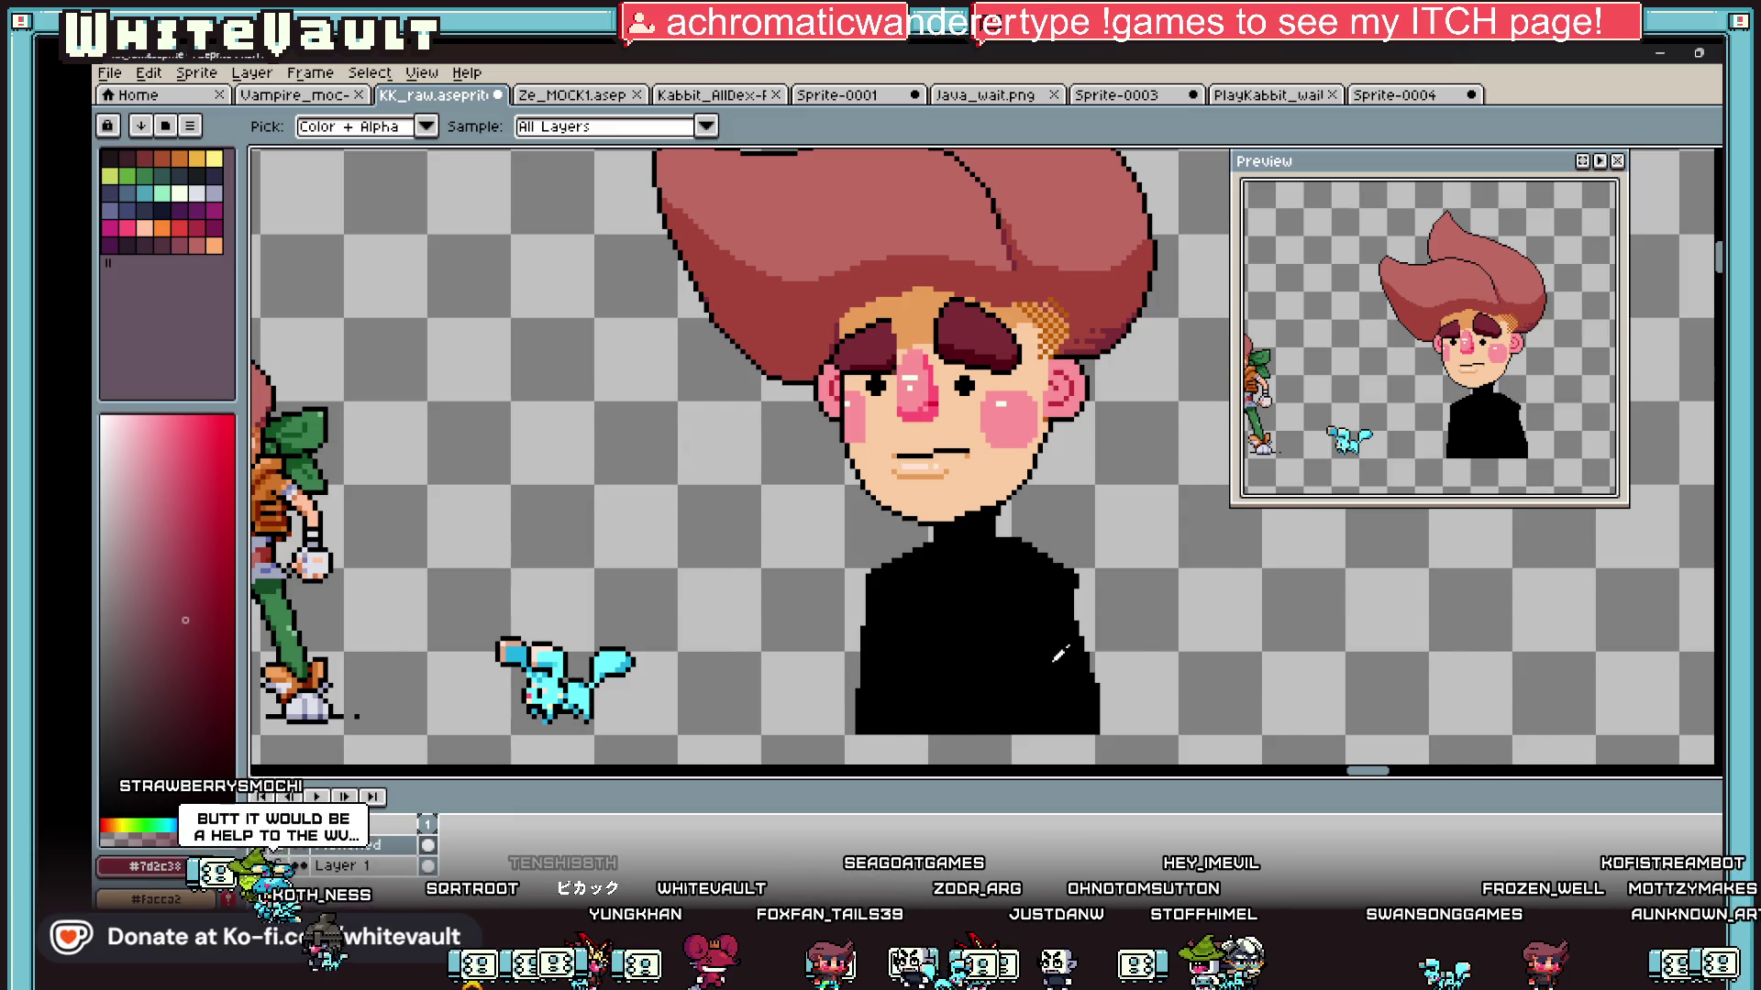
scroll(1054, 653, "down", 2)
scroll(1055, 653, "up", 2)
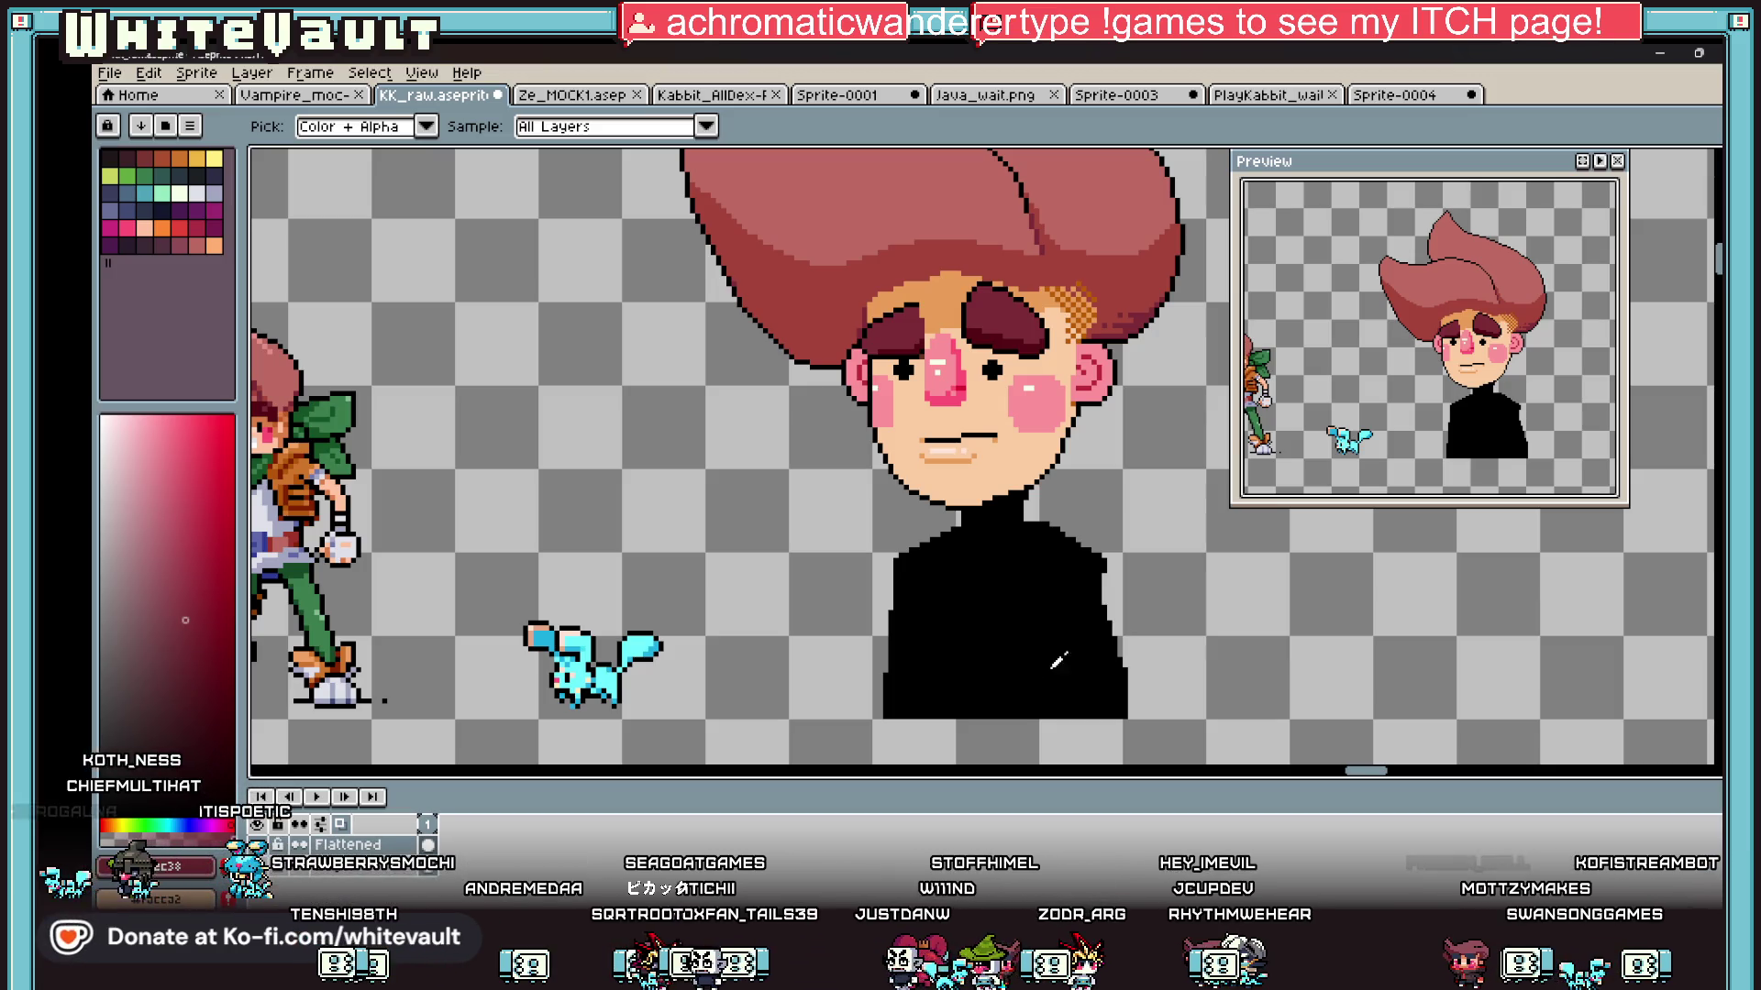
scroll(1059, 661, "down", 2)
scroll(1183, 605, "up", 2)
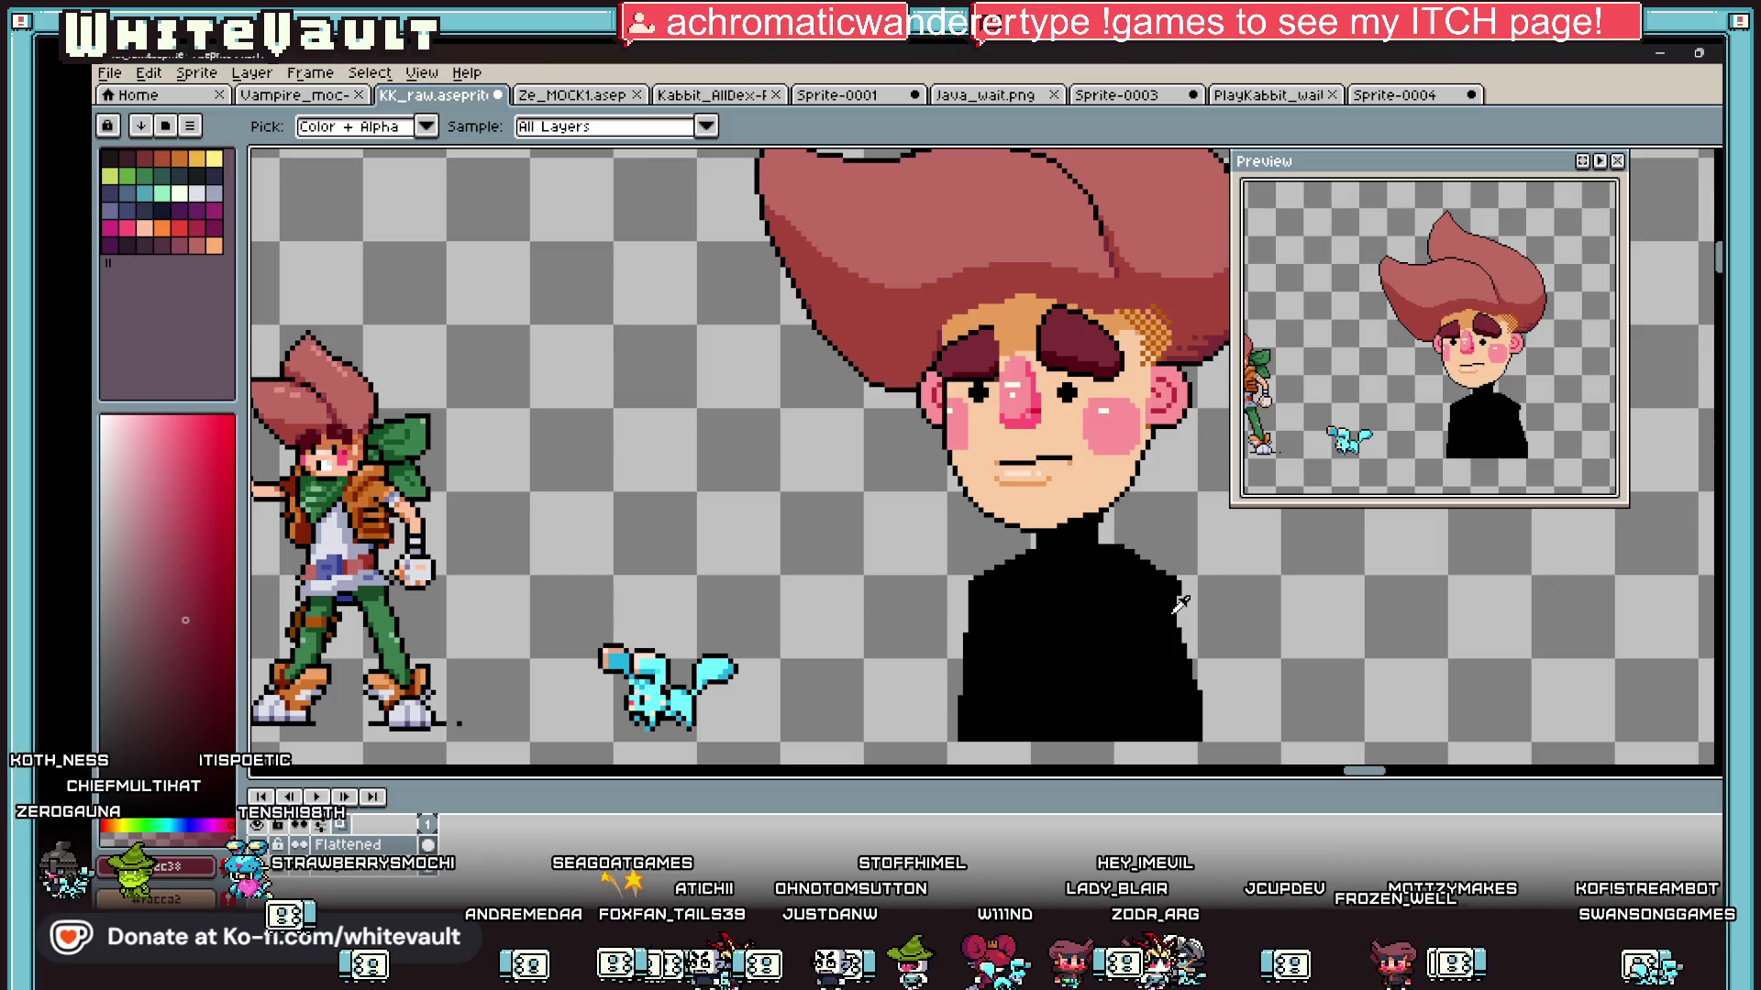
left_click(375, 481, "alt")
Step: With a 3px brush, draw the coat's orange lapel line, outer edge and sleeve line
key("plus")
key("plus")
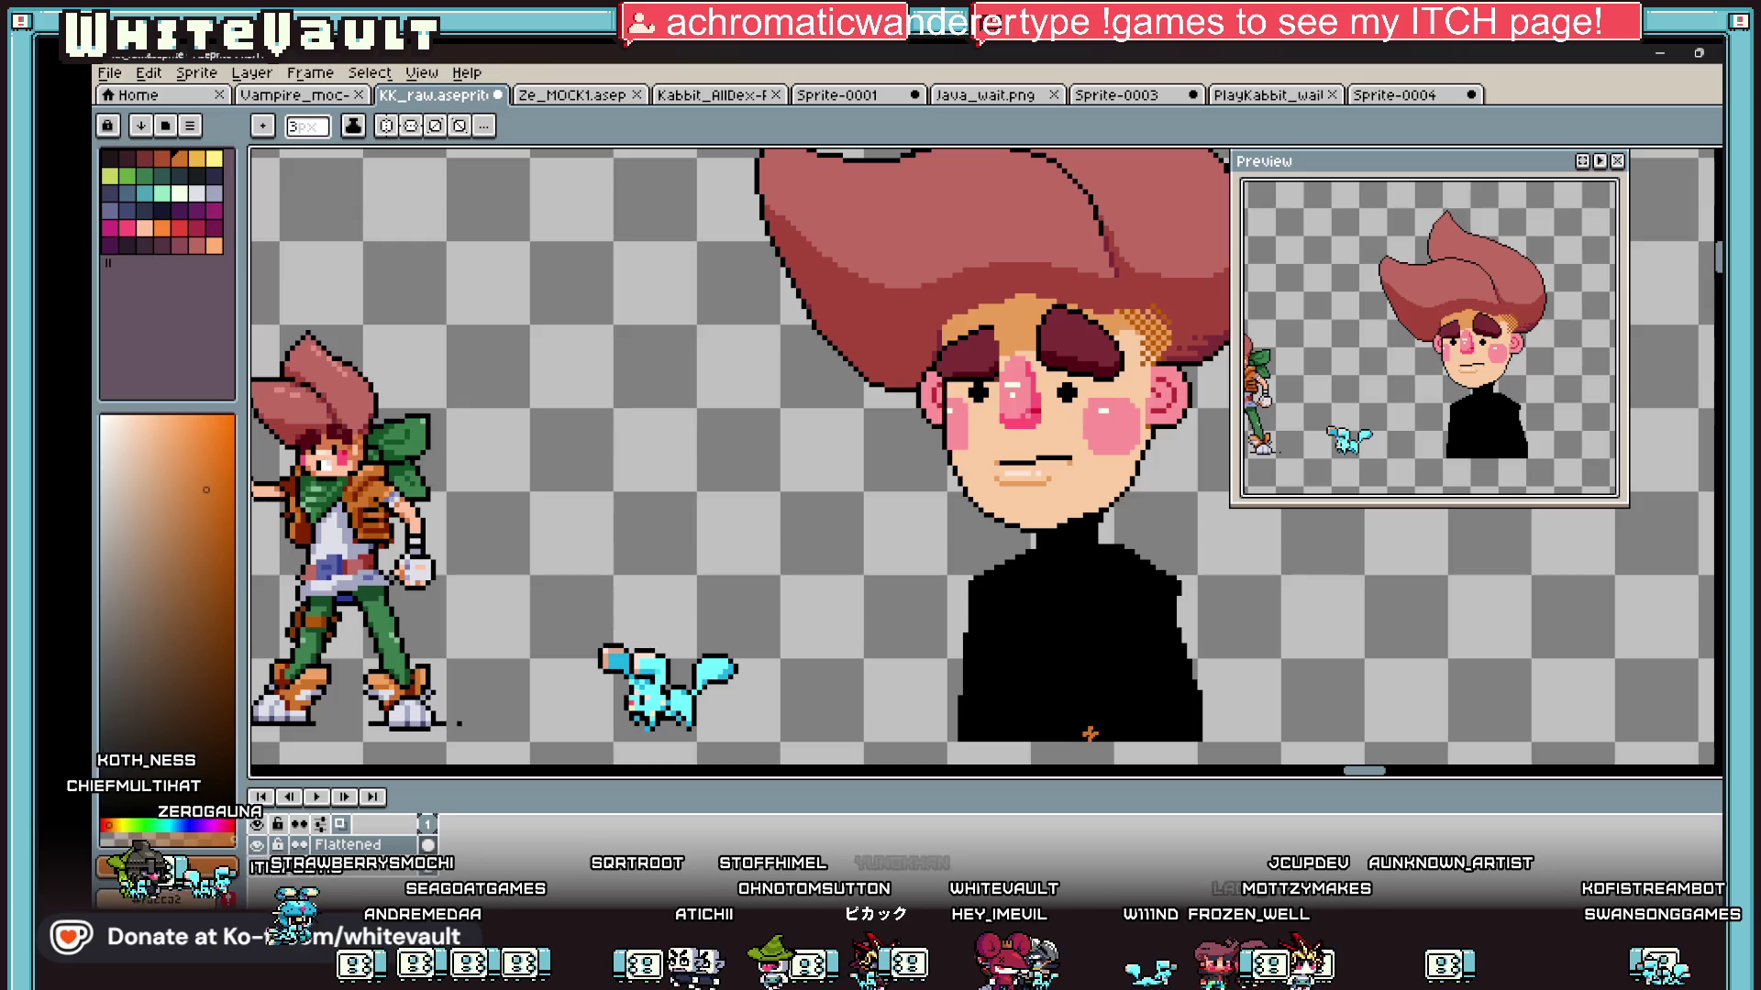
mouse_move(1090, 729)
left_mouse_down()
mouse_move(1065, 630)
mouse_move(1101, 528)
left_mouse_up()
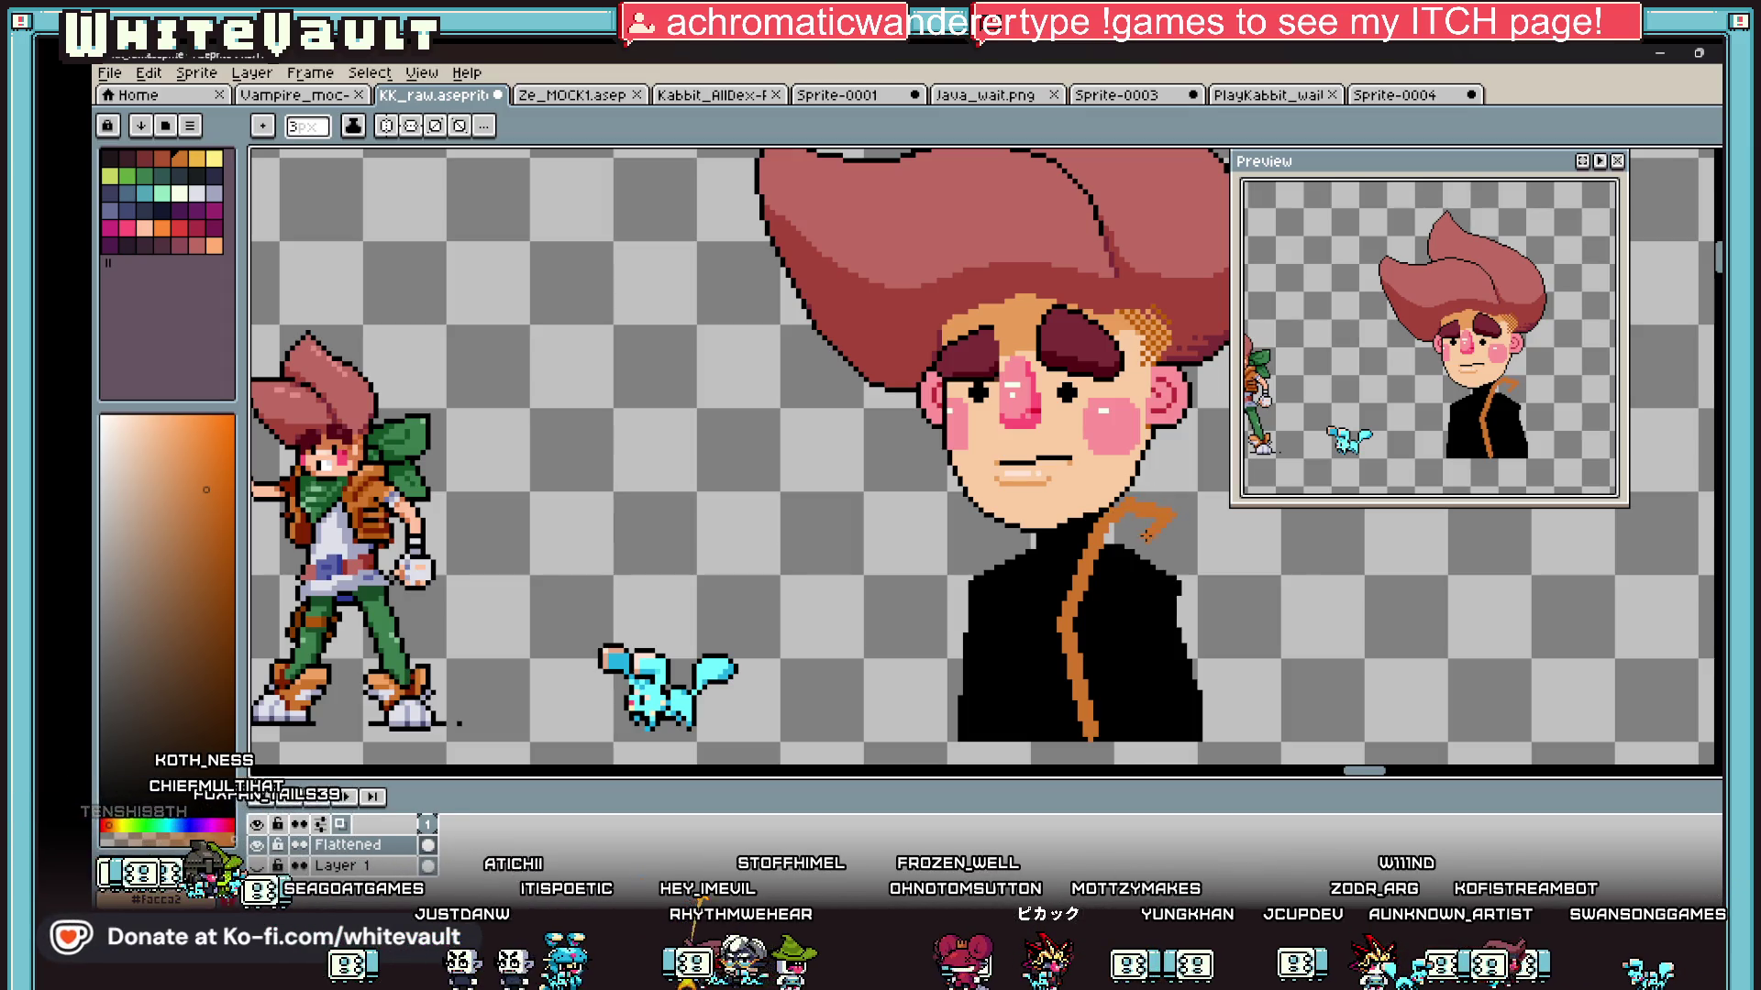
mouse_move(1201, 573)
left_mouse_down()
mouse_move(1185, 605)
mouse_move(1270, 743)
left_mouse_up()
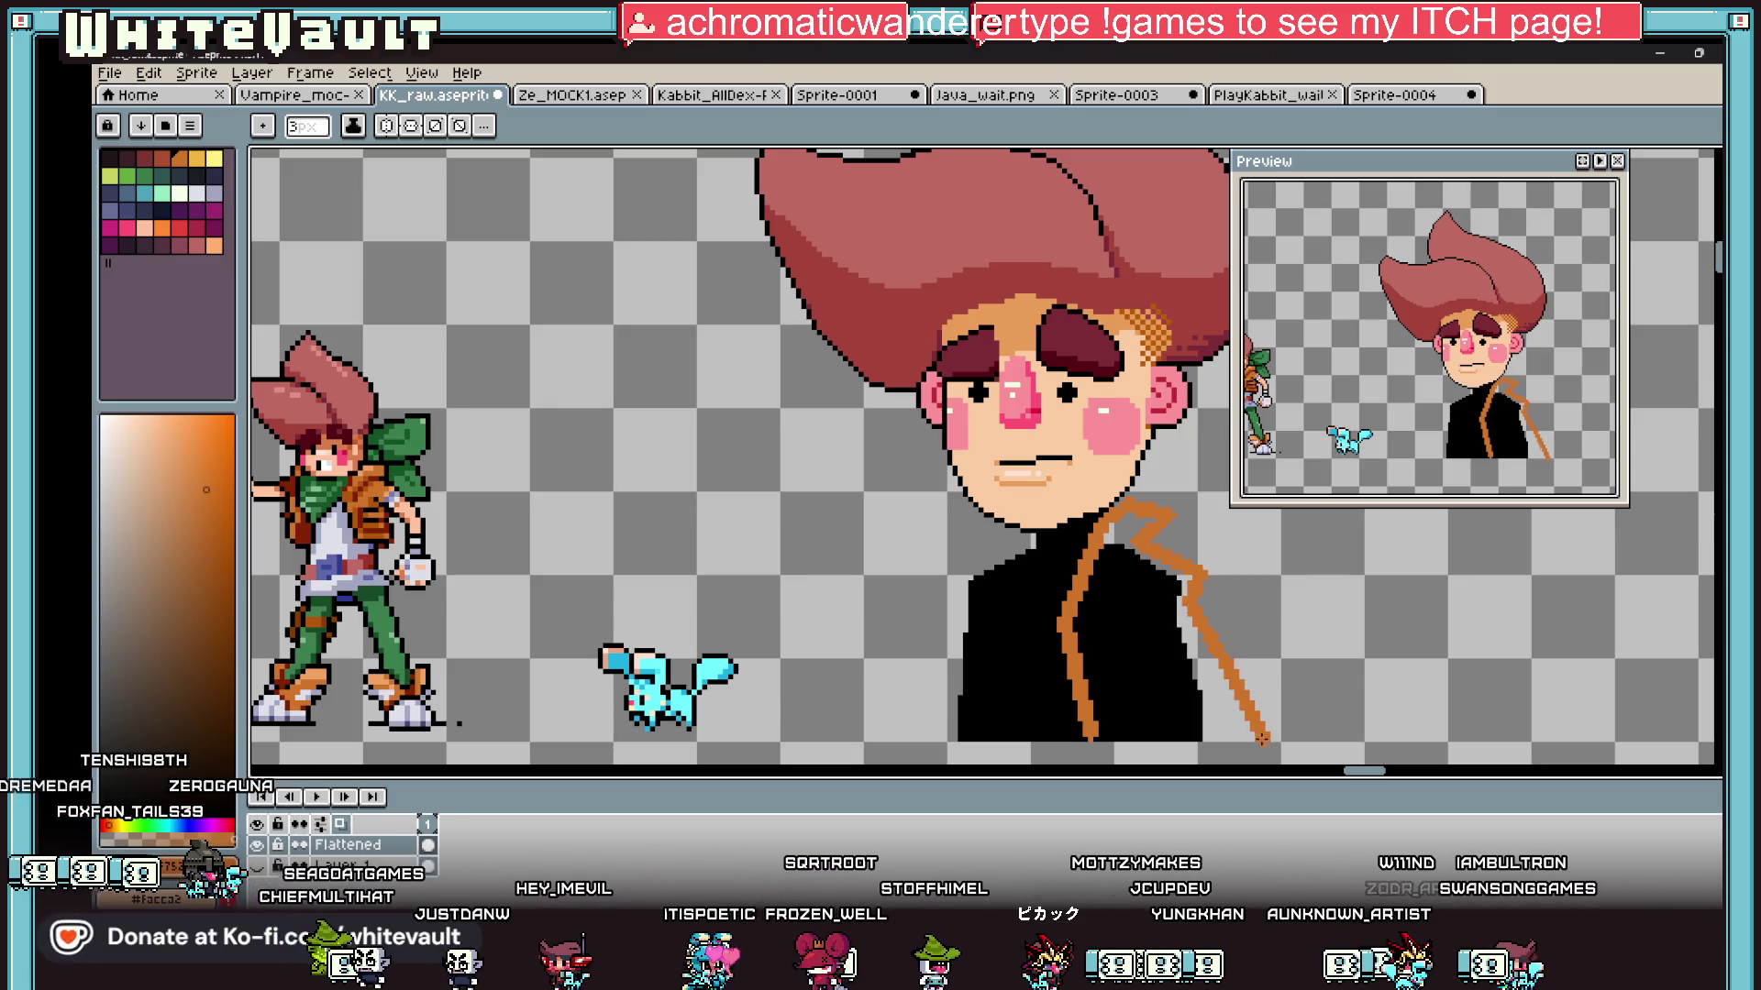
mouse_move(1144, 641)
left_mouse_down()
mouse_move(1188, 711)
mouse_move(1175, 721)
mouse_move(1248, 719)
left_mouse_up()
key("ctrl+z")
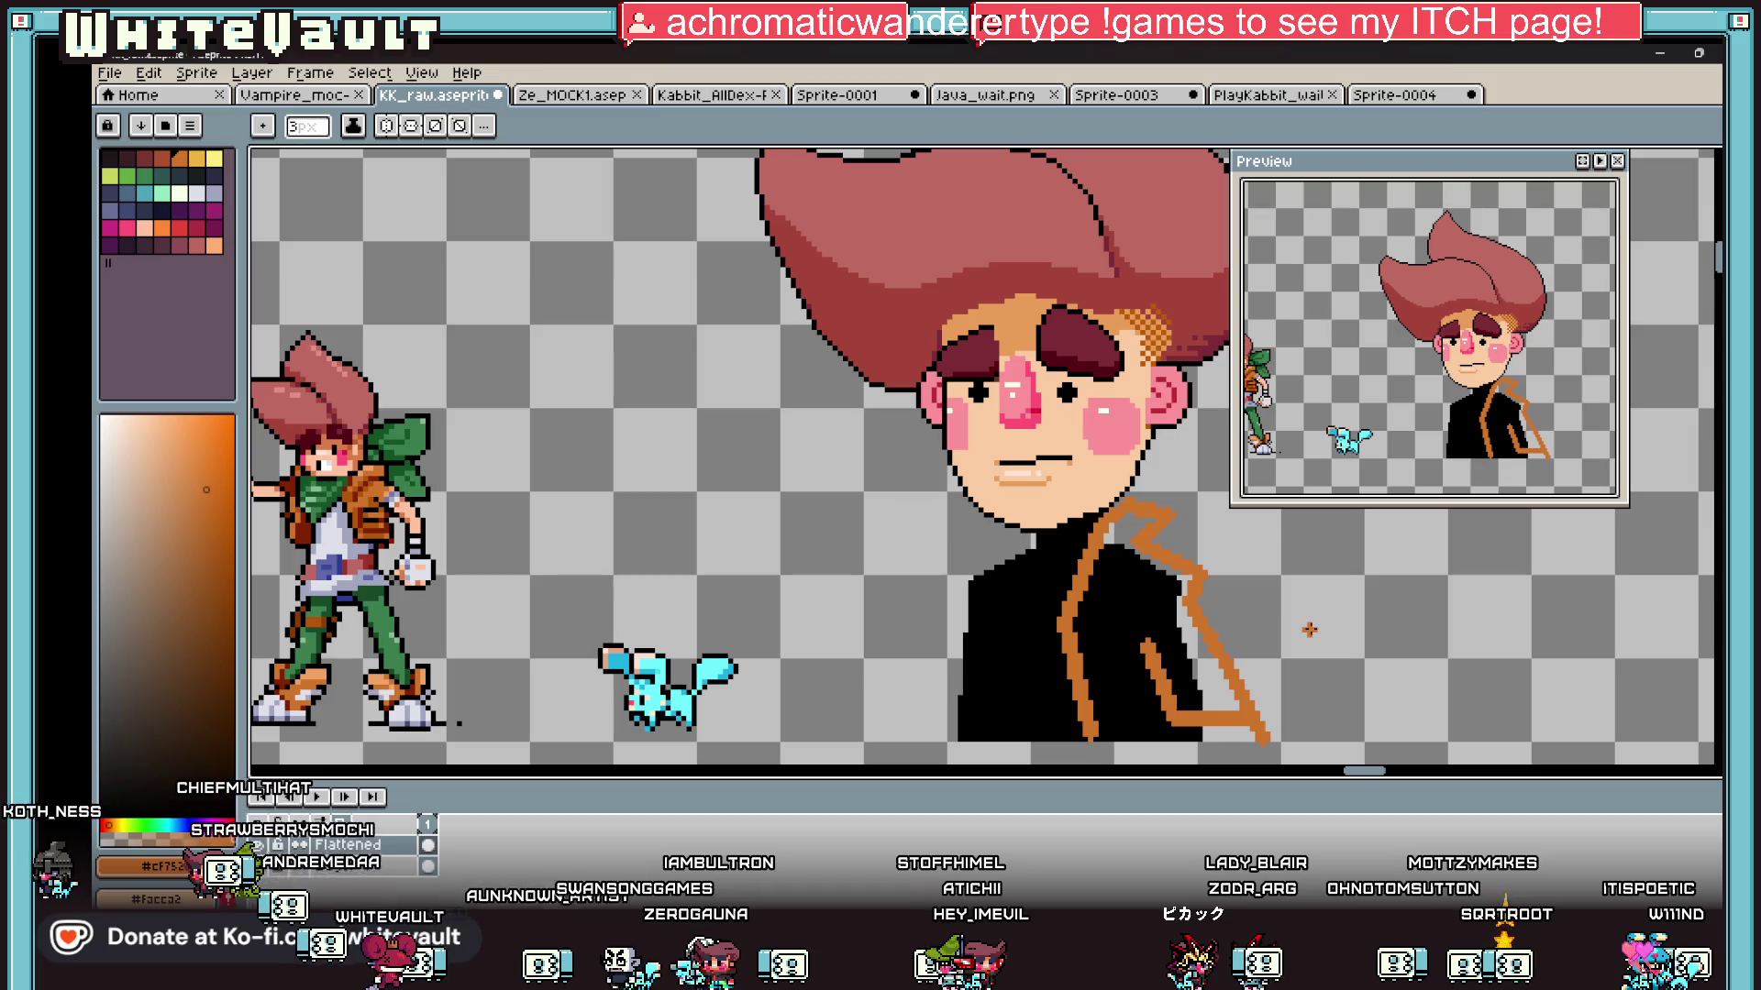
Step: Fill the lapel gap and the narrow grey strips inside the coat with orange
scroll(1308, 630, "down", 2)
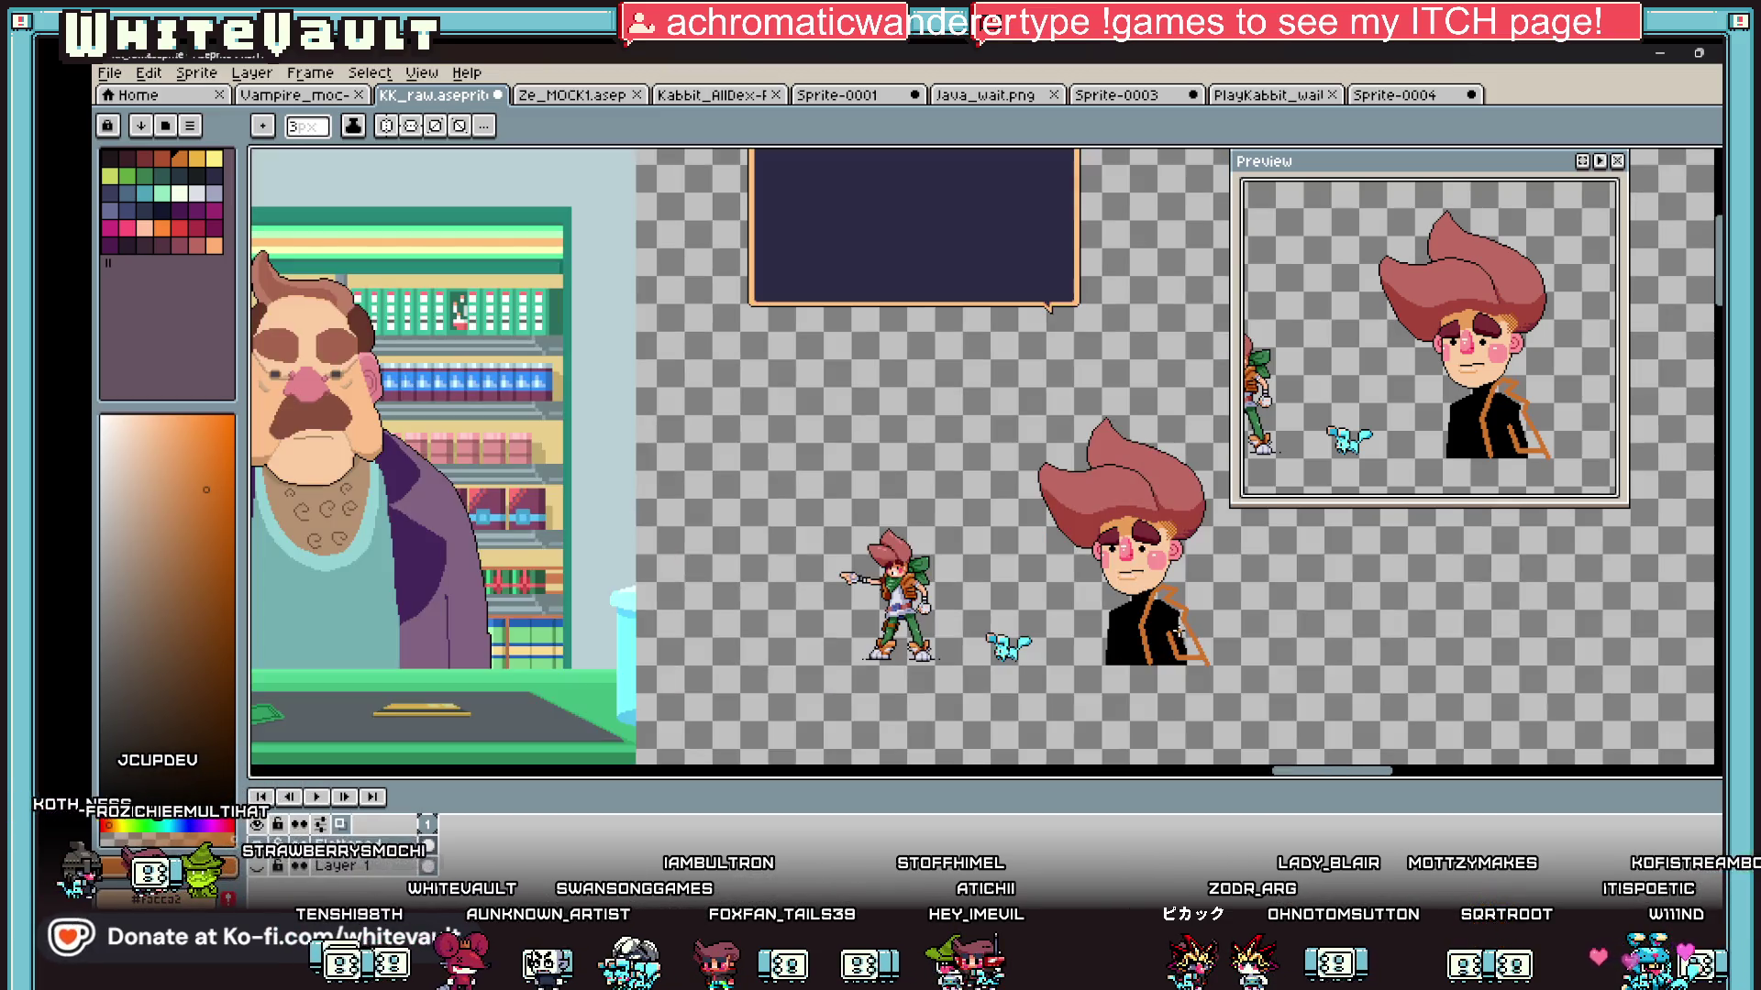
scroll(1187, 536, "up", 5)
key("alt")
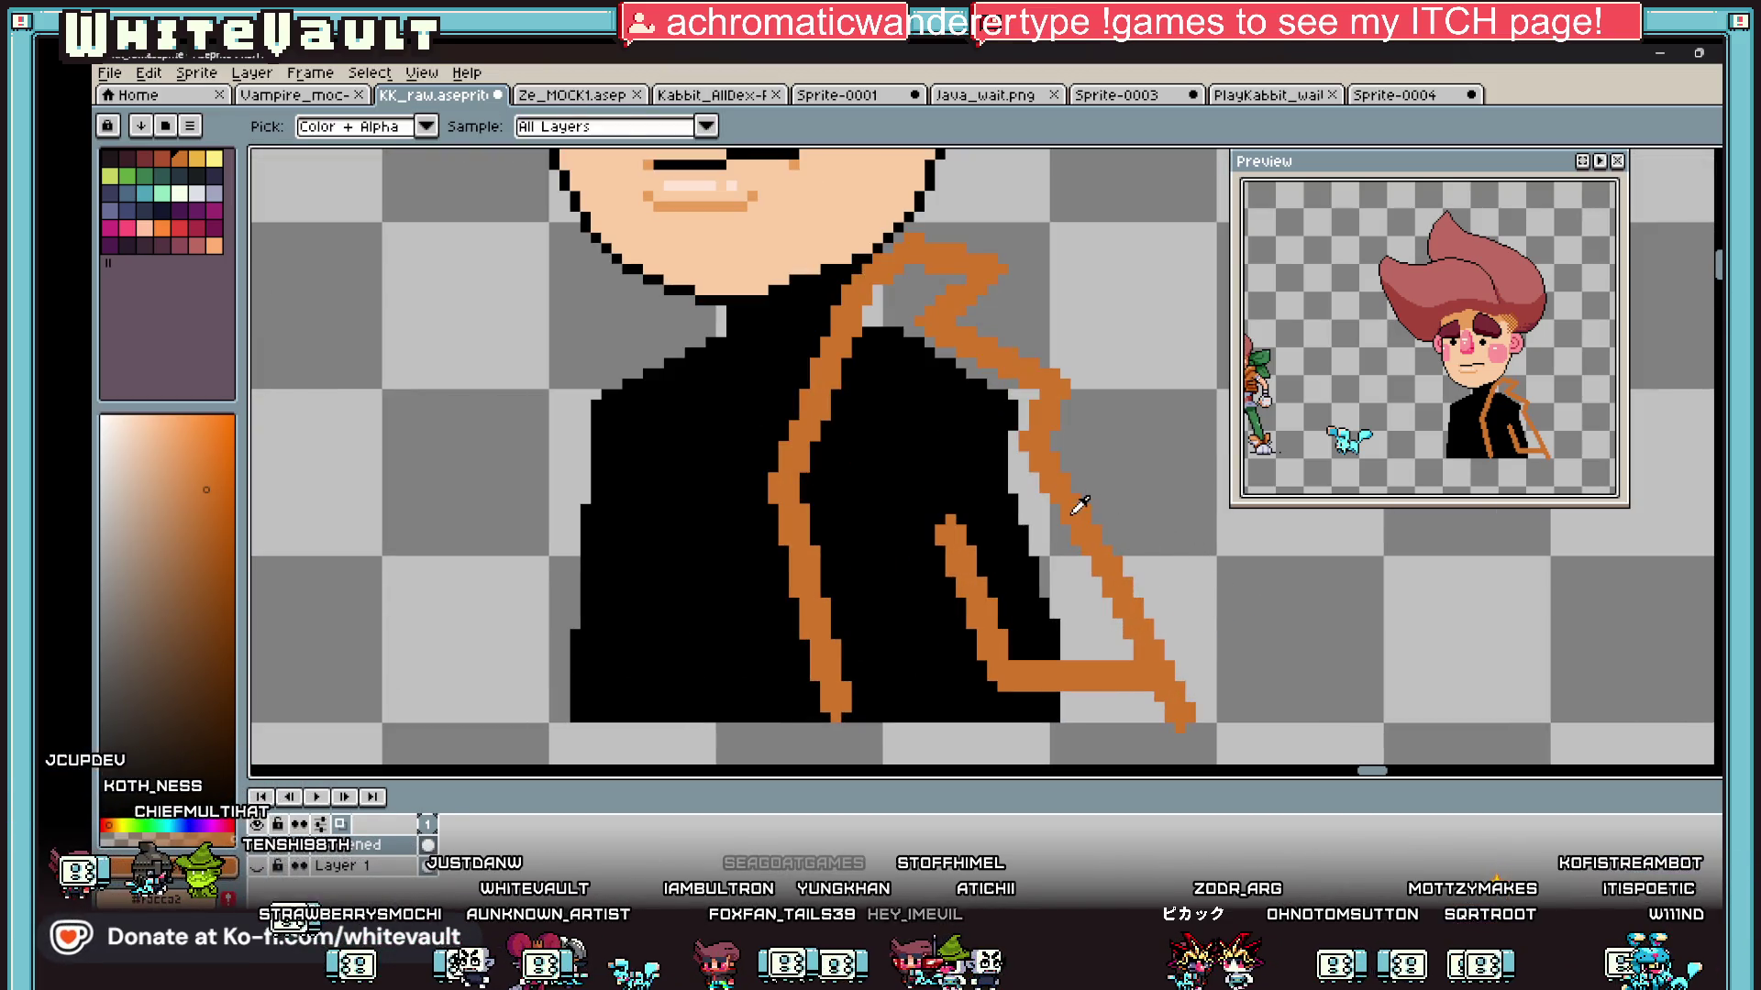
left_click(1078, 510)
left_click(1008, 378)
left_click(871, 306)
key("b")
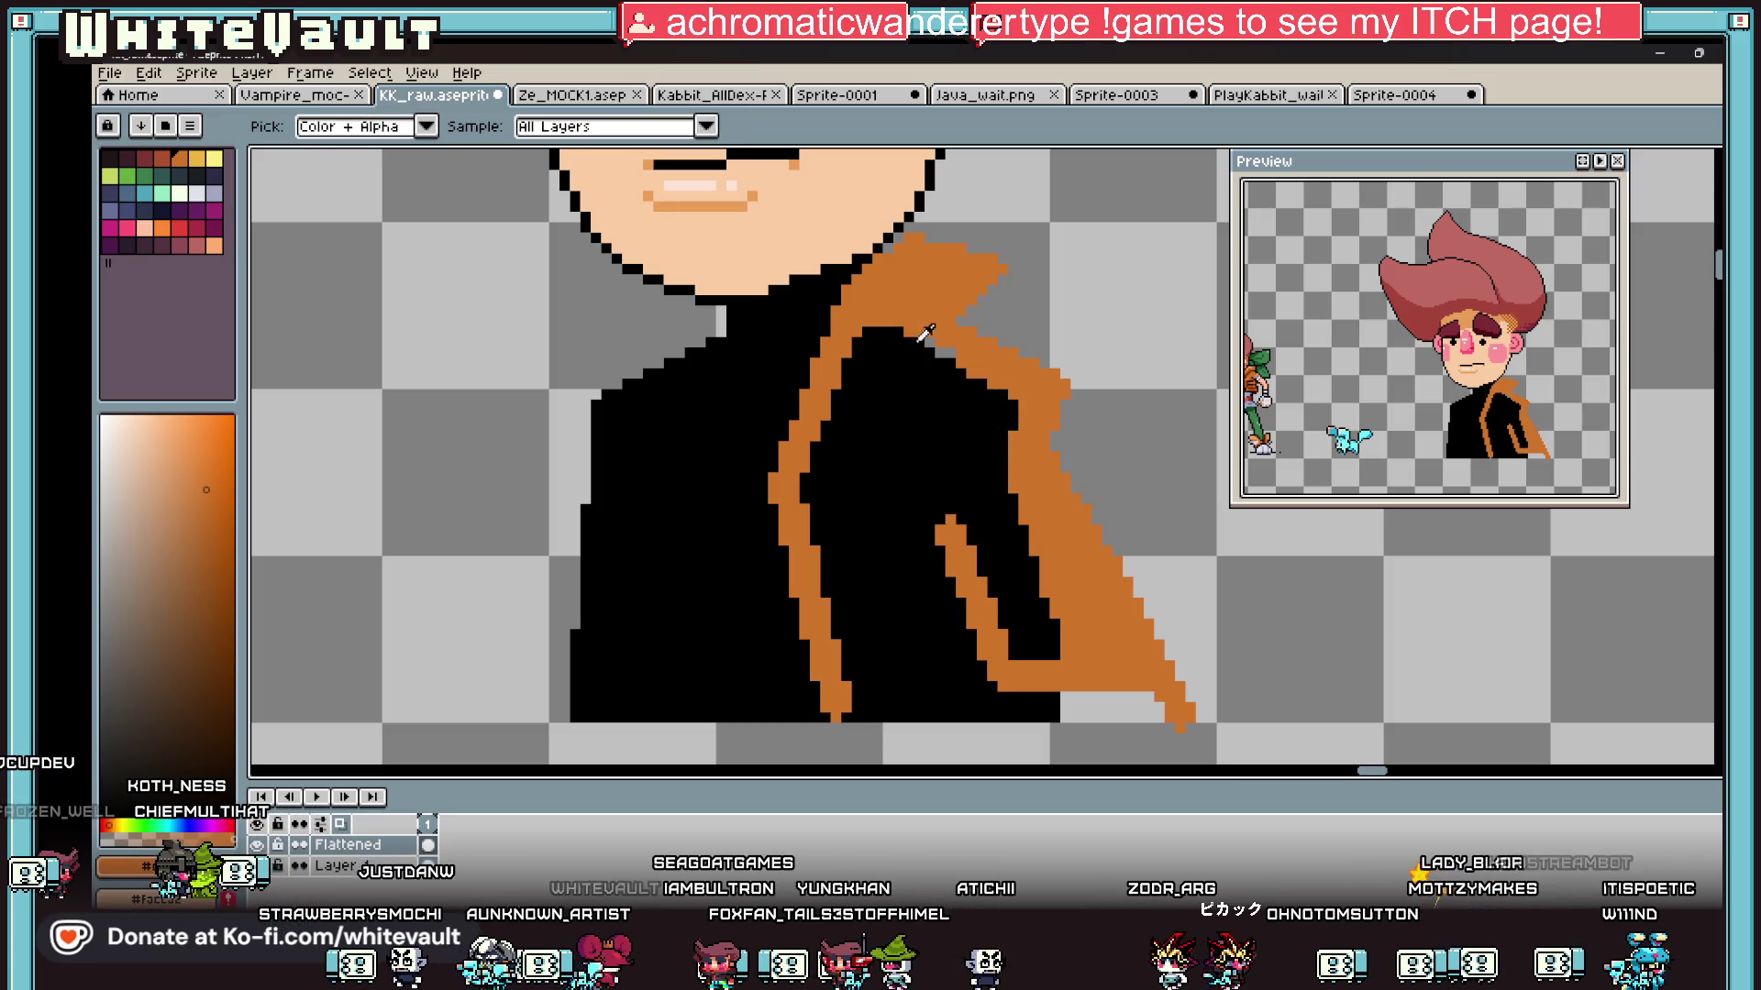
Step: With a 1px brush, extend the orange sleeve line down from the curl's tip
scroll(944, 348, "up", 3)
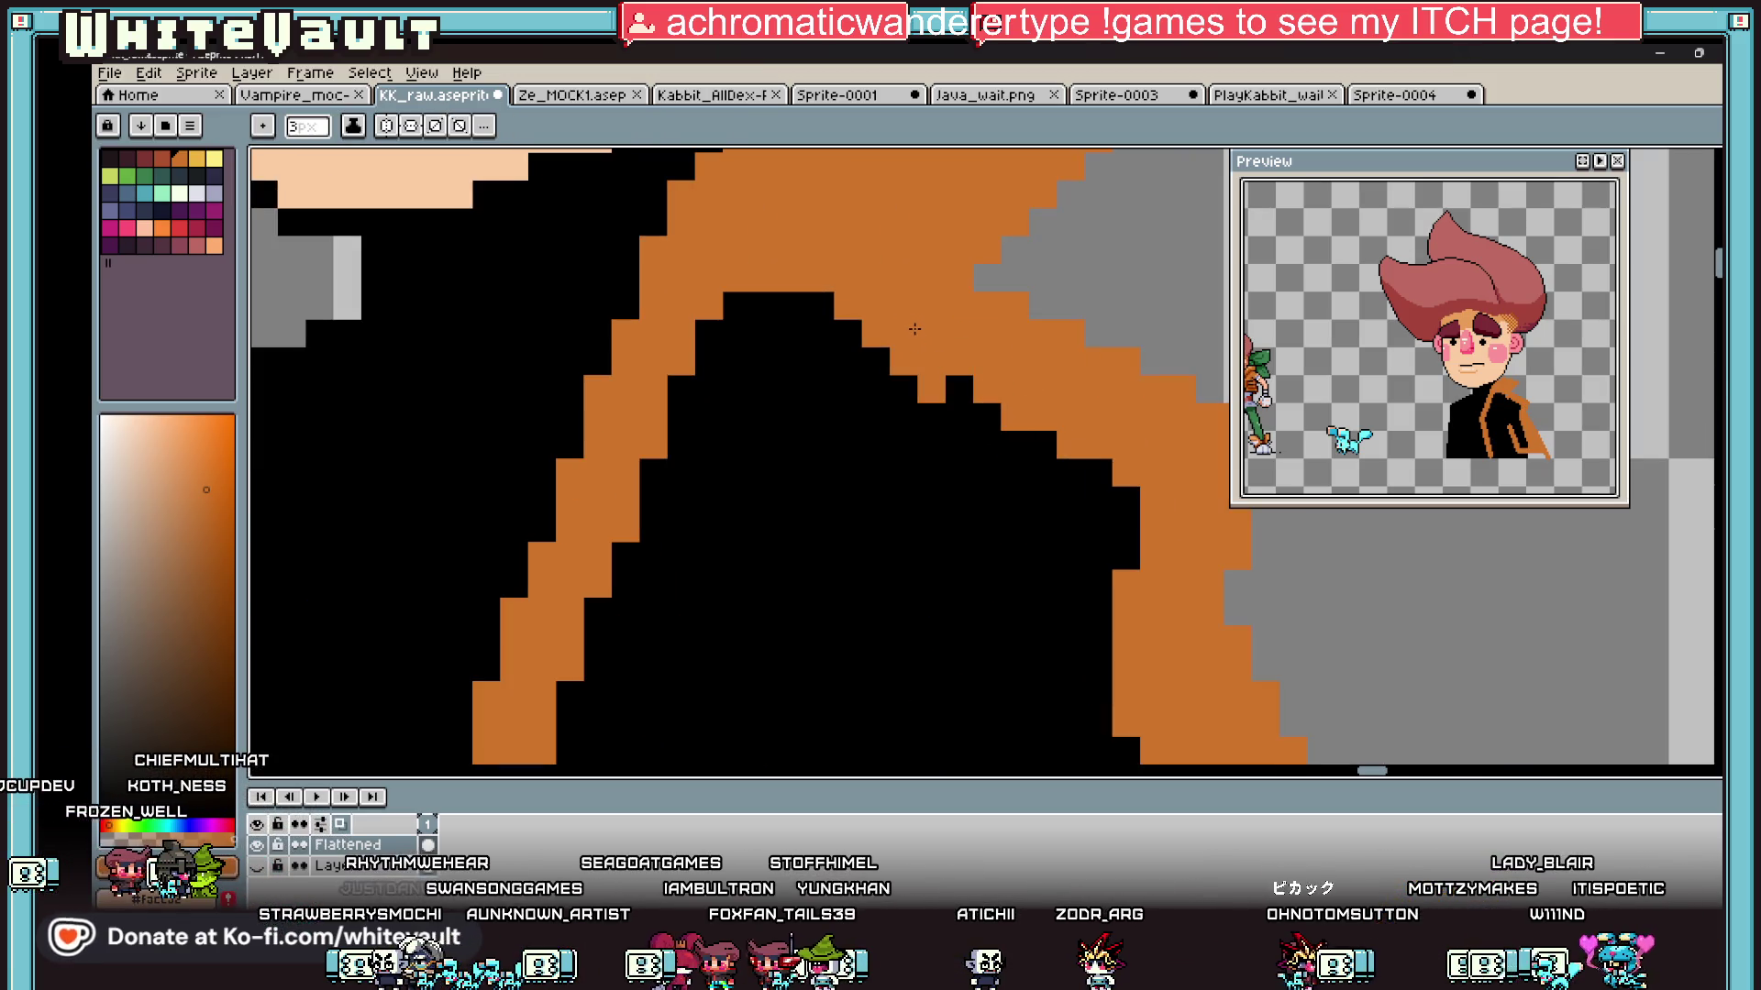
scroll(876, 335, "down", 1)
scroll(917, 550, "down", 1)
scroll(996, 587, "up", 1)
left_click(996, 614, "alt")
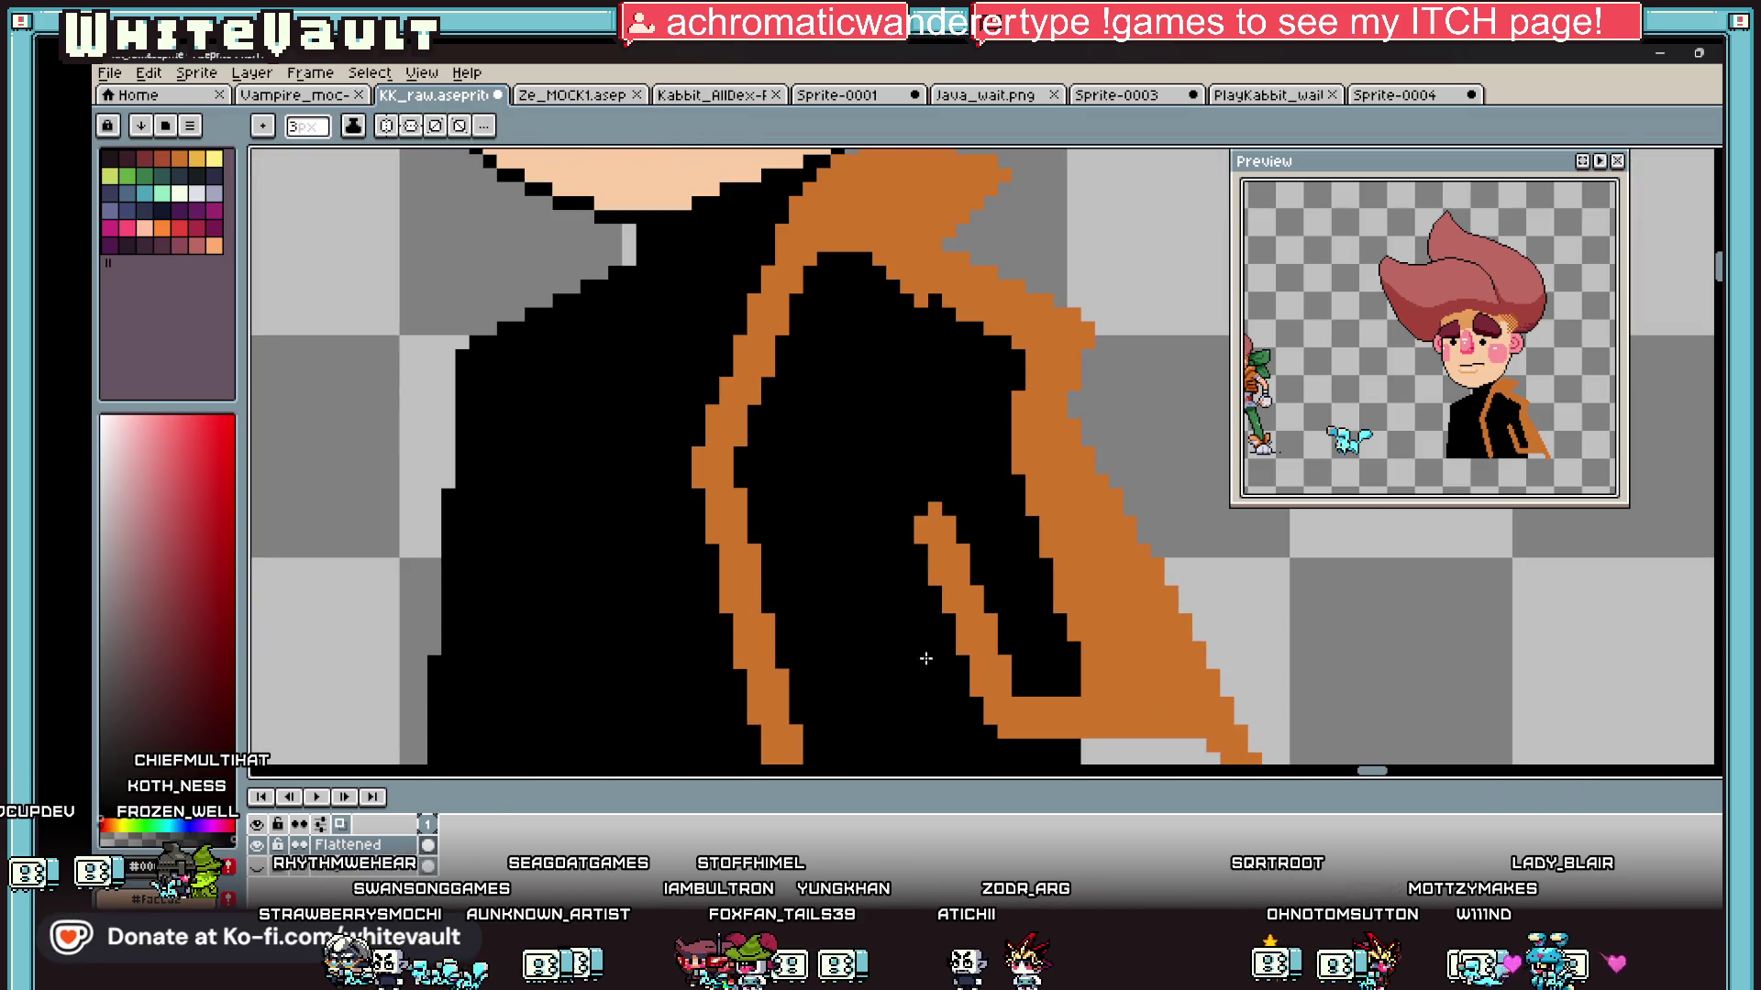
key("minus")
key("minus")
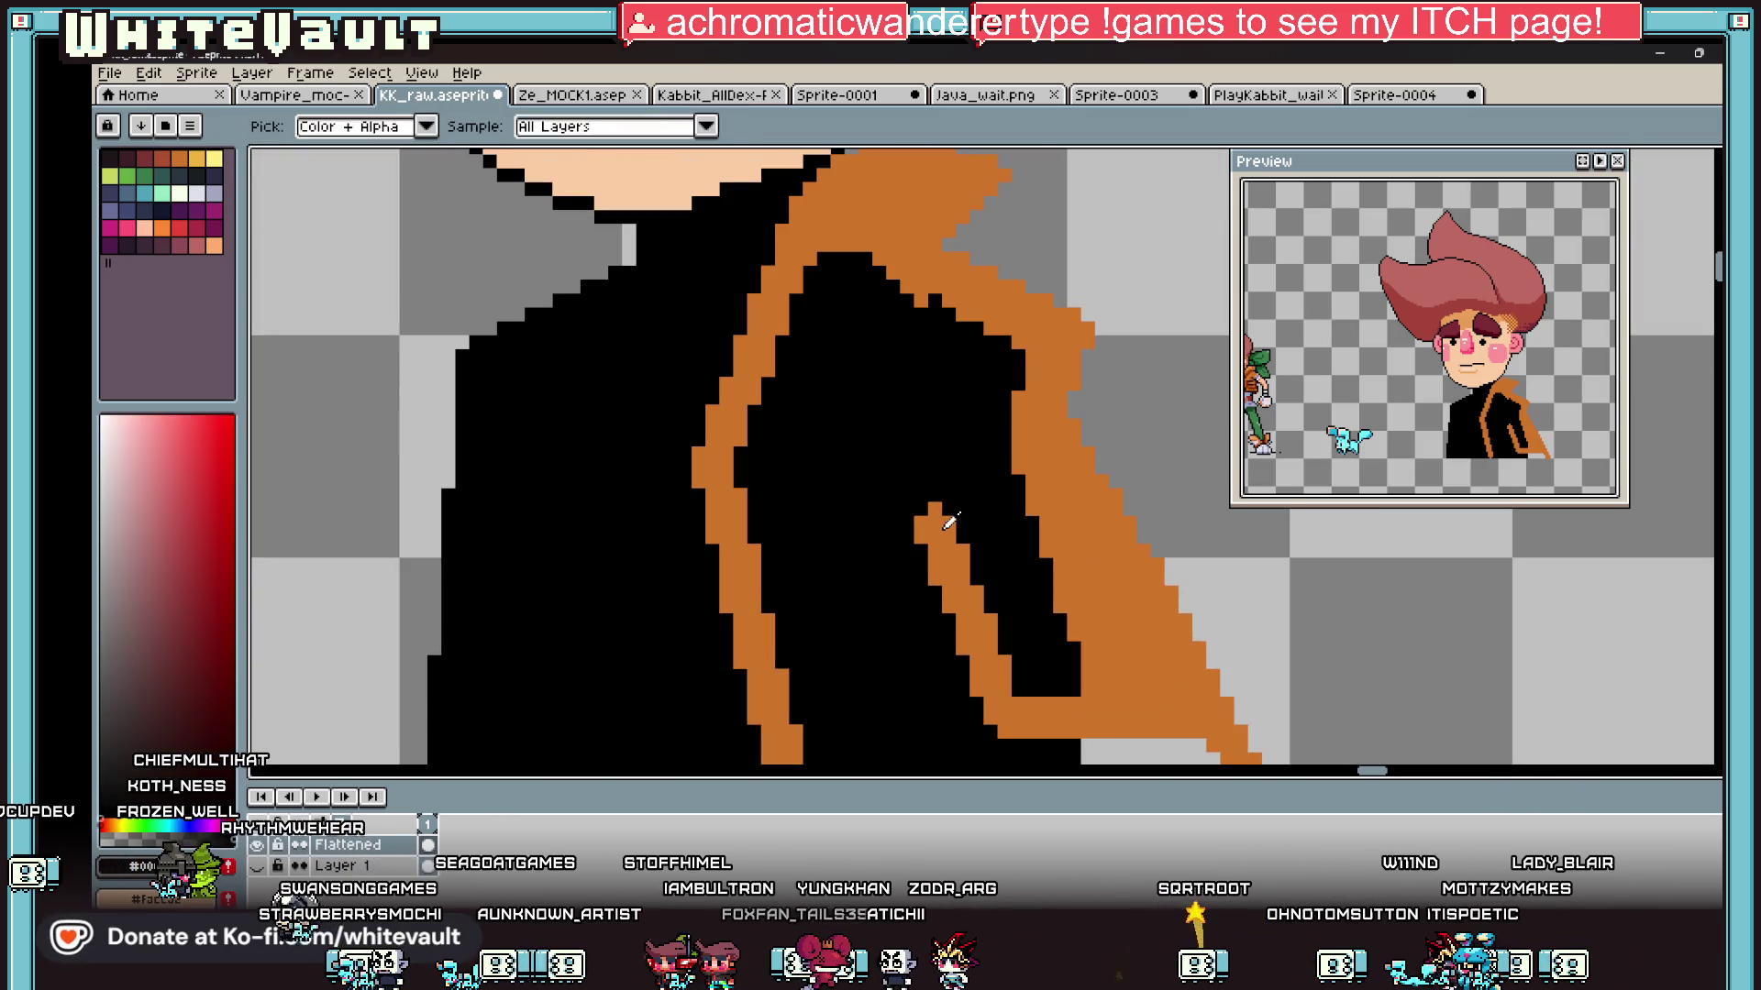
left_click(940, 522, "alt")
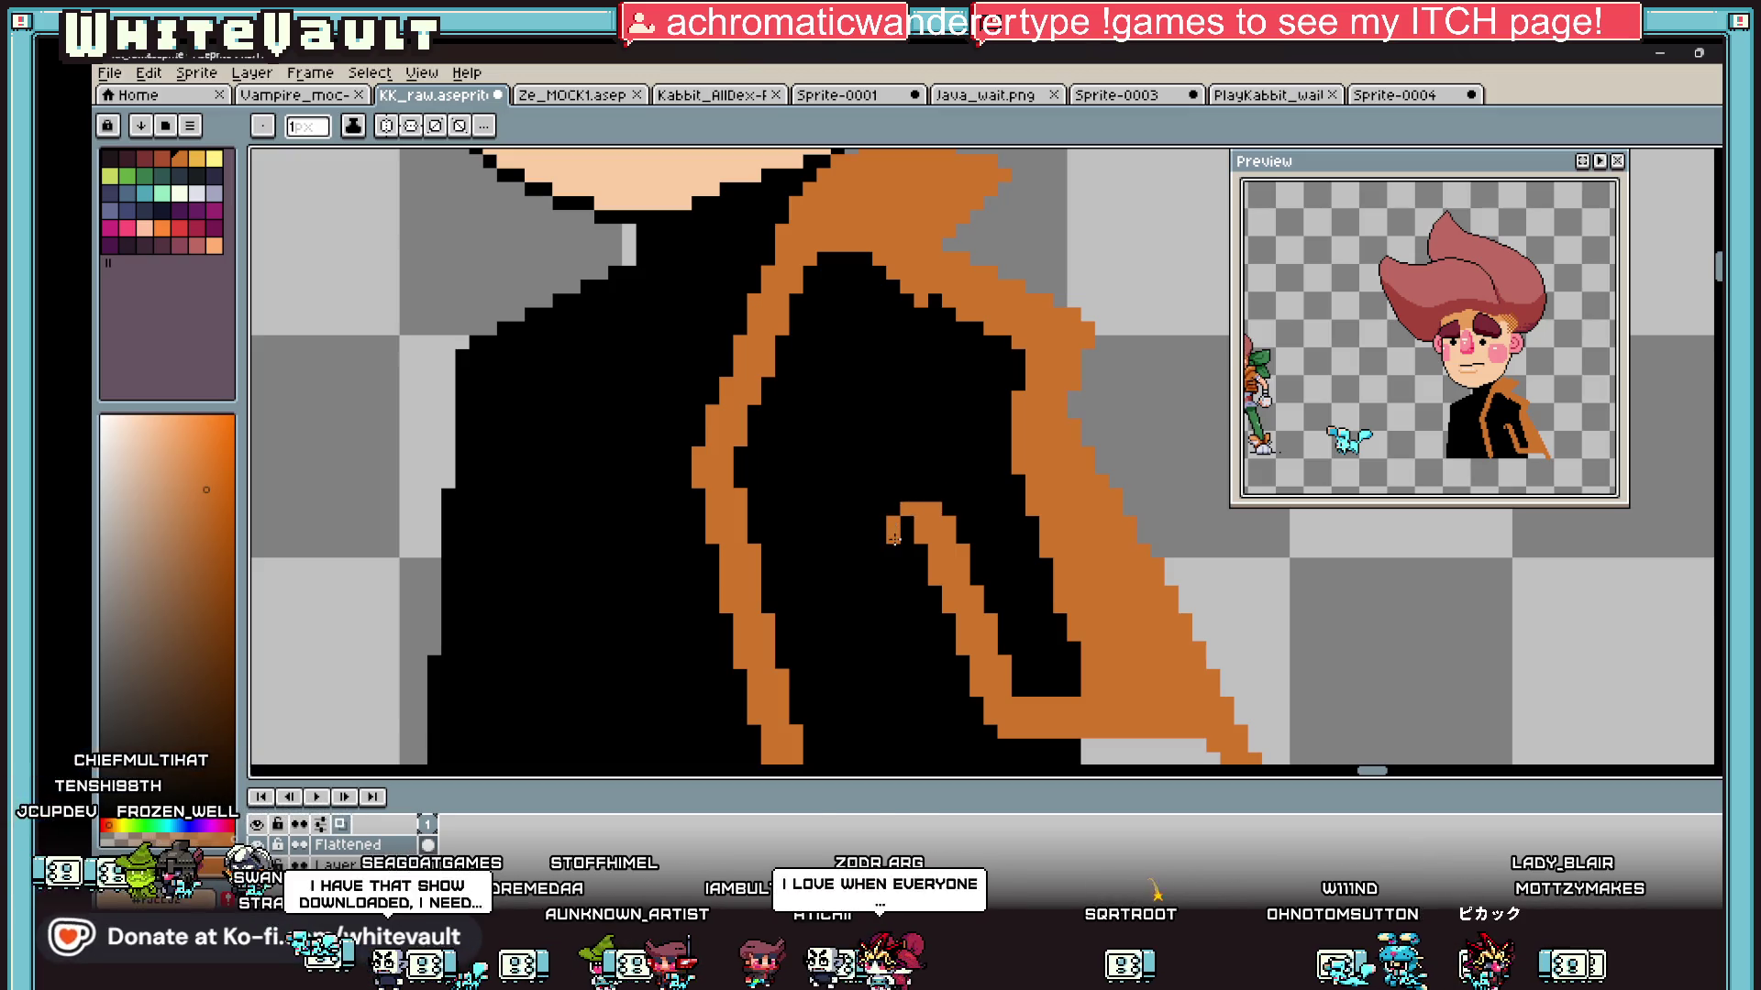
left_click_drag(899, 551, 921, 609)
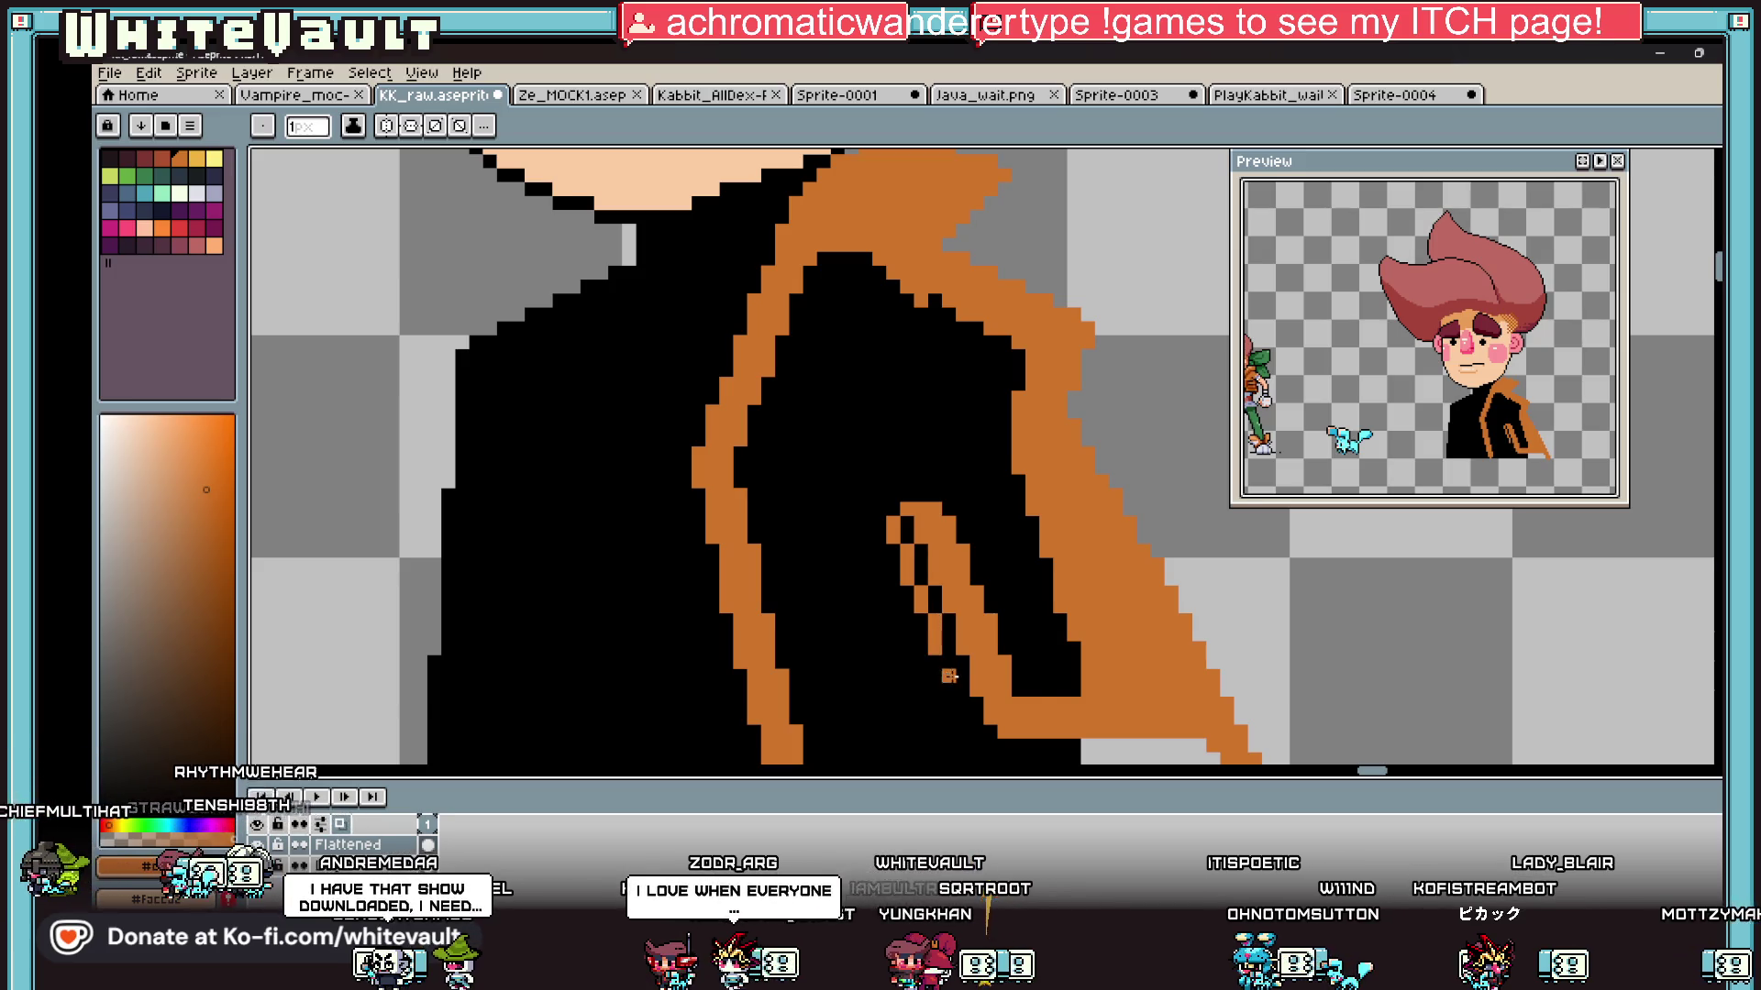
Step: Draw a diagonal orange line at the coat's bottom and bucket-fill the coat body orange
scroll(949, 676, "up", 1)
scroll(944, 661, "up", 1)
left_click_drag(945, 300, 1055, 478)
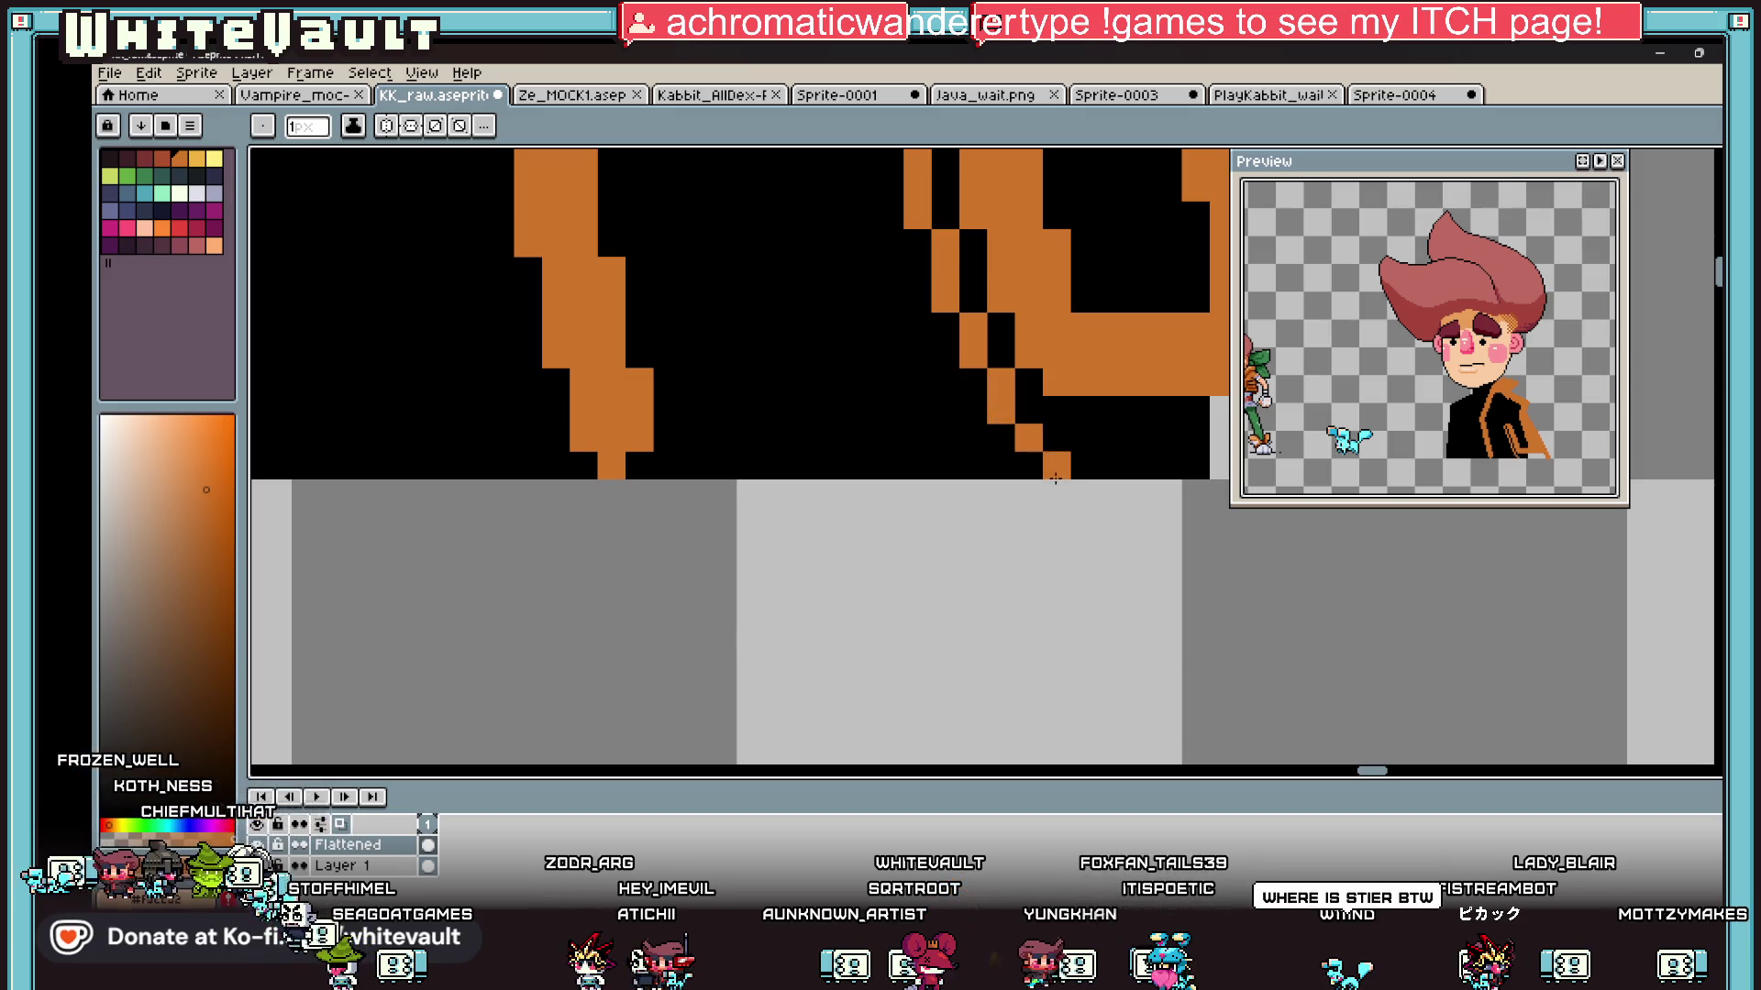
scroll(894, 380, "down", 3)
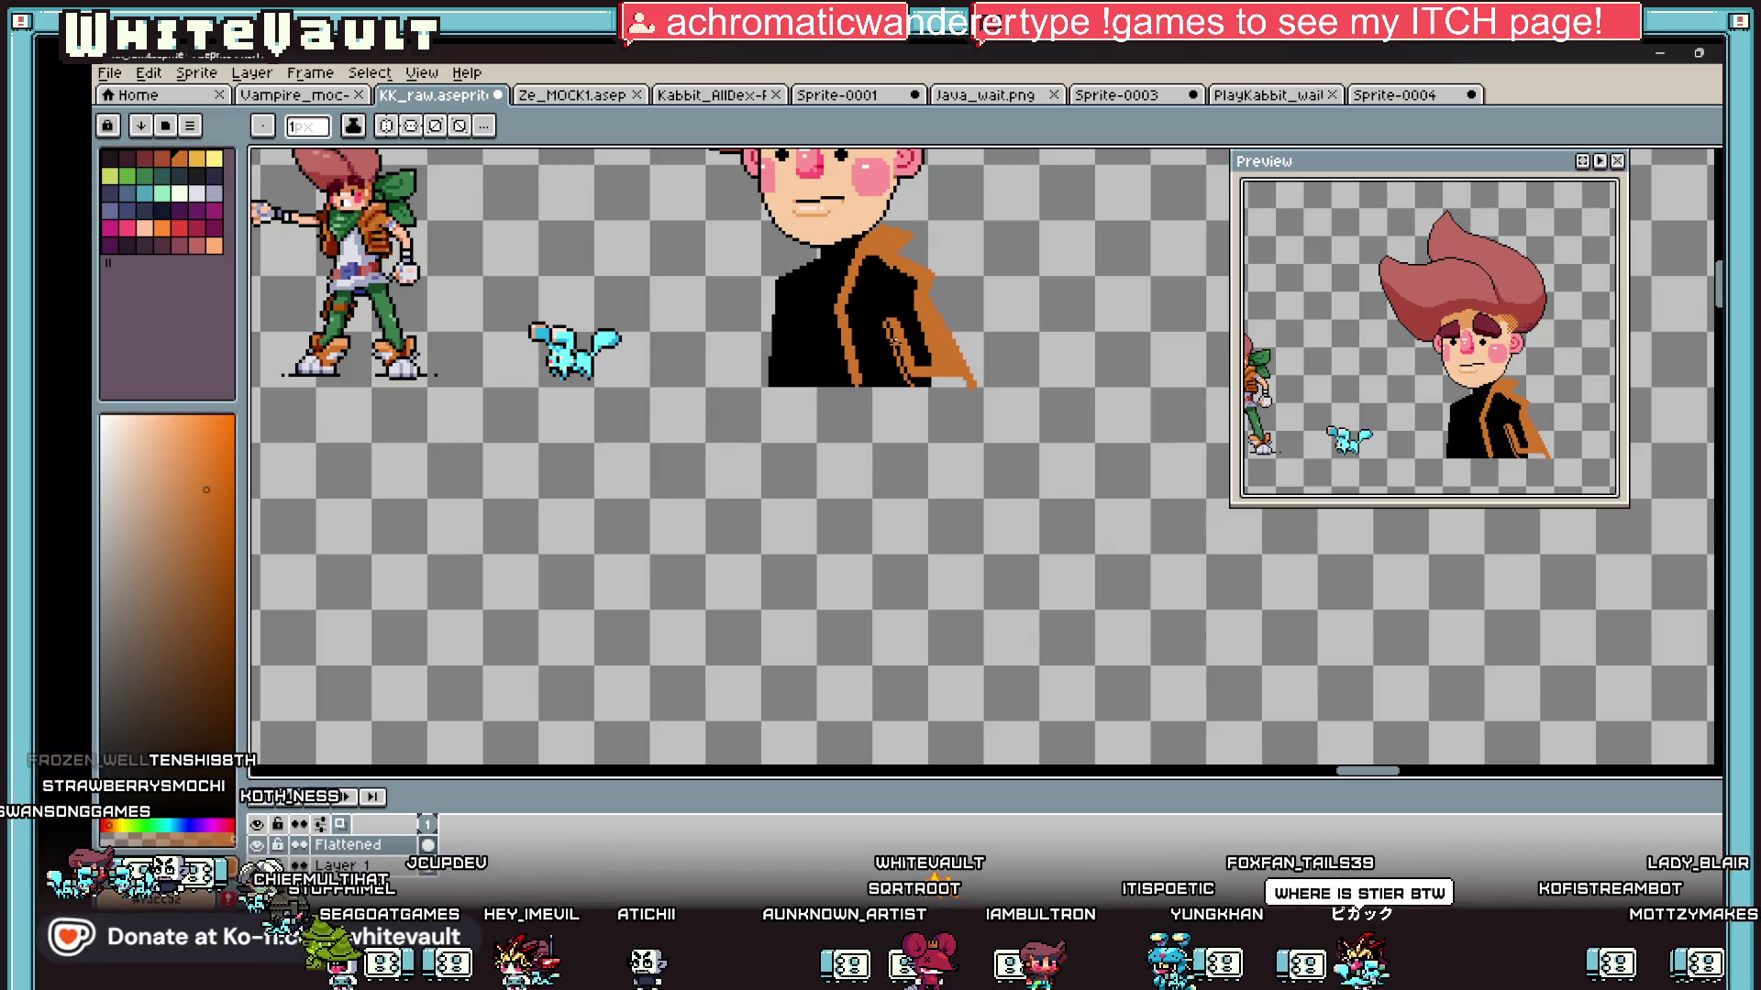
scroll(880, 292, "up", 2)
key("b")
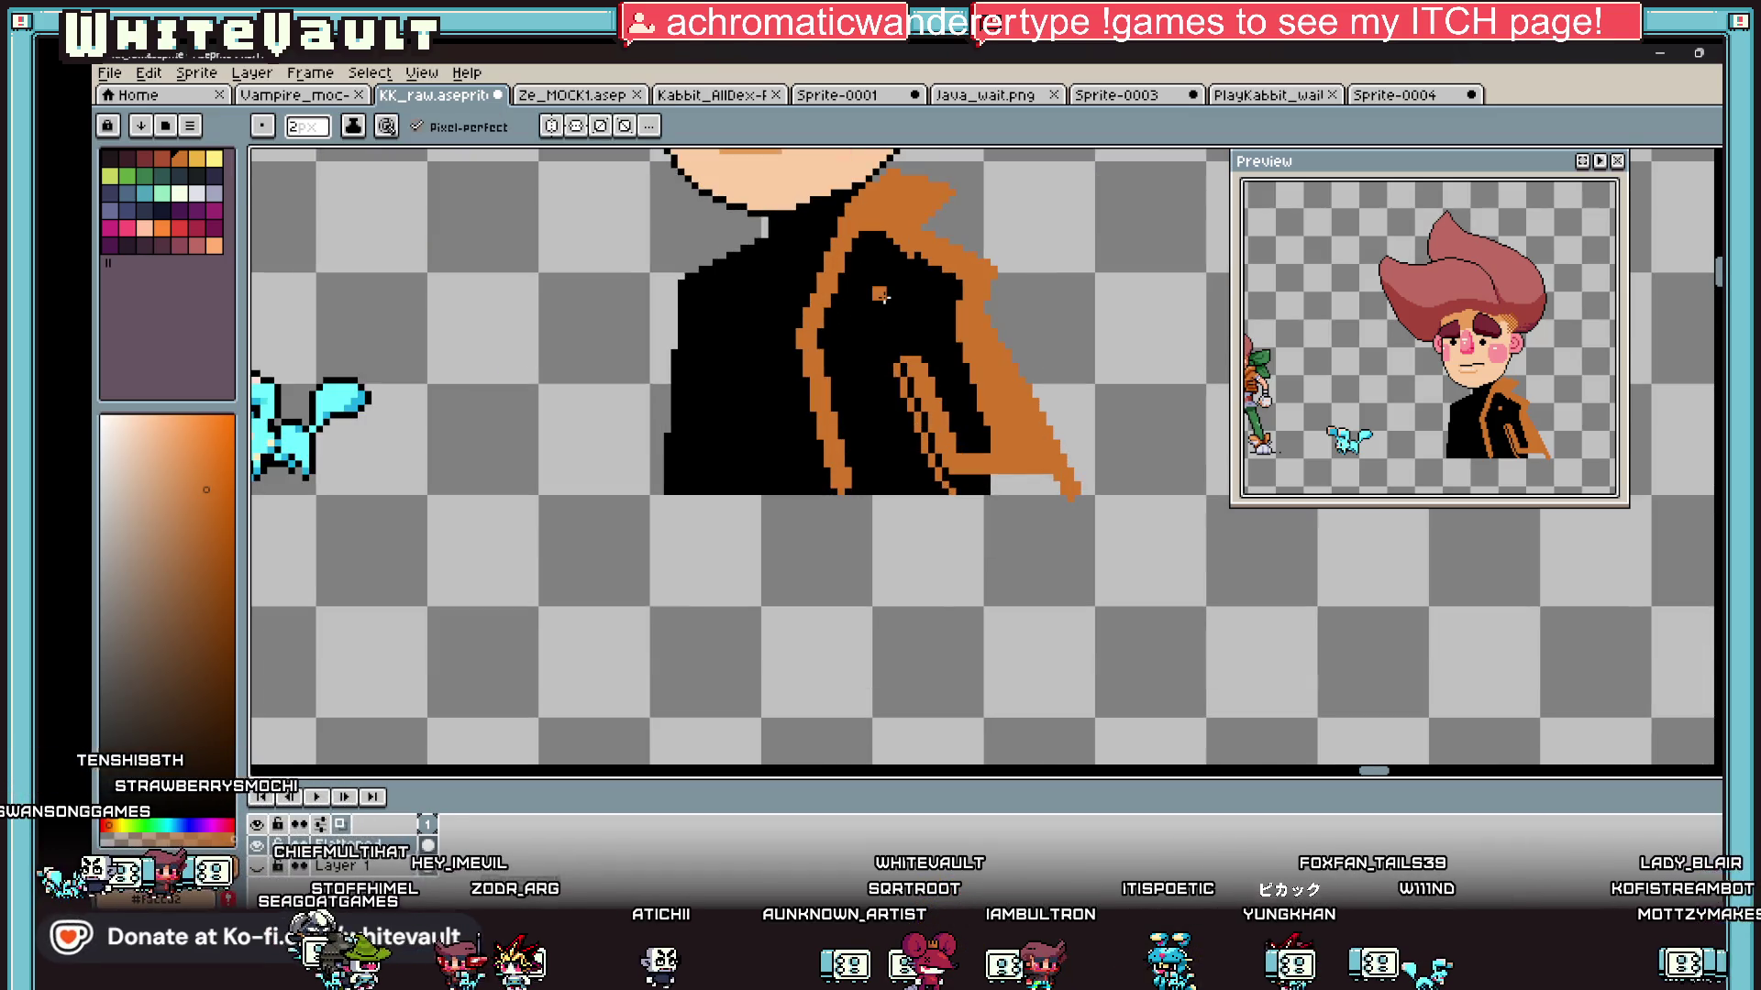
key("g")
left_click(927, 311)
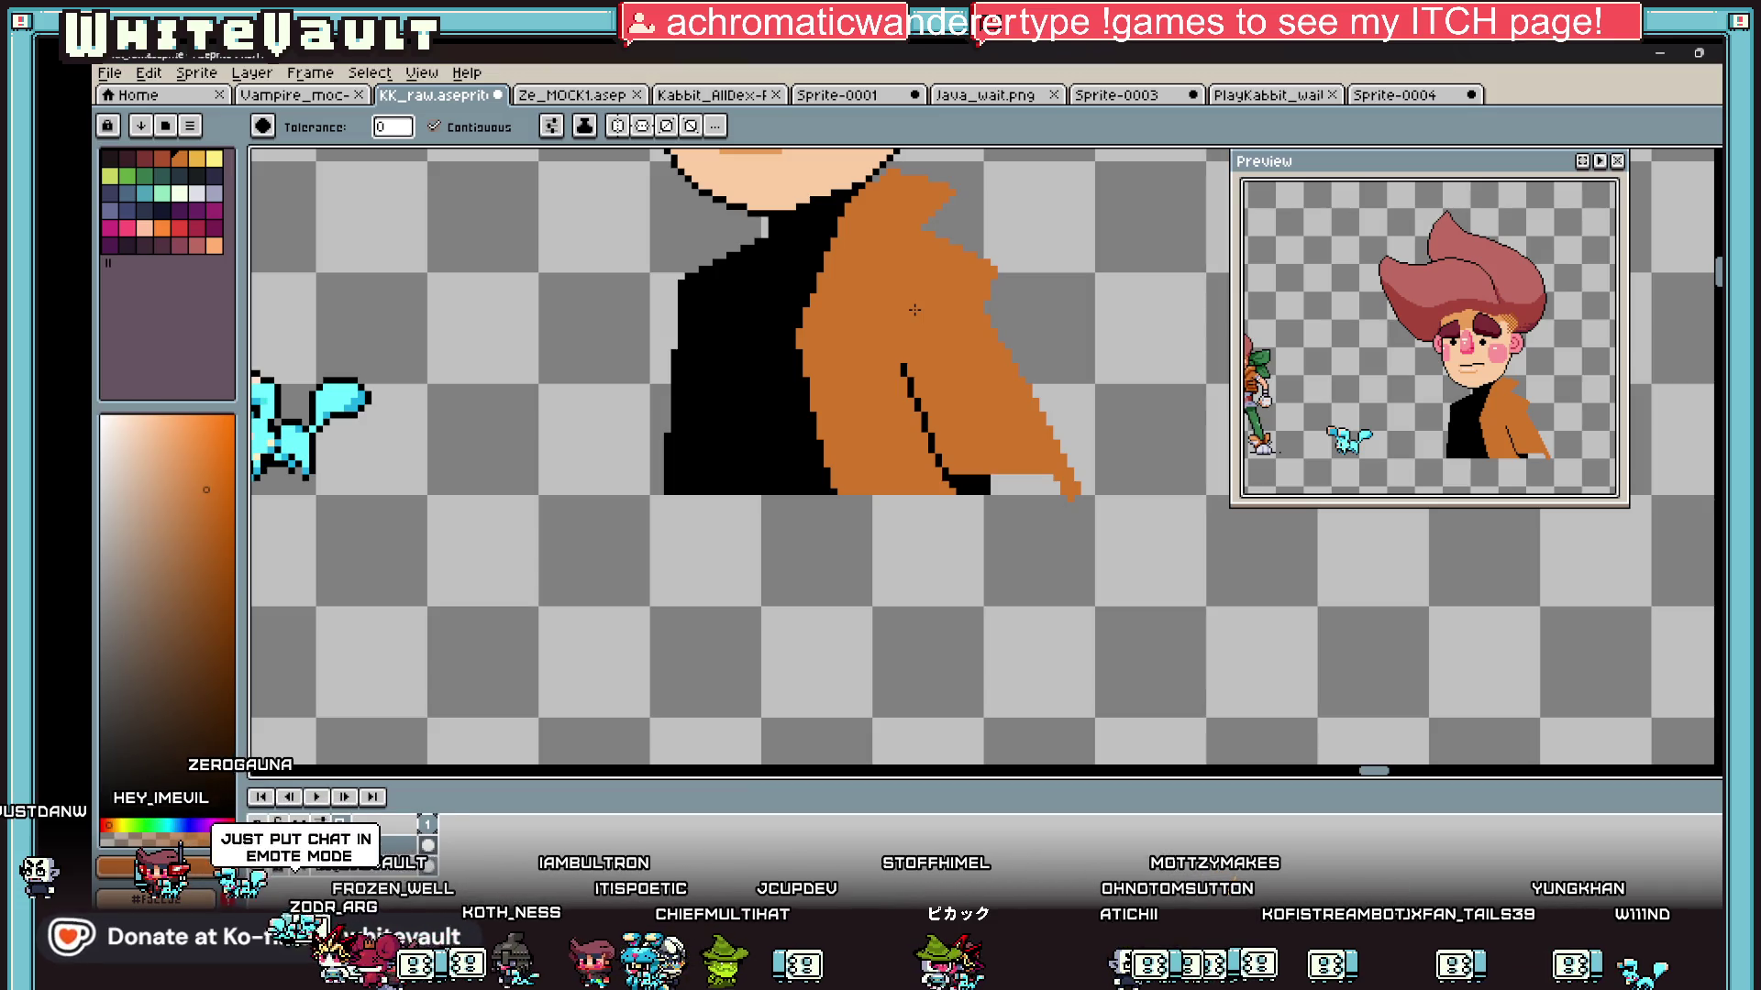
Step: Draw a black stair-step outline along the orange collar's top edge, plus a short fold pixel
scroll(989, 272, "down", 3)
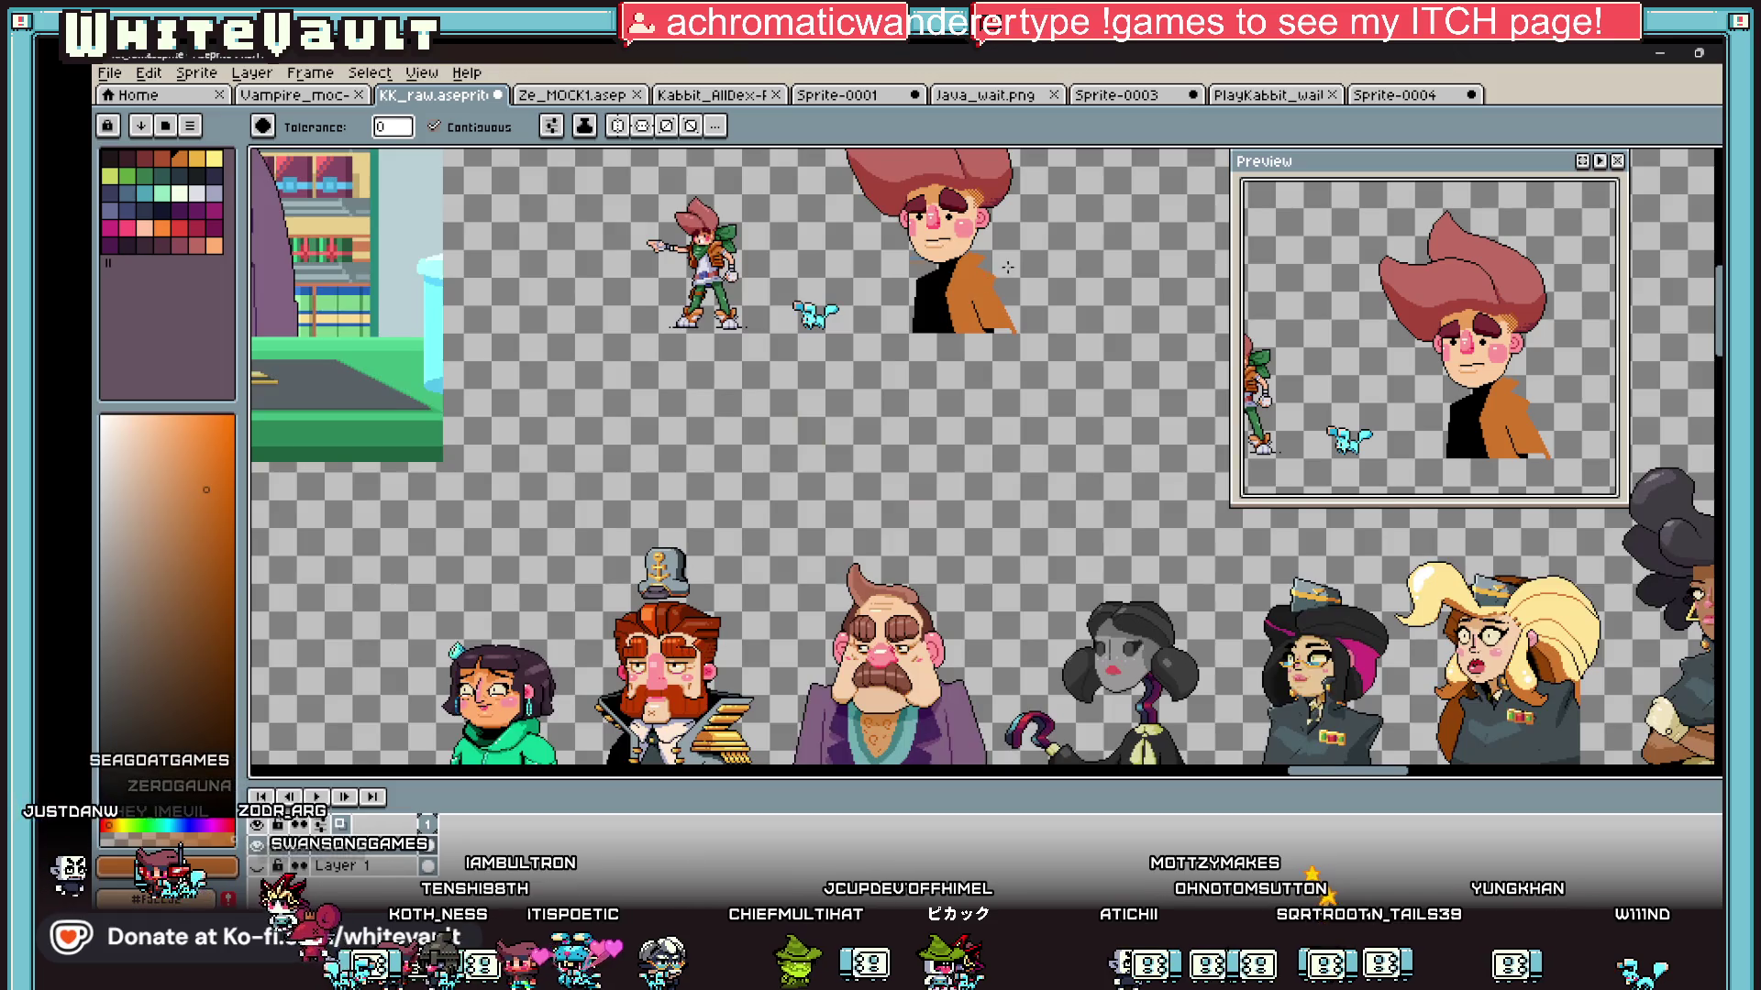
scroll(987, 250, "up", 4)
key("i")
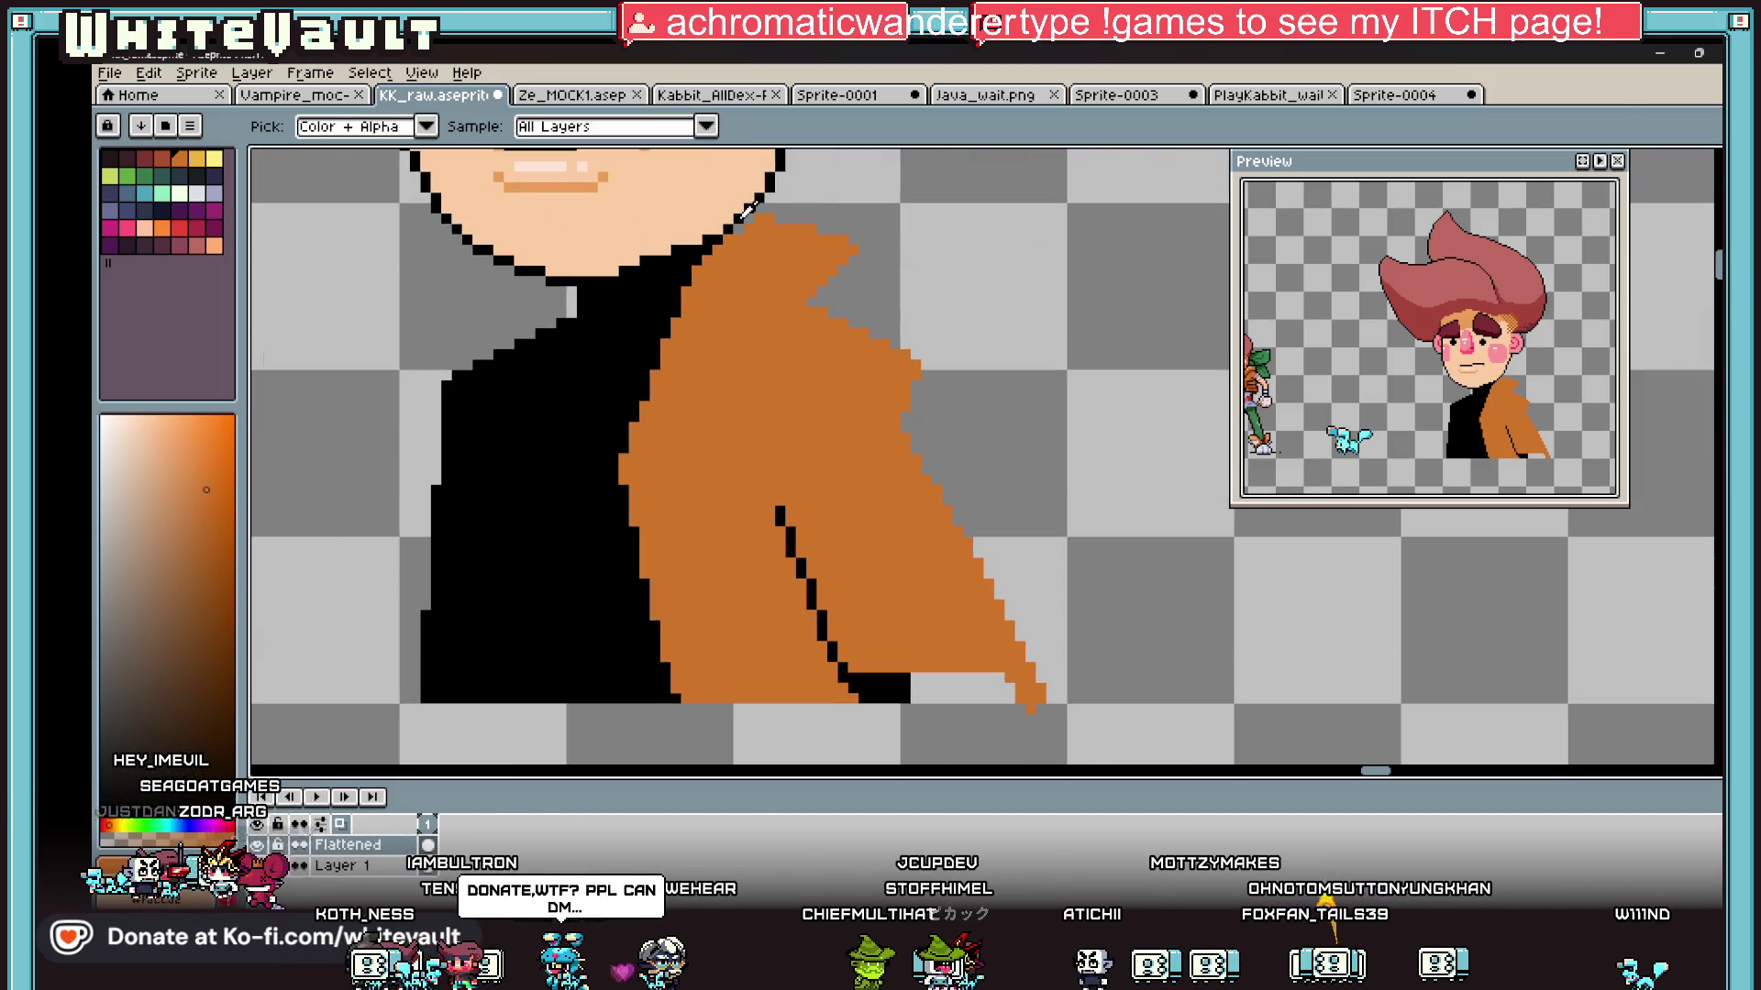
left_click(739, 221, "alt")
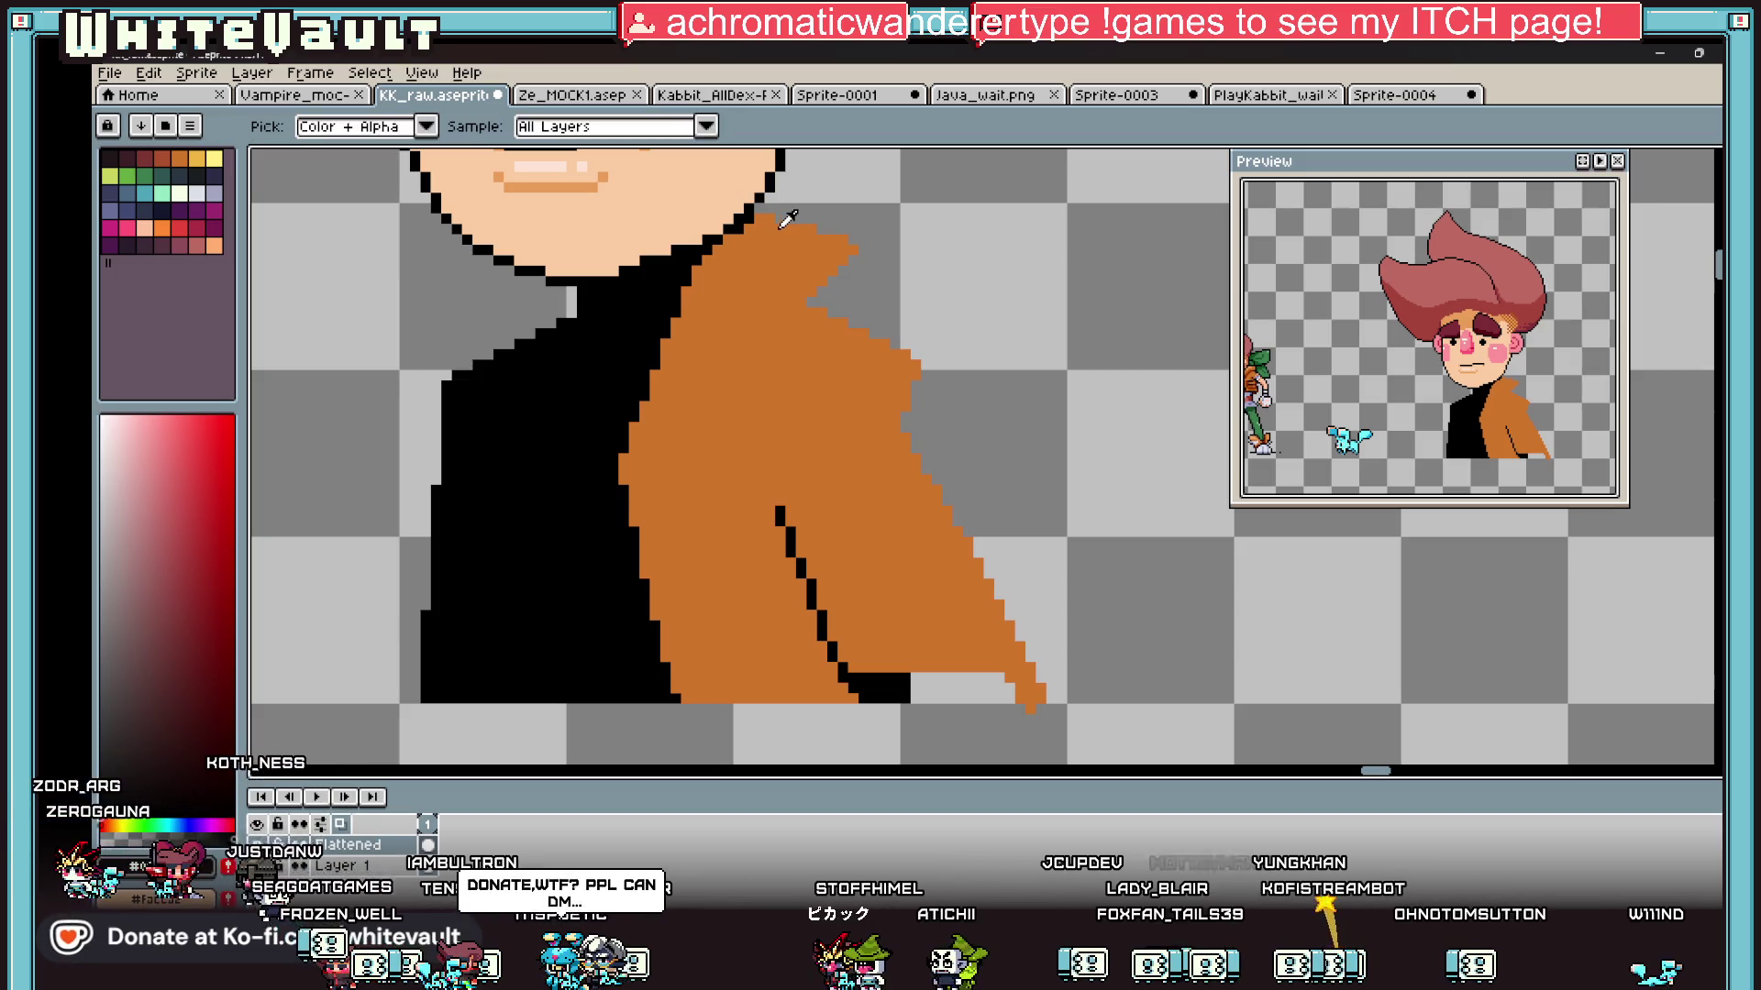
left_click(785, 212, "alt")
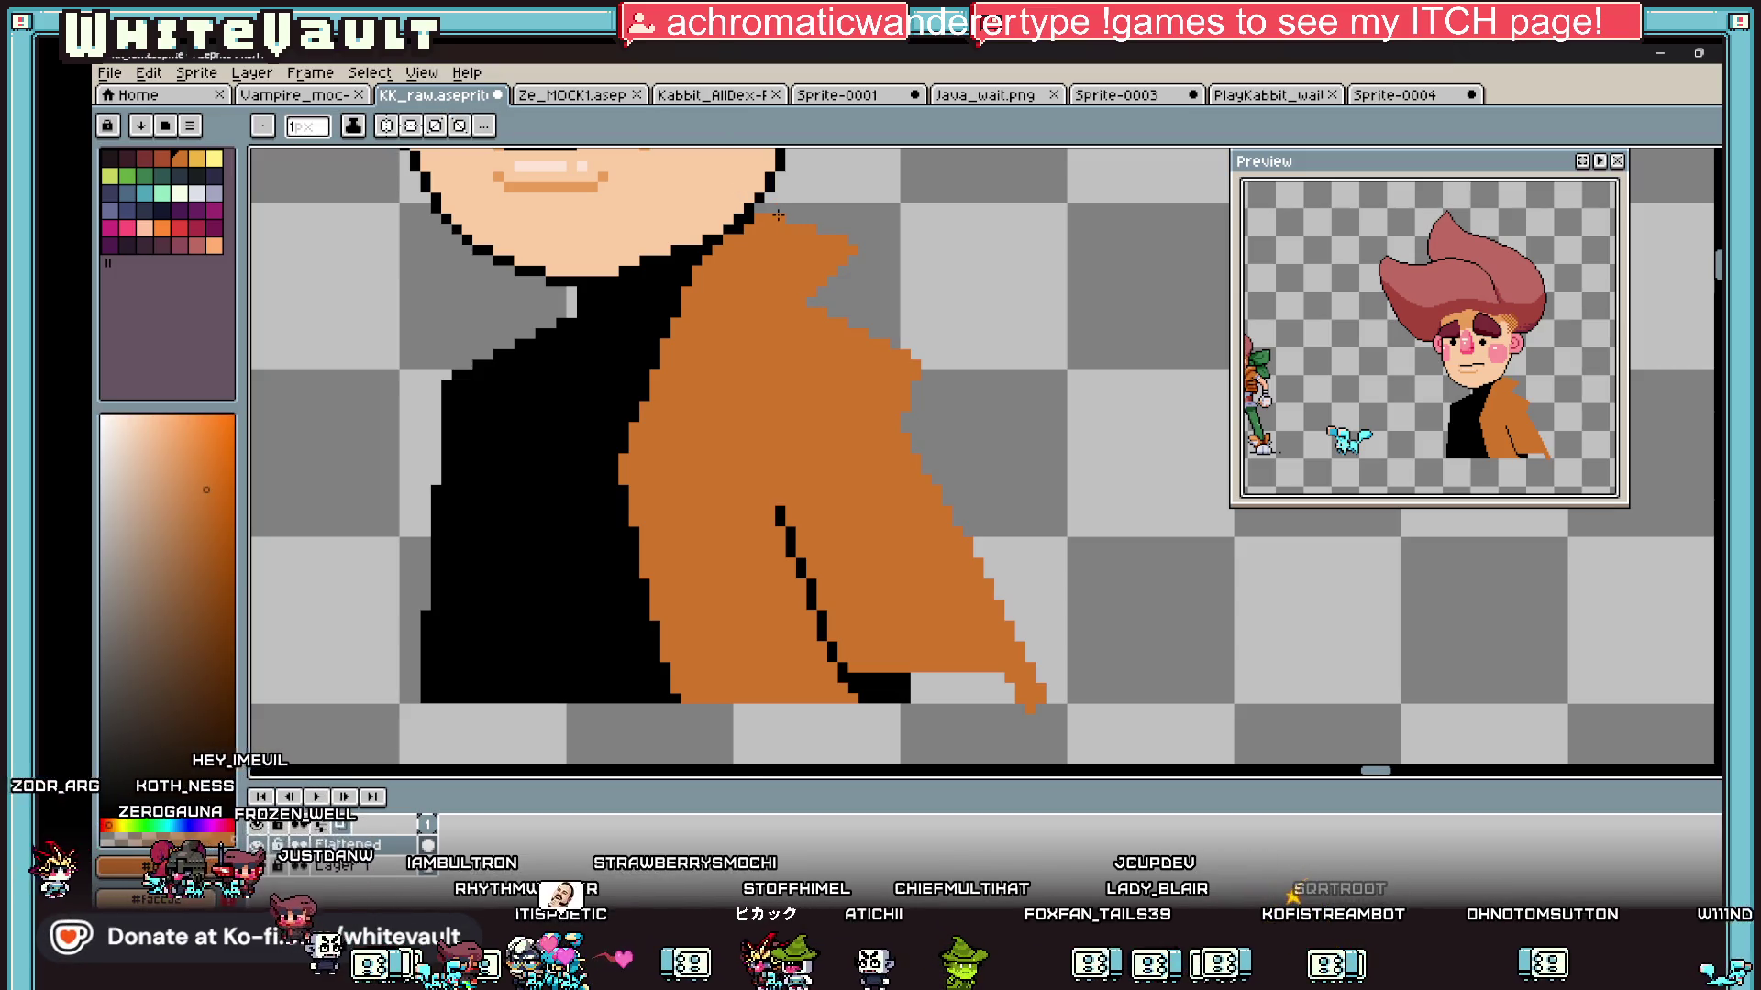
scroll(770, 204, "up", 2)
mouse_move(765, 194)
left_mouse_down()
mouse_move(983, 253)
mouse_move(996, 288)
mouse_move(966, 365)
mouse_move(904, 417)
mouse_move(849, 444)
mouse_move(770, 444)
left_mouse_up()
left_click(895, 471)
Step: Extend the black outline diagonally down the coat's right edge and adjust its edge pixels
mouse_move(911, 472)
left_mouse_down()
mouse_move(1072, 553)
mouse_move(1126, 555)
mouse_move(1128, 581)
mouse_move(1177, 606)
left_mouse_up()
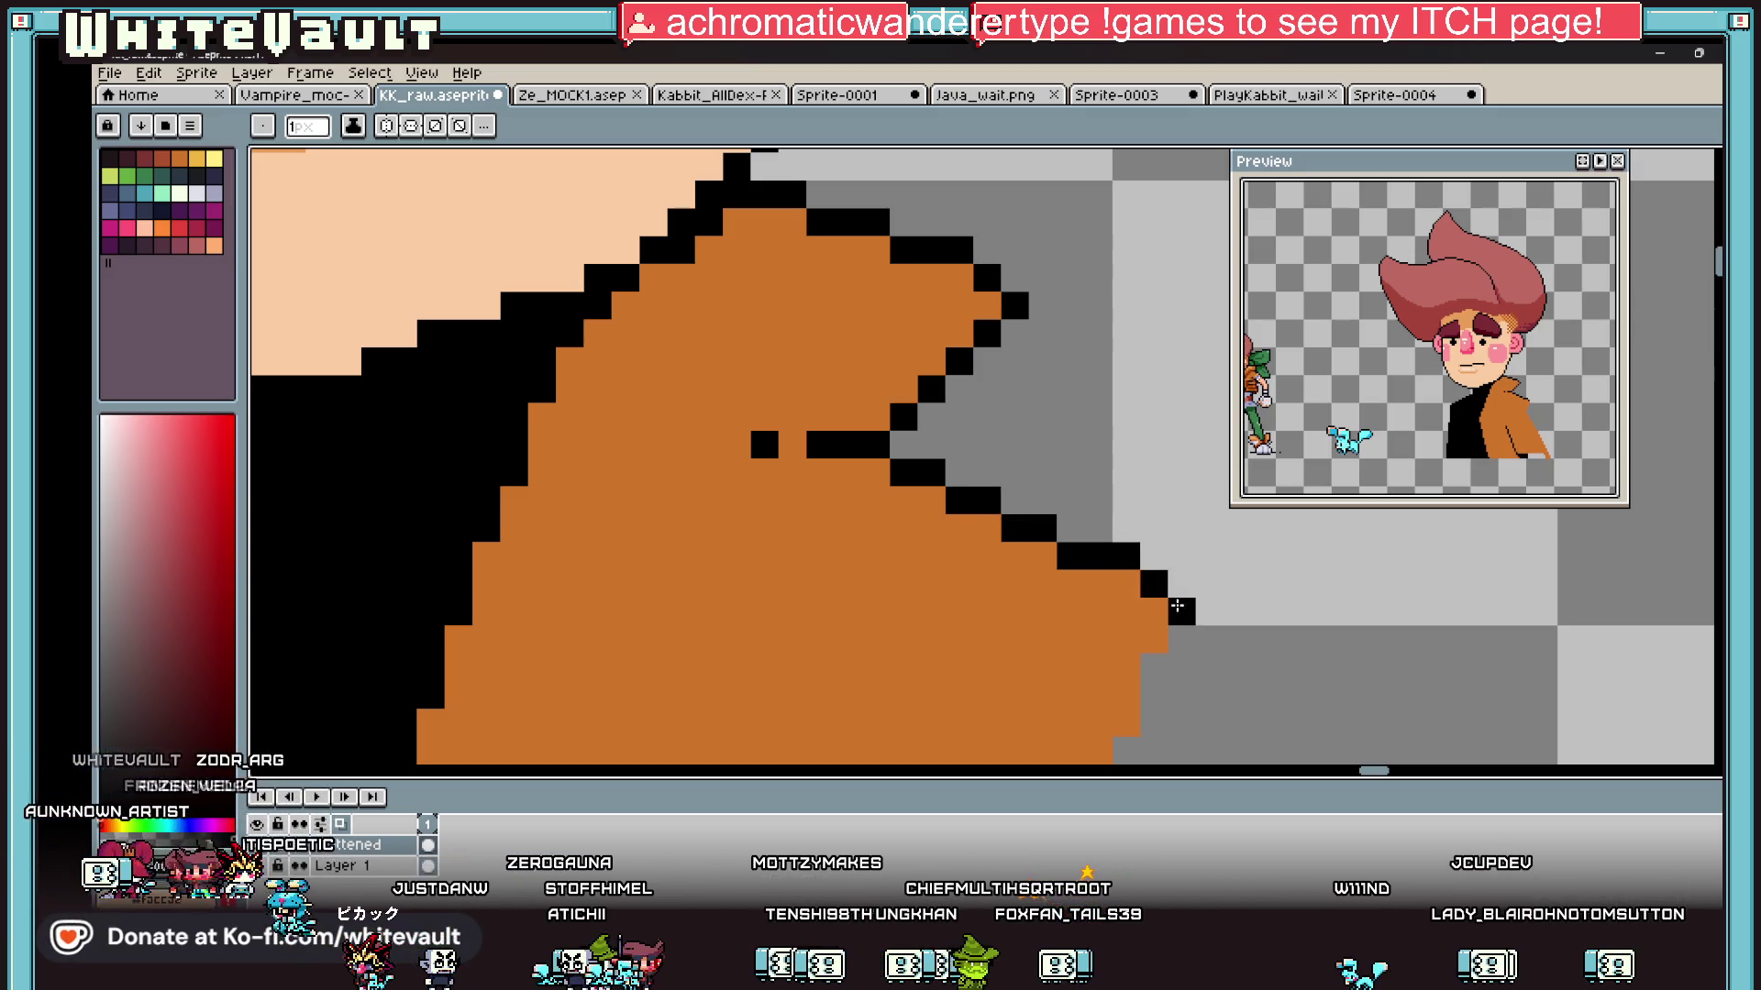
scroll(1177, 606, "down", 3)
scroll(1093, 598, "up", 3)
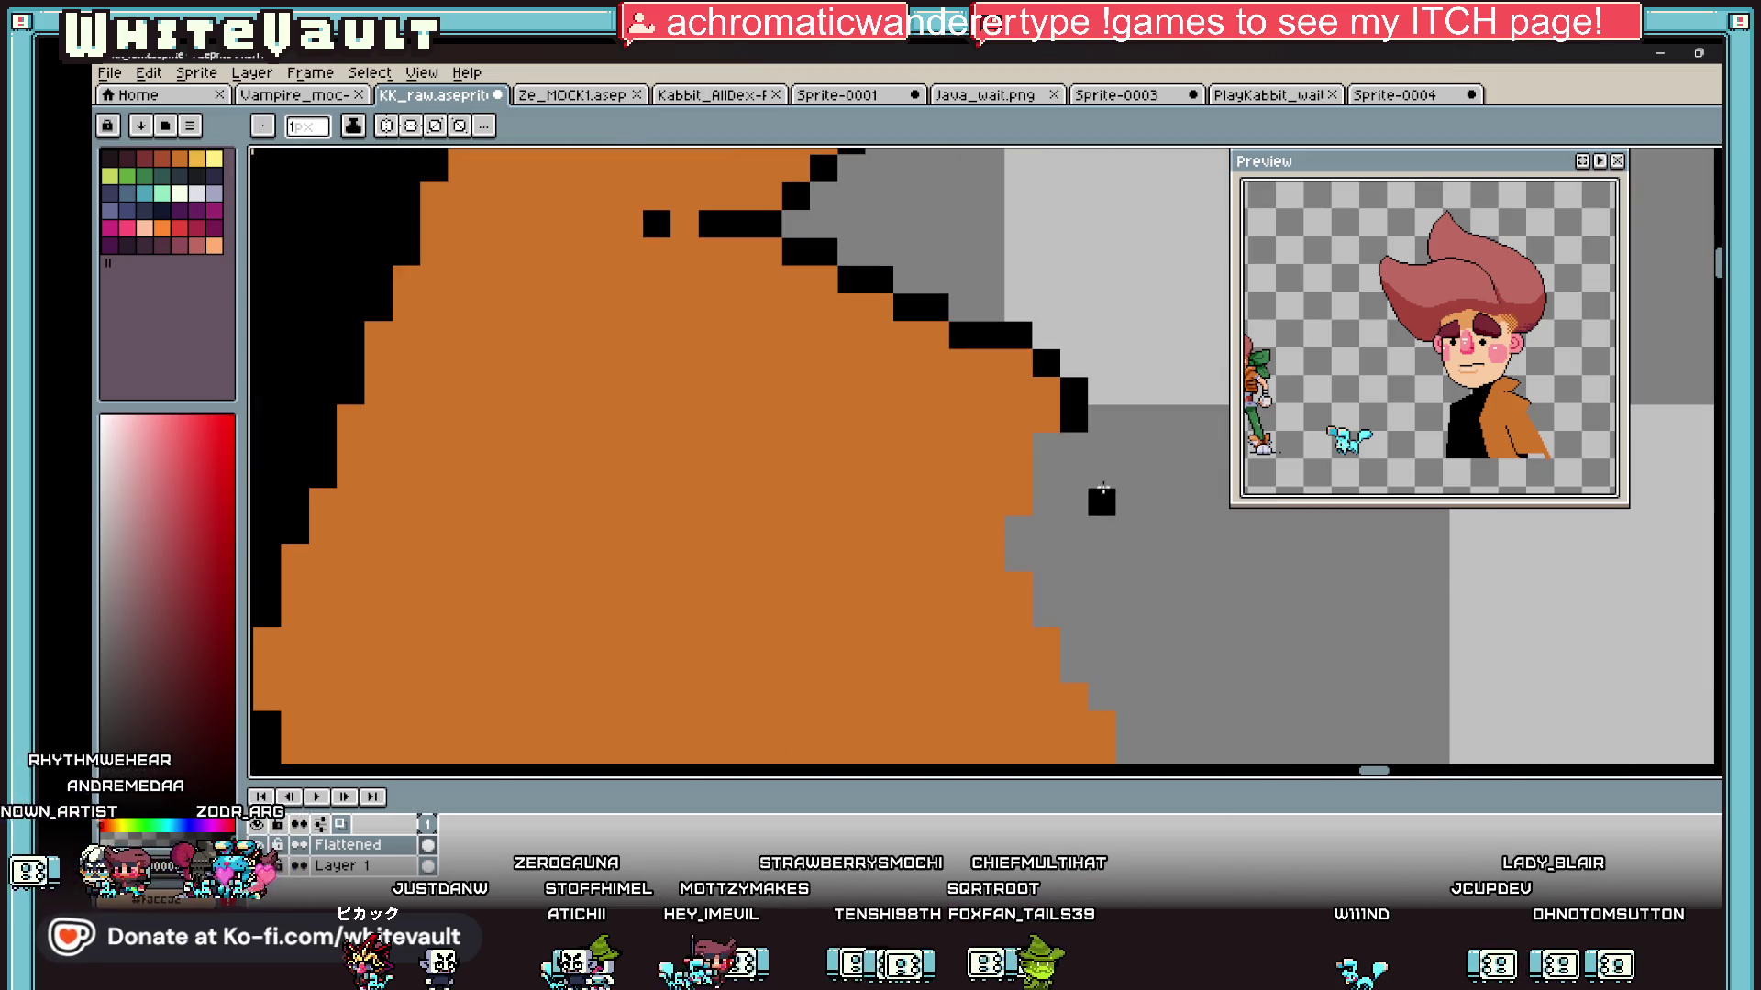
left_click_drag(1055, 449, 1048, 473)
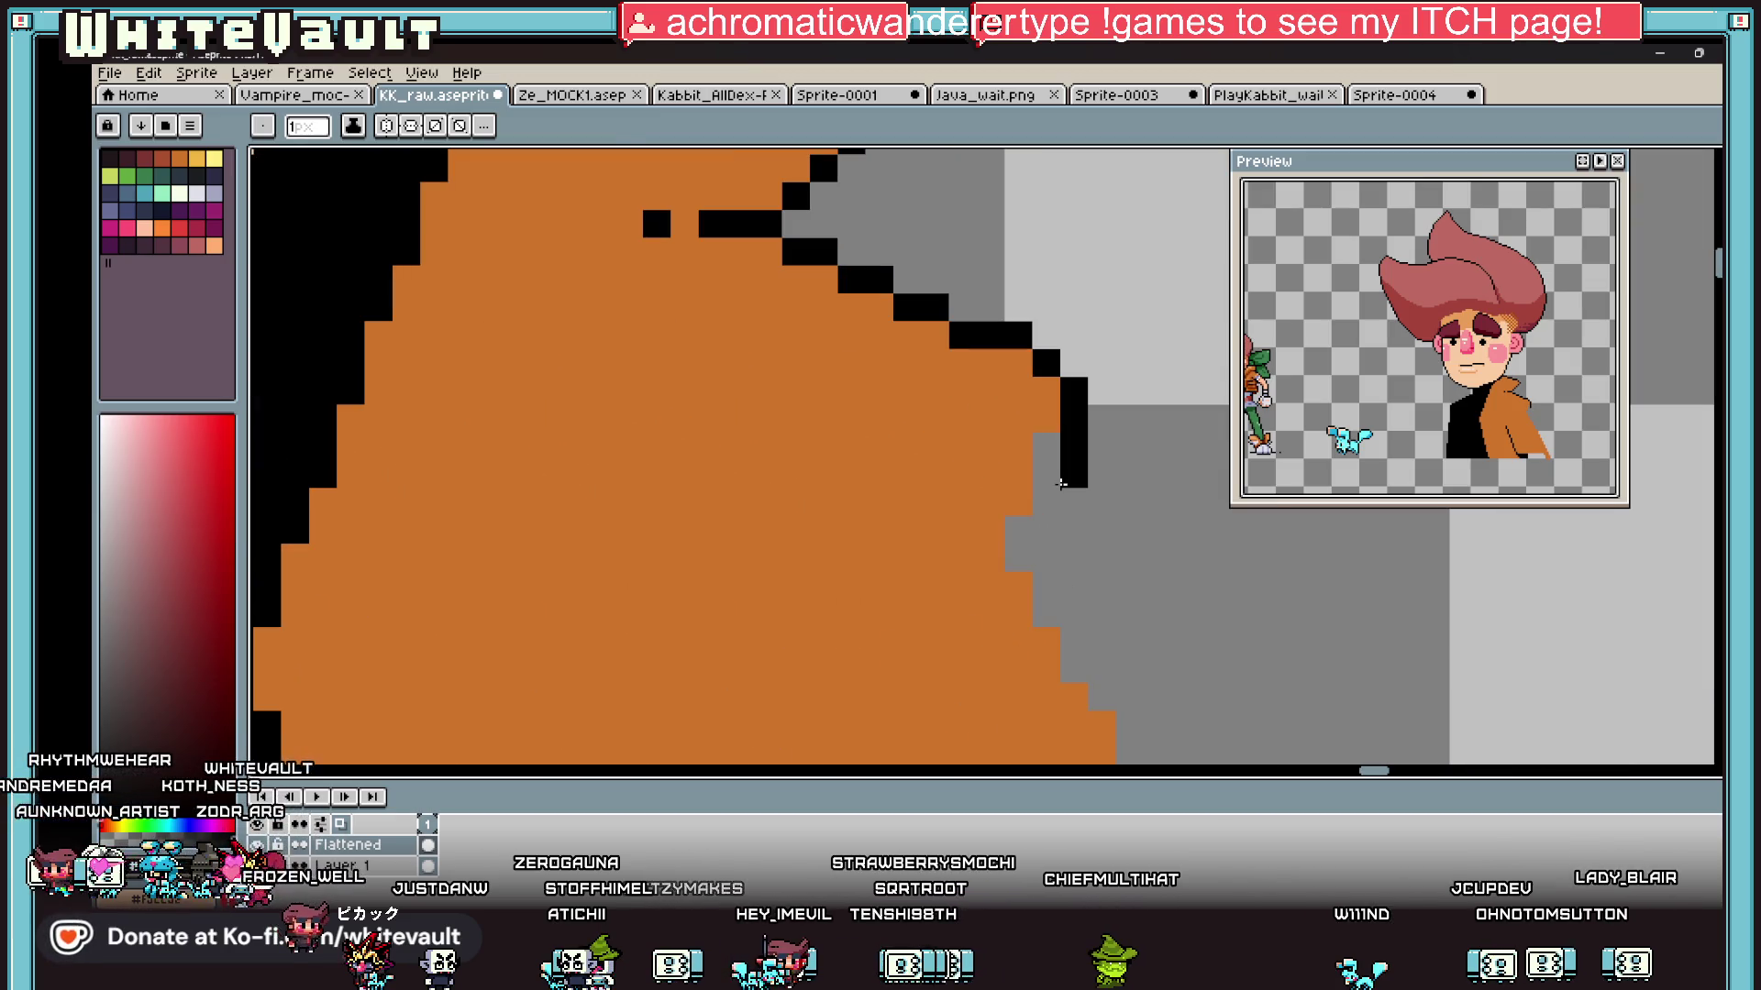
left_click(1048, 501)
Step: Patch the grey notch in the coat with orange and add another black outline pixel
key("alt")
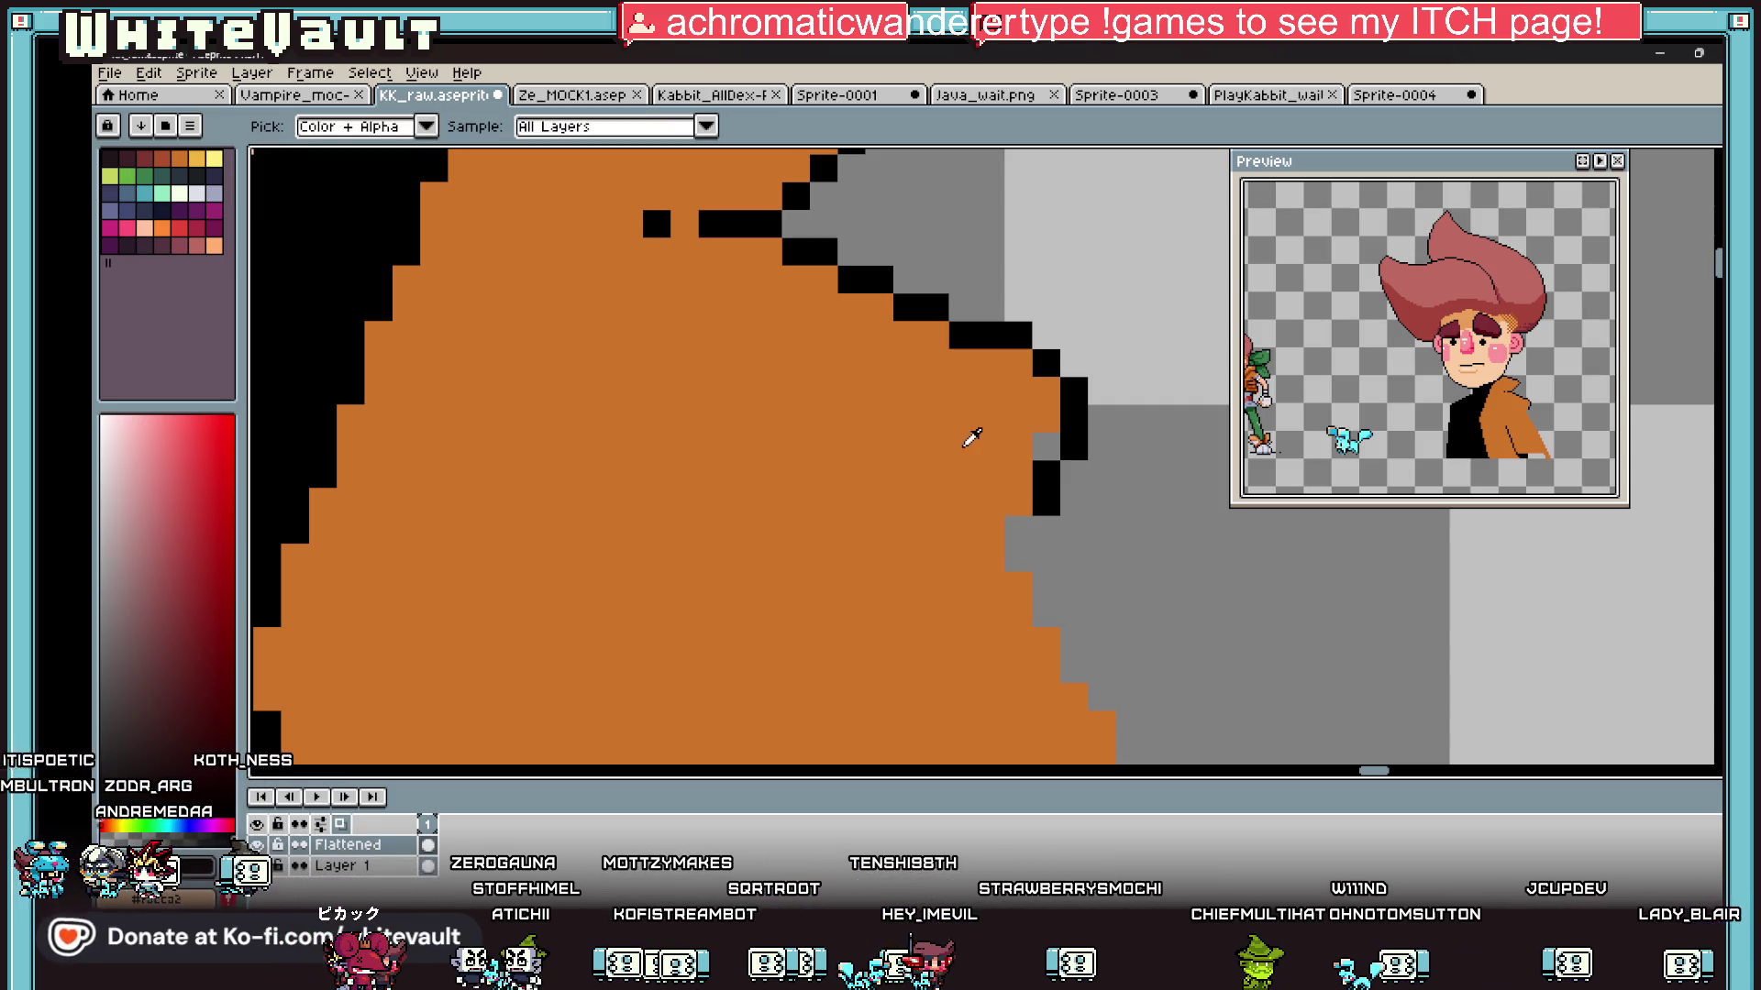
left_click(971, 436)
left_click(1046, 446)
scroll(1053, 449, "down", 3)
scroll(1056, 470, "up", 2)
left_click(1058, 470)
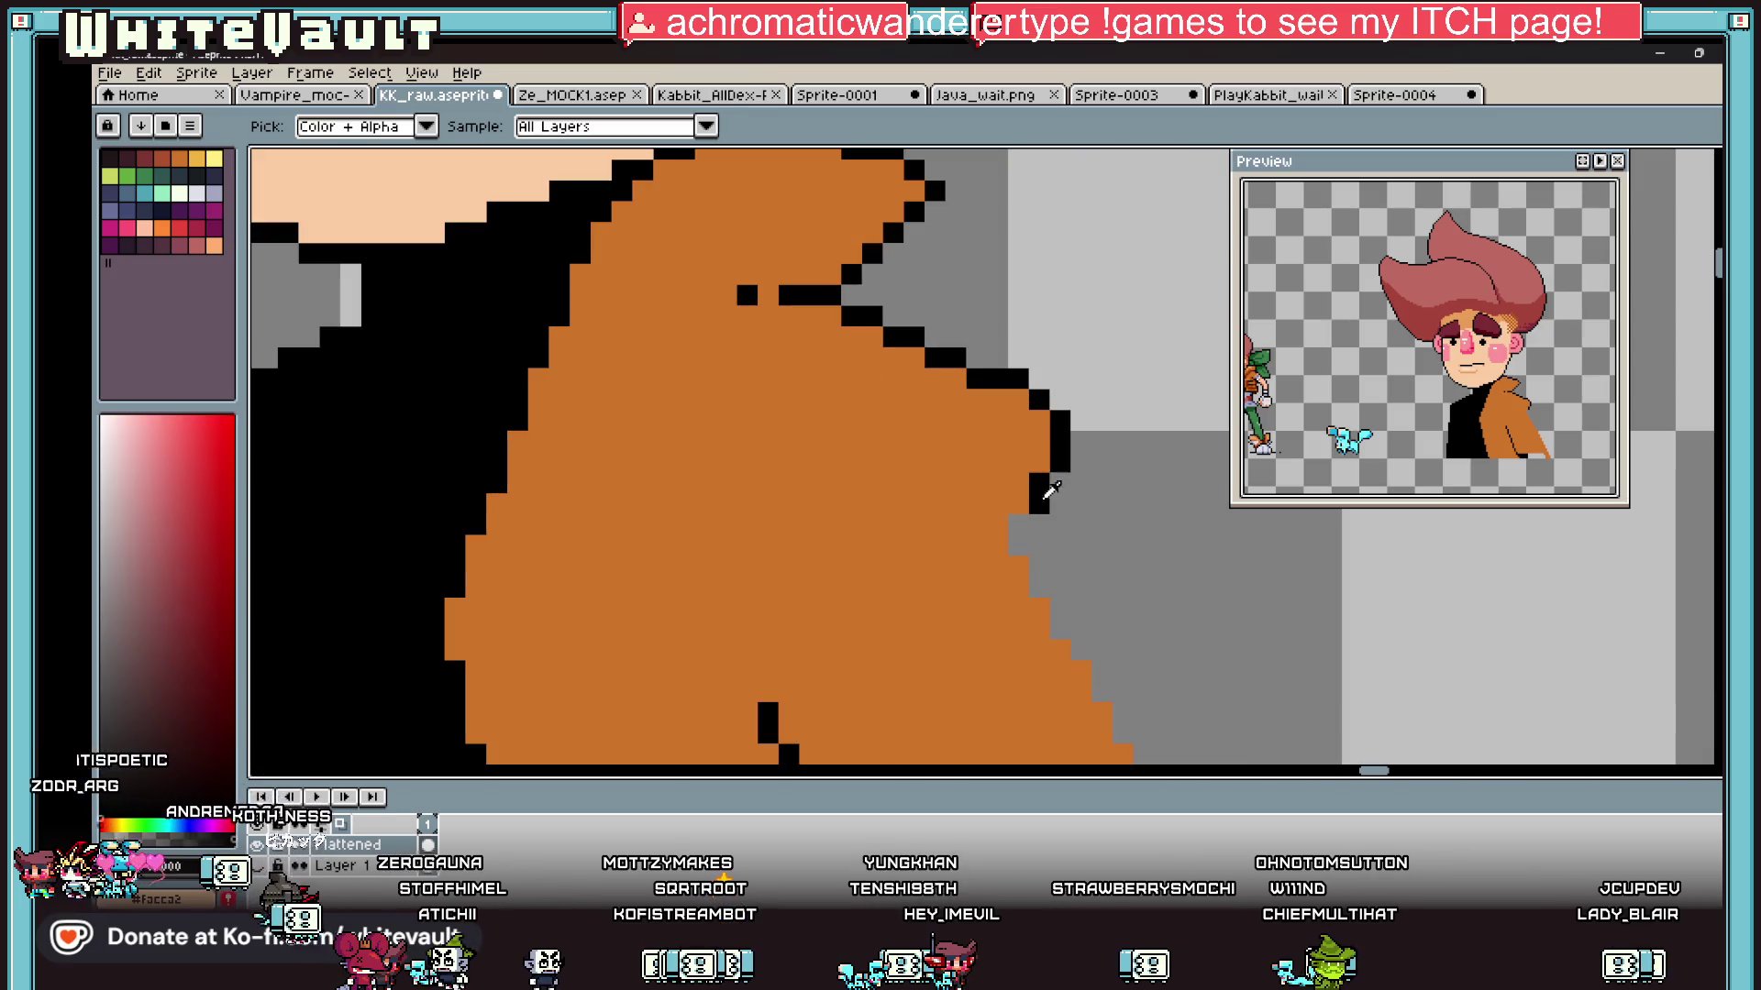
scroll(1019, 513, "up", 1)
left_click(990, 556)
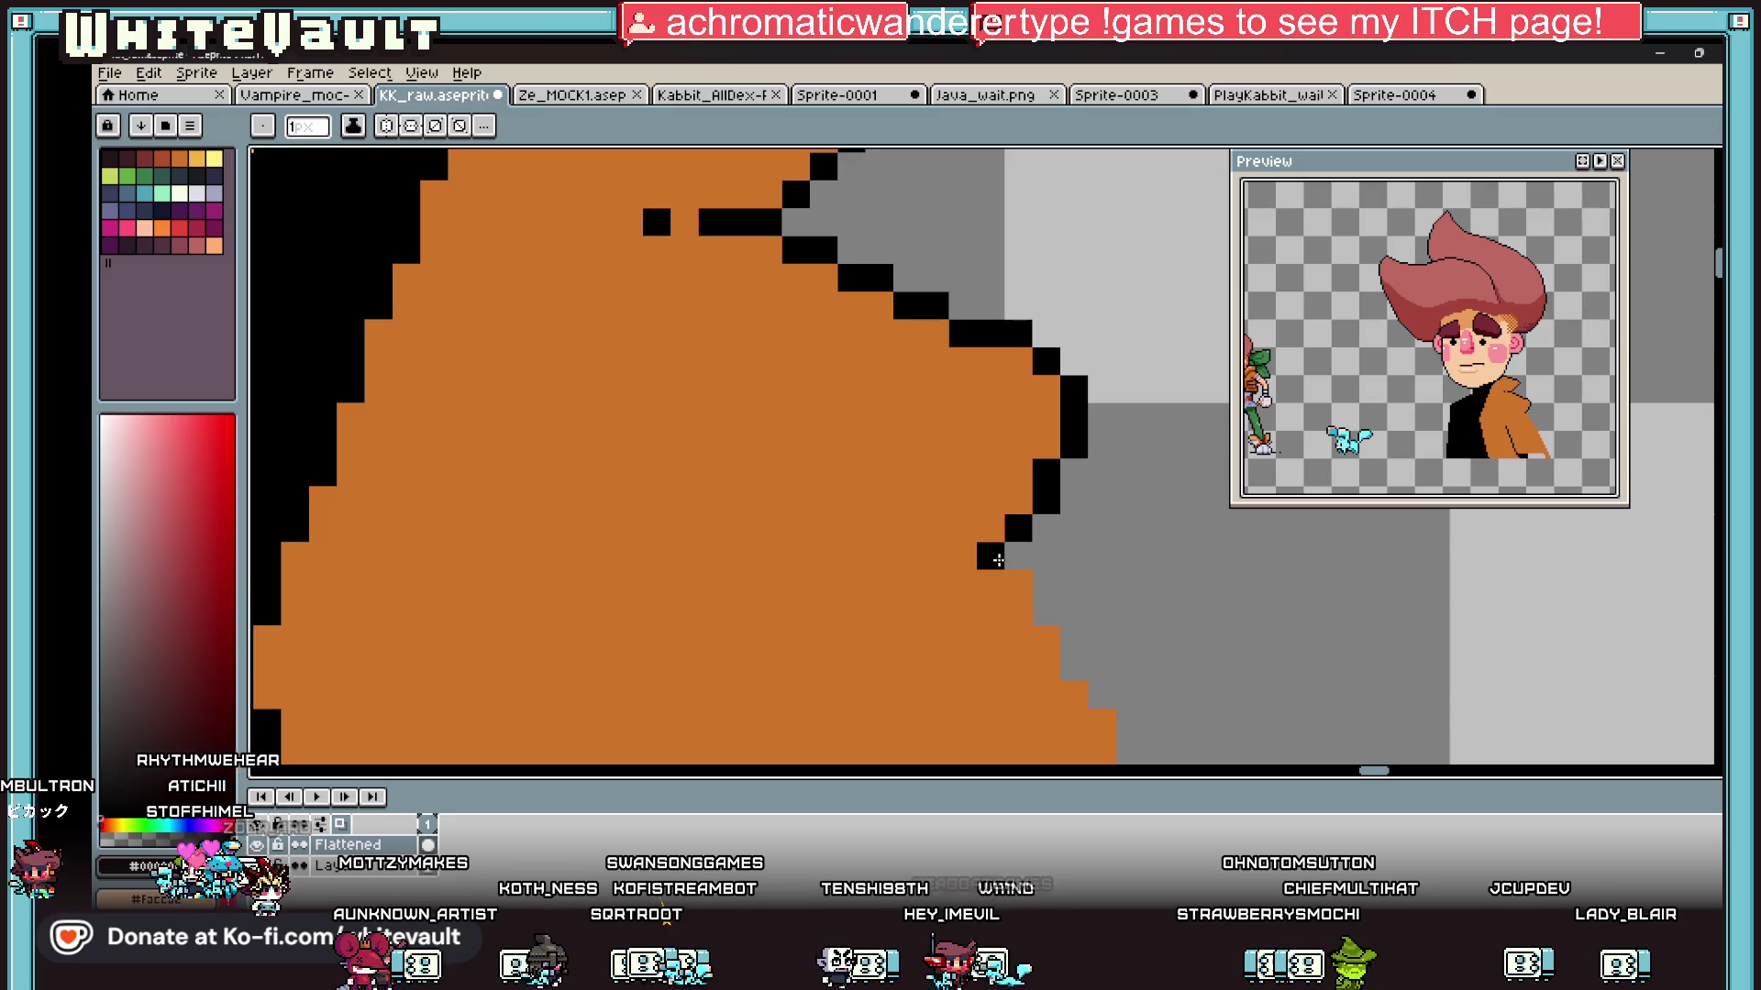
scroll(990, 391, "down", 2)
scroll(1155, 569, "up", 2)
scroll(1125, 598, "down", 3)
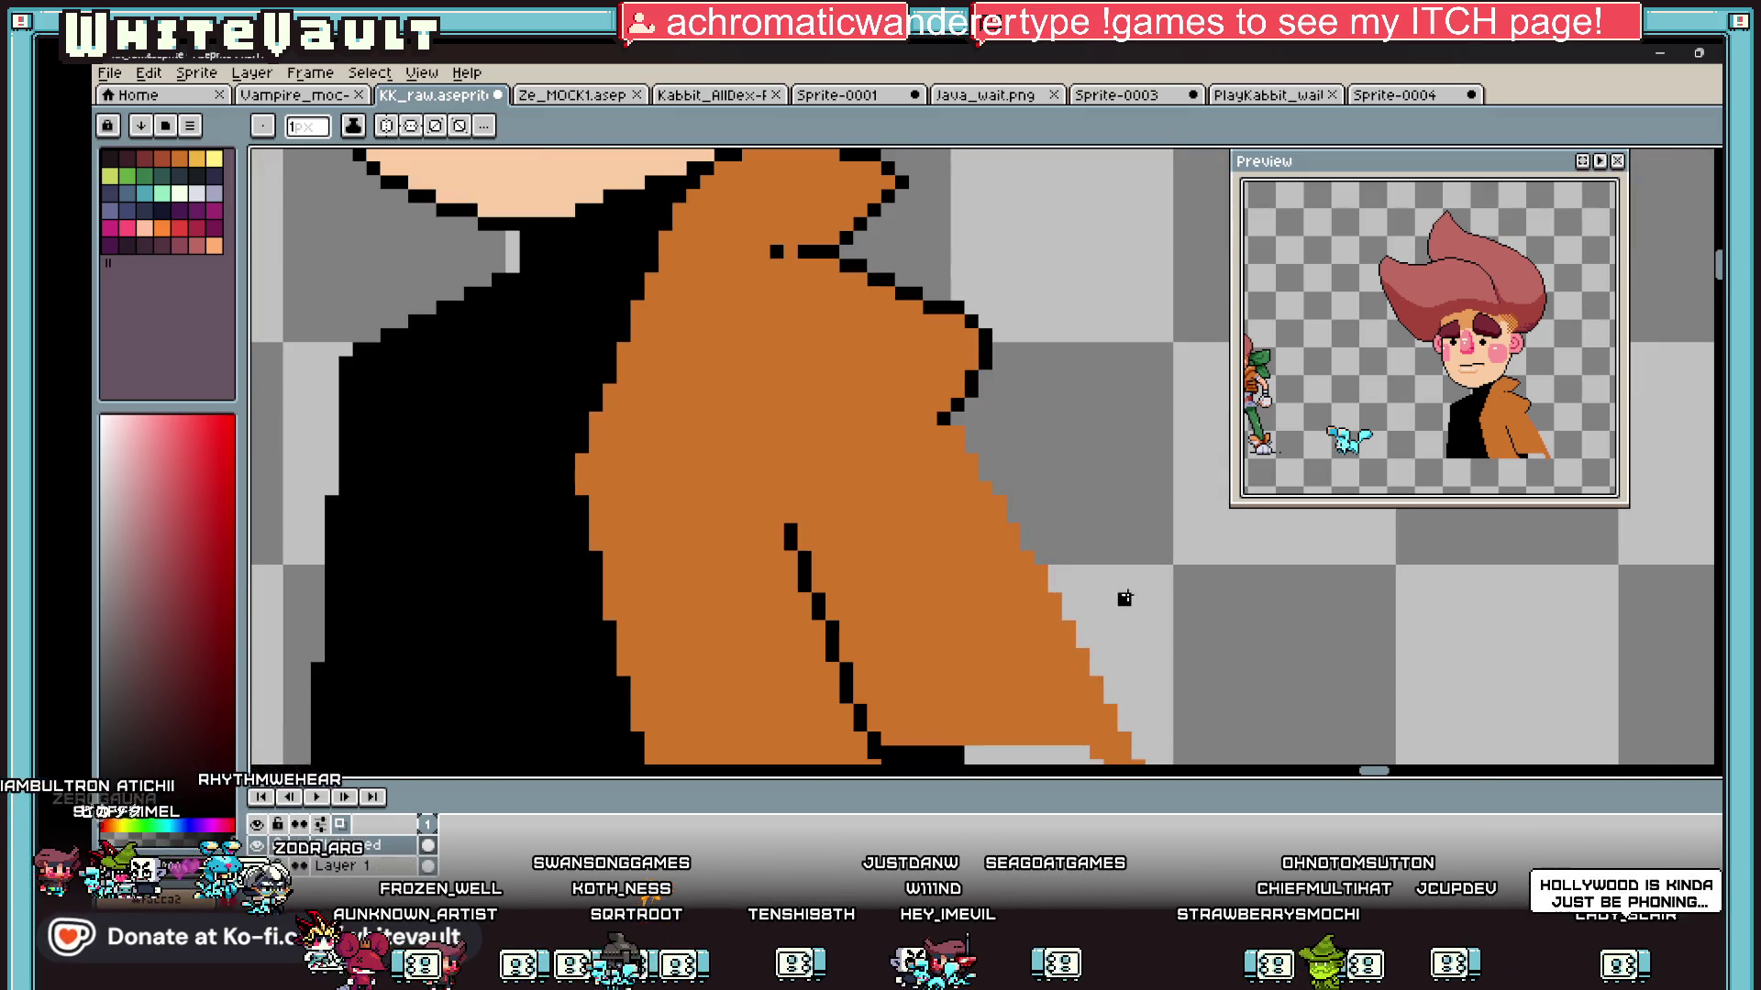
scroll(1017, 514, "up", 3)
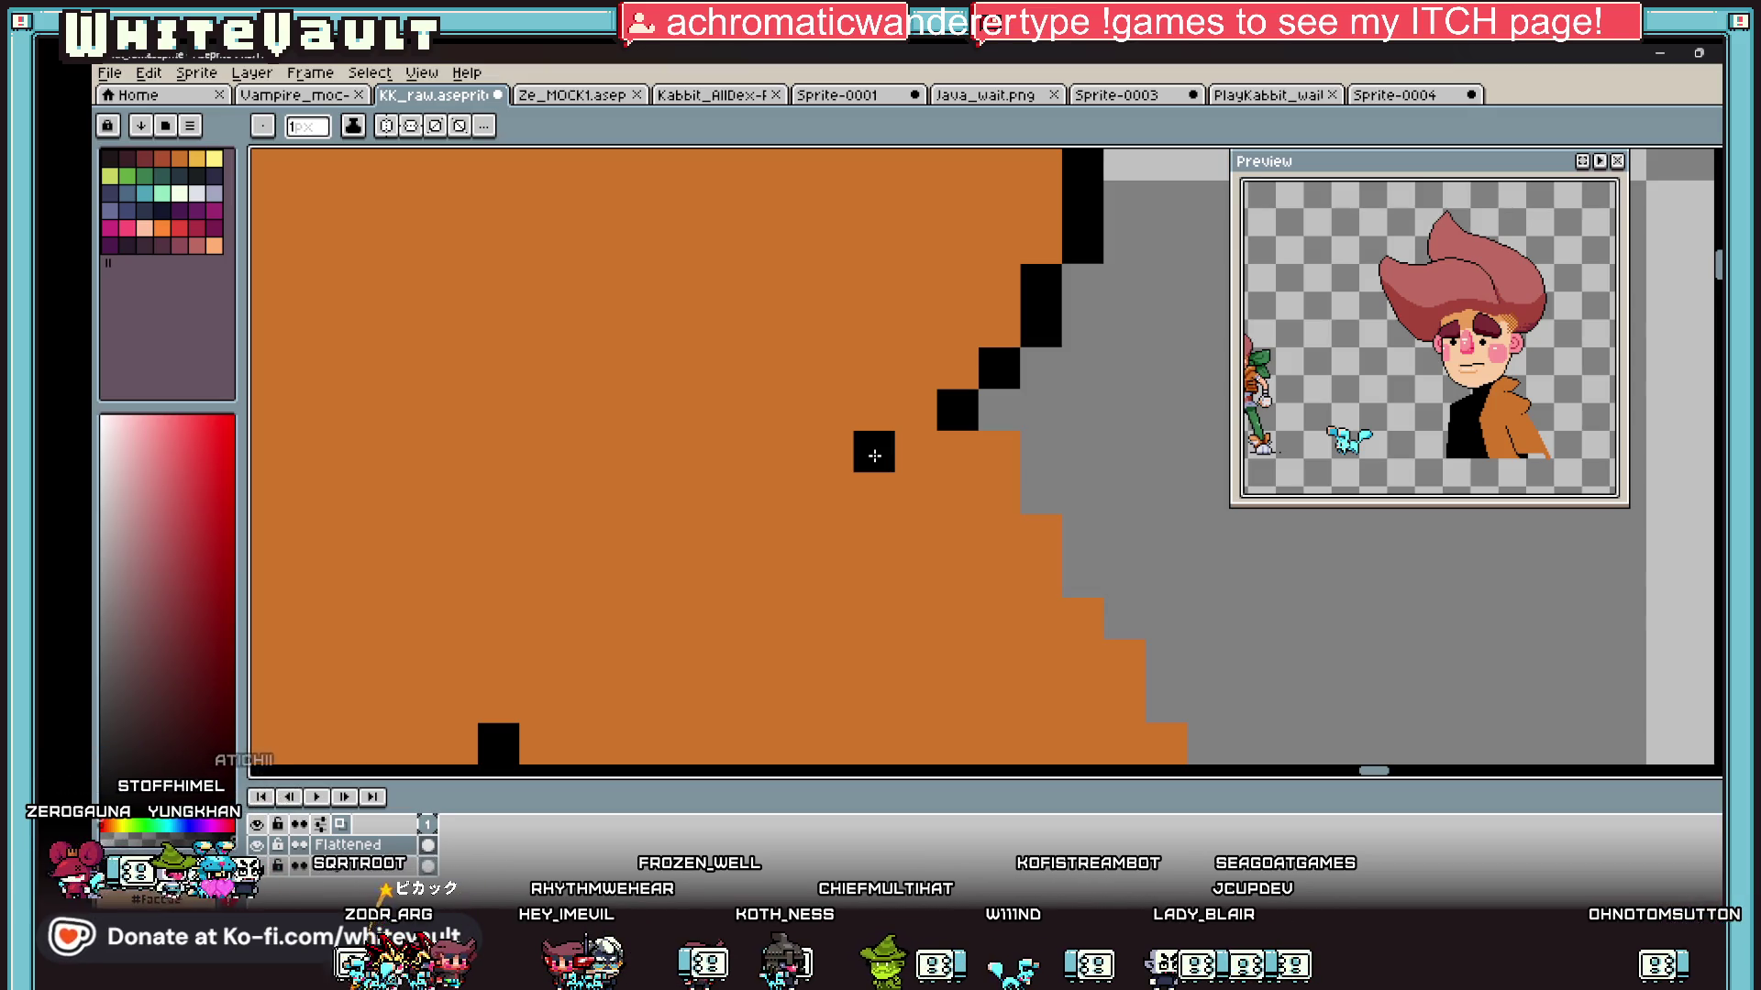
scroll(1041, 530, "down", 5)
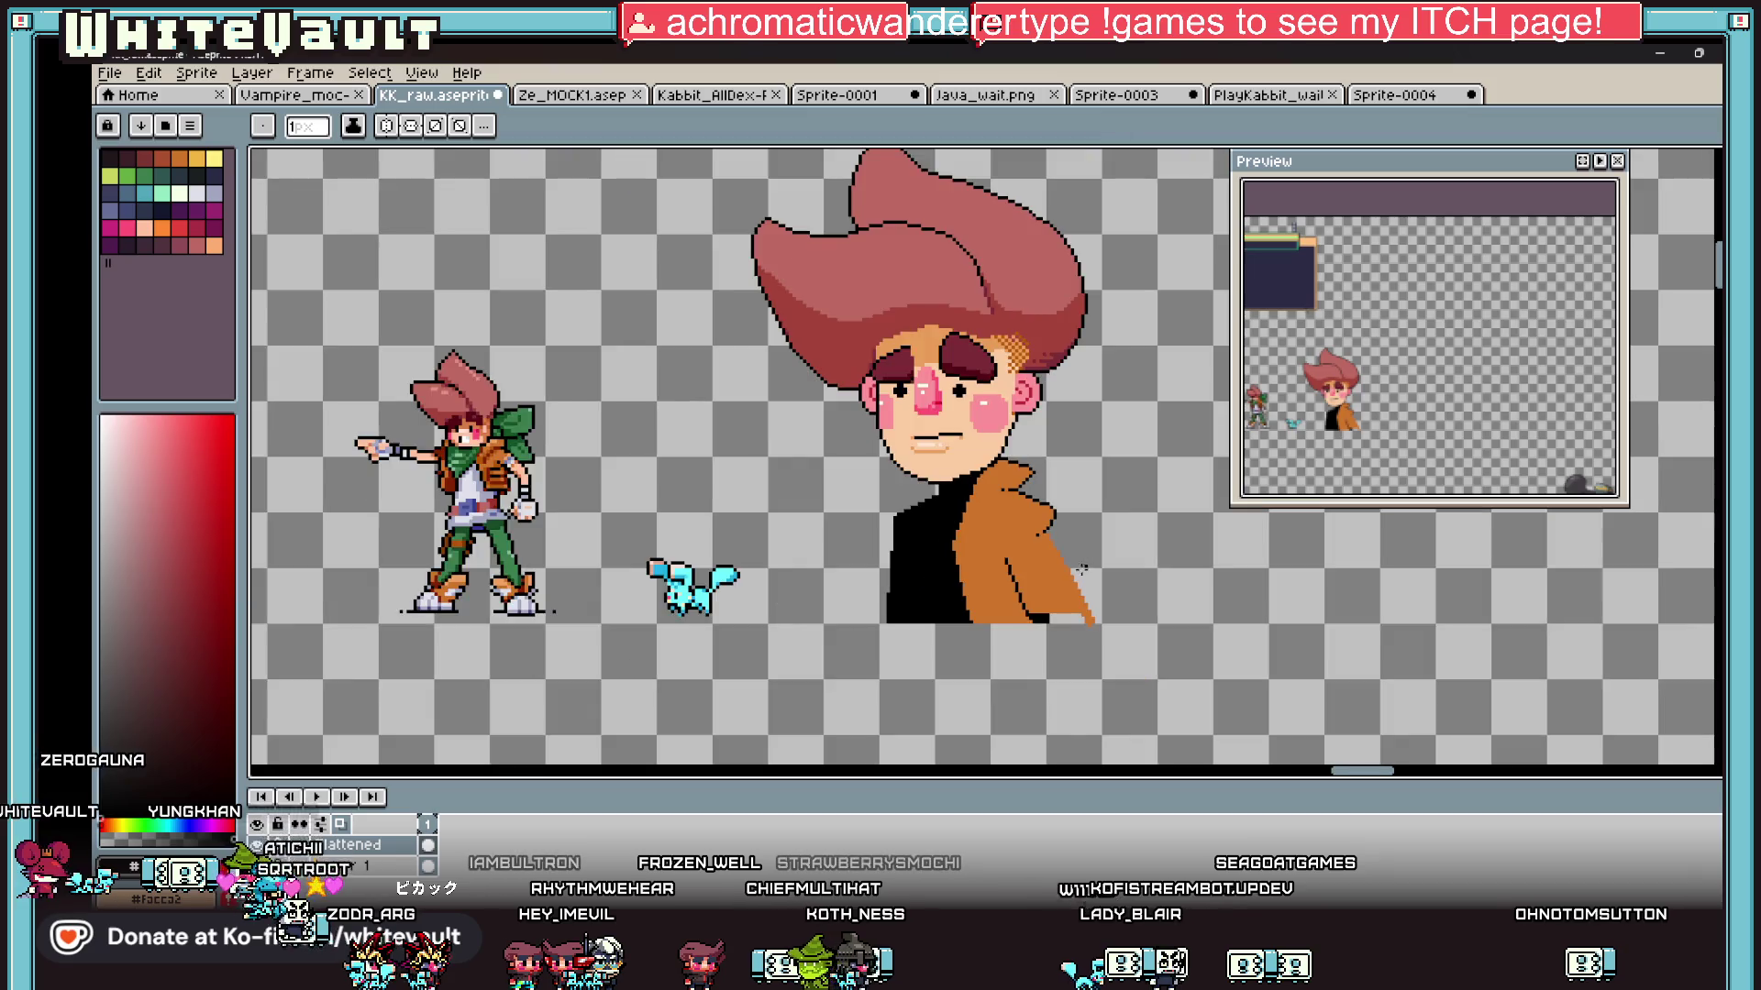
scroll(1050, 573, "up", 3)
scroll(1050, 573, "up", 2)
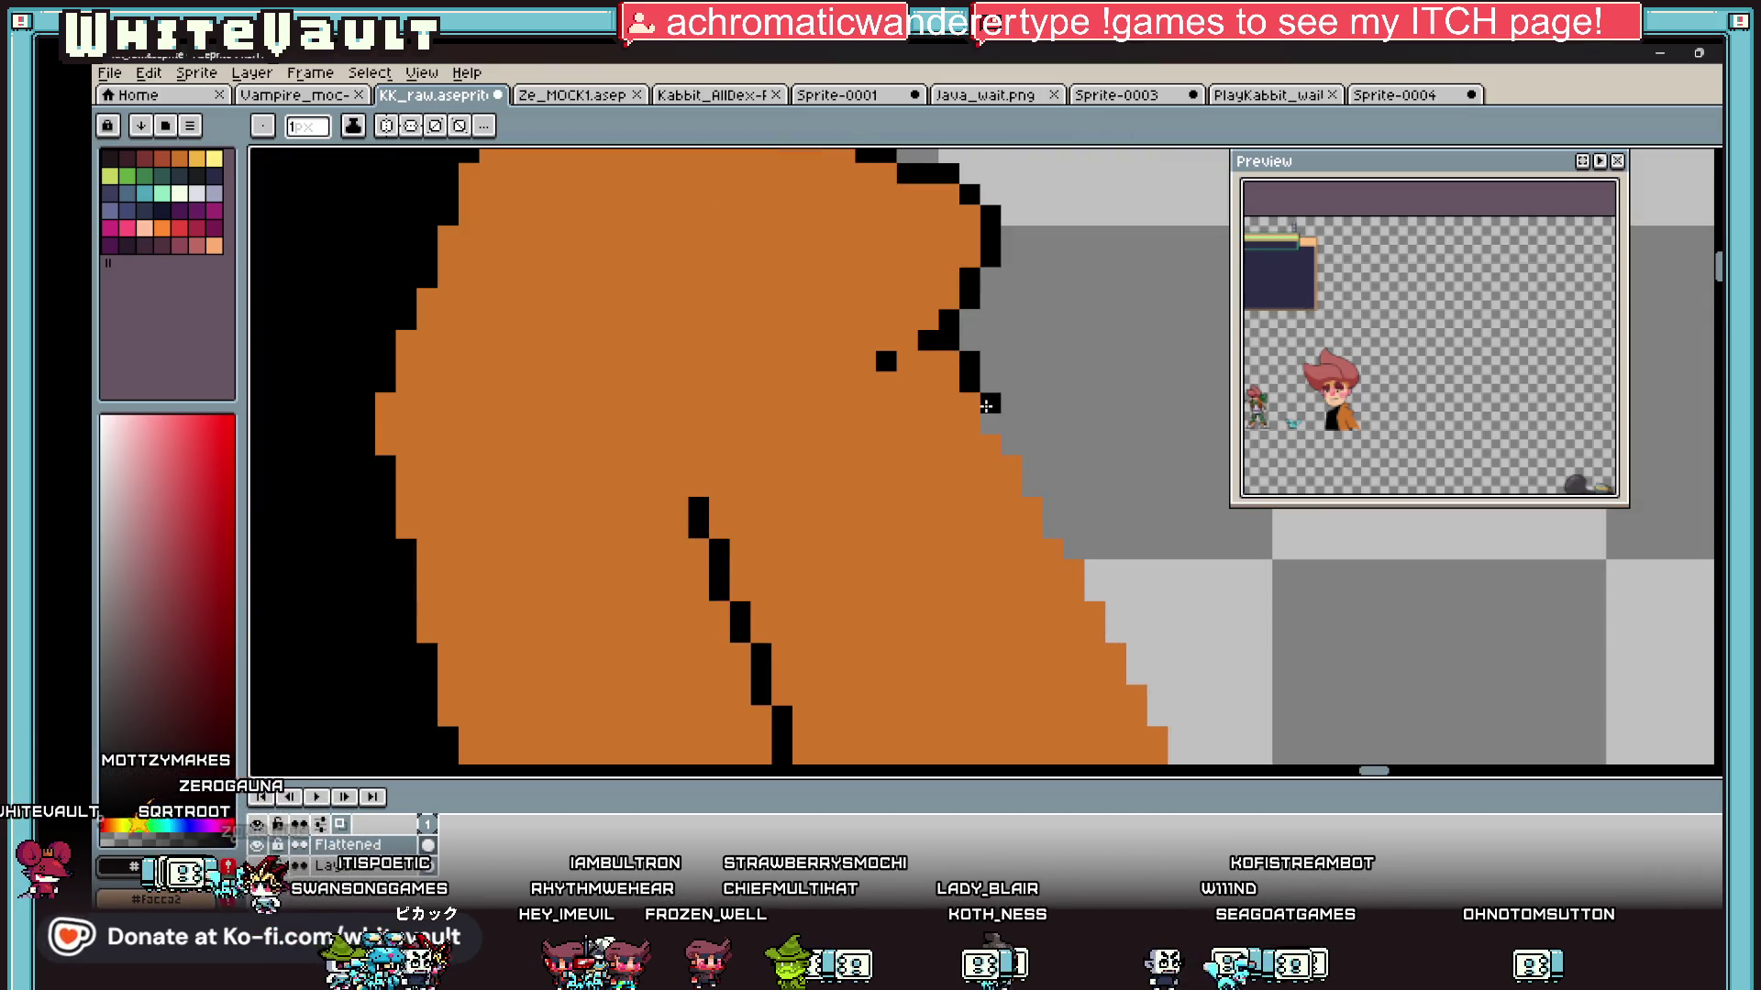
Step: Continue the black outline down the jacket's lower right edge
left_click(1010, 455)
left_click_drag(1032, 488, 1055, 534)
scroll(1079, 587, "down", 3)
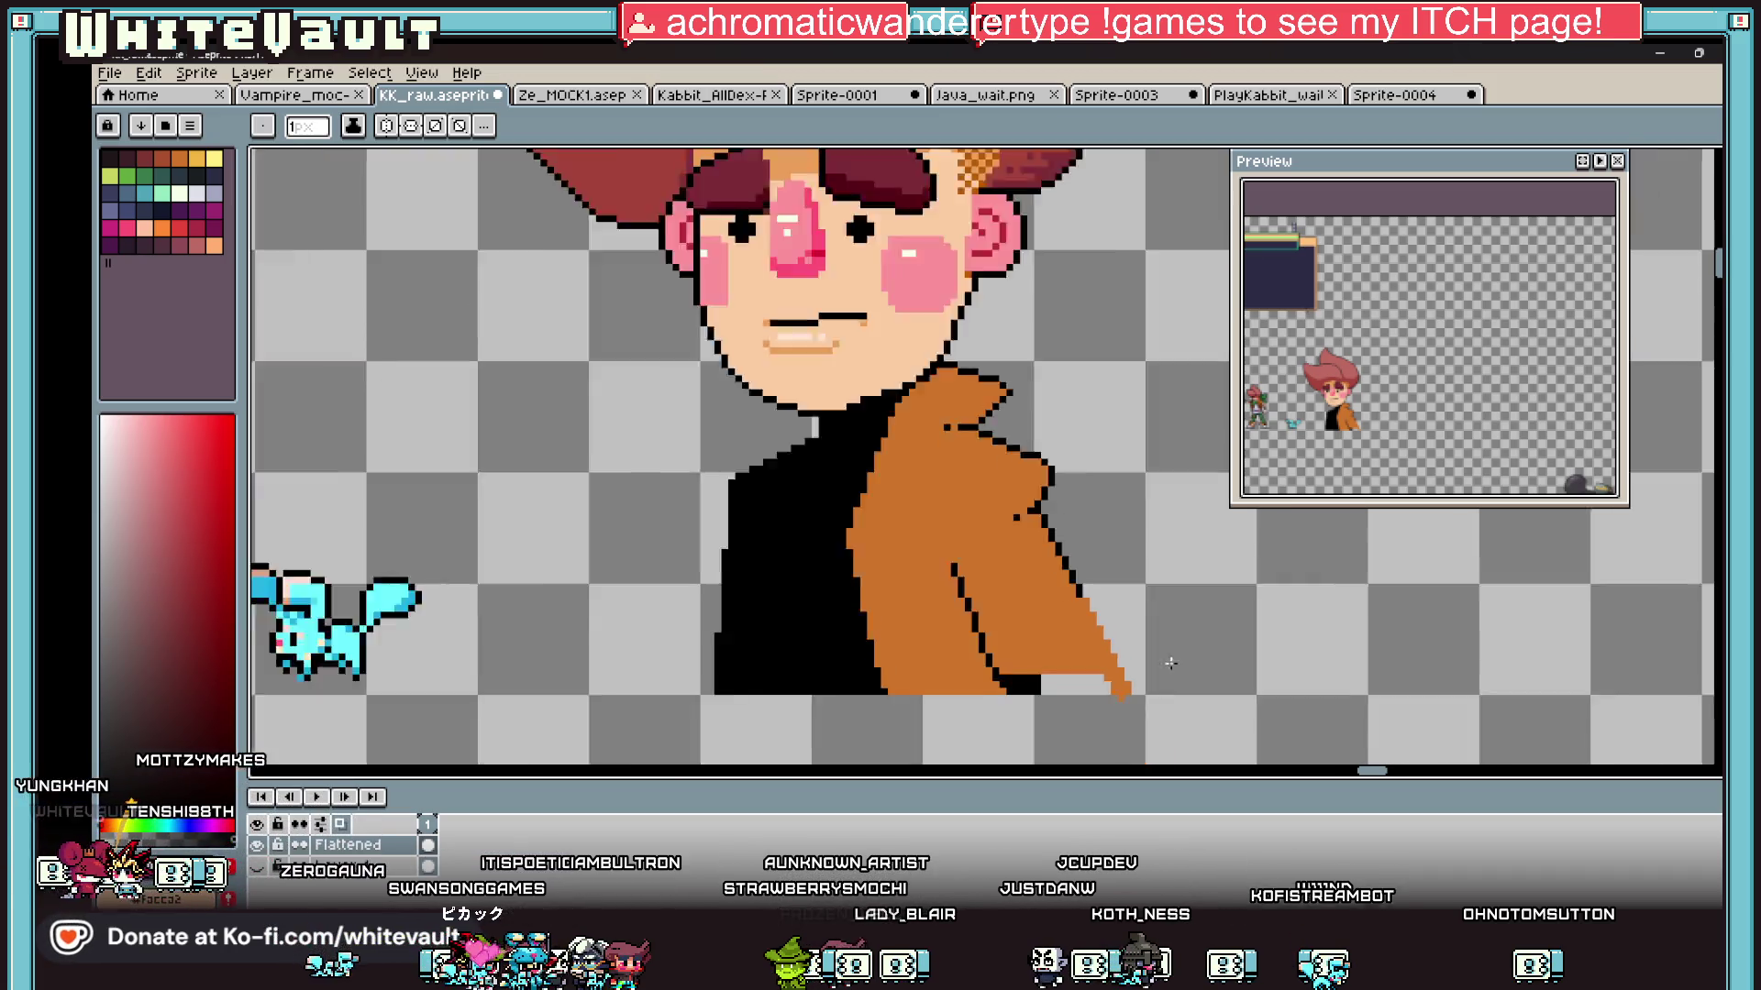
scroll(1108, 581, "up", 3)
scroll(1006, 459, "up", 1)
mouse_move(1017, 367)
left_mouse_down()
mouse_move(1054, 404)
mouse_move(1143, 609)
mouse_move(1204, 647)
mouse_move(1226, 687)
left_mouse_up()
left_click(1060, 575)
scroll(1183, 623, "down", 2)
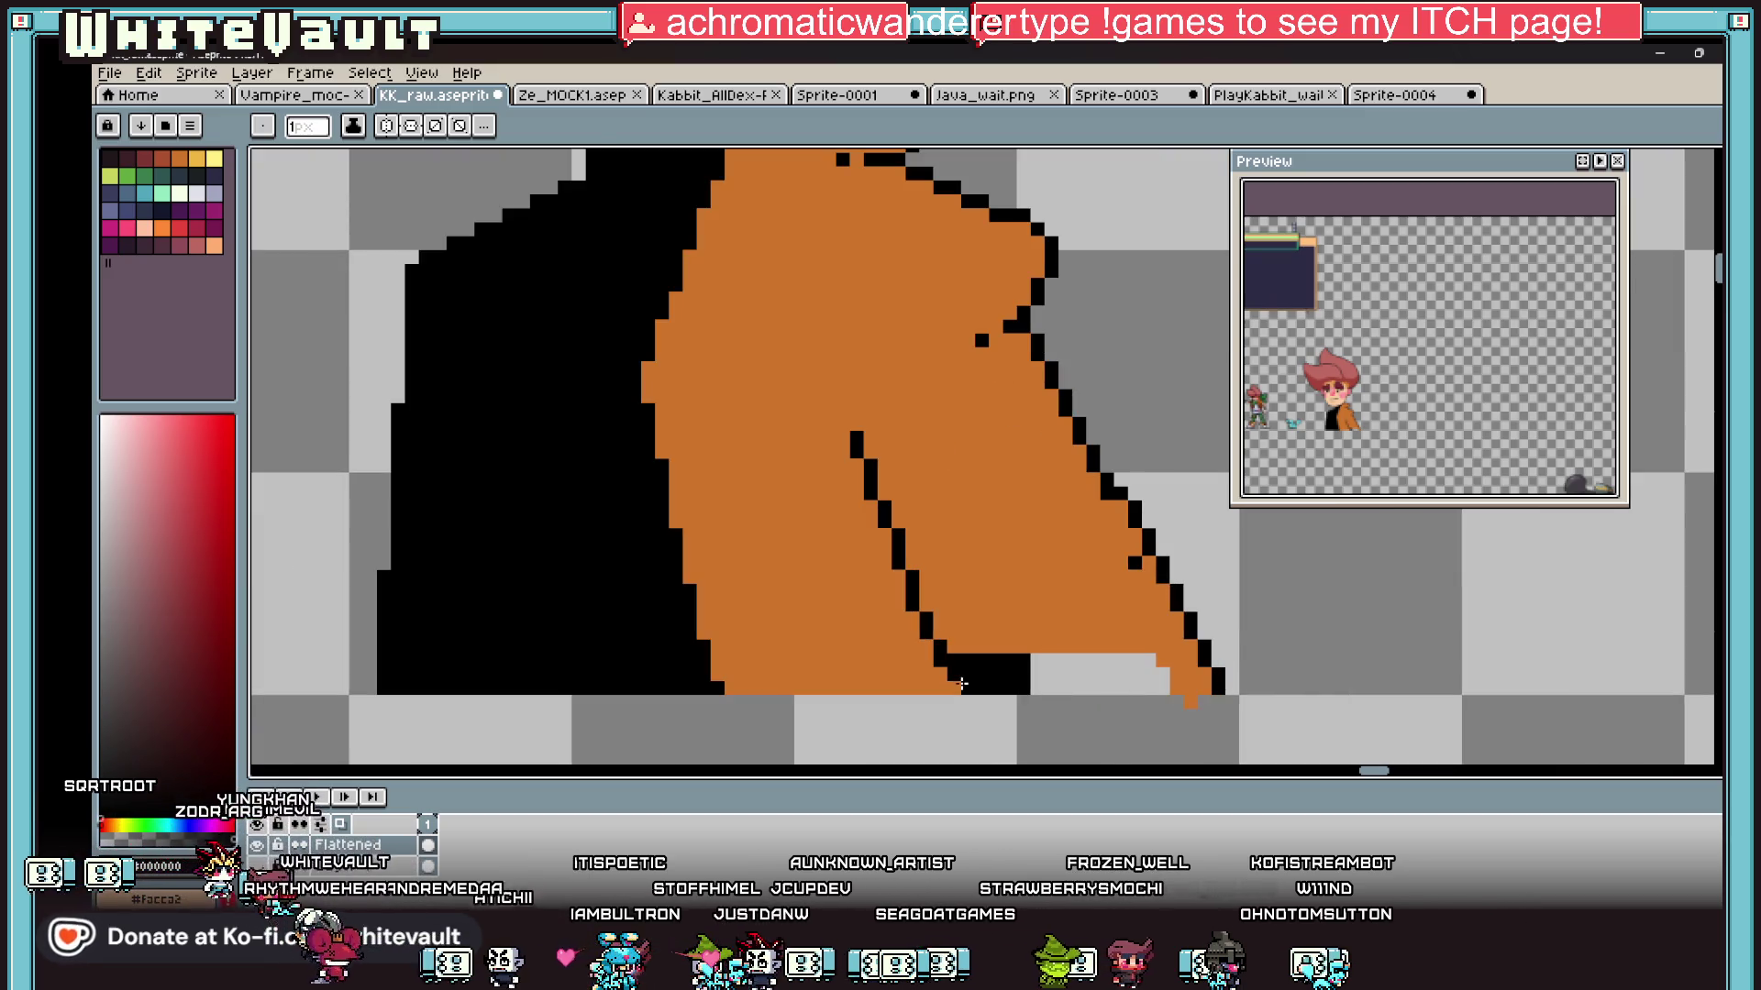
scroll(1001, 668, "up", 1)
Step: Paint the coat's bottom pixel rows orange and undo a stray black pixel inside the coat
left_click(990, 638, "alt")
left_click_drag(930, 657, 1201, 660)
mouse_move(972, 673)
left_mouse_down()
mouse_move(954, 679)
mouse_move(1265, 683)
mouse_move(972, 704)
left_mouse_up()
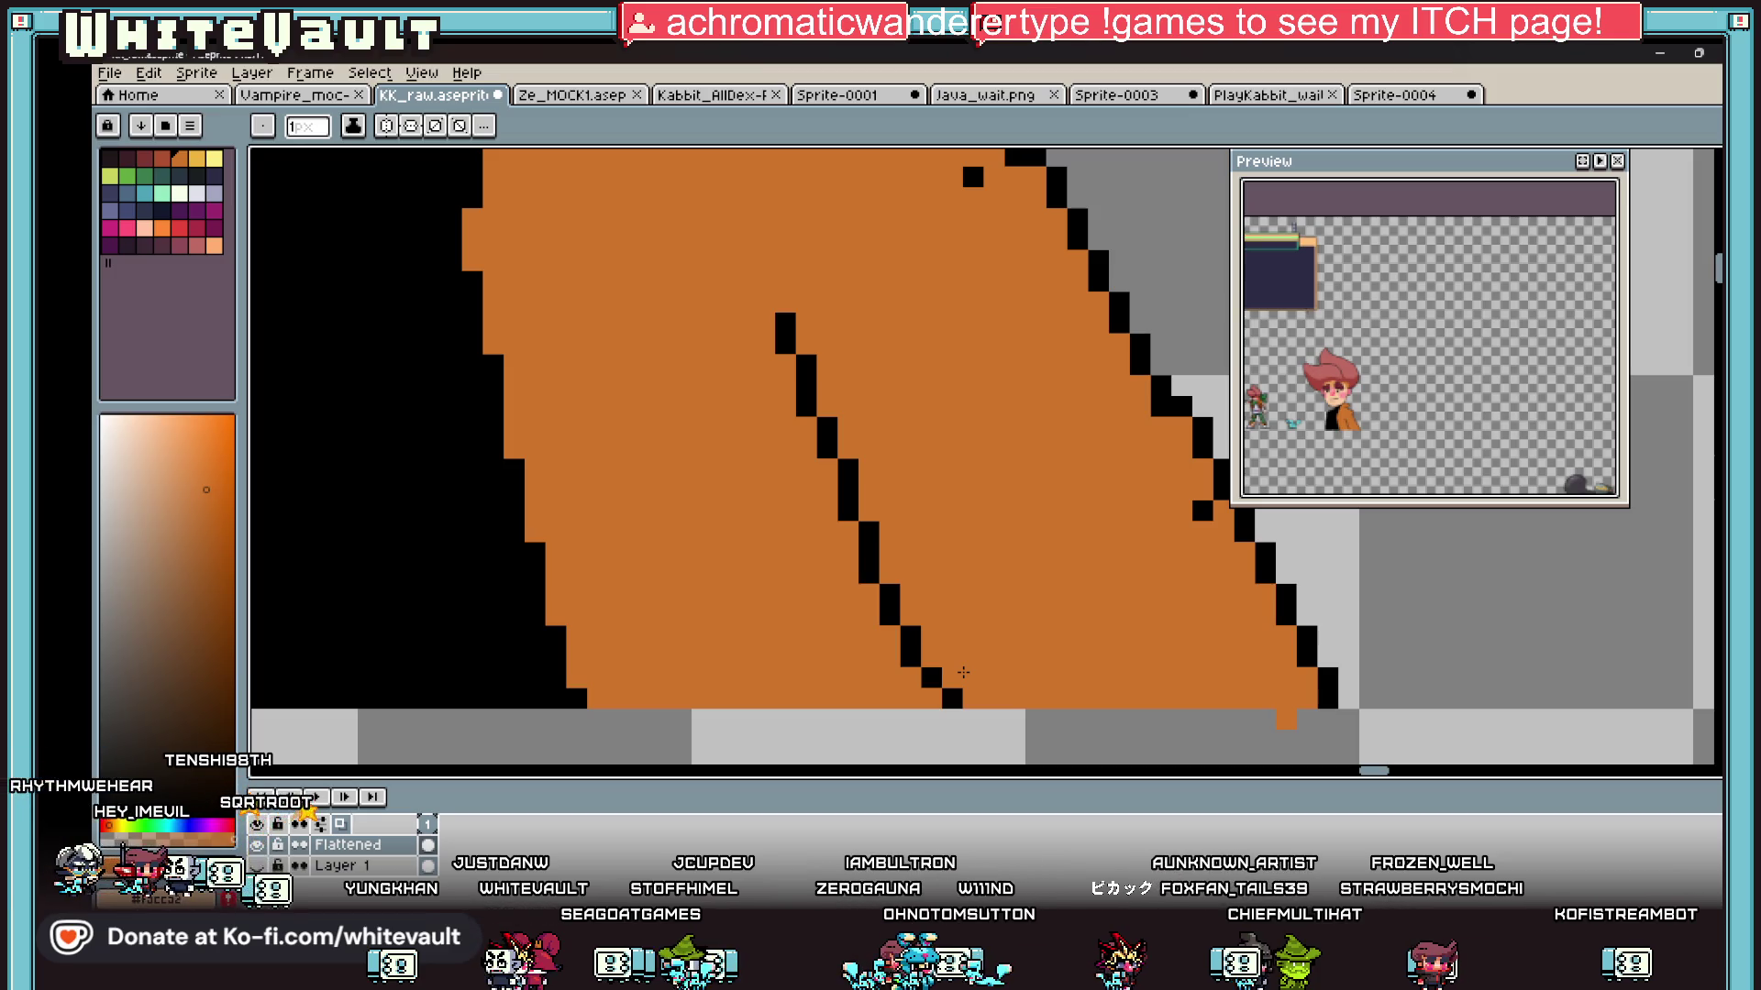
key("i")
scroll(951, 493, "down", 3)
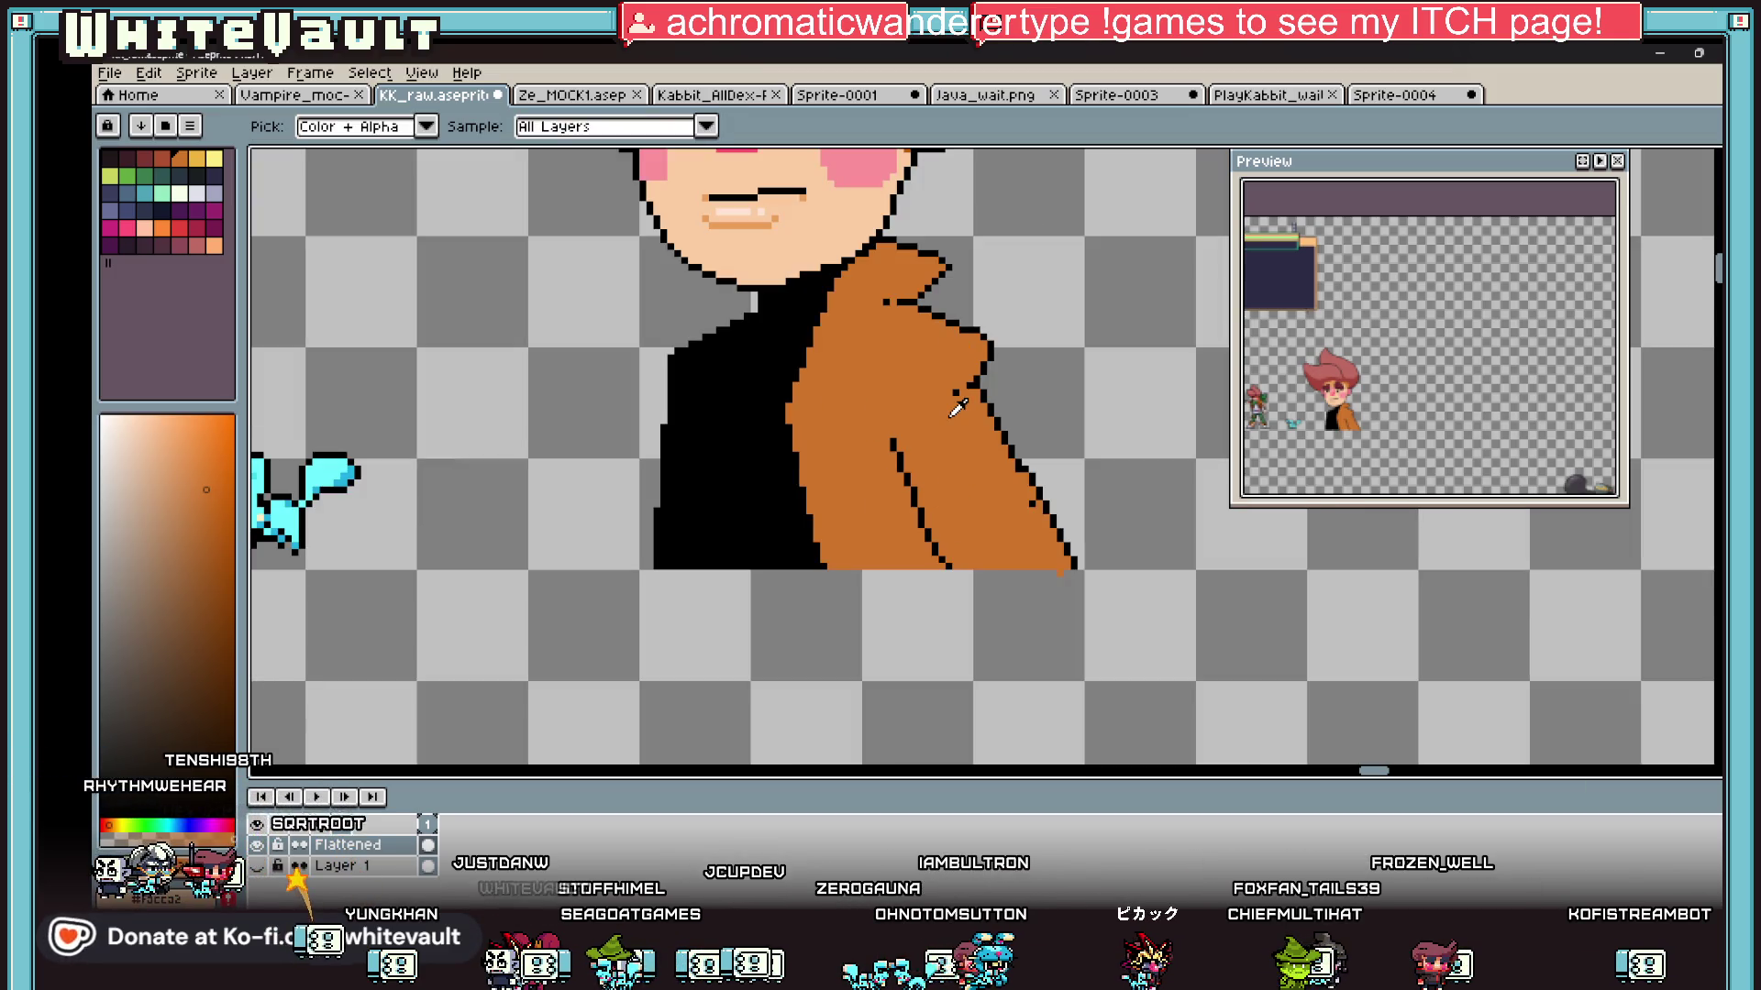
scroll(959, 399, "up", 2)
left_click(969, 370, "alt")
left_click(864, 390)
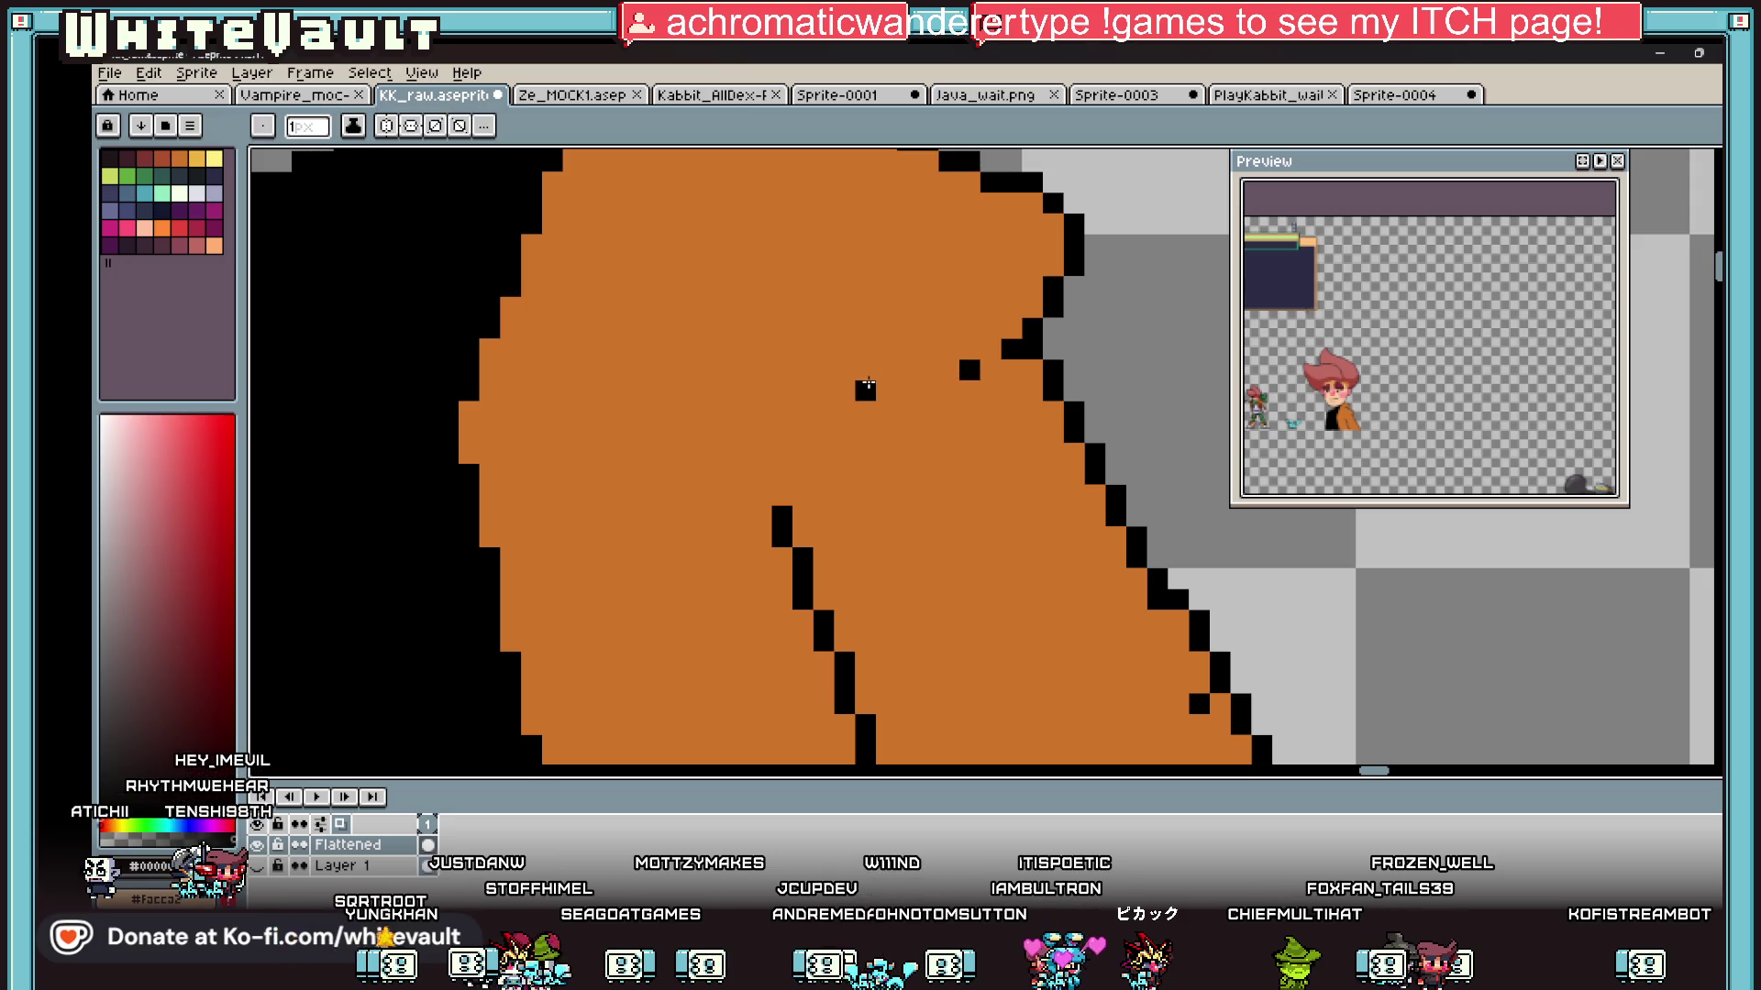
key("ctrl+z")
scroll(1362, 369, "up", 3)
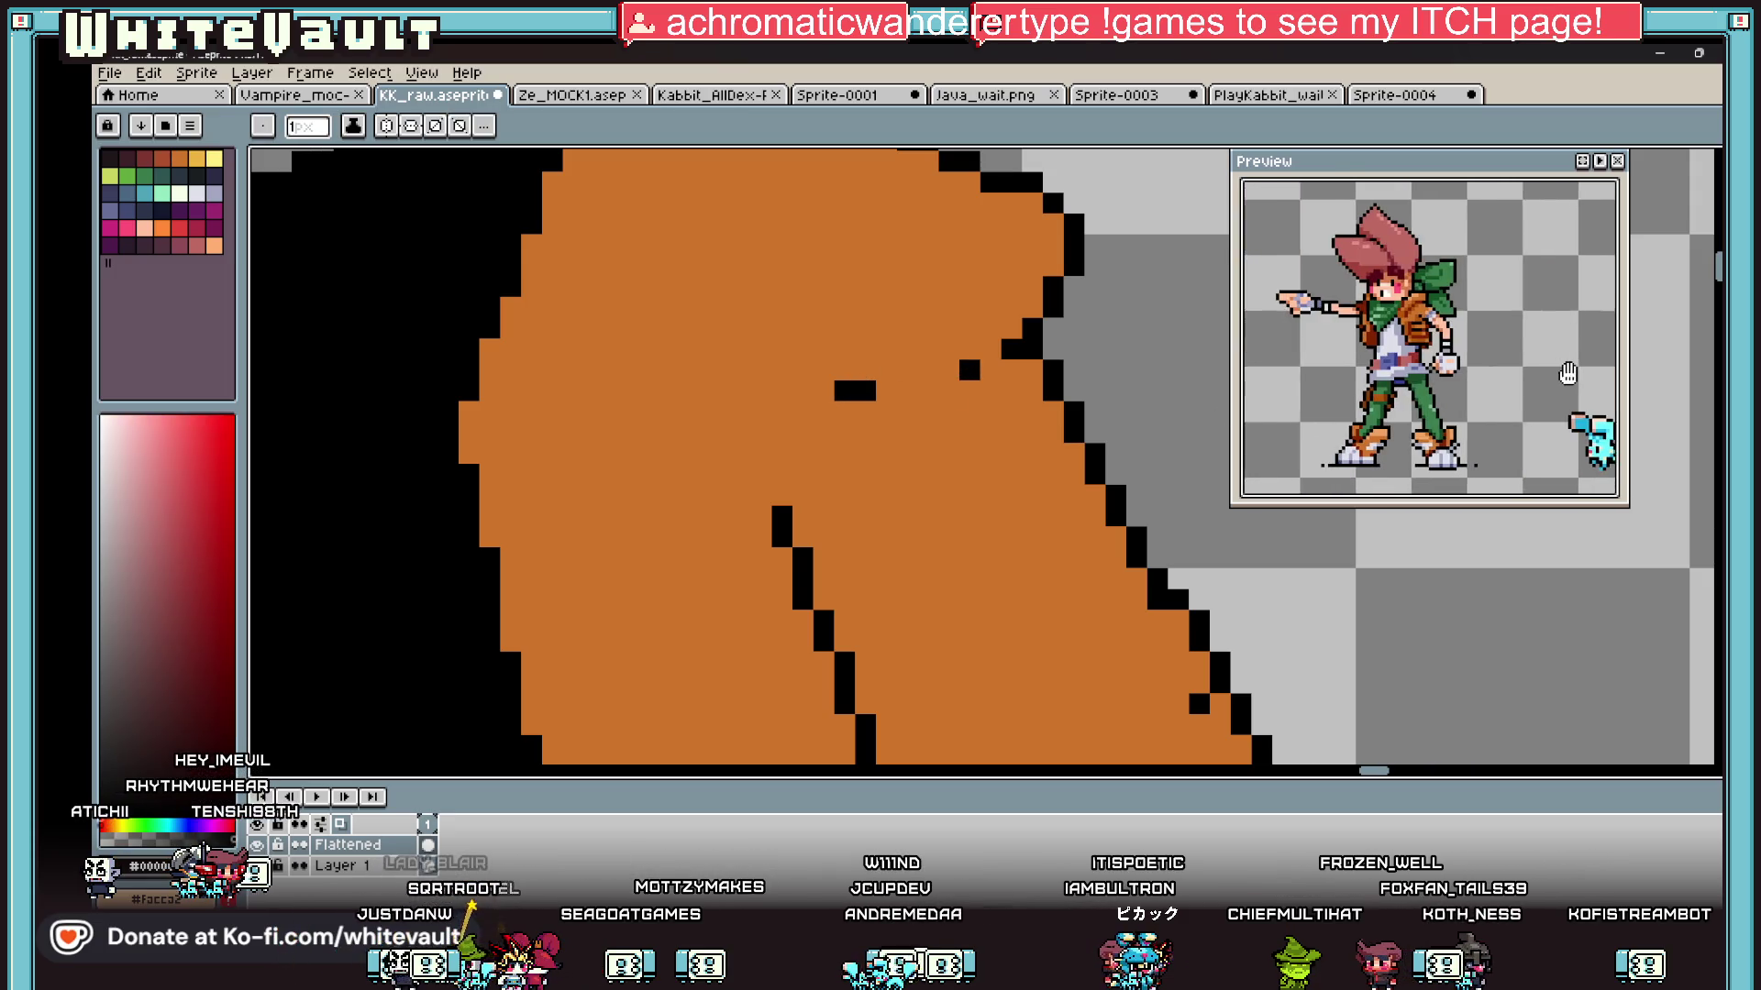
scroll(675, 624, "down", 2)
Step: Sample the darker brown from the small character's coat for drawing with the pencil
key("i")
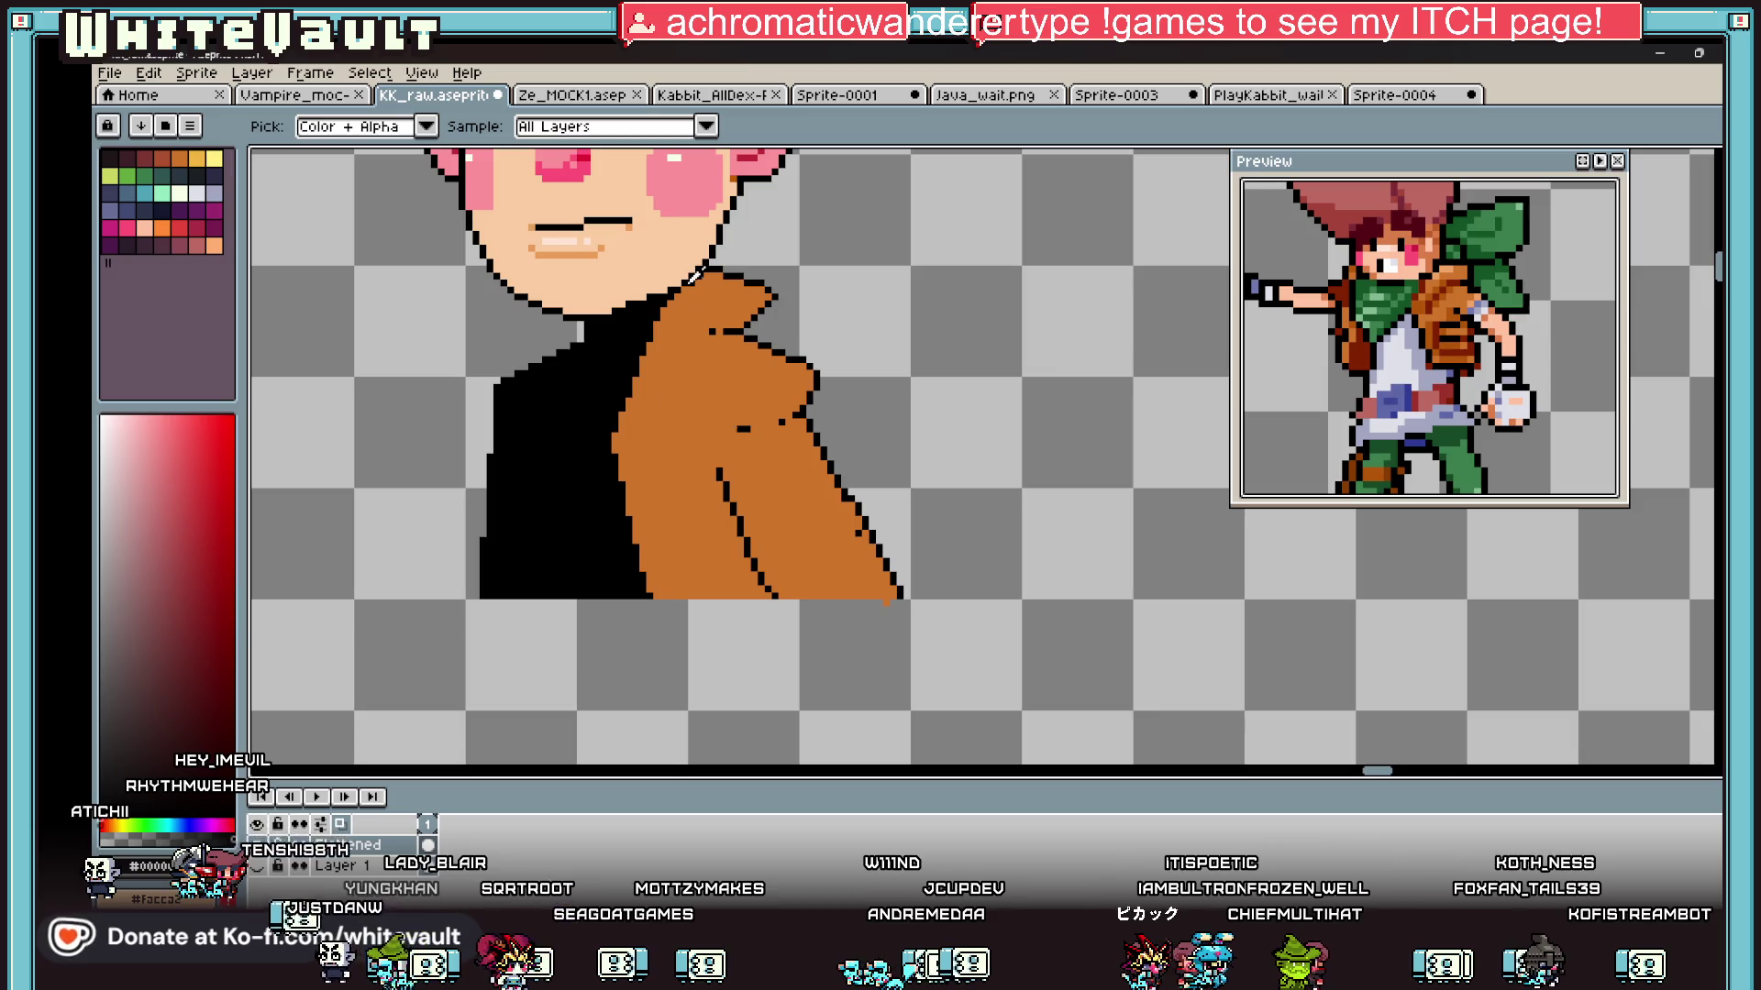
scroll(723, 298, "down", 5)
scroll(633, 356, "up", 4)
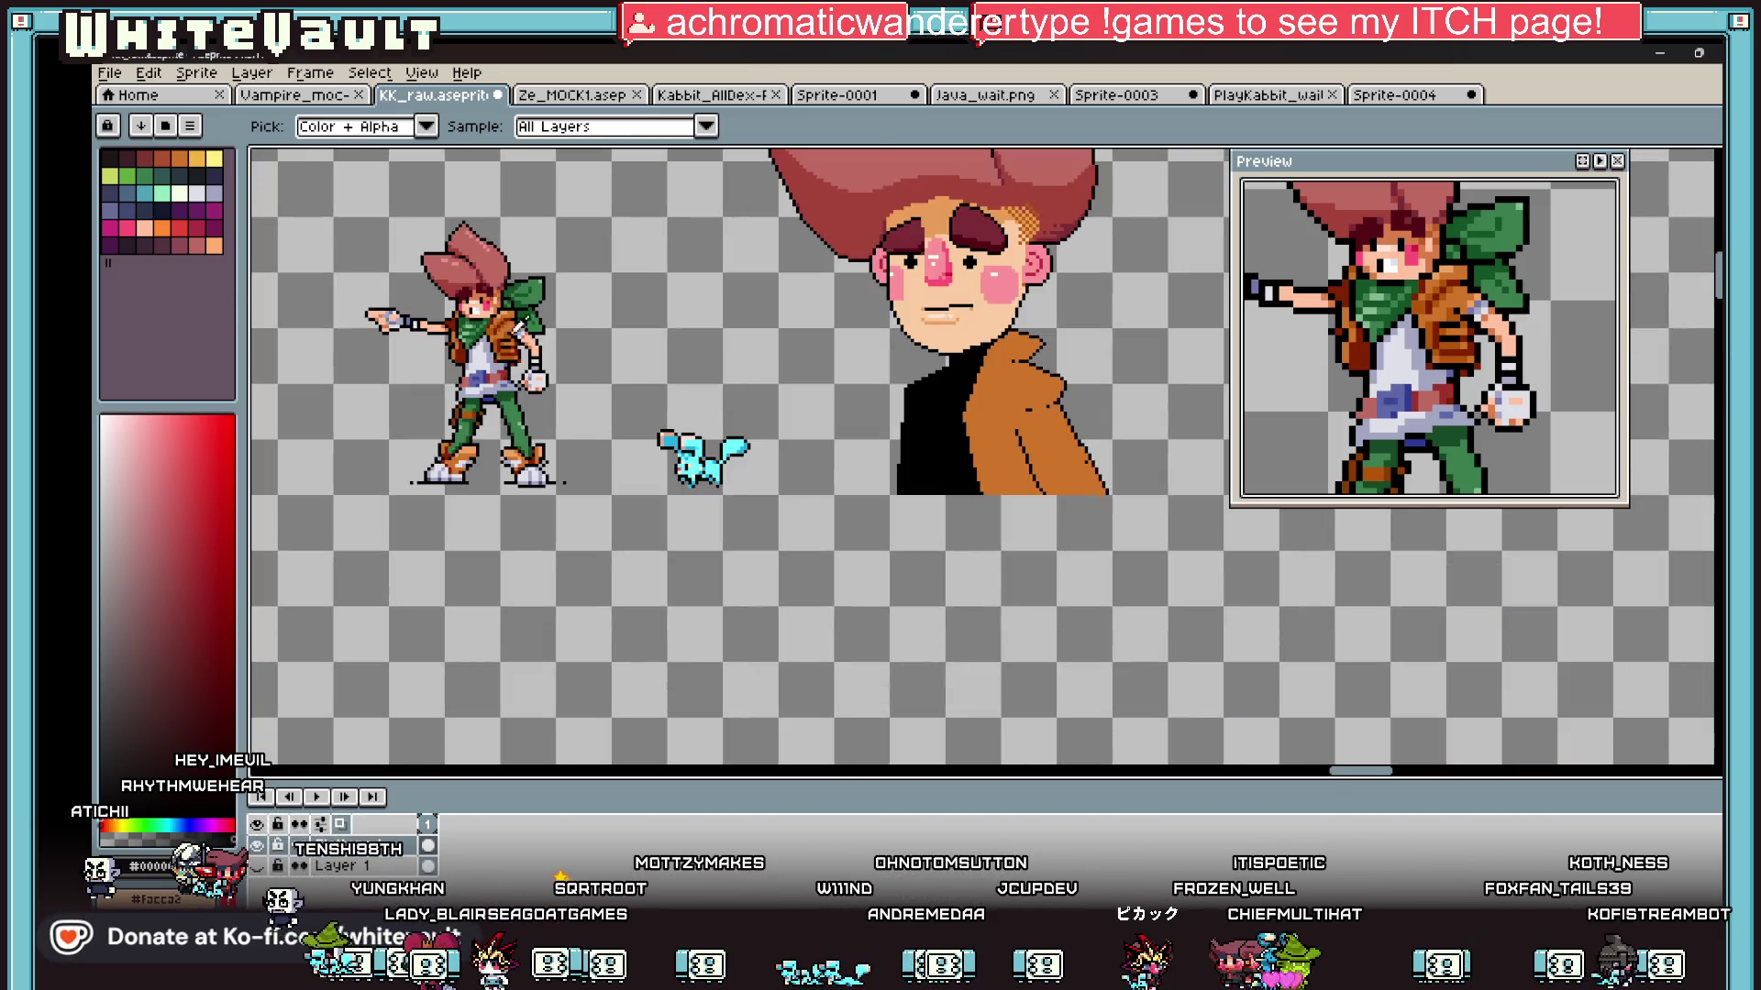
scroll(513, 316, "up", 2)
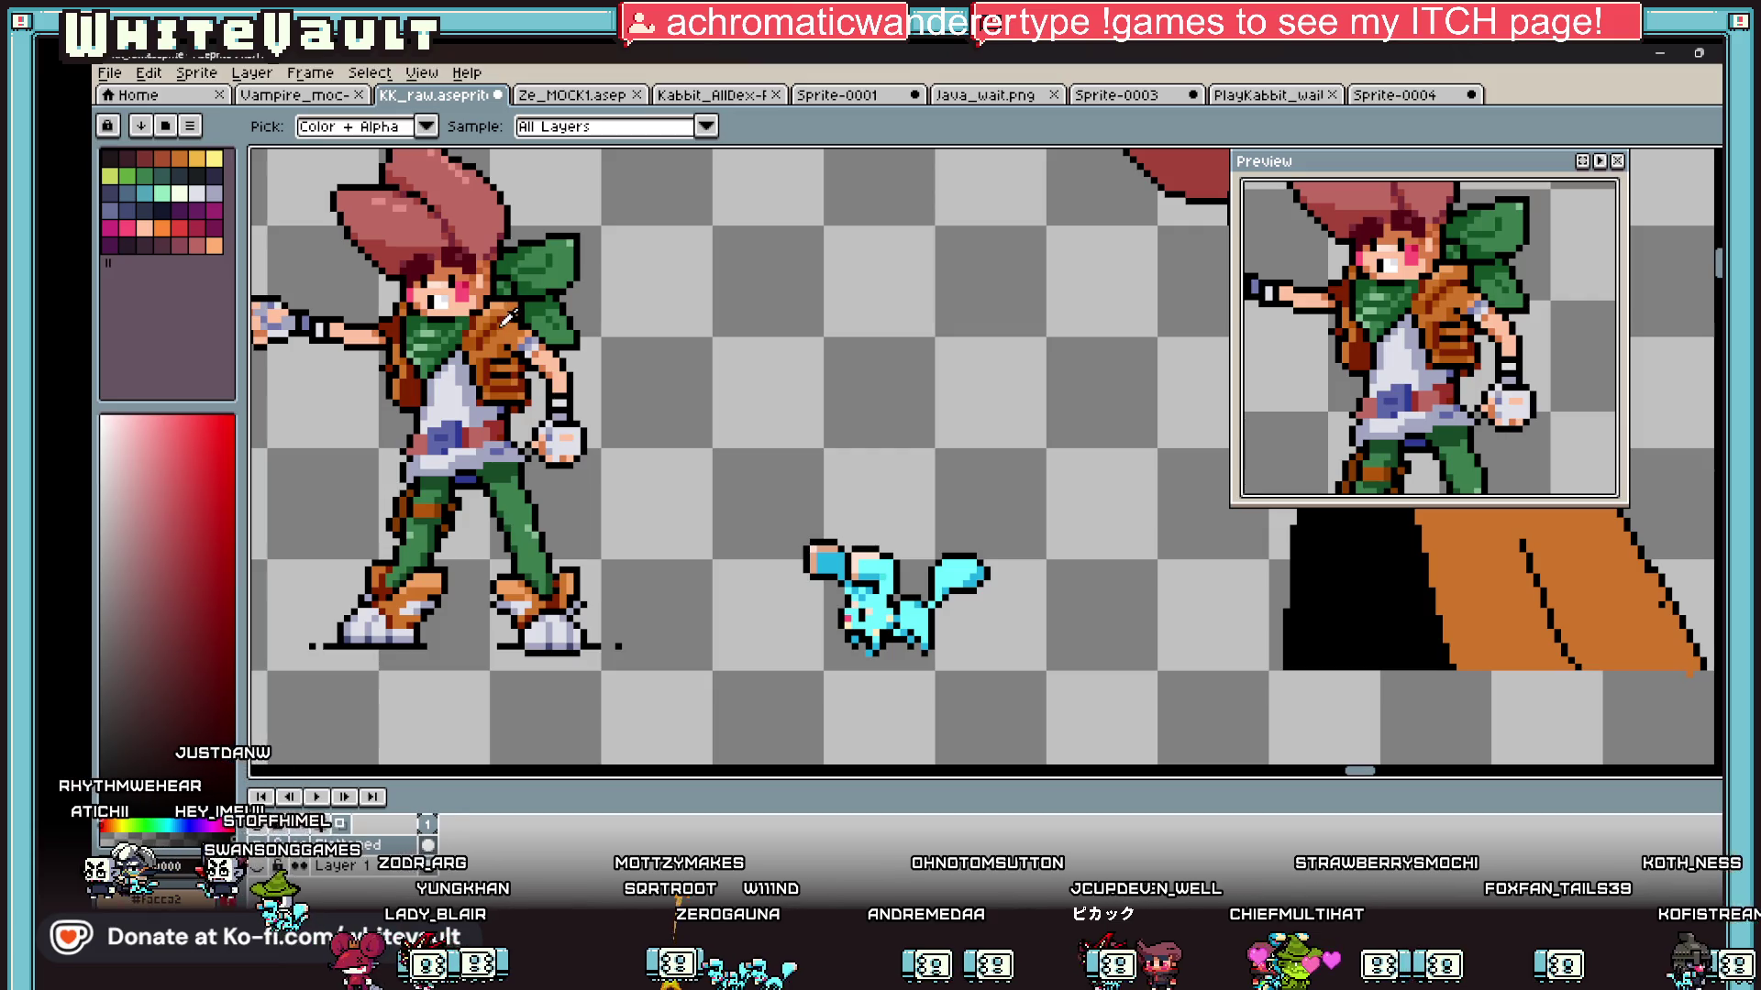
left_click(563, 347)
scroll(682, 398, "down", 2)
key("b")
scroll(1029, 342, "up", 5)
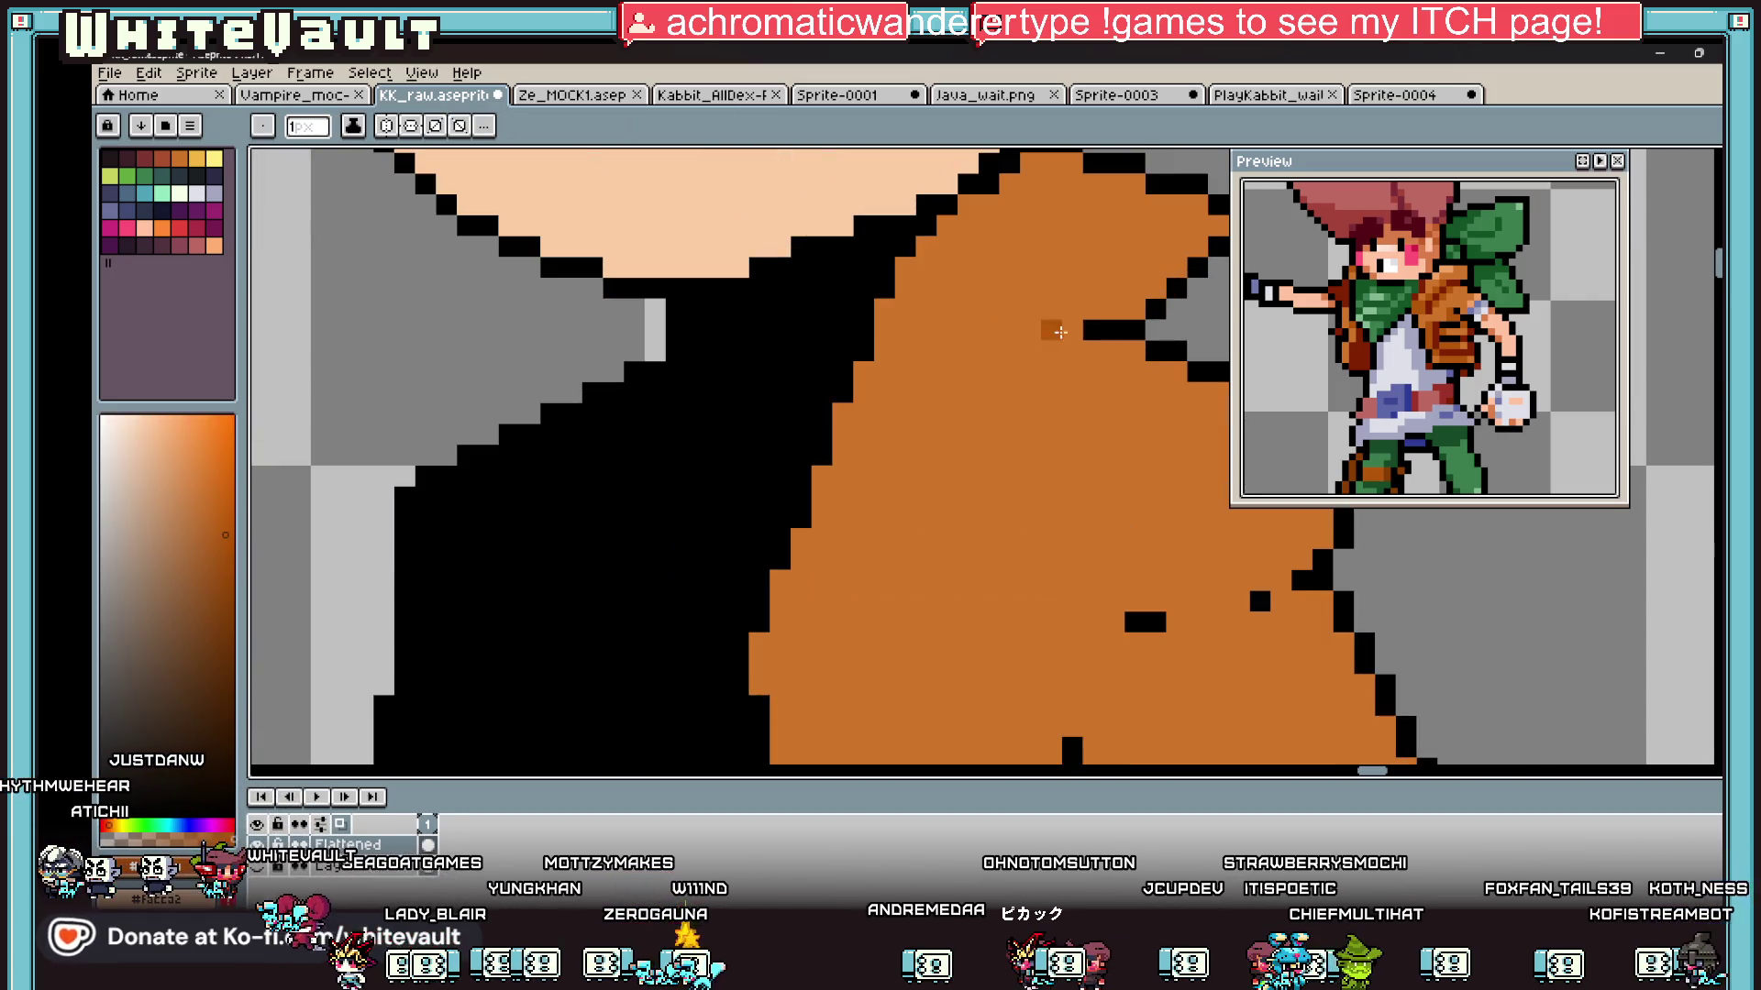
Step: Draw dark-brown shading strokes and pixels along the coat's lapel
left_click(1071, 330)
left_click(1030, 349)
mouse_move(1029, 342)
left_mouse_down()
mouse_move(1004, 347)
mouse_move(1161, 389)
mouse_move(1137, 435)
mouse_move(853, 535)
mouse_move(959, 557)
mouse_move(1127, 515)
left_mouse_up()
scroll(1008, 344, "down", 2)
left_click(1169, 407)
scroll(1170, 405, "up", 1)
left_click(1014, 560)
Step: Bucket-fill the enclosed lapel shading bands and small pockets with dark brown
key("g")
left_click(1128, 391)
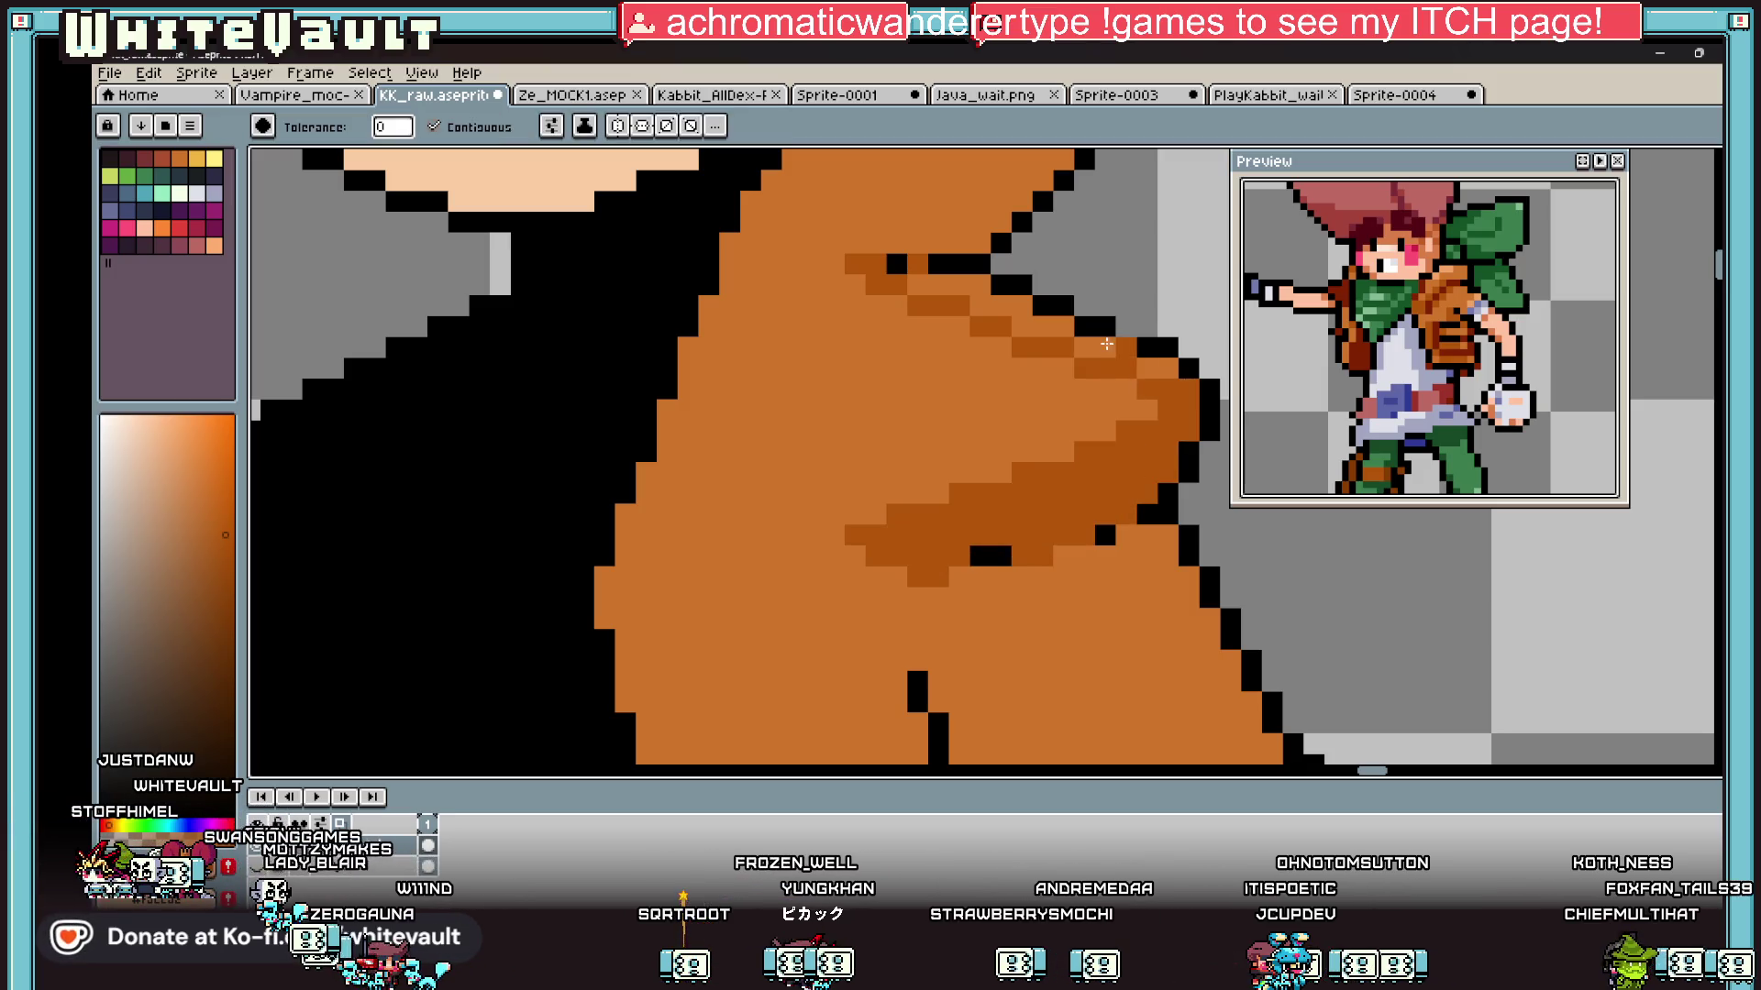
left_click(1095, 347)
left_click(1160, 358)
left_click(1151, 367)
left_click(1042, 328)
left_click(953, 296)
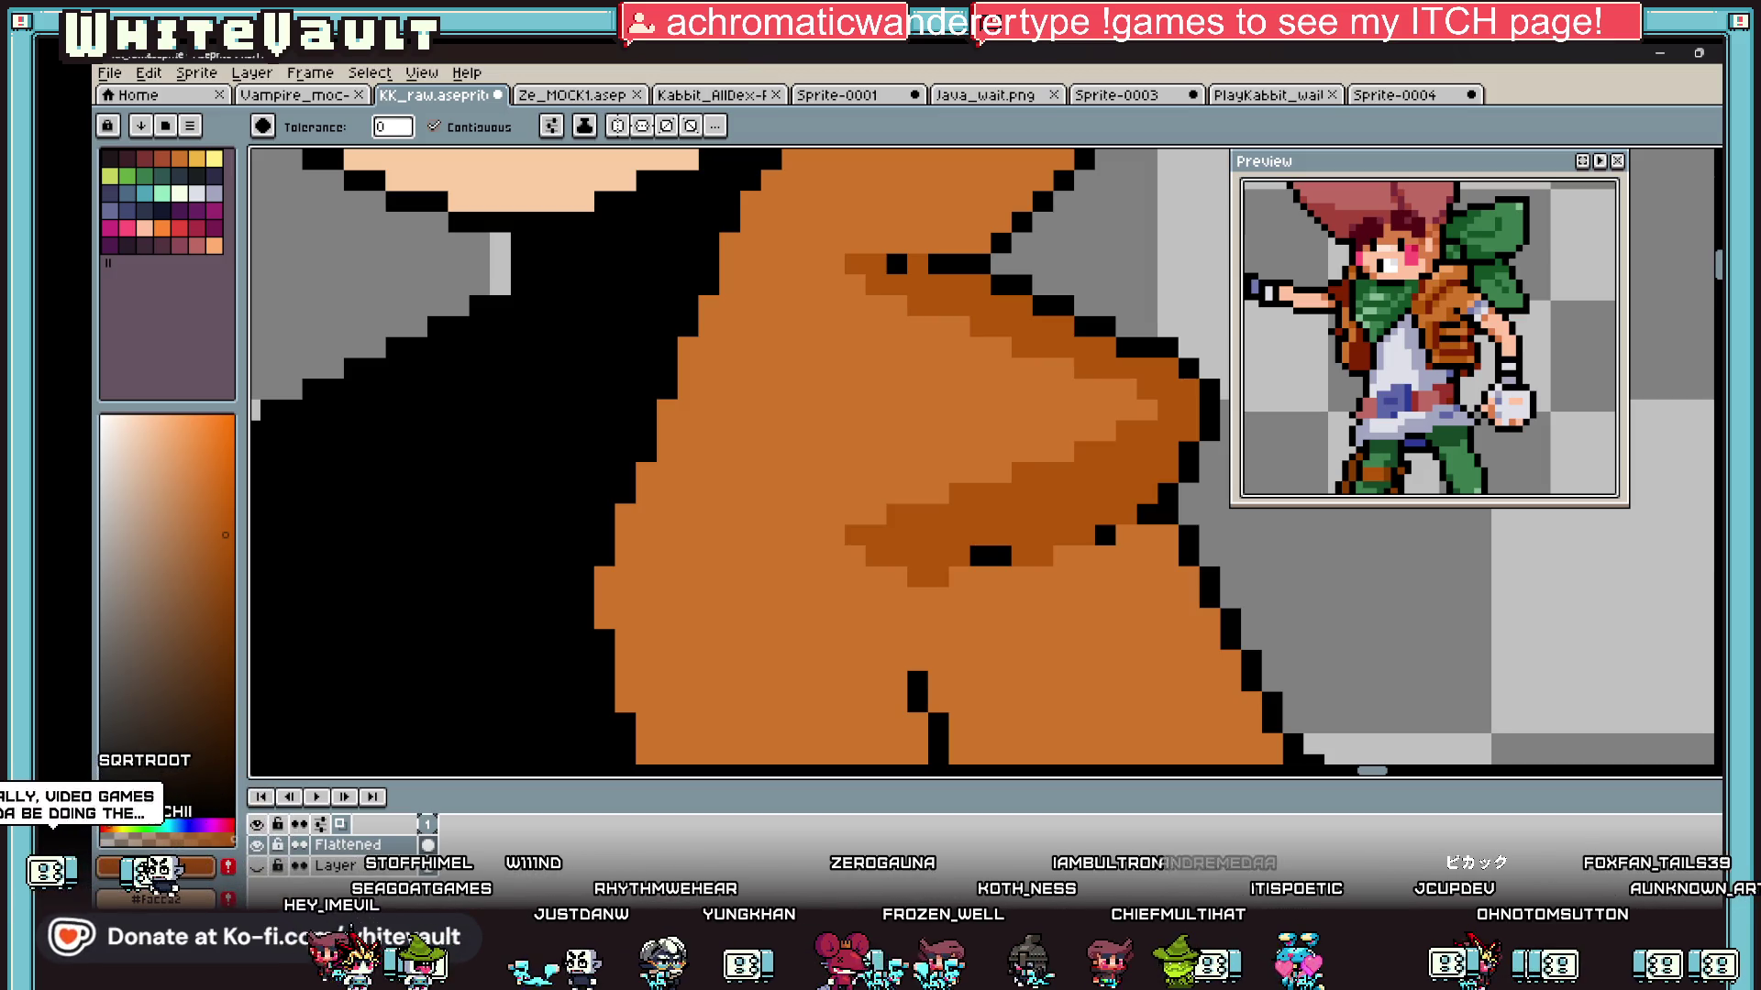
scroll(996, 530, "down", 5)
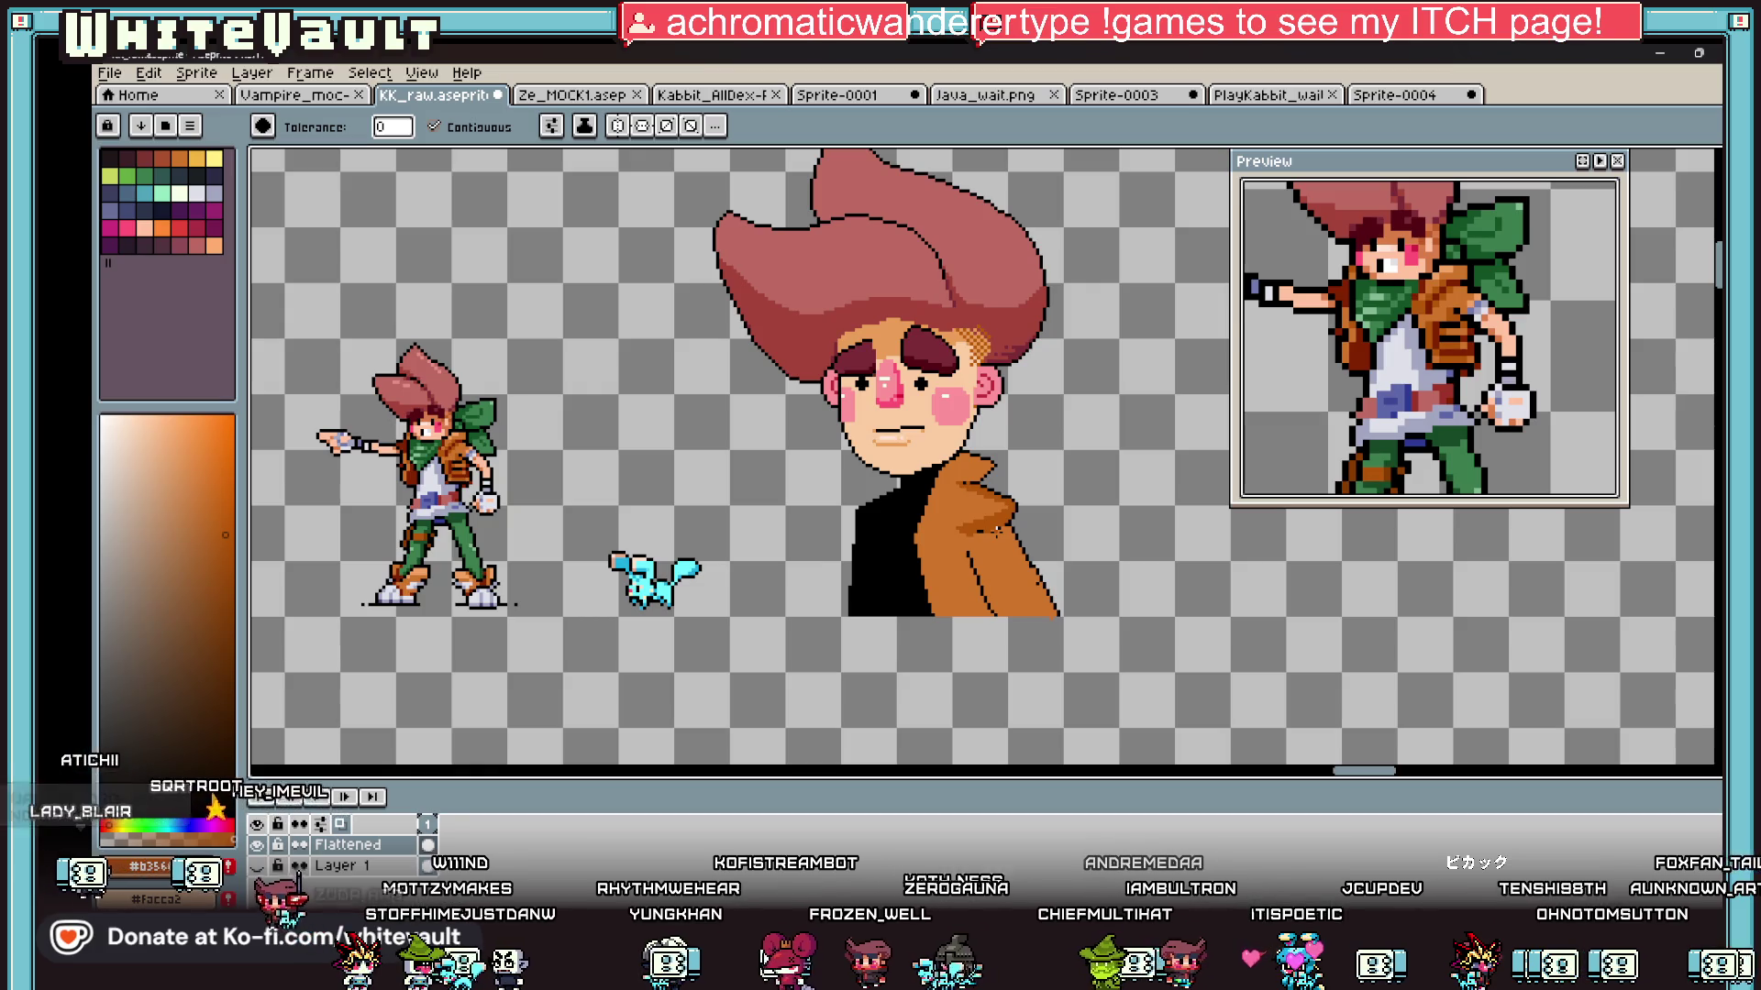
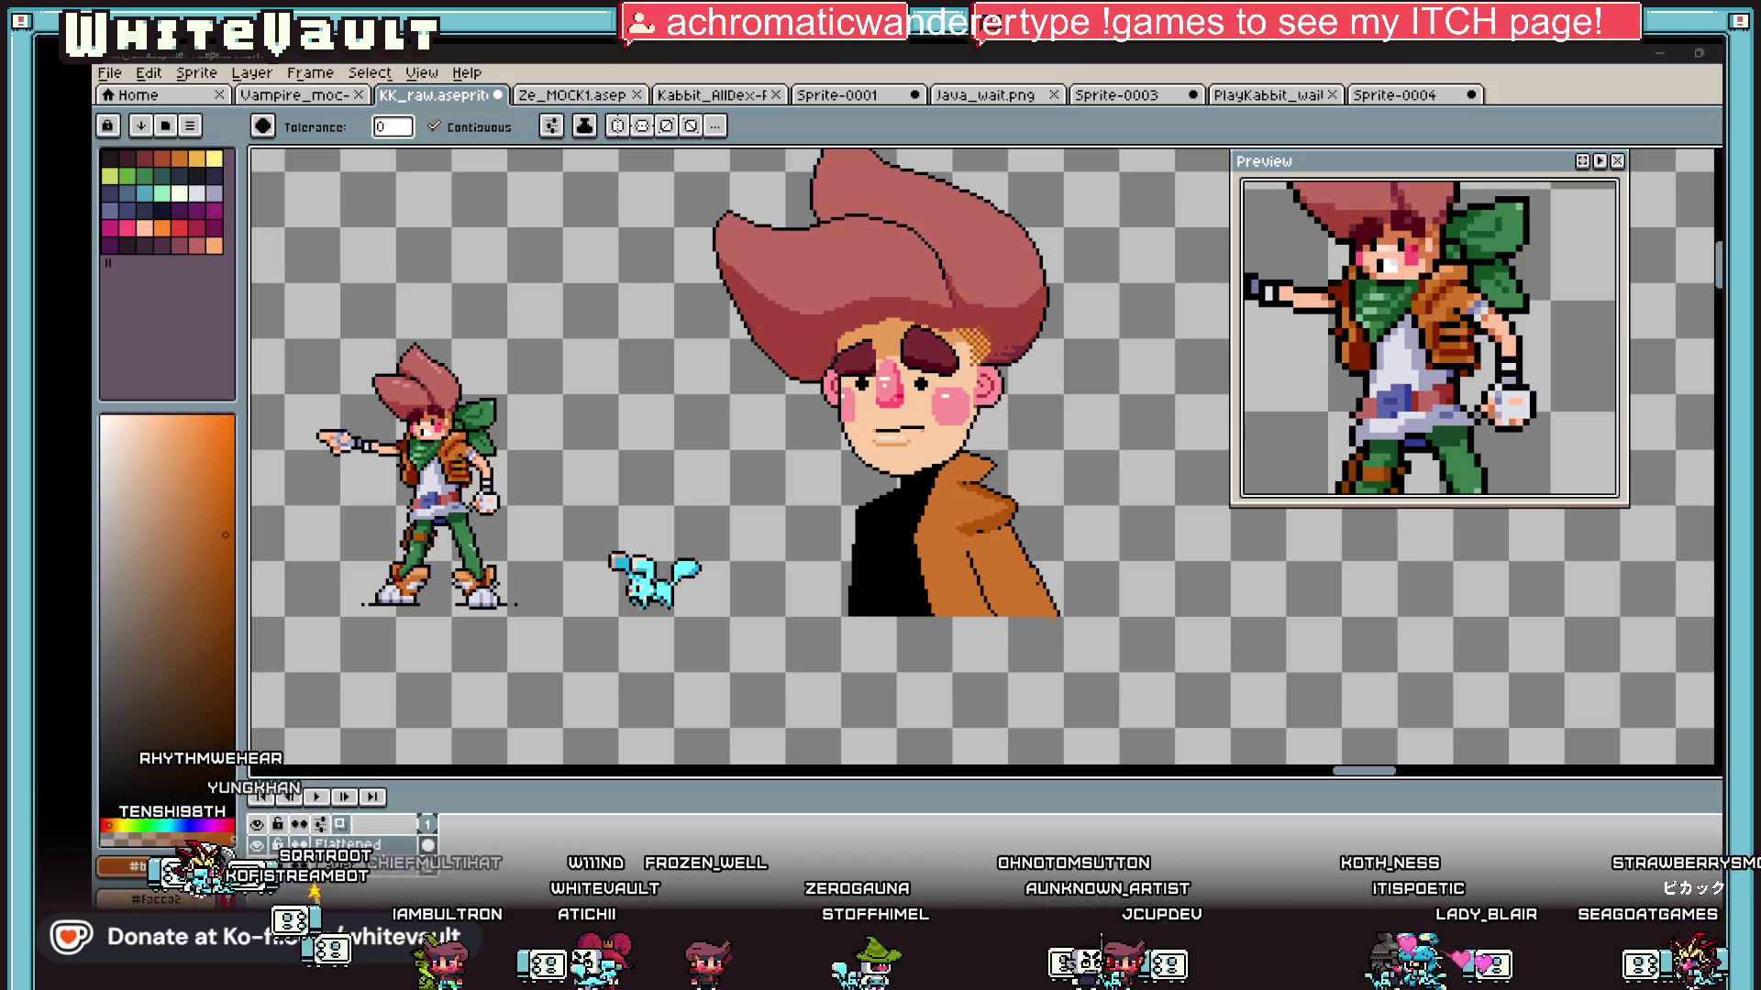
Step: Return to Aseprite, pick the 1px pencil and zoom into the jacket lapel
key("alt+Tab")
key("alt+Tab")
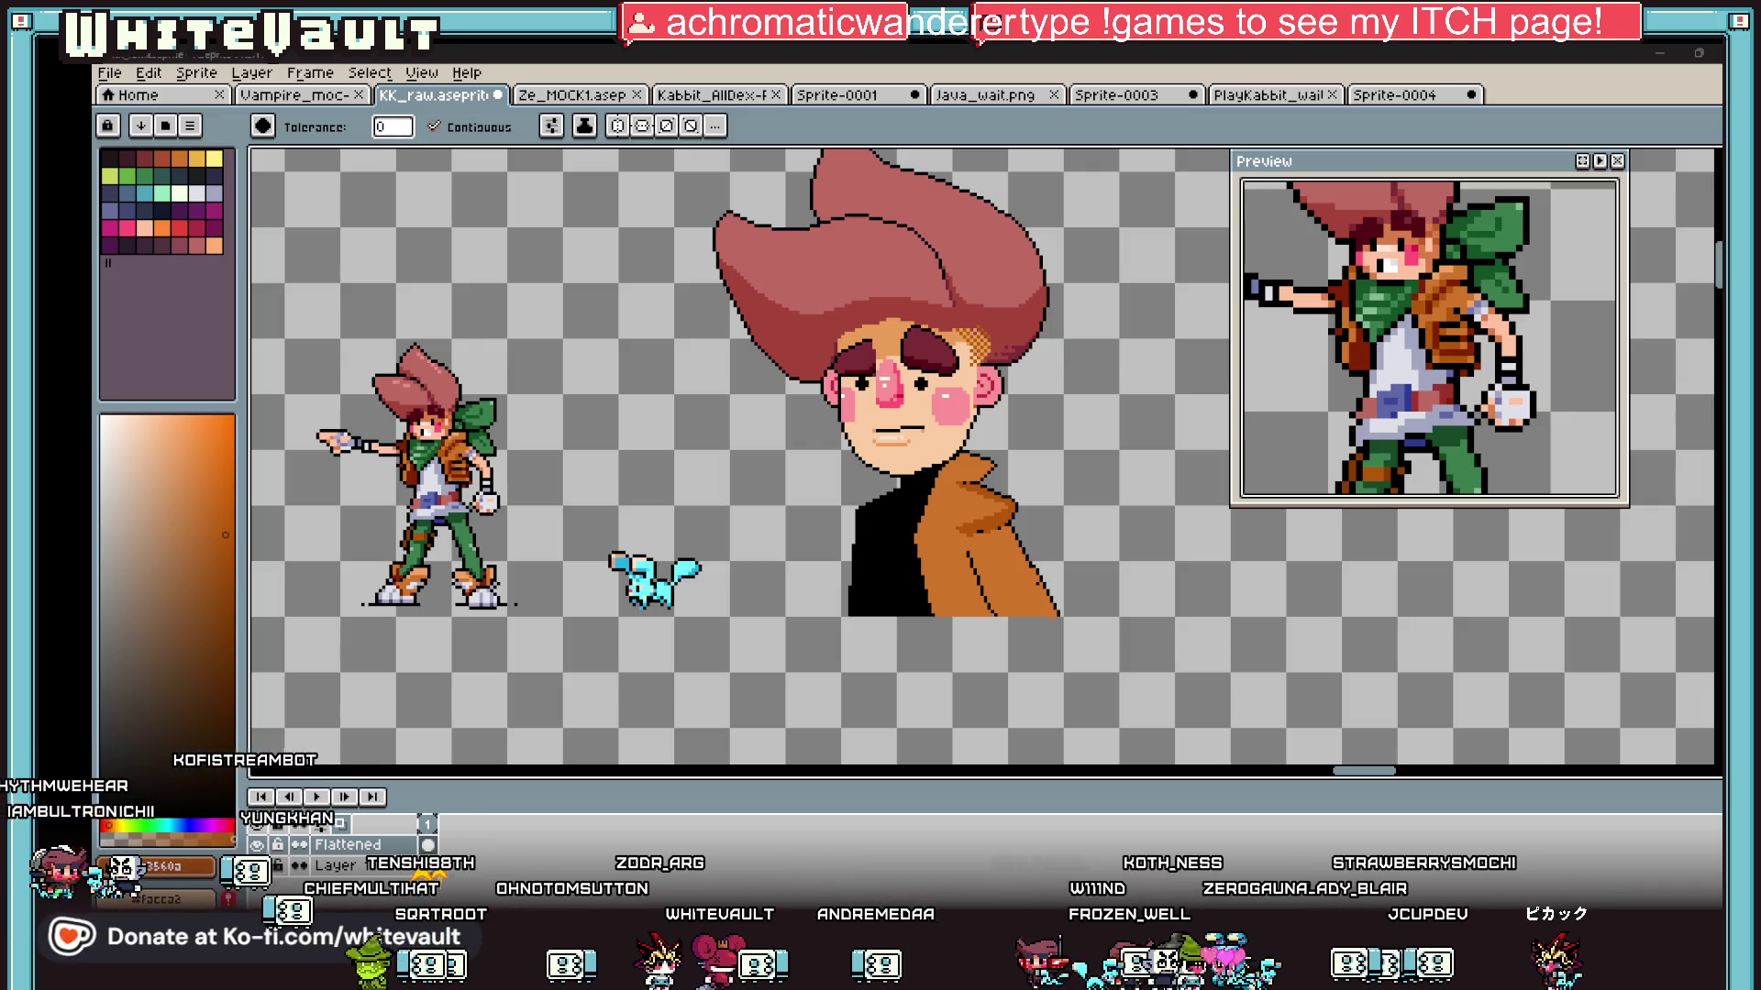
scroll(986, 550, "up", 5)
key("b")
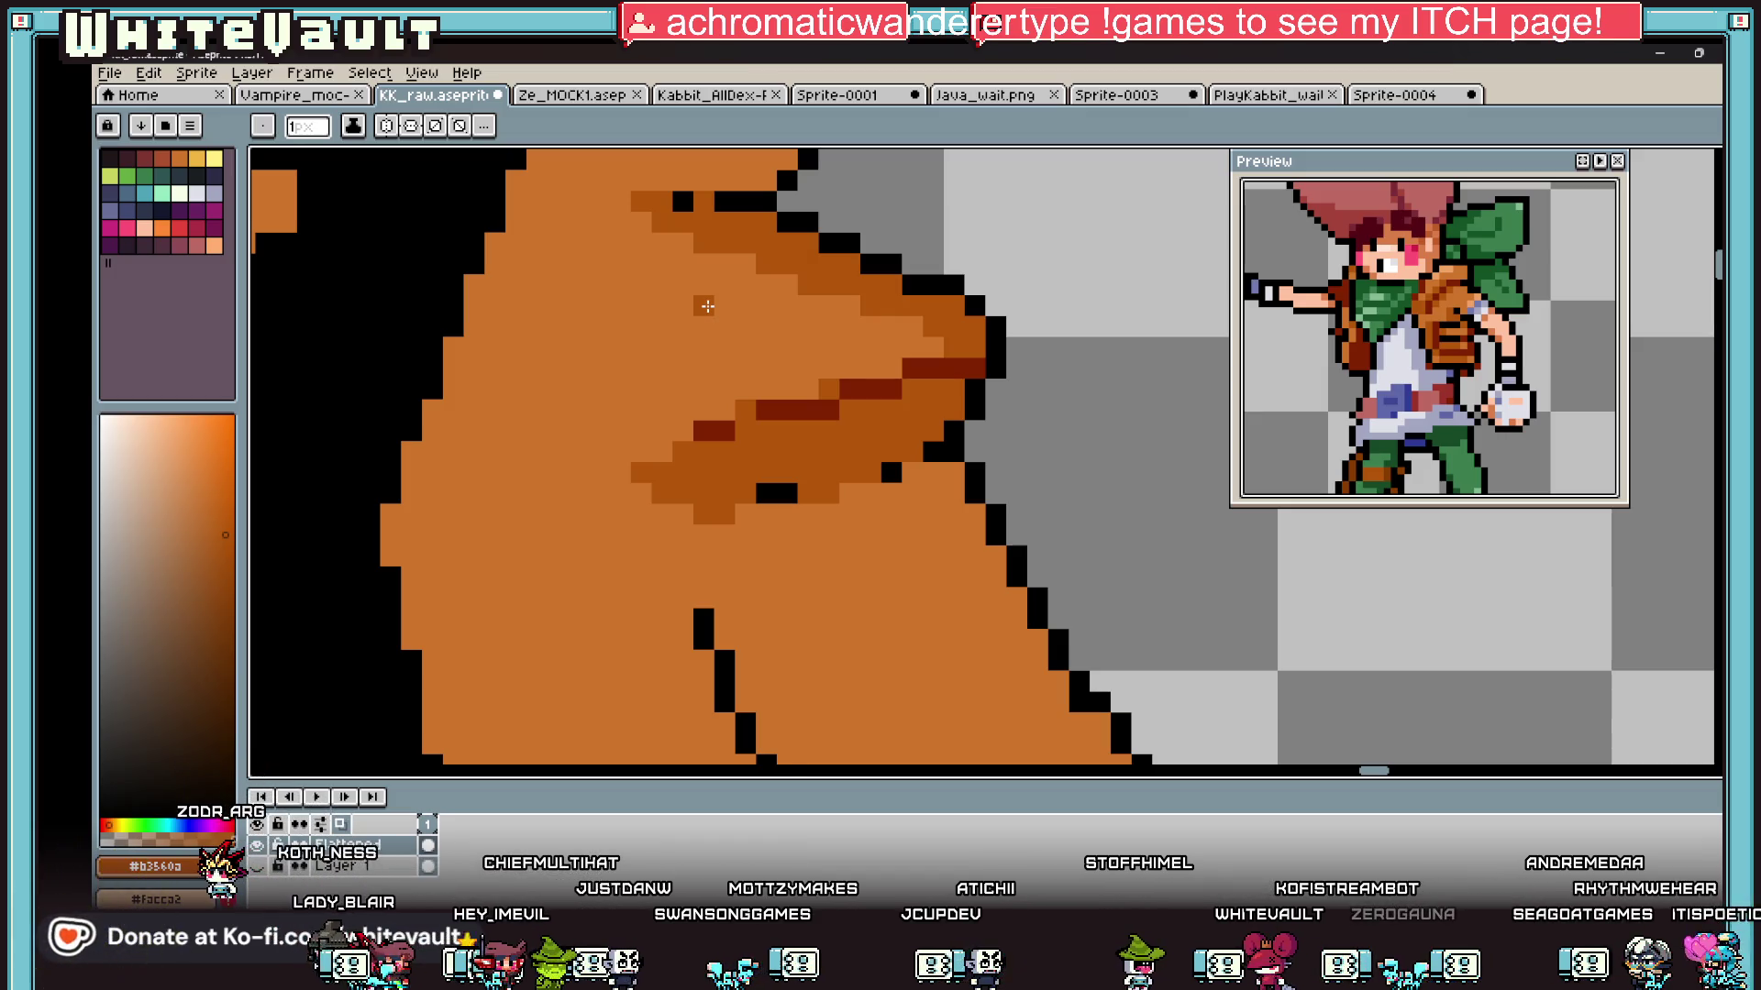
Step: Undo the stray dark pixel and repaint the coat's fold pixels in light orange
scroll(984, 575, "down", 3)
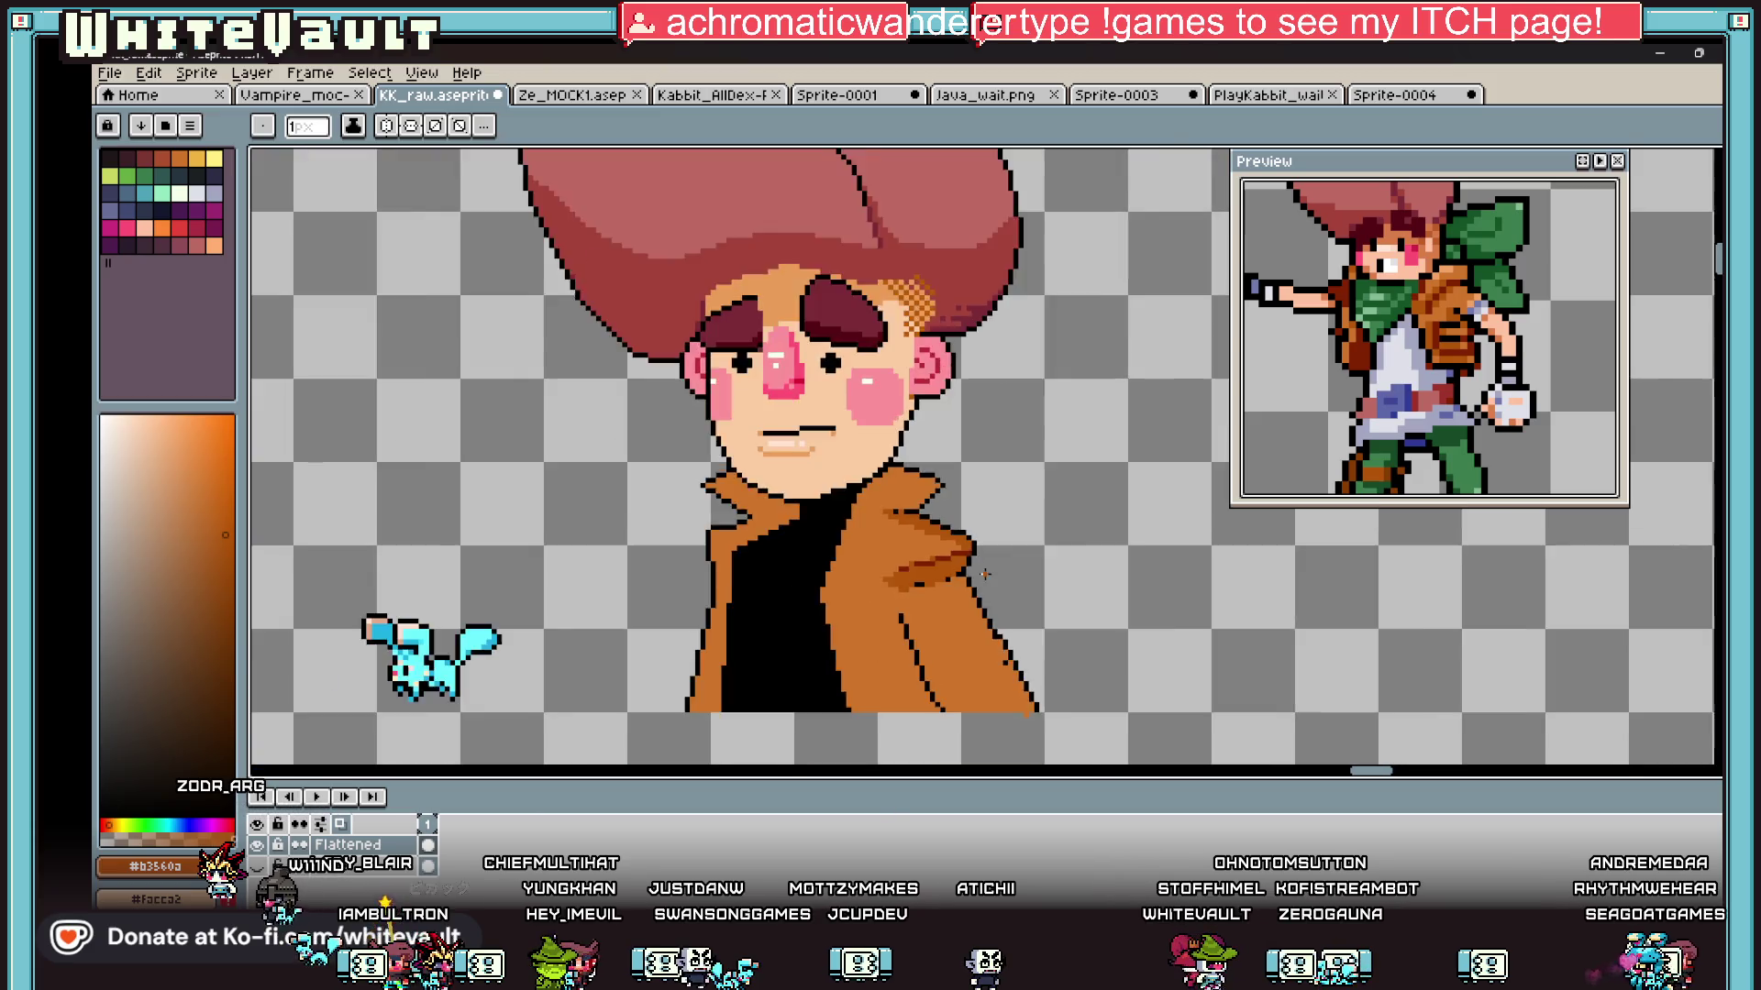
scroll(984, 574, "down", 3)
scroll(879, 623, "up", 8)
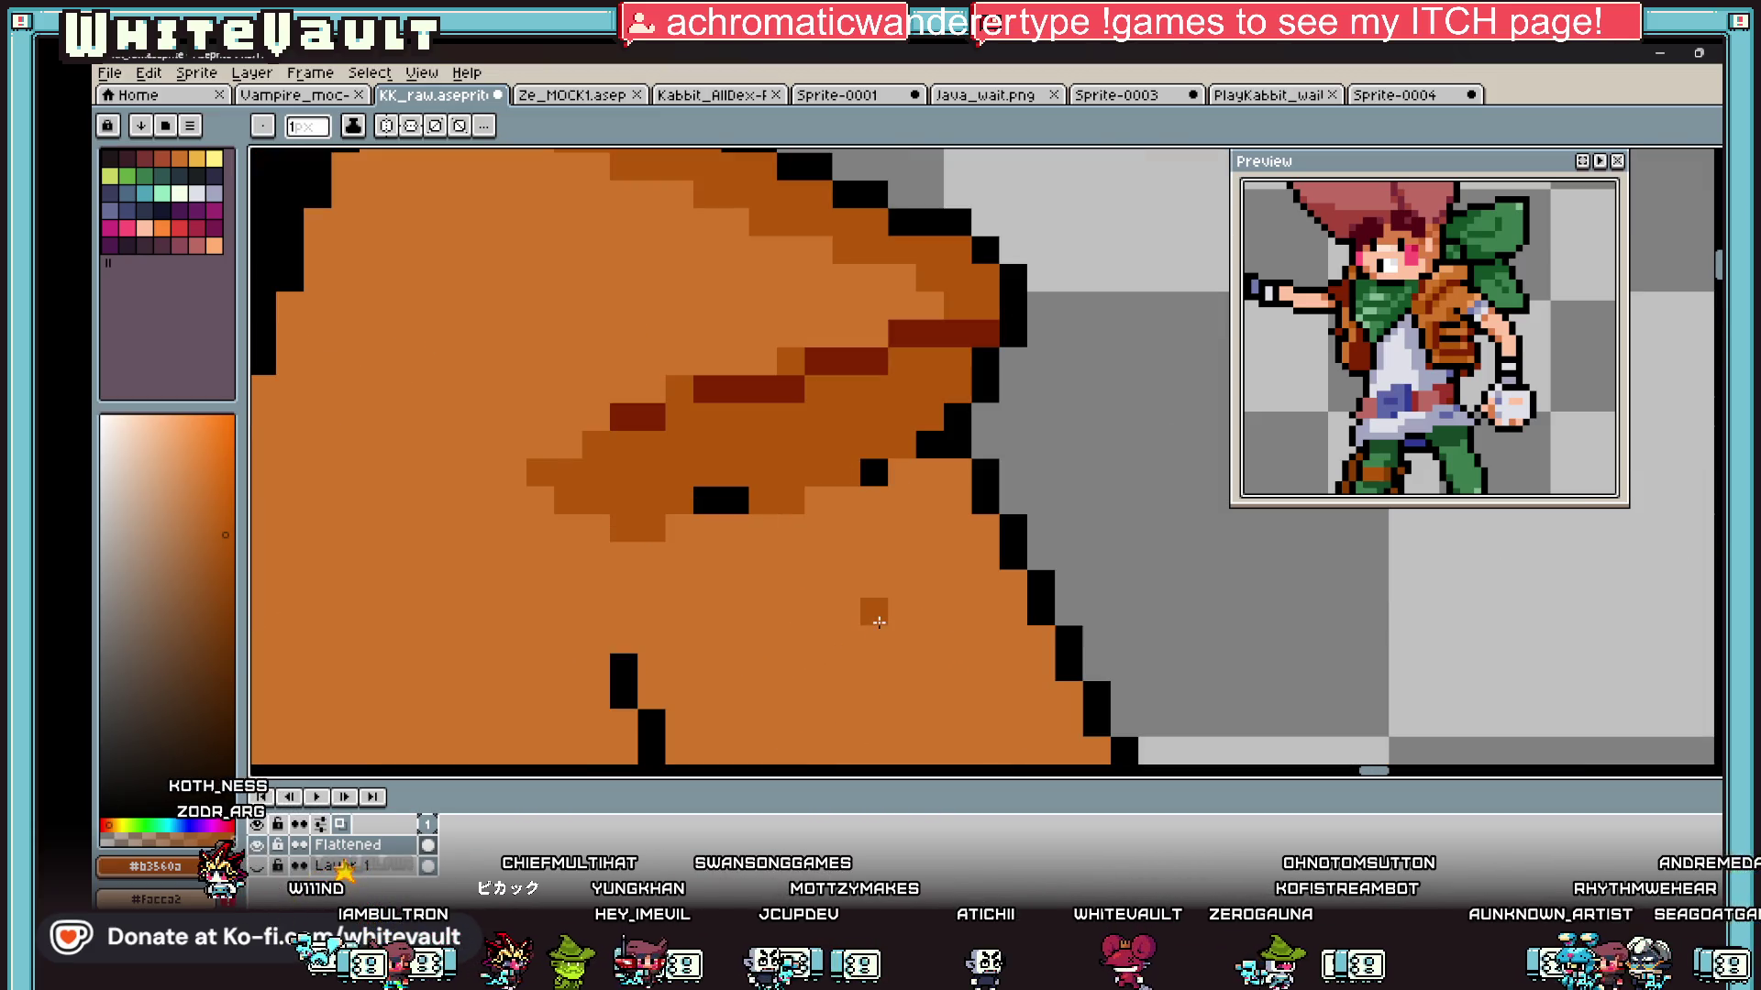
key("ctrl+z")
left_click(877, 473, "alt")
left_click(877, 473)
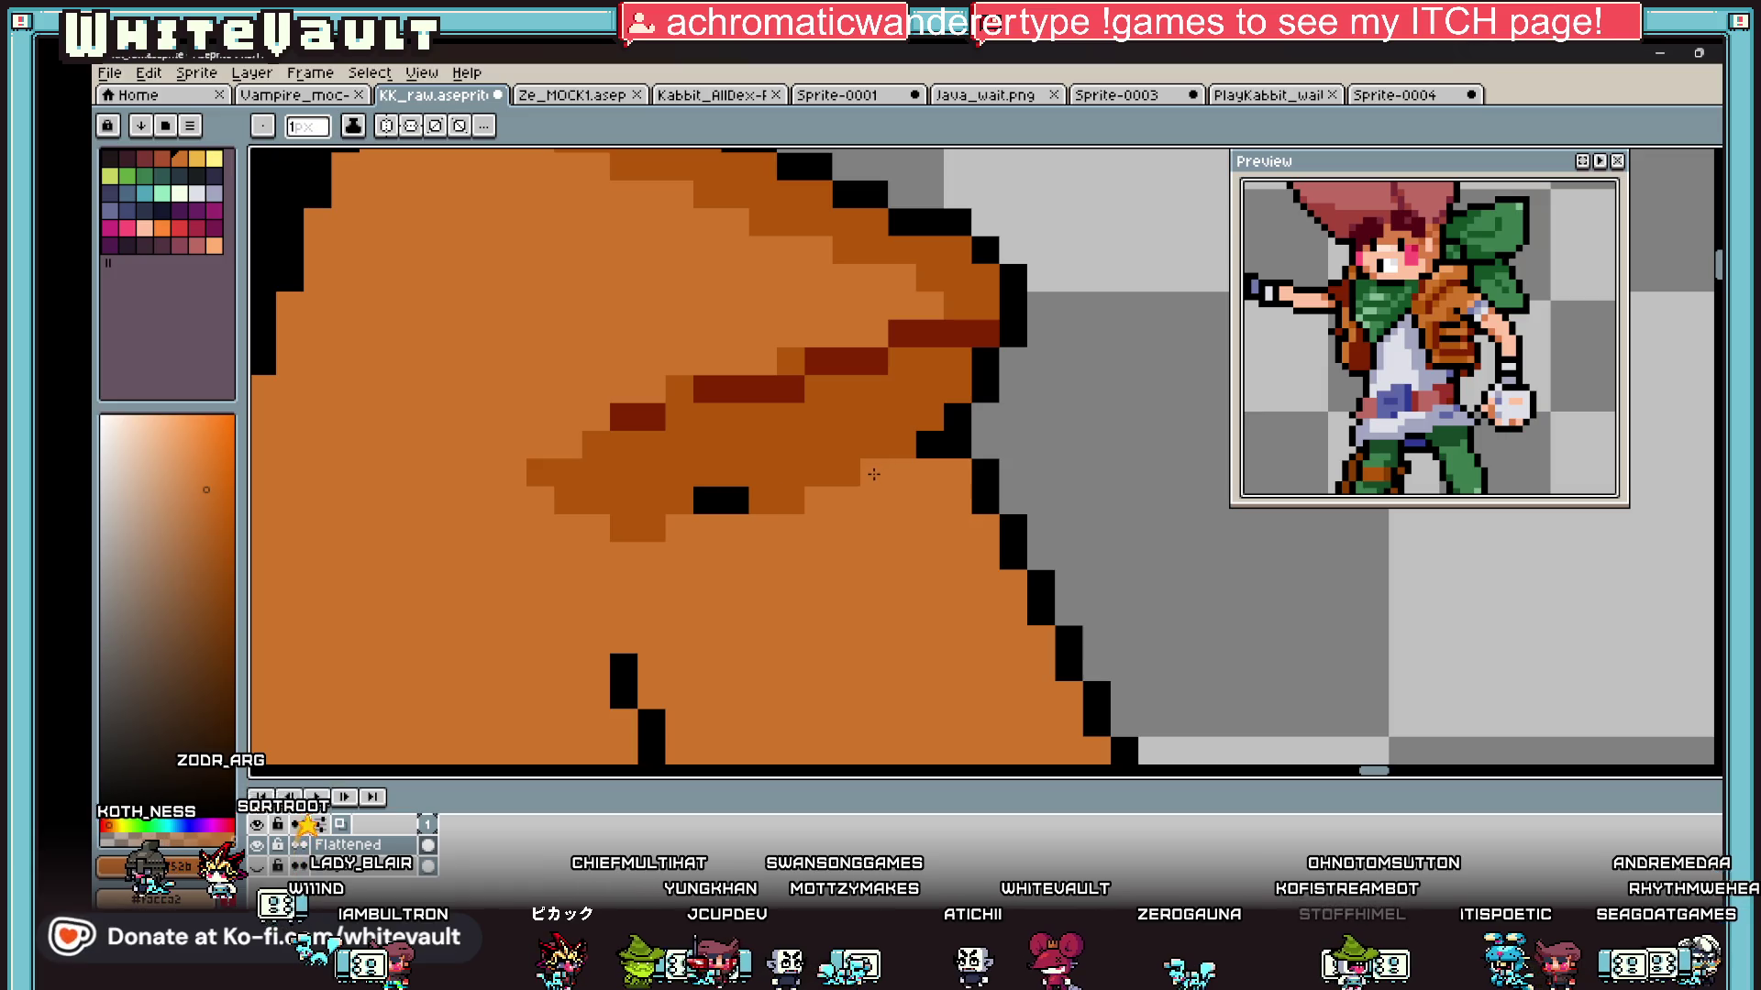
left_click_drag(707, 501, 762, 501)
left_click(568, 501)
left_click(955, 396, "shift")
mouse_move(954, 396)
left_mouse_down()
mouse_move(816, 473)
mouse_move(655, 501)
left_mouse_up()
Step: Eyedrop the dark red shading colour and add two dark red pixels to the collar
scroll(651, 446, "down", 1)
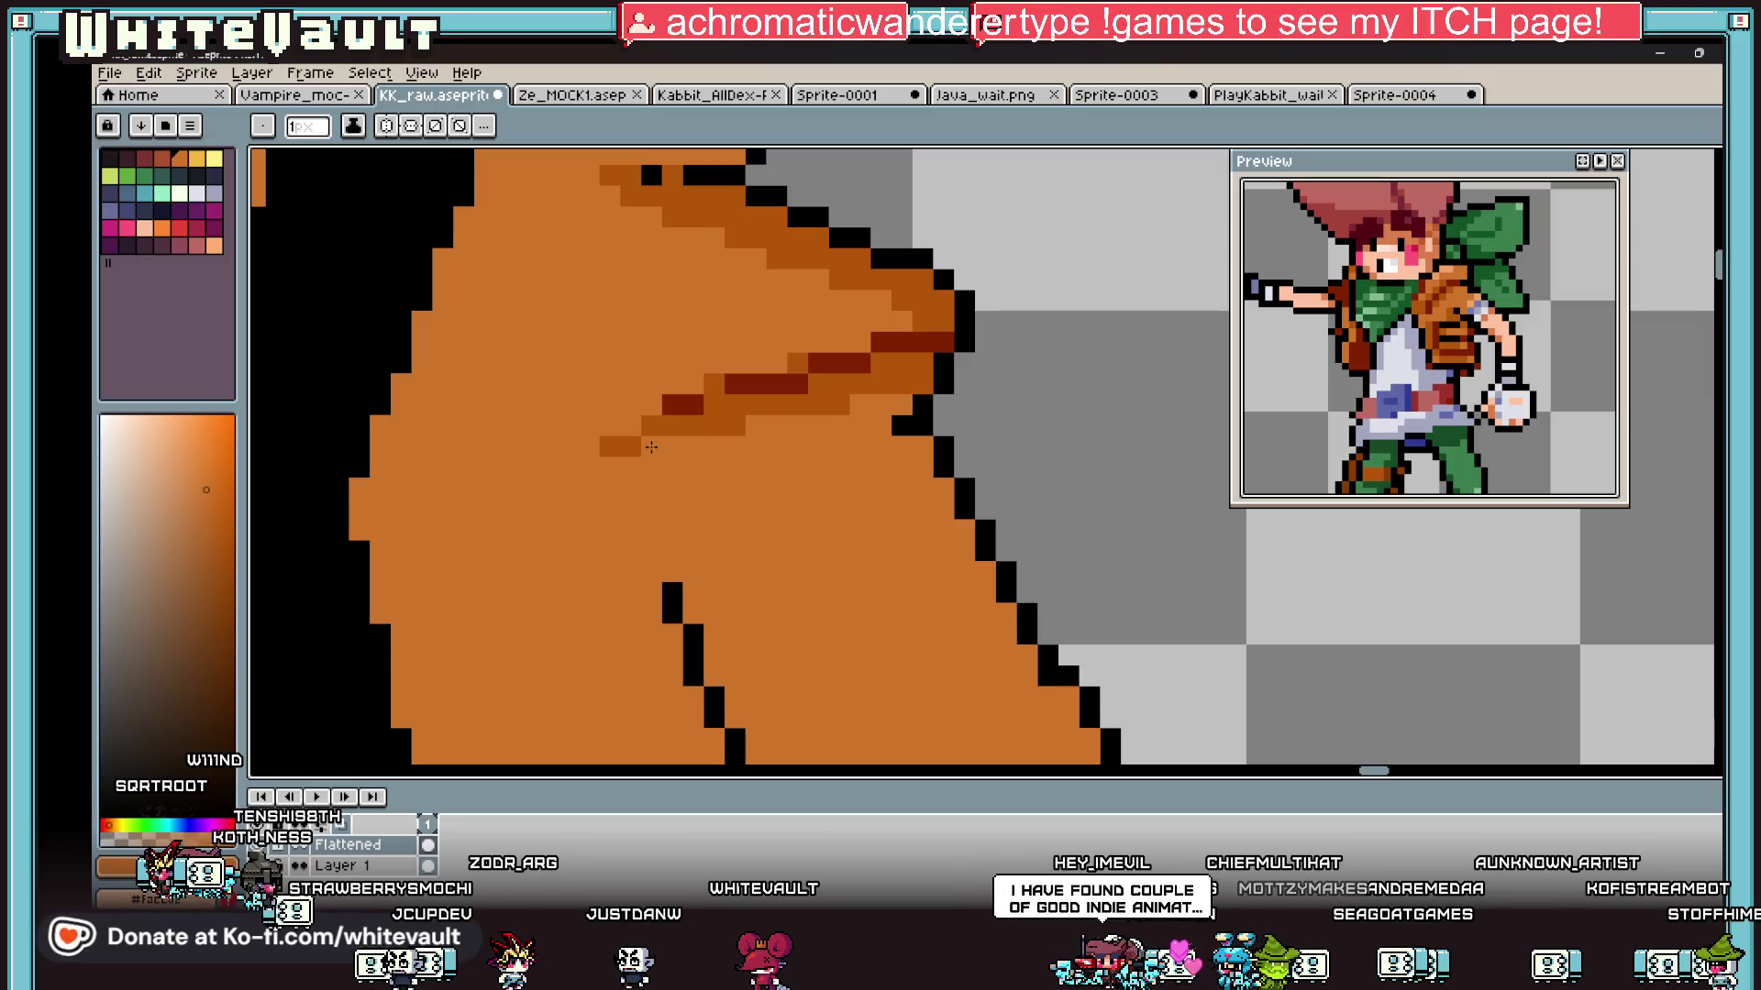
scroll(651, 447, "down", 3)
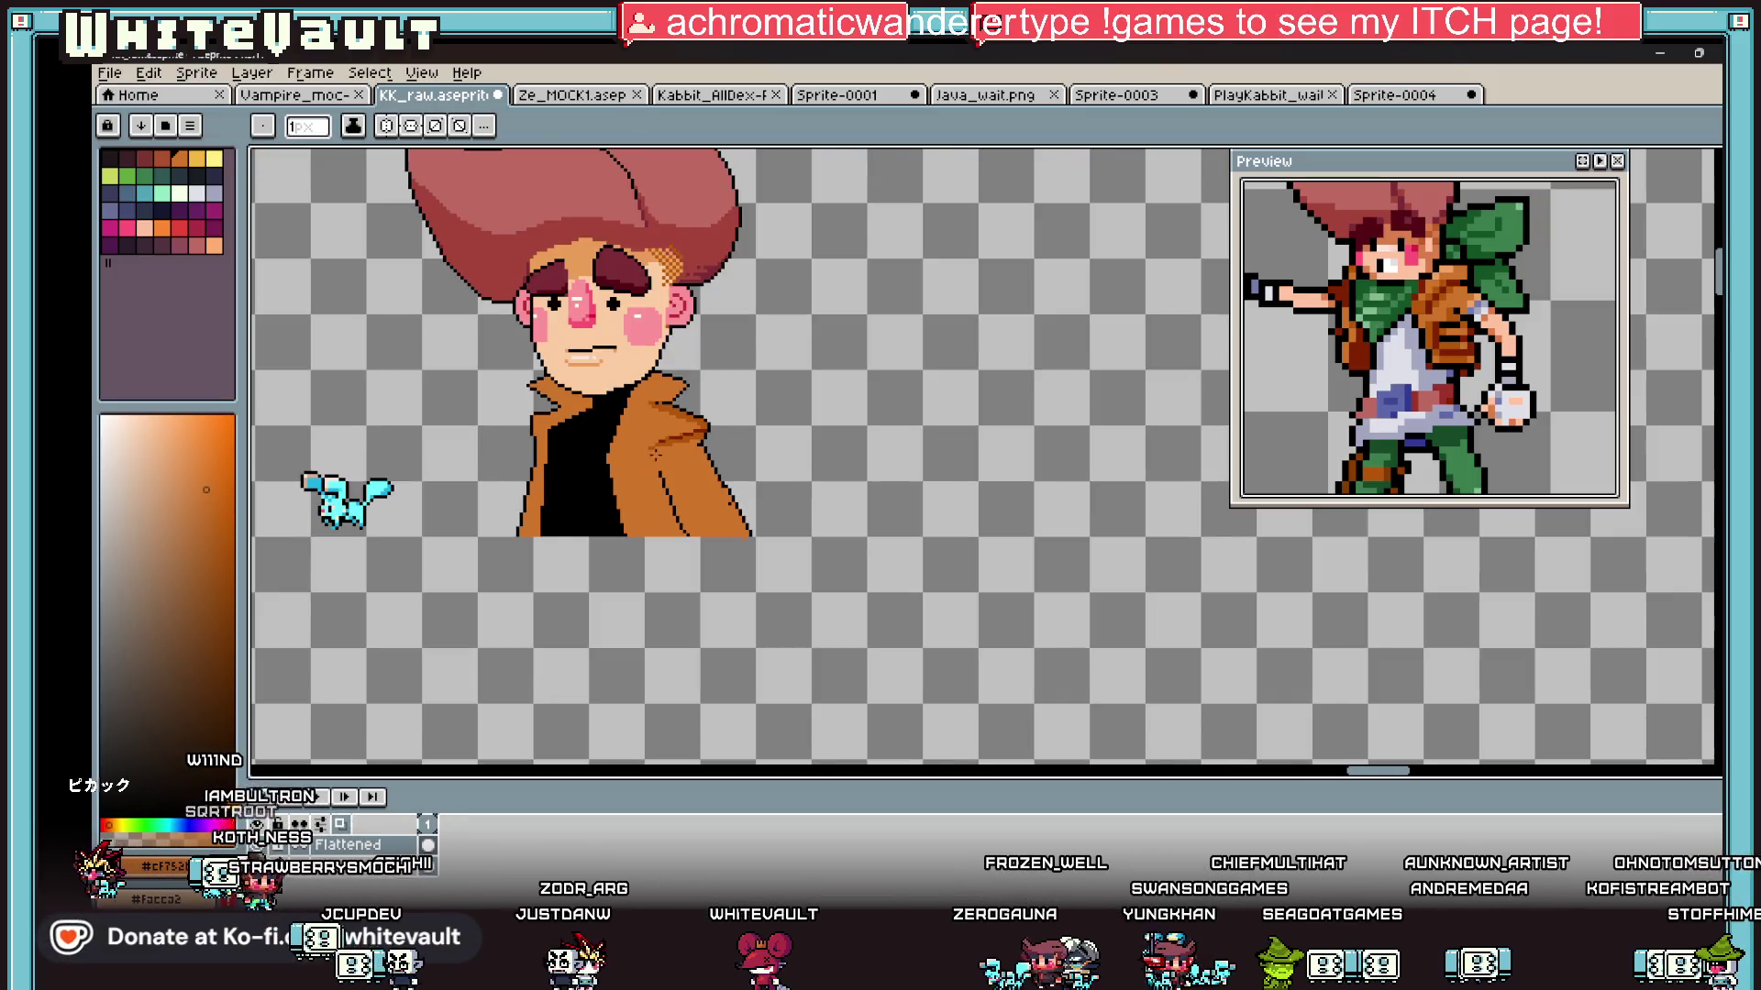
scroll(686, 420, "up", 2)
key("i")
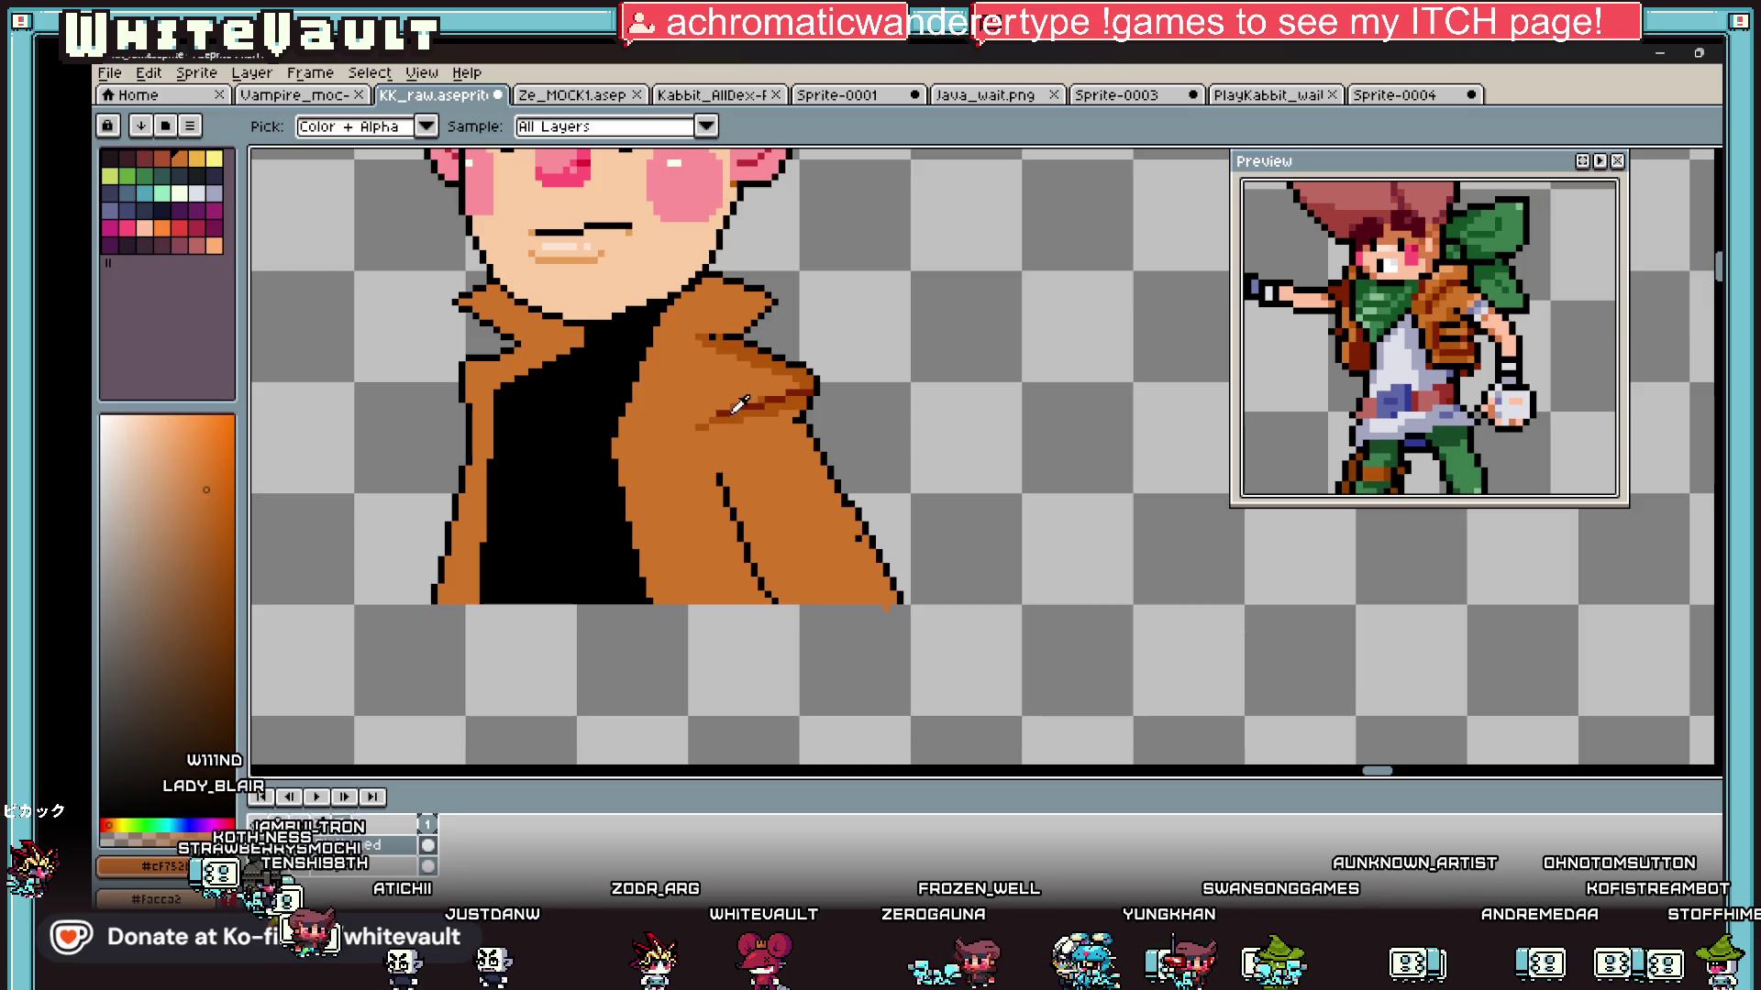
left_click(730, 408, "alt")
scroll(499, 376, "up", 3)
left_click(468, 357)
left_click(510, 399)
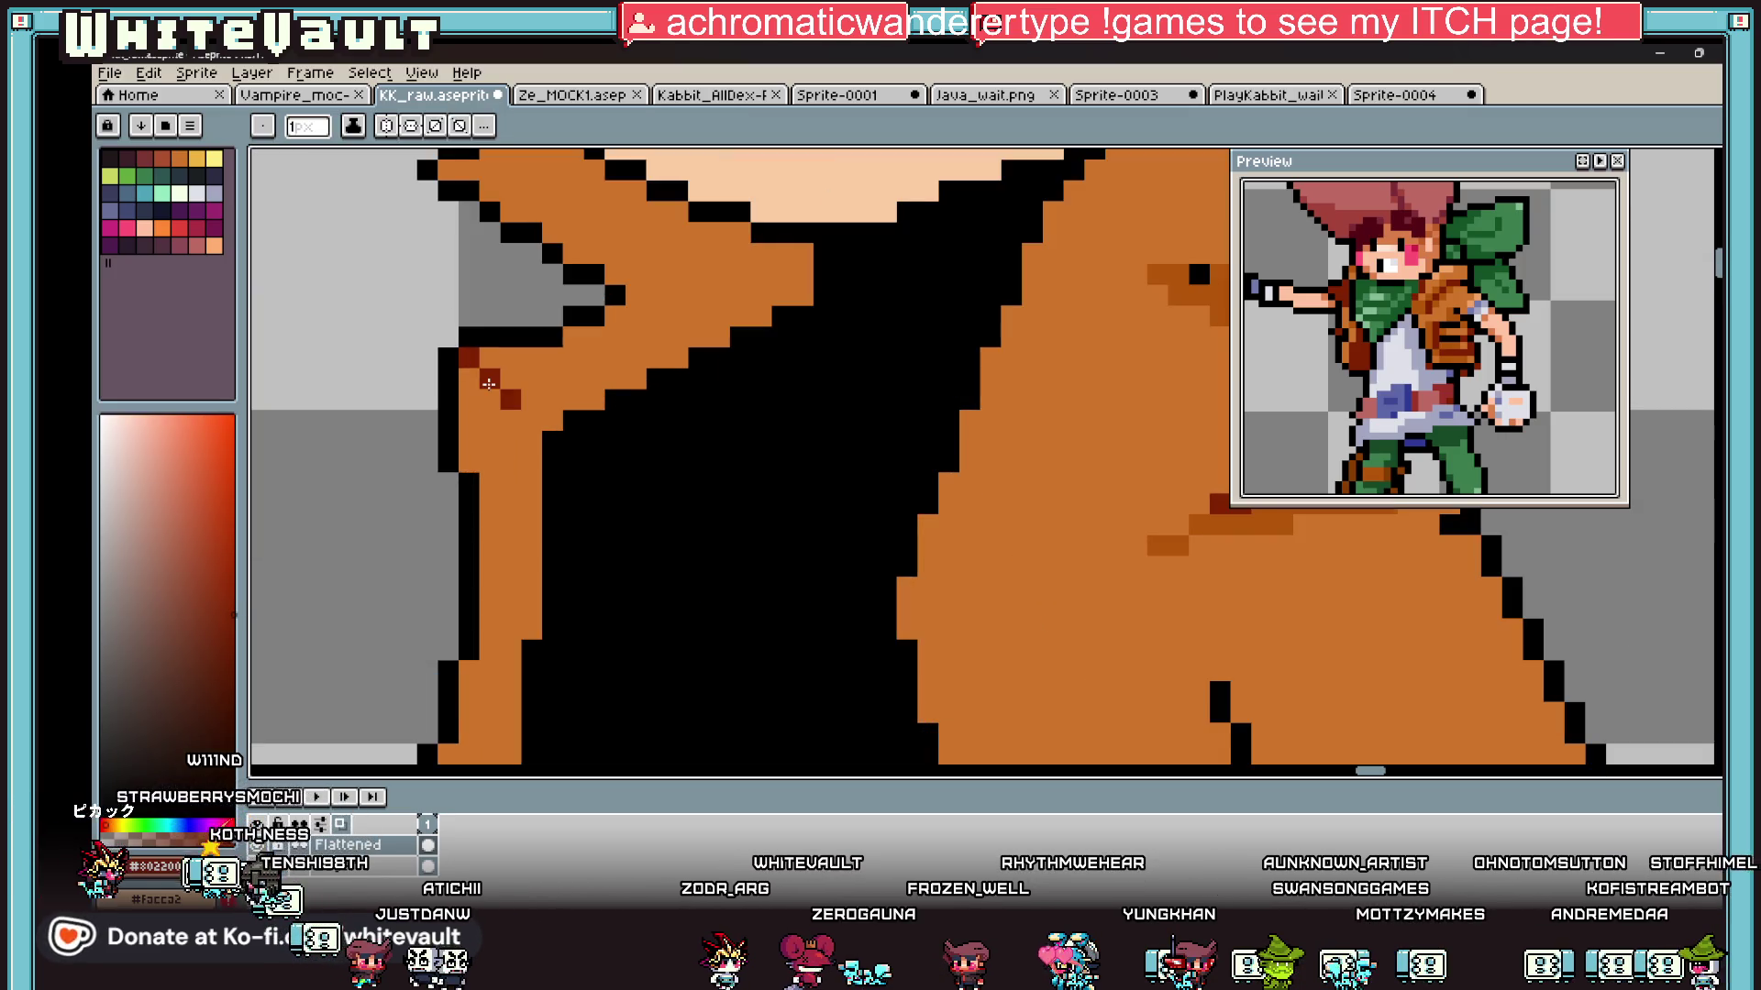
Step: Sample the darker coat brown and paint it along the collar edge
scroll(818, 391, "down", 2)
left_click(990, 367, "alt")
scroll(642, 321, "up", 2)
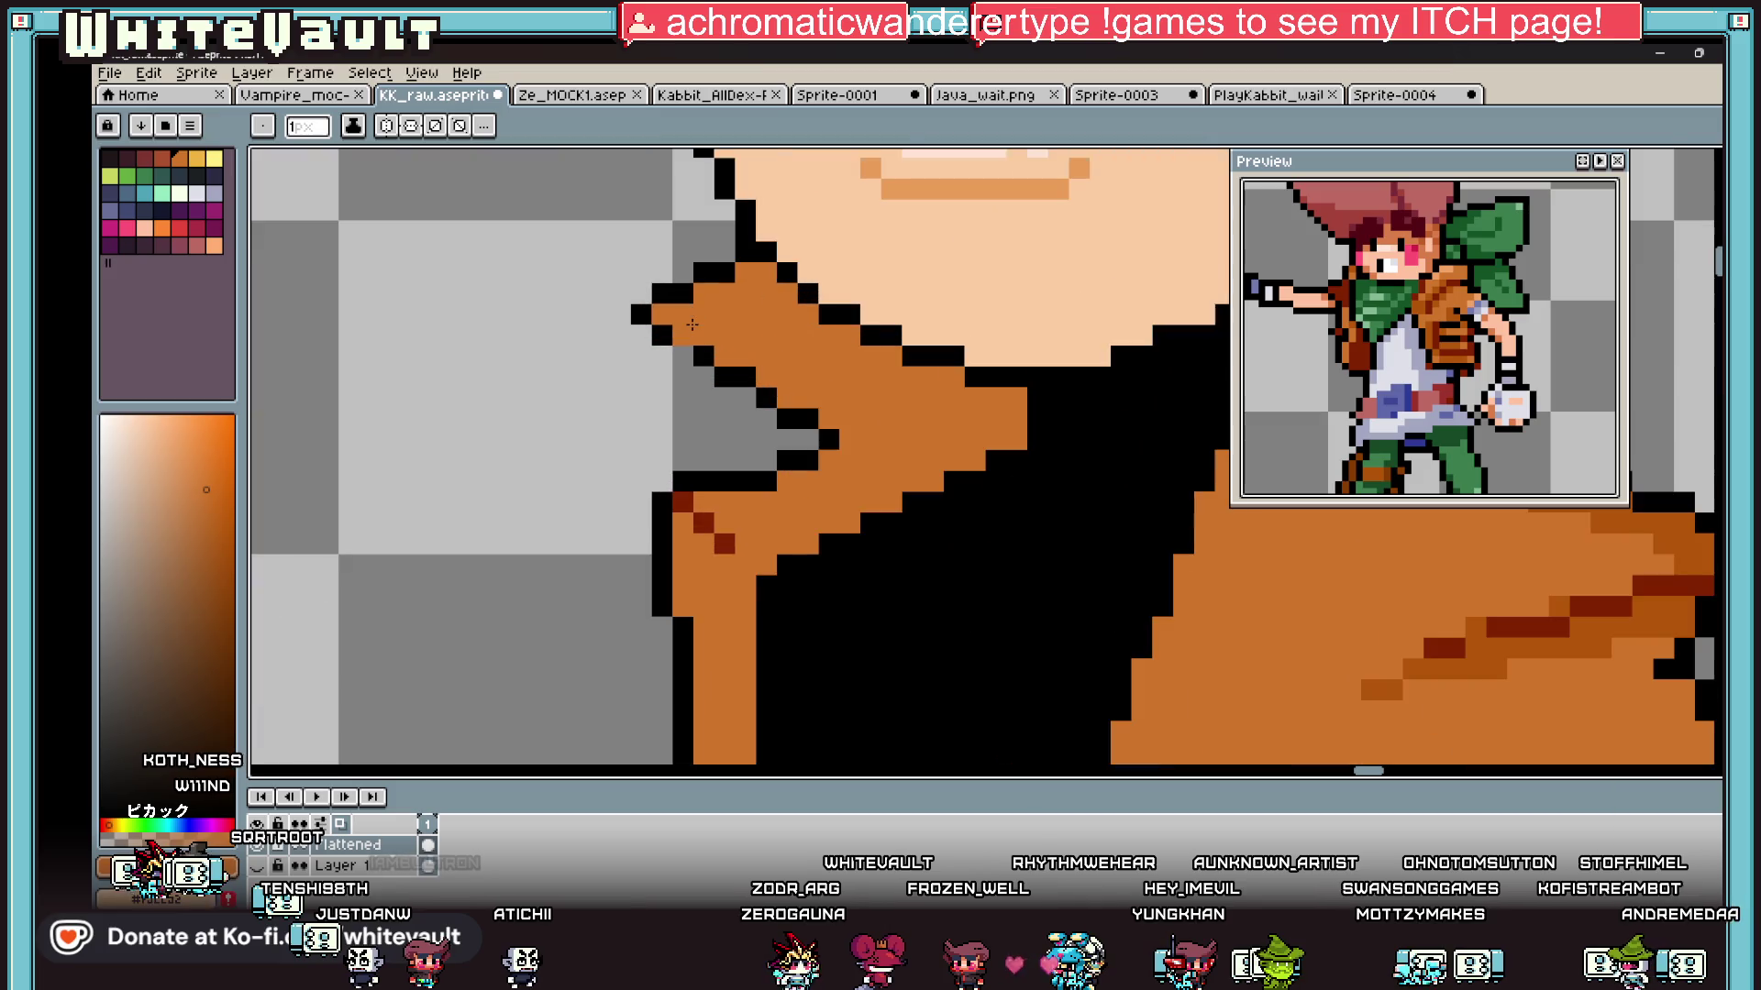
scroll(951, 395, "down", 2)
left_click(1169, 396, "alt")
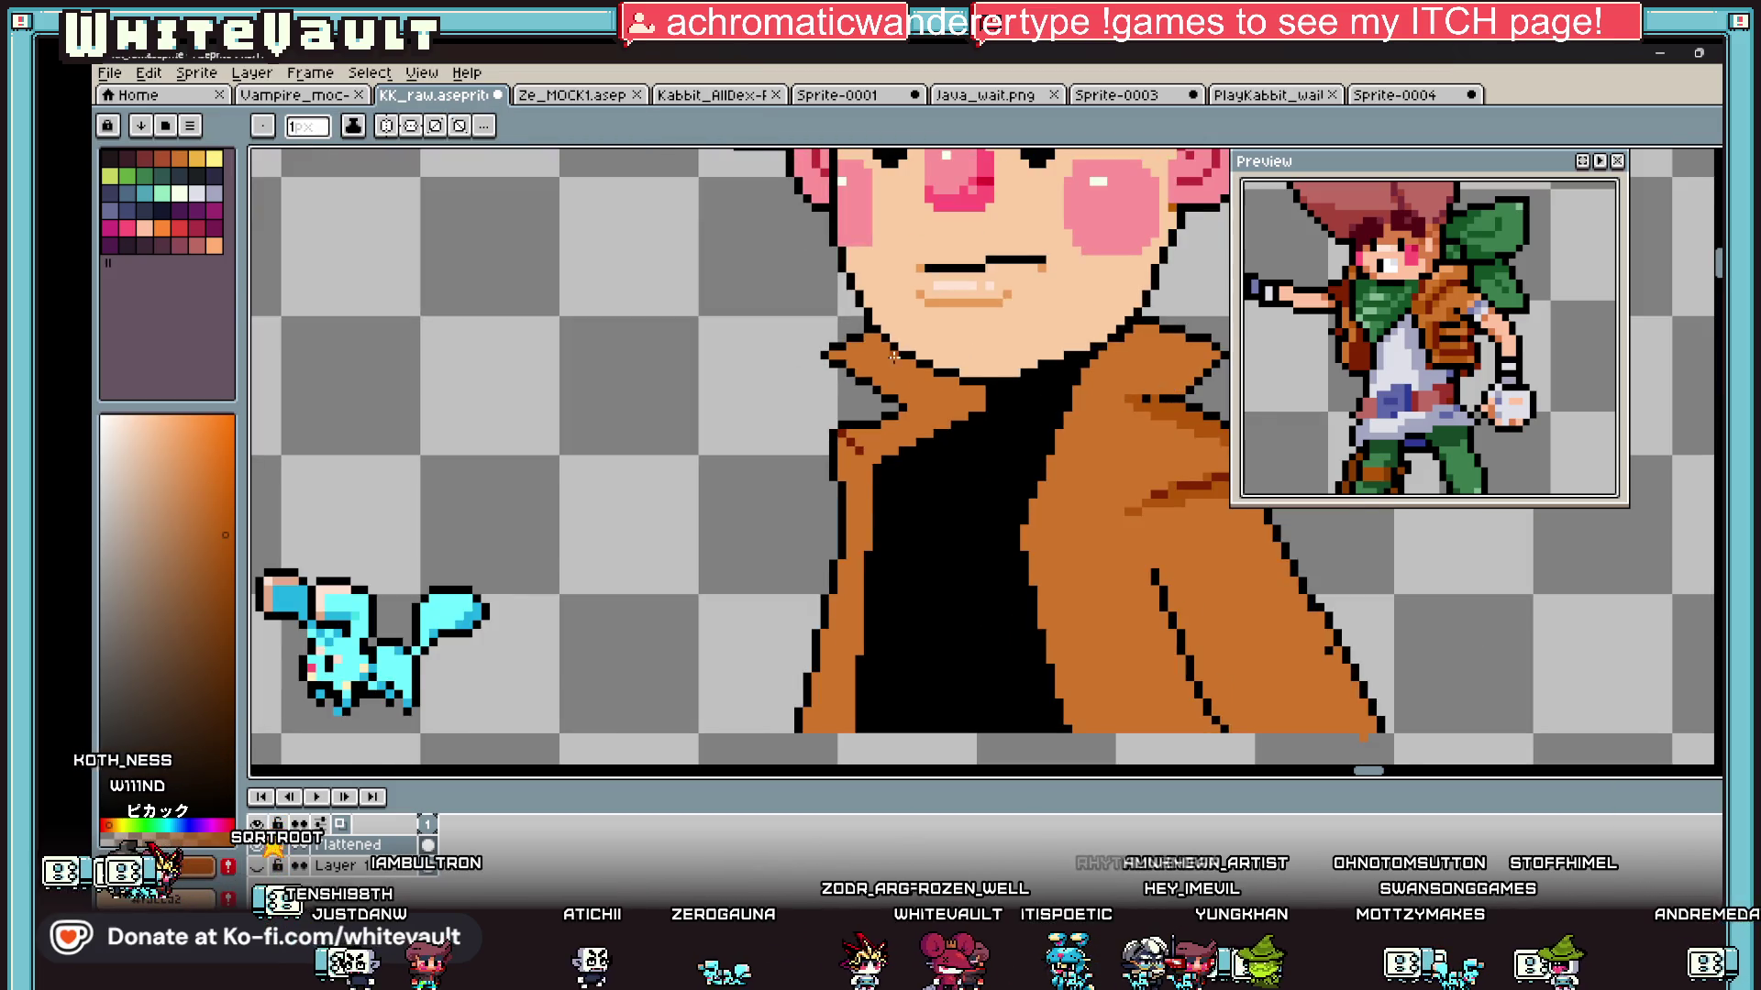
scroll(953, 335, "up", 2)
mouse_move(842, 316)
left_mouse_down()
mouse_move(842, 346)
mouse_move(794, 371)
mouse_move(811, 347)
mouse_move(816, 401)
mouse_move(1023, 513)
mouse_move(1137, 522)
mouse_move(1031, 573)
left_mouse_up()
Step: Bucket-fill the lapel area with the darker brown
key("g")
left_click(1031, 578)
scroll(1094, 532, "down", 3)
scroll(1094, 532, "down", 3)
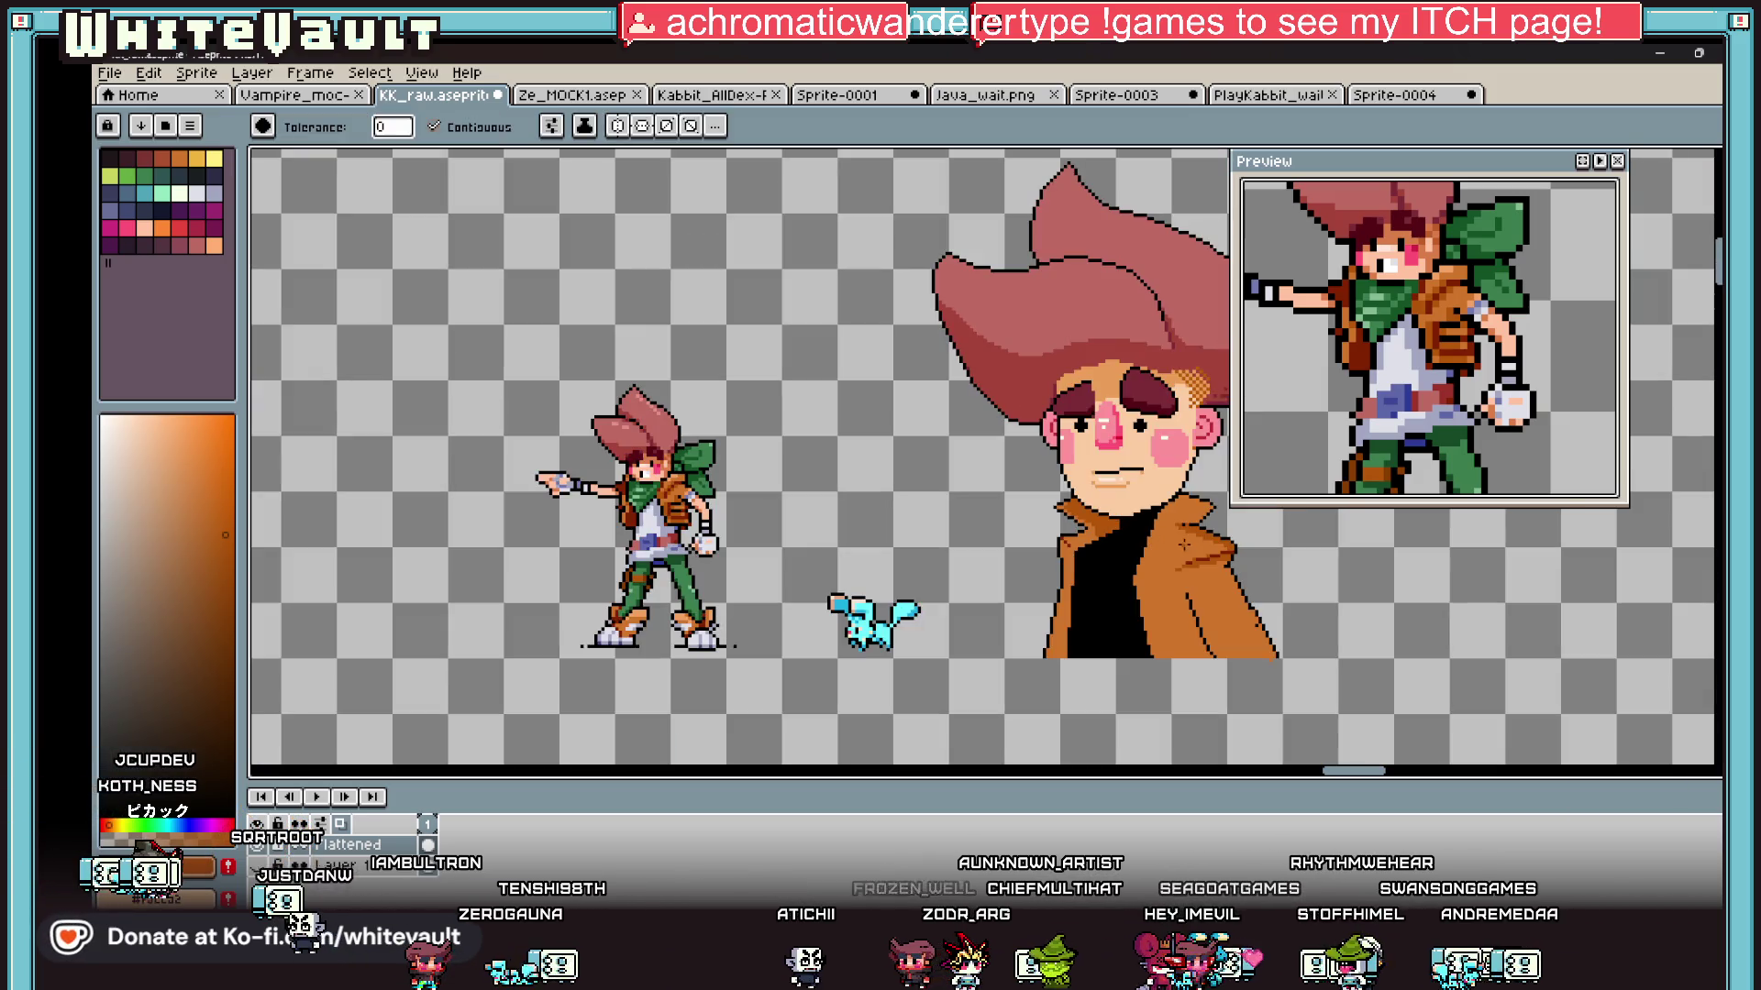
scroll(1094, 532, "up", 4)
scroll(1061, 455, "down", 1)
key("i")
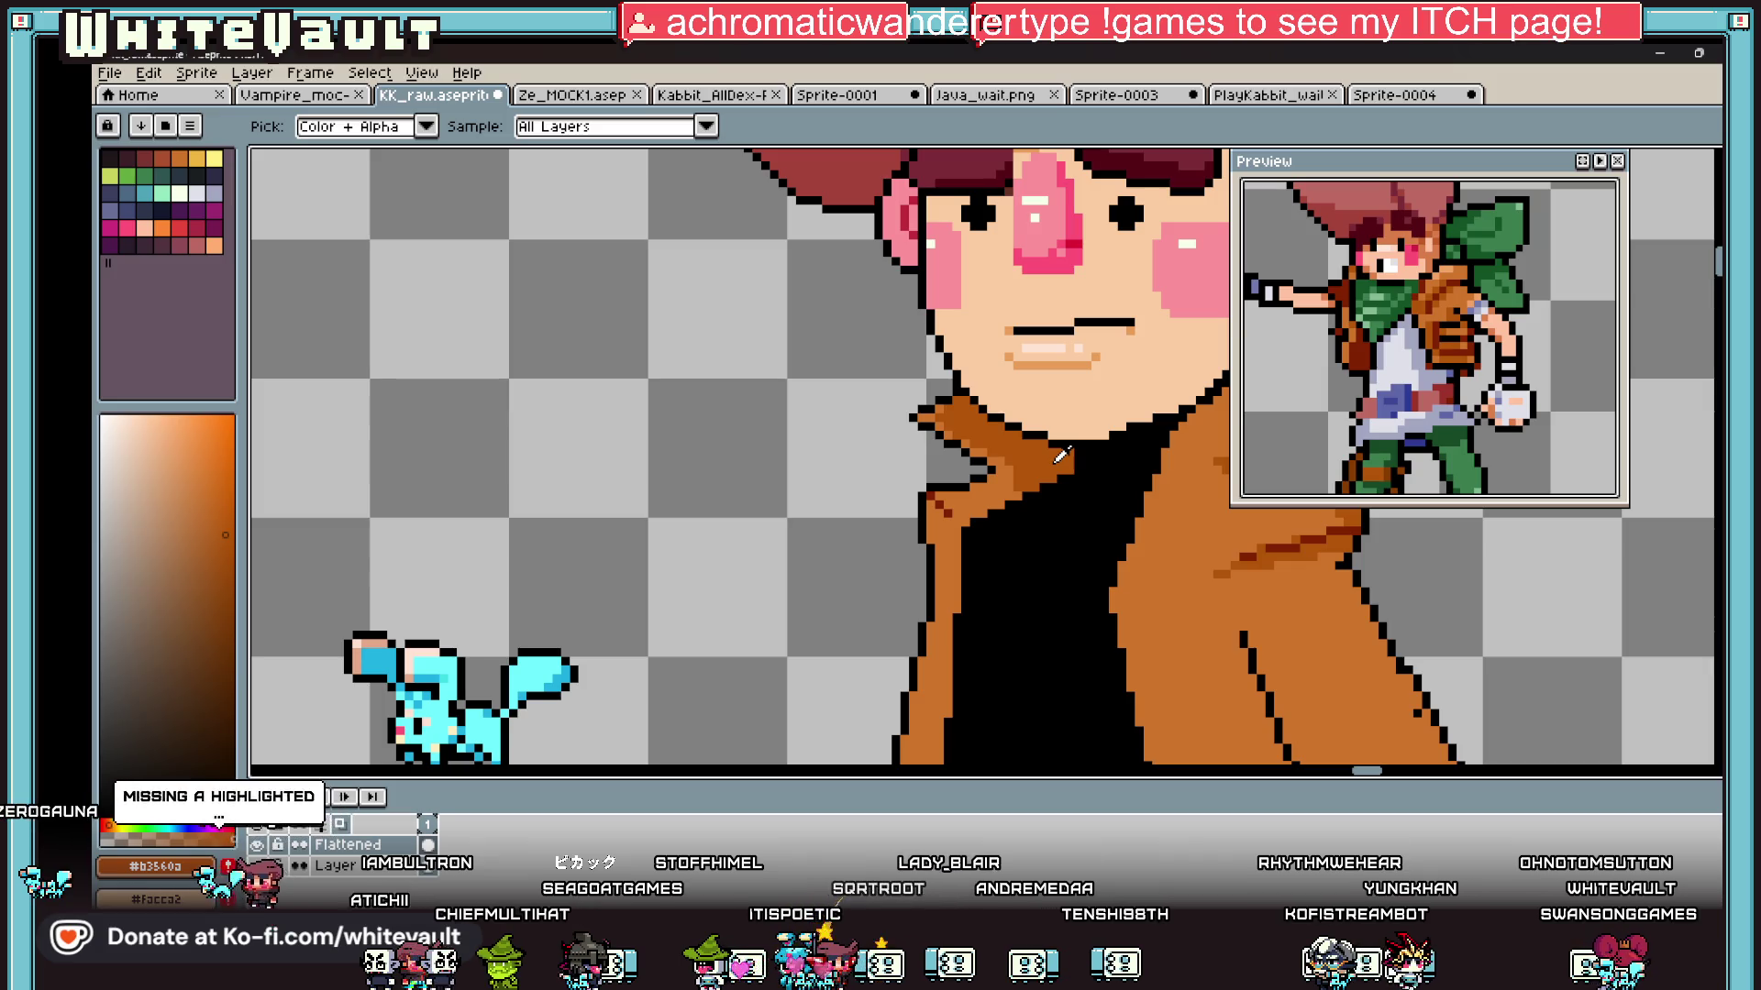
scroll(1062, 455, "down", 3)
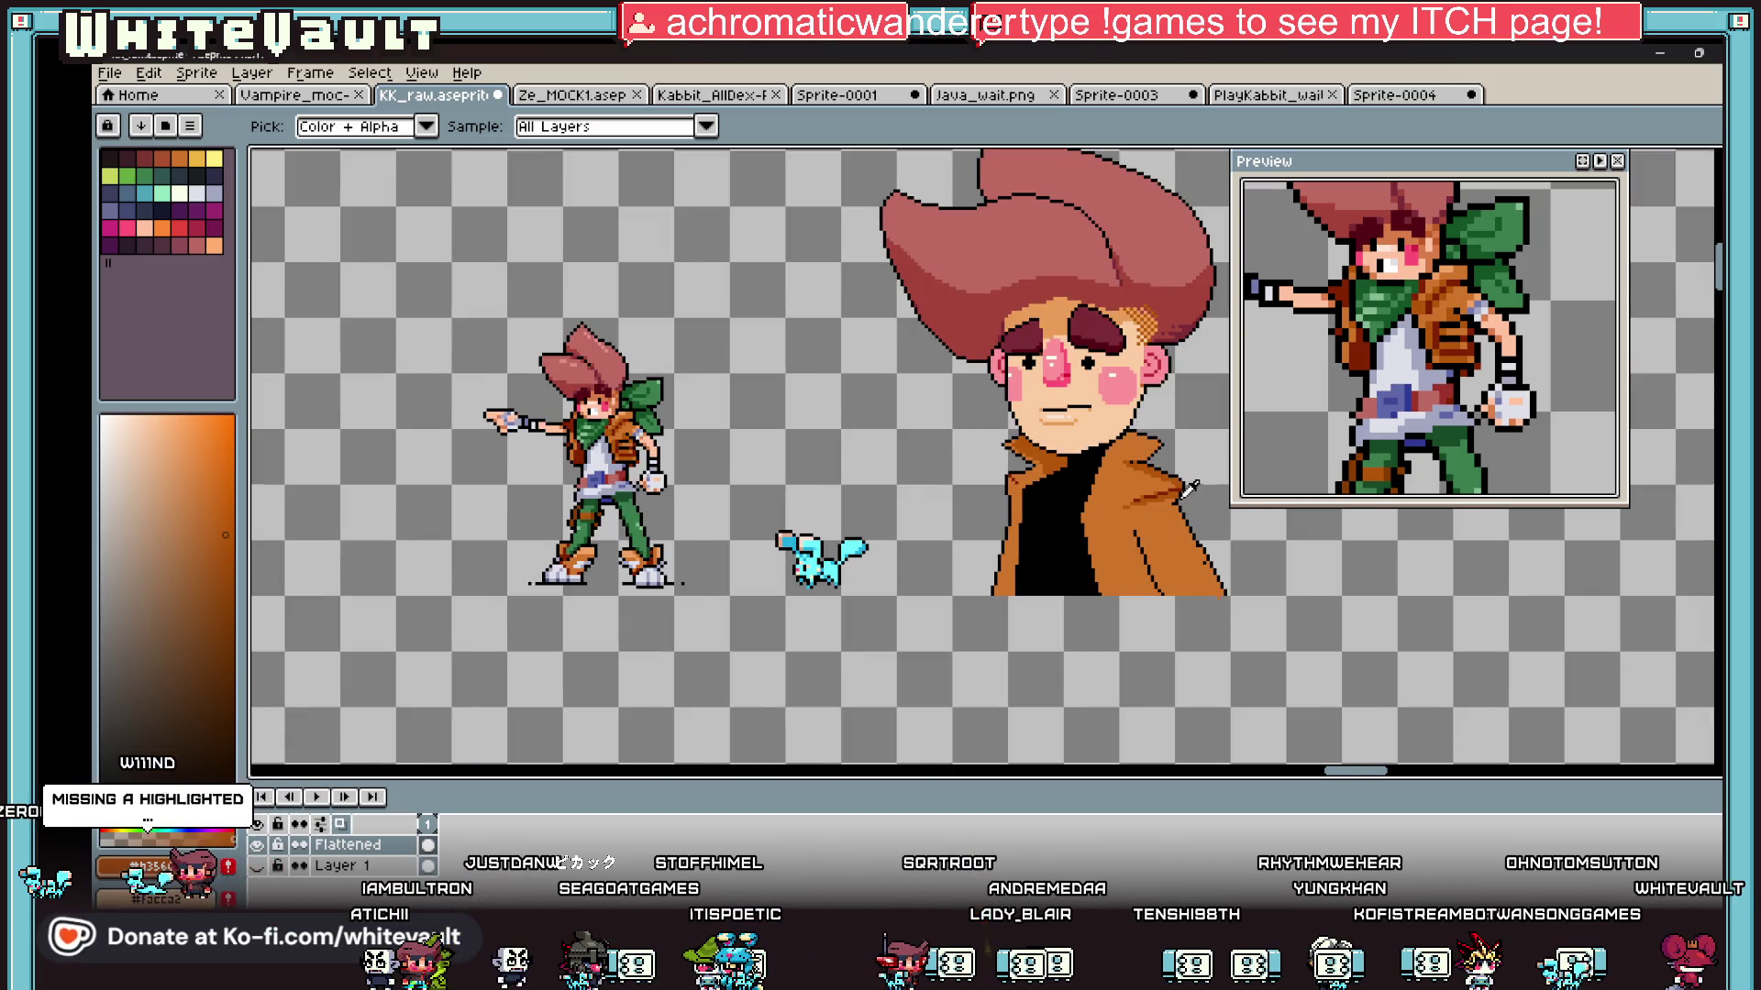
scroll(1189, 488, "up", 4)
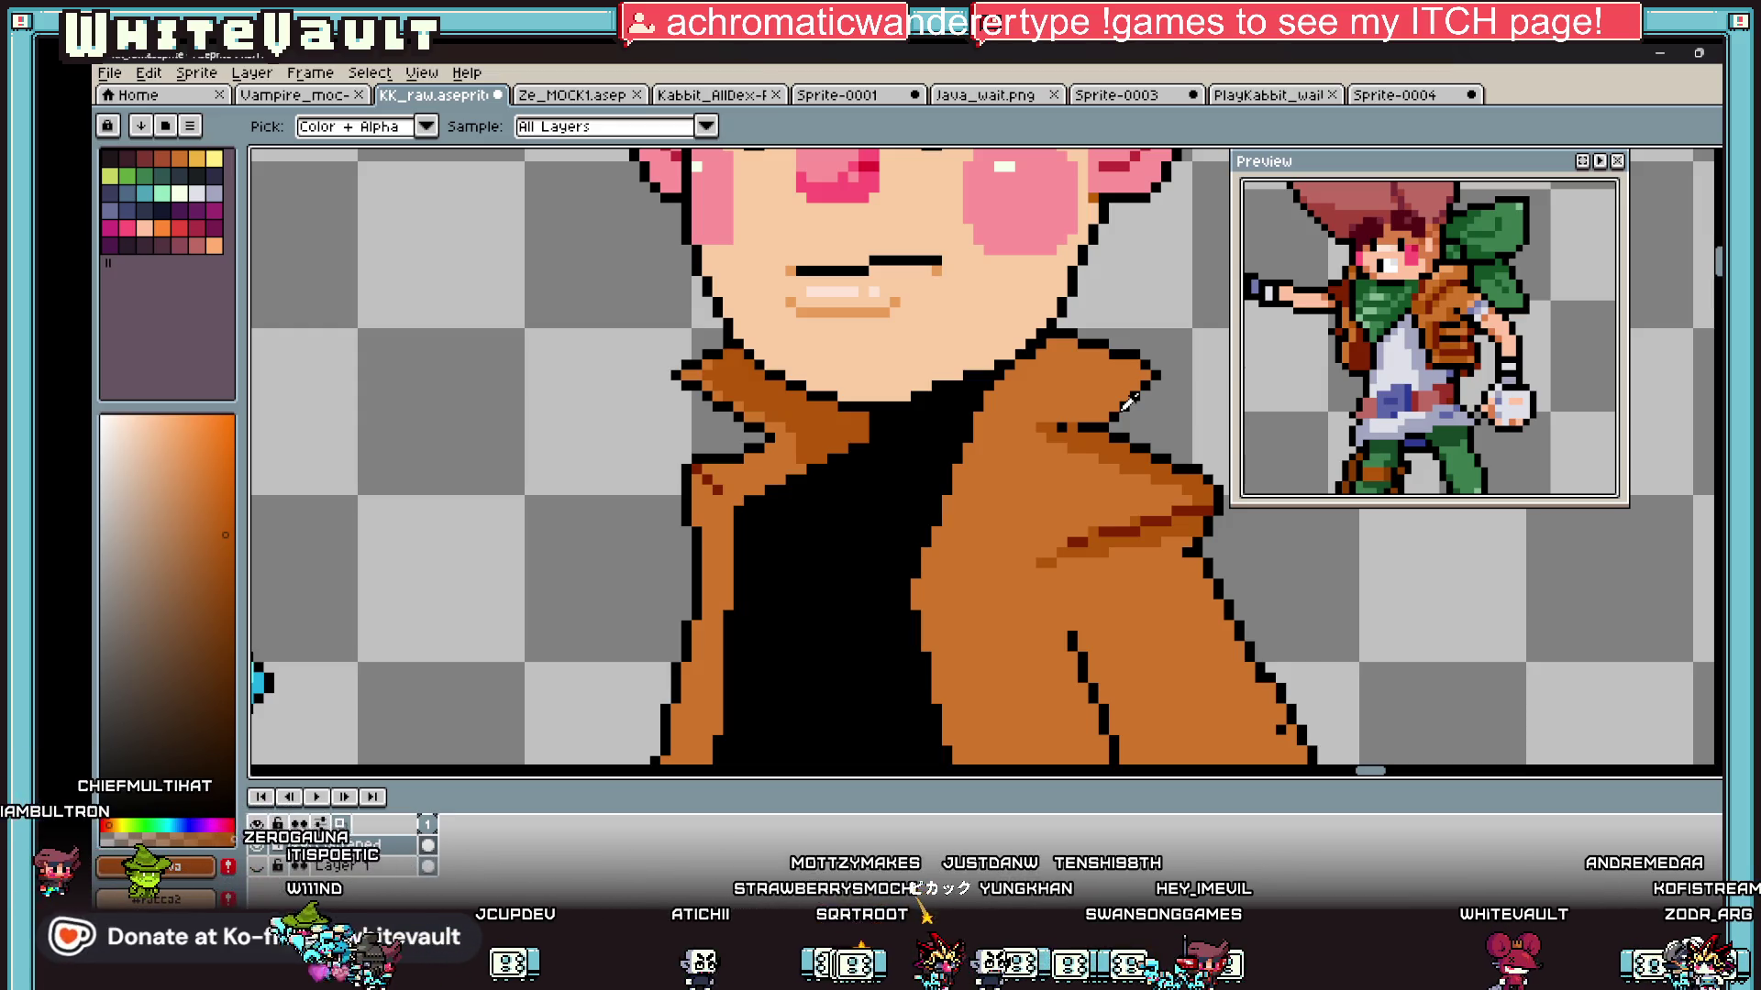
Step: Pick dark red and draw a short fold line on the right lapel plus one collar pixel
scroll(1130, 400, "down", 3)
scroll(1064, 431, "up", 4)
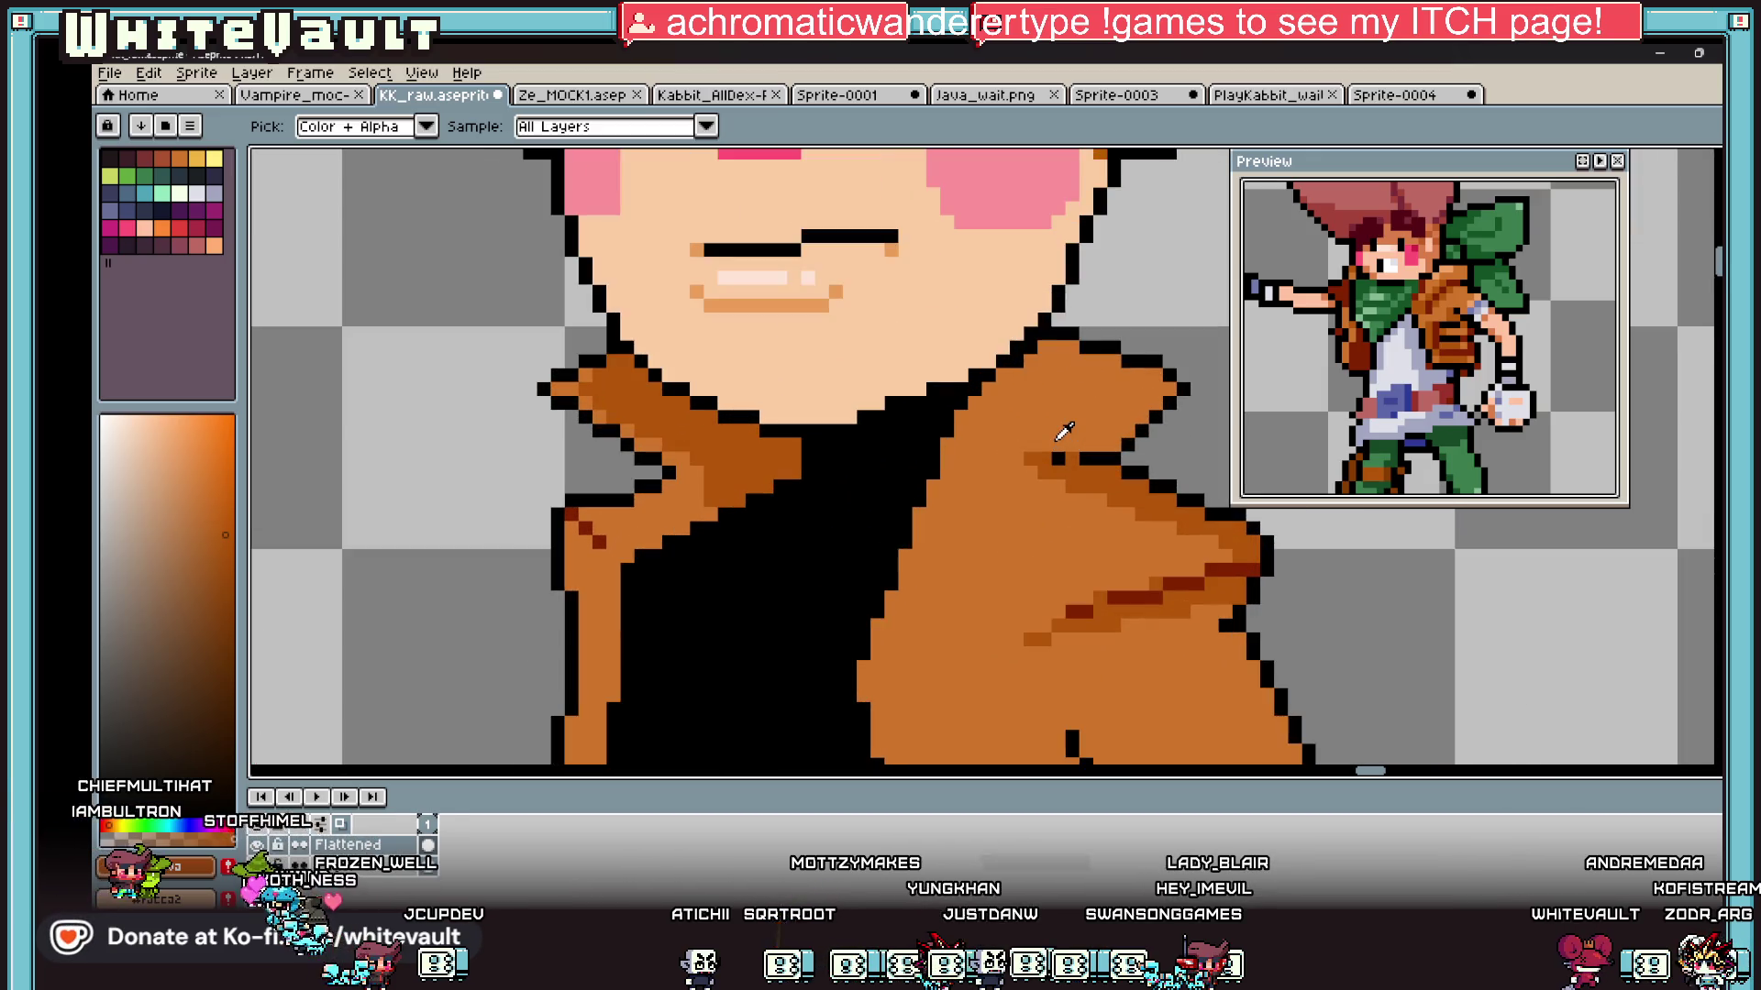
scroll(1183, 594, "up", 2)
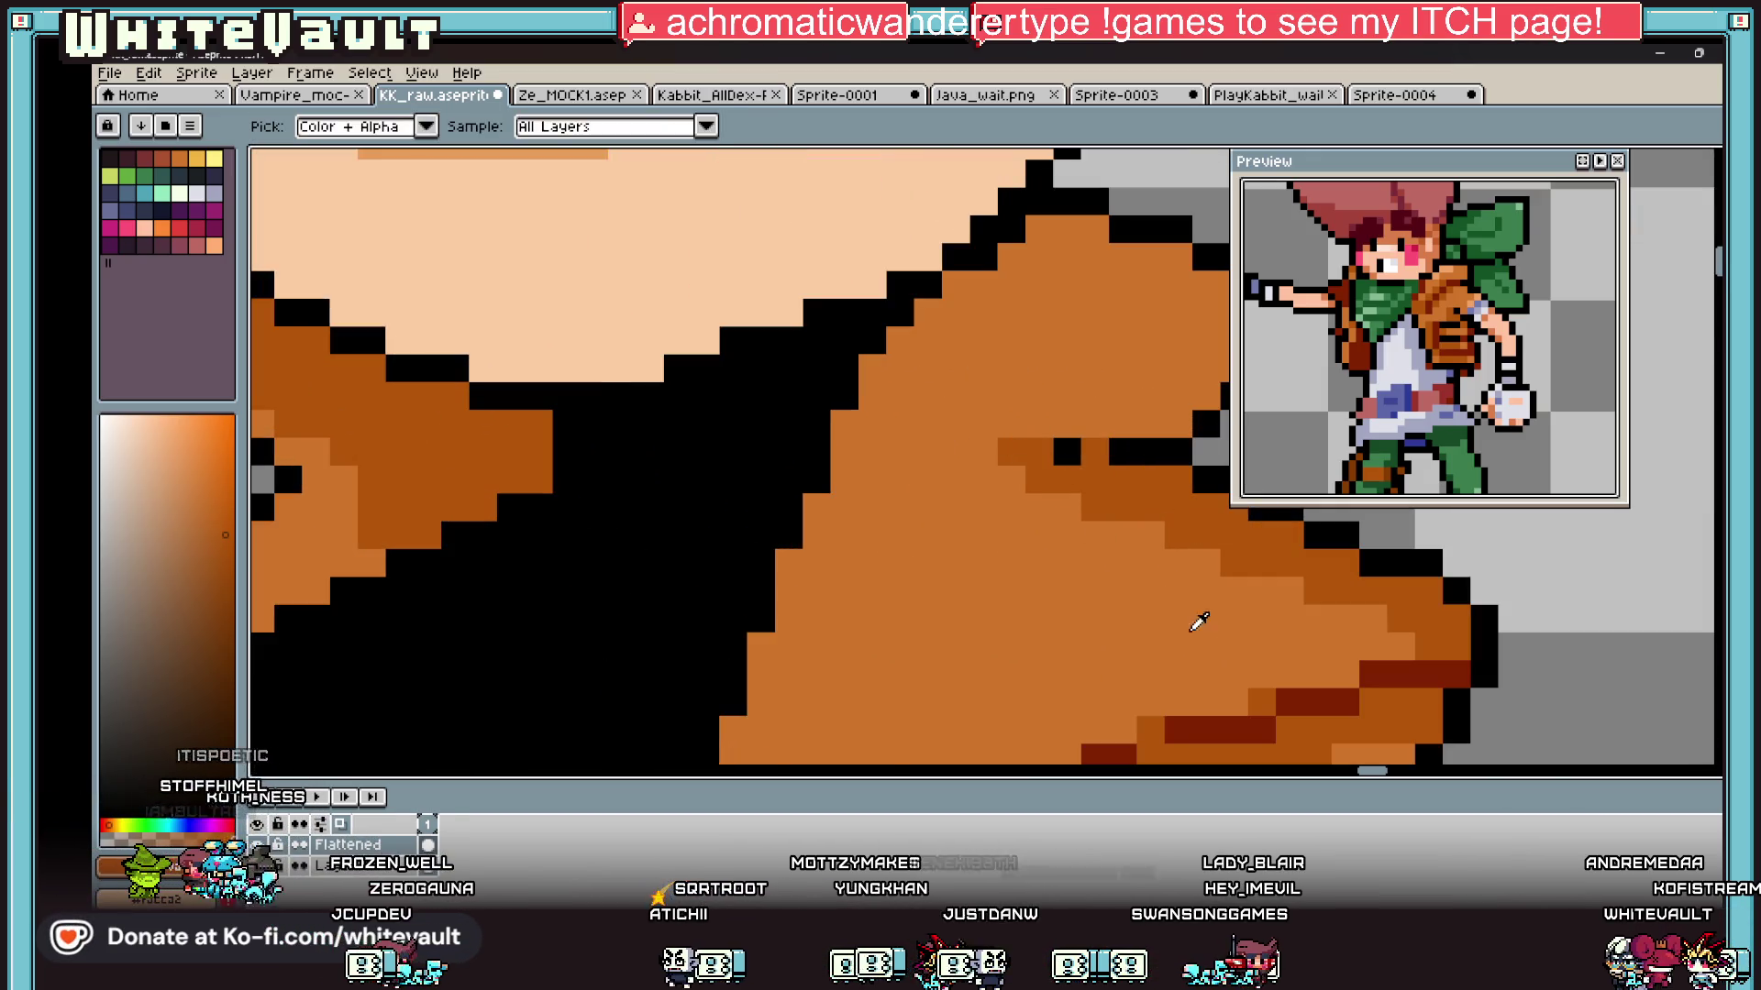
left_click(1304, 701, "alt")
left_click_drag(1012, 451, 990, 450)
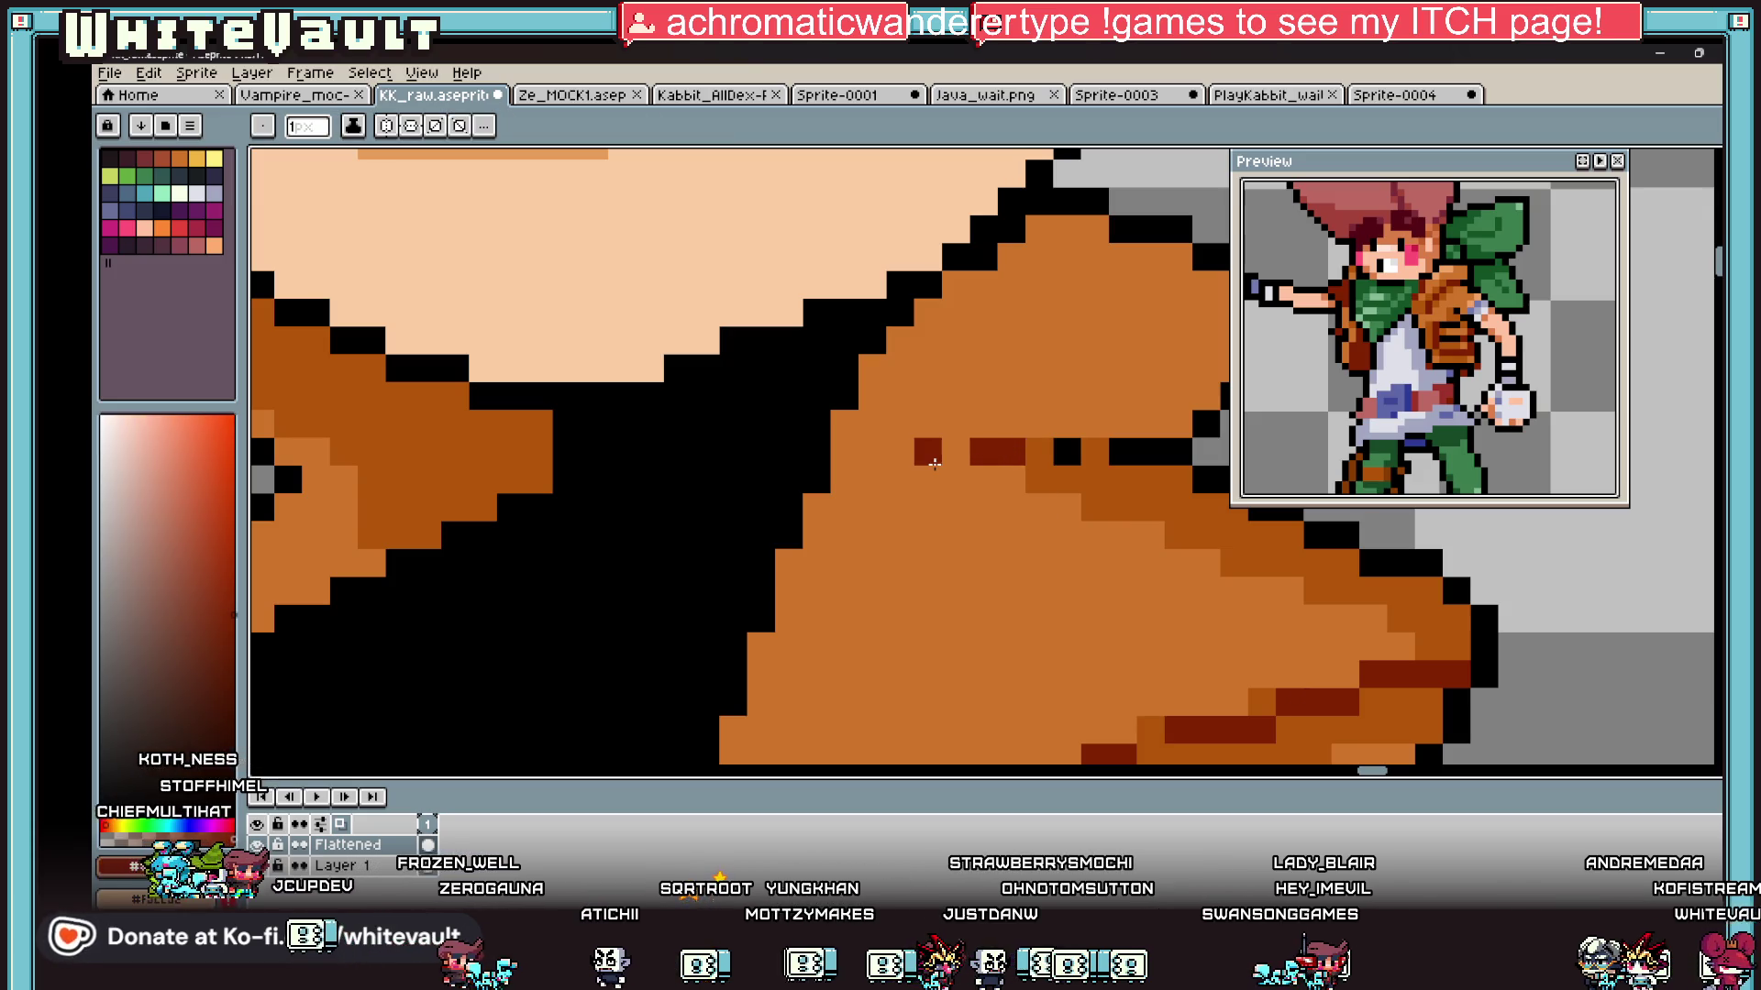
scroll(934, 464, "down", 3)
scroll(587, 367, "up", 3)
left_click_drag(796, 378, 759, 353)
left_click(713, 321)
Step: Eyedrop the black collar outline and orange collar colours to compare them
scroll(1012, 465, "down", 3)
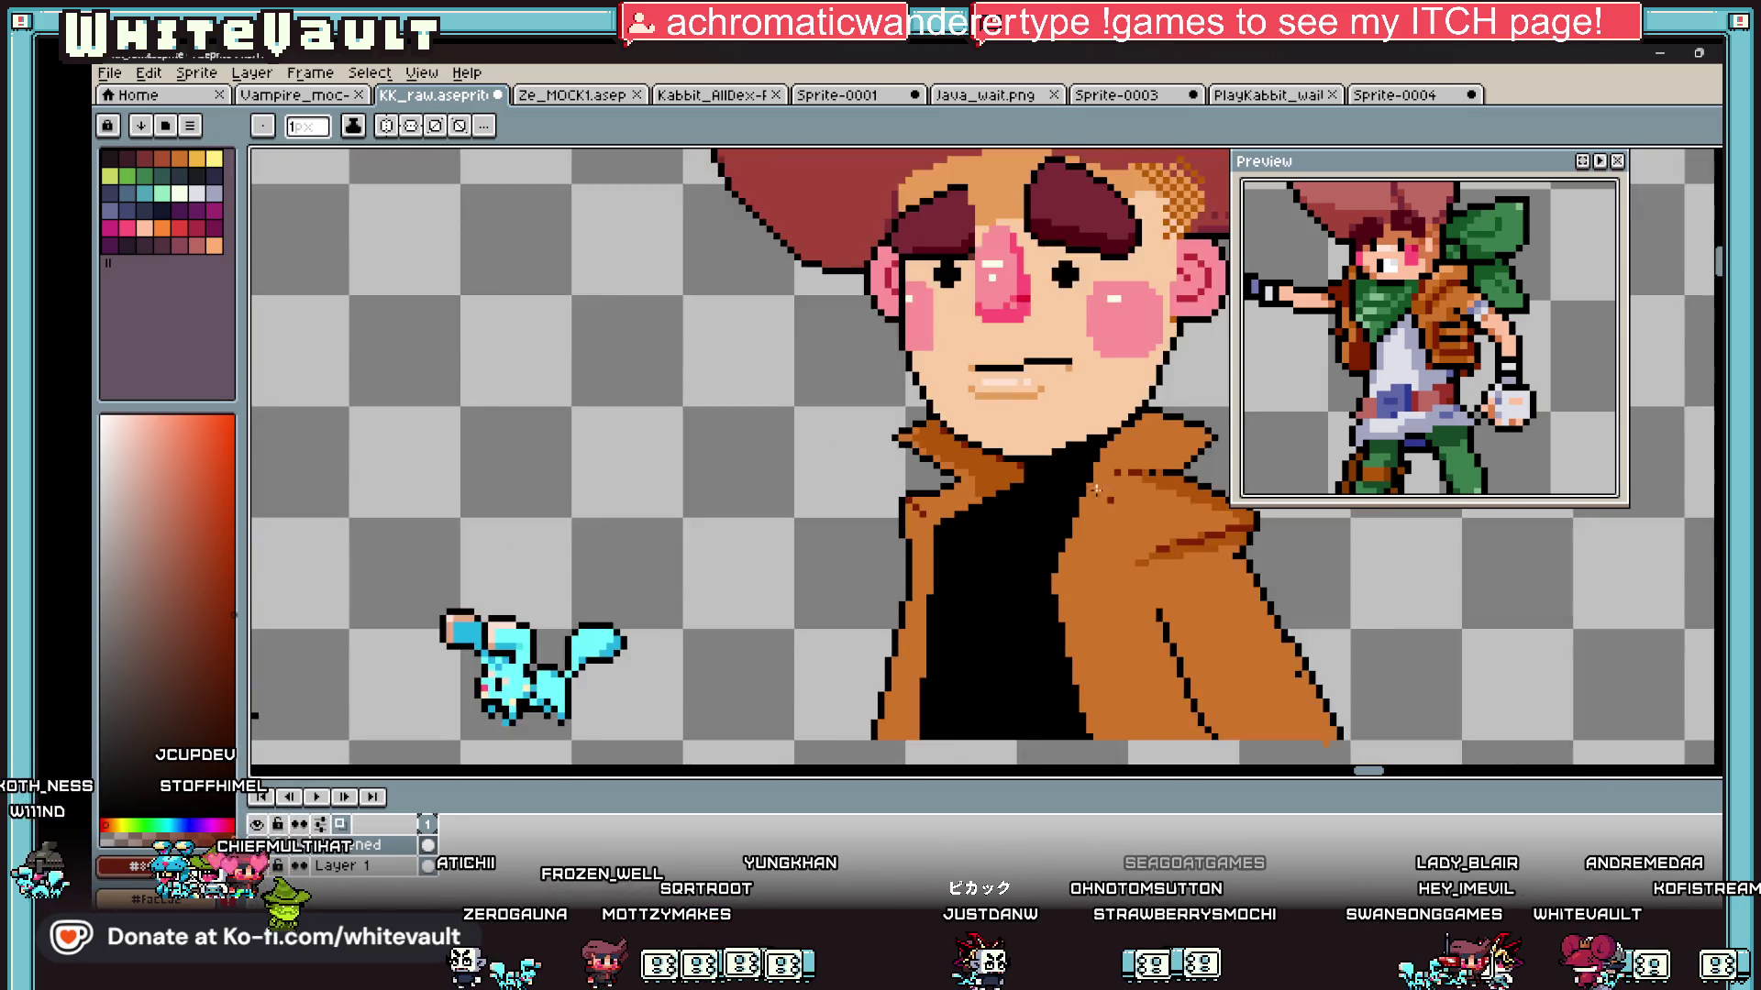
key("alt")
scroll(1137, 436, "up", 2)
scroll(1014, 448, "down", 1)
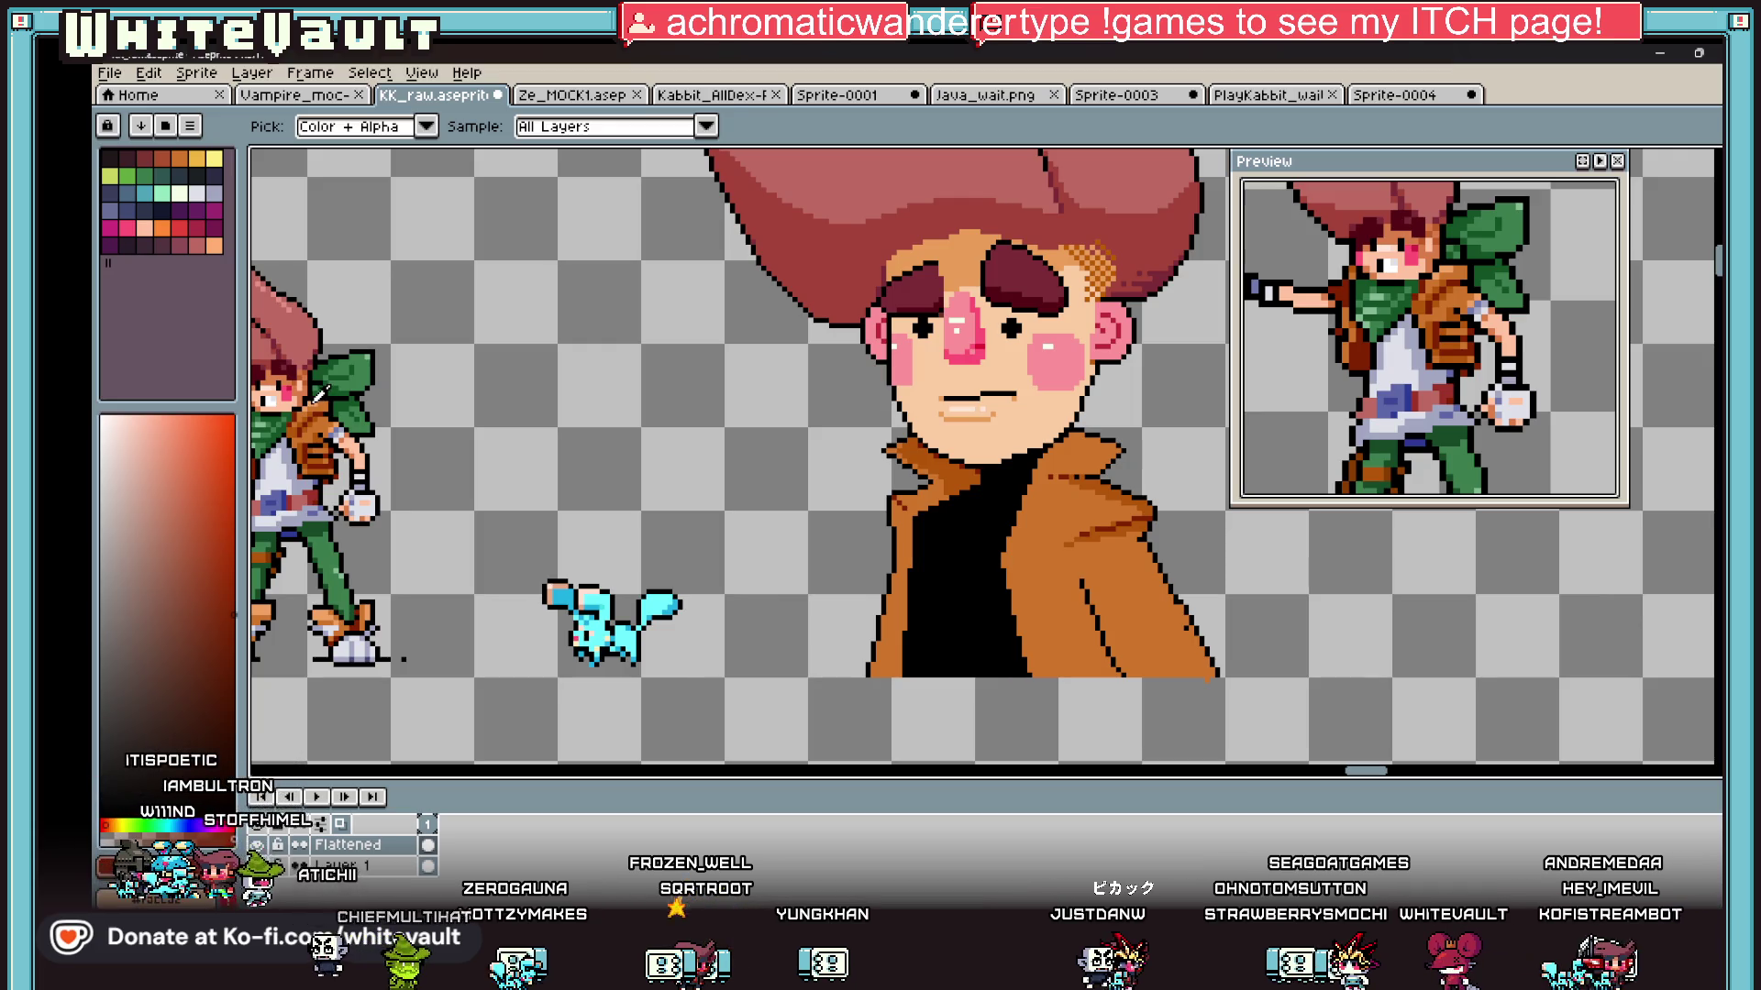
scroll(1058, 432, "up", 3)
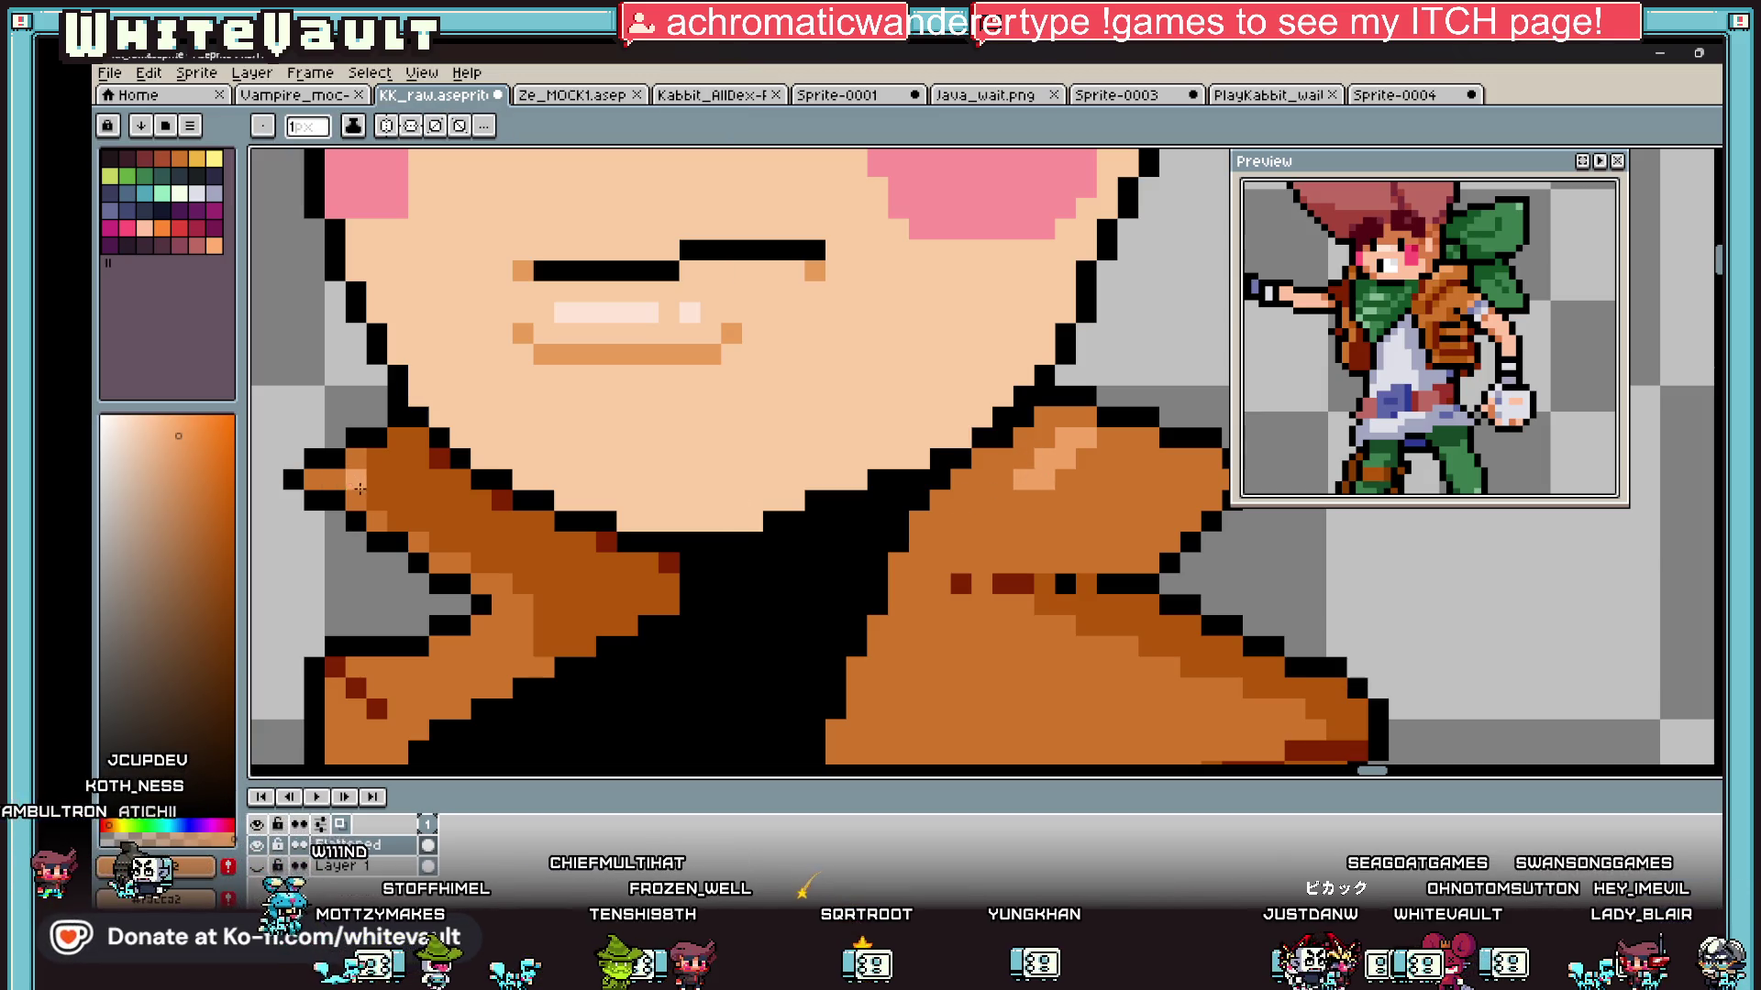
left_click(371, 432)
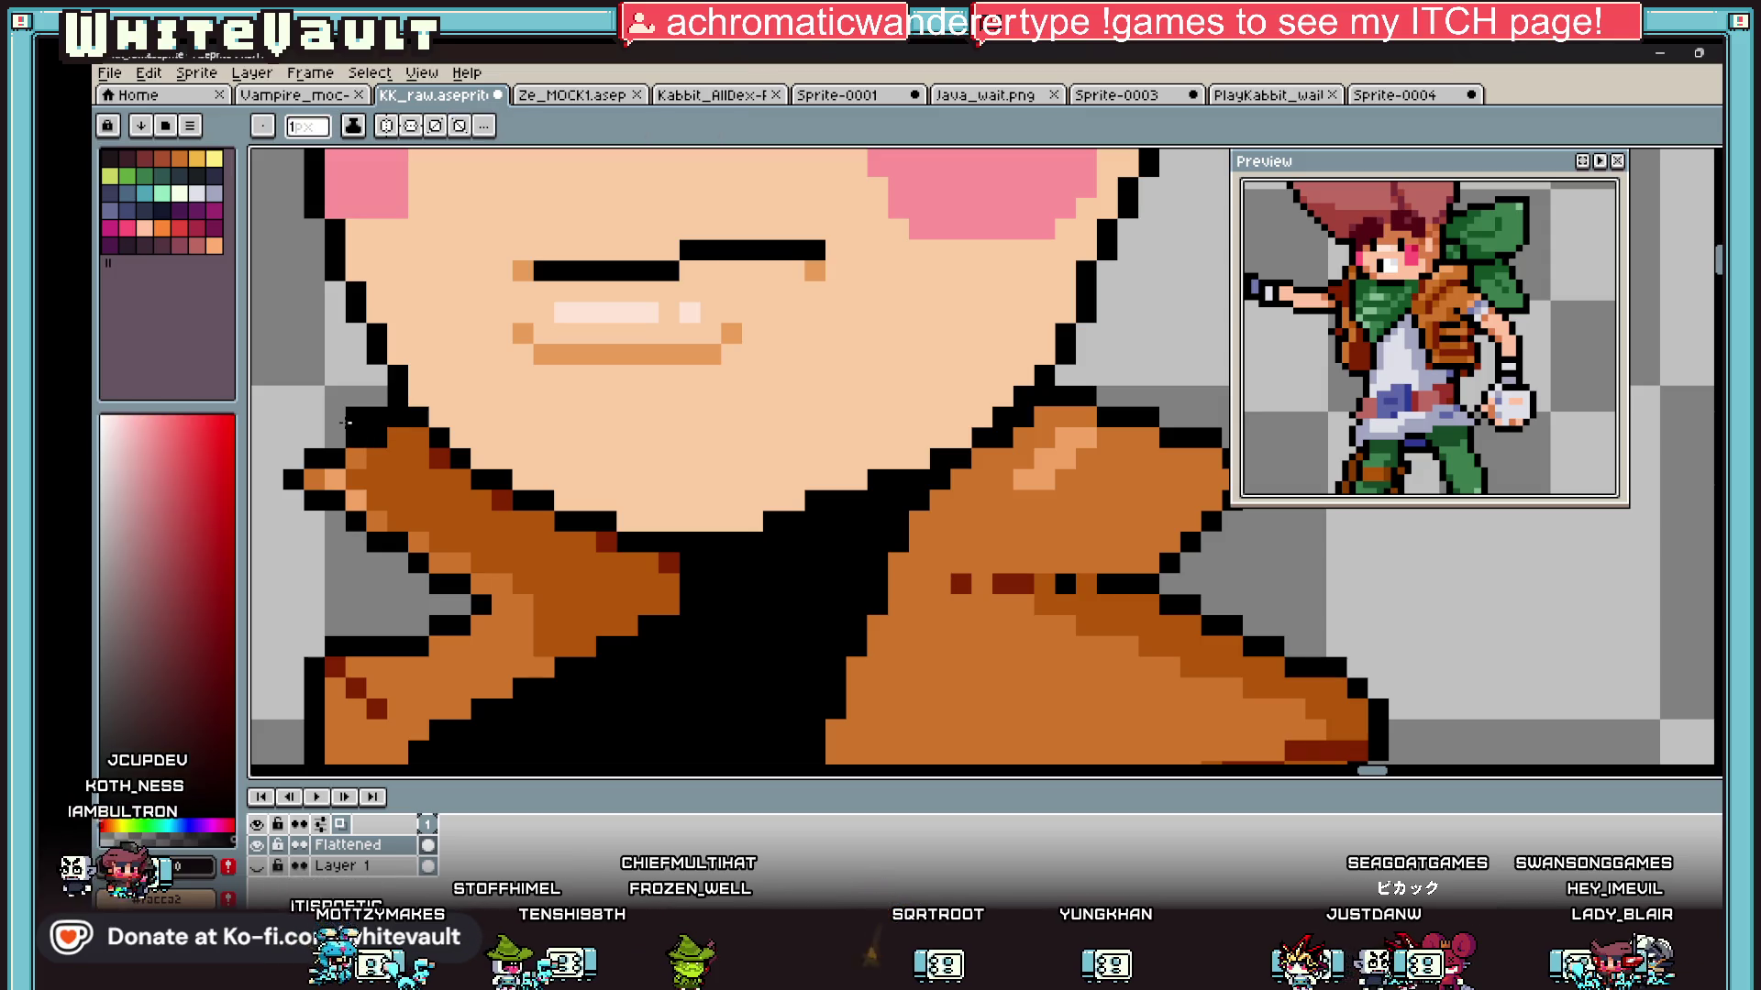
left_click(365, 442, "alt")
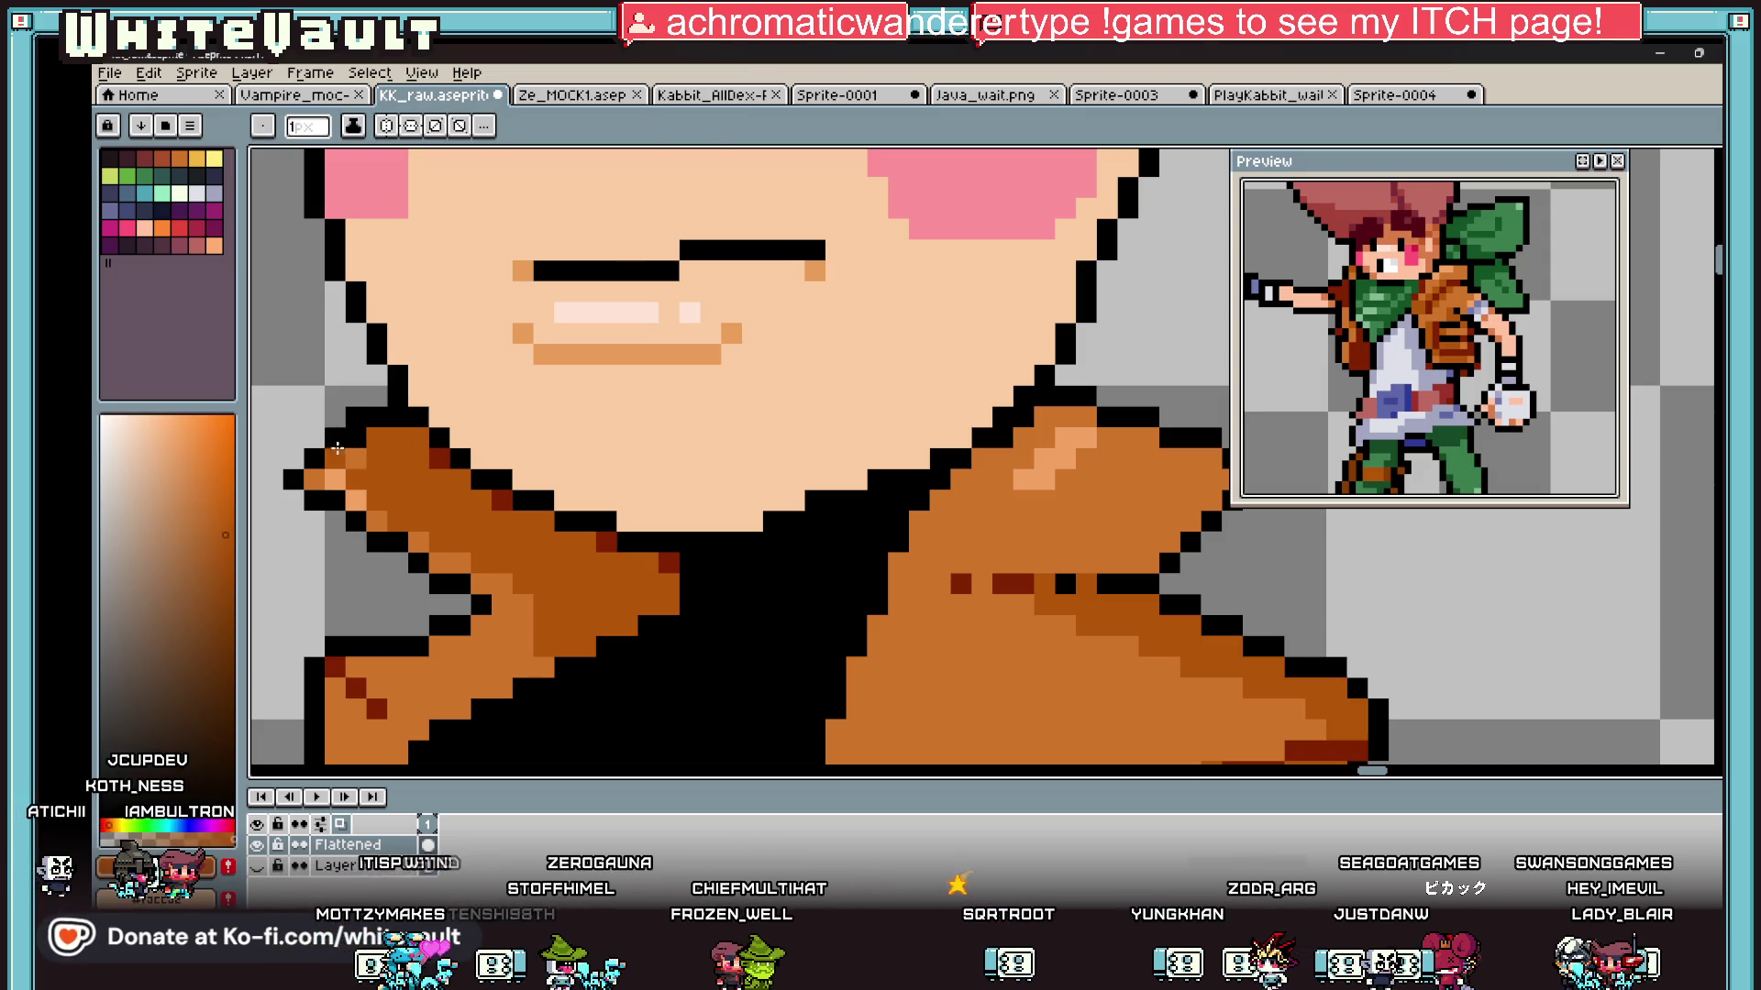
left_click(338, 496, "alt")
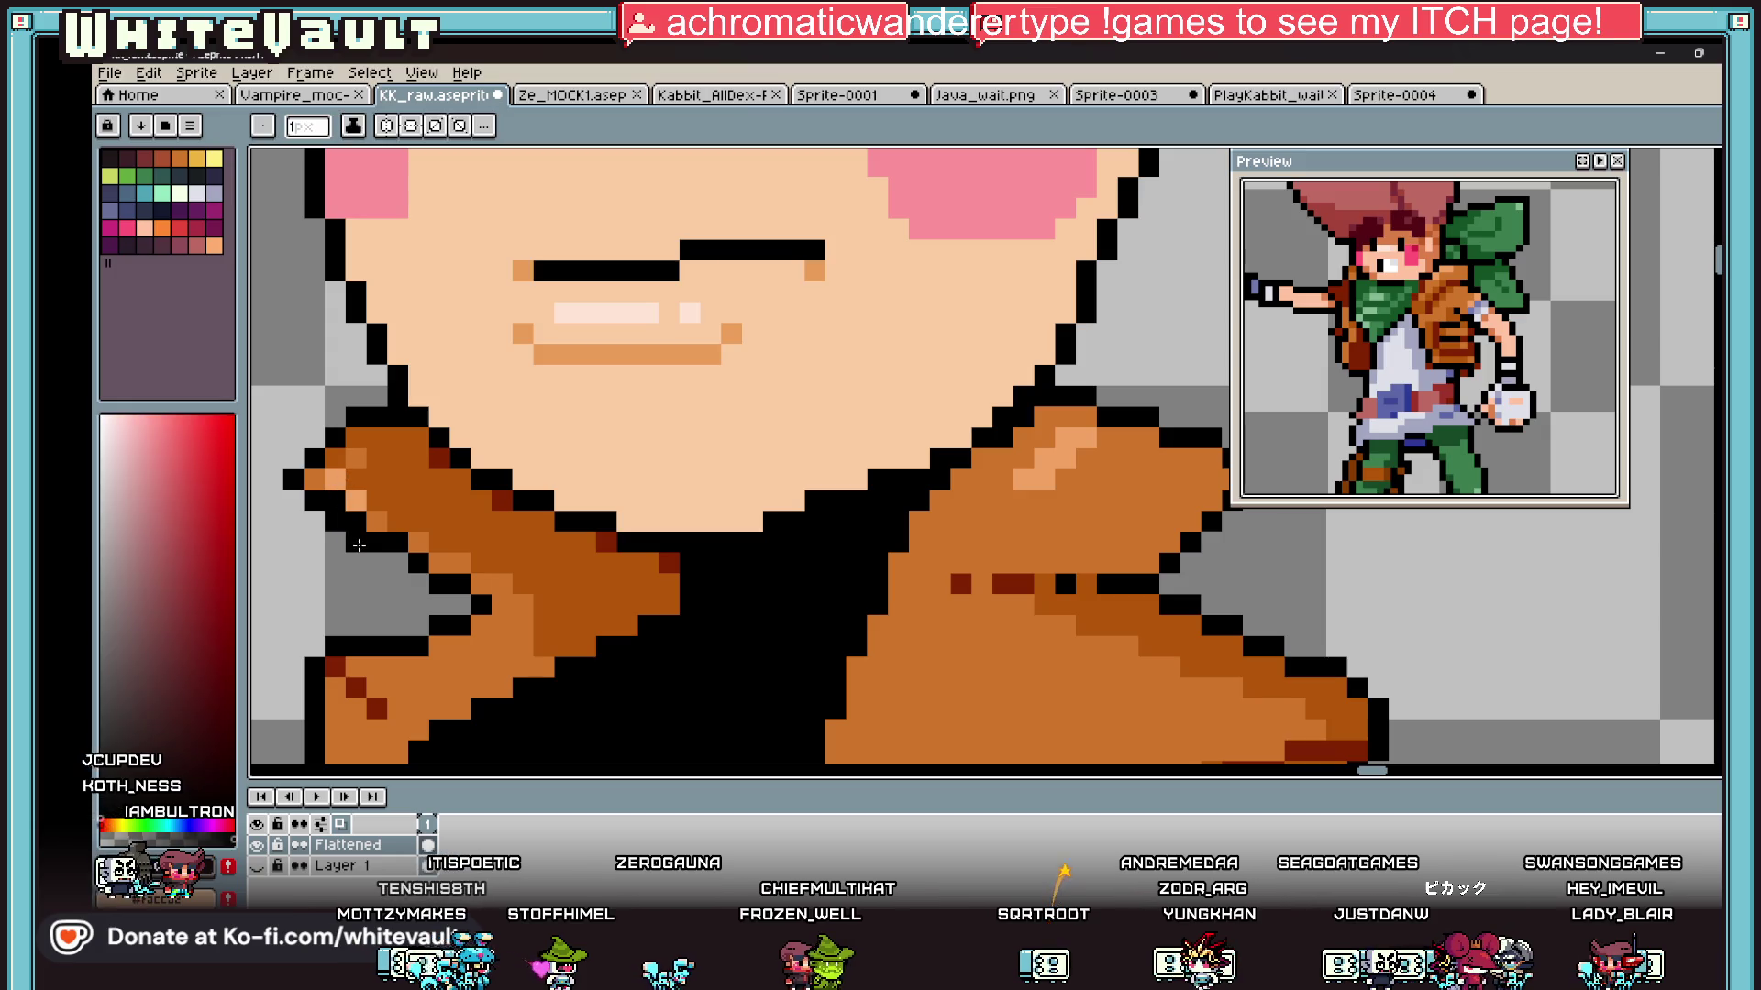
left_click(385, 514, "alt")
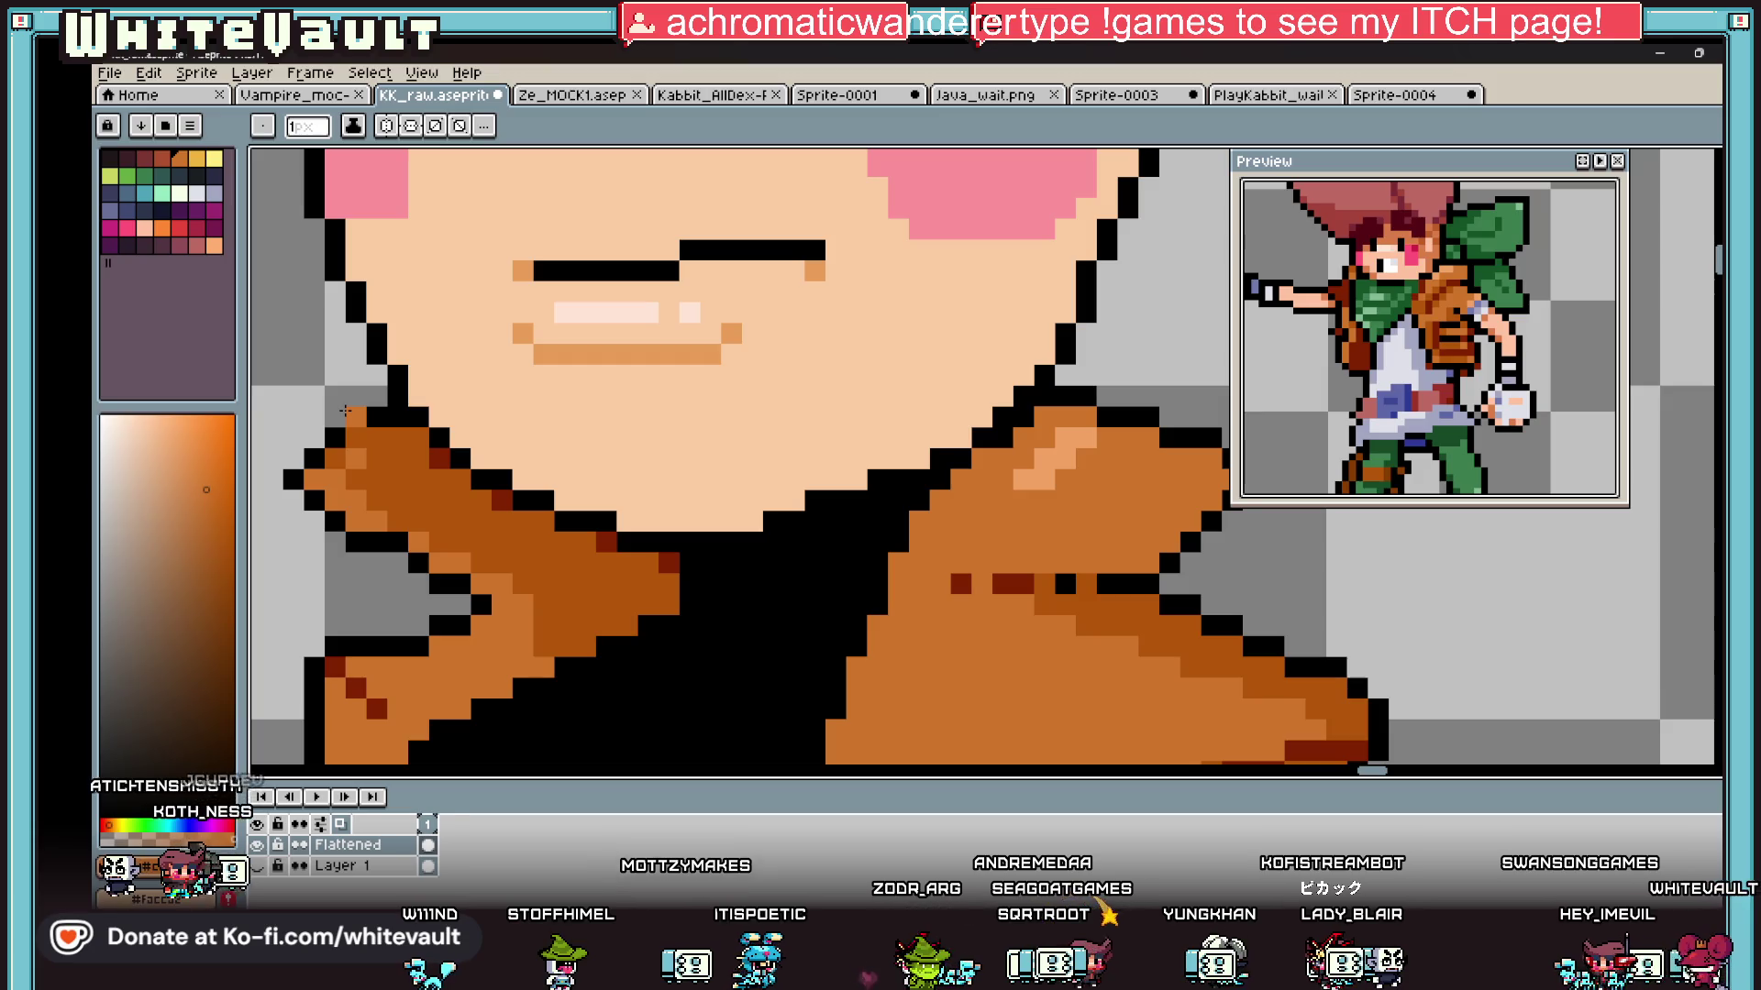
scroll(345, 410, "down", 4)
scroll(646, 645, "up", 2)
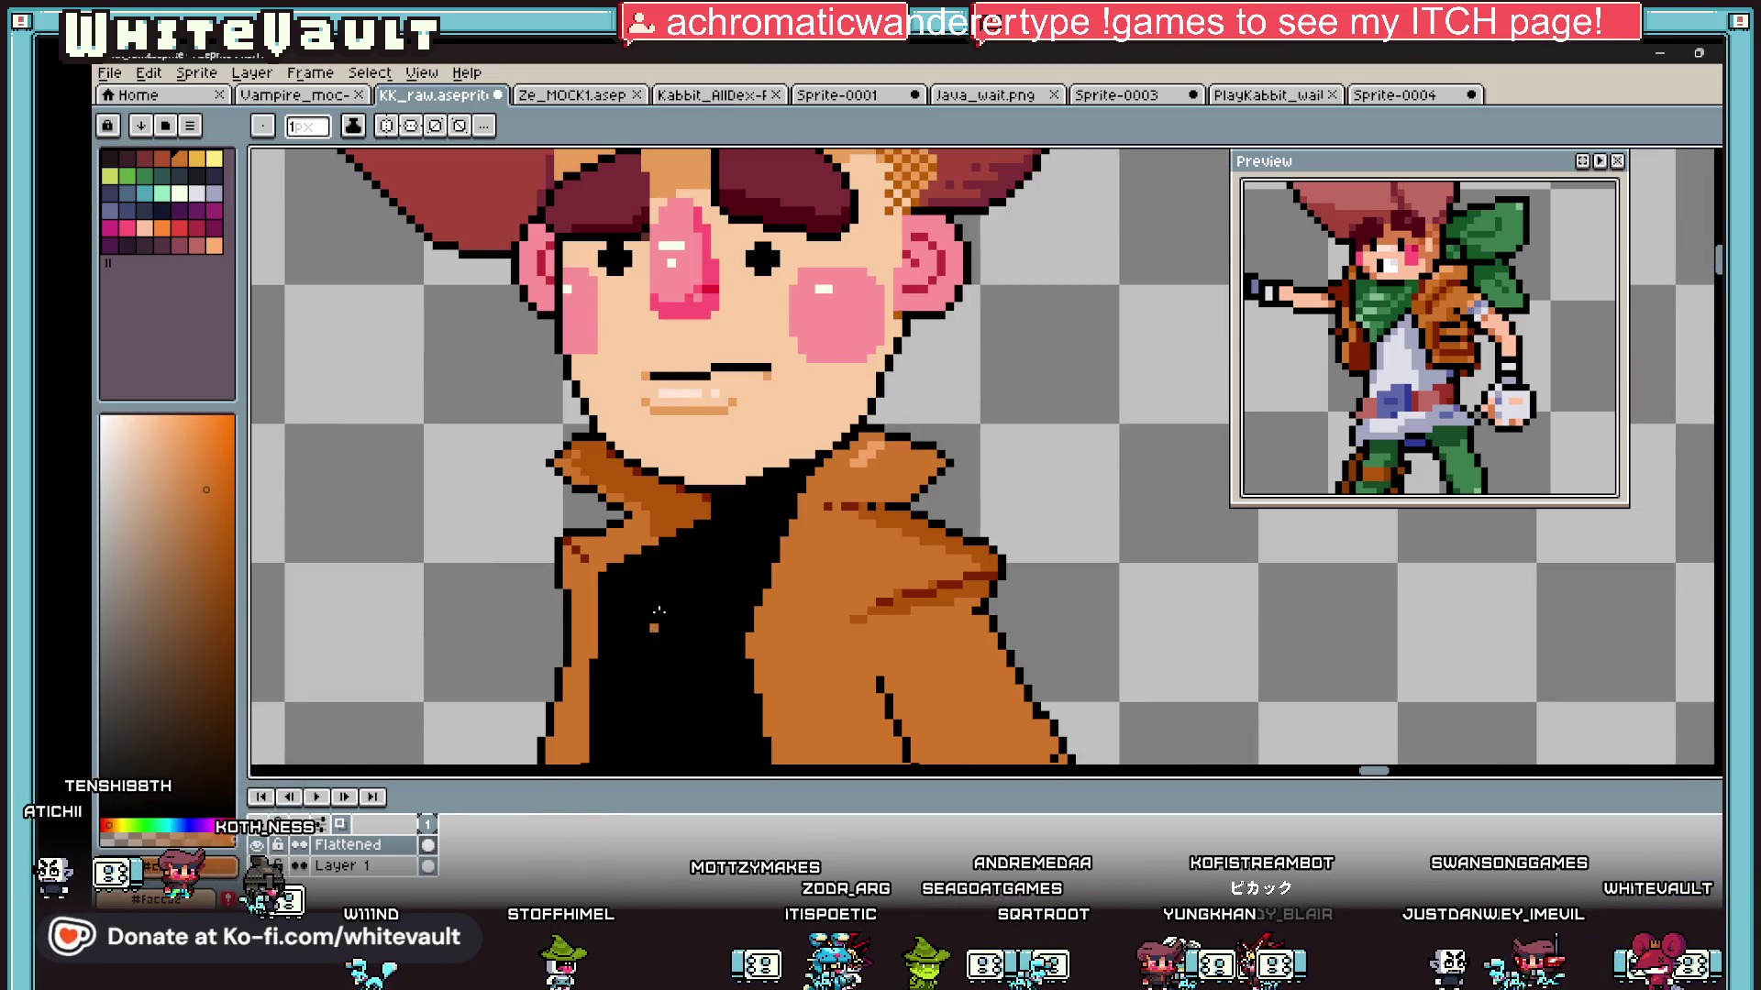
scroll(696, 541, "down", 1)
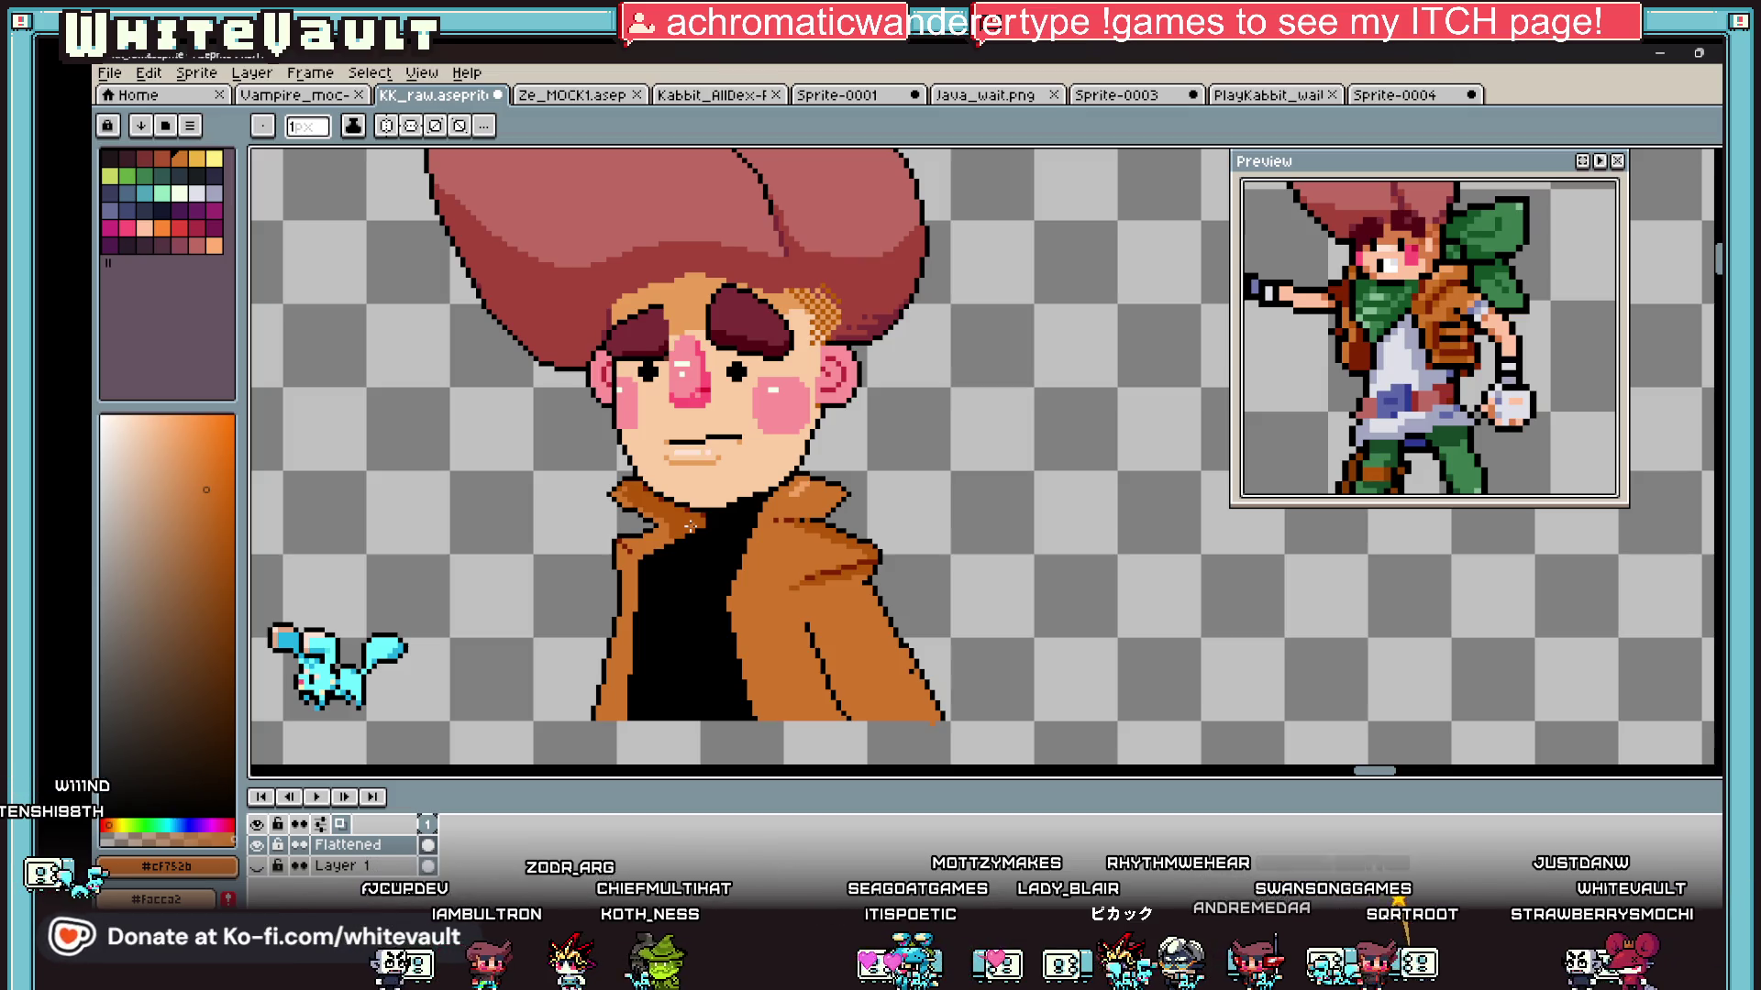
key("i")
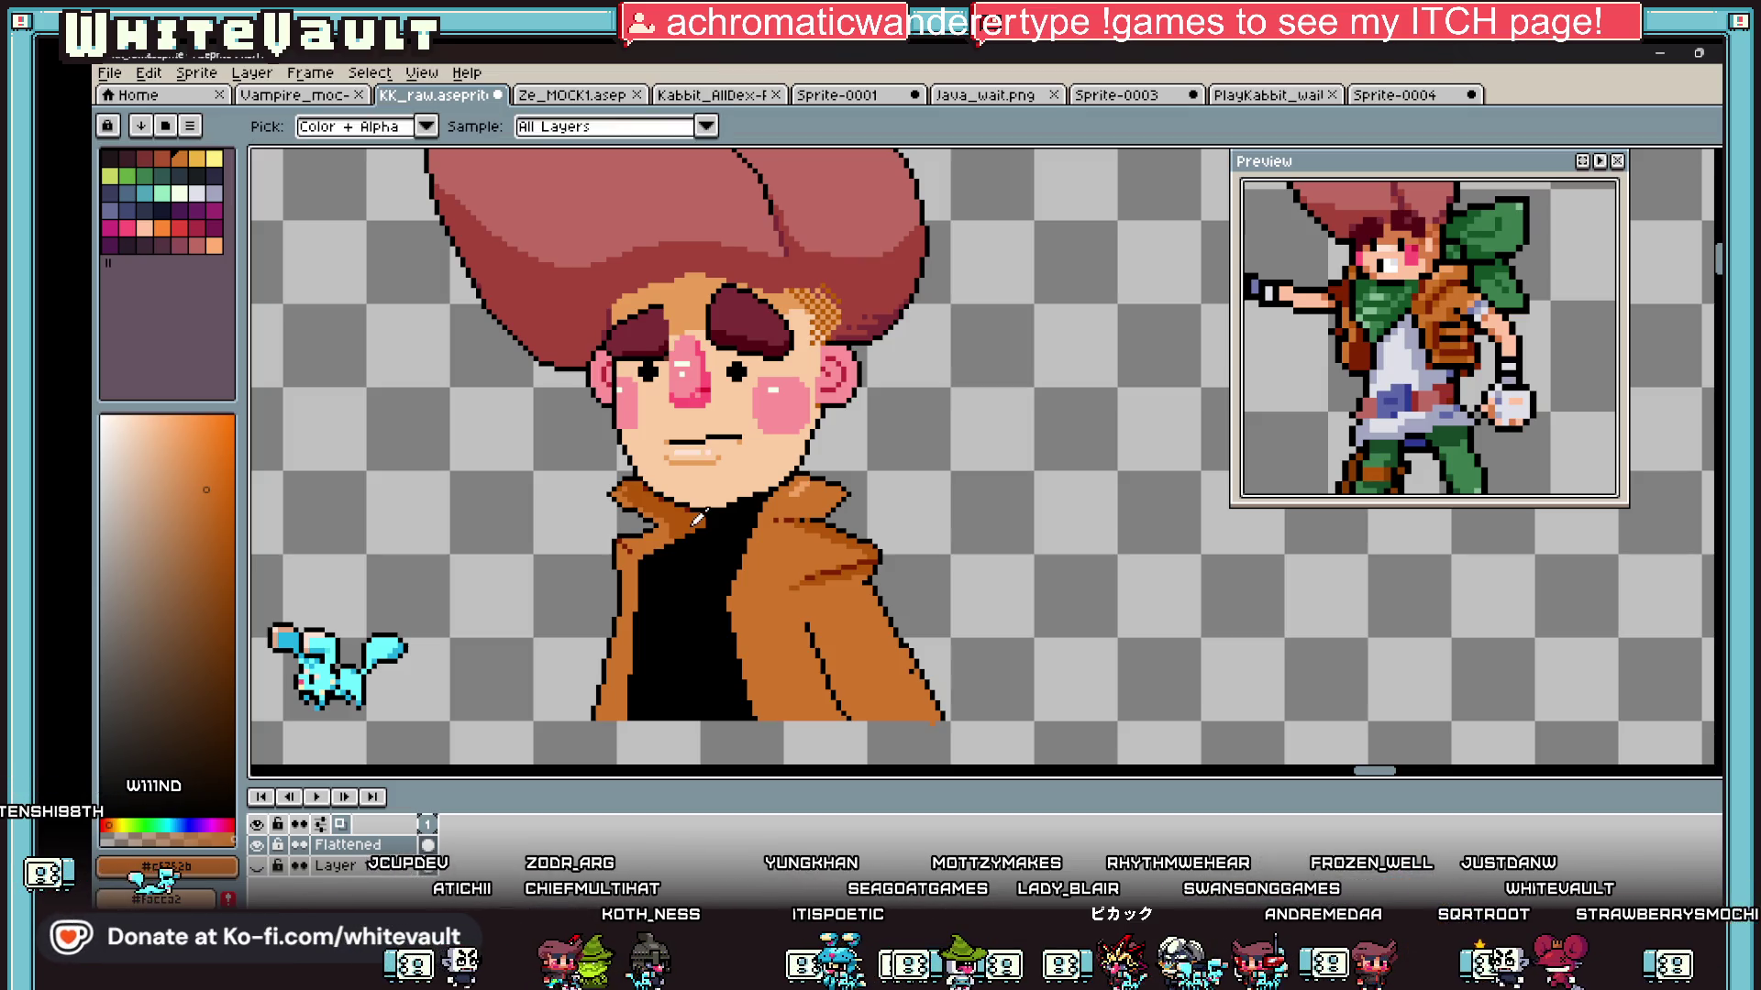
scroll(692, 550, "up", 2)
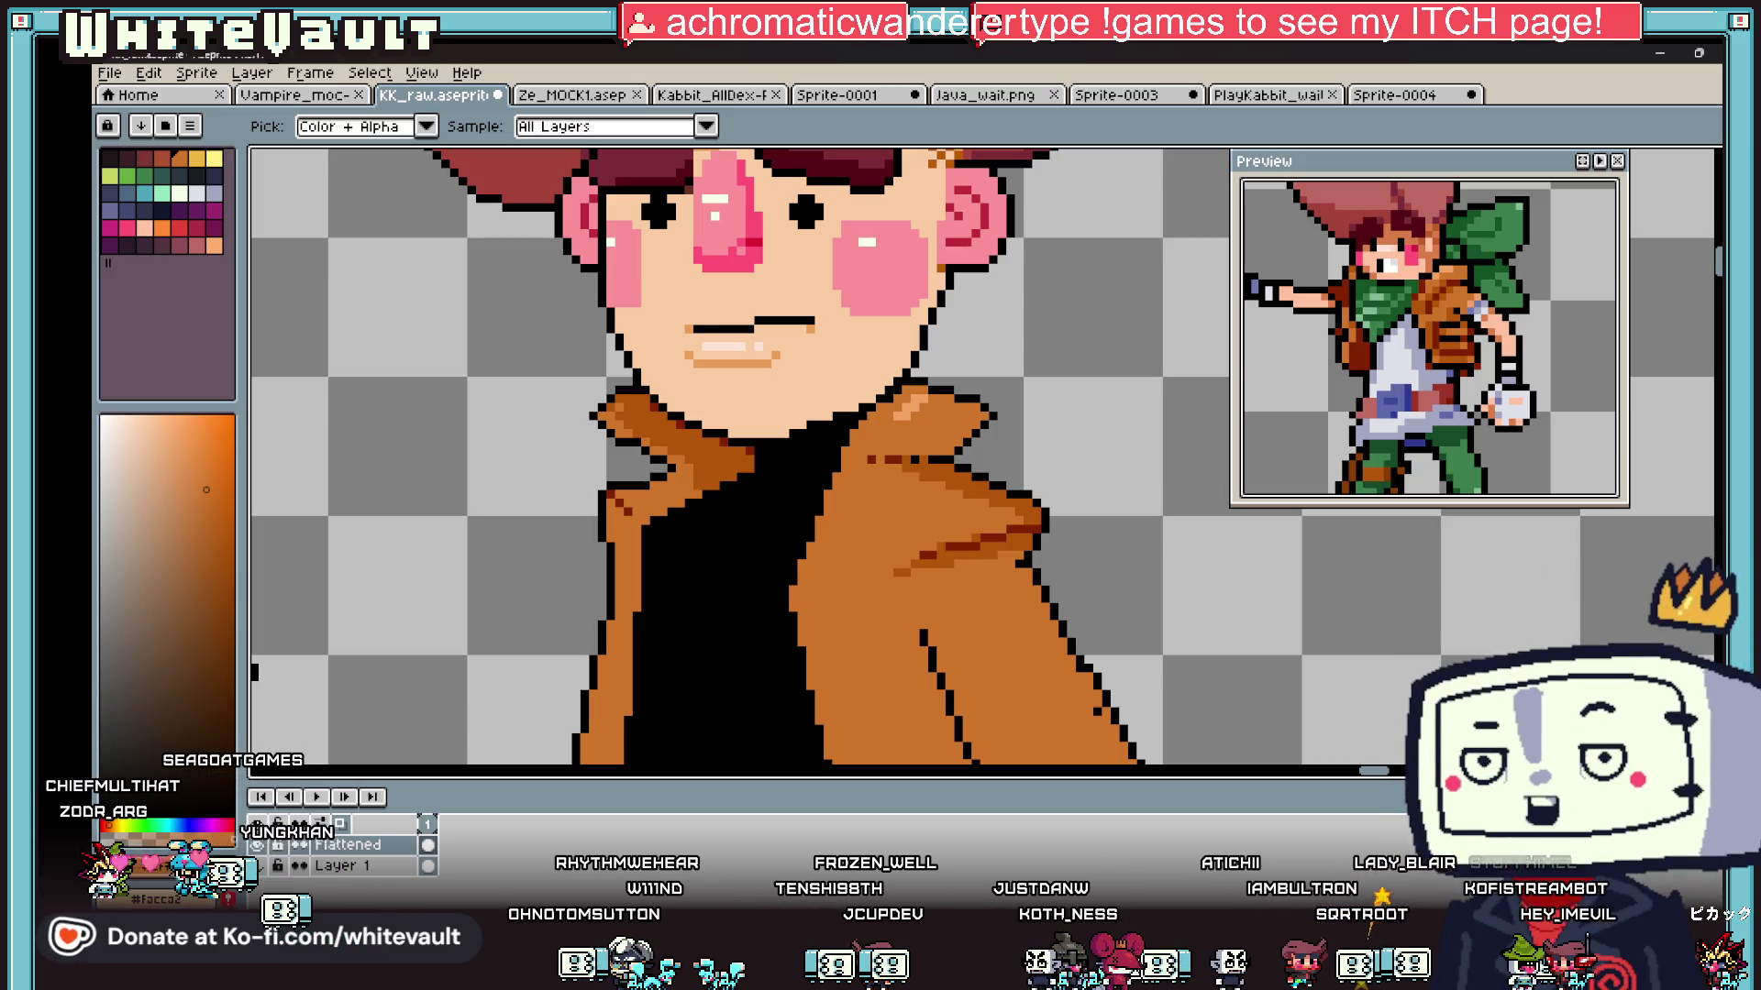
scroll(697, 367, "down", 3)
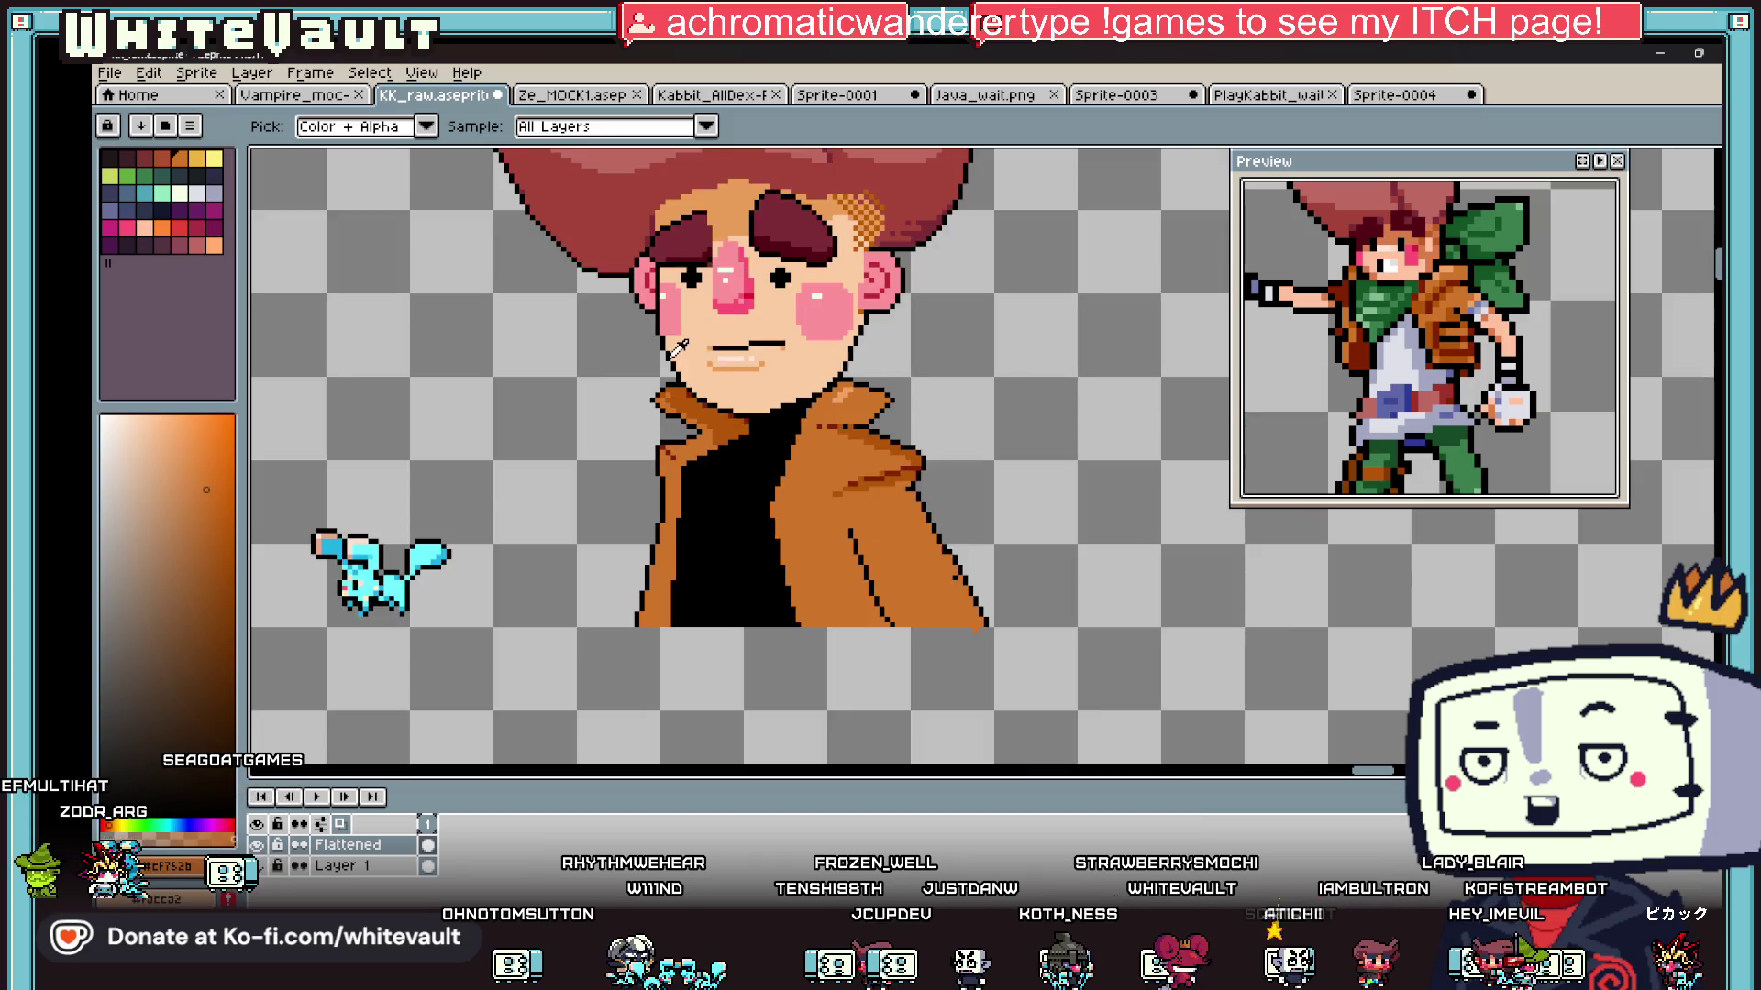
scroll(686, 440, "up", 2)
scroll(686, 441, "up", 2)
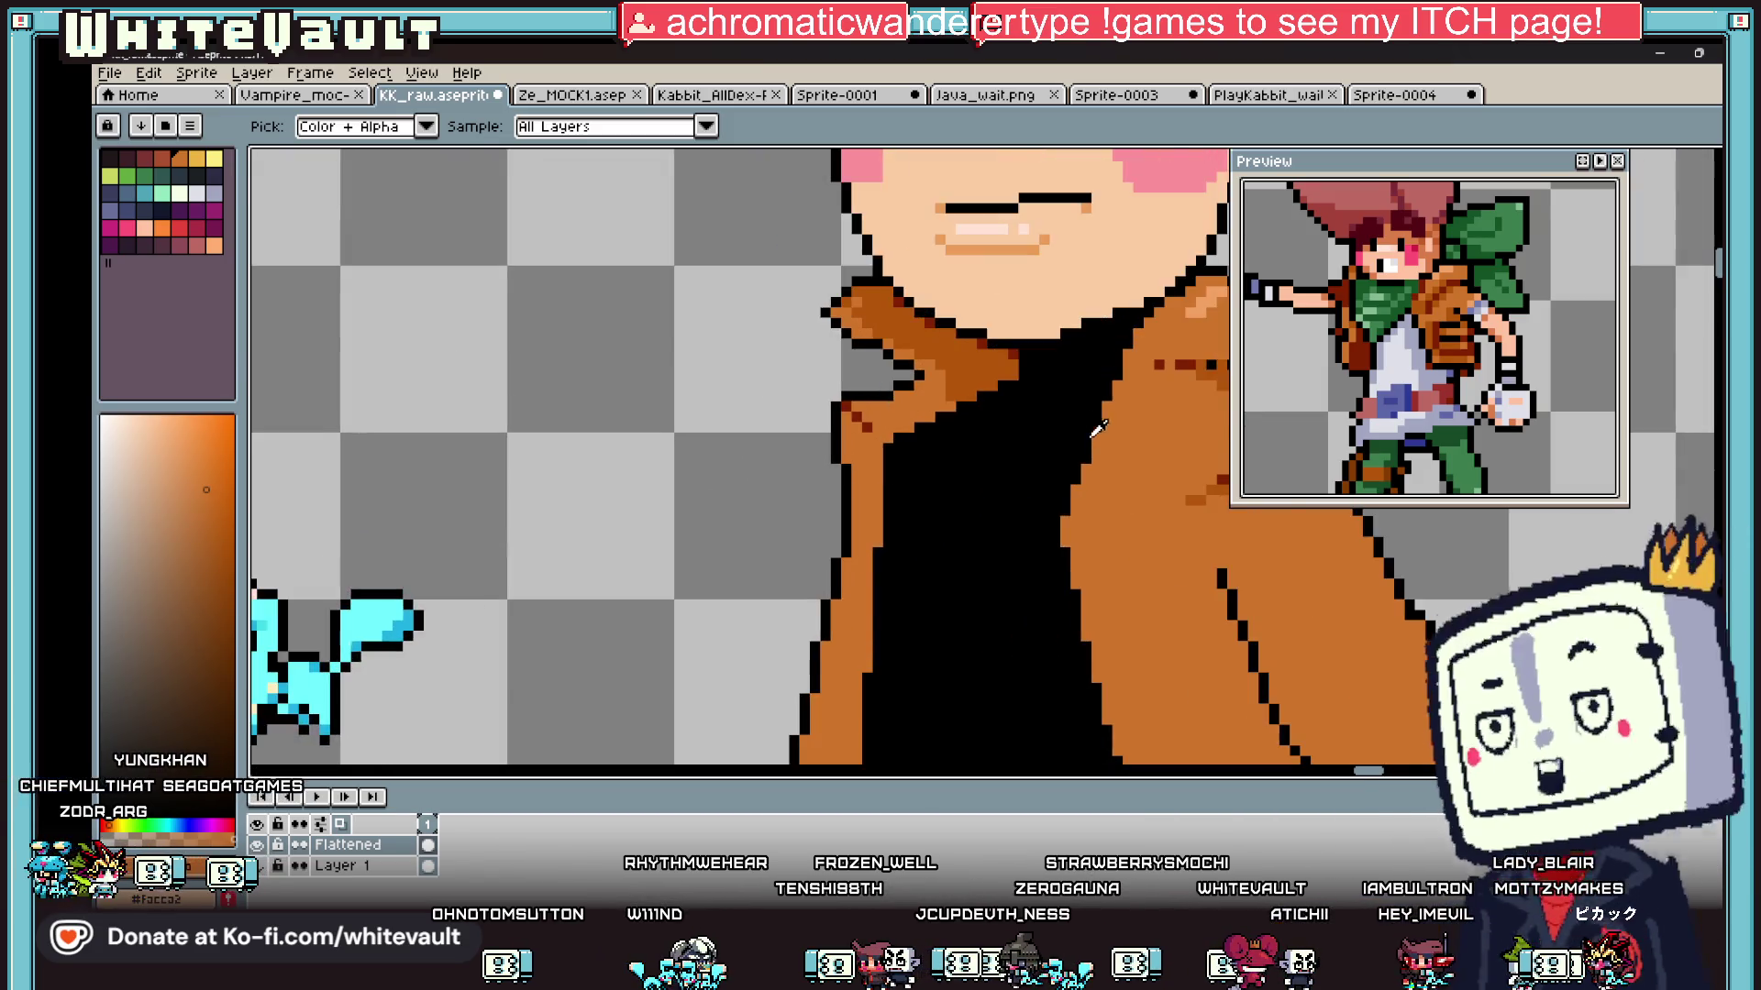
scroll(686, 440, "down", 4)
key("m")
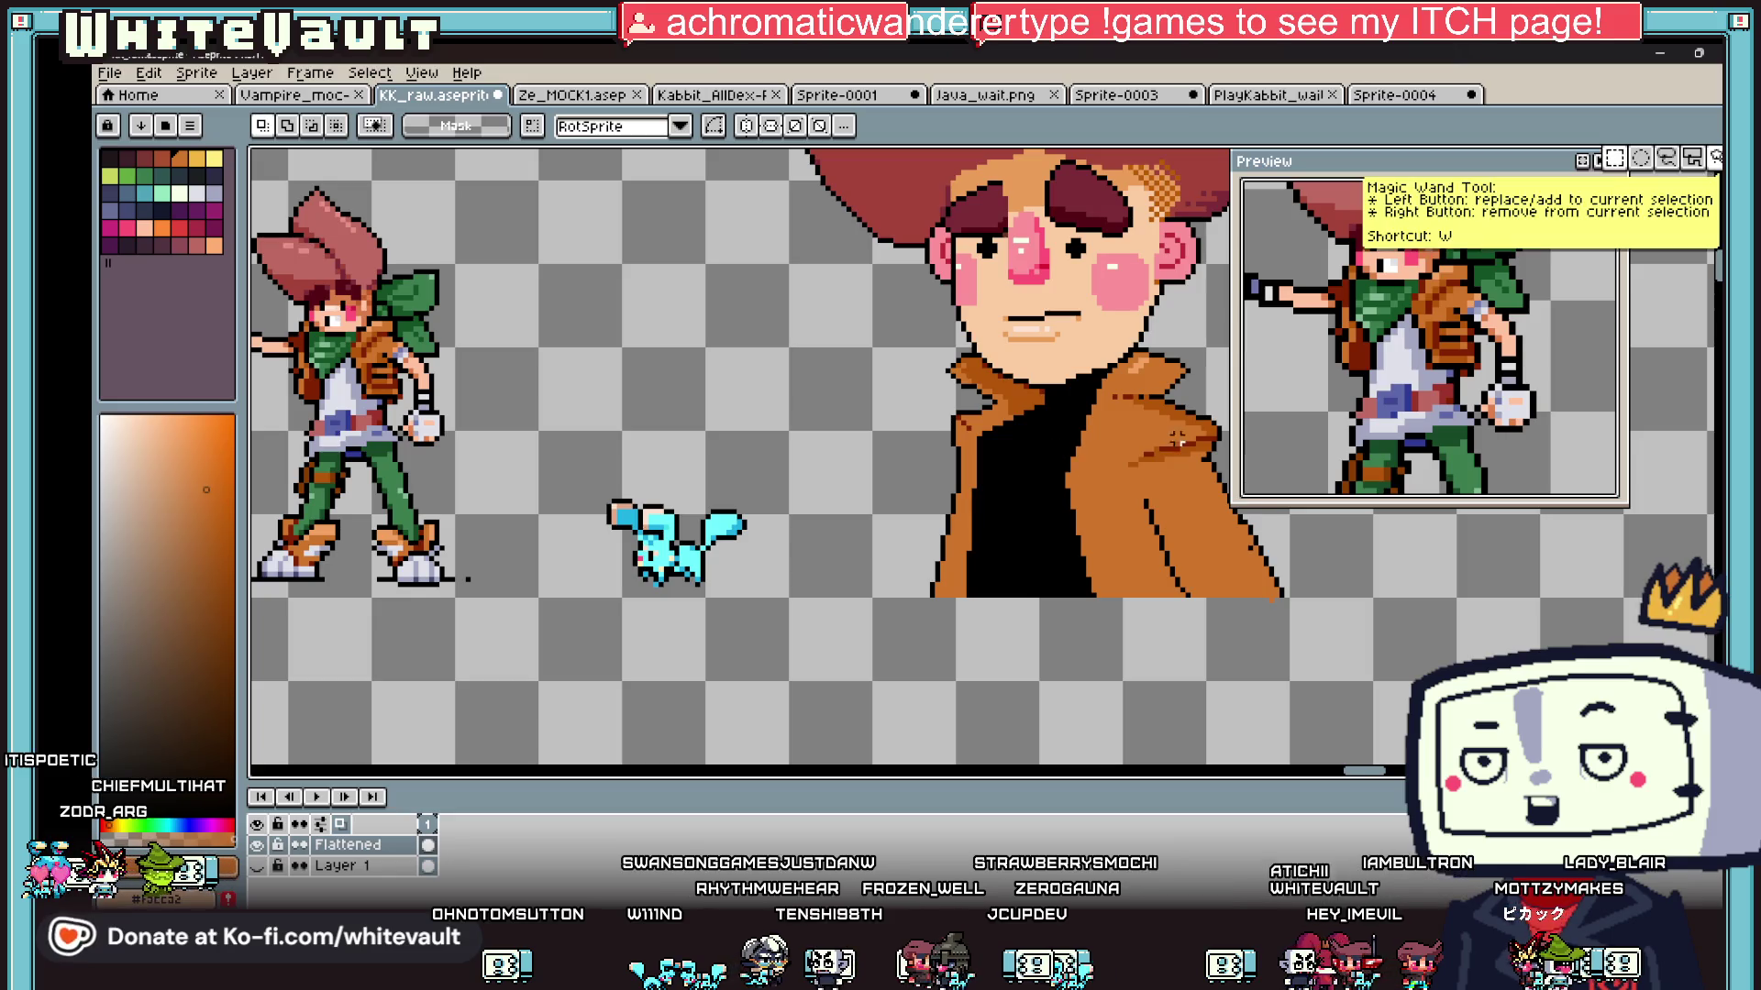
scroll(1155, 440, "up", 2)
scroll(1376, 733, "right", 2)
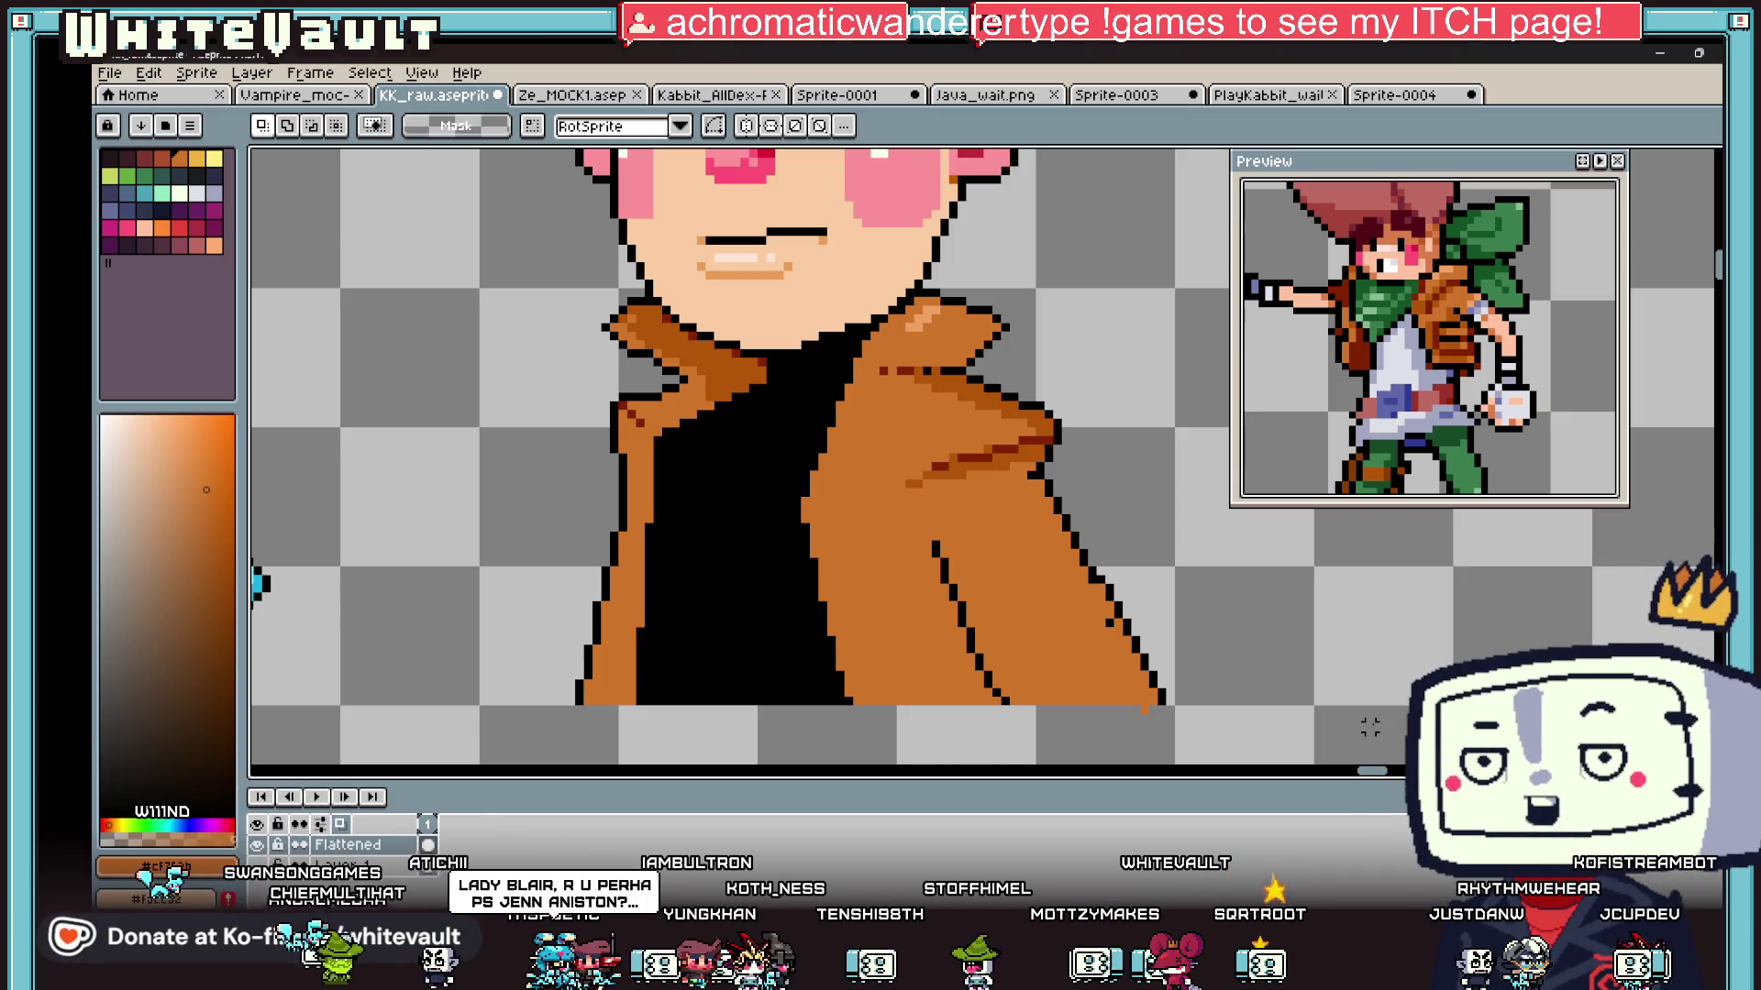
Step: Select two areas of right-shoulder fold shading, move them up and left, and commit
scroll(798, 424, "down", 2)
scroll(975, 401, "up", 4)
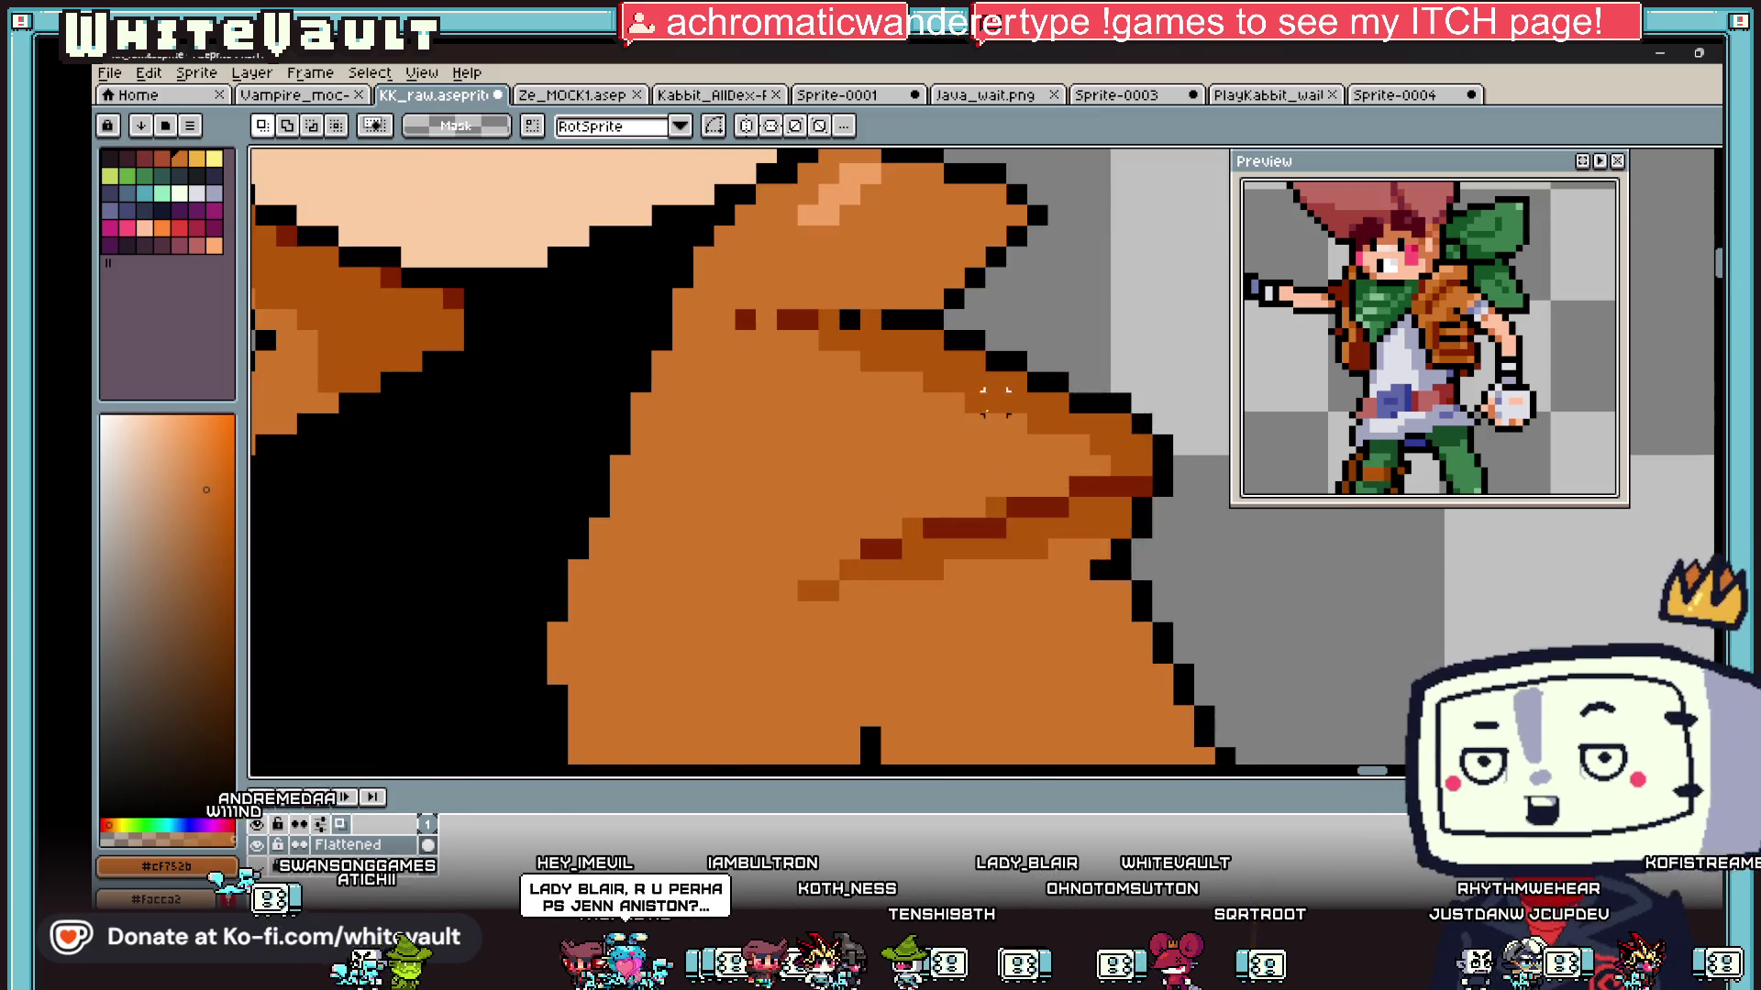
mouse_move(1714, 158)
left_click_drag(965, 394, 1194, 518)
left_click_drag(798, 456, 1049, 603)
left_click_drag(1119, 450, 1022, 409)
scroll(1032, 424, "down", 2)
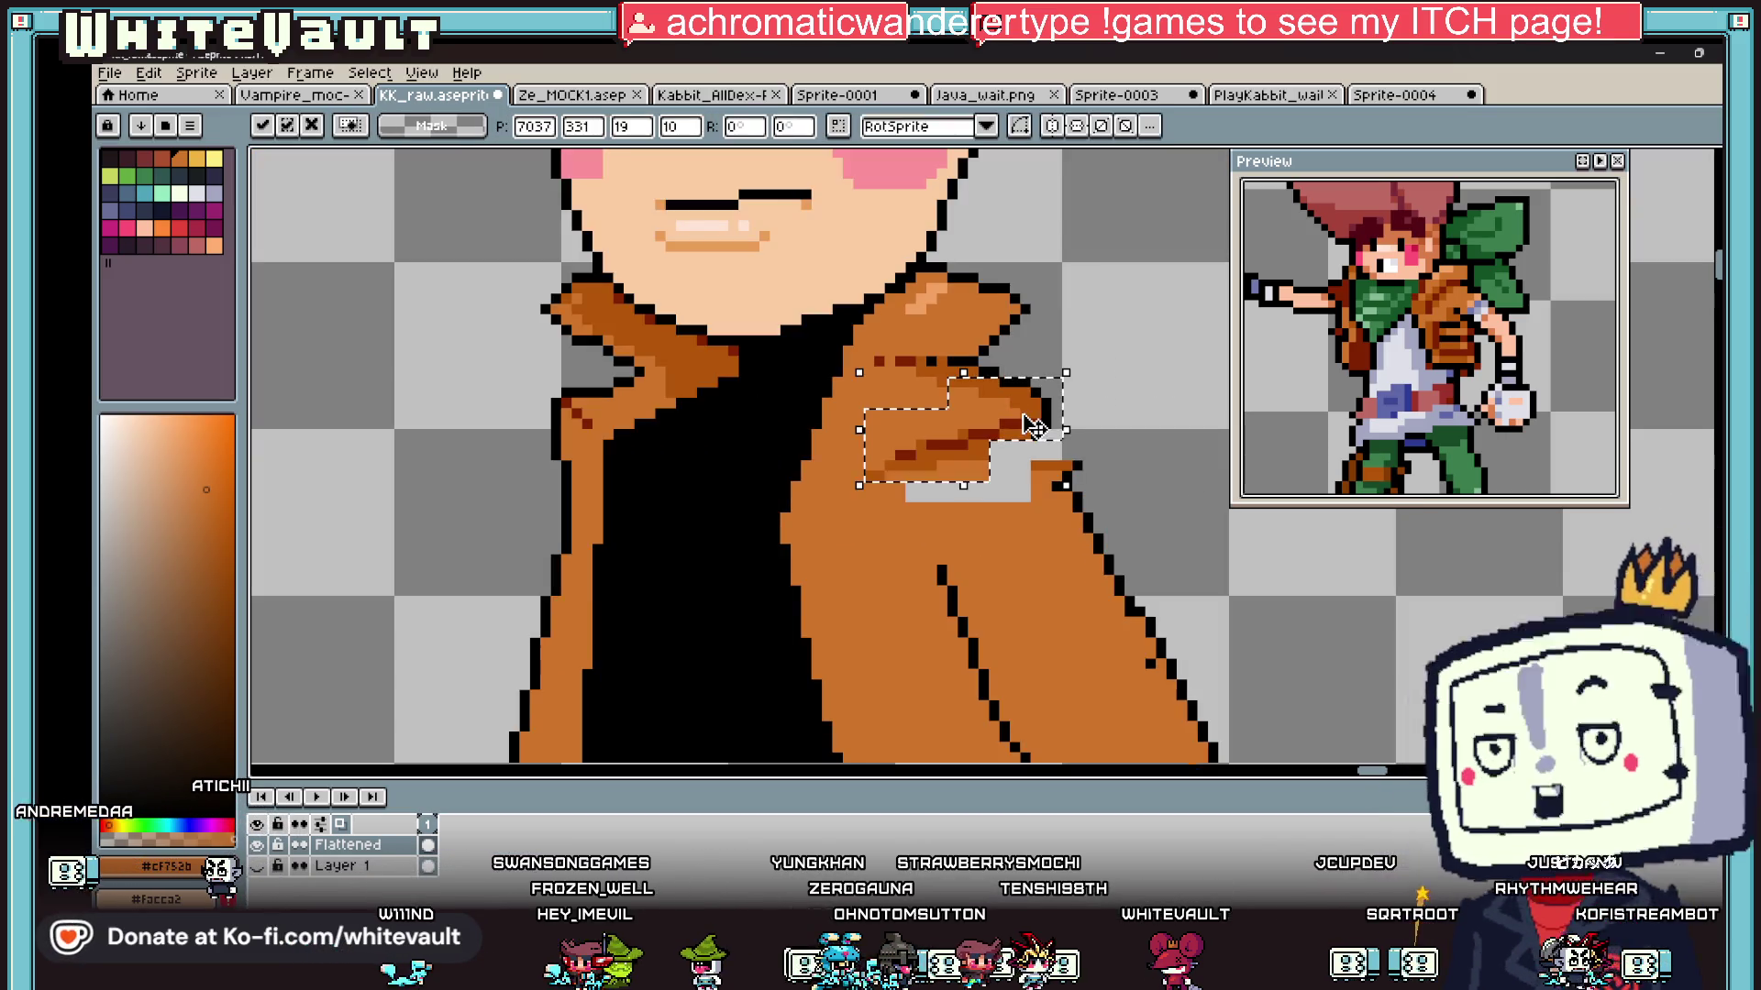
key("Return")
Step: Redraw the black shoulder outline and erase stray pixels beside the gap
scroll(1025, 376, "up", 2)
key("i")
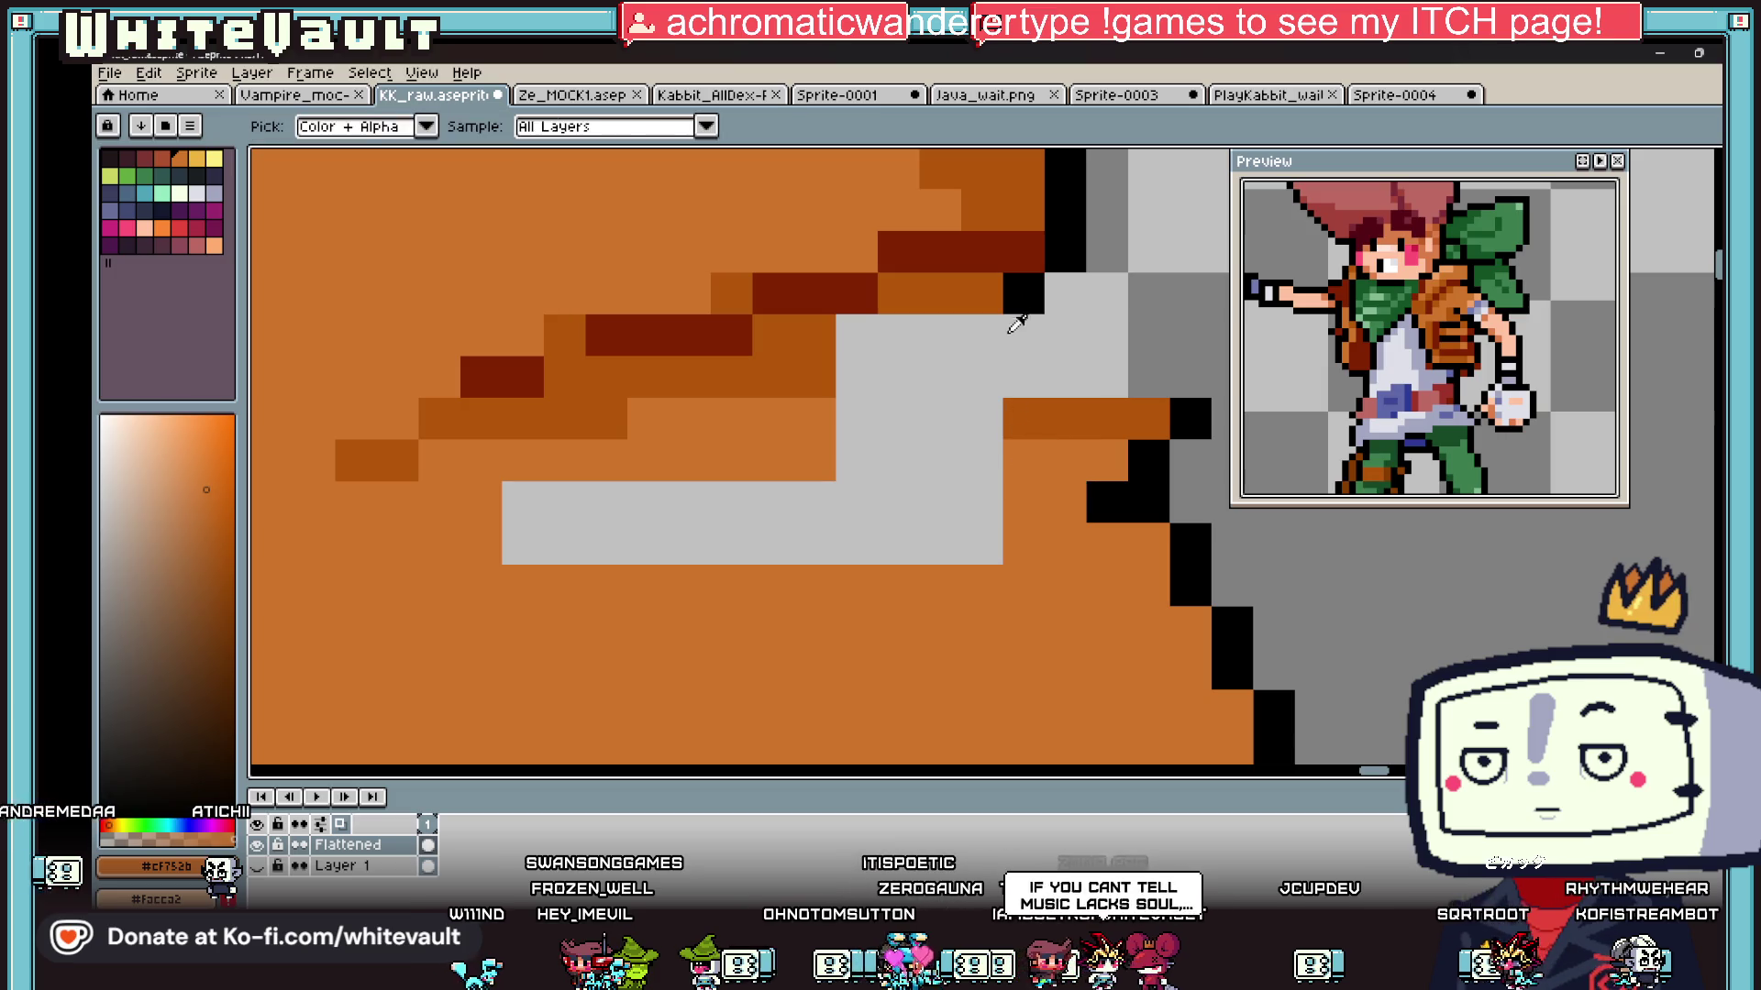
left_click(1025, 291)
mouse_move(1024, 335)
left_mouse_down()
mouse_move(1107, 418)
mouse_move(1148, 418)
left_mouse_up()
key("e")
left_click(1024, 543)
Step: Fill the leftover grey gap with coat orange
left_click(1061, 581, "alt")
key("g")
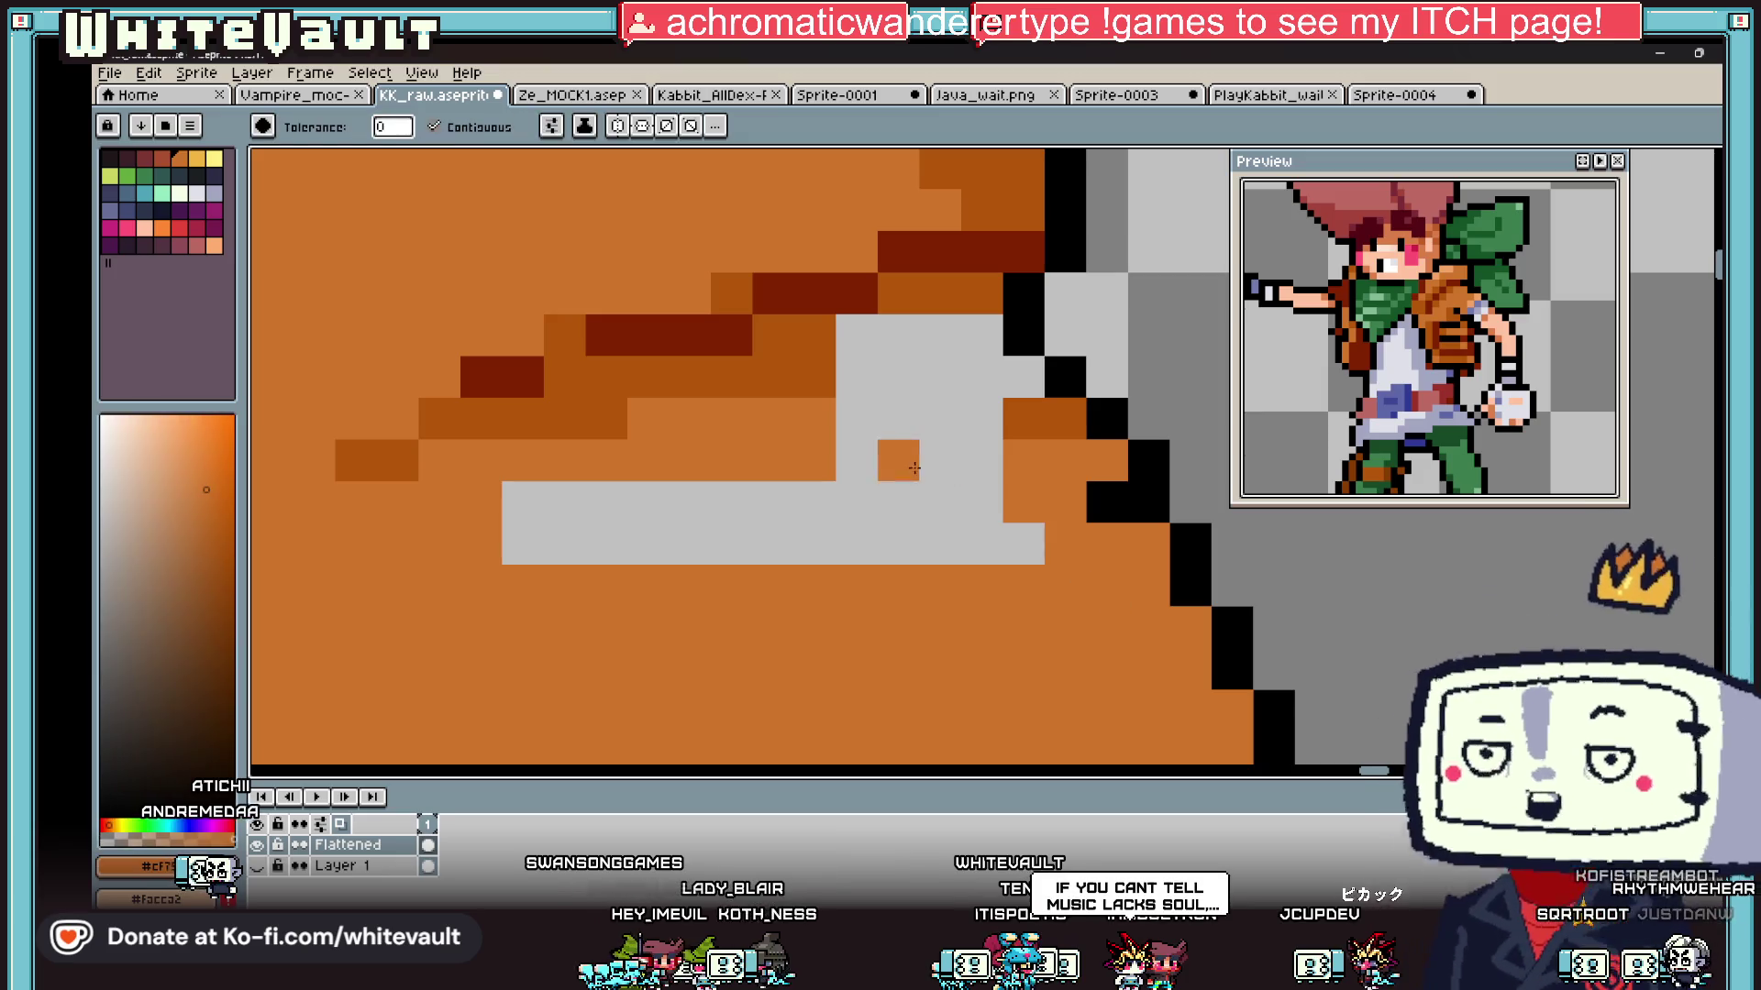
left_click(914, 469)
scroll(914, 469, "down", 2)
key("i")
key("b")
scroll(953, 454, "down", 2)
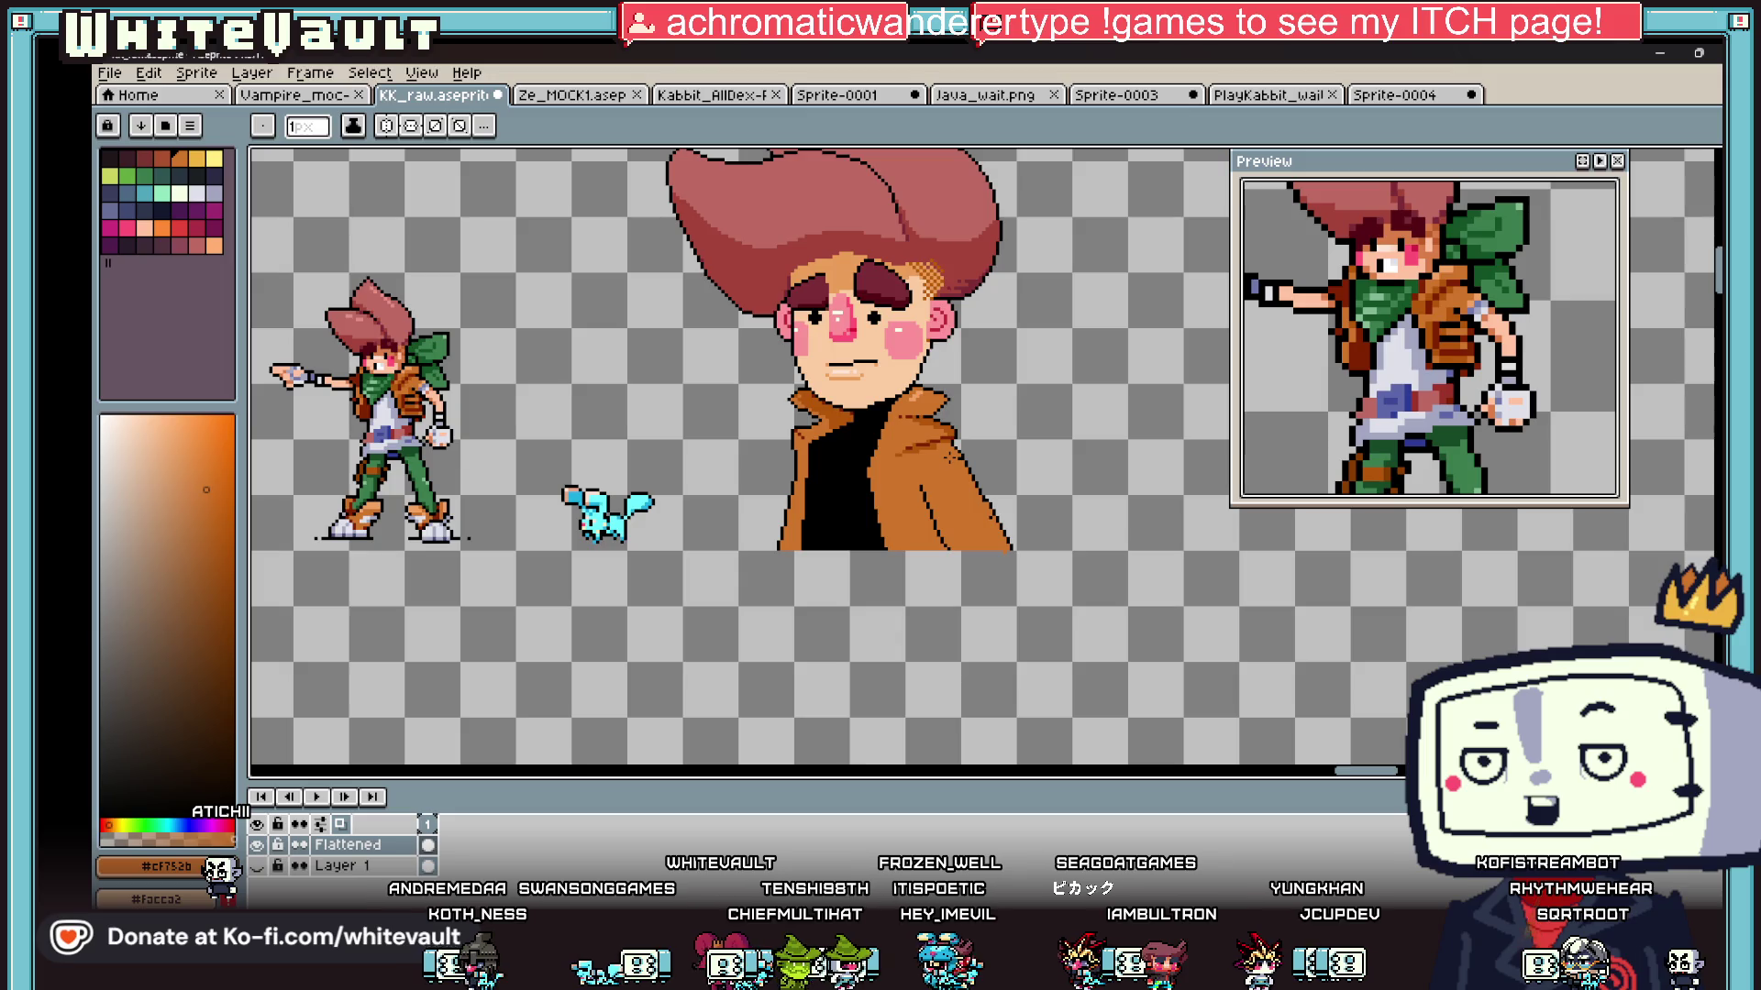
Step: Eyedrop black and draw a fold line across the coat's right sleeve
key("i")
scroll(1073, 447, "down", 1)
scroll(1073, 448, "up", 3)
scroll(1073, 447, "down", 3)
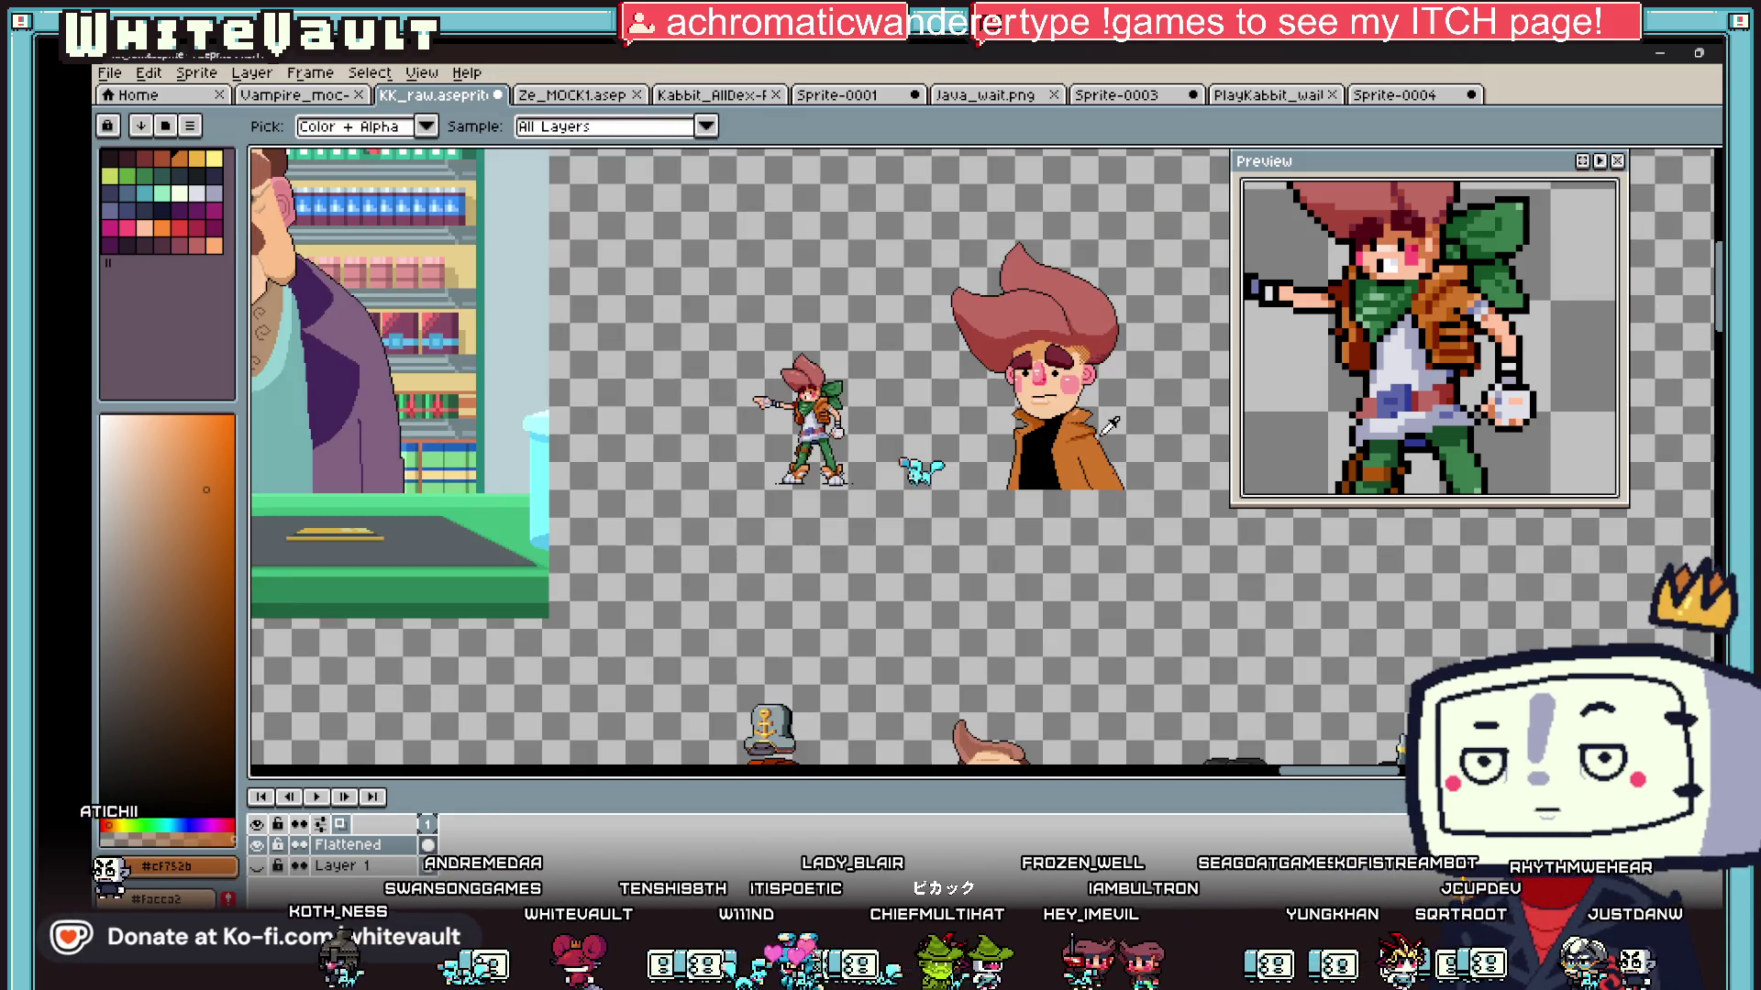
scroll(1031, 419, "up", 2)
scroll(1032, 419, "down", 3)
left_click_drag(1334, 774, 1362, 781)
scroll(1043, 531, "up", 4)
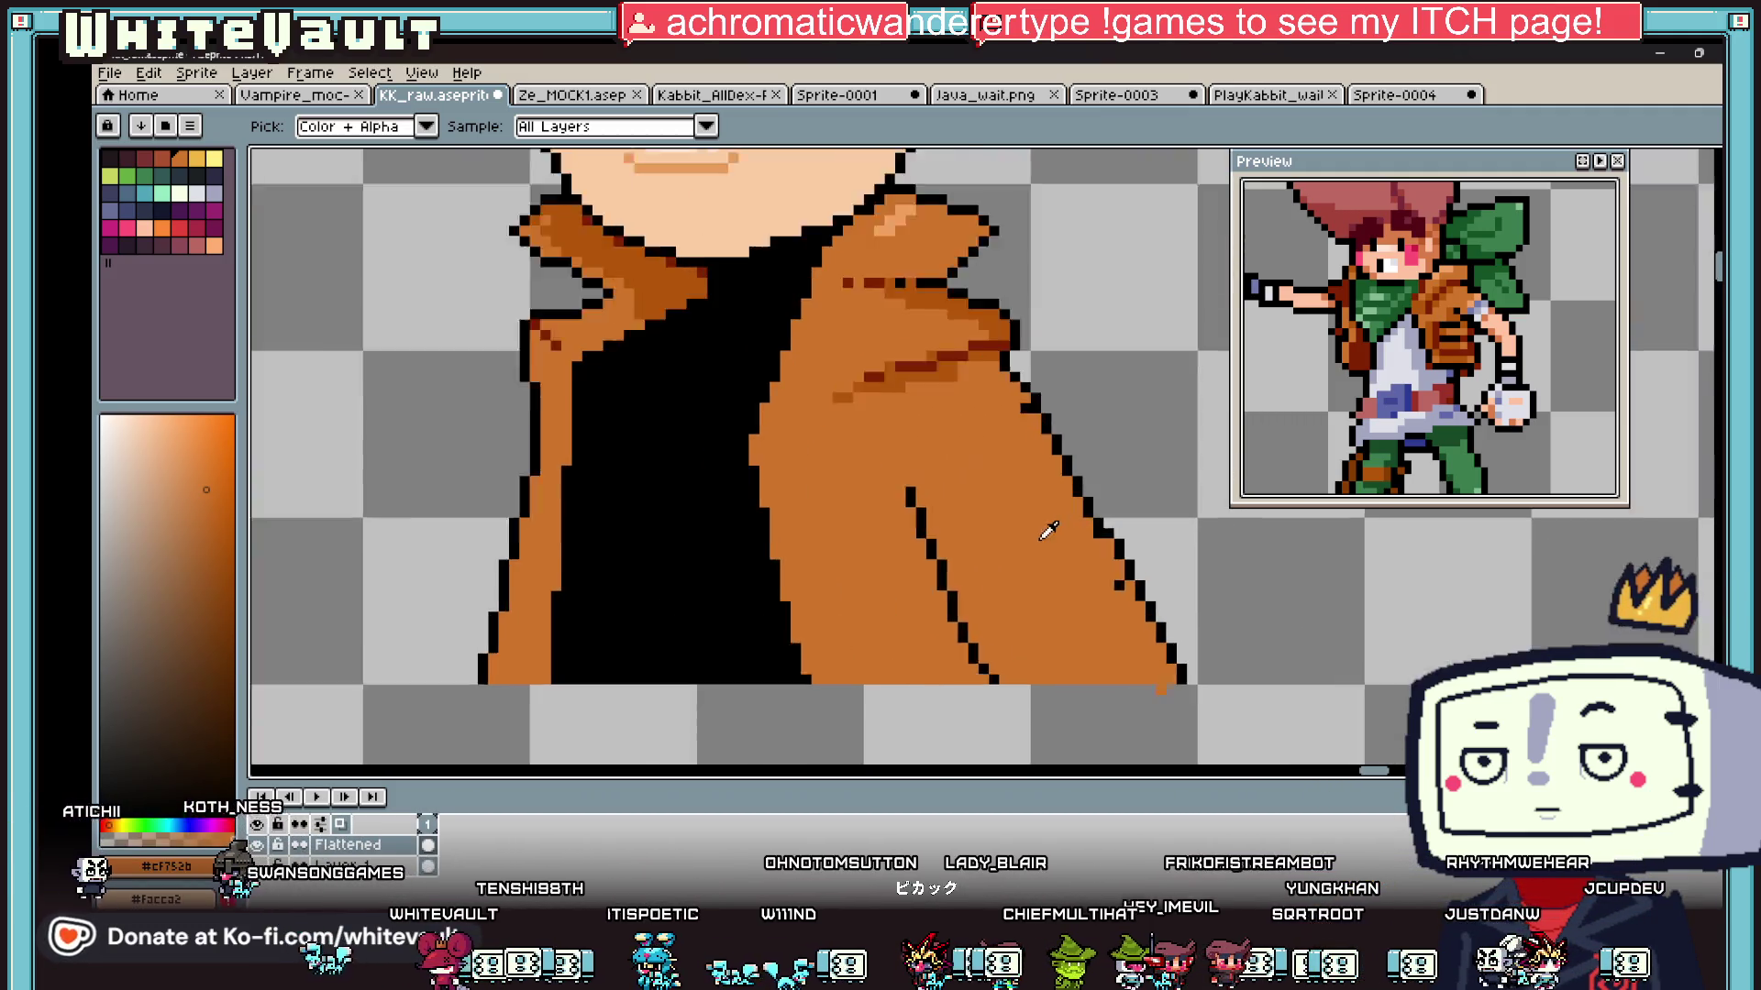
left_click(916, 575, "alt")
mouse_move(922, 598)
left_mouse_down()
mouse_move(999, 559)
mouse_move(1122, 557)
left_mouse_up()
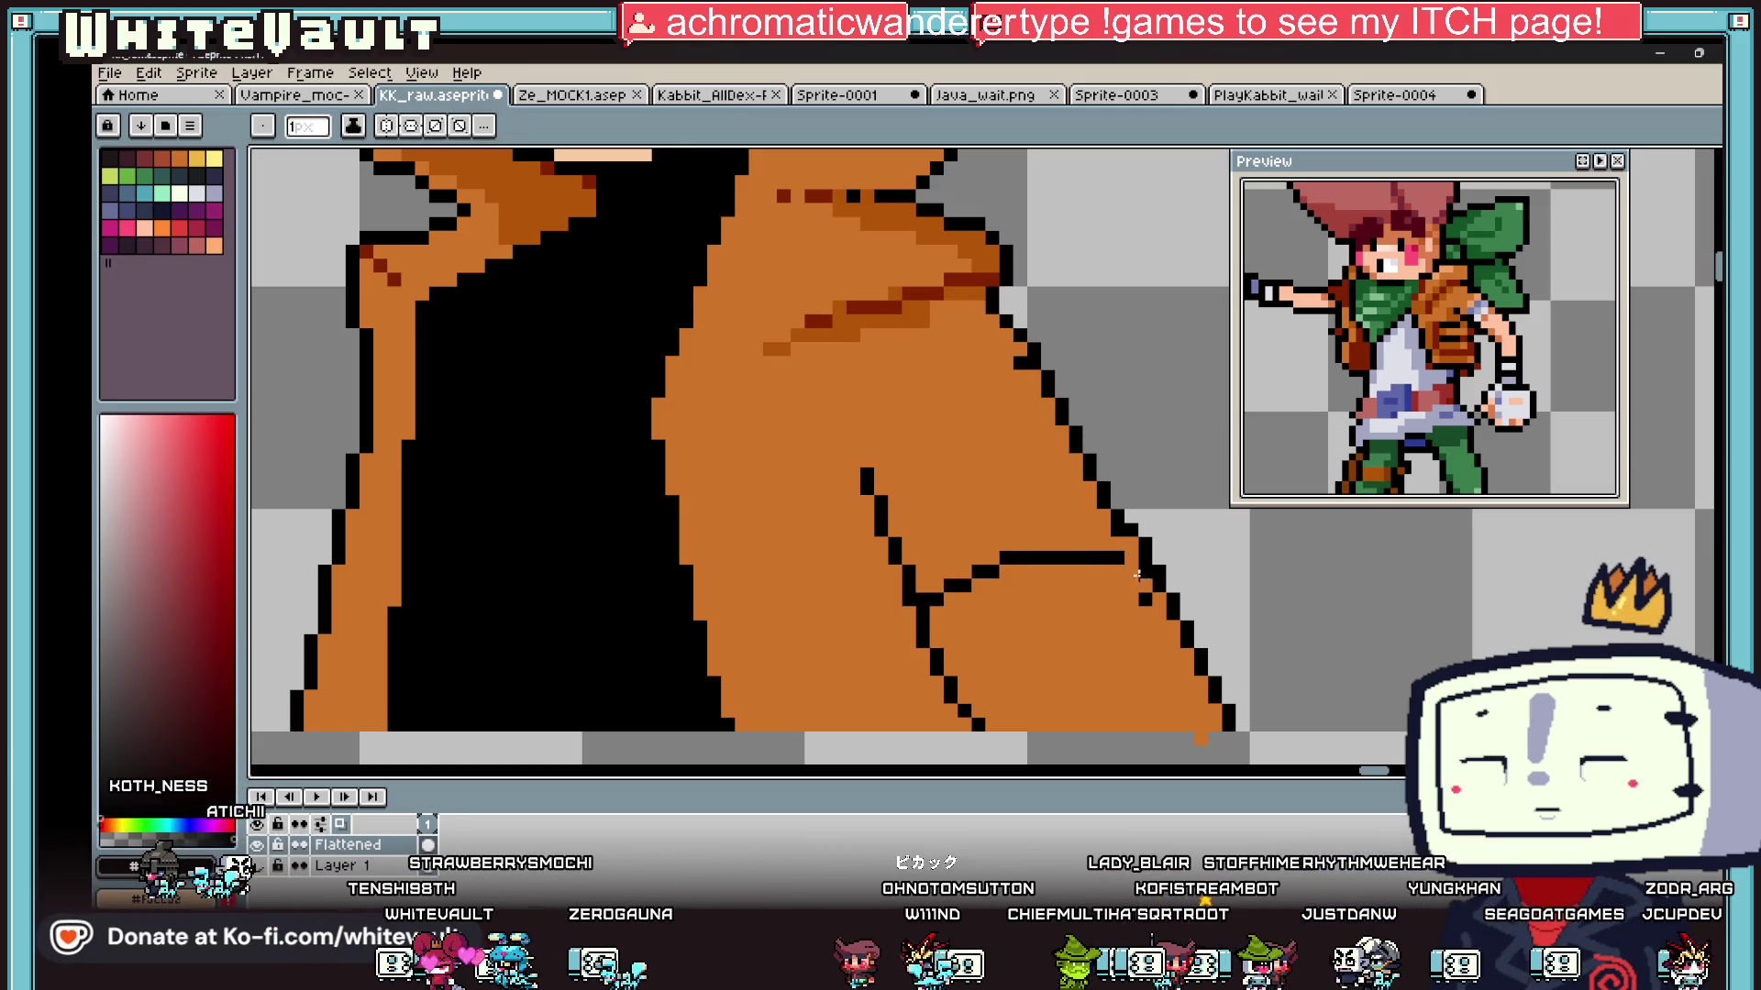
Step: Eyedrop the coat orange and the darker orange shade around the left collar
left_click(1108, 548, "alt")
scroll(1105, 546, "down", 1)
scroll(1105, 547, "down", 2)
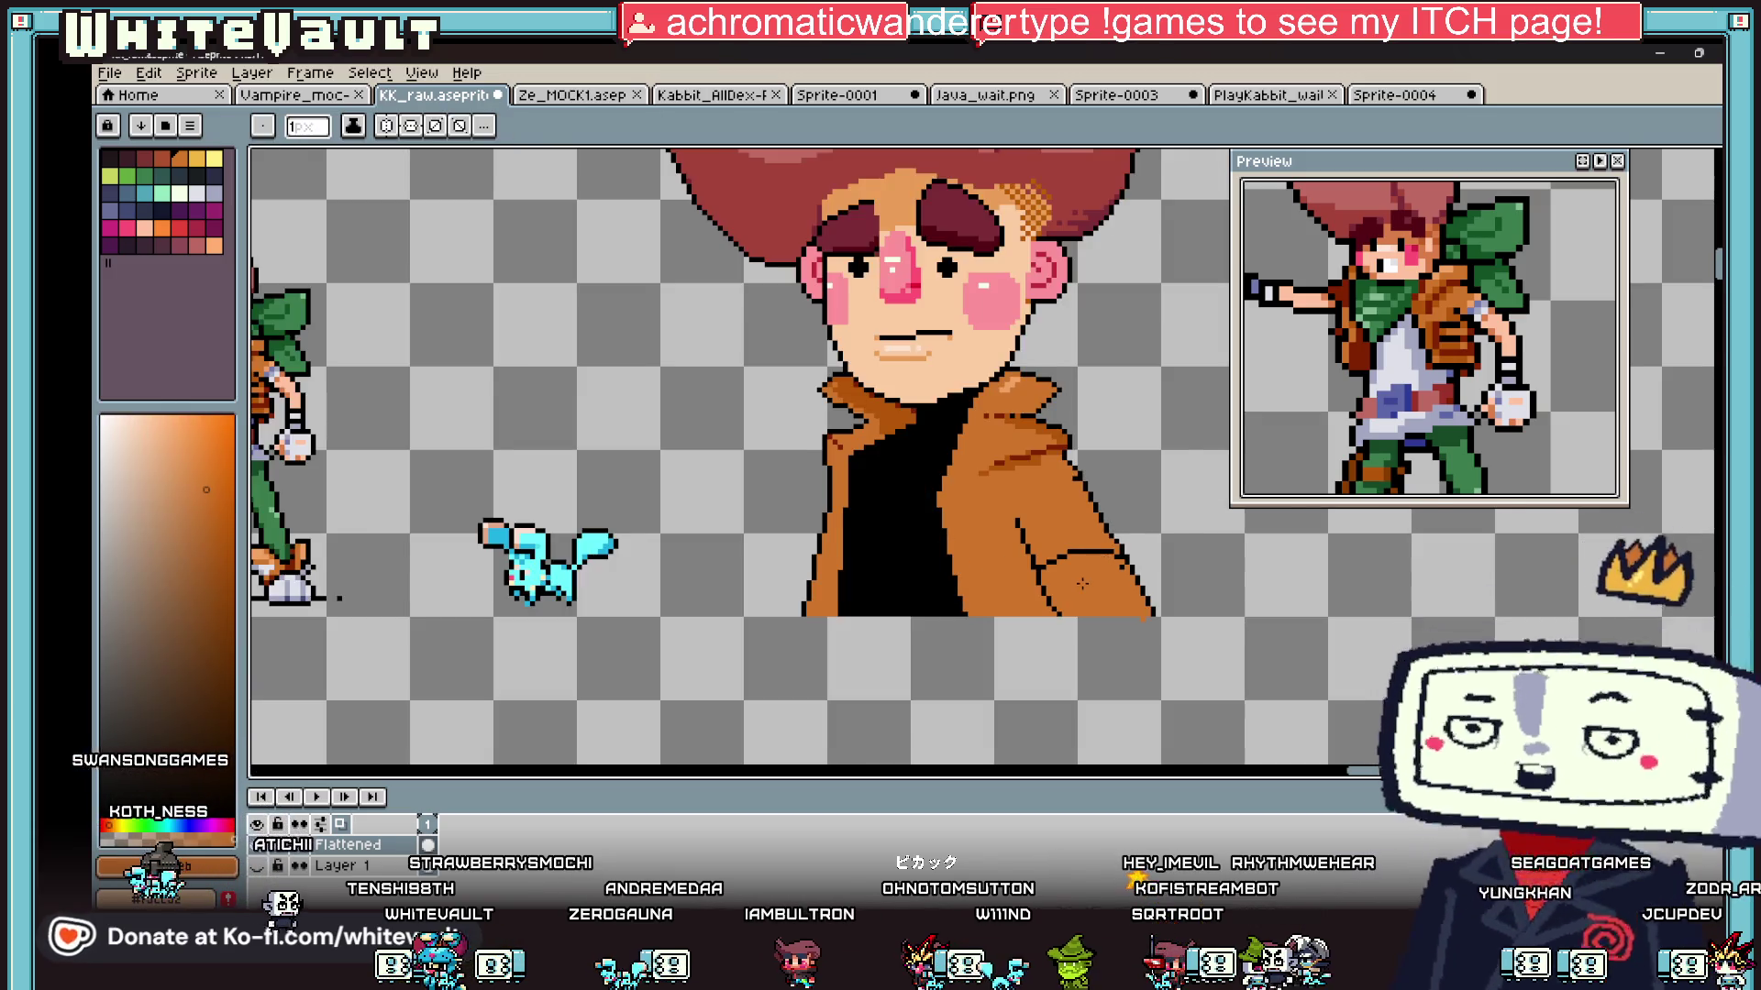
scroll(1071, 507, "up", 1)
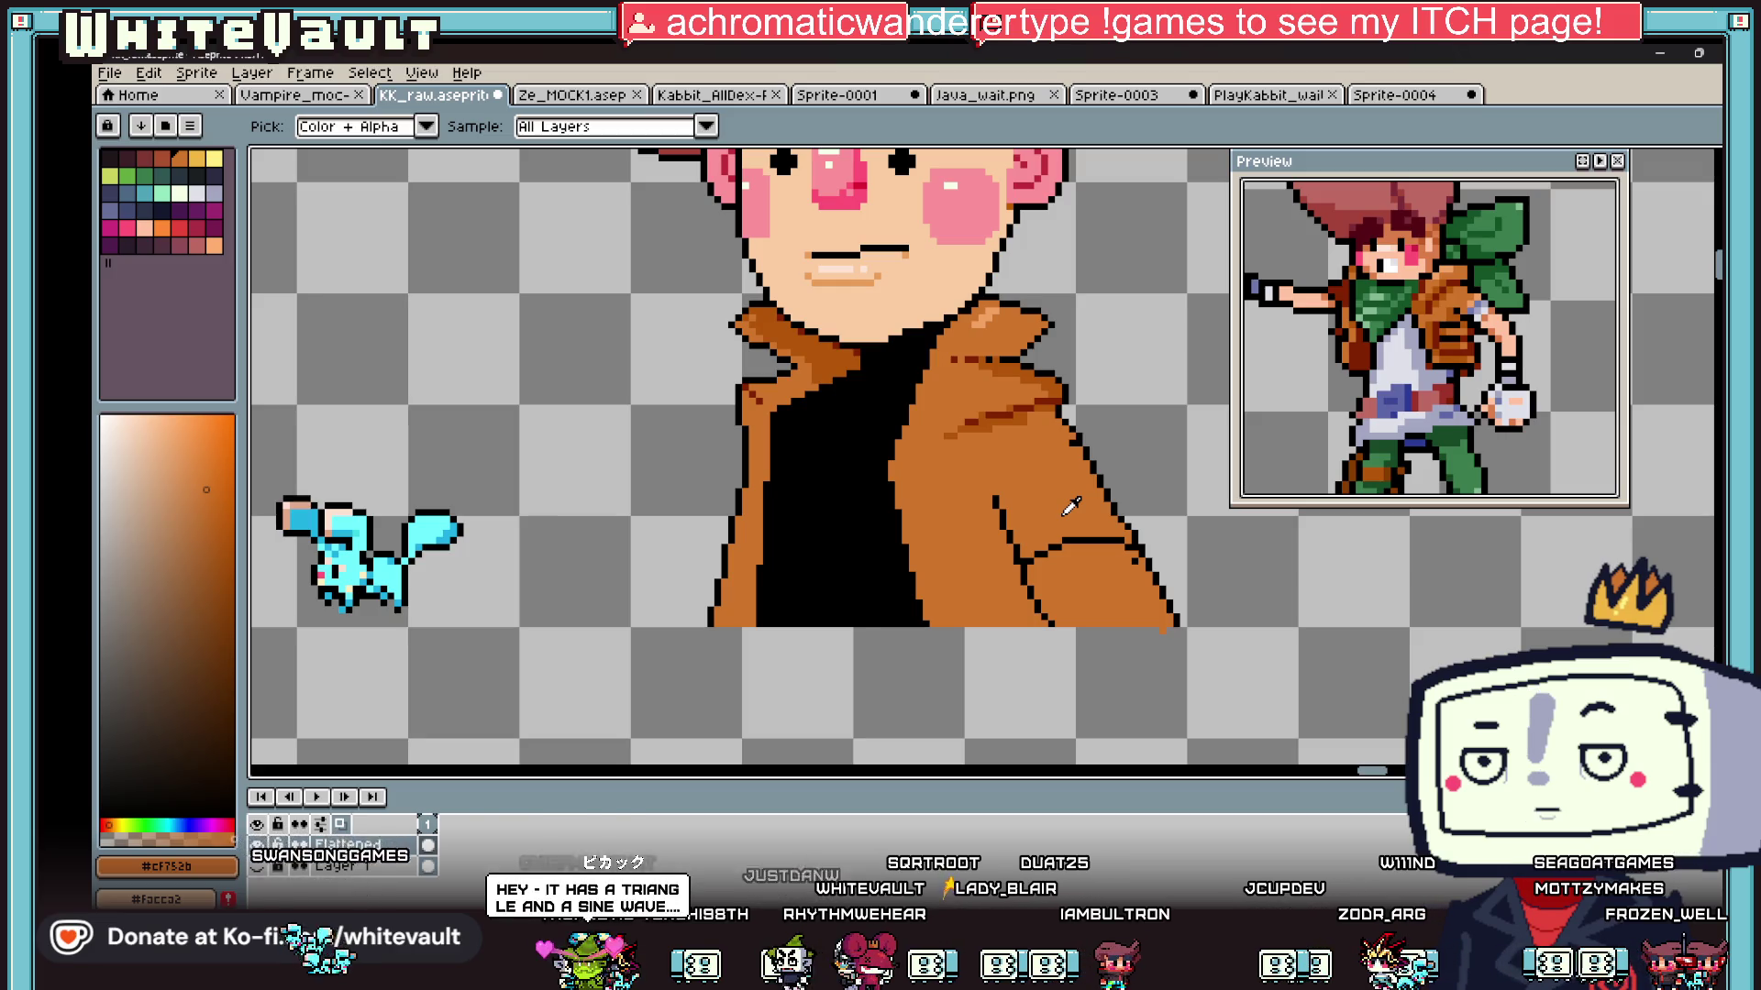
scroll(967, 348, "up", 2)
left_click(673, 312, "alt")
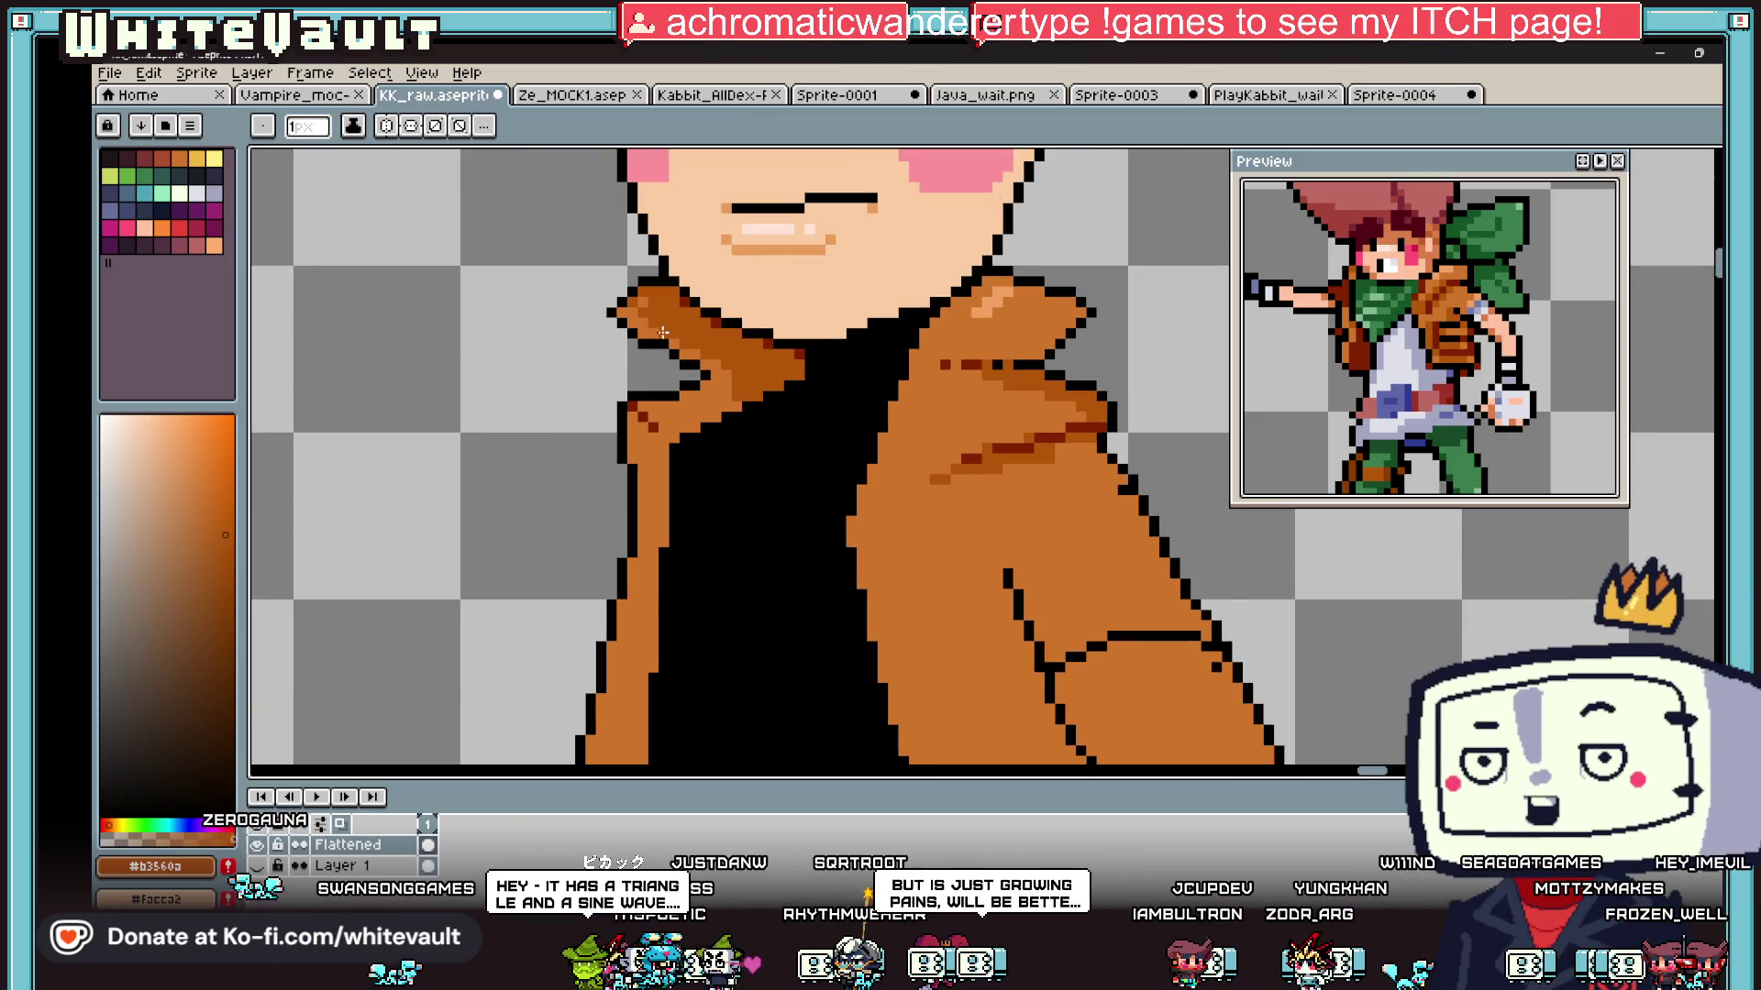
scroll(663, 327, "up", 2)
left_click(668, 306, "alt")
Step: Compare the lighter and darker collar oranges, then select the dark teal swatch
left_click(650, 288, "alt")
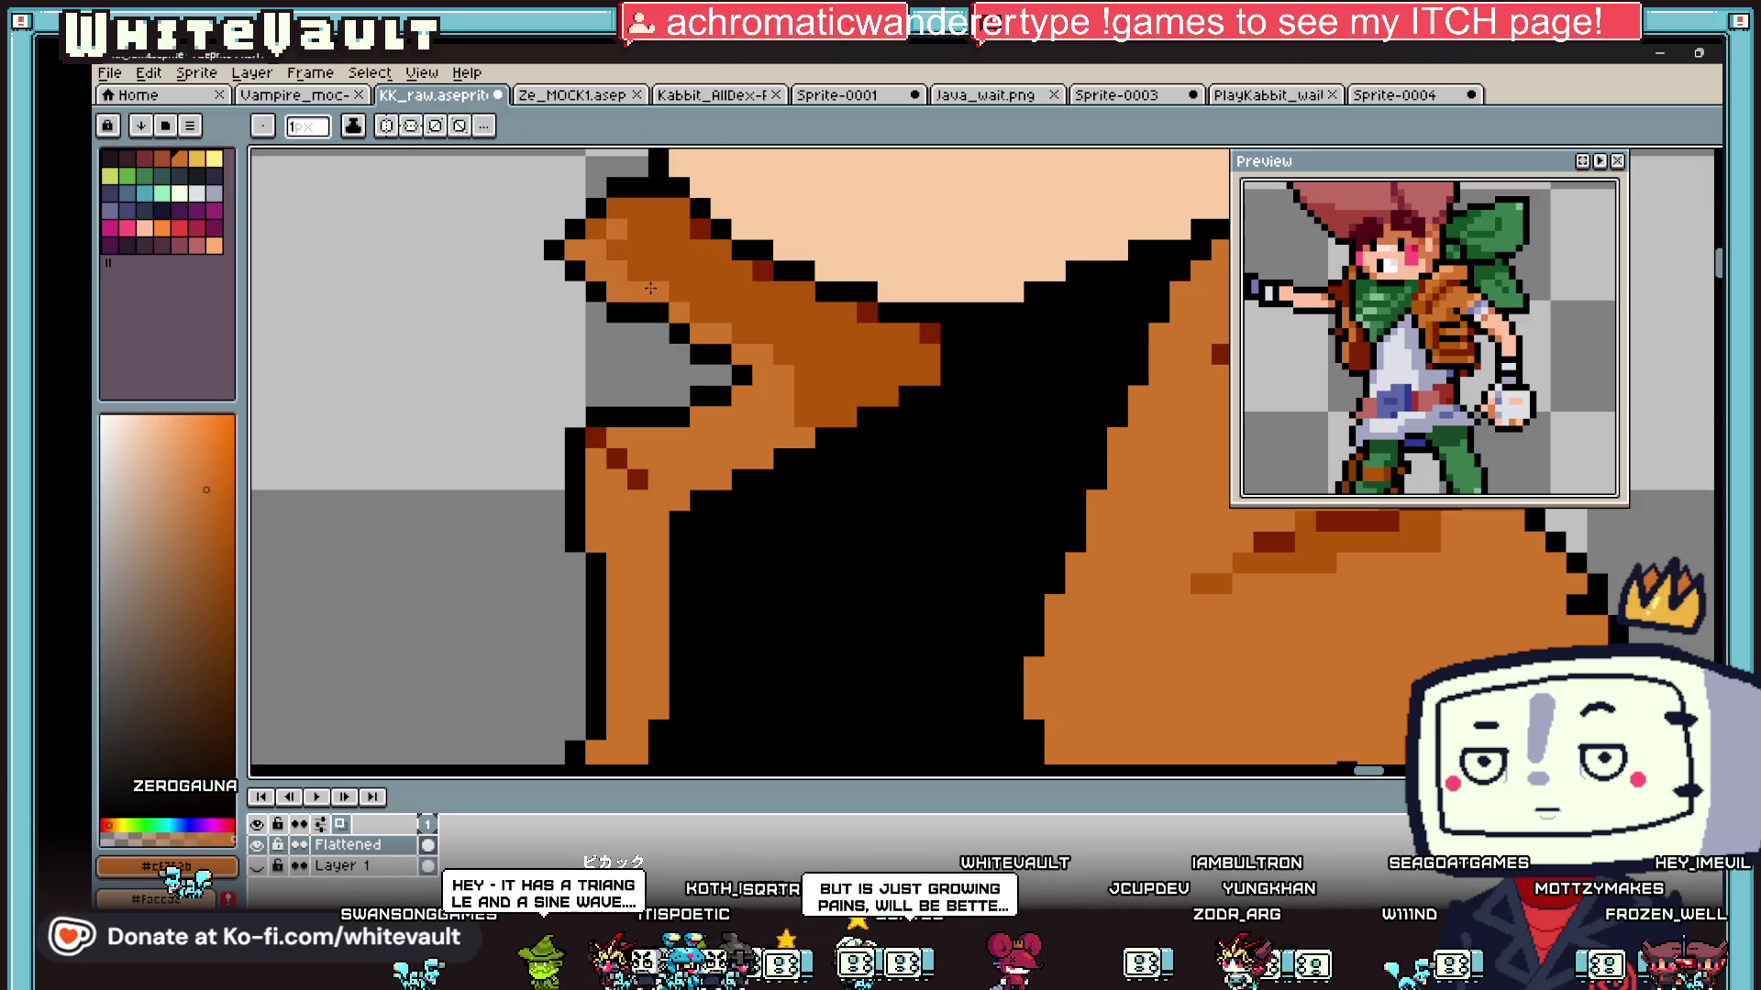
left_click(651, 304, "alt")
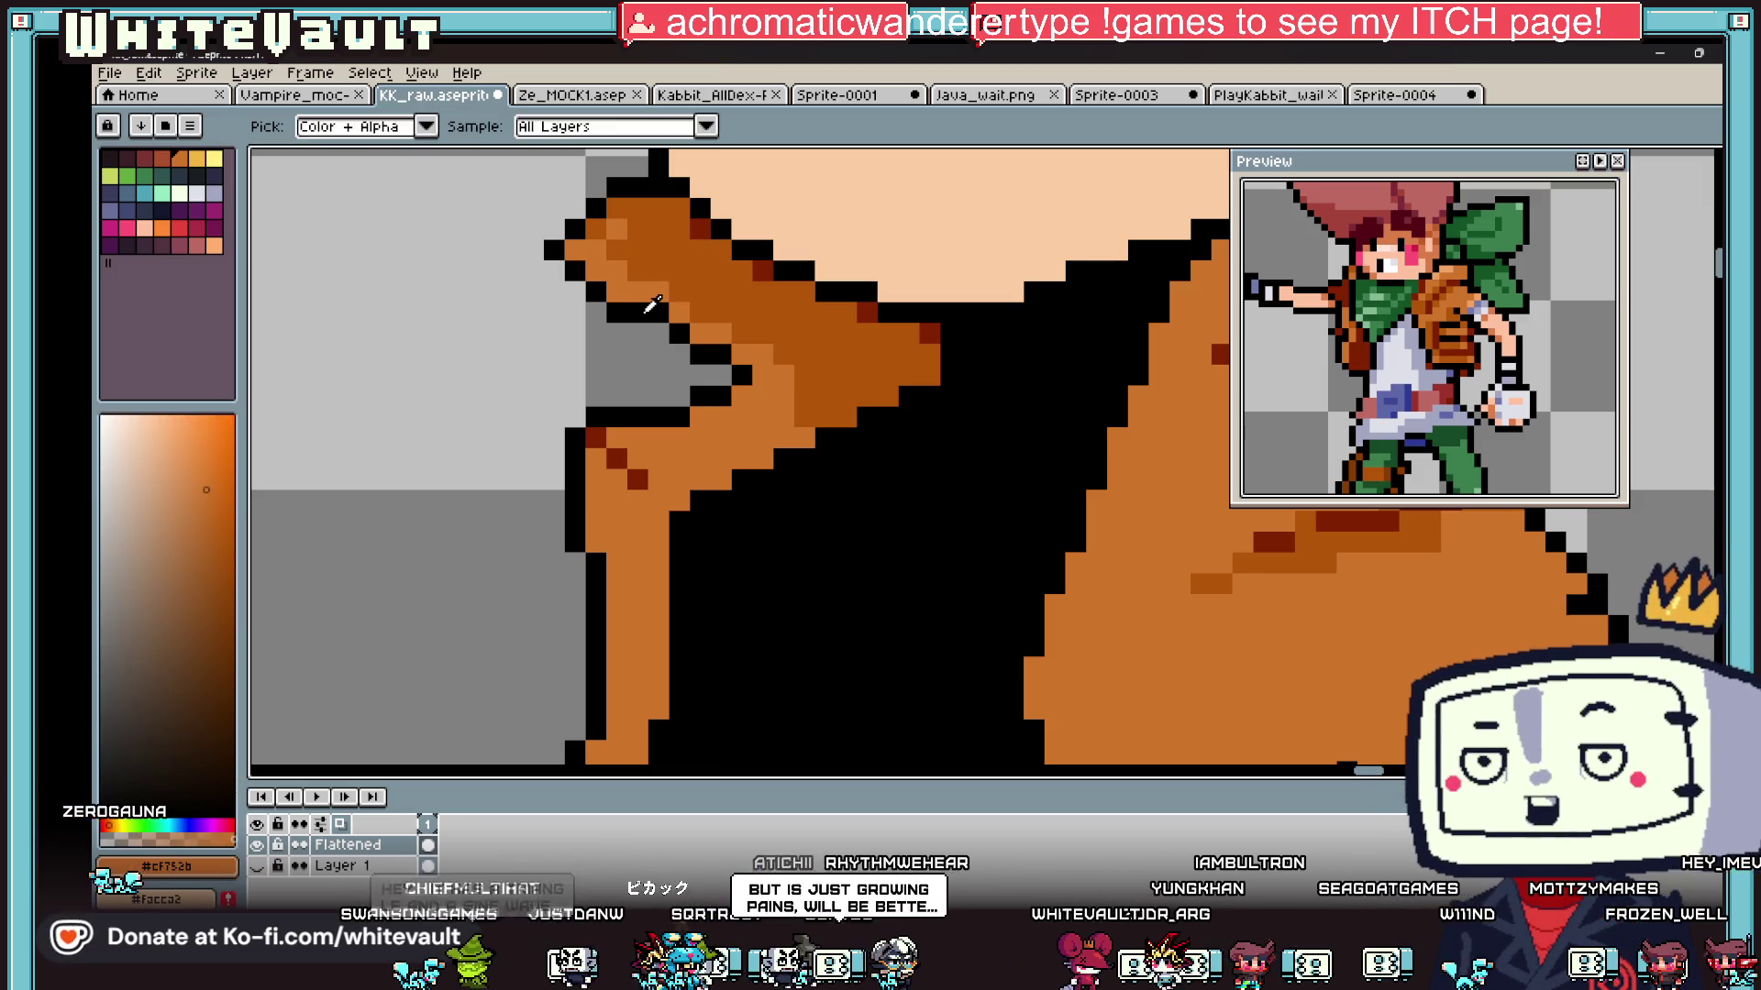
scroll(652, 304, "down", 2)
scroll(745, 452, "up", 1)
left_click(745, 452, "alt")
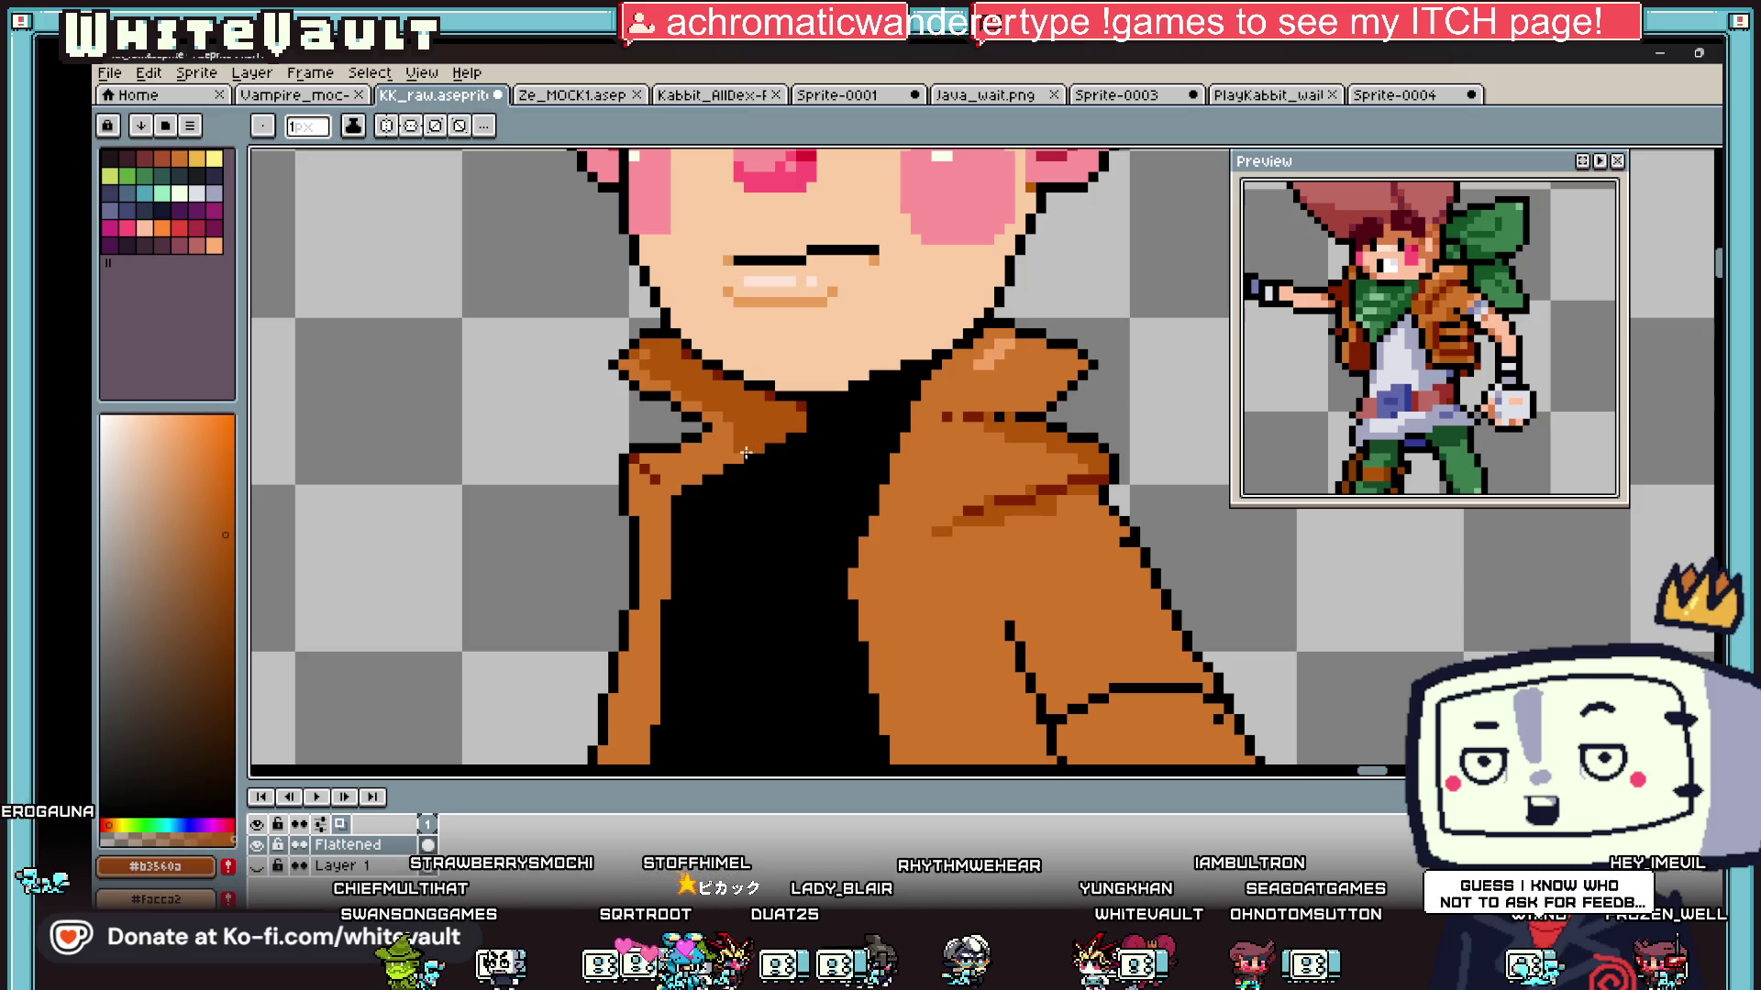
scroll(745, 453, "up", 1)
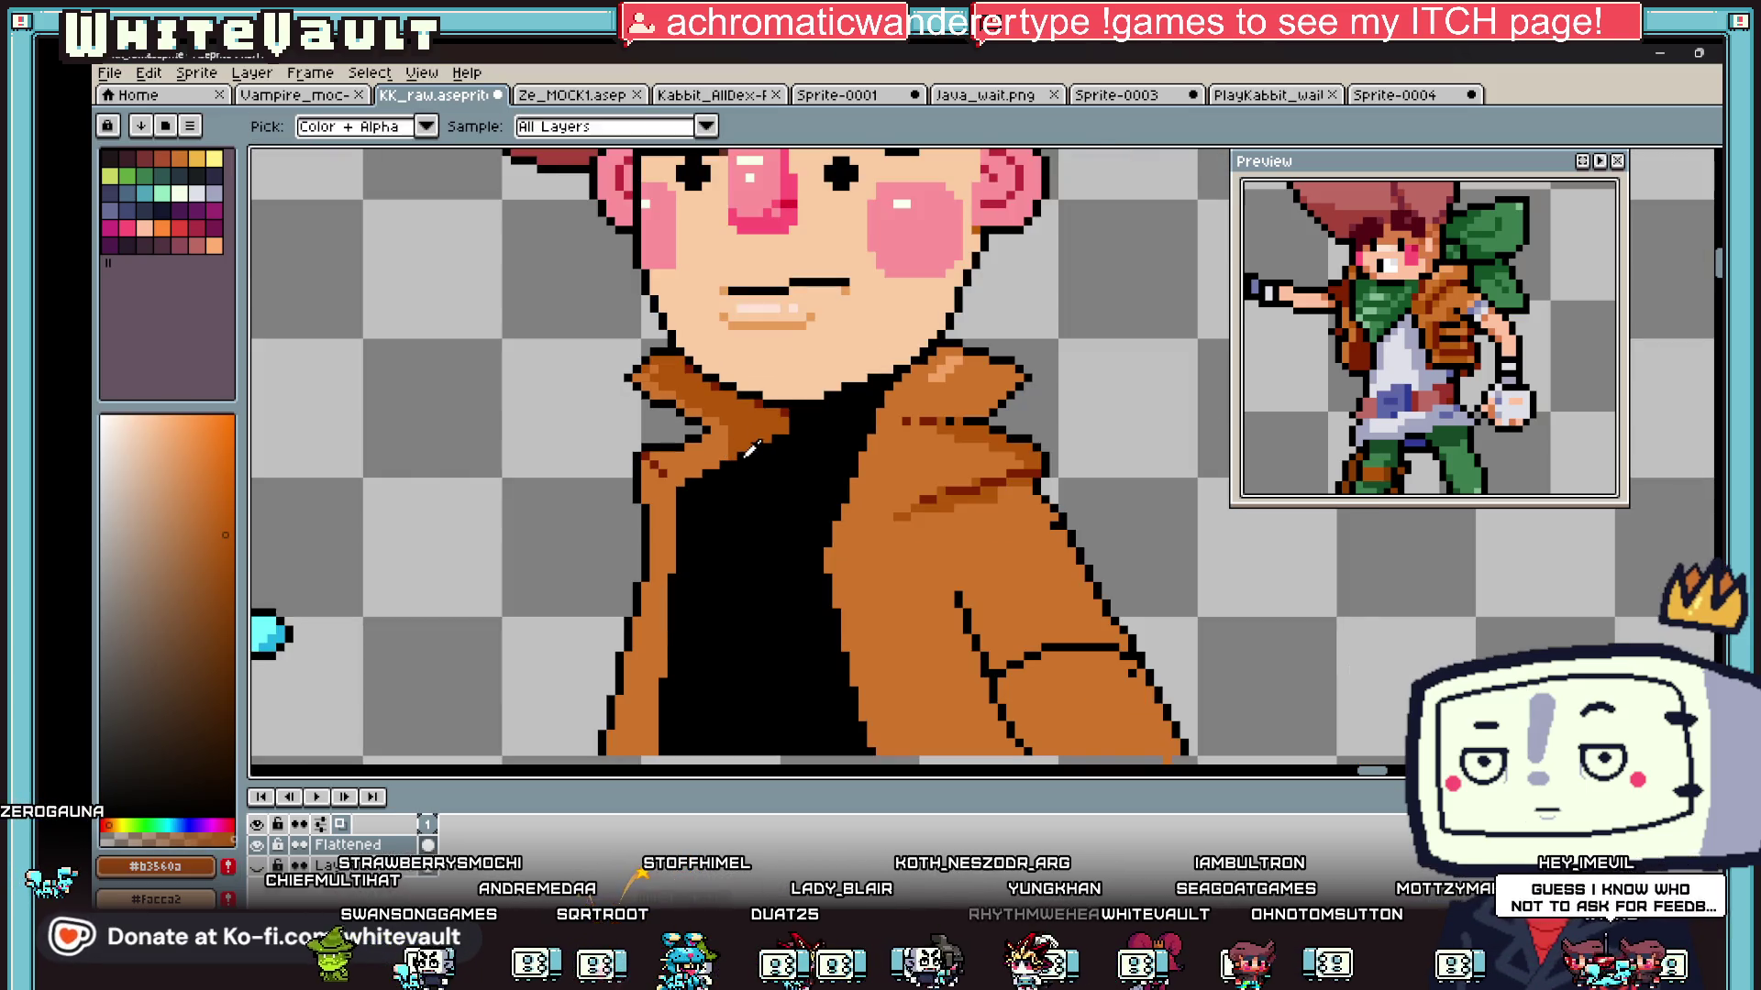
left_click(162, 175)
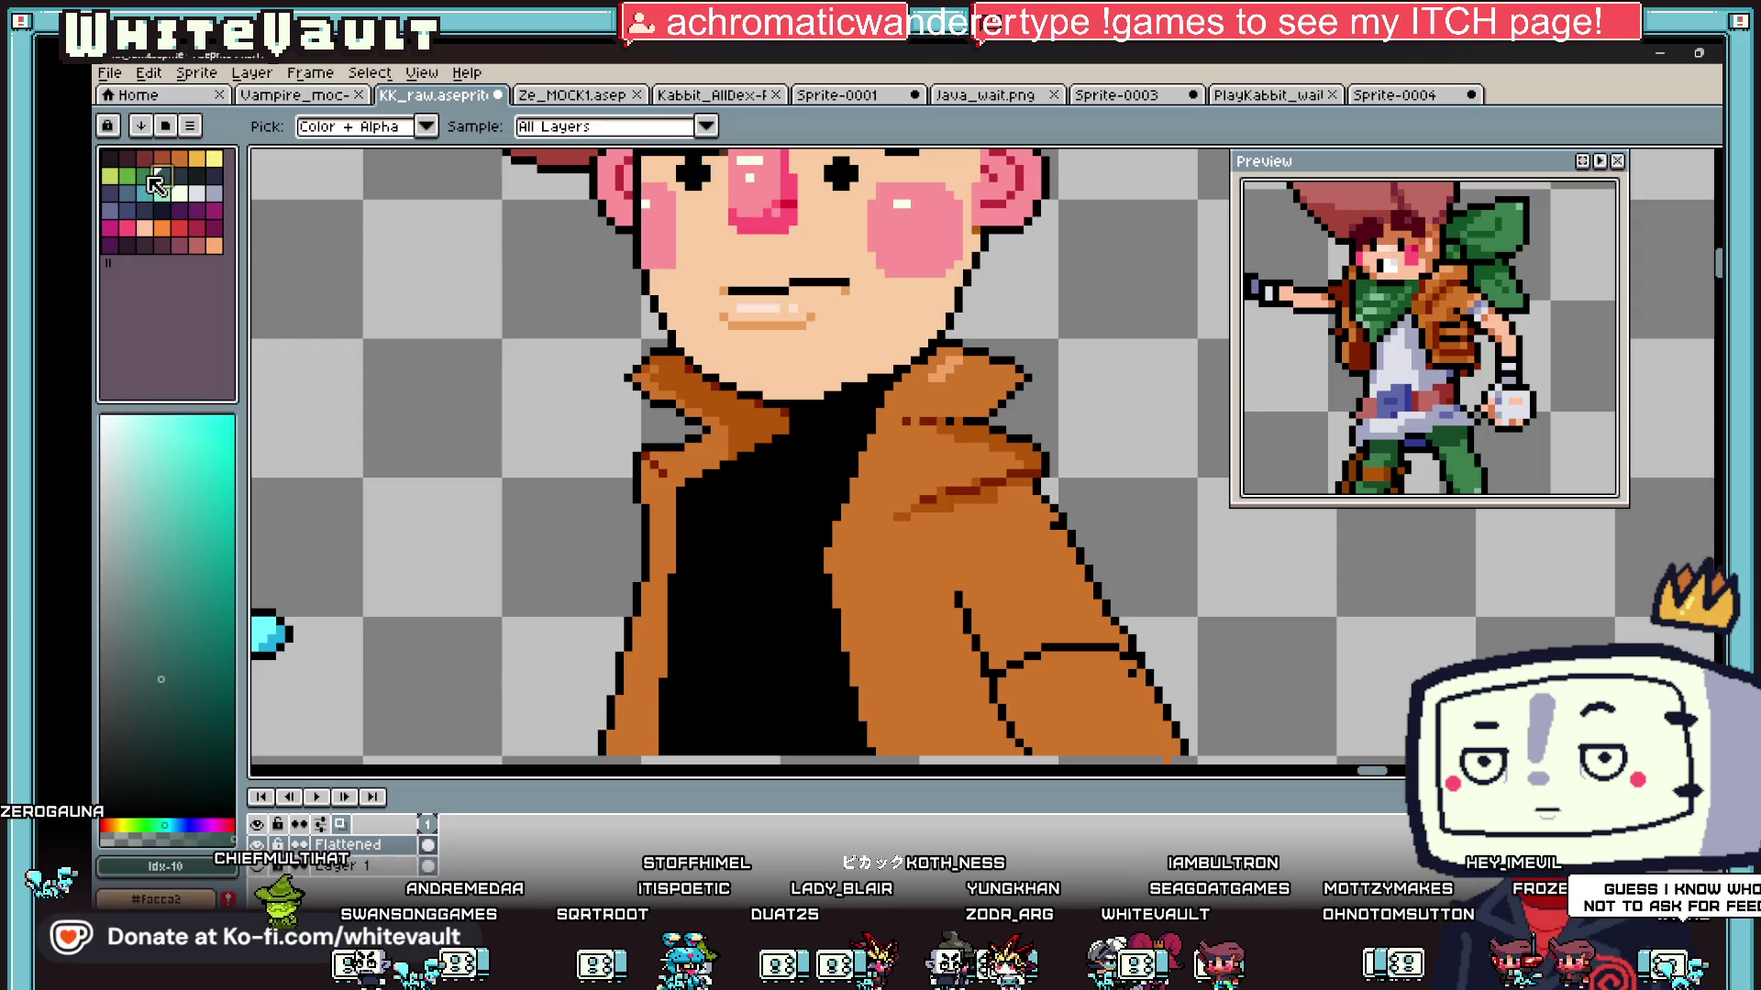
Step: Pencil a dark teal V down the black shirt, blacking out the topmost teal pixel
key("b")
scroll(678, 508, "up", 1)
mouse_move(674, 519)
left_mouse_down()
mouse_move(757, 770)
mouse_move(793, 683)
mouse_move(887, 576)
mouse_move(856, 515)
mouse_move(857, 393)
mouse_move(890, 374)
mouse_move(947, 184)
mouse_move(950, 367)
mouse_move(998, 230)
left_mouse_up()
scroll(887, 576, "up", 2)
right_click(949, 344)
scroll(972, 340, "down", 2)
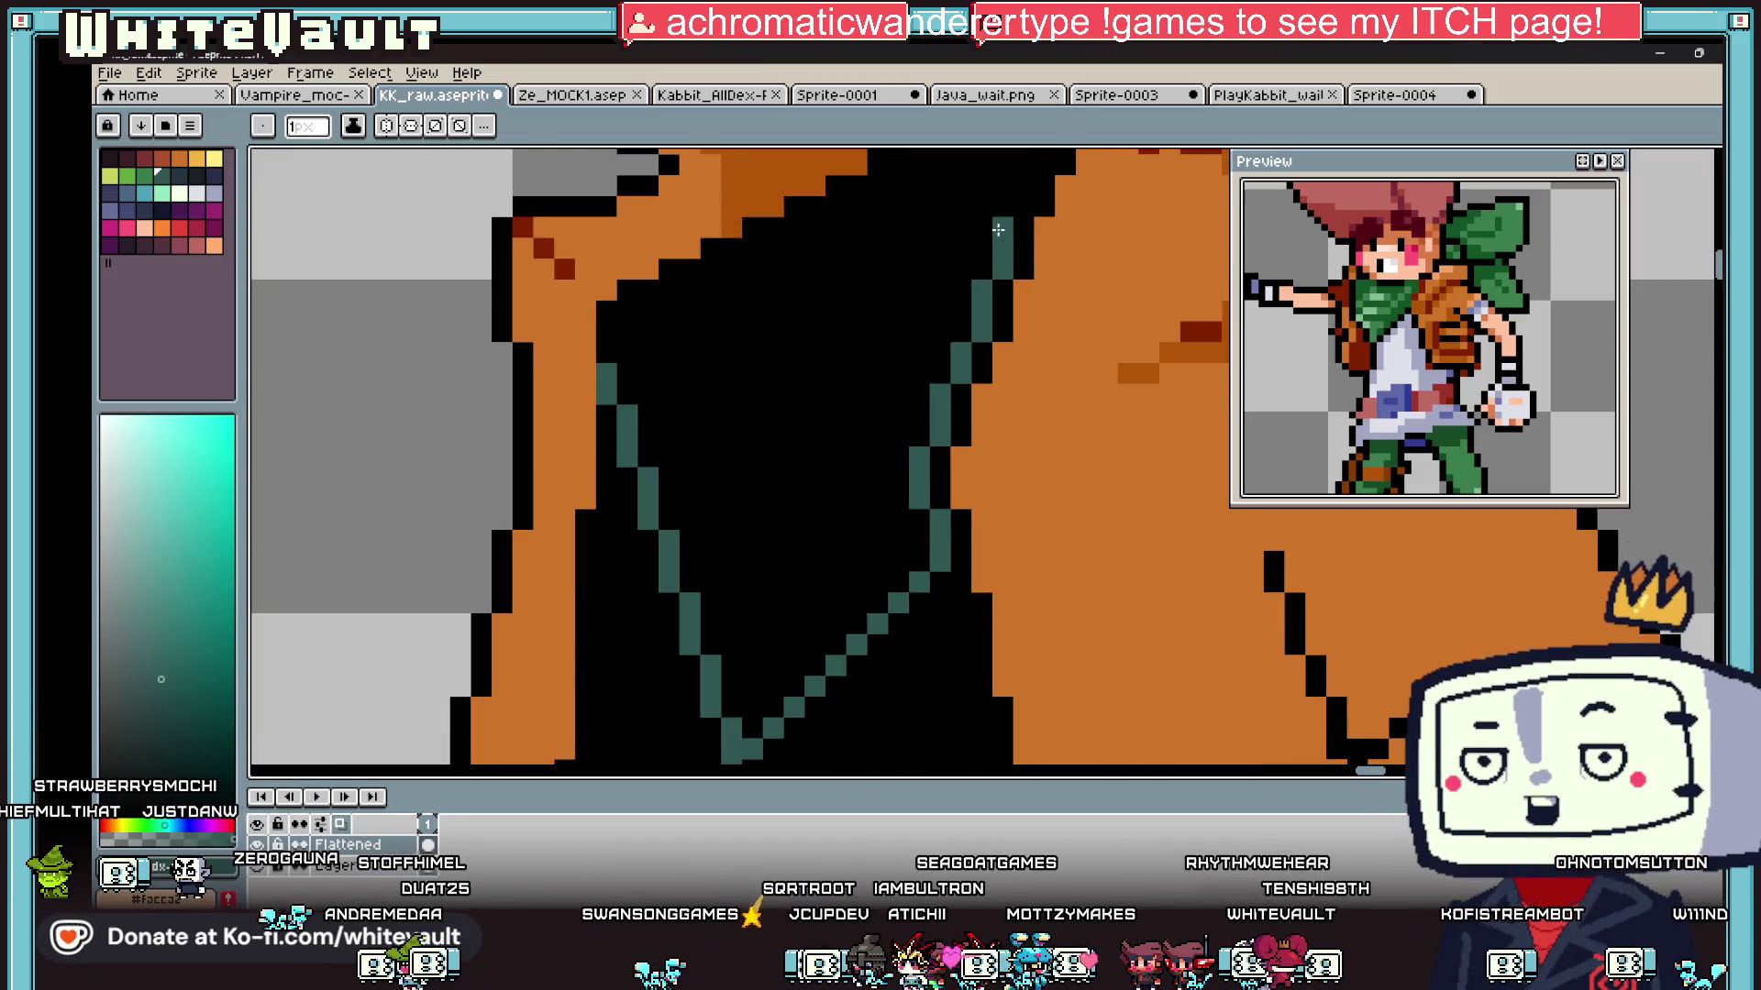
mouse_move(856, 182)
left_mouse_down()
mouse_move(704, 355)
mouse_move(735, 308)
mouse_move(1045, 183)
left_mouse_up()
scroll(899, 373, "down", 2)
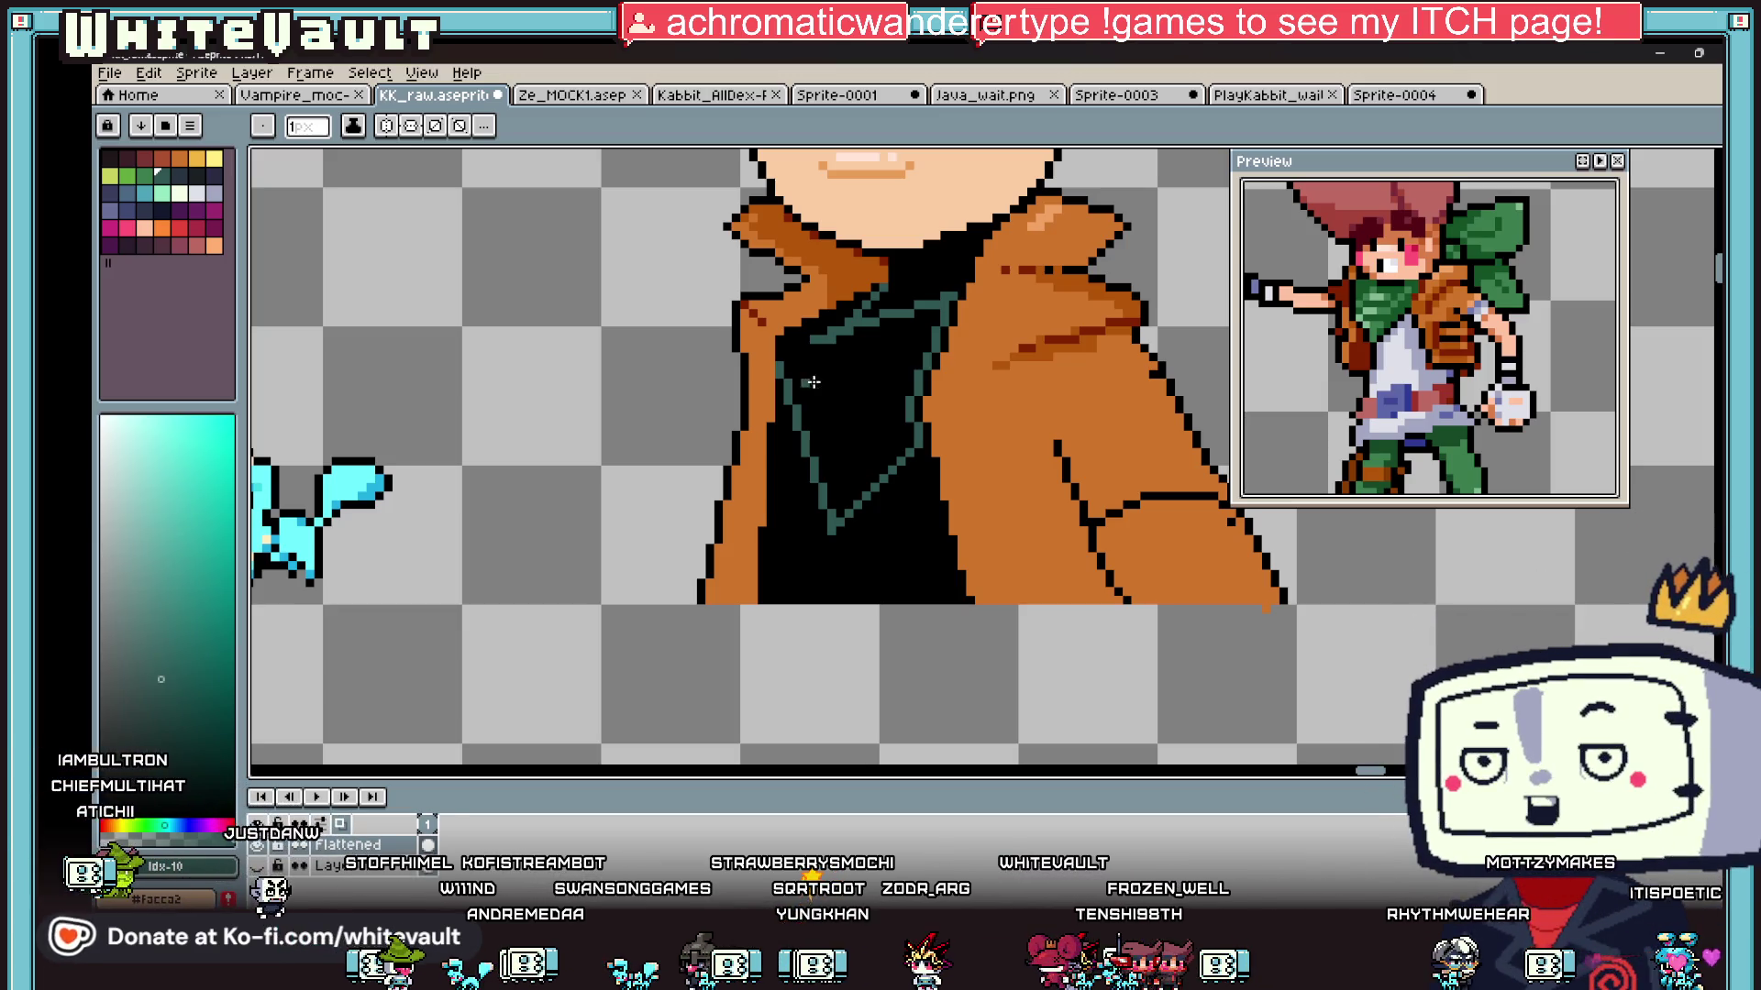
scroll(918, 306, "down", 2)
scroll(869, 288, "down", 2)
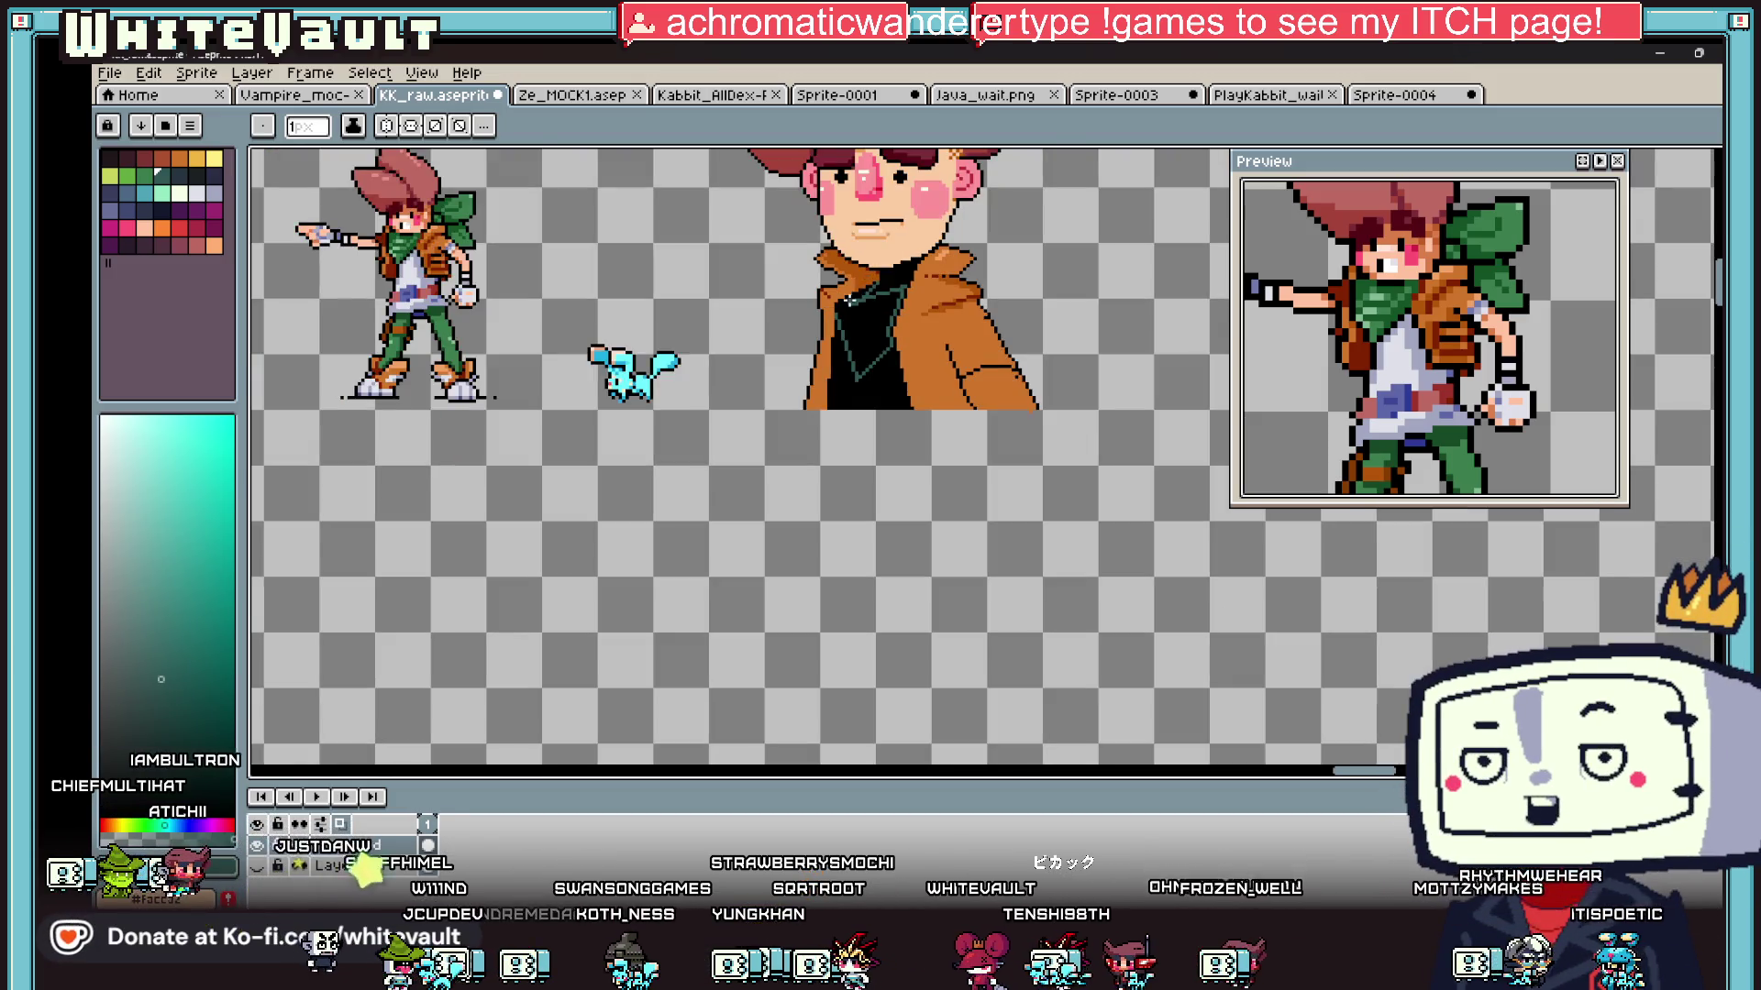
scroll(862, 294, "up", 2)
key("b")
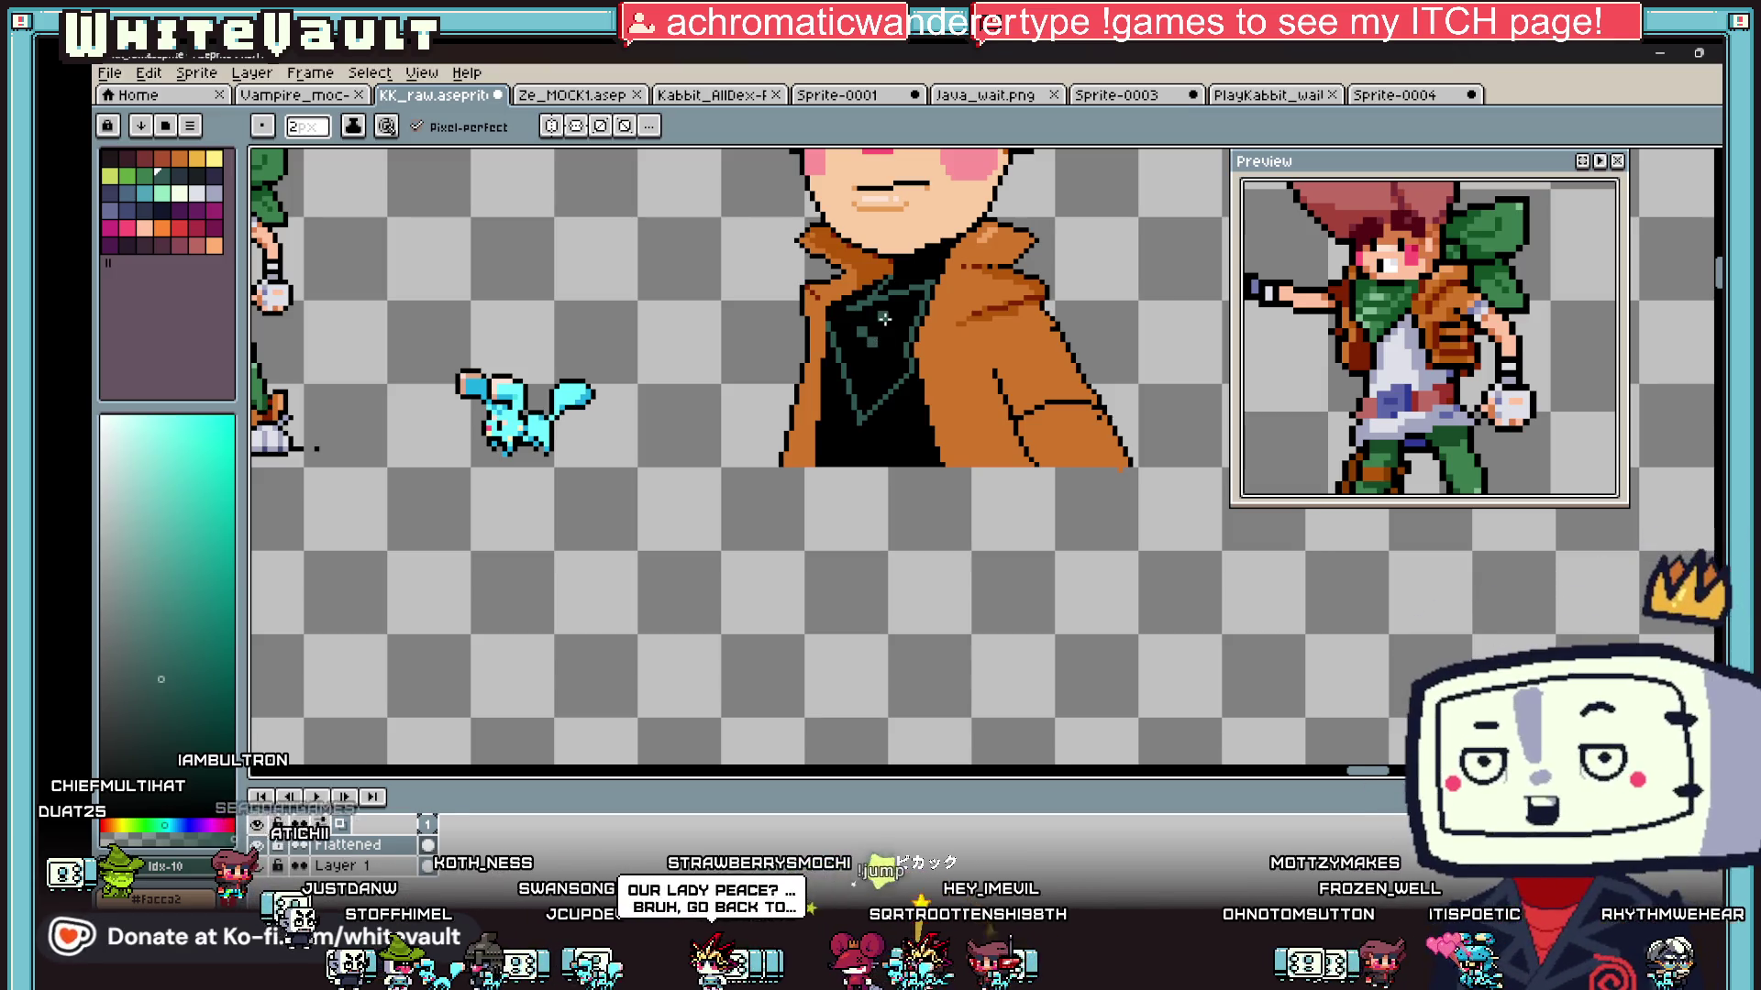
key("g")
left_click(883, 316)
scroll(883, 316, "down", 3)
scroll(872, 300, "up", 5)
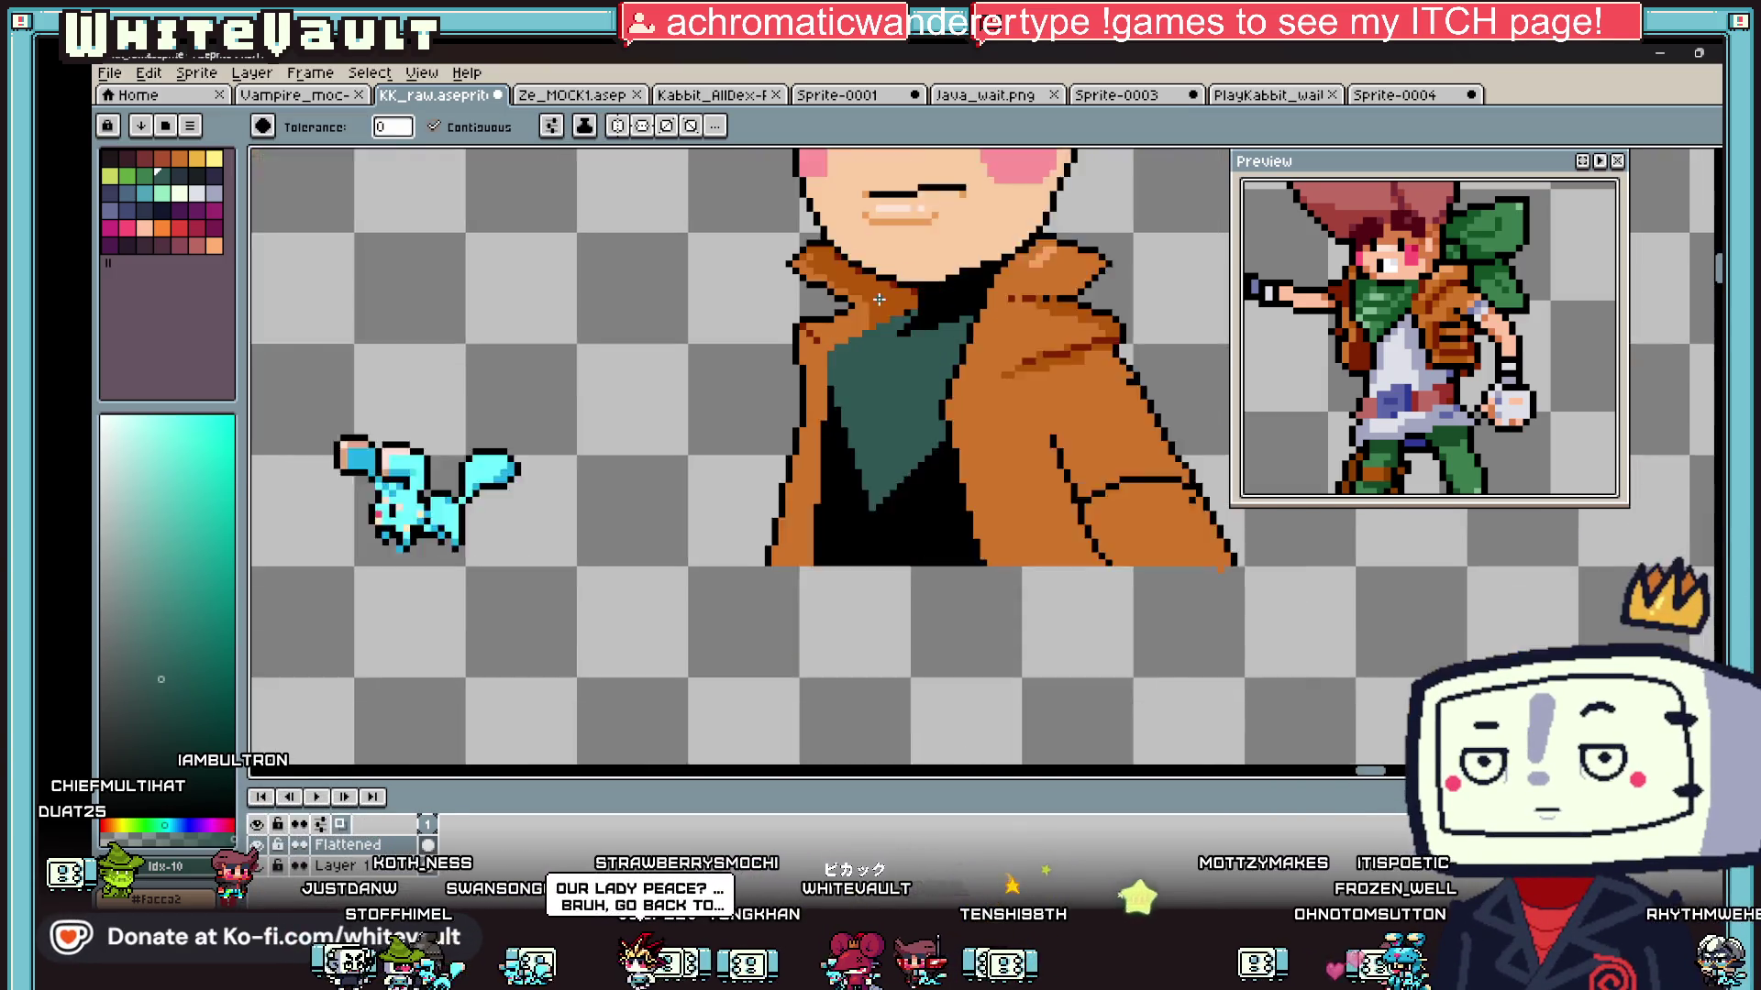
key("b")
scroll(875, 303, "up", 2)
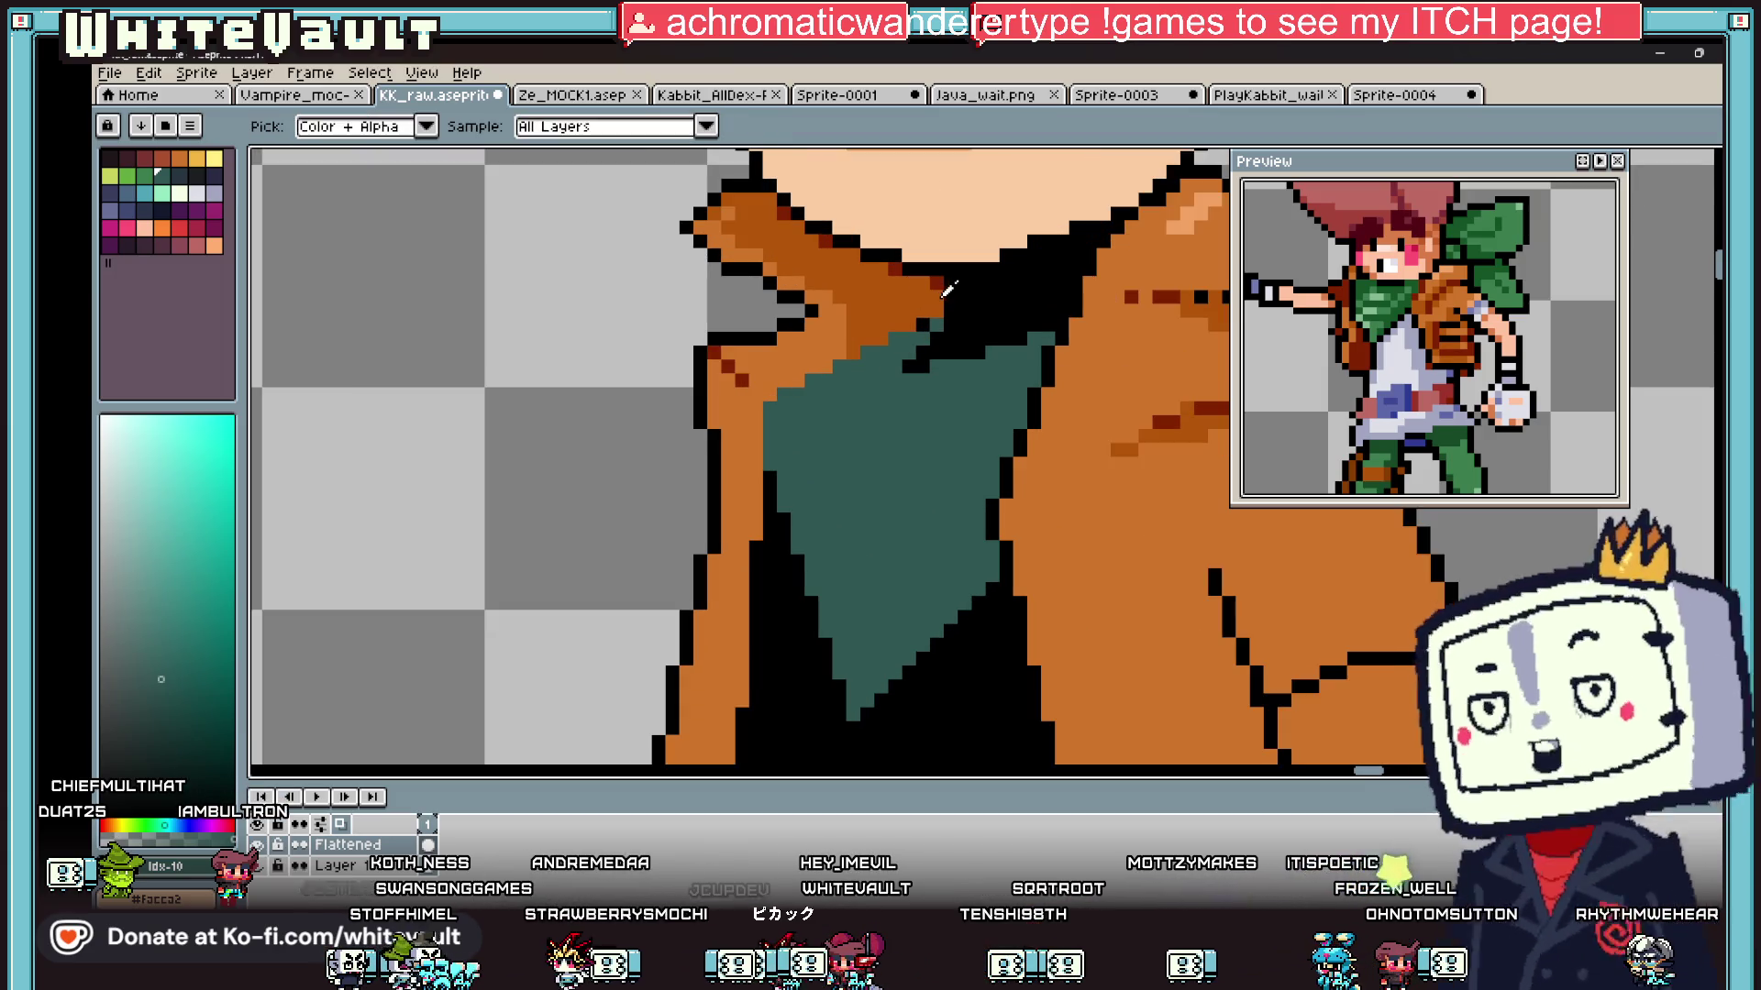
left_click(935, 291, "alt")
scroll(922, 315, "up", 2)
left_click_drag(921, 314, 855, 329)
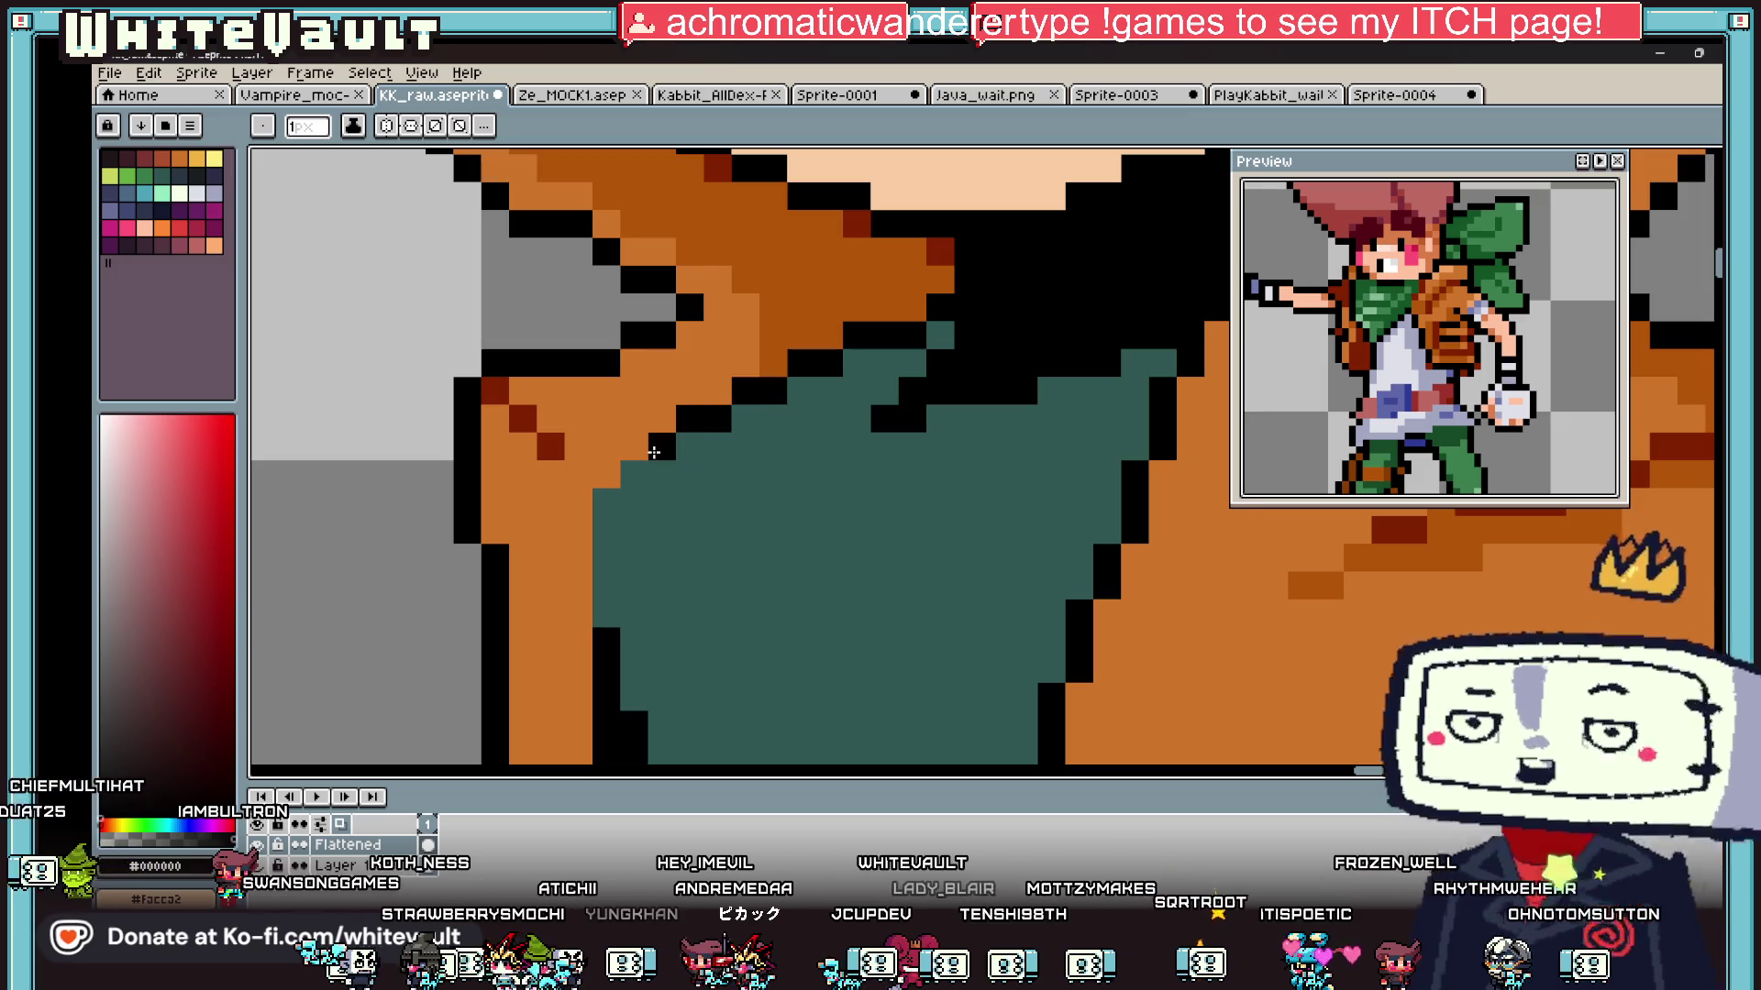
left_click_drag(568, 508, 580, 624)
scroll(581, 623, "down", 5)
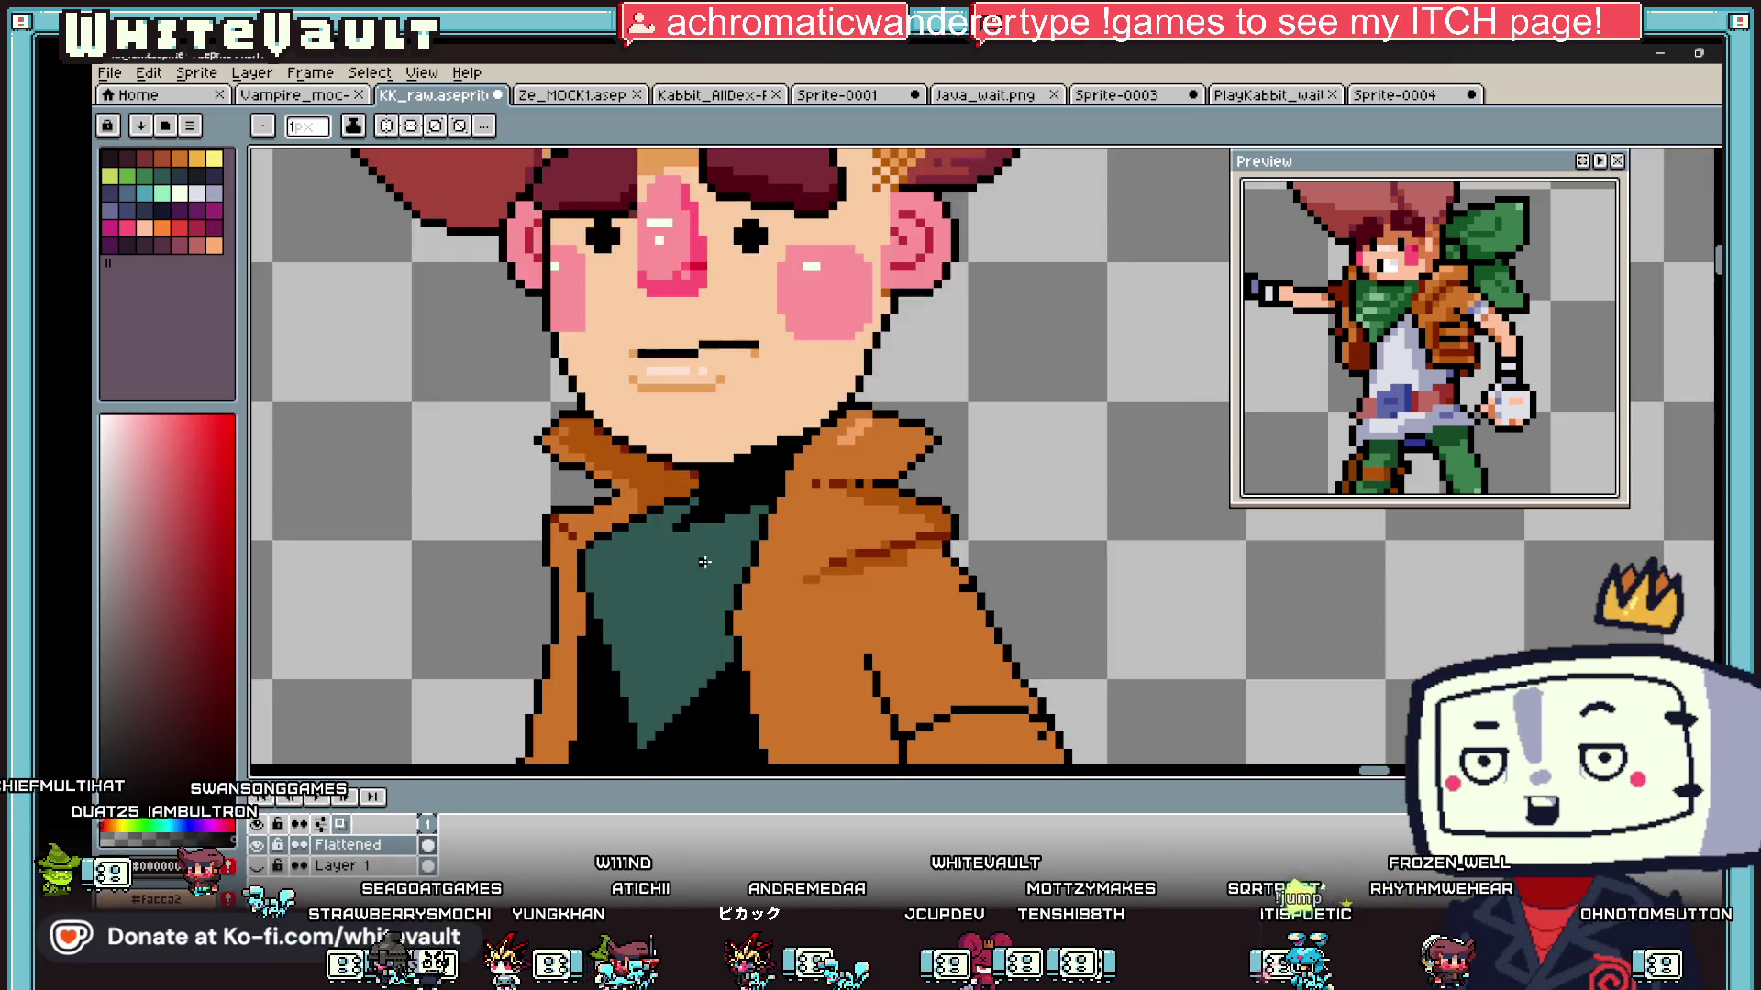
scroll(743, 667, "up", 4)
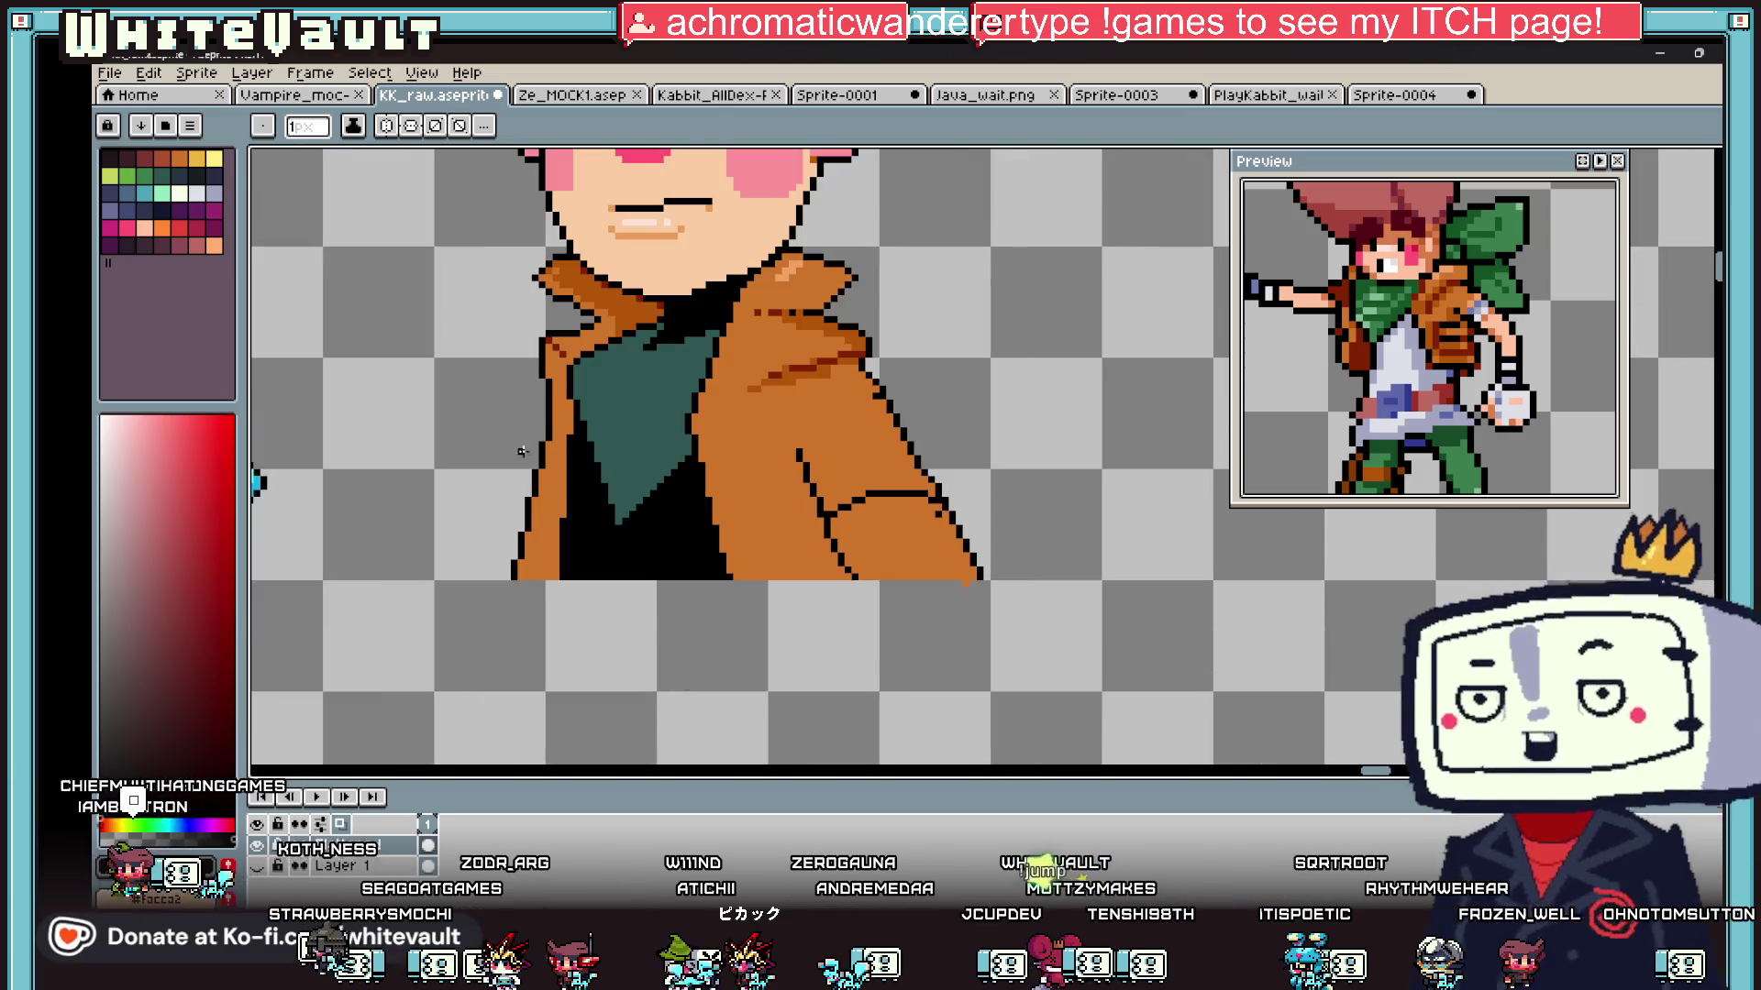
key("i")
scroll(523, 440, "down", 2)
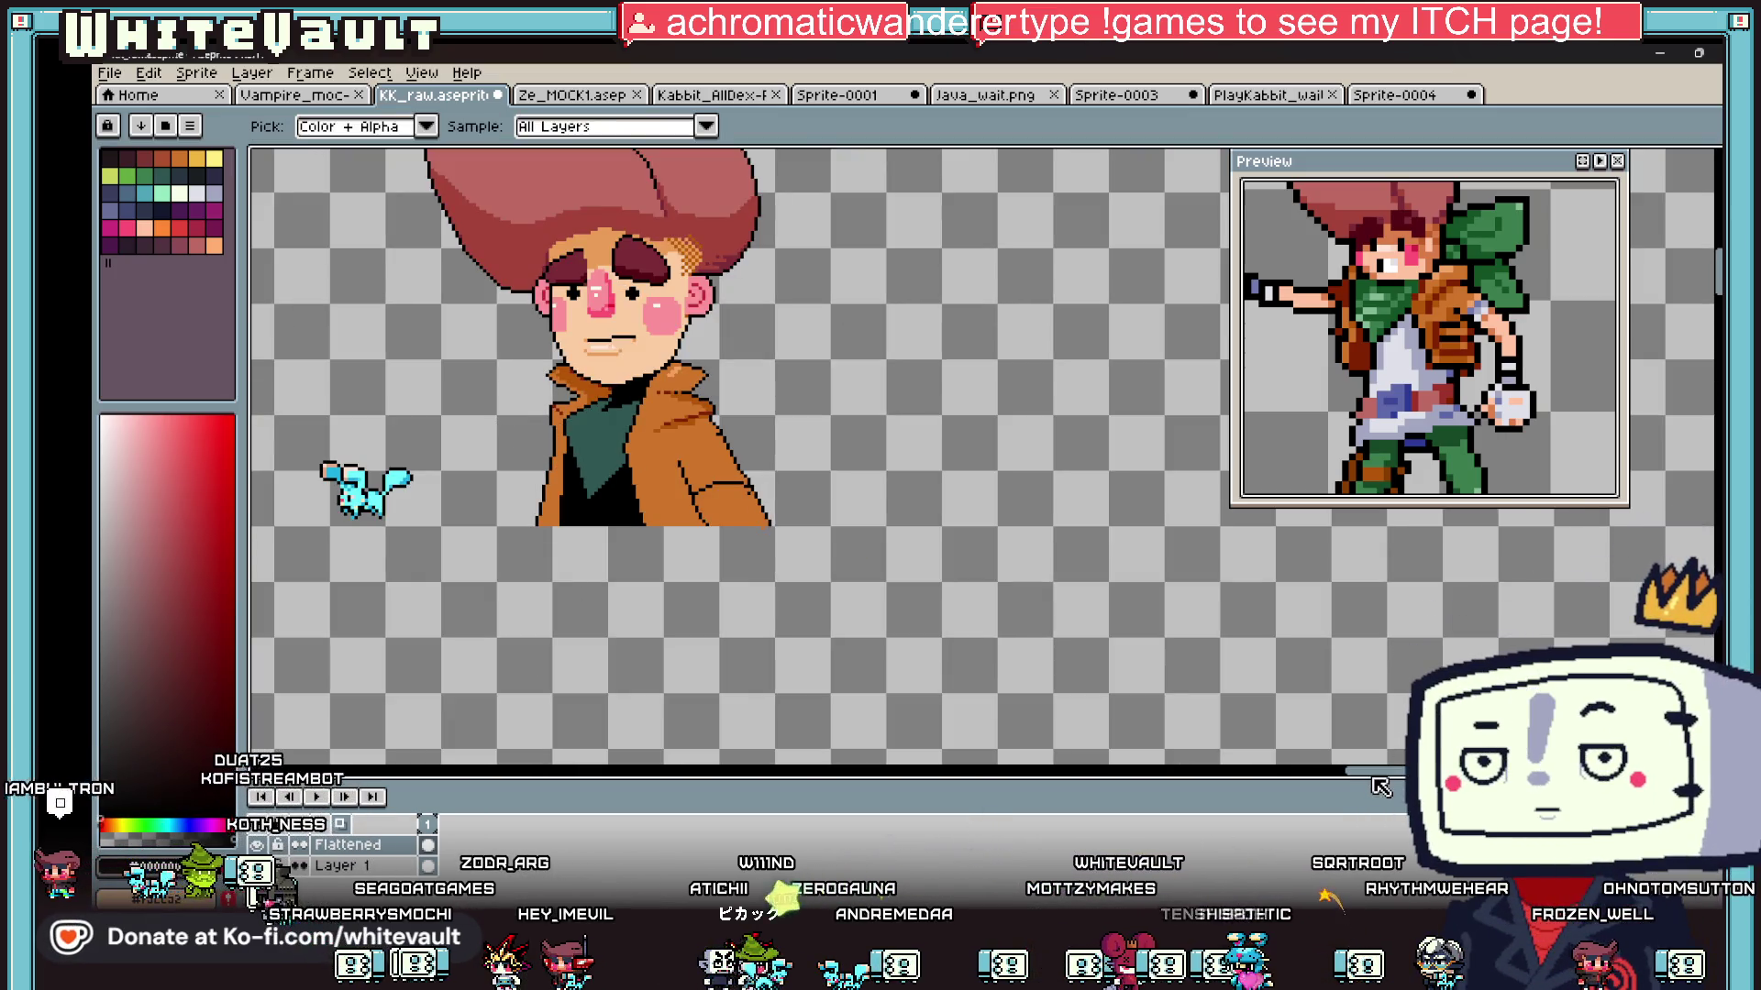
Step: Sample the face's skin colour and draw an orange line along the collar, filling its pixels
left_click_drag(1374, 776, 1362, 774)
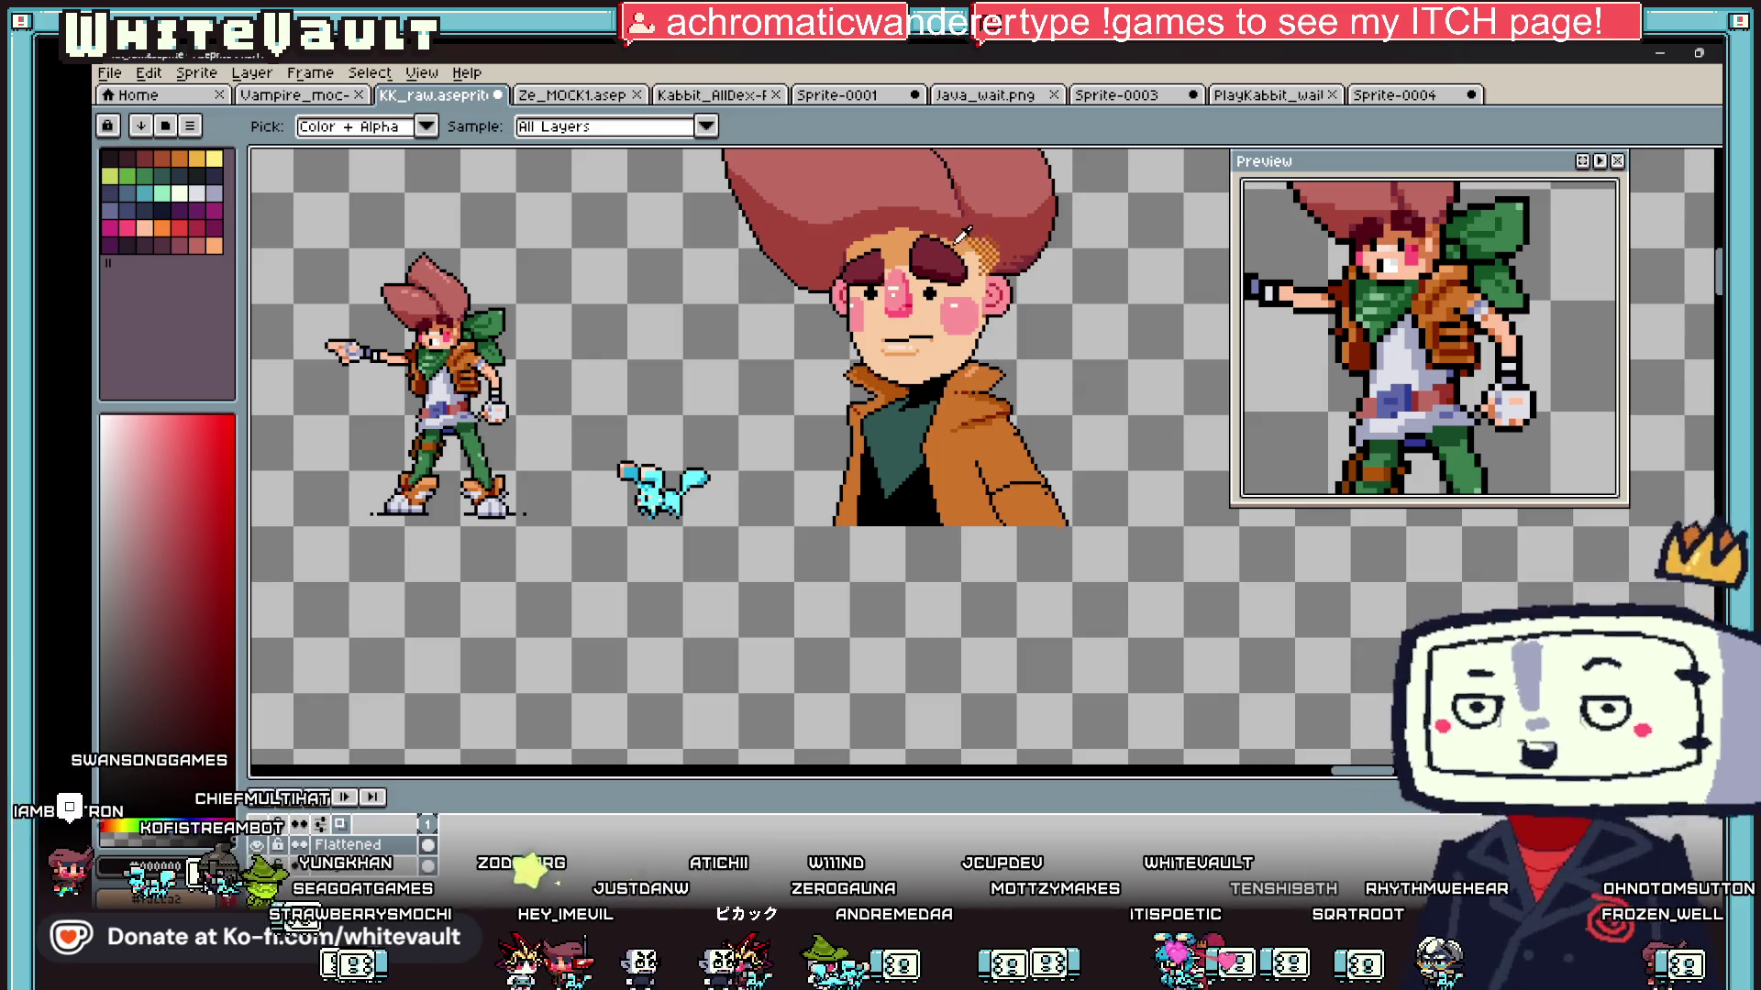
scroll(966, 238, "up", 2)
left_click(966, 238)
key("b")
scroll(862, 541, "up", 2)
left_click(869, 523)
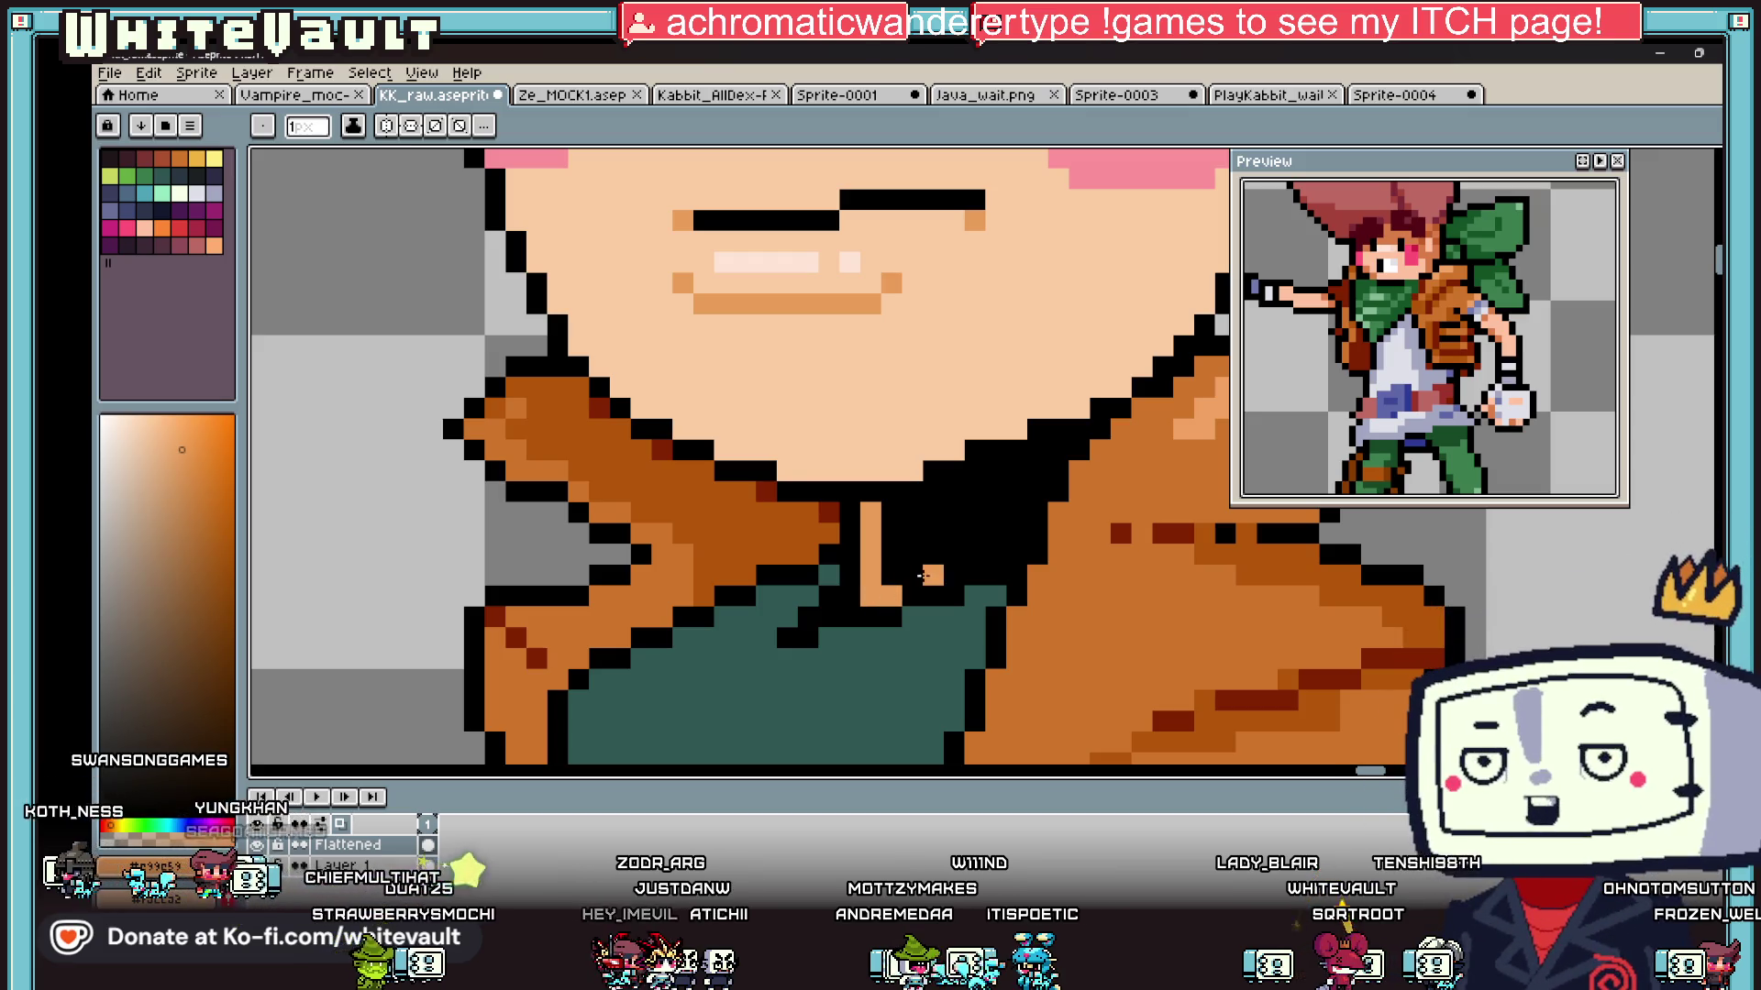
mouse_move(989, 539)
left_mouse_down()
mouse_move(1016, 554)
mouse_move(1007, 487)
mouse_move(973, 472)
mouse_move(913, 519)
left_mouse_up()
left_click(954, 510)
key("g")
left_click(912, 514)
scroll(912, 514, "down", 5)
Step: Add a dark orange pixel, sampled from the coat, to the collar
key("i")
scroll(919, 520, "up", 3)
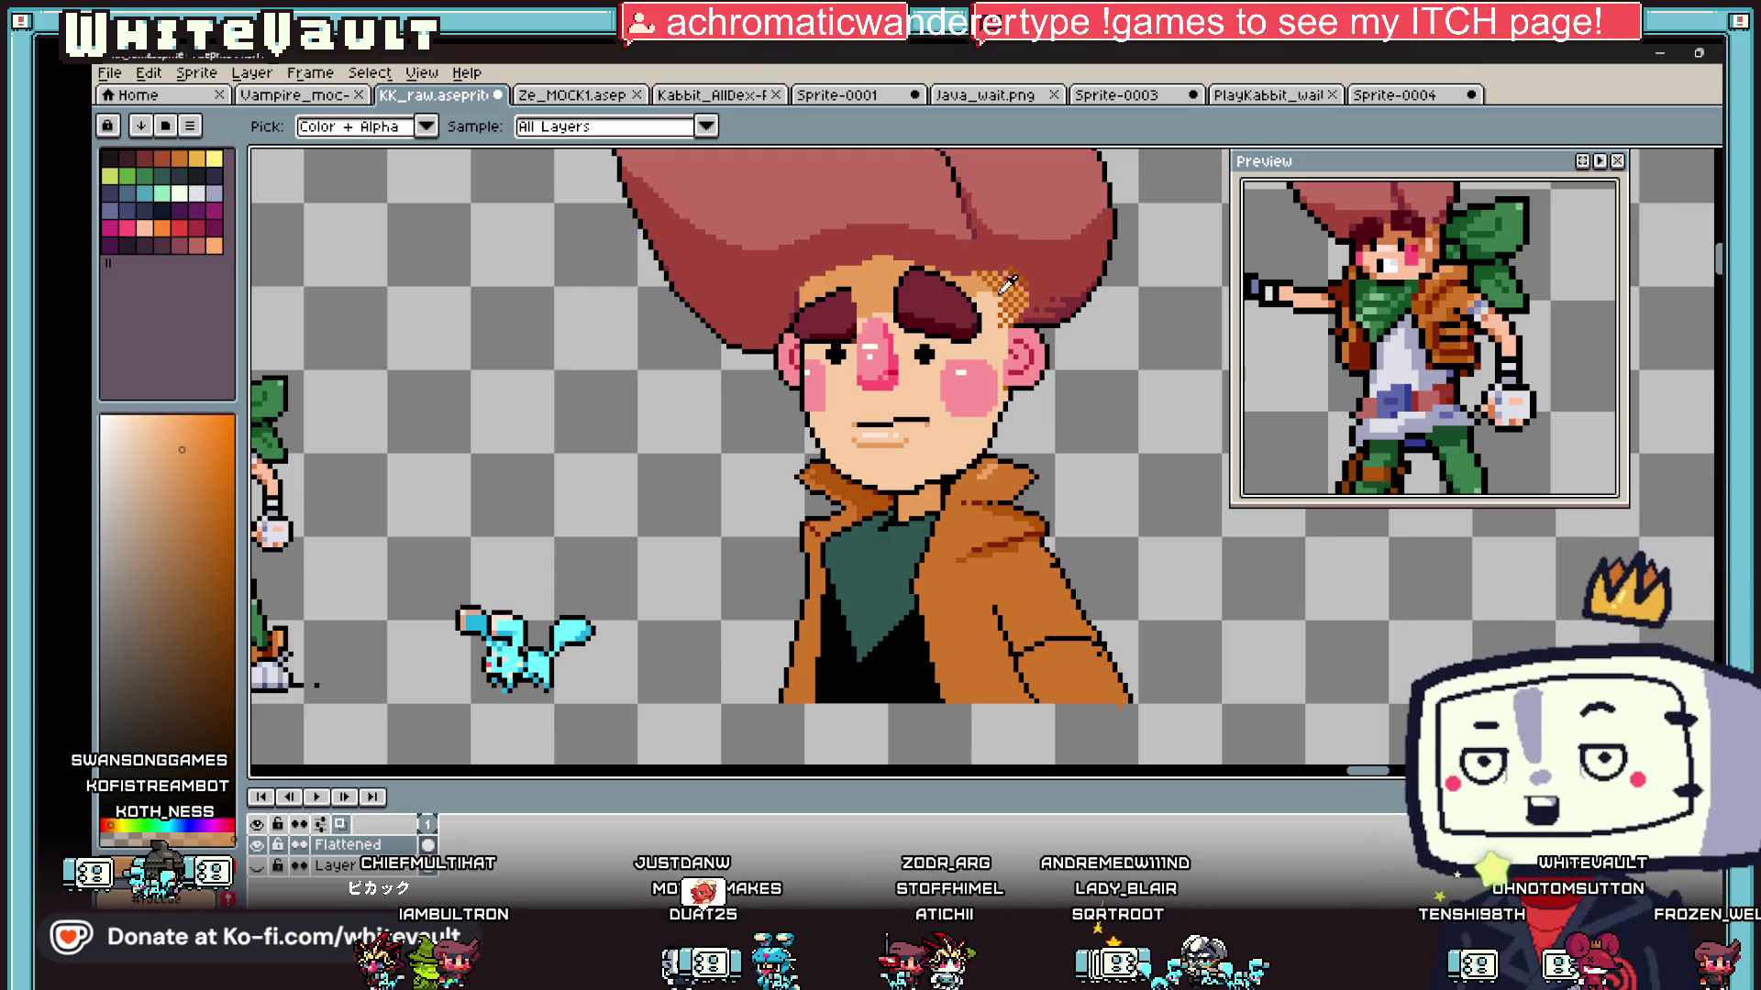
left_click(1008, 285)
key("b")
scroll(919, 520, "up", 4)
left_click(932, 428)
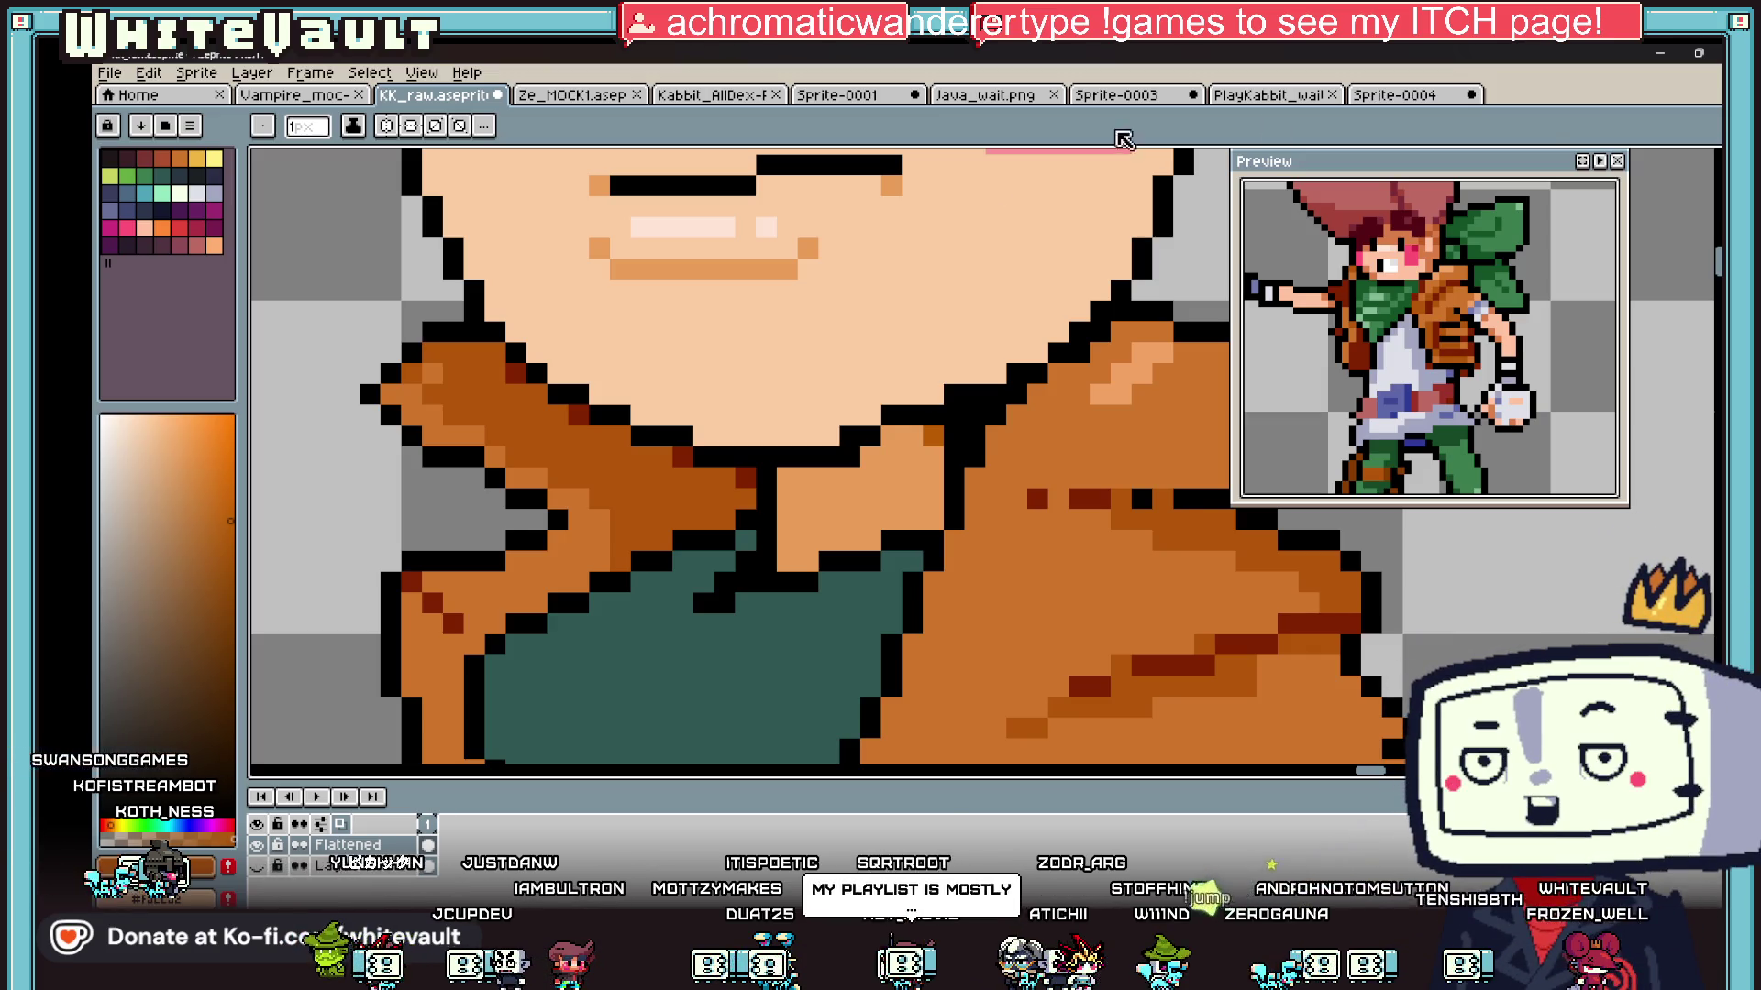
scroll(671, 486, "down", 5)
scroll(671, 486, "up", 3)
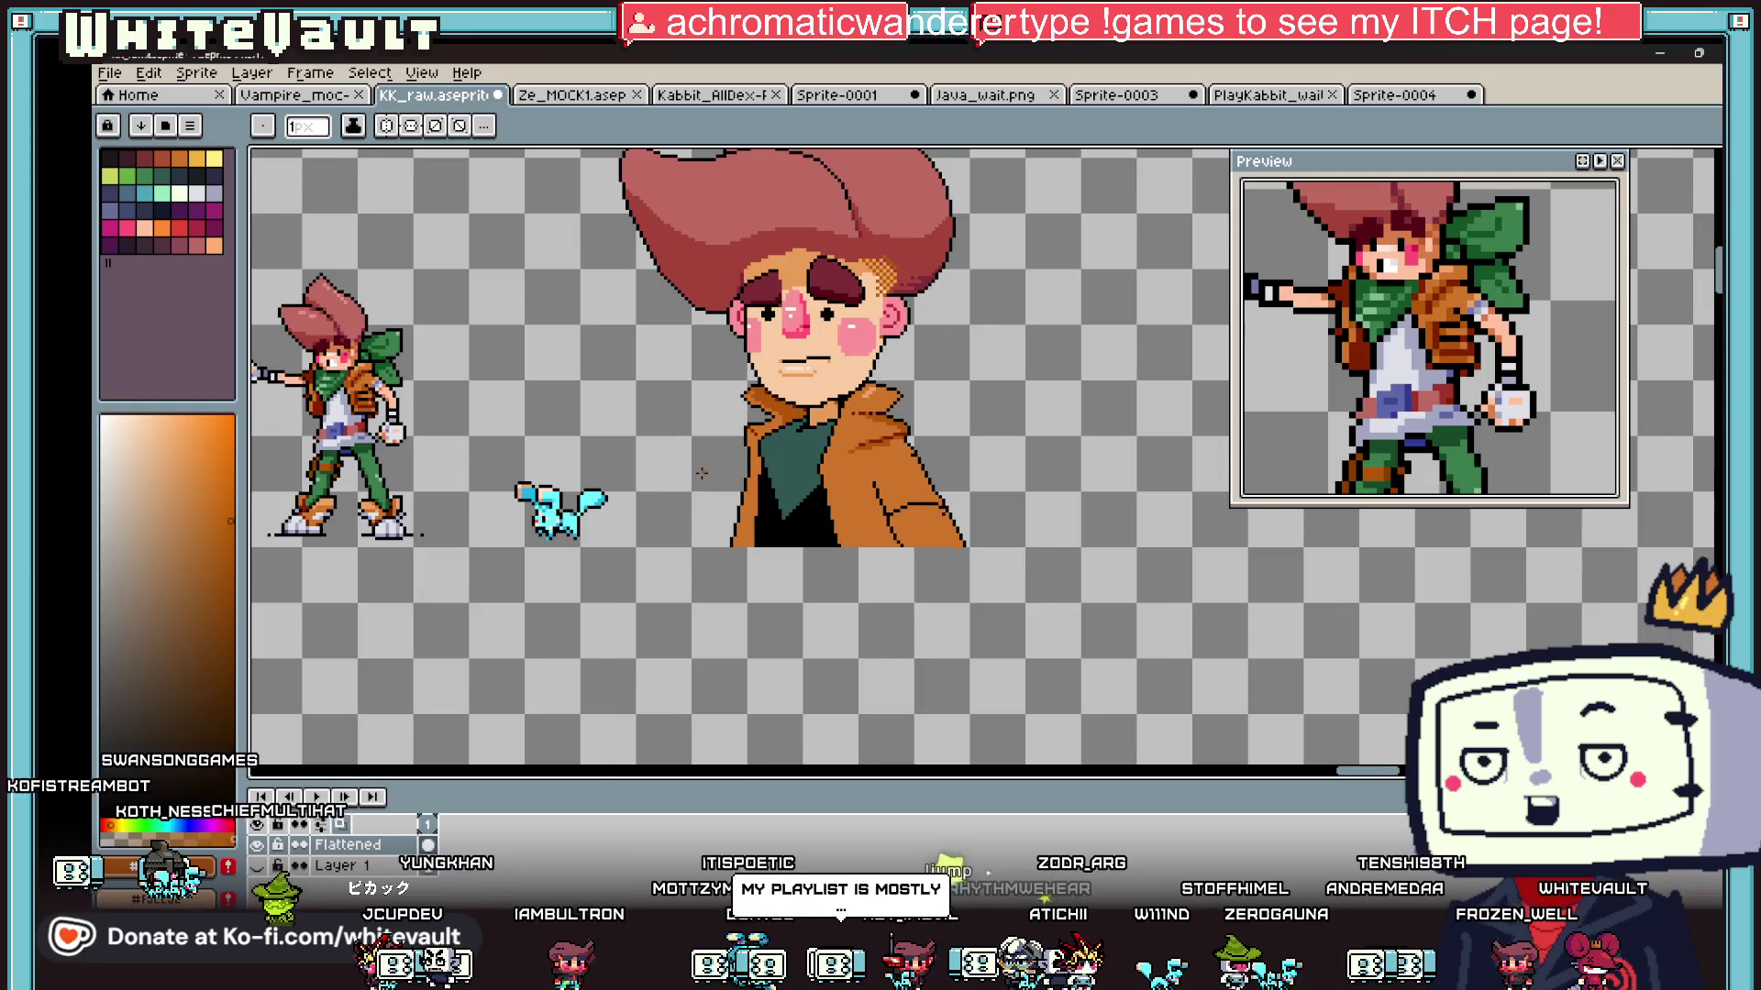
Step: Sample green from the small character, then a pale bluish colour from the small sprites
key("i")
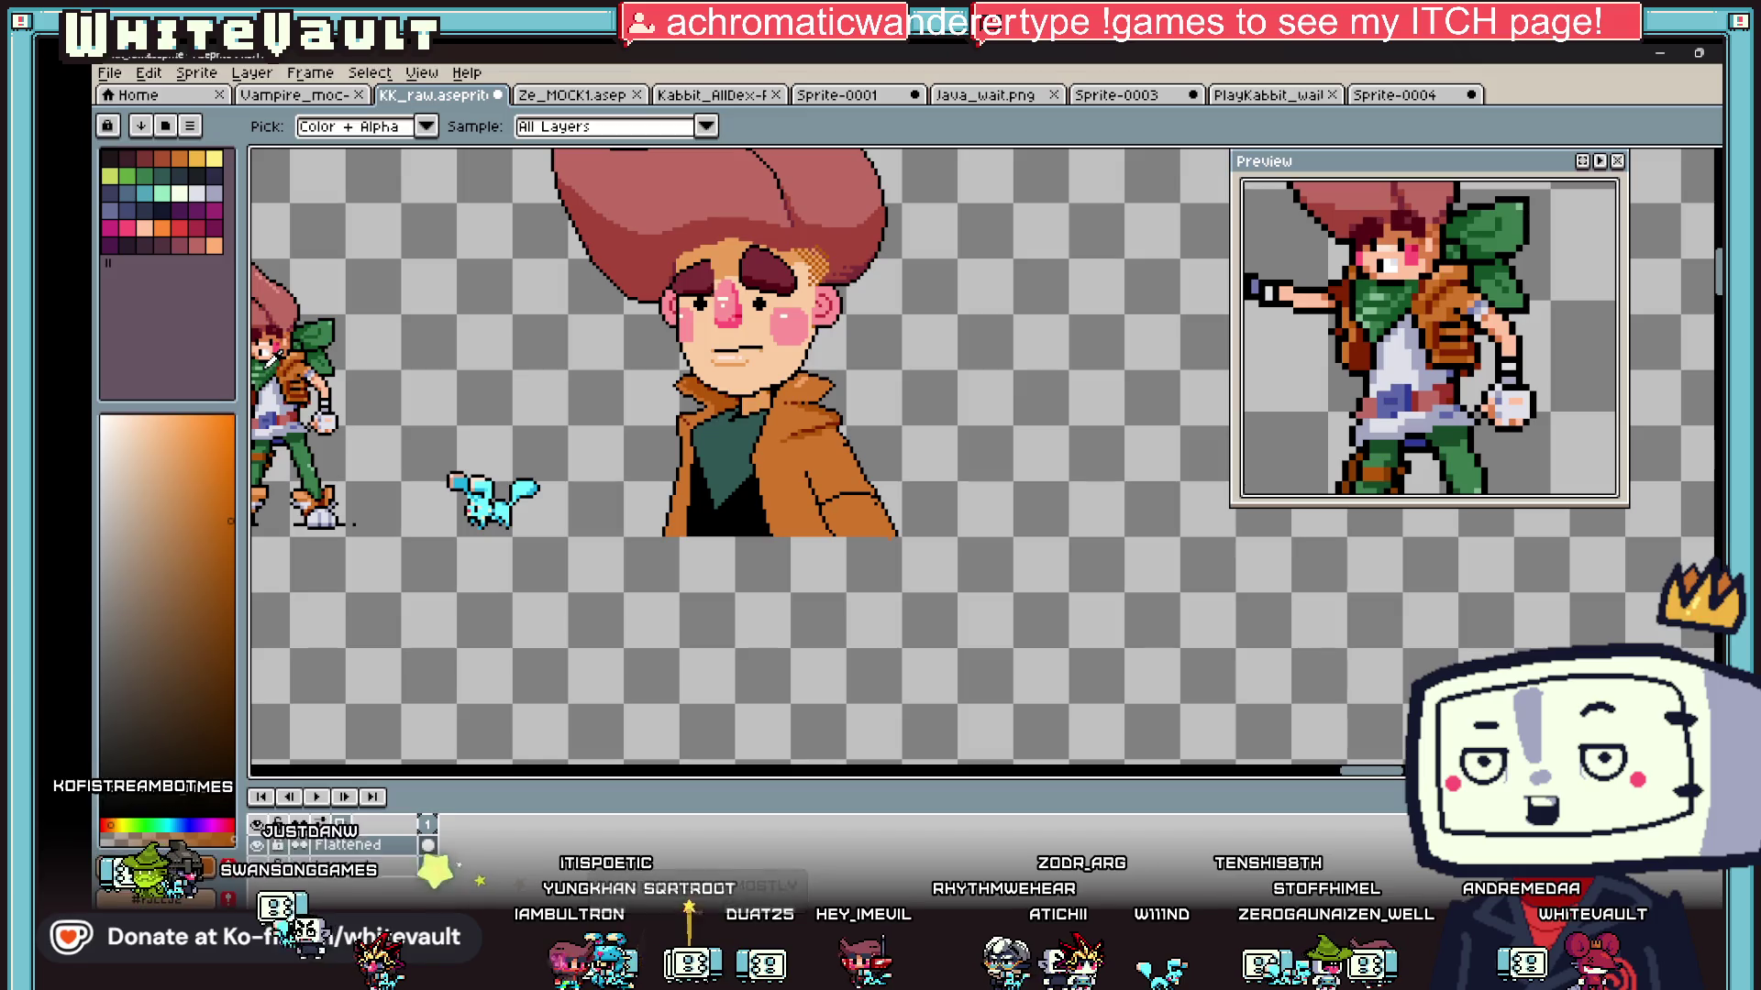
left_click(271, 359)
key("b")
scroll(825, 441, "up", 3)
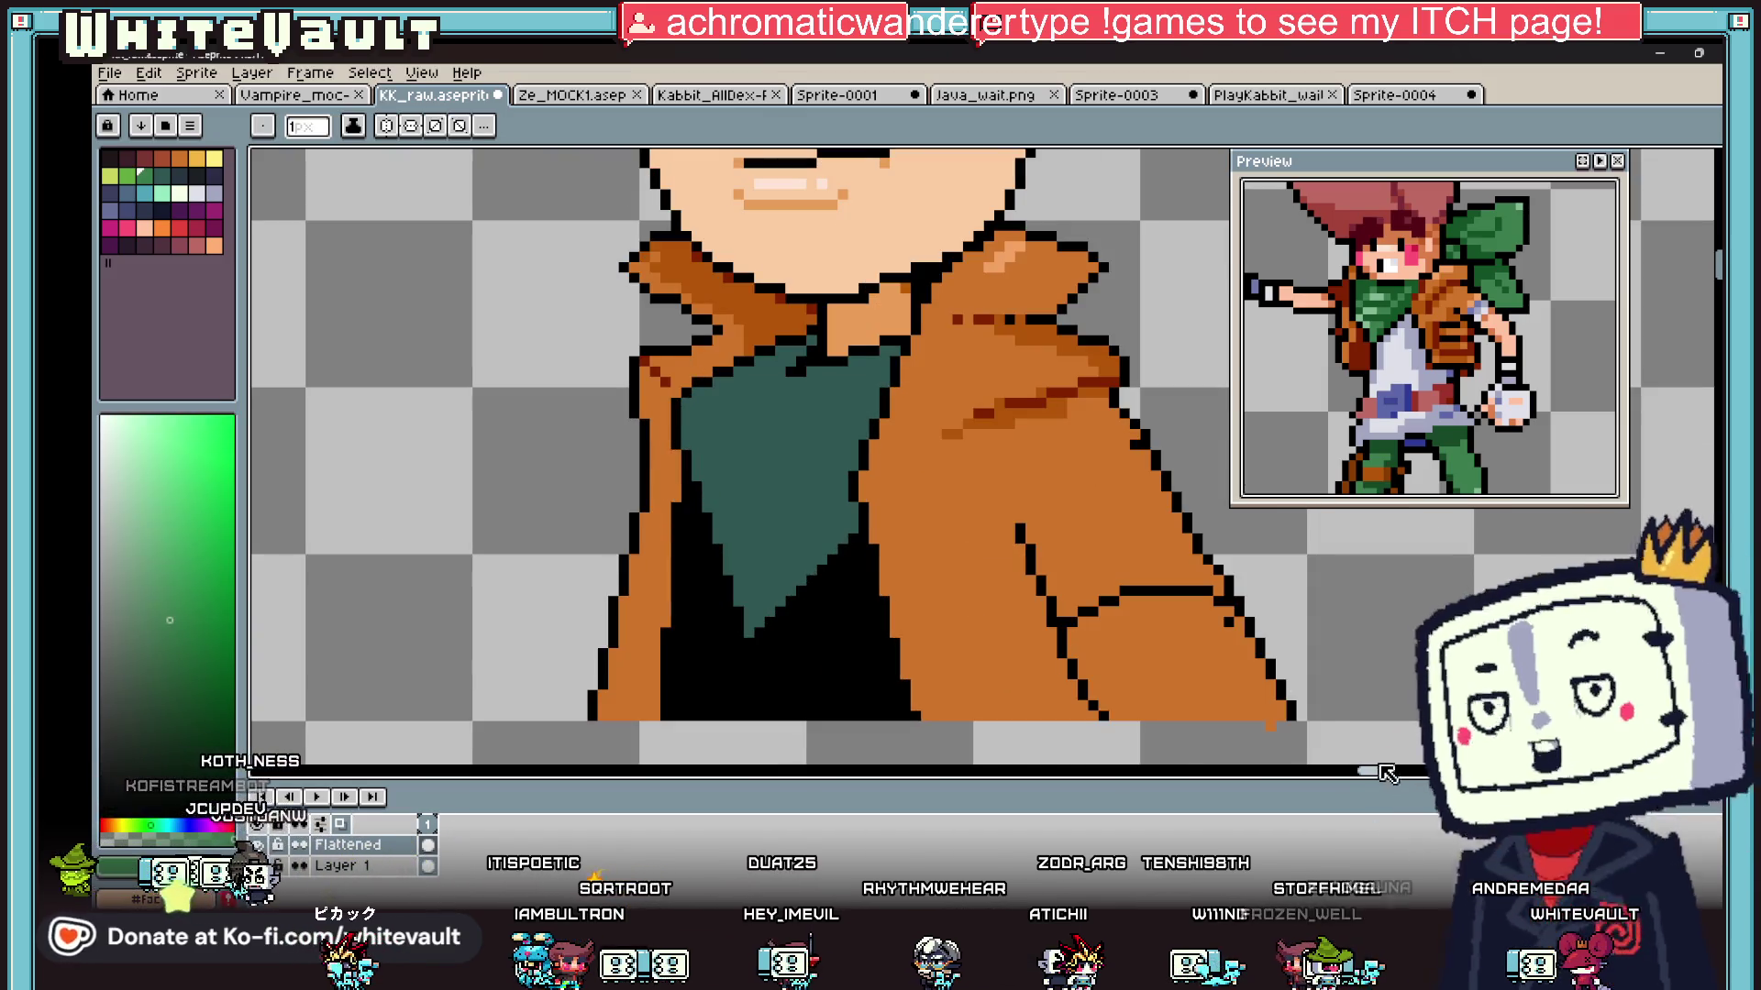
scroll(1389, 774, "down", 3)
scroll(917, 550, "left", 3)
key("i")
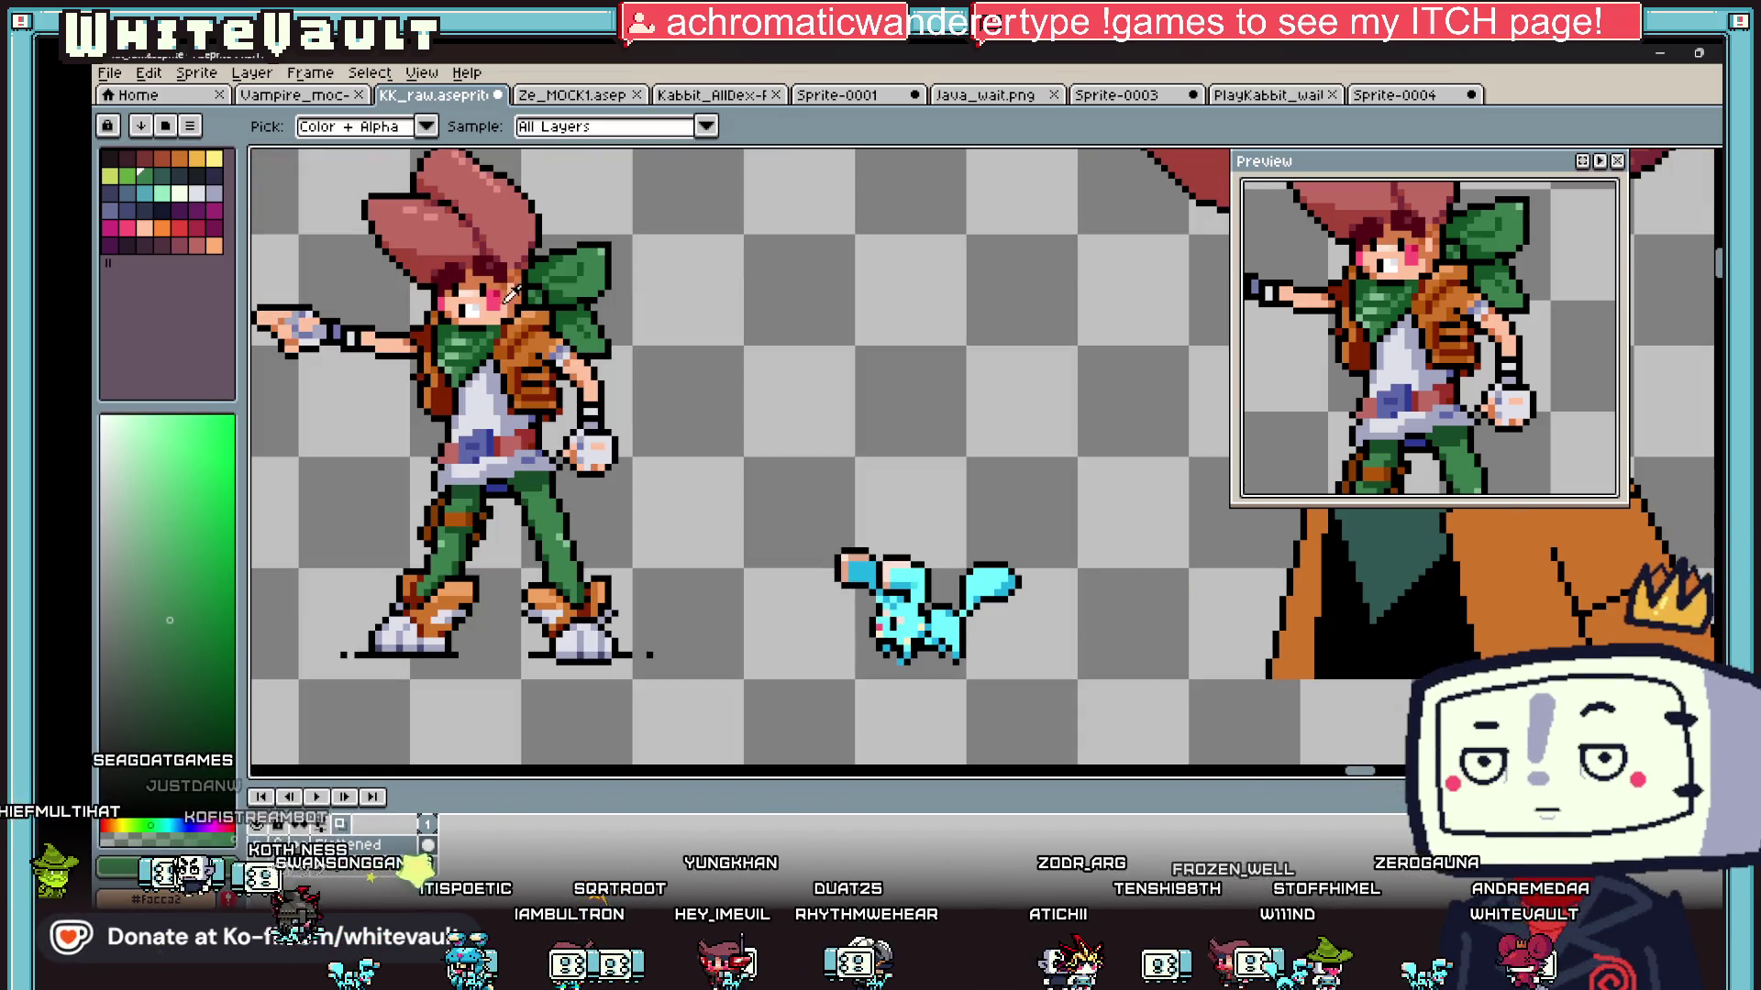
scroll(1009, 486, "down", 1)
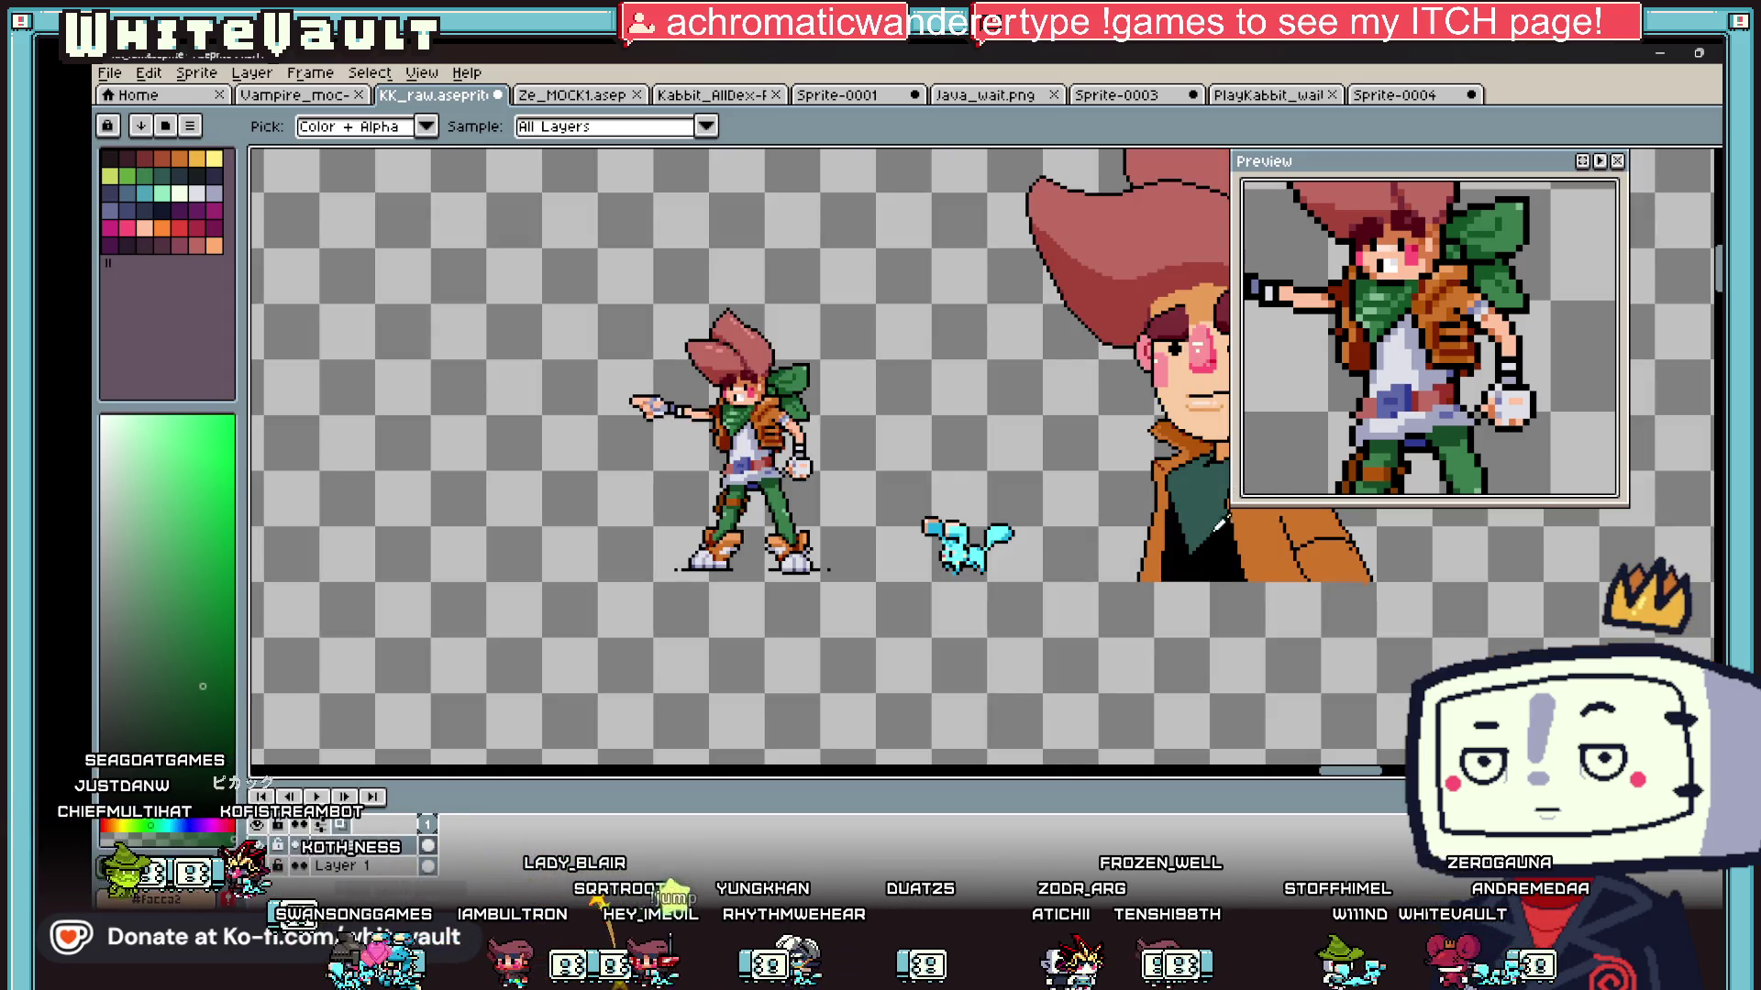
scroll(734, 576, "right", 2)
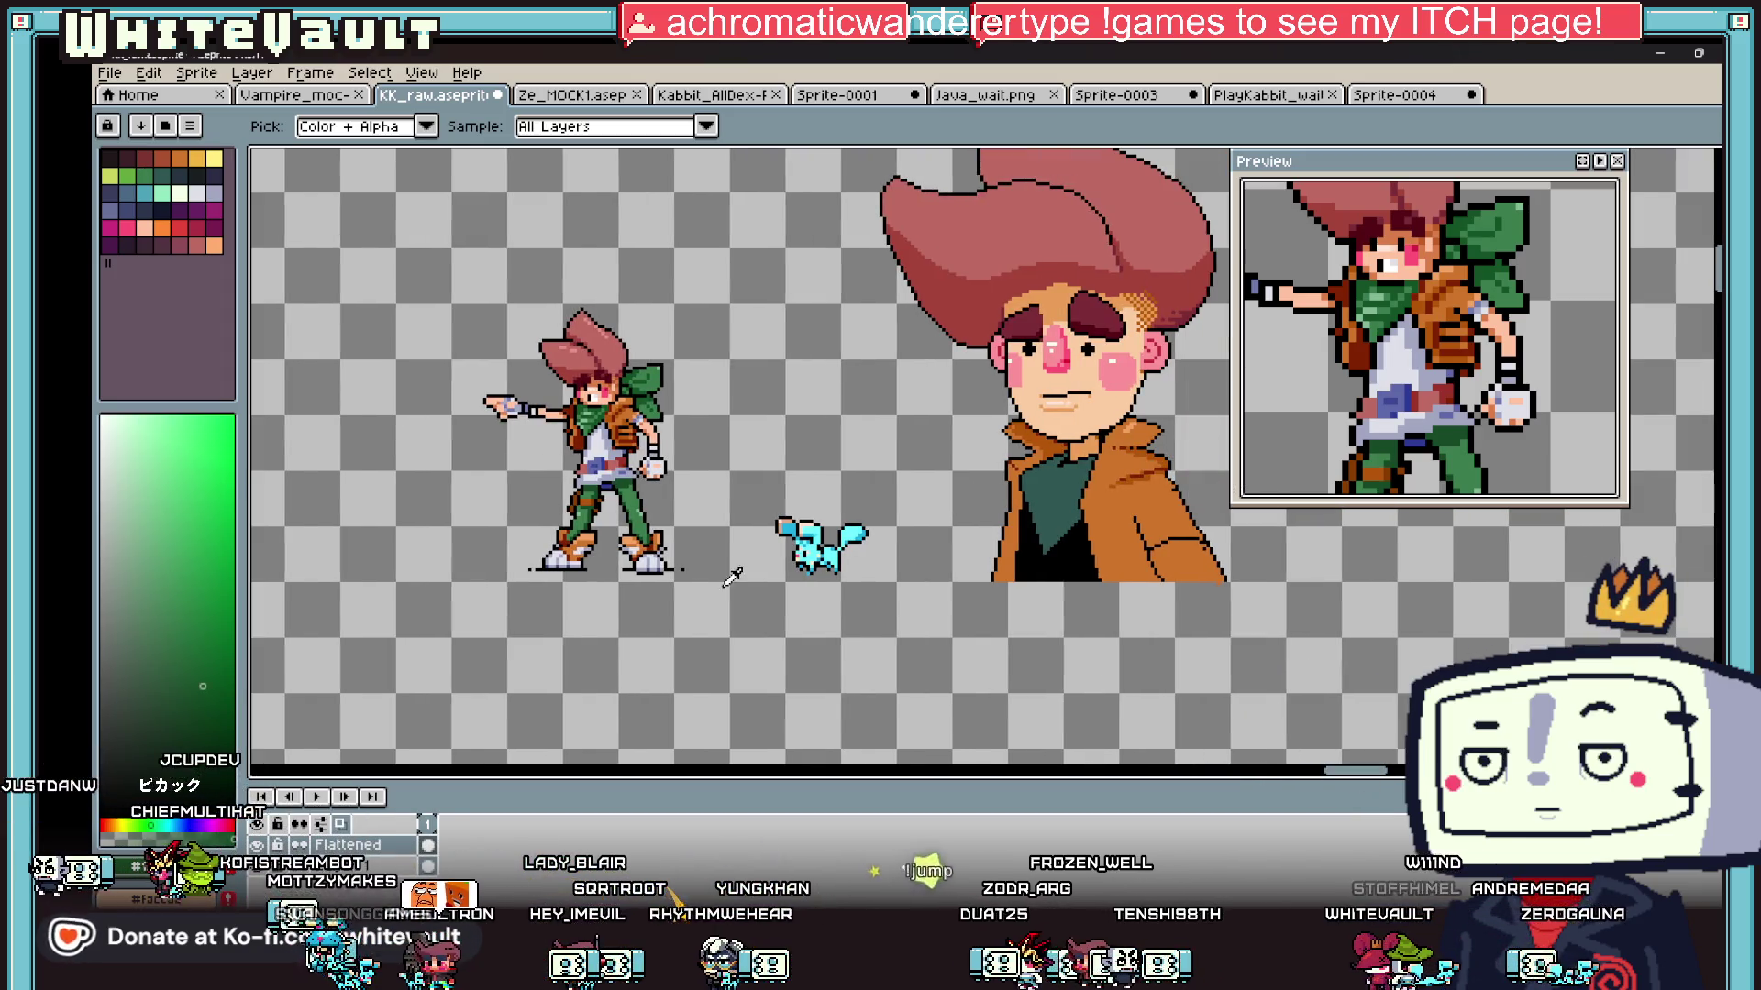
left_click(624, 433)
key("b")
scroll(1023, 433, "up", 4)
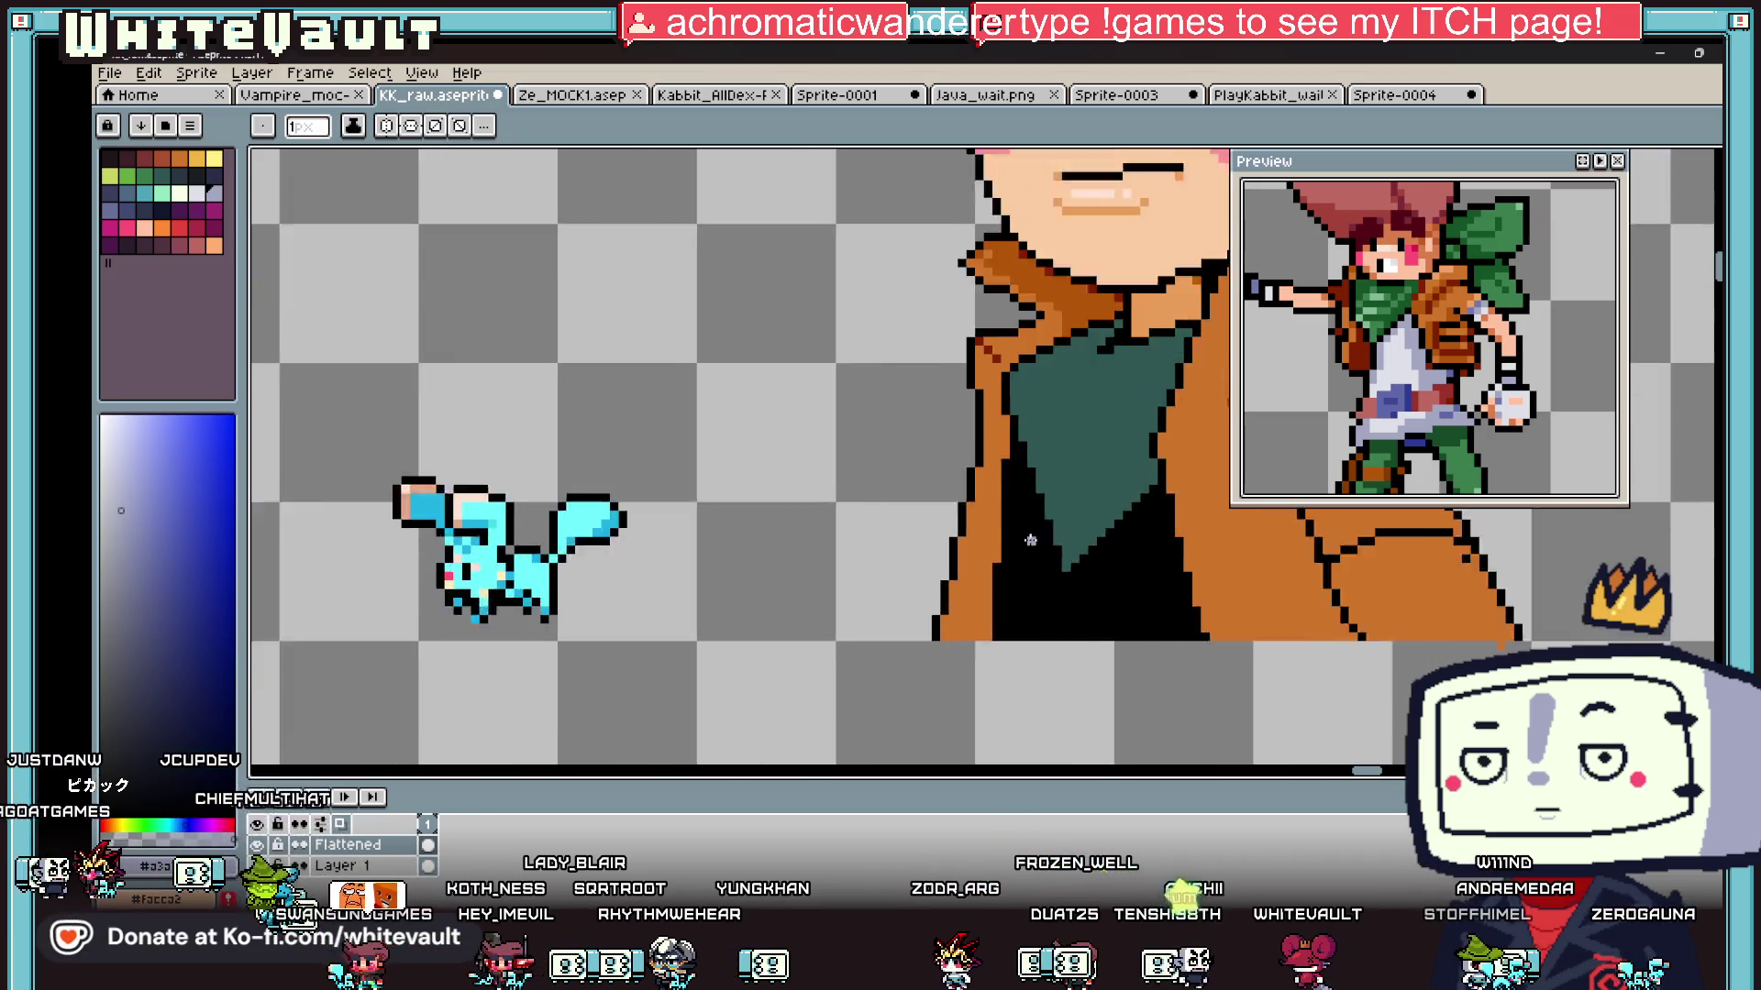
Step: Draw pale lavender lines down and diagonally across the black shirt
left_click_drag(1013, 441, 1020, 714)
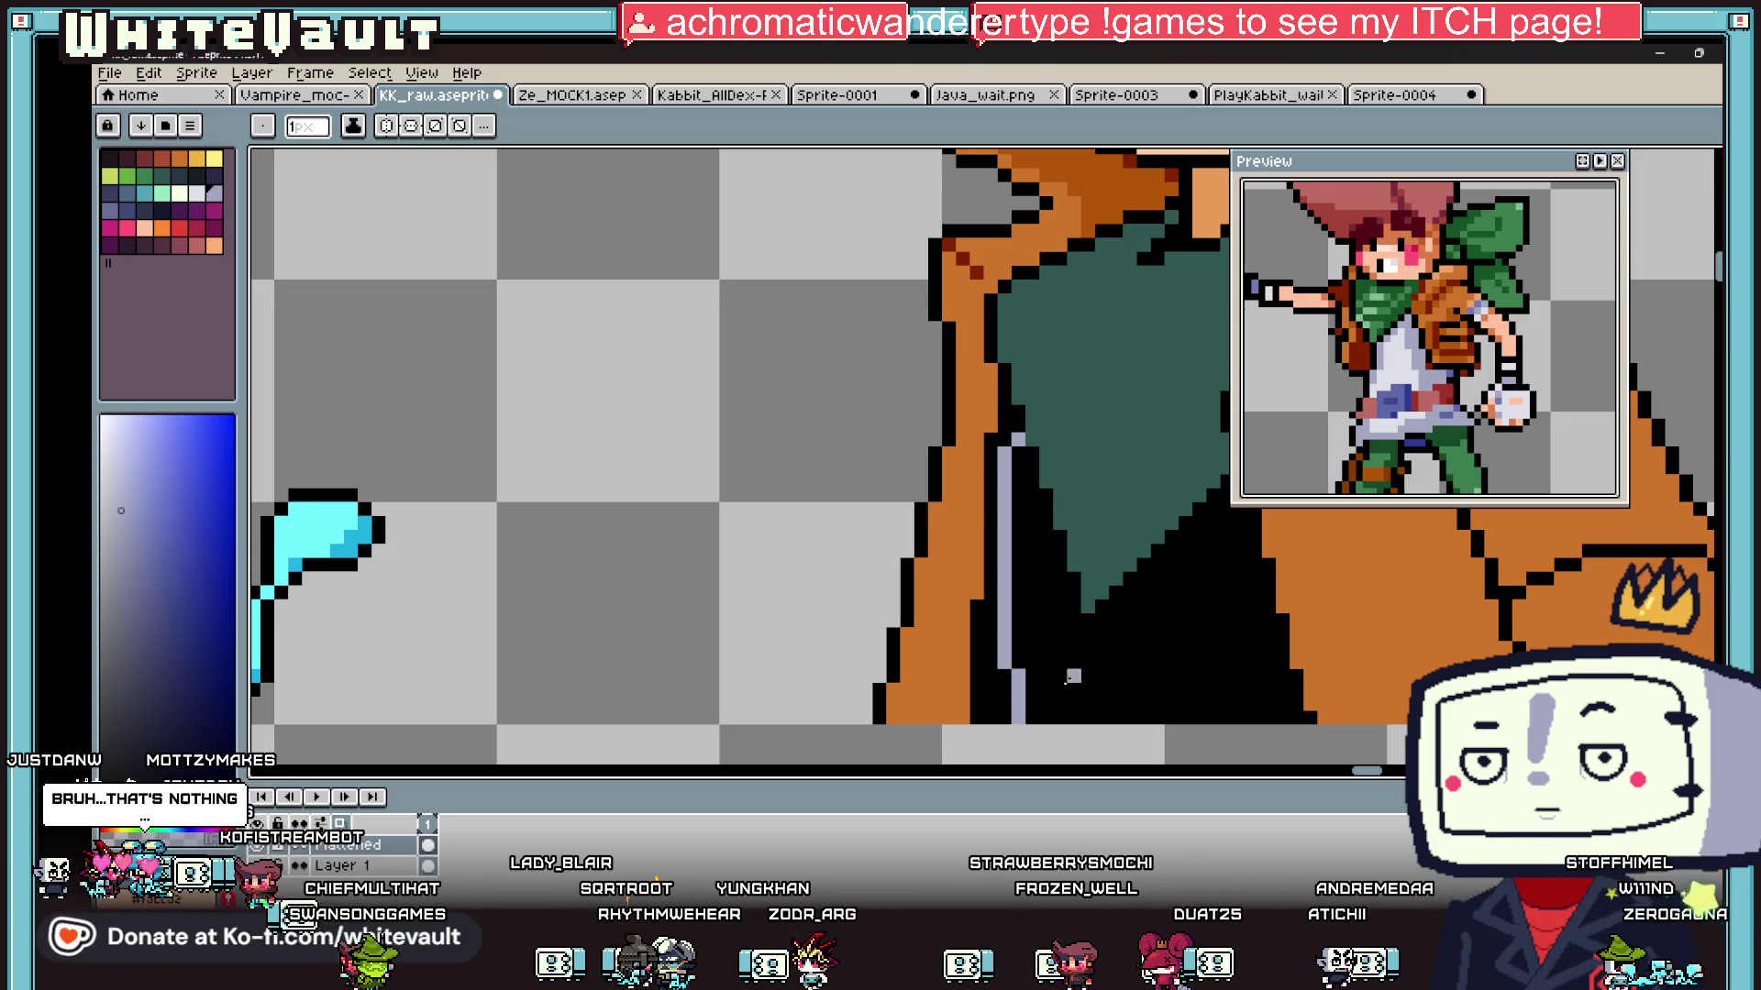
scroll(1241, 564, "down", 4)
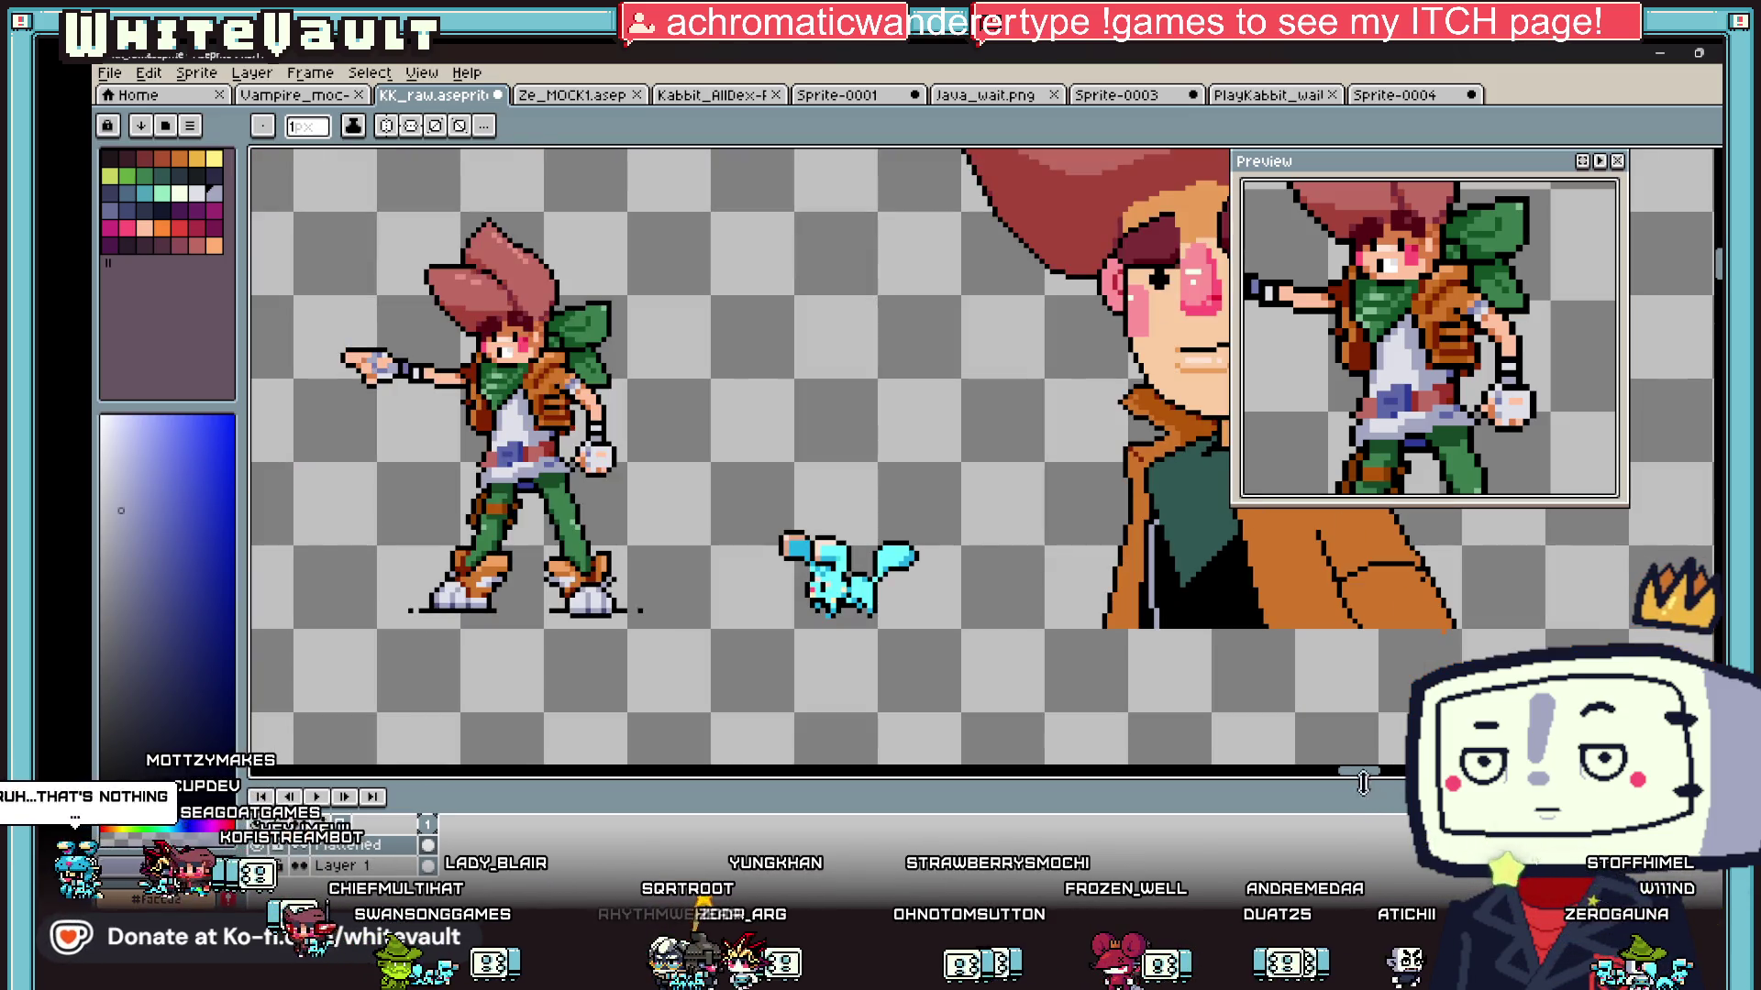
left_click_drag(1363, 782, 1378, 777)
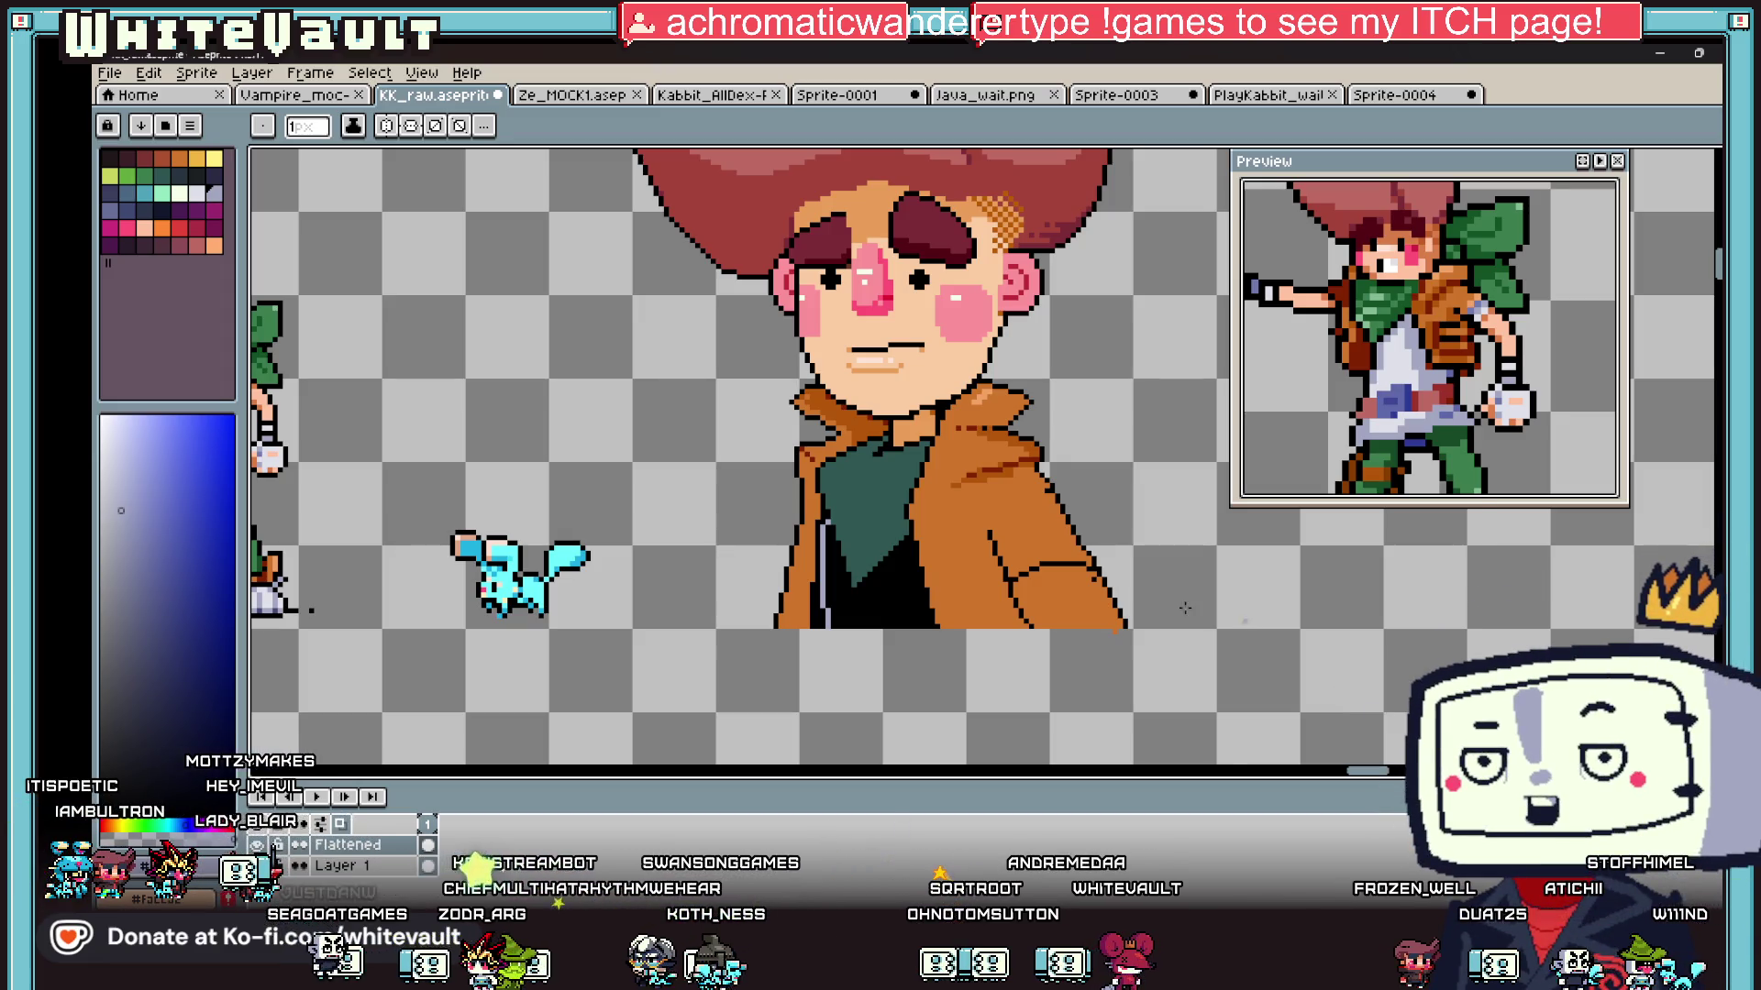
scroll(816, 557, "up", 3)
left_click_drag(853, 486, 853, 424)
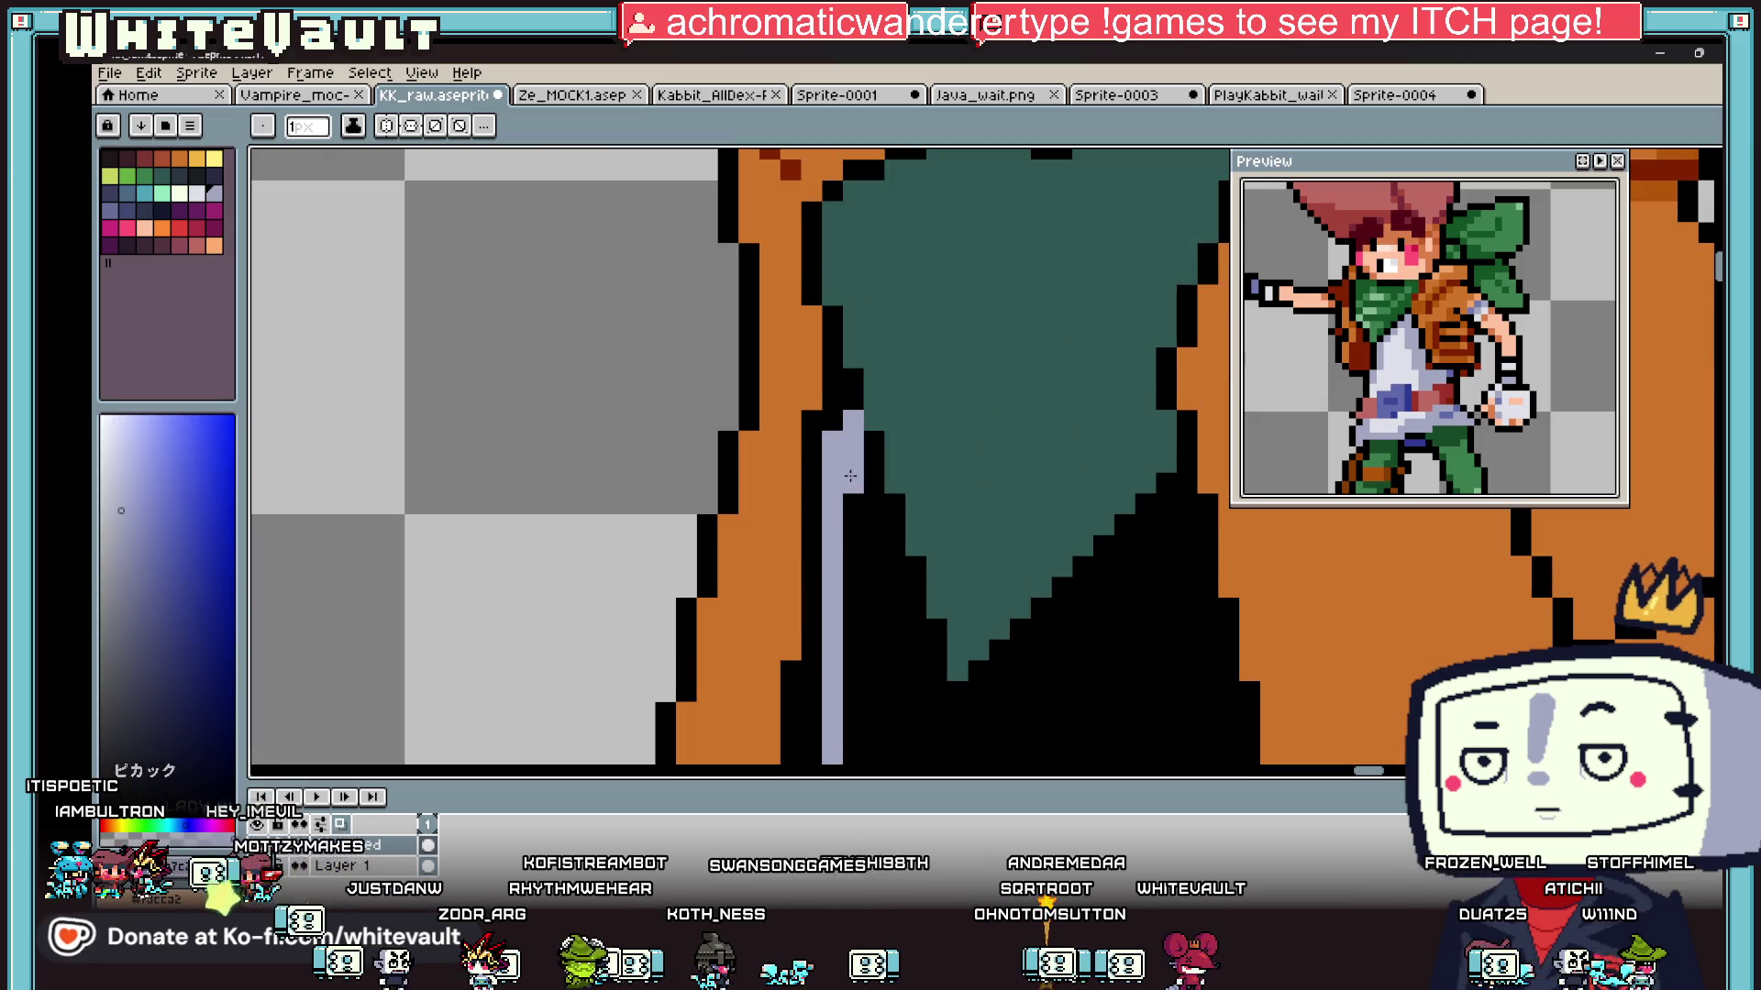
mouse_move(873, 505)
left_mouse_down()
mouse_move(893, 612)
mouse_move(1095, 575)
mouse_move(1203, 472)
mouse_move(1184, 568)
mouse_move(1209, 631)
left_mouse_up()
scroll(1208, 676, "down", 4)
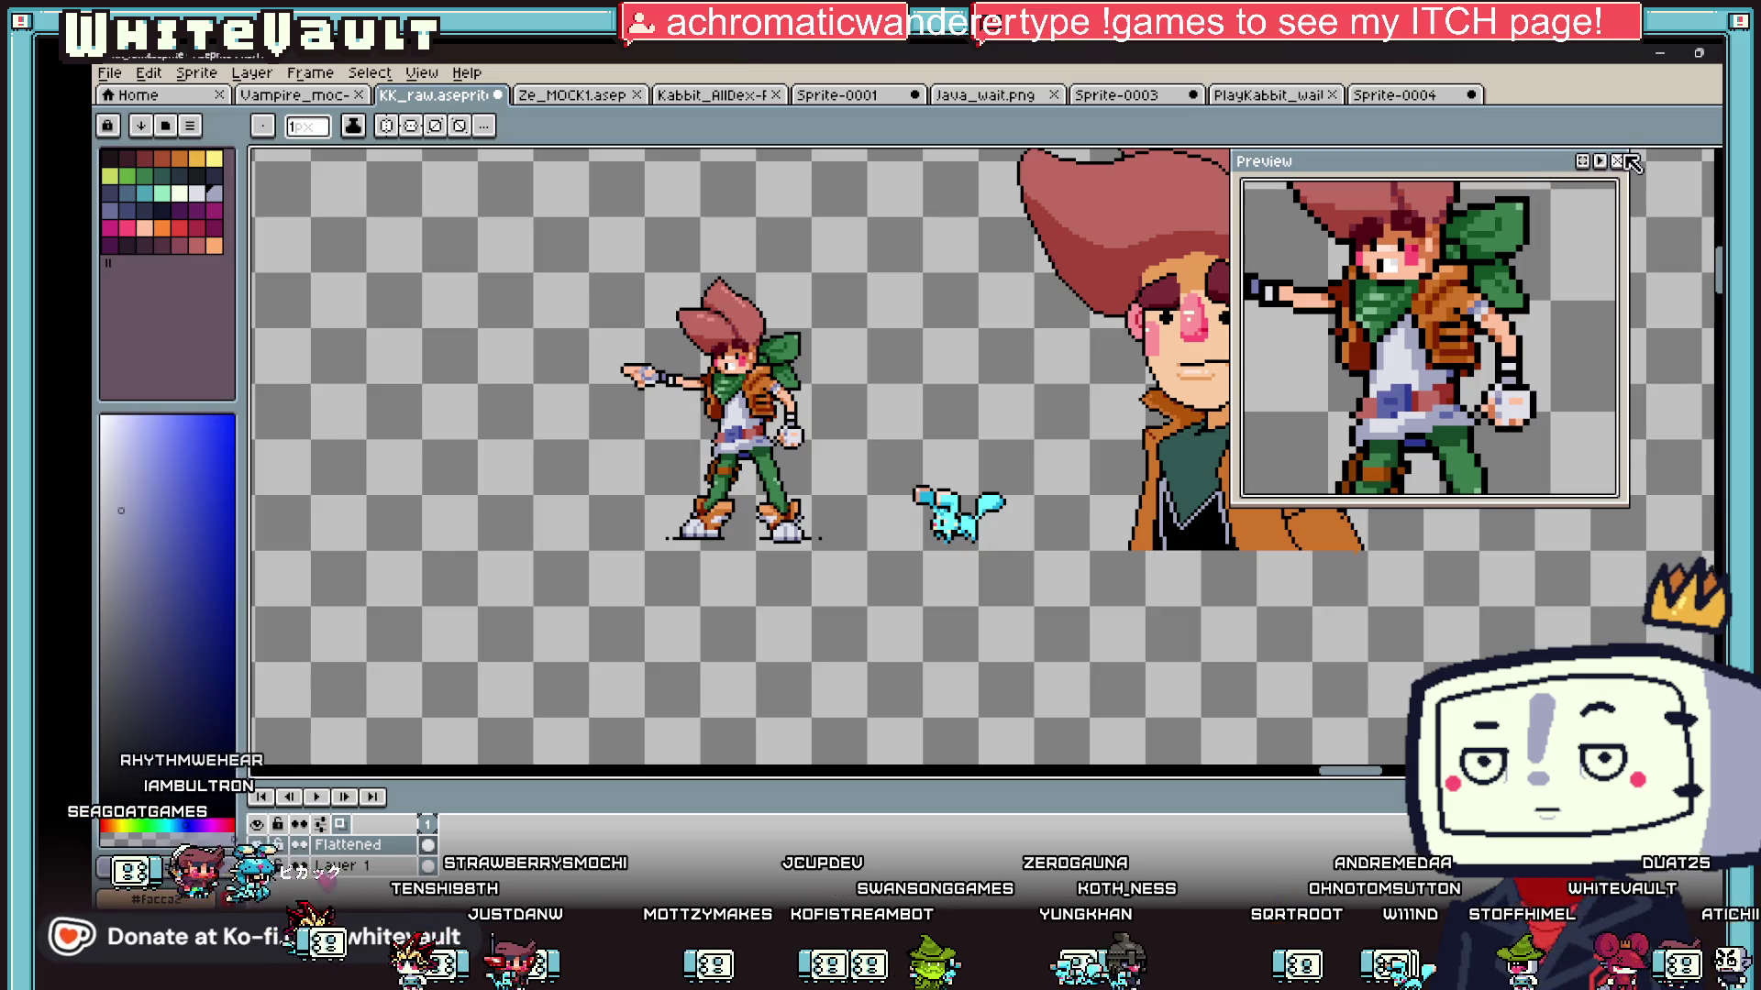
Step: Close the preview window and bucket-fill the remaining black shirt lavender
left_click(1630, 161)
scroll(1259, 597, "up", 2)
scroll(1177, 493, "up", 2)
left_click(1180, 386)
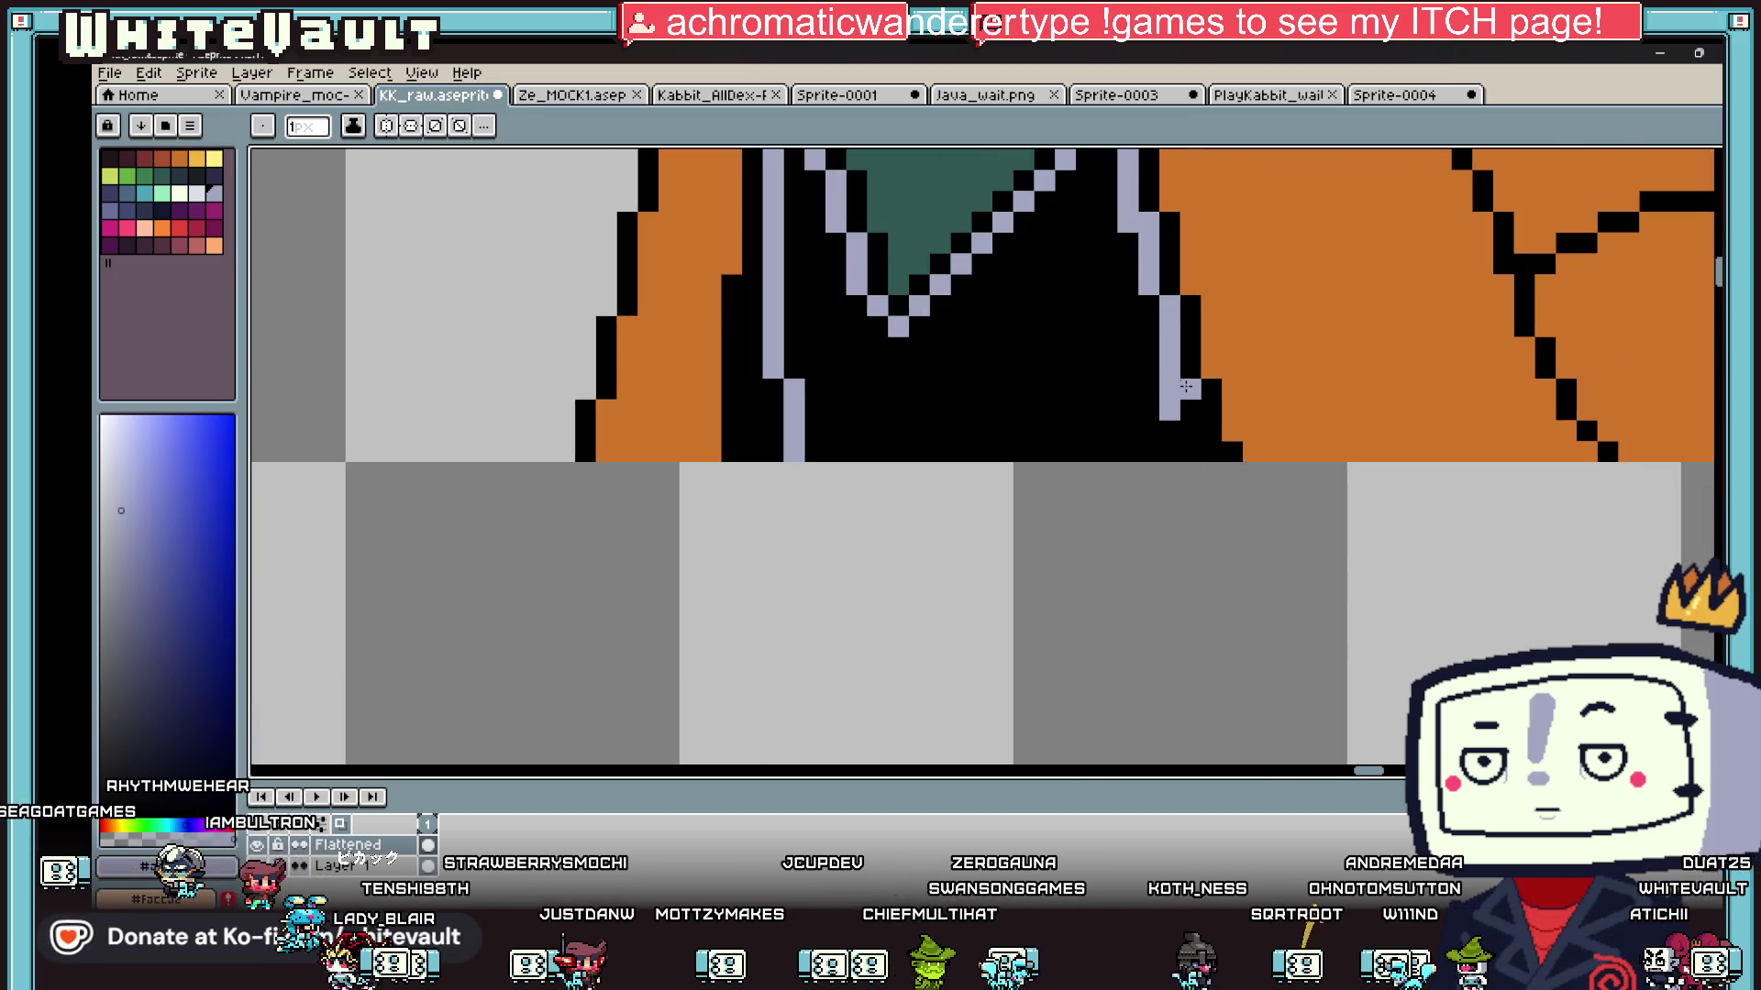
scroll(1216, 447, "down", 3)
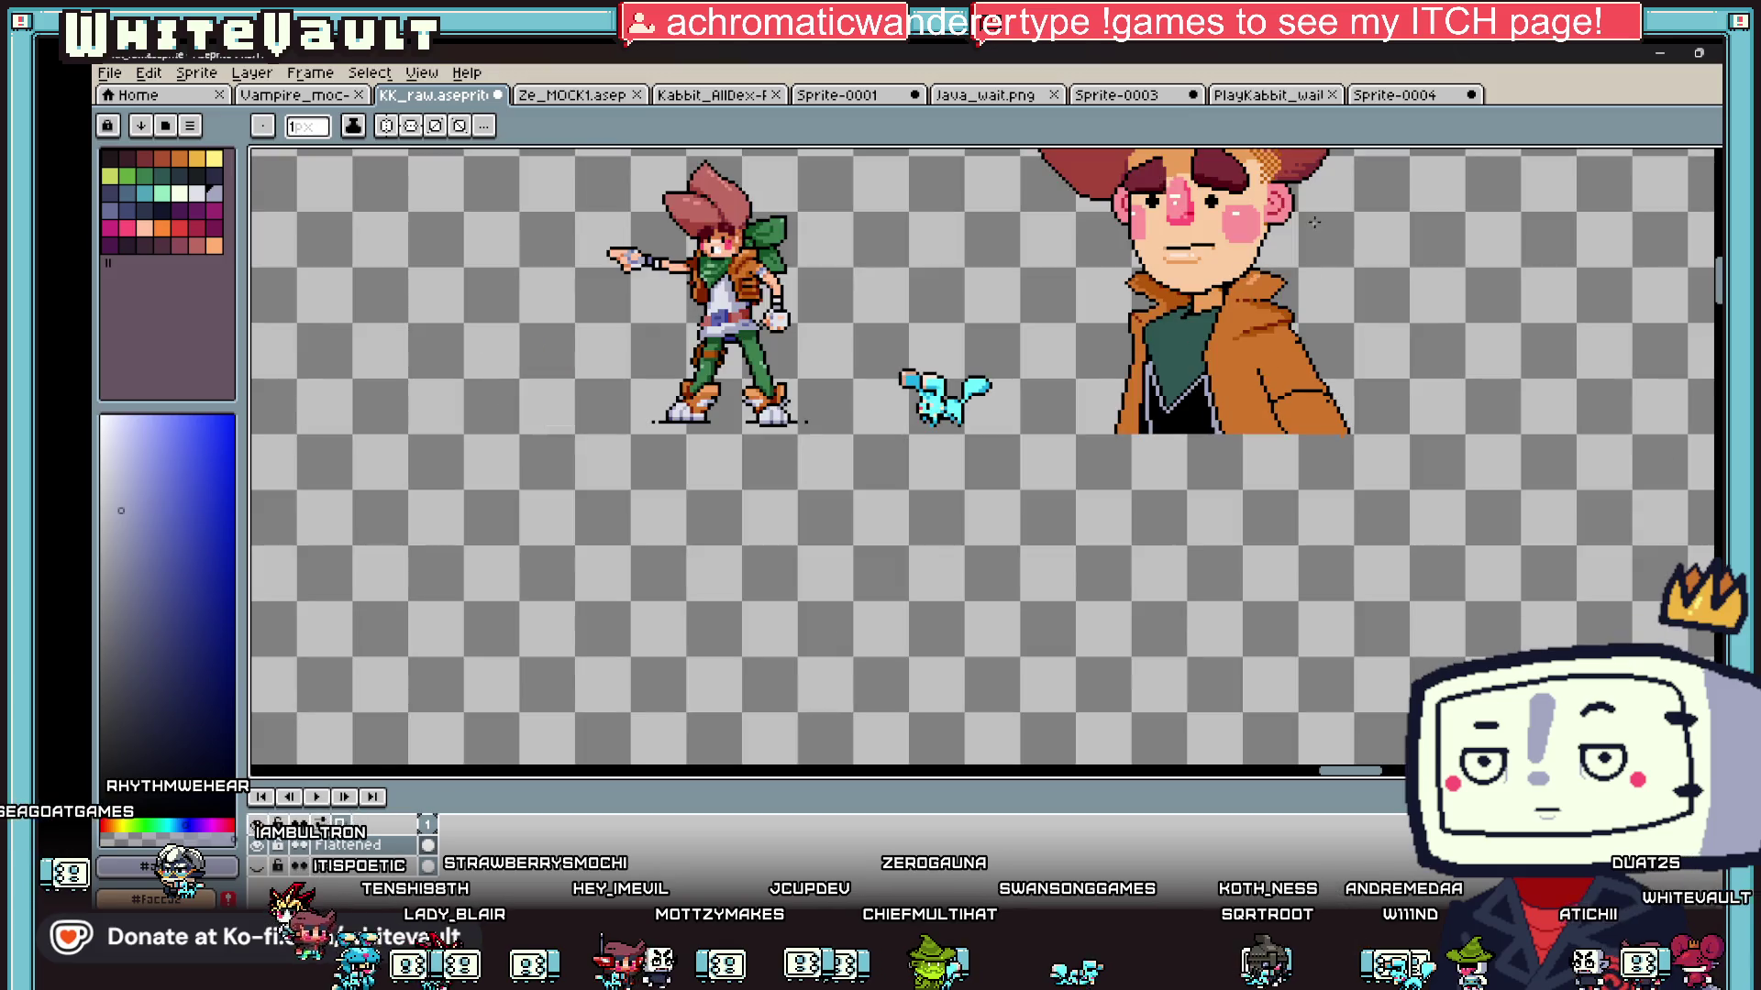
scroll(982, 404, "up", 3)
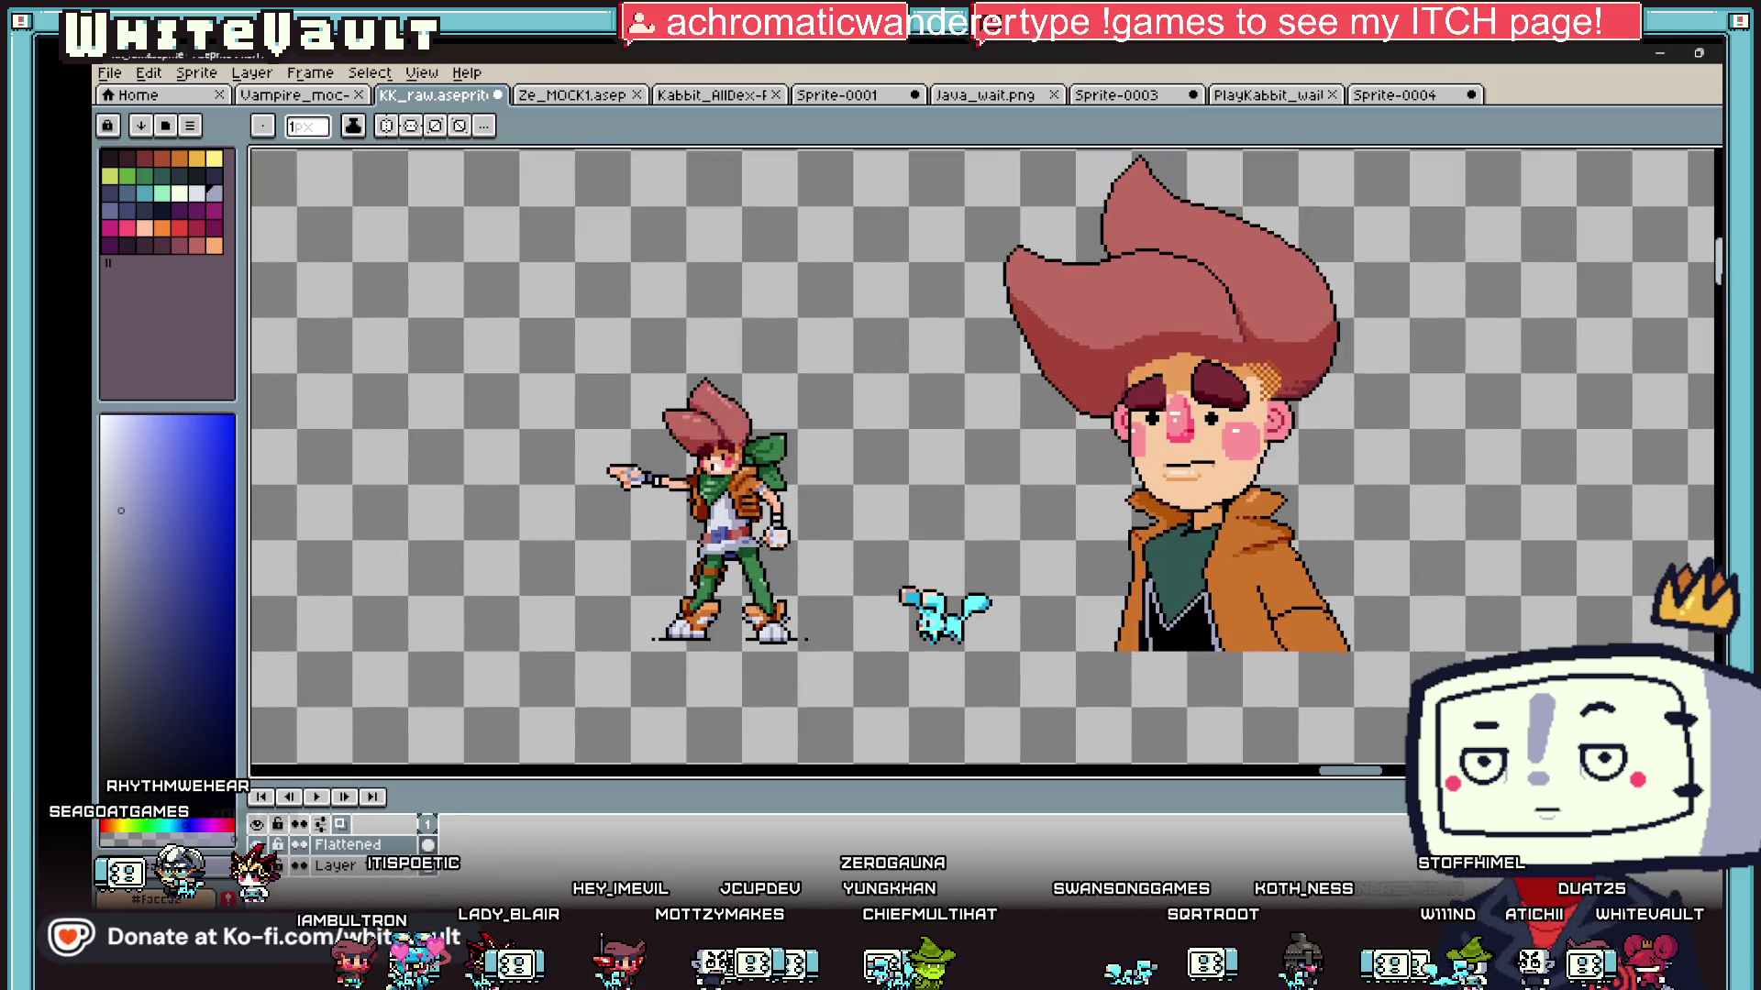
key("g")
left_click(1181, 637)
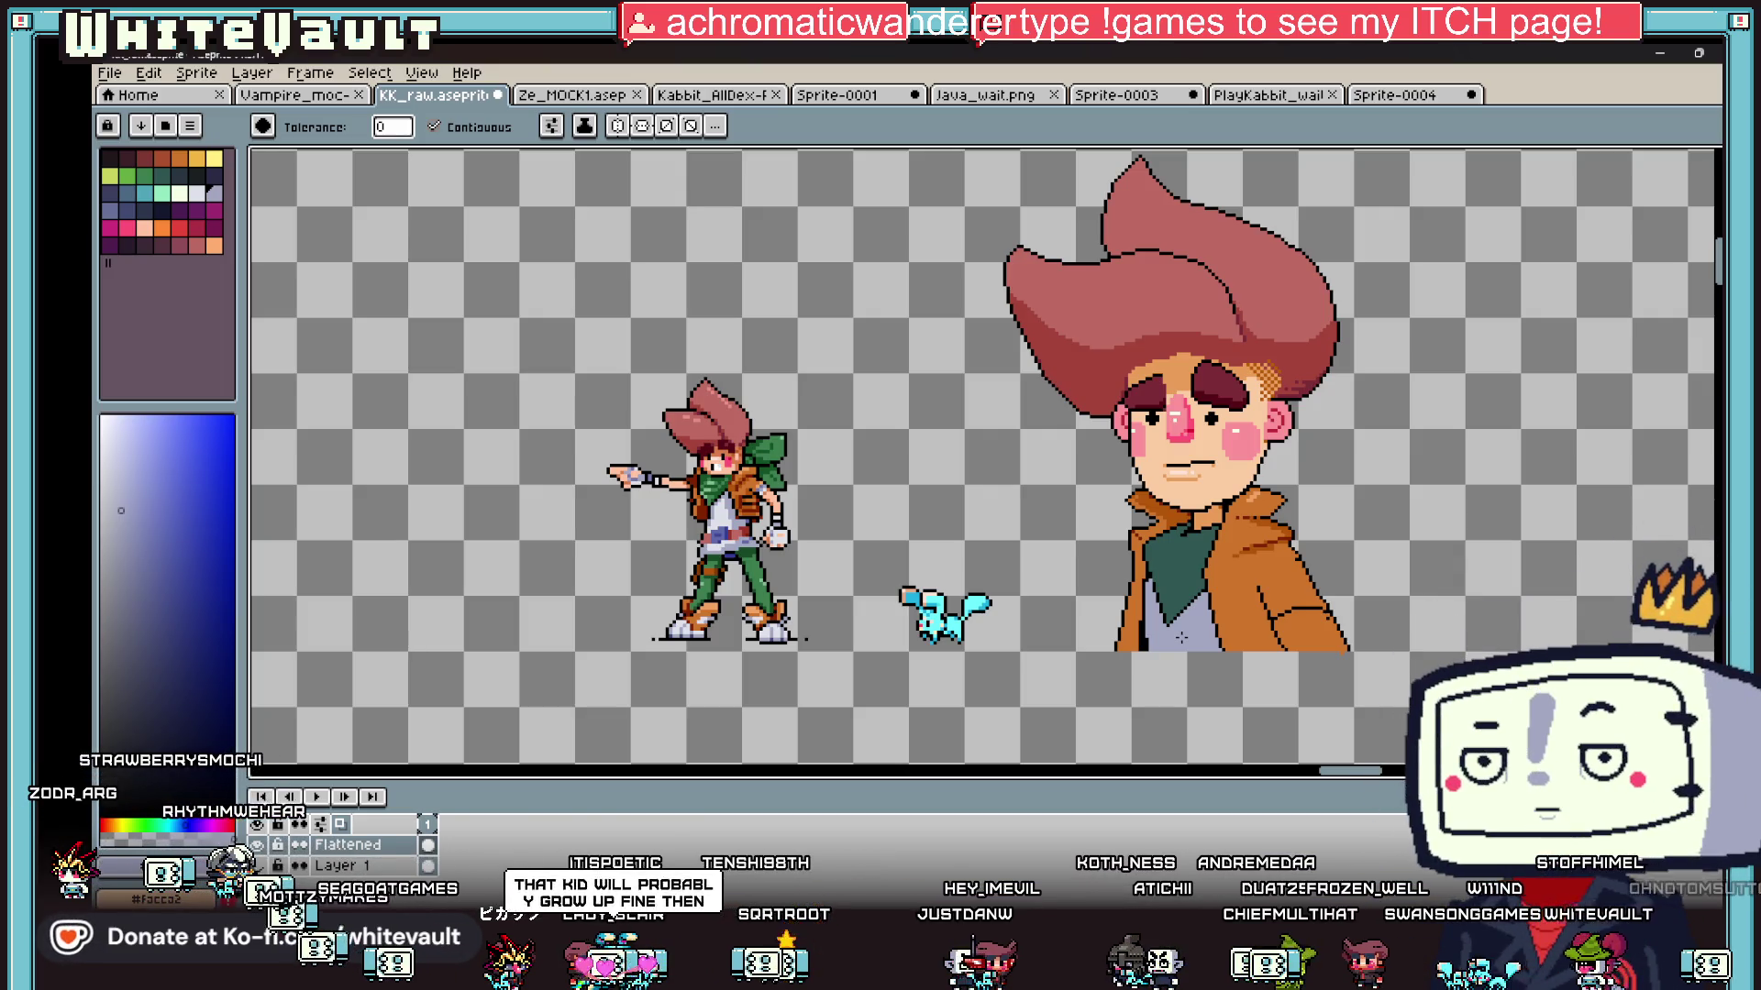
Step: Sample the coat's dark red shade and draw a line down the coat's left edge
key("i")
scroll(1256, 550, "up", 2)
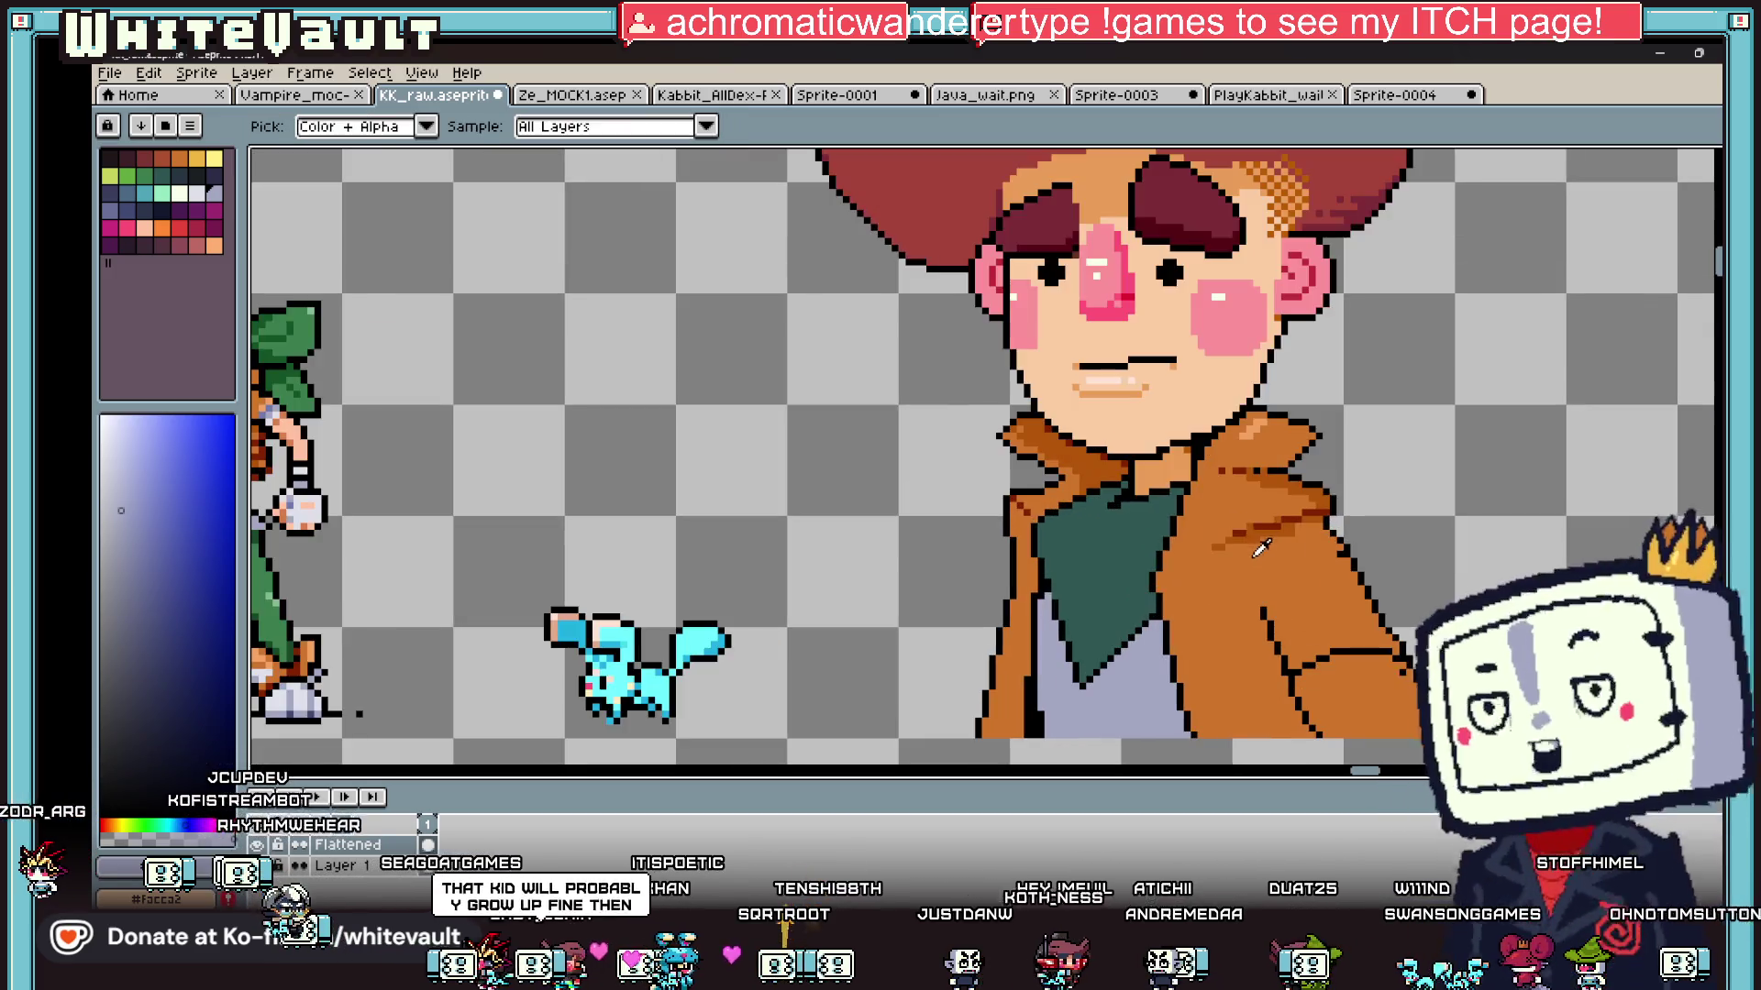
left_click(1273, 520)
key("b")
scroll(1028, 504, "up", 2)
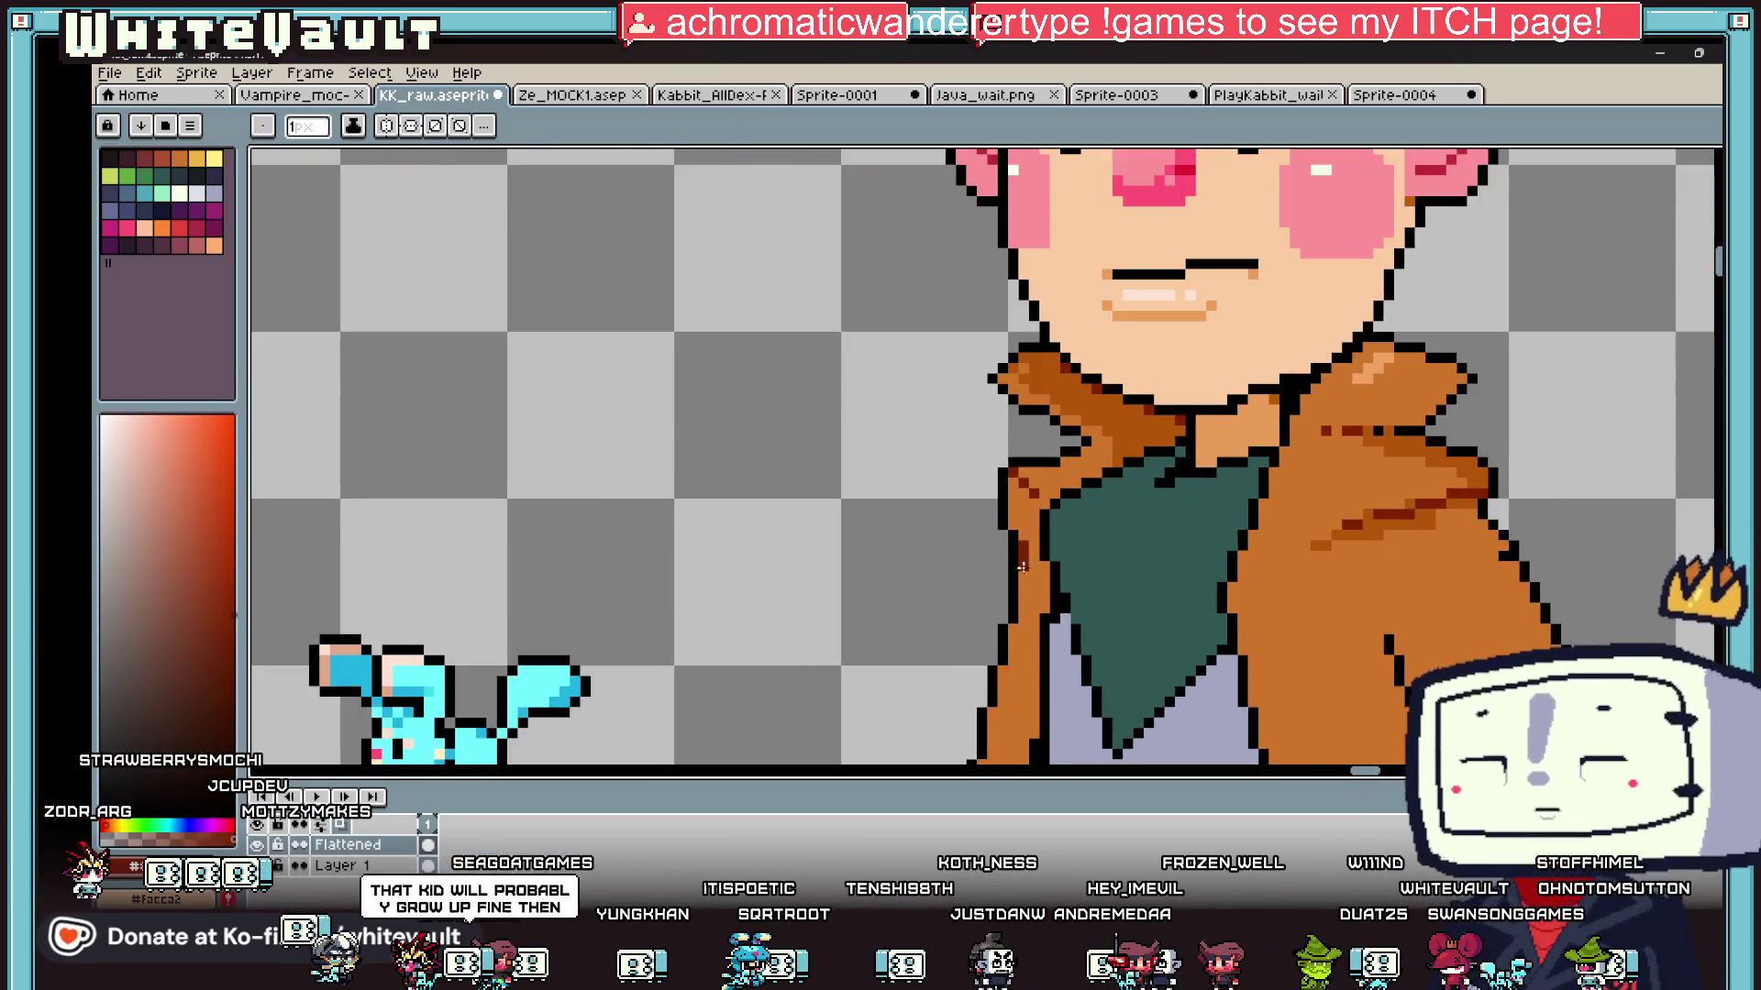
left_click_drag(1018, 160, 1012, 495)
scroll(1013, 496, "down", 4)
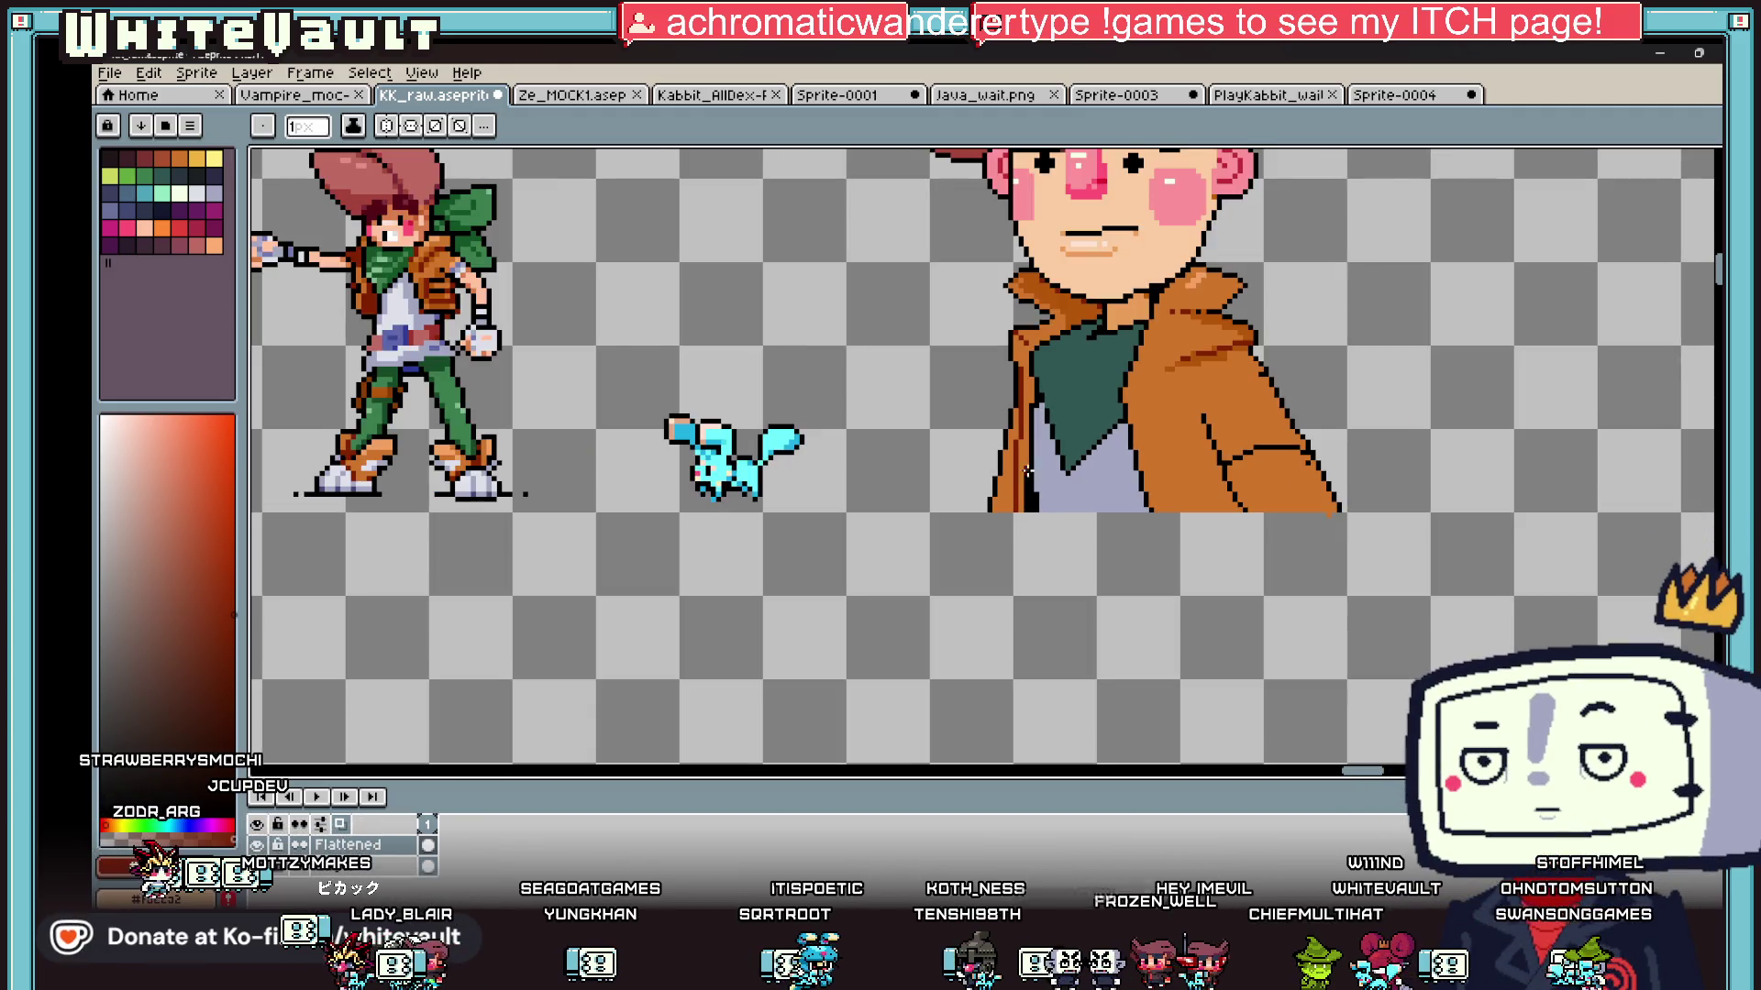
scroll(1082, 395, "up", 2)
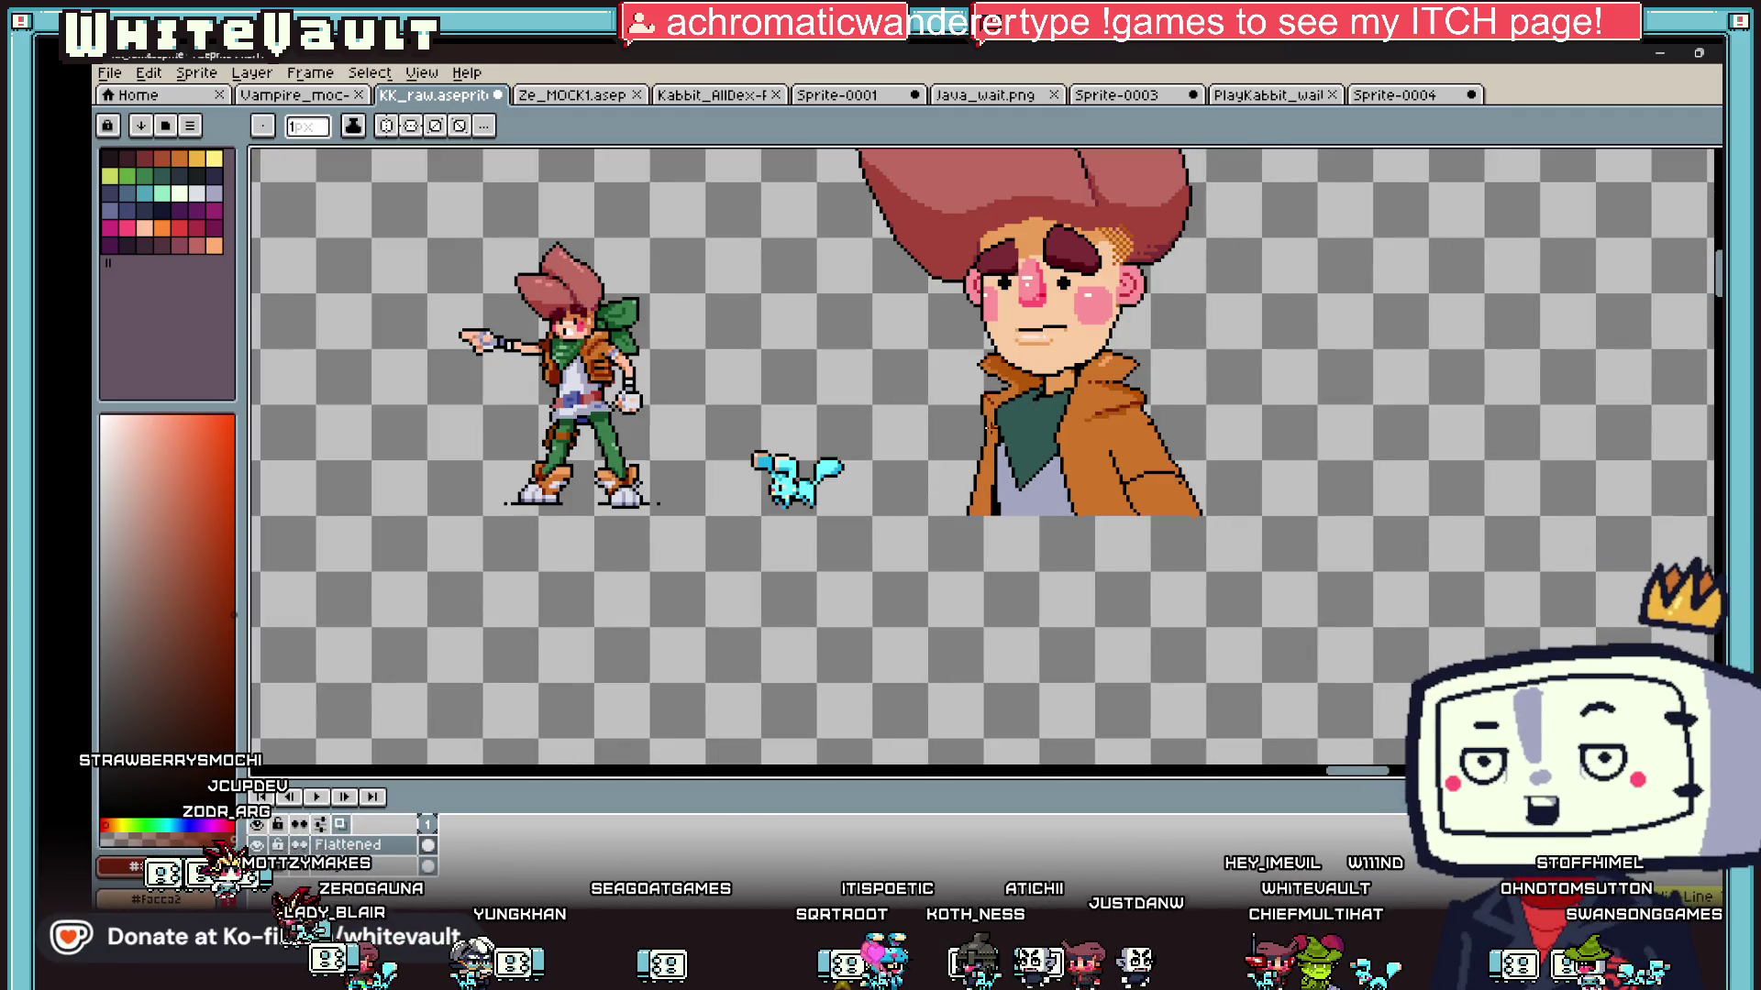
scroll(950, 429, "up", 3)
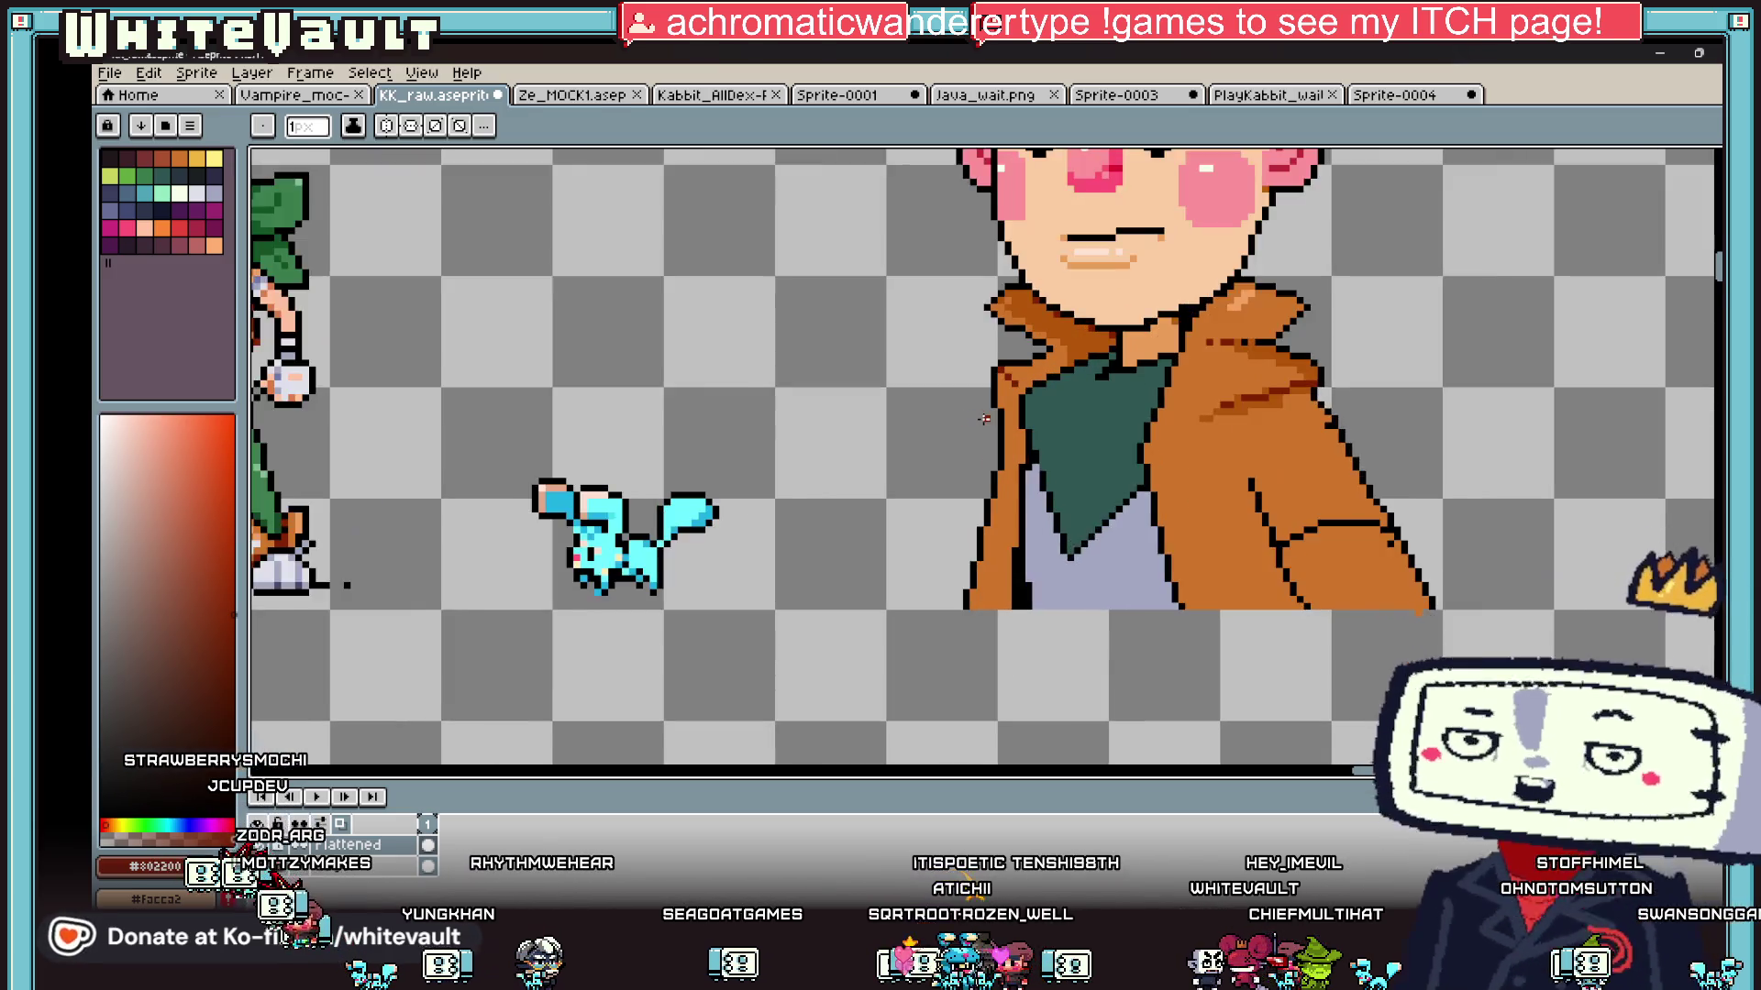
Step: Pick black from the outline as the drawing colour
key("i")
scroll(1027, 400, "up", 1)
left_click(1025, 401, "alt")
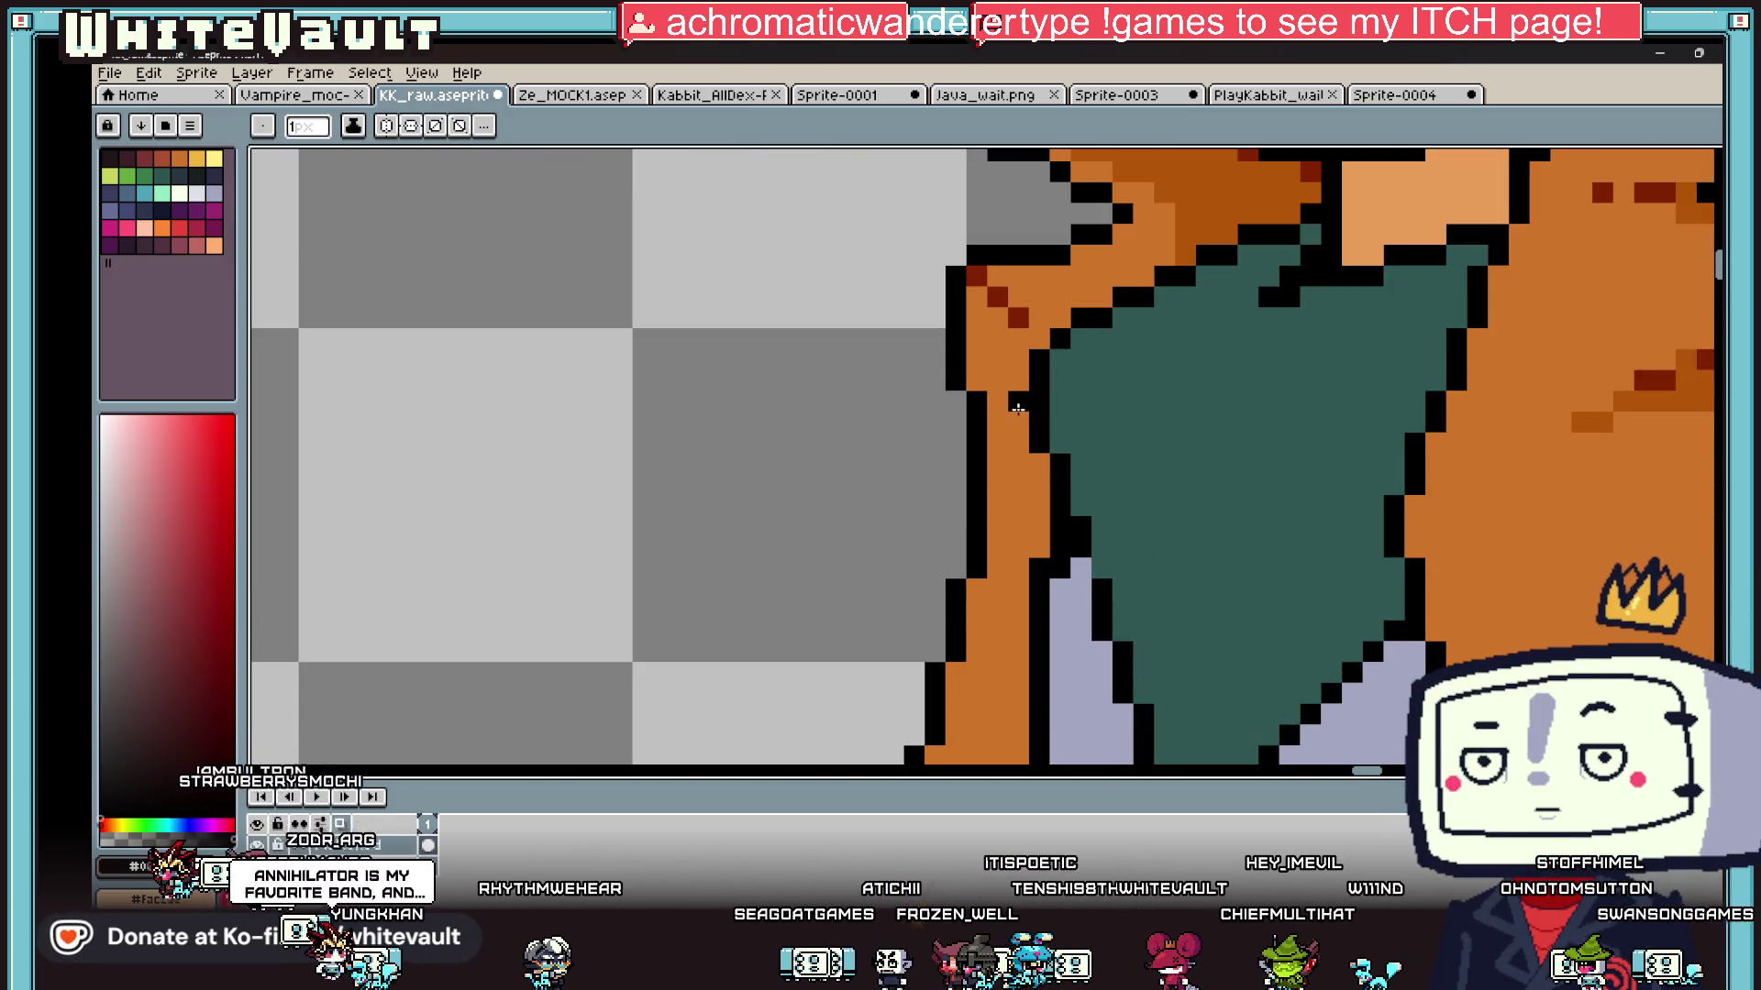
key("alt")
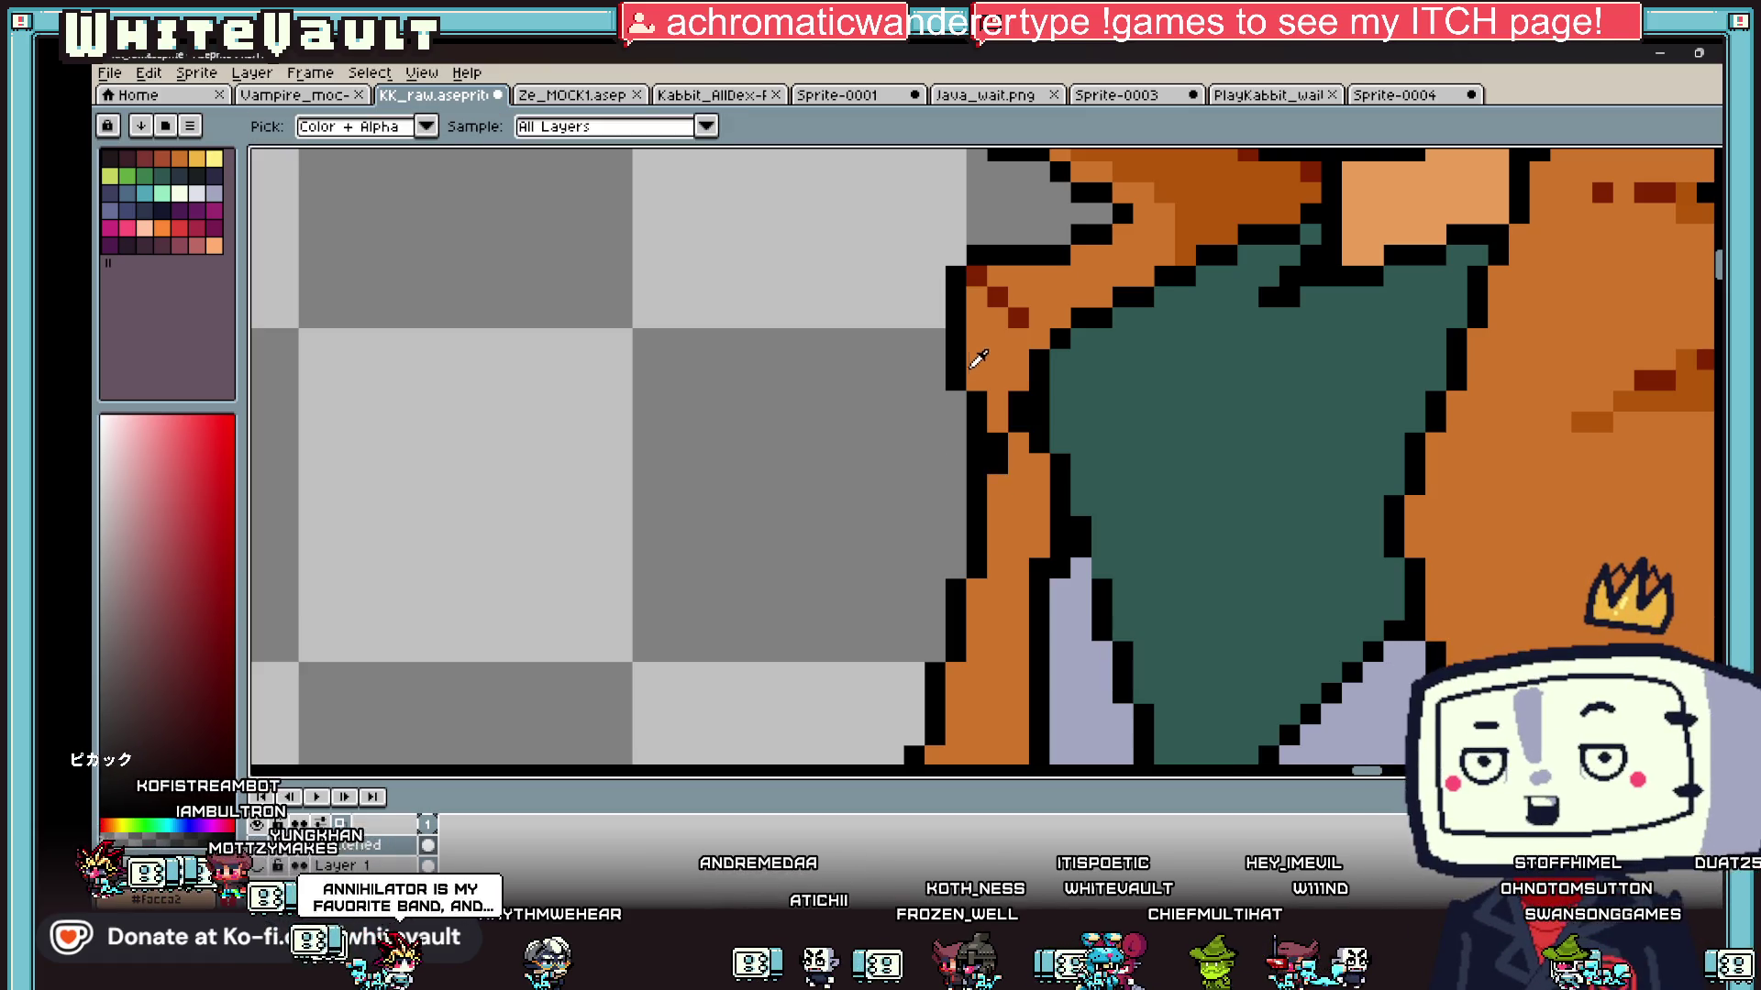
Step: Outline a black diagonal left of the coat and fill the enclosed triangle with peach skin colour
scroll(959, 354, "down", 3)
mouse_move(954, 377)
left_mouse_down()
mouse_move(894, 606)
mouse_move(871, 519)
mouse_move(900, 548)
left_mouse_up()
scroll(905, 546, "up", 2)
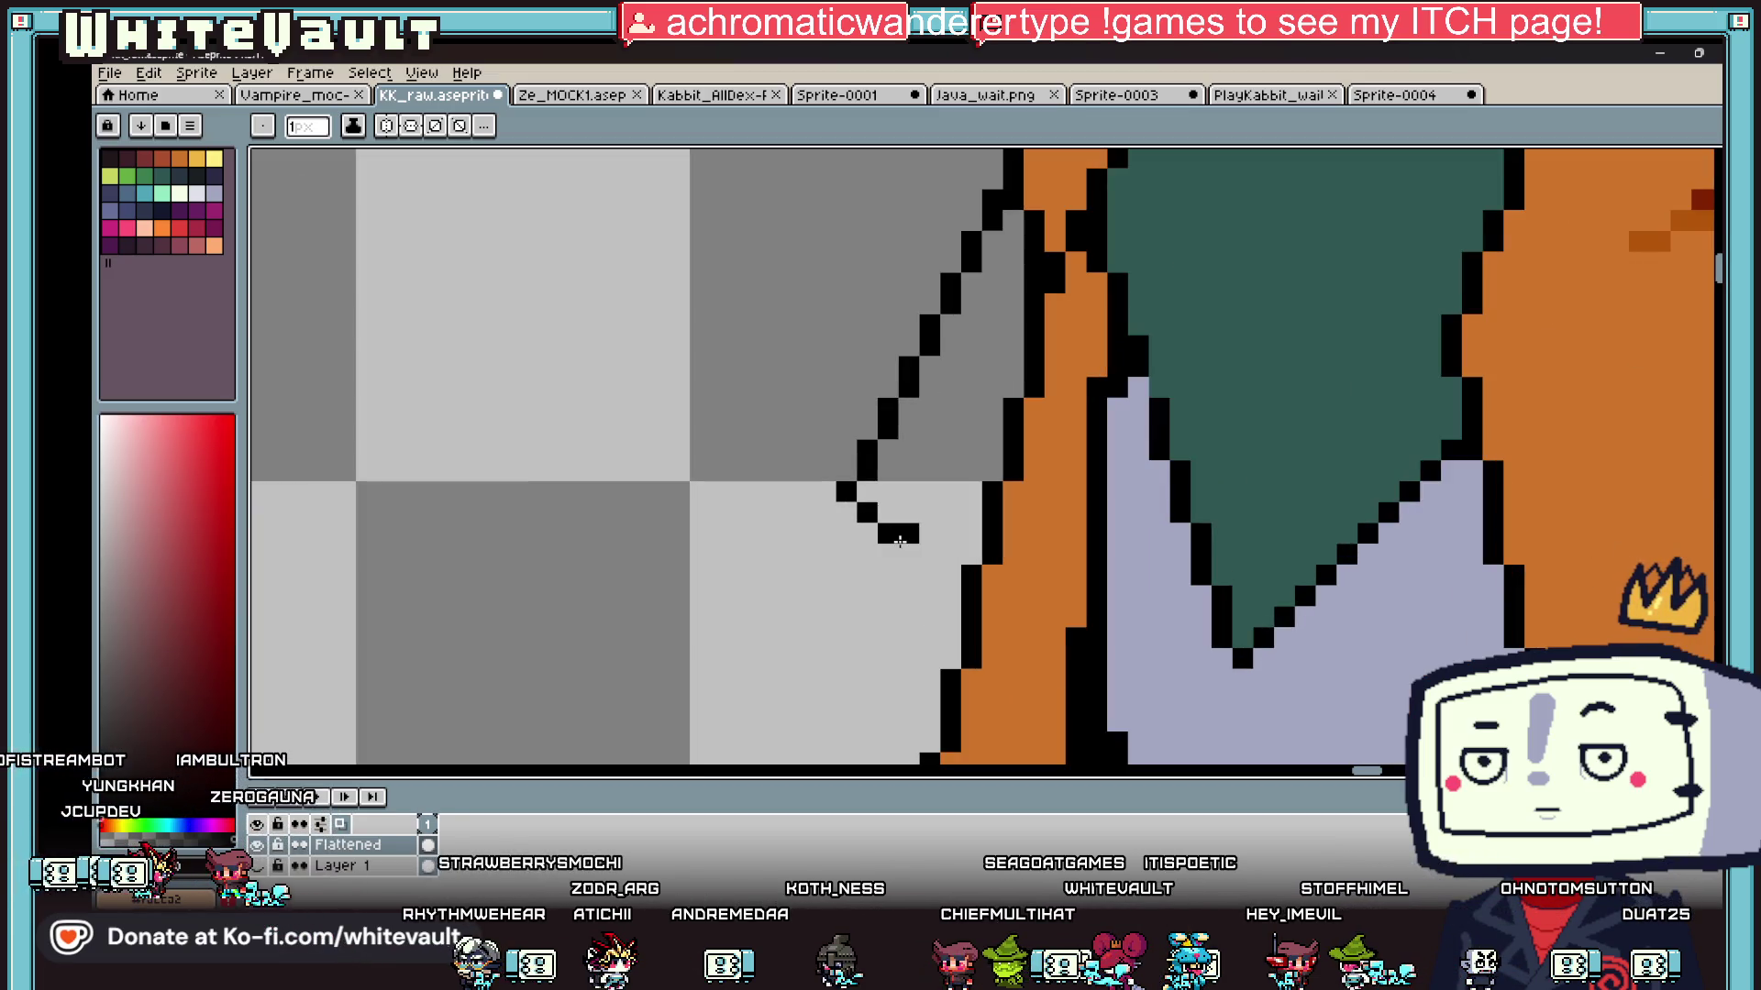
scroll(940, 511, "down", 3)
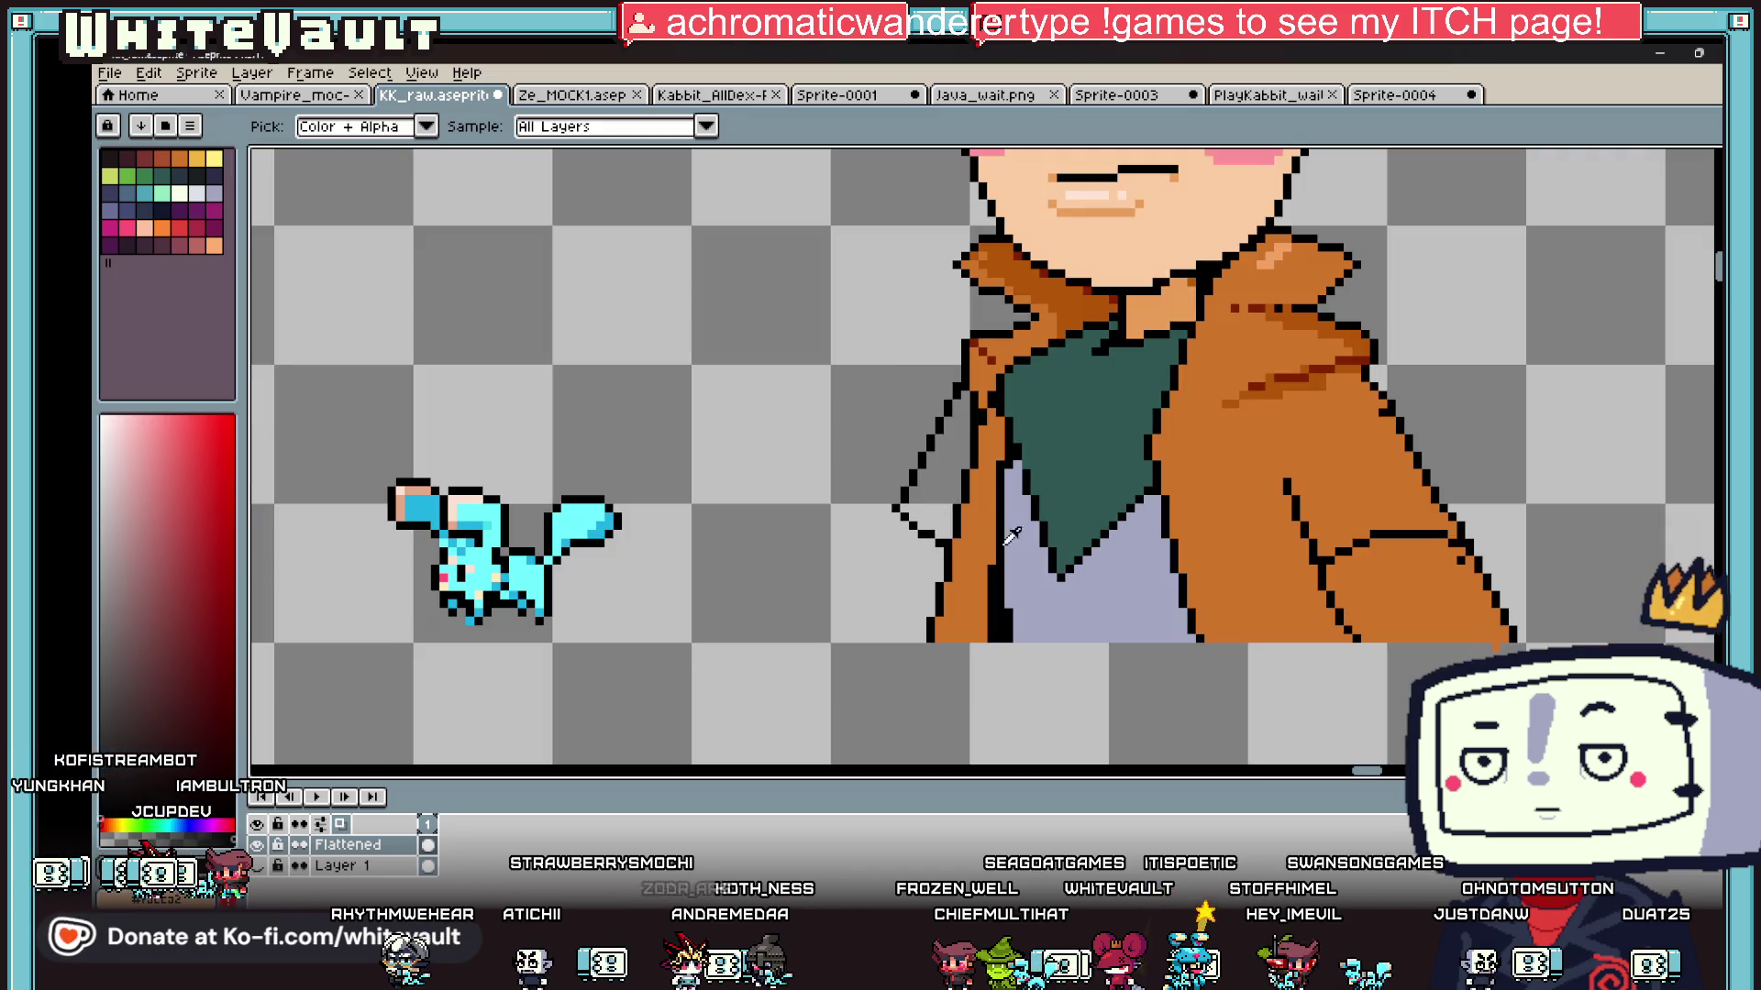
left_click(1073, 273, "alt")
scroll(896, 508, "up", 1)
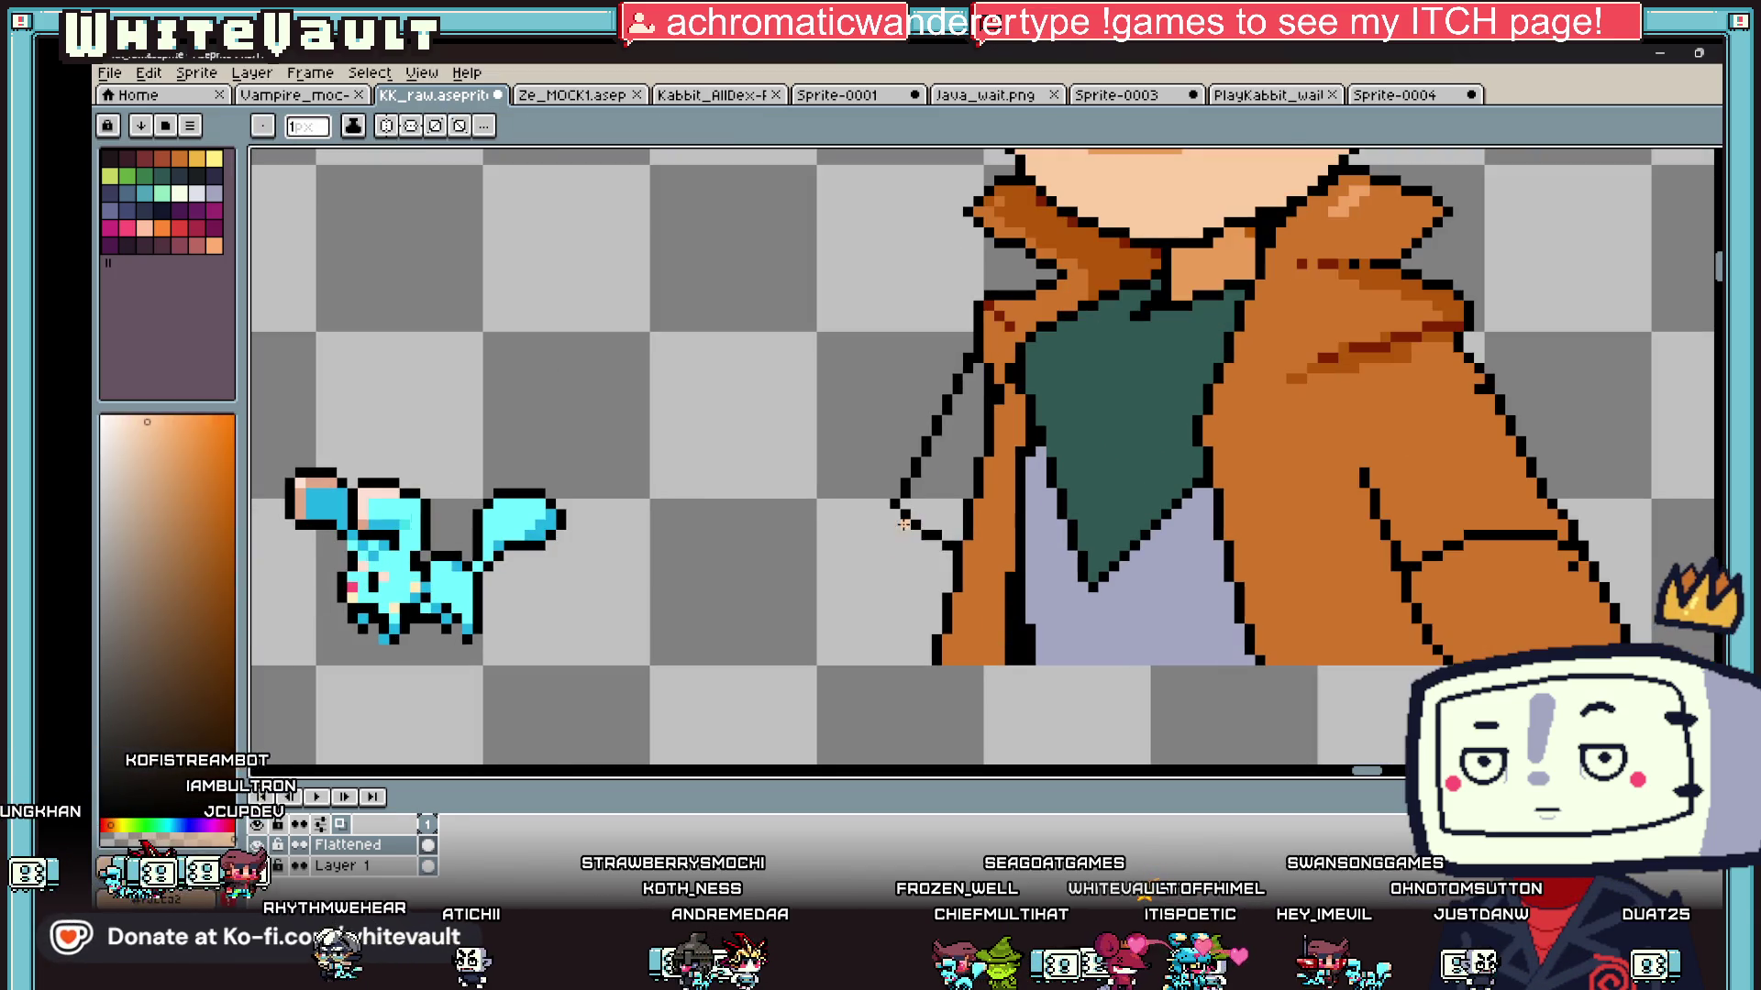
left_click_drag(906, 526, 851, 642)
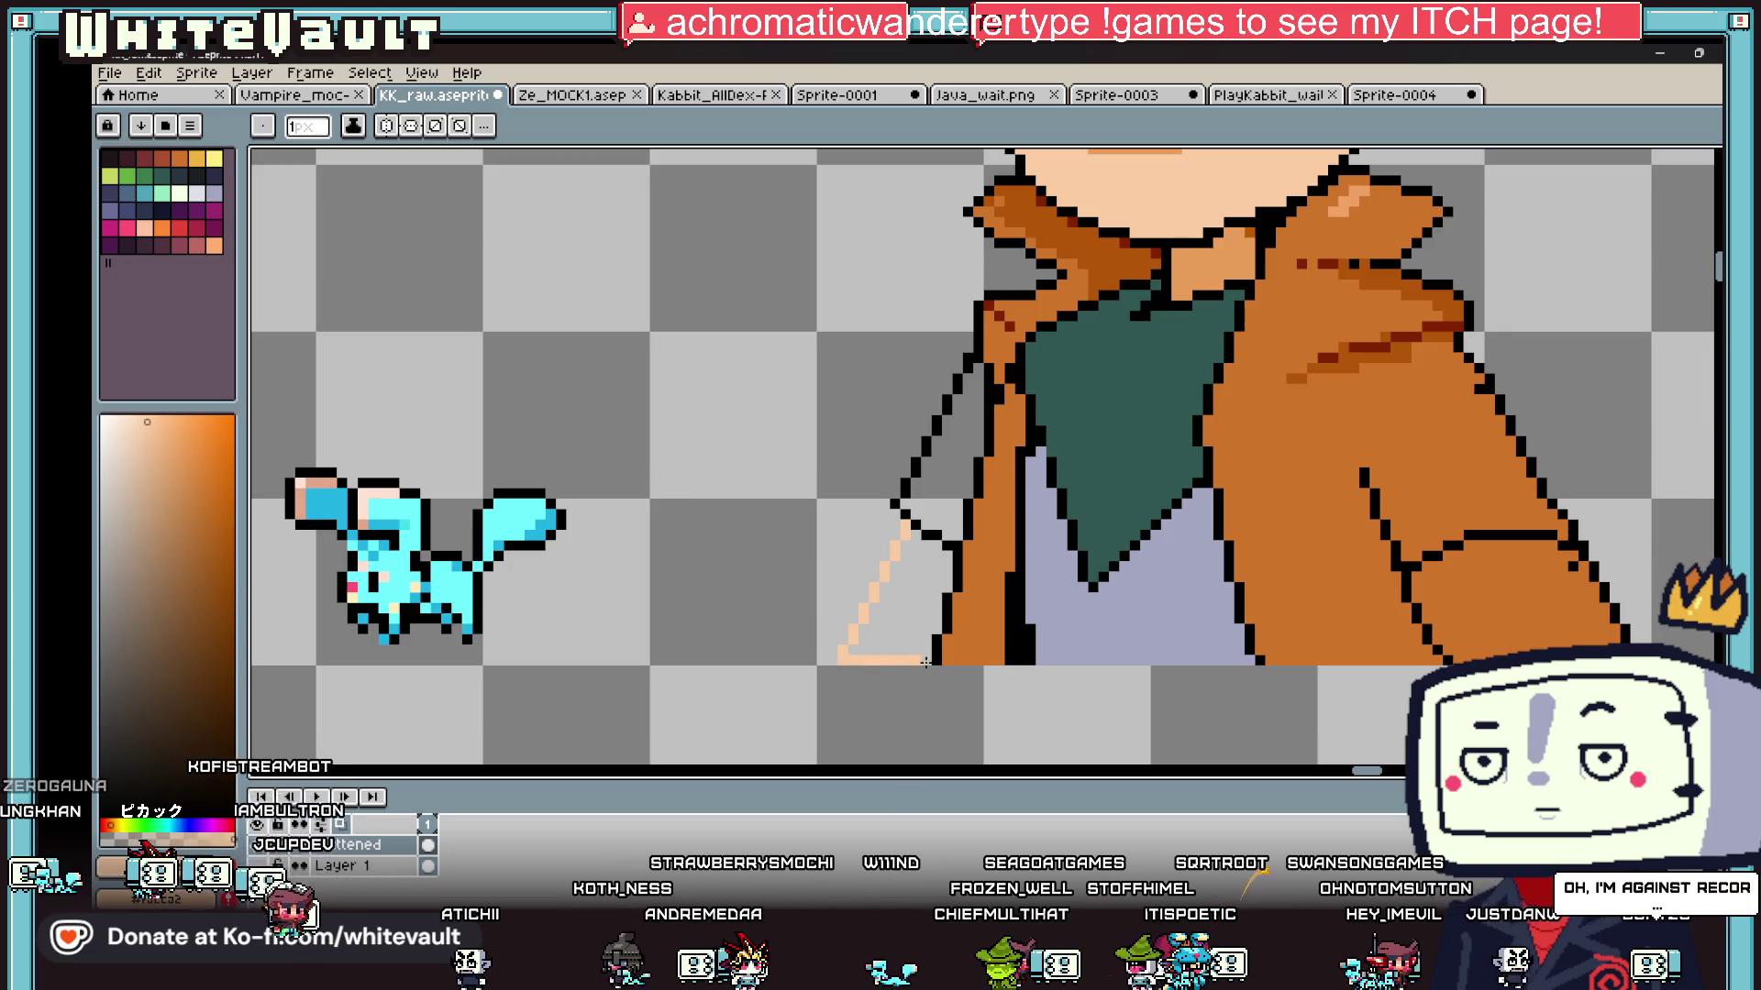
key("g")
left_click(925, 633)
scroll(925, 633, "down", 3)
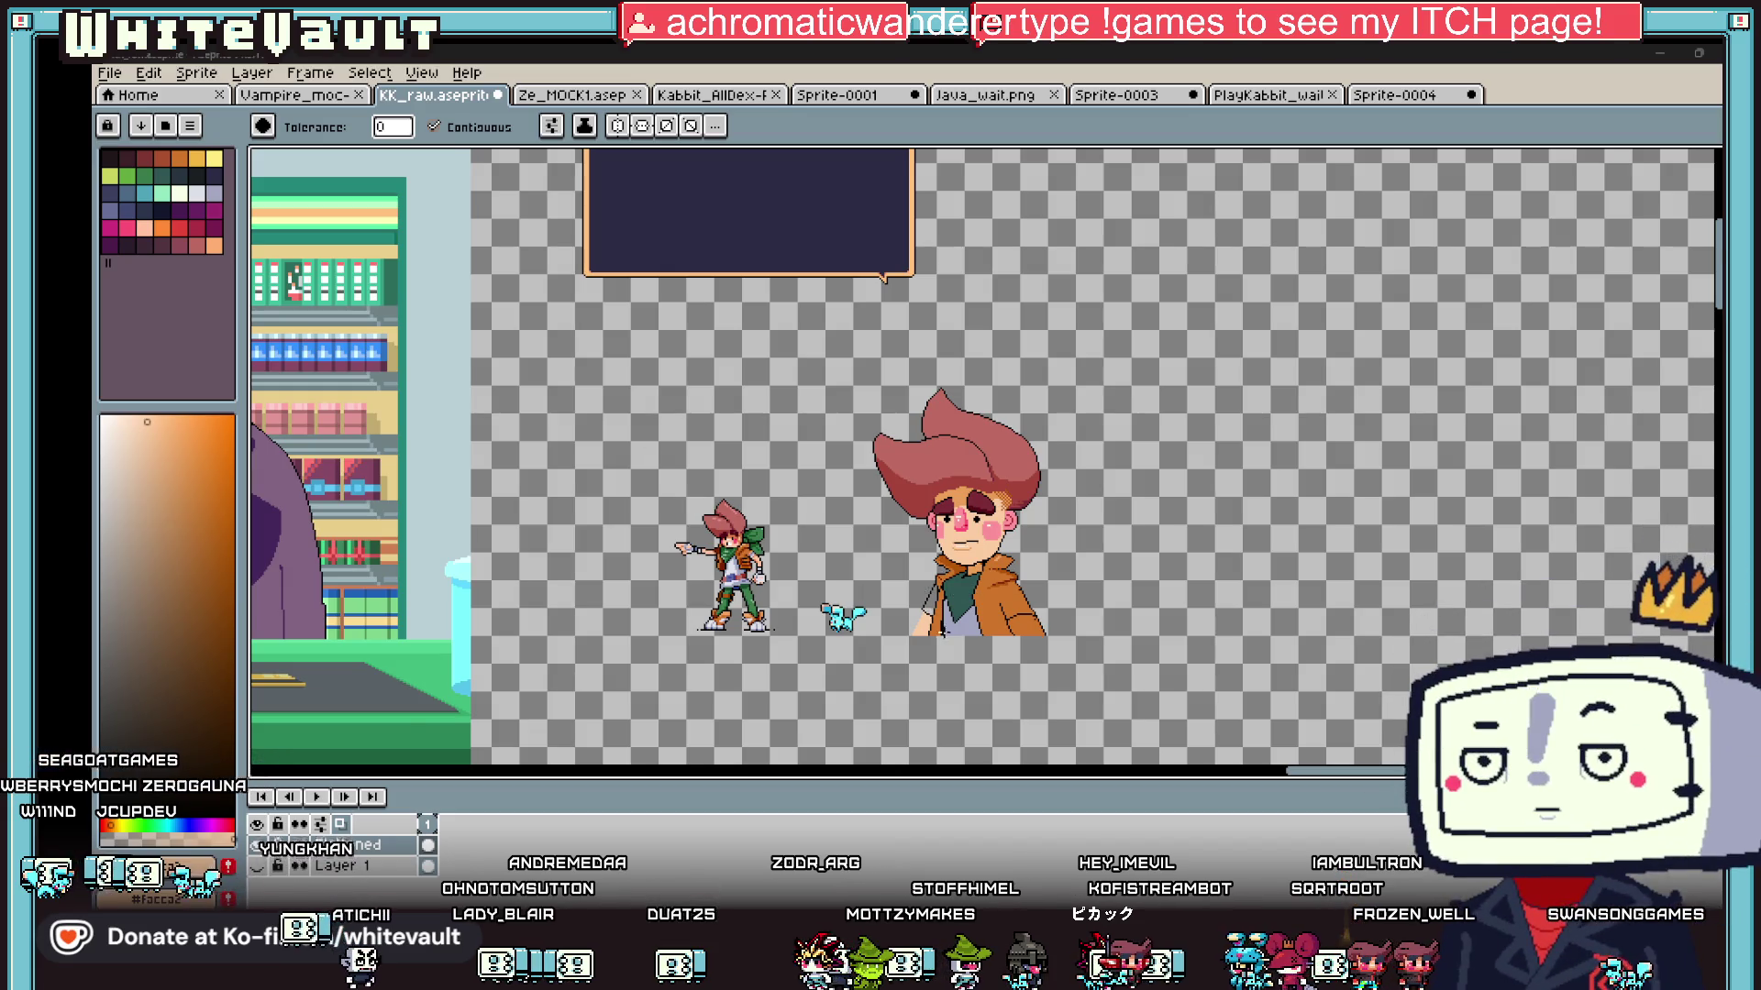
Step: Pick black and add outline pixels along the peach skin's left edge, undoing a stray stroke
scroll(928, 550, "up", 5)
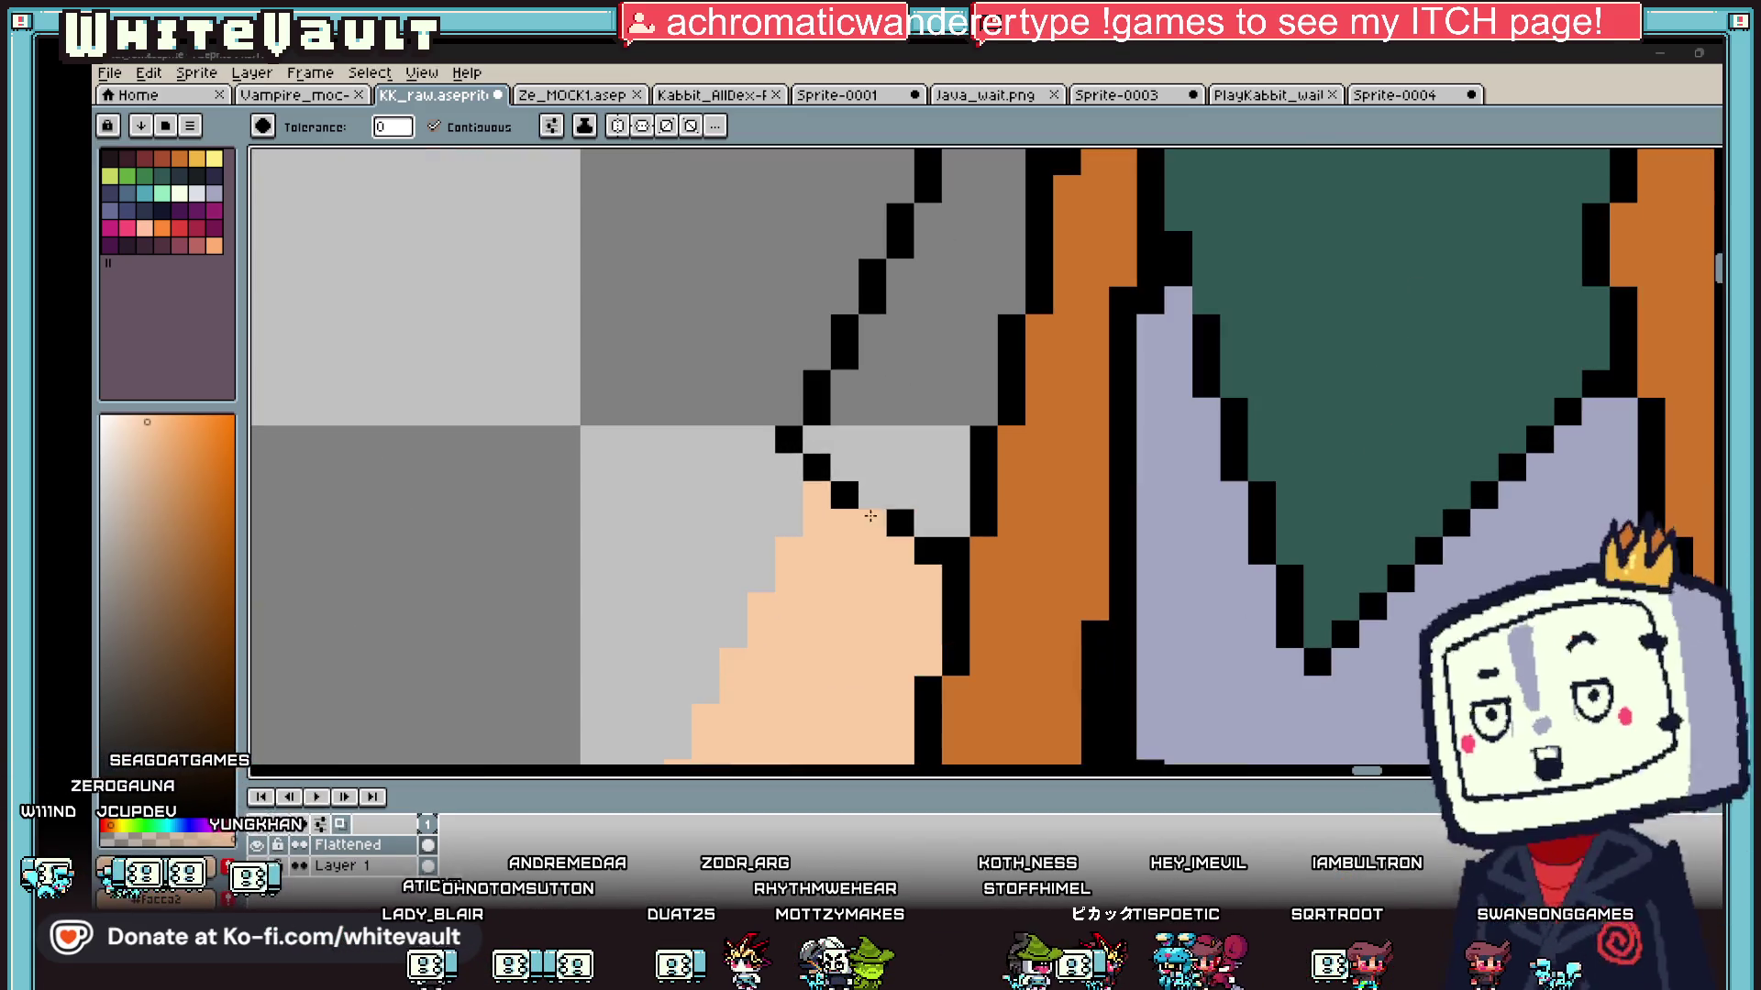
scroll(928, 551, "up", 1)
key("i")
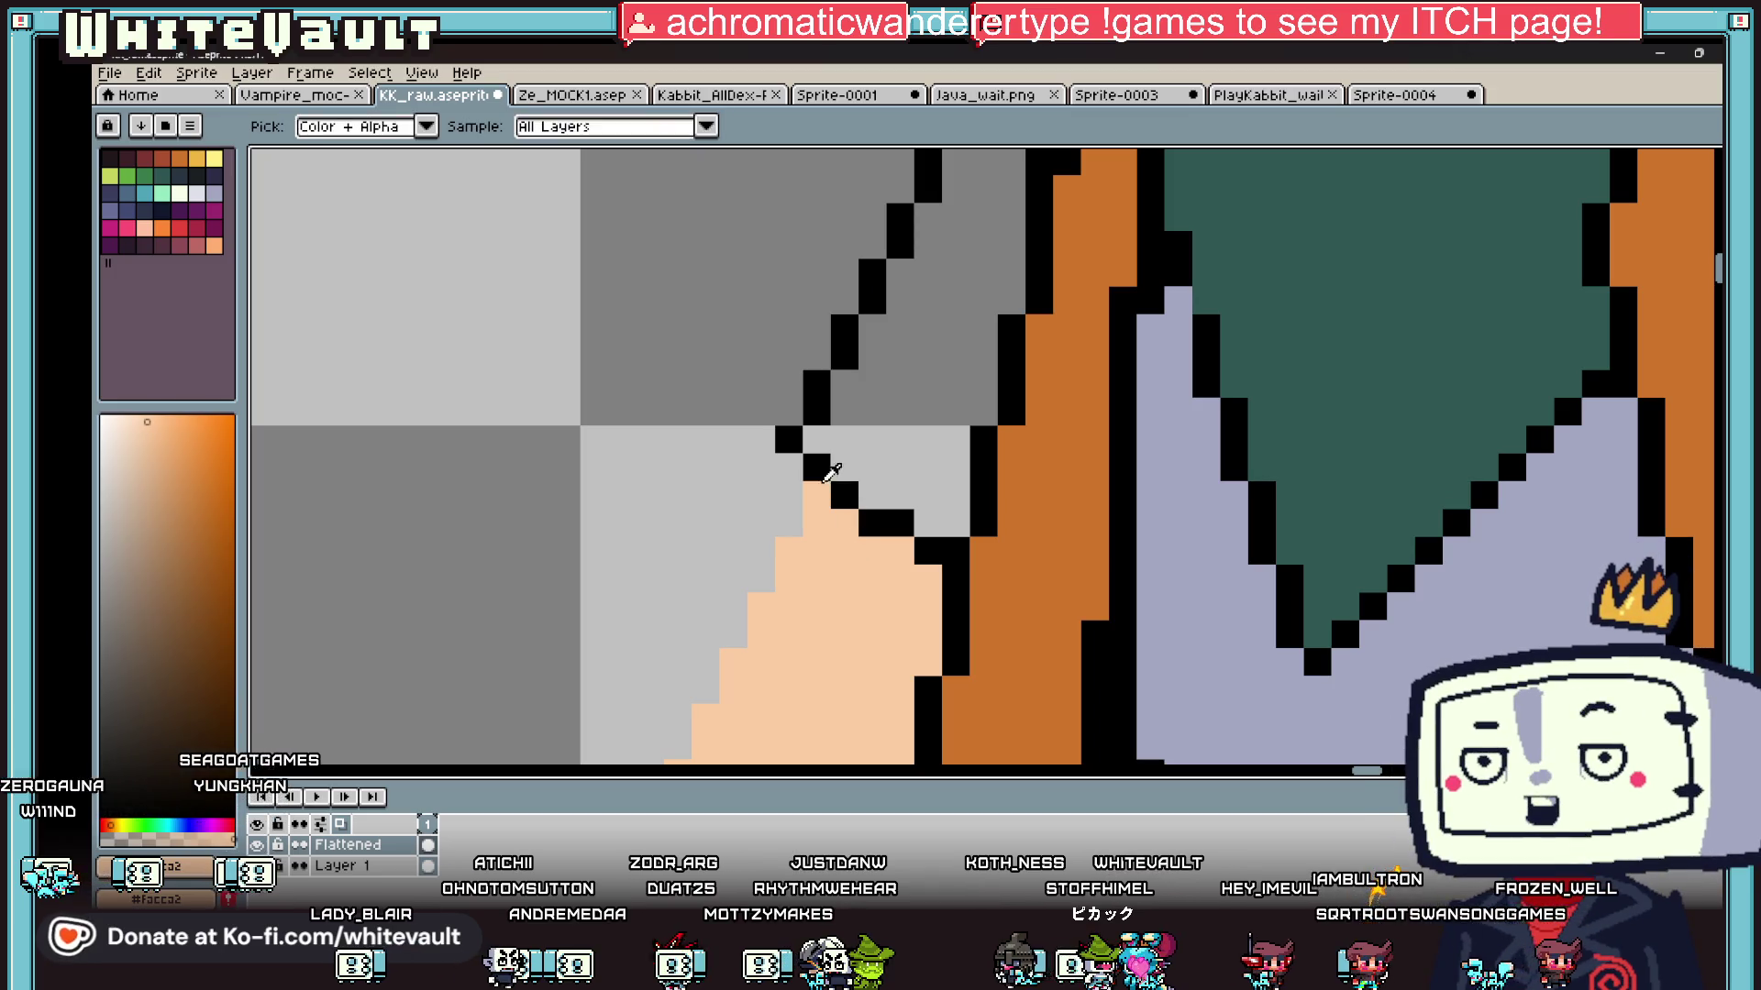
left_click(830, 473, "alt")
left_click(816, 518)
scroll(816, 518, "down", 1)
left_click(584, 712, "shift")
scroll(641, 459, "down", 3)
key("ctrl+z")
Step: Draw a black outline down the jacket's right sleeve edge
scroll(769, 323, "down", 2)
scroll(789, 312, "down", 5)
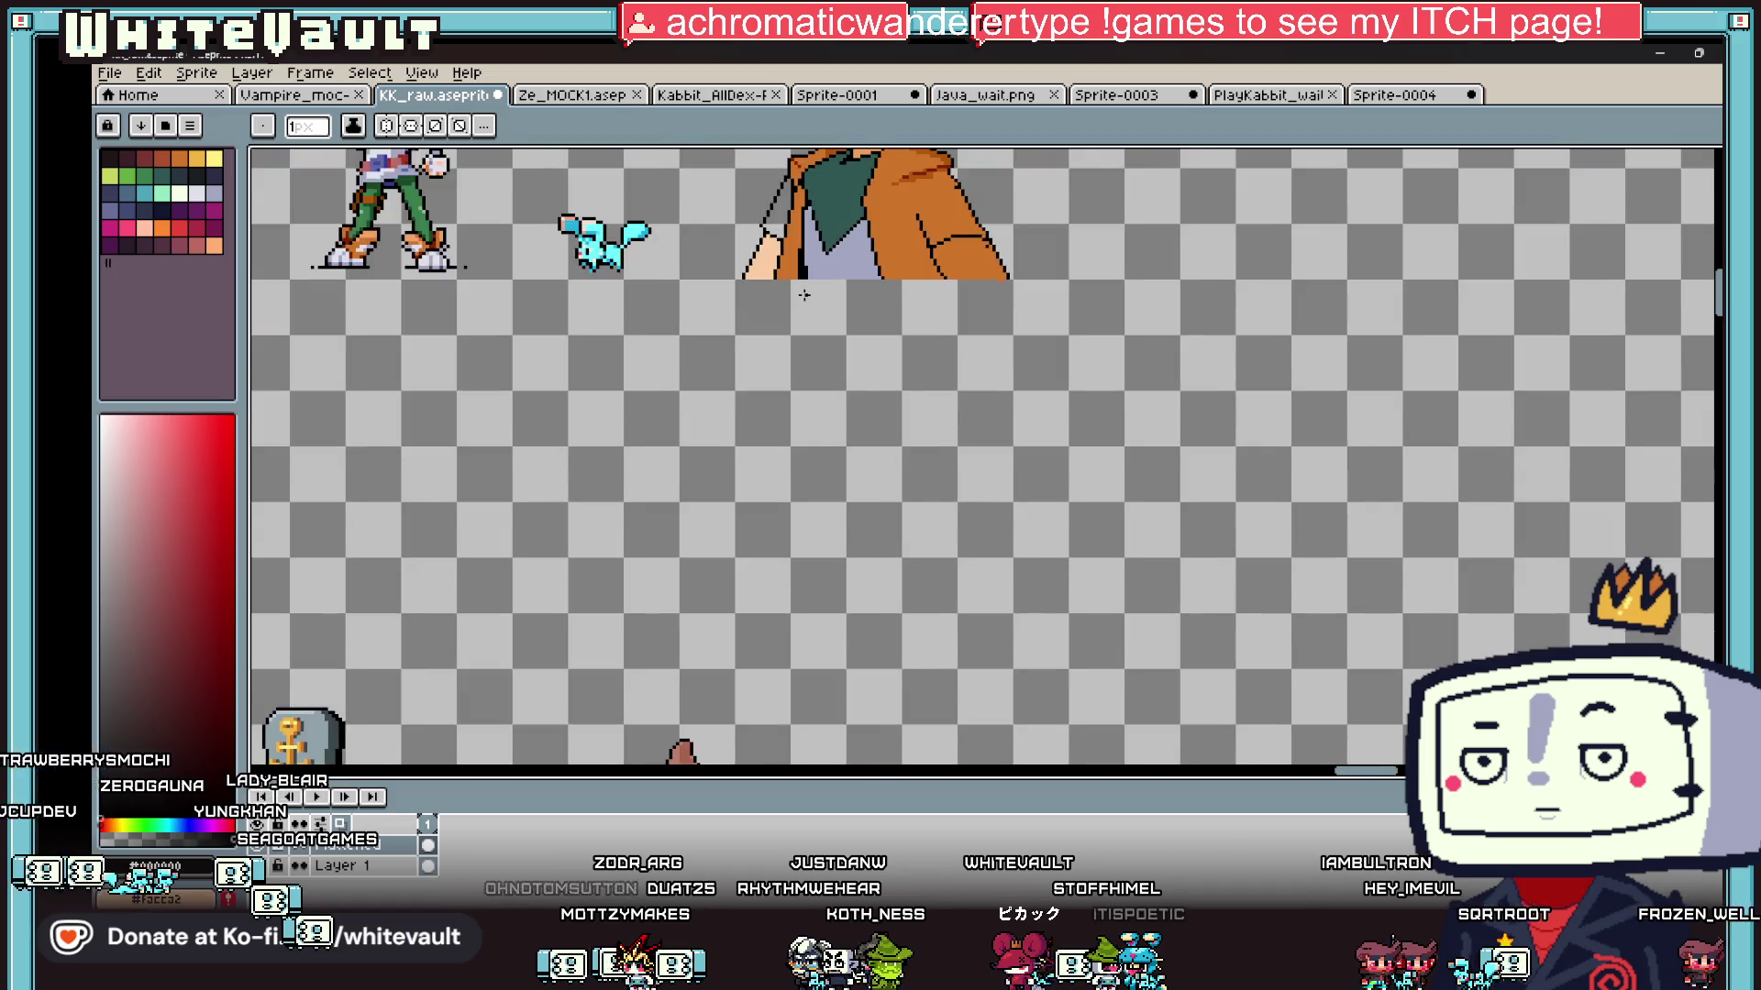
scroll(879, 340, "up", 4)
scroll(879, 340, "up", 1)
left_click_drag(908, 290, 966, 393)
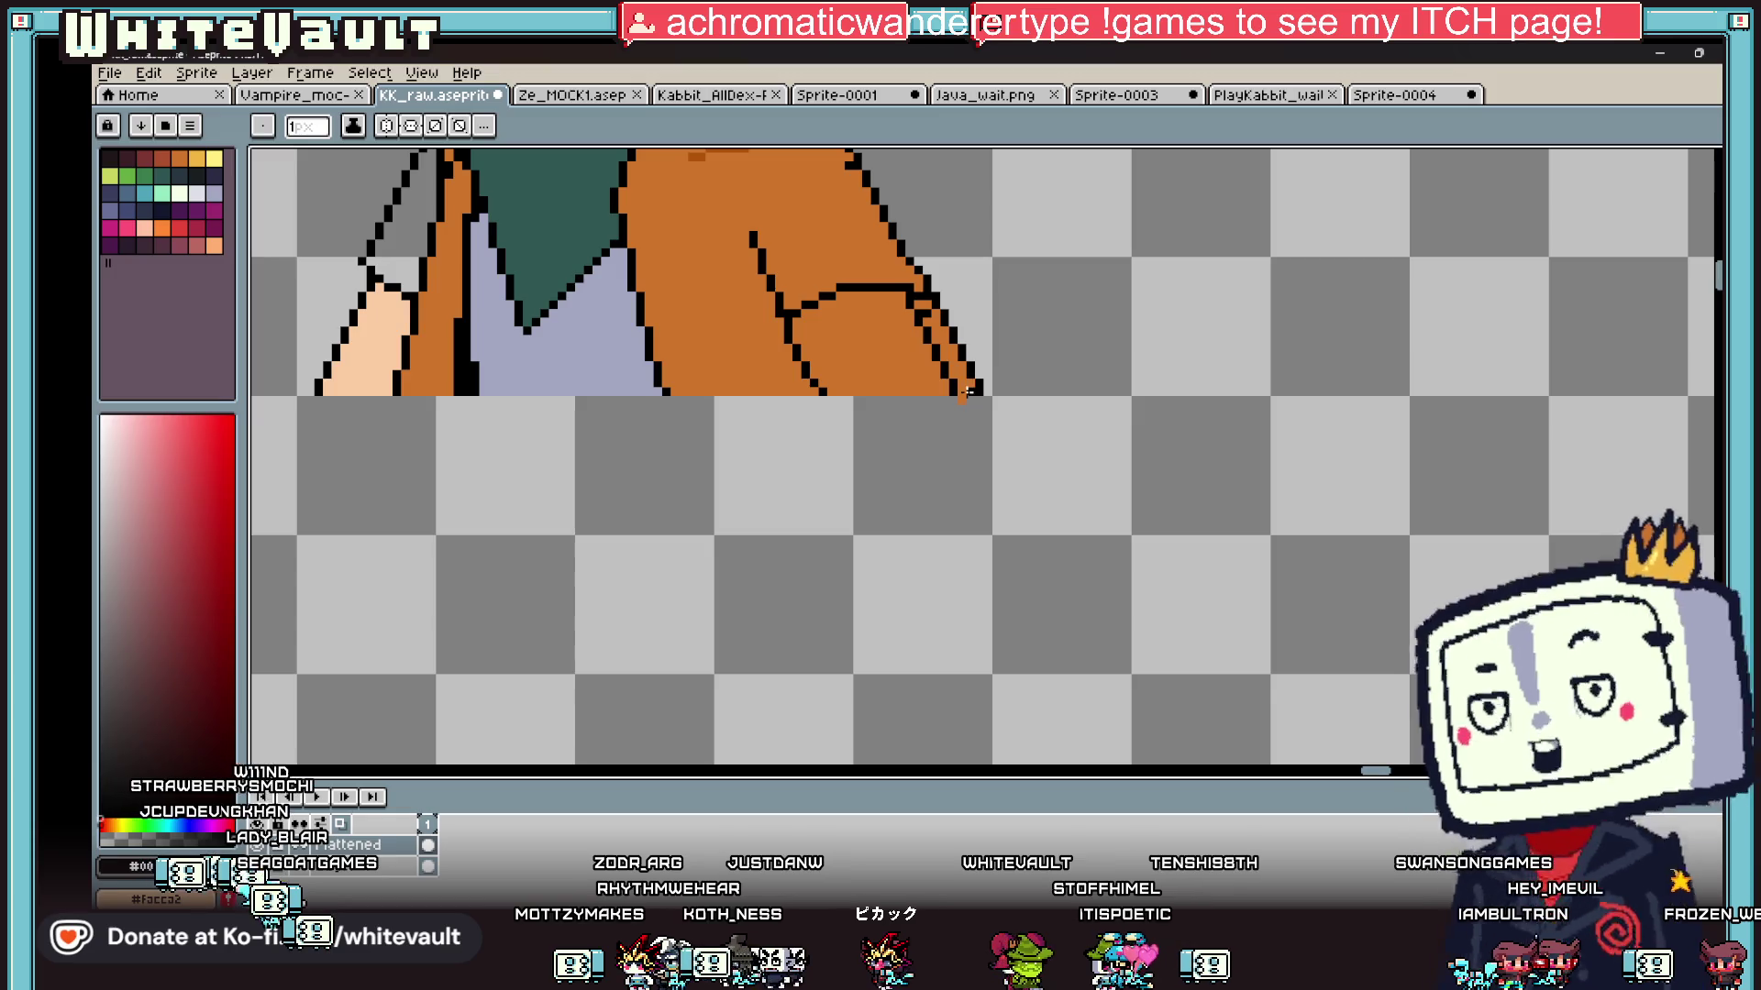
key("b")
scroll(966, 385, "down", 3)
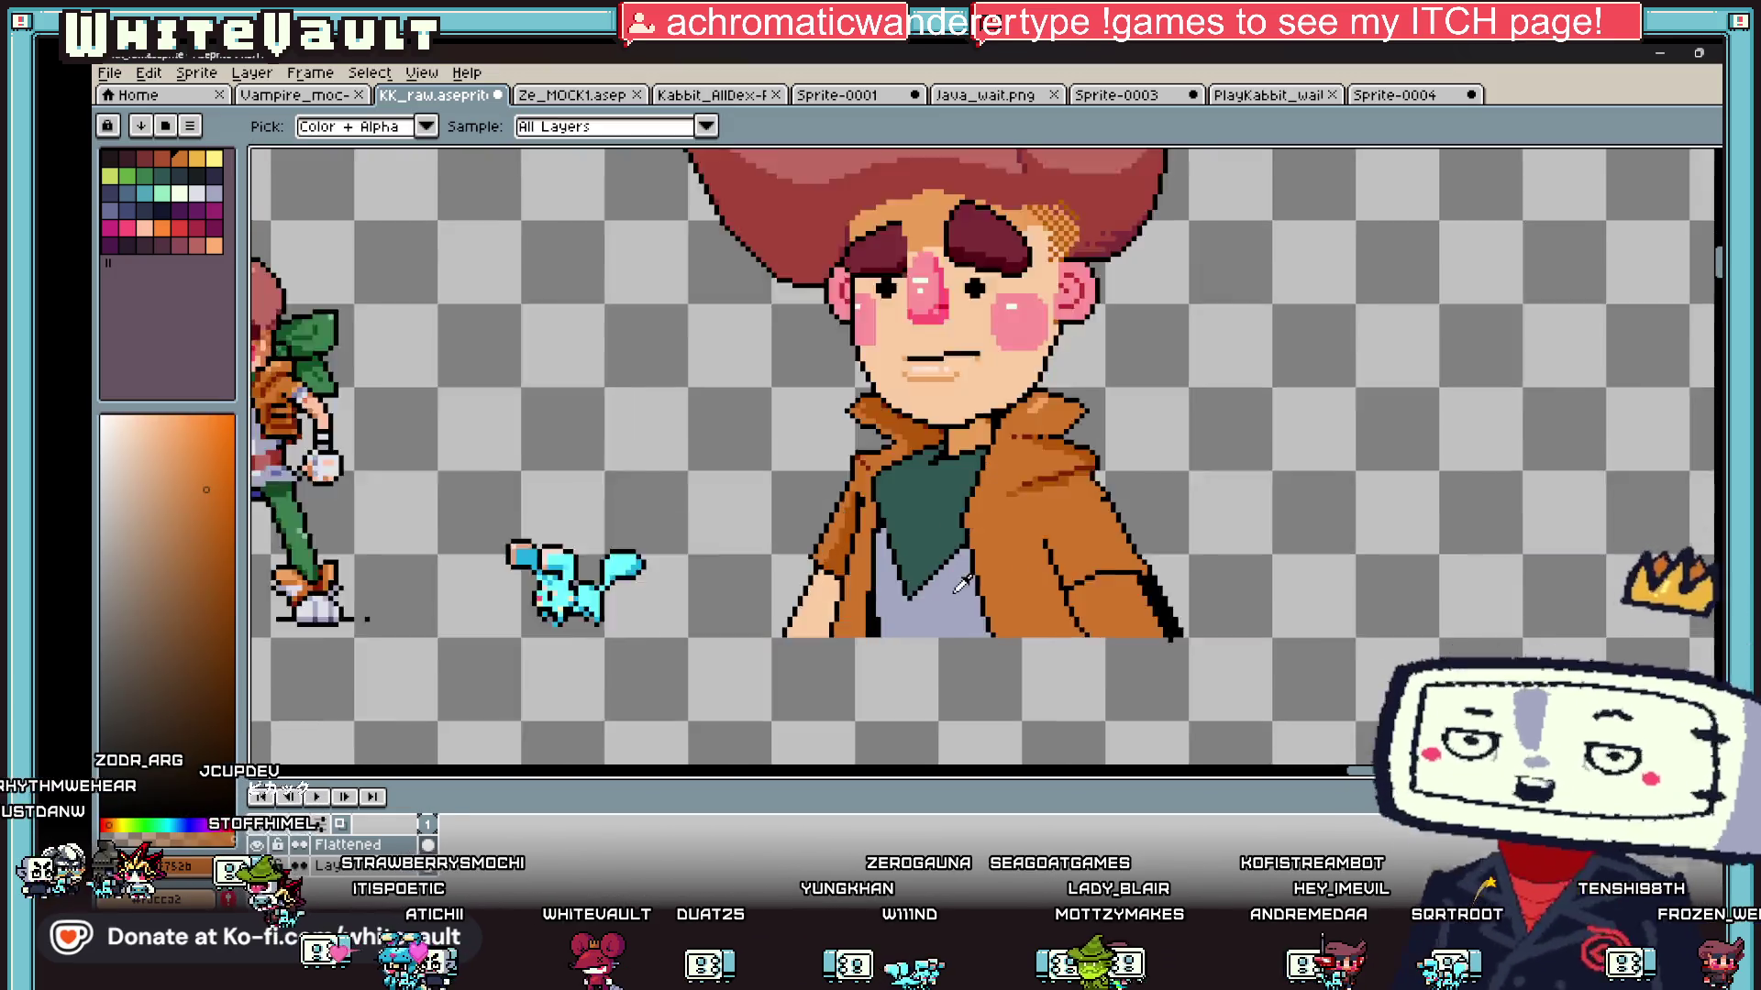
scroll(999, 605, "up", 2)
Step: Draw a straight black cuff line across the sleeve, clean stray pixels lavender, and fill the coat area
key("l")
left_click_drag(1002, 629, 1125, 616)
left_click(981, 641, "alt")
left_click_drag(1009, 631, 1014, 658)
key("g")
left_click(1045, 646)
scroll(1045, 646, "down", 4)
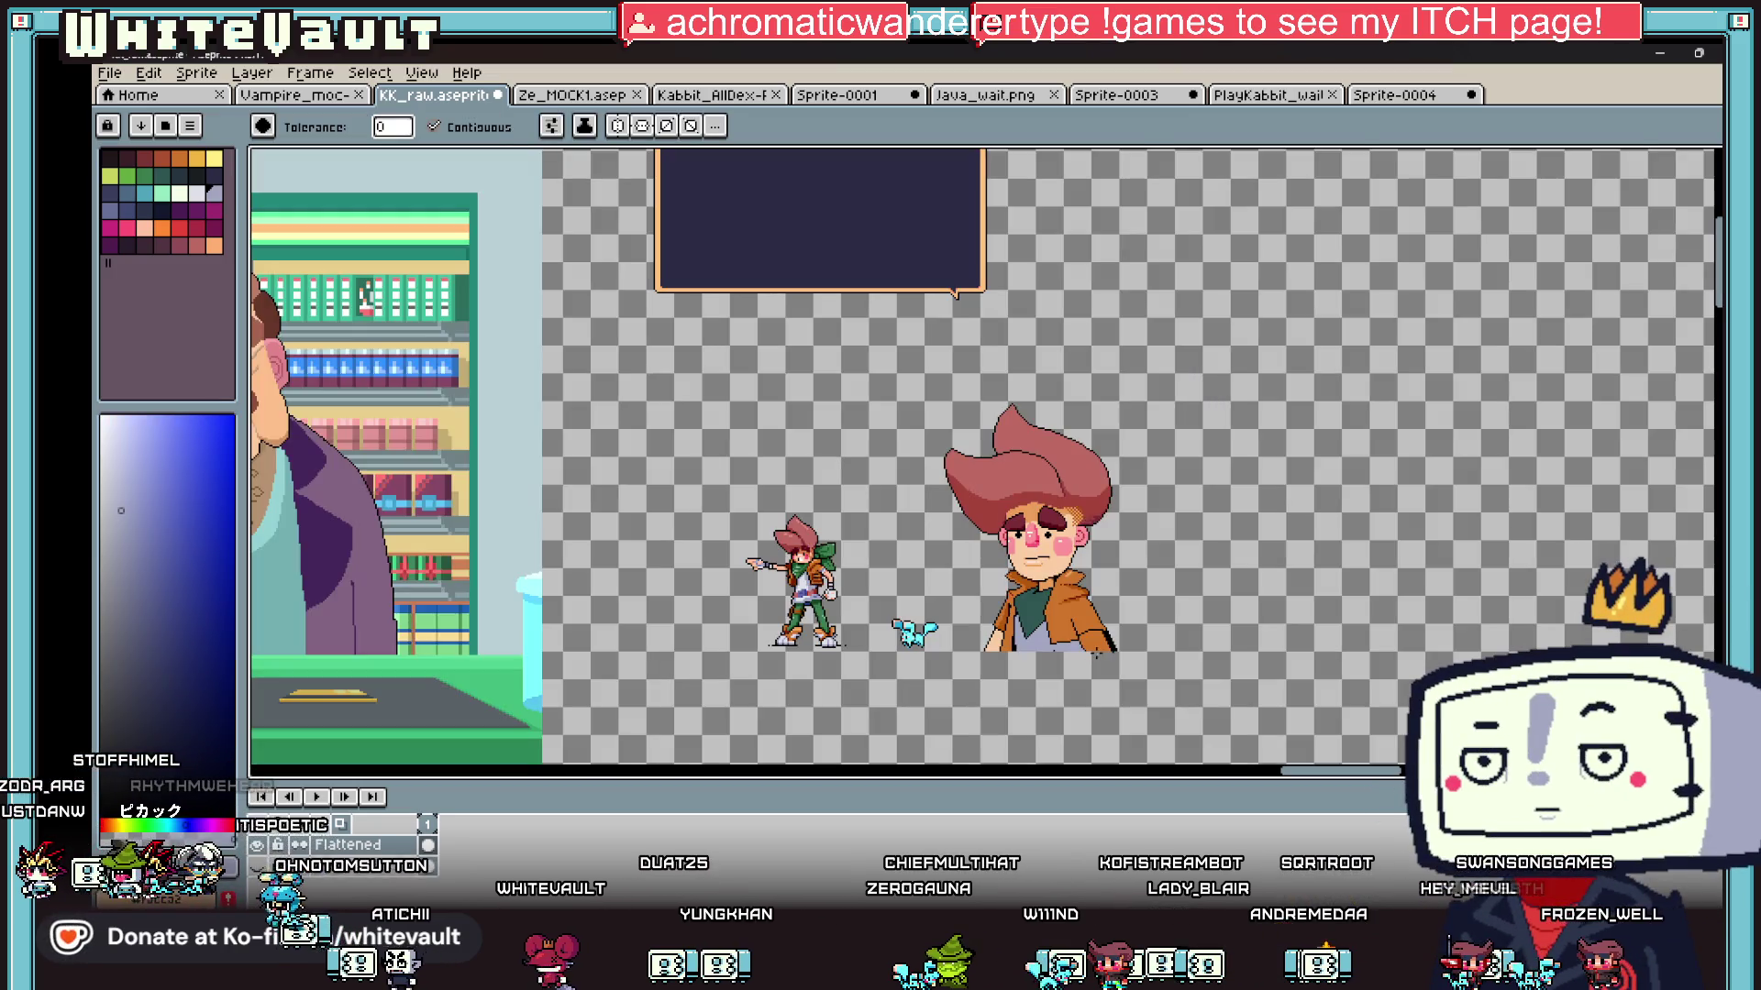
key("v")
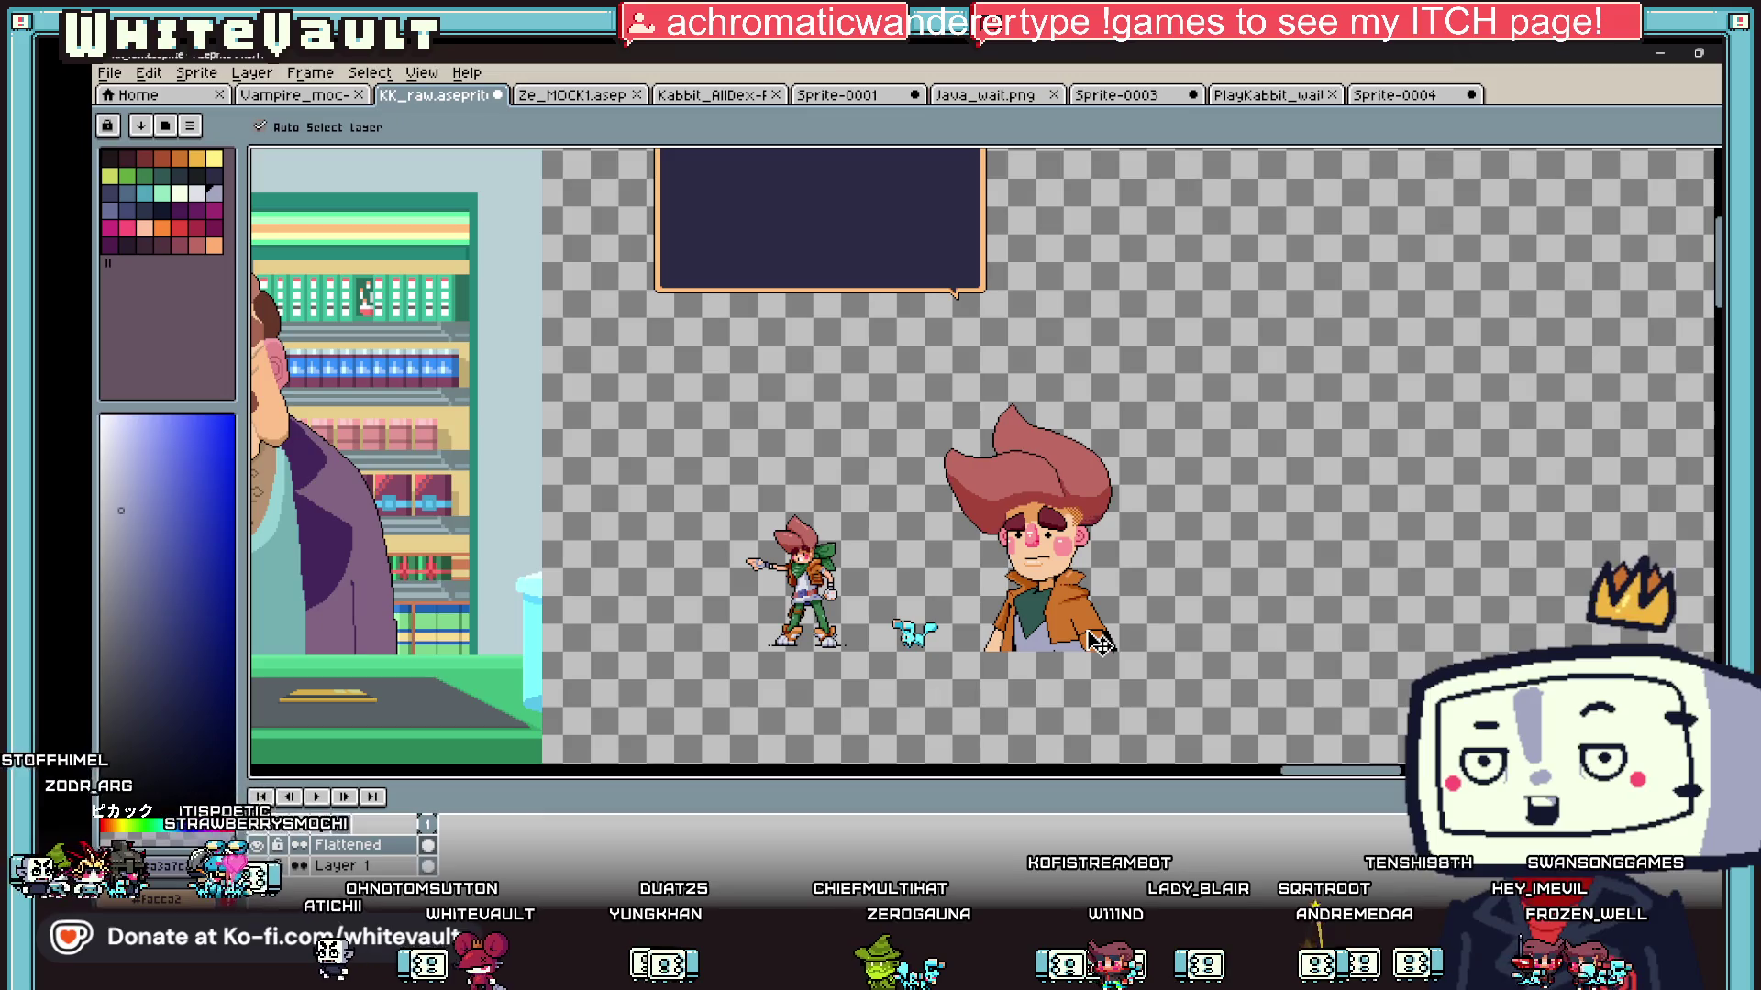
key("g")
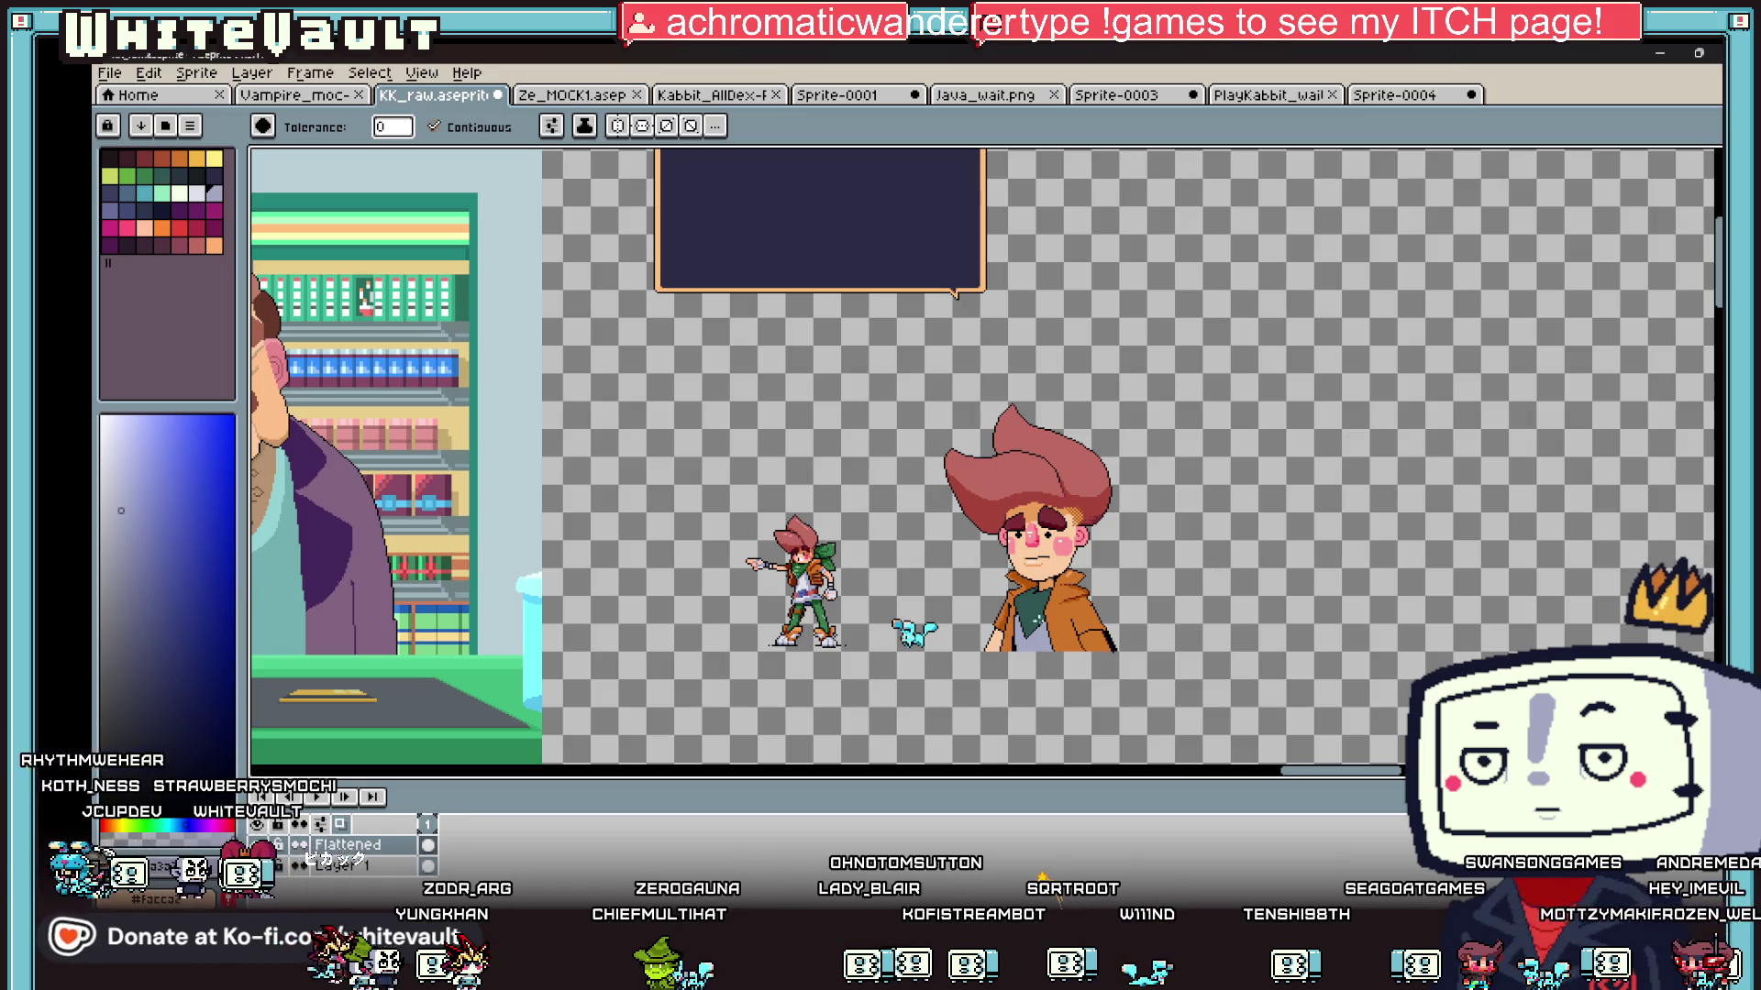
Step: Redraw the jacket's black edge and draw a thin dark red diagonal fold across its right front
scroll(1105, 518, "up", 2)
scroll(1105, 518, "up", 1)
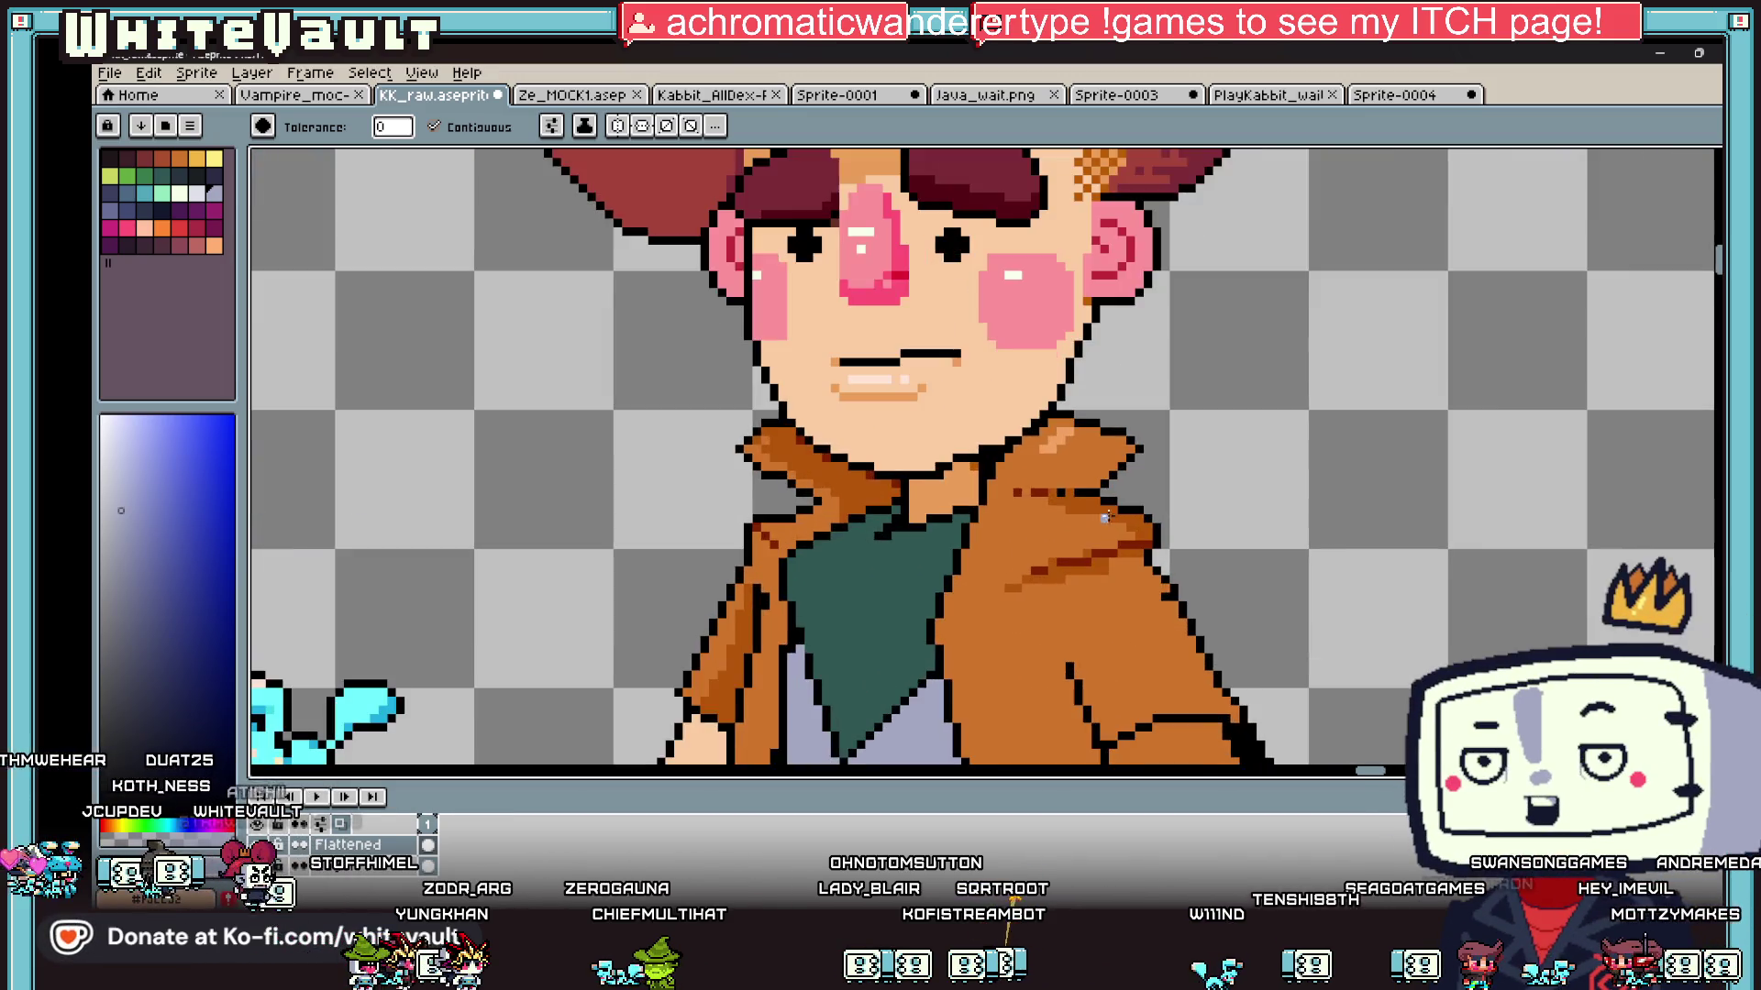
scroll(1105, 518, "up", 1)
key("b")
scroll(1137, 520, "up", 2)
mouse_move(1139, 520)
left_mouse_down()
mouse_move(1139, 573)
mouse_move(1160, 573)
left_mouse_up()
left_click(1116, 556, "alt")
mouse_move(1119, 501)
left_mouse_down()
mouse_move(945, 591)
mouse_move(958, 605)
mouse_move(1119, 564)
mouse_move(1027, 557)
mouse_move(964, 591)
left_mouse_up()
left_click(1095, 530, "alt")
left_click(1059, 544)
left_click(1089, 542, "alt")
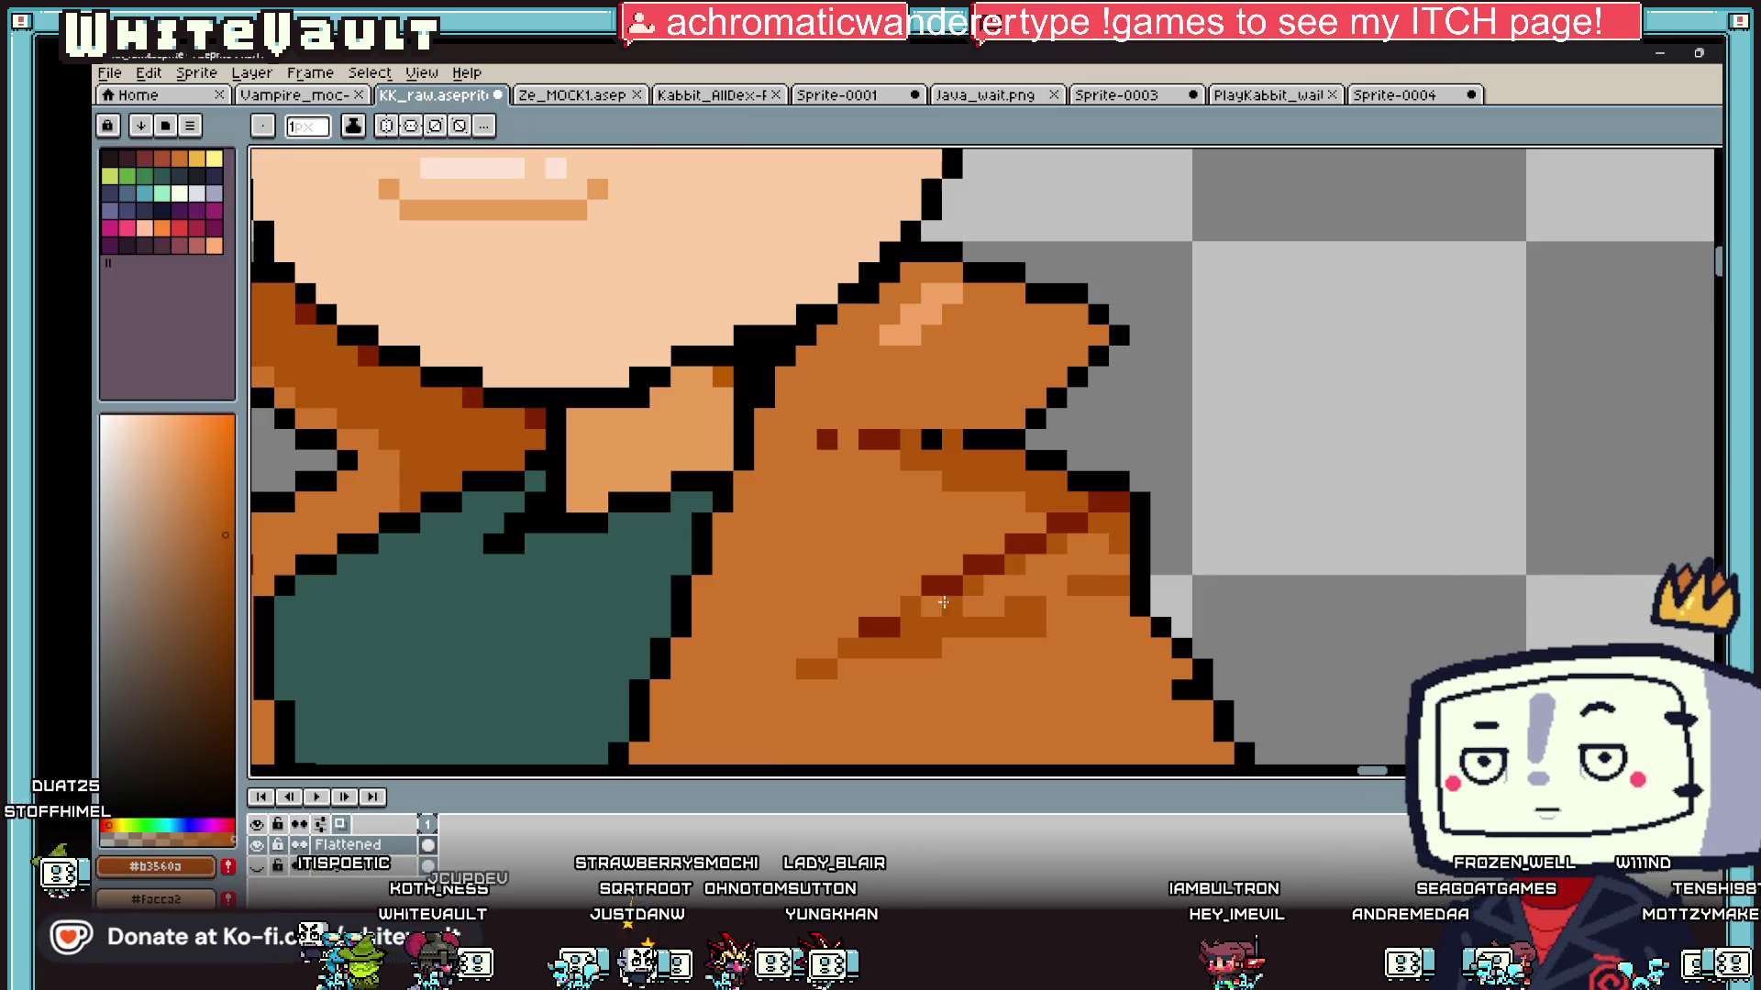
left_click(930, 585, "alt")
left_click(894, 605)
Step: Paint over the upper and lower brown bands with the base jacket orange
left_click(896, 622, "alt")
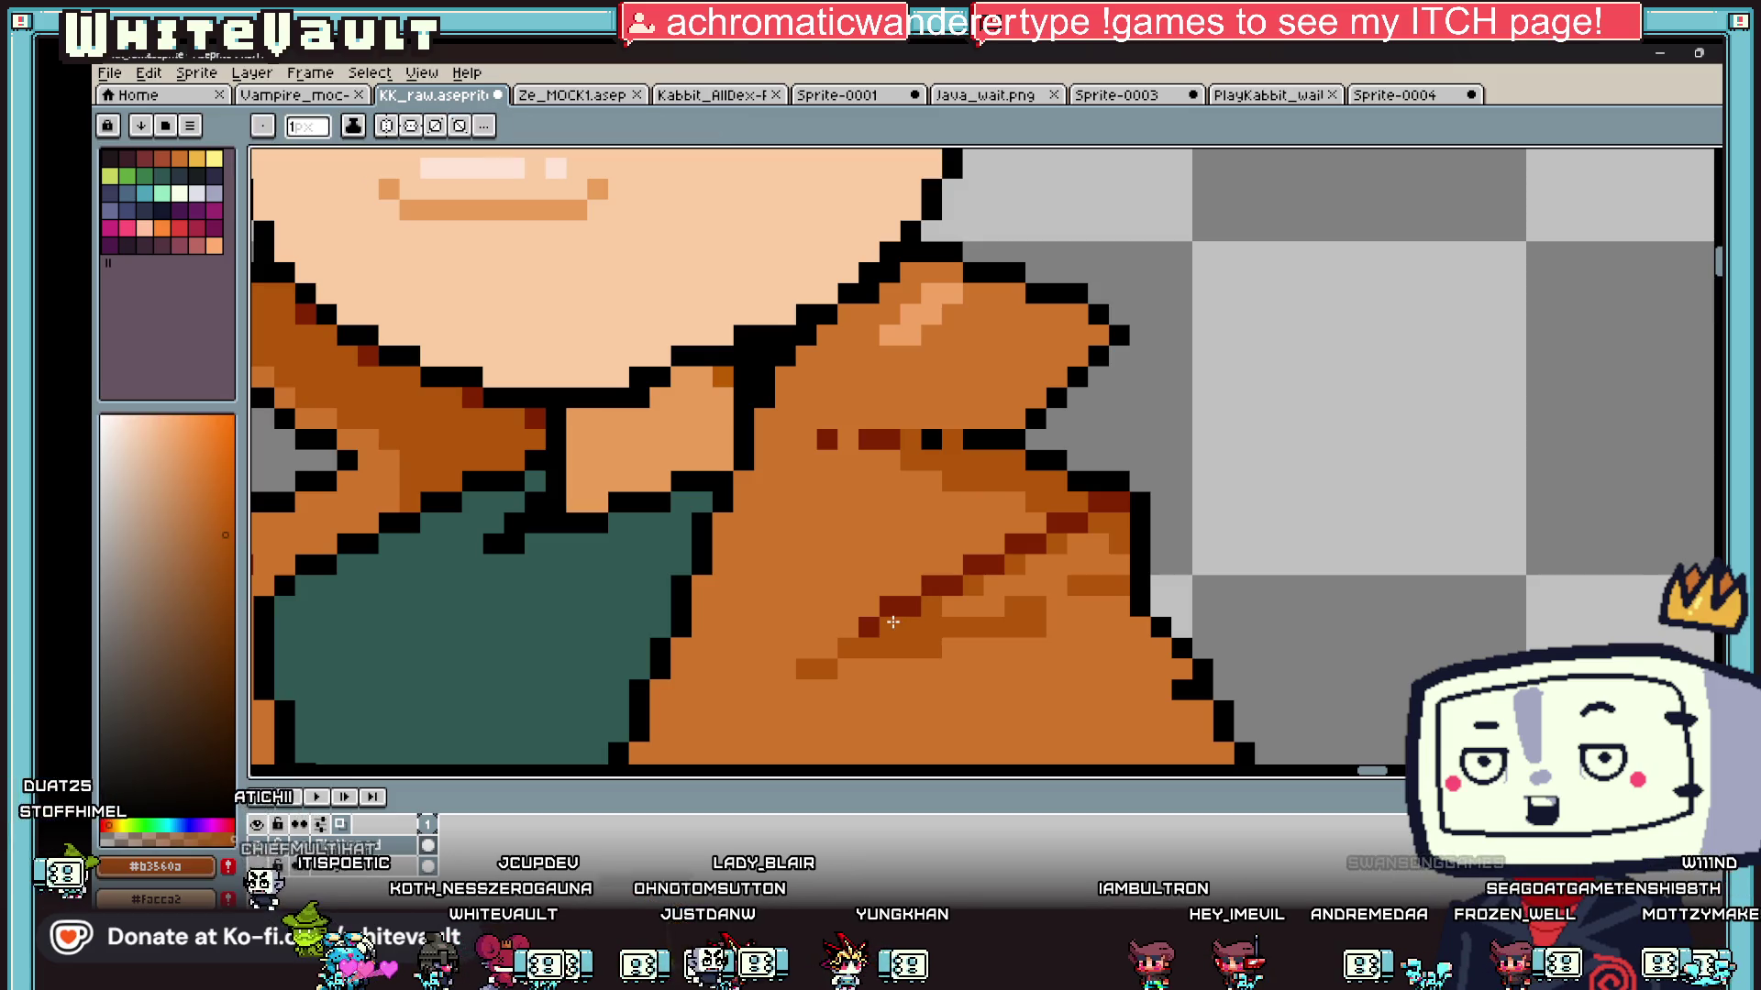
left_click(917, 632, "alt")
mouse_move(944, 625)
left_mouse_down()
mouse_move(1027, 626)
mouse_move(1043, 608)
left_mouse_up()
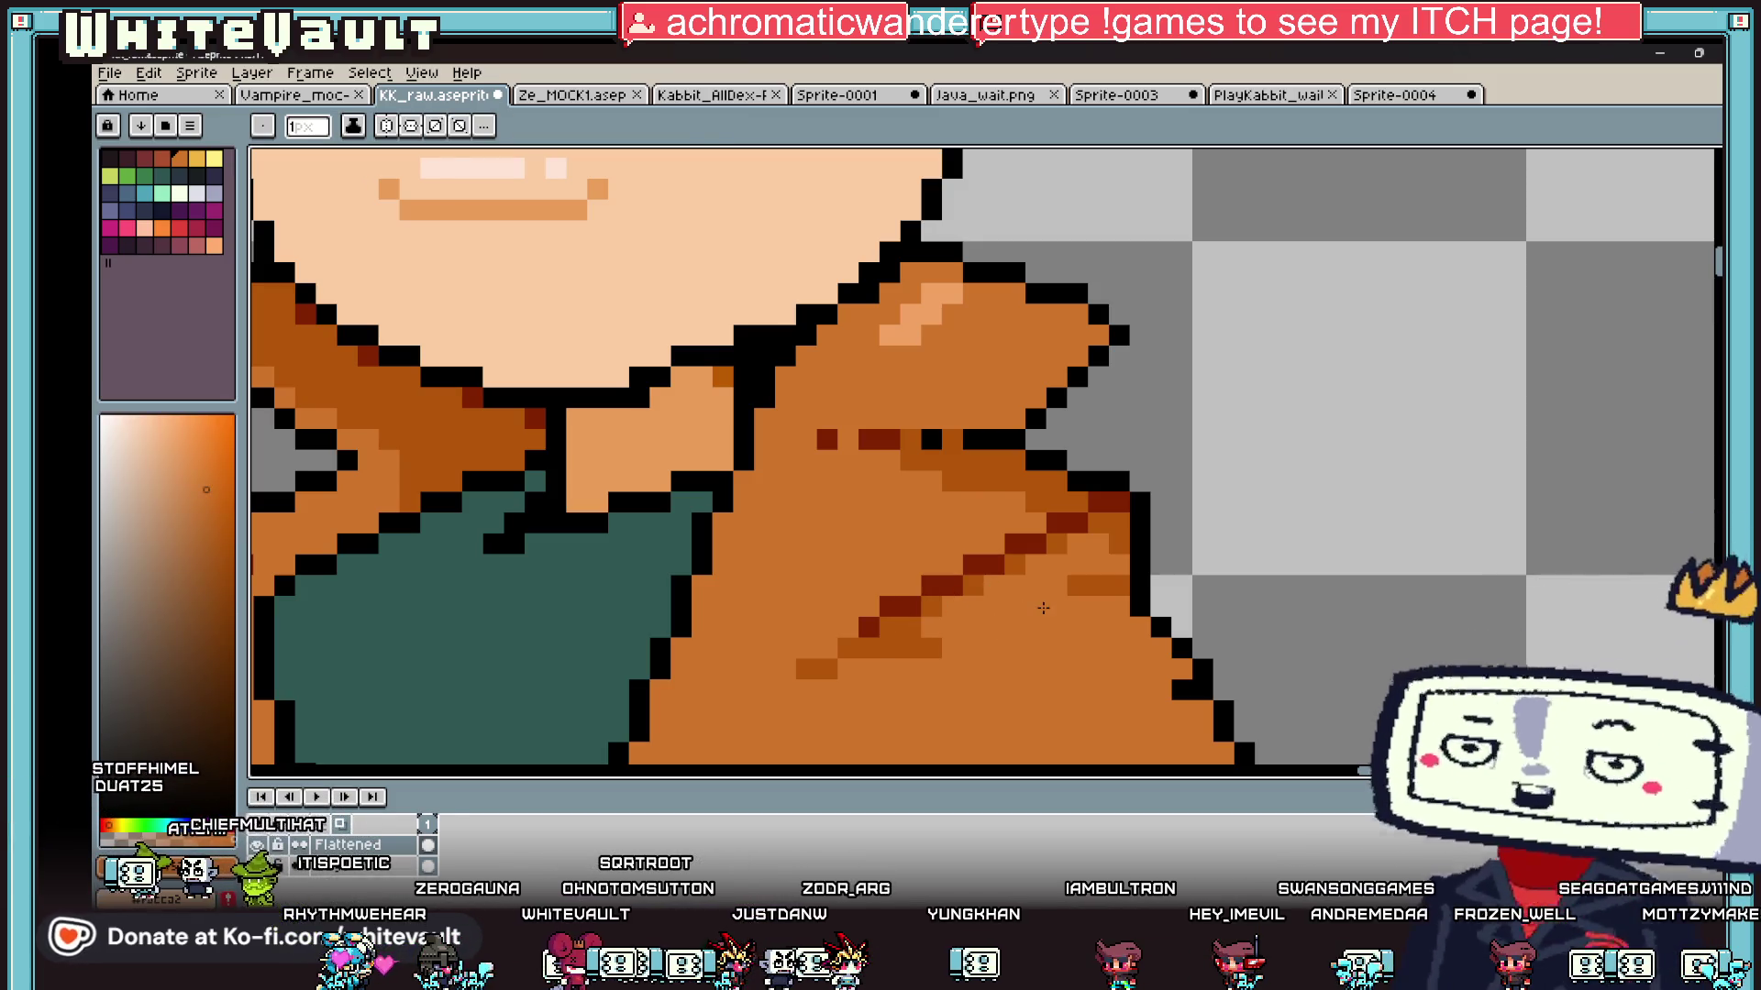
mouse_move(885, 649)
left_mouse_down()
mouse_move(862, 649)
mouse_move(907, 649)
mouse_move(828, 661)
left_mouse_up()
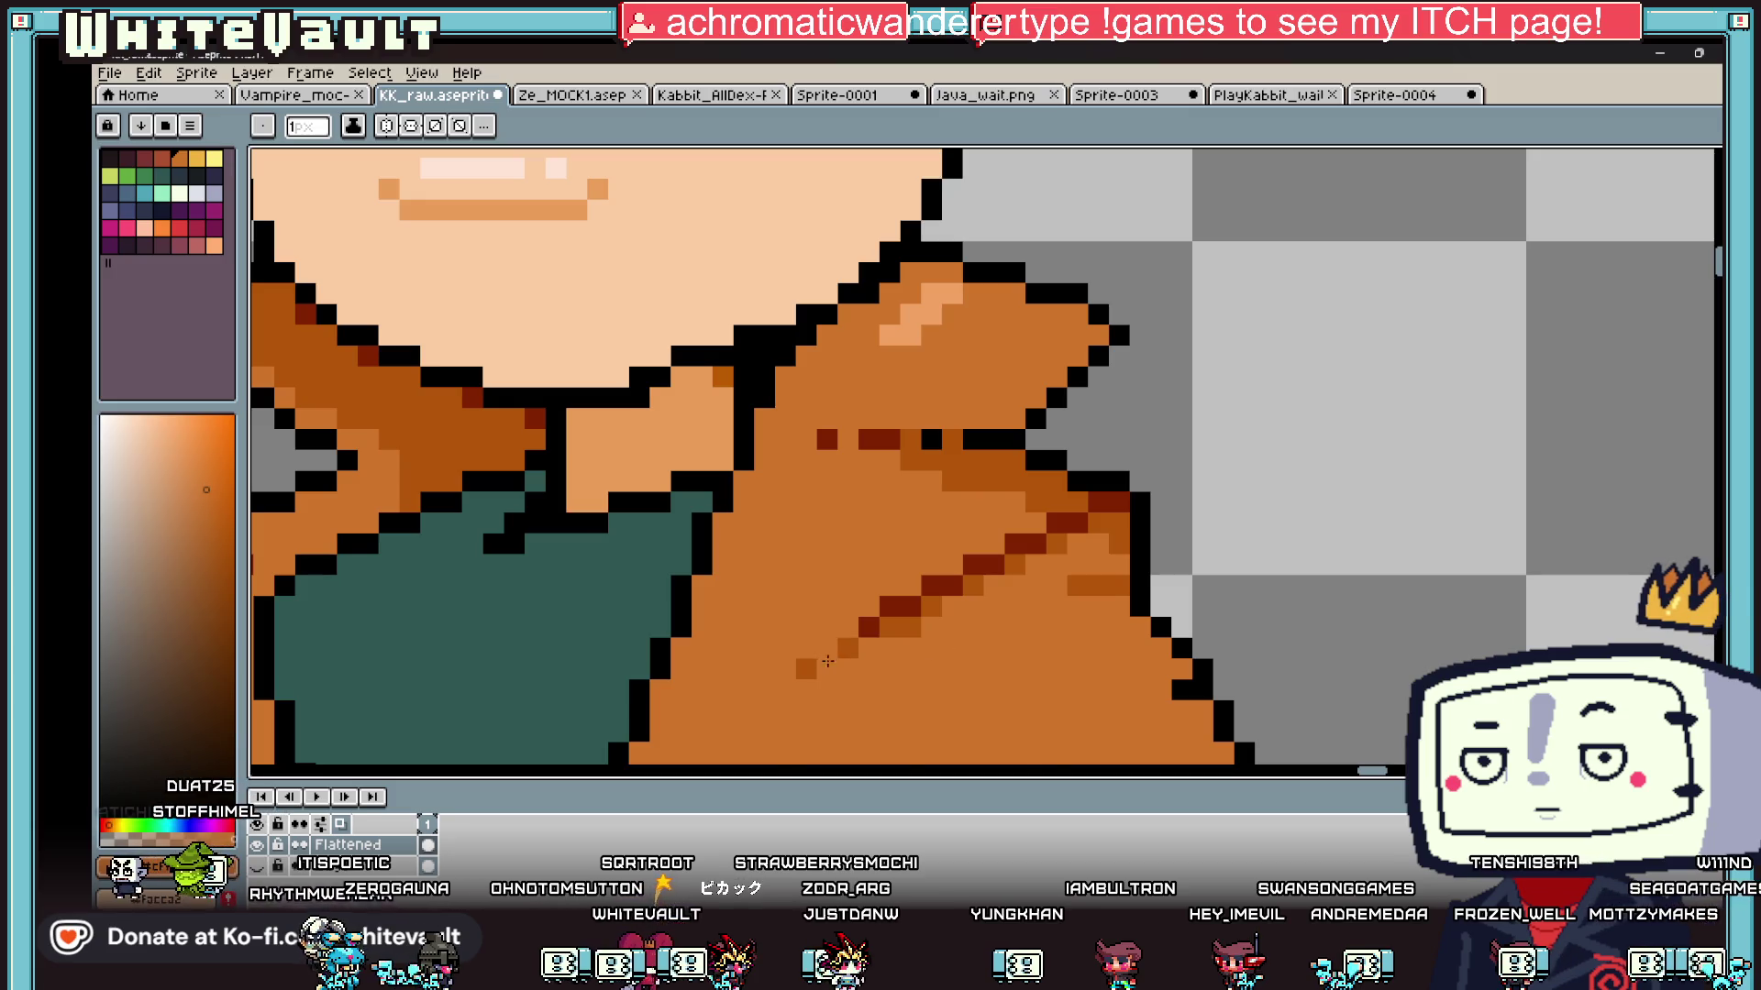
scroll(828, 661, "down", 5)
scroll(841, 651, "up", 2)
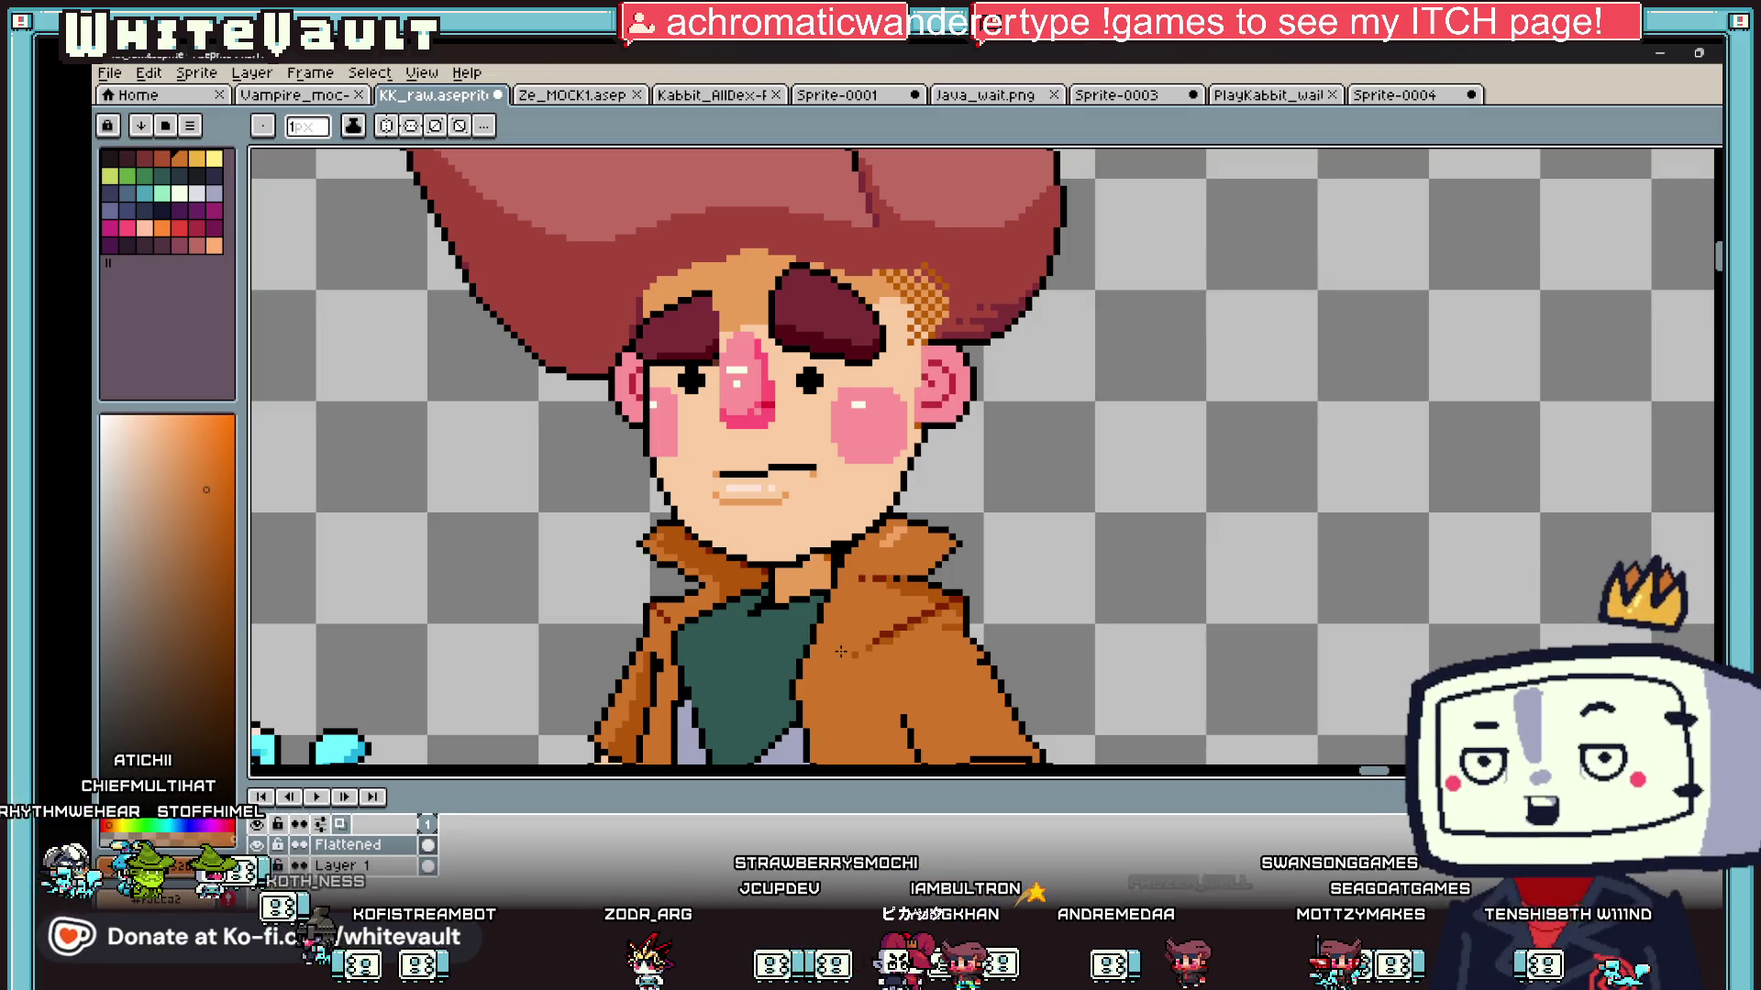
Step: Erase the extra black pixels along the sleeve edge and clear the stray diagonal to transparent
scroll(841, 651, "down", 2)
scroll(944, 734, "up", 1)
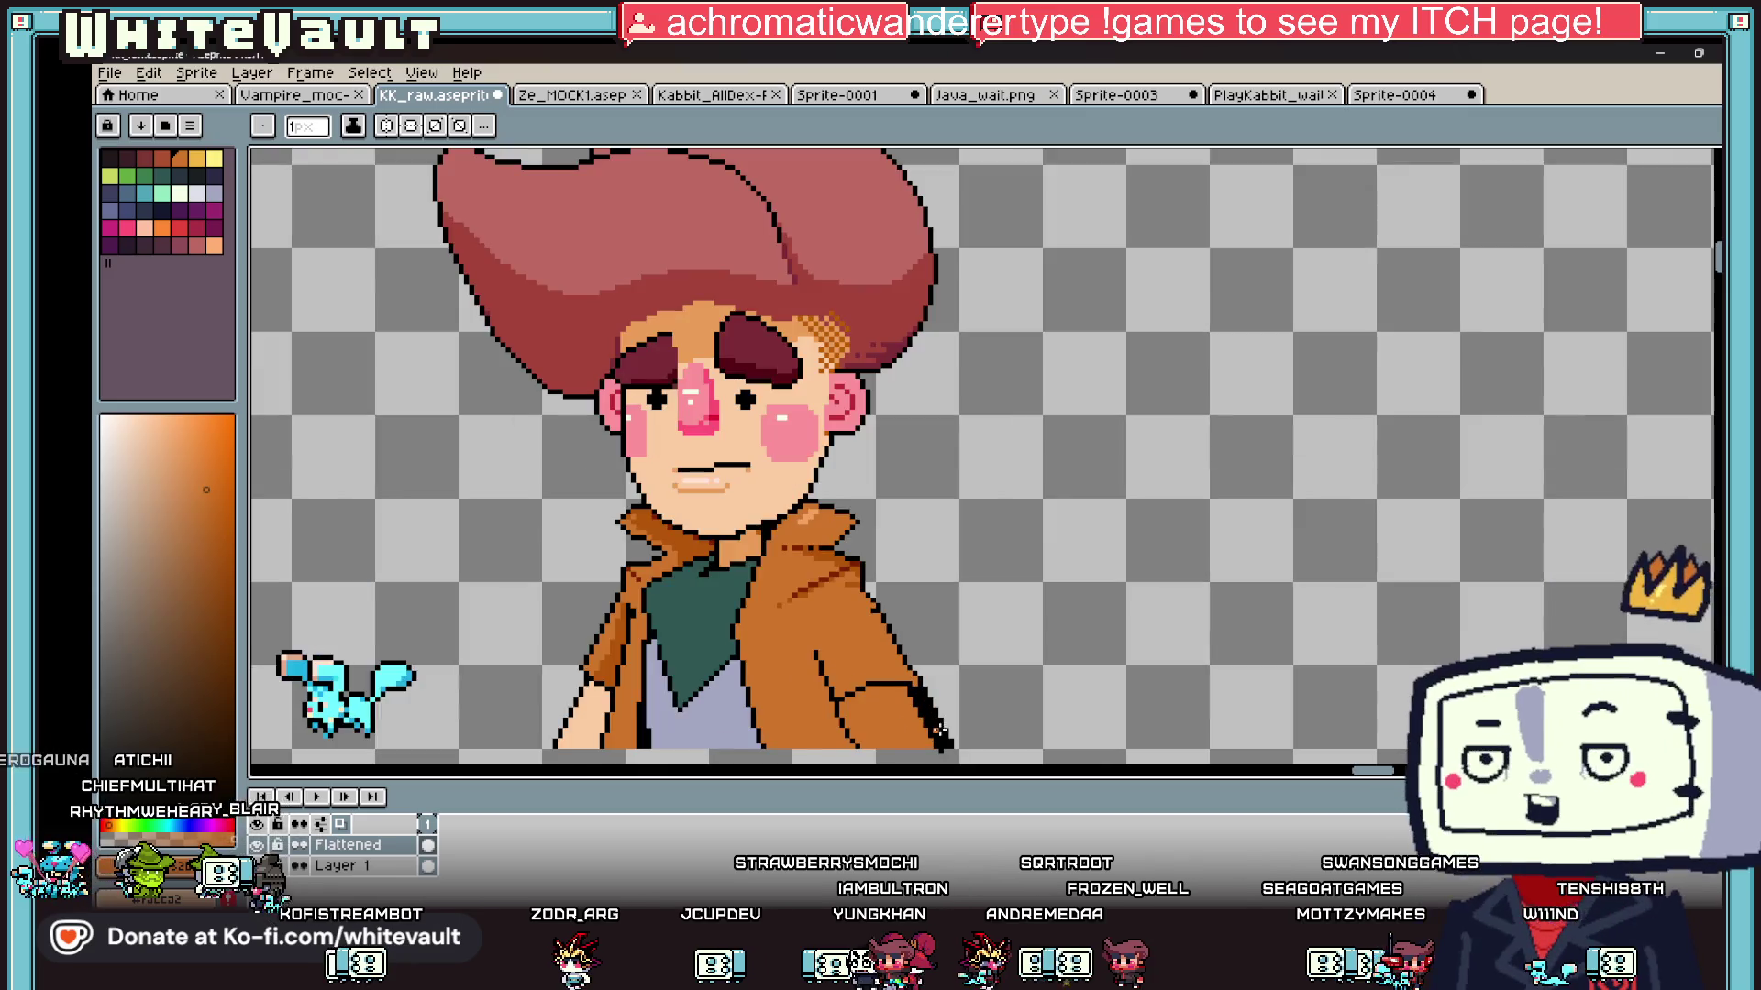
left_click_drag(928, 701, 928, 527)
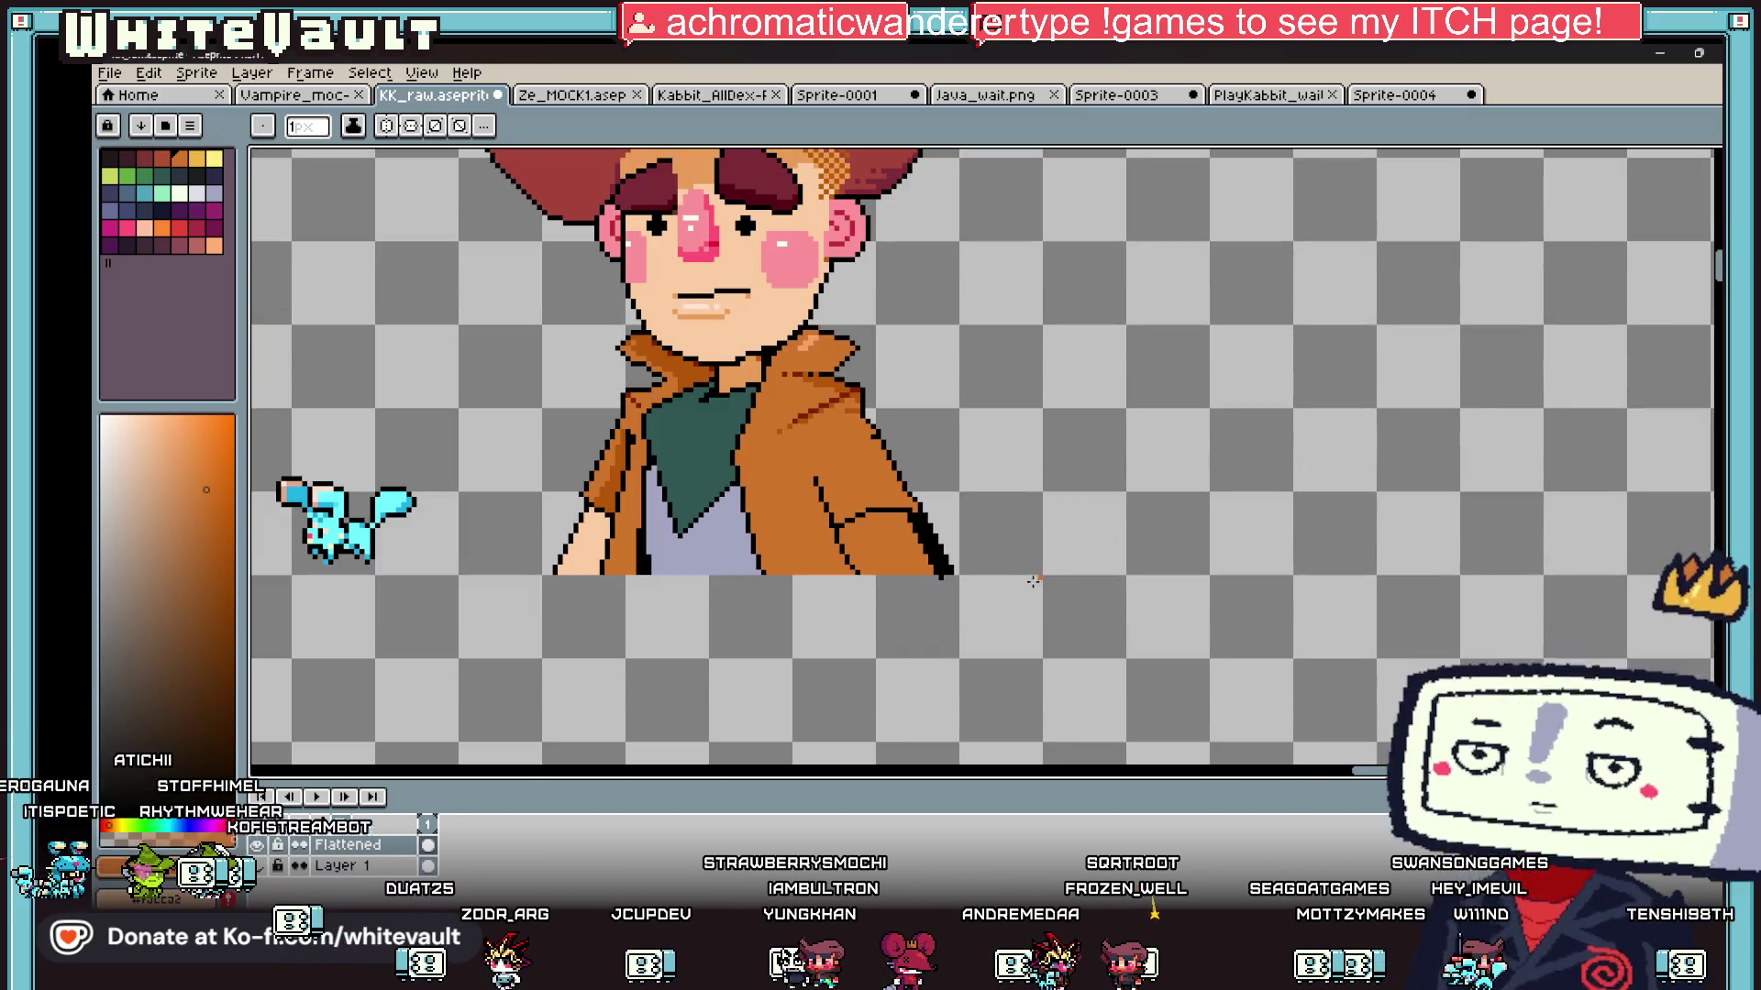
key("alt")
scroll(928, 527, "up", 1)
scroll(912, 502, "up", 1)
left_click_drag(913, 505, 1014, 648)
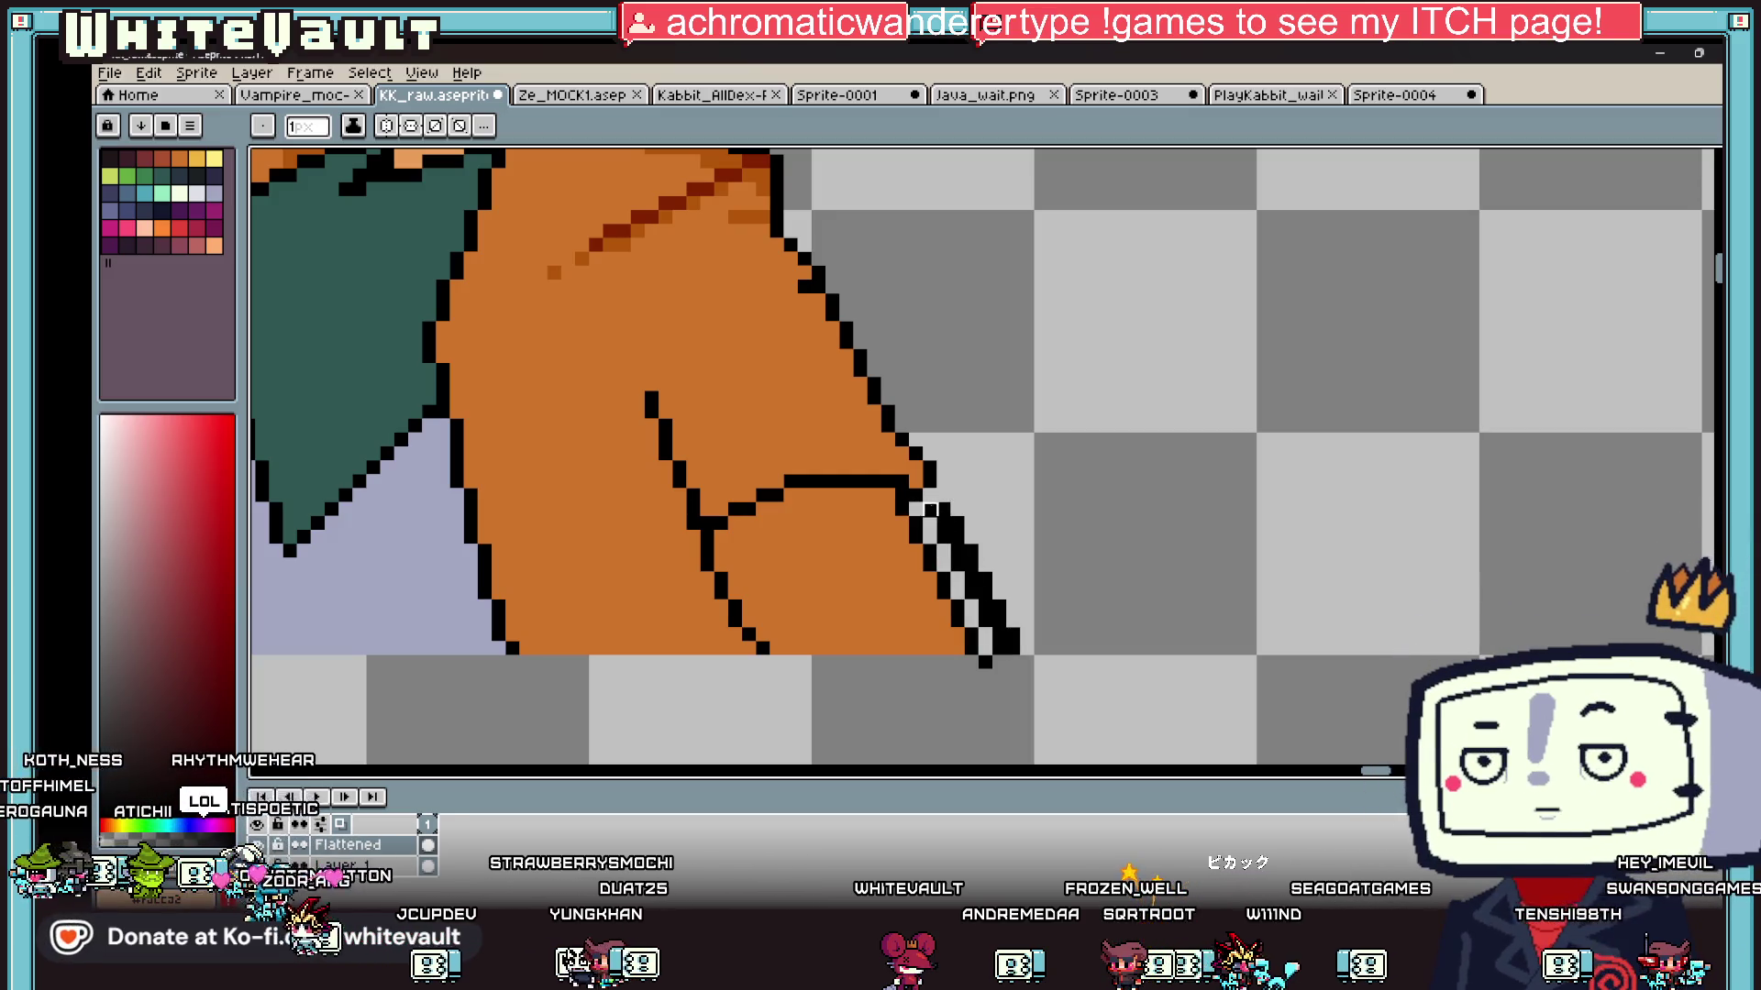
key("g")
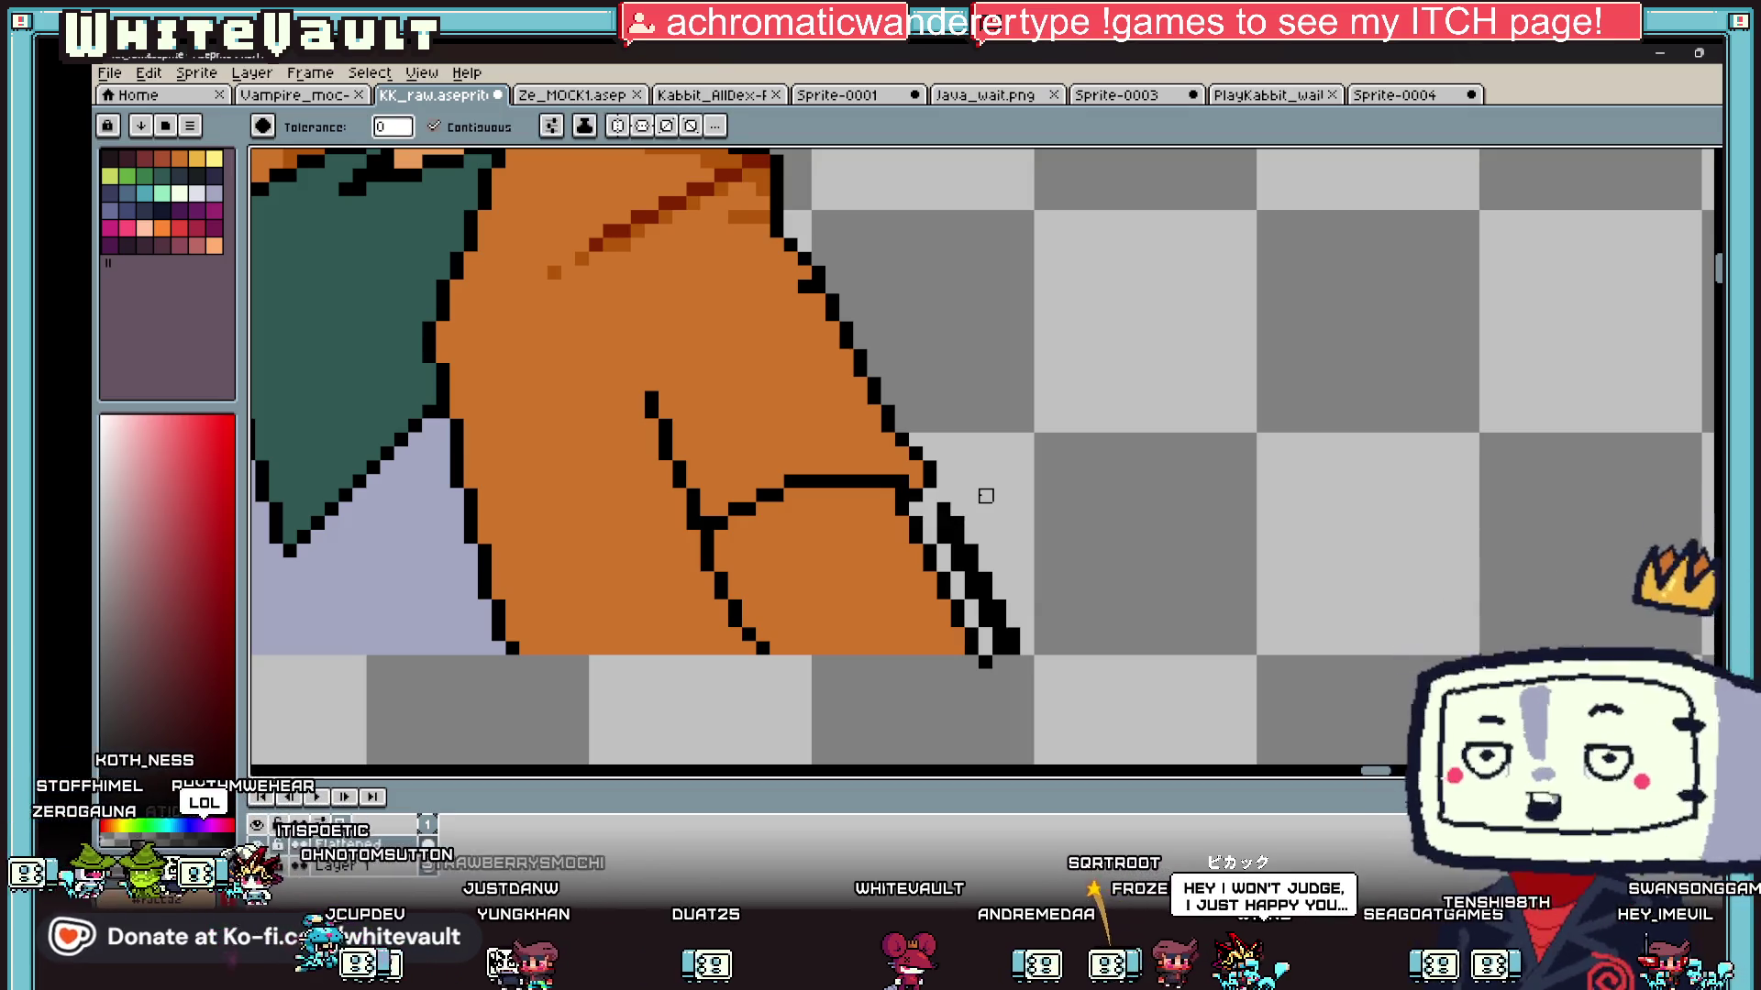
key("i")
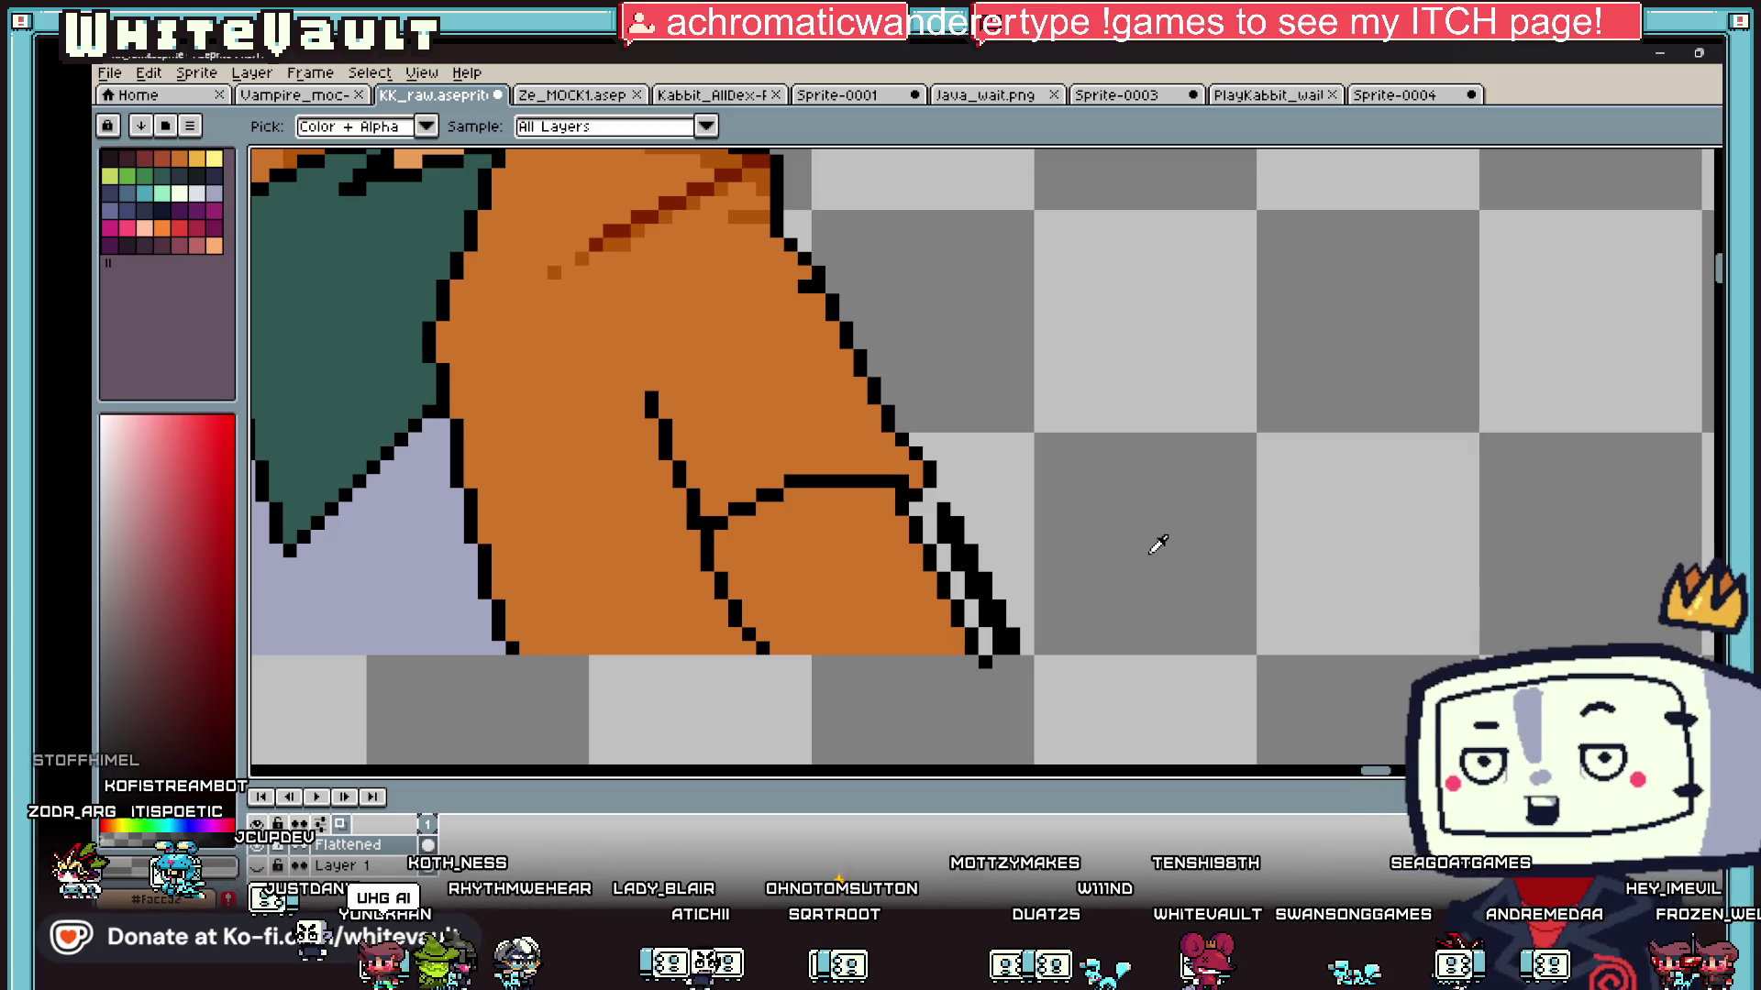
key("g")
left_click(959, 523)
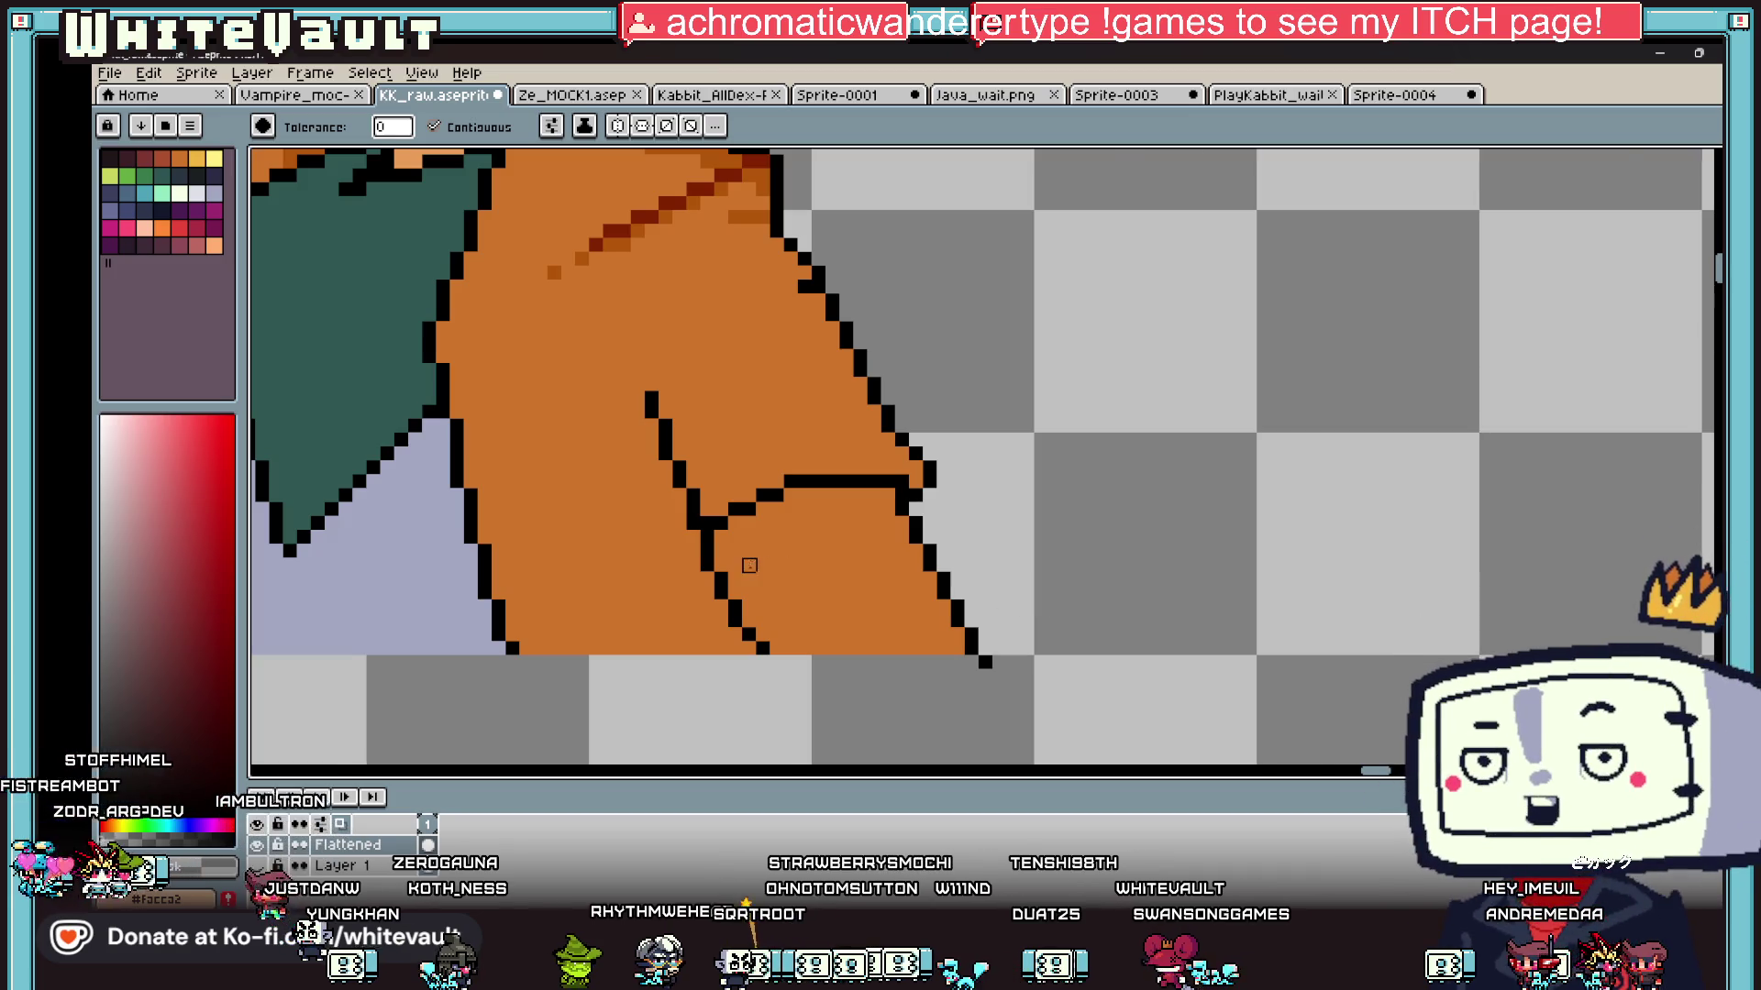
Step: Draw a near-vertical black fold line below the cuff, replacing a discarded diagonal attempt
scroll(748, 565, "down", 3)
scroll(728, 572, "up", 2)
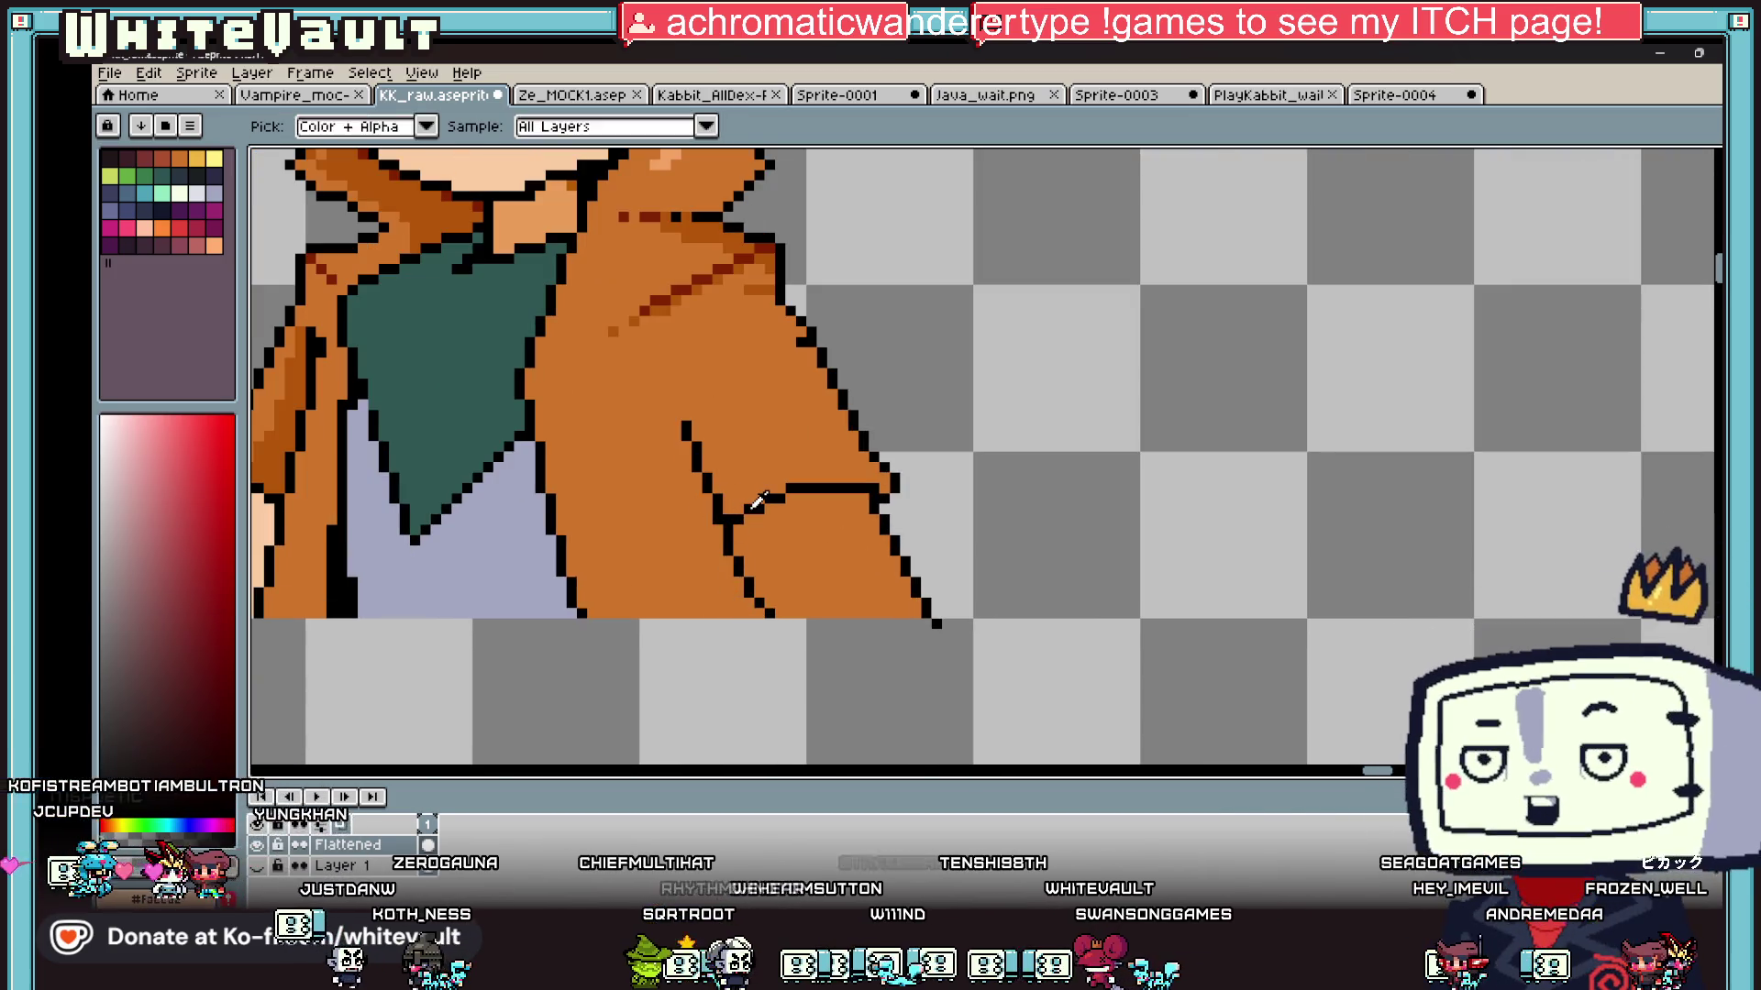
key("b")
left_click_drag(744, 519, 821, 606)
key("ctrl+z")
left_click_drag(754, 530, 790, 615)
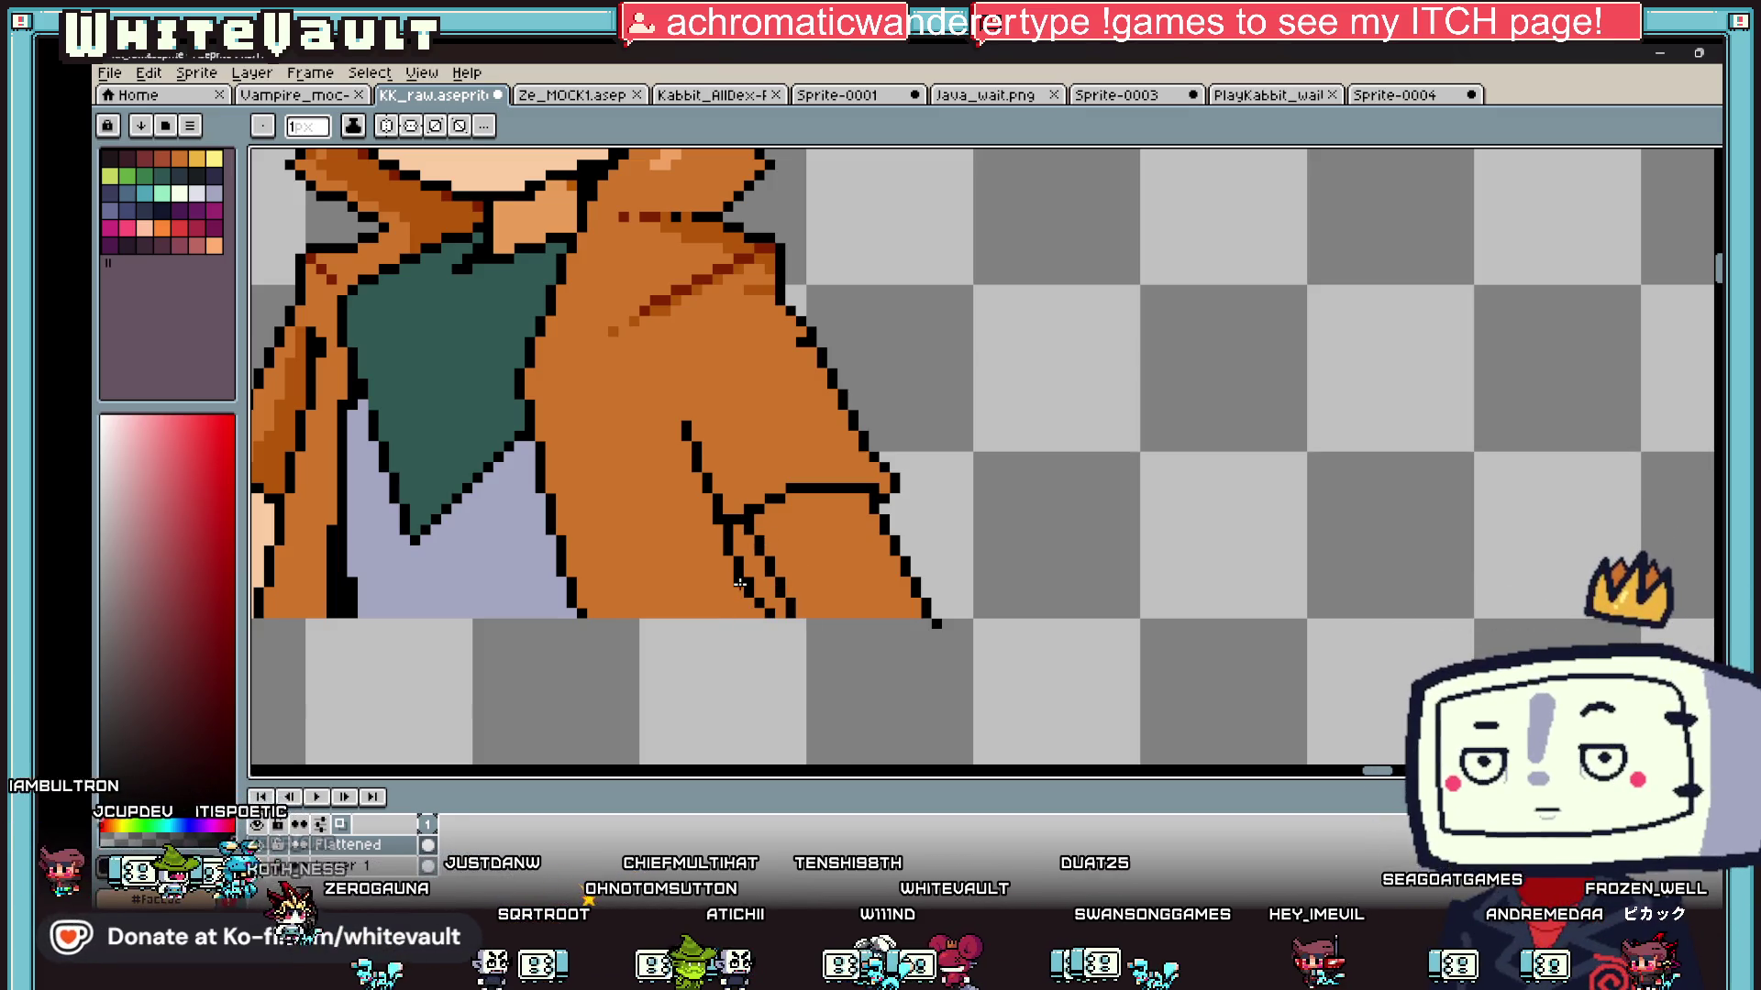
left_click(744, 518, "alt")
scroll(743, 512, "up", 2)
left_click(743, 512, "alt")
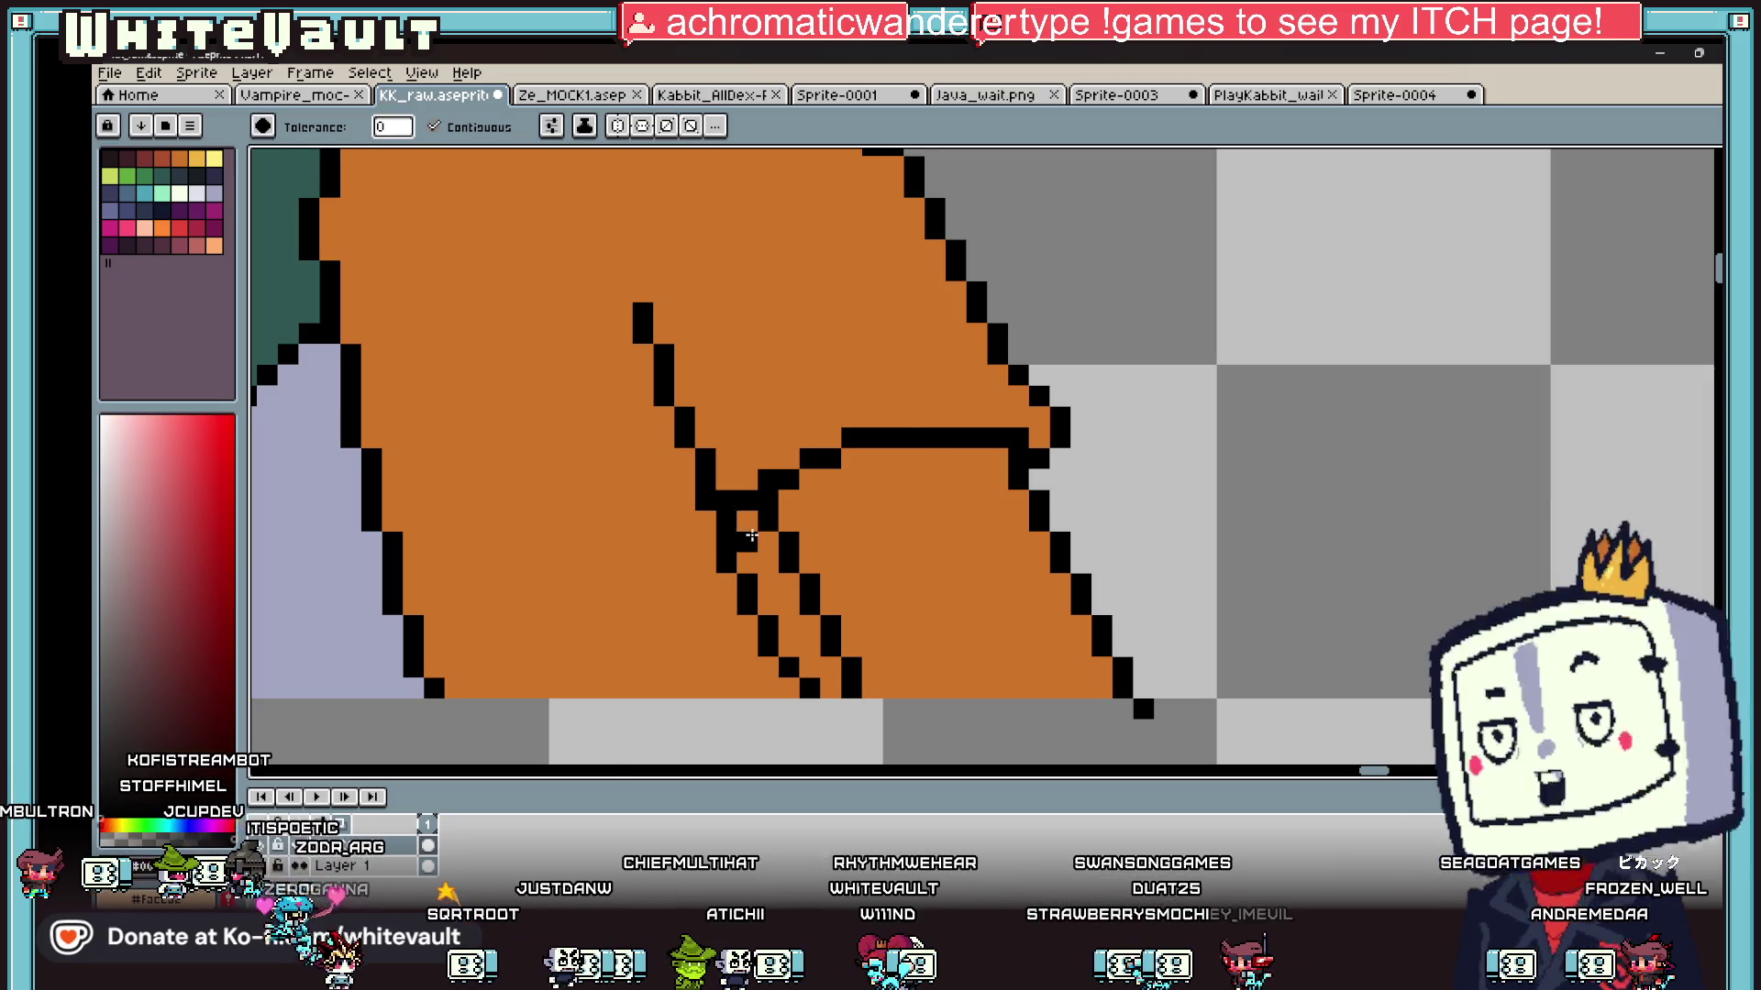
scroll(876, 590, "down", 5)
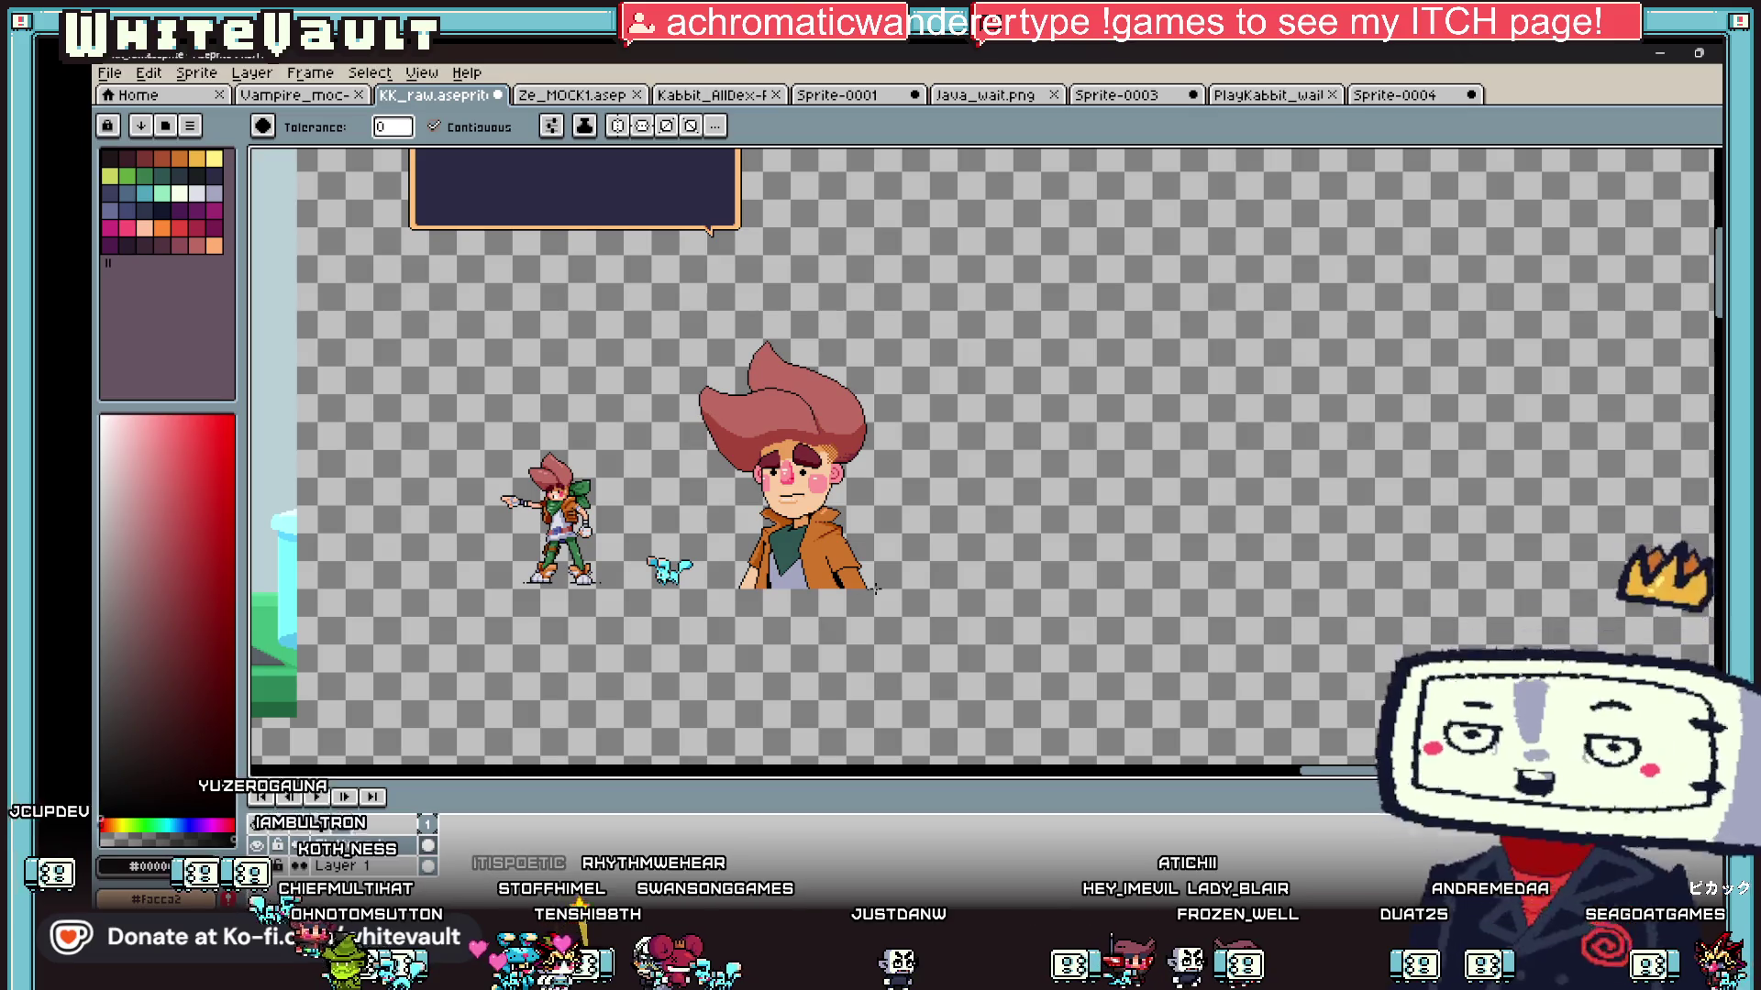
Step: Switch to the Pencil and pick the jacket's orange from the coat for touch-ups
scroll(811, 560, "up", 4)
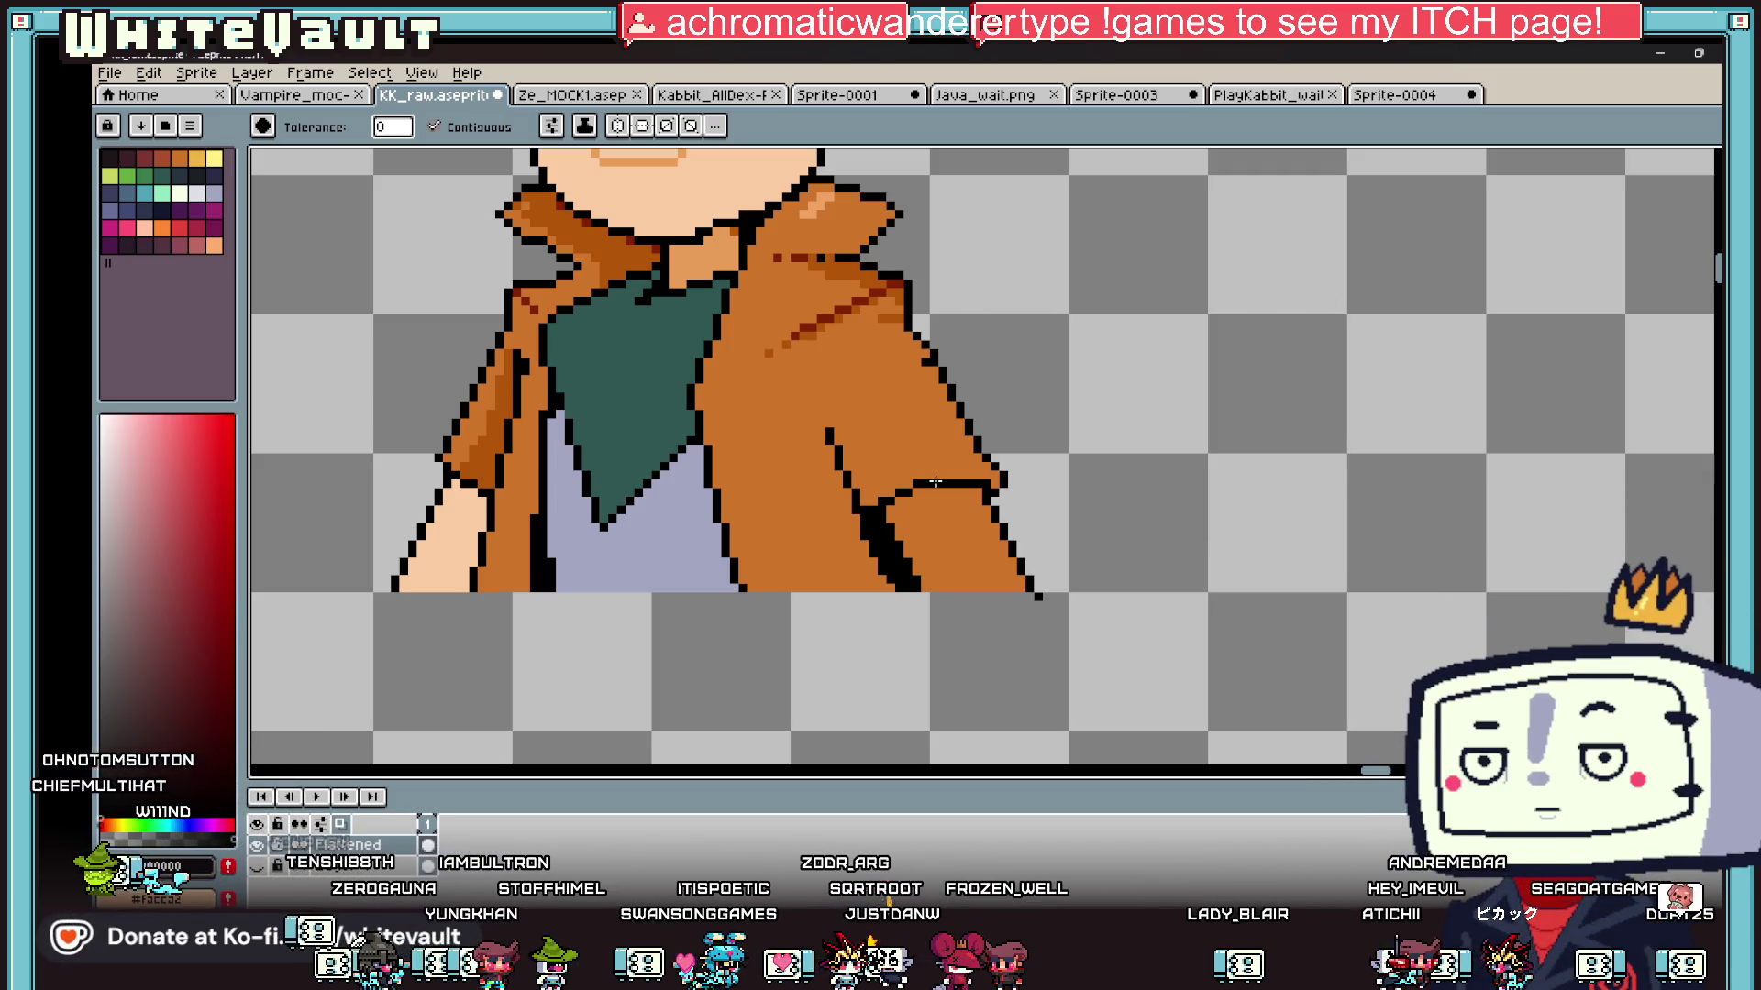
scroll(940, 390, "up", 1)
key("b")
left_click(894, 306, "alt")
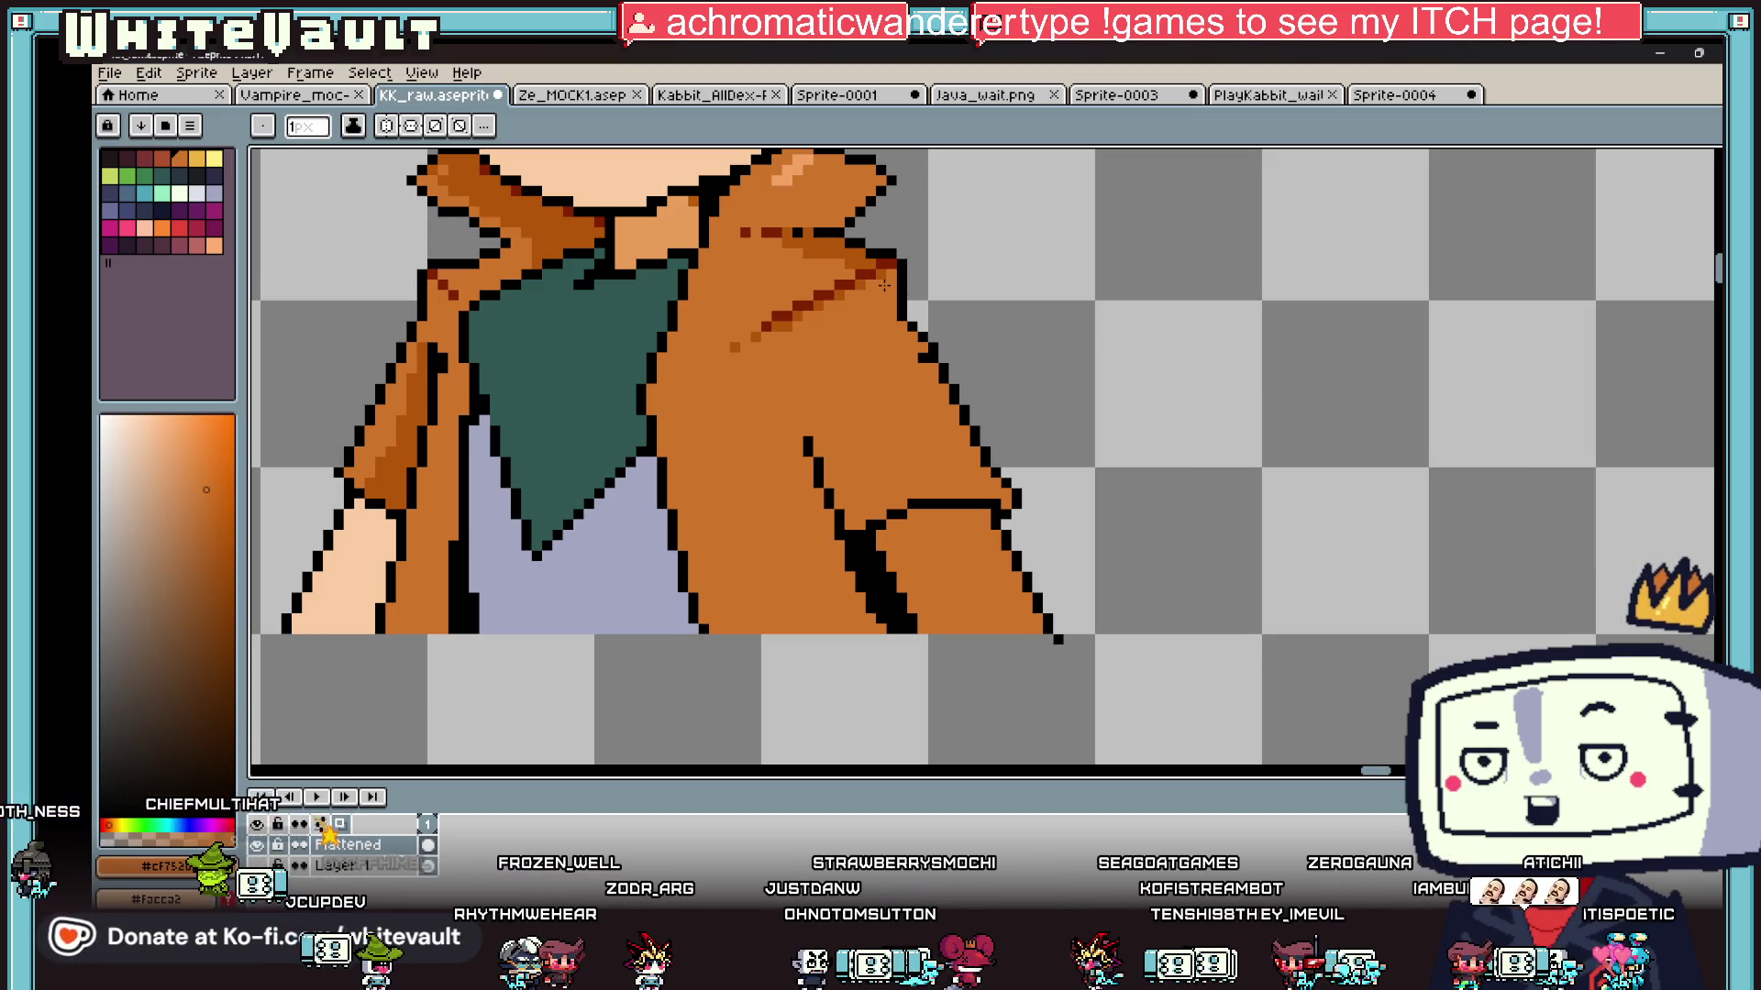
Step: Bucket-fill the right sleeve opening with the peach skin tone
scroll(734, 302, "down", 2)
scroll(598, 312, "up", 2)
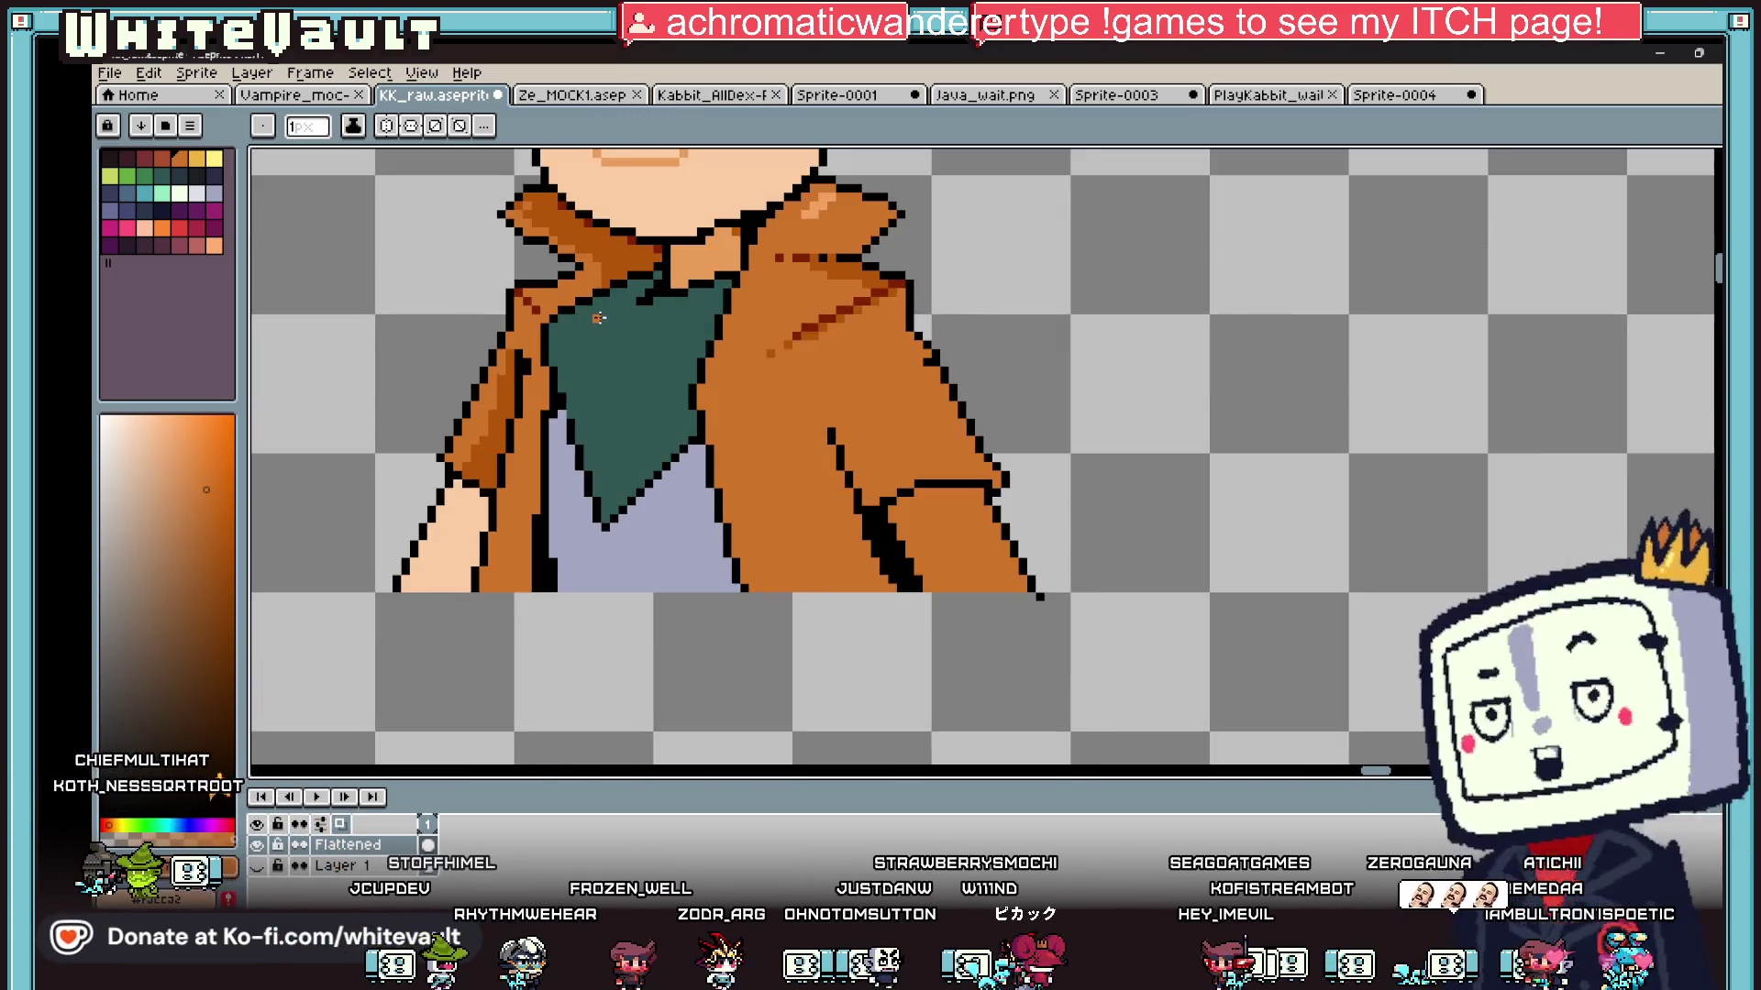
key("i")
scroll(639, 328, "down", 2)
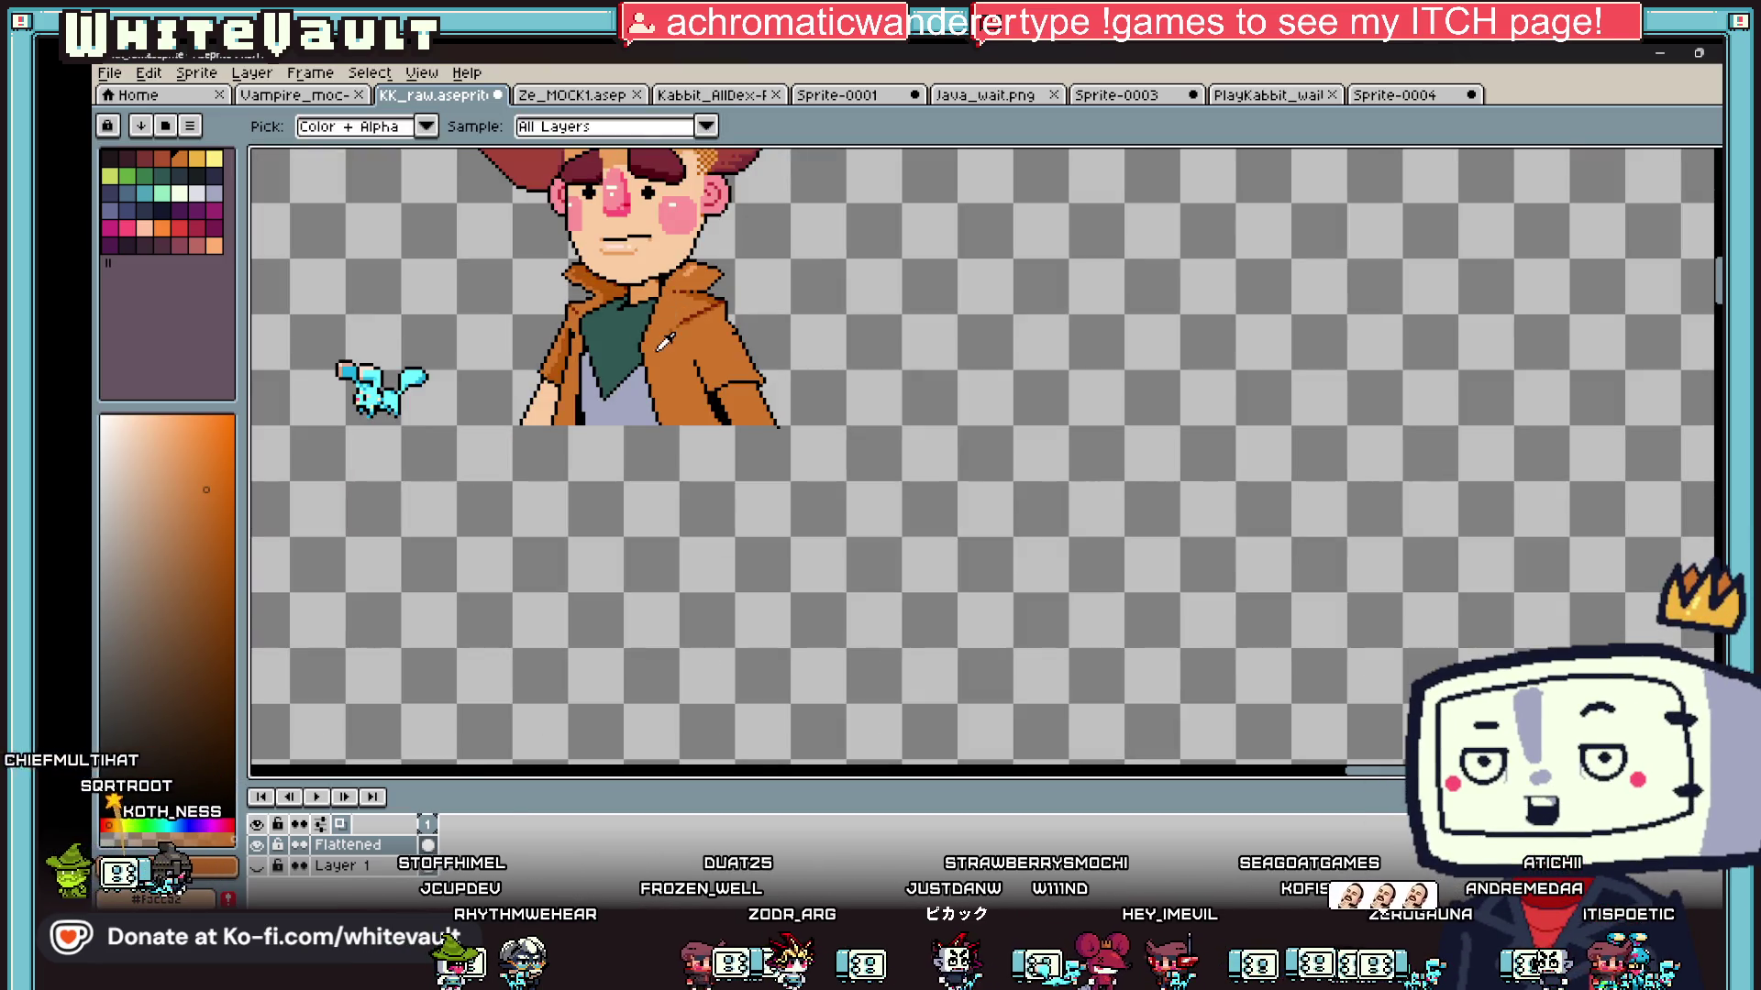
scroll(663, 342, "up", 2)
key("g")
left_click(881, 457)
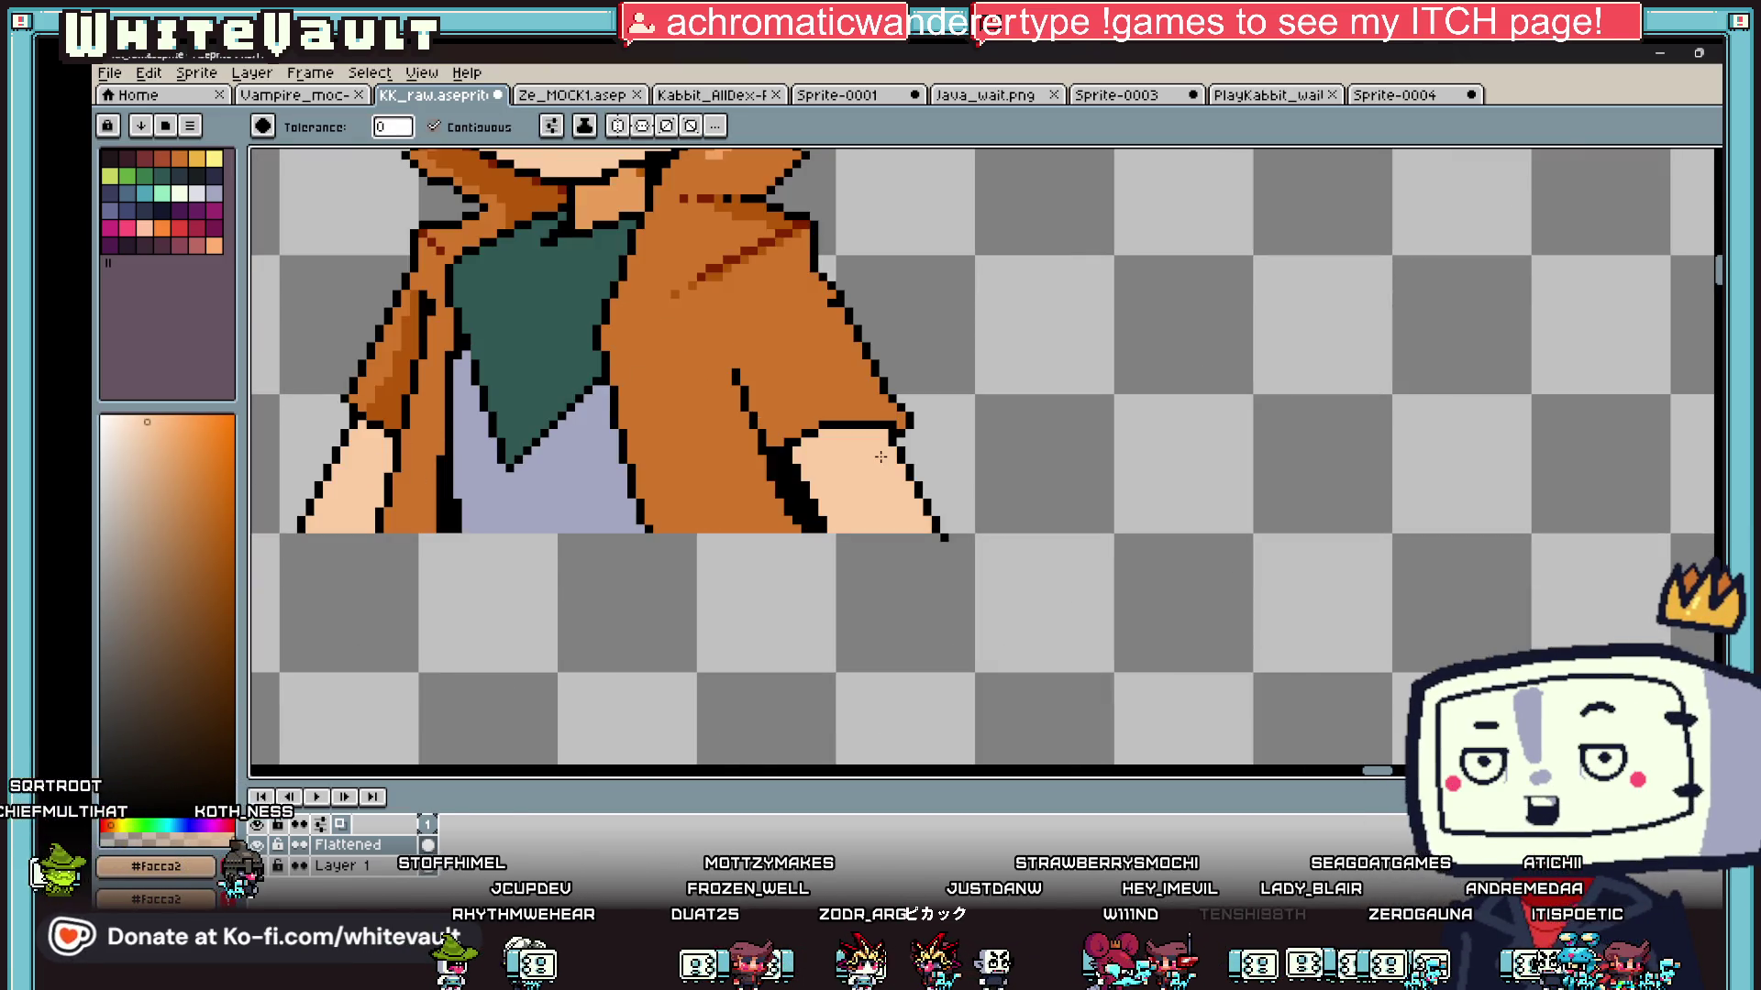
Step: Pick the #802200 dark red and shade the sleeve's inner outline with it
key("i")
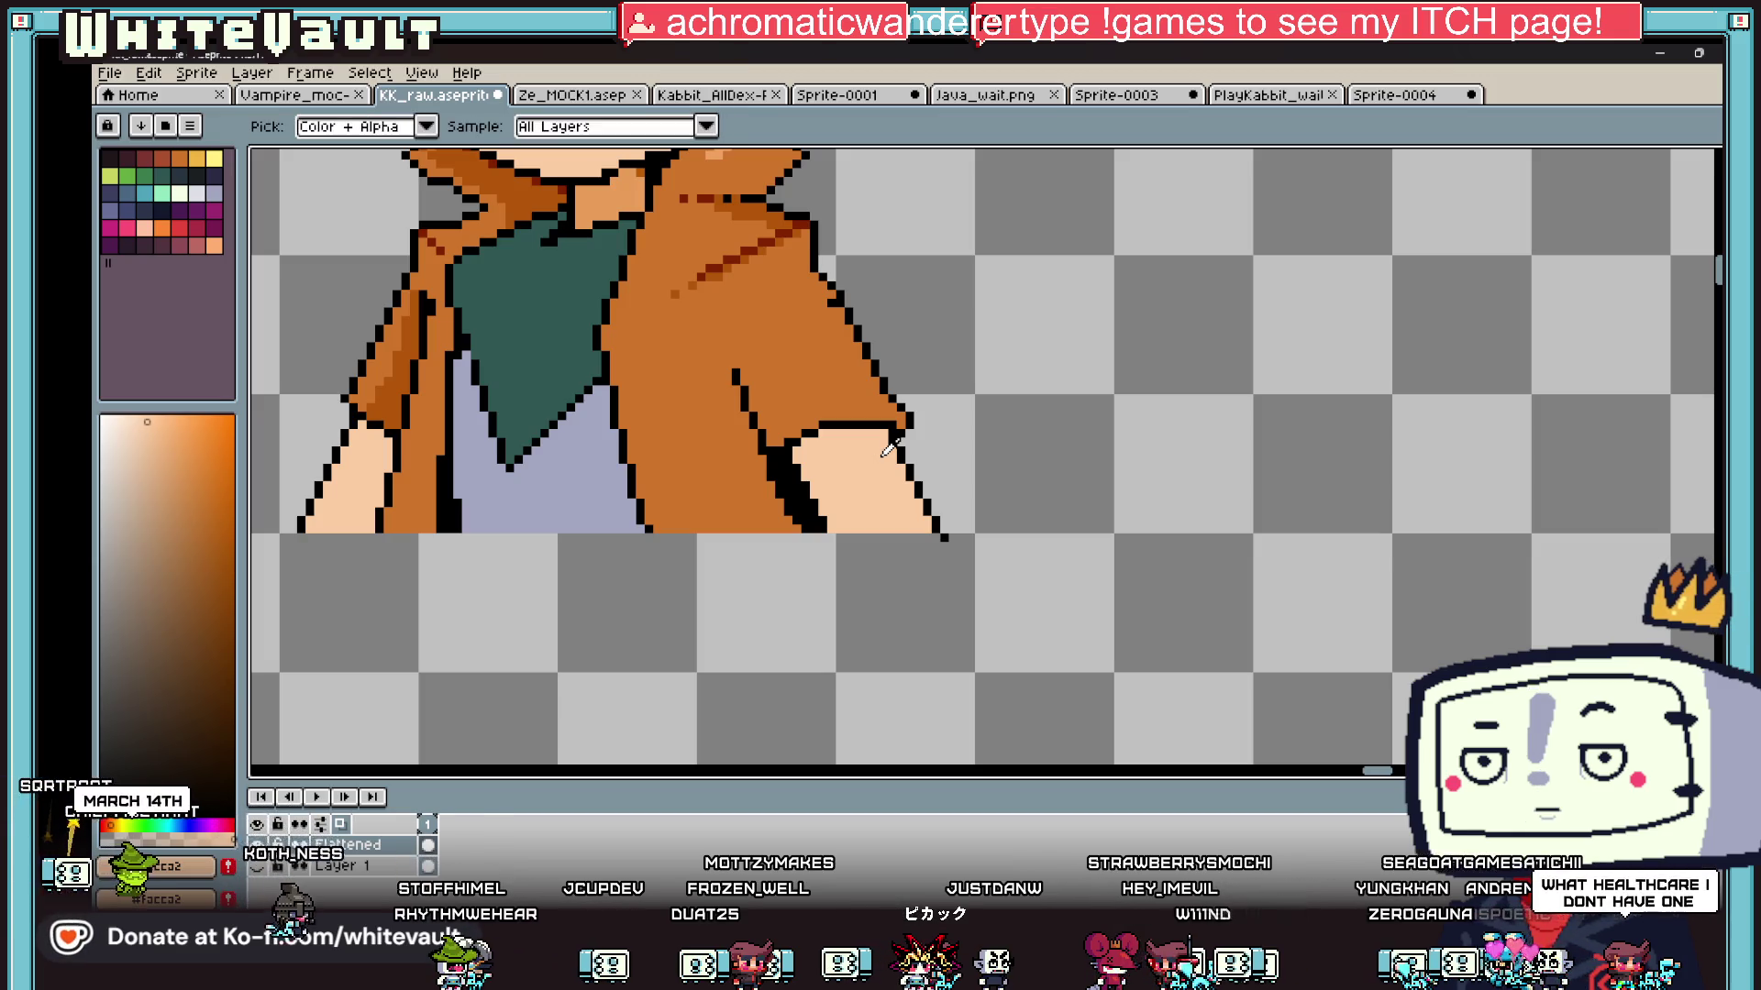
left_click(750, 246)
key("b")
scroll(786, 468, "up", 3)
left_click(786, 459)
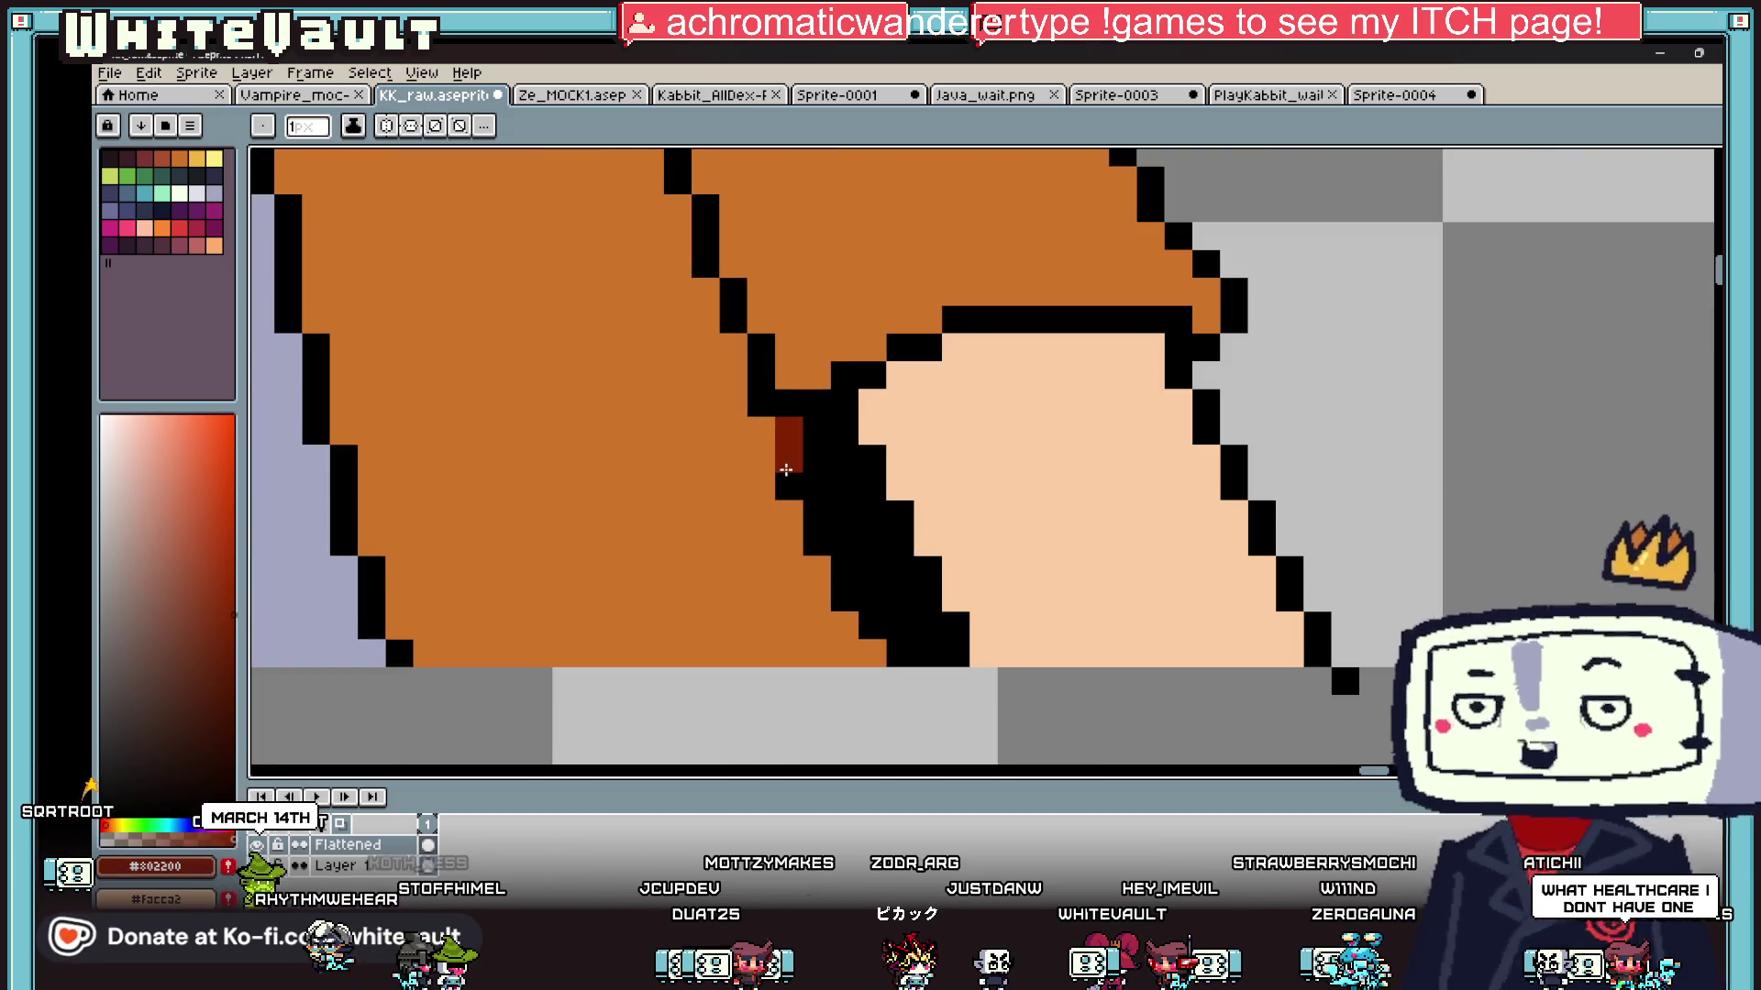
mouse_move(807, 458)
left_mouse_down()
mouse_move(871, 578)
mouse_move(873, 652)
mouse_move(900, 652)
mouse_move(899, 626)
left_mouse_up()
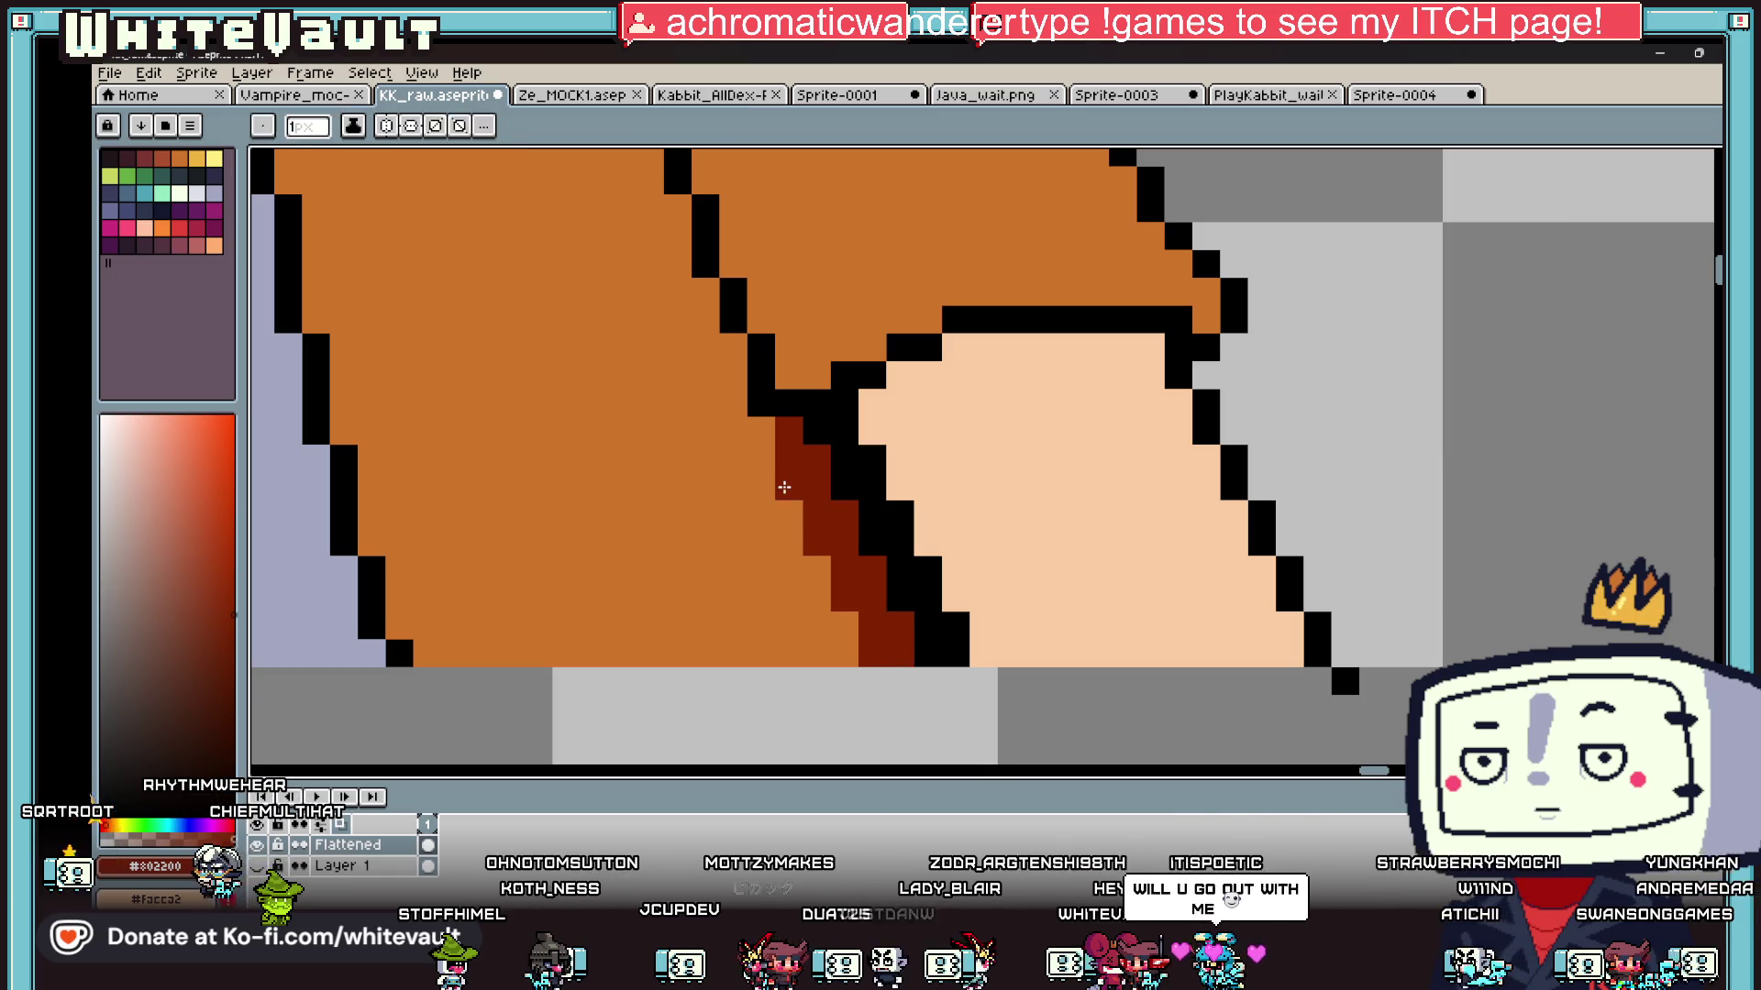
Step: Add a row of dark red pixels along the sleeve's fold line
key("i")
scroll(784, 487, "down", 3)
scroll(789, 504, "up", 3)
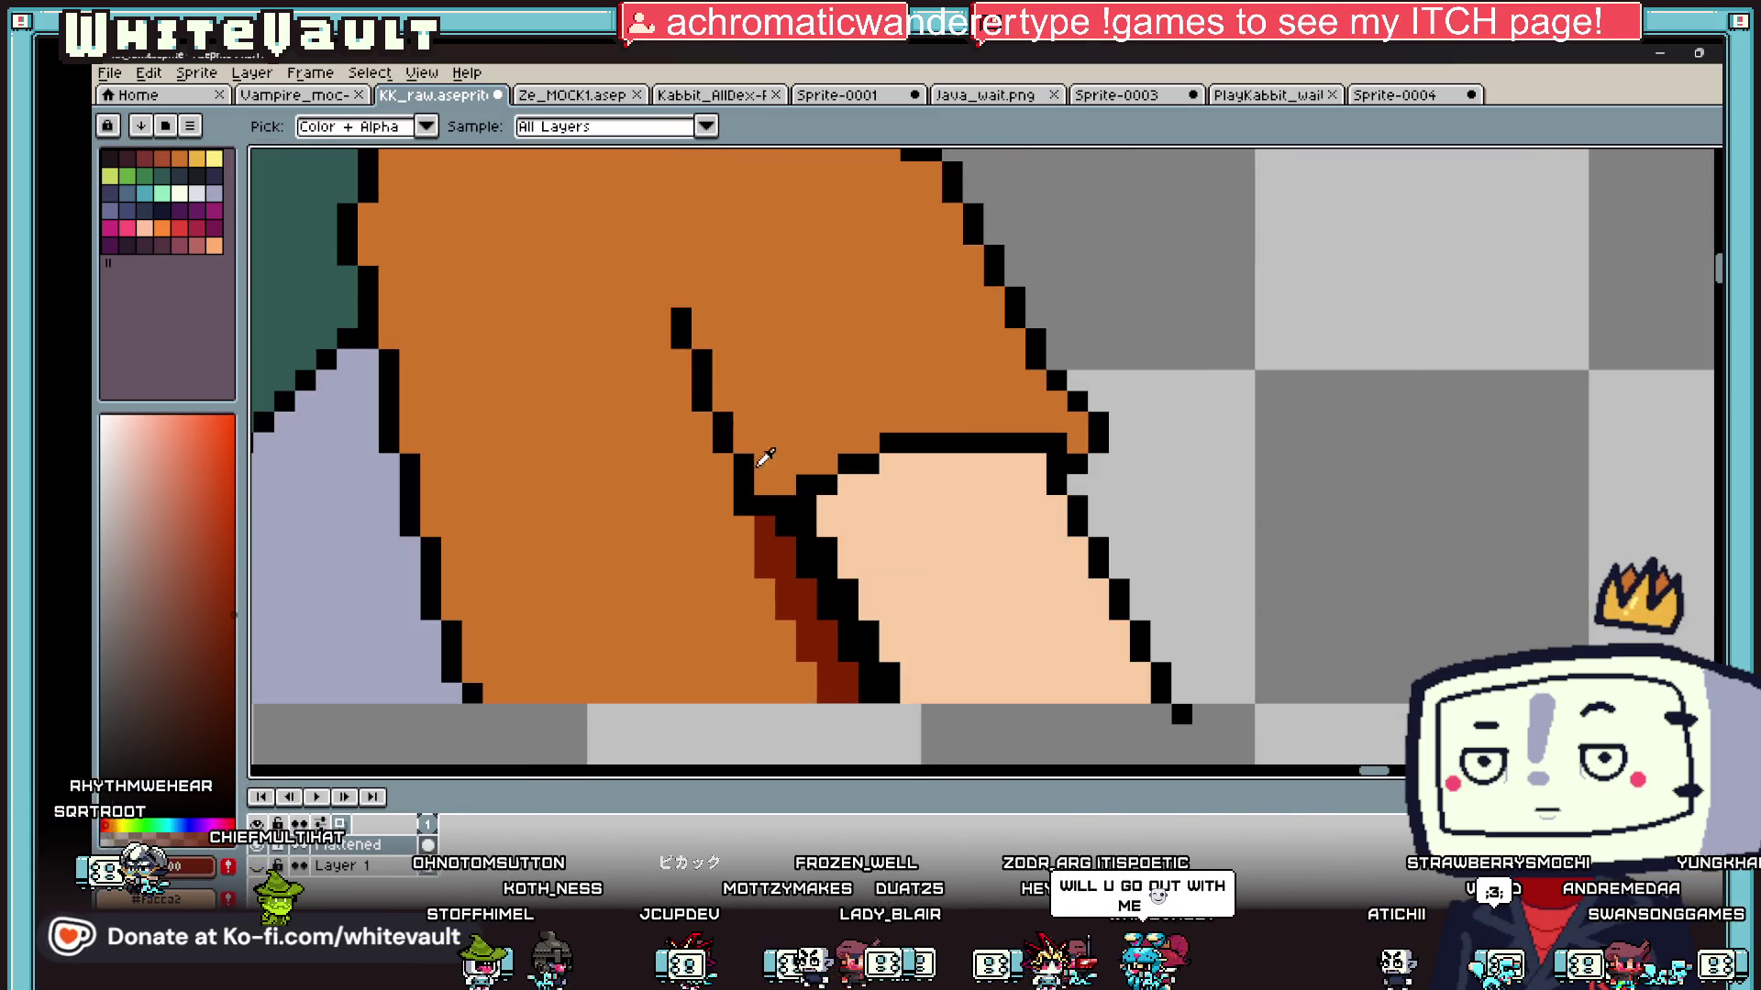
key("b")
left_click(701, 339)
left_click(680, 360)
left_click(722, 401)
left_click(701, 422)
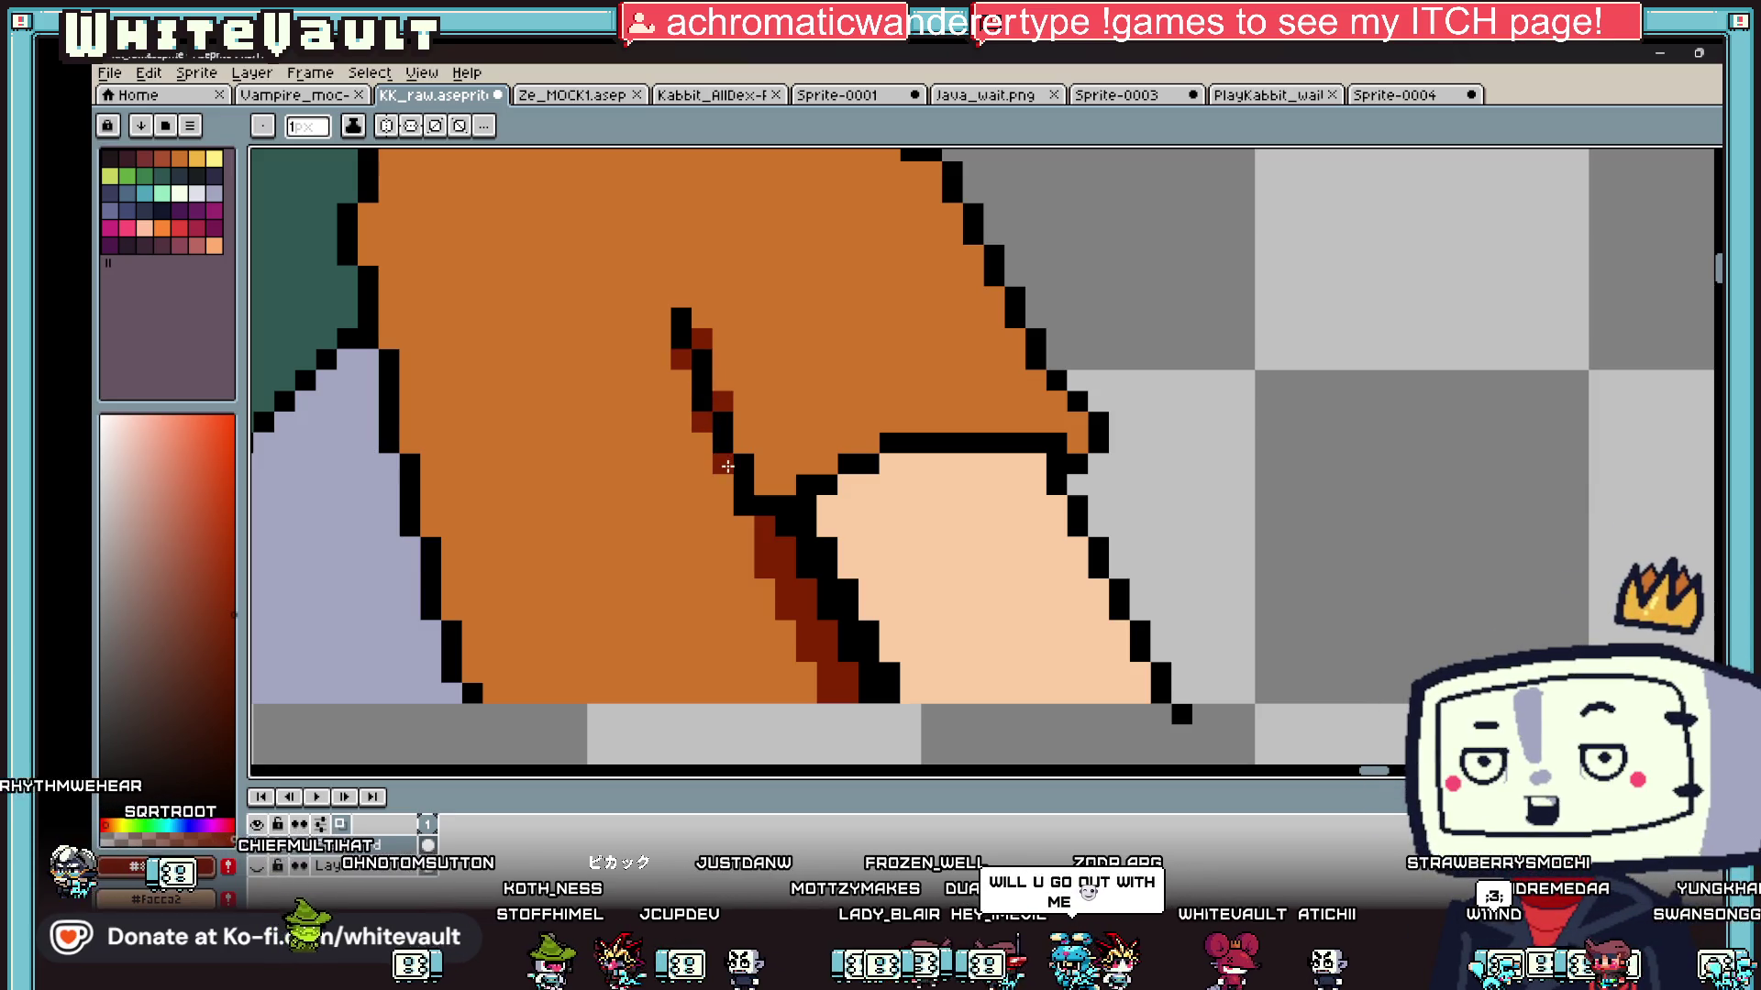
left_click(742, 443)
Step: Sample the jacket's orange and edge shading colours from the canvas, ending on the jacket orange
key("i")
scroll(727, 467, "down", 3)
left_click(707, 220)
key("b")
scroll(699, 397, "up", 3)
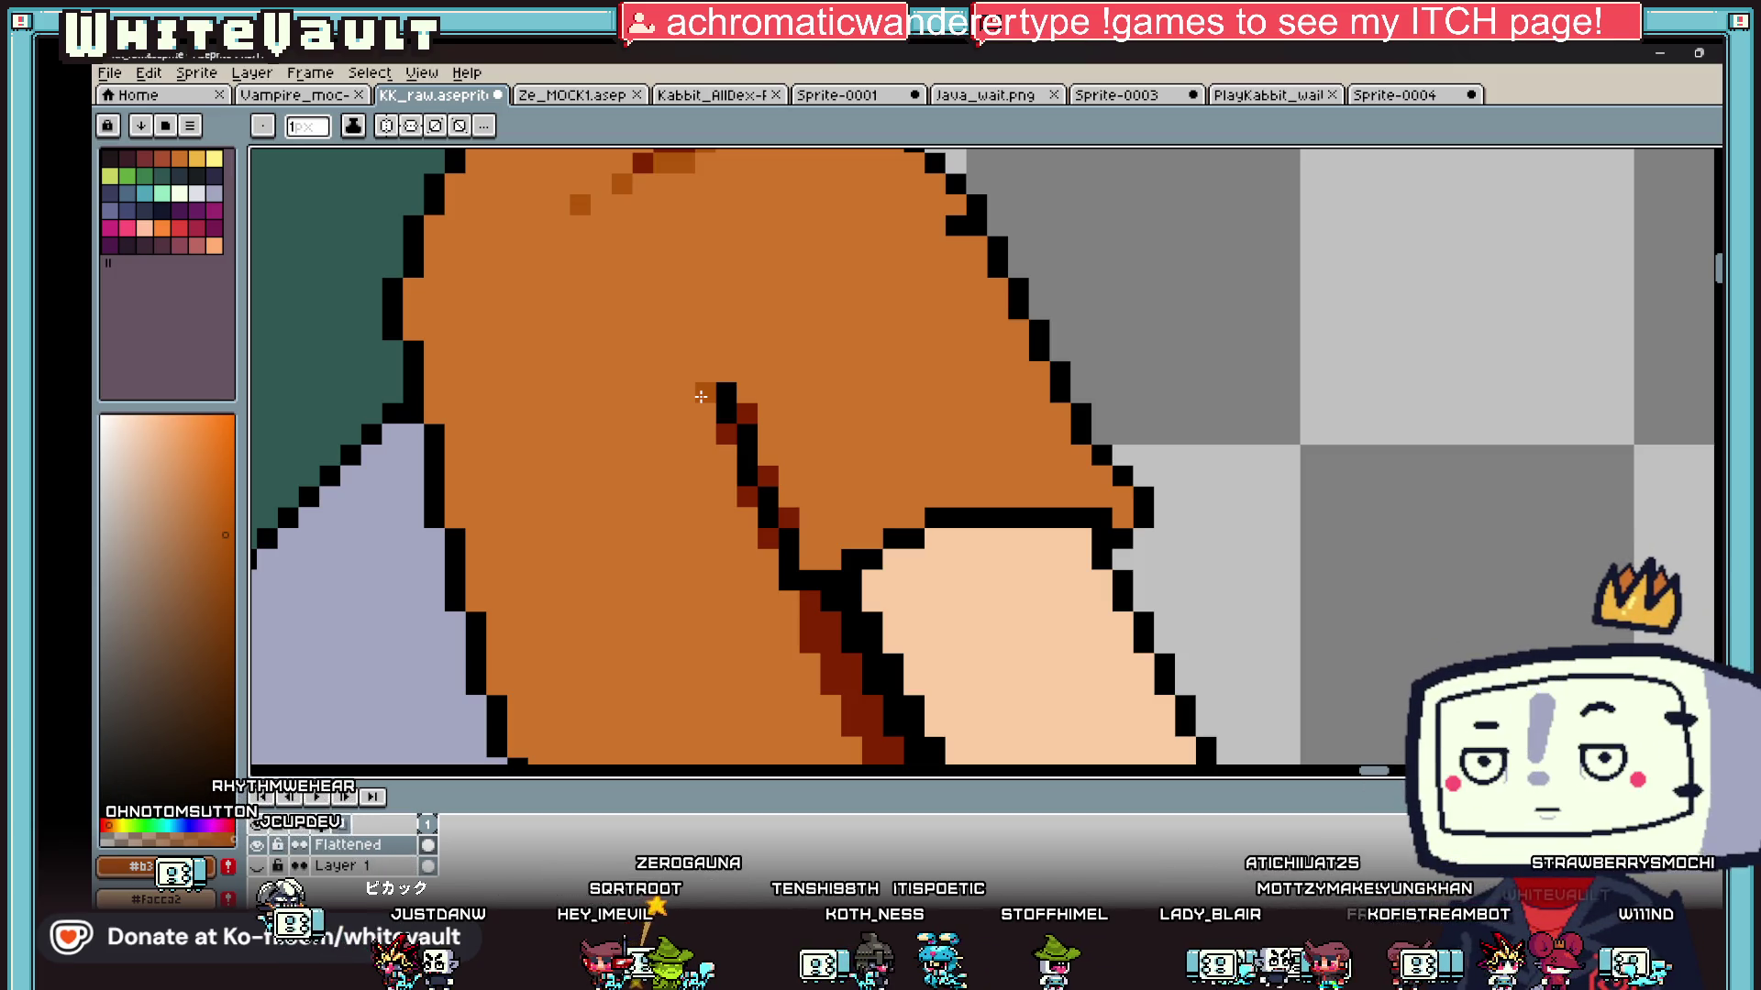
scroll(715, 394, "down", 5)
scroll(892, 446, "up", 5)
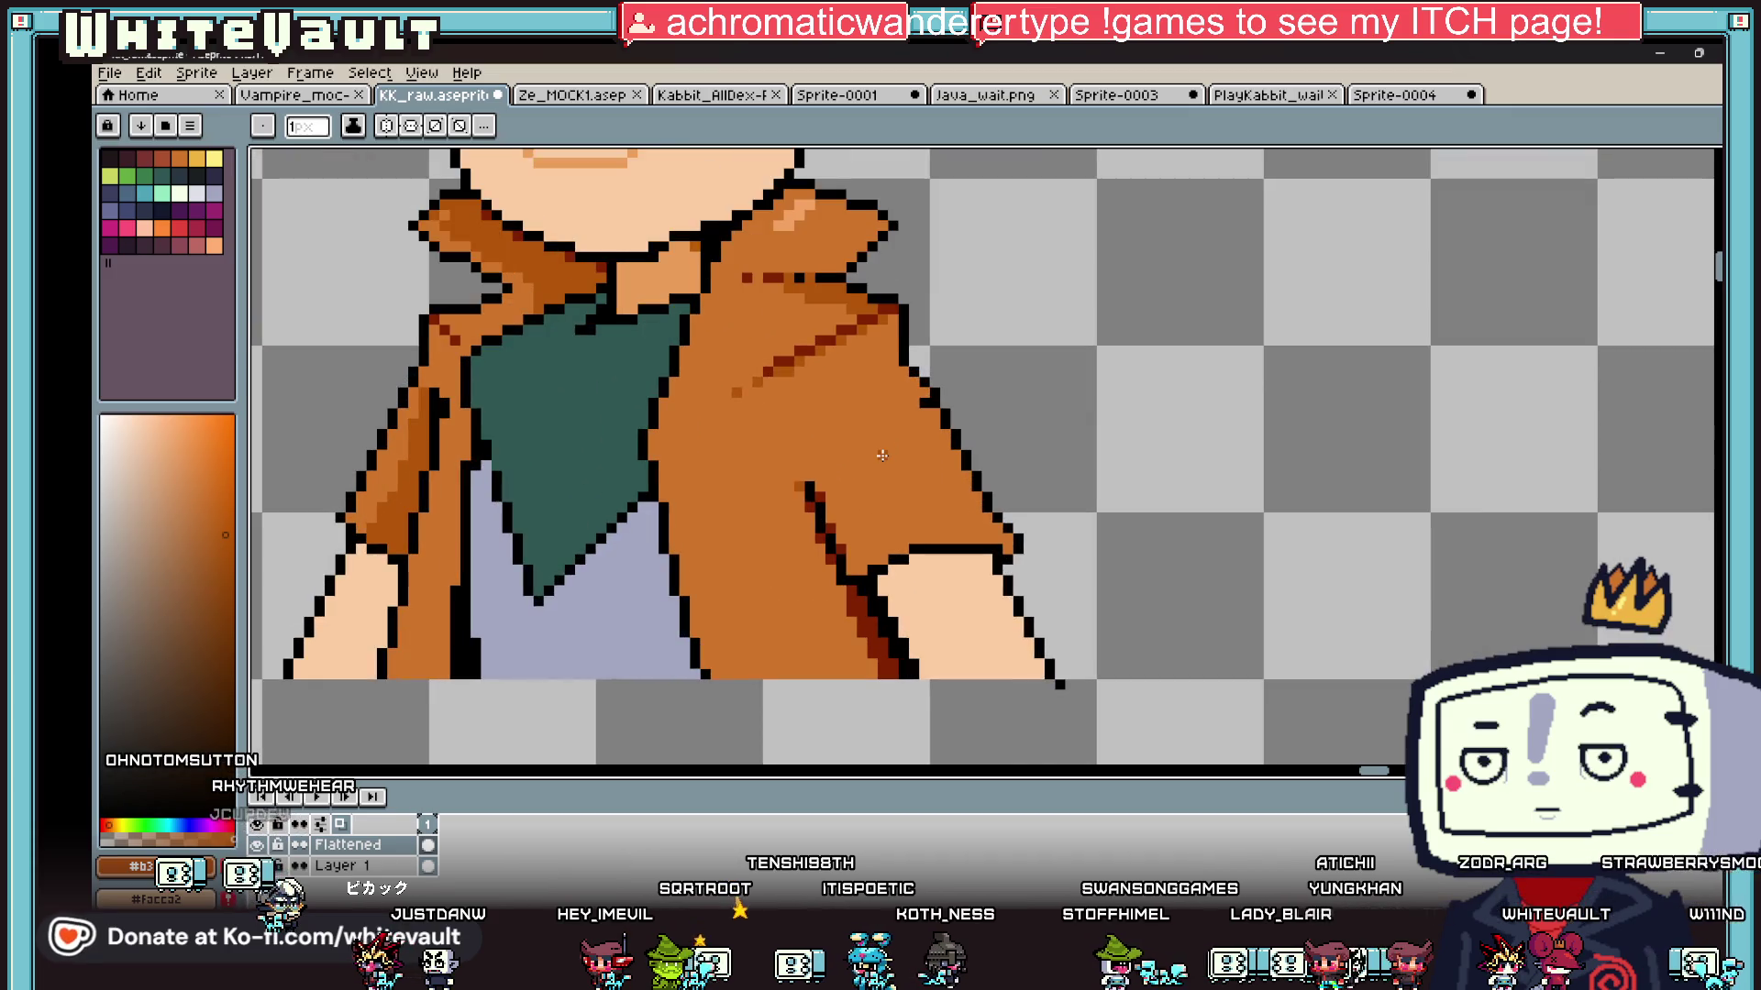
key("i")
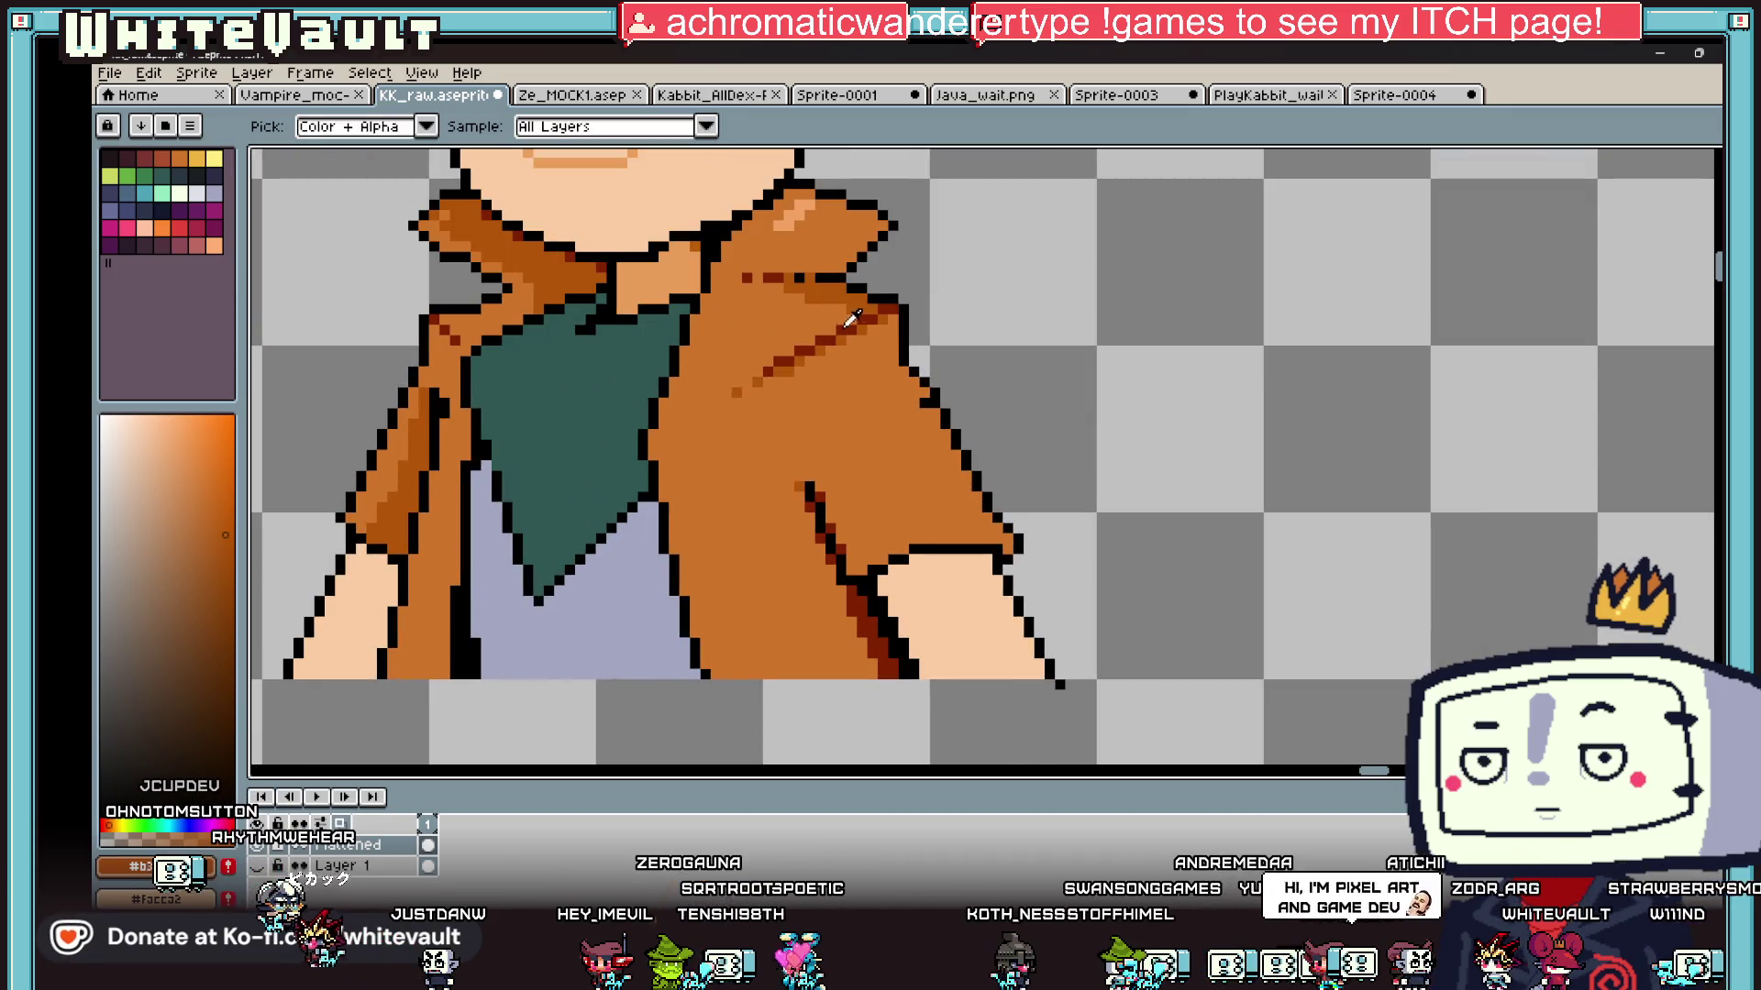
scroll(848, 317, "up", 2)
left_click(894, 337)
left_click(878, 367)
left_click(896, 326)
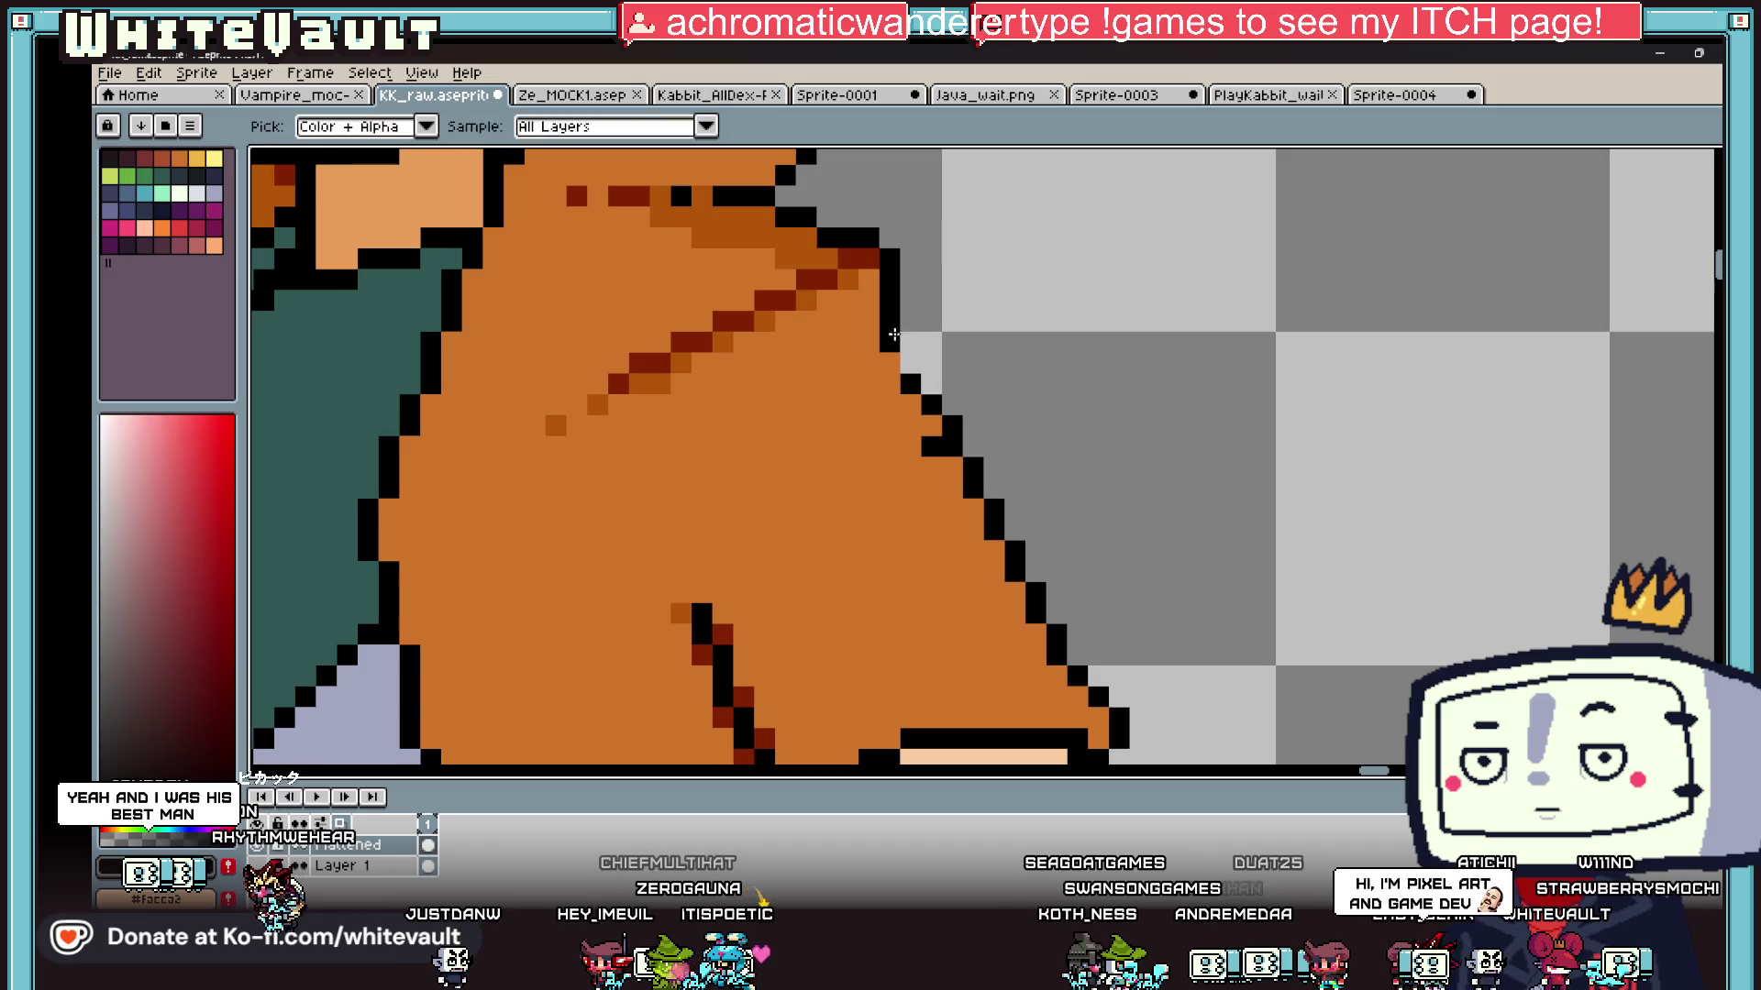
scroll(894, 325, "down", 4)
scroll(787, 347, "up", 5)
left_click(773, 342)
key("b")
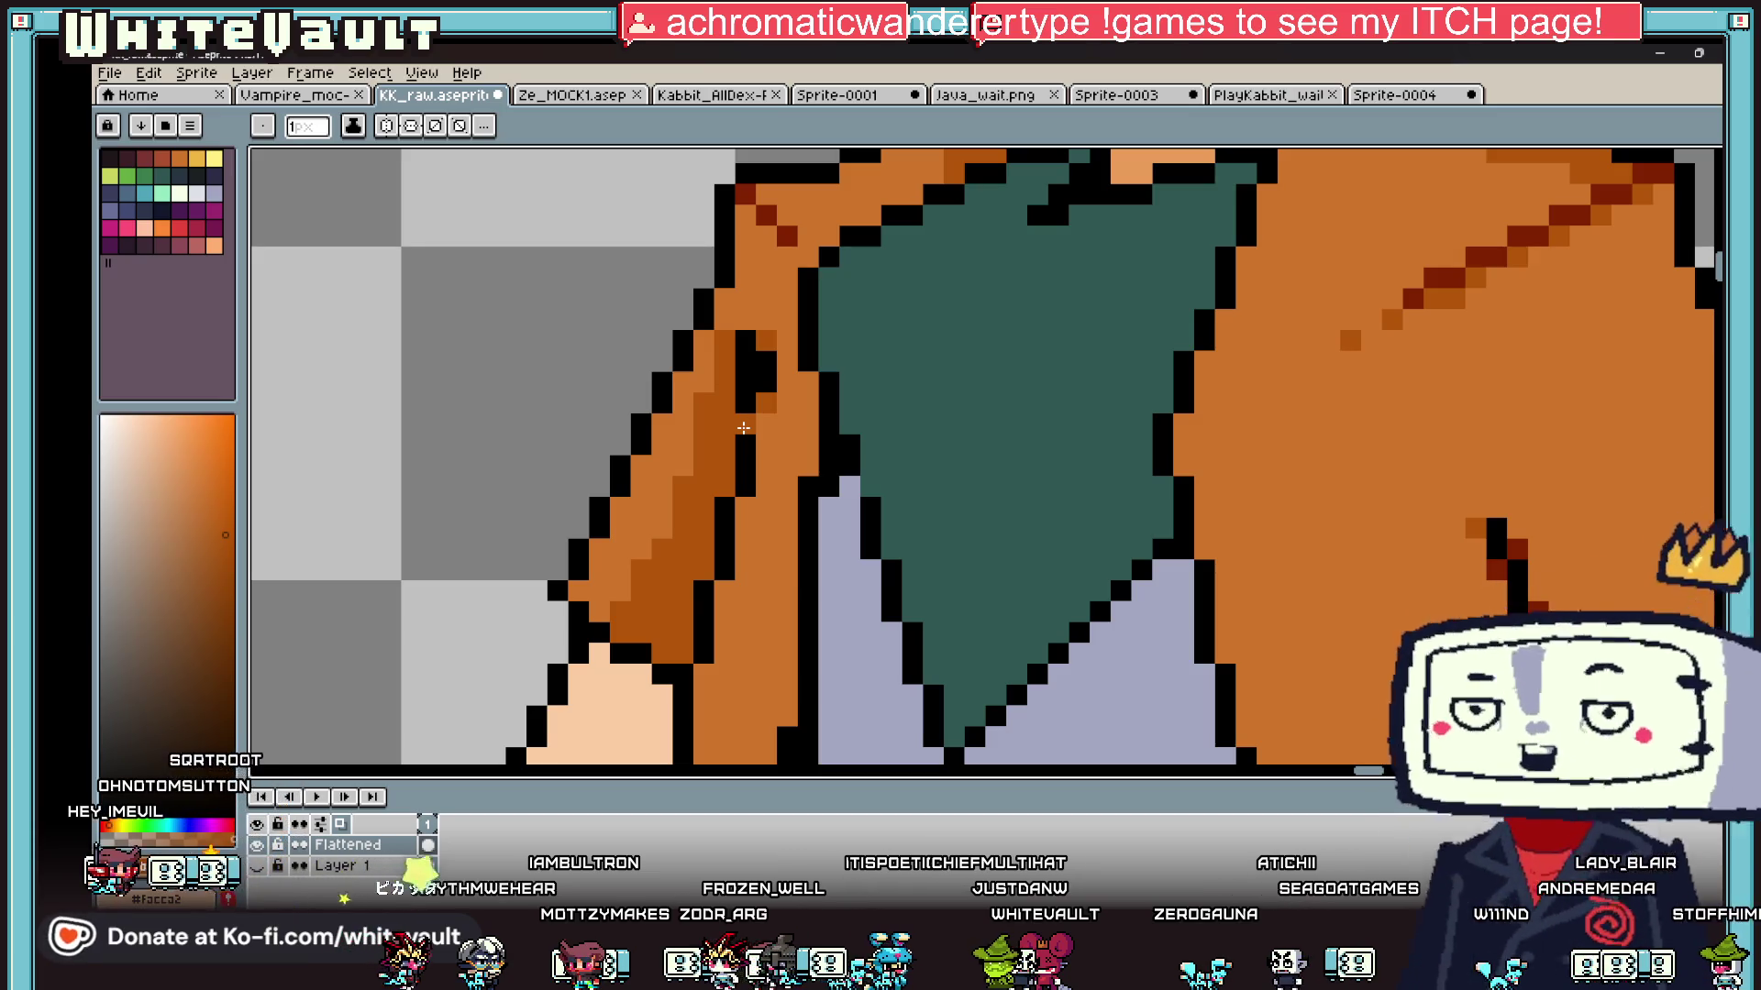
scroll(1018, 487, "down", 5)
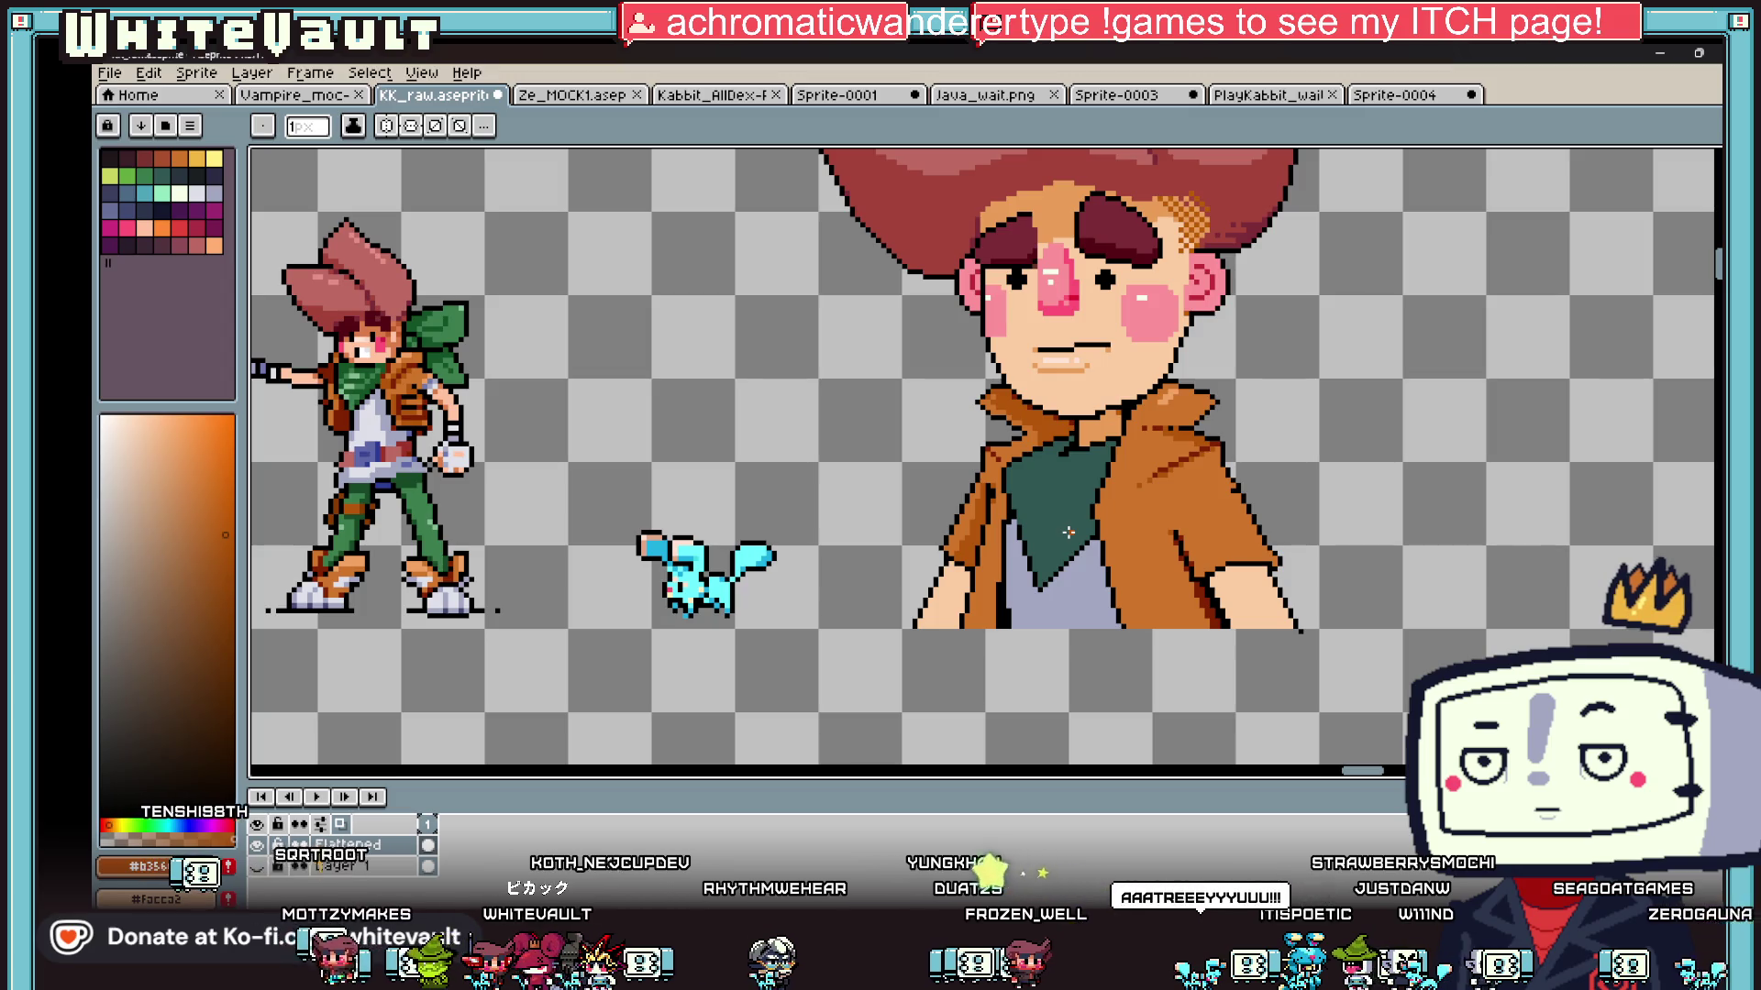
scroll(1033, 496, "up", 4)
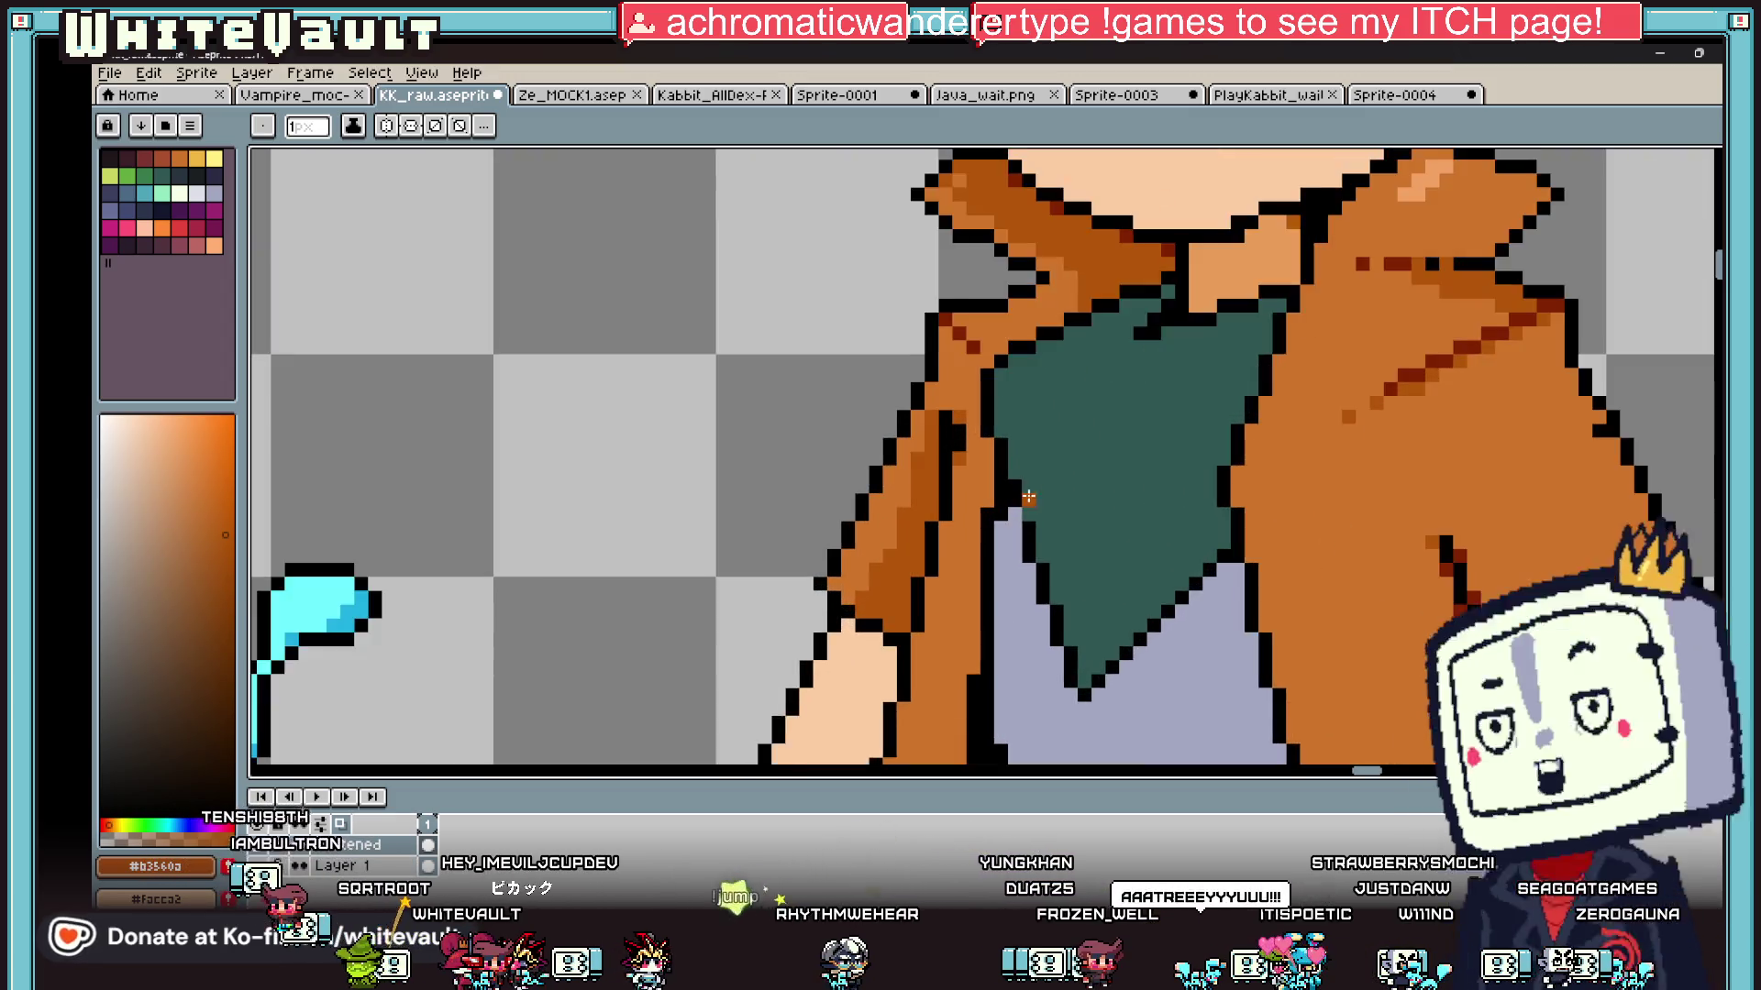
Step: Turn the stray pixel beside the scarf black
key("ctrl+z")
left_click(1021, 562, "alt")
left_click(989, 517)
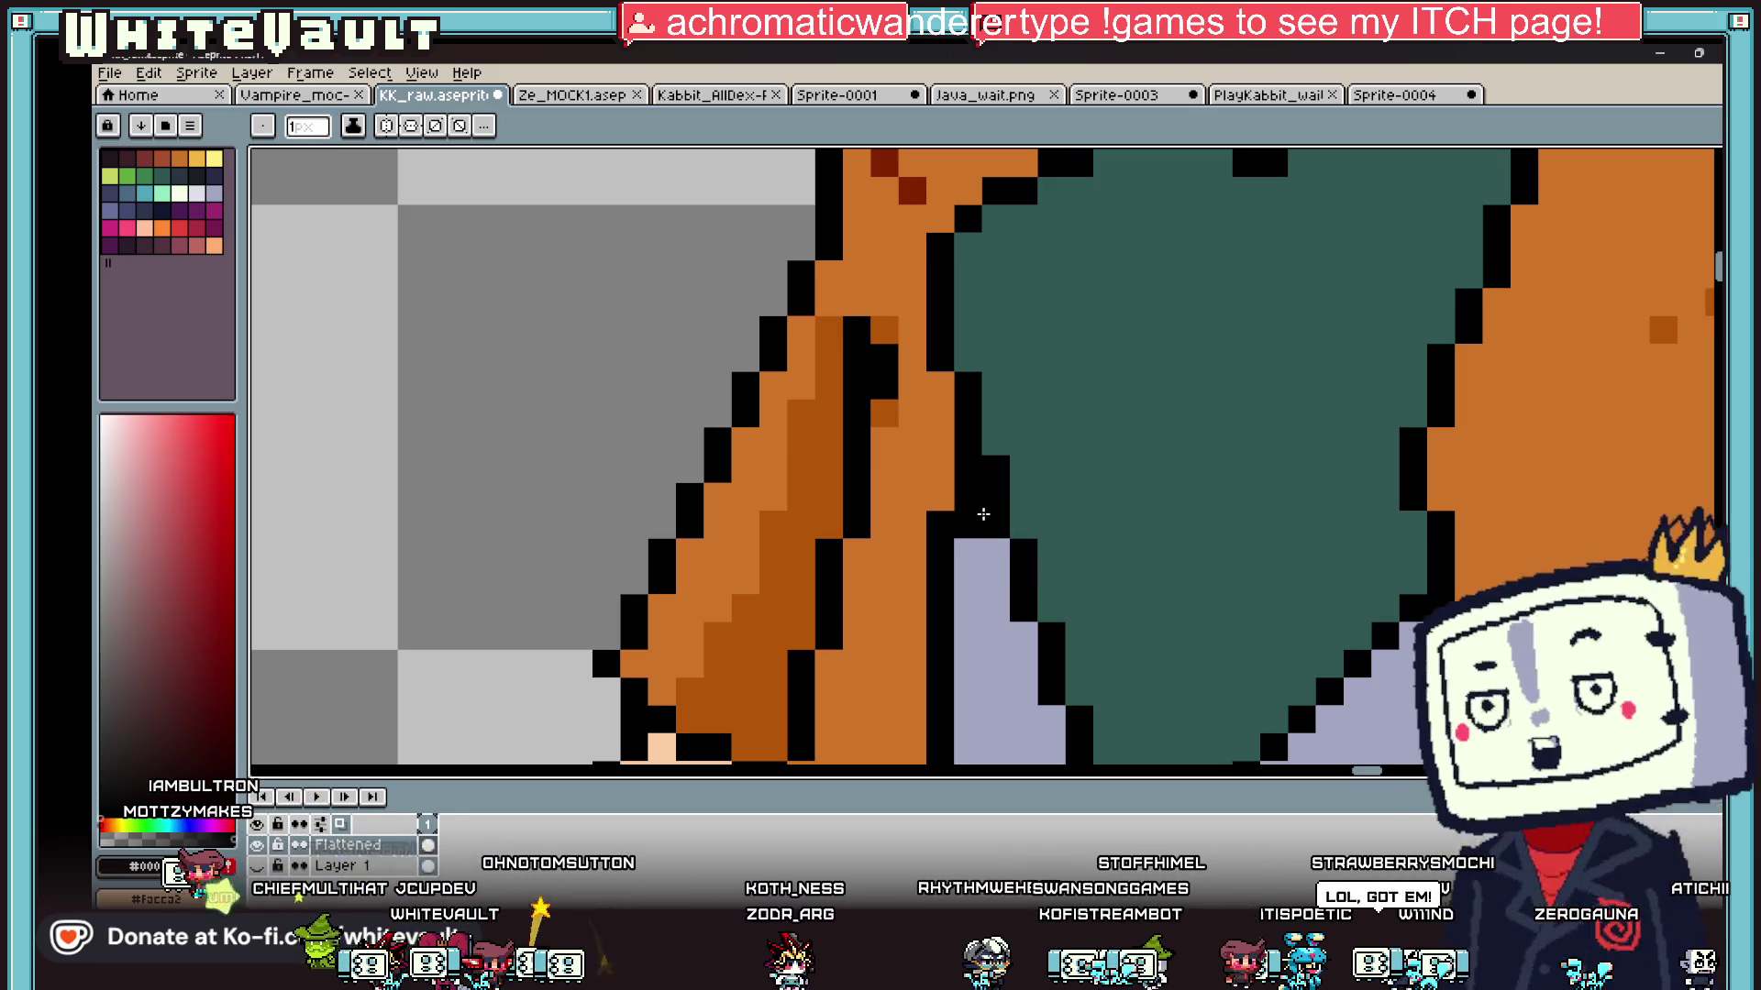
Step: Pick the dark red and draw a diagonal fold line across the sleeve
key("i")
scroll(1053, 510, "down", 4)
scroll(1089, 495, "down", 4)
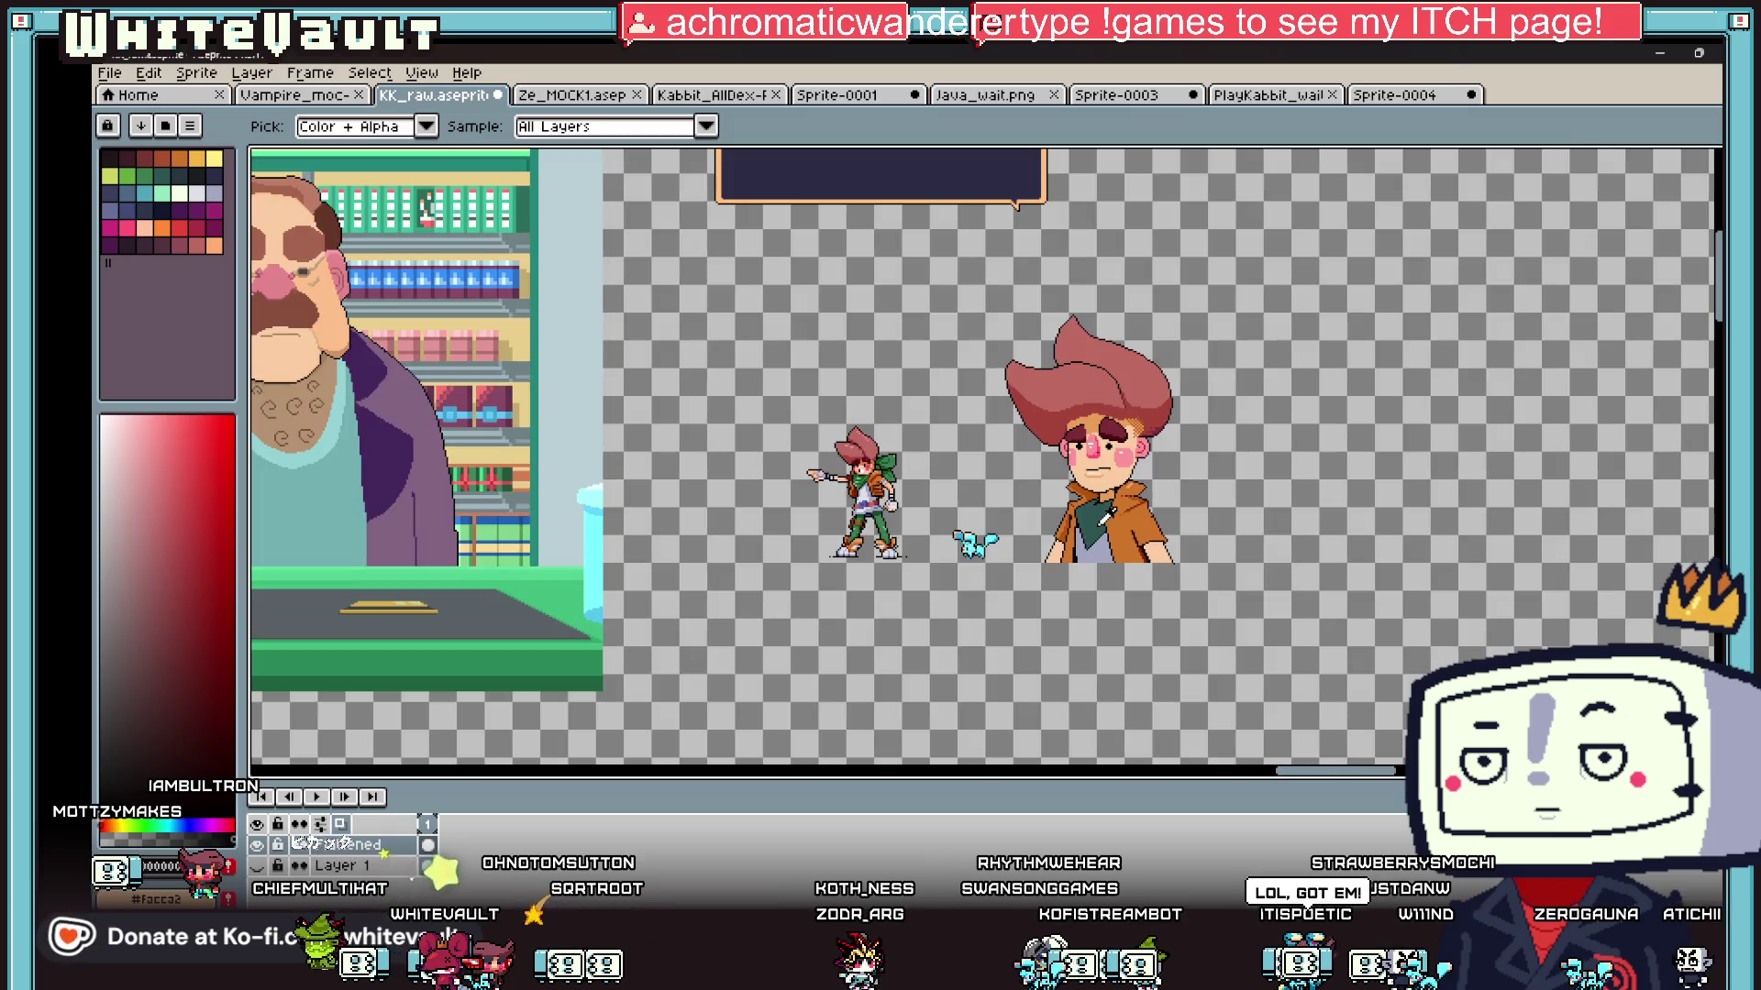
scroll(1154, 521, "up", 2)
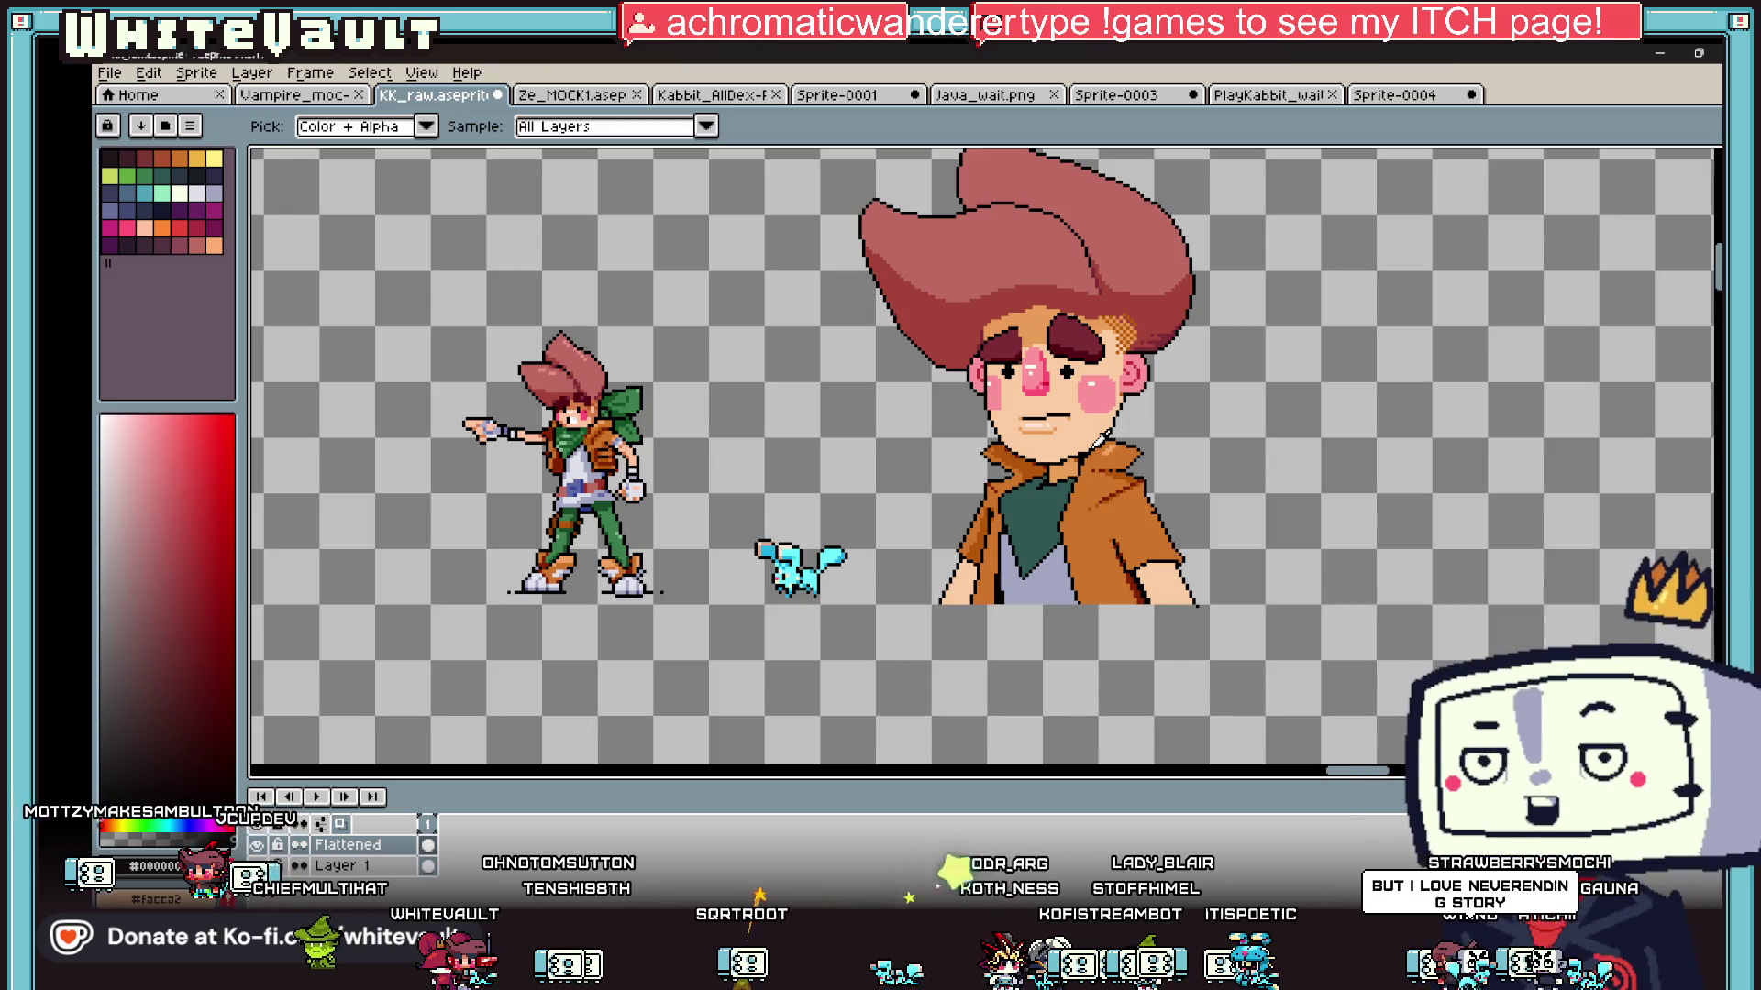
scroll(1130, 550, "up", 3)
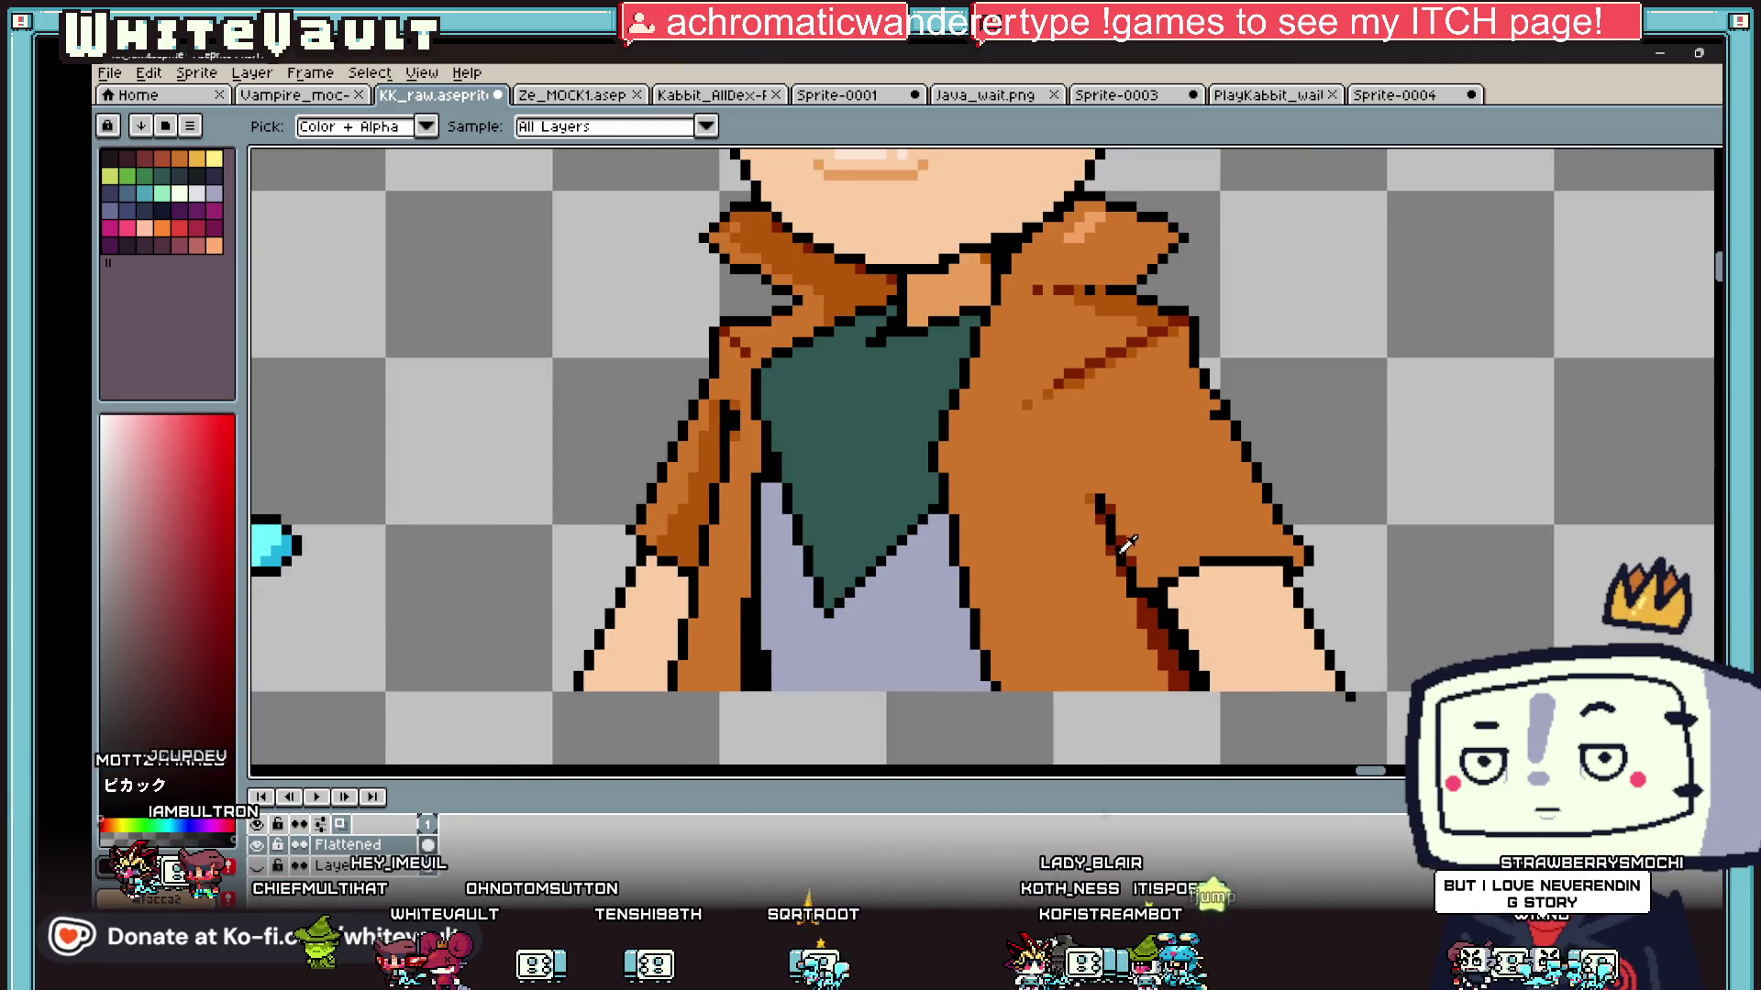
left_click(922, 590)
scroll(1131, 550, "up", 2)
left_click(1153, 587)
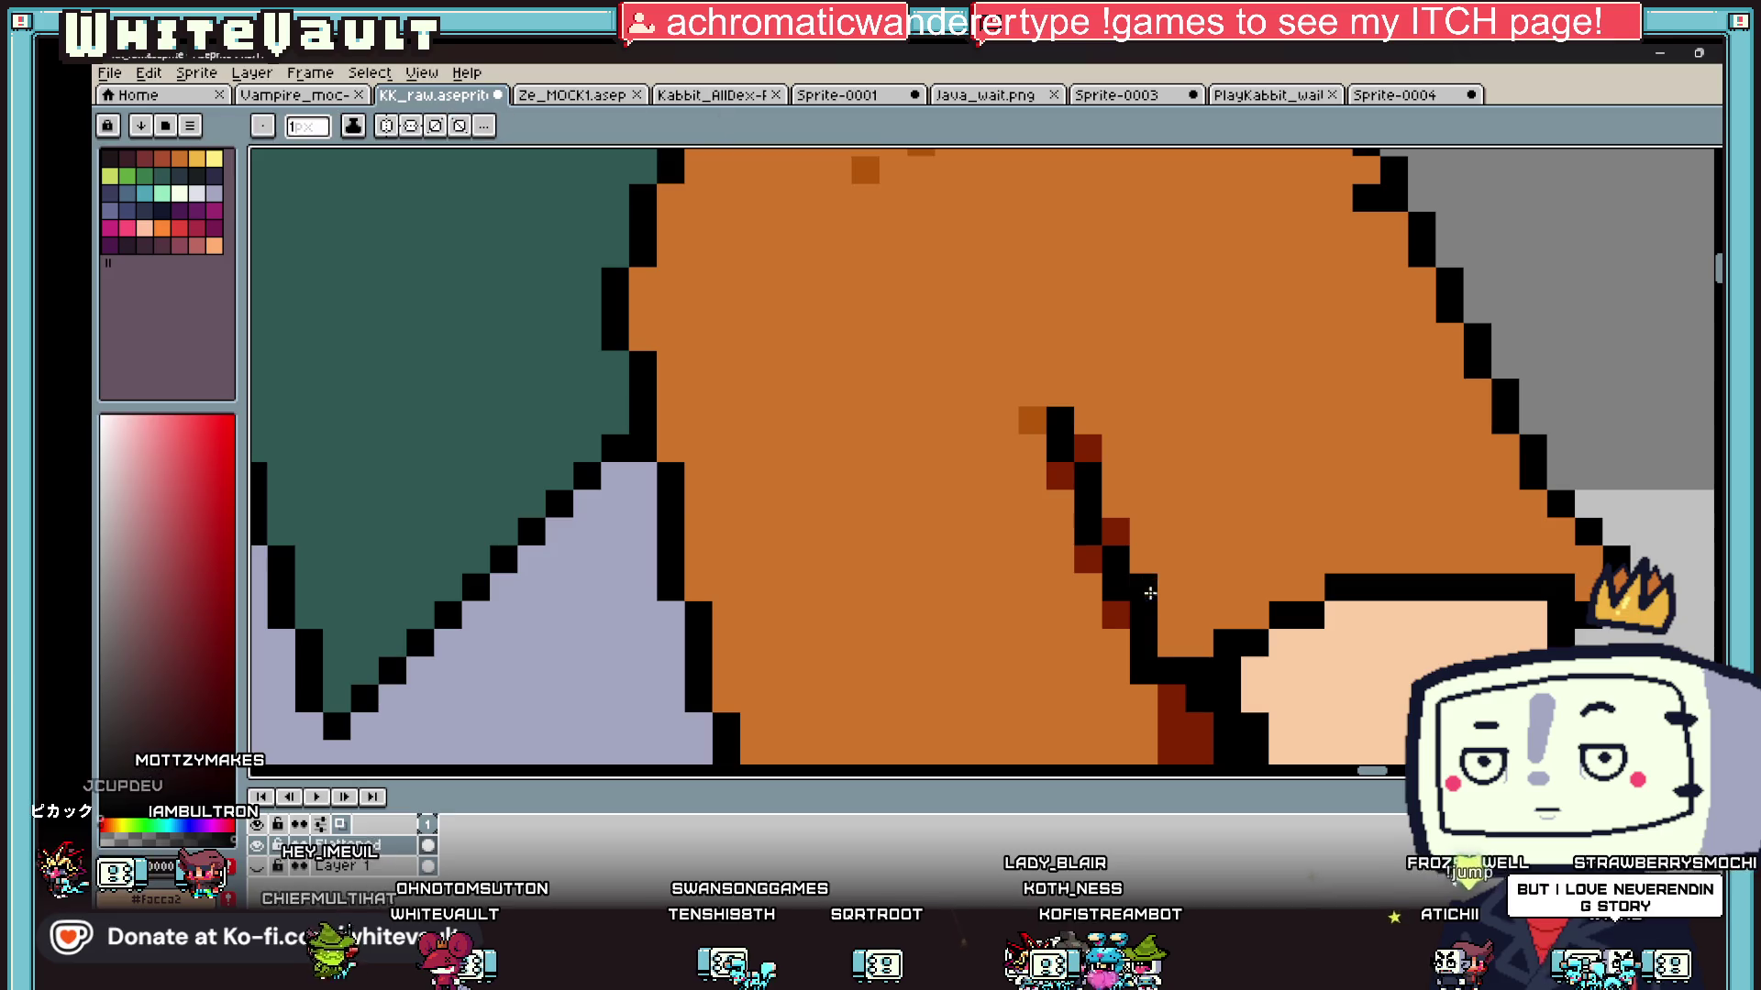
mouse_move(1153, 573)
left_mouse_down()
mouse_move(1311, 477)
mouse_move(1447, 478)
mouse_move(1509, 501)
left_mouse_up()
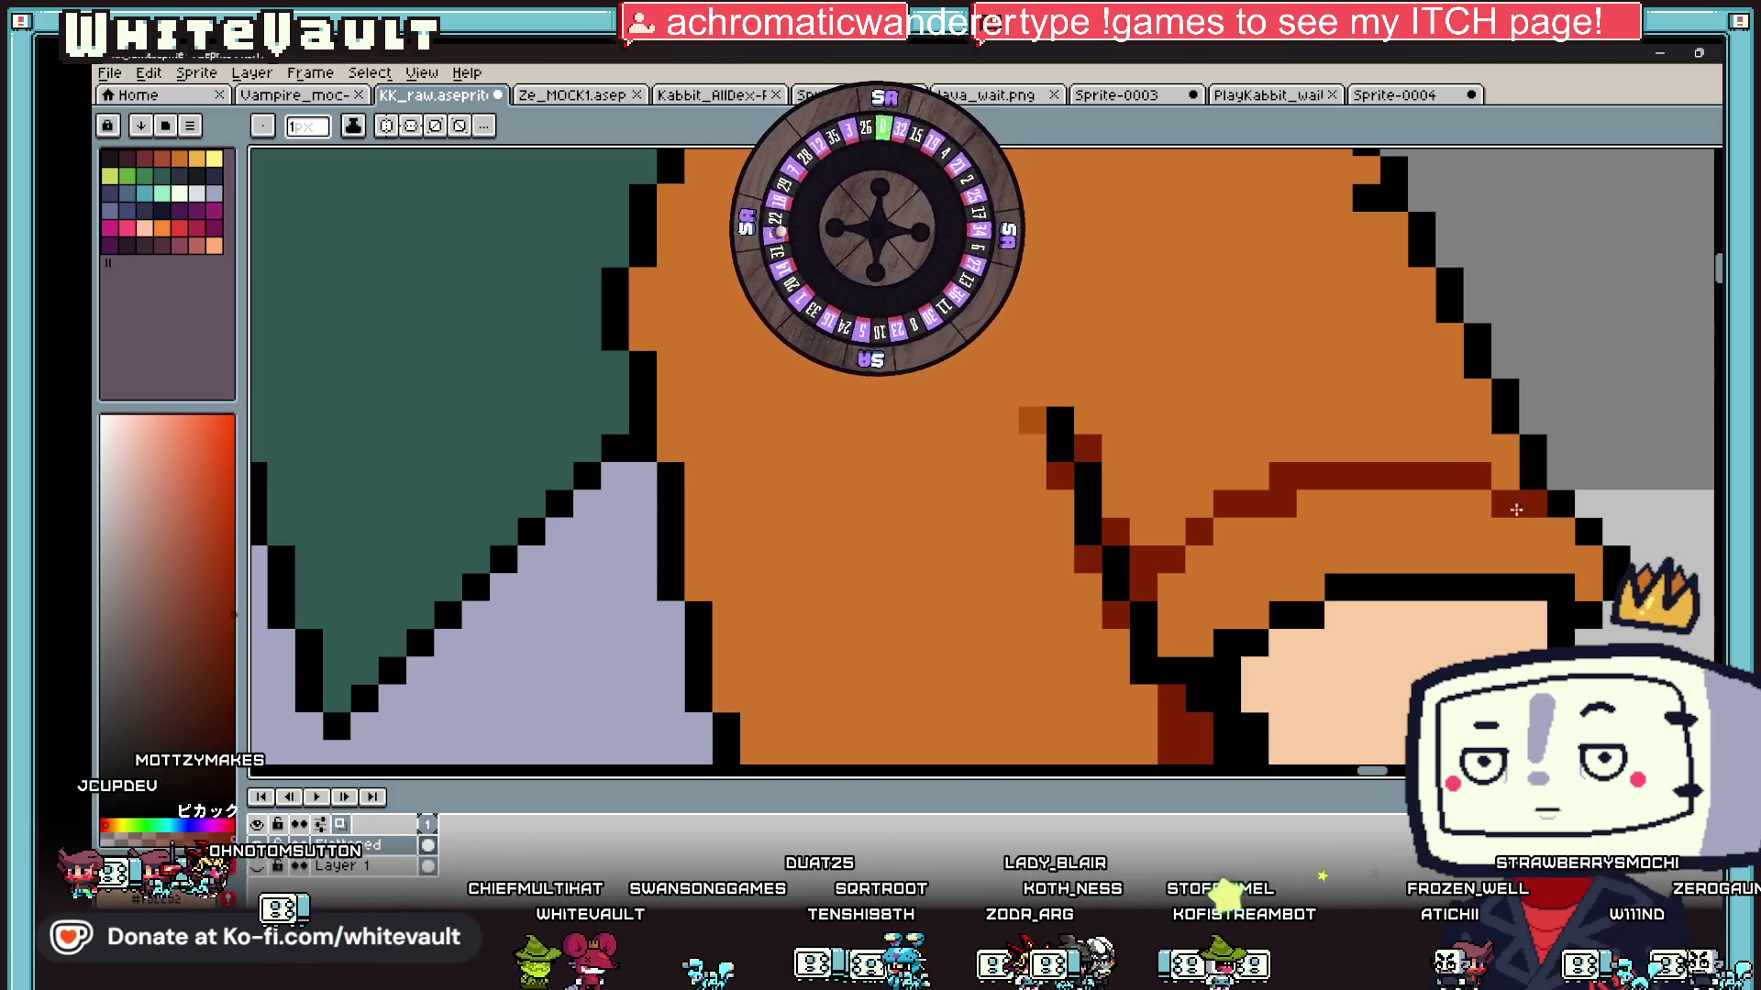
Step: Redo the fold's misdrawn end as a horizontal dark red stroke and recolour a stray pixel below it orange
left_click(1520, 505, "alt")
scroll(1281, 502, "down", 5)
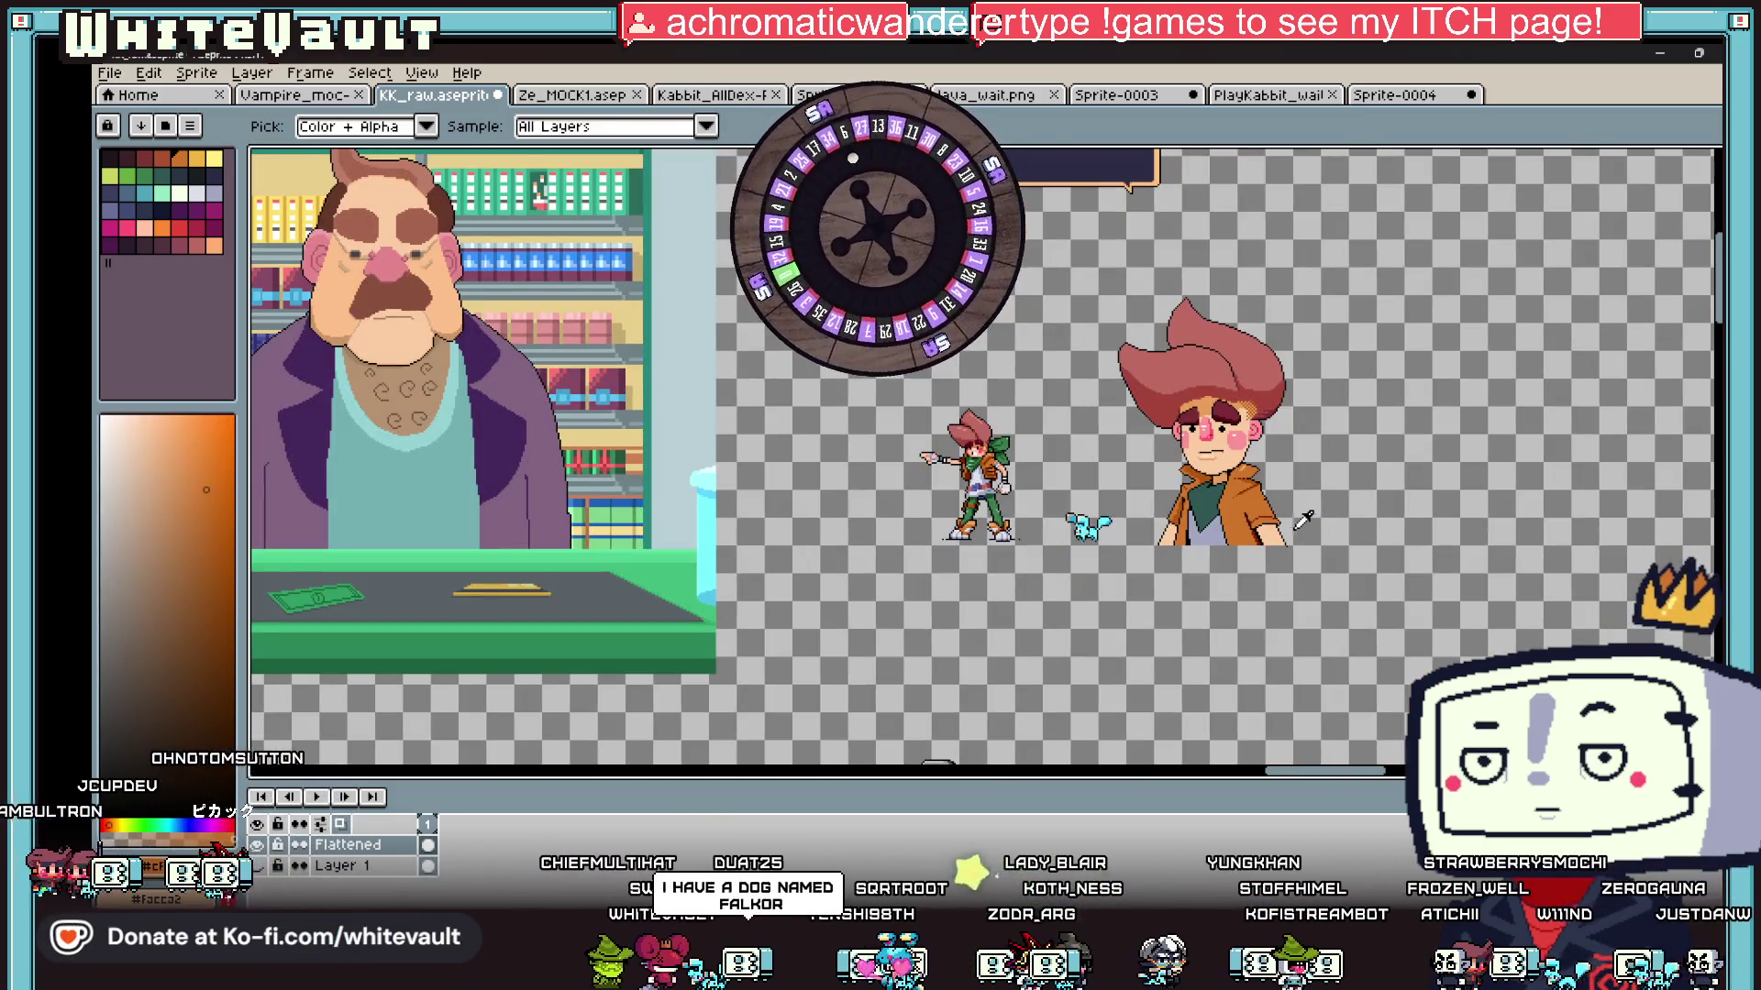
scroll(1303, 520, "up", 5)
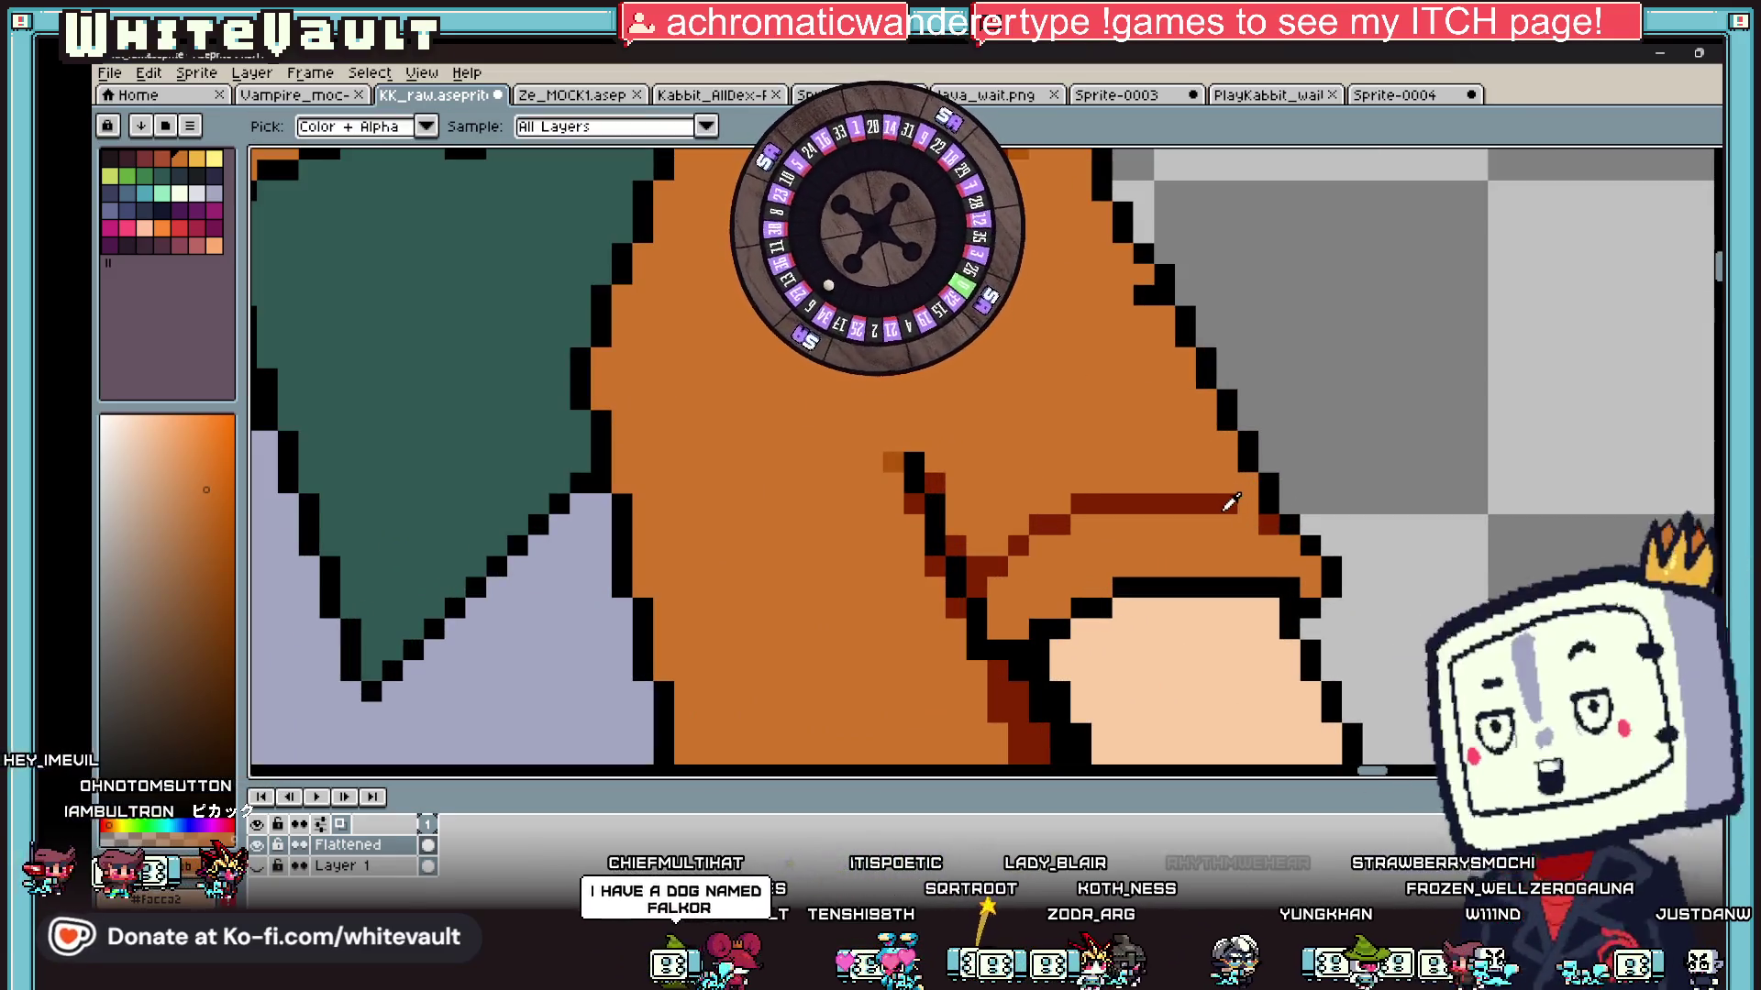
key("ctrl+z")
left_click(1229, 504, "alt")
left_click(1229, 505)
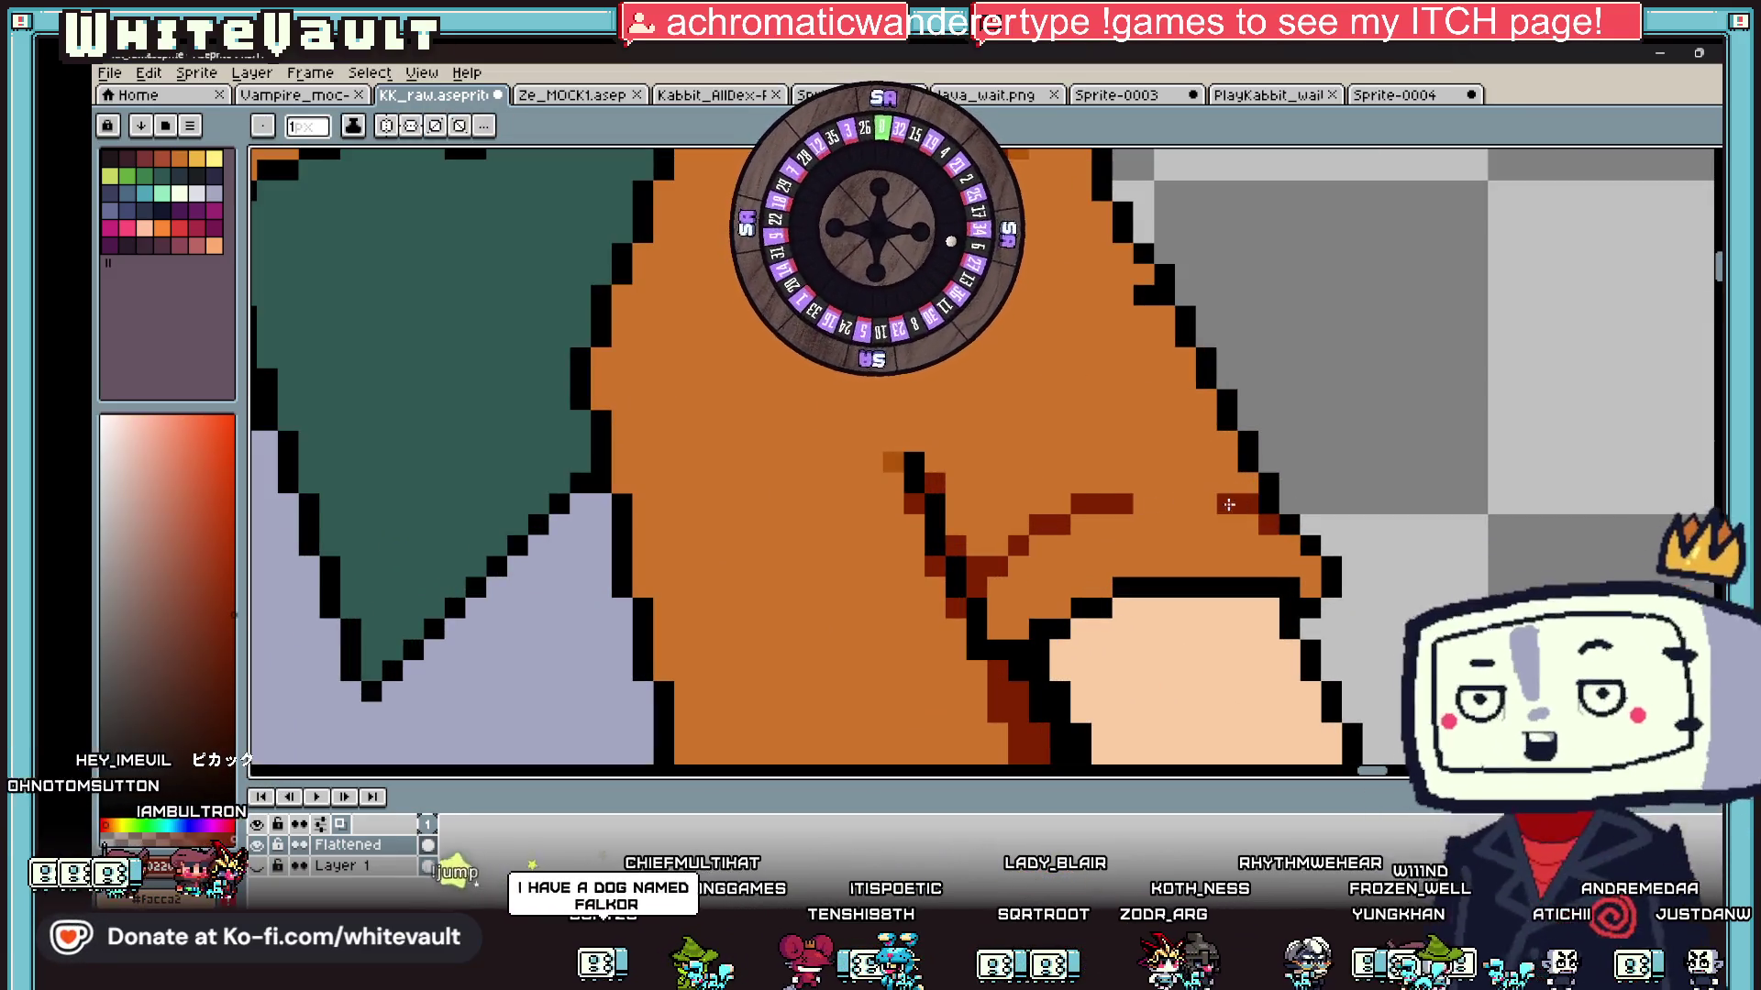
left_click_drag(1247, 484, 1132, 486)
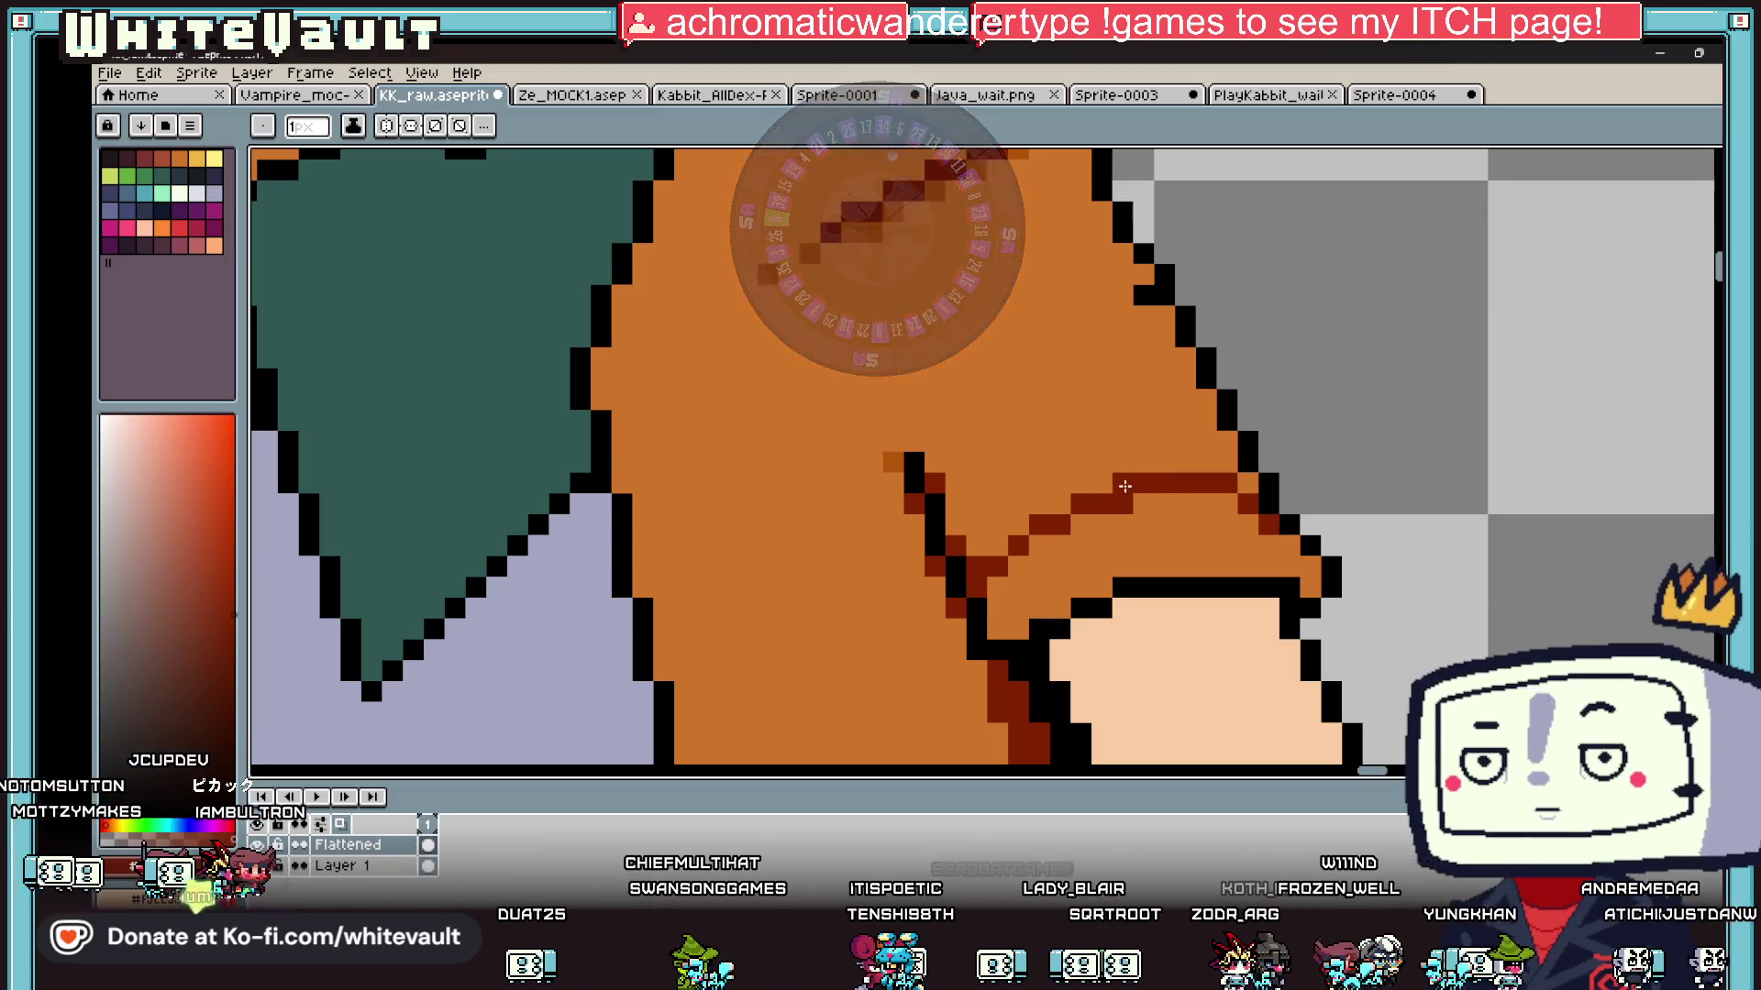
left_click(1168, 499, "alt")
left_click(1125, 501)
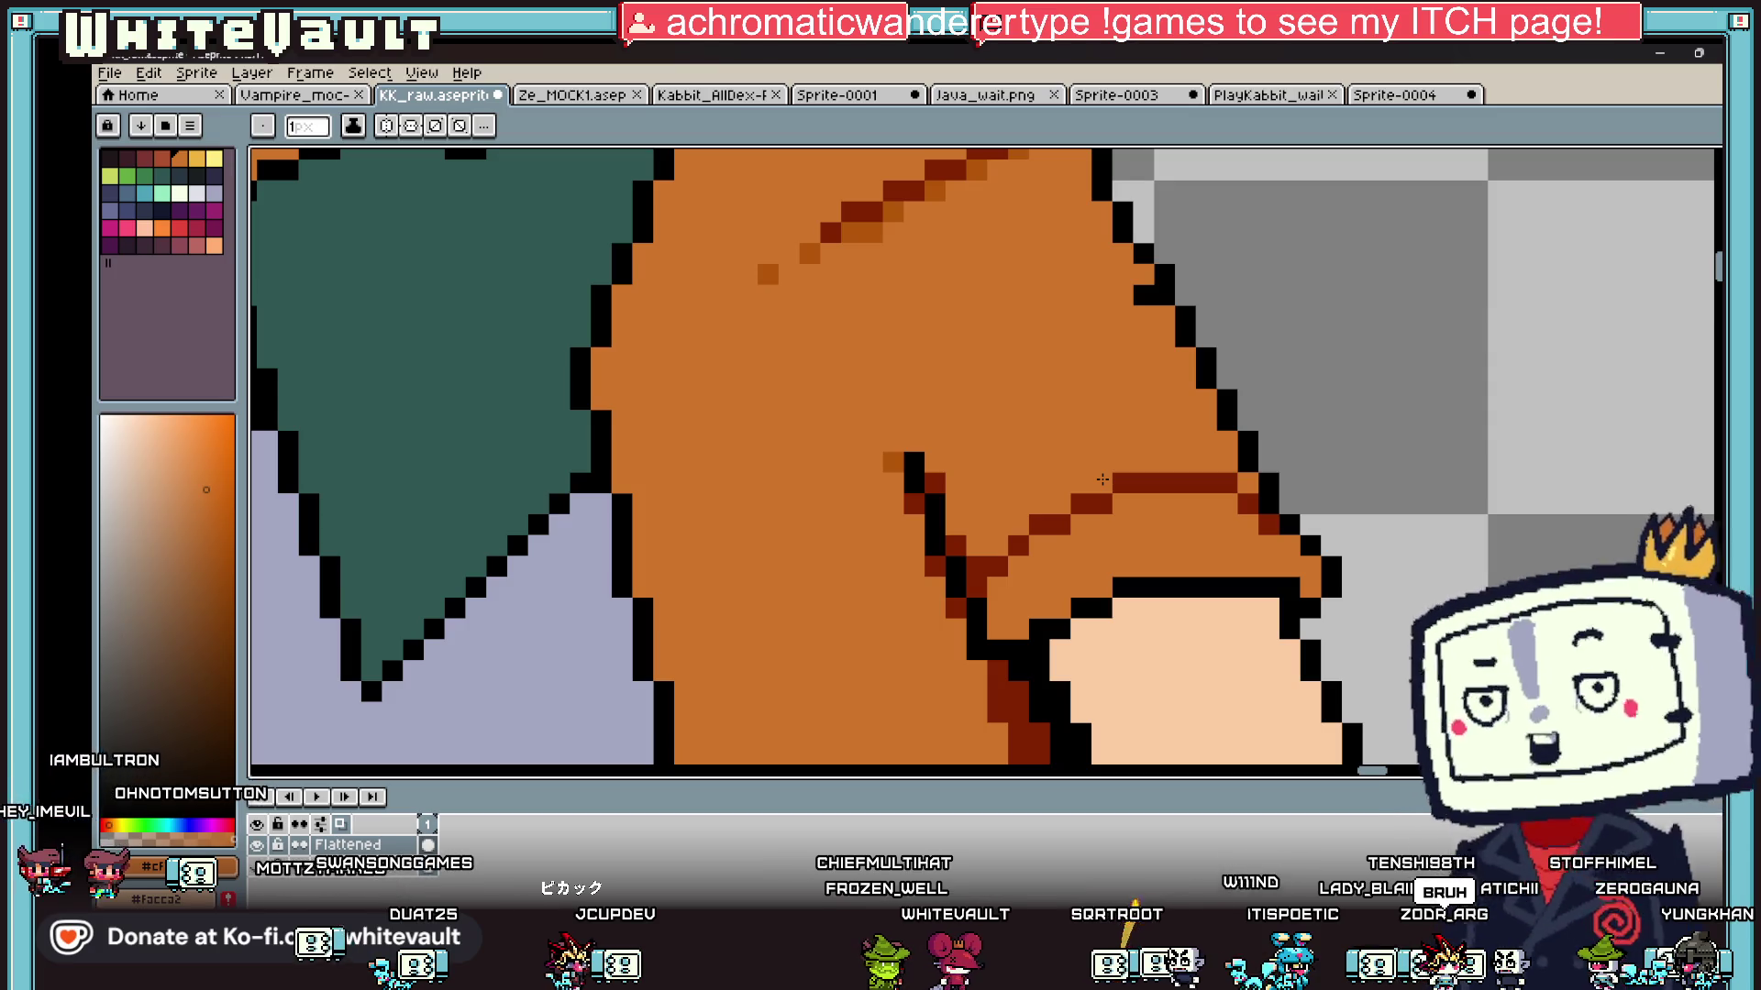
scroll(1247, 490, "up", 1)
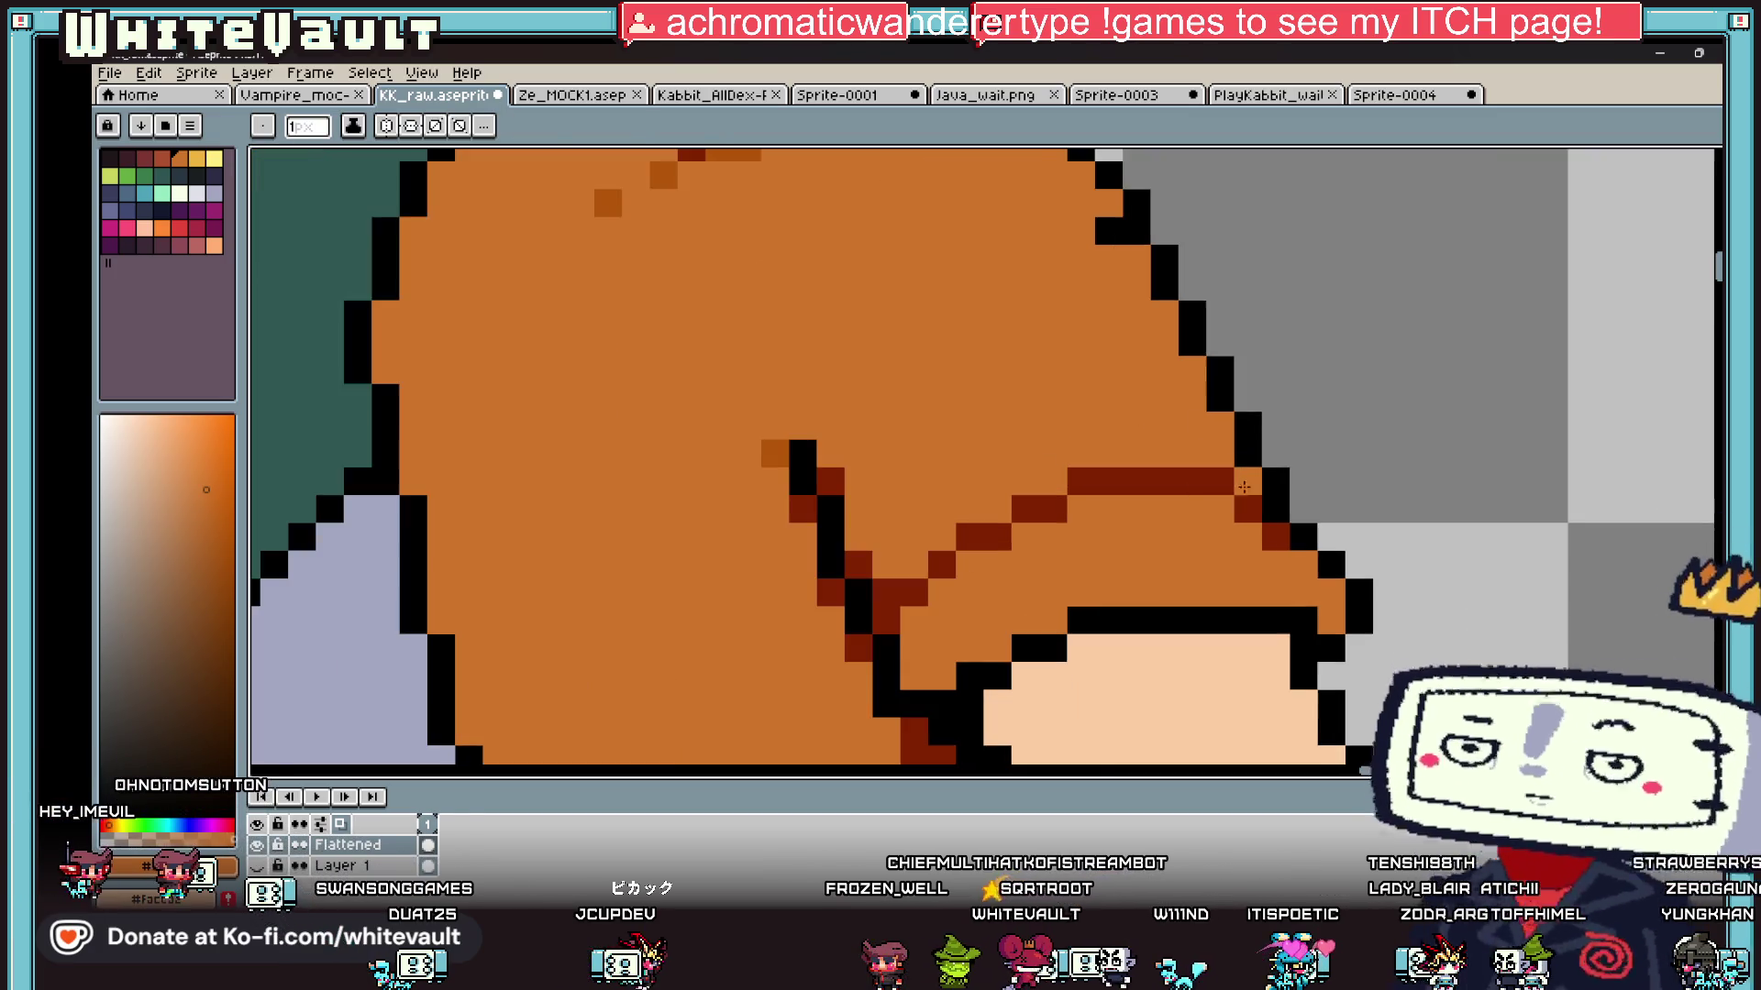
Step: Recolour the earlier dark red fold pixels back to the jacket orange
key("g")
left_click(1195, 484)
left_click(1274, 537)
key("b")
left_click_drag(1053, 508, 919, 583)
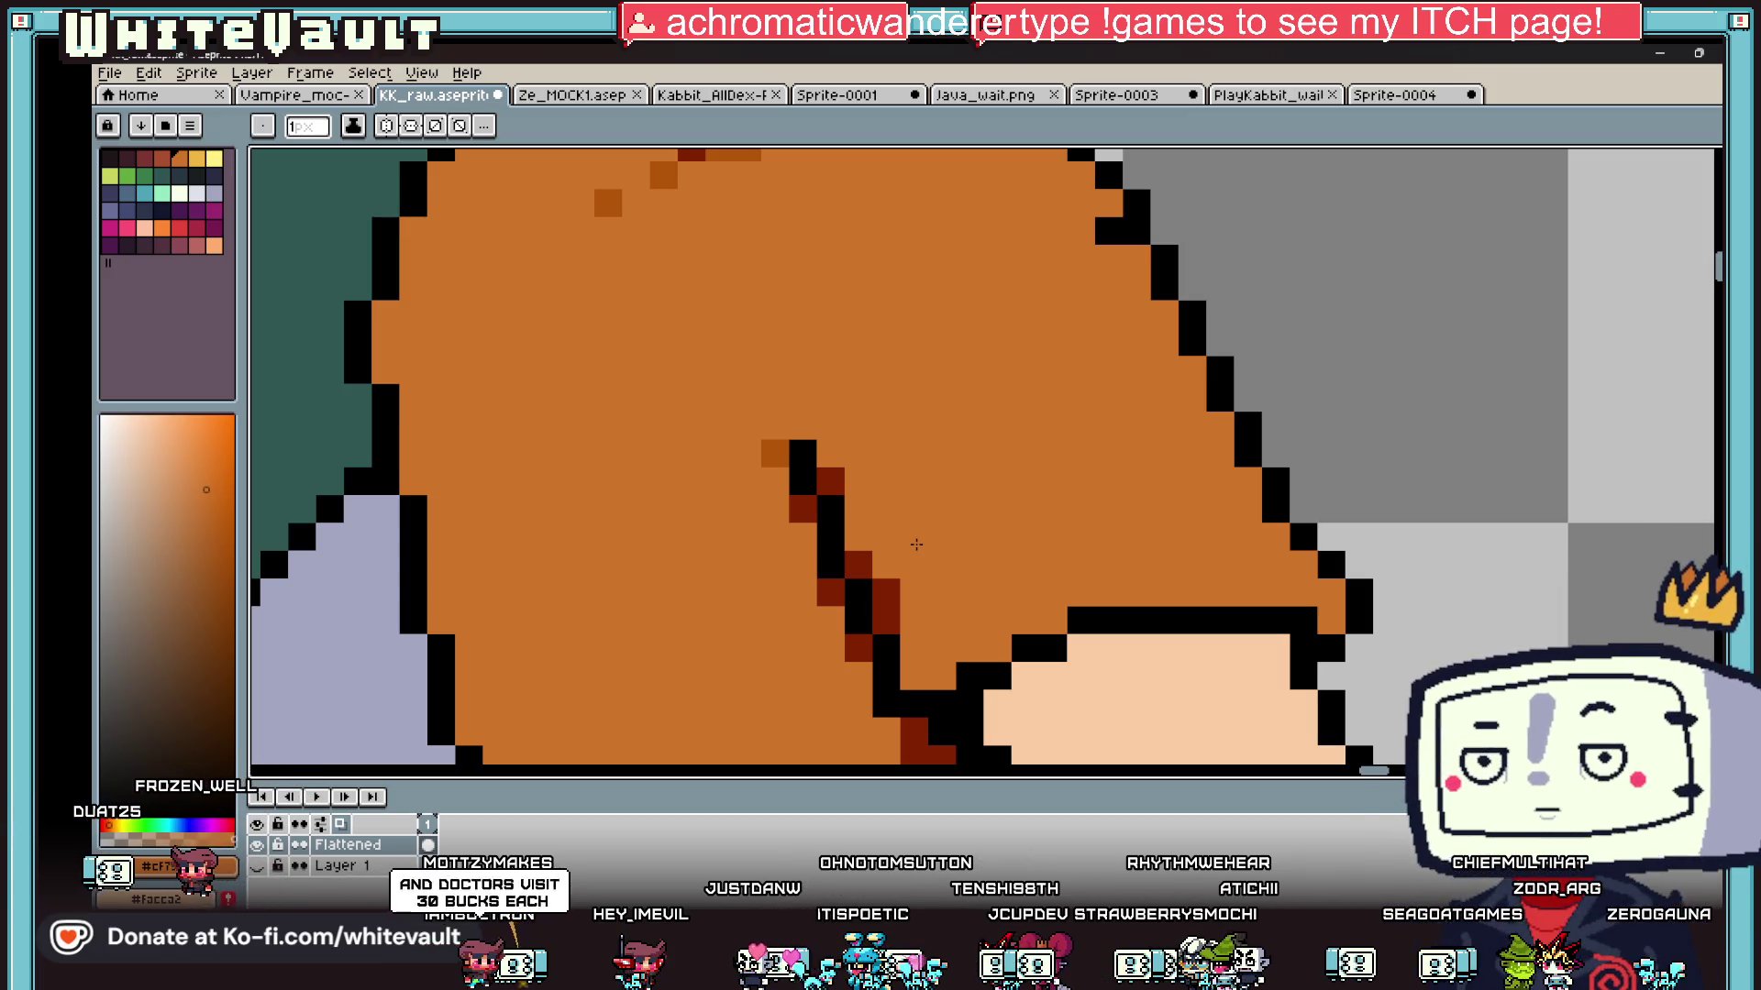
Step: Redraw a dark-red crease line diagonally across the right sleeve
scroll(916, 545, "down", 3)
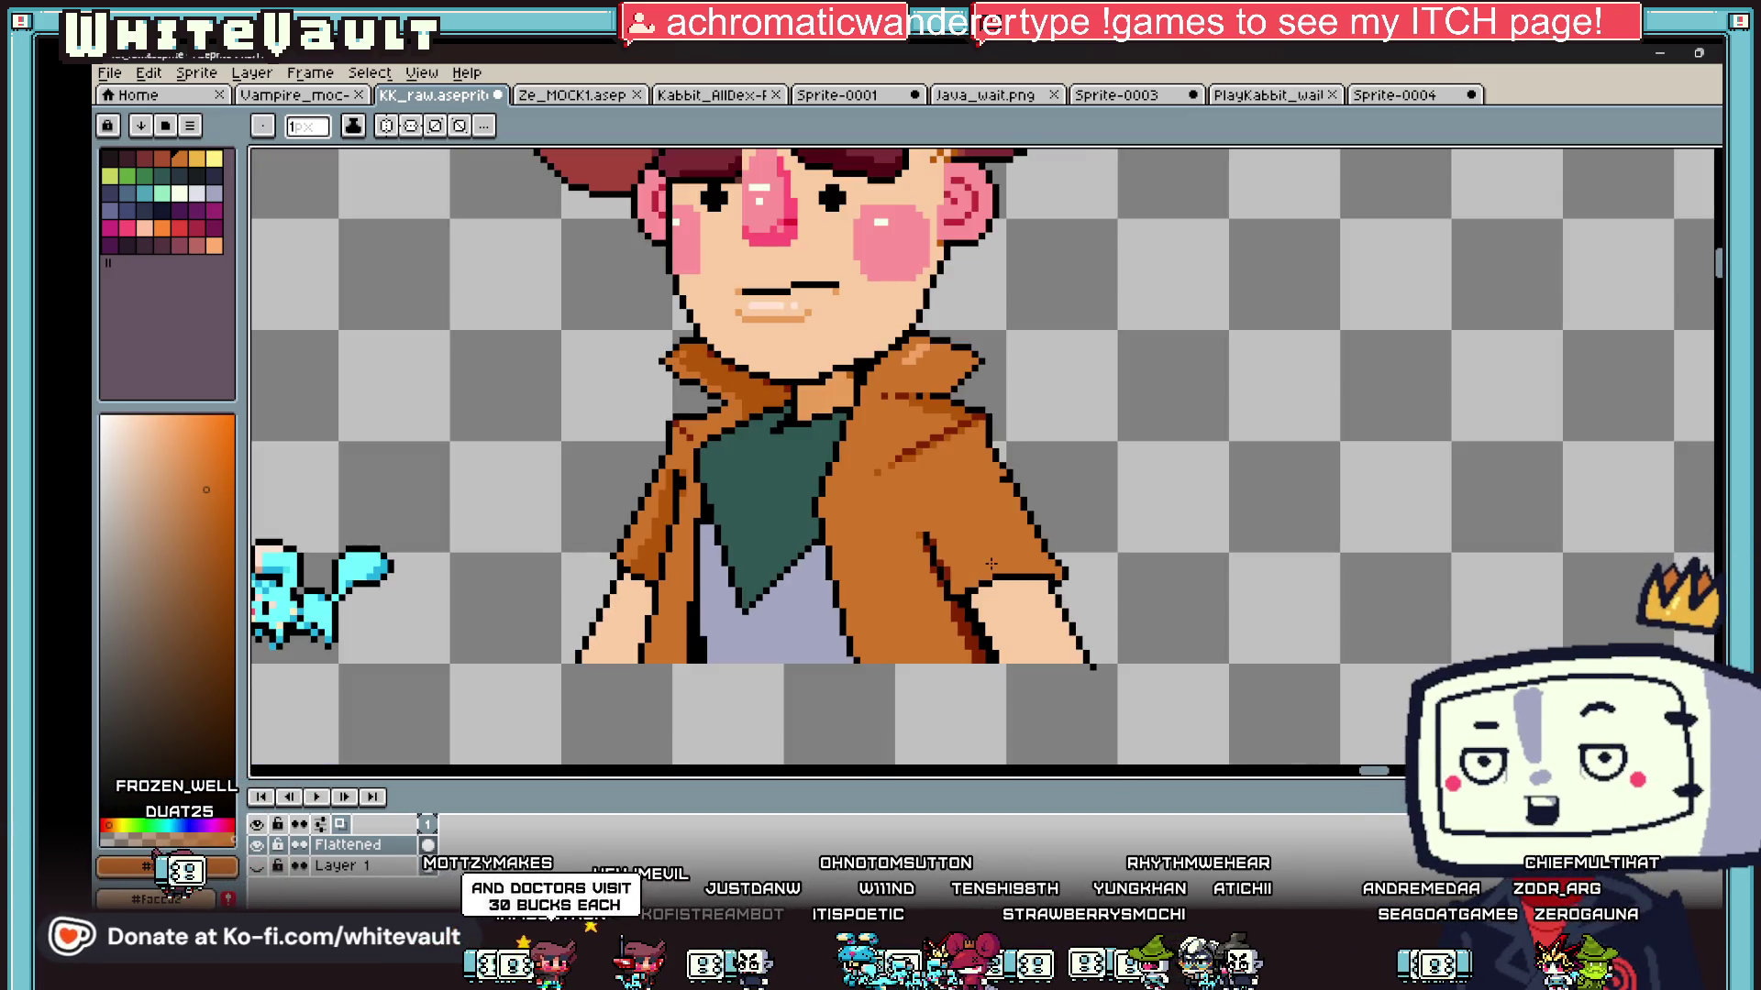
scroll(977, 588, "up", 2)
left_click(866, 546, "alt")
left_click(855, 516)
left_click_drag(888, 496, 1111, 454)
left_click(1140, 471)
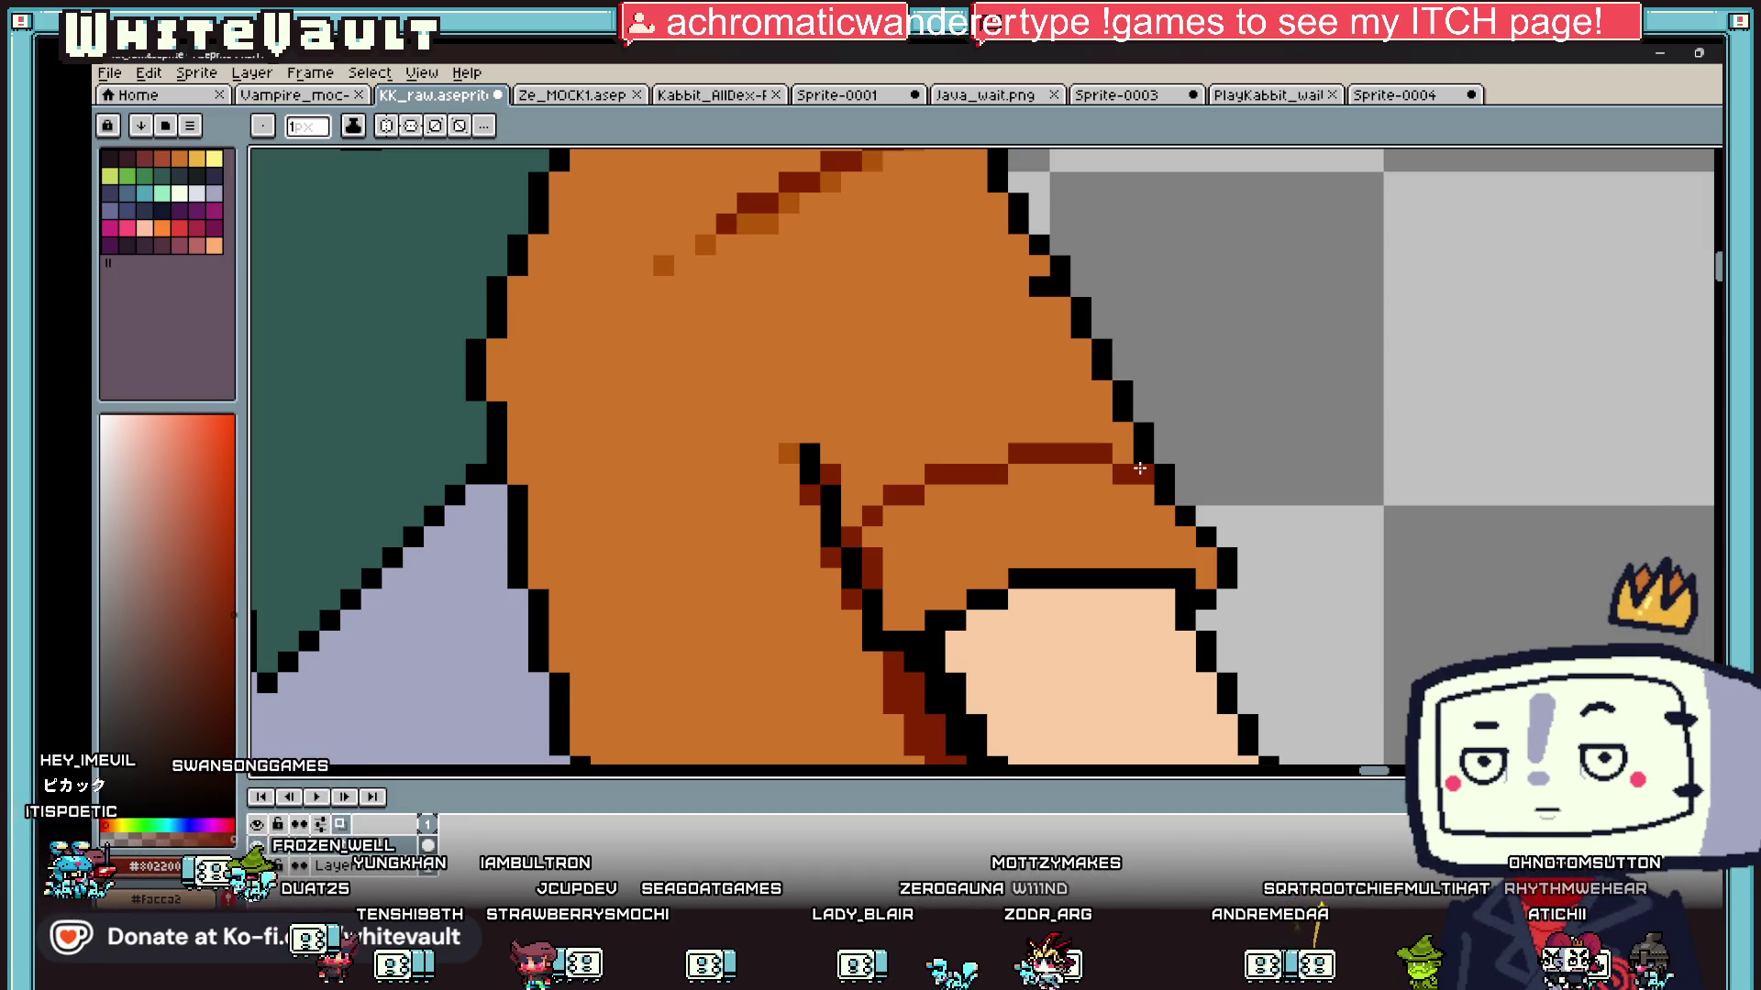
scroll(1139, 469, "down", 5)
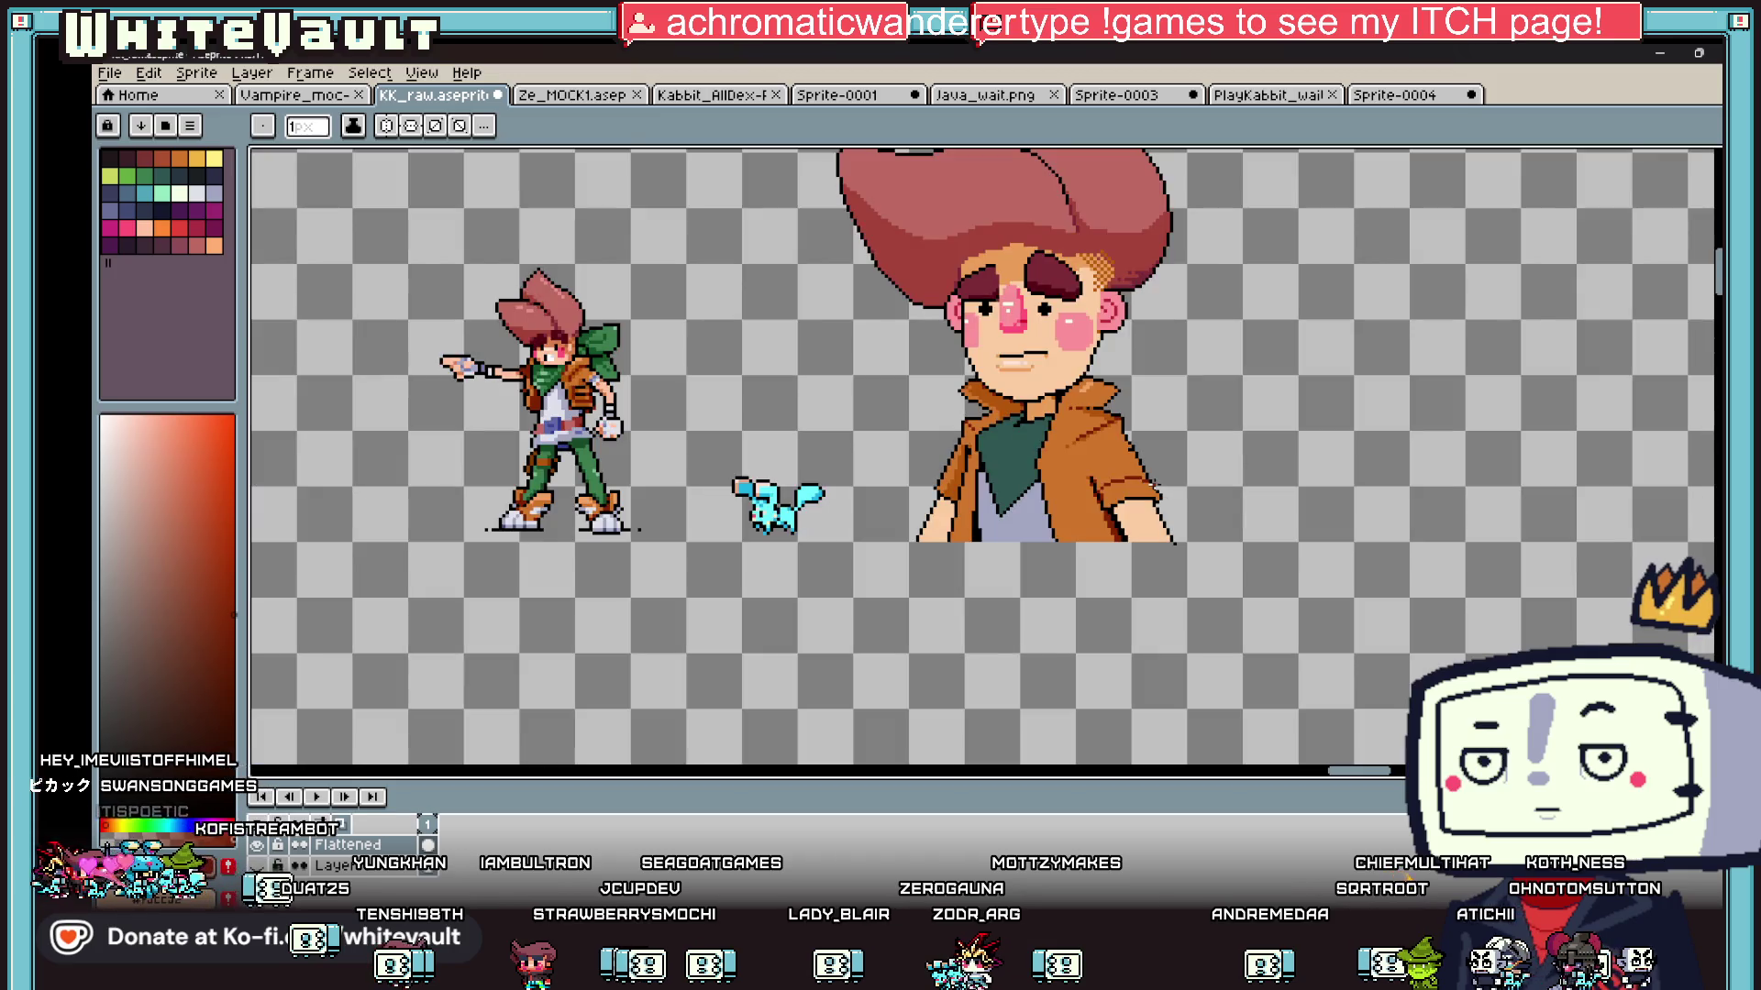
Step: Add a dark-red crease pixel on the left sleeve
scroll(1122, 480, "up", 1)
key("i")
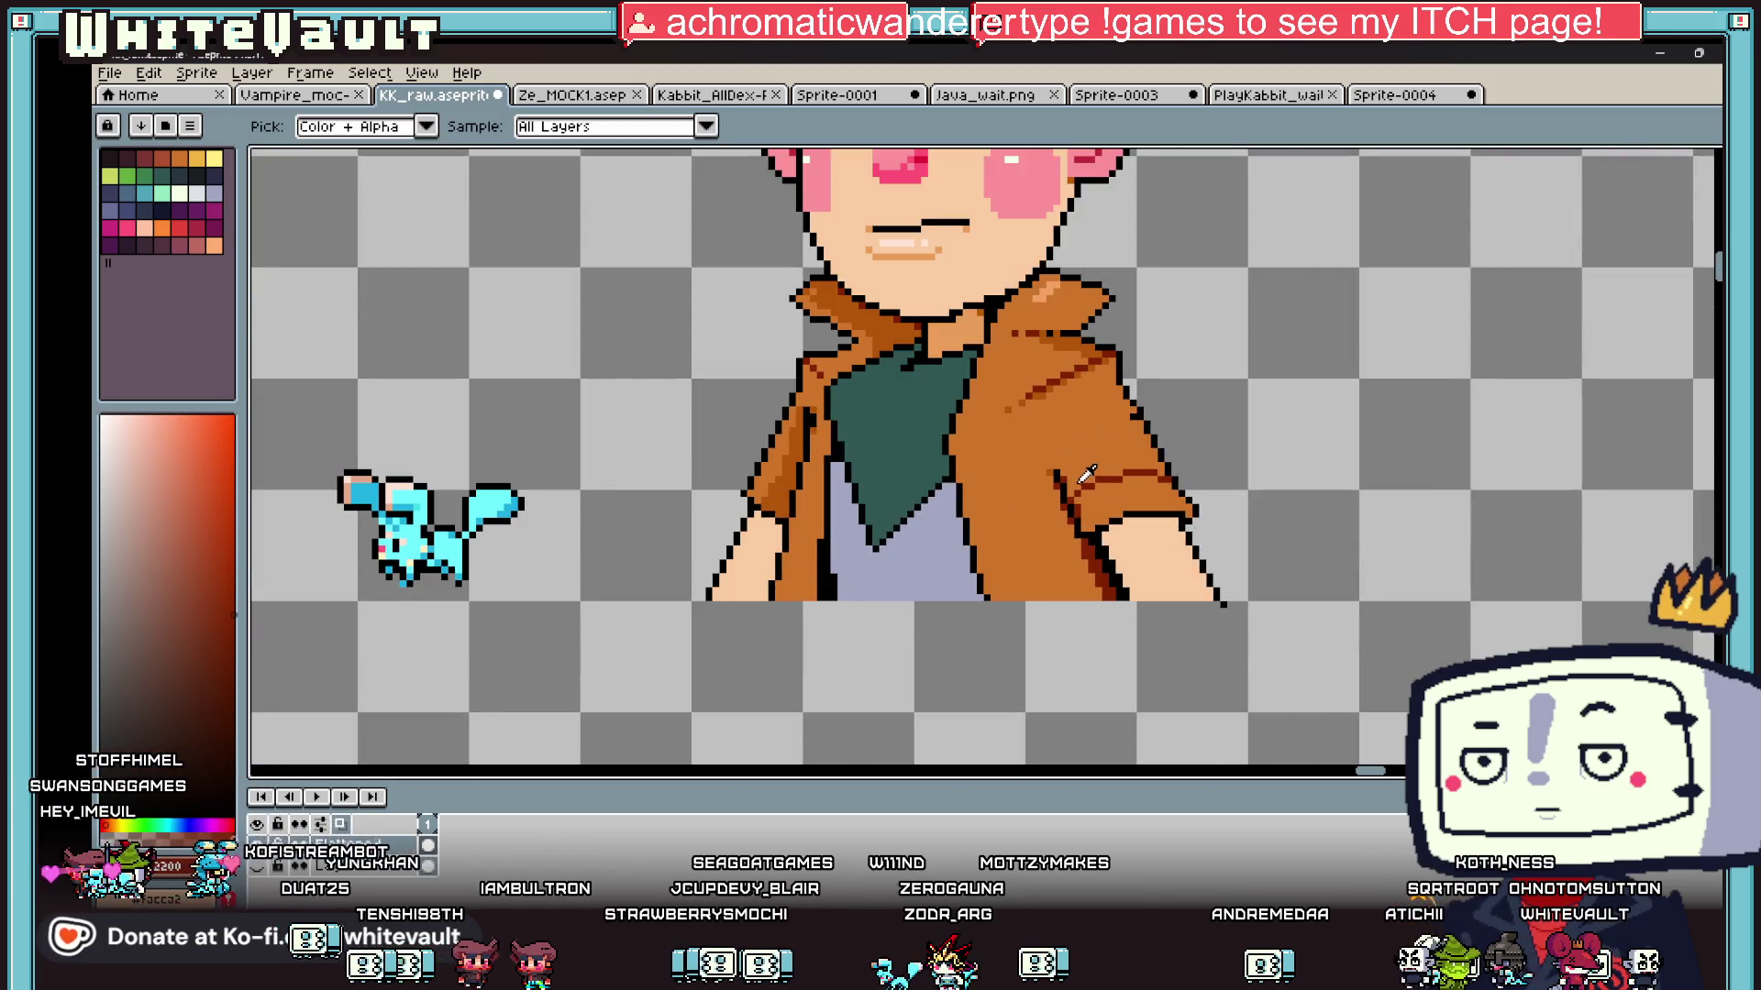
scroll(1112, 491, "up", 1)
left_click(1112, 481)
scroll(694, 362, "up", 3)
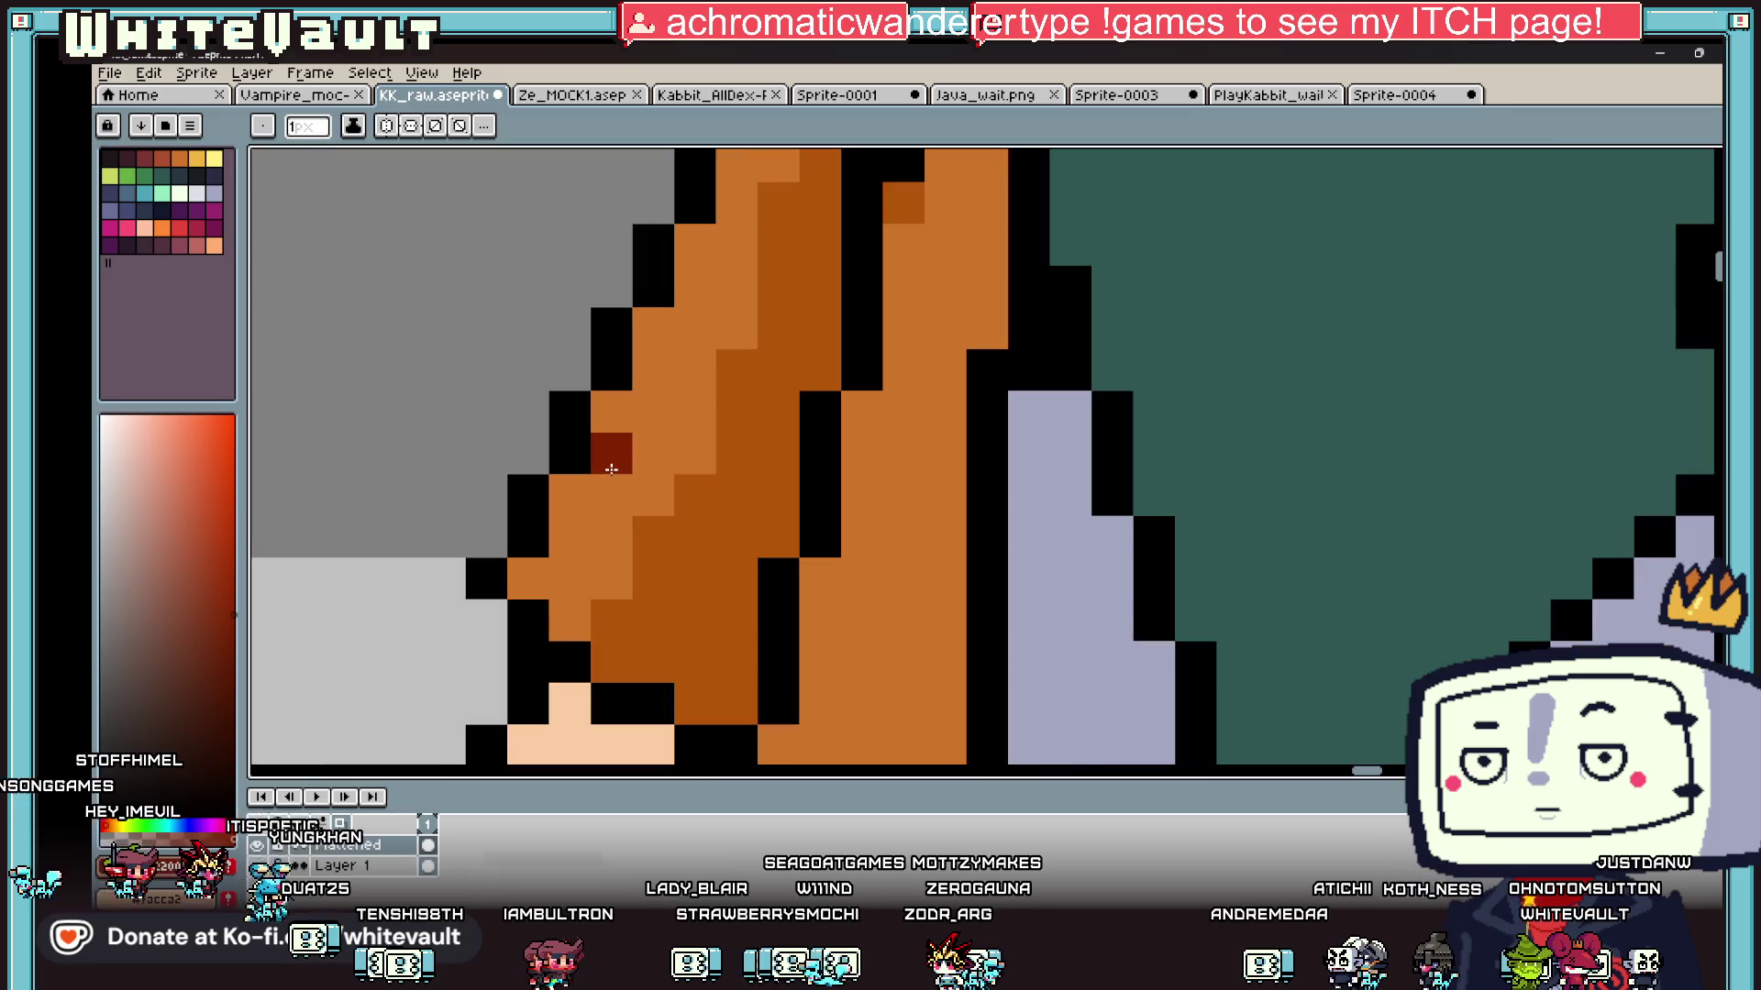
left_click(778, 537)
Step: Soften the sleeve fold with a vertical mid-orange stroke
key("i")
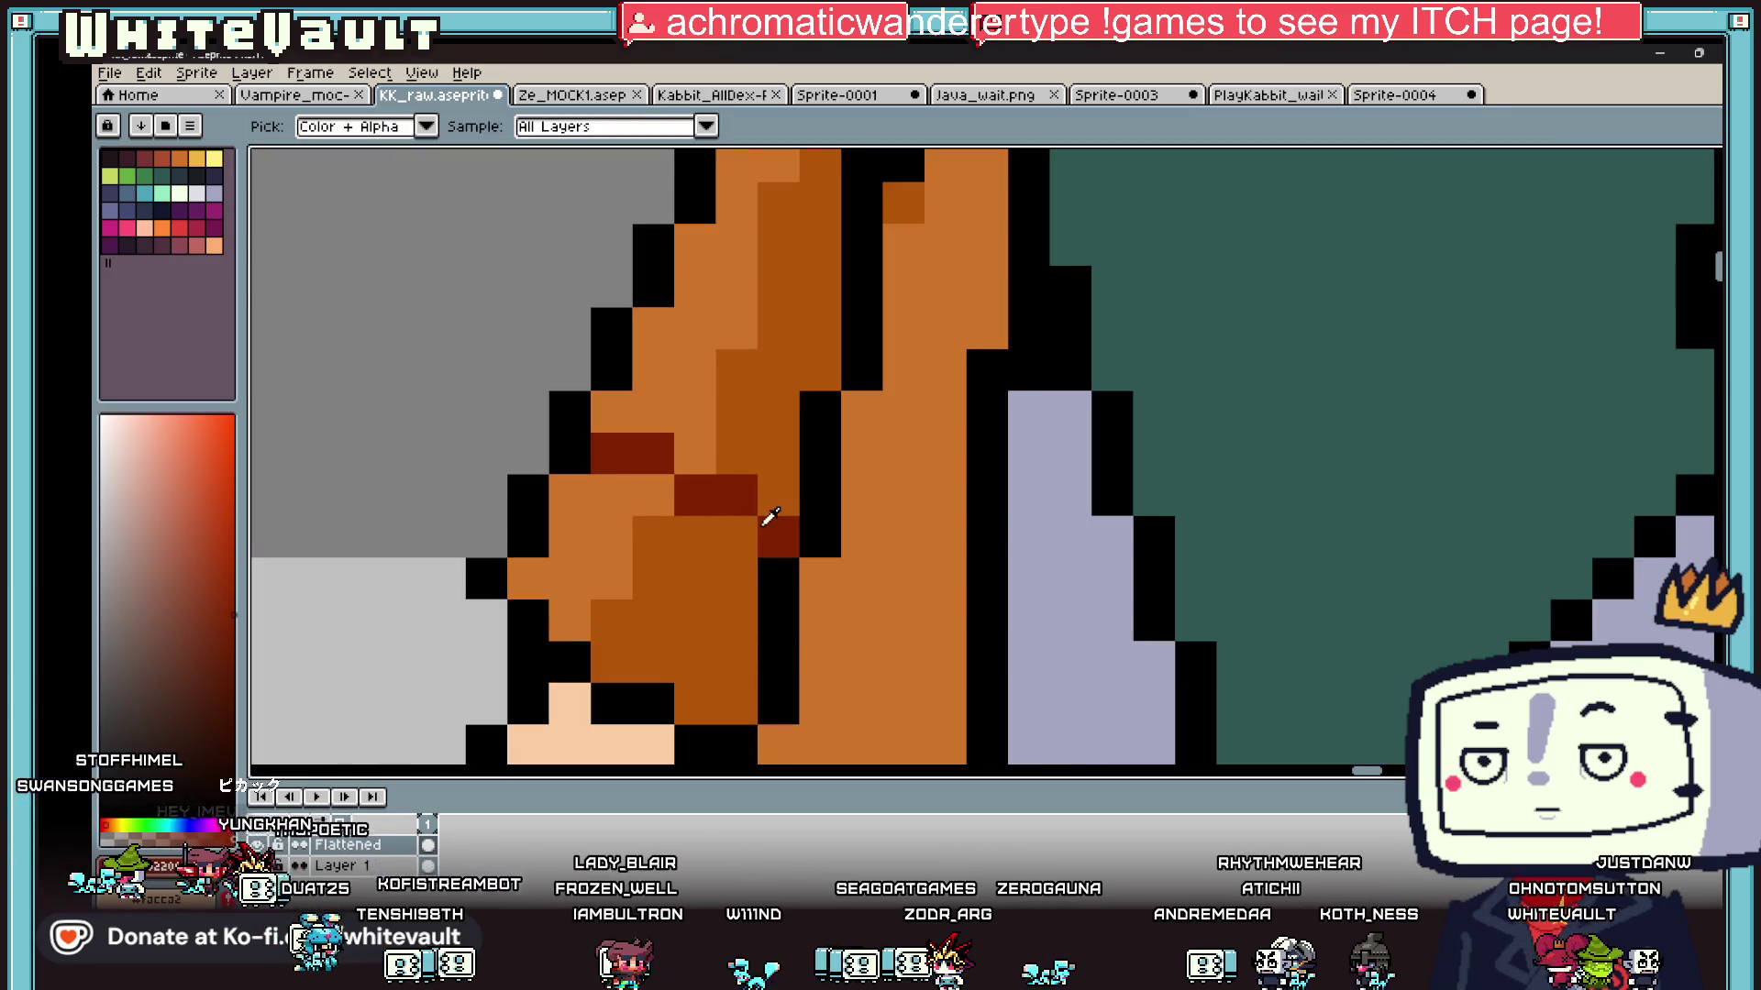
scroll(804, 579, "down", 4)
scroll(969, 493, "up", 2)
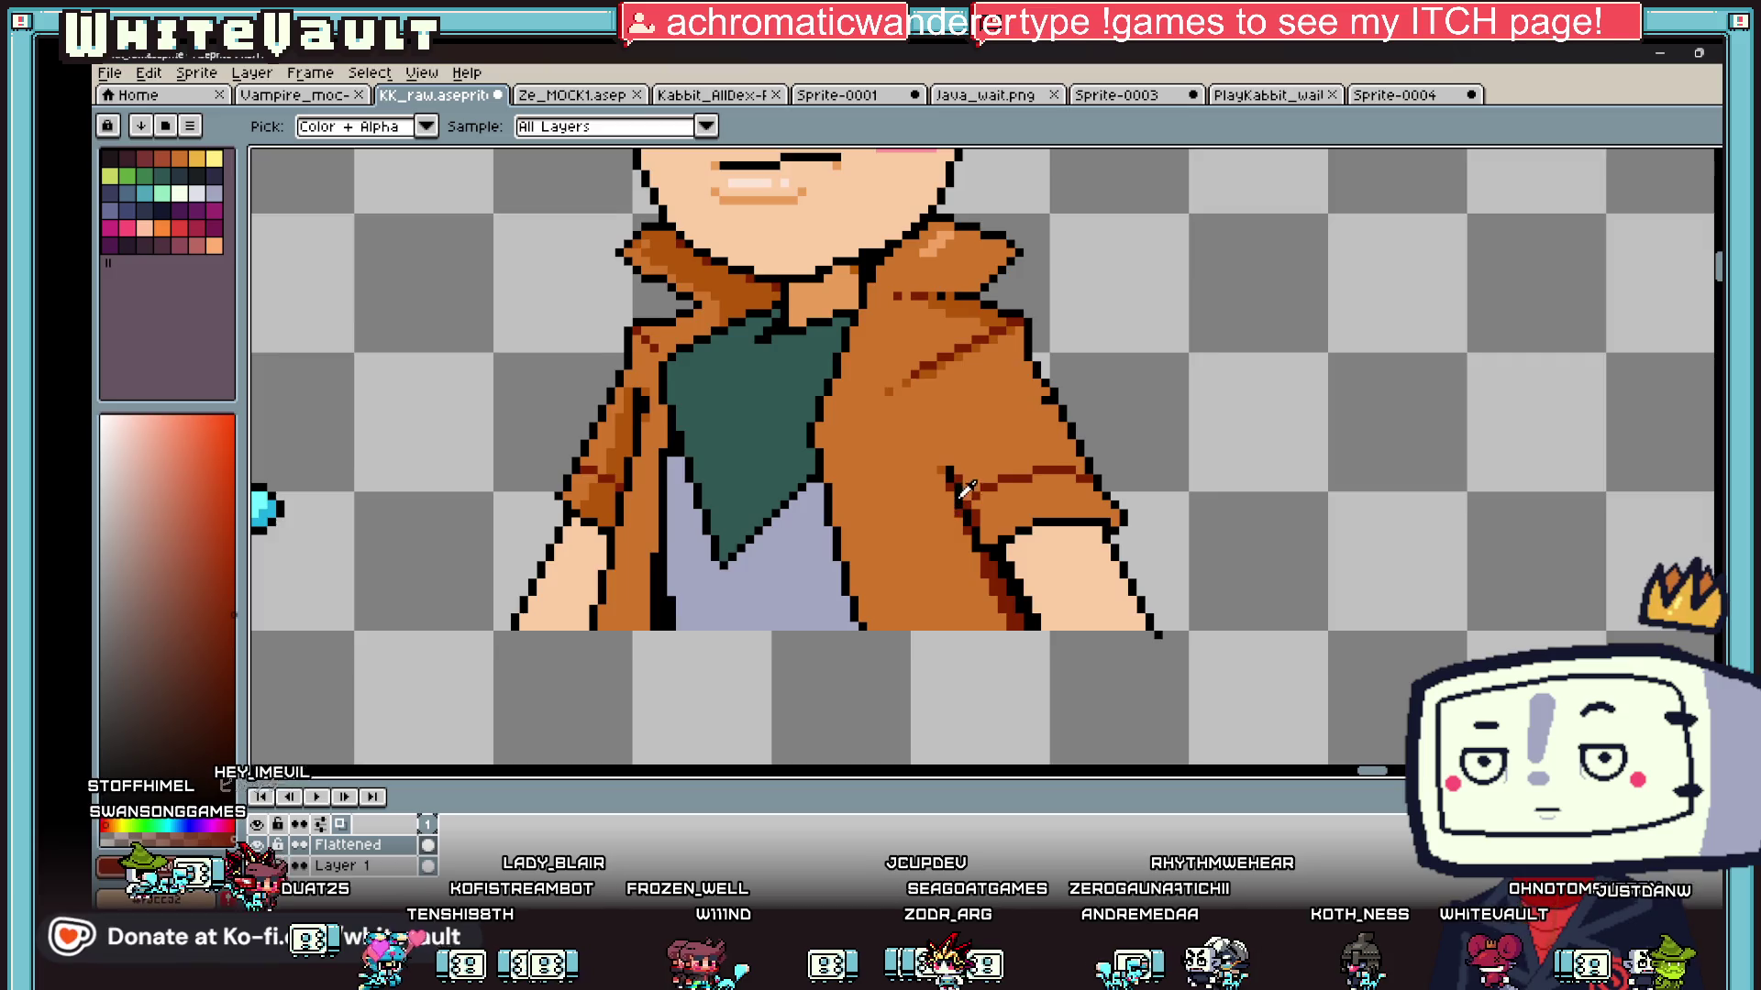
left_click(990, 308)
scroll(974, 486, "up", 1)
scroll(974, 486, "up", 1)
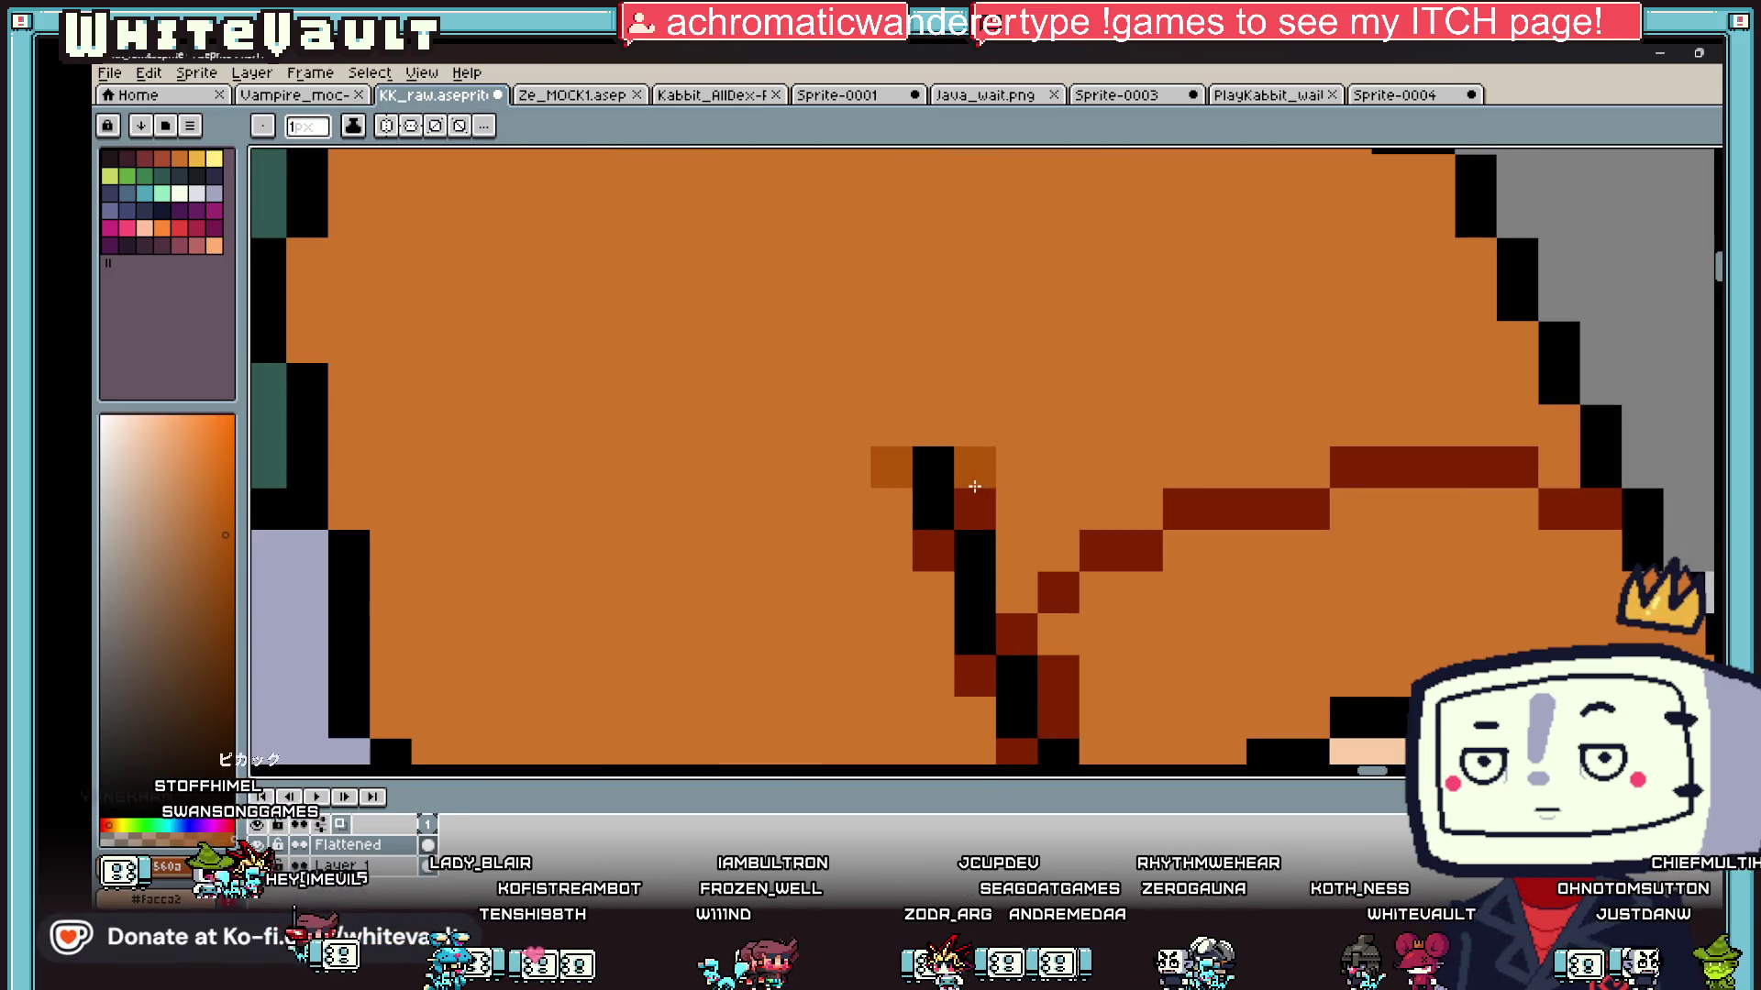
scroll(948, 619, "down", 5)
scroll(1009, 625, "up", 4)
mouse_move(1009, 626)
left_mouse_down()
mouse_move(1062, 680)
mouse_move(1009, 706)
left_mouse_up()
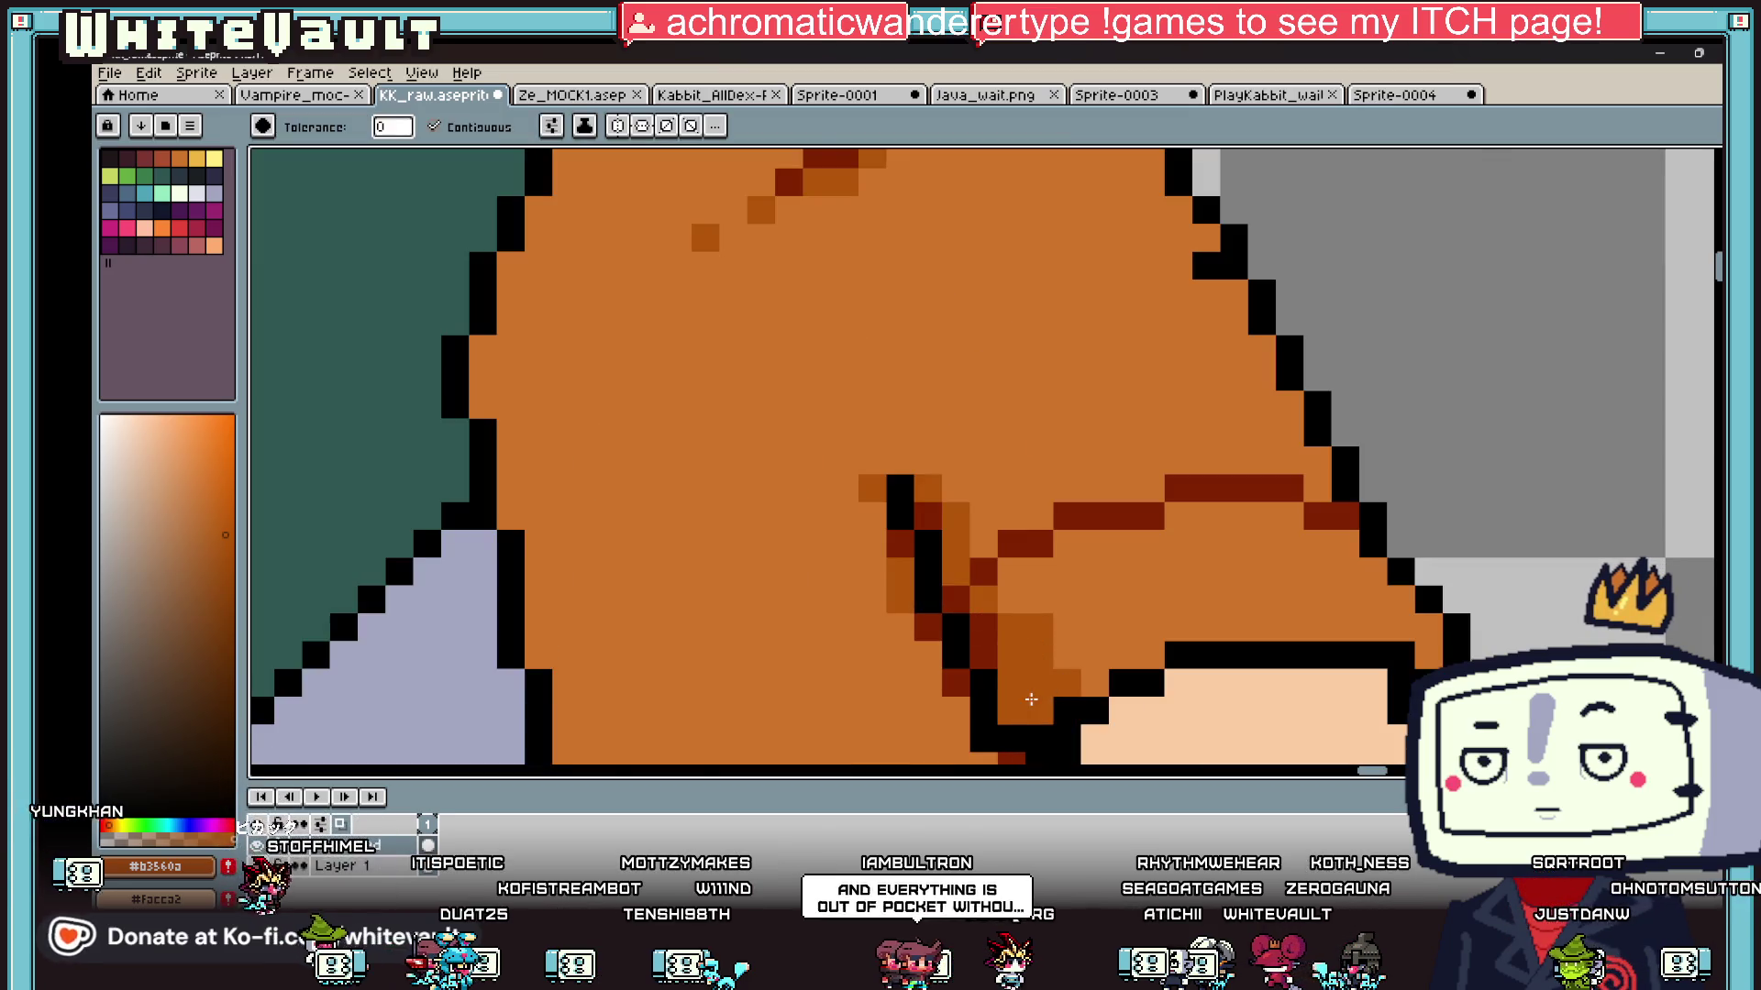
scroll(1028, 660, "down", 5)
scroll(1026, 658, "up", 3)
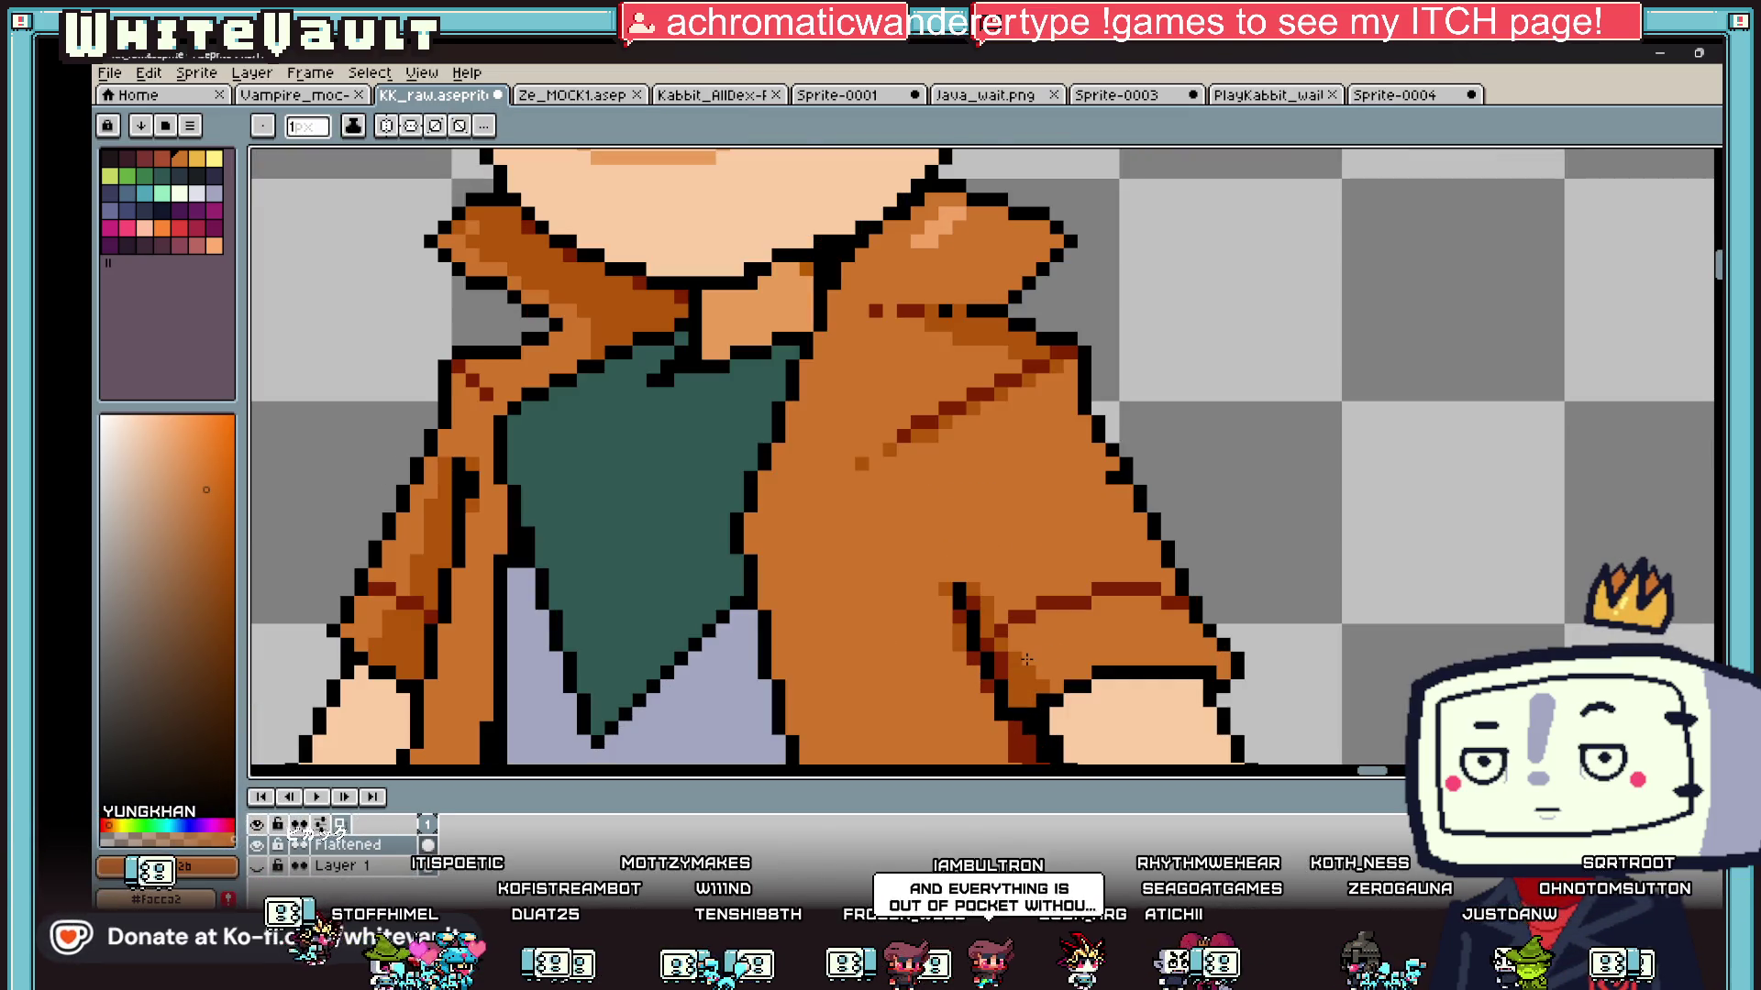
Step: Shade beside the sleeve fold and along the jacket's right edge in darker orange
scroll(1026, 659, "down", 2)
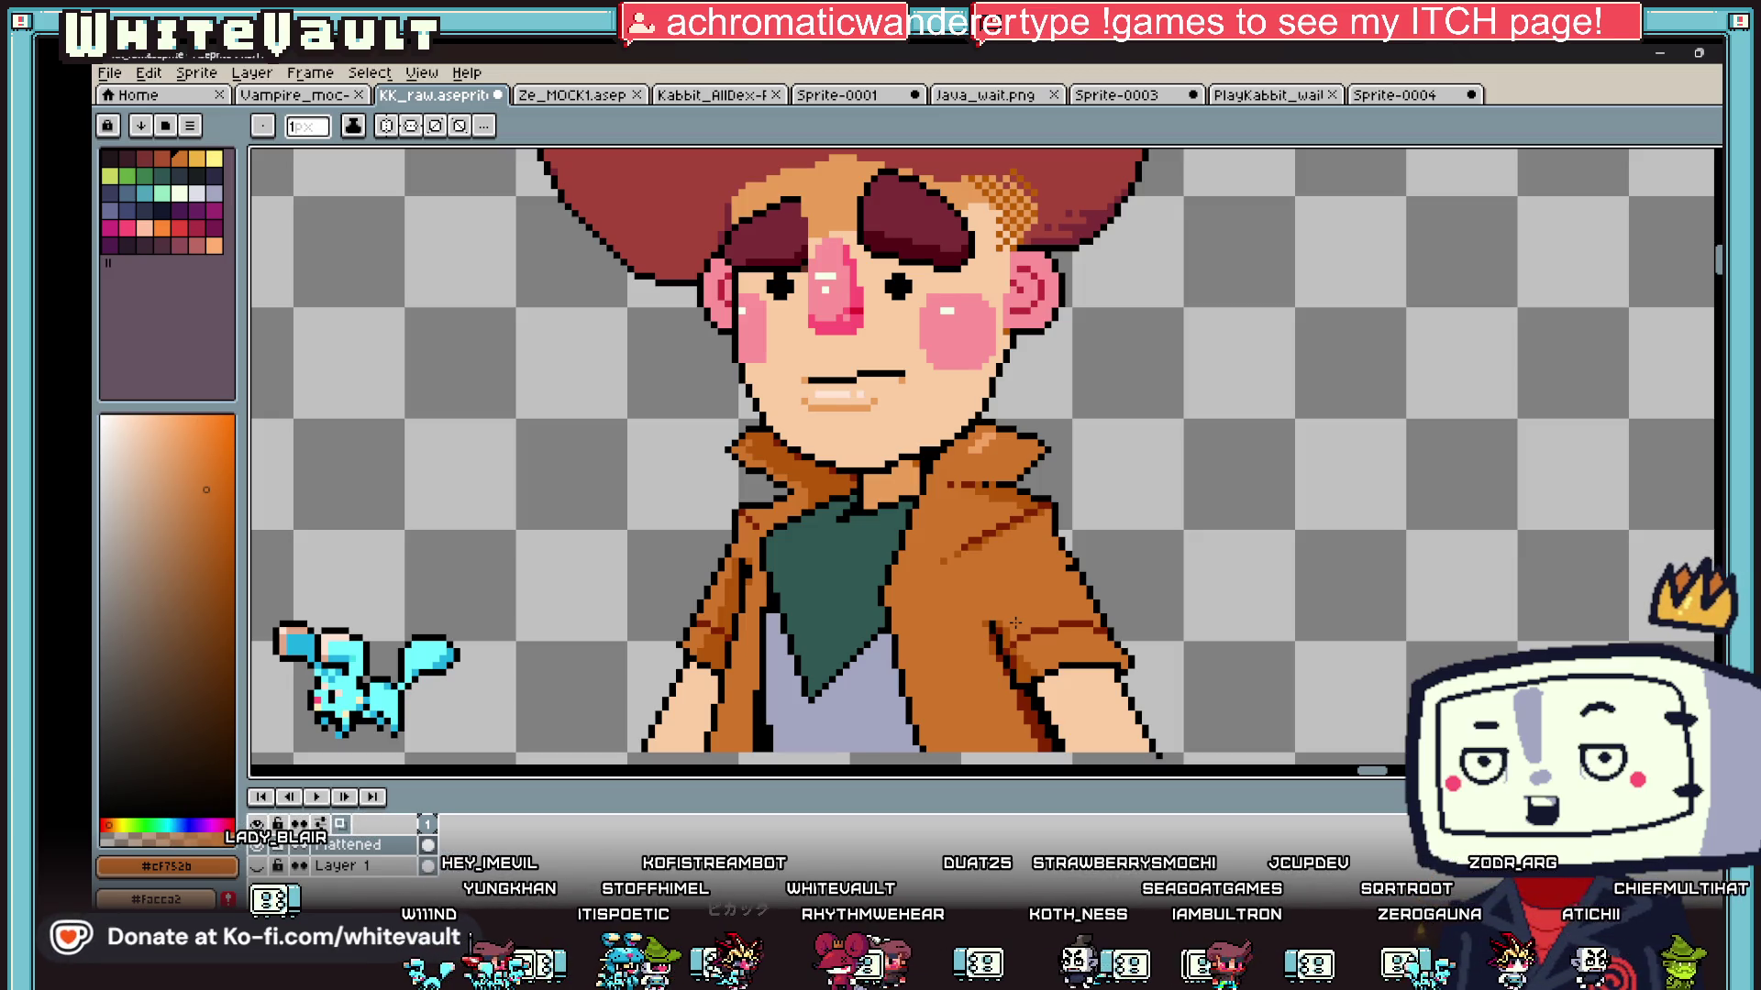
scroll(1015, 623, "down", 2)
scroll(952, 581, "up", 3)
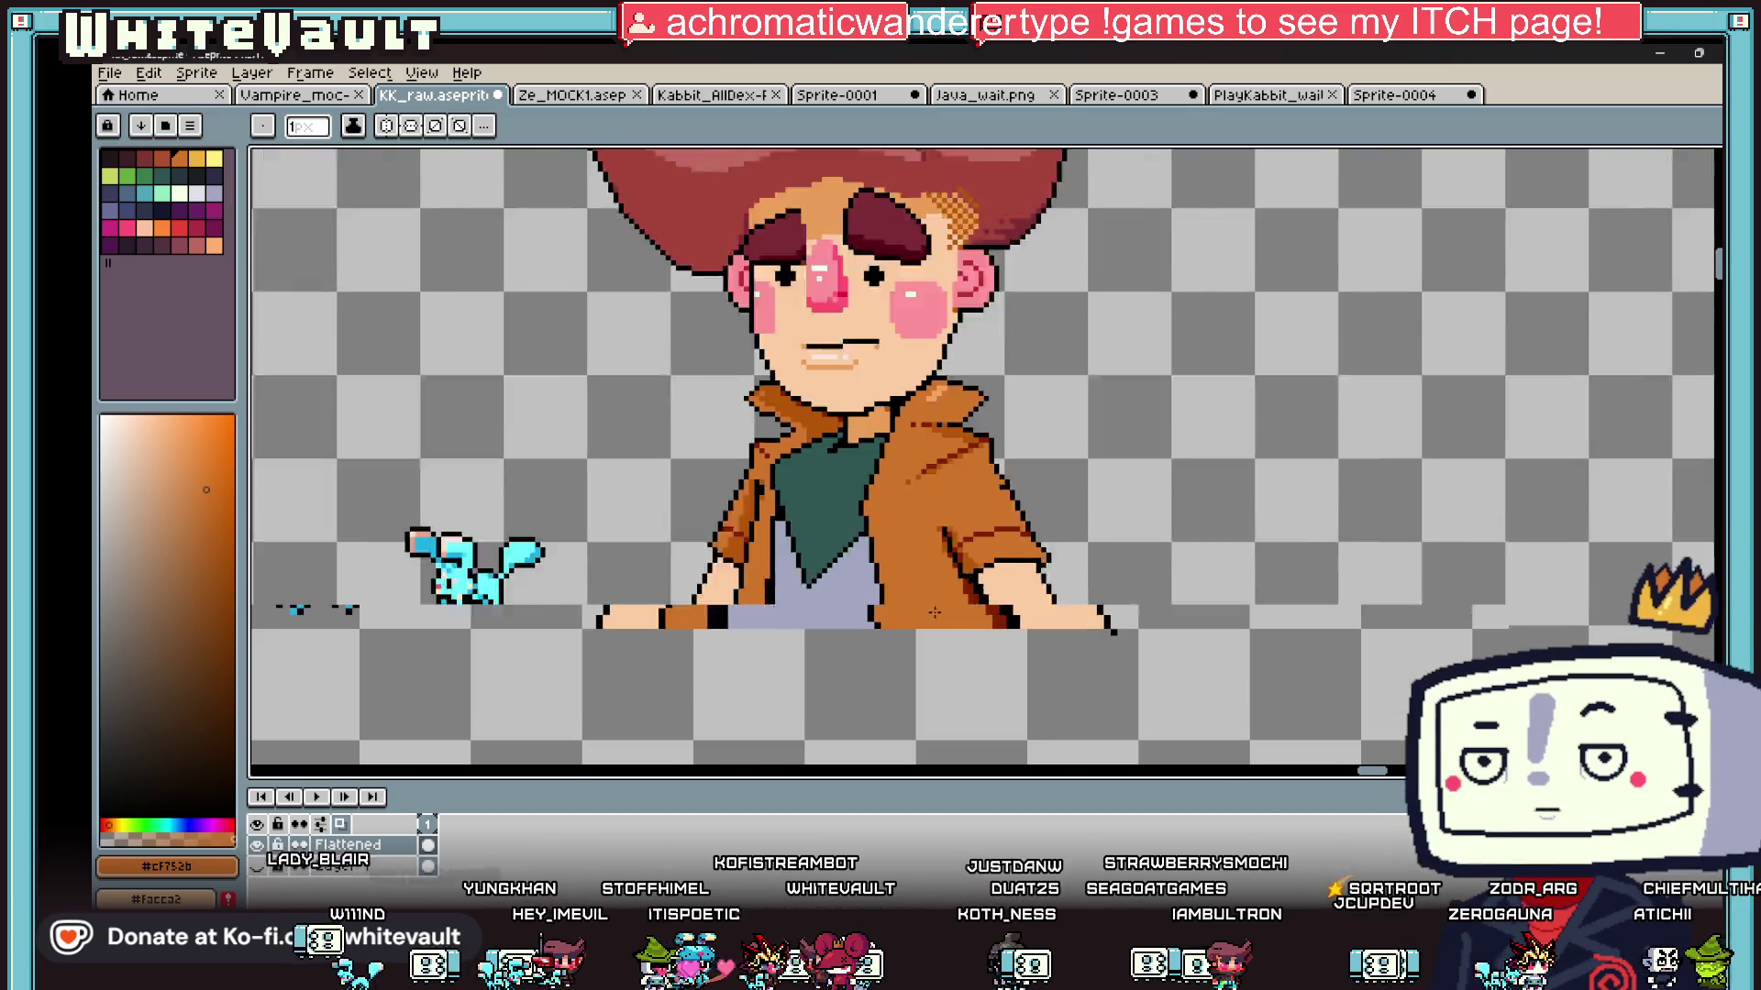
key("i")
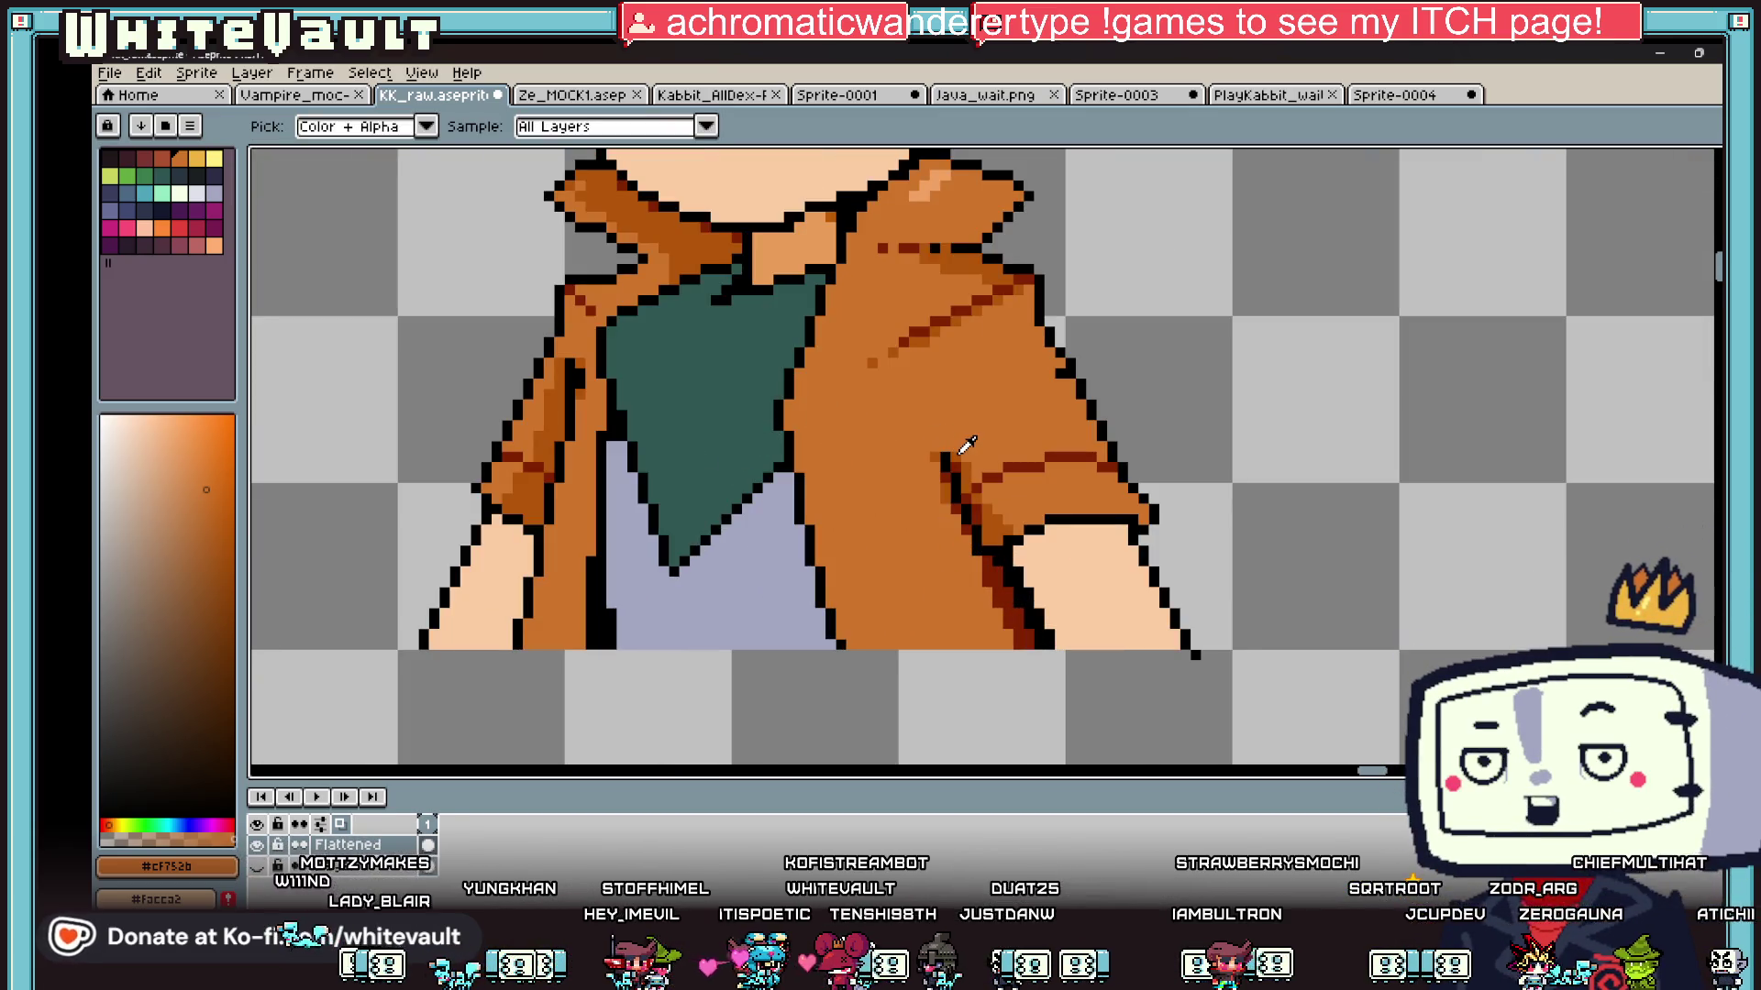
key("b")
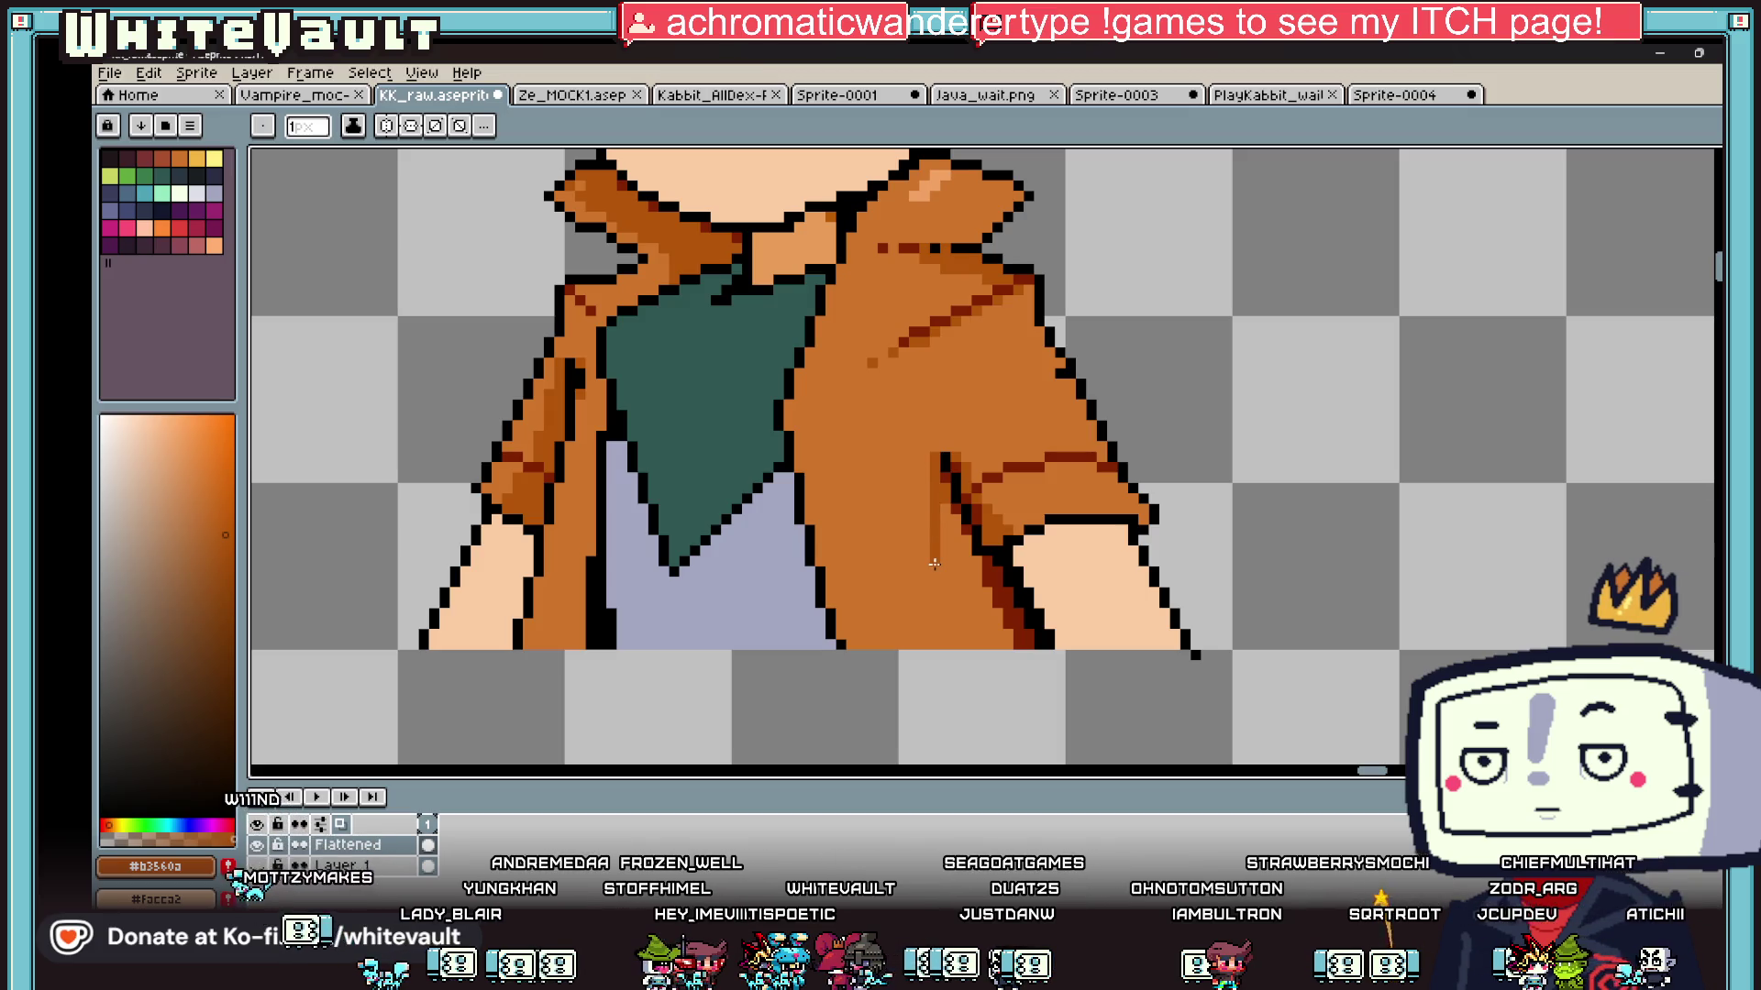
scroll(943, 515, "up", 2)
left_click_drag(908, 385, 914, 550)
left_click_drag(1409, 394, 1448, 430)
scroll(1491, 480, "down", 3)
Step: Extend the darker-orange shading on the jacket's right edge and add a black pixel on the shoulder
key("i")
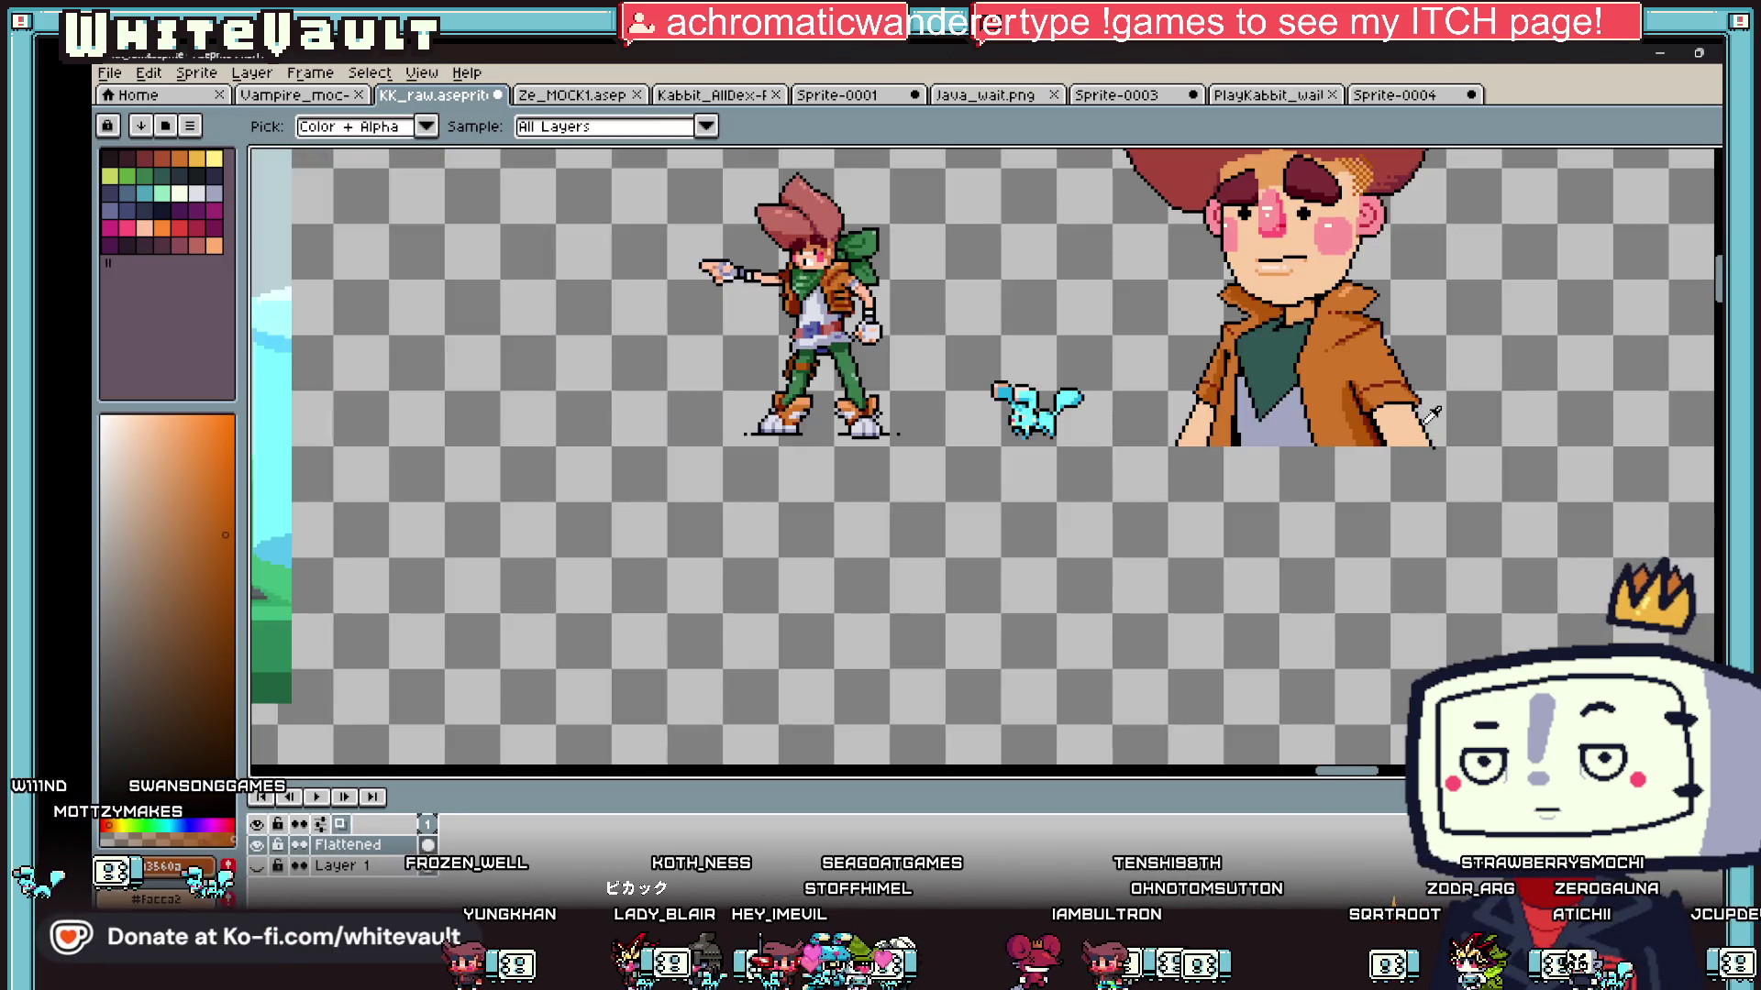
scroll(1394, 367, "up", 3)
key("b")
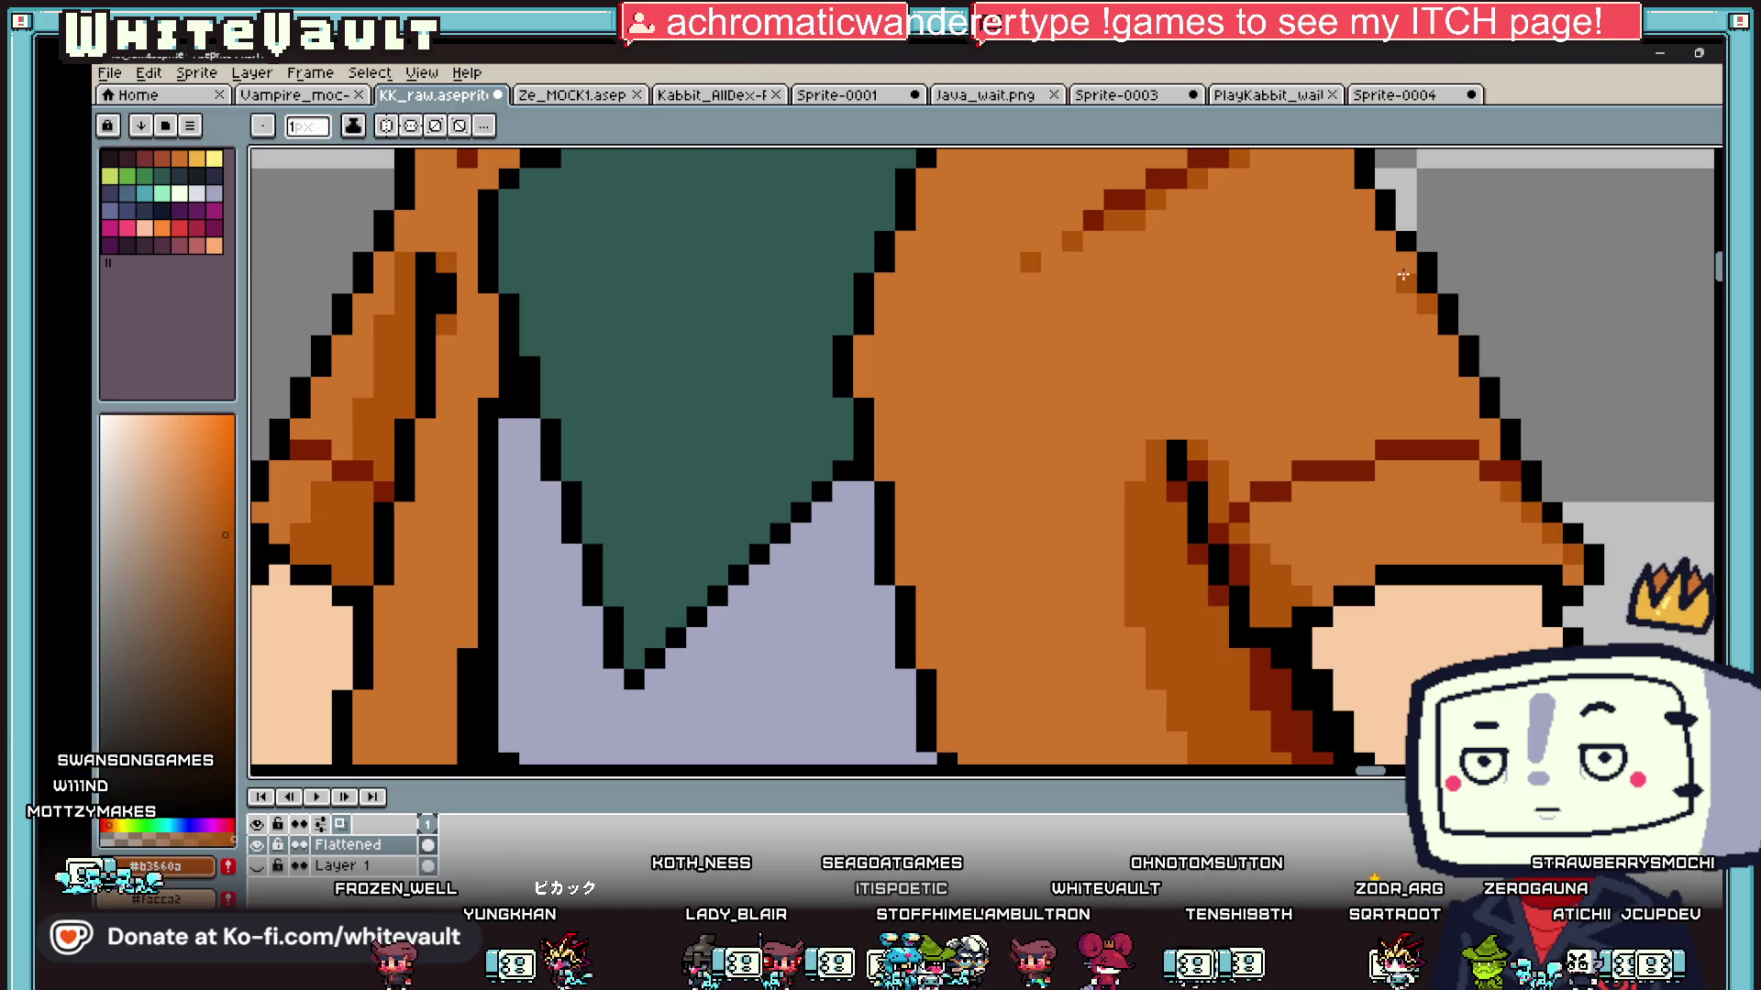
left_click_drag(1438, 309, 1452, 373)
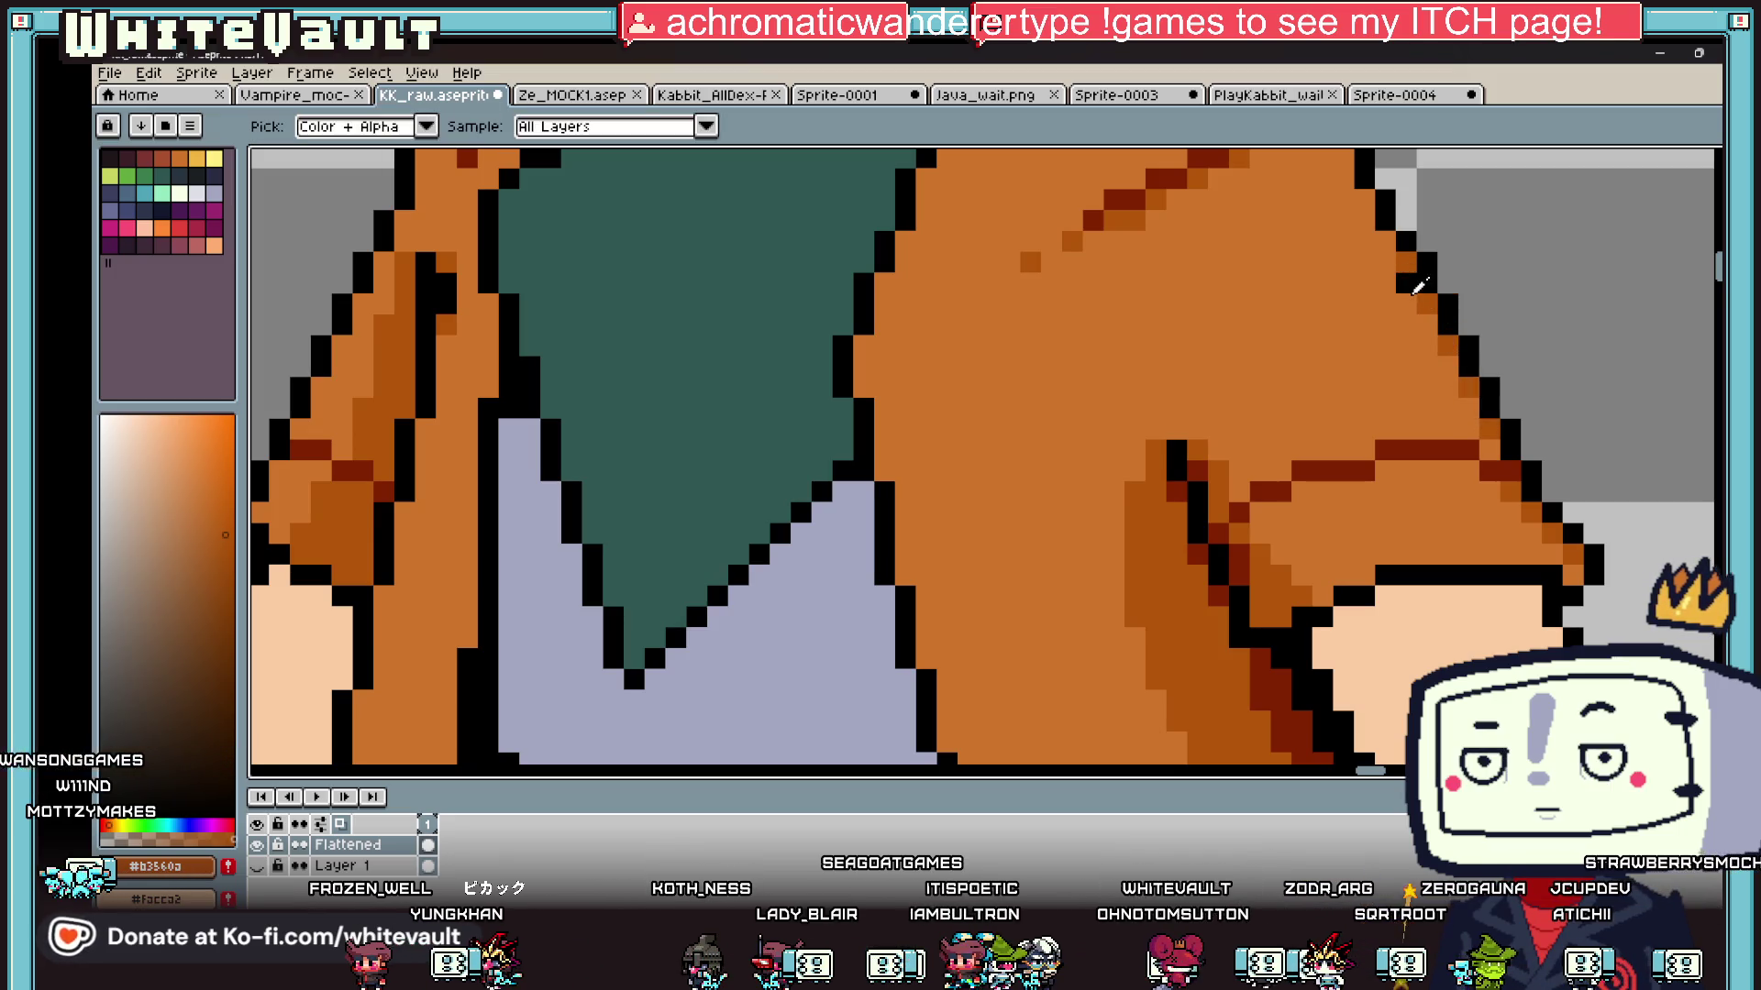
left_click(1416, 280, "alt")
left_click(1367, 284)
Step: Draw a black fold line down the jacket front beside the teal scarf
left_click(1417, 447, "alt")
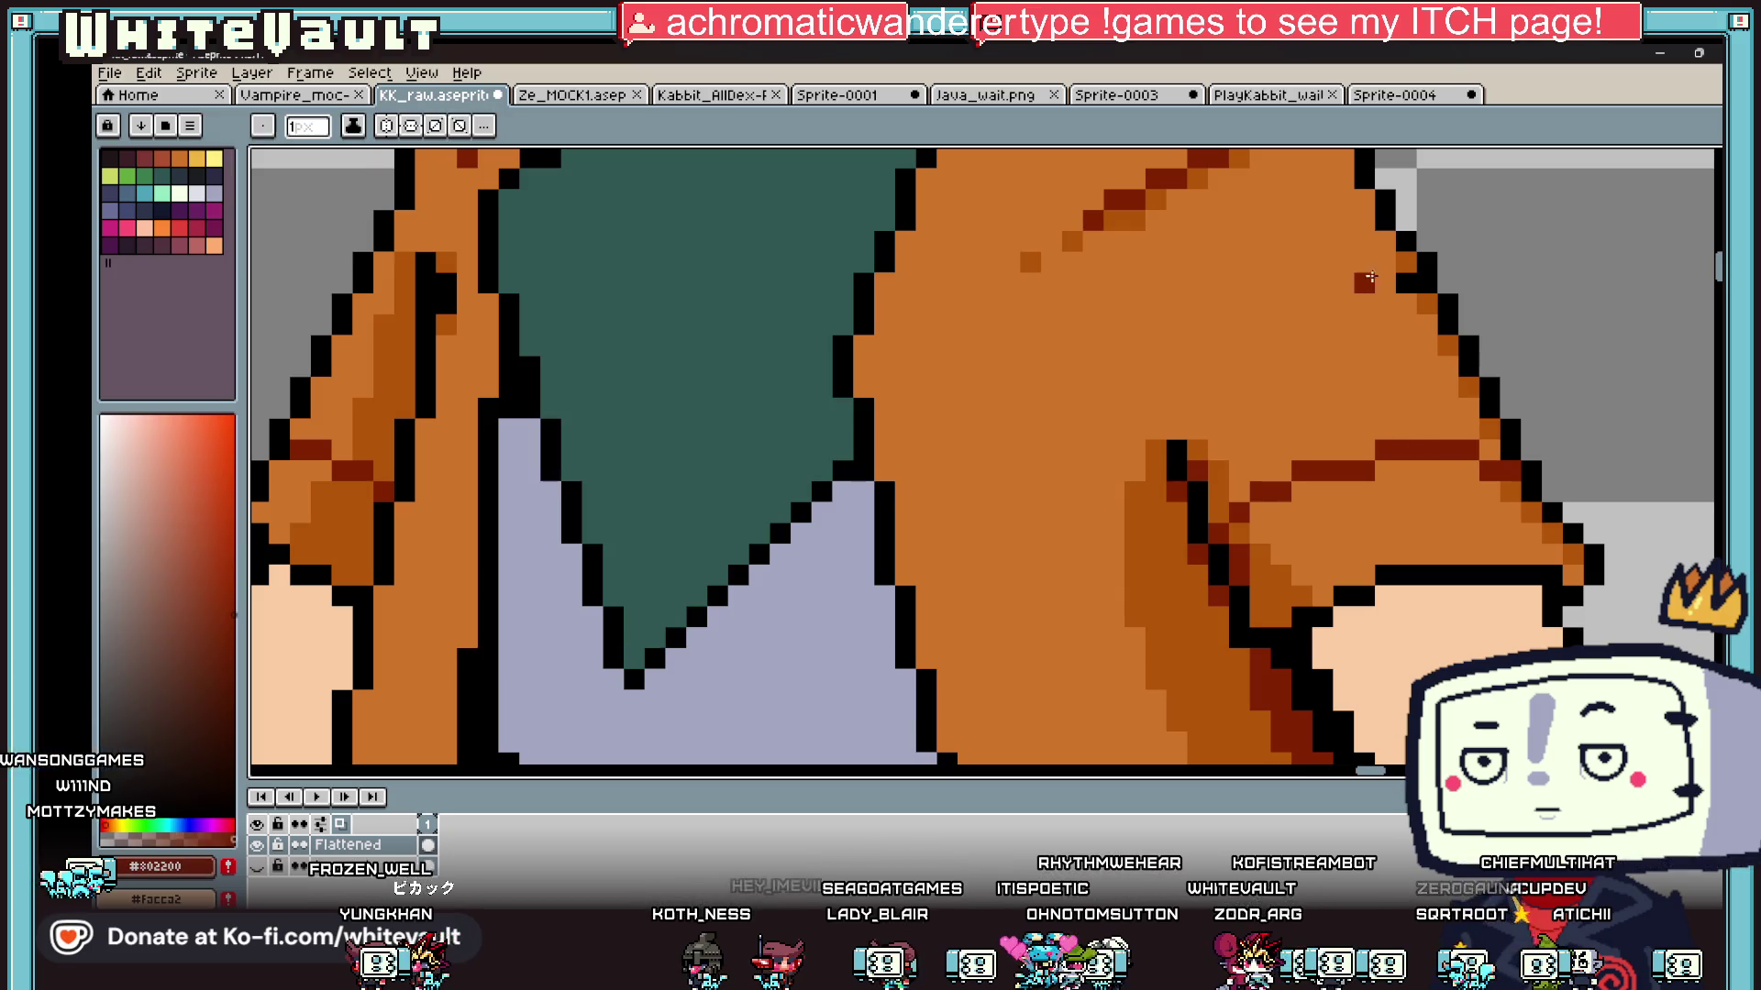
scroll(1392, 315, "down", 4)
scroll(1126, 358, "up", 3)
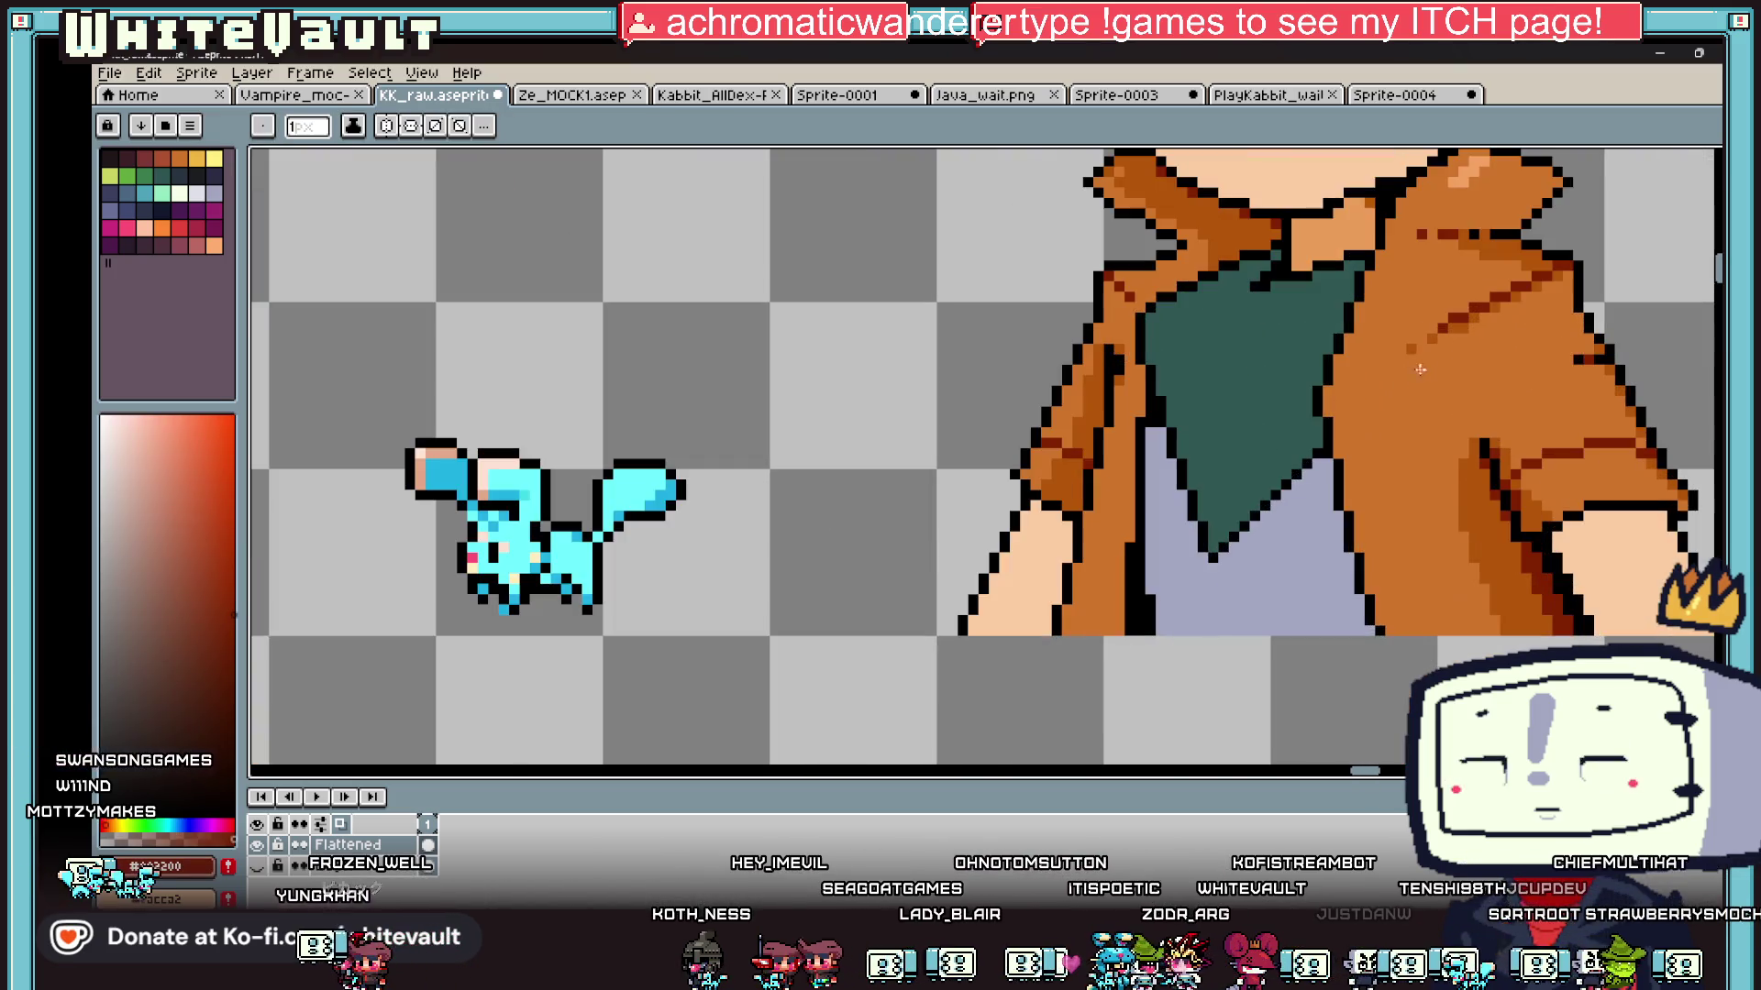
scroll(1126, 358, "up", 2)
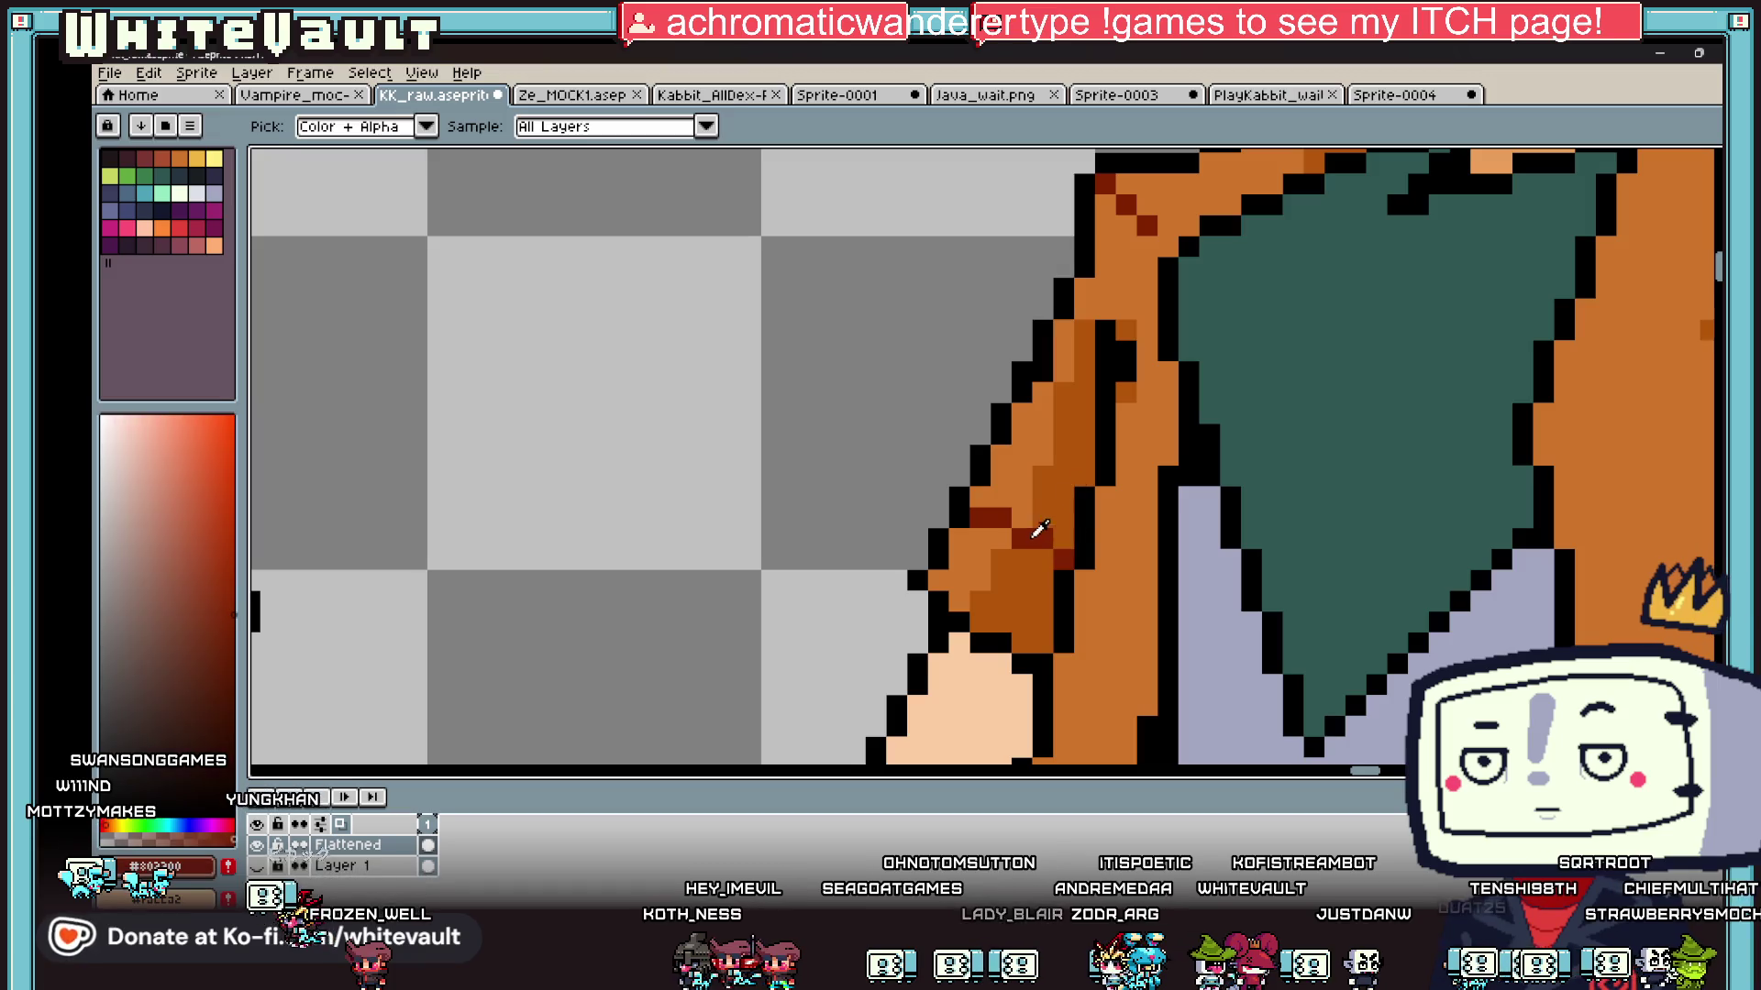
scroll(1115, 407, "down", 4)
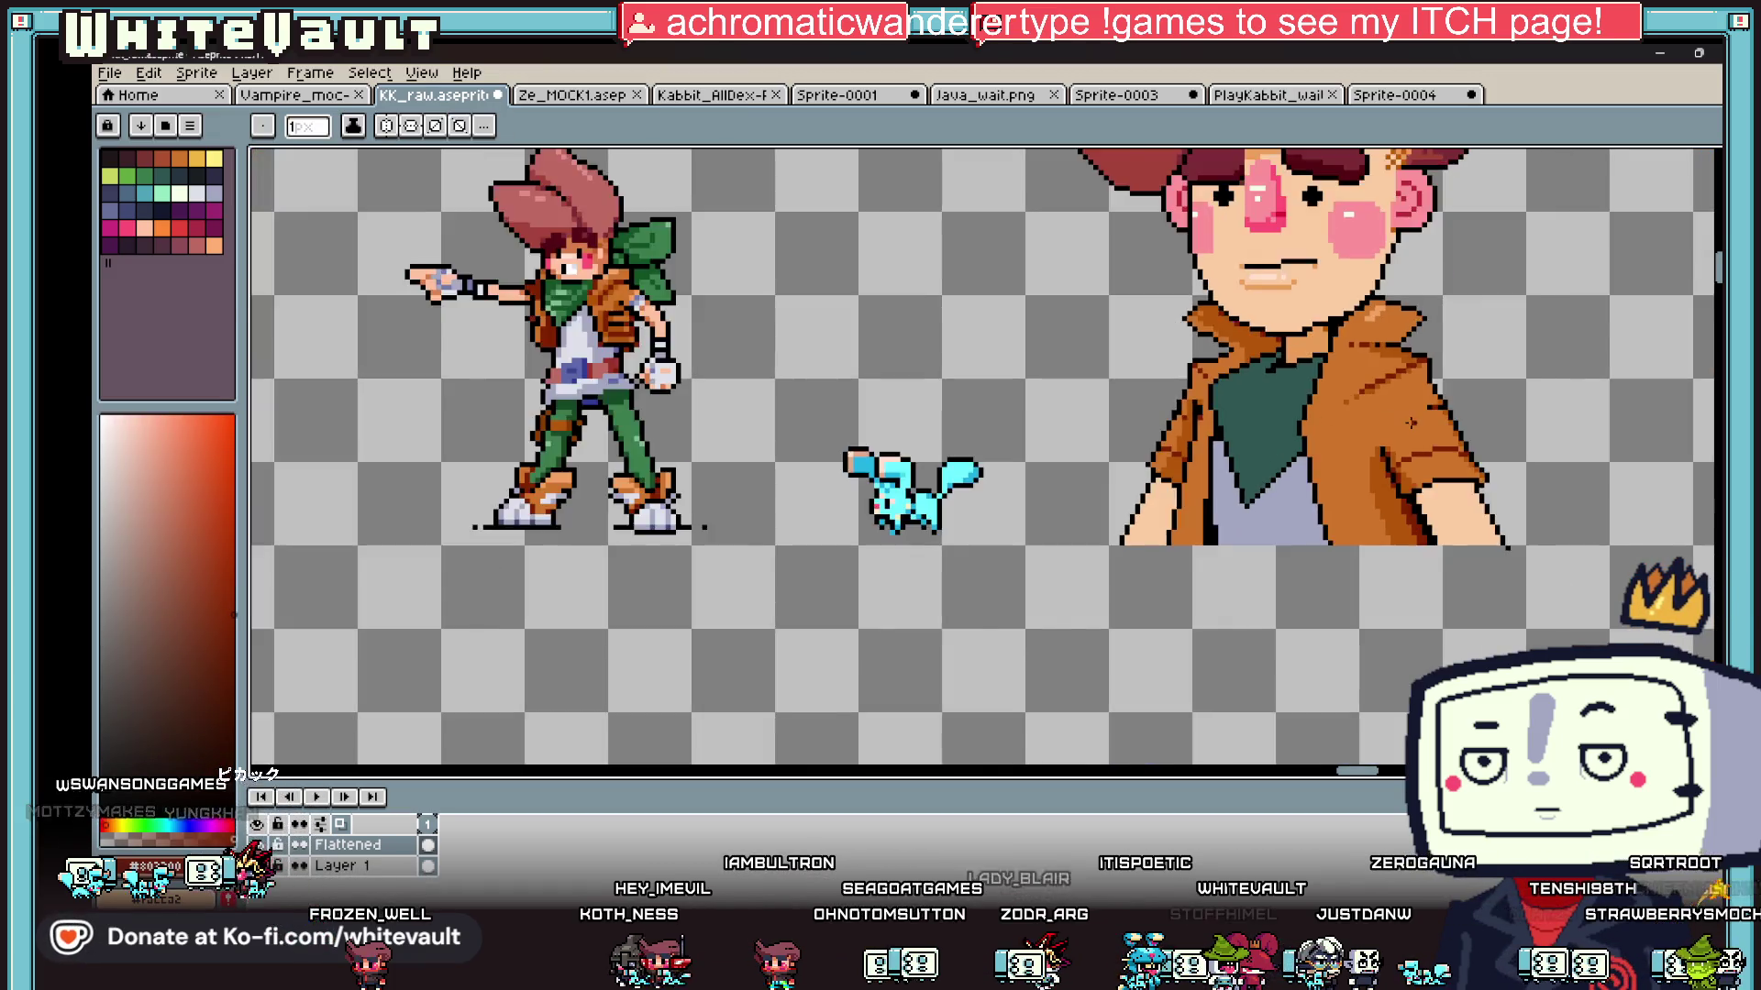
scroll(1398, 436, "up", 2)
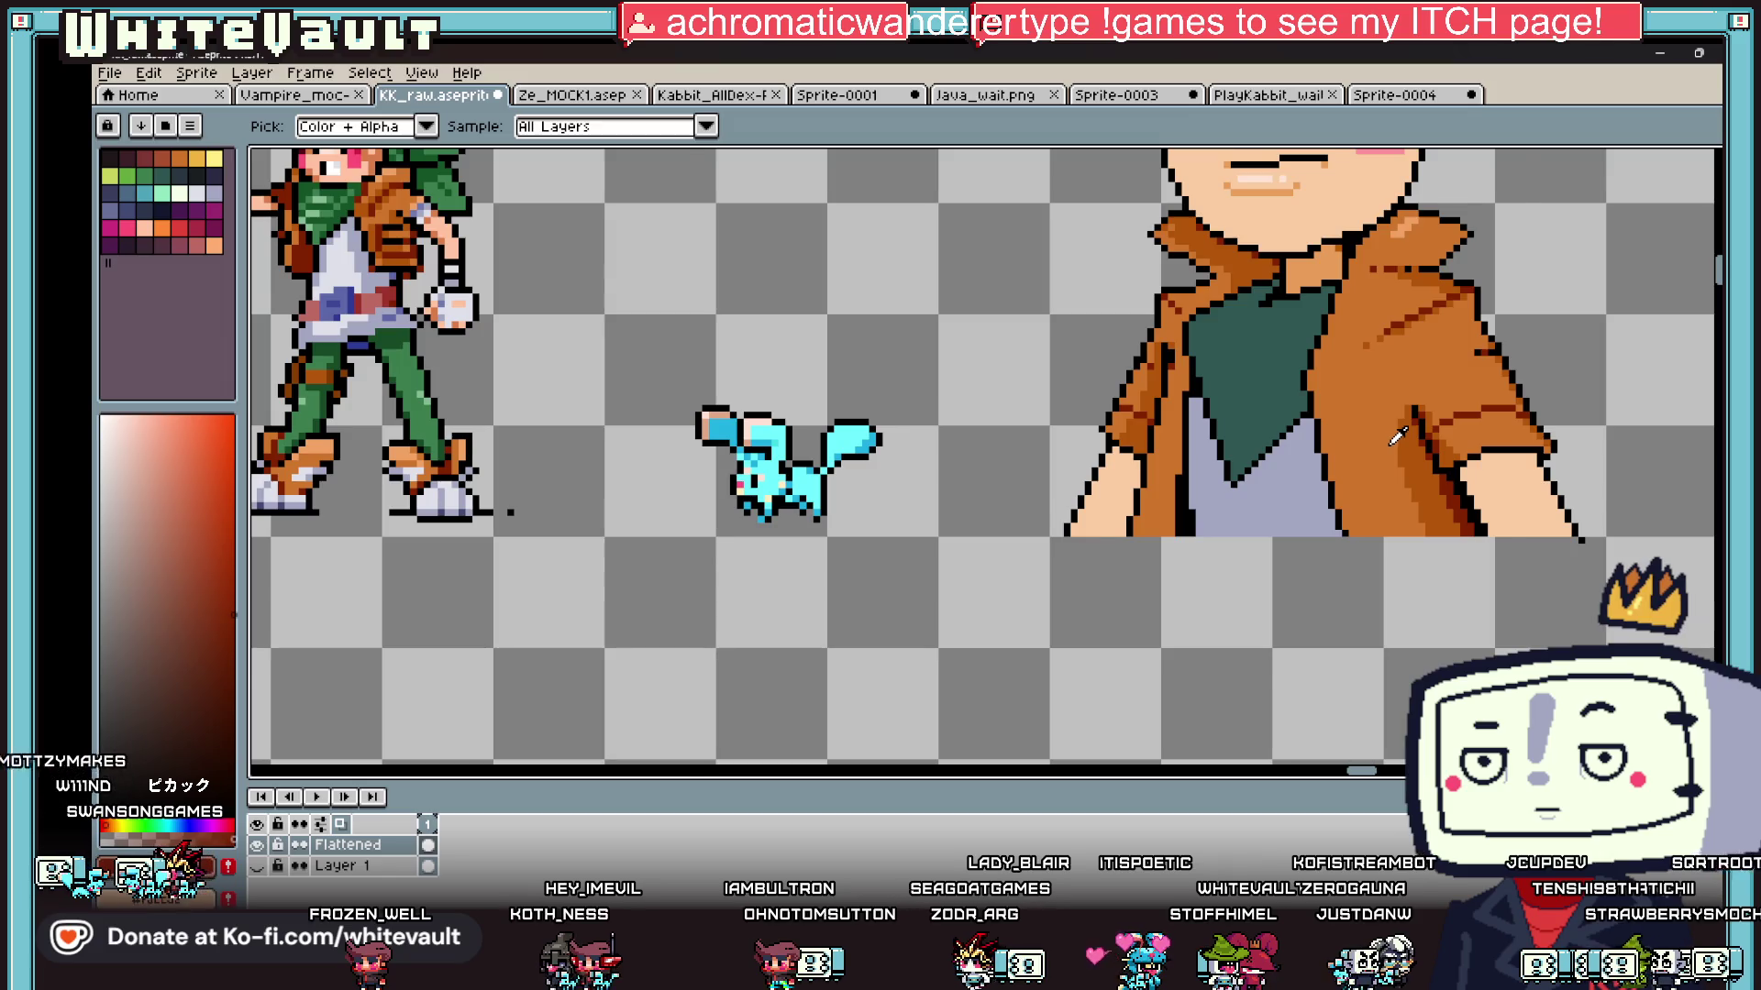
scroll(1397, 436, "down", 1)
scroll(1368, 359, "up", 2)
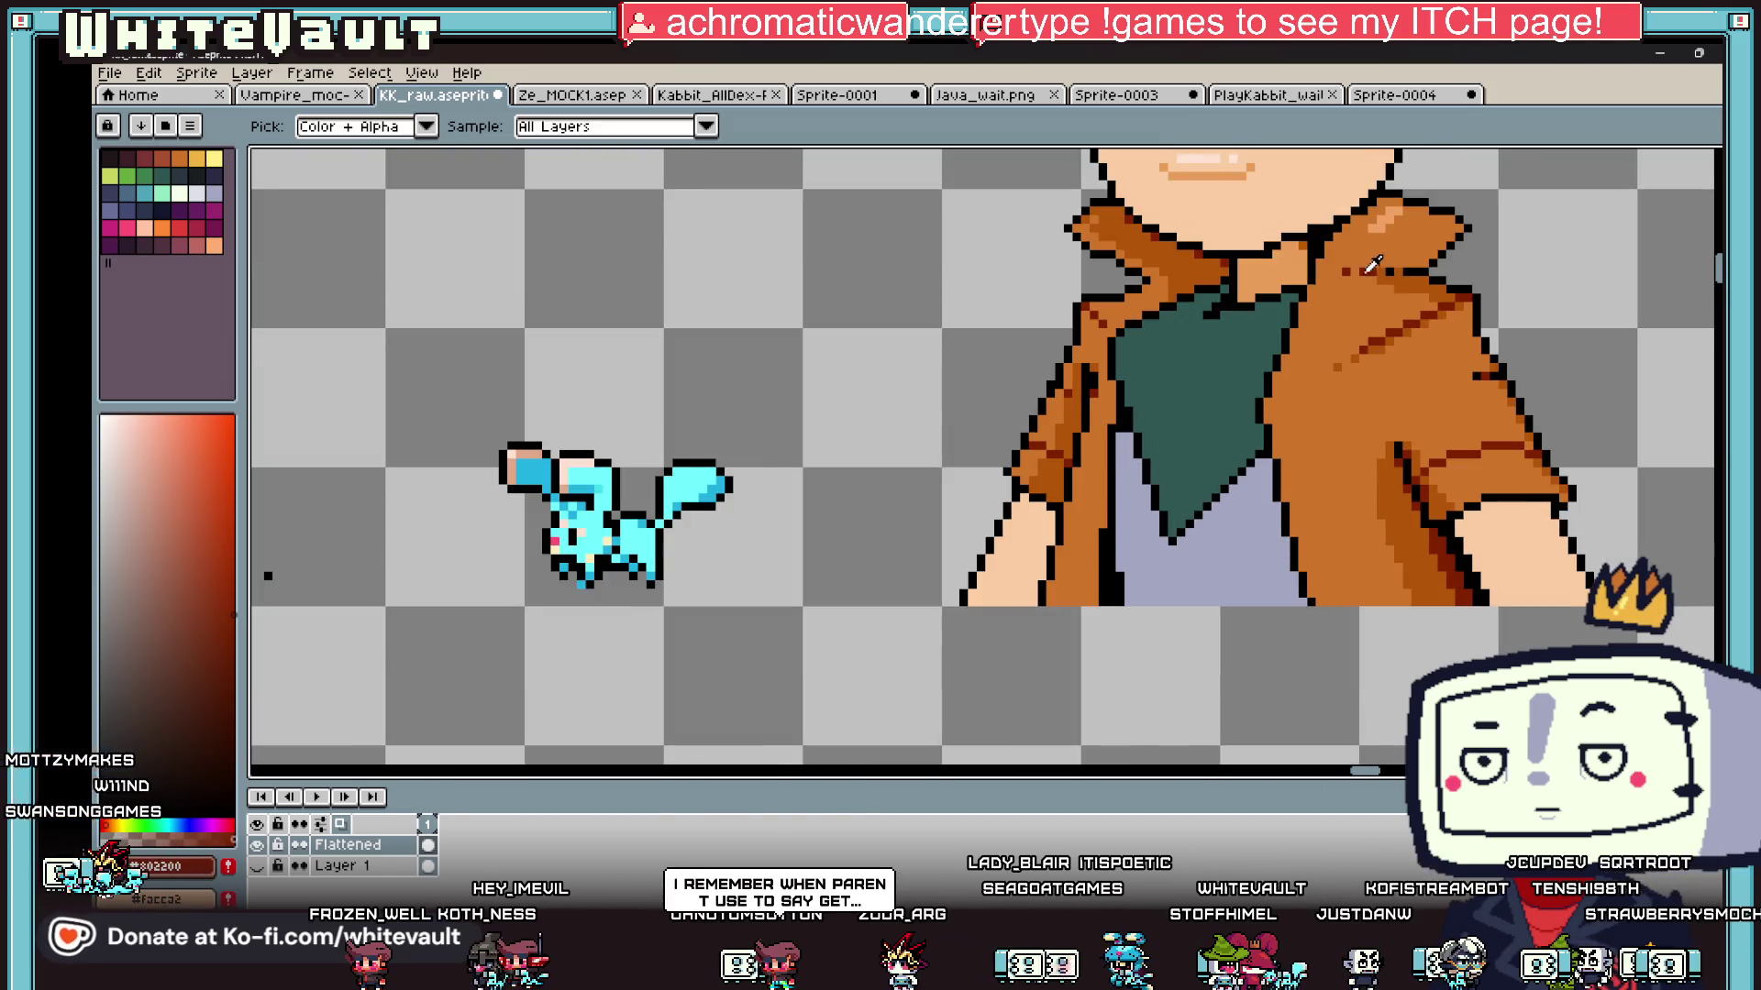
left_click(1317, 314)
scroll(1325, 339, "up", 2)
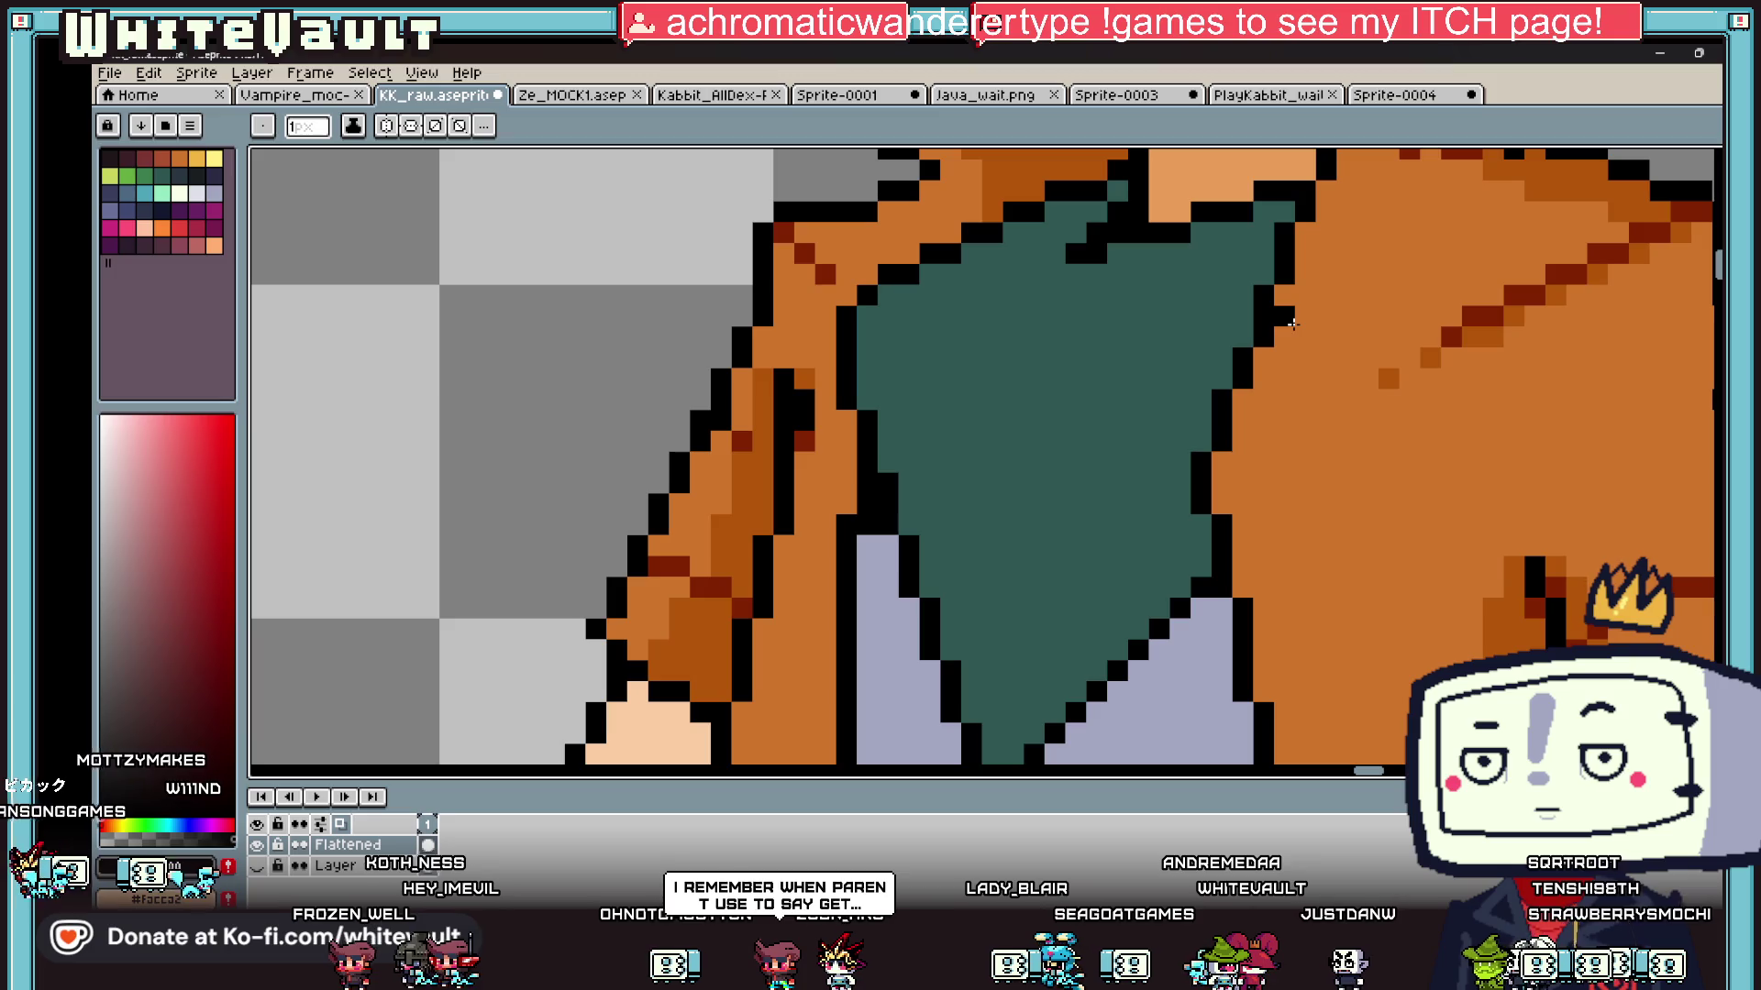
left_click_drag(1366, 401, 1389, 528)
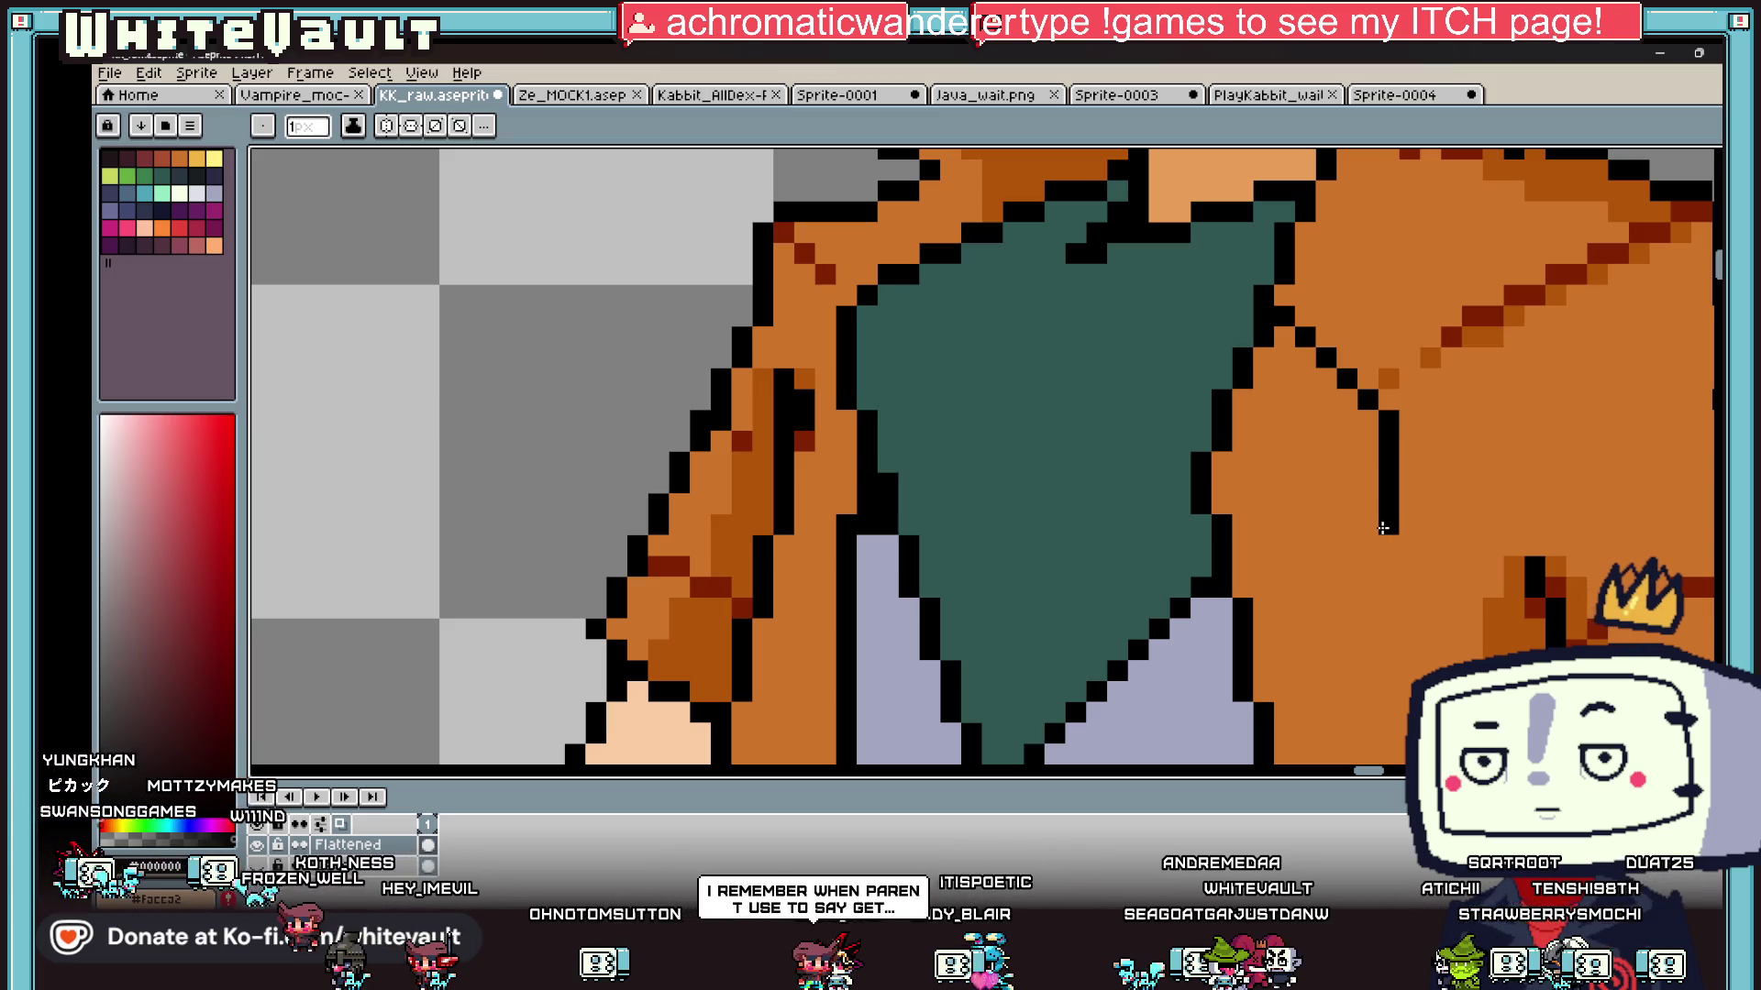